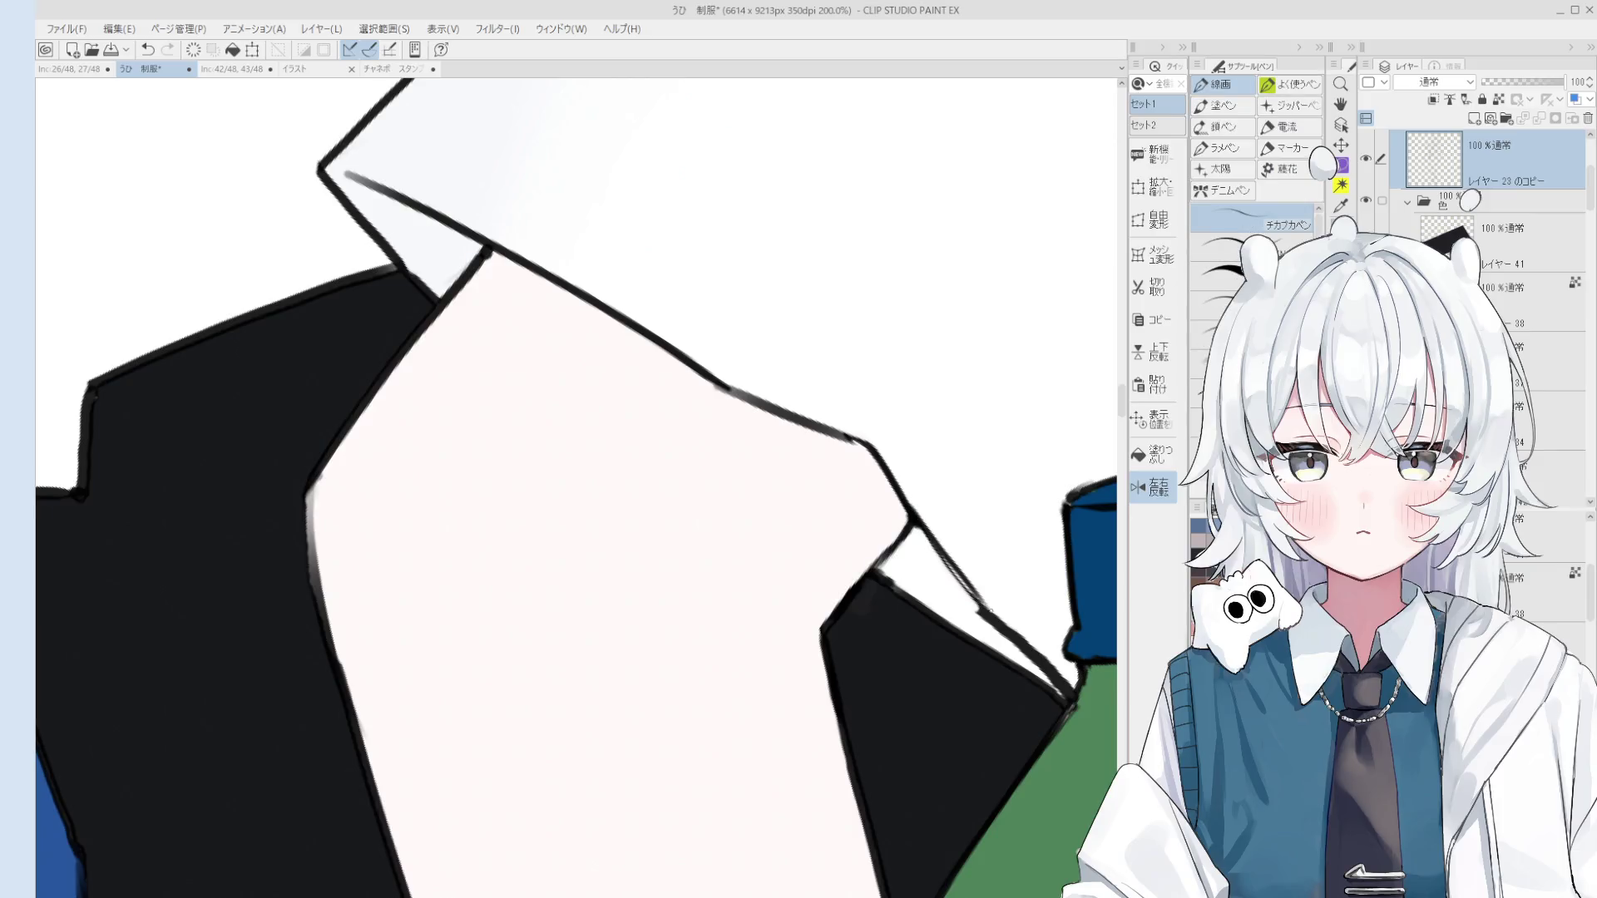
Step: Zoom in and rotate the canvas view closer to upright around the tie and strap tip
{"action": "scroll", "coordinate": [954, 576], "scroll_direction": "down", "scroll_amount": 1}
{"action": "scroll", "coordinate": [953, 575], "scroll_direction": "down", "scroll_amount": 1}
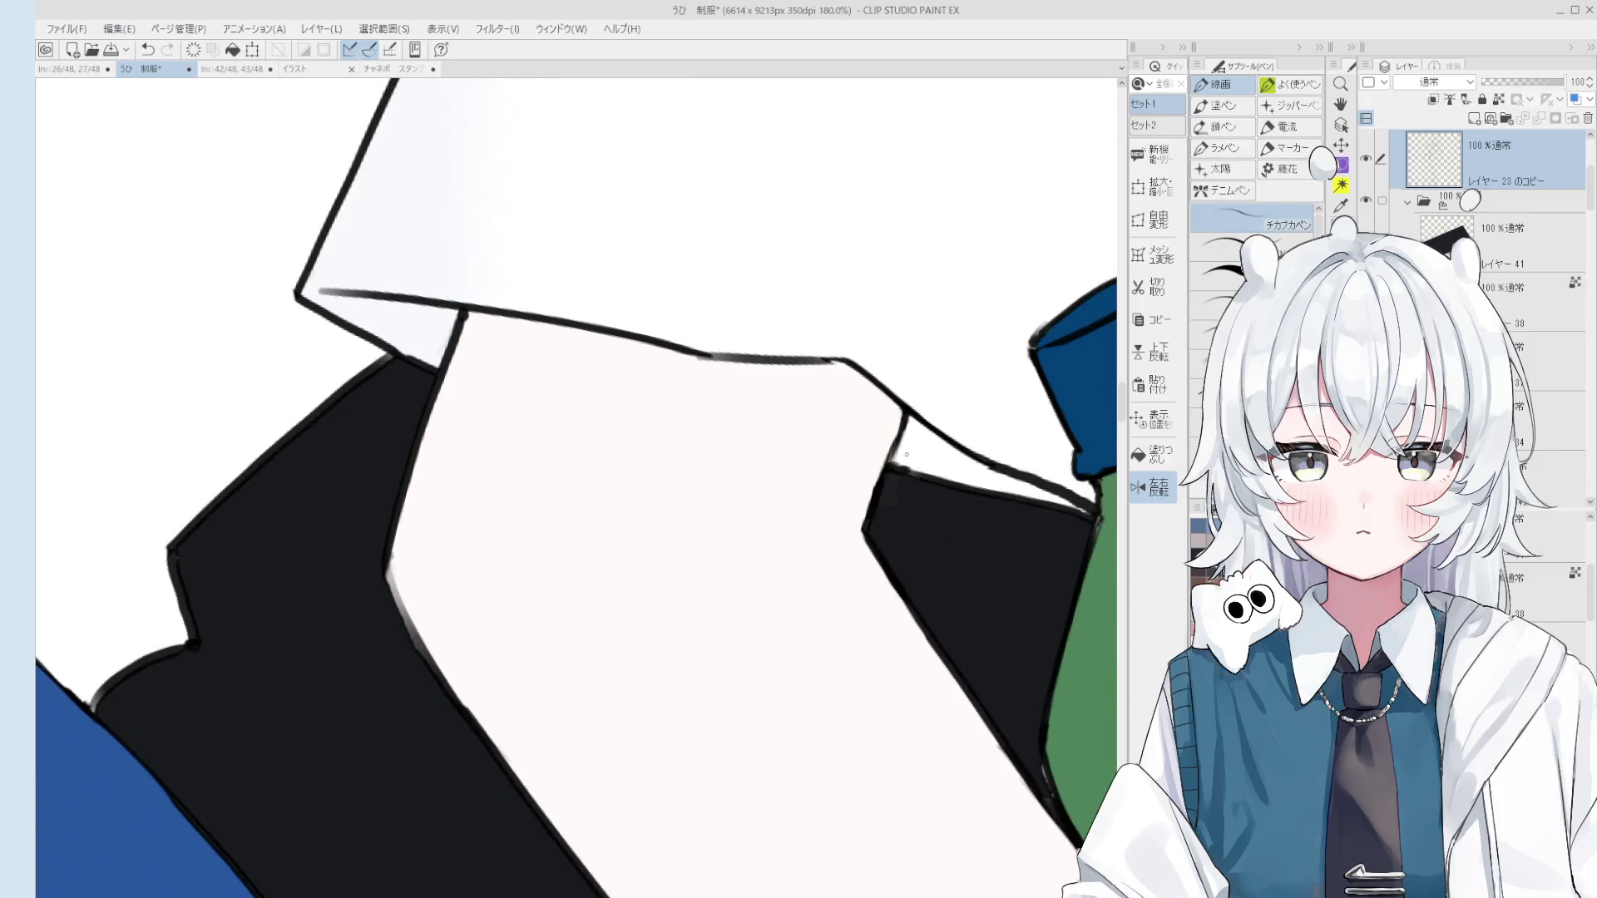
{"action": "scroll", "coordinate": [897, 441], "scroll_direction": "down", "scroll_amount": 1}
{"action": "key", "text": "e"}
{"action": "scroll", "coordinate": [920, 462], "scroll_direction": "down", "scroll_amount": 2}
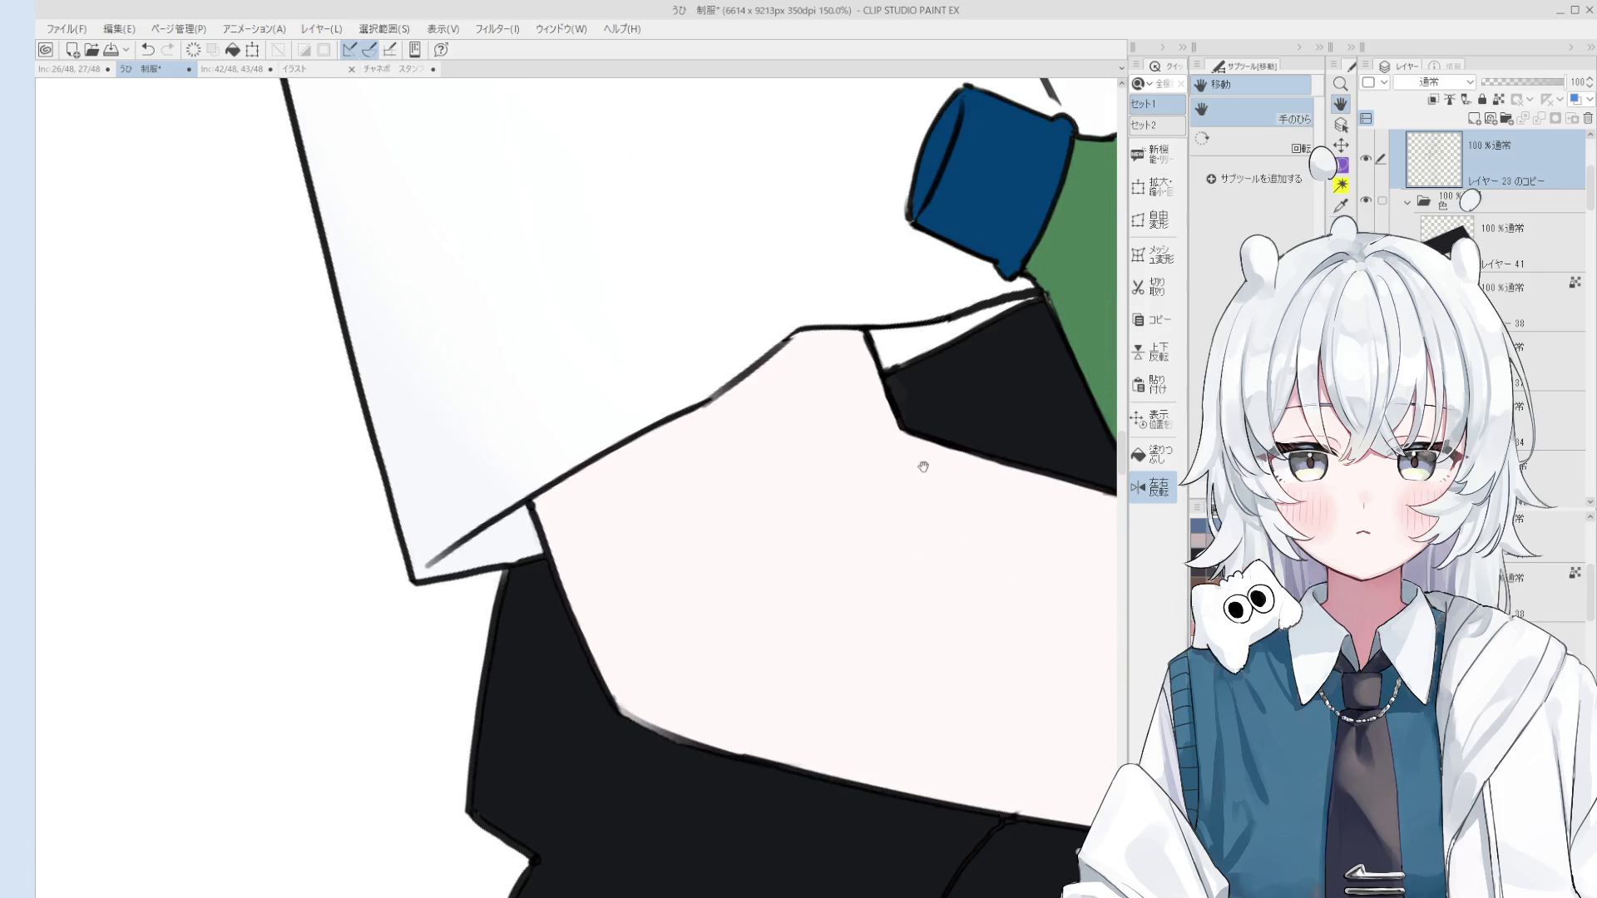
{"action": "scroll", "coordinate": [884, 391], "scroll_direction": "down", "scroll_amount": 1}
{"action": "scroll", "coordinate": [890, 399], "scroll_direction": "down", "scroll_amount": 8}
{"action": "key", "text": "h"}
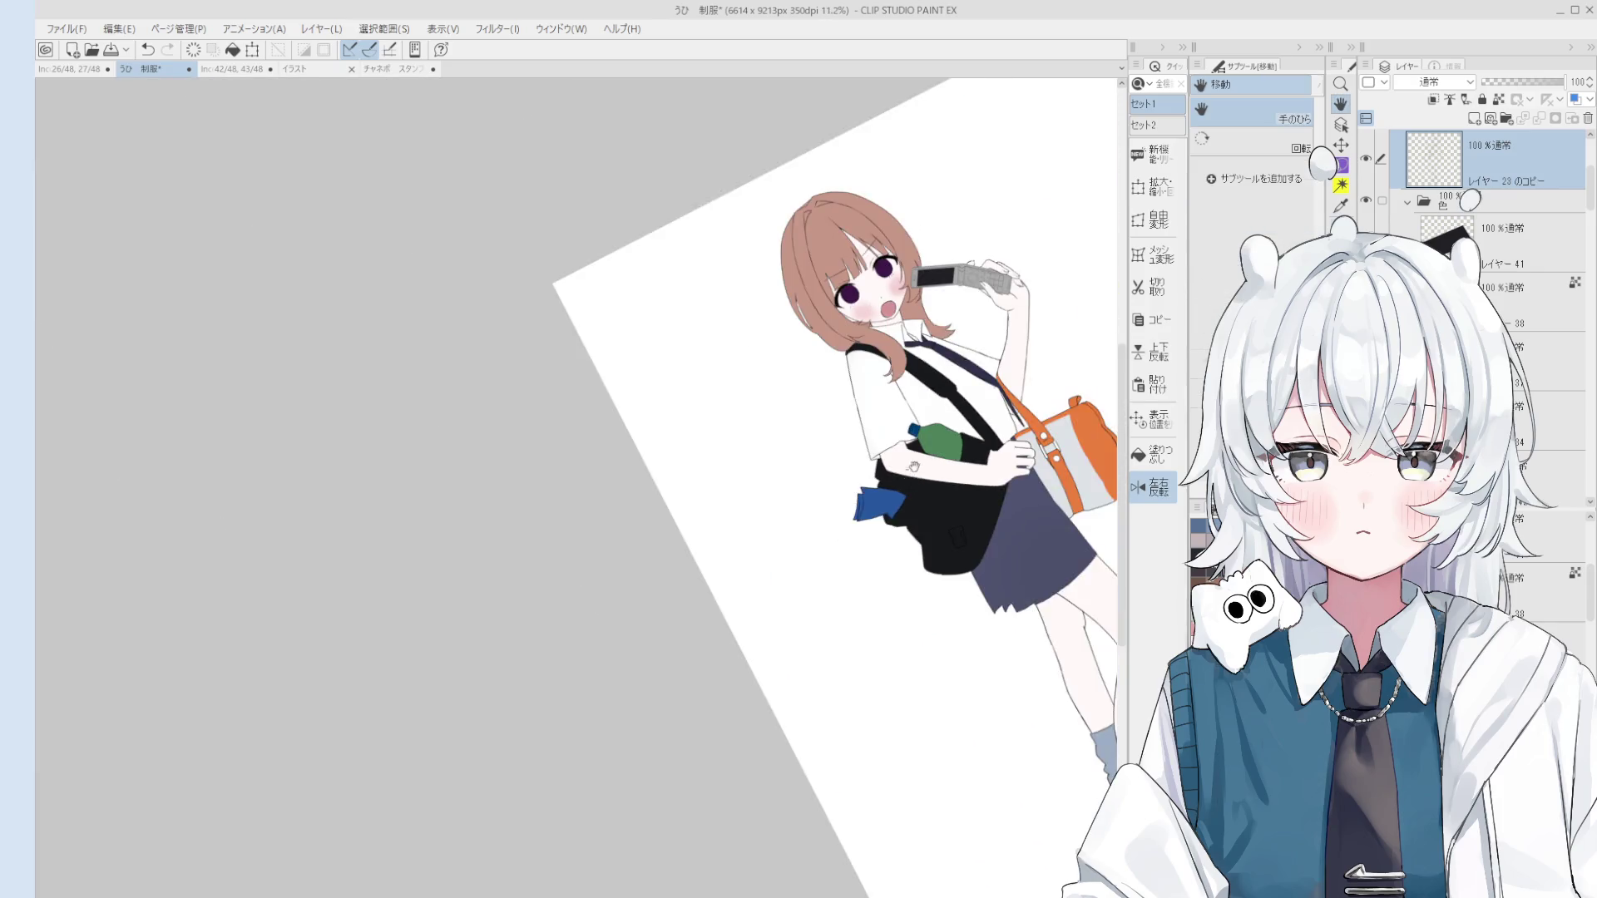
{"action": "mouse_move", "coordinate": [913, 467]}
{"action": "left_mouse_down"}
{"action": "mouse_move", "coordinate": [956, 628]}
{"action": "mouse_move", "coordinate": [948, 583]}
{"action": "left_mouse_up"}
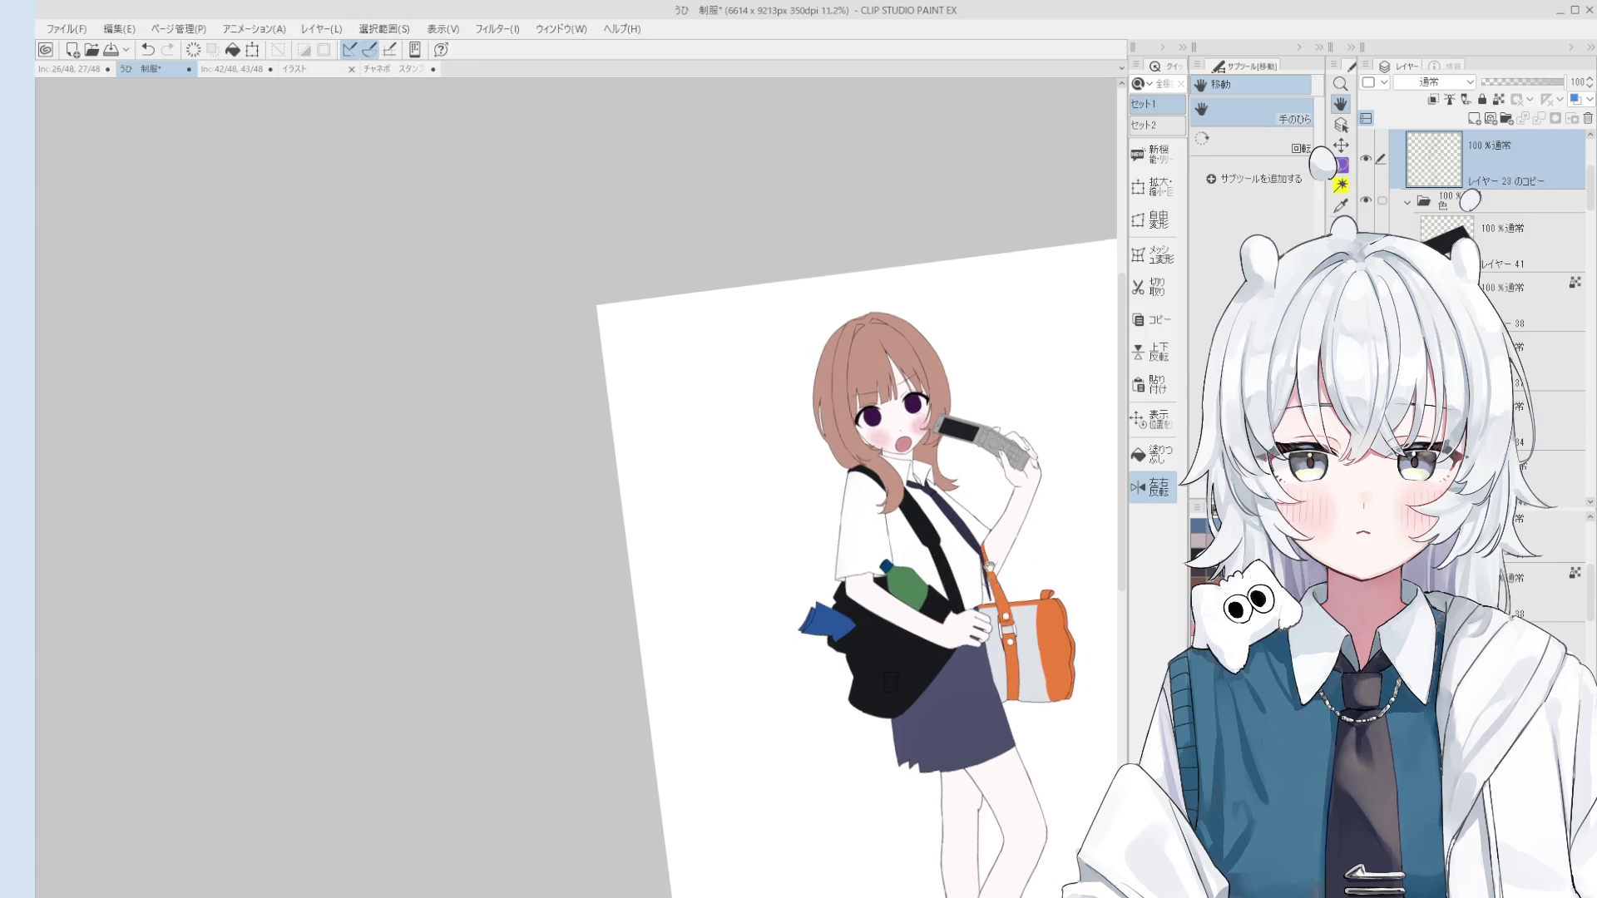
{"action": "scroll", "coordinate": [994, 586], "scroll_direction": "up", "scroll_amount": 9}
{"action": "key", "text": "e"}
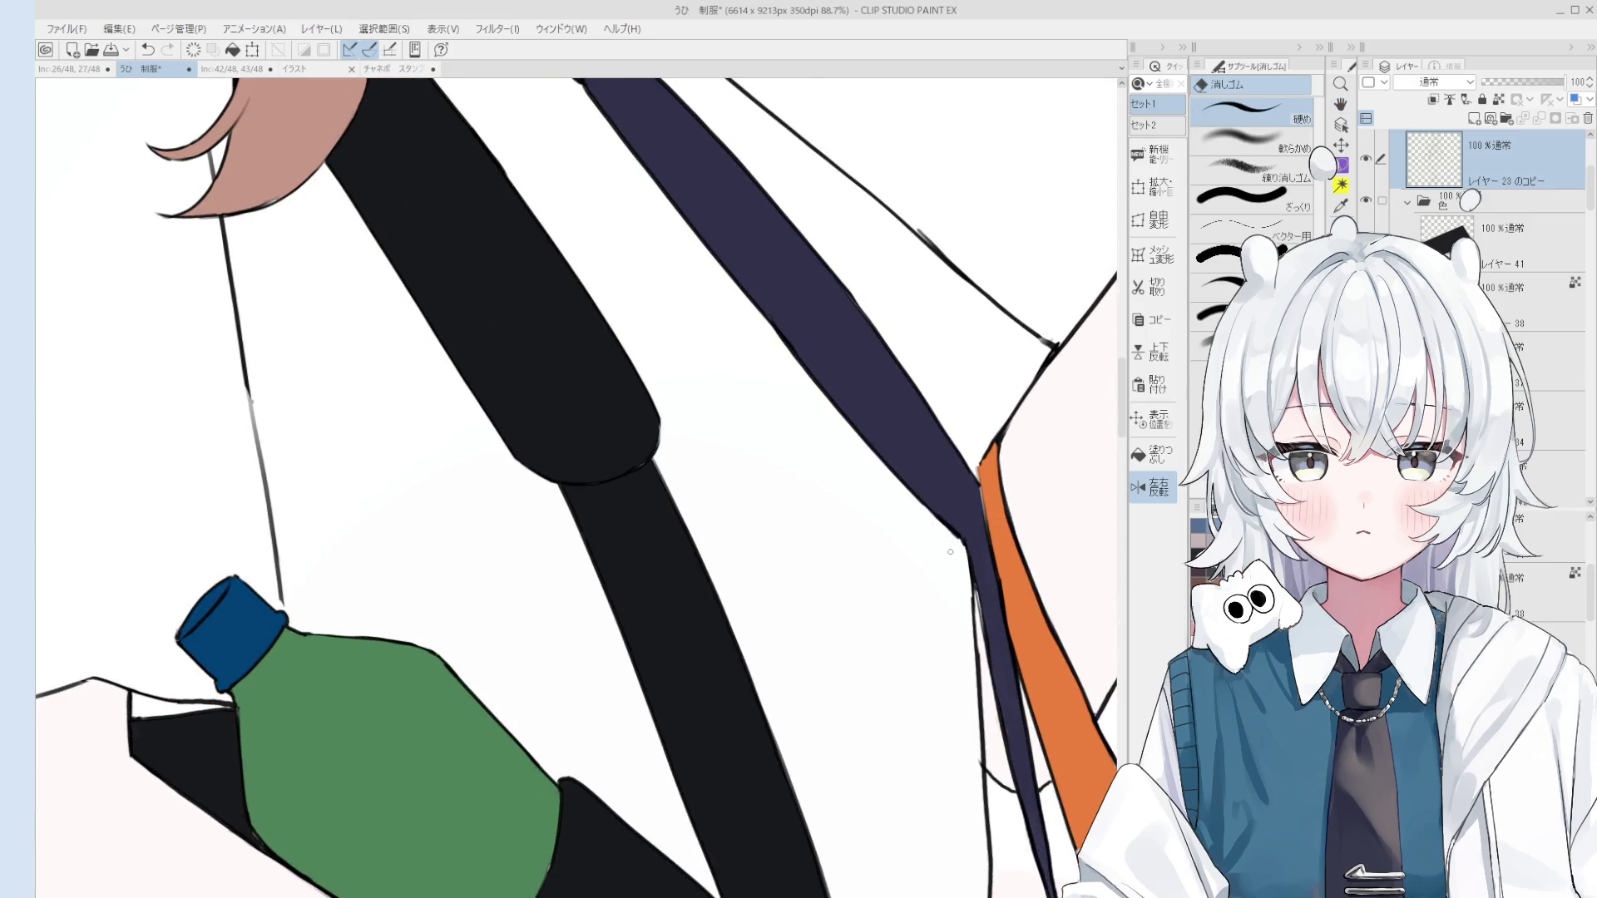
{"action": "scroll", "coordinate": [950, 551], "scroll_direction": "down", "scroll_amount": 2}
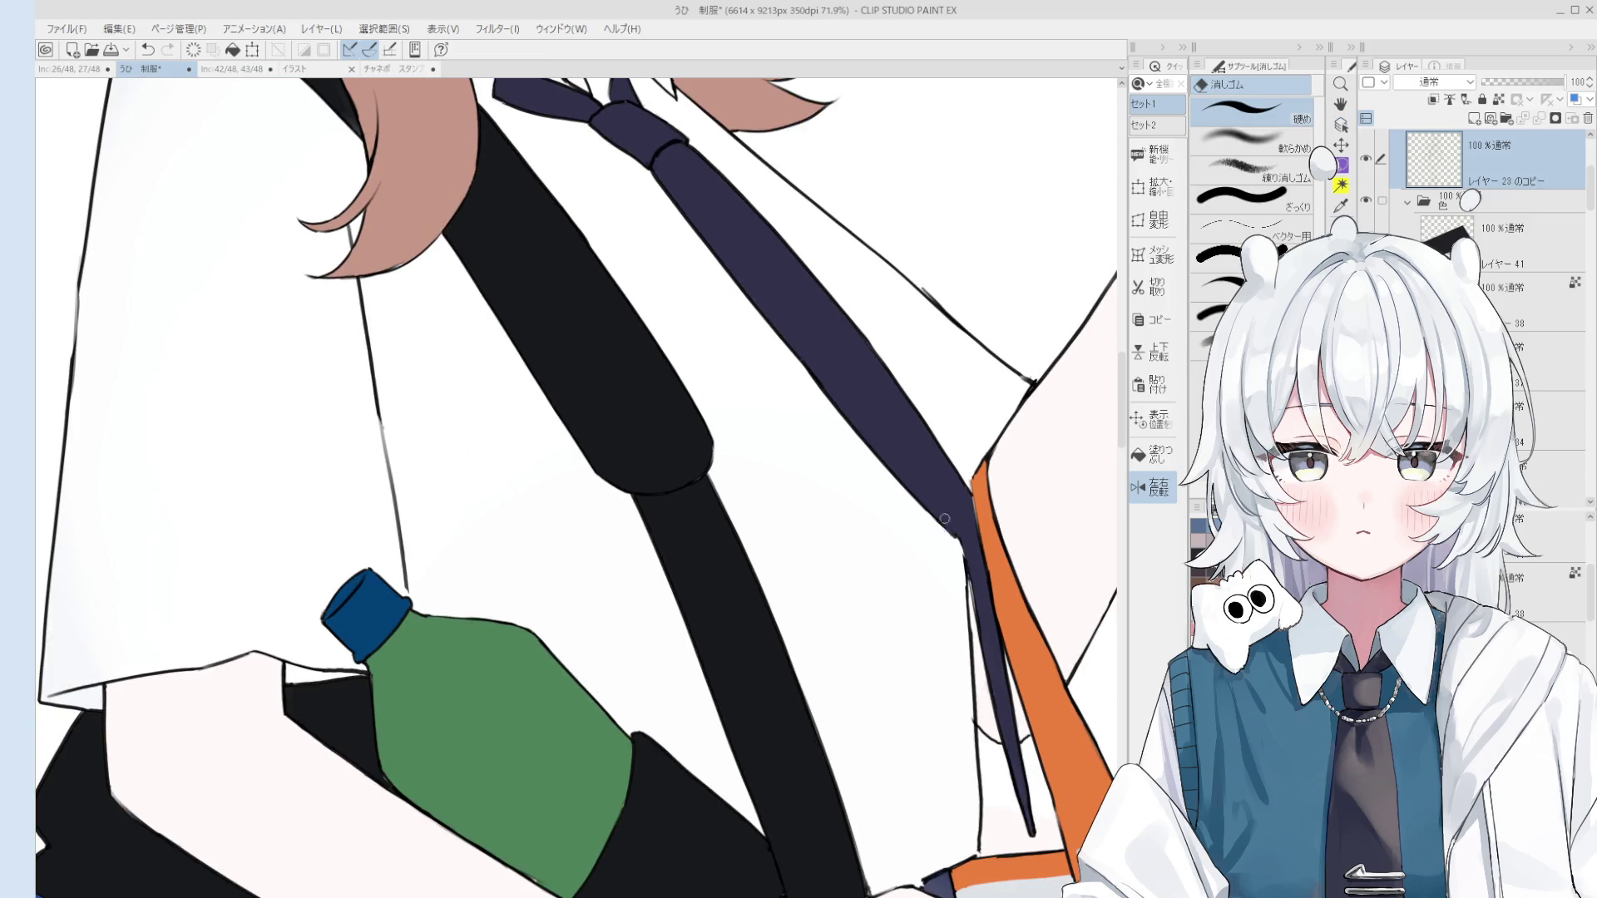
Step: Try the pen, eraser, blending brush and fill tools while zoomed on the strap tip
{"action": "key", "text": "p"}
{"action": "scroll", "coordinate": [948, 554], "scroll_direction": "down", "scroll_amount": 1}
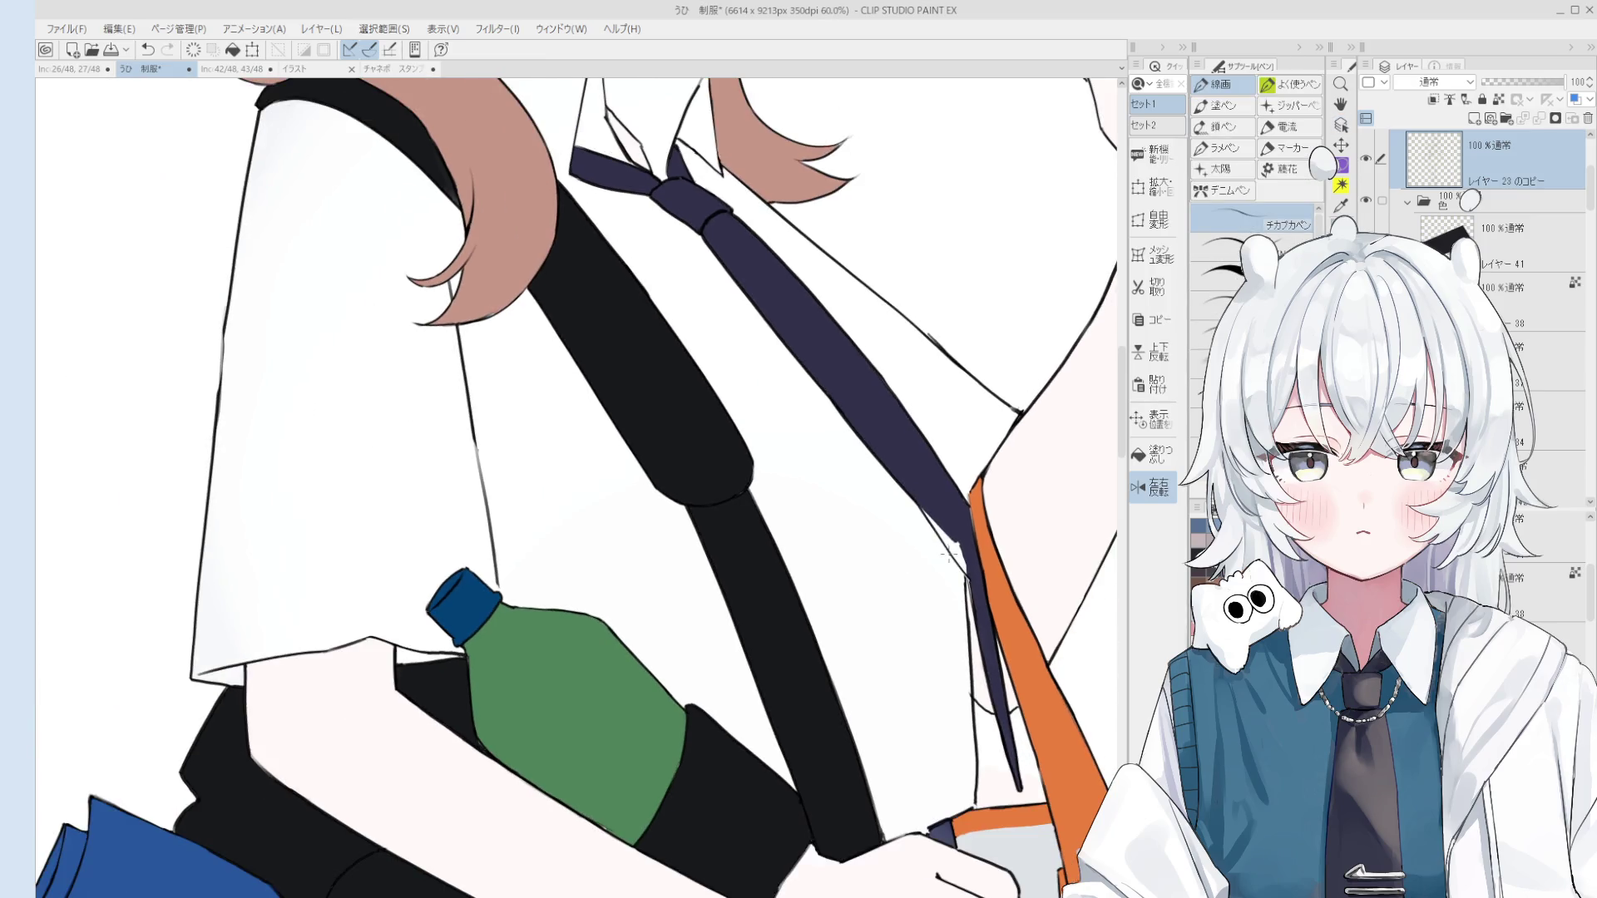
{"action": "key", "text": "e"}
{"action": "scroll", "coordinate": [969, 587], "scroll_direction": "up", "scroll_amount": 3}
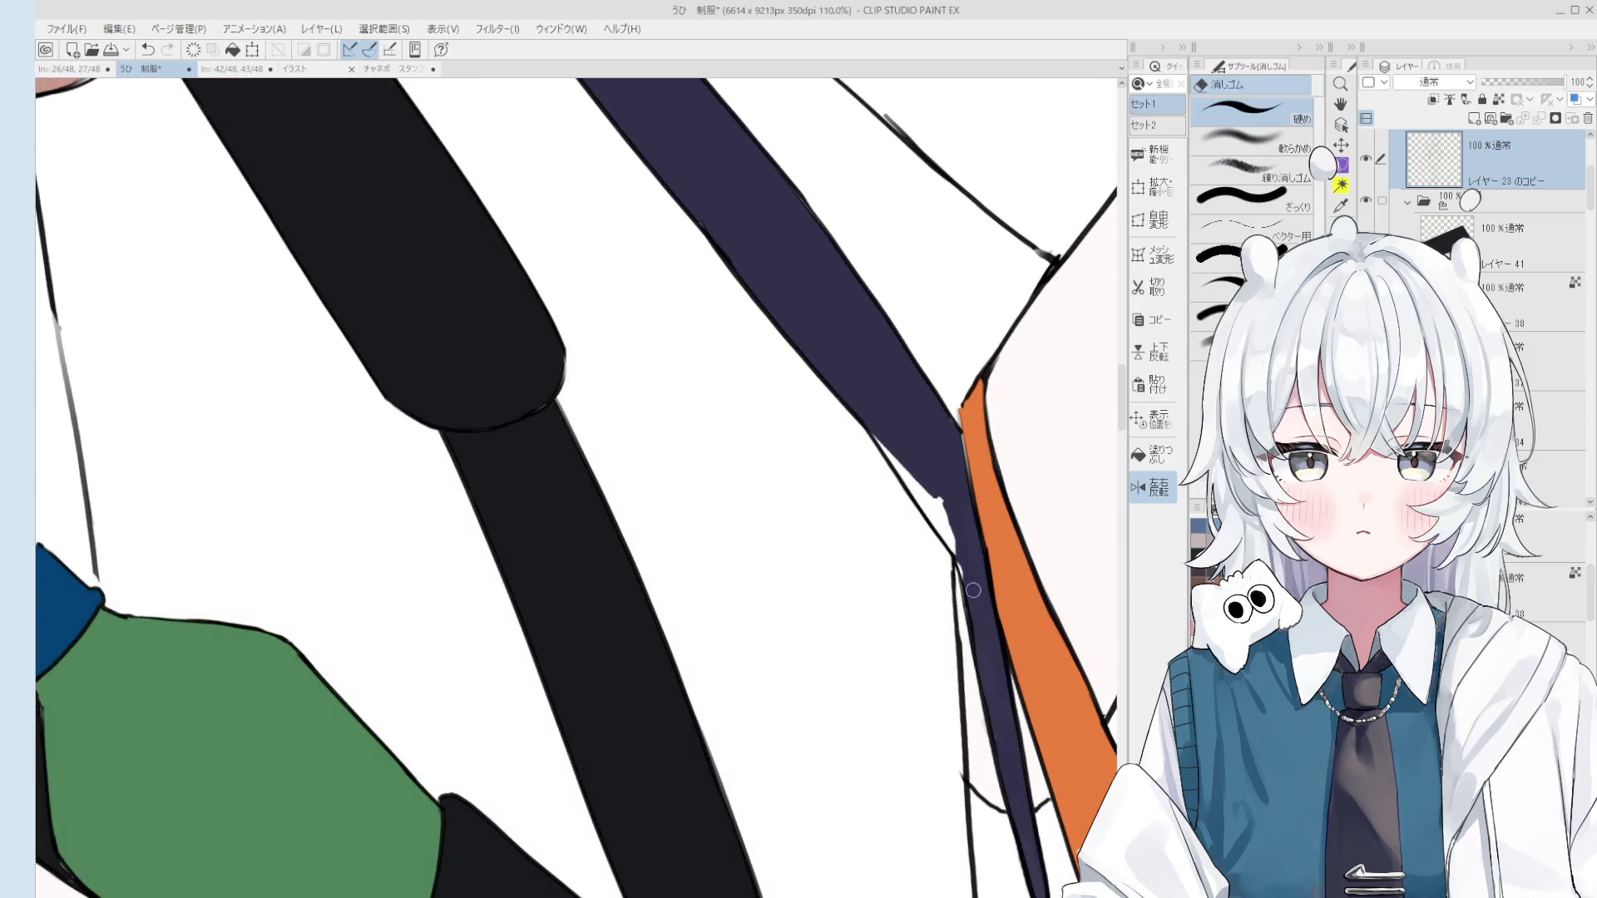
{"action": "key", "text": "b"}
{"action": "scroll", "coordinate": [948, 499], "scroll_direction": "down", "scroll_amount": 1}
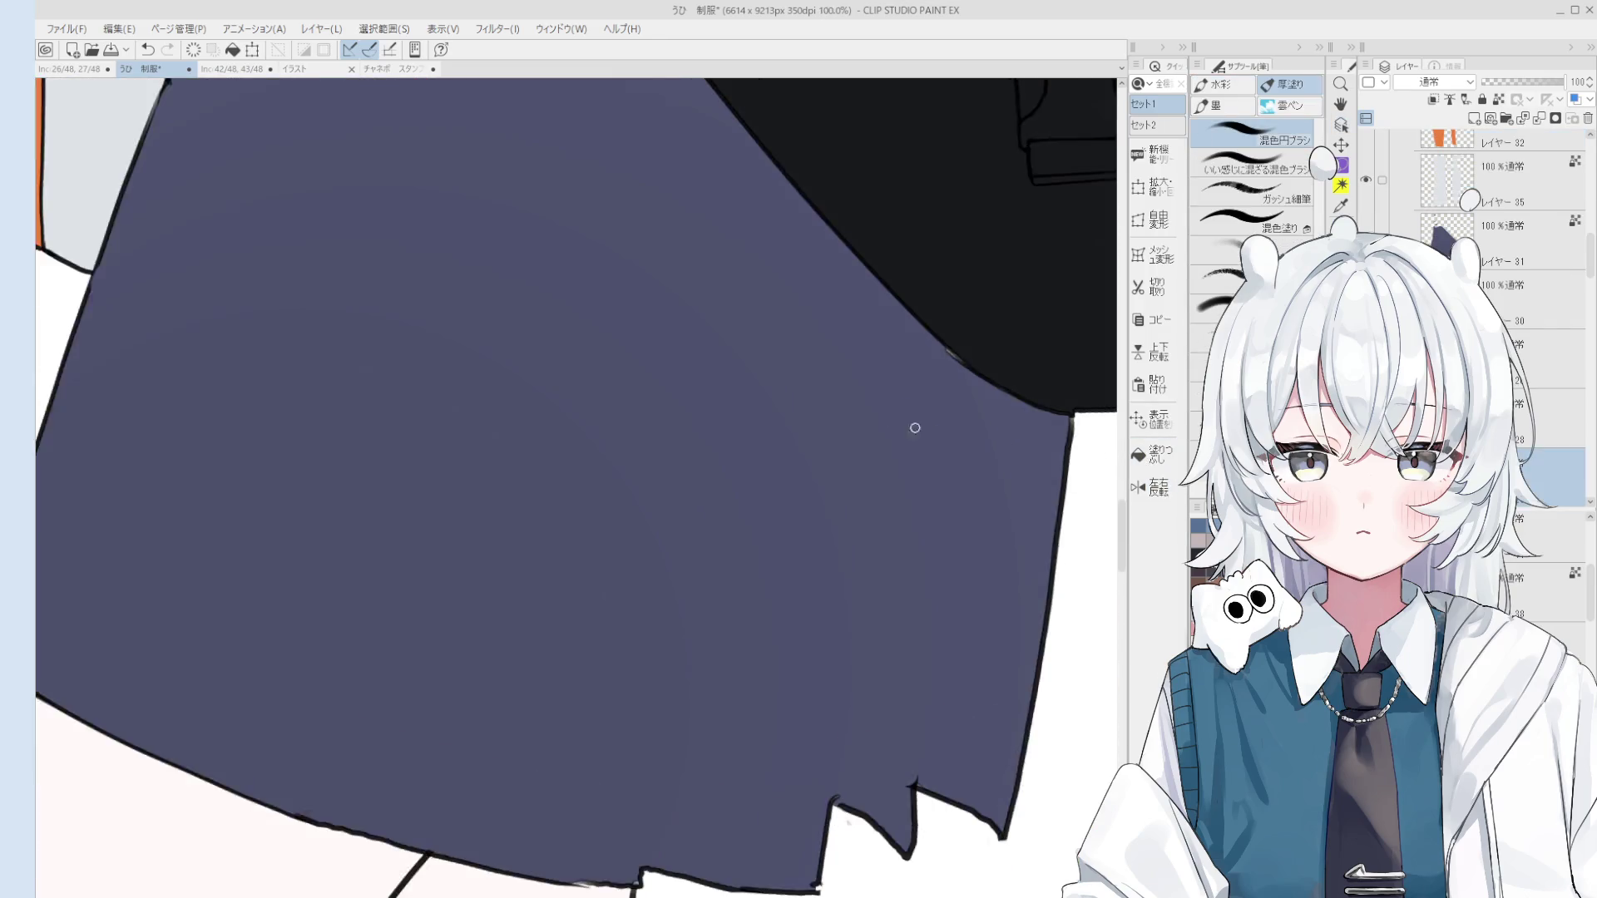
{"action": "scroll", "coordinate": [914, 428], "scroll_direction": "down", "scroll_amount": 4}
{"action": "key", "text": "g"}
{"action": "scroll", "coordinate": [915, 427], "scroll_direction": "up", "scroll_amount": 1}
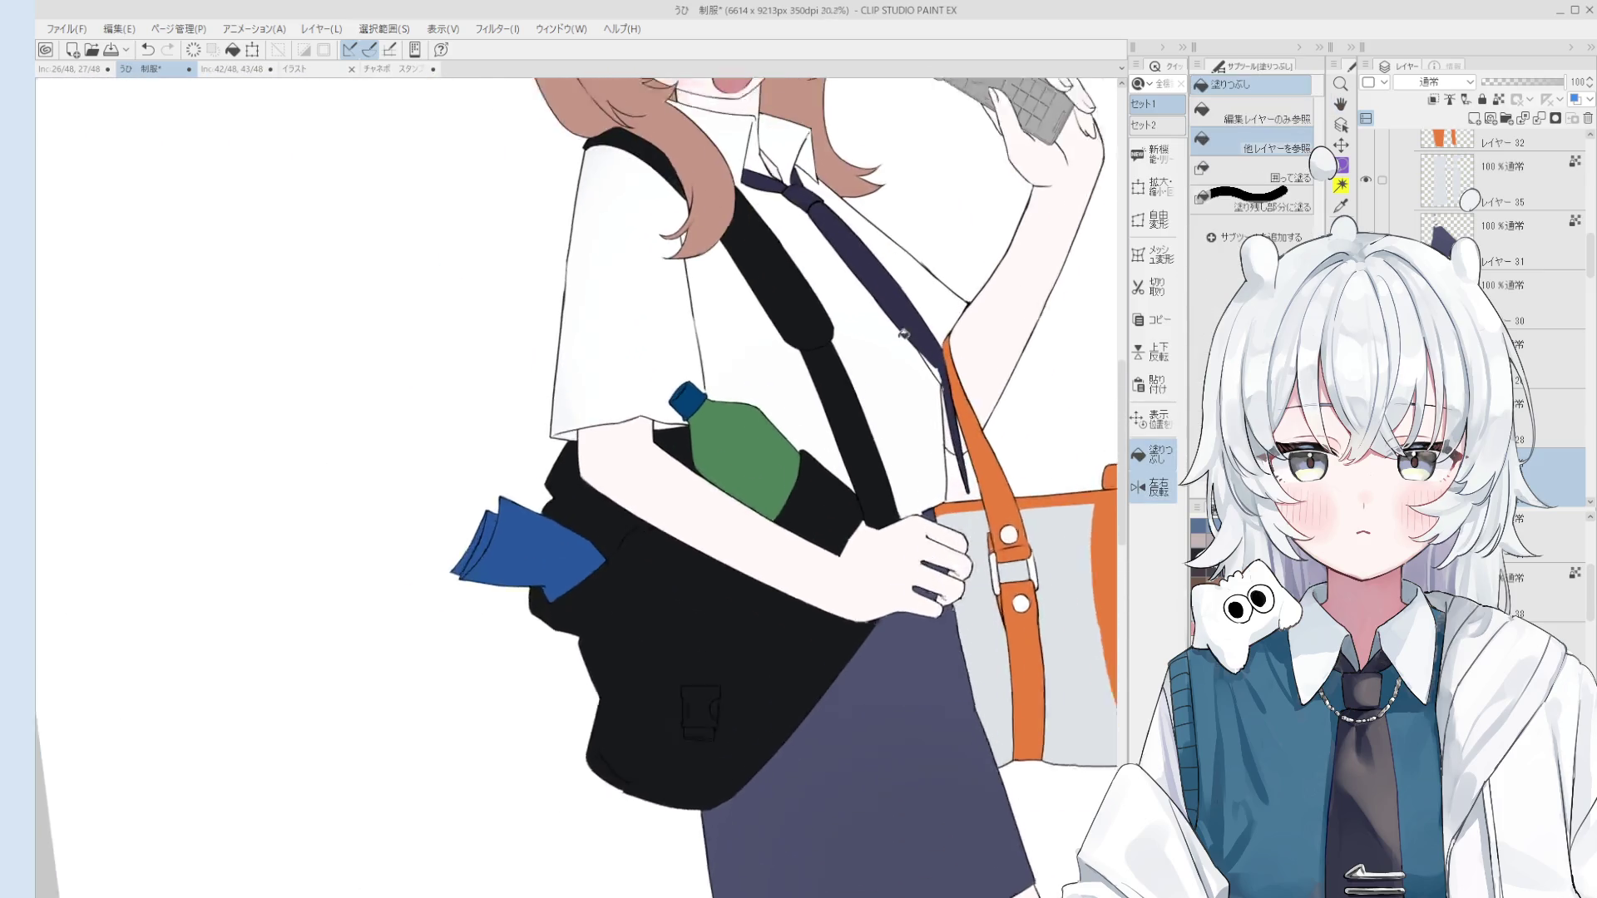
{"action": "scroll", "coordinate": [904, 333], "scroll_direction": "up", "scroll_amount": 4}
{"action": "key", "text": "b"}
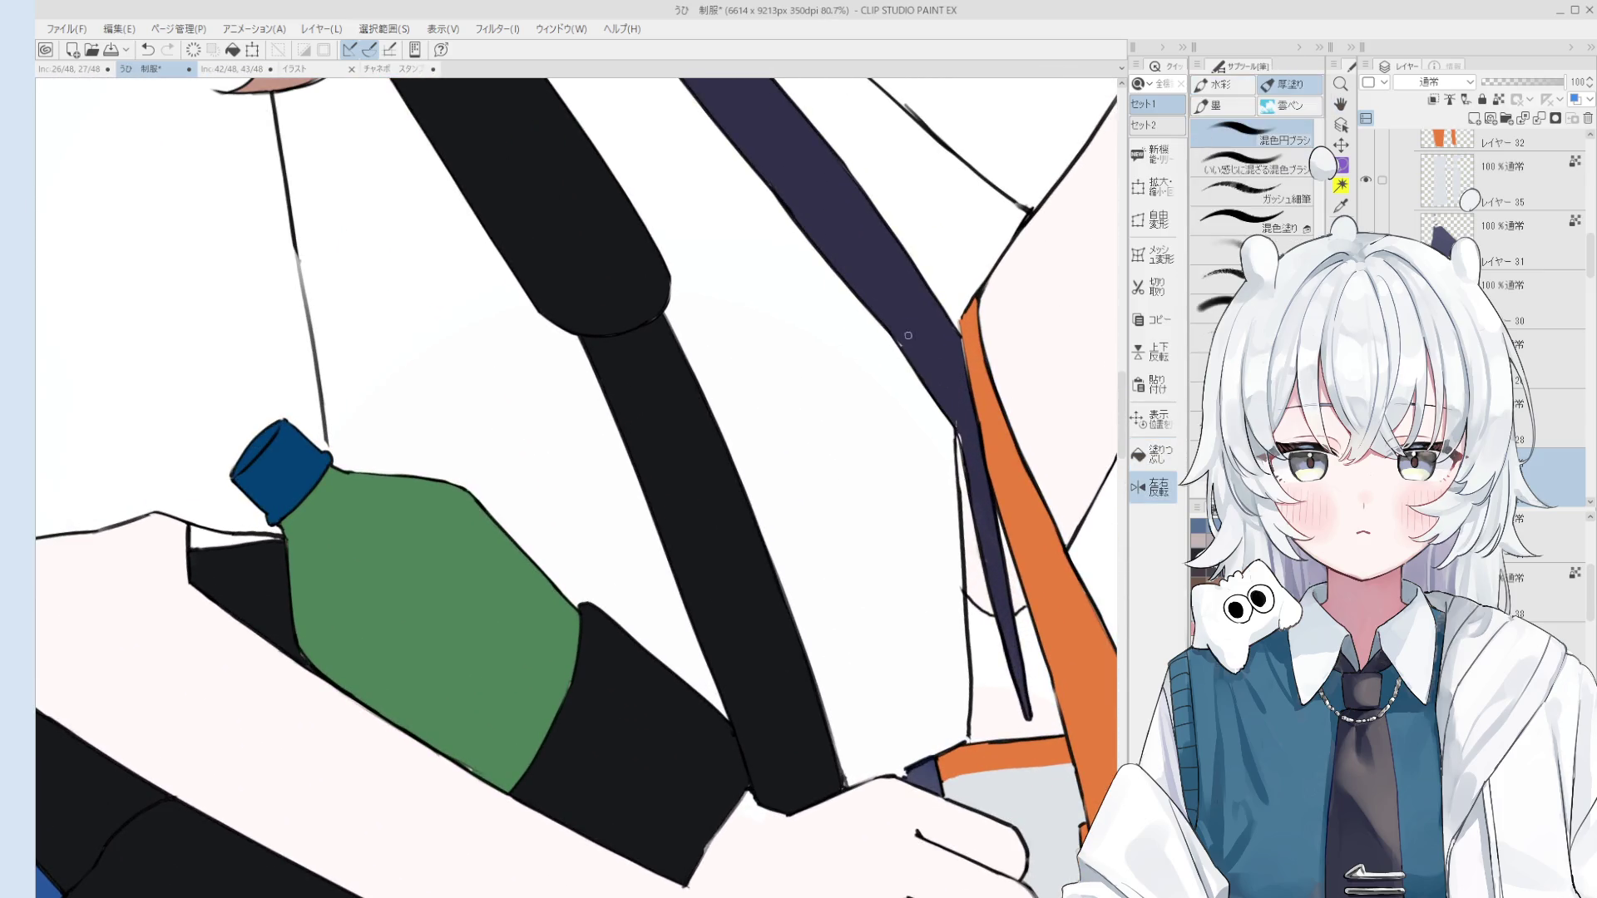
{"action": "scroll", "coordinate": [963, 428], "scroll_direction": "down", "scroll_amount": 2}
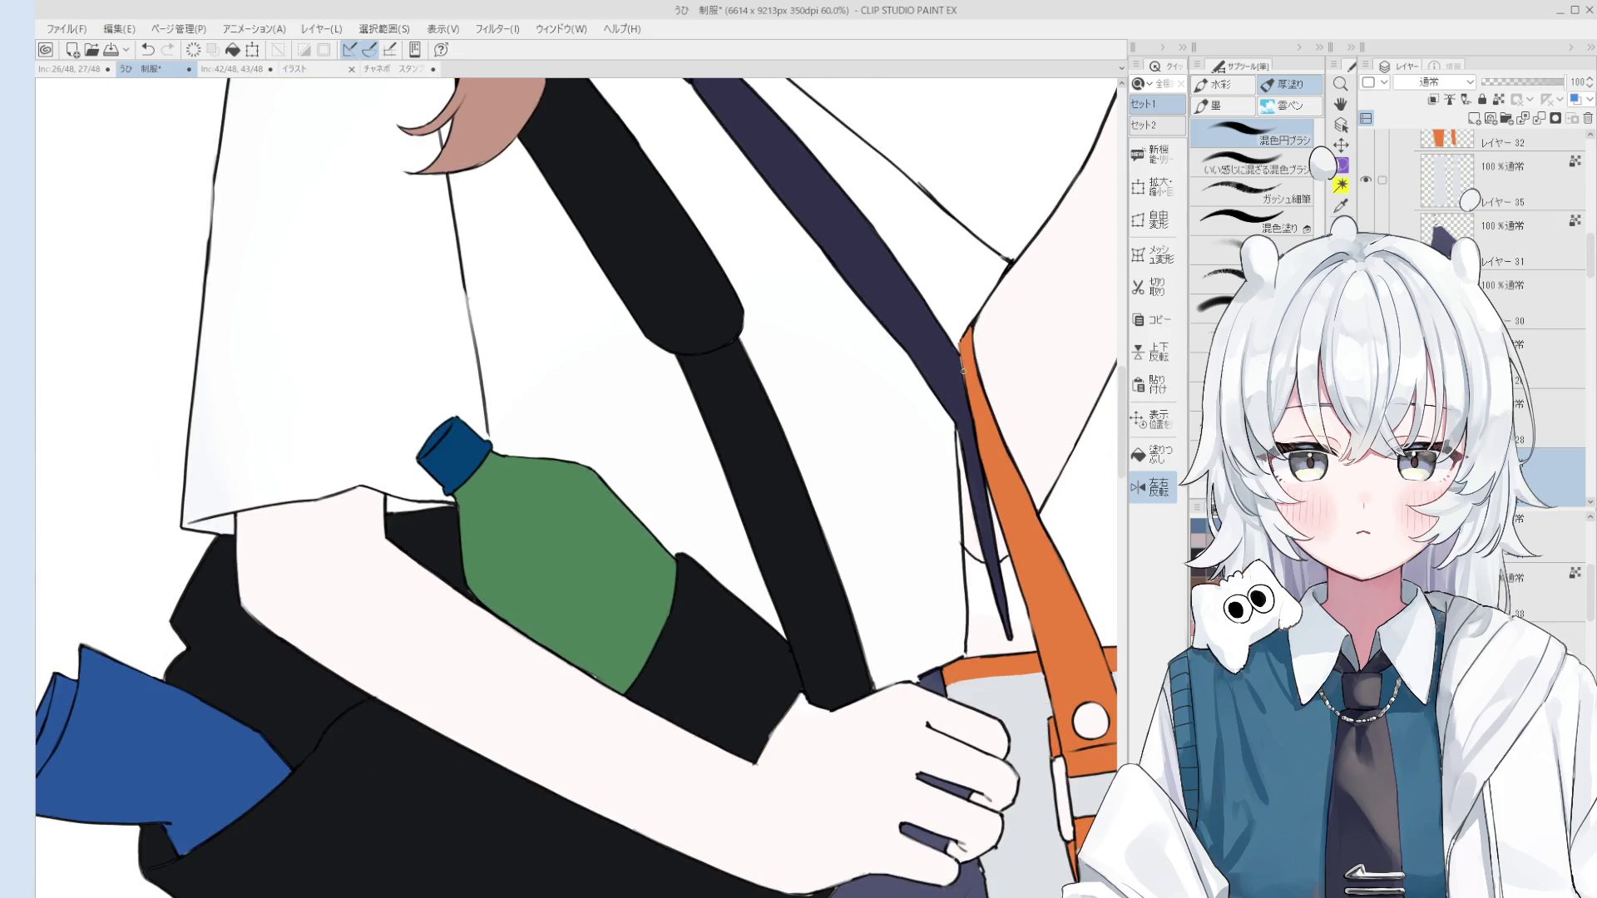
{"action": "scroll", "coordinate": [958, 359], "scroll_direction": "down", "scroll_amount": 4}
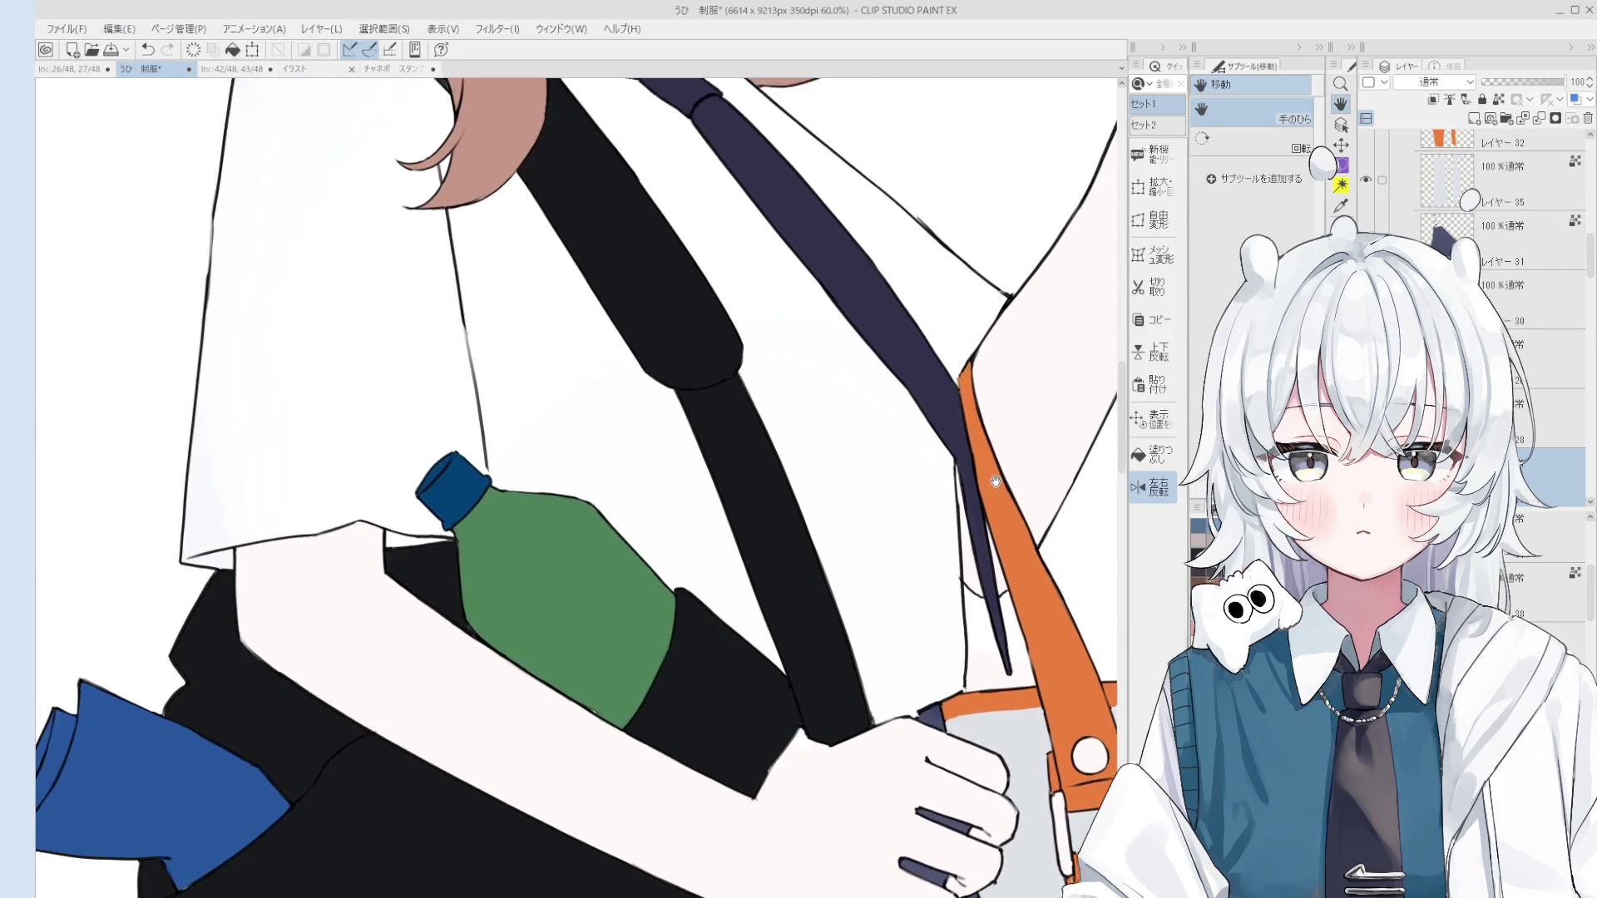
Step: Select the line art layer by picking it from the drawing near the tie
{"action": "key", "text": "o"}
{"action": "scroll", "coordinate": [1044, 506], "scroll_direction": "up", "scroll_amount": 5}
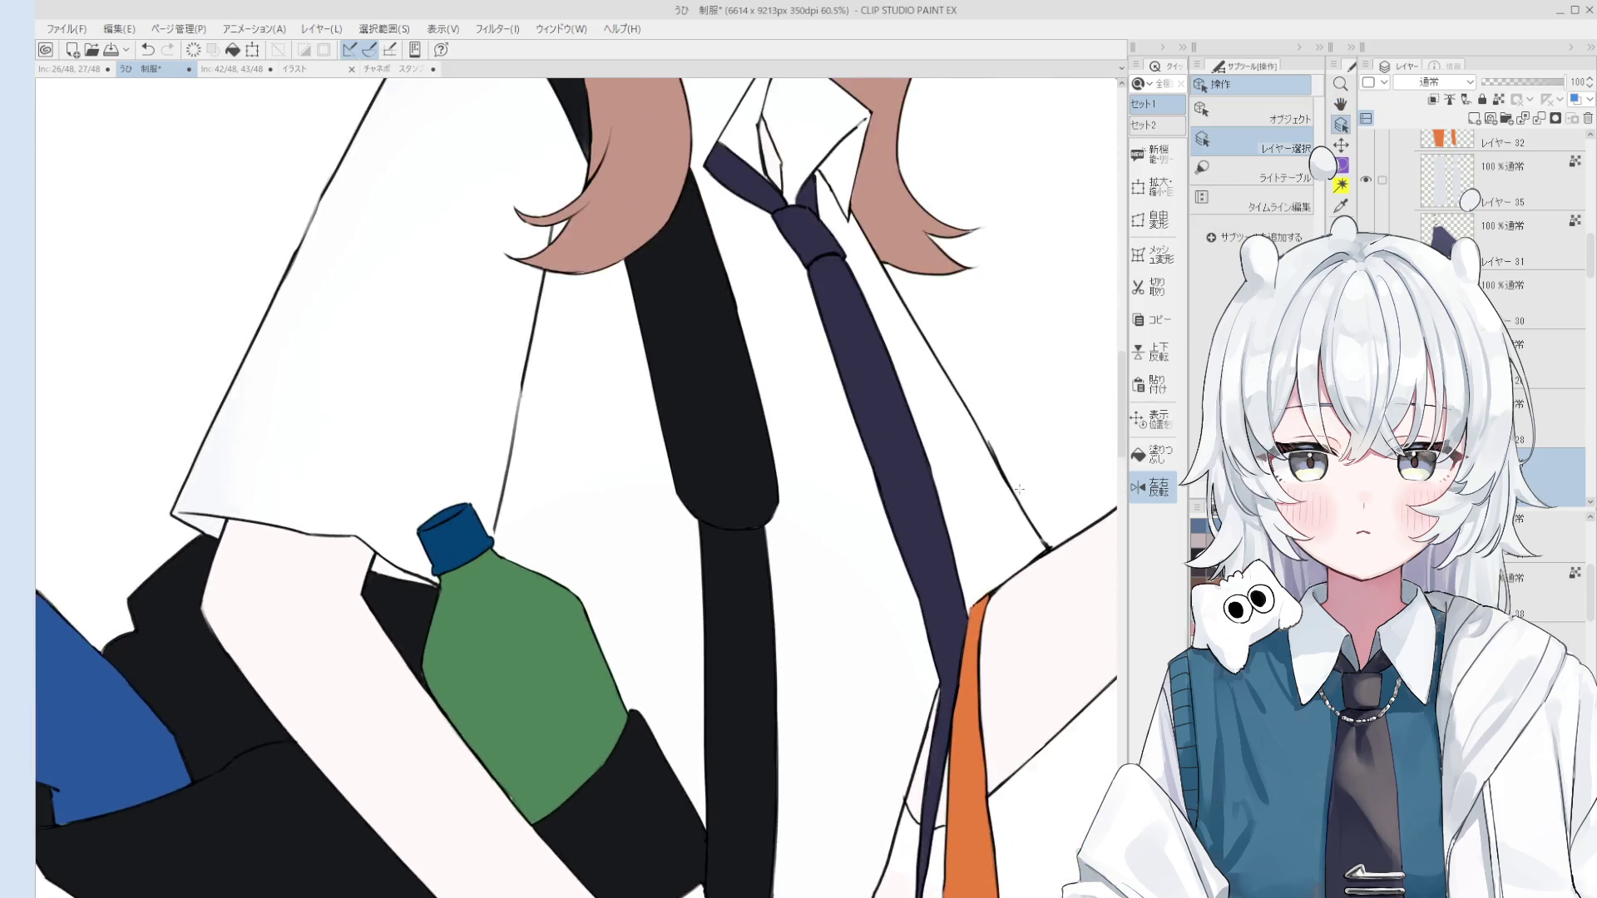
{"action": "left_click", "coordinate": [1006, 454]}
{"action": "key", "text": "e"}
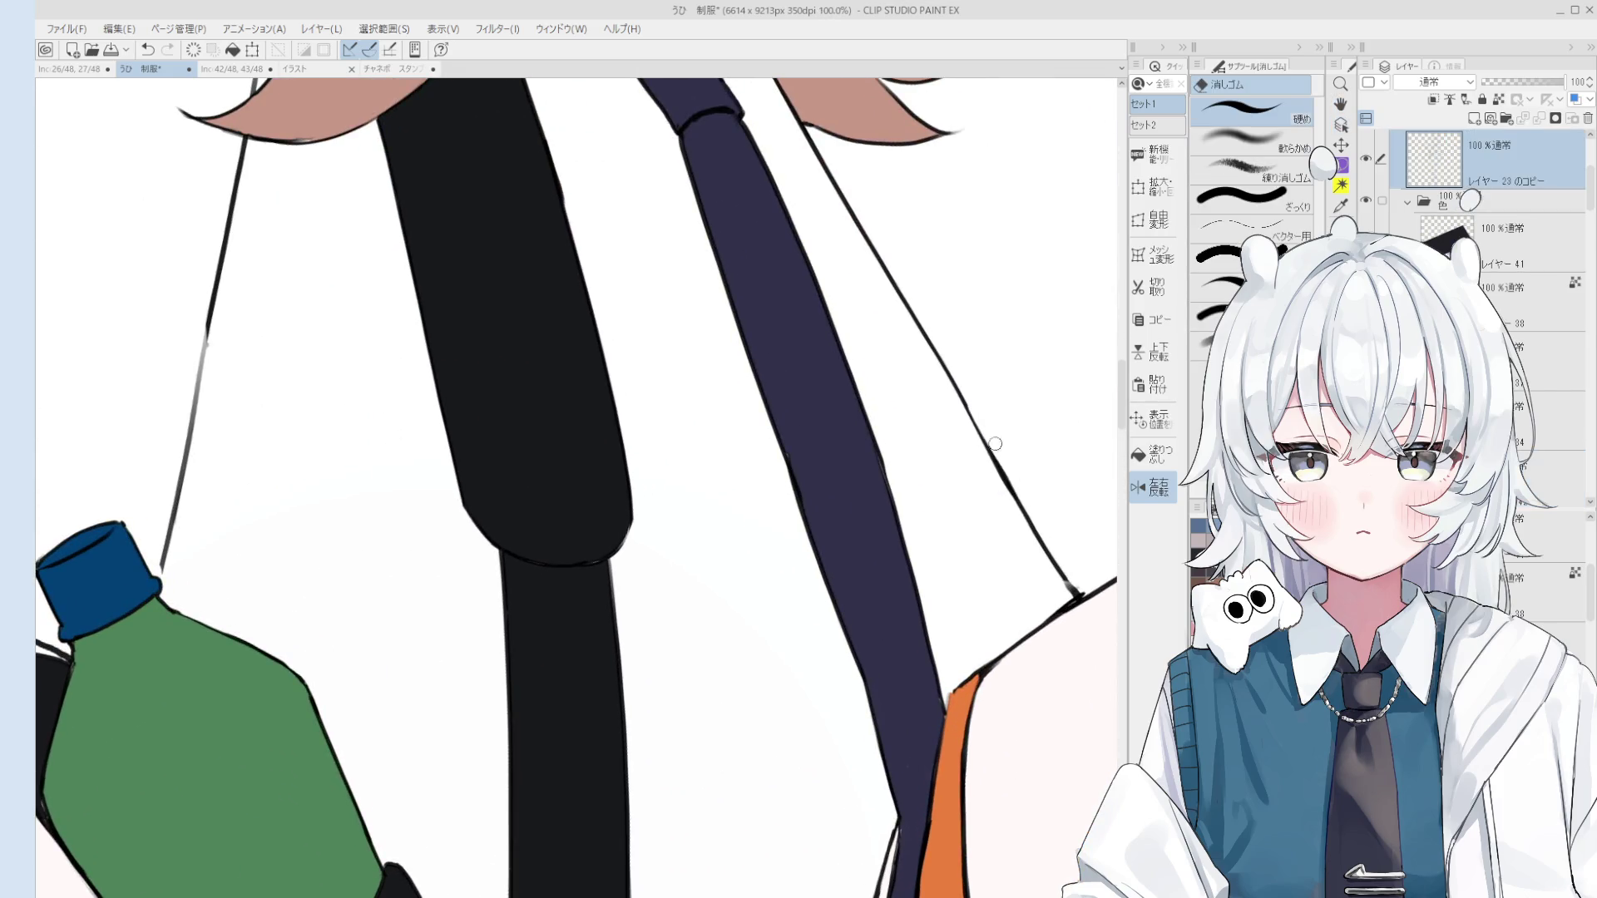
{"action": "scroll", "coordinate": [989, 449], "scroll_direction": "down", "scroll_amount": 4}
{"action": "scroll", "coordinate": [985, 453], "scroll_direction": "up", "scroll_amount": 2}
{"action": "scroll", "coordinate": [982, 457], "scroll_direction": "down", "scroll_amount": 1}
{"action": "key", "text": "h"}
{"action": "scroll", "coordinate": [977, 453], "scroll_direction": "up", "scroll_amount": 2}
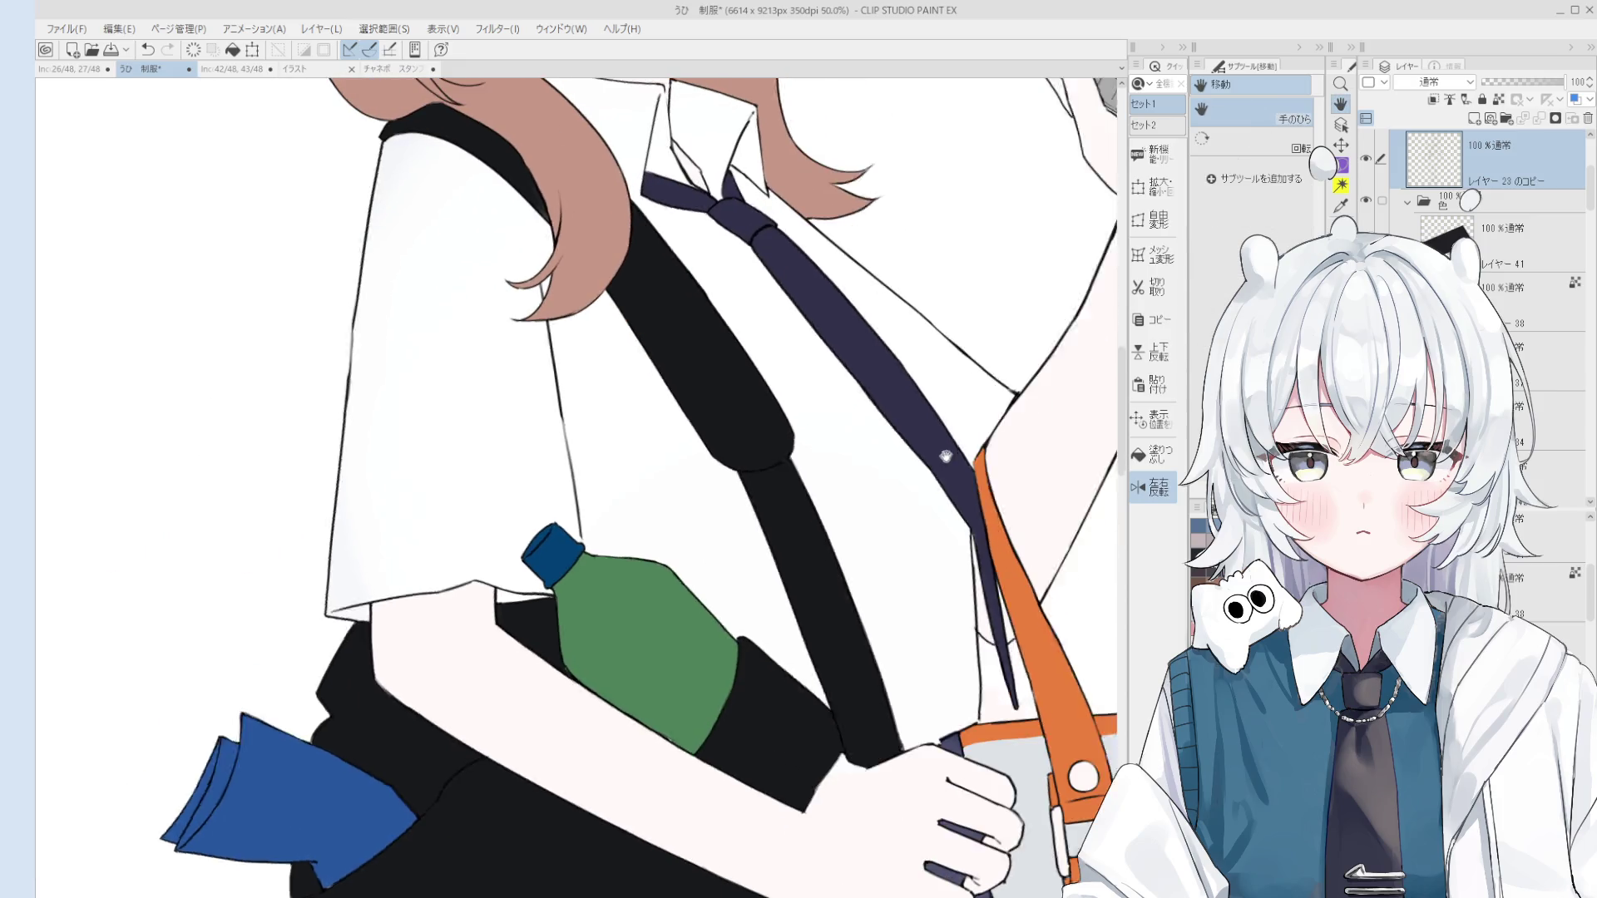
{"action": "key", "text": "o"}
{"action": "scroll", "coordinate": [965, 420], "scroll_direction": "up", "scroll_amount": 3}
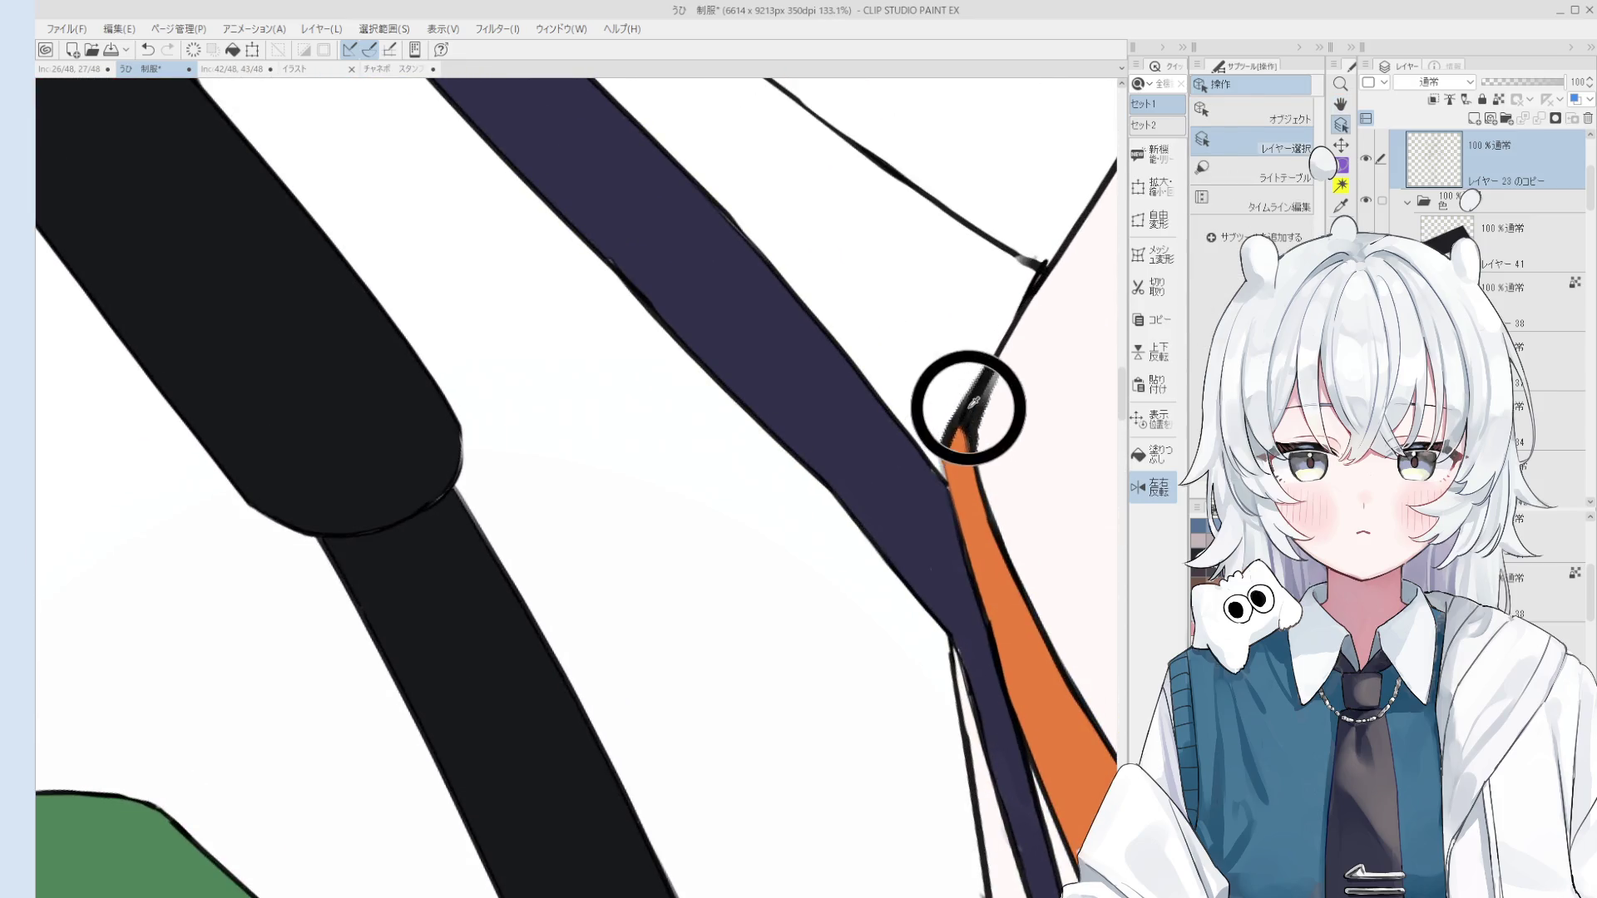
Step: Redraw the outline stroke at the orange strap tip, erasing the excess near the tip
{"action": "key", "text": "p"}
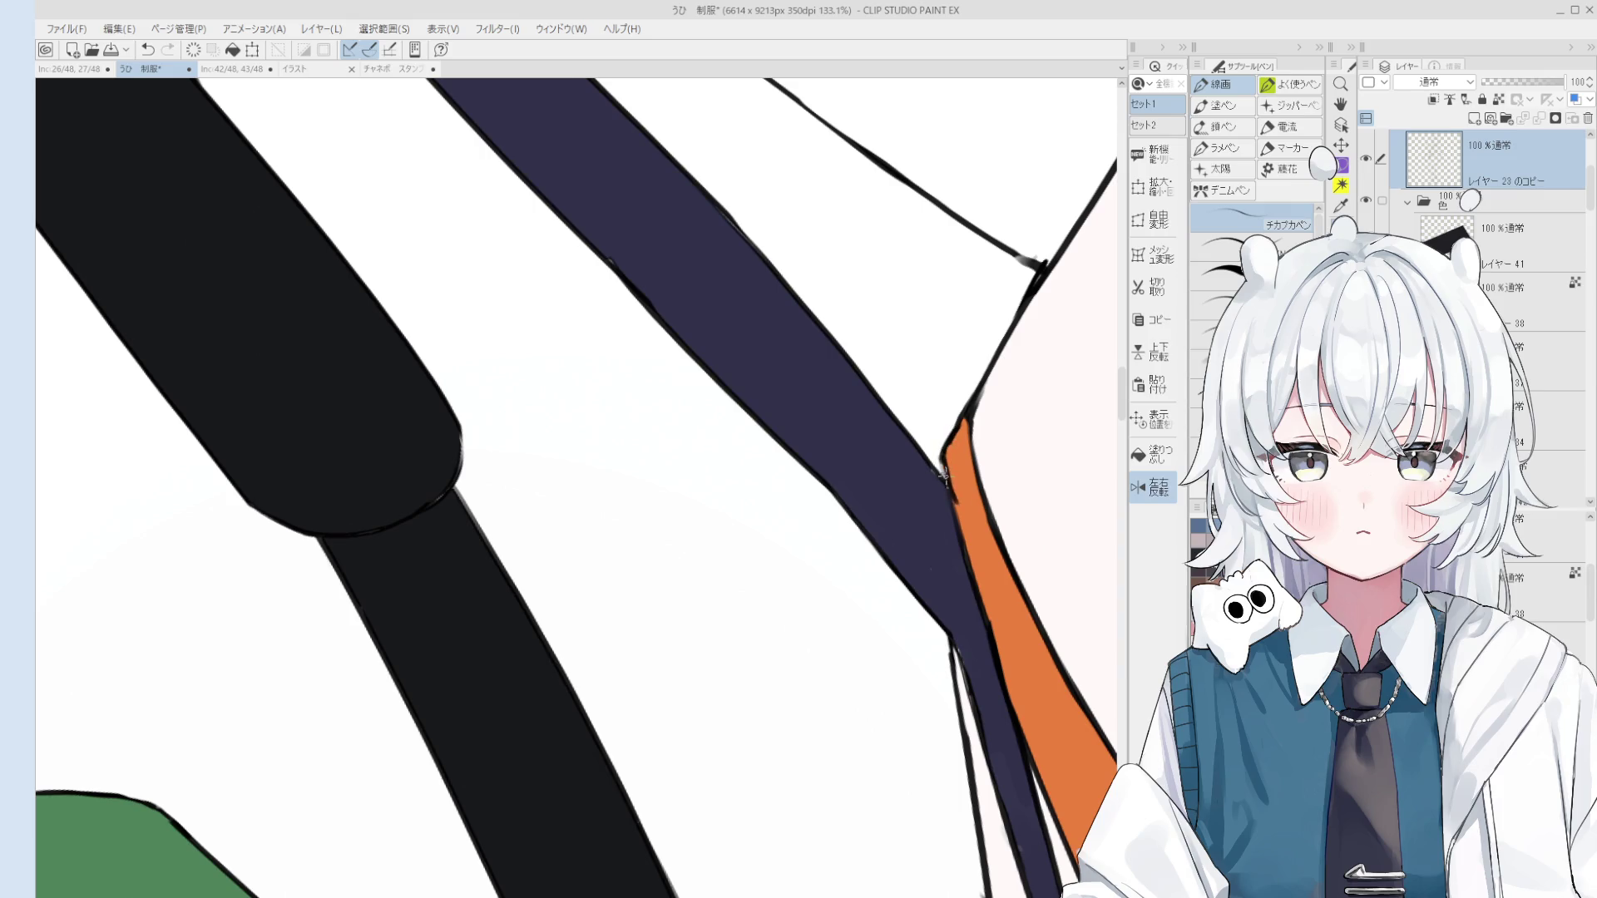
{"action": "key", "text": "e"}
{"action": "key", "text": "p"}
{"action": "left_click_drag", "start_coordinate": [952, 456], "coordinate": [963, 523]}
{"action": "key", "text": "ctrl+z"}
{"action": "left_click_drag", "start_coordinate": [944, 426], "coordinate": [955, 489]}
{"action": "key", "text": "ctrl+z"}
{"action": "left_click_drag", "start_coordinate": [953, 420], "coordinate": [944, 478]}
{"action": "key", "text": "ctrl+z"}
{"action": "key", "text": "e"}
{"action": "mouse_move", "coordinate": [940, 415]}
{"action": "left_mouse_down"}
{"action": "mouse_move", "coordinate": [938, 432]}
{"action": "mouse_move", "coordinate": [956, 397]}
{"action": "mouse_move", "coordinate": [942, 420]}
{"action": "mouse_move", "coordinate": [959, 400]}
{"action": "mouse_move", "coordinate": [944, 416]}
{"action": "mouse_move", "coordinate": [960, 506]}
{"action": "left_mouse_up"}
{"action": "key", "text": "p"}
{"action": "key", "text": "e"}
Step: Paint orange on the strap colour layer with the blending brush, then reselect the line art layer
{"action": "key", "text": "b"}
{"action": "left_click", "coordinate": [948, 399], "text": "ctrl+shift"}
{"action": "key", "text": "ctrl+z"}
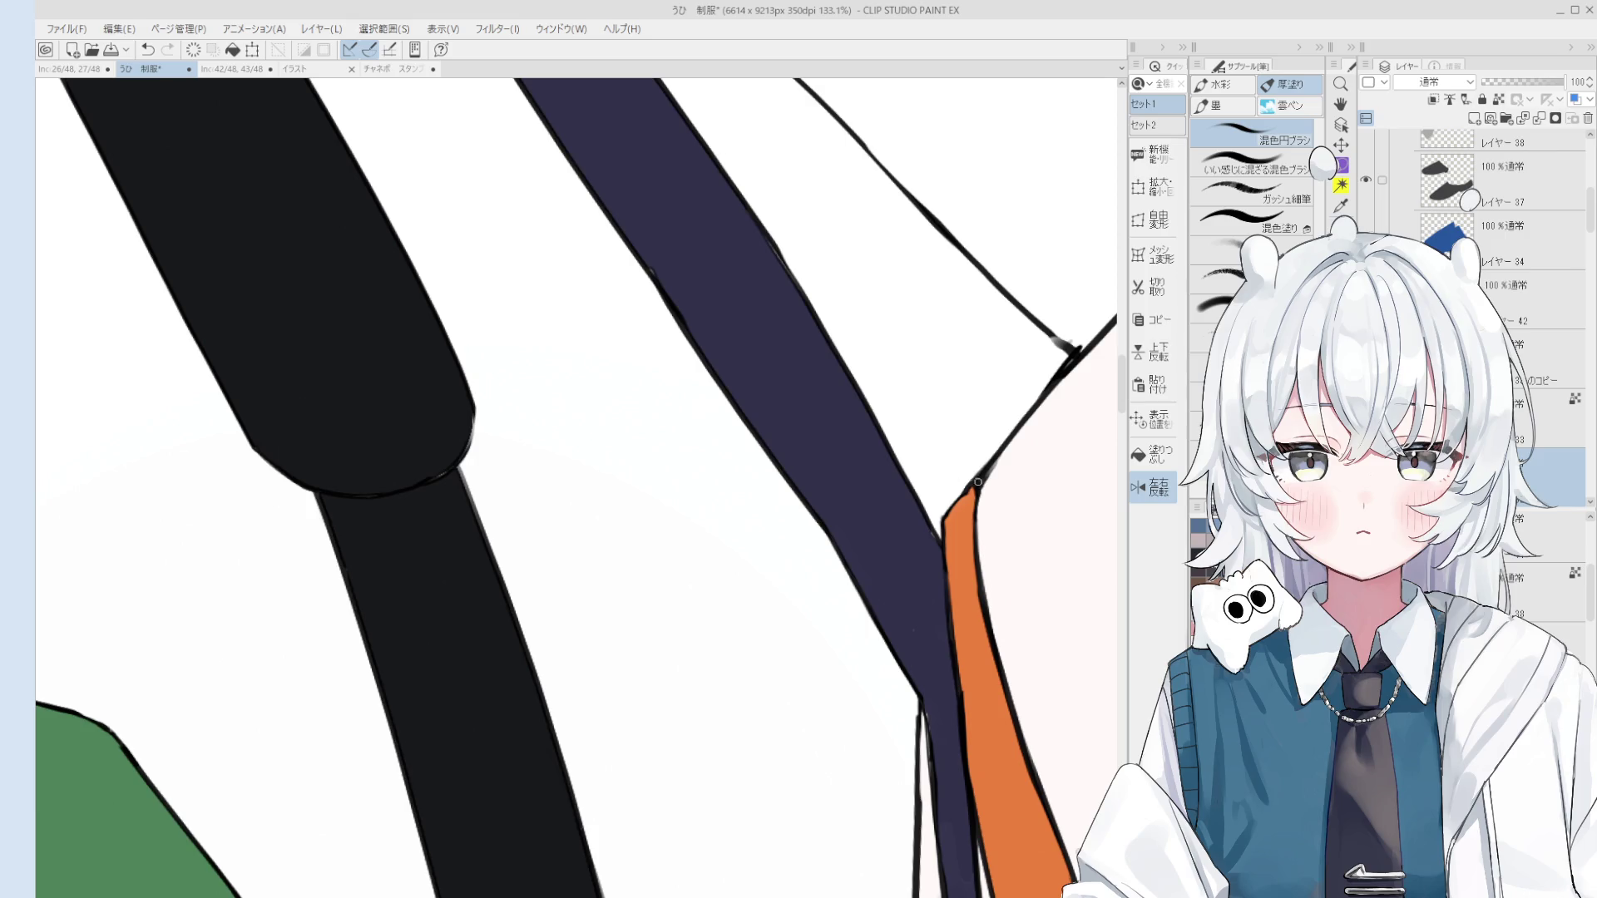
{"action": "scroll", "coordinate": [943, 543], "scroll_direction": "up", "scroll_amount": 3}
{"action": "key", "text": "e"}
{"action": "left_click", "coordinate": [909, 481], "text": "ctrl+shift"}
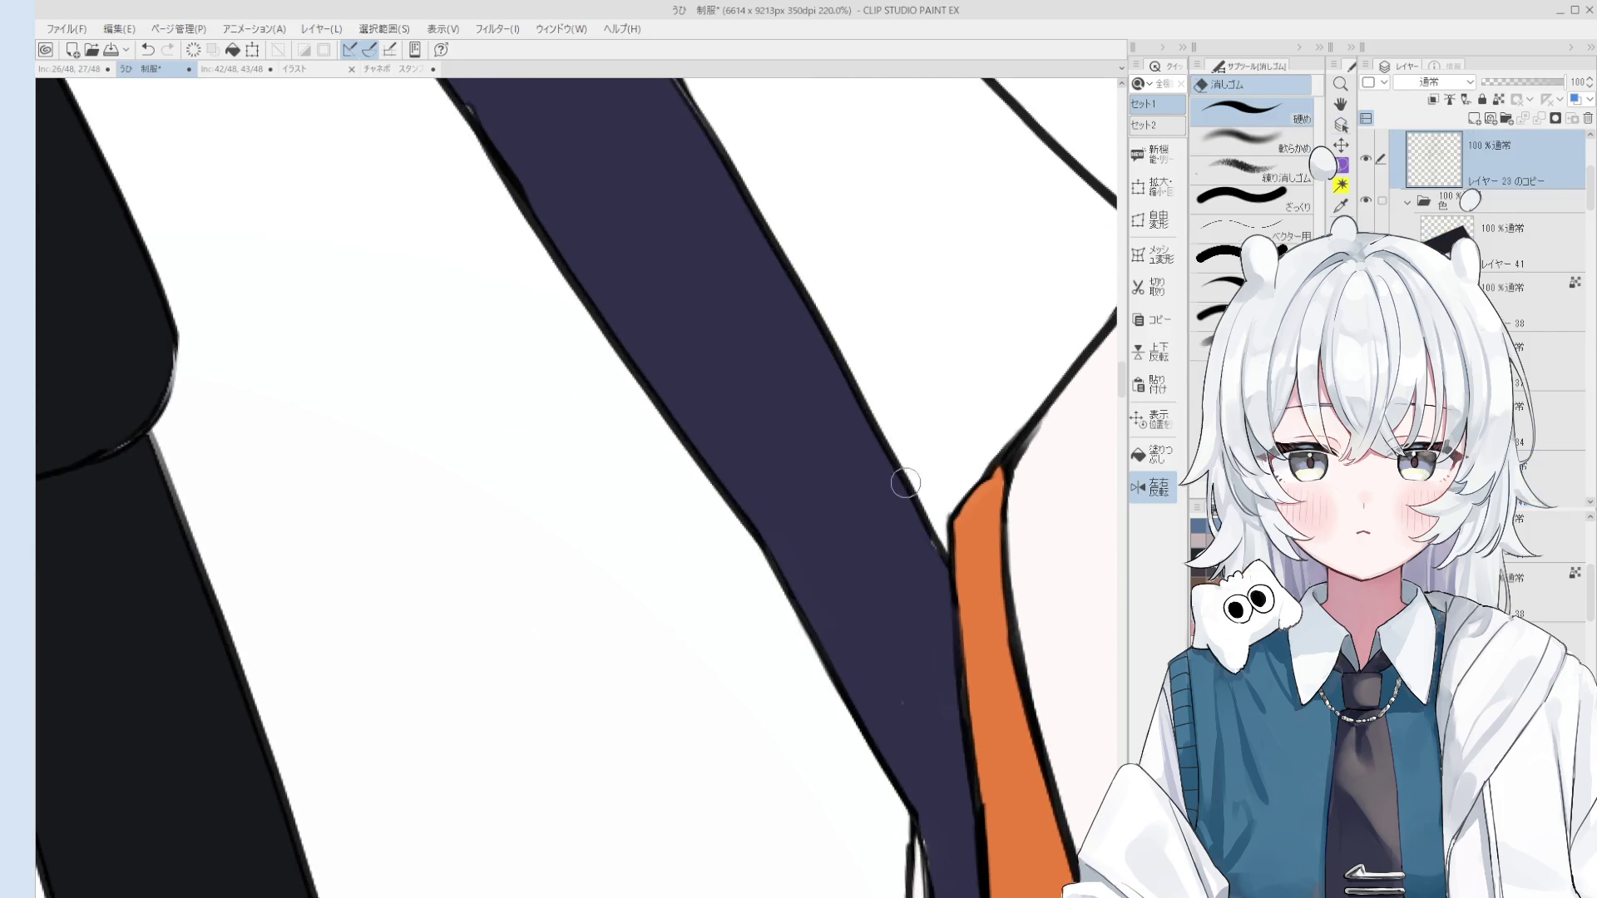
{"action": "scroll", "coordinate": [895, 434], "scroll_direction": "down", "scroll_amount": 1}
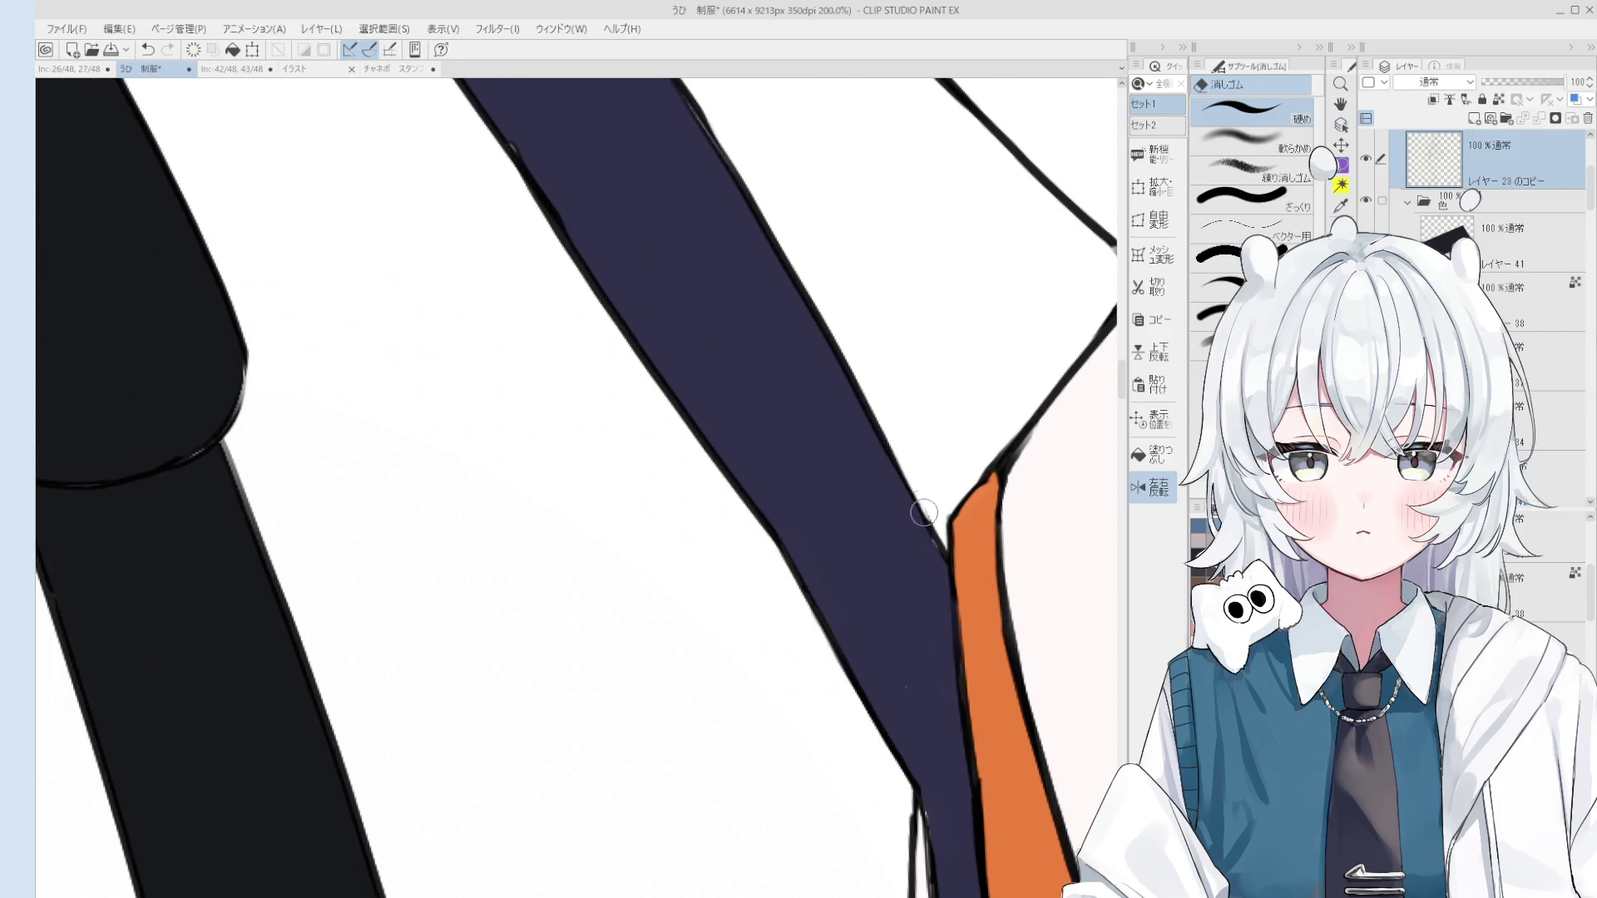
{"action": "scroll", "coordinate": [940, 574], "scroll_direction": "down", "scroll_amount": 8}
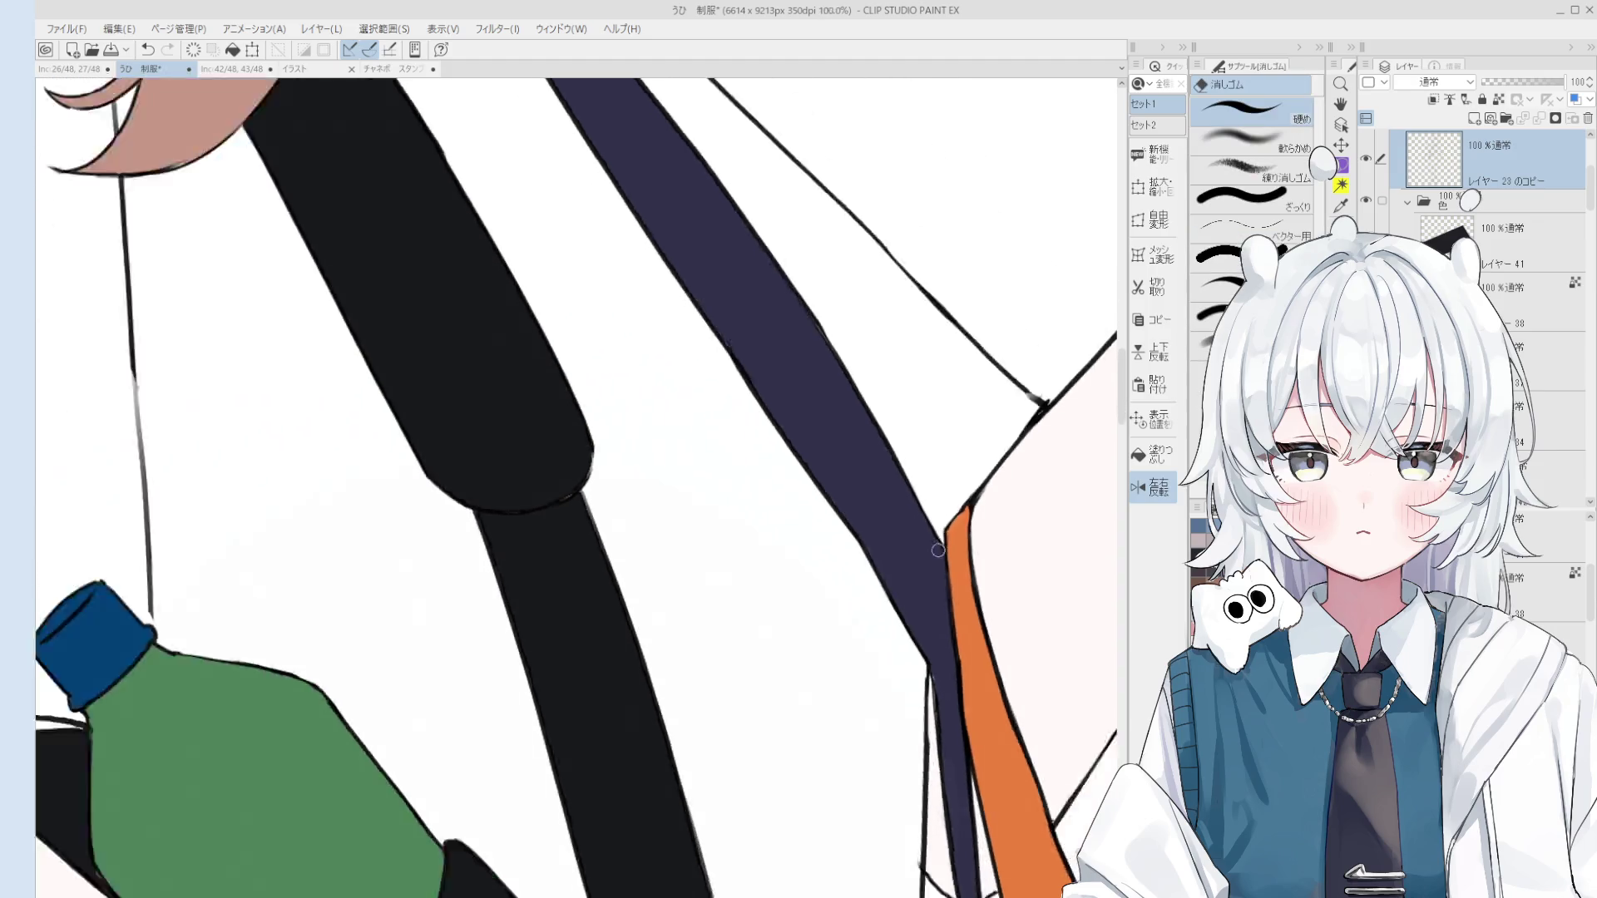
{"action": "scroll", "coordinate": [939, 600], "scroll_direction": "down", "scroll_amount": 5}
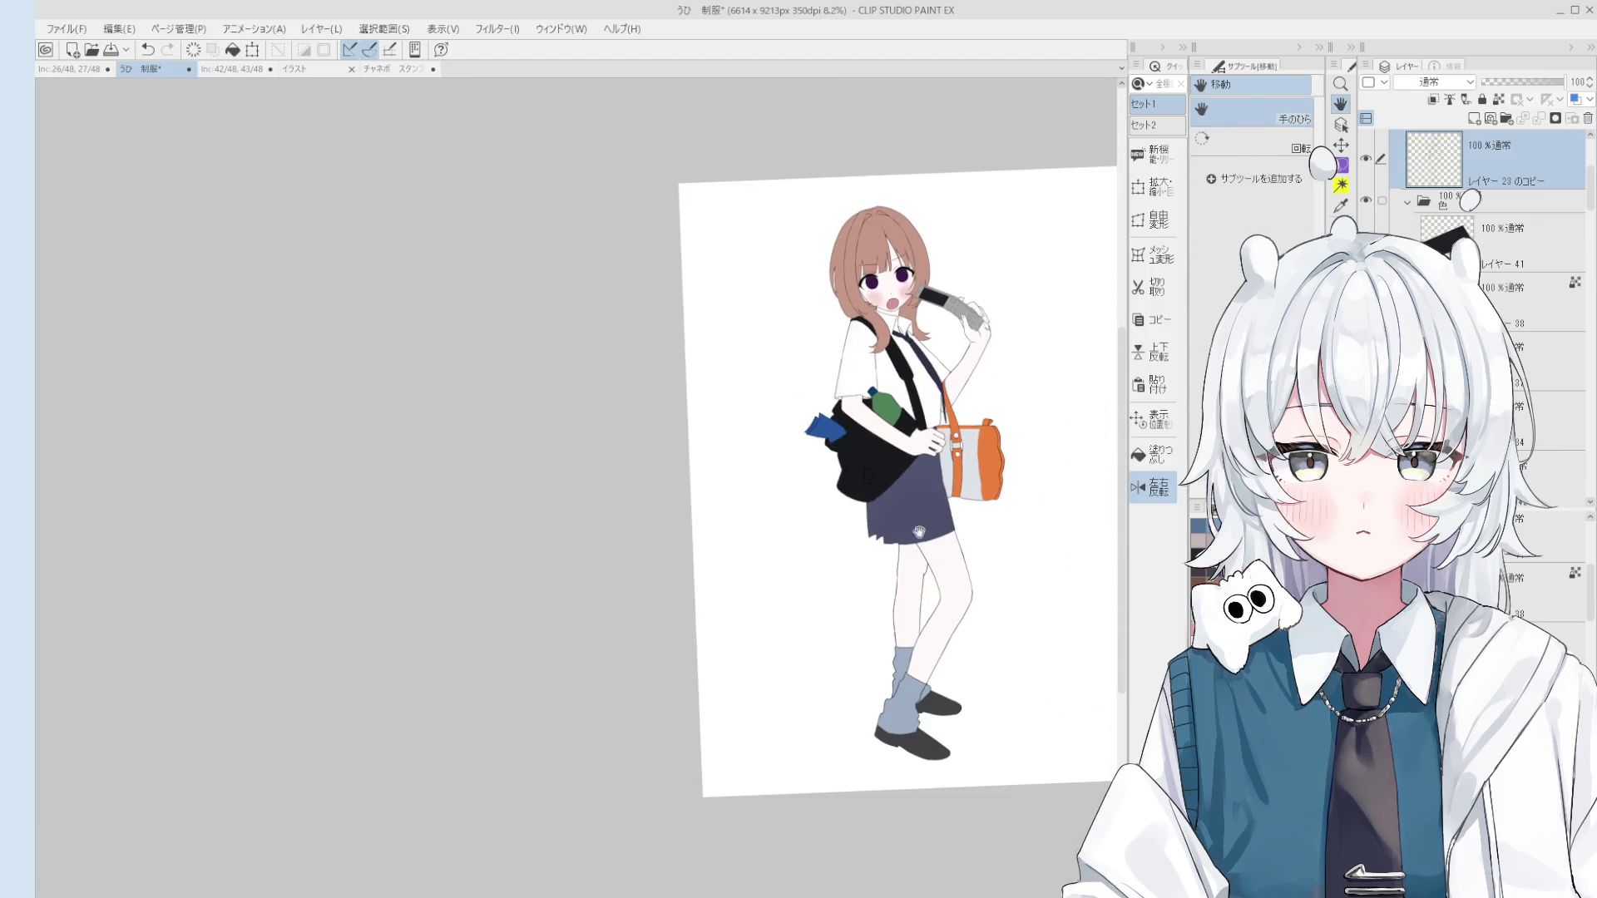
Step: Pick the skirt's colour layer and paint the skirt a darker navy
{"action": "key", "text": "o"}
{"action": "left_click", "coordinate": [925, 497]}
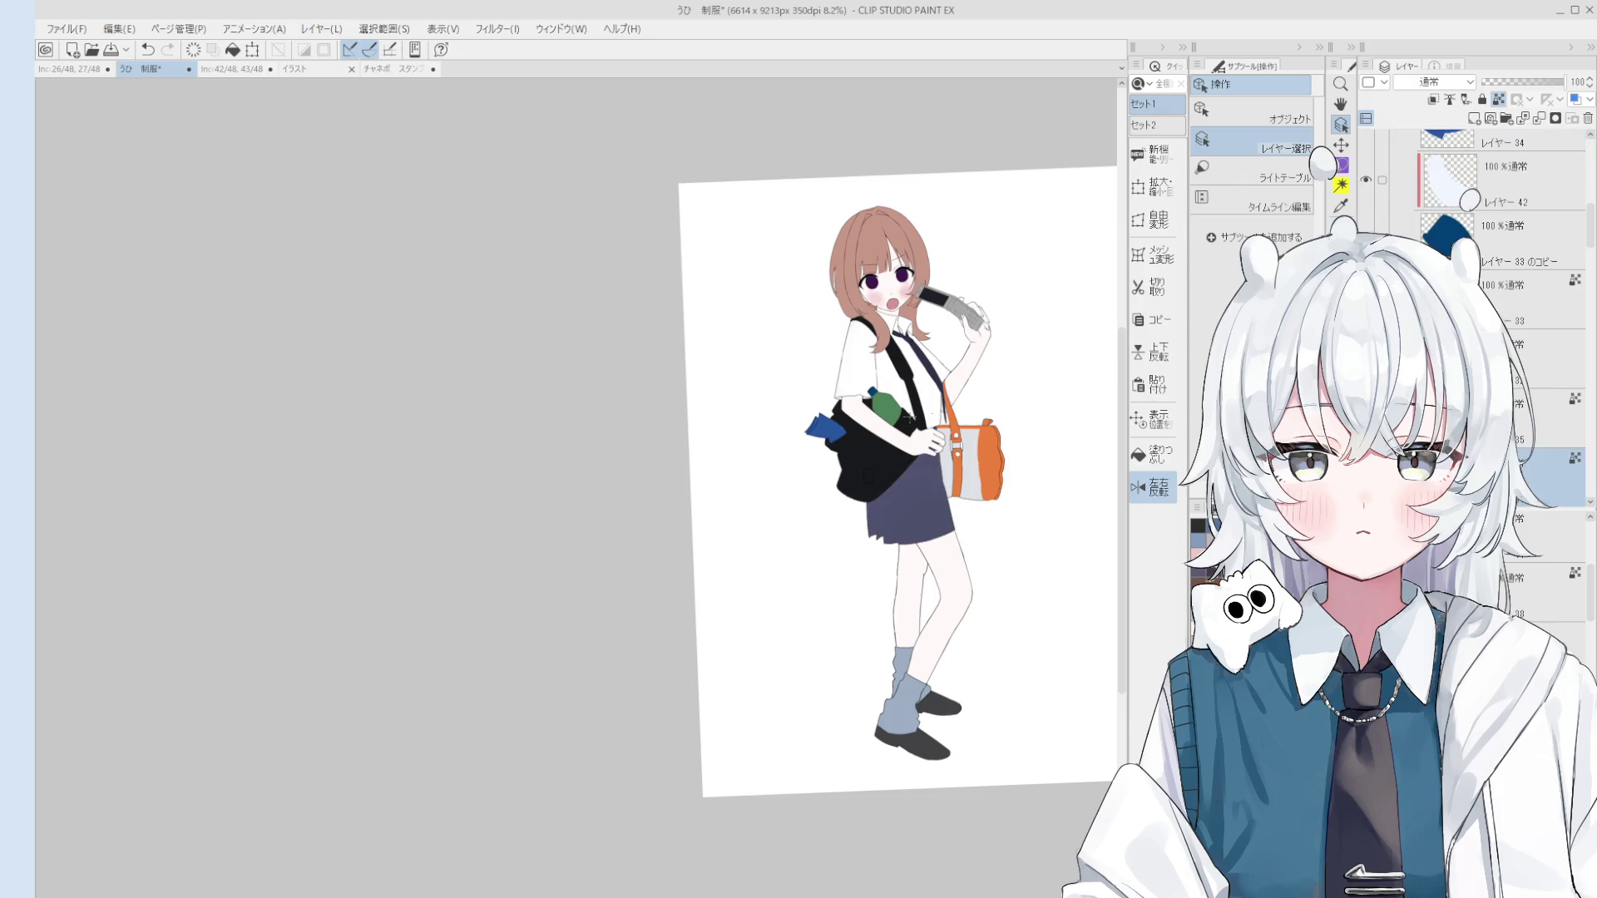
{"action": "key", "text": "b"}
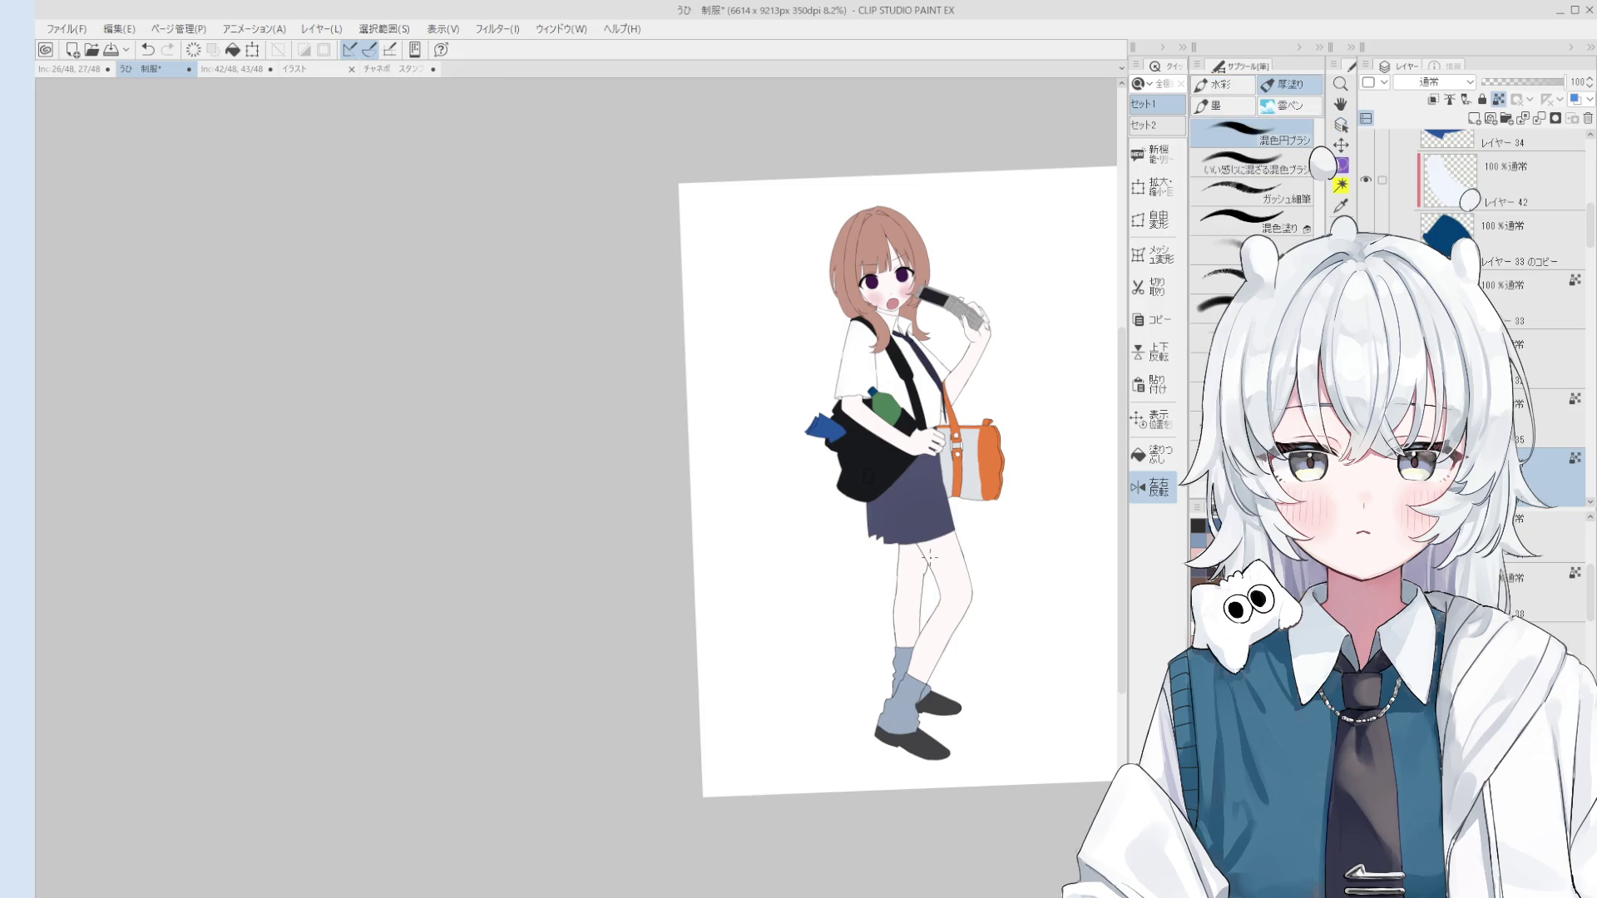
{"action": "mouse_move", "coordinate": [980, 547]}
{"action": "left_mouse_down"}
{"action": "mouse_move", "coordinate": [899, 486]}
{"action": "mouse_move", "coordinate": [931, 482]}
{"action": "left_mouse_up"}
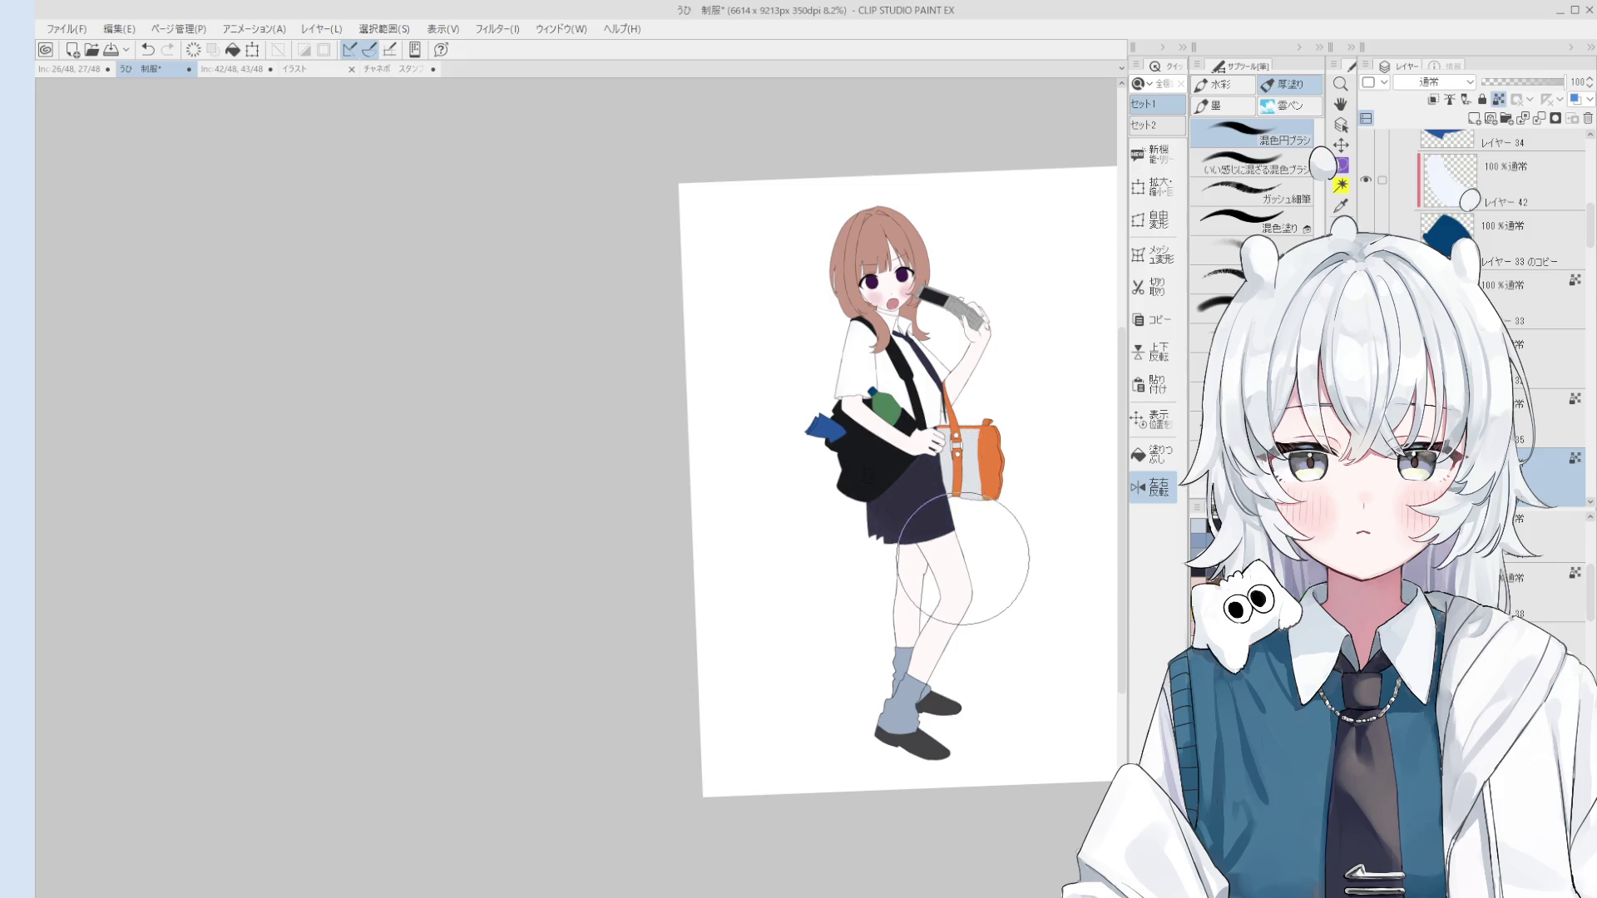
{"action": "key", "text": "h"}
{"action": "key", "text": "e"}
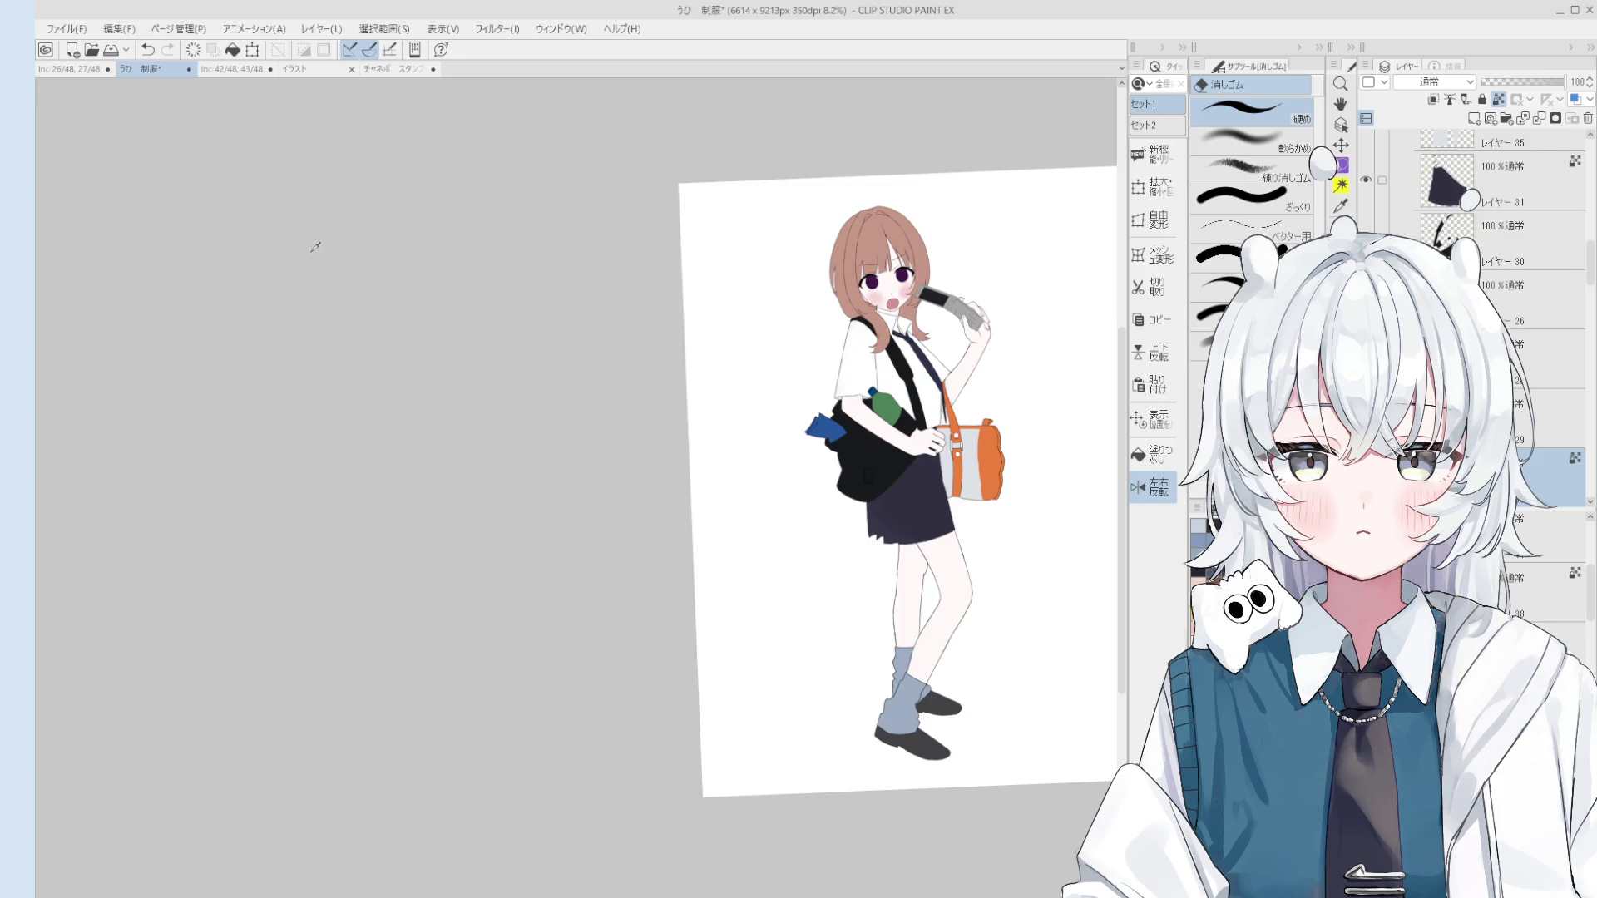
Step: Repaint the grey socks a lighter grey with the brush
{"action": "key", "text": "h"}
{"action": "left_click_drag", "start_coordinate": [948, 682], "coordinate": [938, 662]}
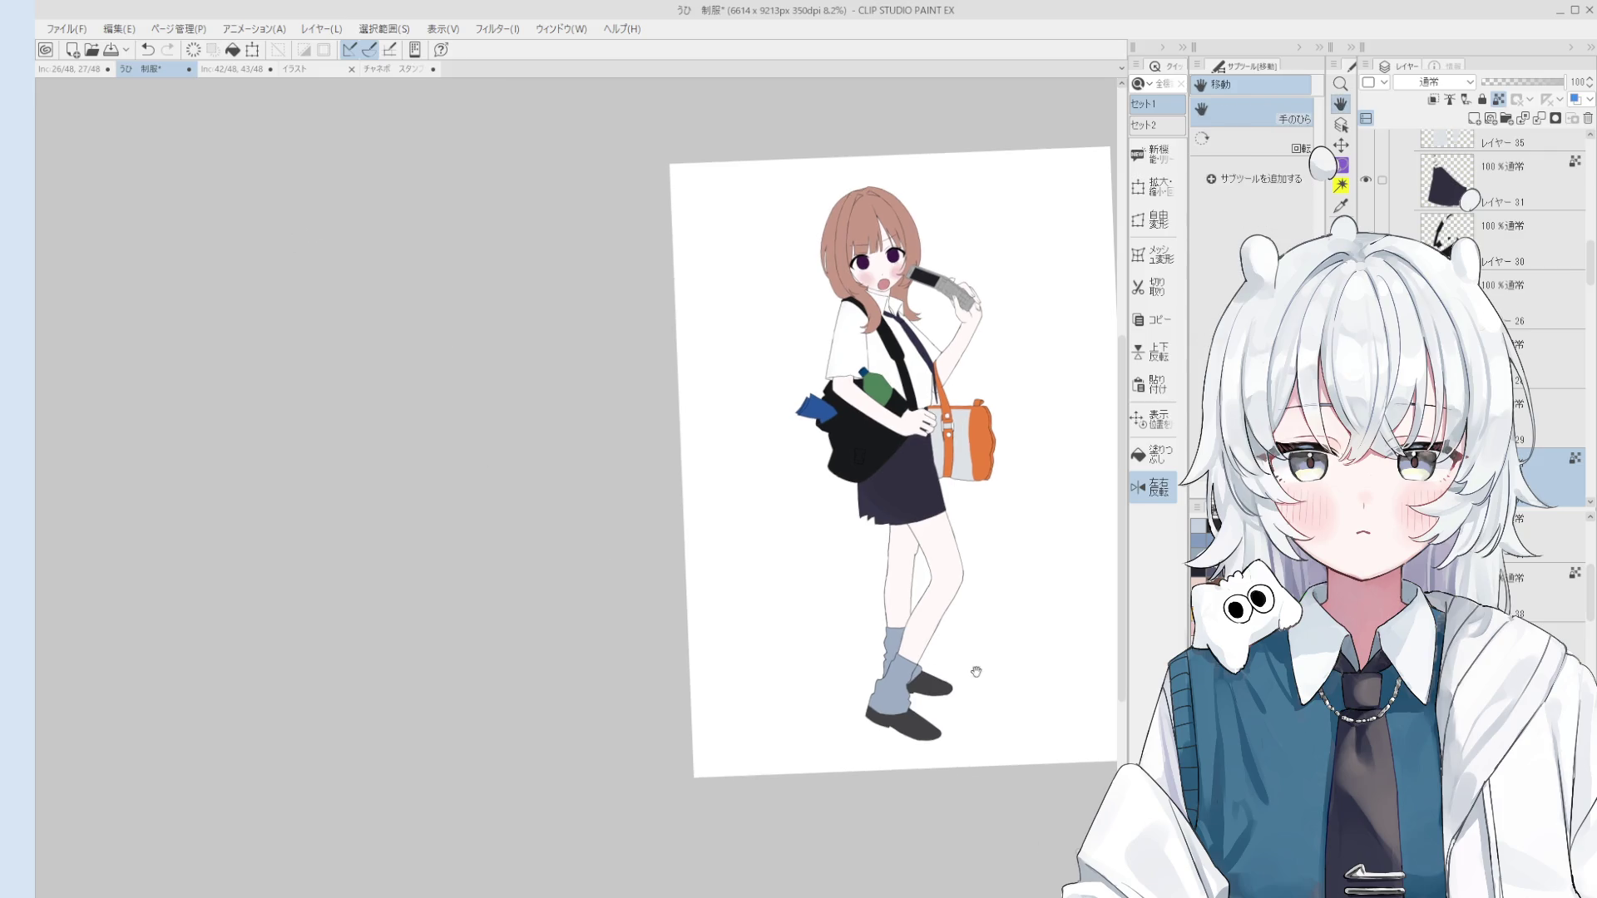
{"action": "key", "text": "b"}
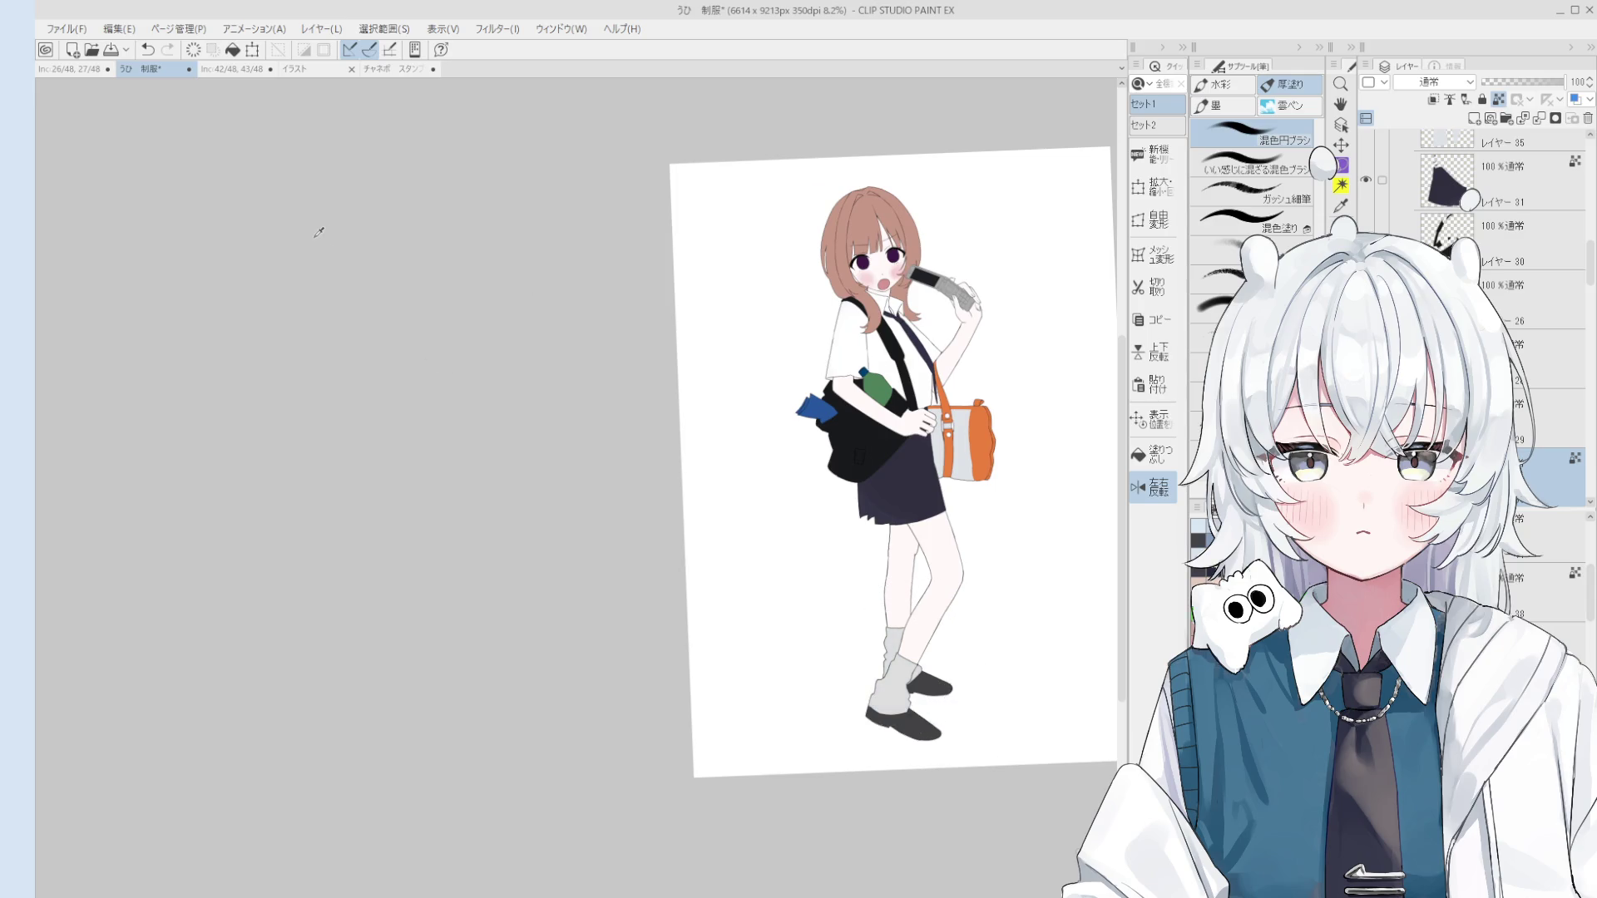
{"action": "mouse_move", "coordinate": [926, 641]}
{"action": "left_mouse_down"}
{"action": "mouse_move", "coordinate": [873, 662]}
{"action": "mouse_move", "coordinate": [866, 702]}
{"action": "mouse_move", "coordinate": [880, 689]}
{"action": "left_mouse_up"}
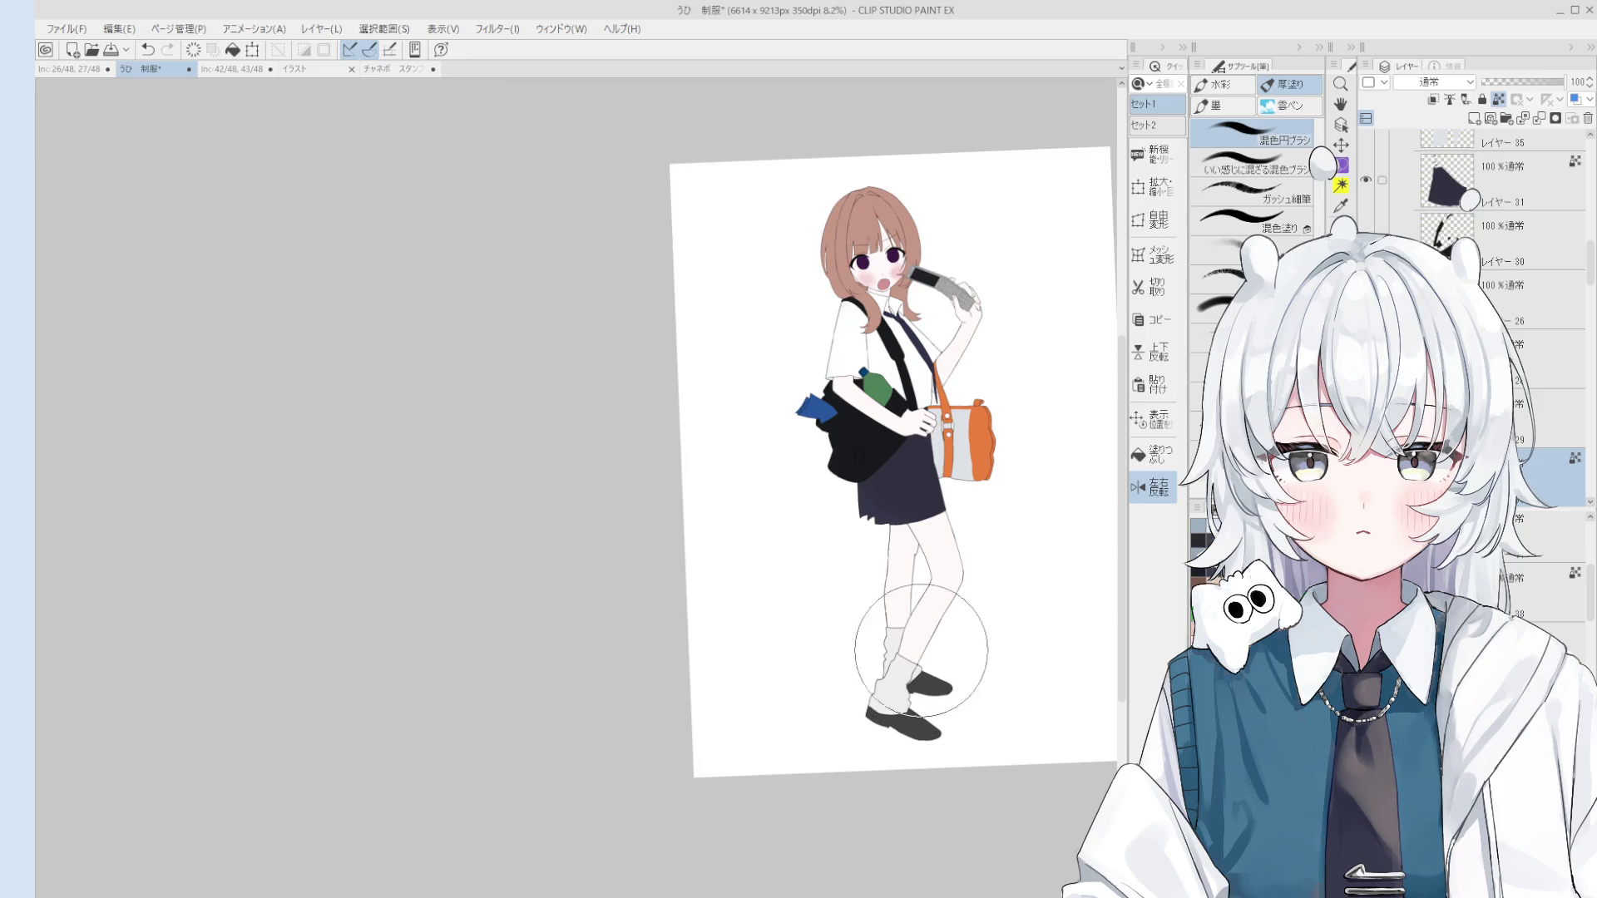
{"action": "left_click_drag", "start_coordinate": [961, 597], "coordinate": [947, 627]}
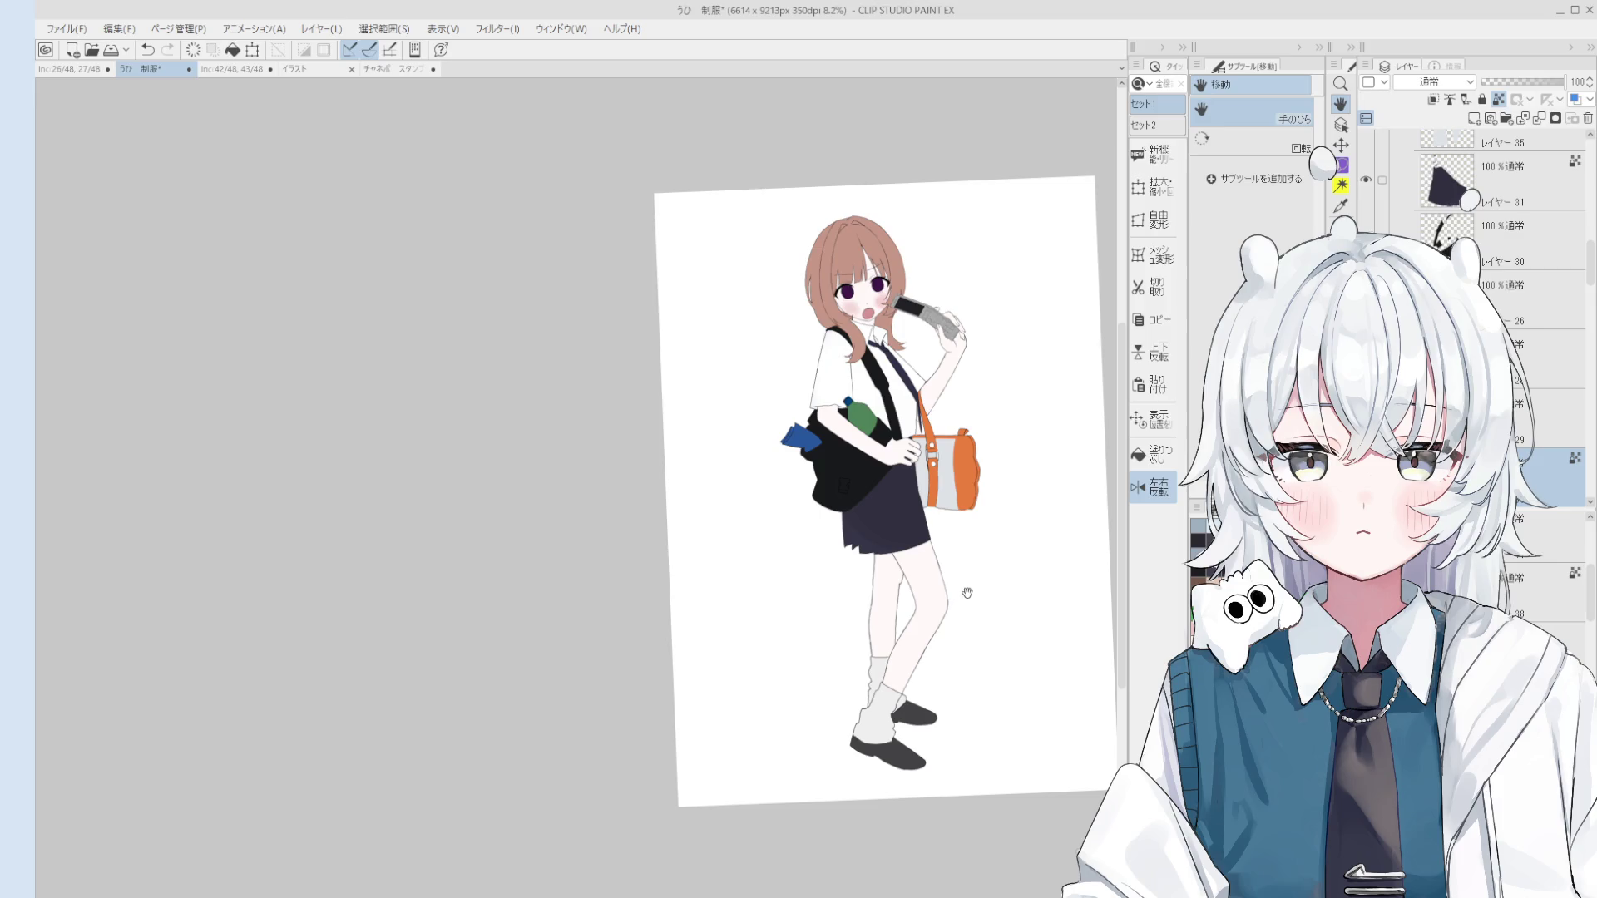
{"action": "scroll", "coordinate": [954, 554], "scroll_direction": "up", "scroll_amount": 4}
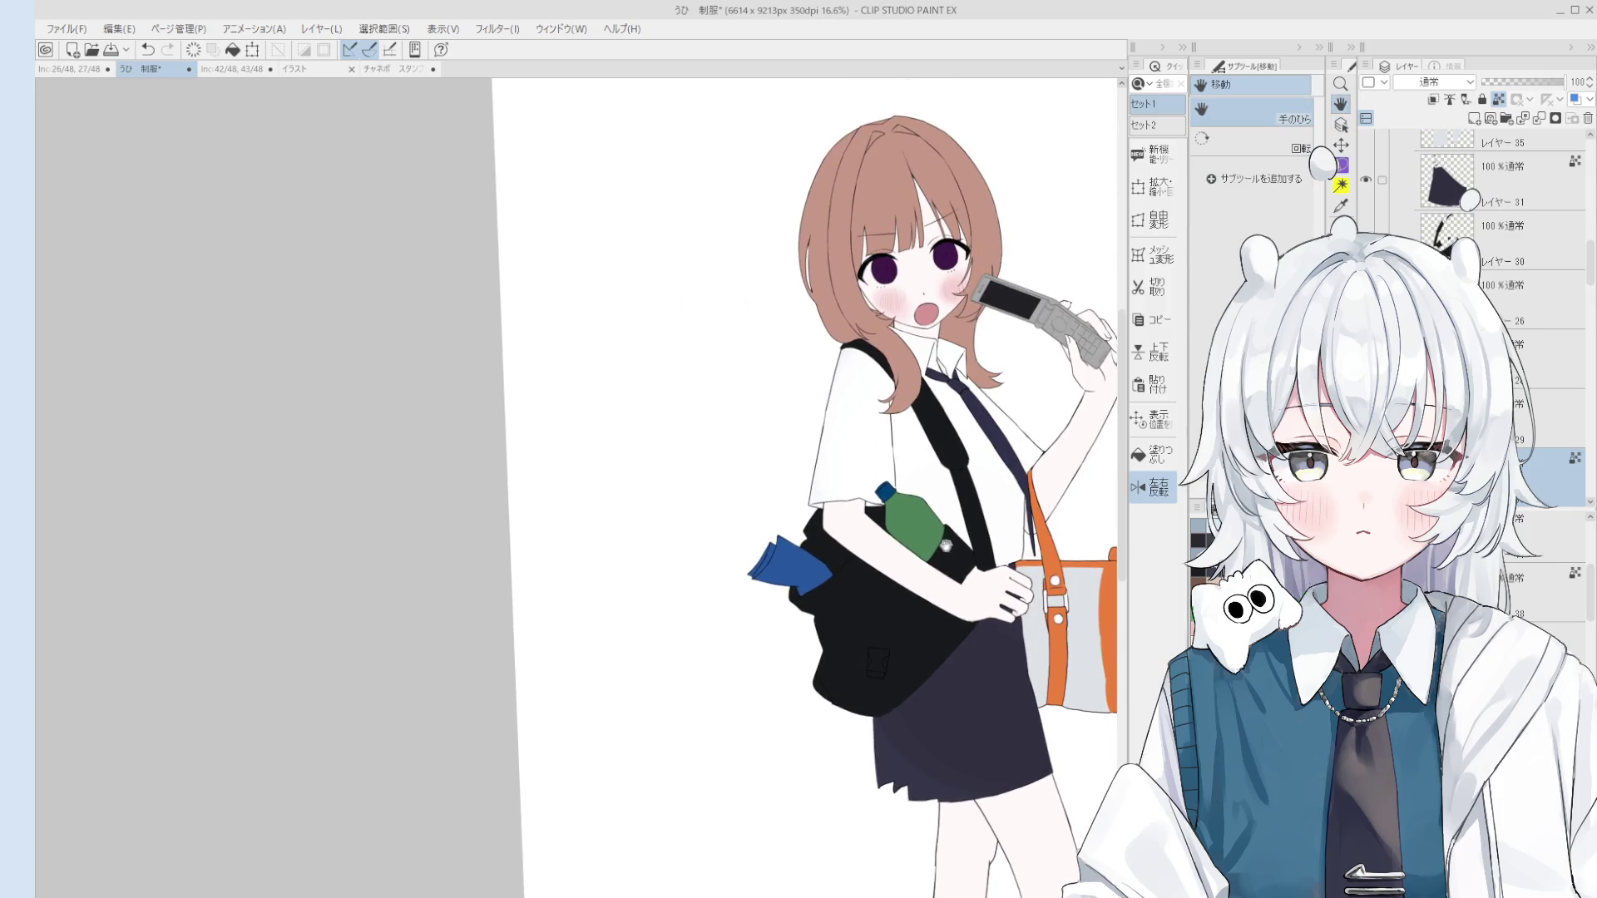
Step: Select Layer 25 and redraw the right eye's upper lash thicker
{"action": "scroll", "coordinate": [998, 366], "scroll_direction": "up", "scroll_amount": 6}
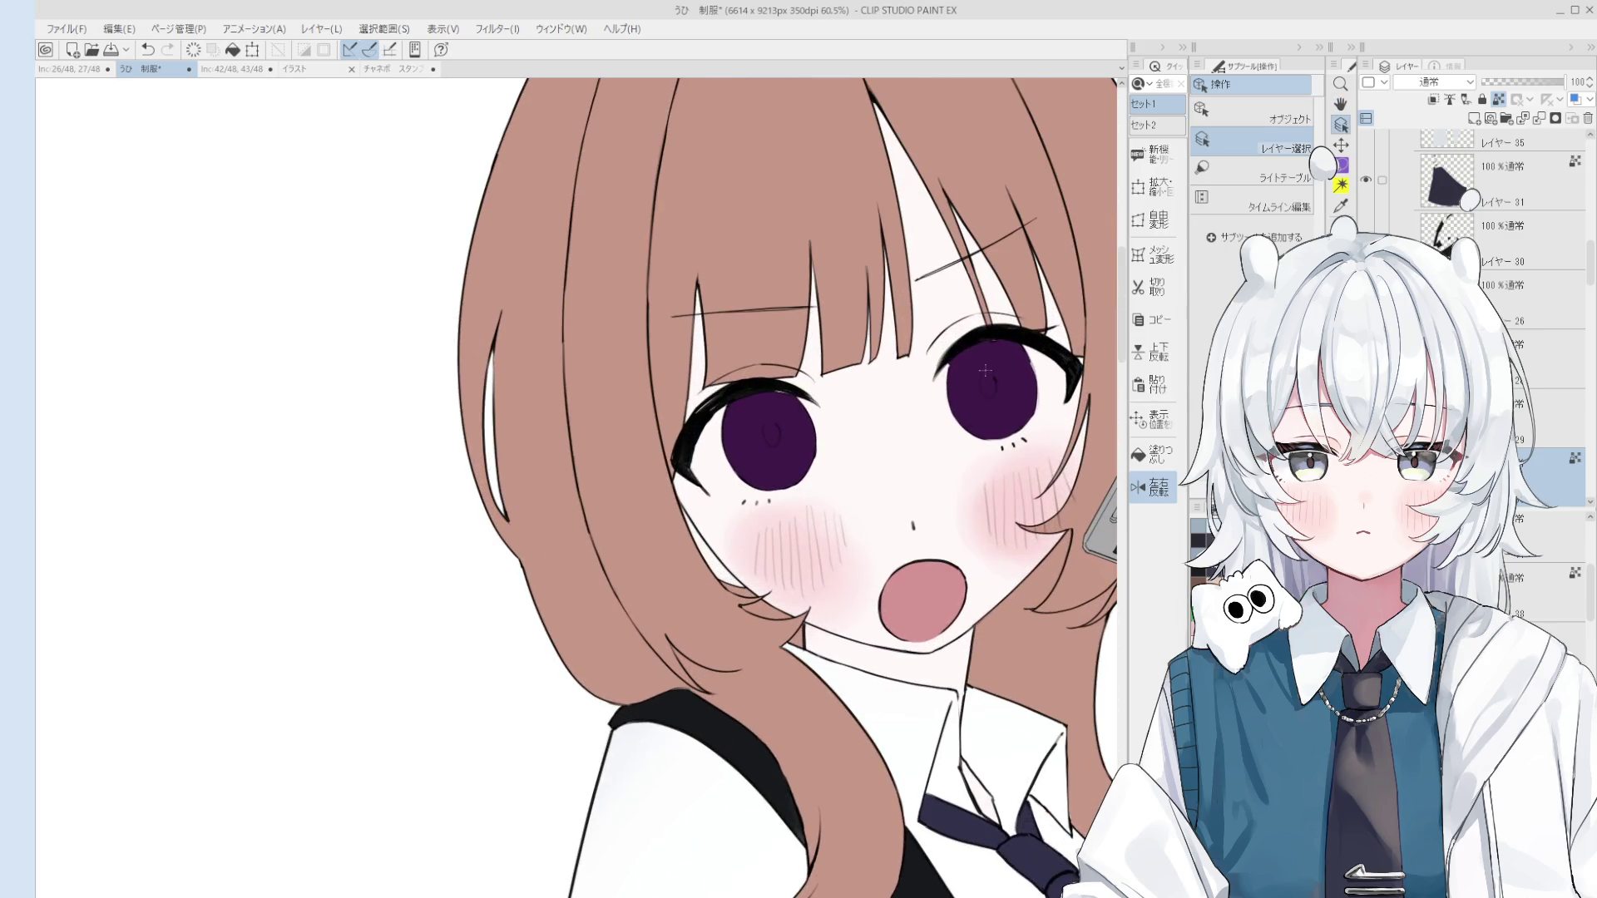
{"action": "left_click", "coordinate": [971, 335], "text": "ctrl+shift"}
{"action": "scroll", "coordinate": [971, 336], "scroll_direction": "up", "scroll_amount": 3}
{"action": "left_click", "coordinate": [956, 291], "text": "ctrl+shift"}
{"action": "scroll", "coordinate": [948, 299], "scroll_direction": "up", "scroll_amount": 3}
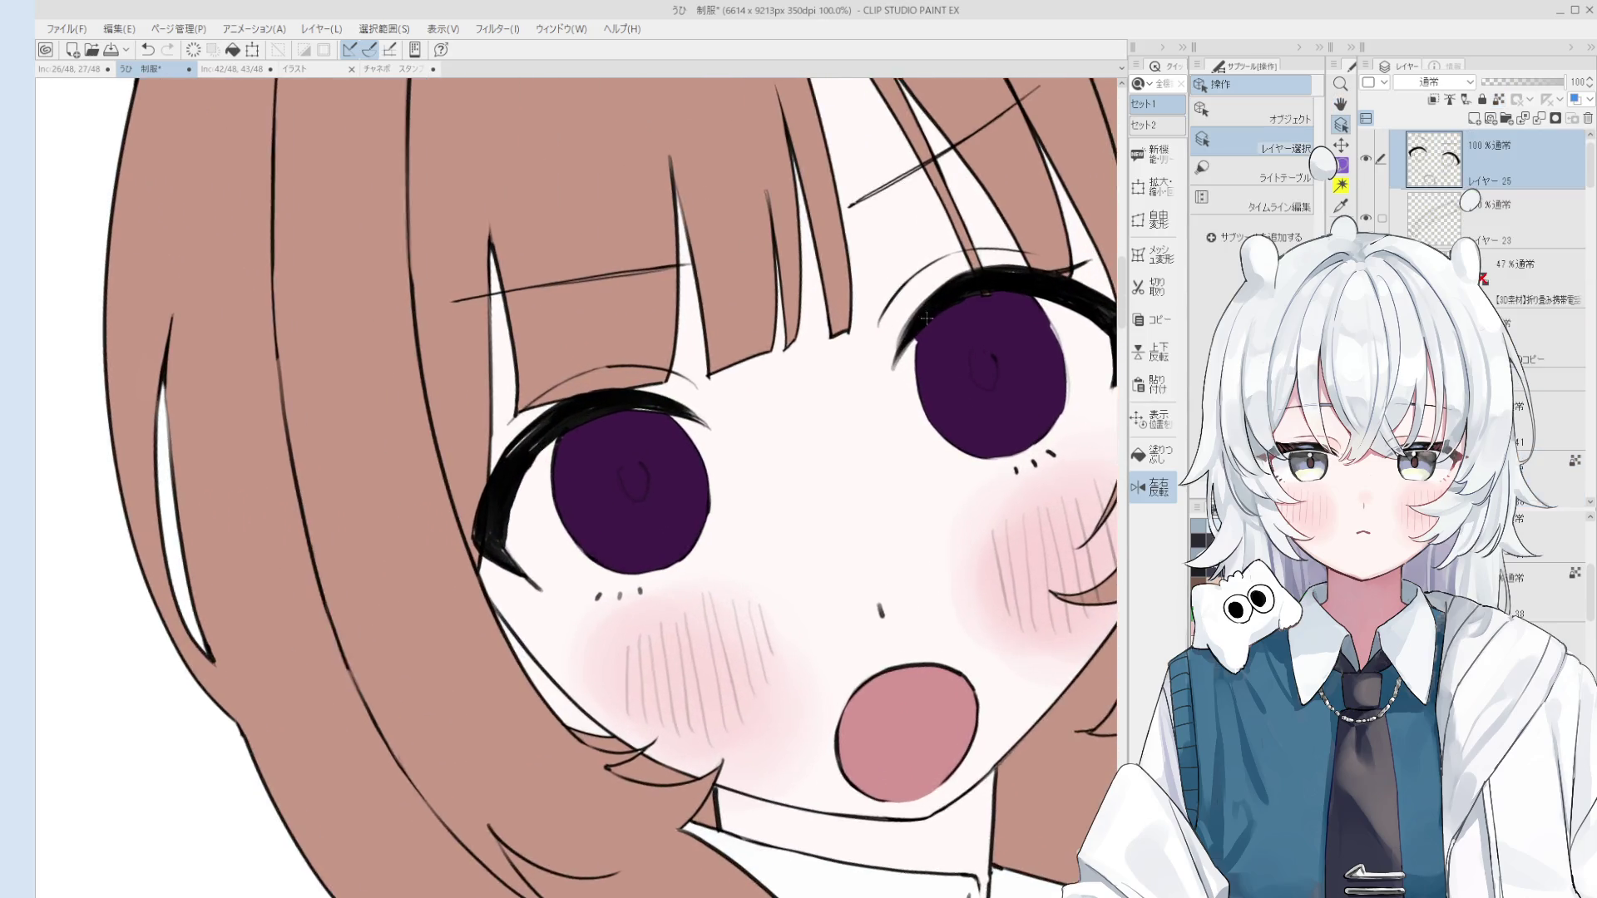
{"action": "mouse_move", "coordinate": [869, 416]}
{"action": "left_mouse_down"}
{"action": "mouse_move", "coordinate": [964, 308]}
{"action": "mouse_move", "coordinate": [1024, 280]}
{"action": "left_mouse_up"}
{"action": "key", "text": "ctrl+z"}
{"action": "key", "text": "ctrl+z"}
Step: Tilt the canvas and erase lash pixels where the bangs' hair strand crosses
{"action": "scroll", "coordinate": [1024, 281], "scroll_direction": "down", "scroll_amount": 3}
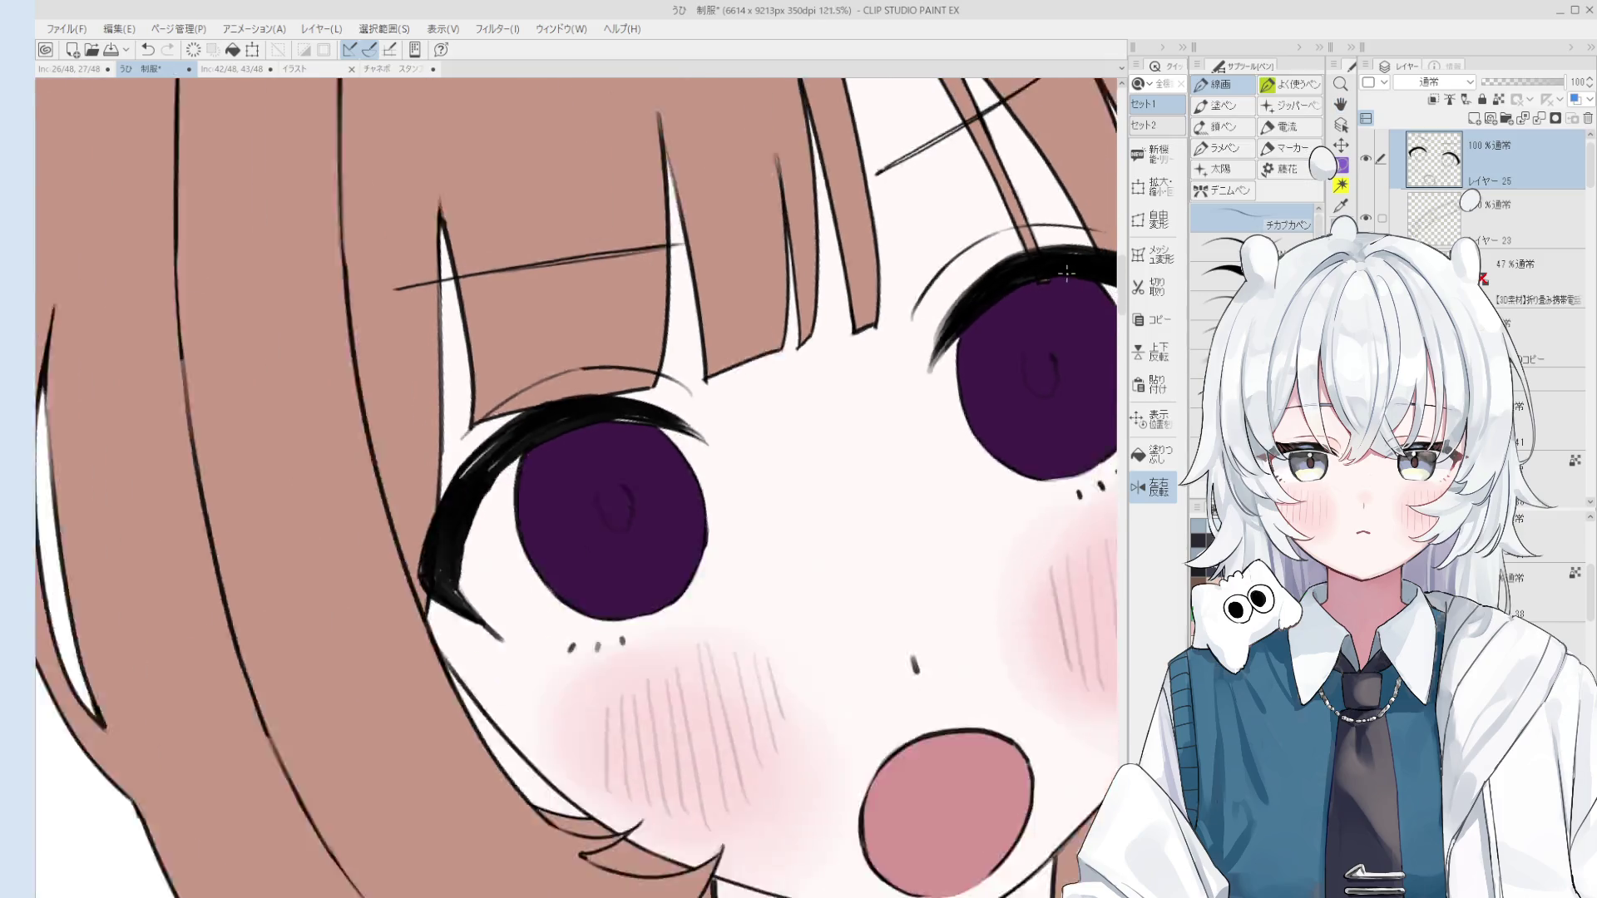
{"action": "scroll", "coordinate": [1002, 287], "scroll_direction": "down", "scroll_amount": 1}
{"action": "scroll", "coordinate": [1000, 287], "scroll_direction": "down", "scroll_amount": 2}
{"action": "scroll", "coordinate": [1023, 332], "scroll_direction": "up", "scroll_amount": 4}
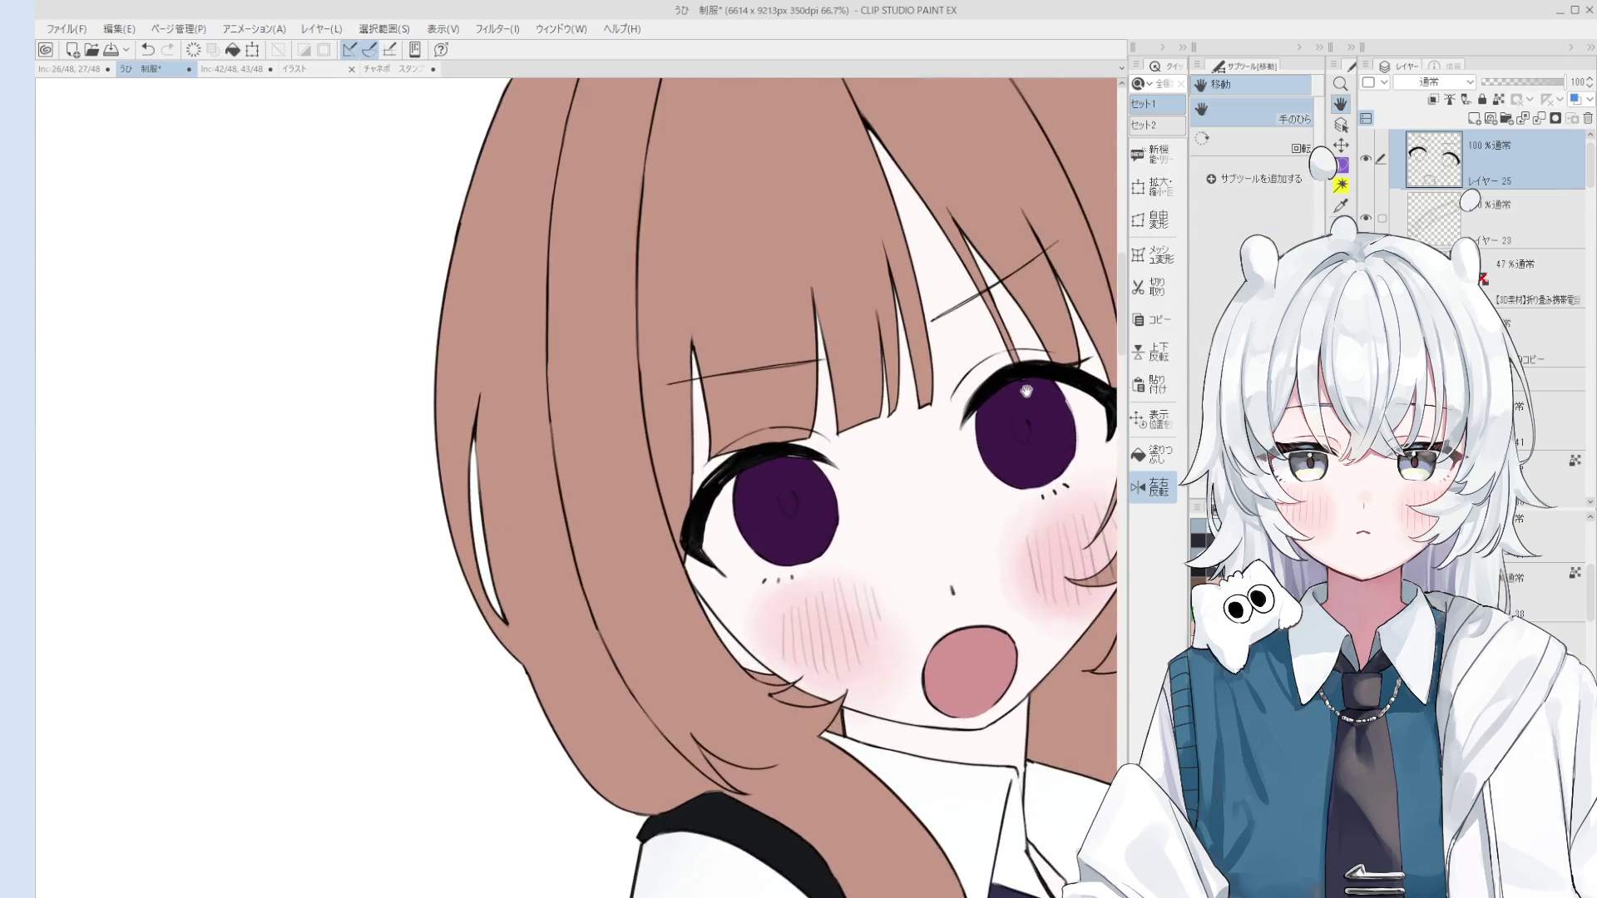
{"action": "scroll", "coordinate": [1060, 362], "scroll_direction": "down", "scroll_amount": 1}
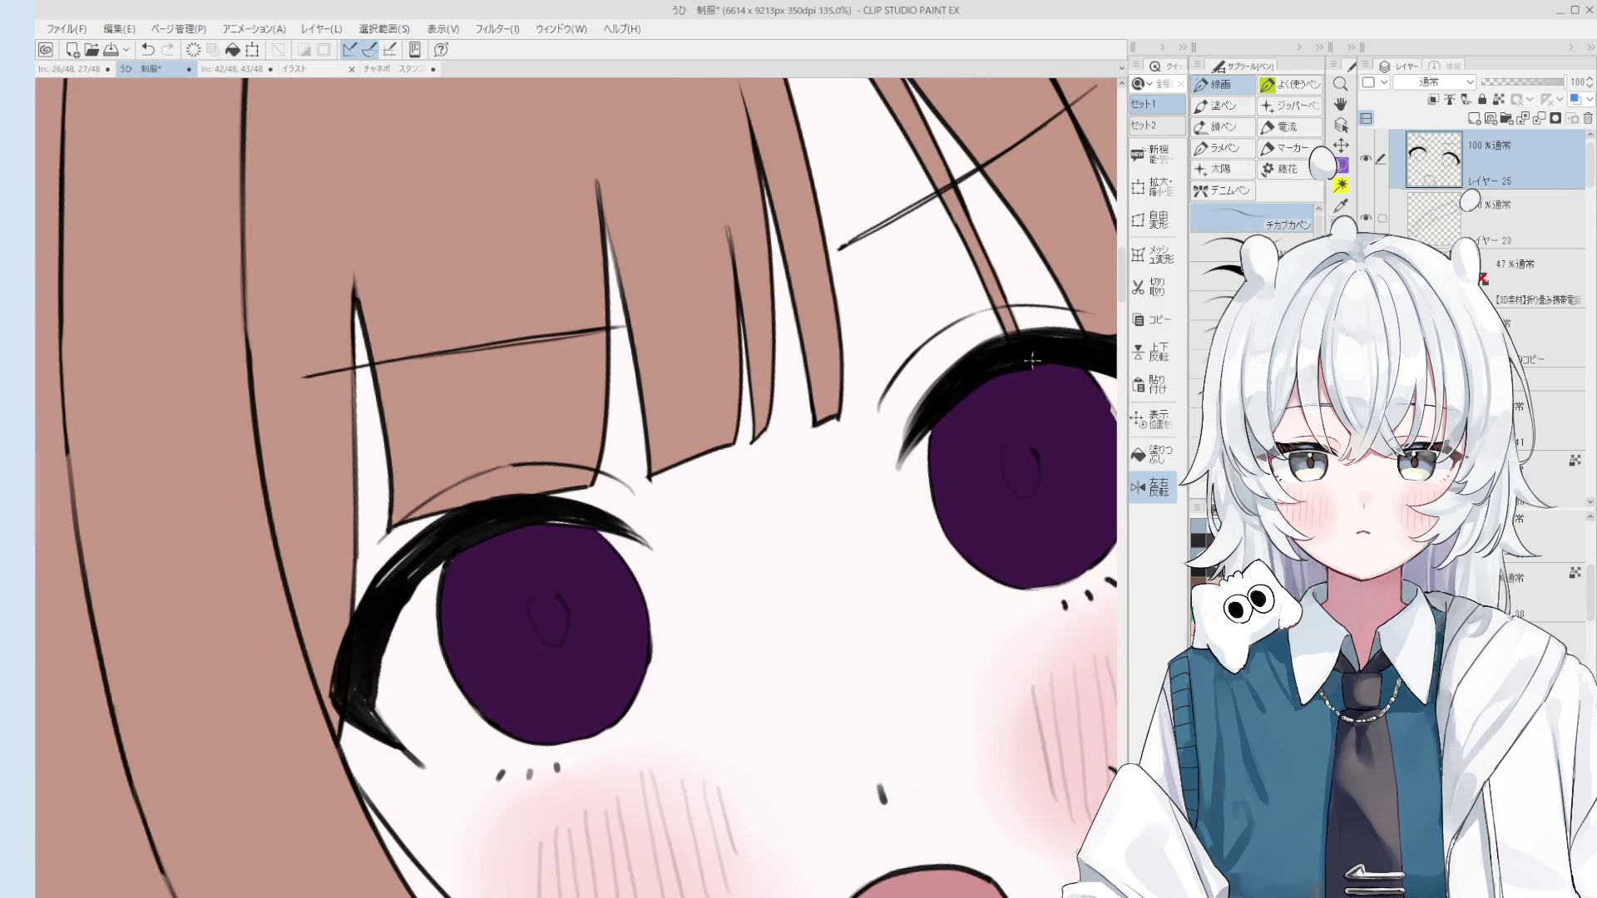
{"action": "key", "text": "e"}
{"action": "left_click_drag", "start_coordinate": [1031, 359], "coordinate": [1037, 439]}
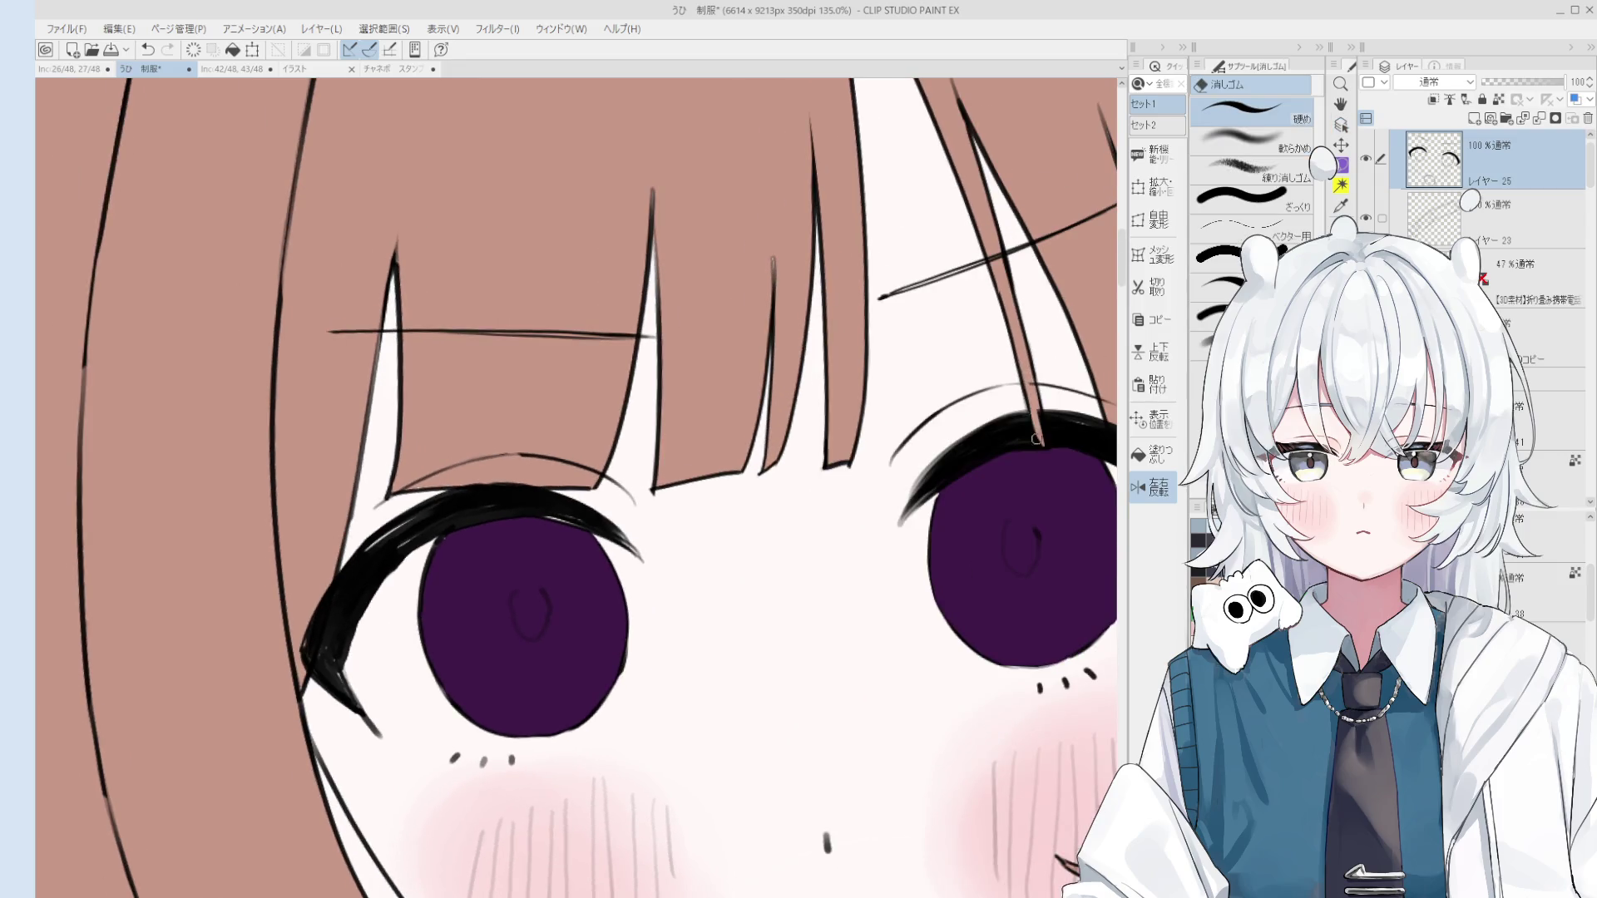
{"action": "scroll", "coordinate": [1037, 439], "scroll_direction": "down", "scroll_amount": 2}
{"action": "scroll", "coordinate": [1023, 387], "scroll_direction": "up", "scroll_amount": 4}
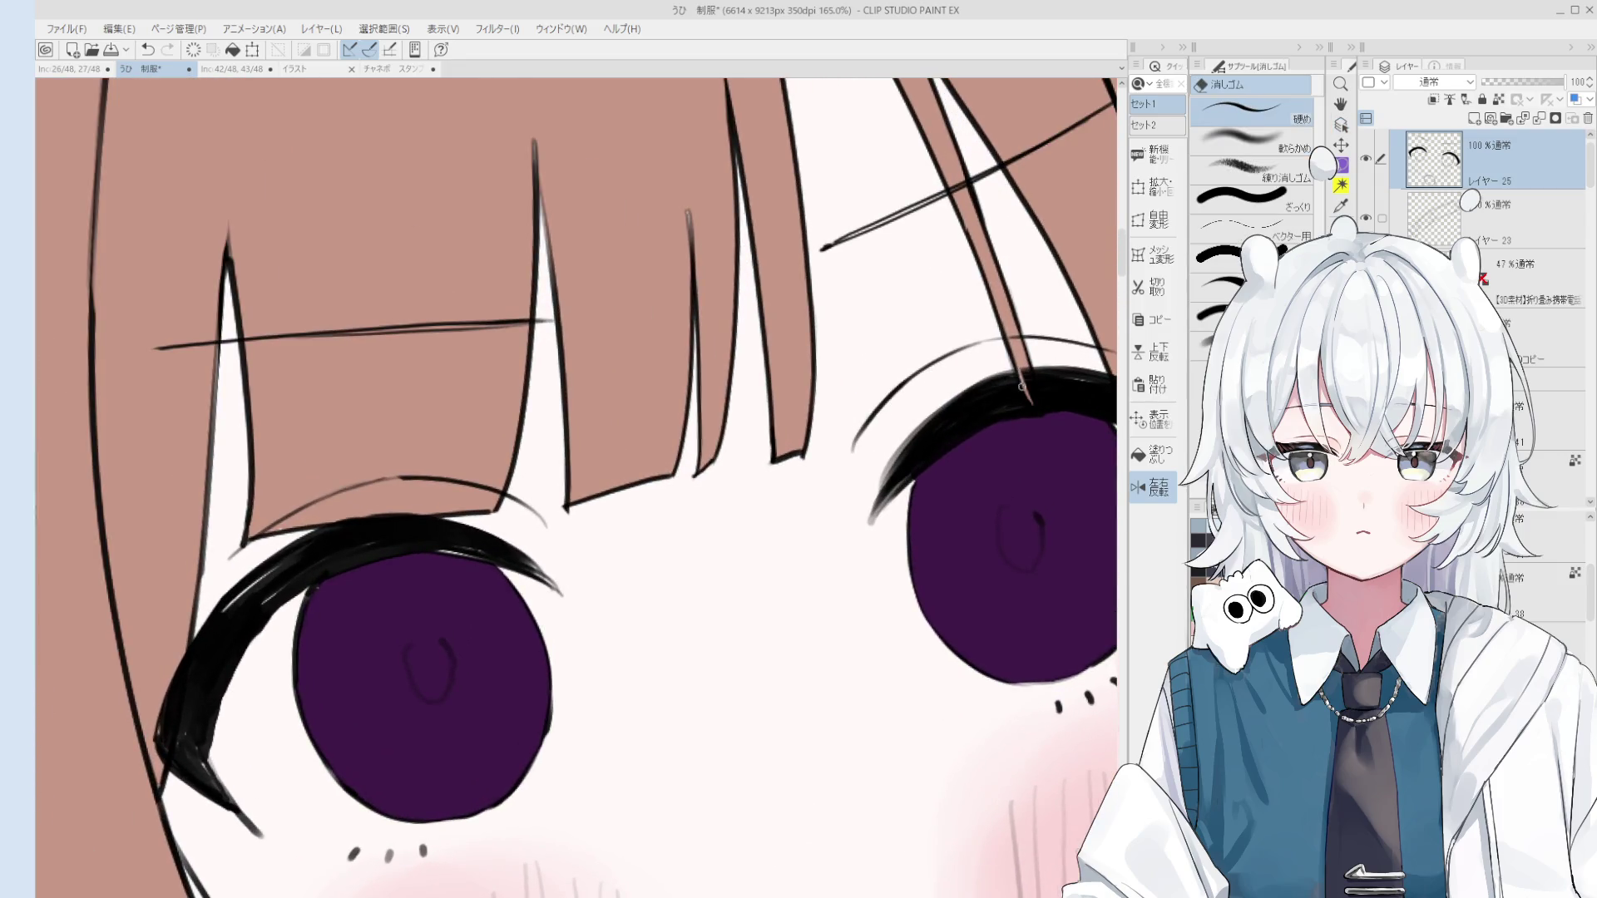
{"action": "left_click_drag", "start_coordinate": [1014, 363], "coordinate": [1042, 415]}
{"action": "key", "text": "ctrl+z"}
Step: Rotate the view so hair strands run vertically, then reset the rotation to upright
{"action": "scroll", "coordinate": [1037, 405], "scroll_direction": "down", "scroll_amount": 1}
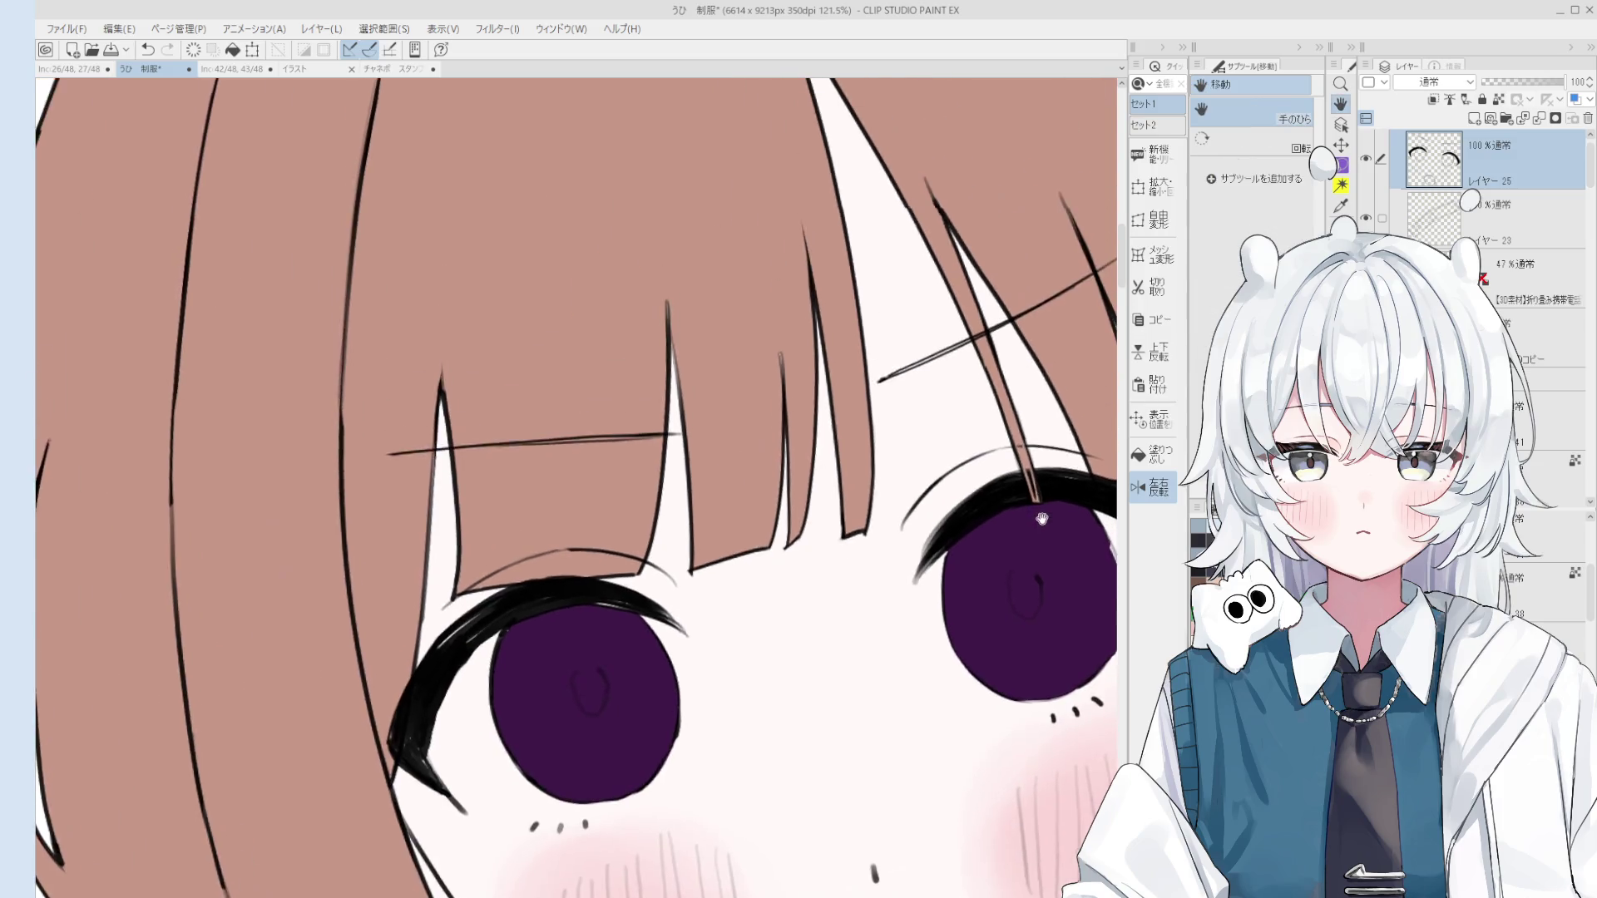
{"action": "scroll", "coordinate": [1014, 442], "scroll_direction": "up", "scroll_amount": 1}
{"action": "scroll", "coordinate": [1017, 455], "scroll_direction": "down", "scroll_amount": 1}
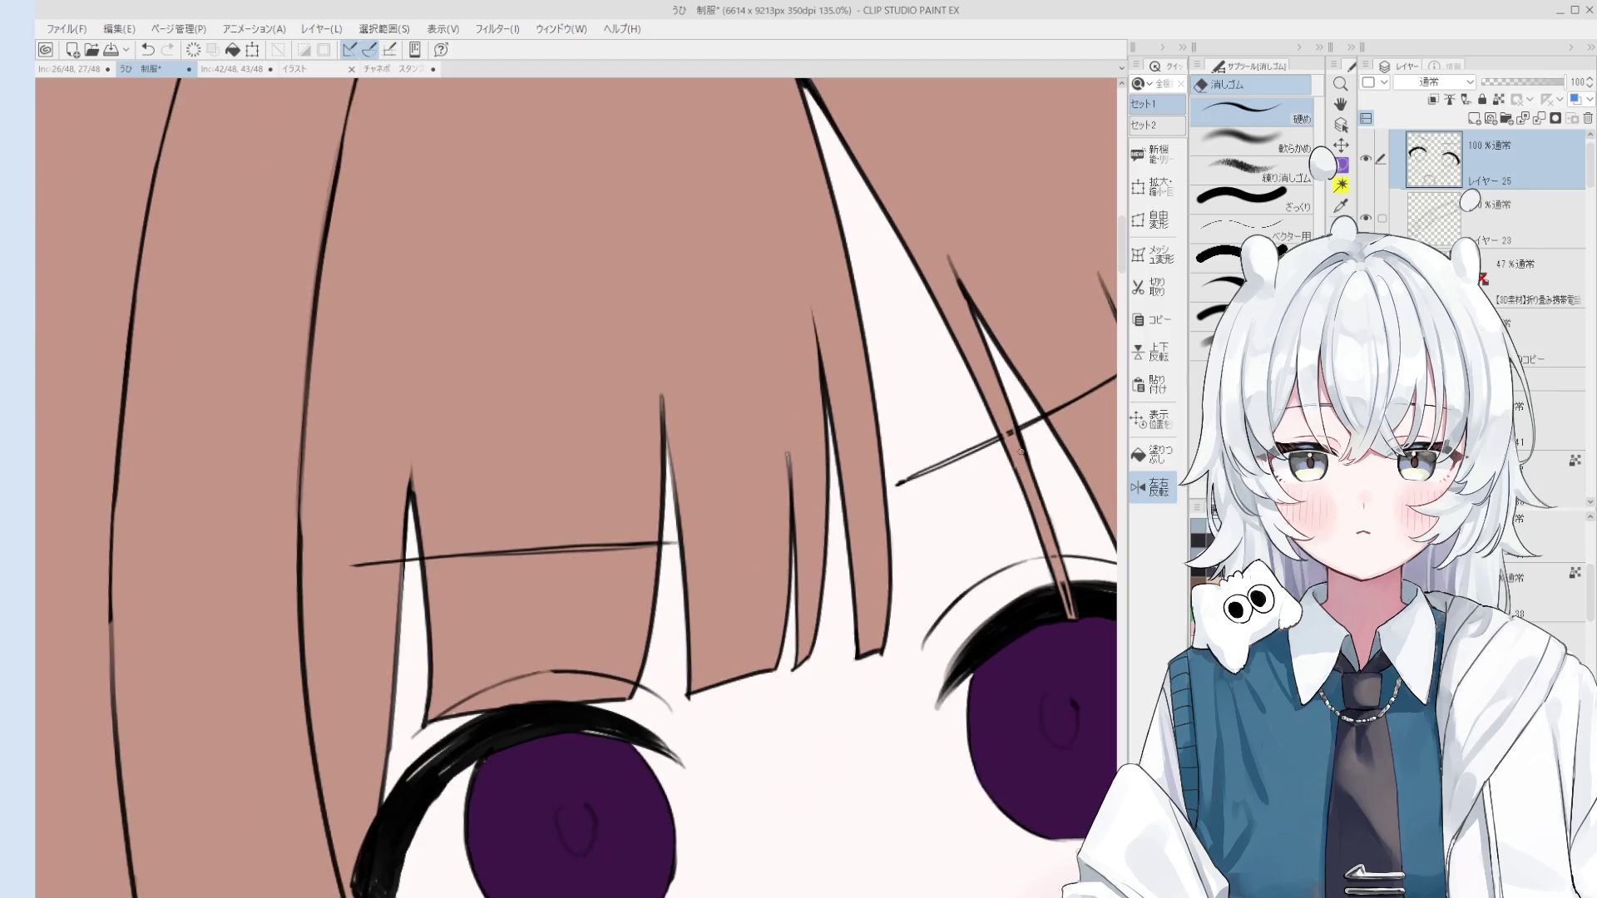
{"action": "scroll", "coordinate": [1007, 406], "scroll_direction": "down", "scroll_amount": 4}
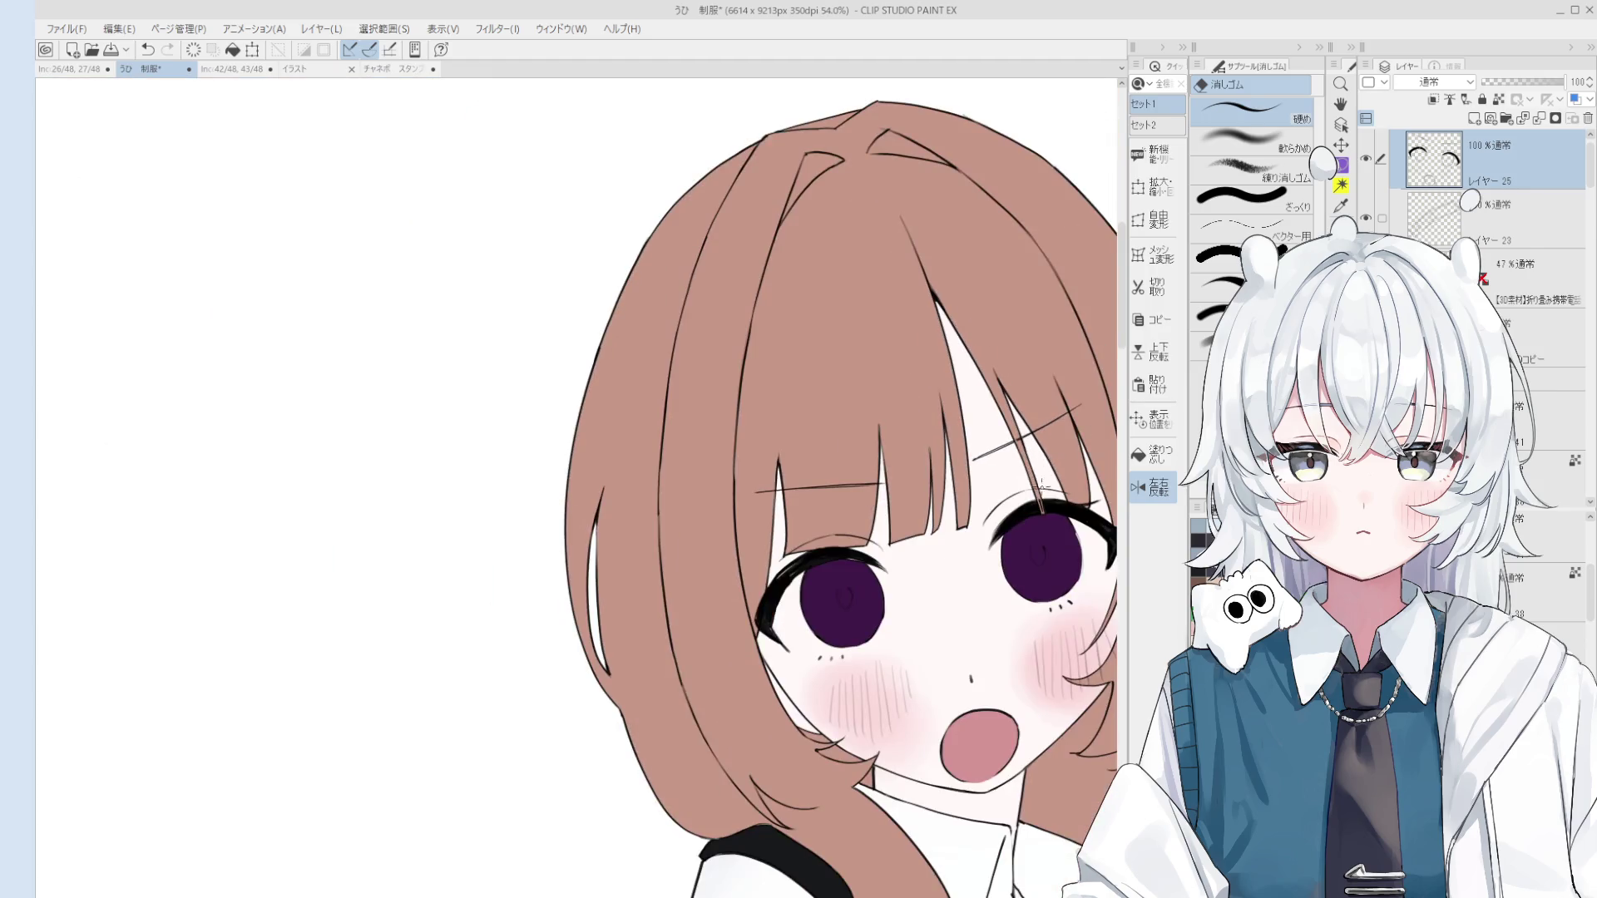
{"action": "scroll", "coordinate": [1025, 453], "scroll_direction": "up", "scroll_amount": 3}
{"action": "scroll", "coordinate": [981, 474], "scroll_direction": "down", "scroll_amount": 3}
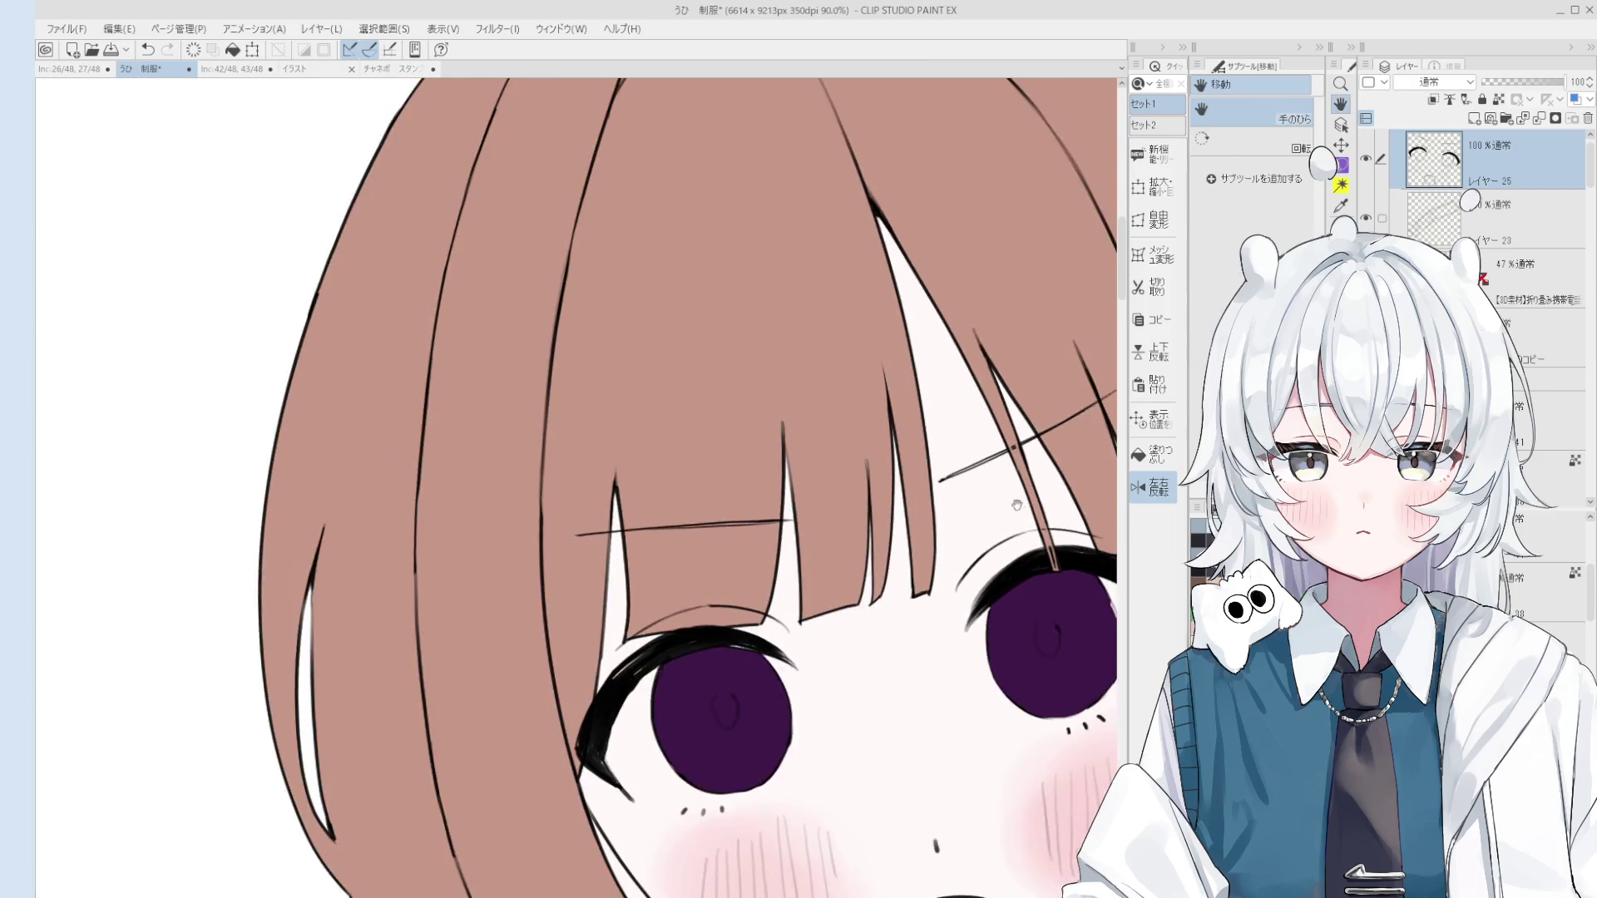
{"action": "scroll", "coordinate": [871, 548], "scroll_direction": "up", "scroll_amount": 3}
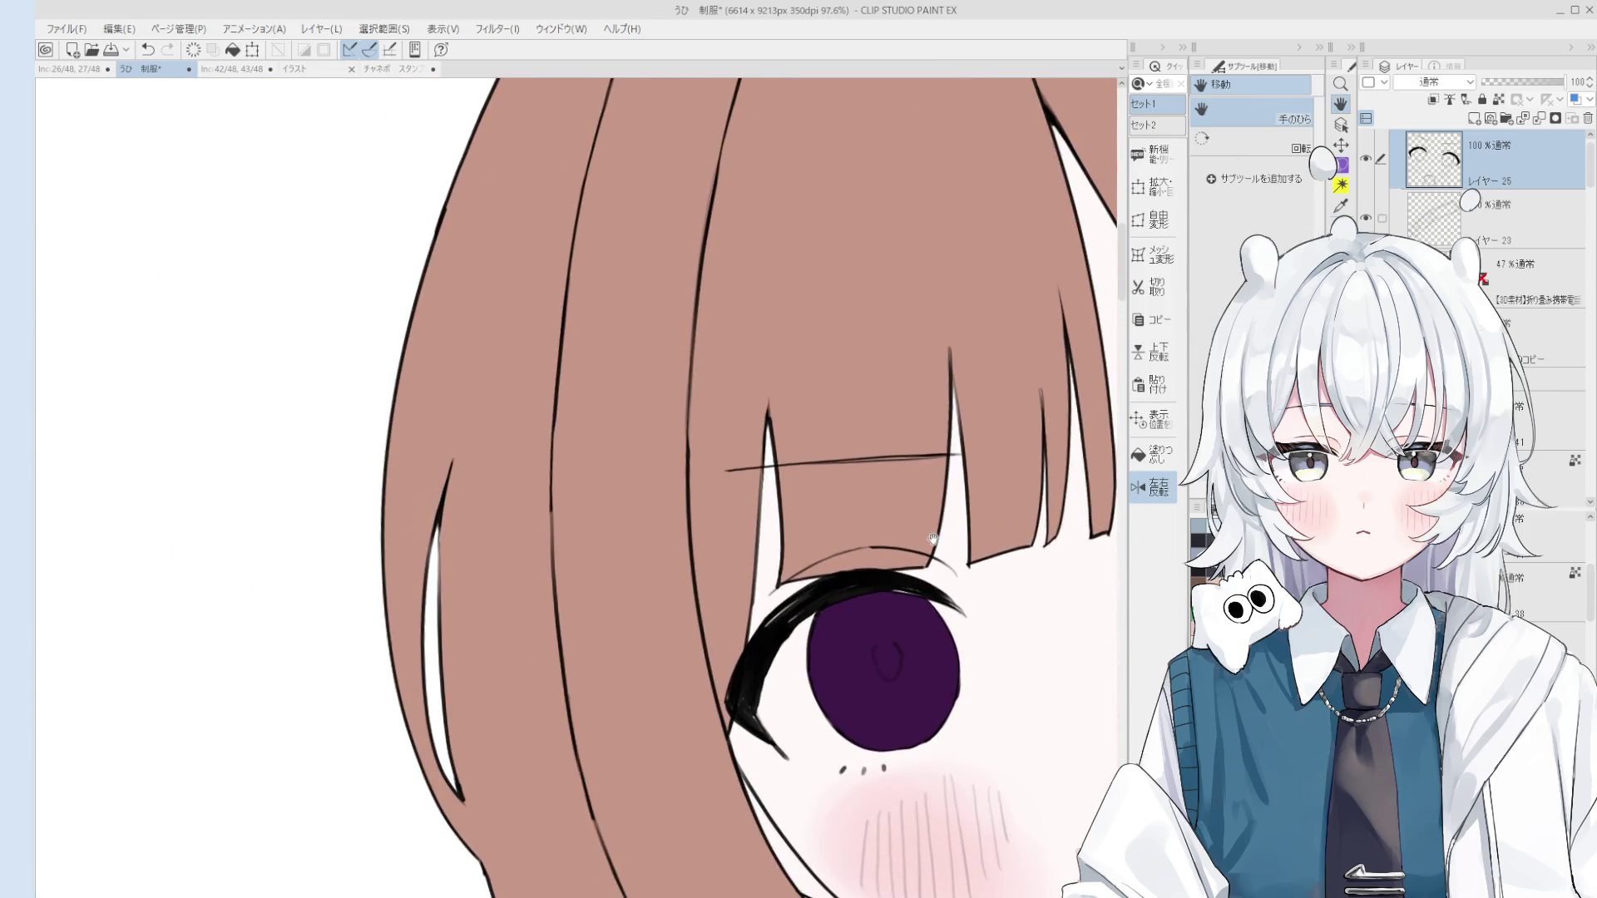
{"action": "scroll", "coordinate": [847, 686], "scroll_direction": "up", "scroll_amount": 2}
{"action": "key", "text": "e"}
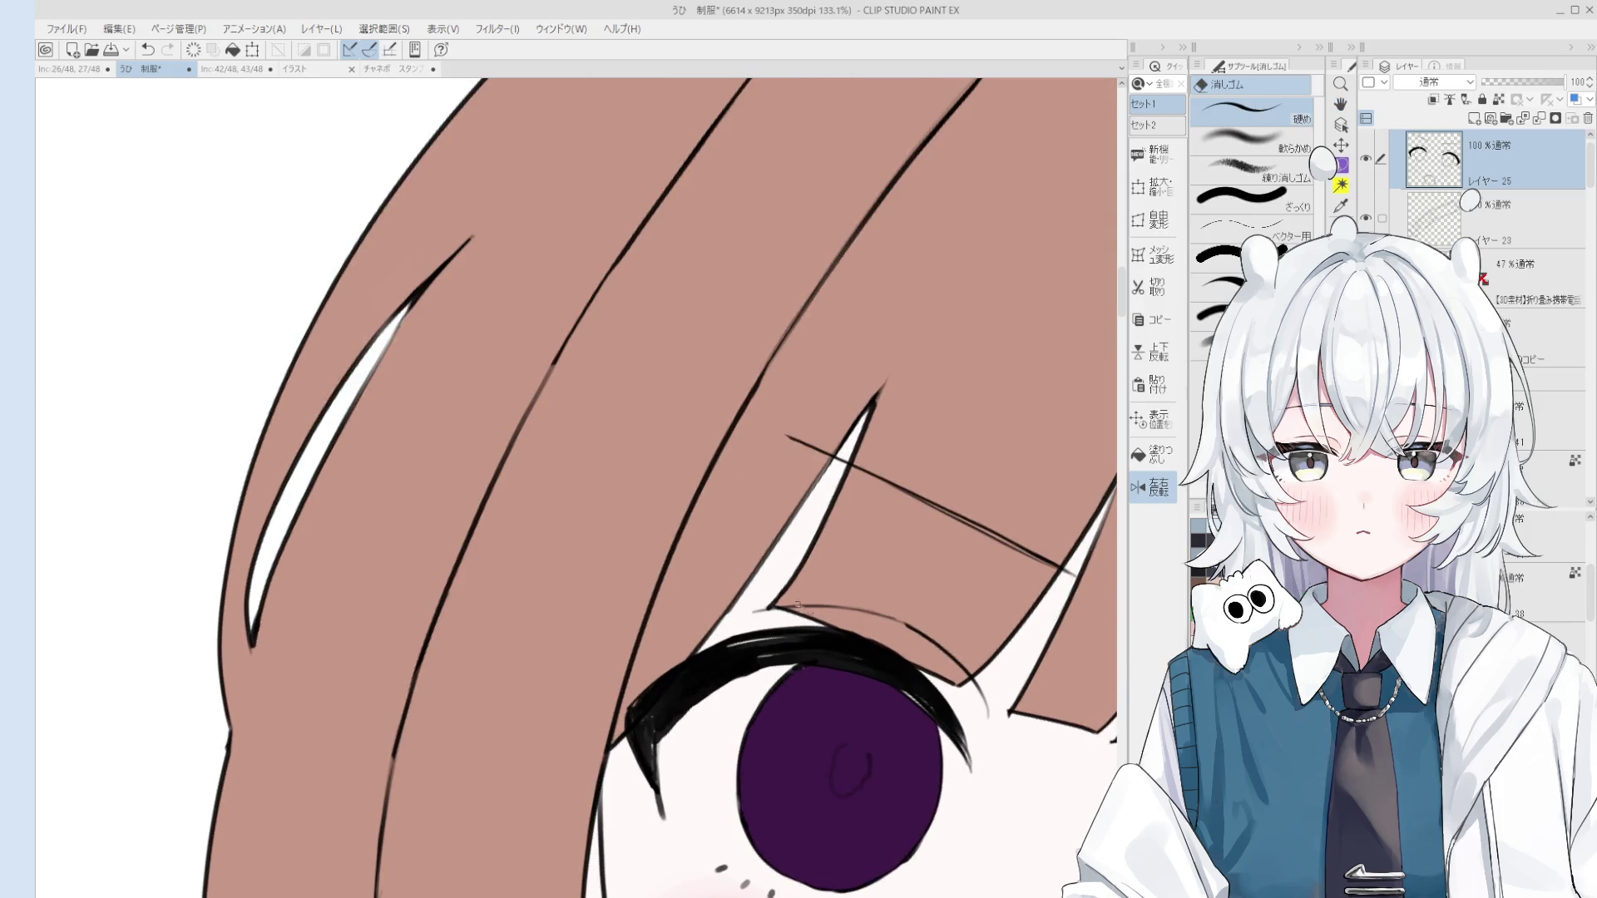
{"action": "scroll", "coordinate": [805, 609], "scroll_direction": "down", "scroll_amount": 1}
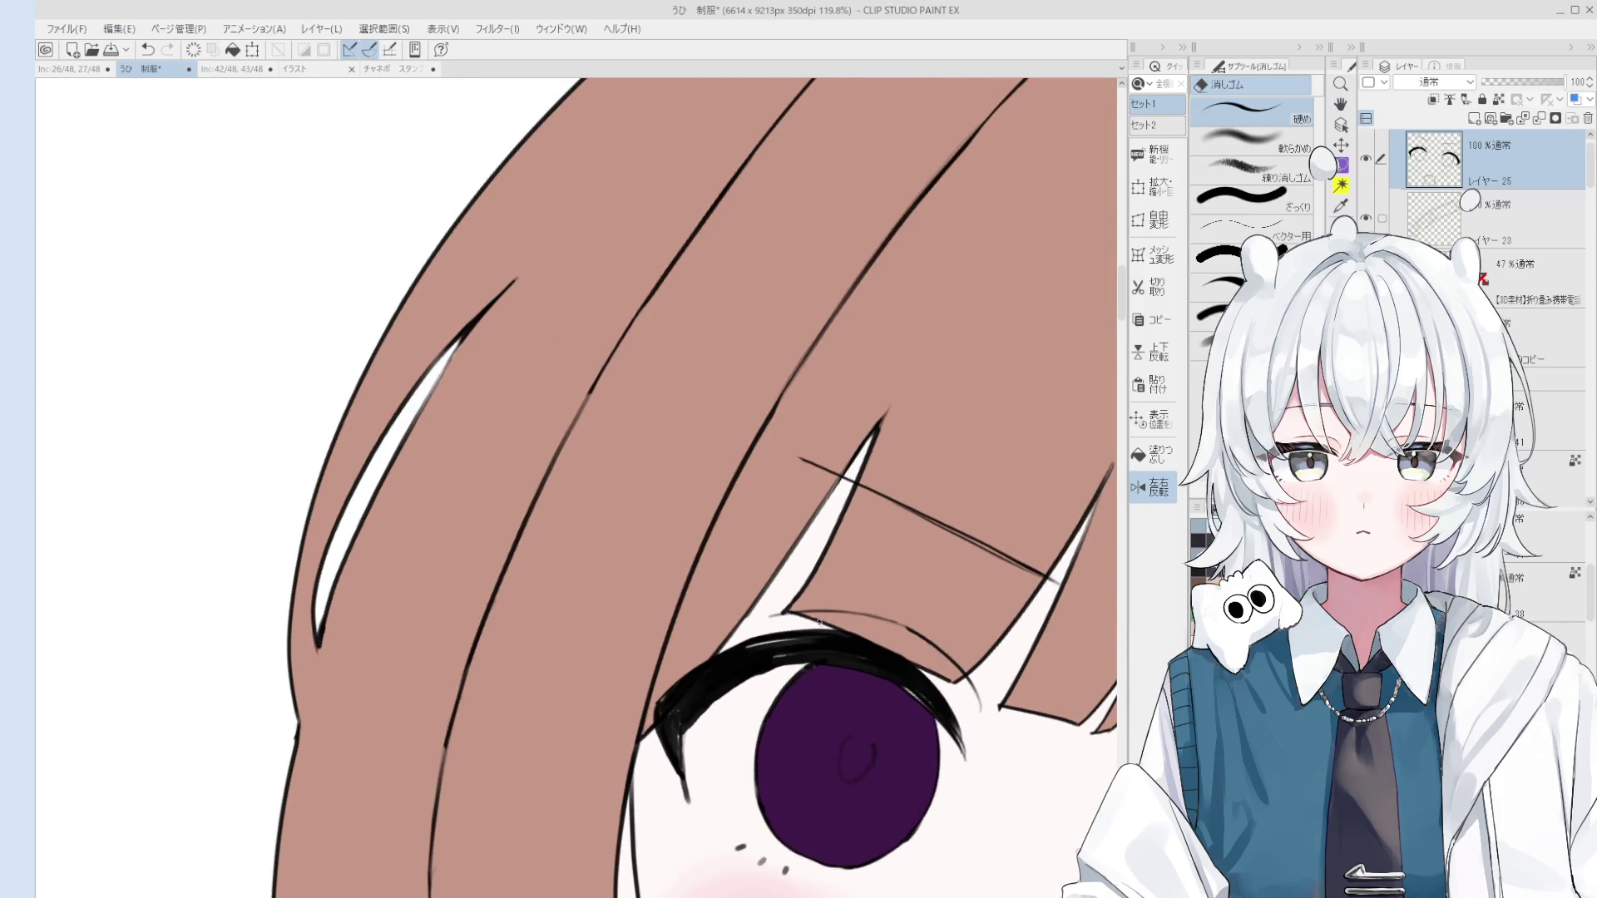
{"action": "left_click_drag", "start_coordinate": [810, 616], "coordinate": [1006, 425]}
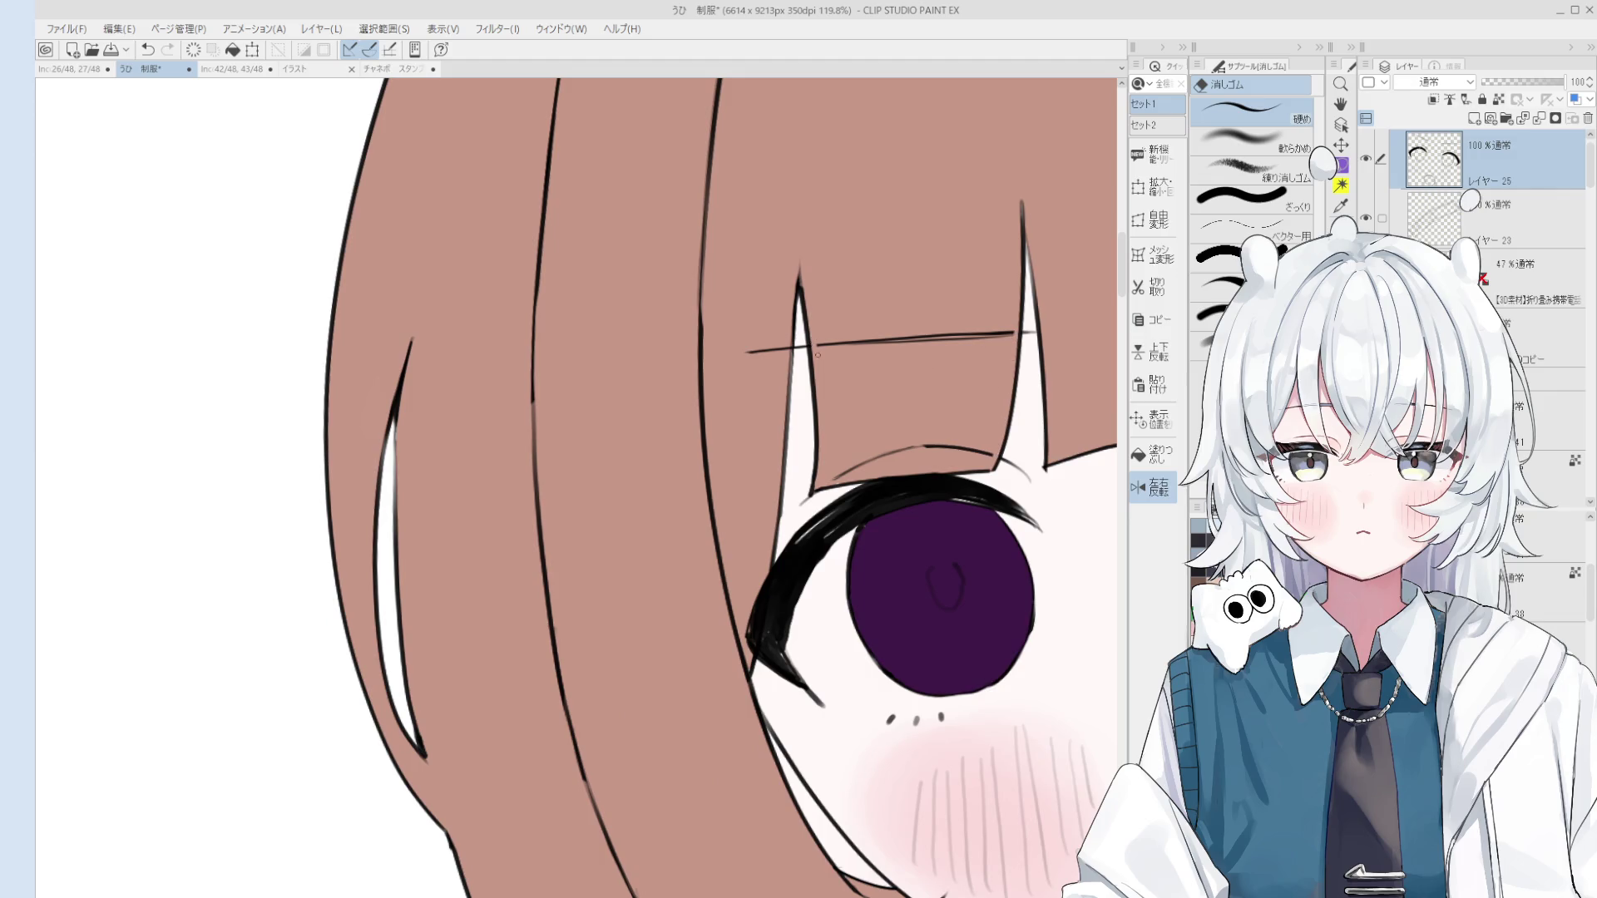
{"action": "key", "text": "ctrl+0"}
Step: Erase the lash edge under the hair strand and reframe the whole face
{"action": "scroll", "coordinate": [903, 371], "scroll_direction": "up", "scroll_amount": 6}
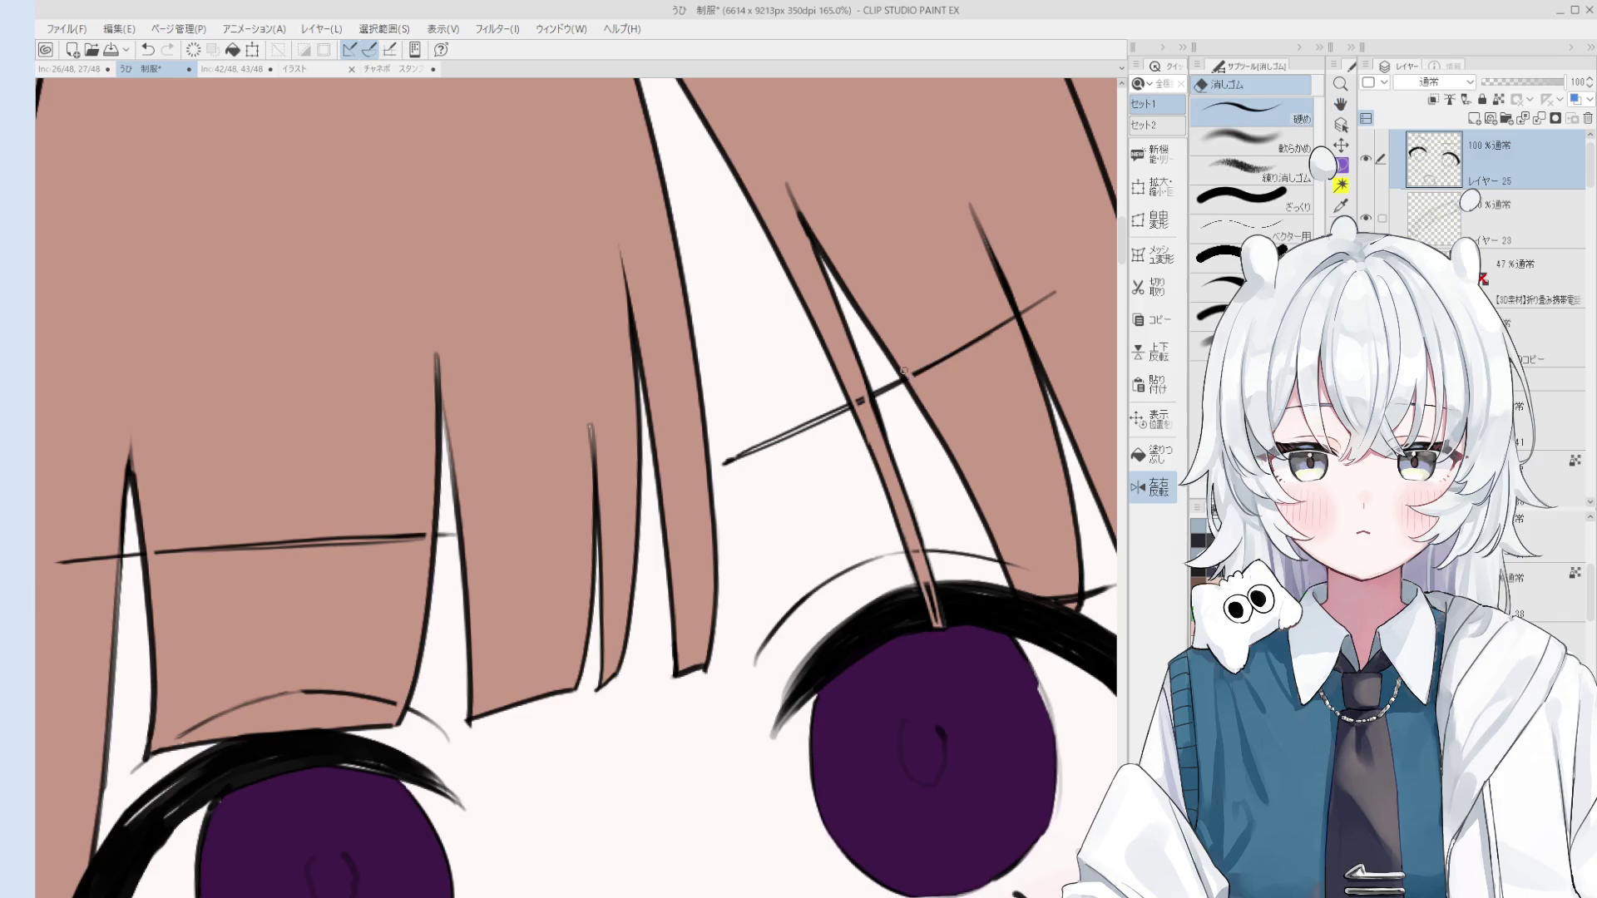
{"action": "scroll", "coordinate": [1019, 319], "scroll_direction": "down", "scroll_amount": 5}
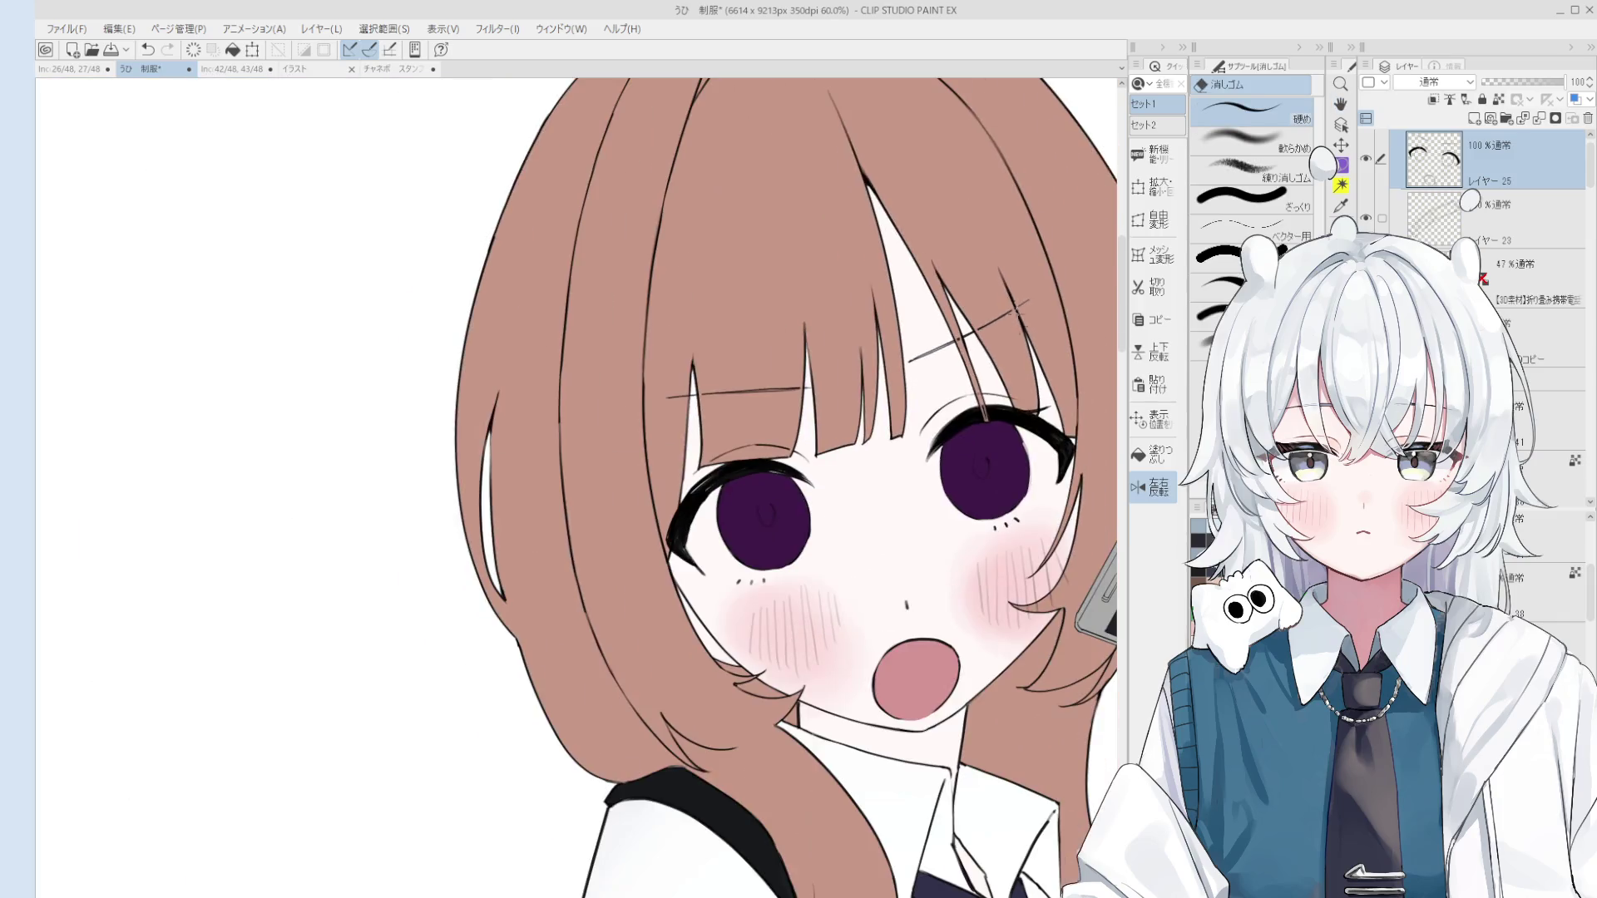
{"action": "left_click_drag", "start_coordinate": [998, 357], "coordinate": [928, 349]}
{"action": "scroll", "coordinate": [929, 349], "scroll_direction": "up", "scroll_amount": 4}
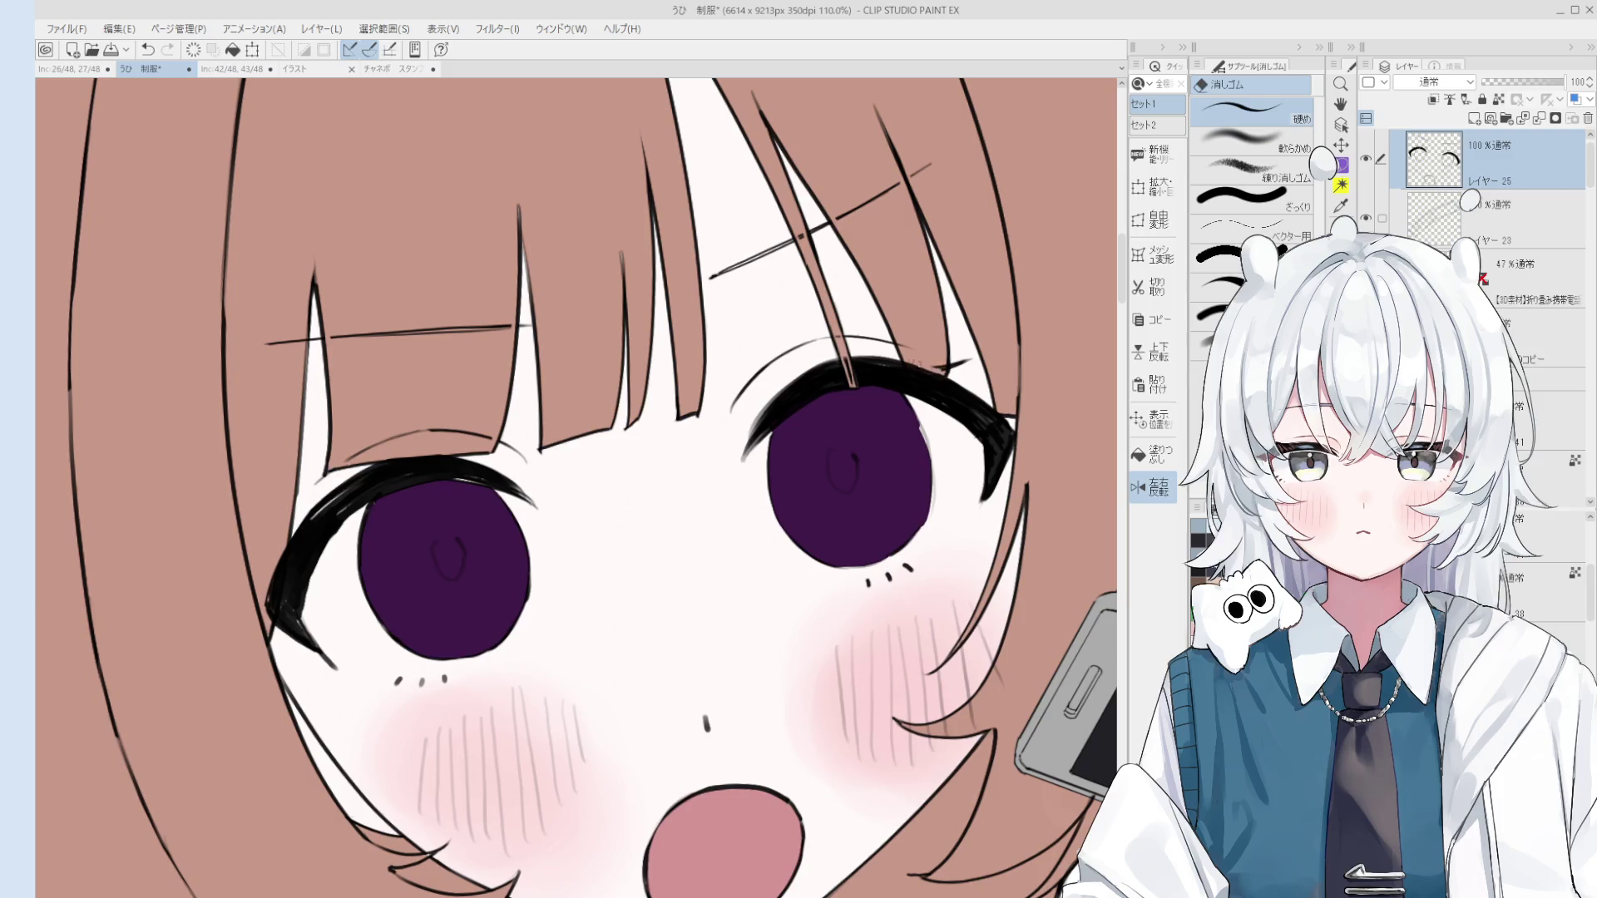
{"action": "scroll", "coordinate": [919, 366], "scroll_direction": "up", "scroll_amount": 4}
{"action": "mouse_move", "coordinate": [899, 376]}
{"action": "left_mouse_down"}
{"action": "mouse_move", "coordinate": [964, 379]}
{"action": "mouse_move", "coordinate": [989, 324]}
{"action": "left_mouse_up"}
{"action": "key", "text": "ctrl+z"}
{"action": "key", "text": "ctrl+z"}
{"action": "key", "text": "ctrl+z"}
{"action": "scroll", "coordinate": [963, 379], "scroll_direction": "down", "scroll_amount": 5}
{"action": "left_click_drag", "start_coordinate": [1002, 432], "coordinate": [982, 372]}
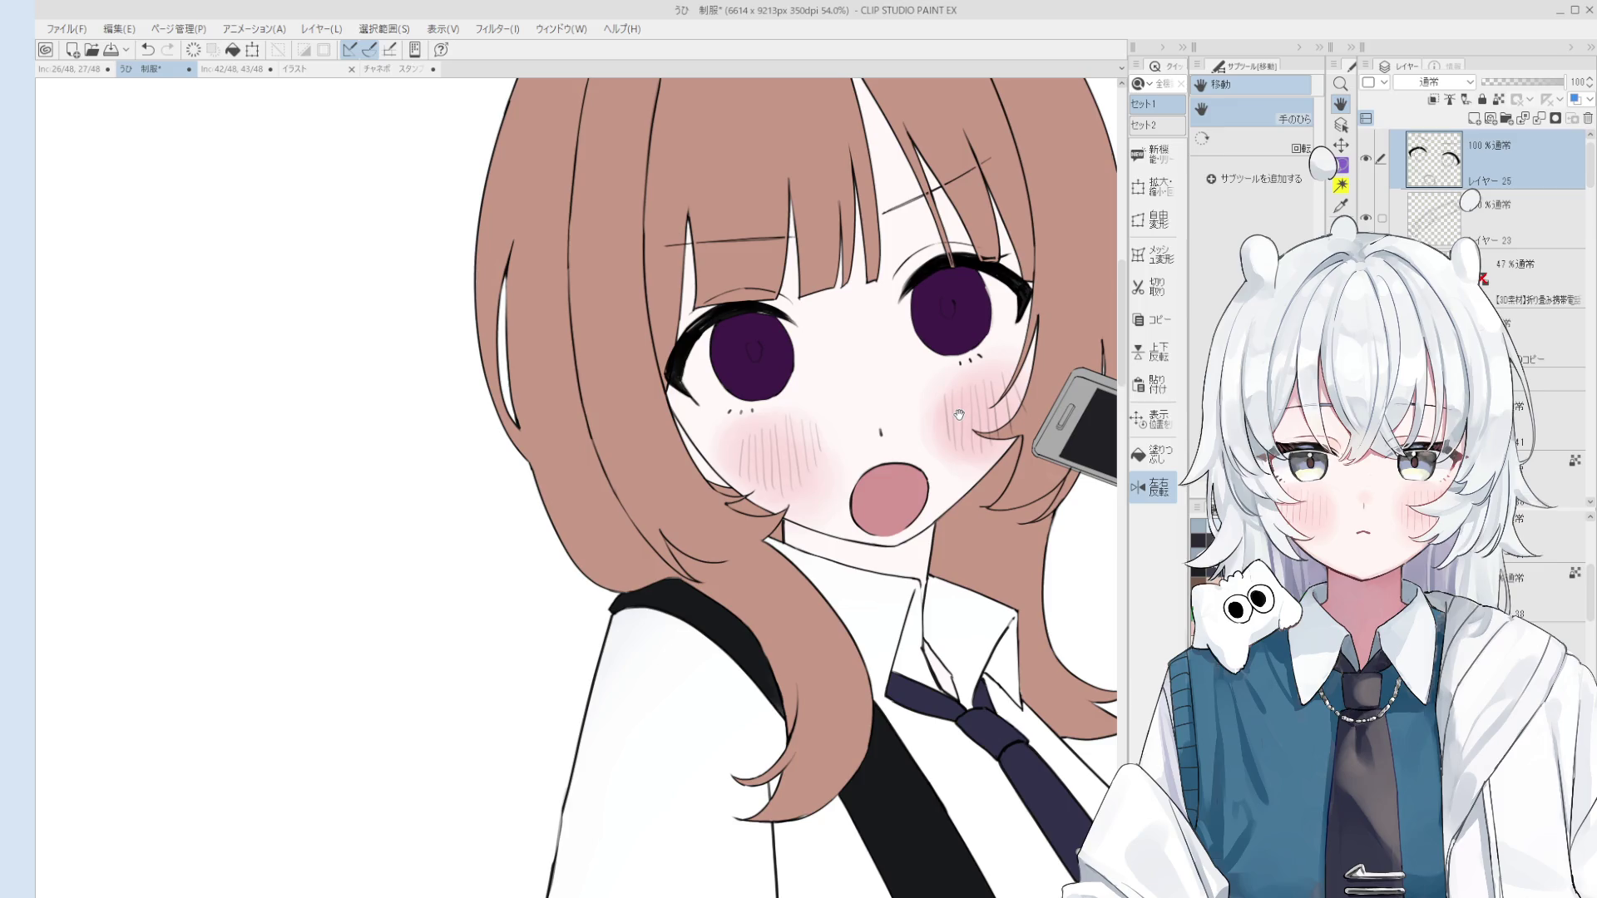
{"action": "scroll", "coordinate": [958, 415], "scroll_direction": "down", "scroll_amount": 2}
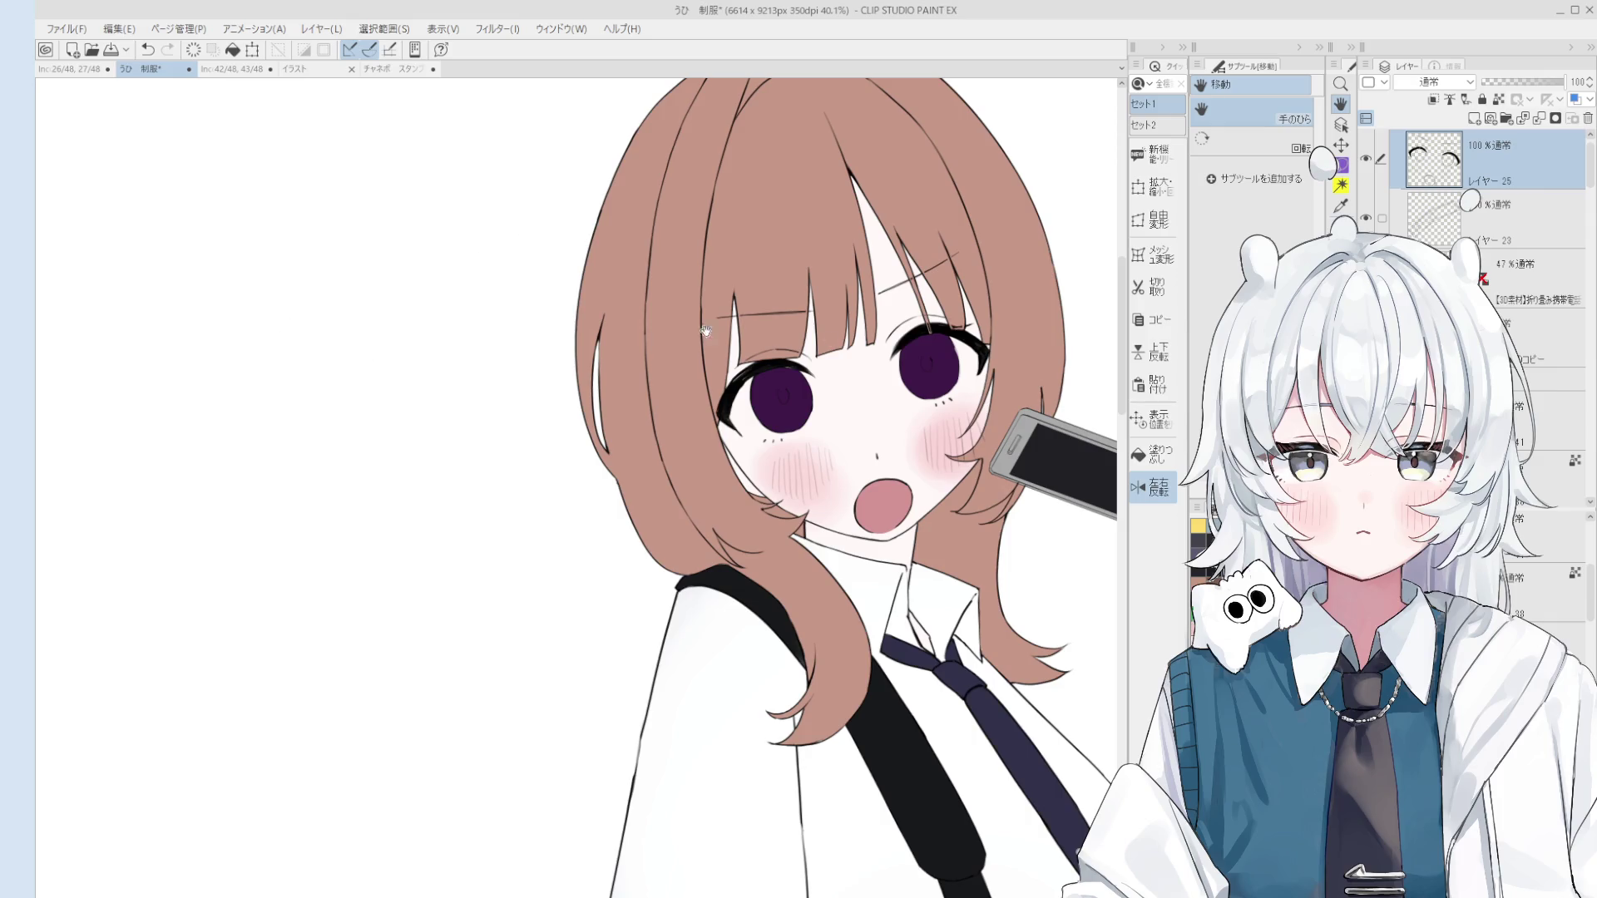
{"action": "scroll", "coordinate": [1042, 298], "scroll_direction": "down", "scroll_amount": 3}
Step: Select the hair layer and paint a long yellow streak down beside the phone
{"action": "left_click", "coordinate": [1042, 298], "text": "ctrl+shift"}
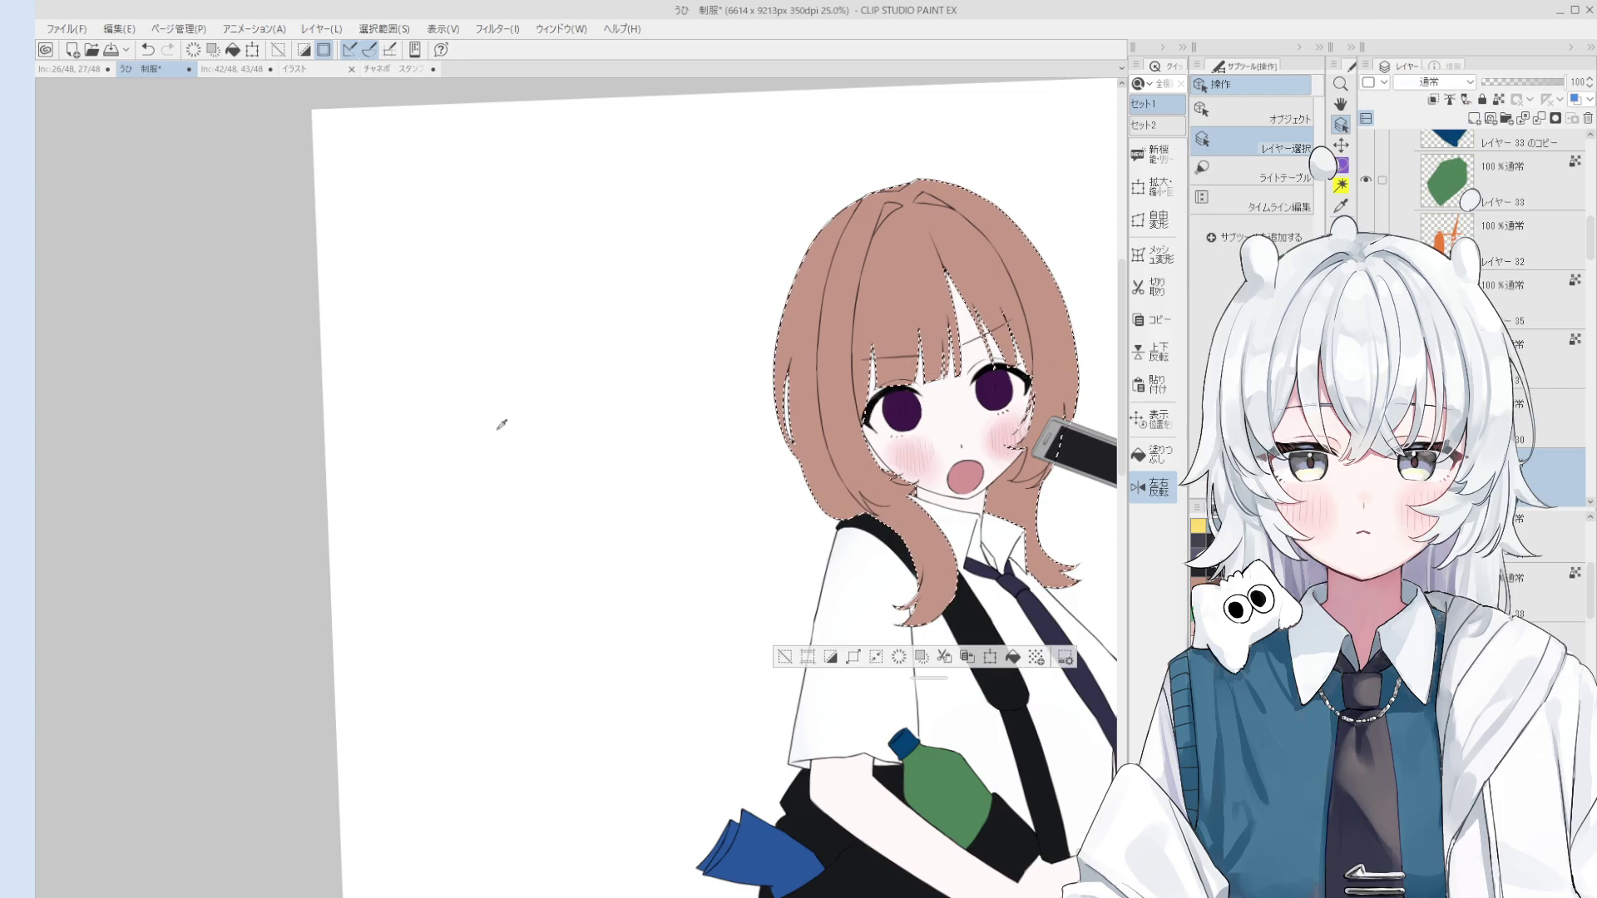
{"action": "key", "text": "b"}
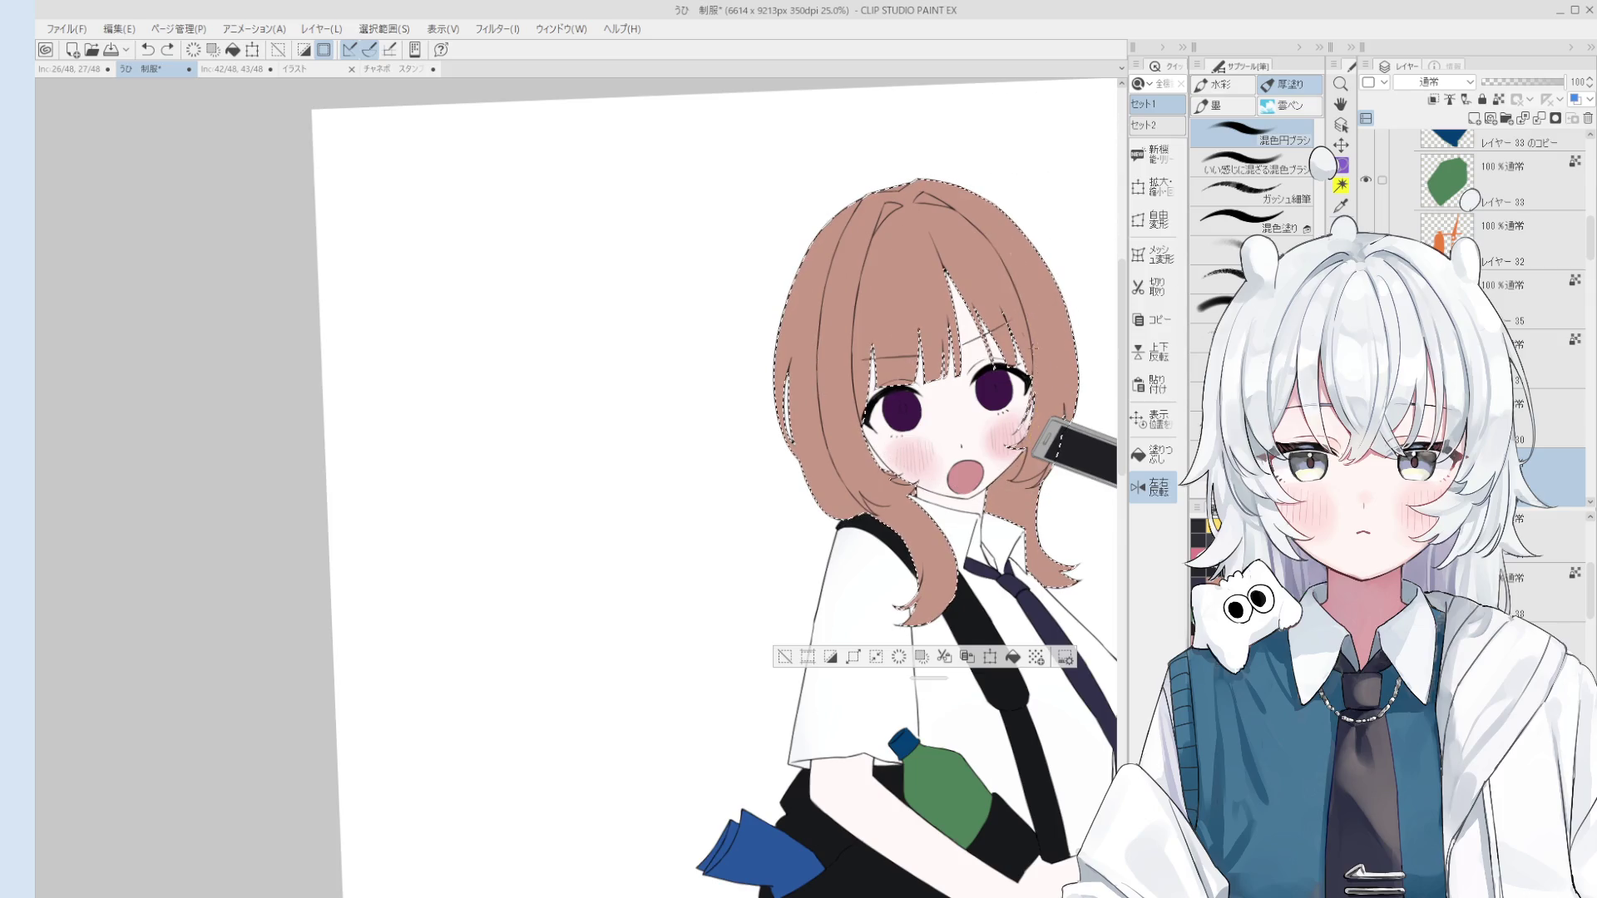
{"action": "scroll", "coordinate": [1003, 452], "scroll_direction": "down", "scroll_amount": 2}
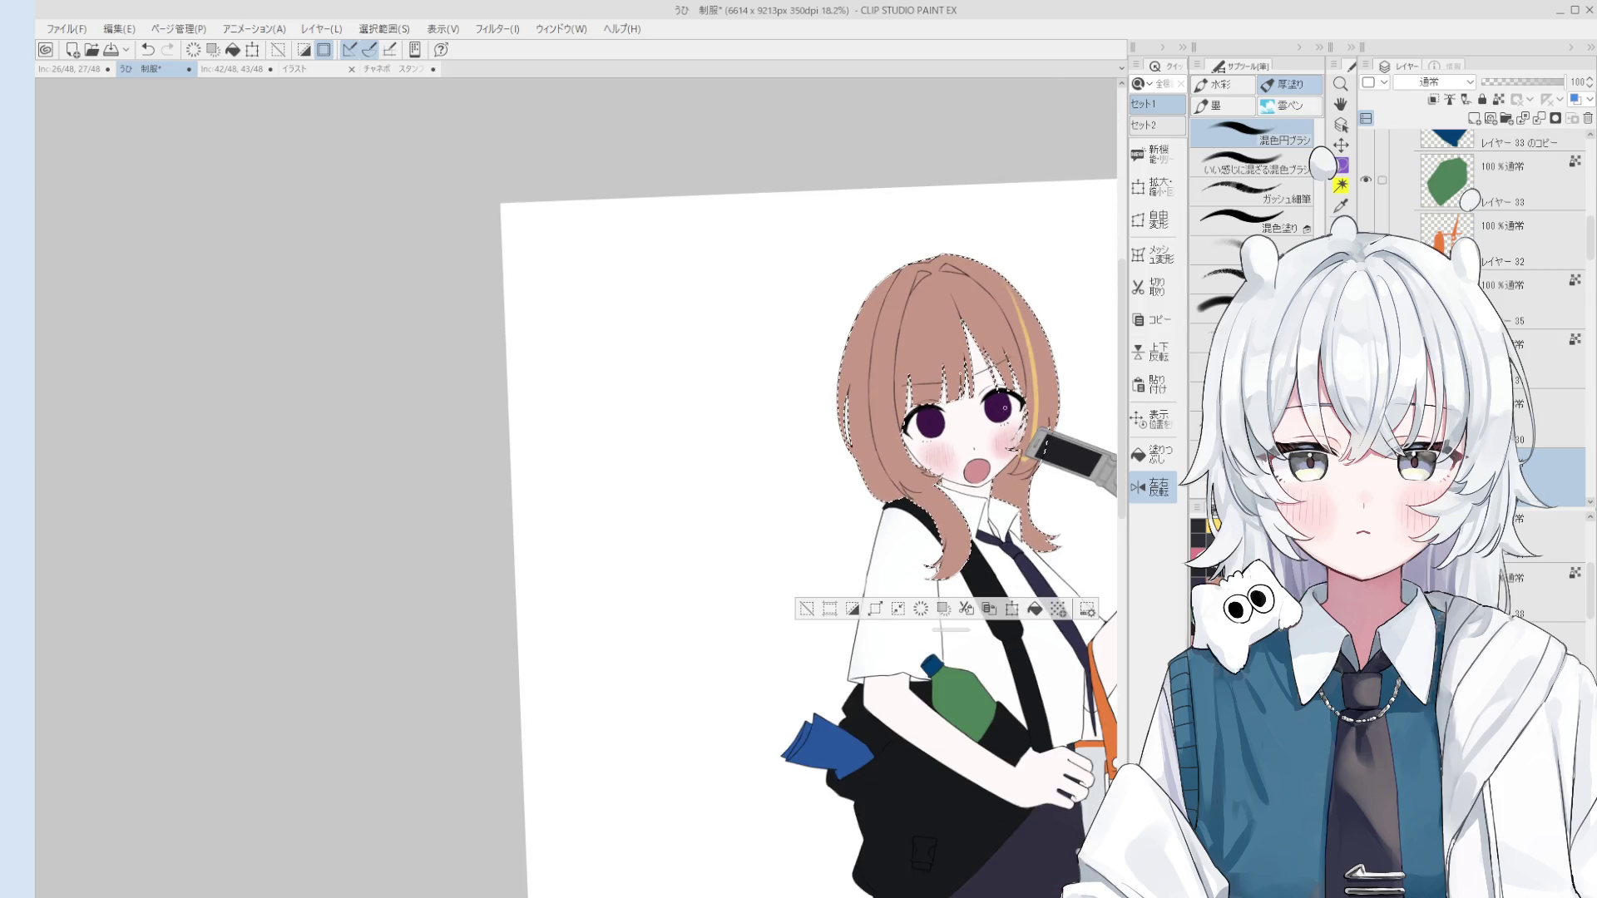
{"action": "key", "text": "ctrl+z"}
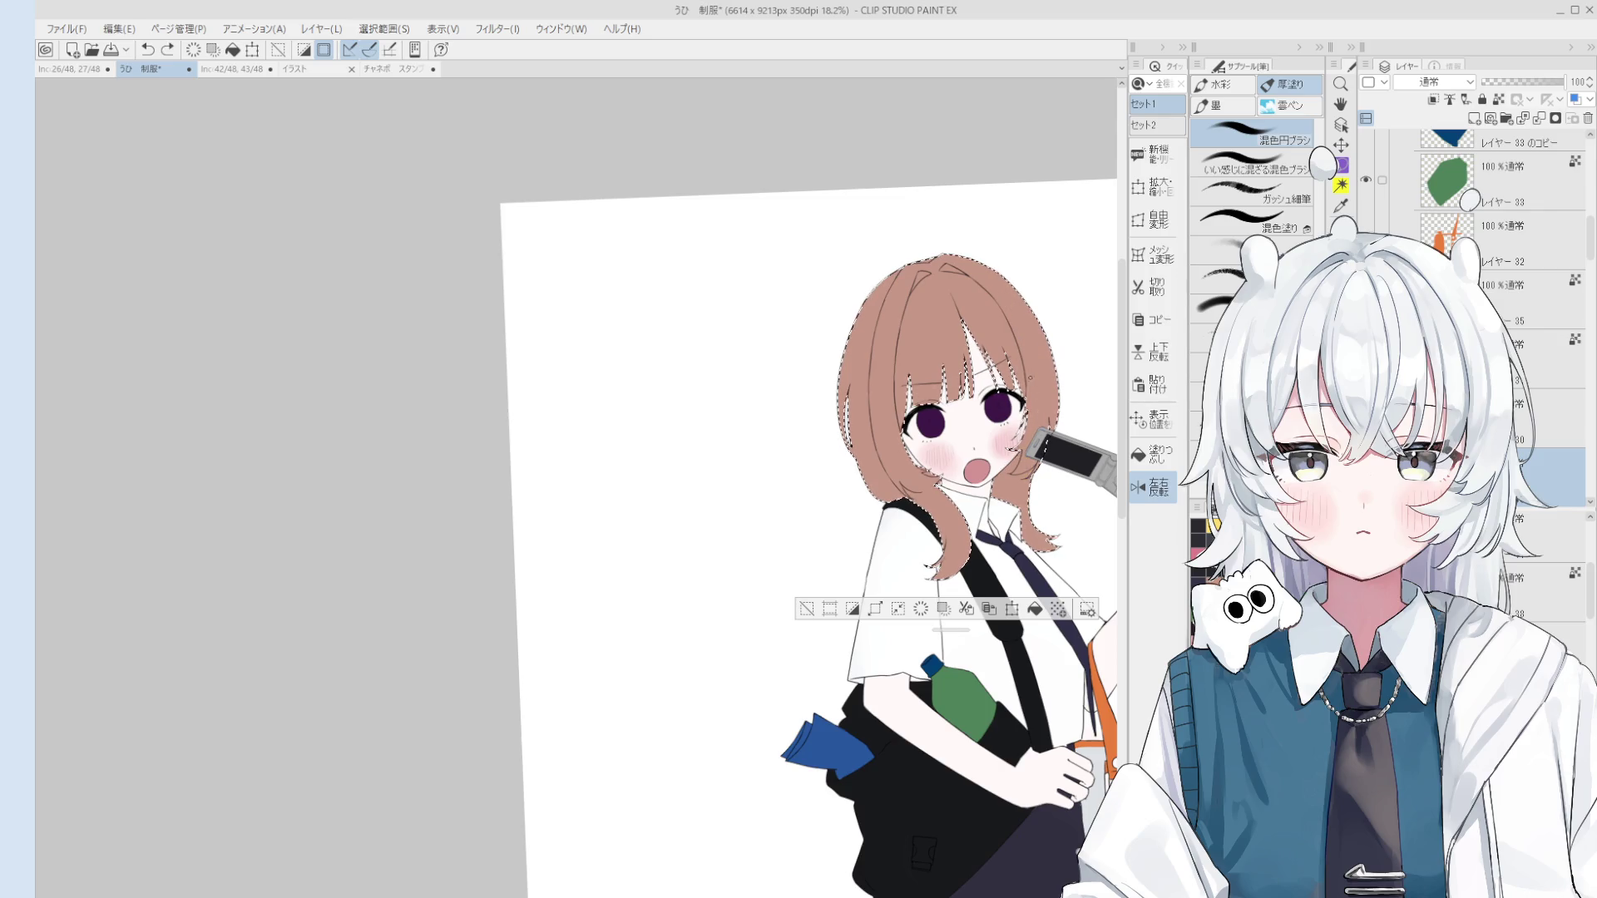
{"action": "scroll", "coordinate": [1011, 424], "scroll_direction": "up", "scroll_amount": 3}
{"action": "scroll", "coordinate": [1006, 498], "scroll_direction": "down", "scroll_amount": 1}
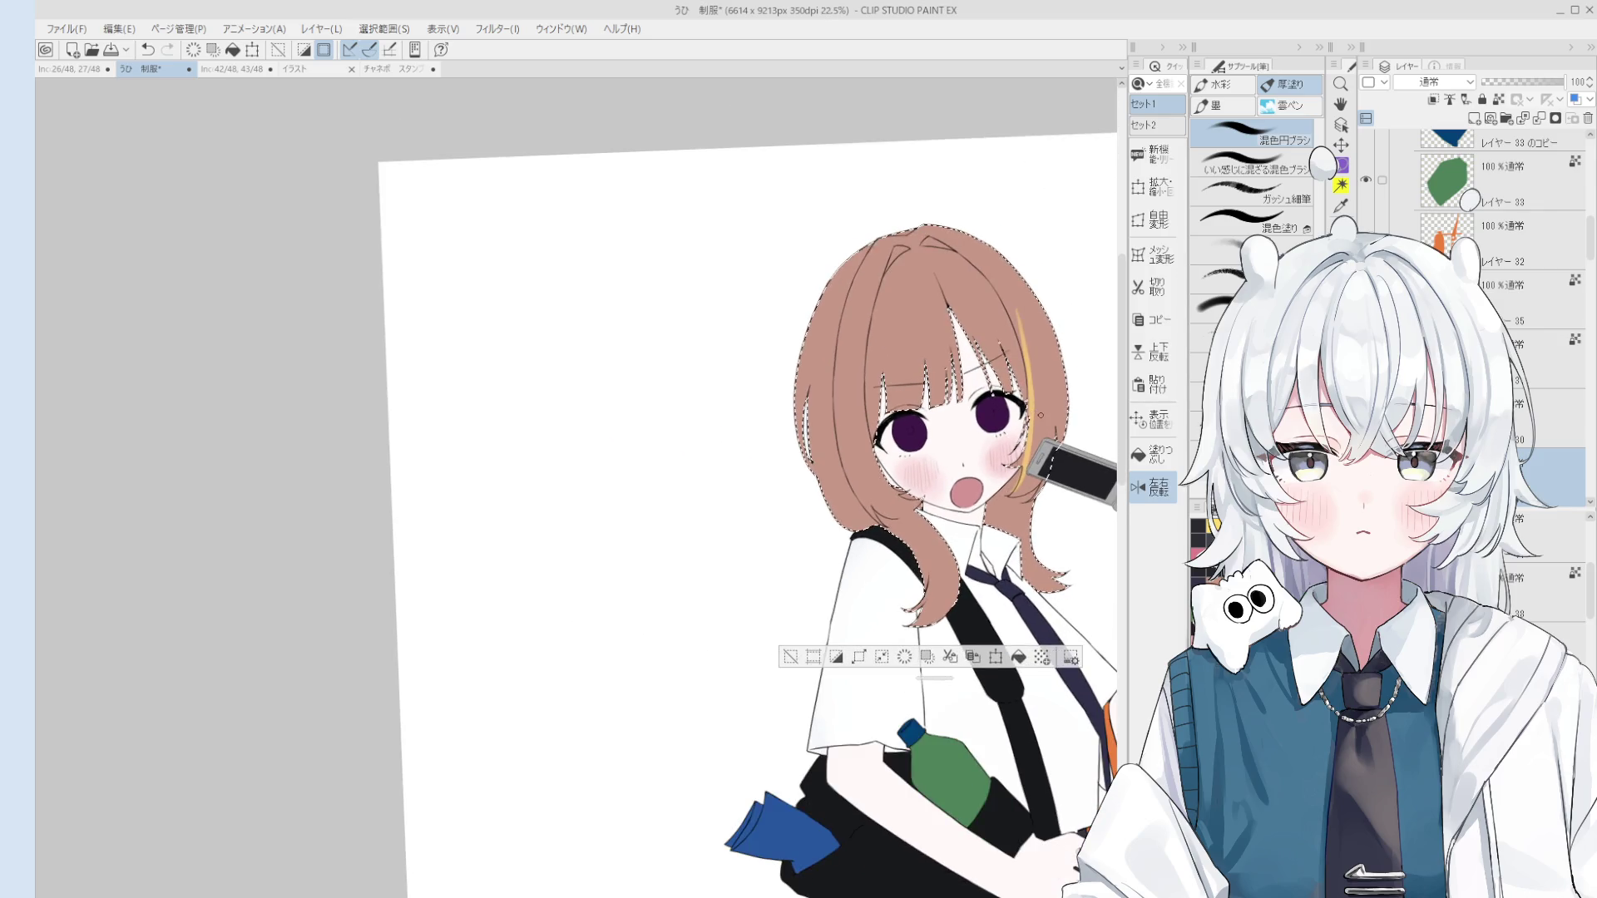
{"action": "key", "text": "ctrl+z"}
{"action": "left_click_drag", "start_coordinate": [1016, 307], "coordinate": [1040, 480]}
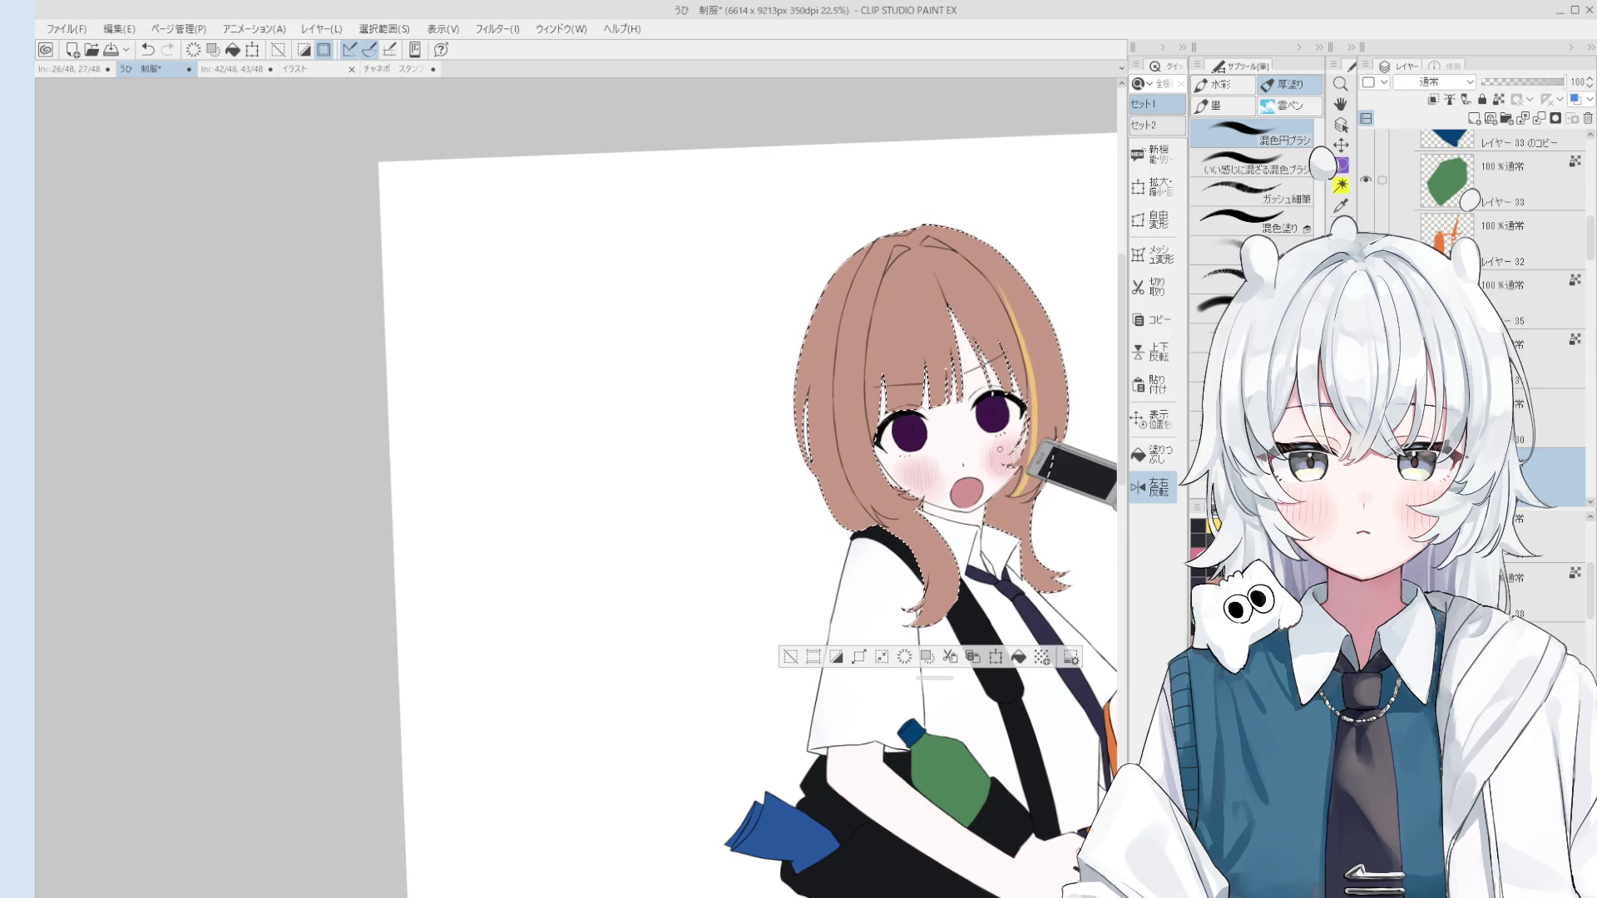
{"action": "scroll", "coordinate": [1010, 323], "scroll_direction": "up", "scroll_amount": 2}
Step: Switch to a thin gouache brush, then try the next pen style and the eraser
{"action": "key", "text": "e"}
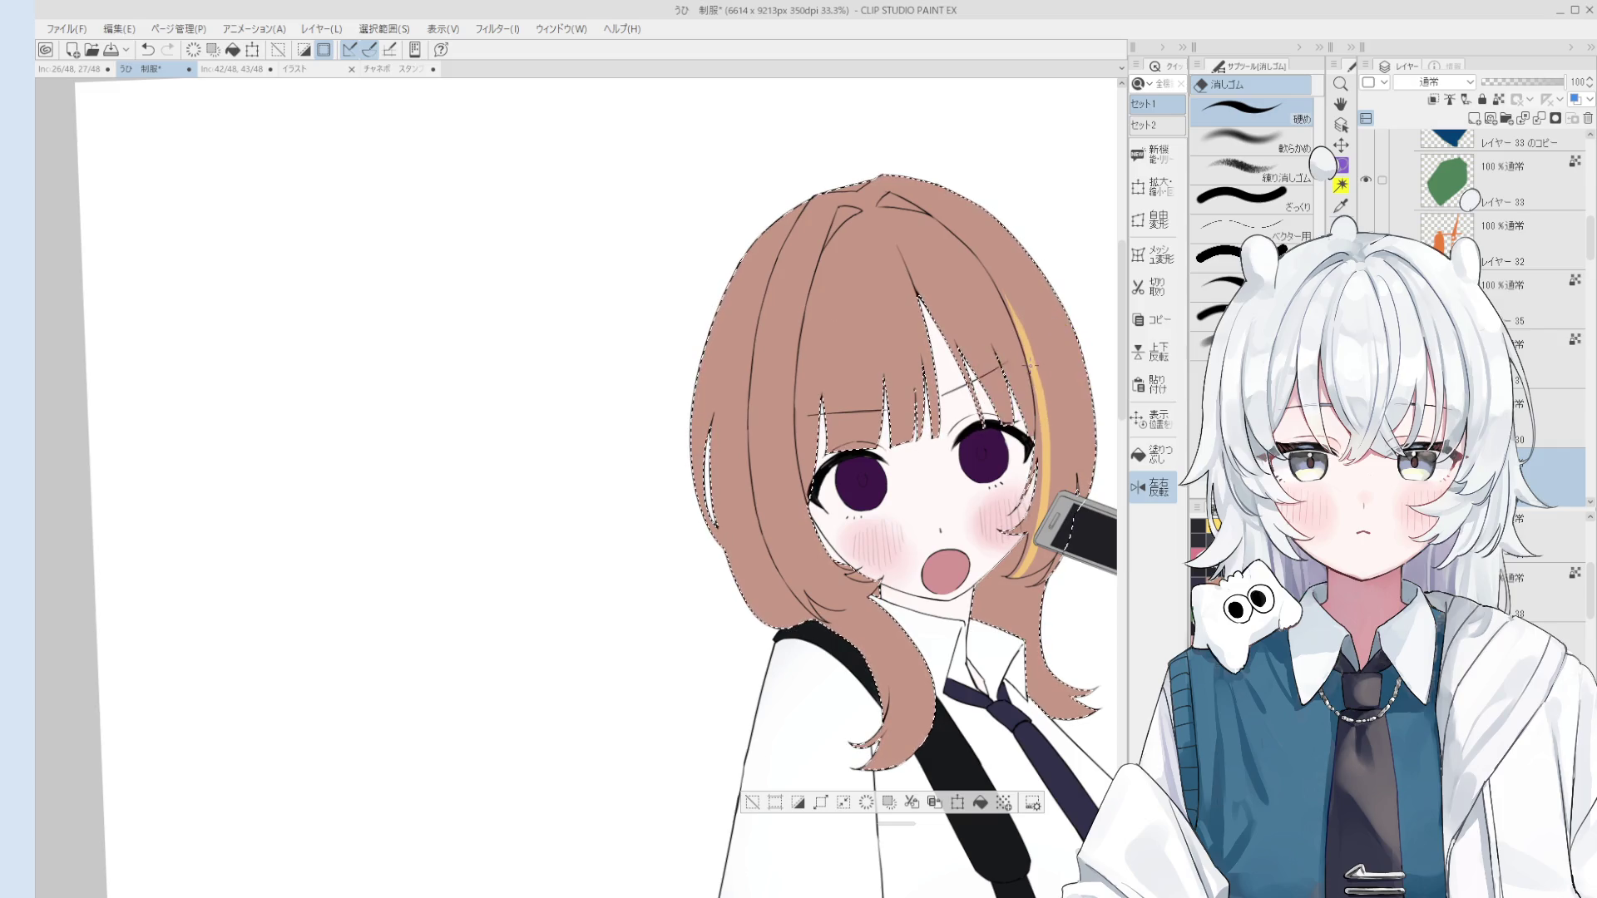
{"action": "key", "text": "b"}
{"action": "left_click_drag", "start_coordinate": [1030, 366], "coordinate": [1043, 389]}
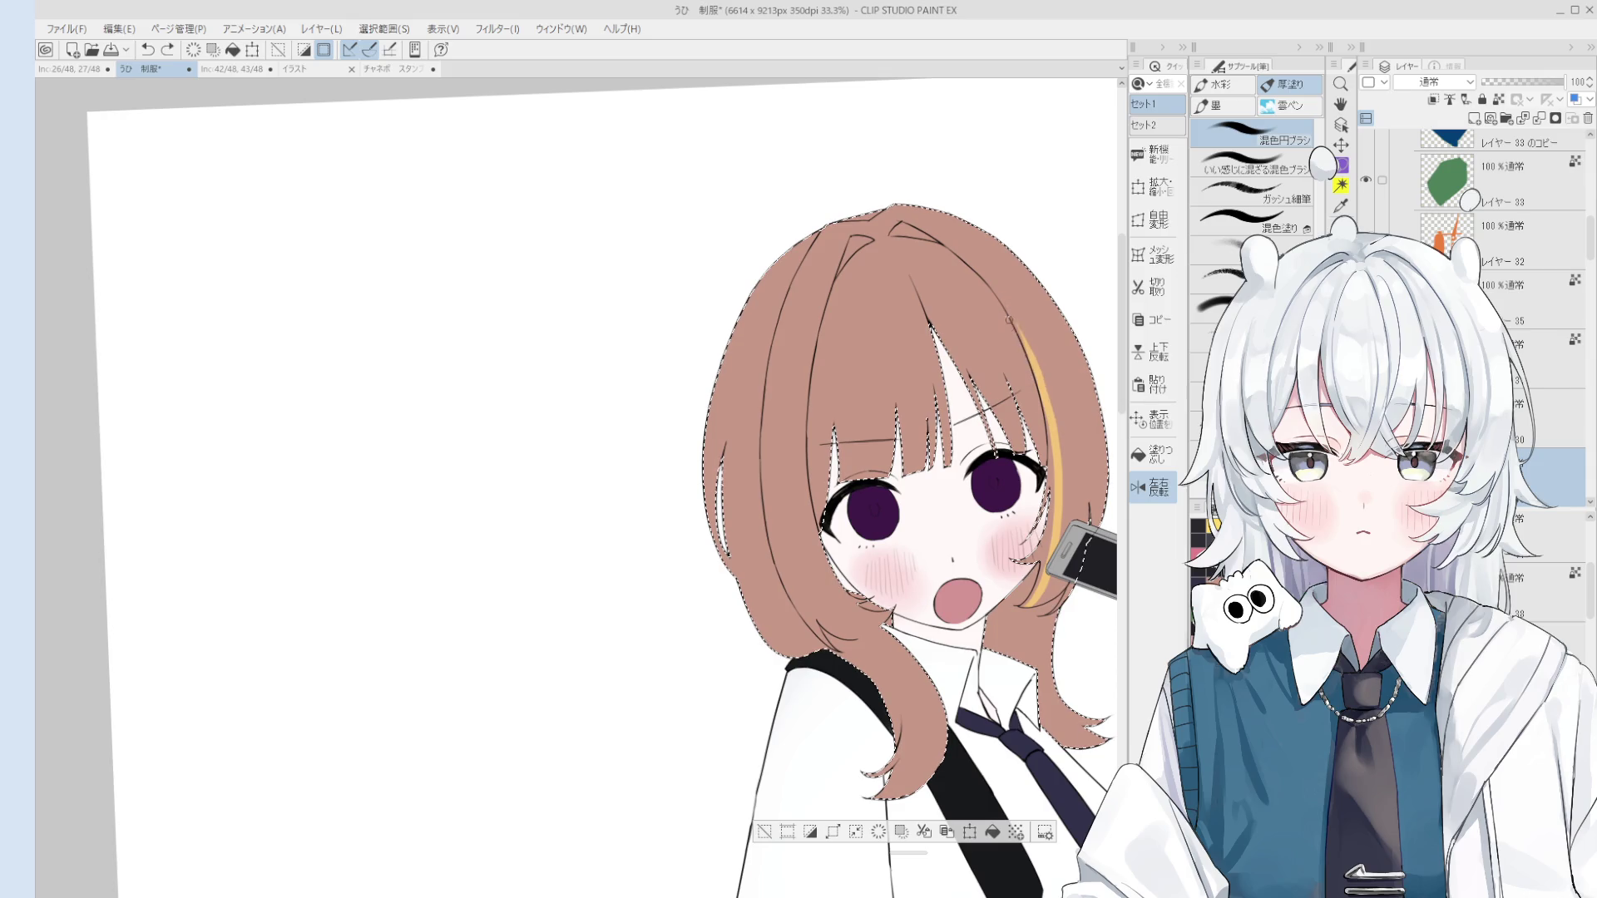
{"action": "scroll", "coordinate": [1043, 395], "scroll_direction": "down", "scroll_amount": 2}
{"action": "scroll", "coordinate": [1046, 395], "scroll_direction": "up", "scroll_amount": 1}
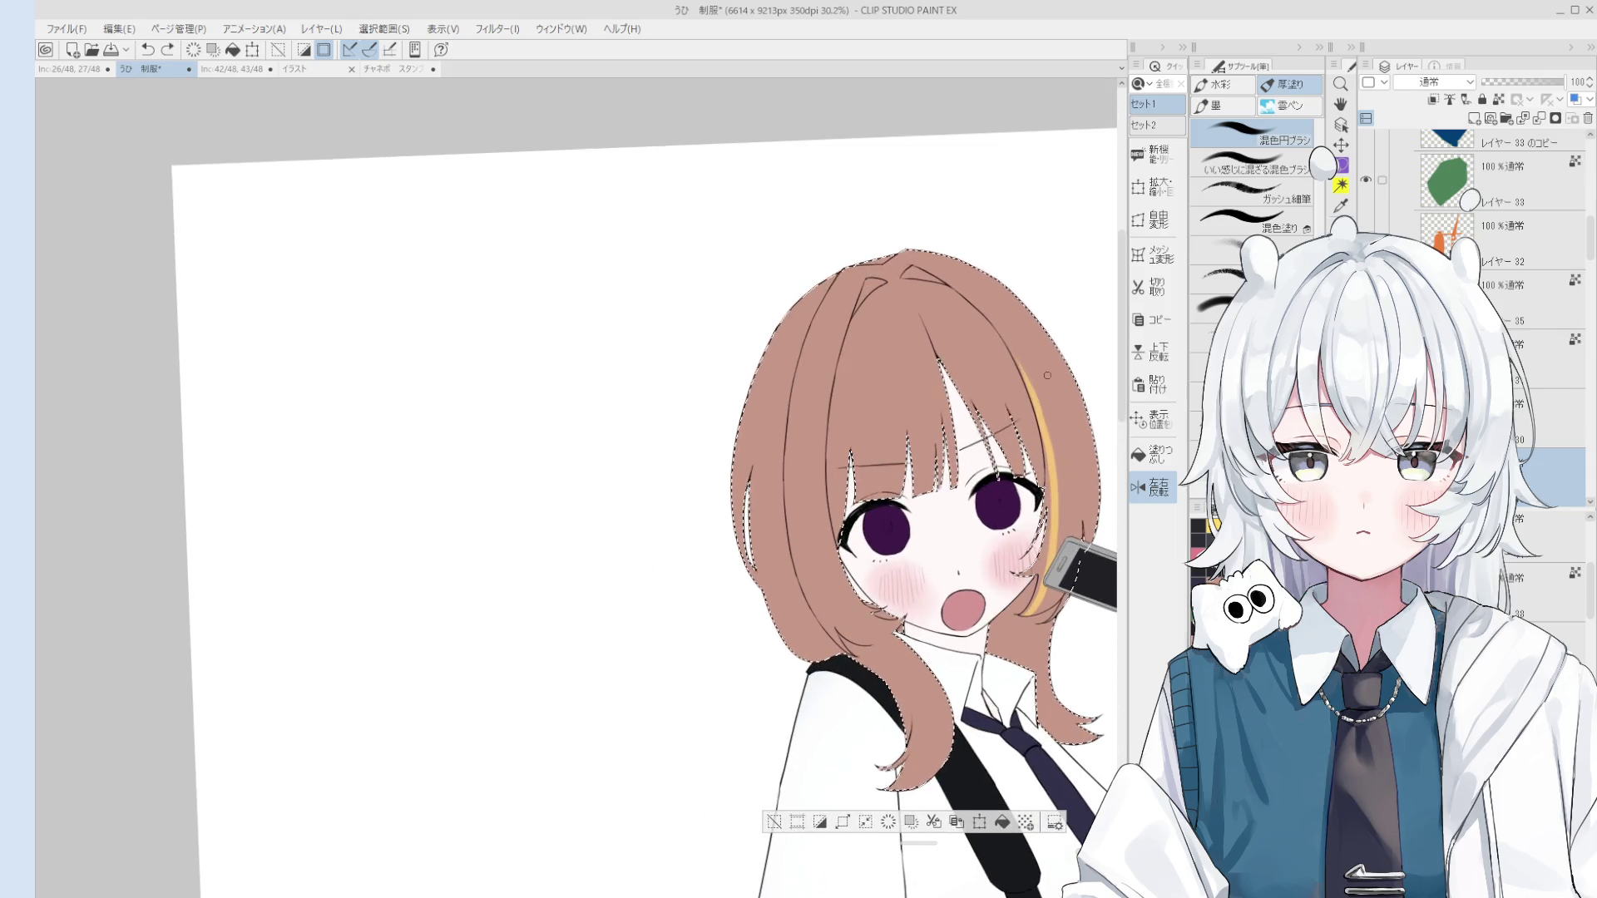
{"action": "left_click", "coordinate": [1252, 191]}
{"action": "key", "text": "p"}
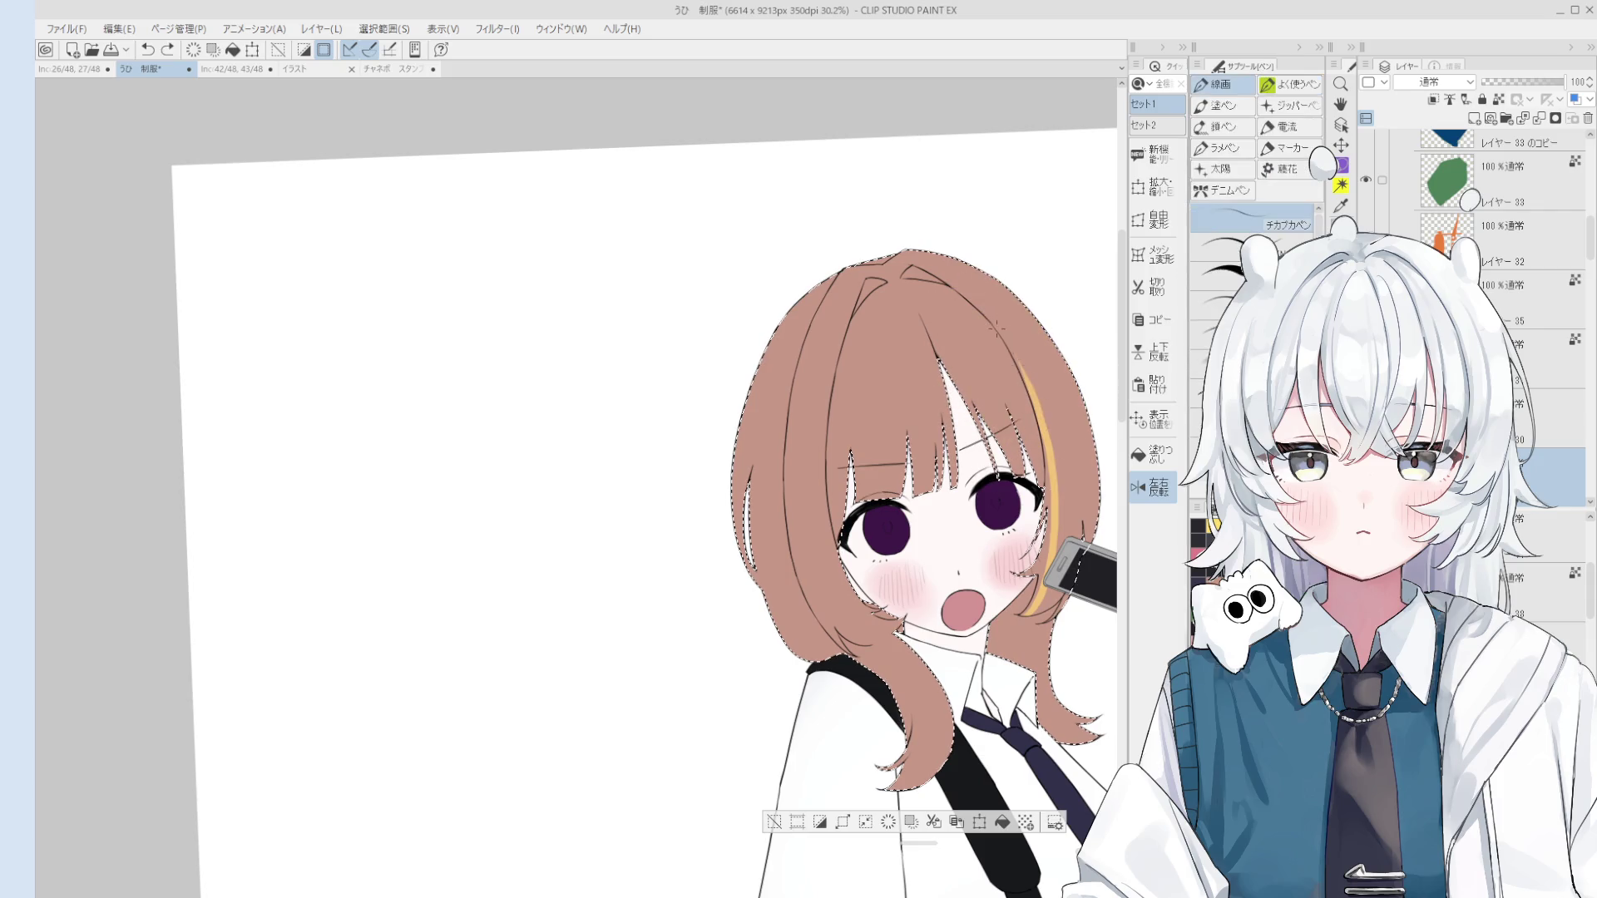
{"action": "key", "text": "period"}
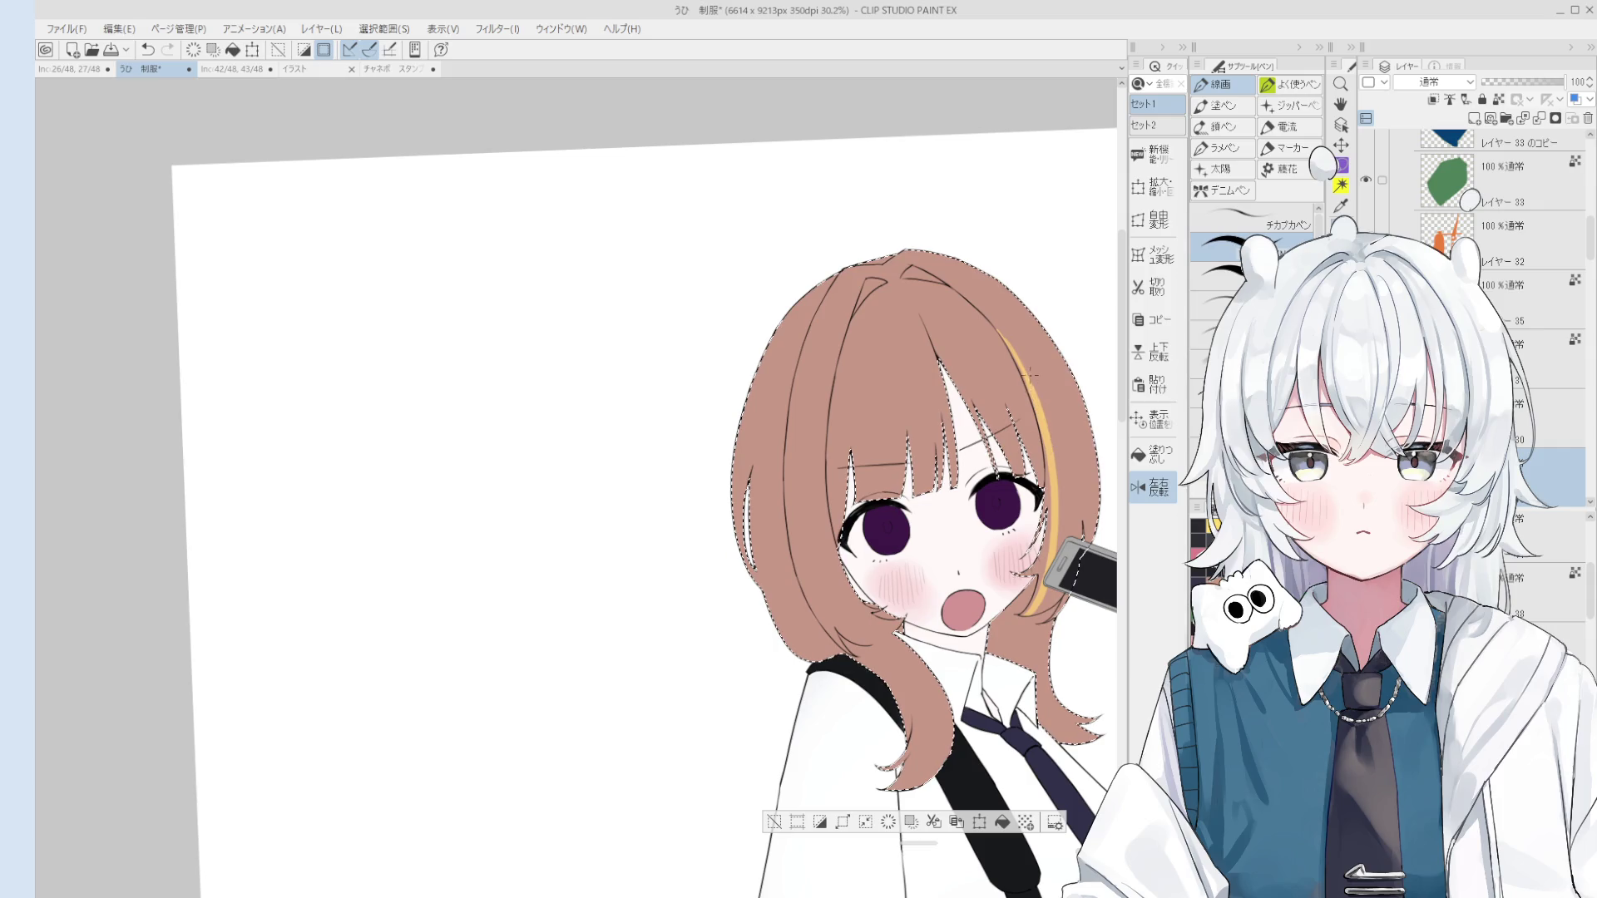
{"action": "scroll", "coordinate": [1037, 397], "scroll_direction": "up", "scroll_amount": 4}
{"action": "key", "text": "e"}
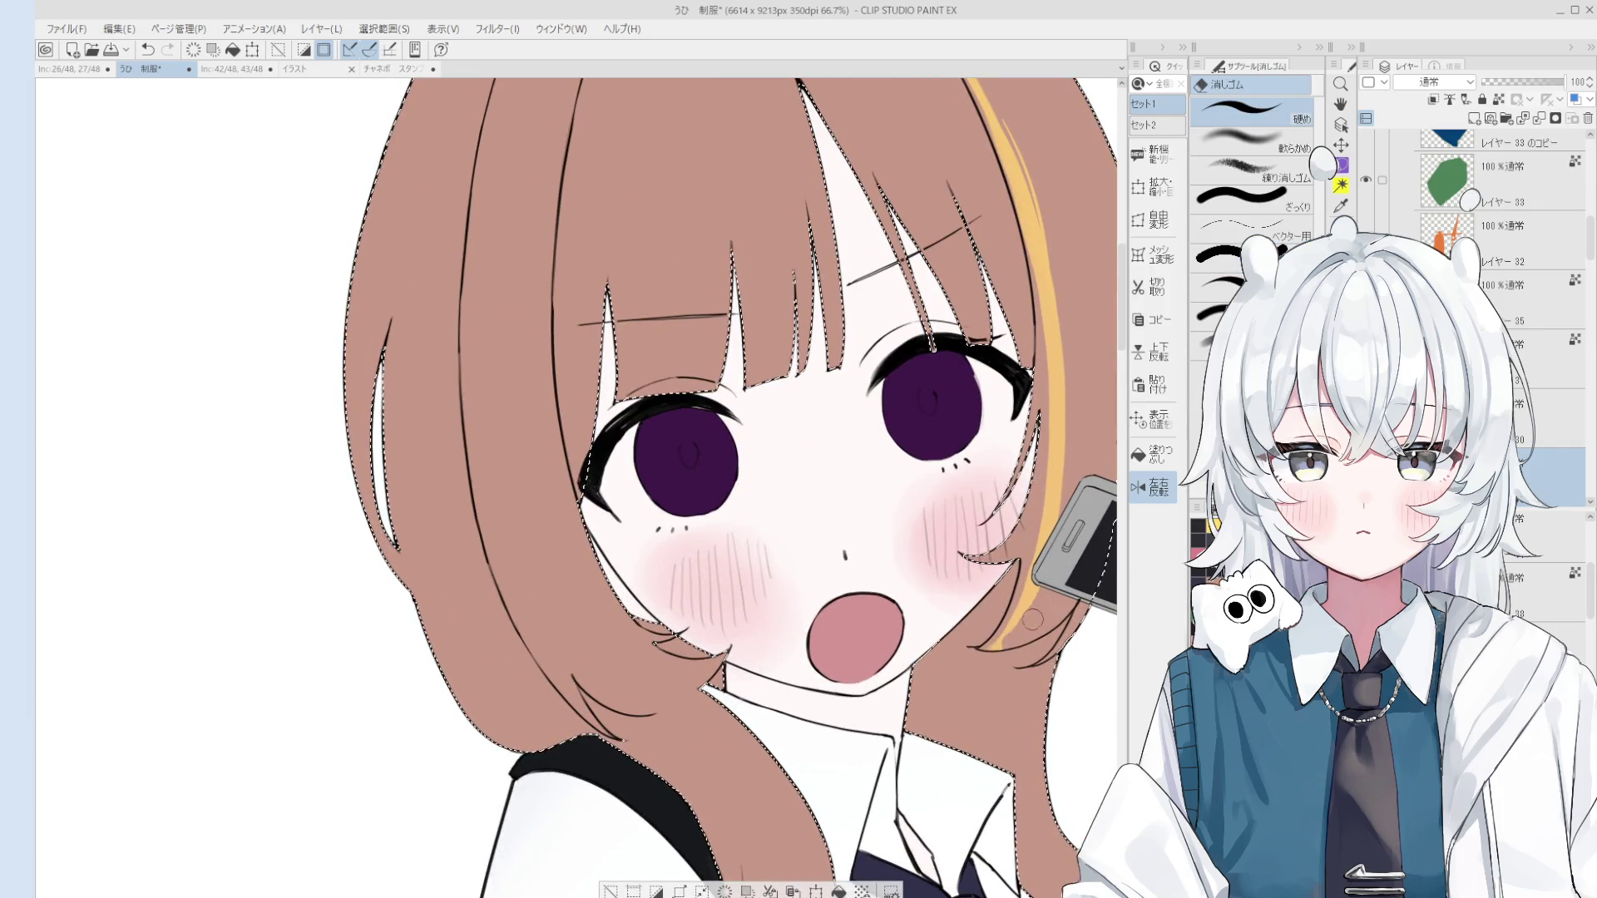
{"action": "scroll", "coordinate": [1047, 586], "scroll_direction": "down", "scroll_amount": 2}
{"action": "scroll", "coordinate": [1050, 505], "scroll_direction": "down", "scroll_amount": 2}
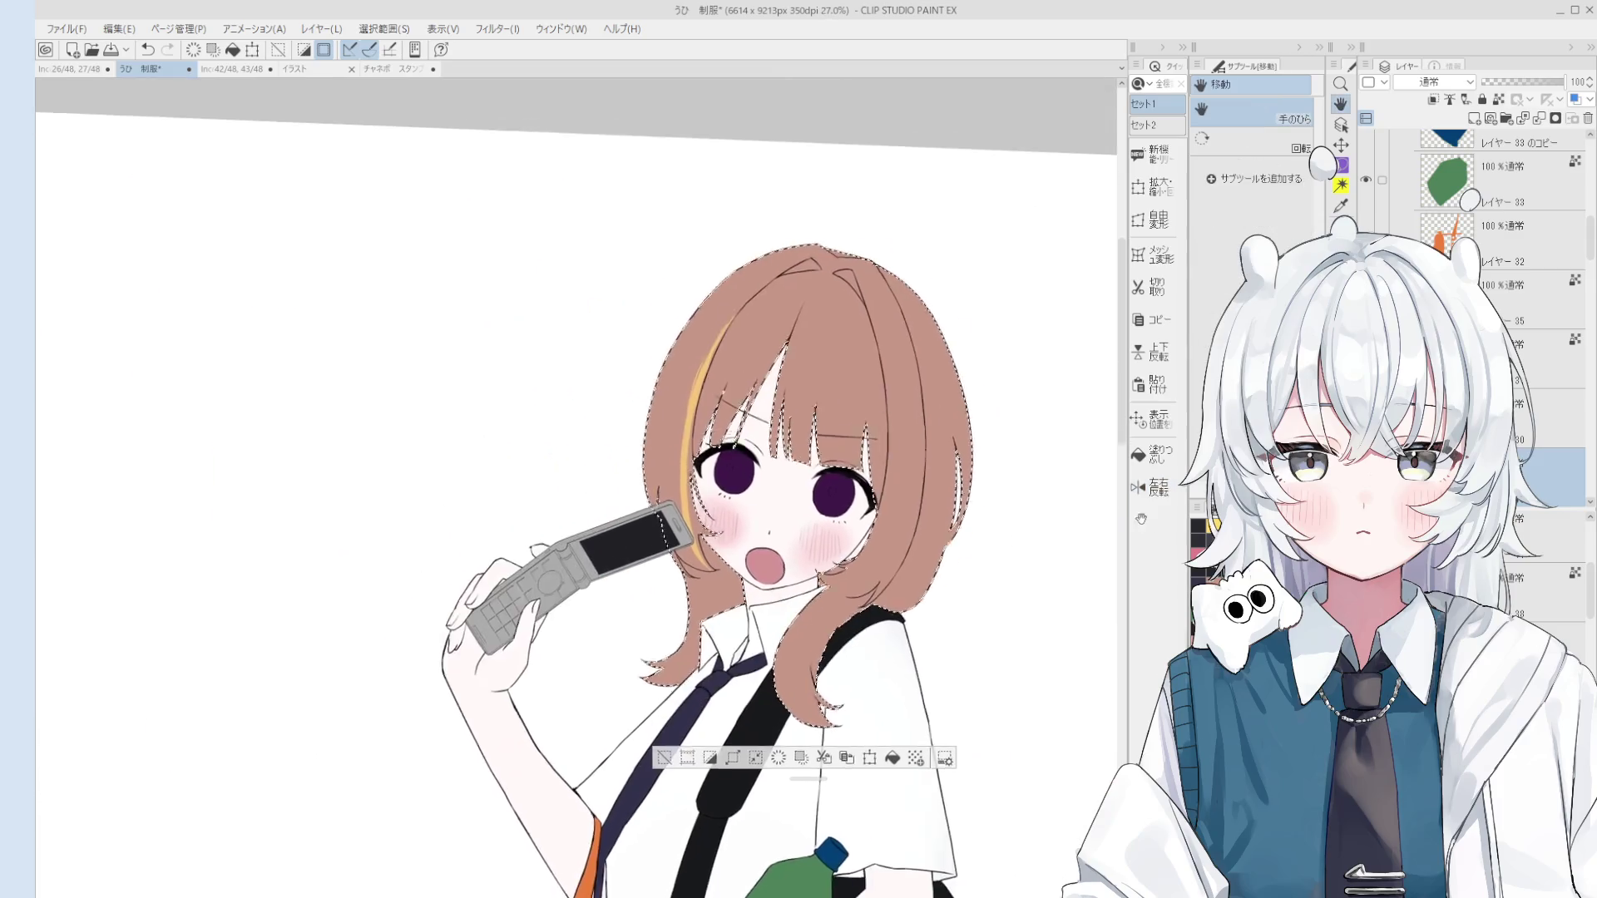
Step: Try erasing part of the first yellow hair streak, then undo the erasure
{"action": "key", "text": "b"}
{"action": "scroll", "coordinate": [824, 567], "scroll_direction": "up", "scroll_amount": 3}
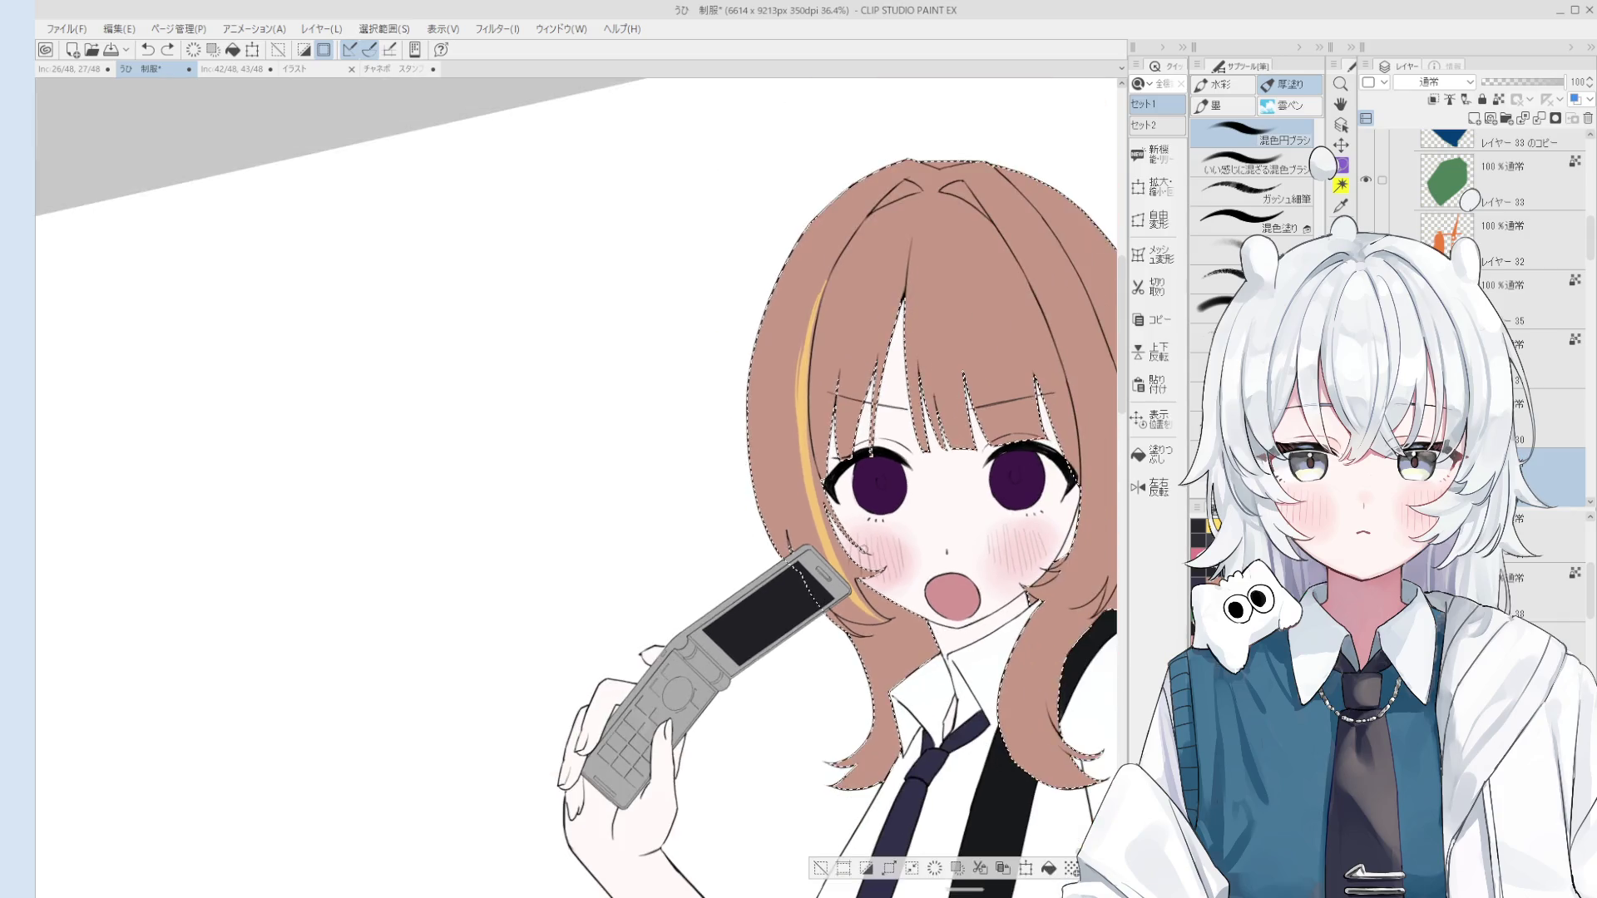
{"action": "key", "text": "e"}
{"action": "left_click", "coordinate": [783, 336]}
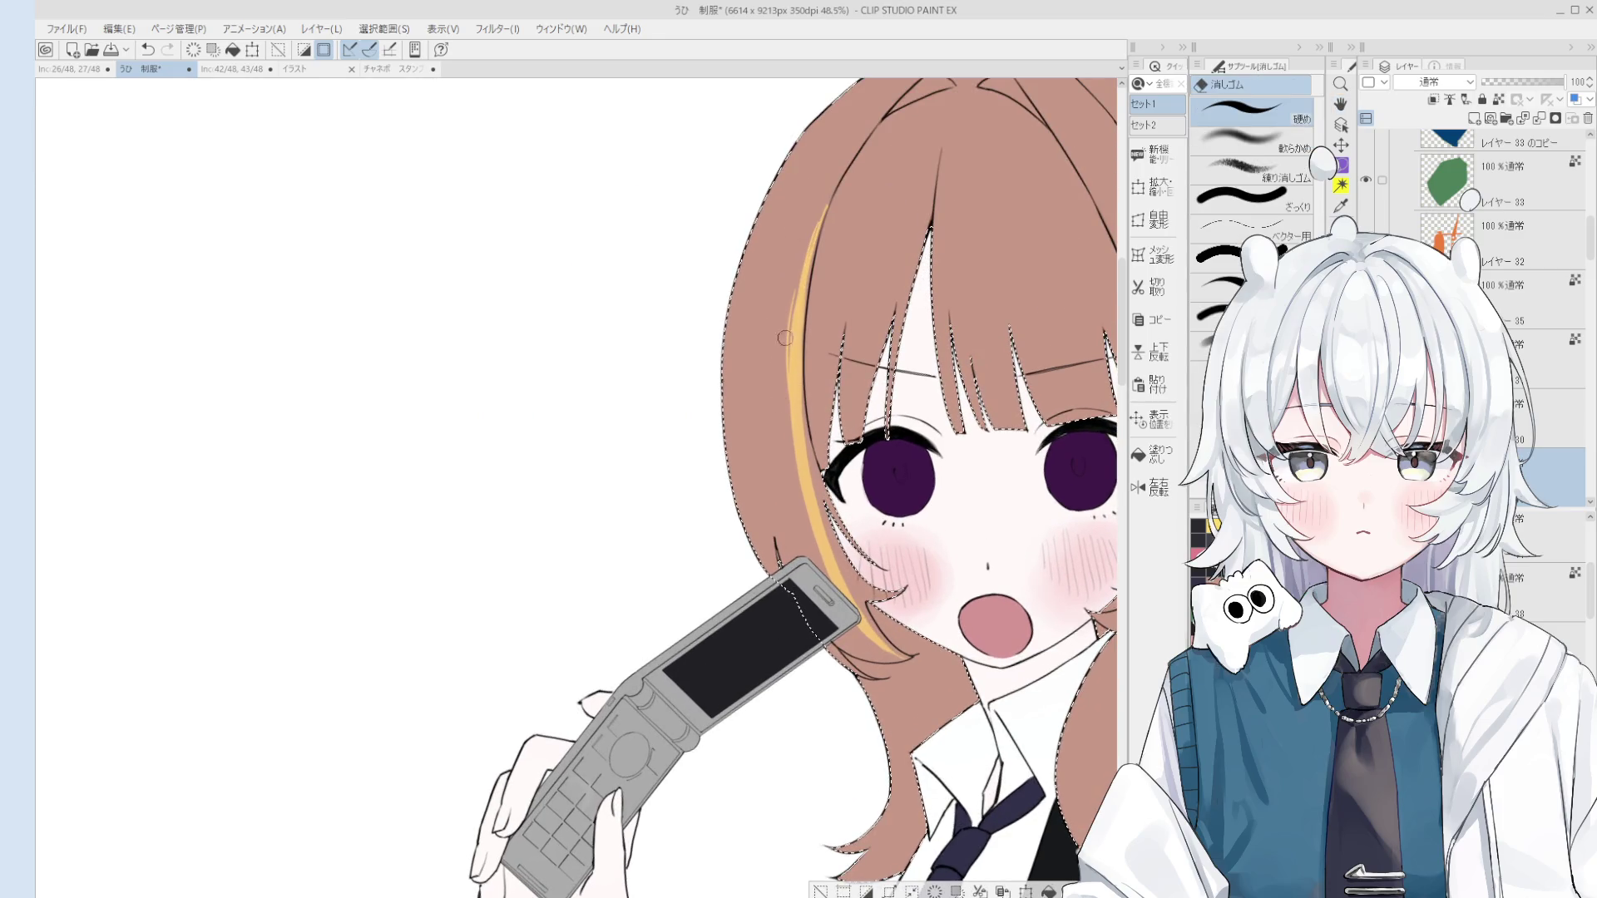
{"action": "key", "text": "ctrl+z"}
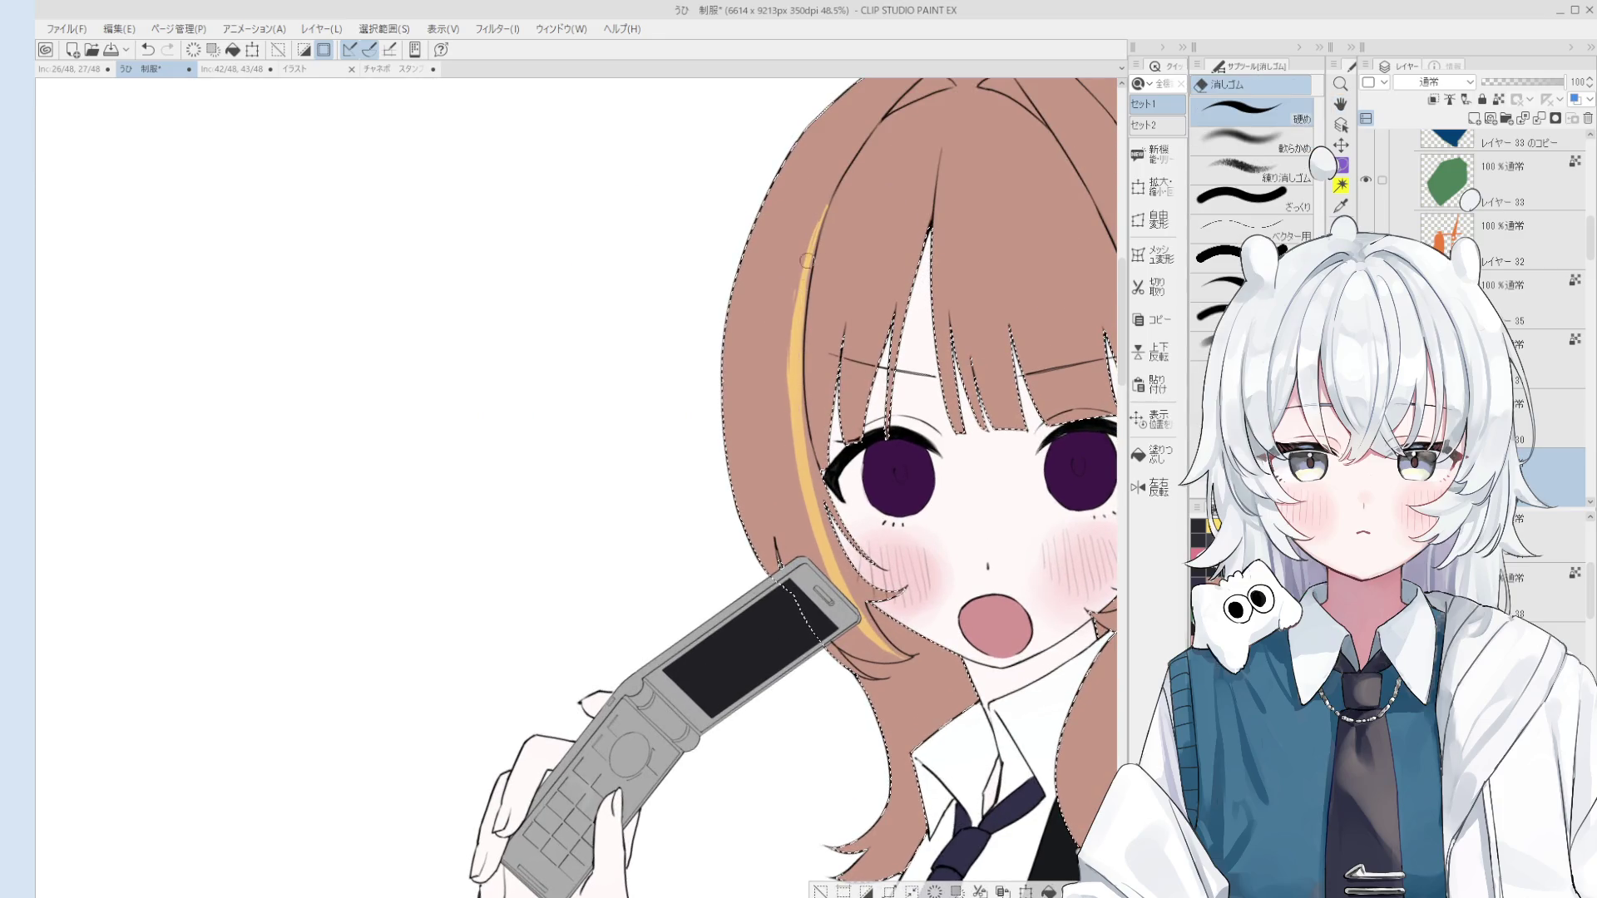
{"action": "scroll", "coordinate": [807, 260], "scroll_direction": "up", "scroll_amount": 2}
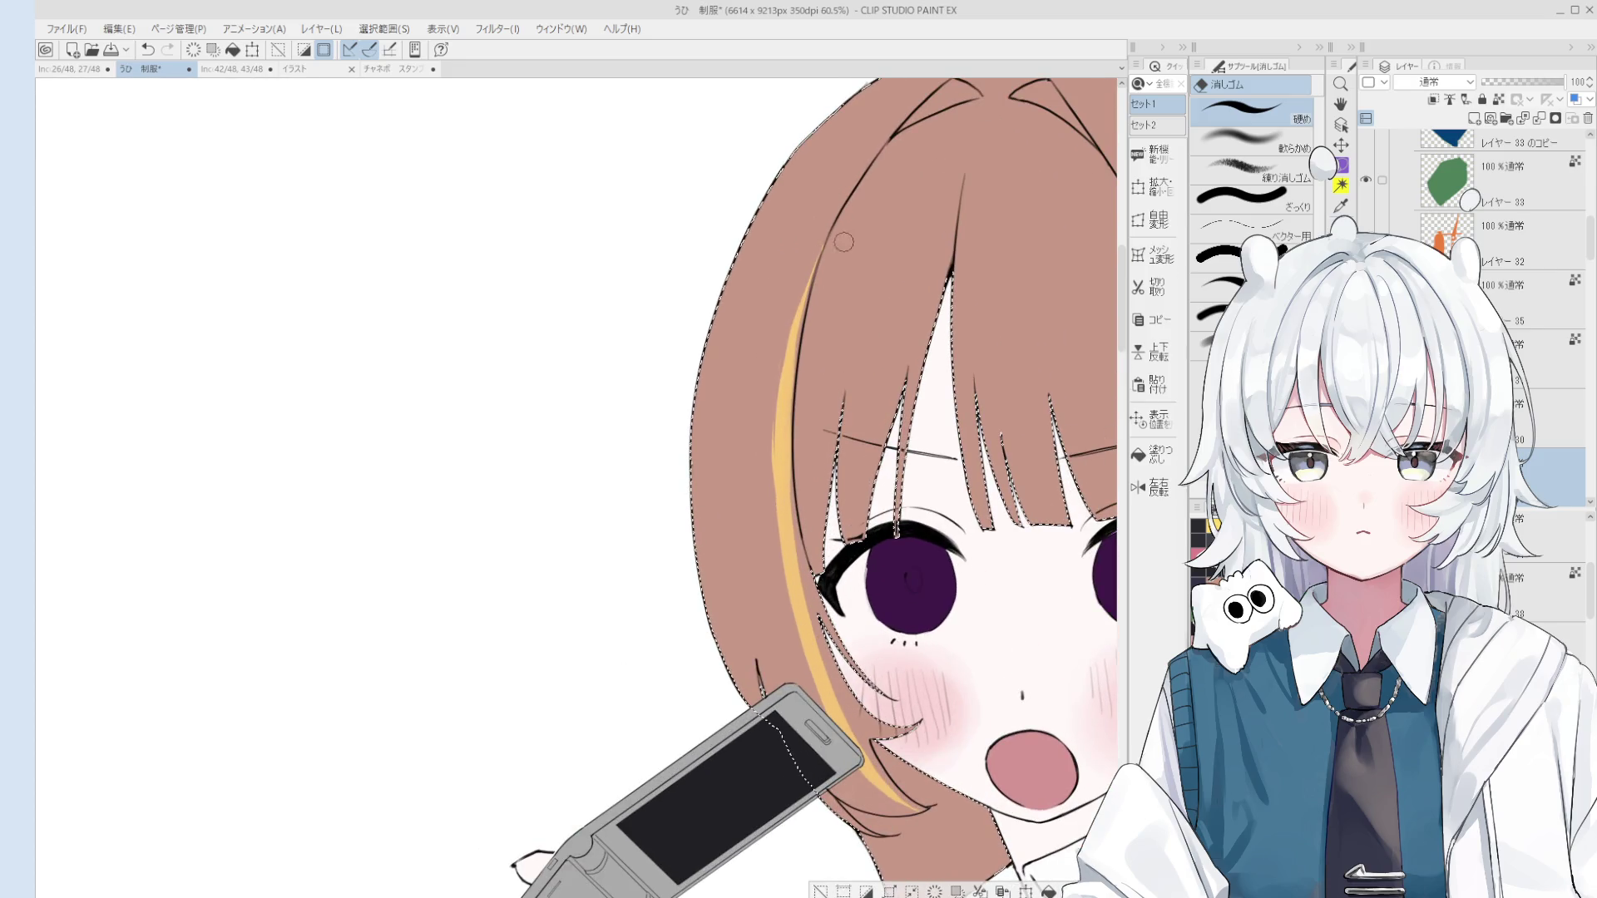
{"action": "scroll", "coordinate": [820, 281], "scroll_direction": "down", "scroll_amount": 1}
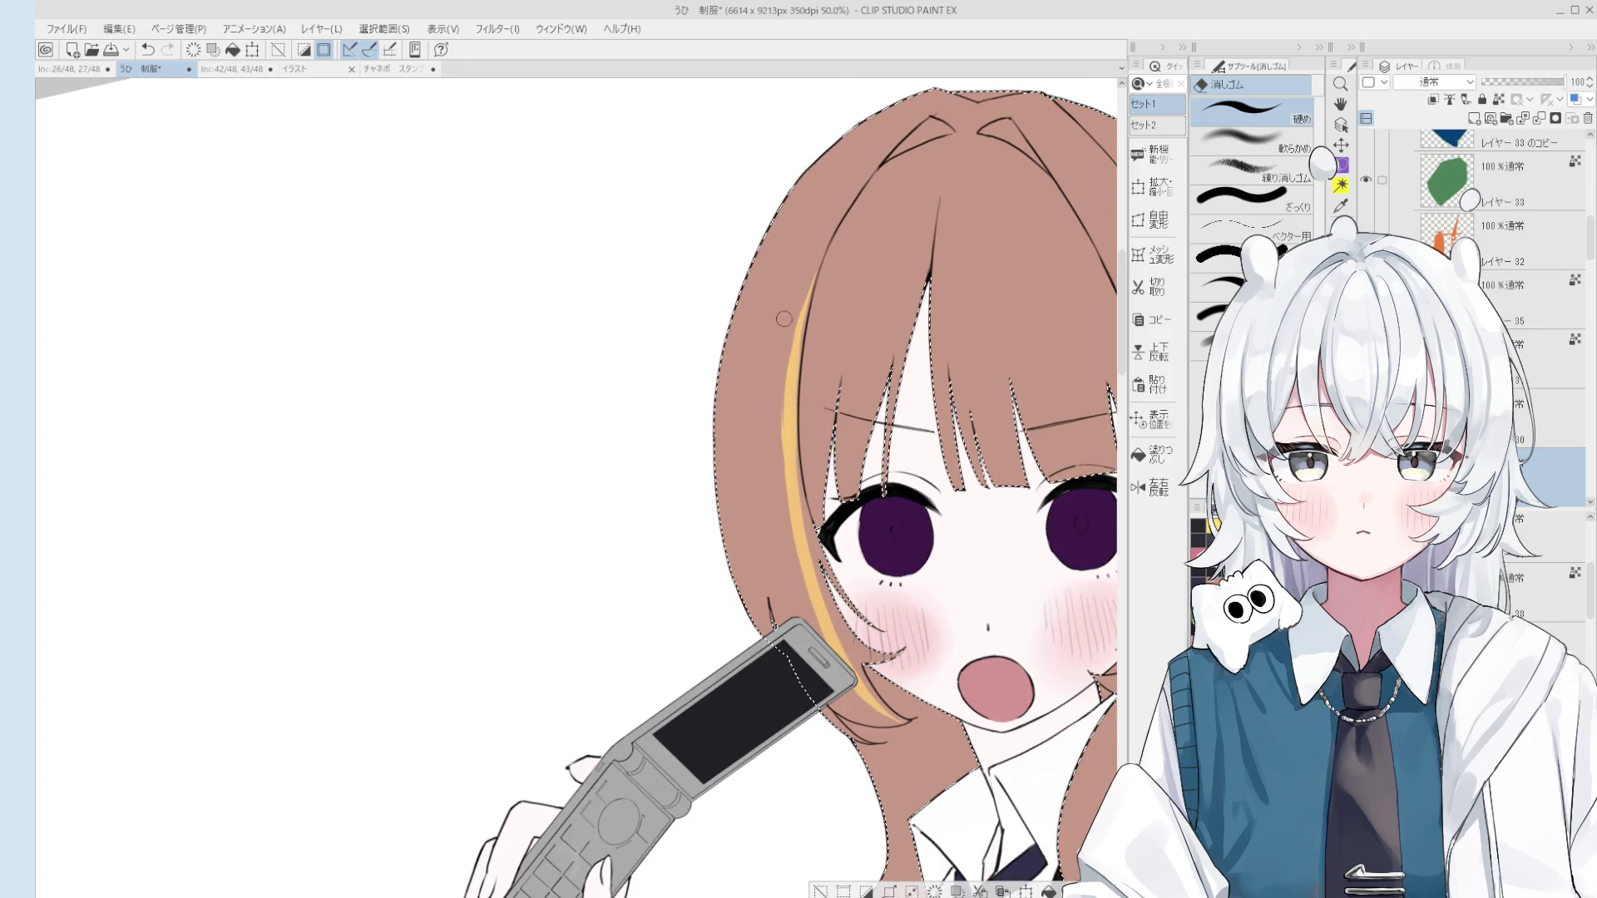
{"action": "scroll", "coordinate": [784, 319], "scroll_direction": "up", "scroll_amount": 2}
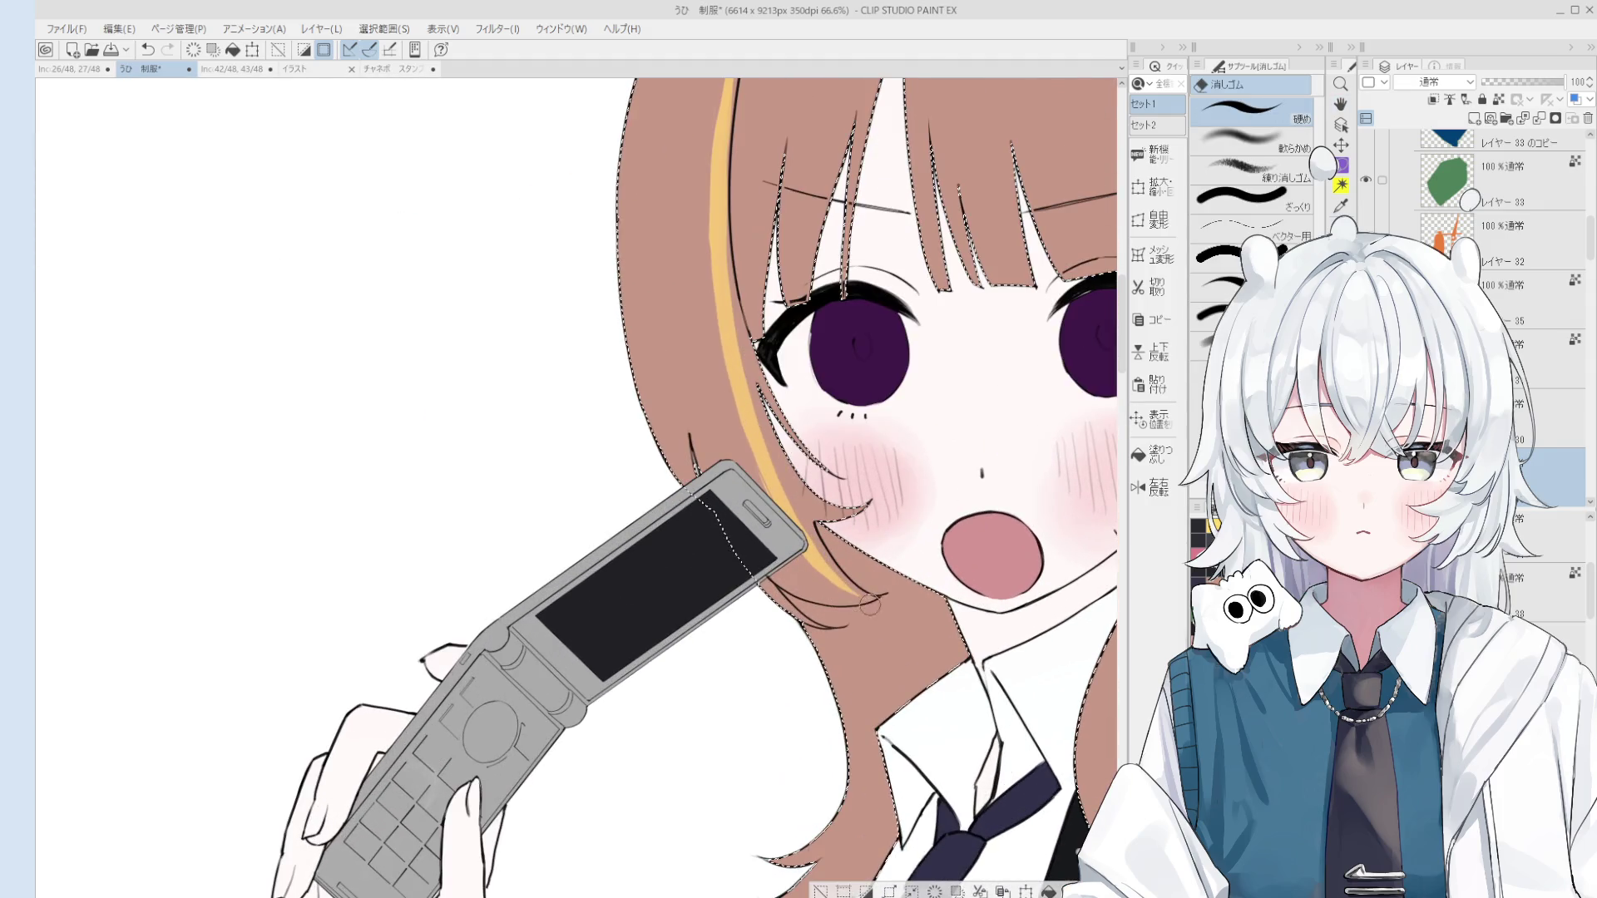
{"action": "scroll", "coordinate": [888, 606], "scroll_direction": "up", "scroll_amount": 1}
Step: Cycle between pen, eraser and painting brush while adjusting zoom, then undo the last edit
{"action": "key", "text": "p"}
{"action": "scroll", "coordinate": [831, 571], "scroll_direction": "up", "scroll_amount": 1}
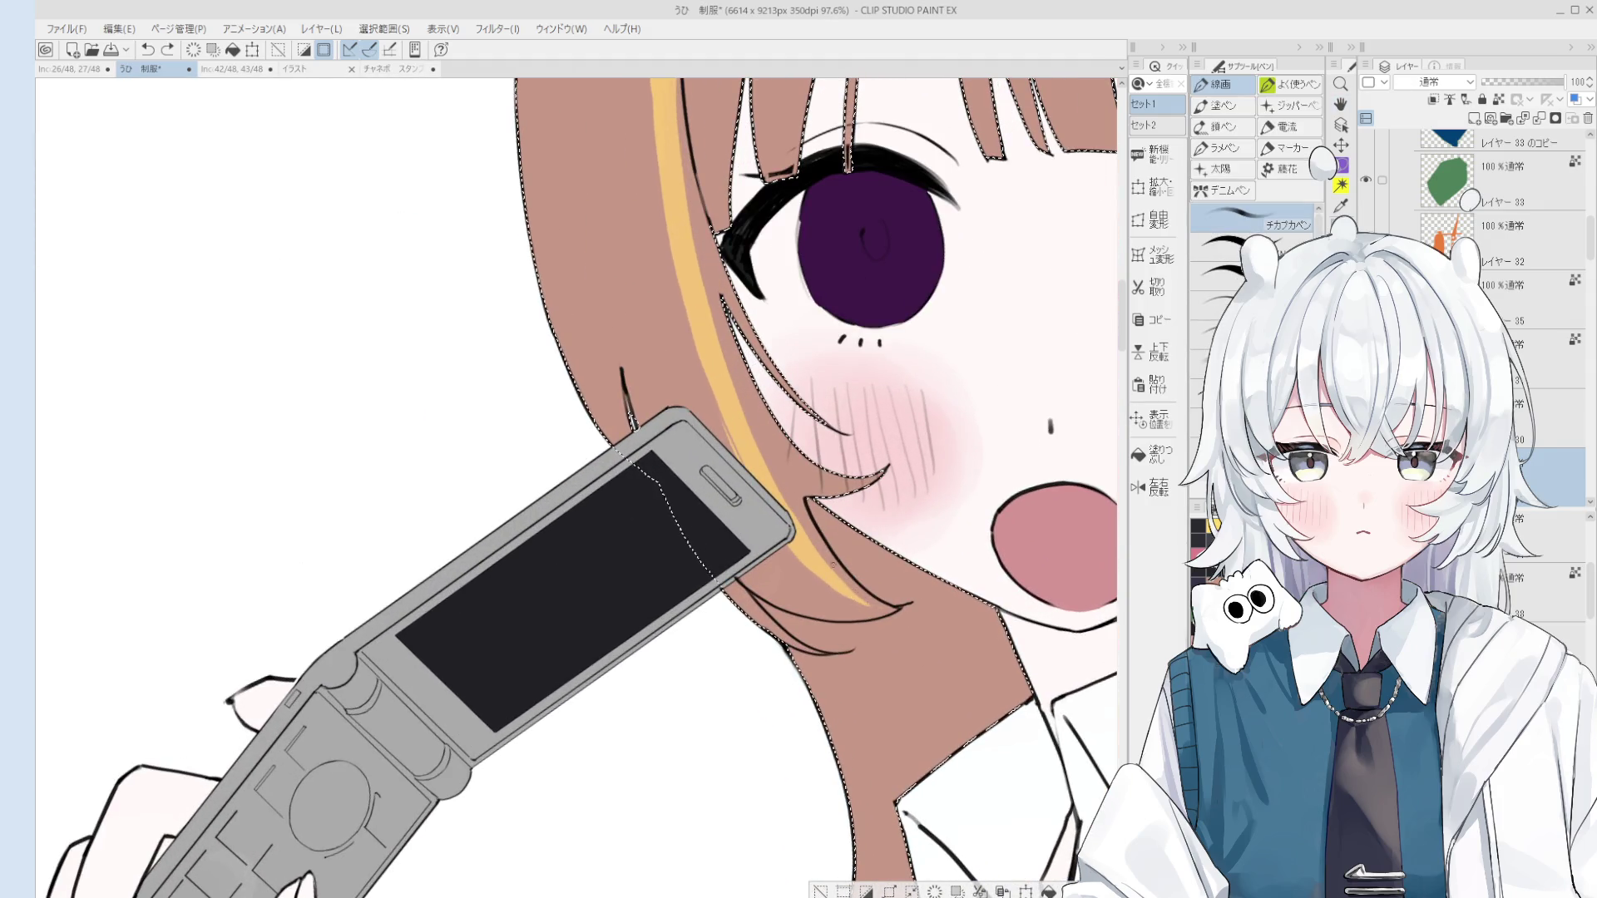
{"action": "scroll", "coordinate": [815, 556], "scroll_direction": "down", "scroll_amount": 1}
{"action": "scroll", "coordinate": [856, 582], "scroll_direction": "up", "scroll_amount": 1}
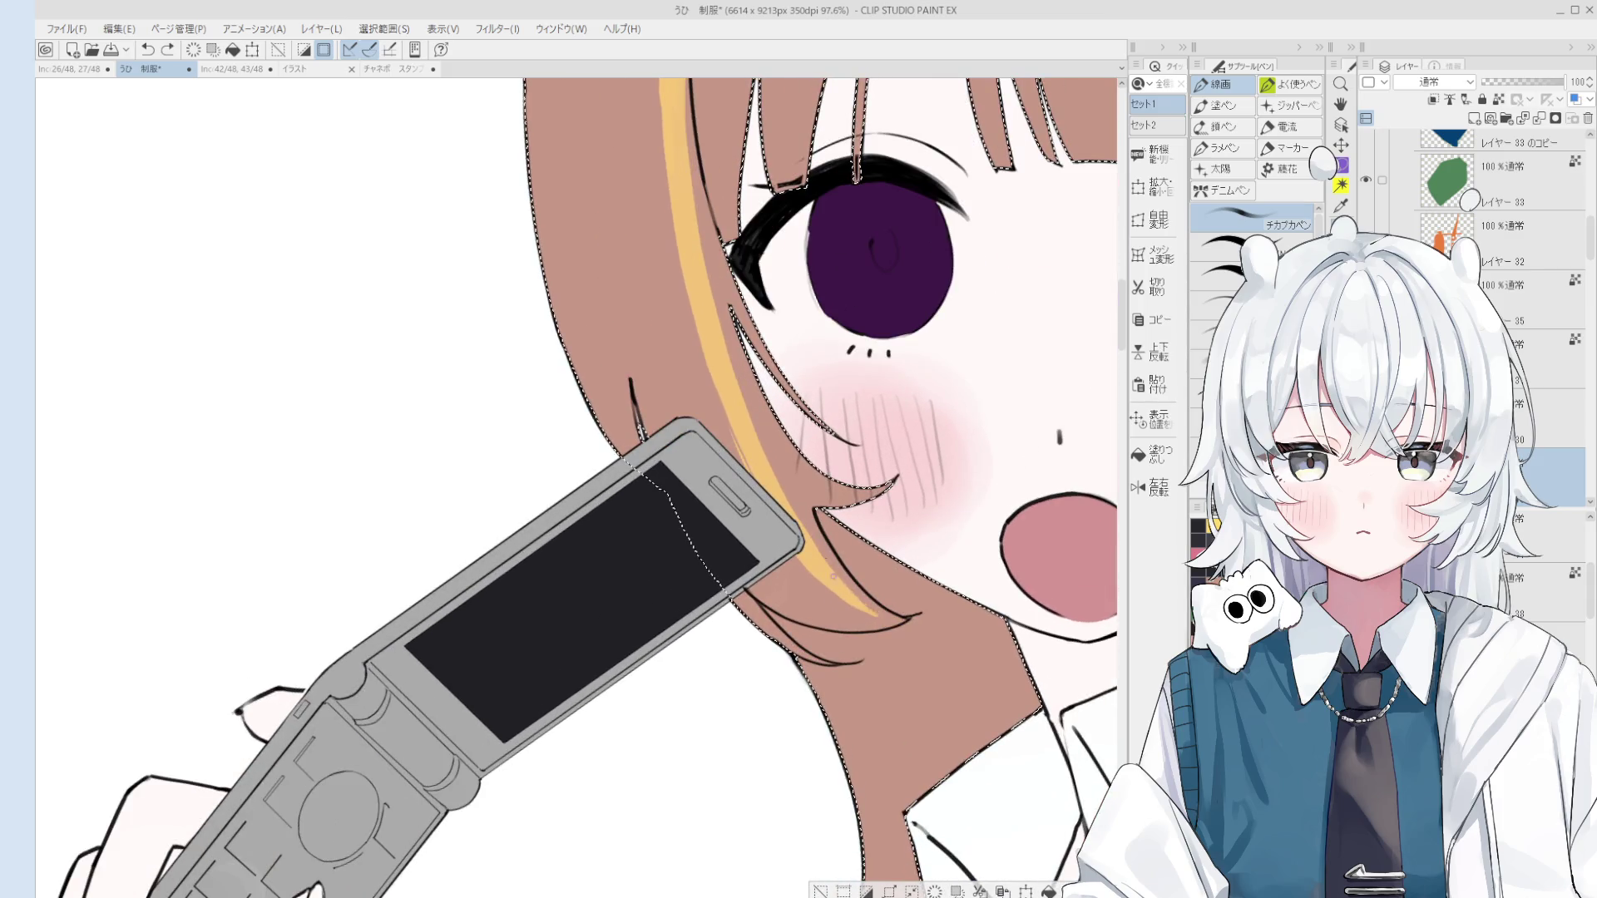
{"action": "scroll", "coordinate": [893, 616], "scroll_direction": "down", "scroll_amount": 1}
{"action": "key", "text": "e"}
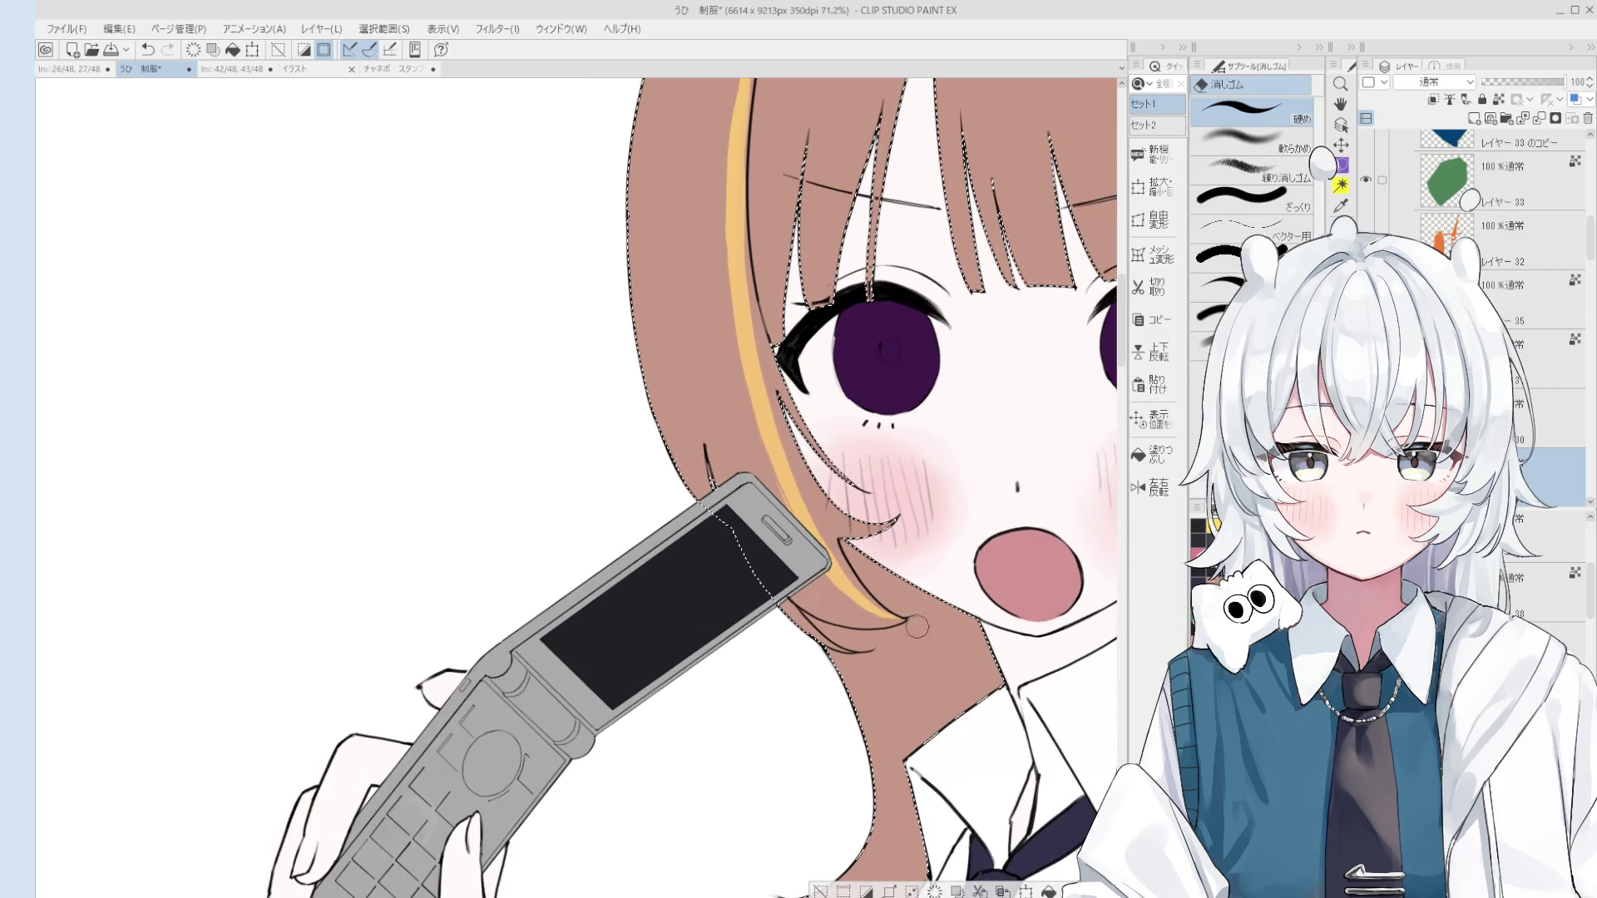
{"action": "scroll", "coordinate": [924, 632], "scroll_direction": "down", "scroll_amount": 2}
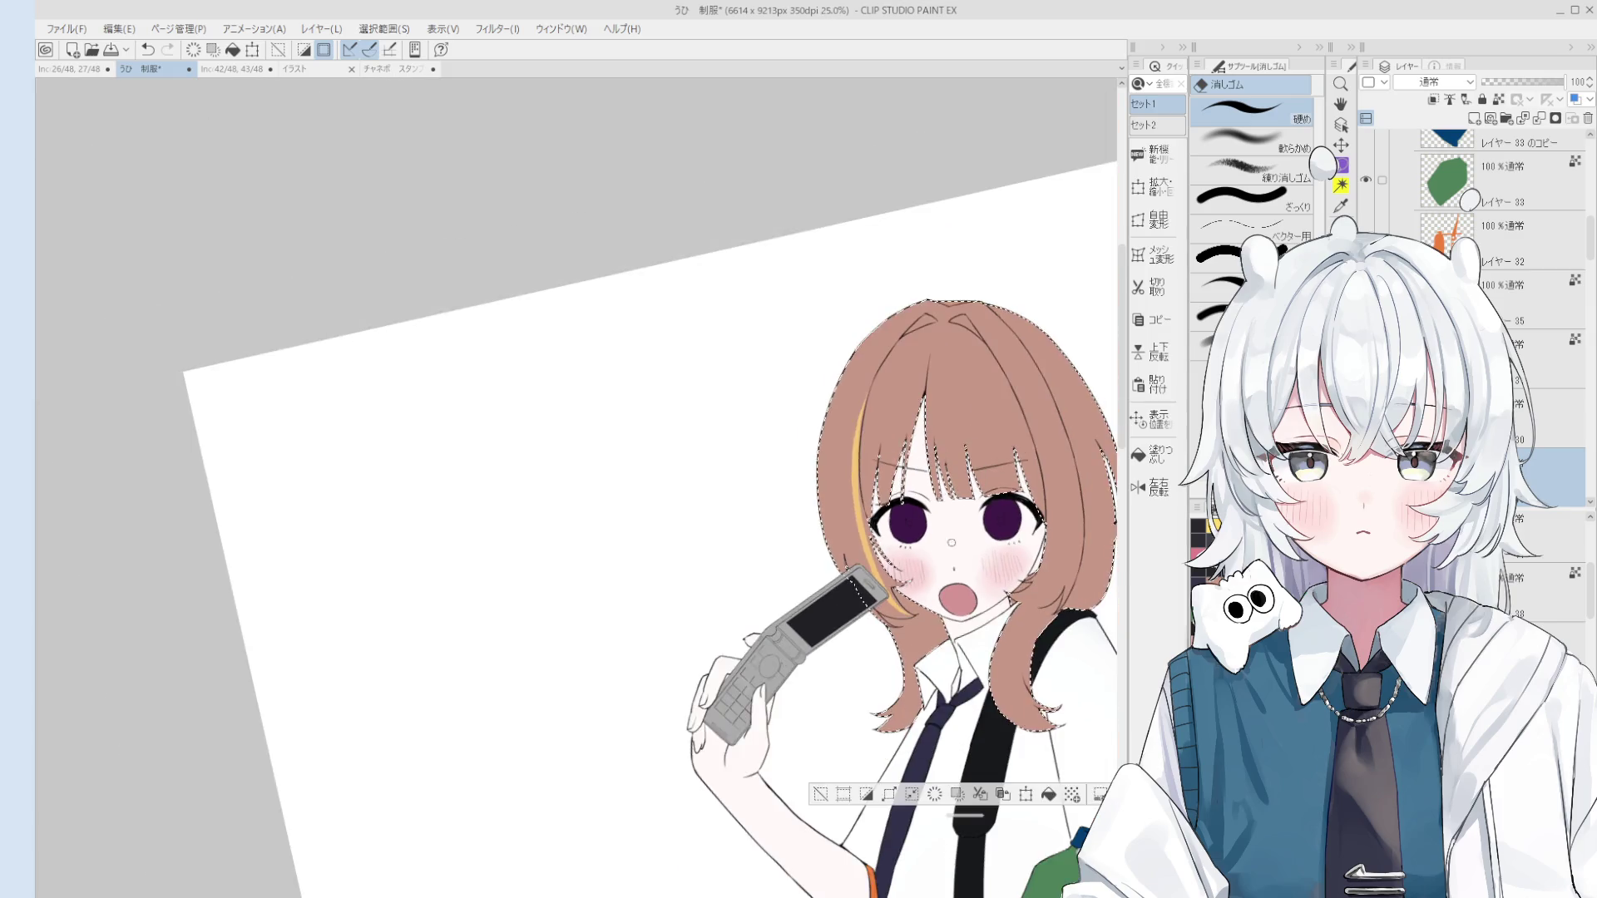
{"action": "key", "text": "b"}
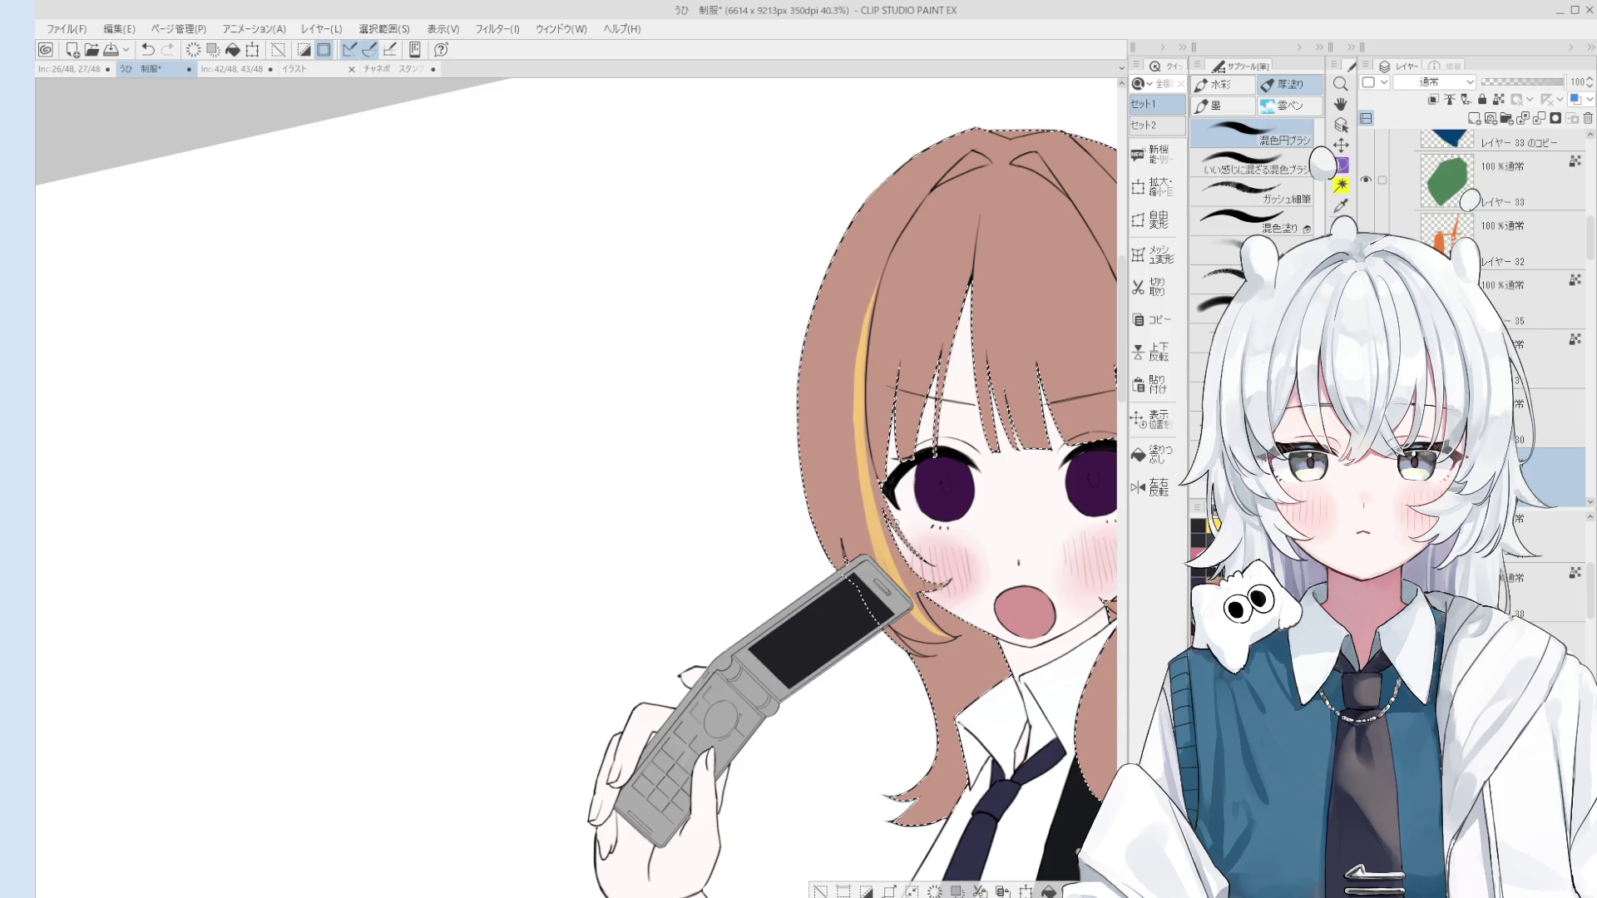
{"action": "scroll", "coordinate": [858, 453], "scroll_direction": "down", "scroll_amount": 2}
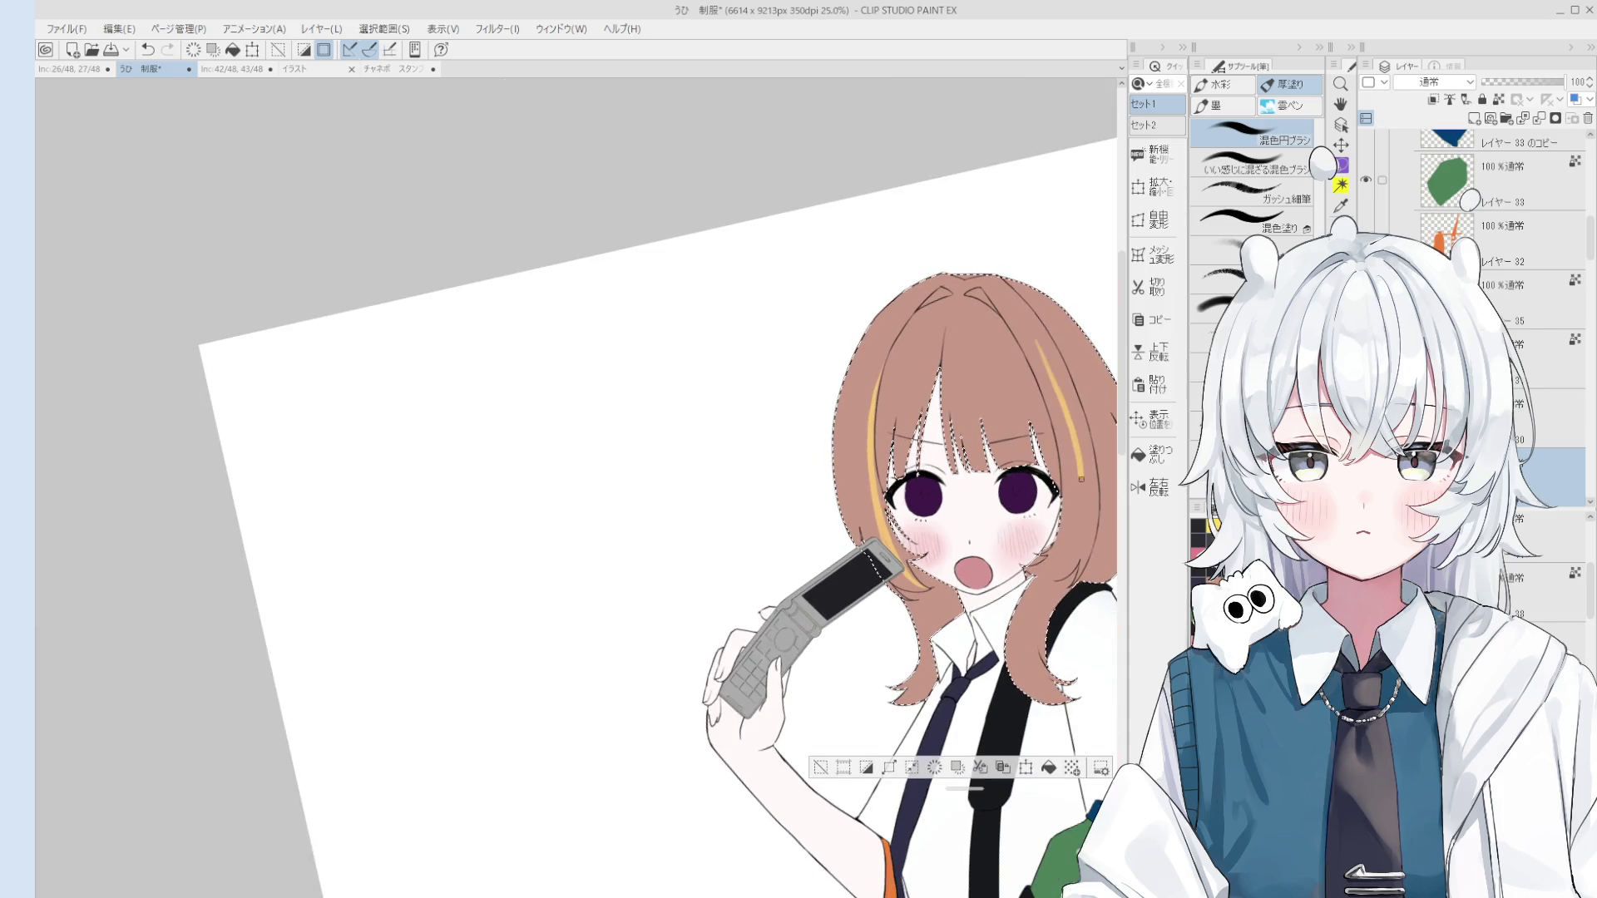
{"action": "key", "text": "ctrl+z"}
Step: Mirror the canvas horizontally, re-centre the girl, and paint a yellow strand down the left hair
{"action": "left_click", "coordinate": [1153, 486]}
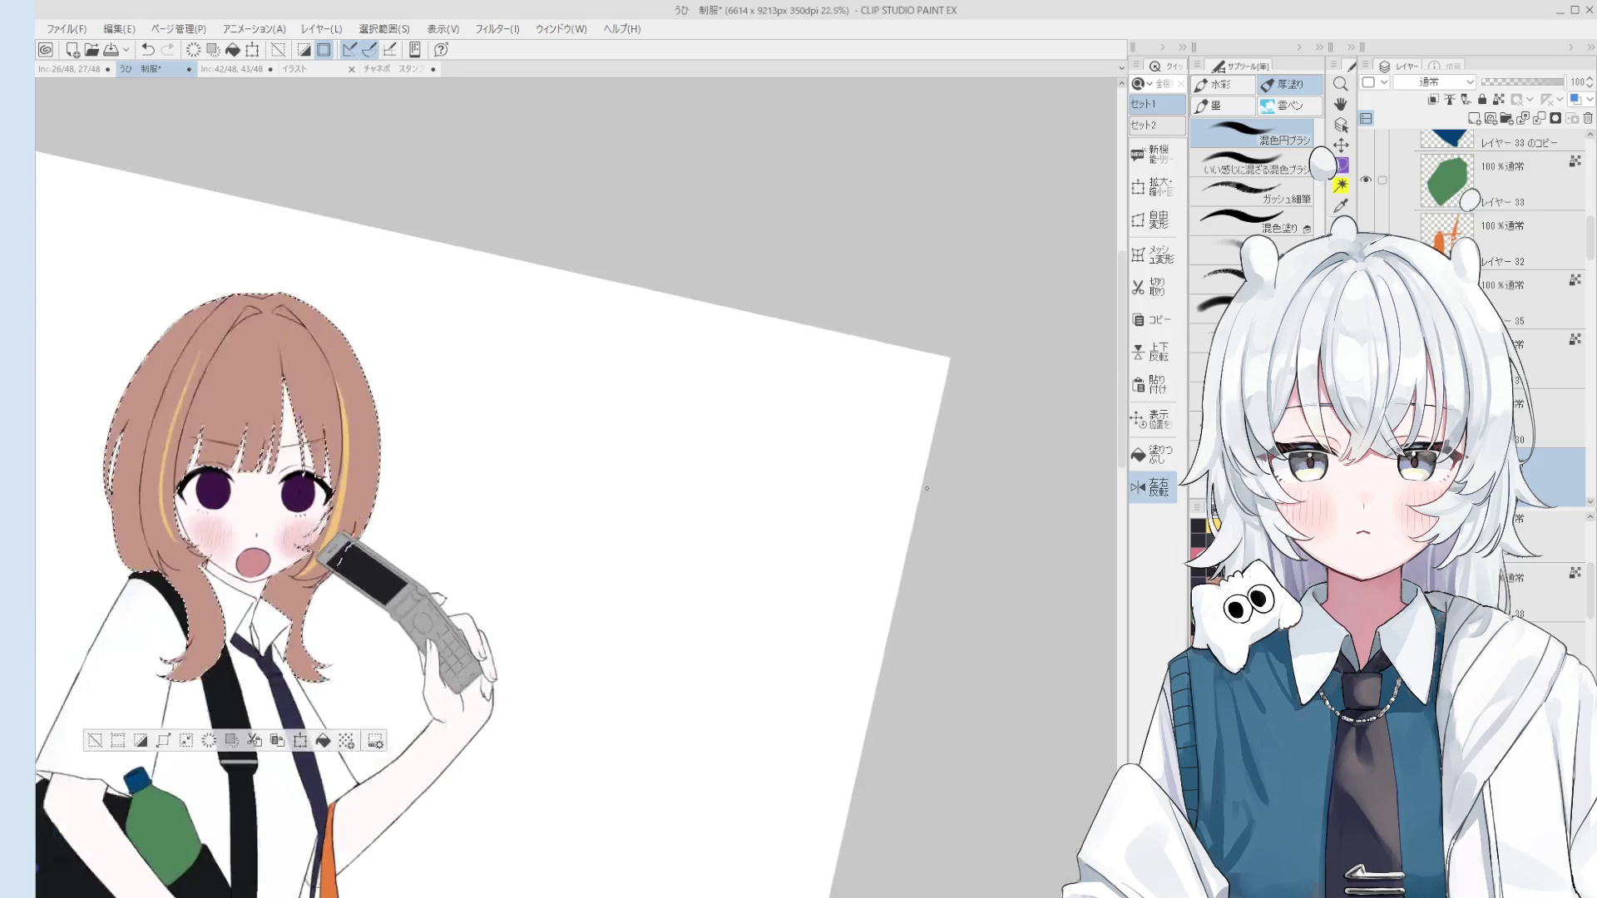
{"action": "scroll", "coordinate": [582, 499], "scroll_direction": "down", "scroll_amount": 2}
{"action": "left_click_drag", "start_coordinate": [603, 518], "coordinate": [871, 564]}
{"action": "scroll", "coordinate": [674, 550], "scroll_direction": "up", "scroll_amount": 2}
{"action": "key", "text": "e"}
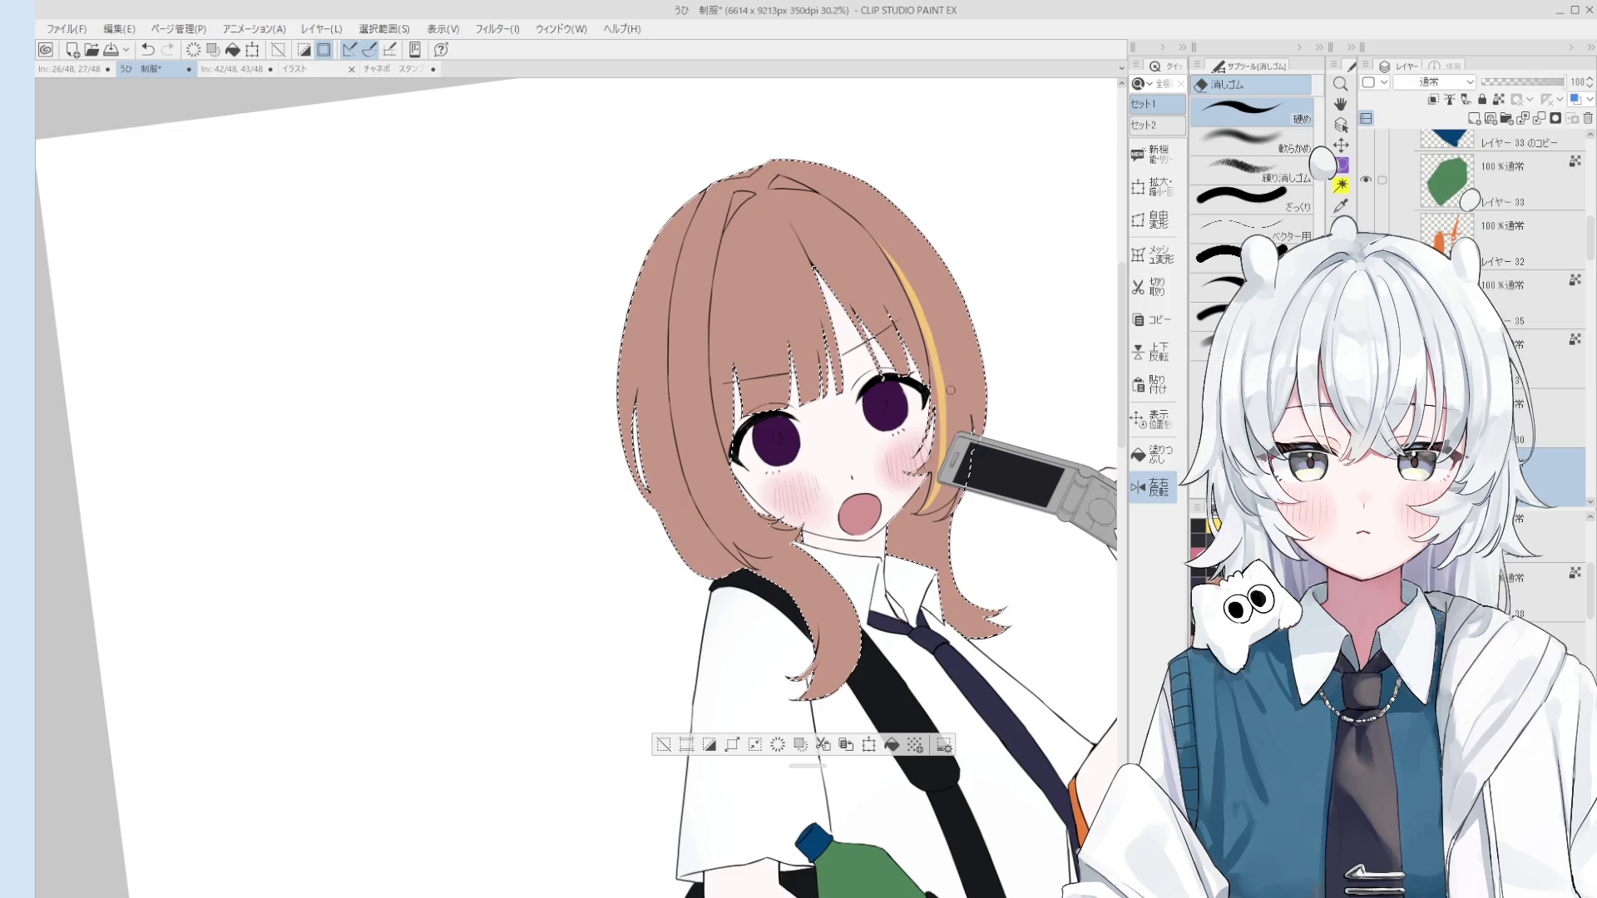
{"action": "scroll", "coordinate": [946, 375], "scroll_direction": "up", "scroll_amount": 1}
{"action": "key", "text": "b"}
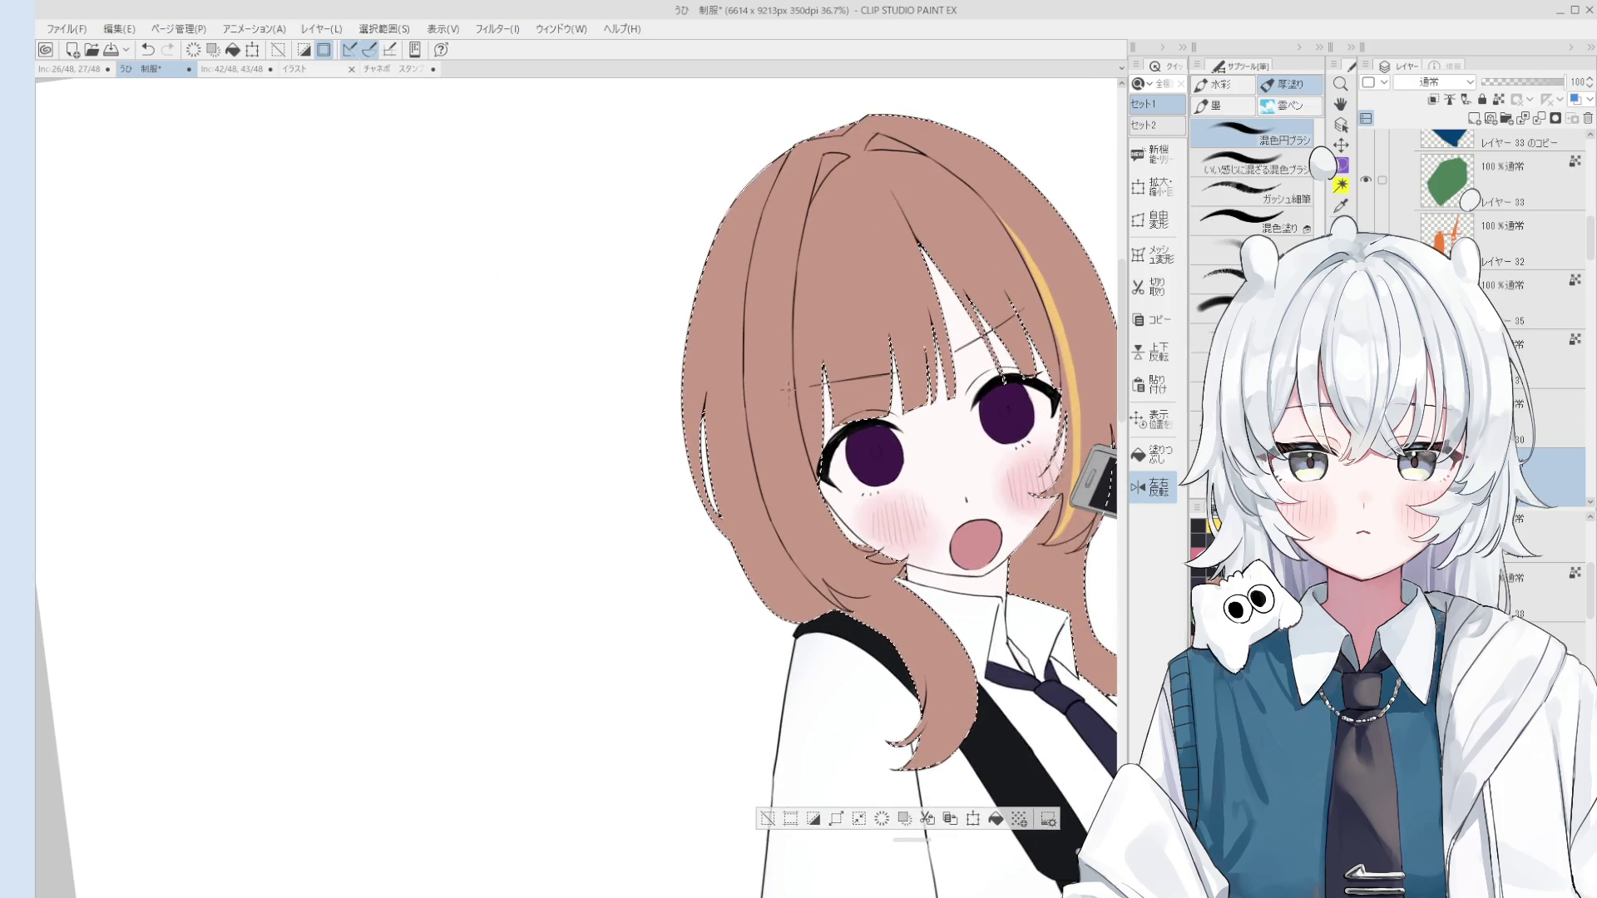
{"action": "mouse_move", "coordinate": [786, 264]}
{"action": "left_mouse_down"}
{"action": "mouse_move", "coordinate": [783, 314]}
{"action": "mouse_move", "coordinate": [863, 555]}
{"action": "left_mouse_up"}
{"action": "key", "text": "e"}
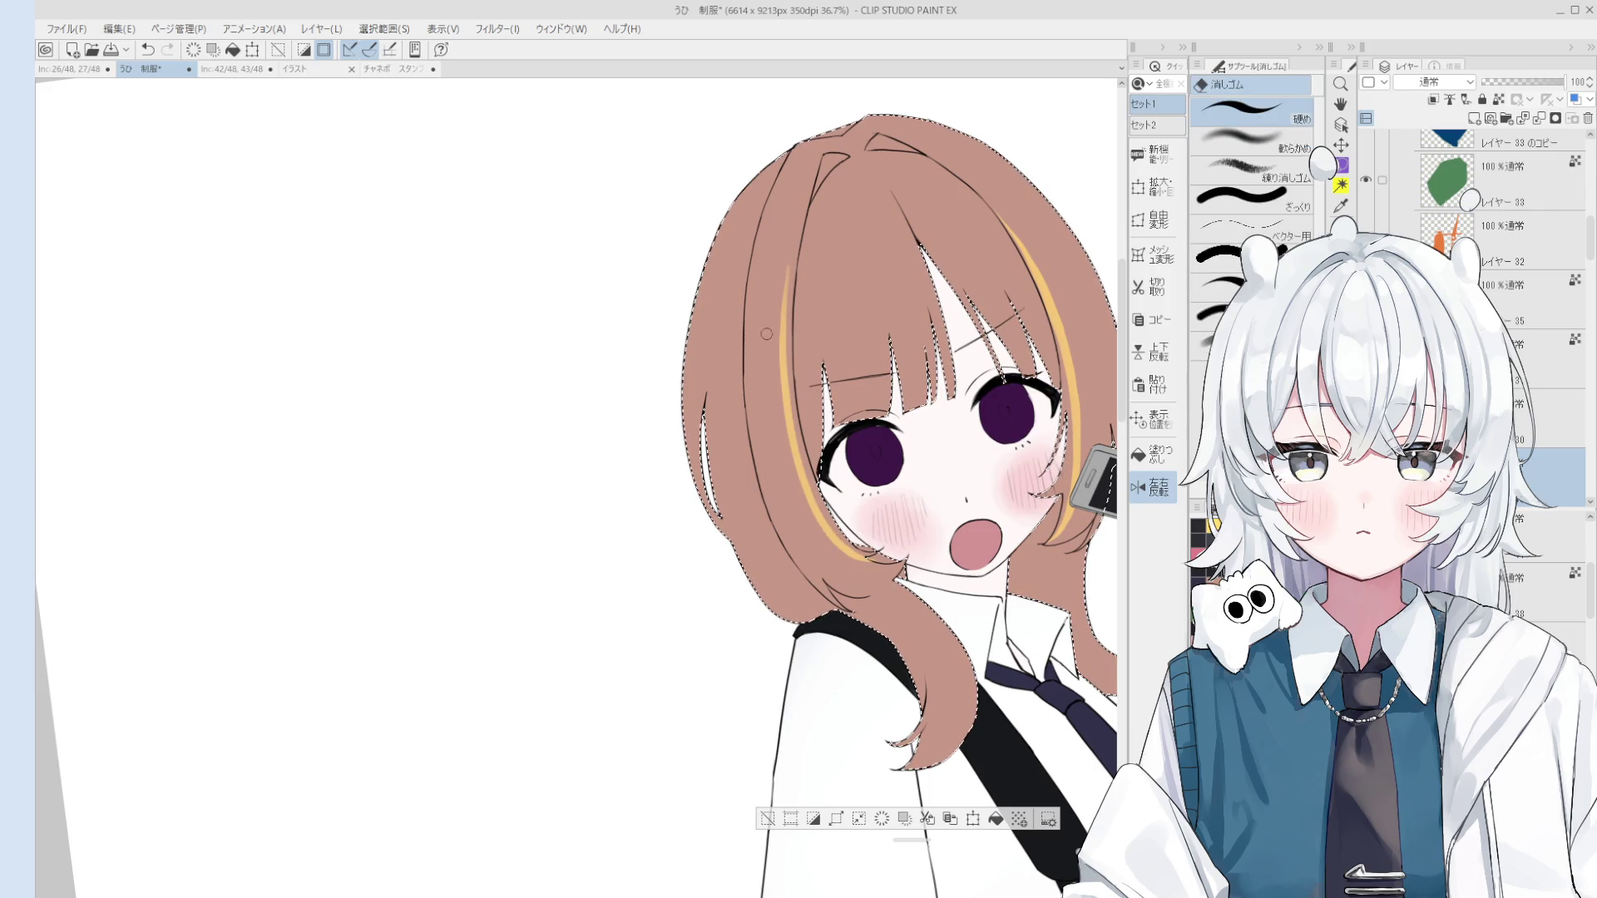
{"action": "scroll", "coordinate": [781, 294], "scroll_direction": "down", "scroll_amount": 2}
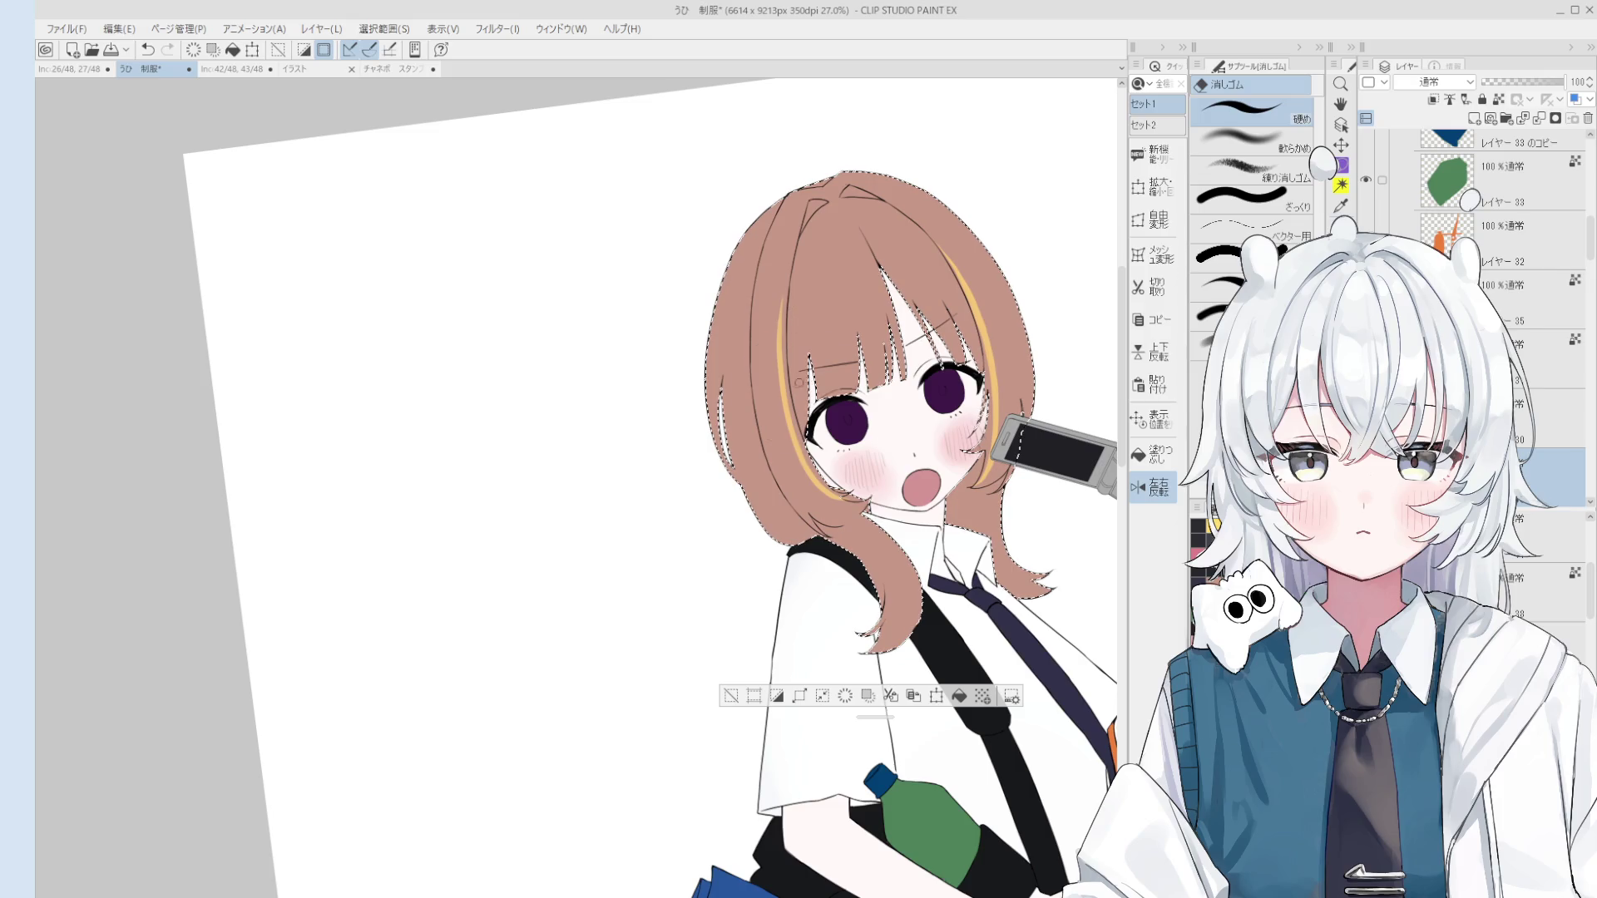
{"action": "key", "text": "b"}
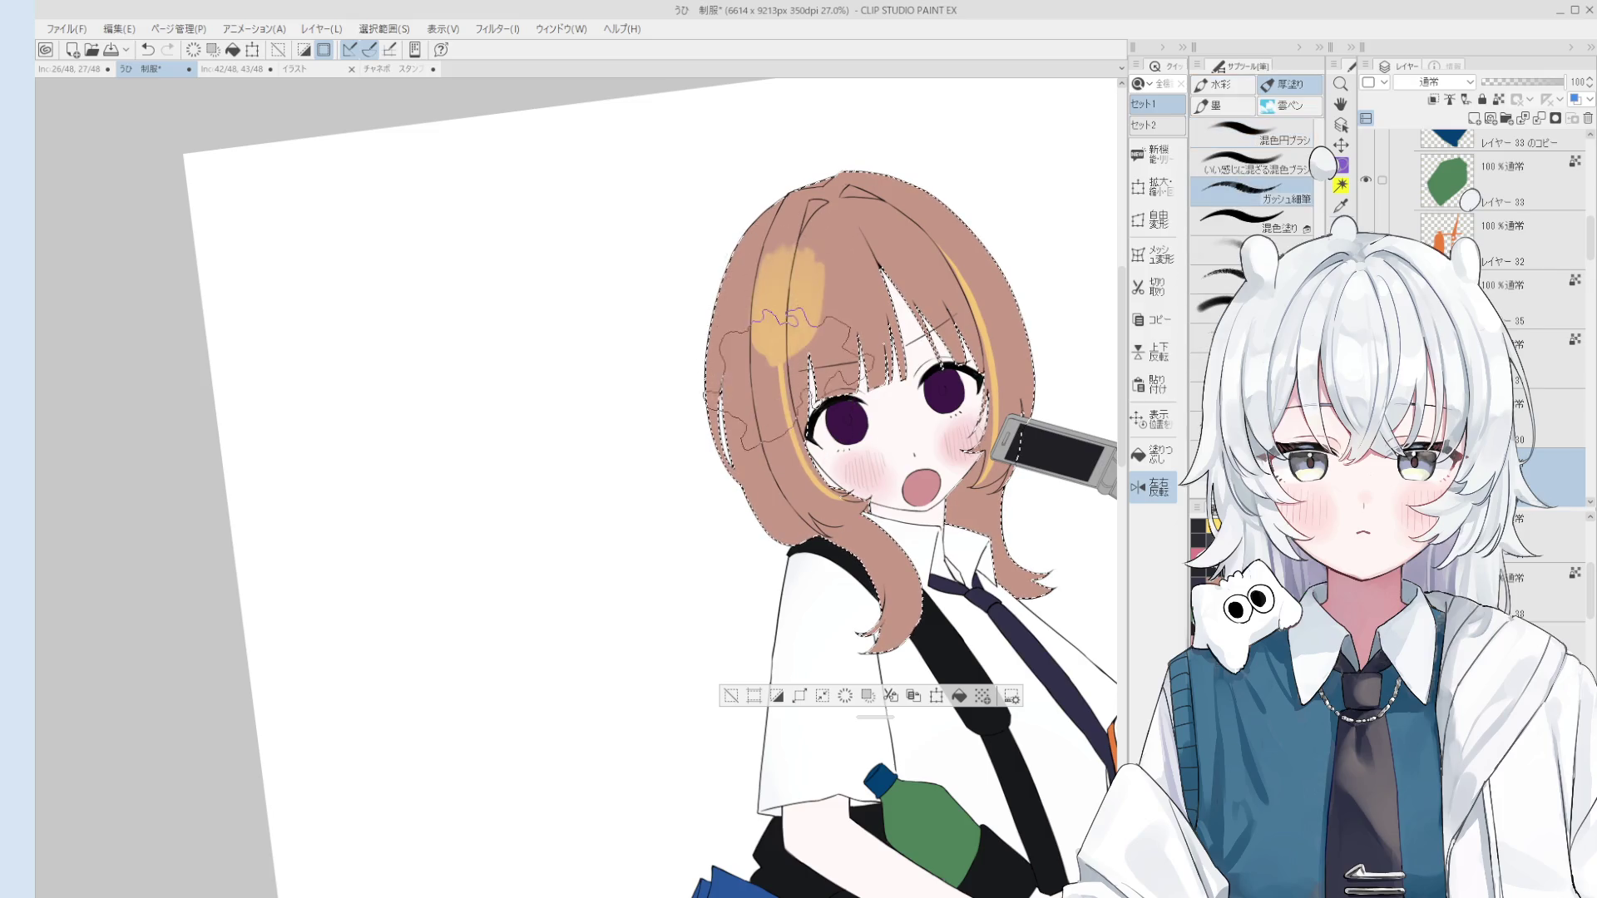
{"action": "key", "text": "p"}
{"action": "left_click_drag", "start_coordinate": [790, 333], "coordinate": [800, 433]}
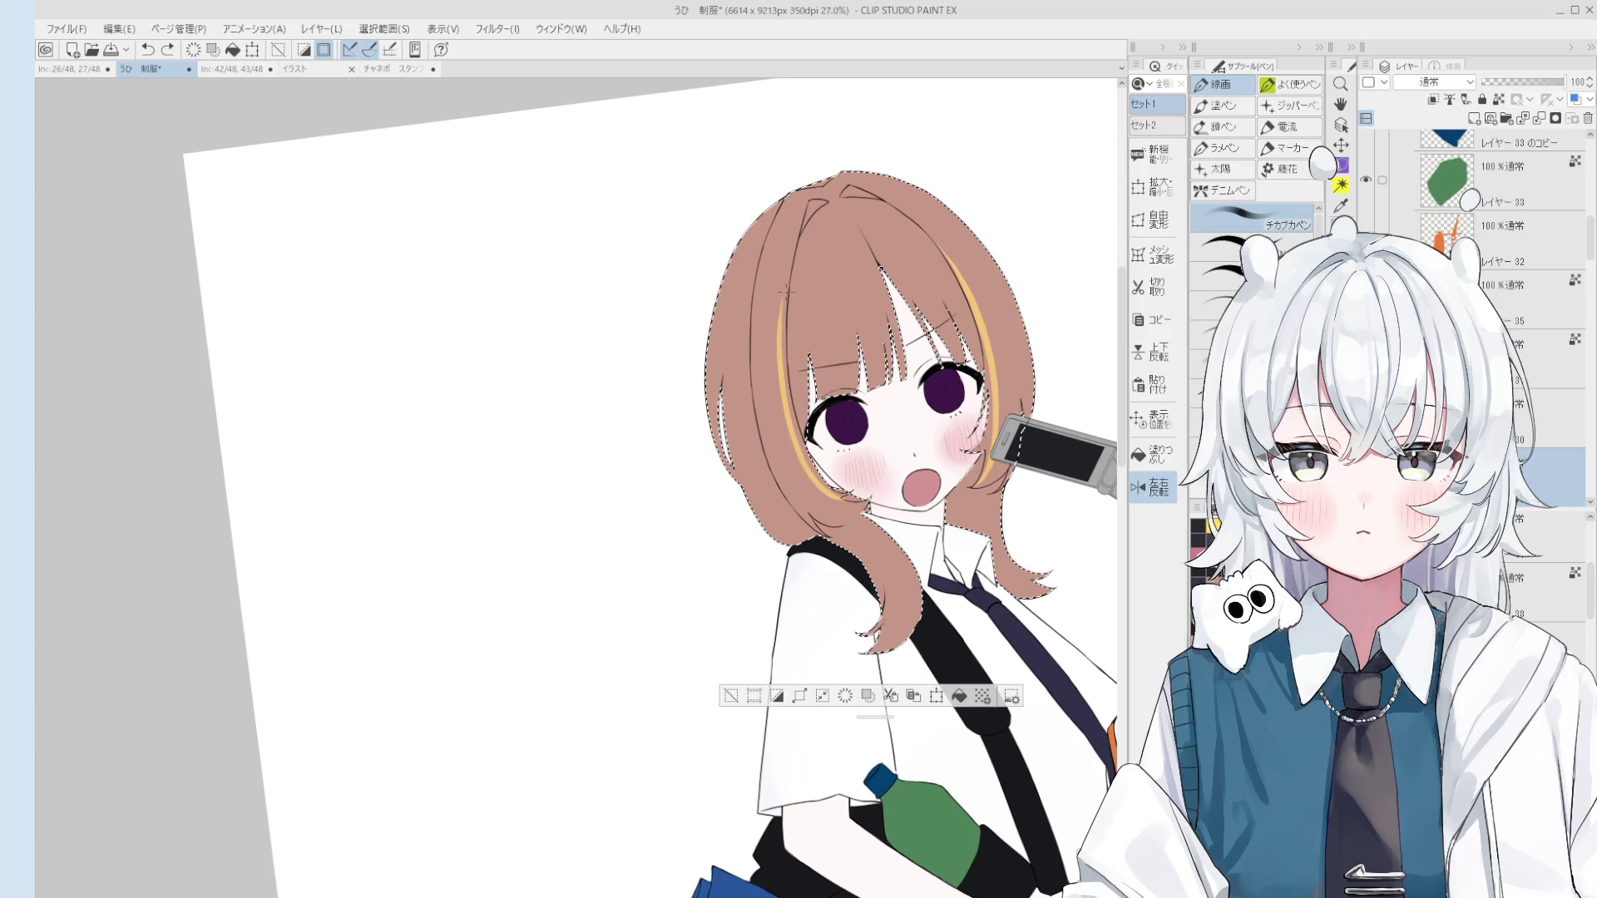
{"action": "key", "text": "e"}
{"action": "left_click_drag", "start_coordinate": [782, 287], "coordinate": [787, 360]}
{"action": "scroll", "coordinate": [786, 379], "scroll_direction": "up", "scroll_amount": 3}
{"action": "key", "text": "b"}
{"action": "key", "text": "minus"}
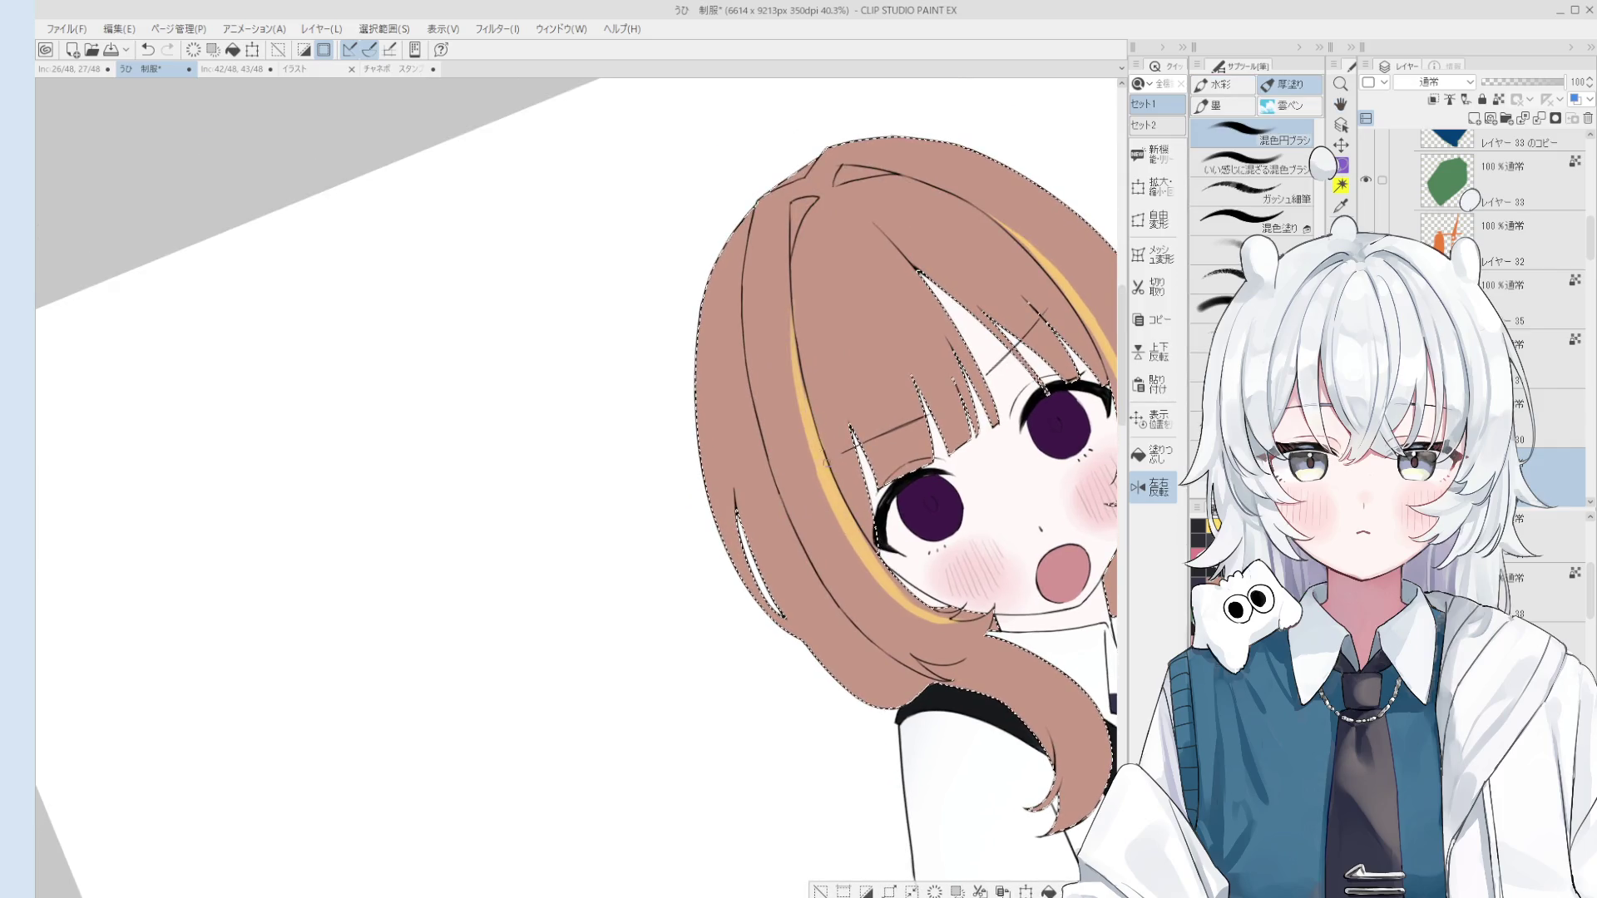
{"action": "scroll", "coordinate": [831, 494], "scroll_direction": "down", "scroll_amount": 1}
{"action": "scroll", "coordinate": [834, 493], "scroll_direction": "down", "scroll_amount": 1}
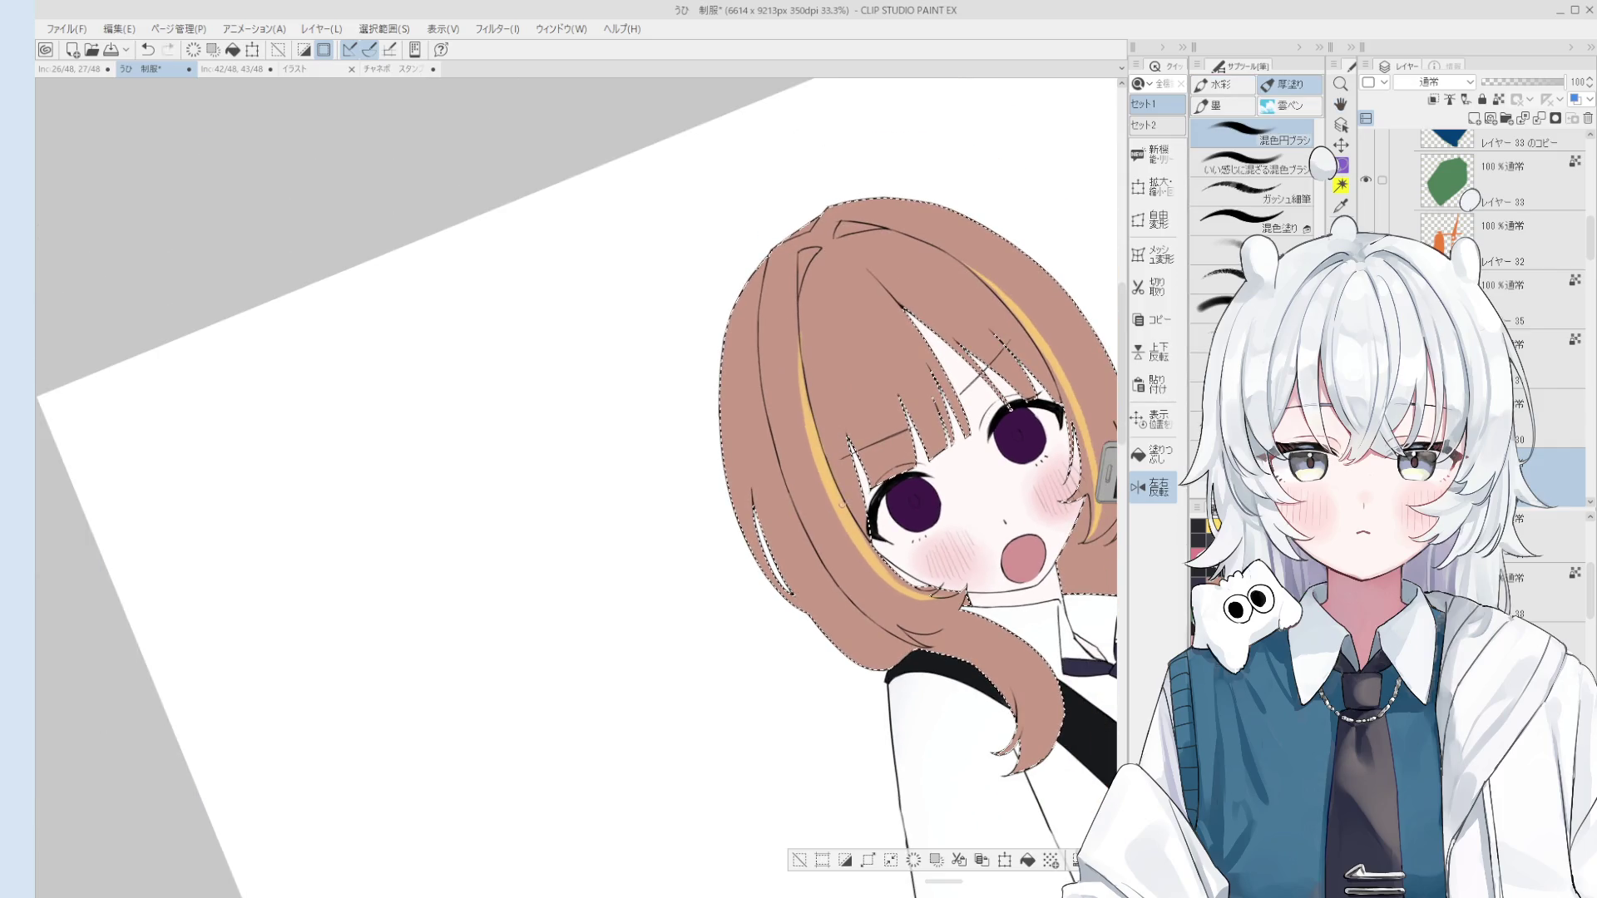
{"action": "key", "text": "asciicircum"}
{"action": "scroll", "coordinate": [869, 480], "scroll_direction": "up", "scroll_amount": 5}
{"action": "key", "text": "e"}
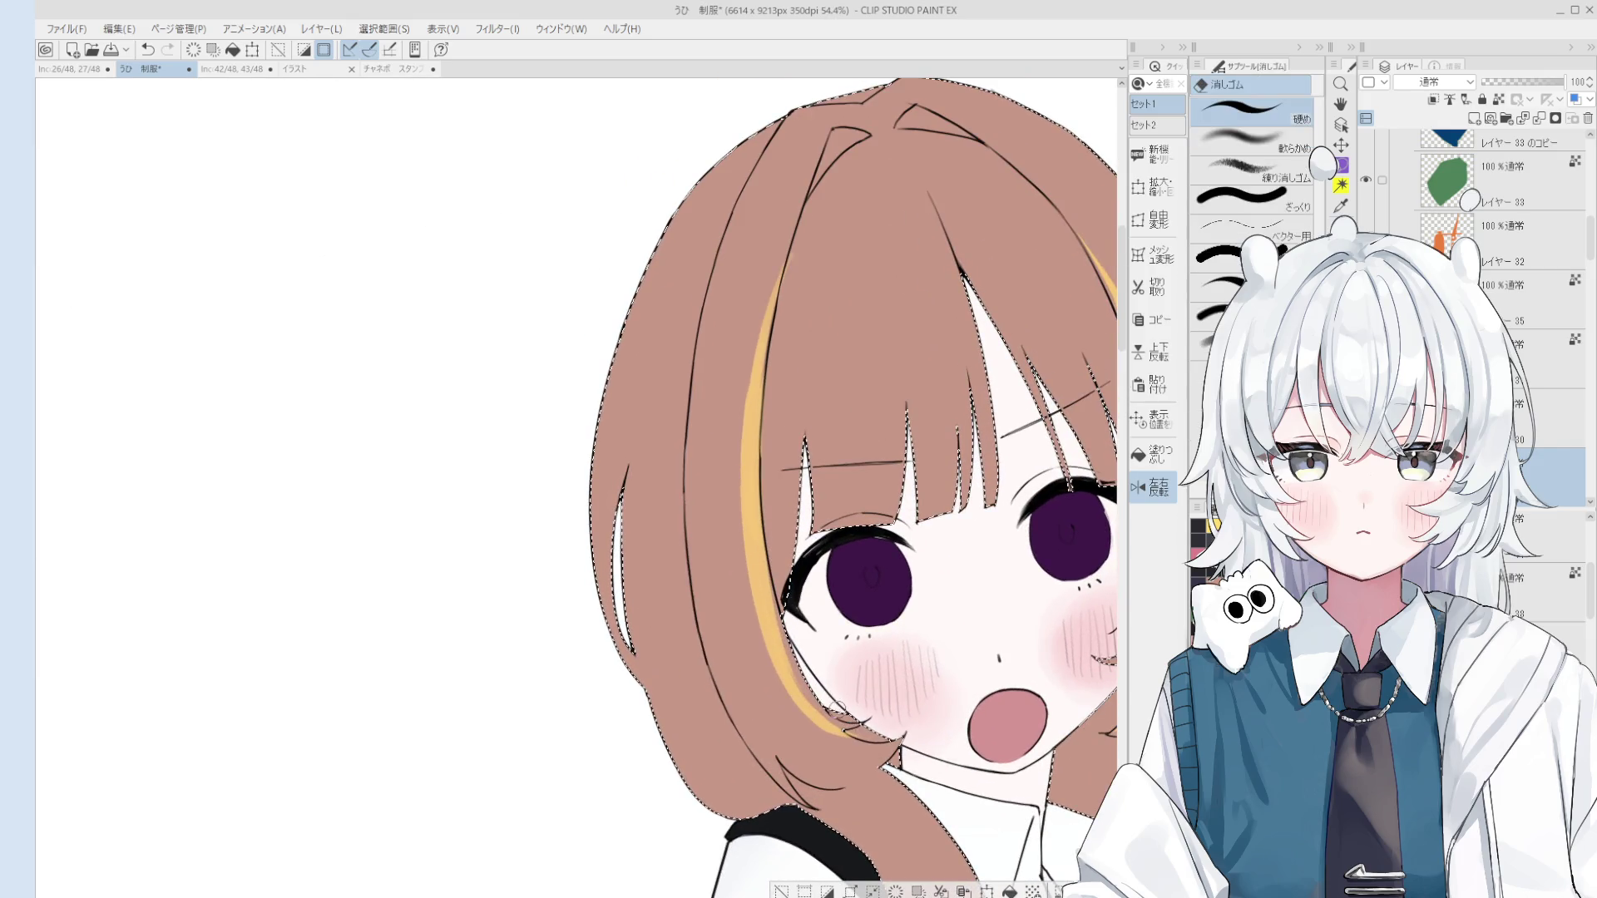
{"action": "key", "text": "p"}
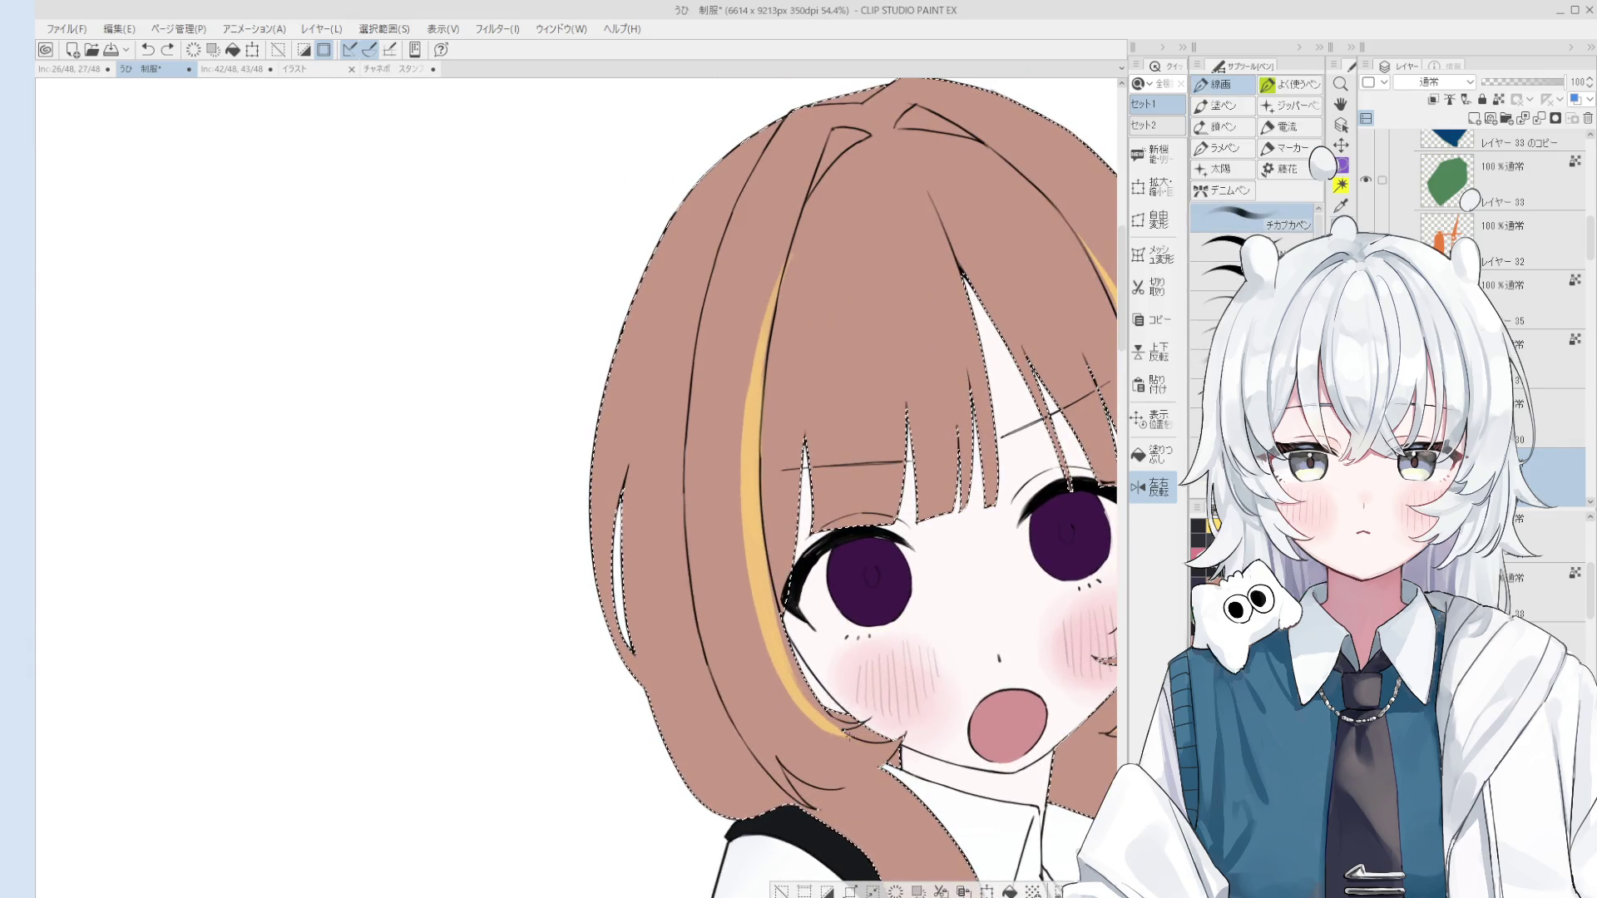
{"action": "scroll", "coordinate": [831, 711], "scroll_direction": "down", "scroll_amount": 2}
{"action": "key", "text": "e"}
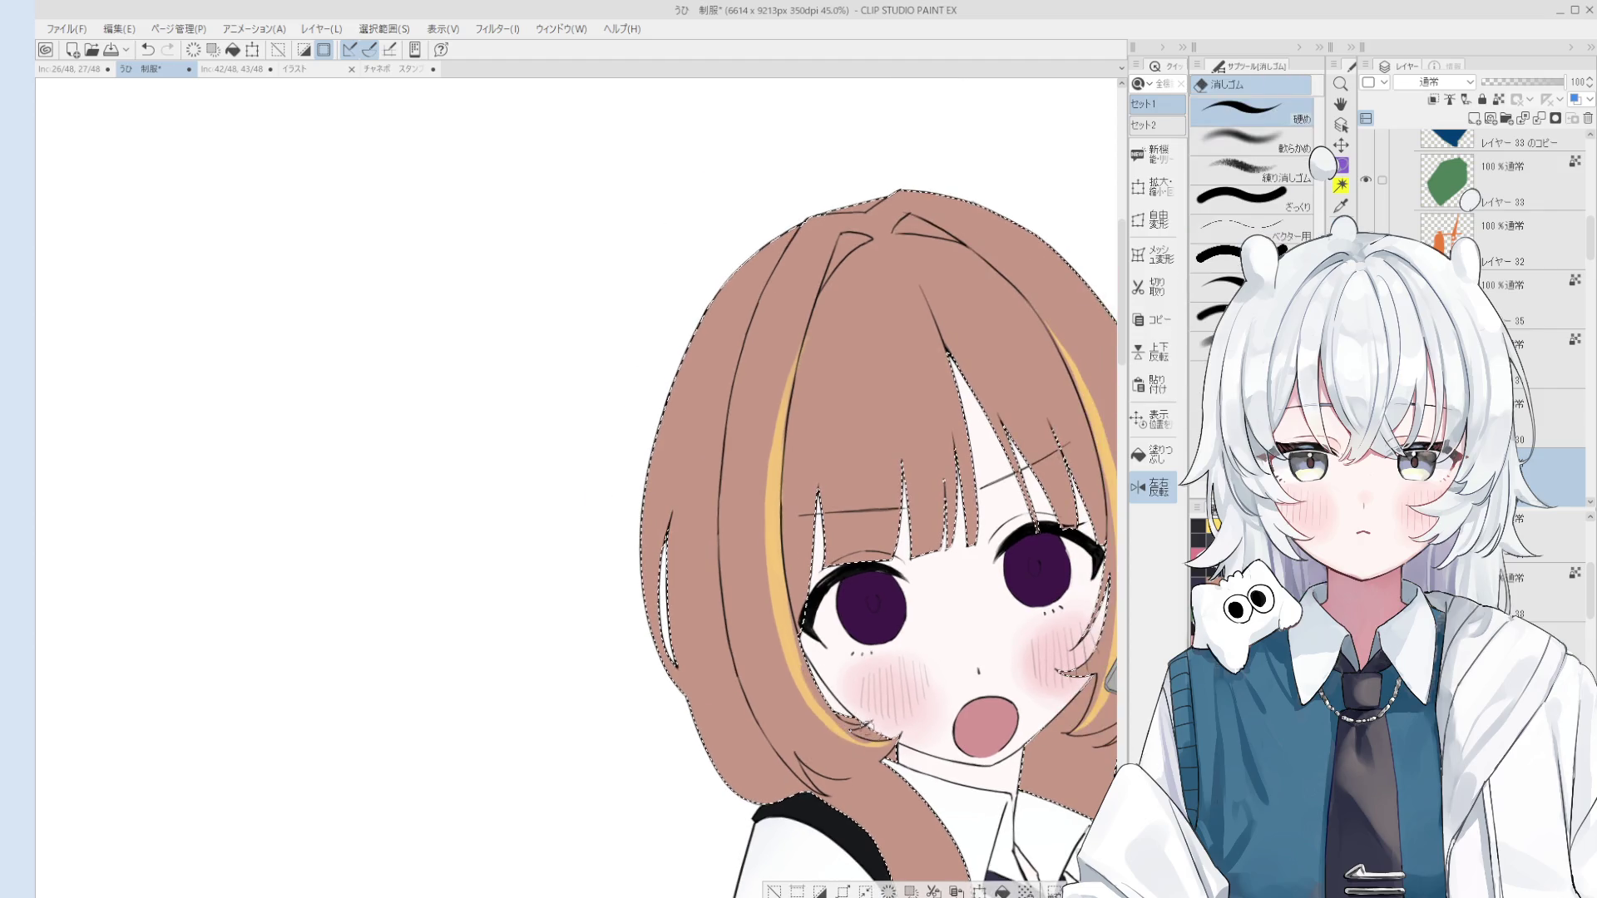
{"action": "key", "text": "p"}
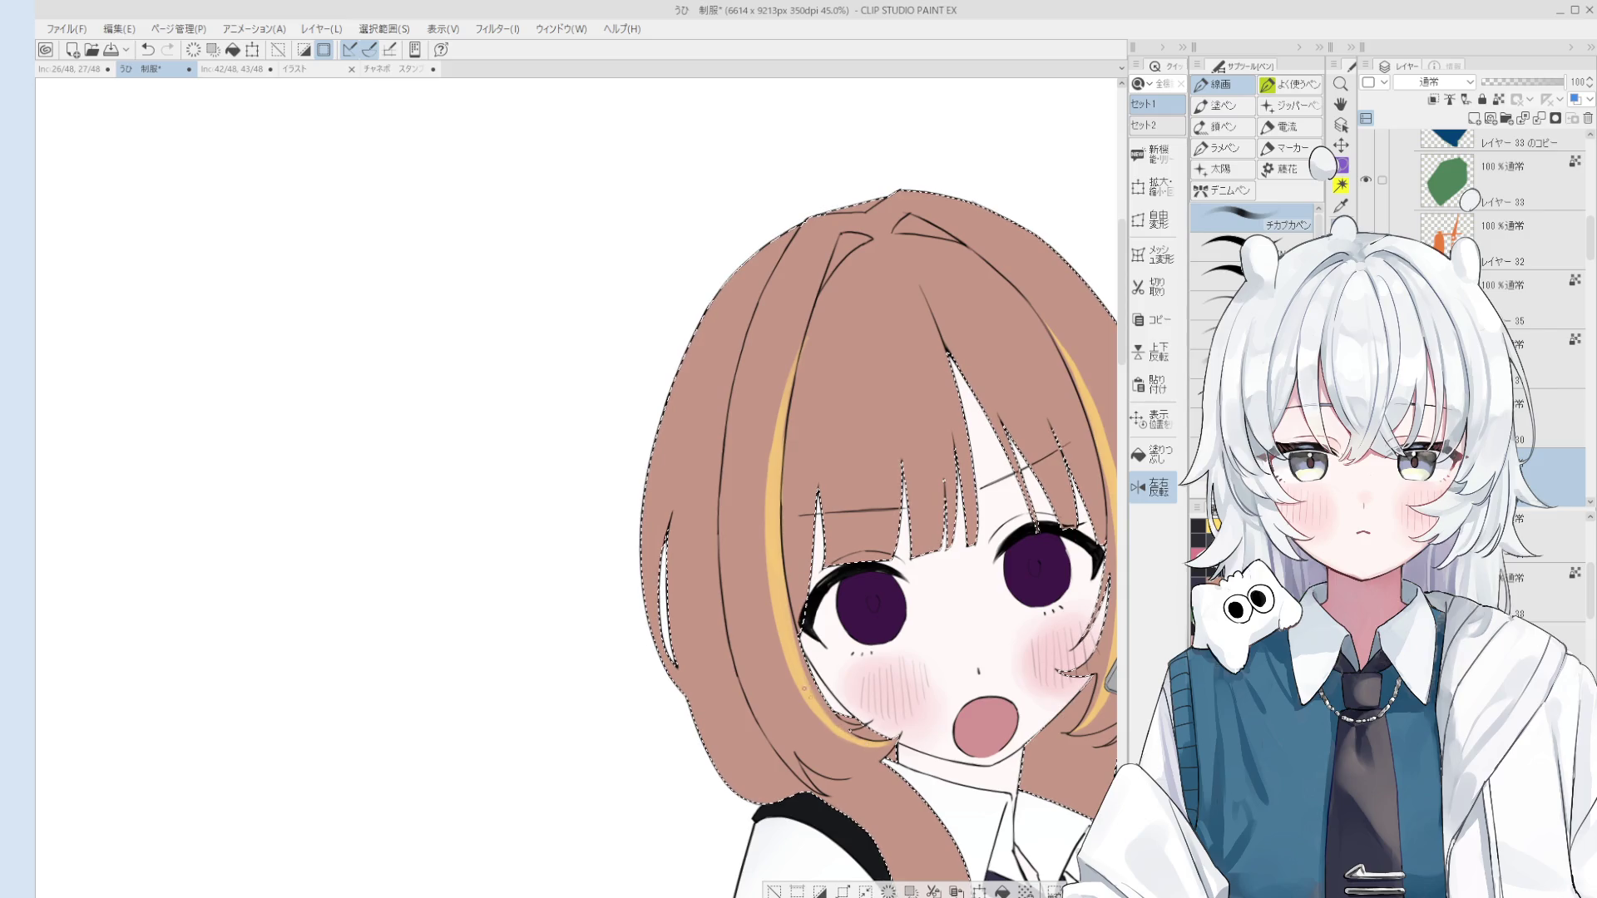
{"action": "key", "text": "ctrl+z"}
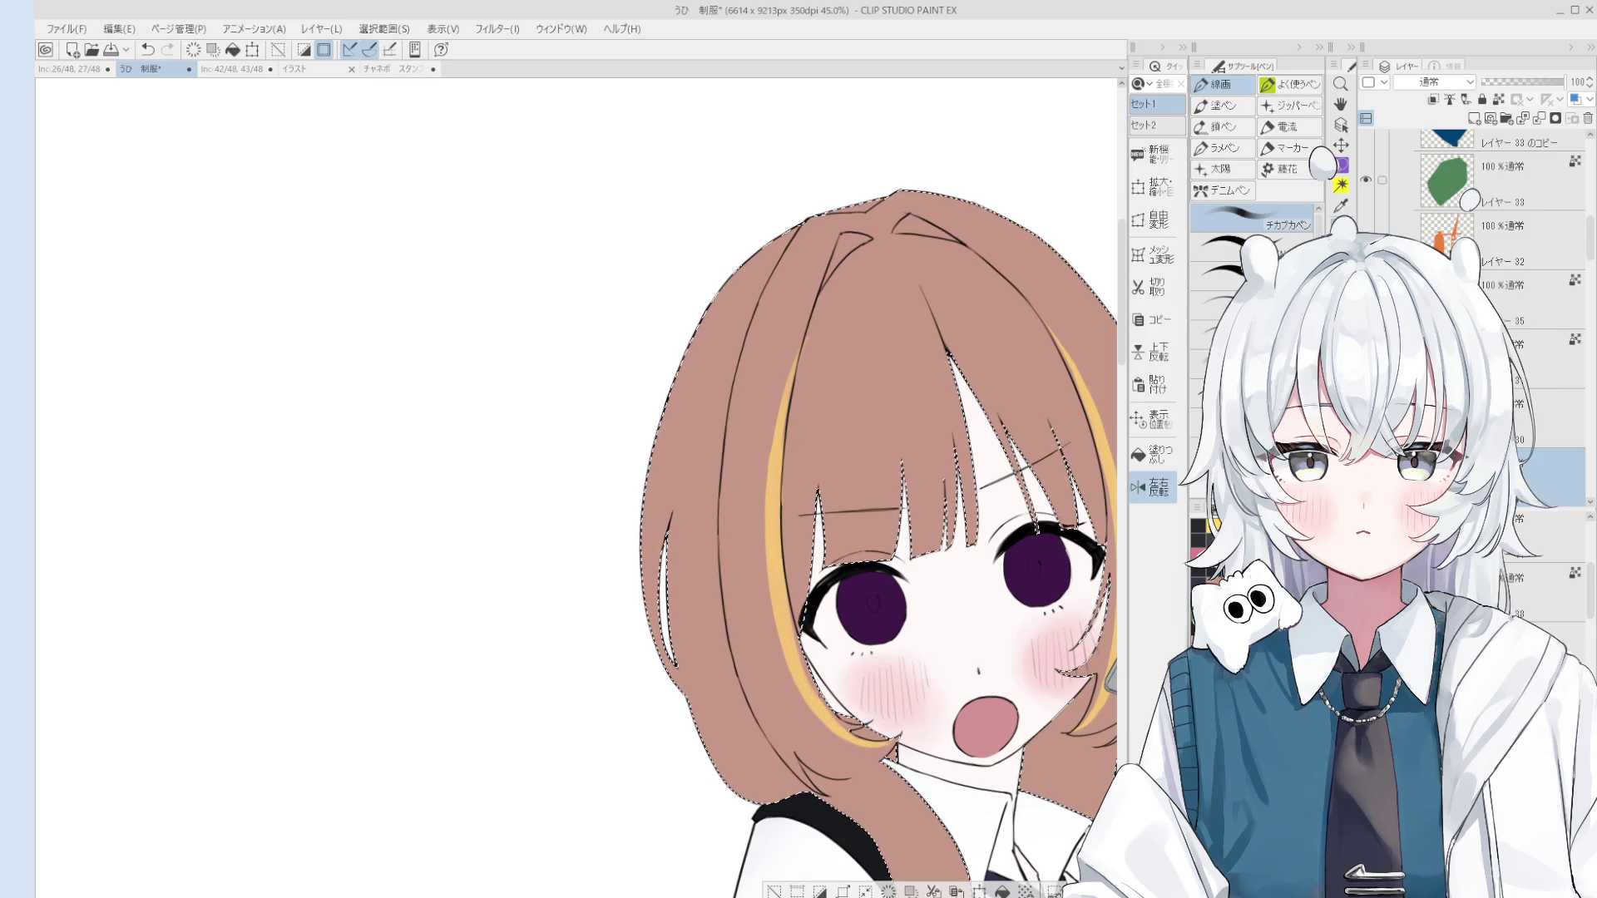
{"action": "left_click_drag", "start_coordinate": [849, 653], "coordinate": [847, 657]}
{"action": "key", "text": "ctrl+z"}
{"action": "key", "text": "e"}
{"action": "scroll", "coordinate": [861, 657], "scroll_direction": "up", "scroll_amount": 3}
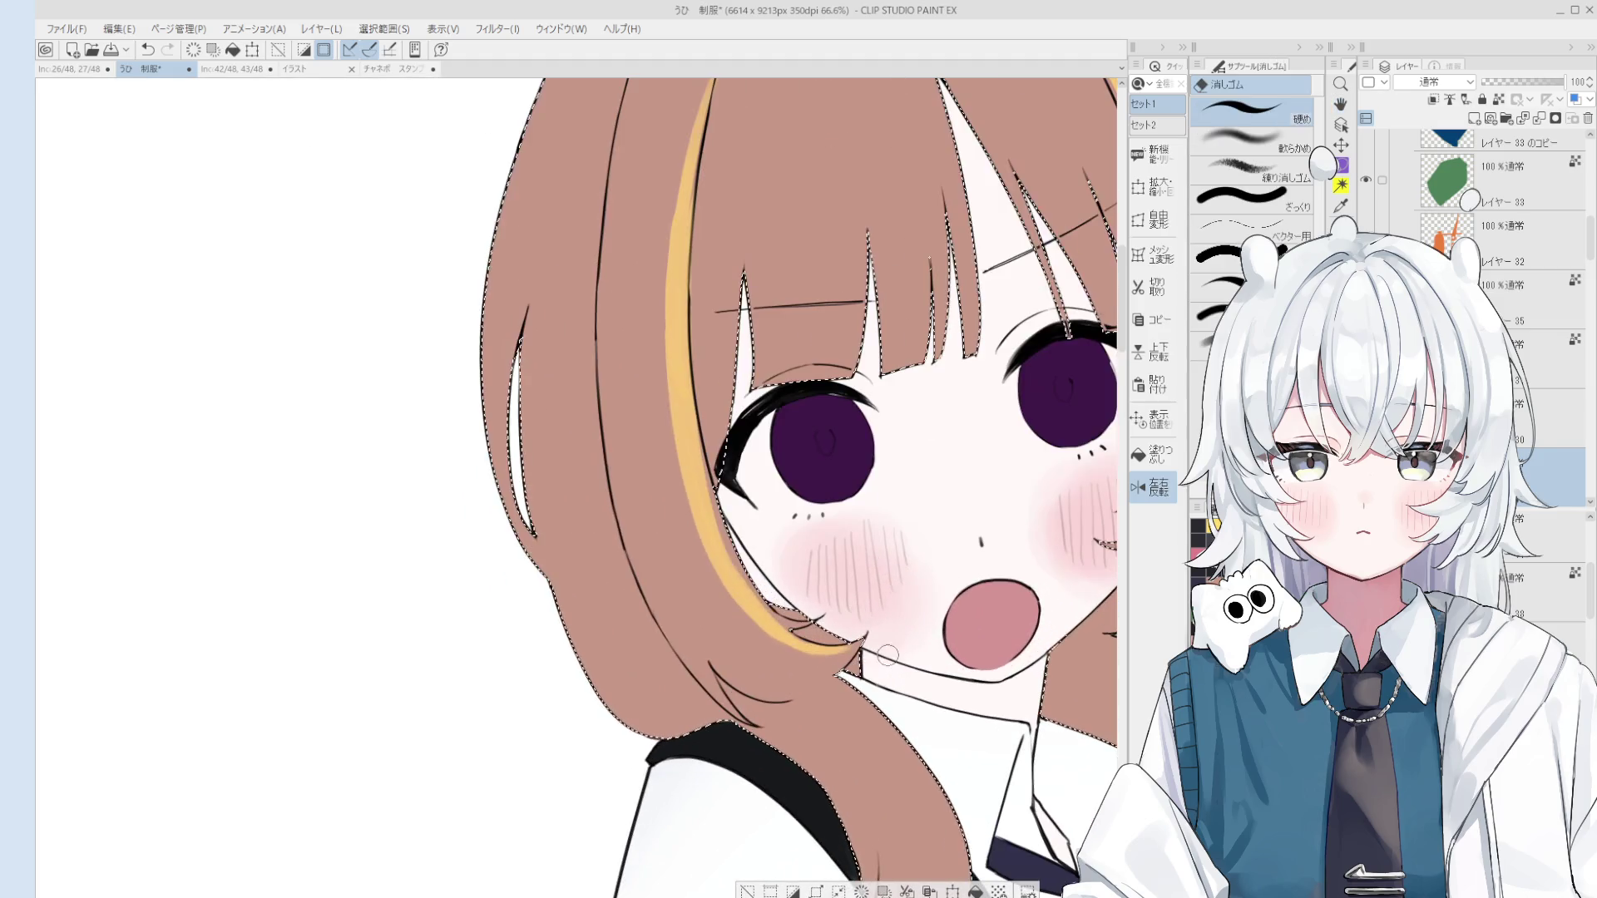
{"action": "scroll", "coordinate": [865, 629], "scroll_direction": "down", "scroll_amount": 3}
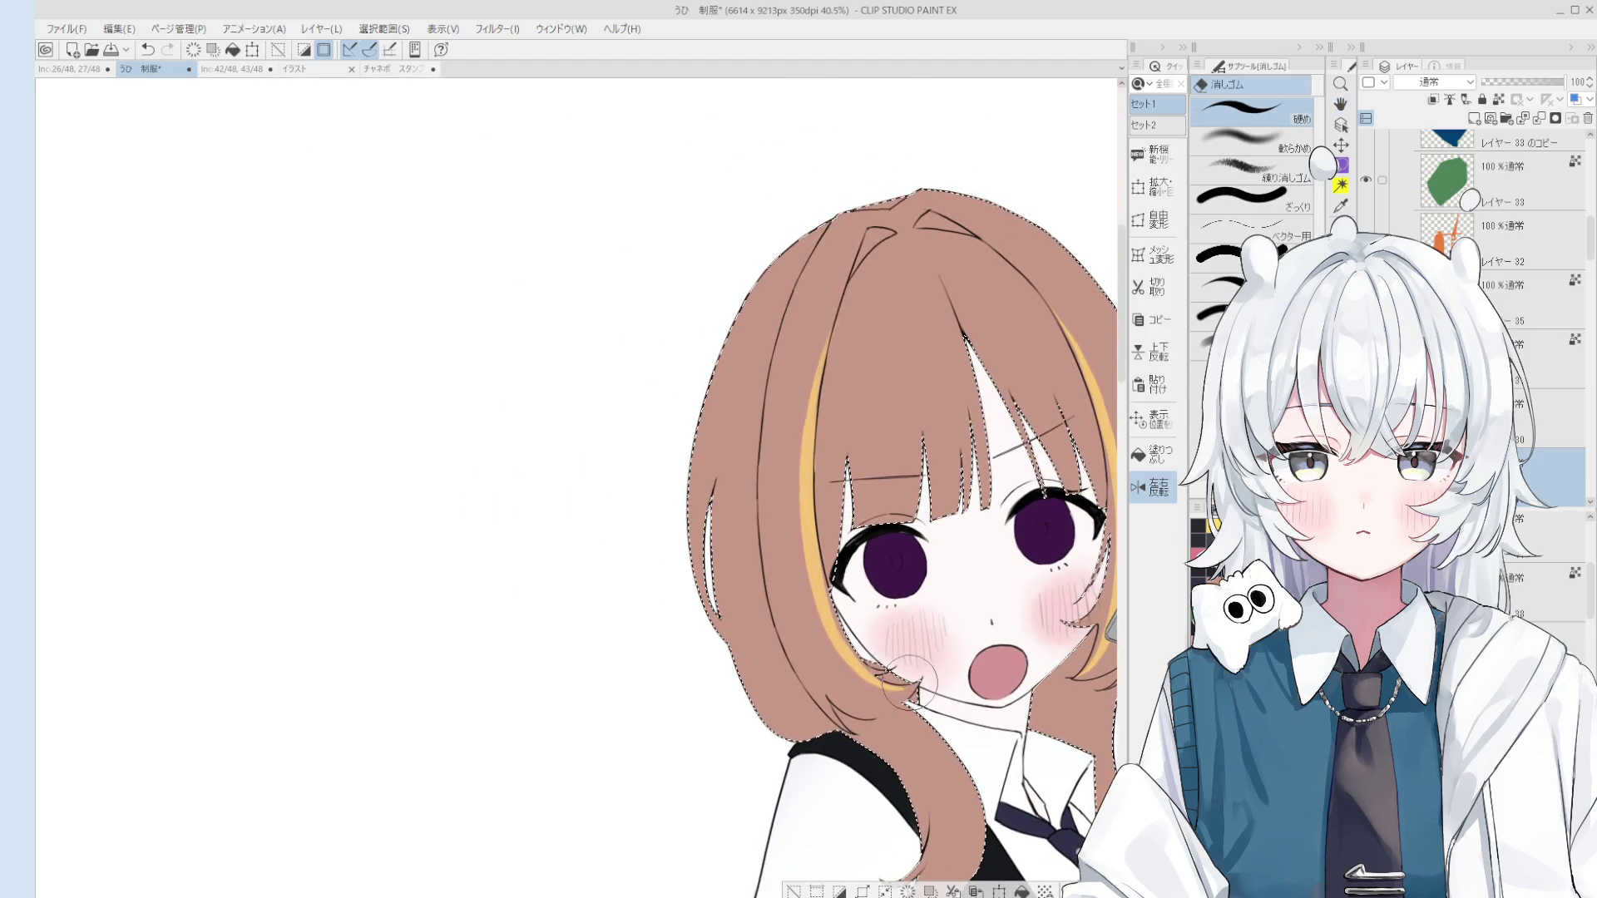
{"action": "key", "text": "p"}
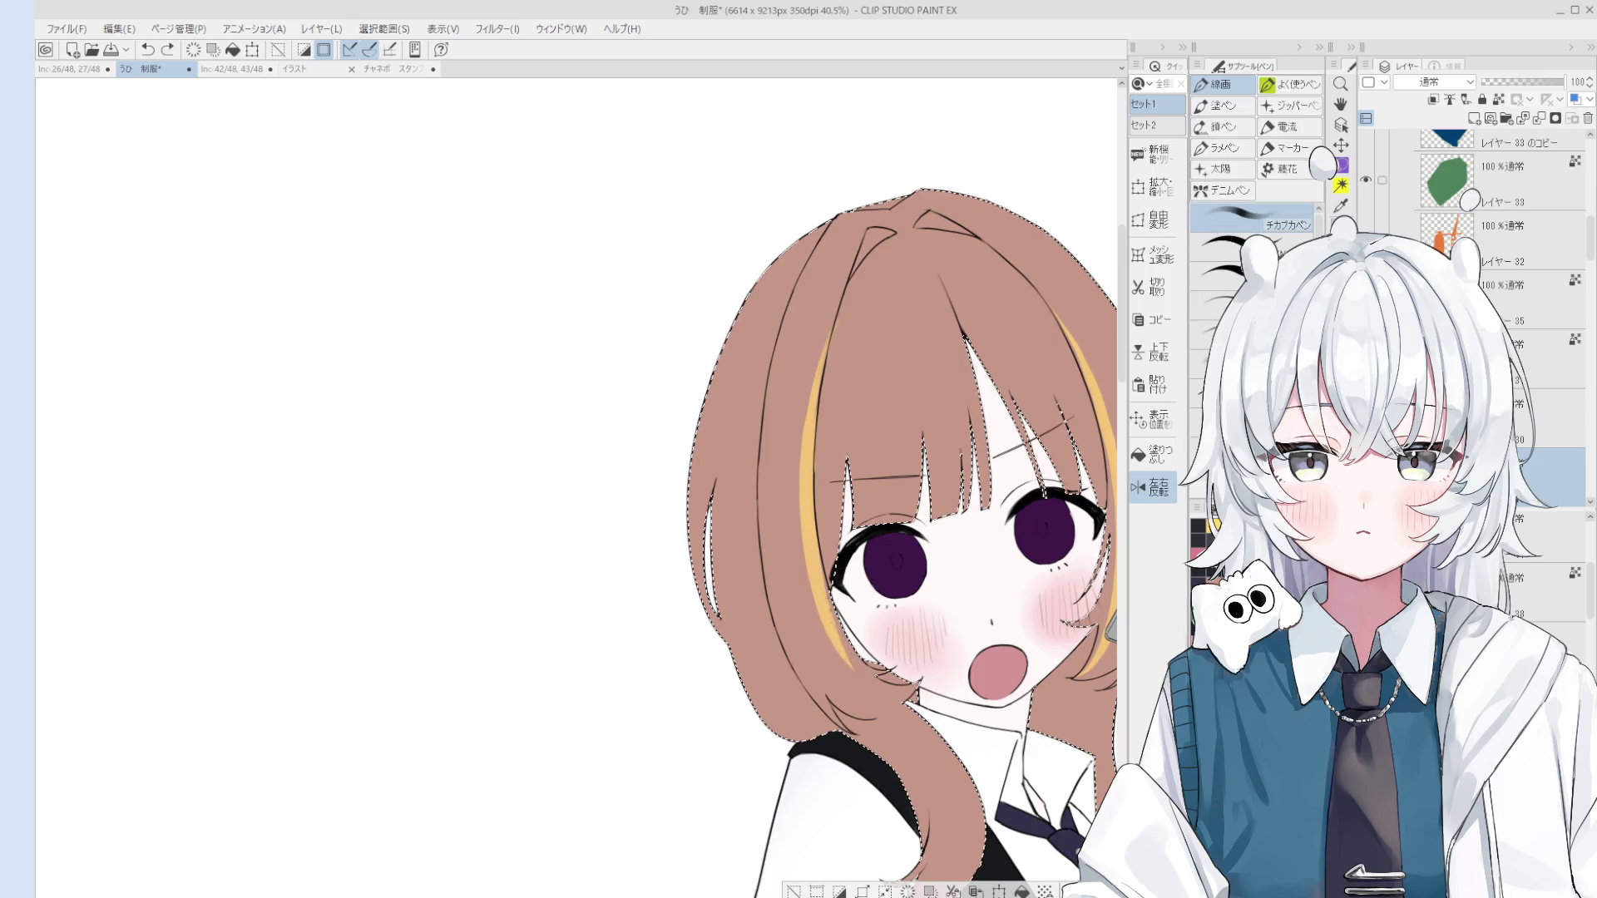
{"action": "key", "text": "ctrl+z"}
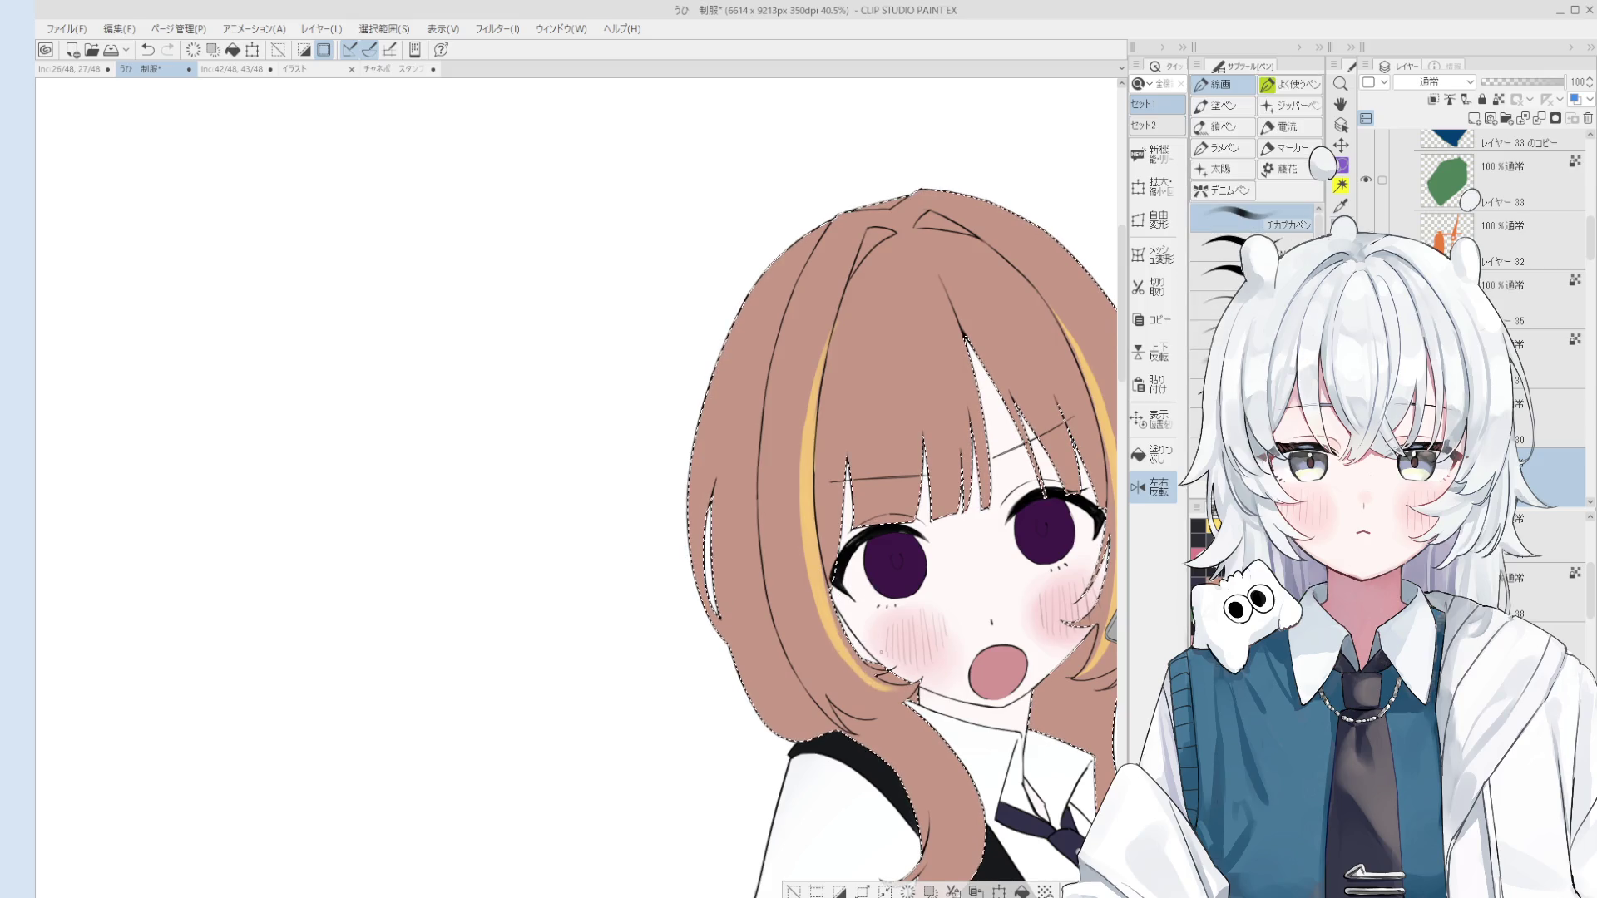
{"action": "scroll", "coordinate": [919, 665], "scroll_direction": "down", "scroll_amount": 1}
{"action": "scroll", "coordinate": [874, 665], "scroll_direction": "up", "scroll_amount": 1}
{"action": "scroll", "coordinate": [873, 665], "scroll_direction": "down", "scroll_amount": 2}
{"action": "scroll", "coordinate": [857, 666], "scroll_direction": "up", "scroll_amount": 3}
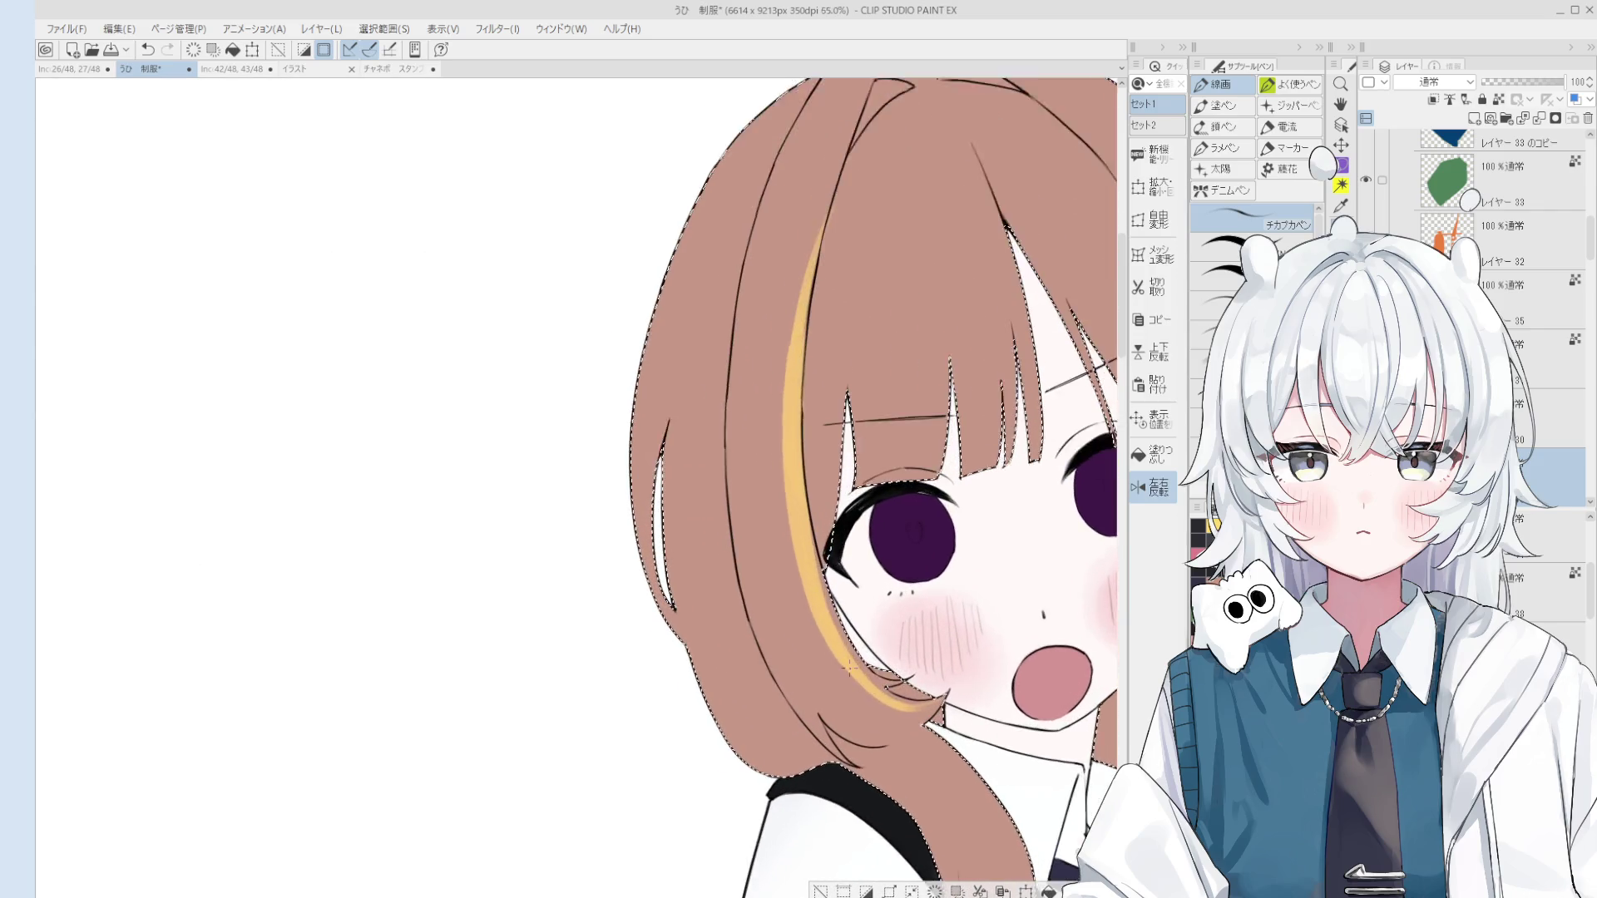
{"action": "scroll", "coordinate": [848, 668], "scroll_direction": "down", "scroll_amount": 1}
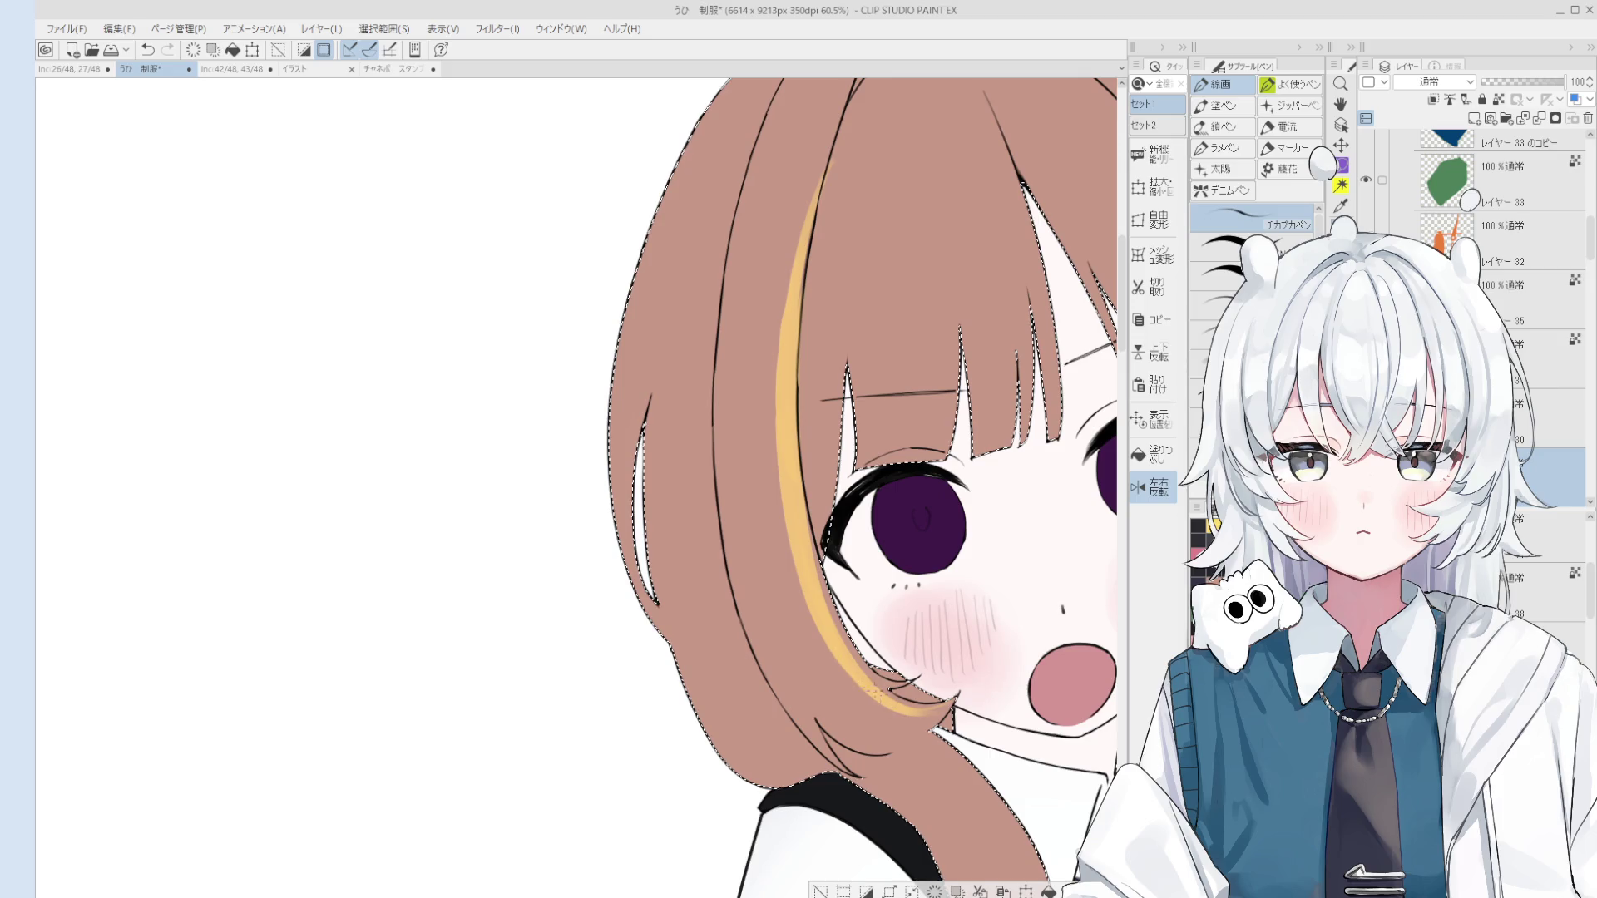
{"action": "scroll", "coordinate": [848, 668], "scroll_direction": "down", "scroll_amount": 3}
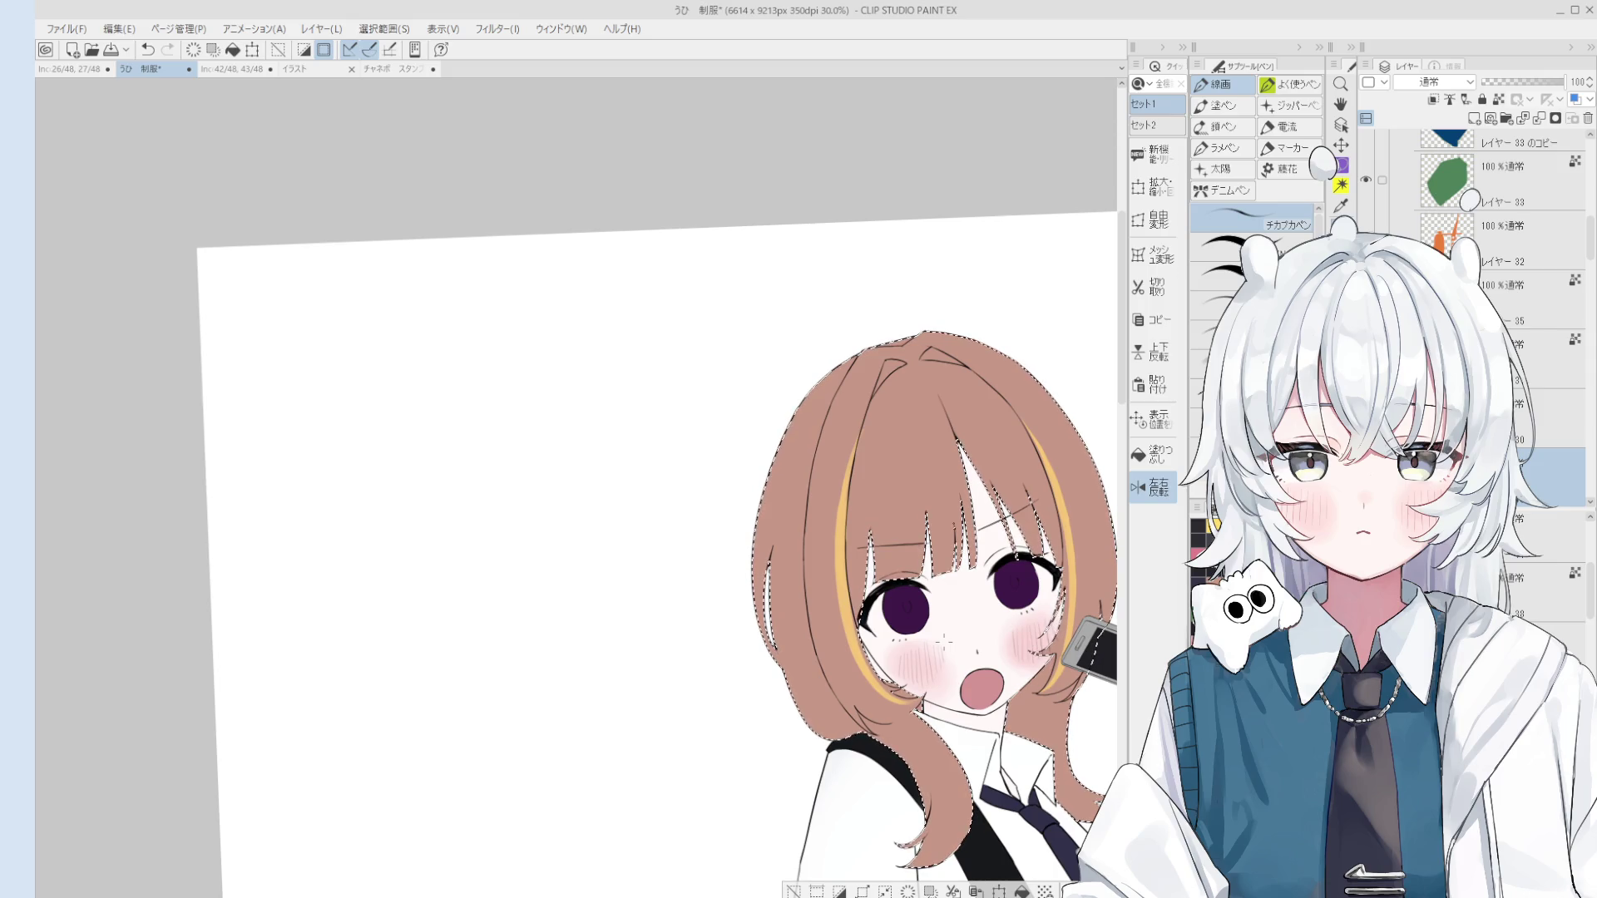
Step: Clear the selection around the hair and shift the artwork view slightly
{"action": "key", "text": "ctrl+d"}
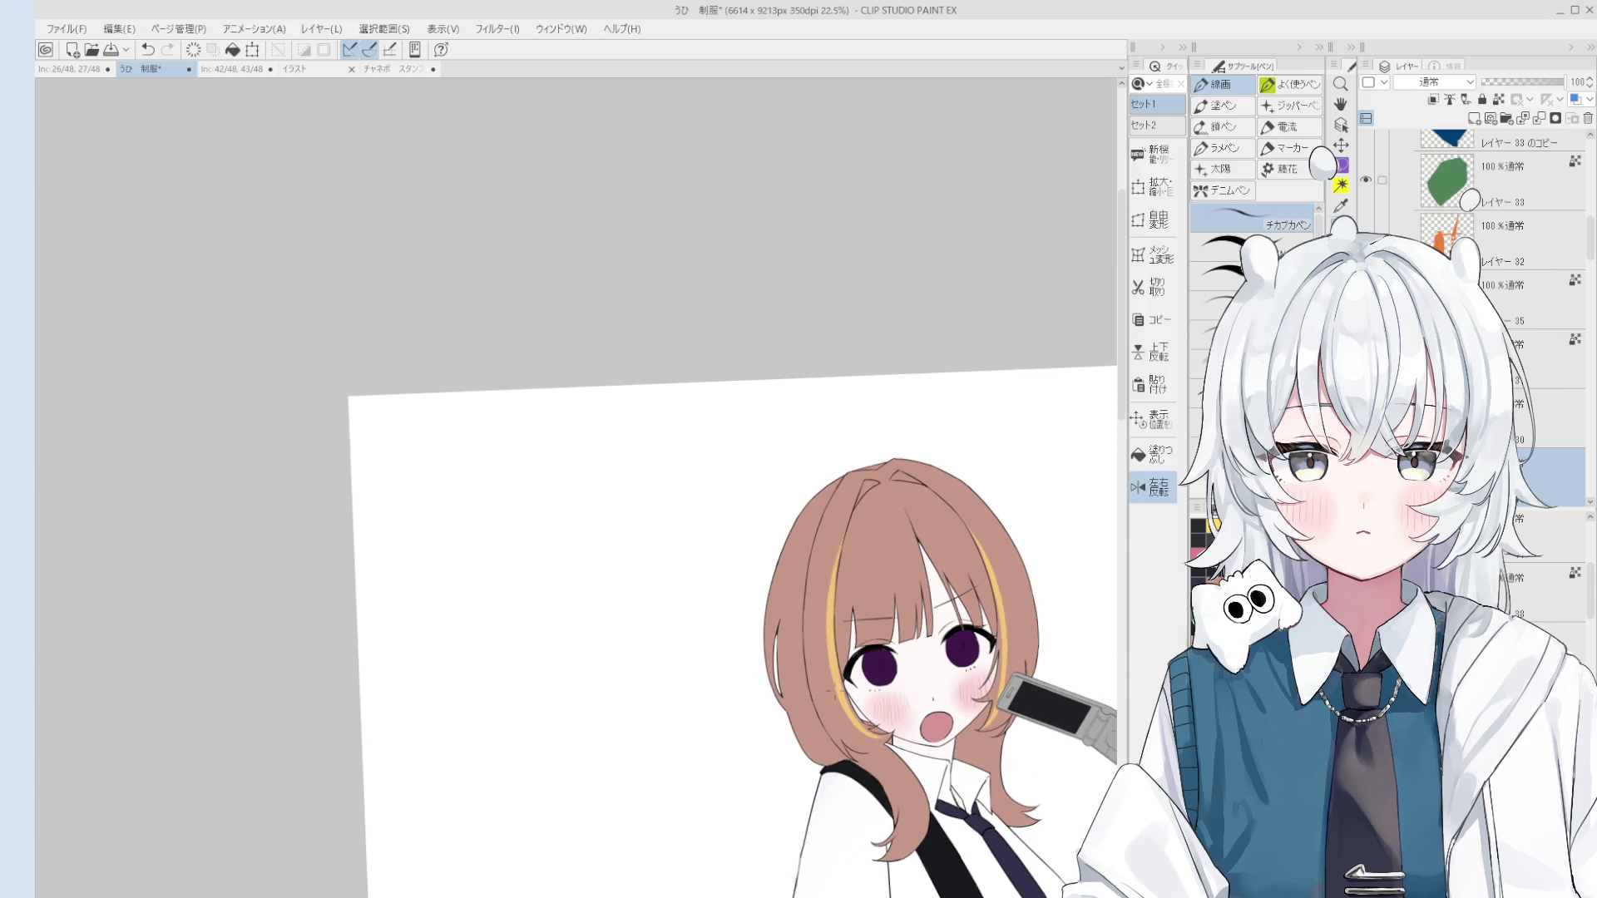
{"action": "key", "text": "e"}
{"action": "scroll", "coordinate": [902, 728], "scroll_direction": "up", "scroll_amount": 3}
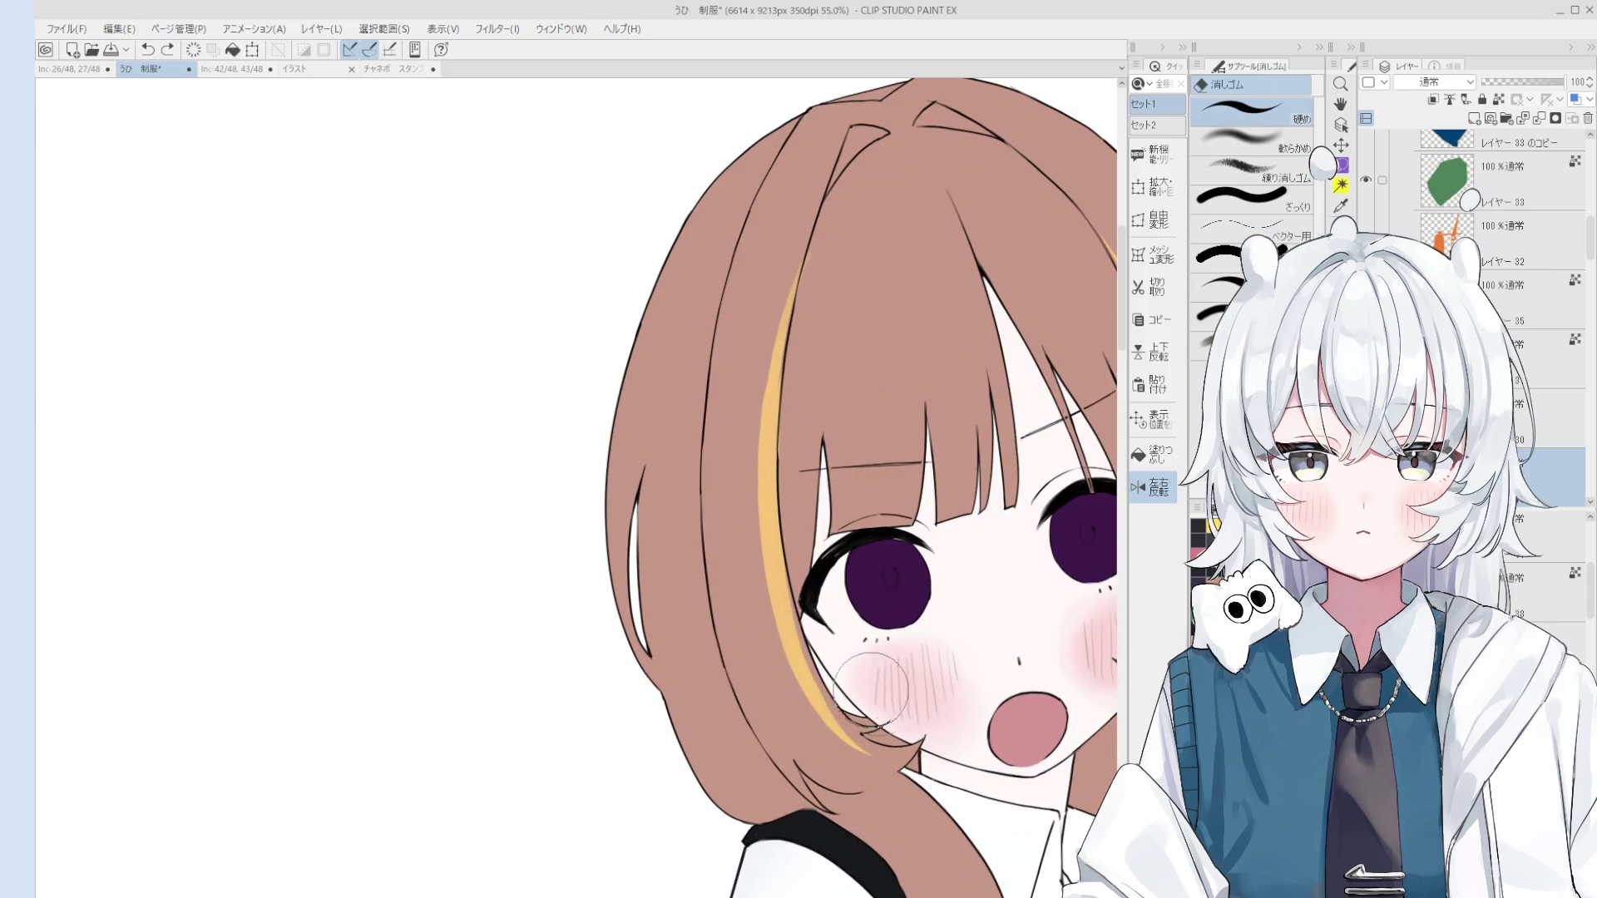
{"action": "scroll", "coordinate": [871, 689], "scroll_direction": "down", "scroll_amount": 1}
{"action": "key", "text": "b"}
{"action": "left_click_drag", "start_coordinate": [835, 704], "coordinate": [897, 773]}
{"action": "scroll", "coordinate": [894, 752], "scroll_direction": "down", "scroll_amount": 2}
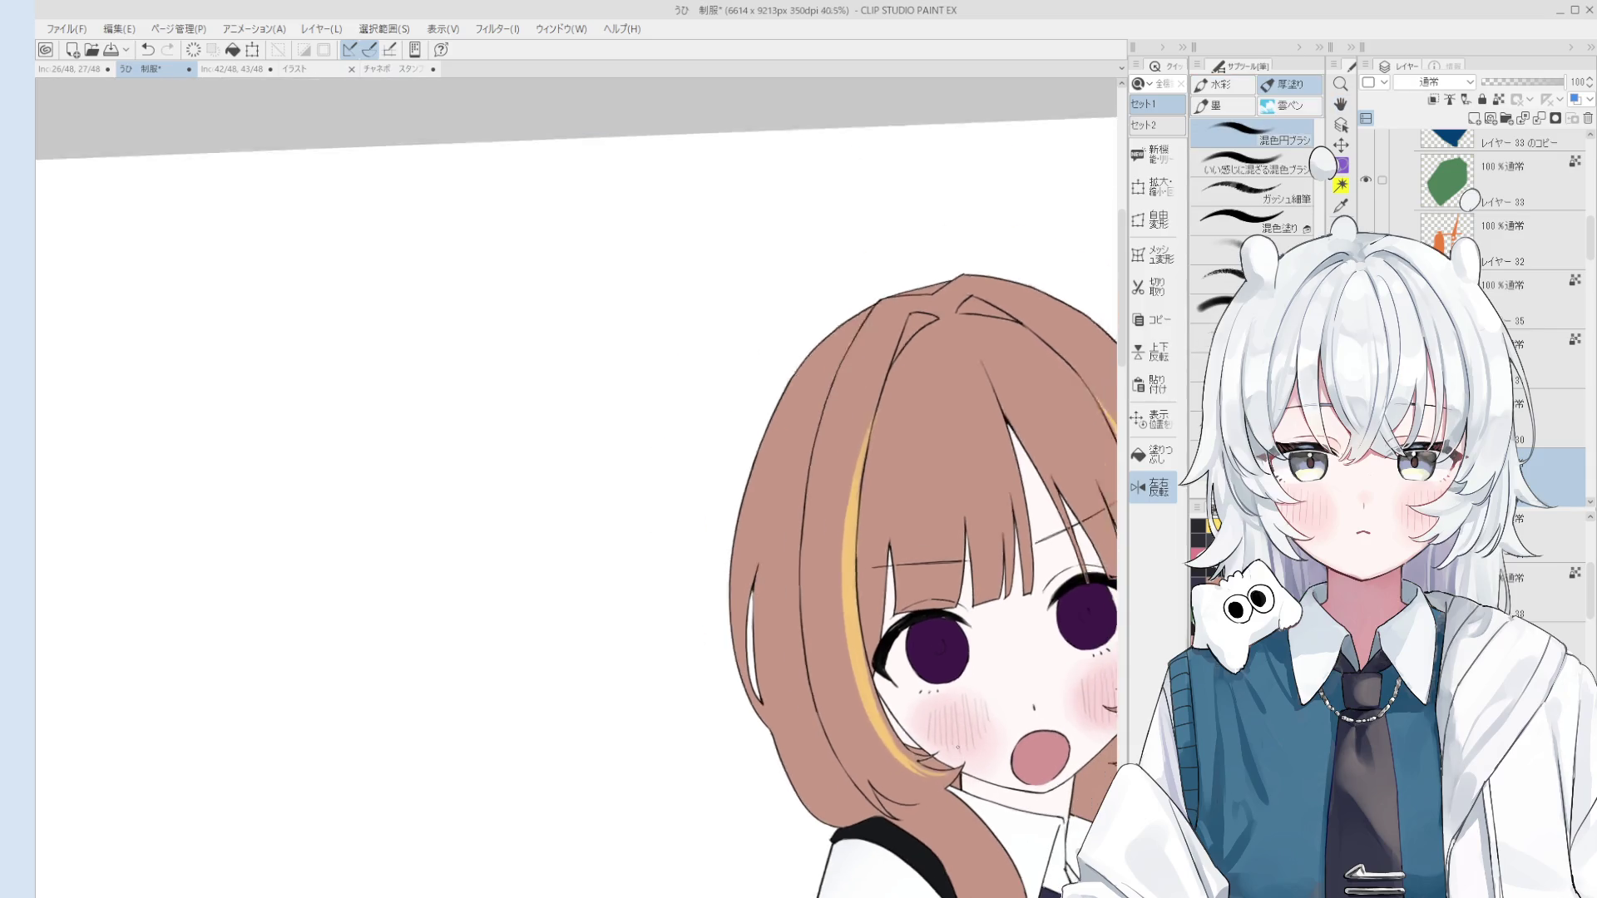
{"action": "scroll", "coordinate": [948, 740], "scroll_direction": "down", "scroll_amount": 2}
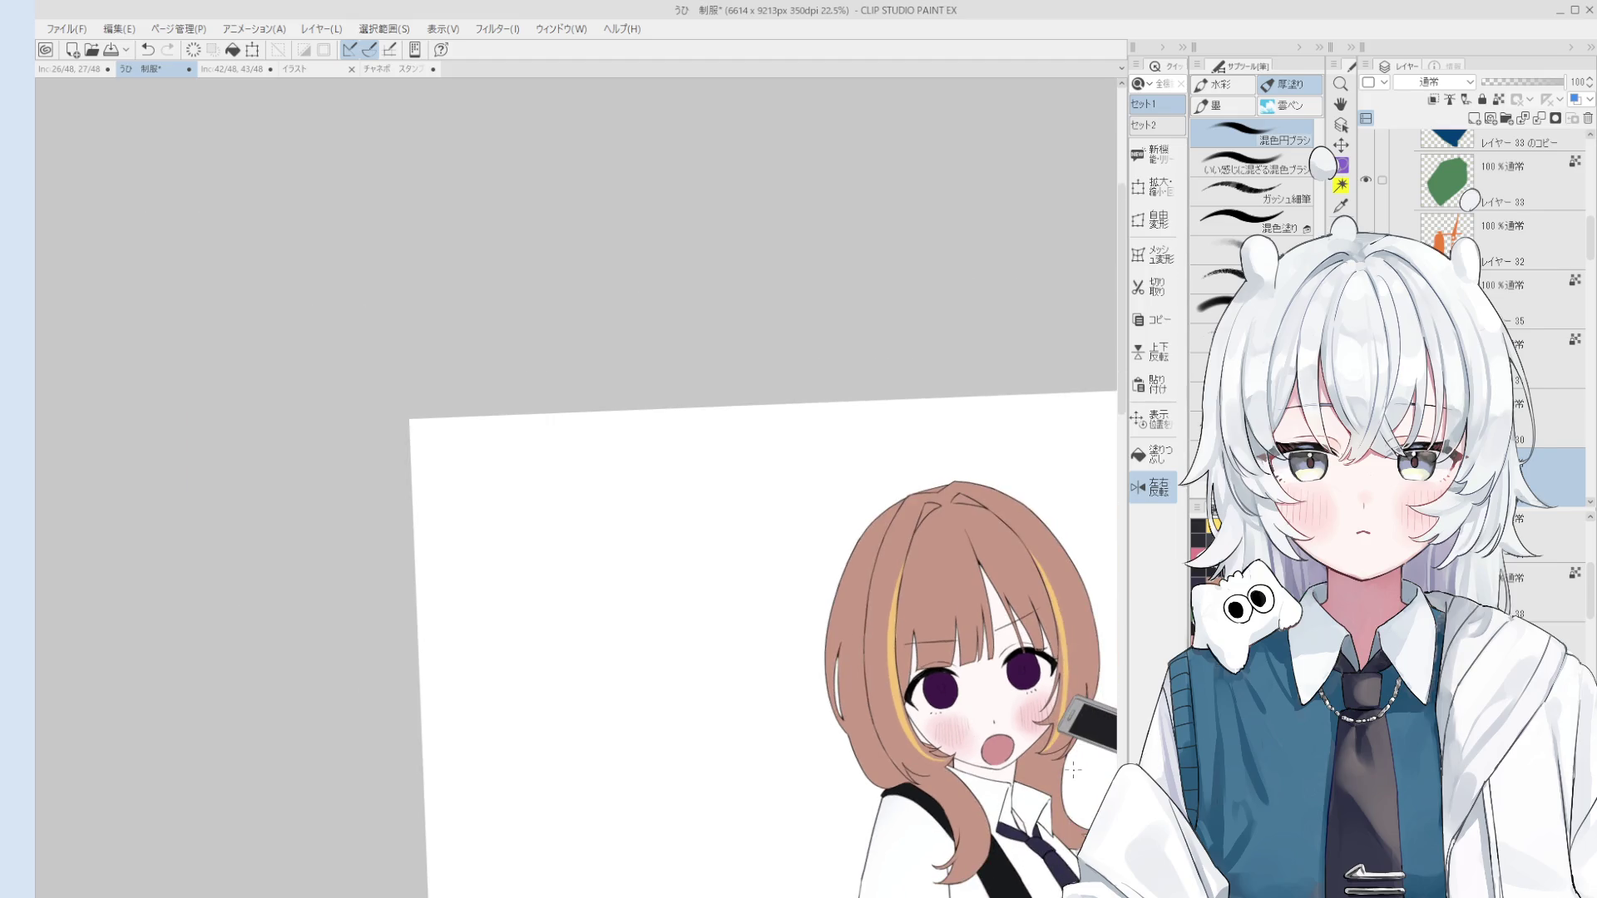
Step: Swap between eraser and pen while zooming in on the stray stroke
{"action": "key", "text": "e"}
{"action": "scroll", "coordinate": [1058, 714], "scroll_direction": "up", "scroll_amount": 4}
{"action": "scroll", "coordinate": [1051, 707], "scroll_direction": "up", "scroll_amount": 2}
{"action": "scroll", "coordinate": [1048, 692], "scroll_direction": "down", "scroll_amount": 3}
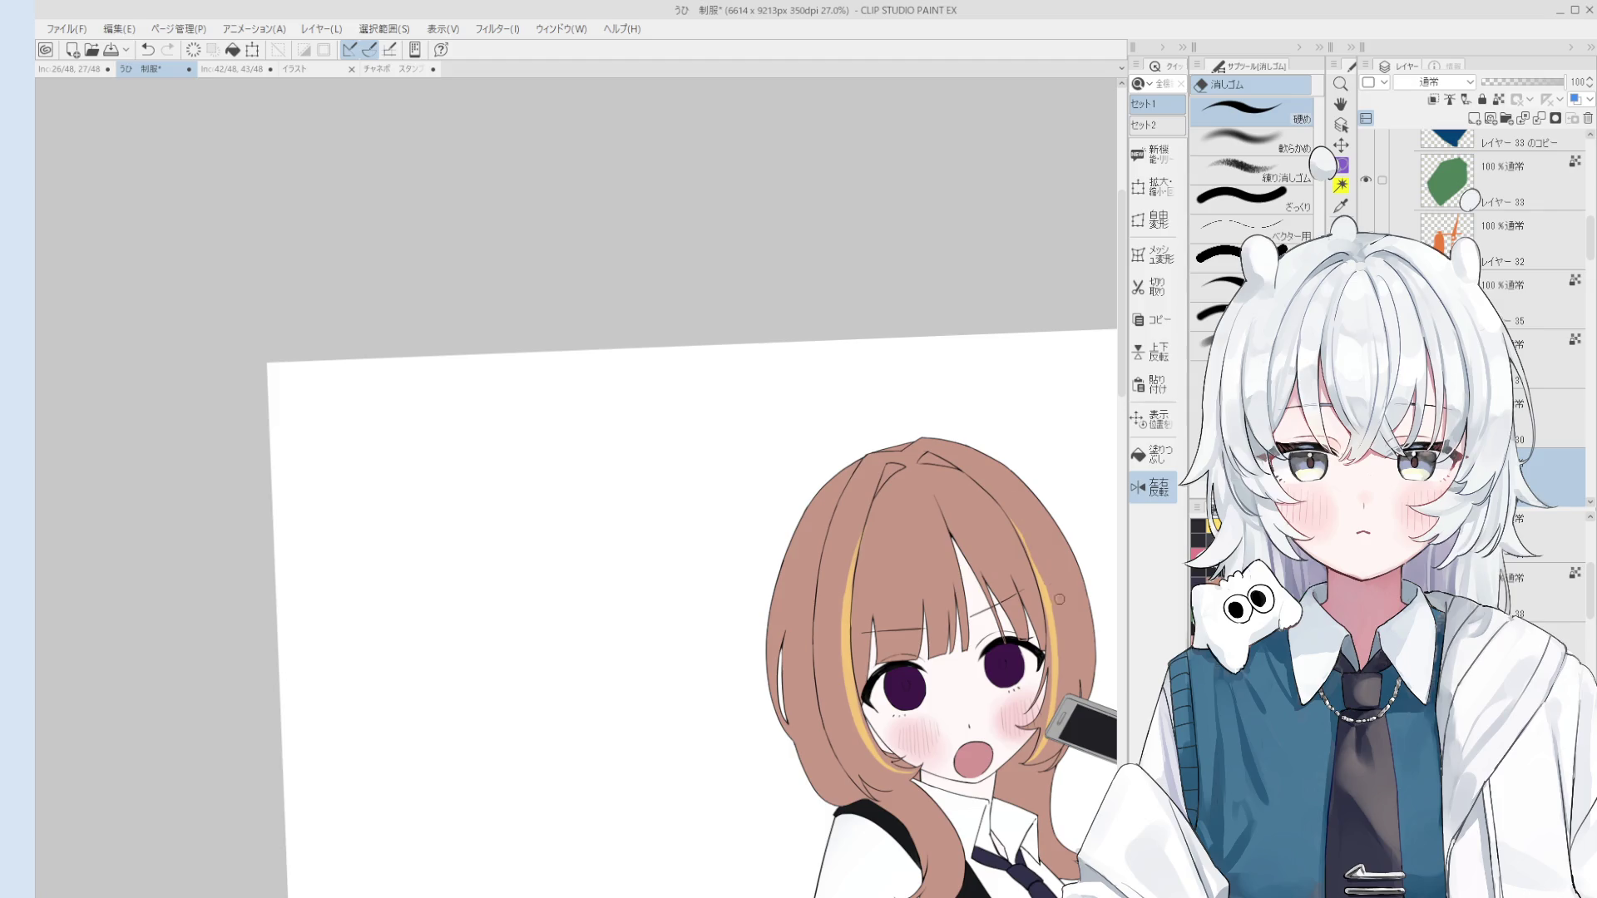
{"action": "scroll", "coordinate": [1061, 618], "scroll_direction": "down", "scroll_amount": 1}
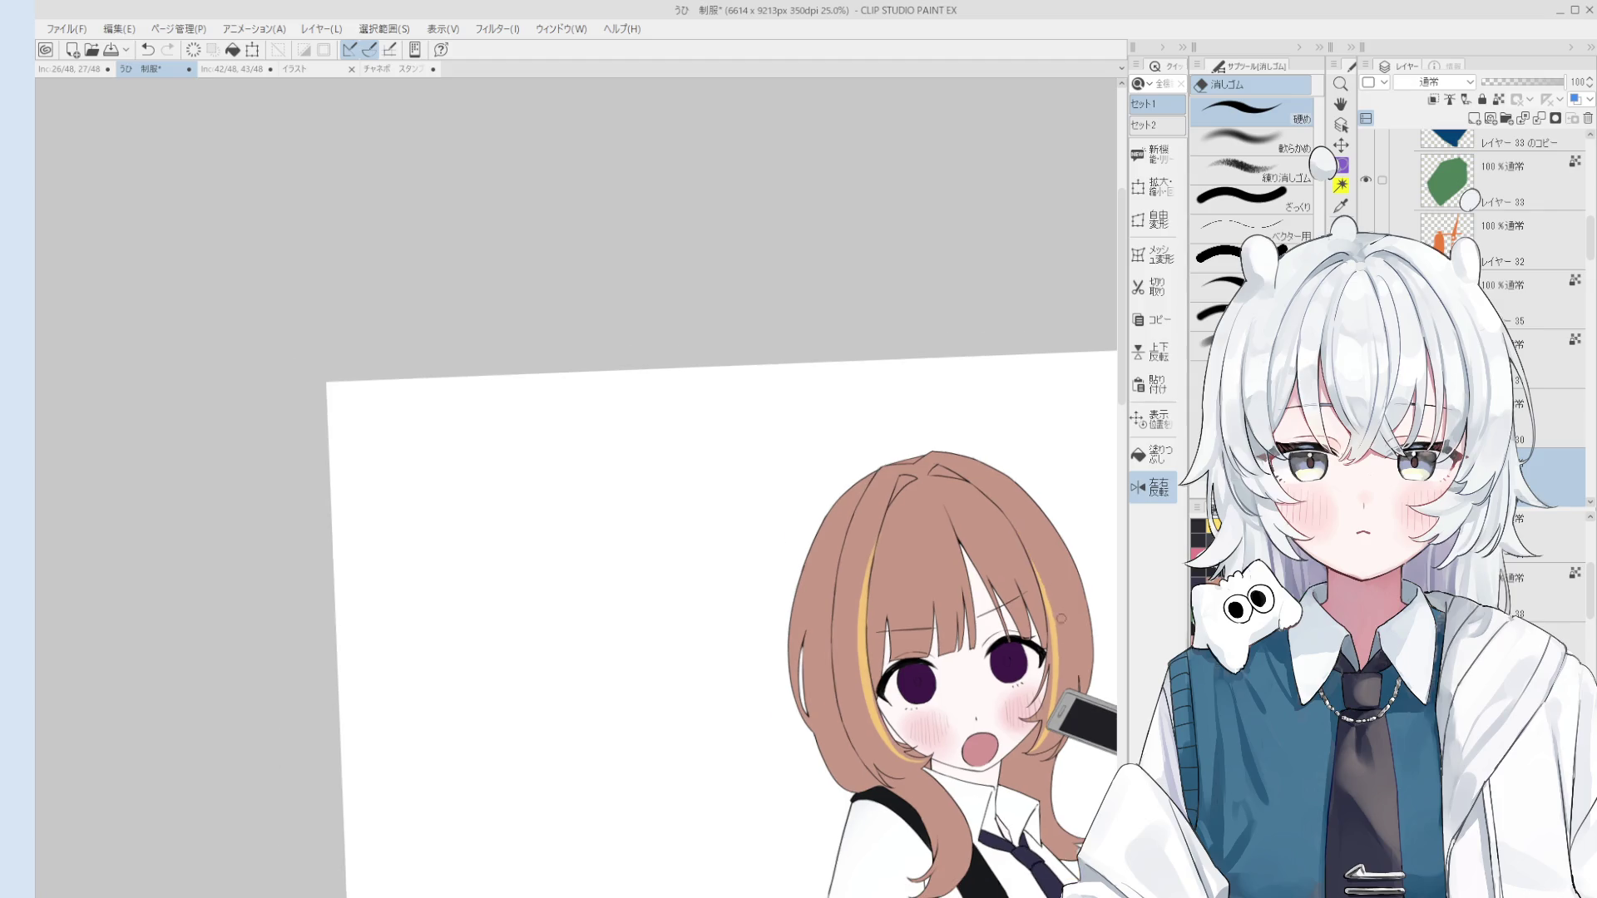
{"action": "key", "text": "p"}
{"action": "scroll", "coordinate": [1042, 581], "scroll_direction": "up", "scroll_amount": 2}
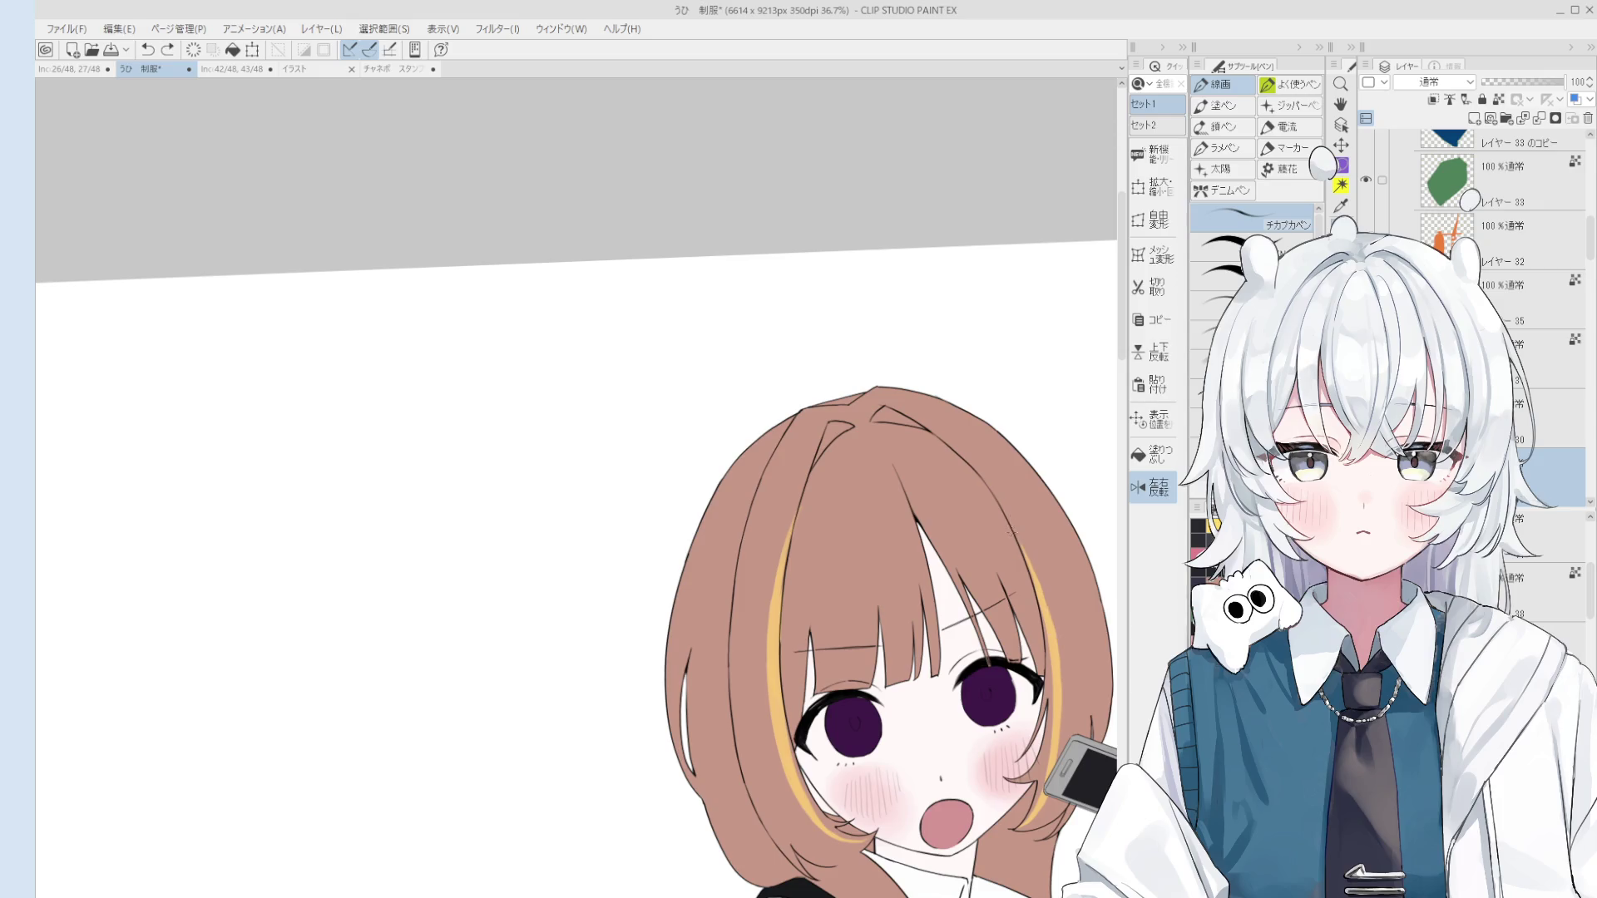
{"action": "scroll", "coordinate": [1013, 534], "scroll_direction": "down", "scroll_amount": 1}
{"action": "scroll", "coordinate": [1029, 599], "scroll_direction": "down", "scroll_amount": 1}
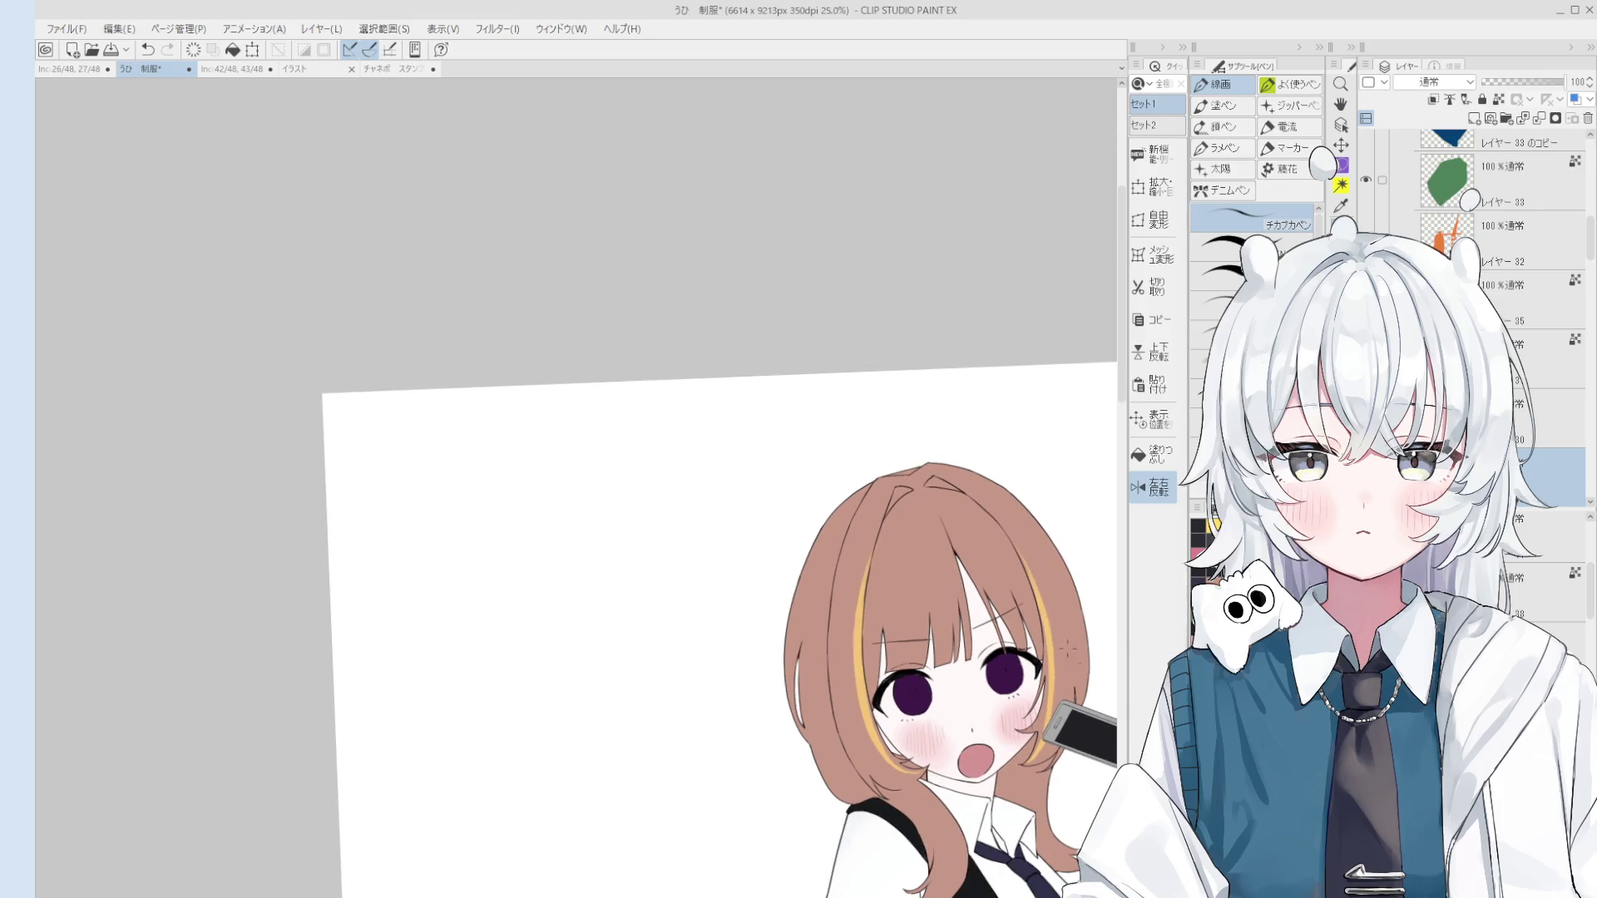
{"action": "scroll", "coordinate": [1067, 649], "scroll_direction": "up", "scroll_amount": 3}
Step: Undo the small stray stroke on the drawing
{"action": "key", "text": "ctrl+z"}
{"action": "scroll", "coordinate": [1045, 708], "scroll_direction": "down", "scroll_amount": 1}
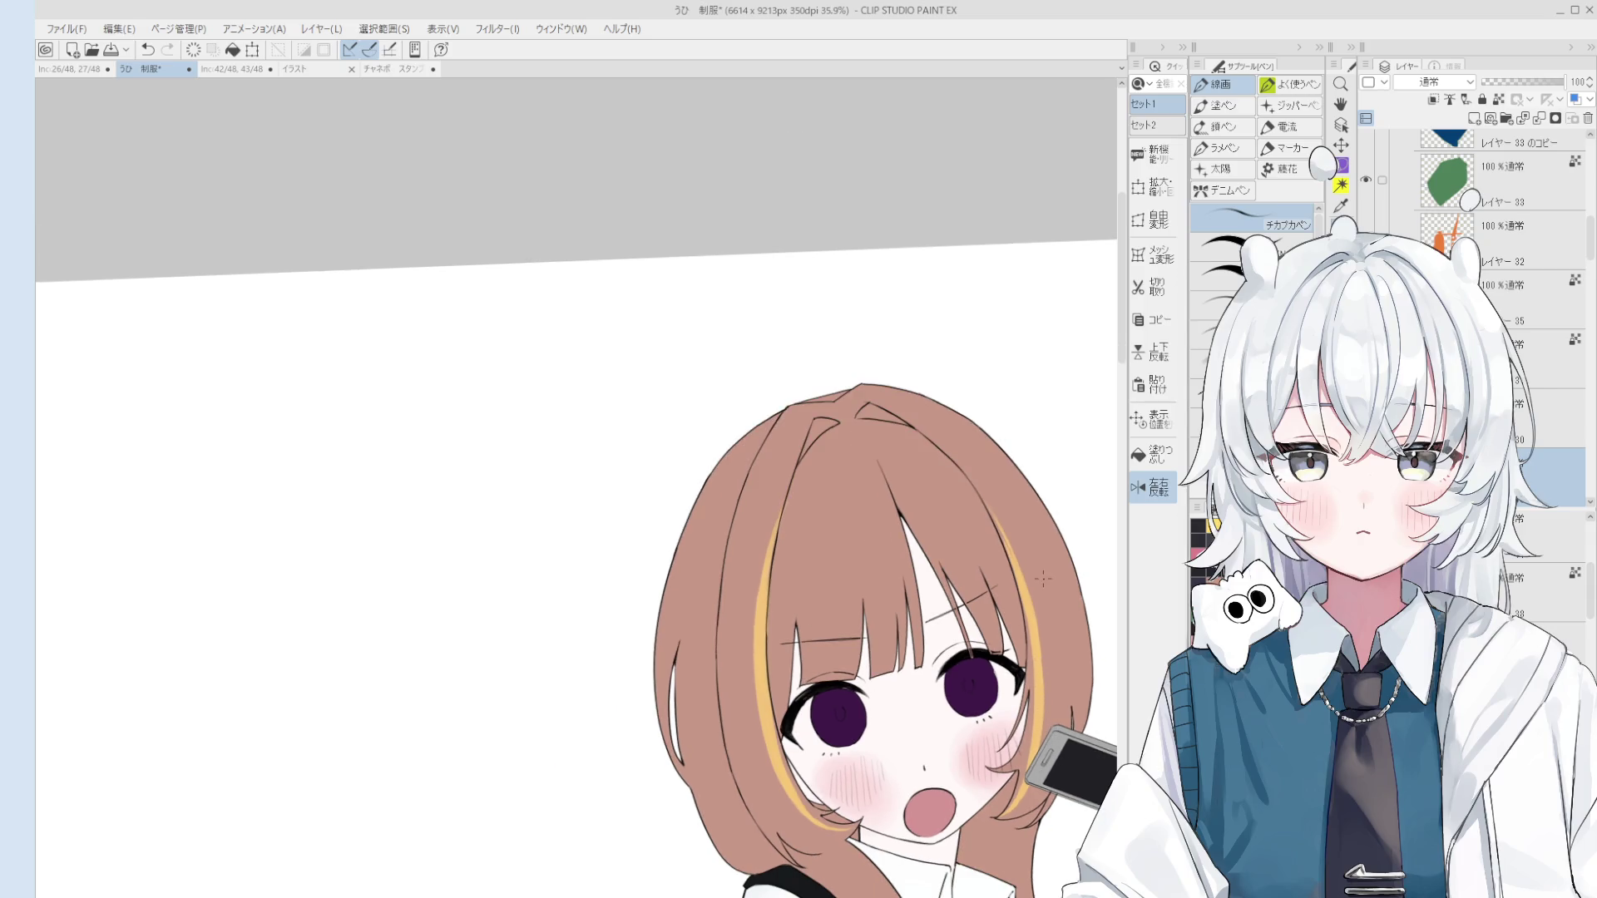
{"action": "scroll", "coordinate": [1043, 578], "scroll_direction": "down", "scroll_amount": 2}
{"action": "key", "text": "b"}
{"action": "scroll", "coordinate": [851, 624], "scroll_direction": "up", "scroll_amount": 5}
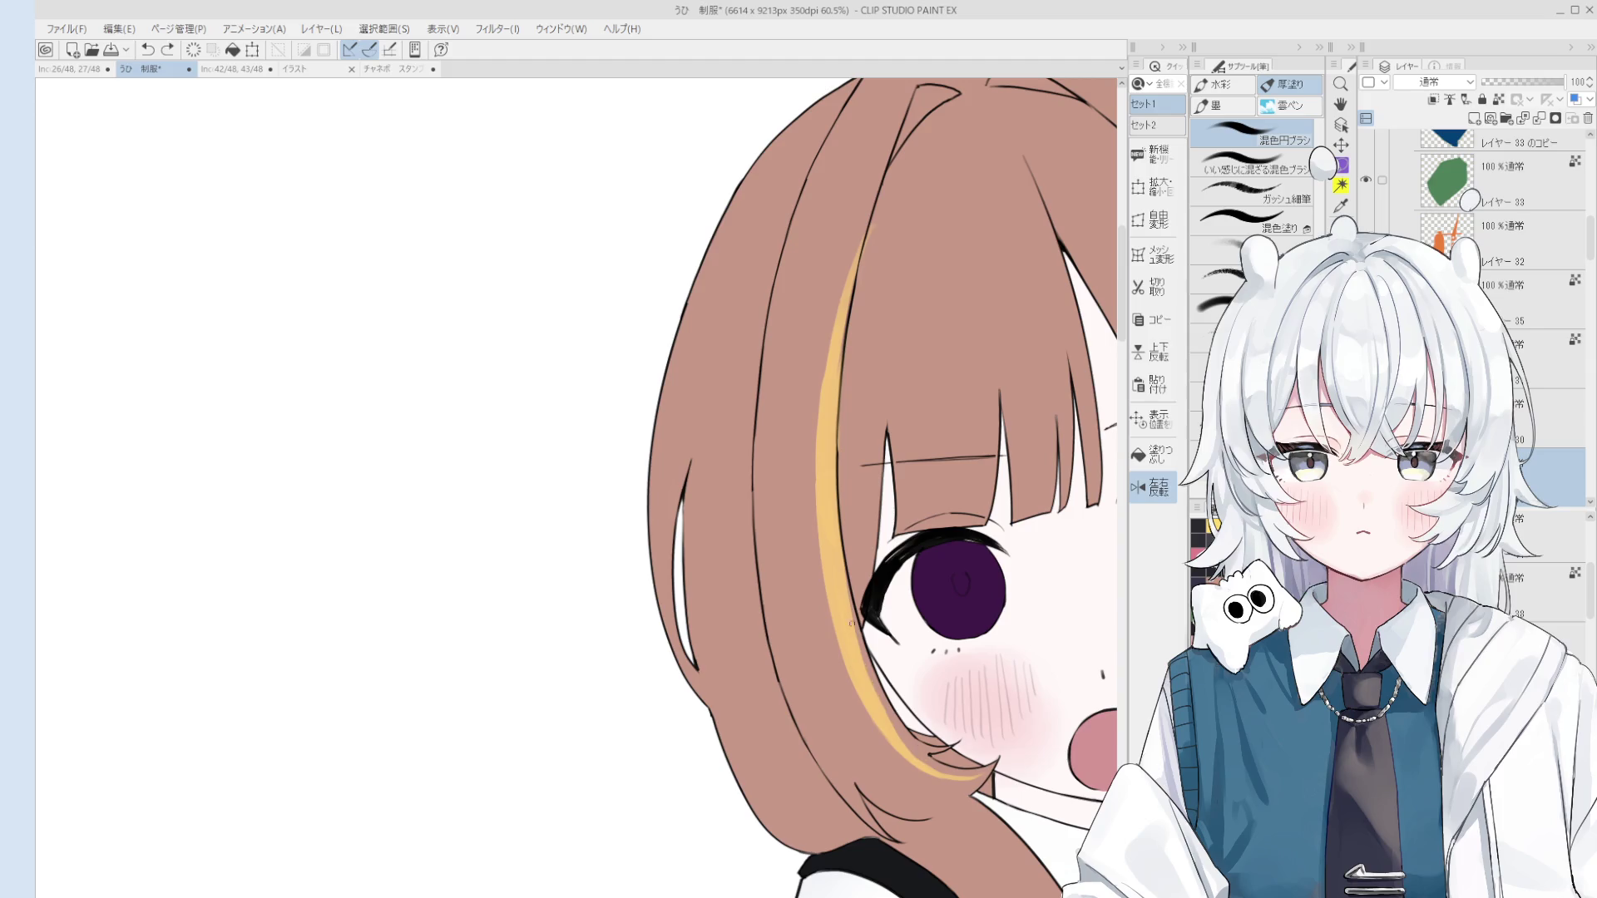
{"action": "key", "text": "h"}
{"action": "scroll", "coordinate": [930, 611], "scroll_direction": "down", "scroll_amount": 4}
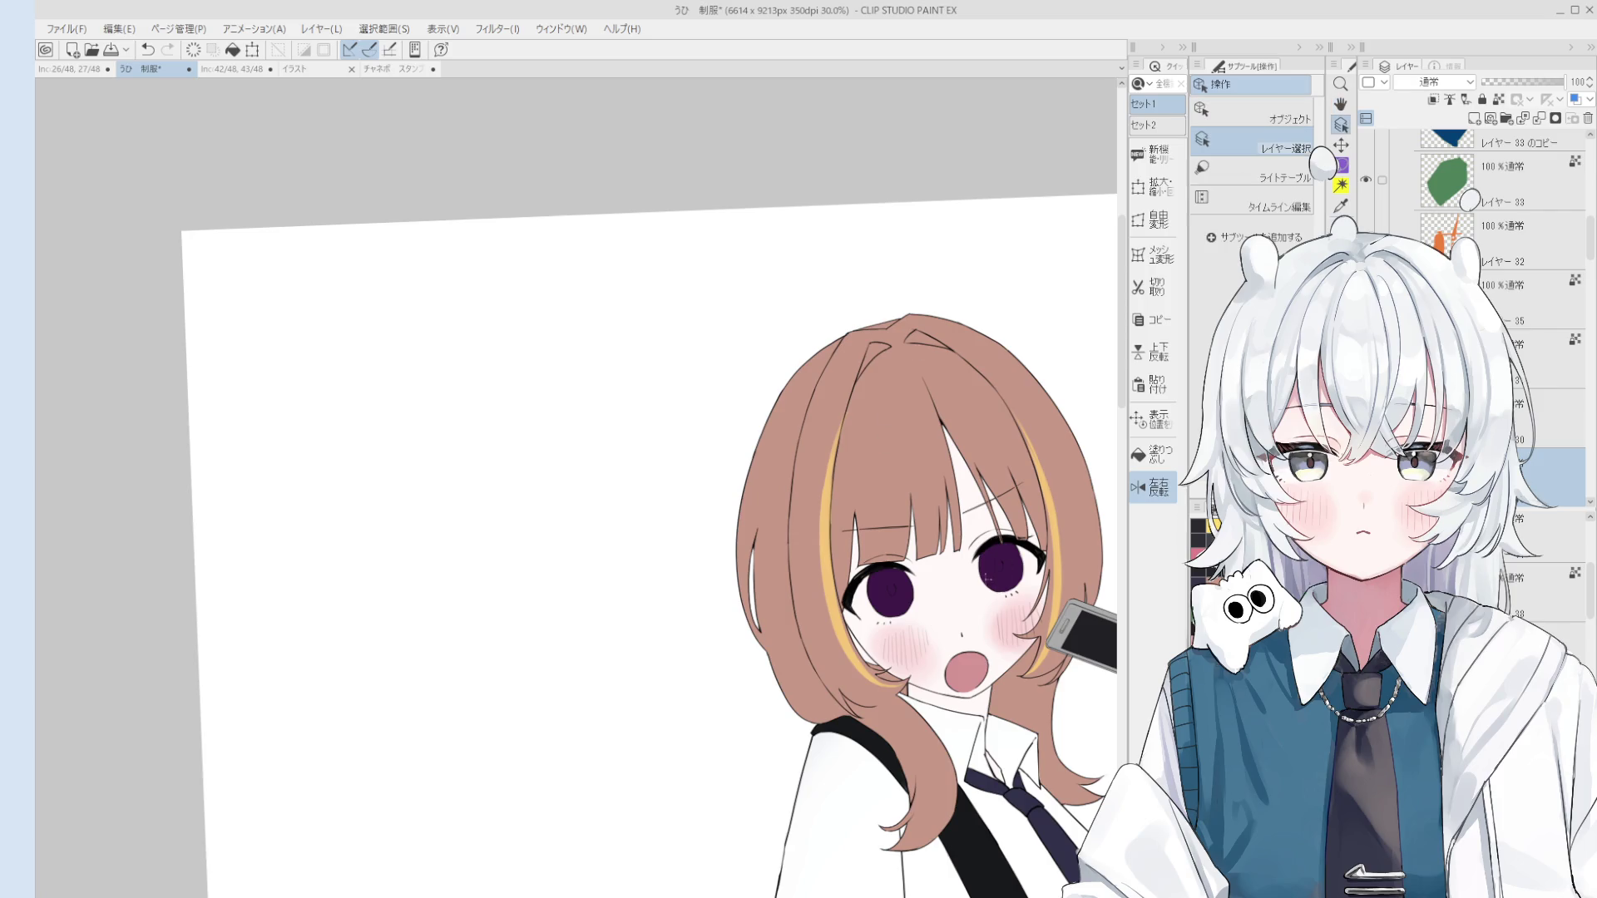
Step: Try an eyelash stroke near the right eye, undo it, and move the view over the face
{"action": "scroll", "coordinate": [888, 415], "scroll_direction": "up", "scroll_amount": 3}
{"action": "scroll", "coordinate": [927, 511], "scroll_direction": "up", "scroll_amount": 3}
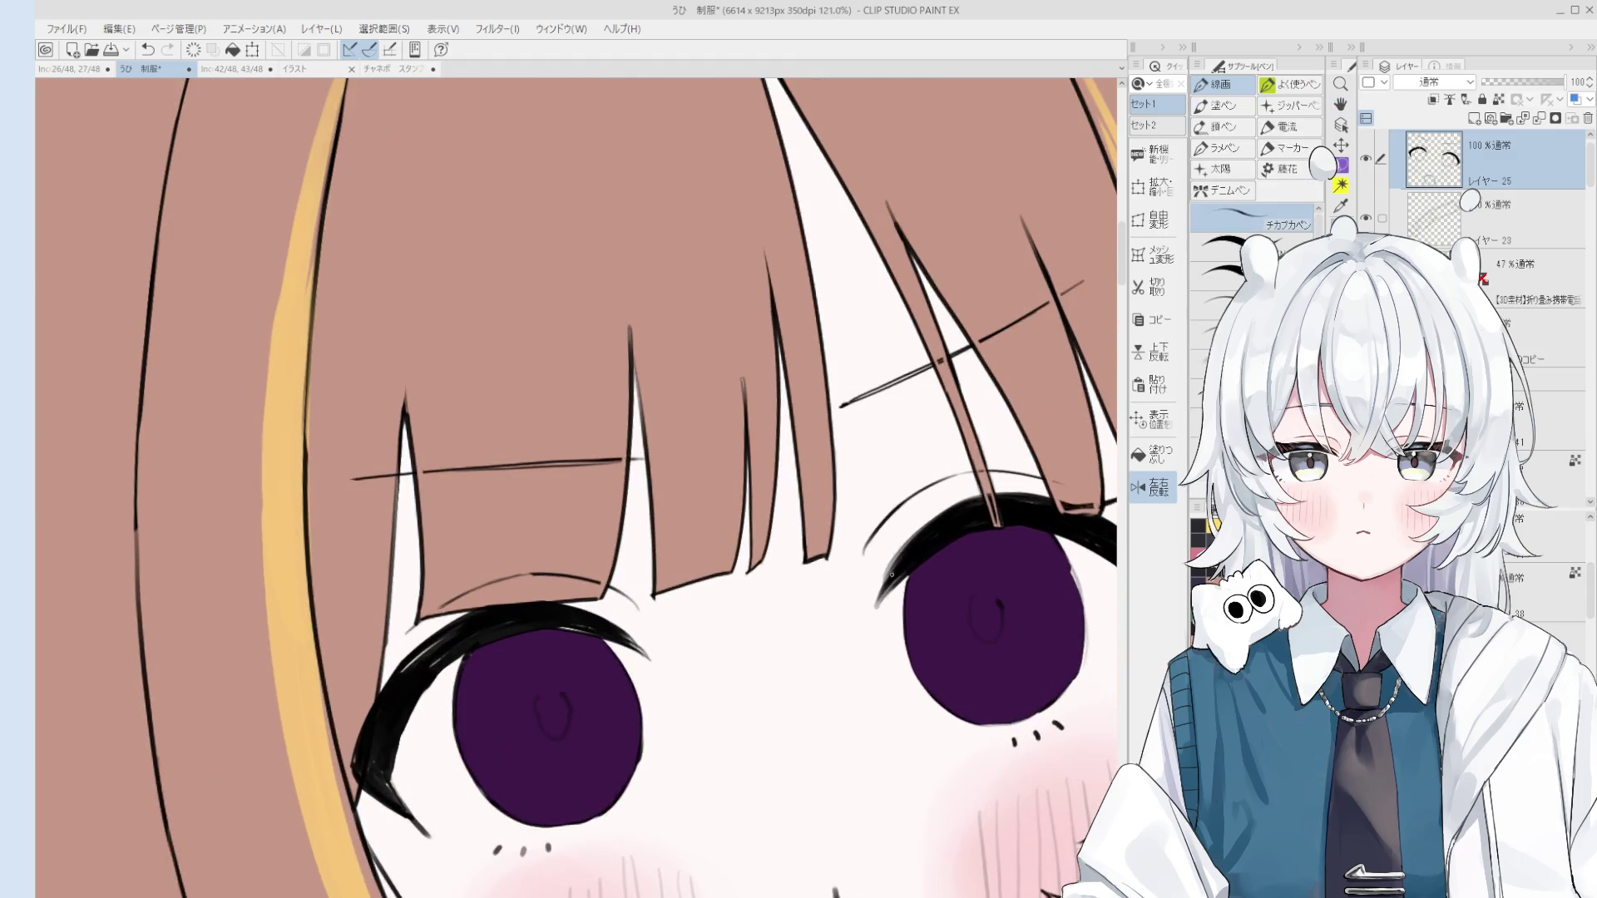
{"action": "mouse_move", "coordinate": [942, 513]}
{"action": "left_mouse_down"}
{"action": "mouse_move", "coordinate": [975, 494]}
{"action": "mouse_move", "coordinate": [908, 544]}
{"action": "mouse_move", "coordinate": [955, 506]}
{"action": "left_mouse_up"}
{"action": "key", "text": "ctrl+z"}
{"action": "key", "text": "ctrl+z"}
{"action": "key", "text": "ctrl+z"}
{"action": "key", "text": "ctrl+z"}
{"action": "key", "text": "ctrl+z"}
{"action": "scroll", "coordinate": [989, 531], "scroll_direction": "down", "scroll_amount": 2}
{"action": "scroll", "coordinate": [988, 531], "scroll_direction": "down", "scroll_amount": 2}
{"action": "left_click_drag", "start_coordinate": [776, 596], "coordinate": [640, 490]}
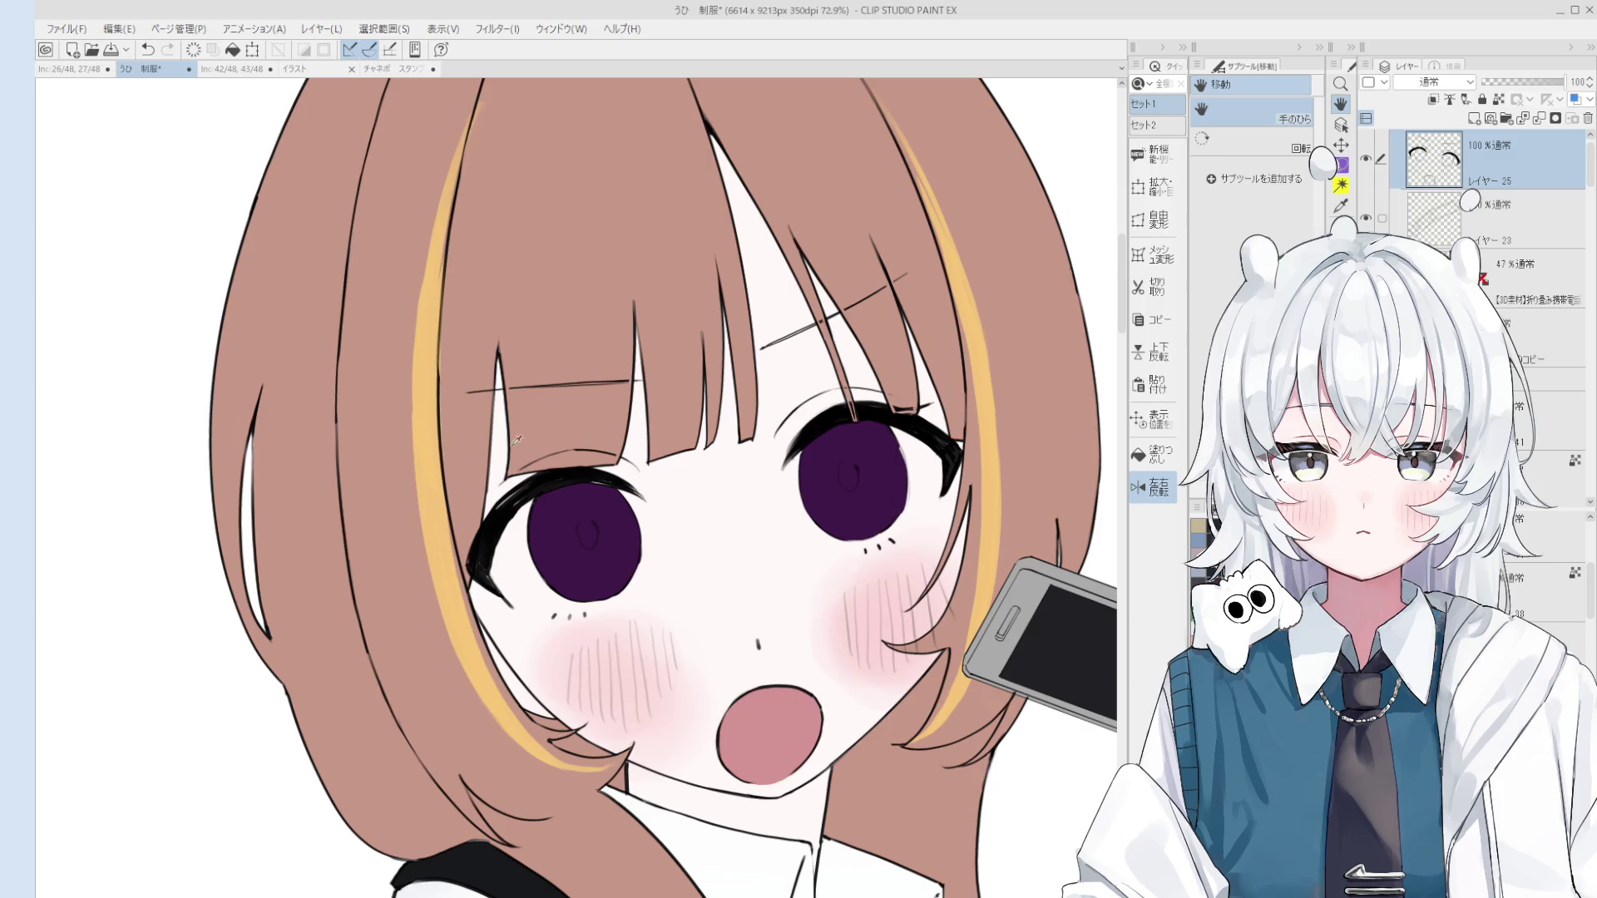
Step: Pick the iris layer from the eye and paint along the right iris's edge
{"action": "key", "text": "o"}
{"action": "left_click", "coordinate": [871, 465]}
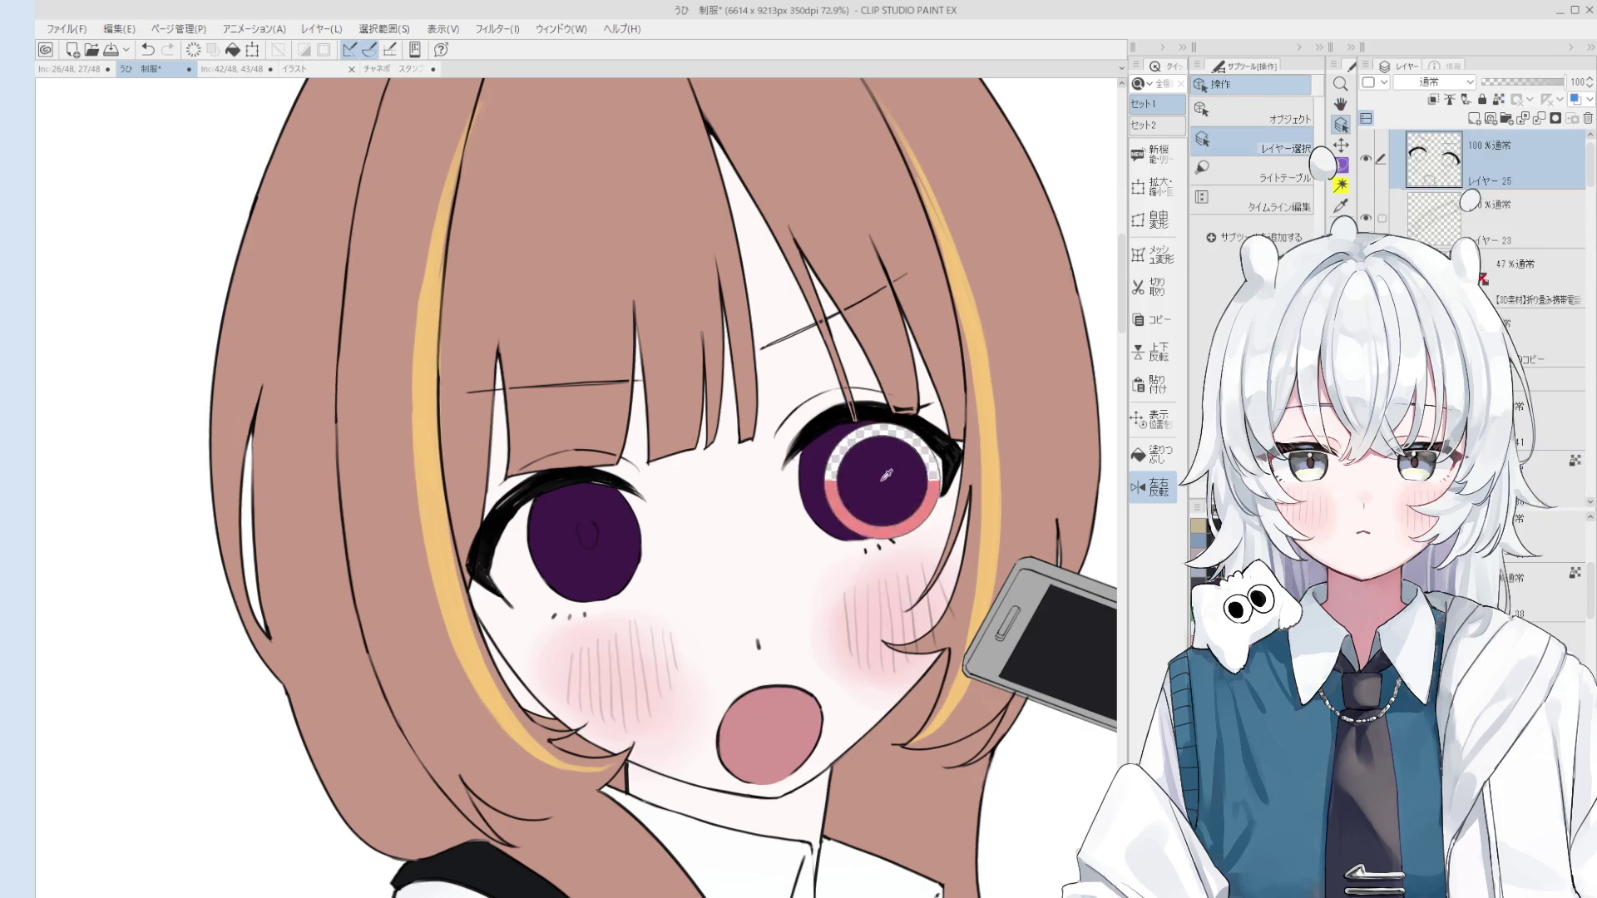
{"action": "key", "text": "b"}
{"action": "scroll", "coordinate": [882, 470], "scroll_direction": "up", "scroll_amount": 3}
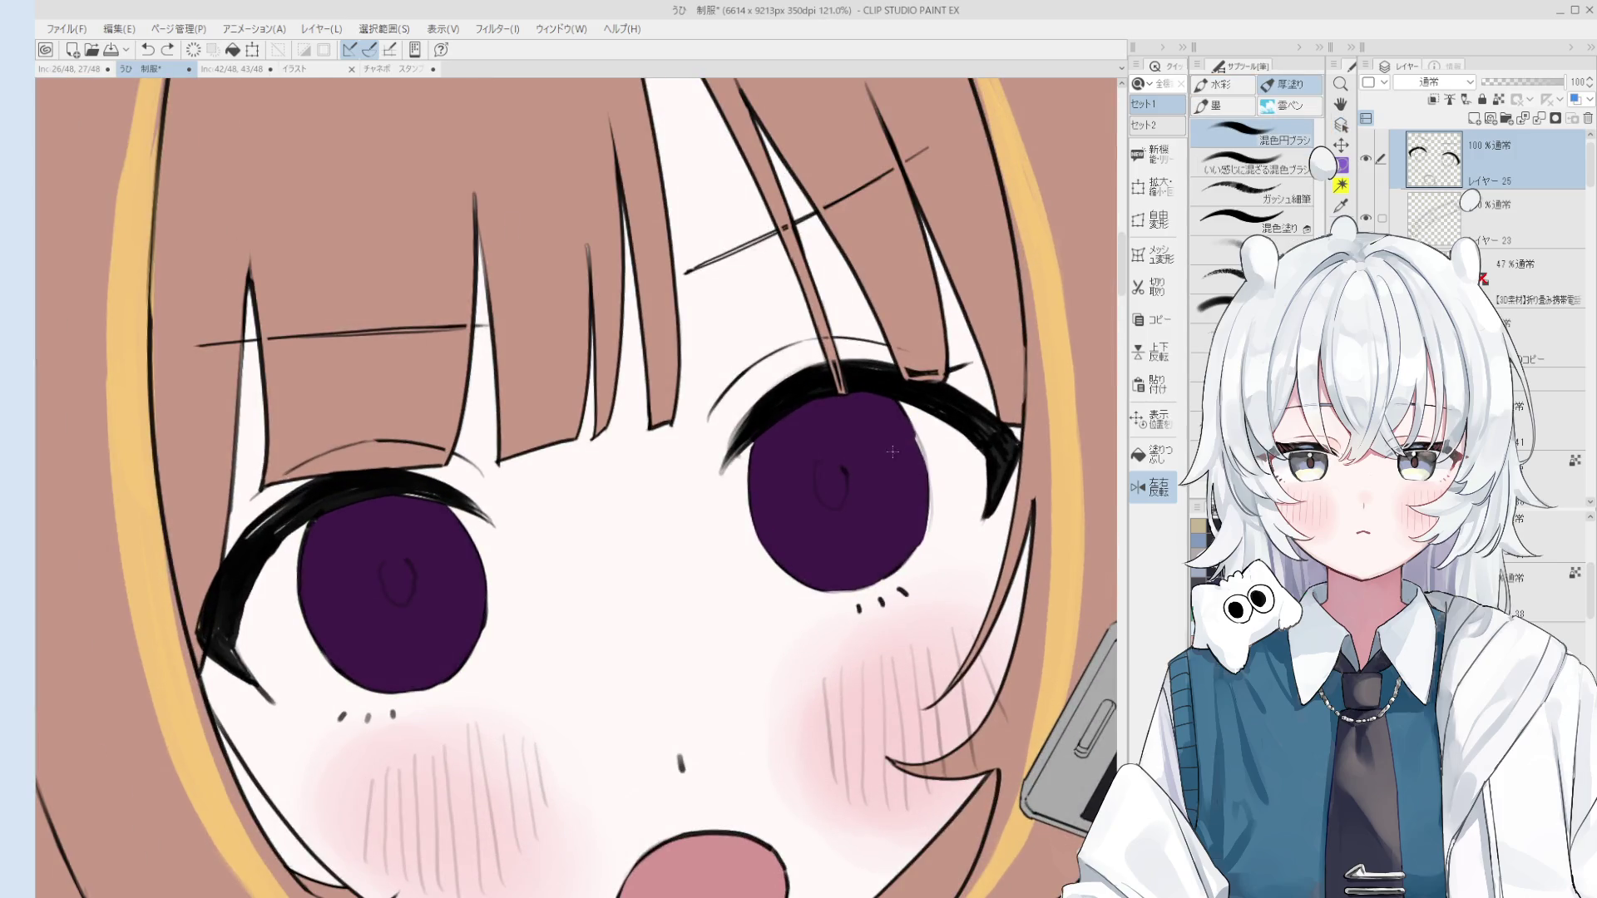
{"action": "left_click", "coordinate": [910, 461], "text": "ctrl+shift"}
{"action": "mouse_move", "coordinate": [915, 432]}
{"action": "left_mouse_down"}
{"action": "mouse_move", "coordinate": [915, 509]}
{"action": "mouse_move", "coordinate": [875, 472]}
{"action": "left_mouse_up"}
{"action": "scroll", "coordinate": [897, 550], "scroll_direction": "down", "scroll_amount": 5}
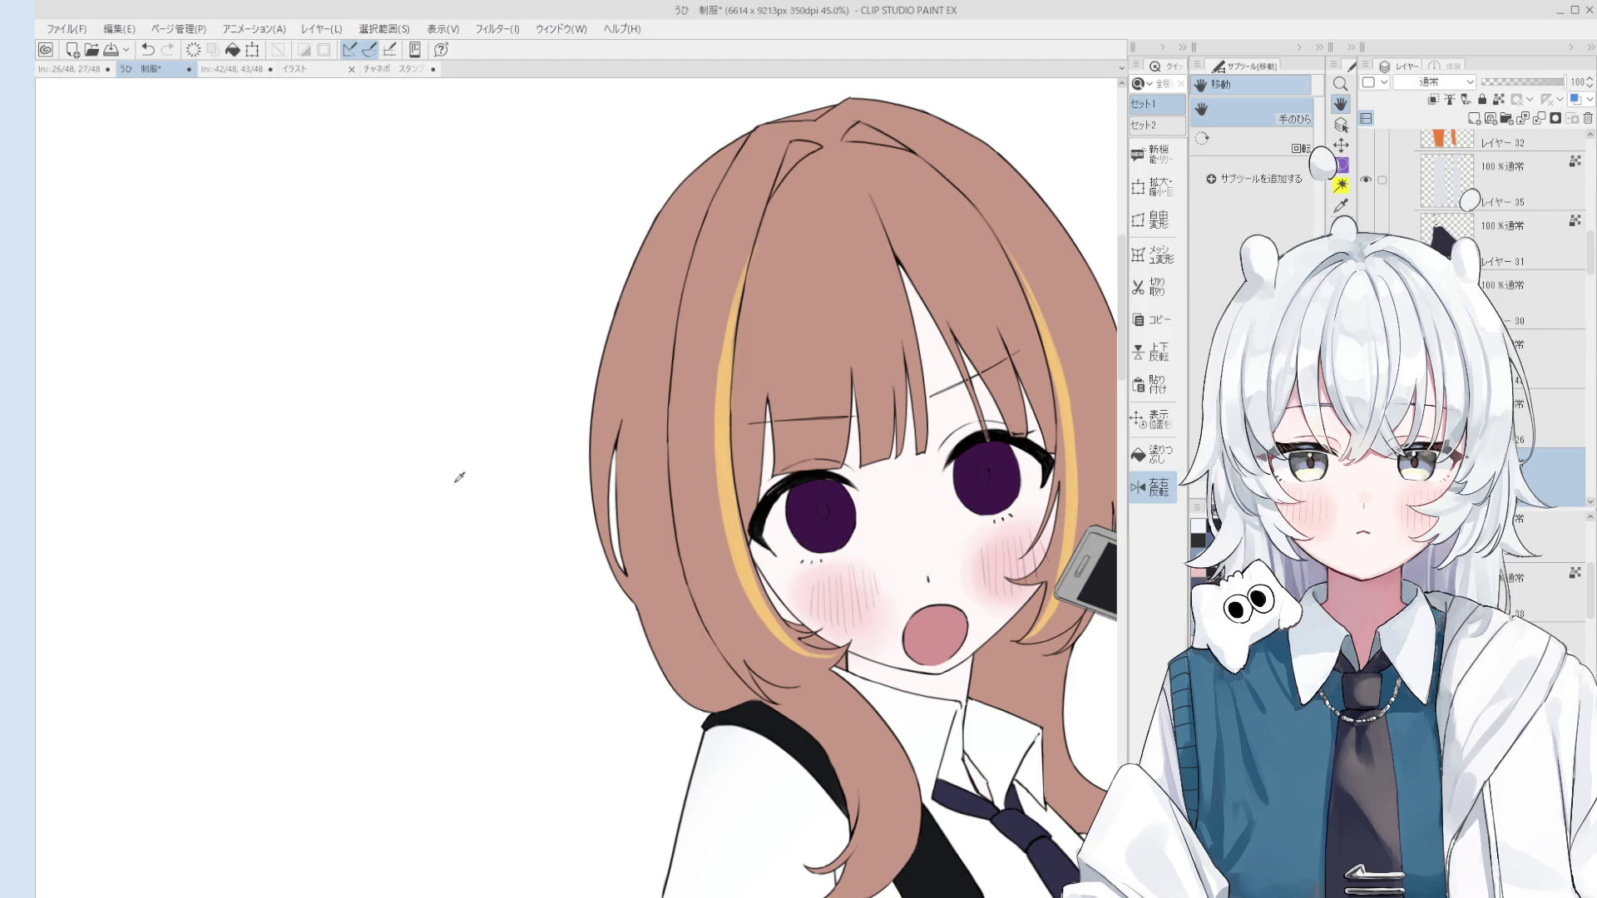
{"action": "key", "text": "b"}
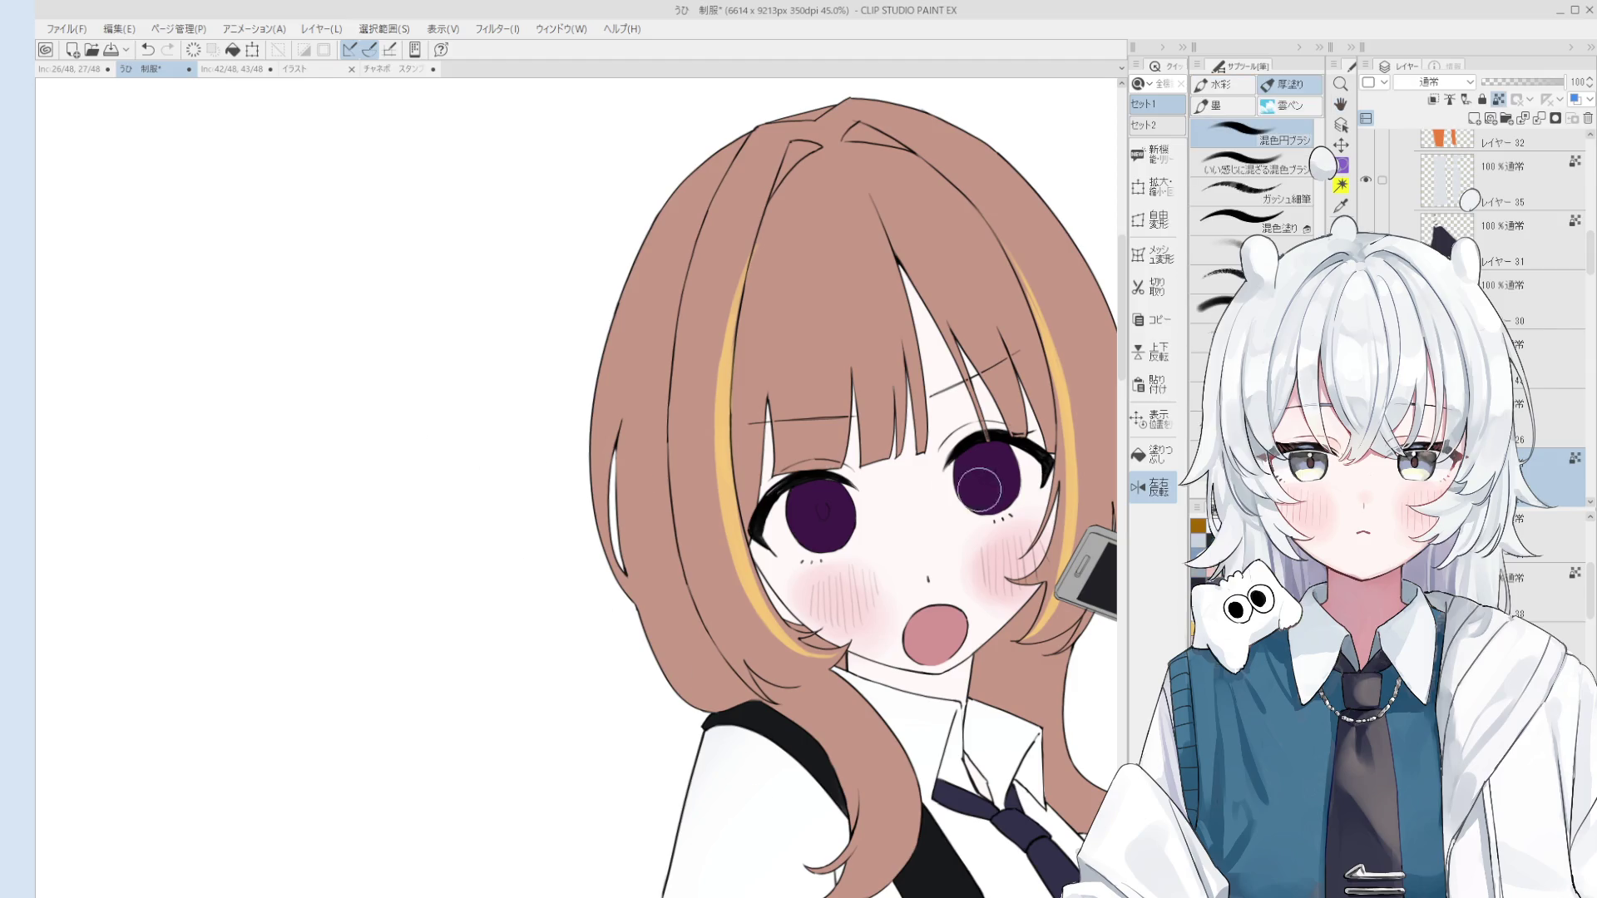
Step: Brush red, then magenta, then peach bands across both irises
{"action": "left_click_drag", "start_coordinate": [958, 470], "coordinate": [1012, 455]}
{"action": "left_click_drag", "start_coordinate": [788, 508], "coordinate": [841, 489]}
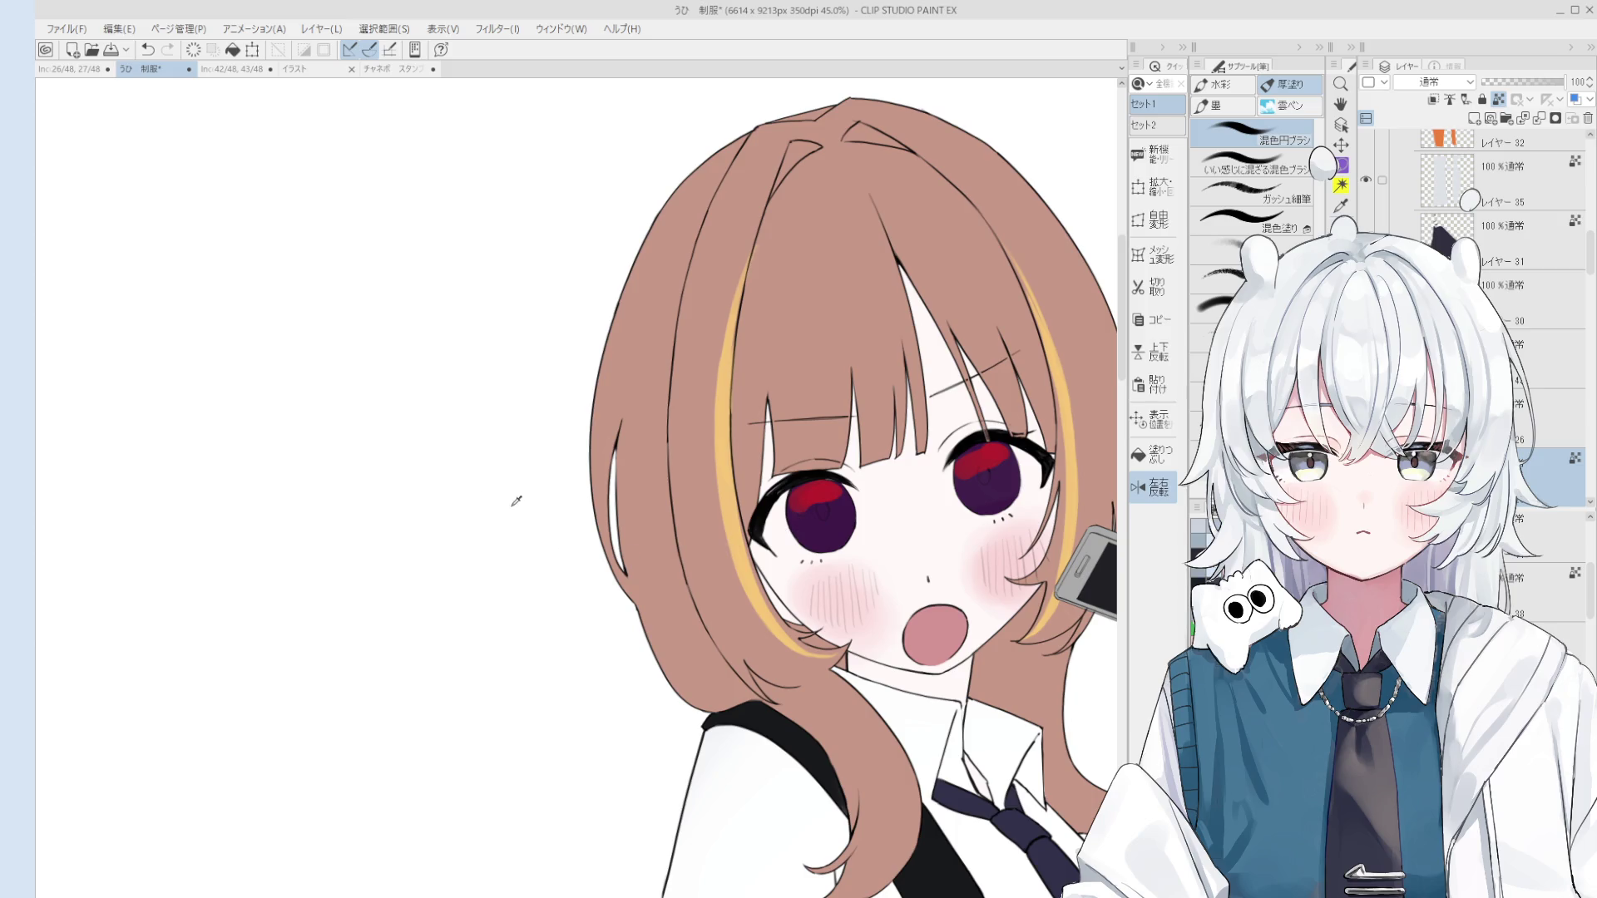
{"action": "scroll", "coordinate": [956, 516], "scroll_direction": "up", "scroll_amount": 2}
{"action": "mouse_move", "coordinate": [983, 455]}
{"action": "left_mouse_down"}
{"action": "mouse_move", "coordinate": [1028, 459]}
{"action": "mouse_move", "coordinate": [957, 470]}
{"action": "left_mouse_up"}
{"action": "mouse_move", "coordinate": [774, 509]}
{"action": "left_mouse_down"}
{"action": "mouse_move", "coordinate": [715, 517]}
{"action": "mouse_move", "coordinate": [774, 505]}
{"action": "left_mouse_up"}
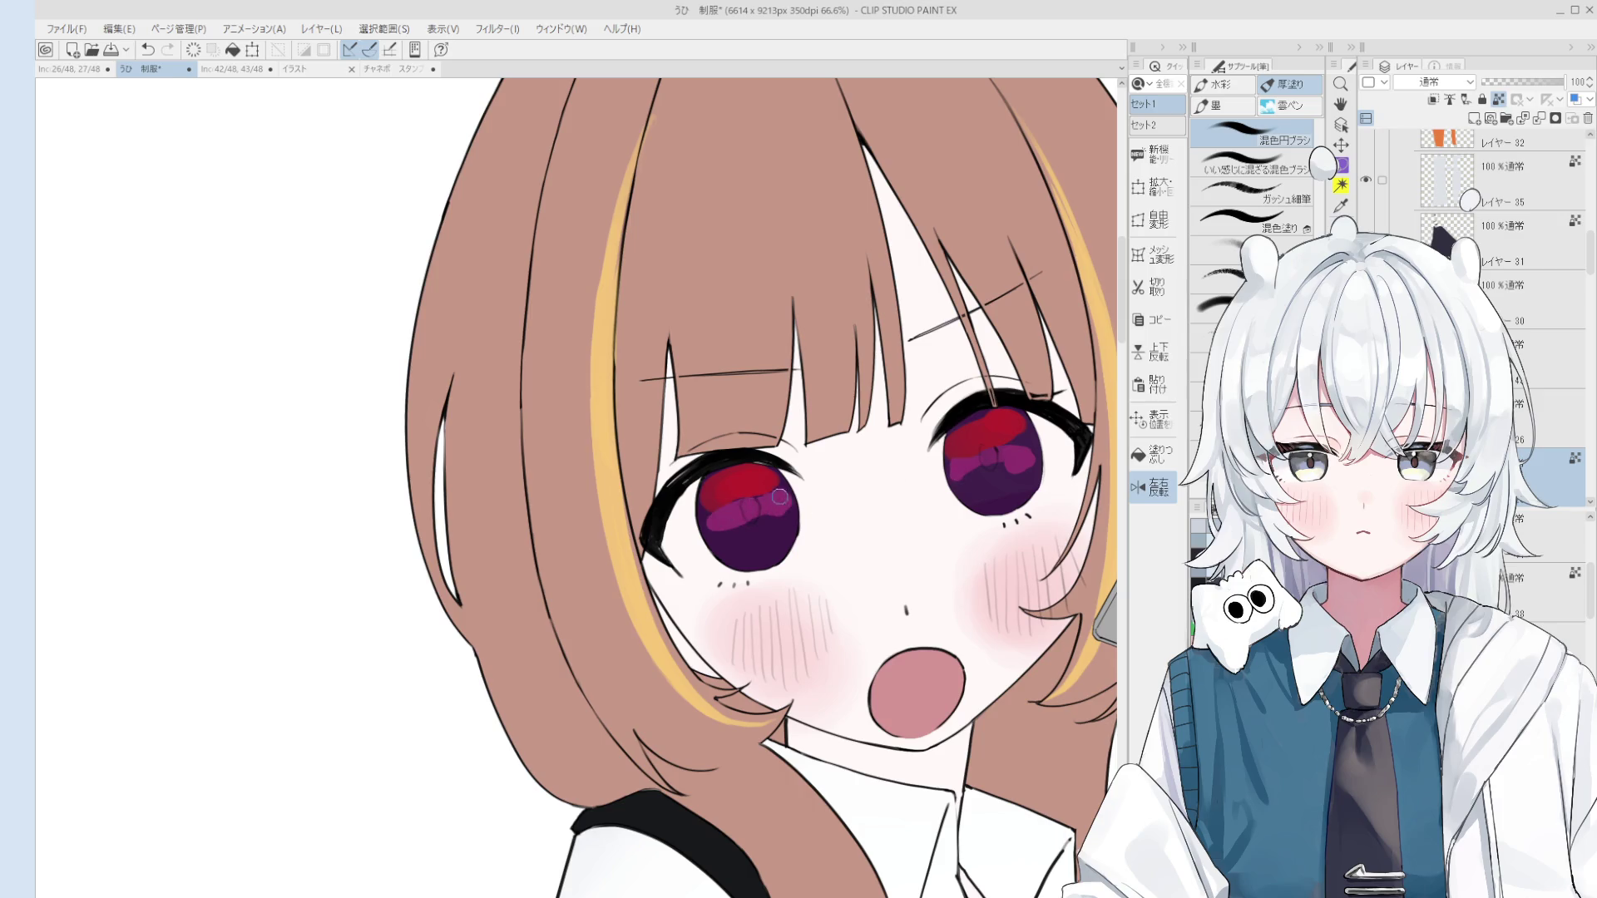
{"action": "scroll", "coordinate": [780, 503], "scroll_direction": "down", "scroll_amount": 2}
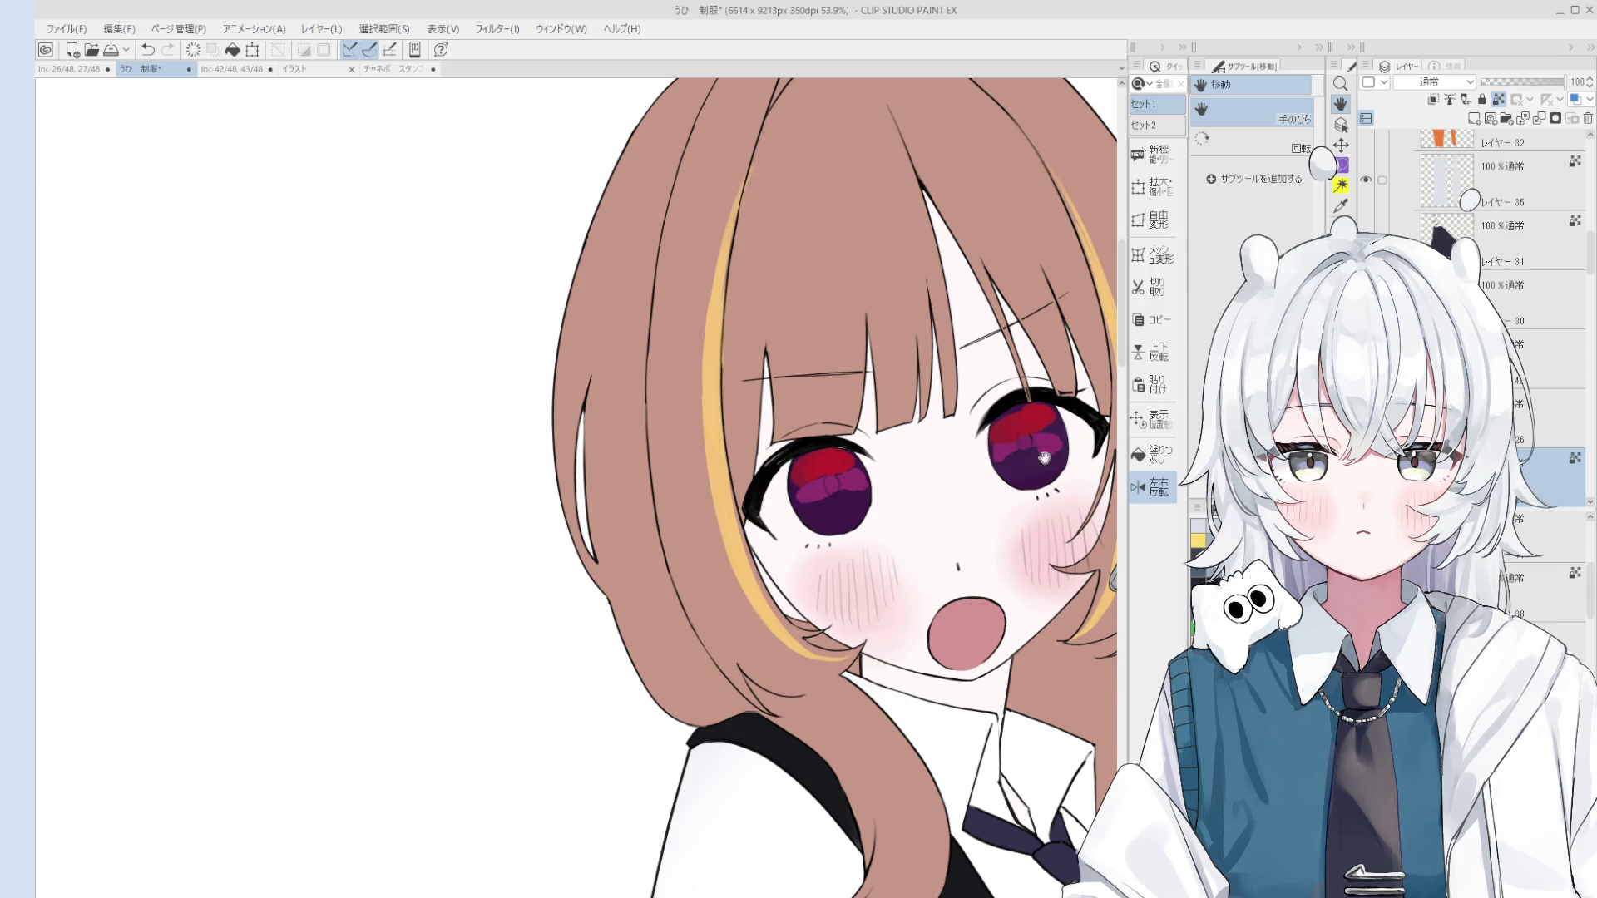
{"action": "mouse_move", "coordinate": [1008, 462]}
{"action": "left_mouse_down"}
{"action": "mouse_move", "coordinate": [1035, 459]}
{"action": "mouse_move", "coordinate": [1038, 476]}
{"action": "left_mouse_up"}
{"action": "left_click_drag", "start_coordinate": [805, 514], "coordinate": [846, 503]}
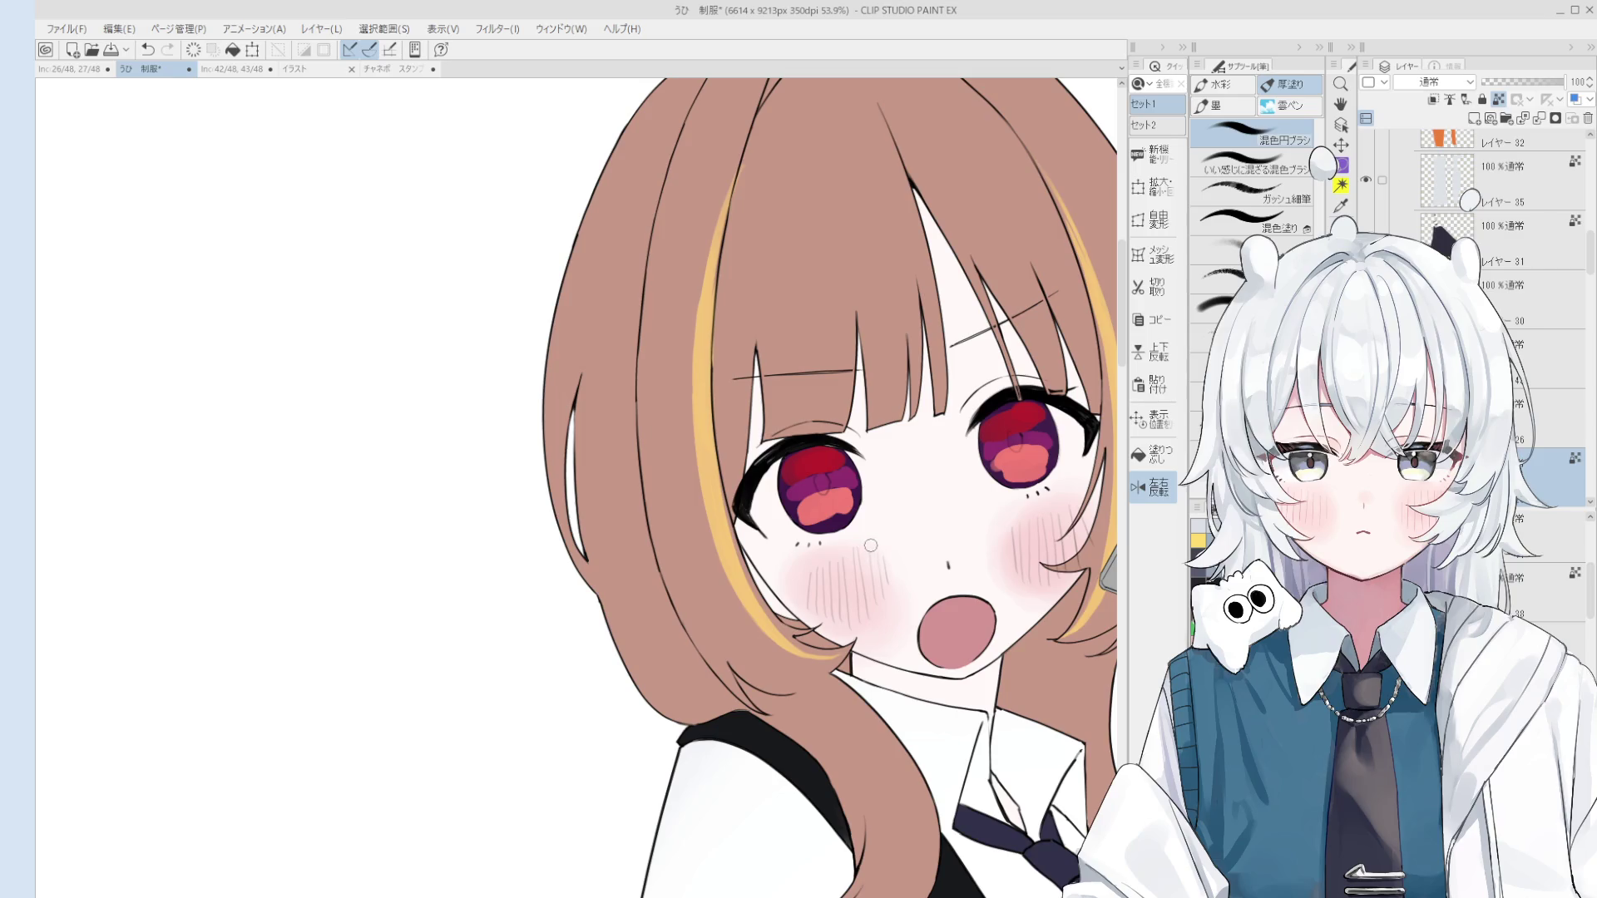
Step: Save the illustration, then touch up and blend the purple and salmon bands in the left iris
{"action": "scroll", "coordinate": [865, 528], "scroll_direction": "up", "scroll_amount": 4}
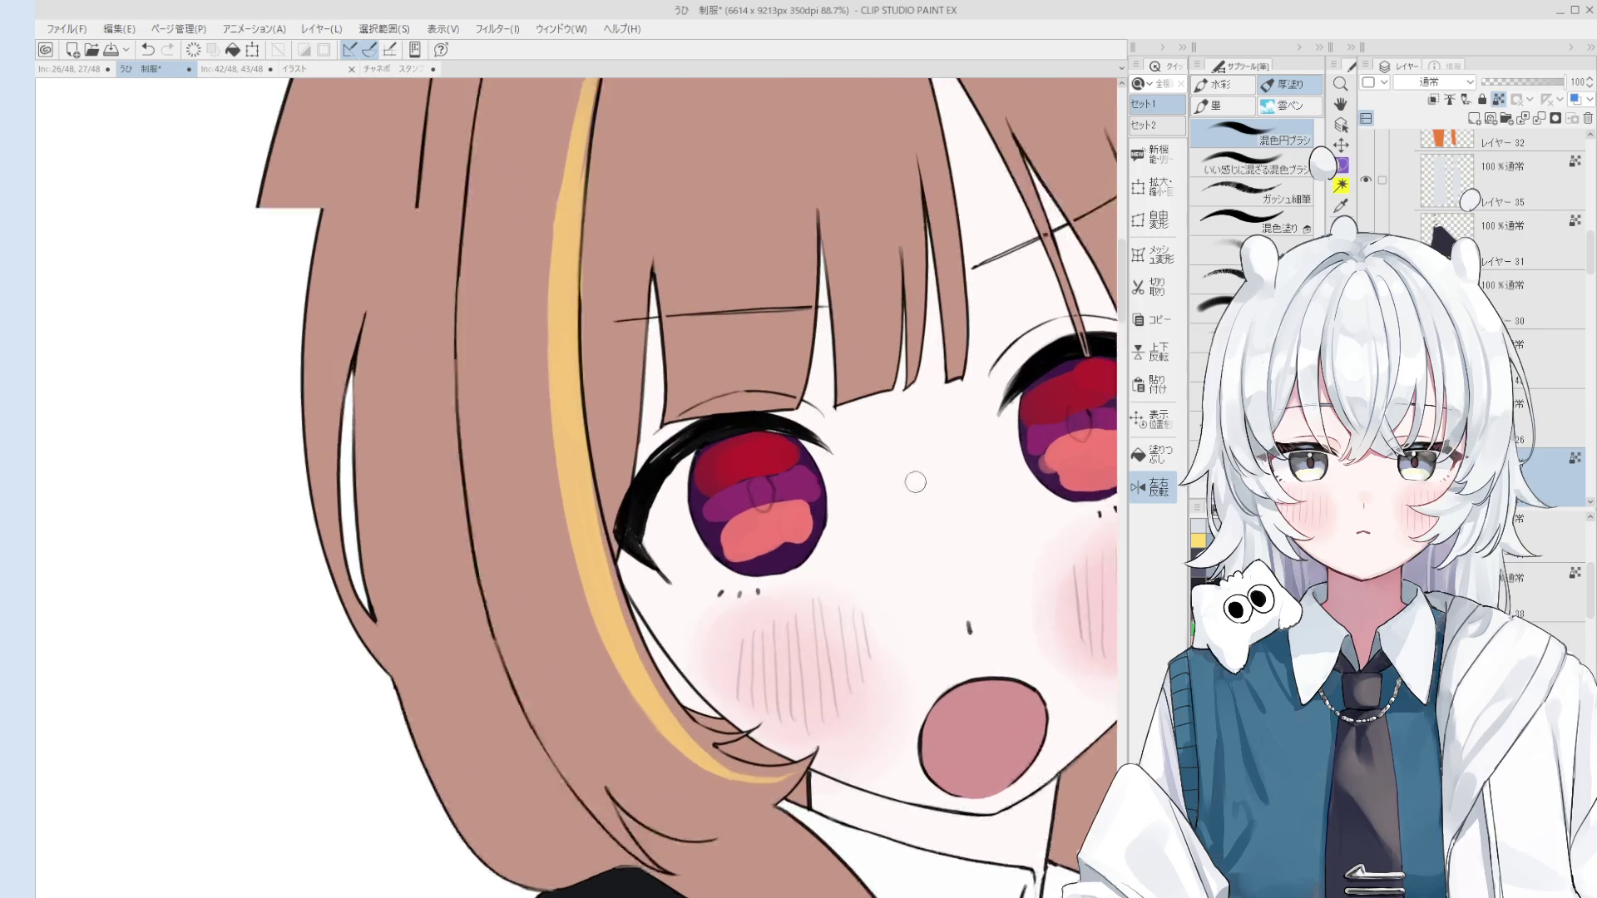
{"action": "key", "text": "ctrl+s"}
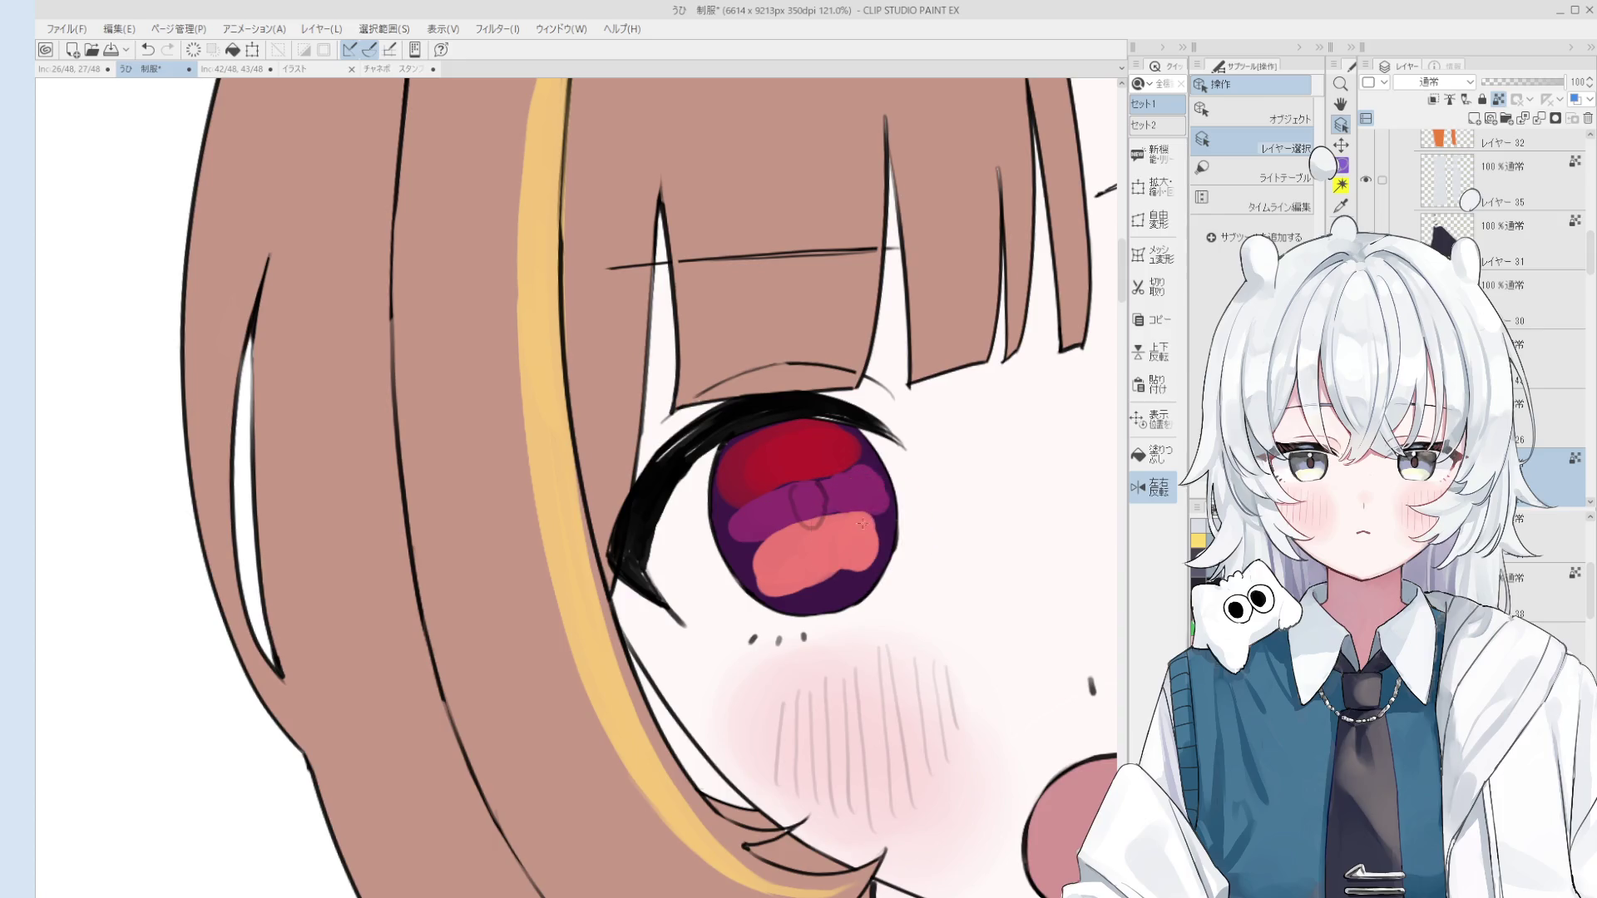
{"action": "scroll", "coordinate": [880, 555], "scroll_direction": "down", "scroll_amount": 2}
{"action": "left_click", "coordinate": [881, 556]}
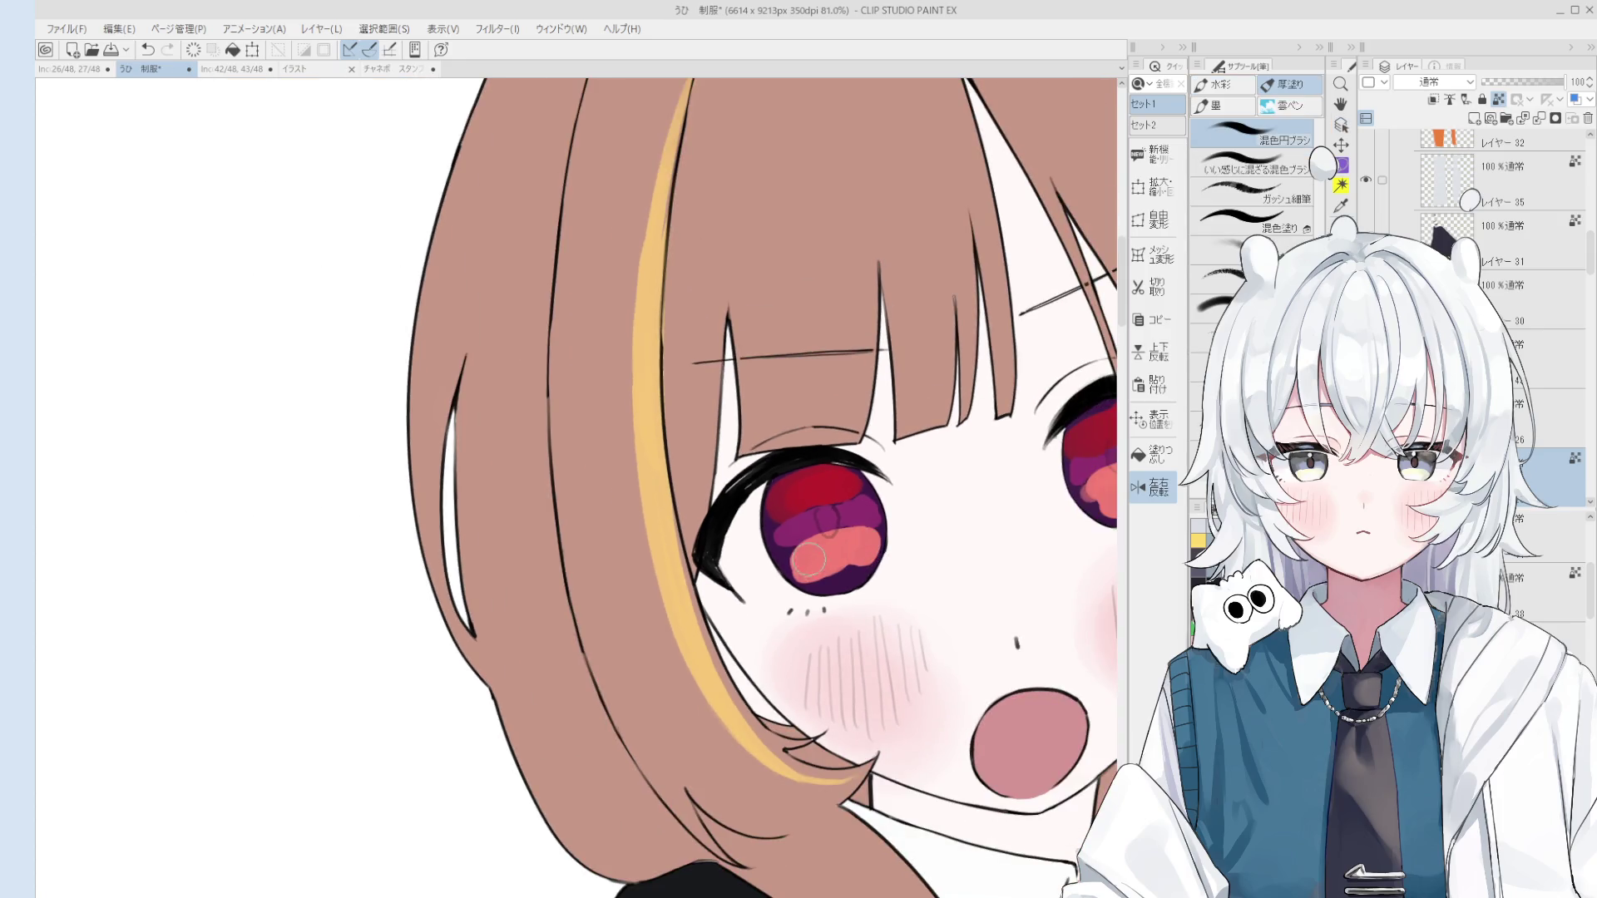
{"action": "scroll", "coordinate": [790, 563], "scroll_direction": "down", "scroll_amount": 1}
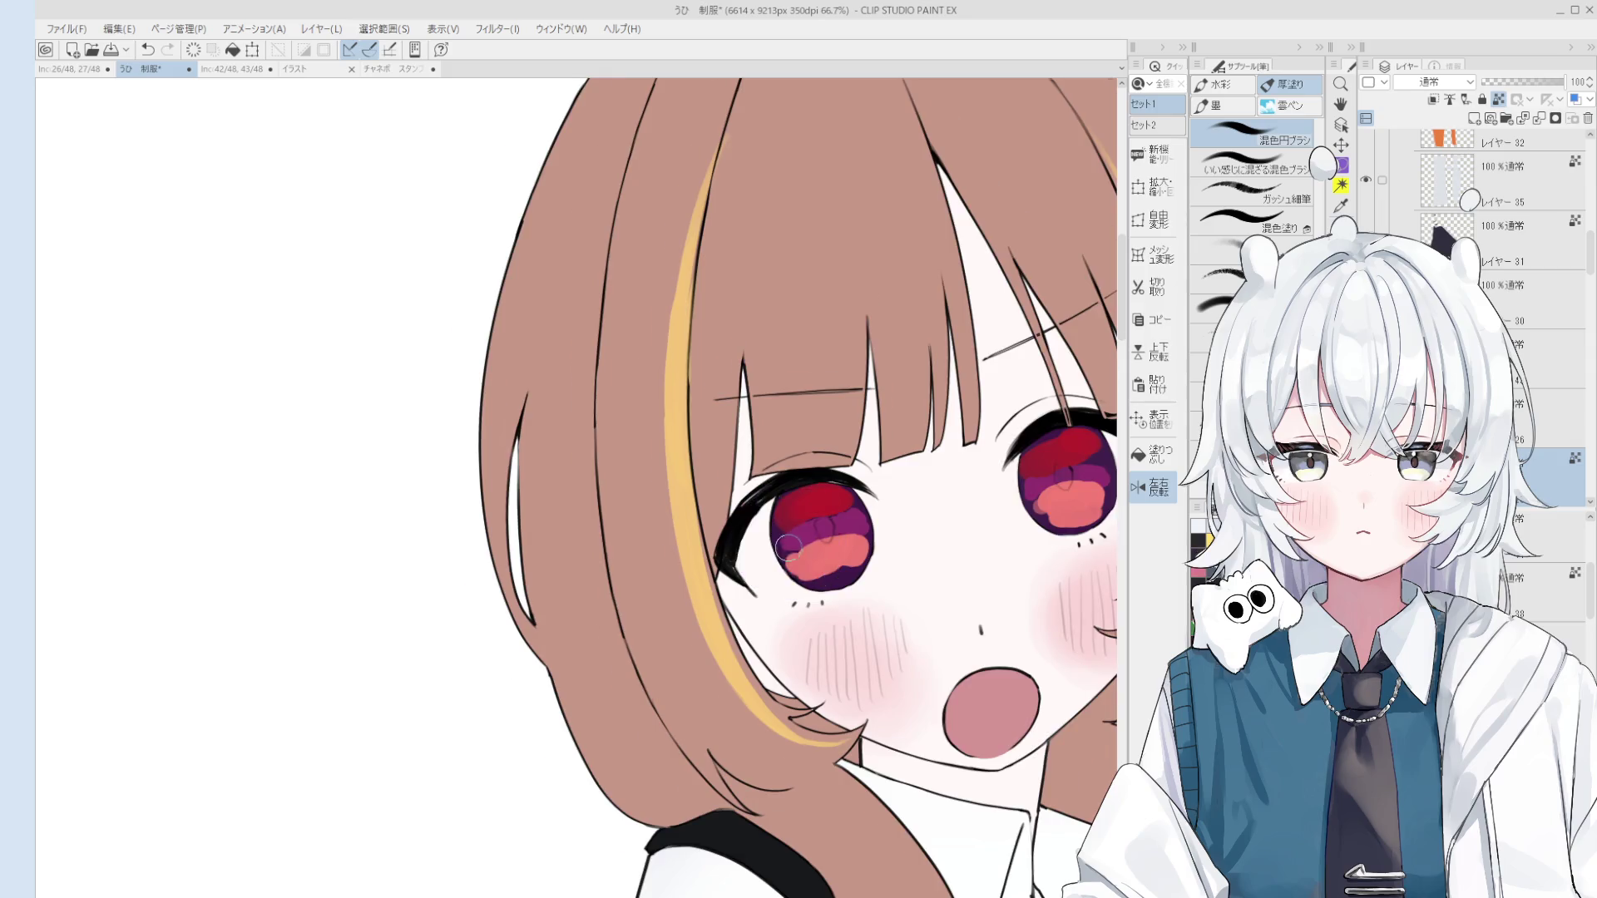
{"action": "scroll", "coordinate": [790, 549], "scroll_direction": "up", "scroll_amount": 2}
{"action": "left_click_drag", "start_coordinate": [887, 517], "coordinate": [865, 549]}
Step: Select the eyelash layer and nudge the view slightly left
{"action": "key", "text": "e"}
{"action": "left_click", "coordinate": [843, 514], "text": "ctrl+shift"}
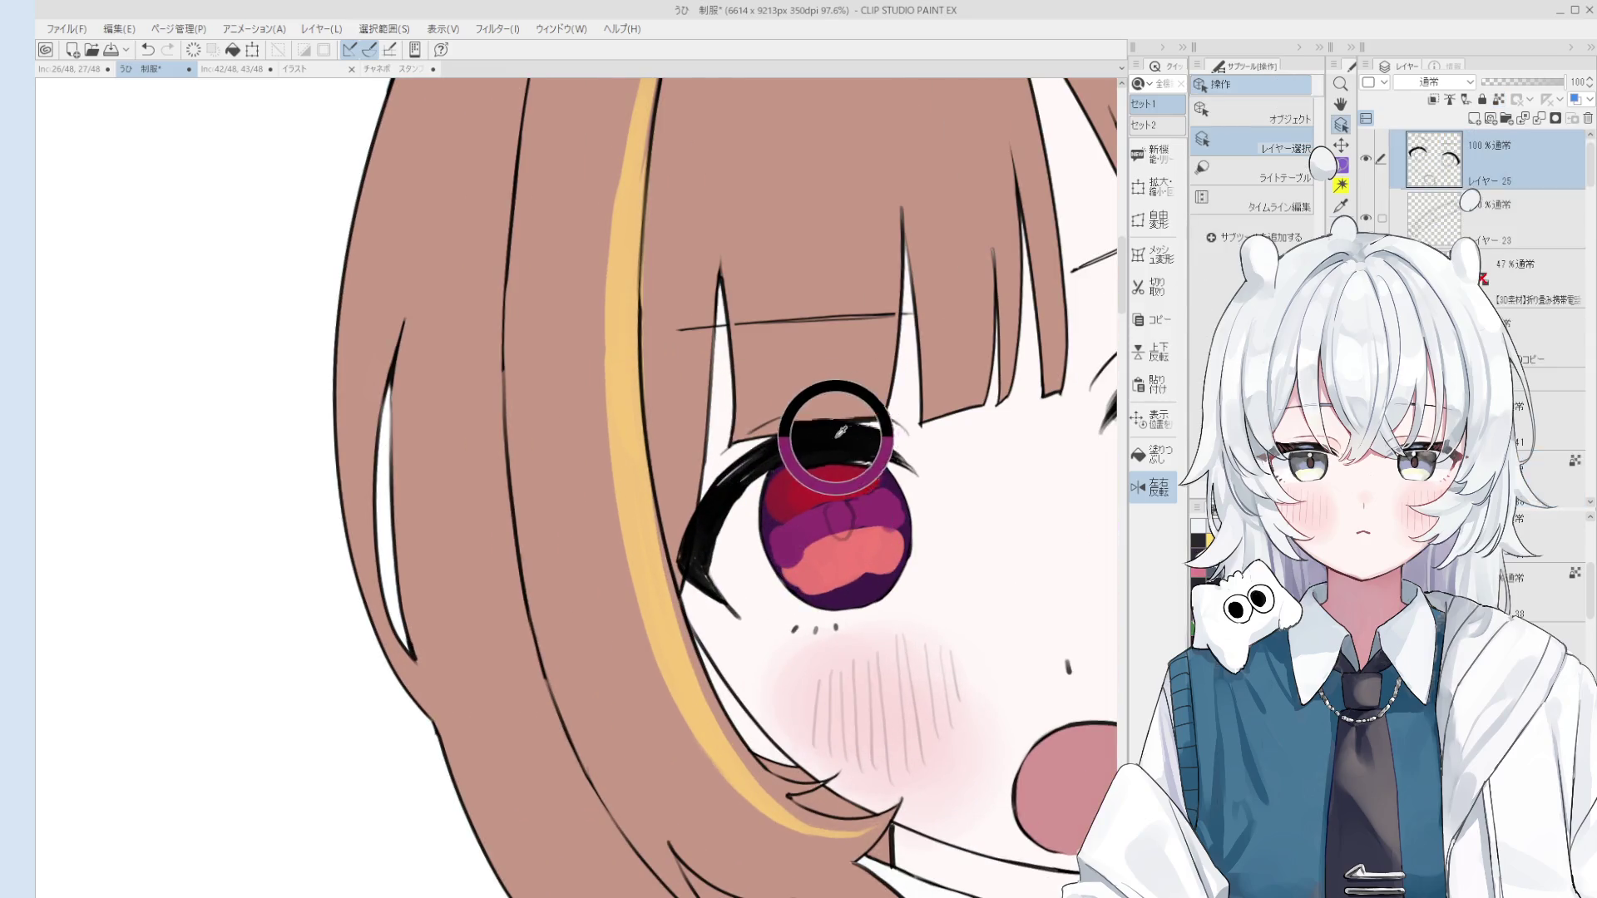
{"action": "scroll", "coordinate": [865, 539], "scroll_direction": "down", "scroll_amount": 2}
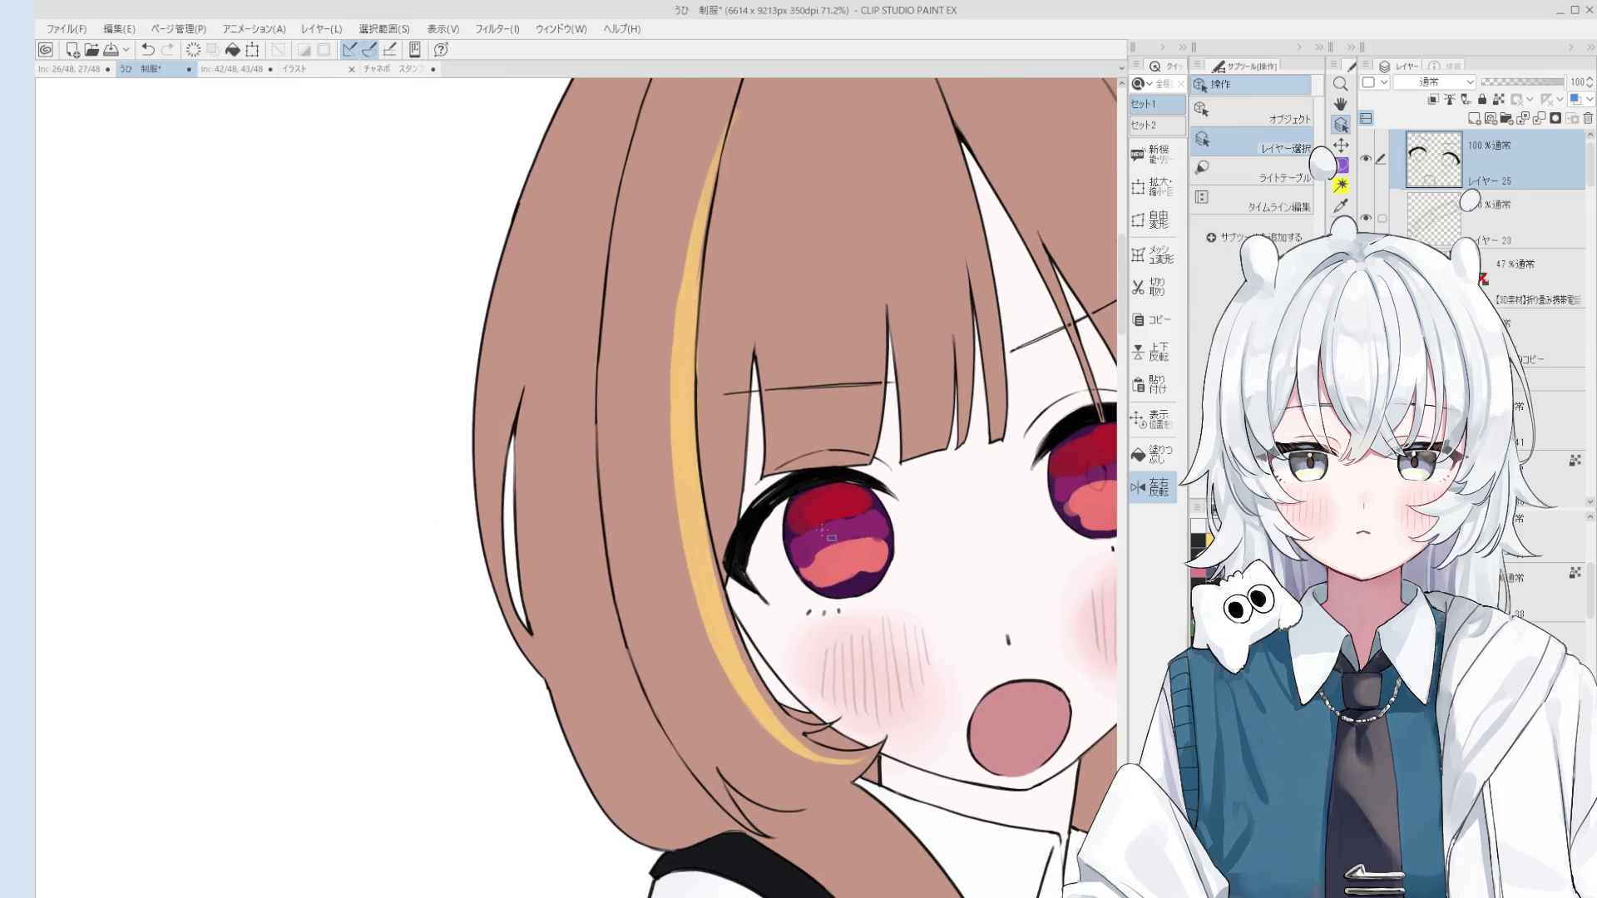
{"action": "scroll", "coordinate": [835, 499], "scroll_direction": "down", "scroll_amount": 1}
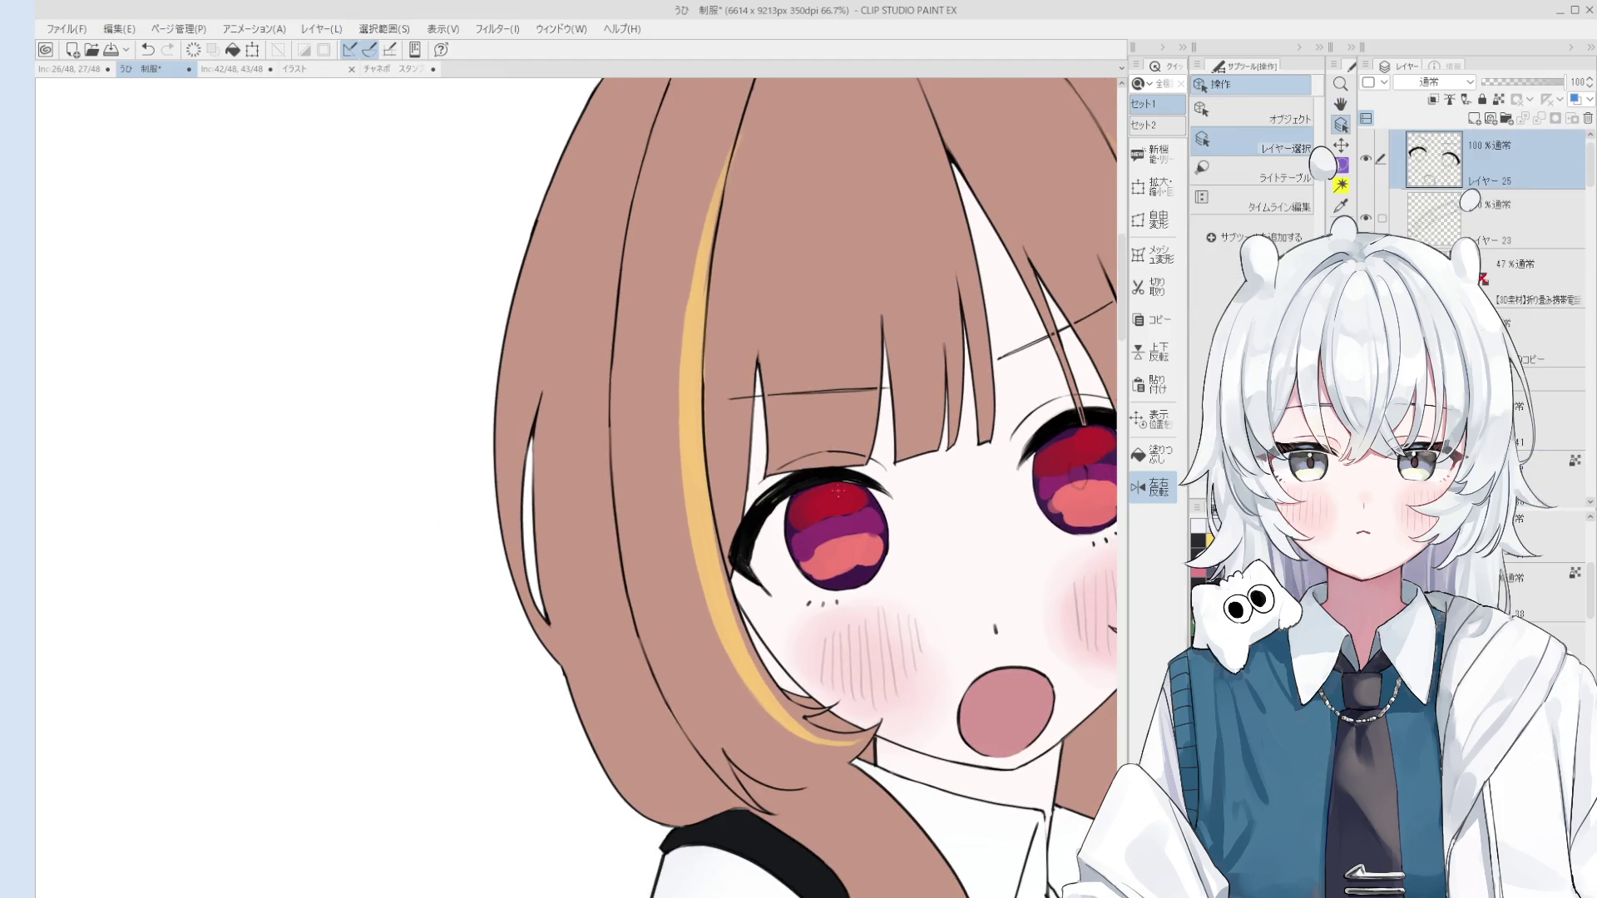
{"action": "scroll", "coordinate": [838, 493], "scroll_direction": "up", "scroll_amount": 3}
{"action": "scroll", "coordinate": [838, 492], "scroll_direction": "down", "scroll_amount": 3}
{"action": "scroll", "coordinate": [838, 492], "scroll_direction": "up", "scroll_amount": 3}
{"action": "scroll", "coordinate": [952, 570], "scroll_direction": "down", "scroll_amount": 2}
{"action": "key", "text": "h"}
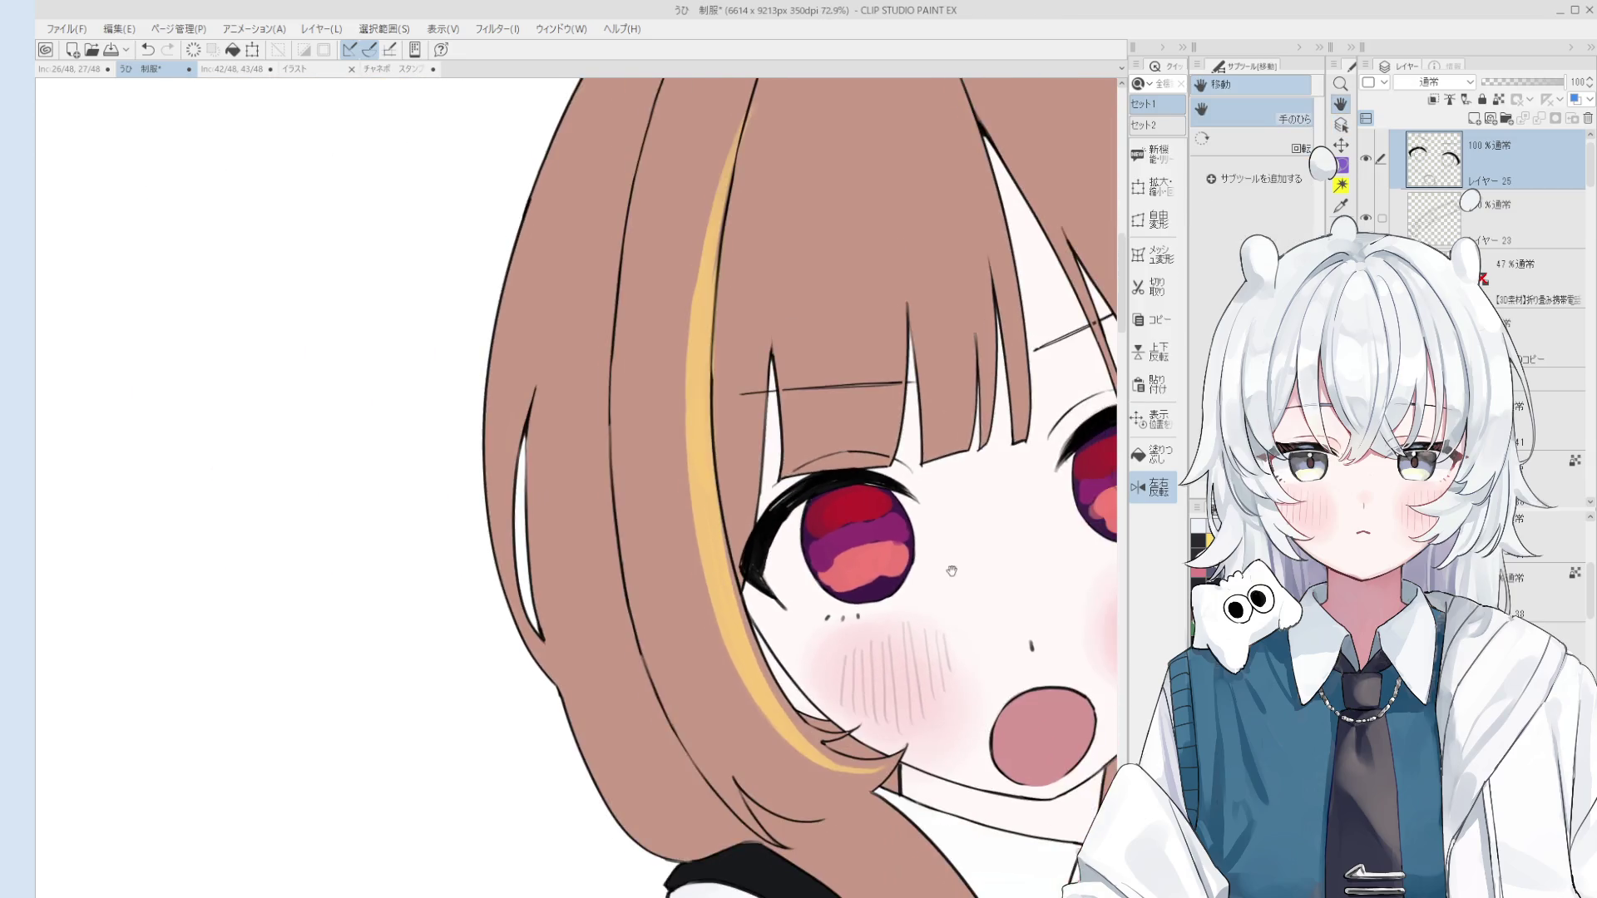
{"action": "left_click_drag", "start_coordinate": [951, 570], "coordinate": [934, 568]}
{"action": "key", "text": "b"}
{"action": "scroll", "coordinate": [834, 576], "scroll_direction": "up", "scroll_amount": 4}
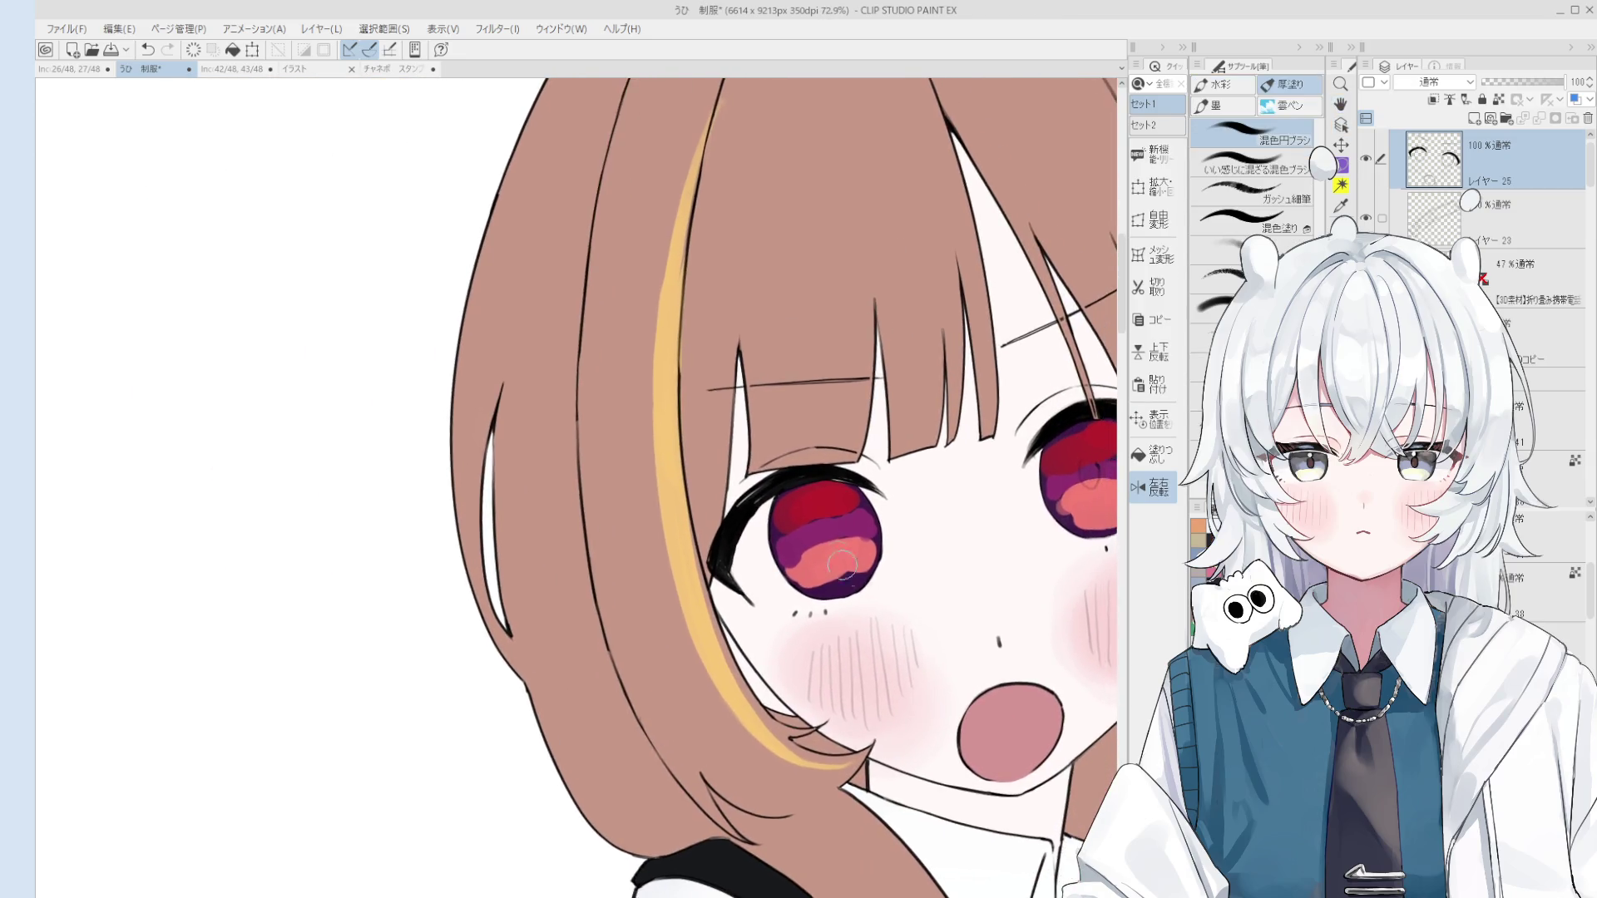
Step: Paint dark purple pupils into the left and right irises, undoing and redoing a stroke
{"action": "mouse_move", "coordinate": [834, 576]}
{"action": "left_mouse_down"}
{"action": "mouse_move", "coordinate": [823, 532]}
{"action": "mouse_move", "coordinate": [811, 557]}
{"action": "mouse_move", "coordinate": [831, 524]}
{"action": "mouse_move", "coordinate": [819, 536]}
{"action": "left_mouse_up"}
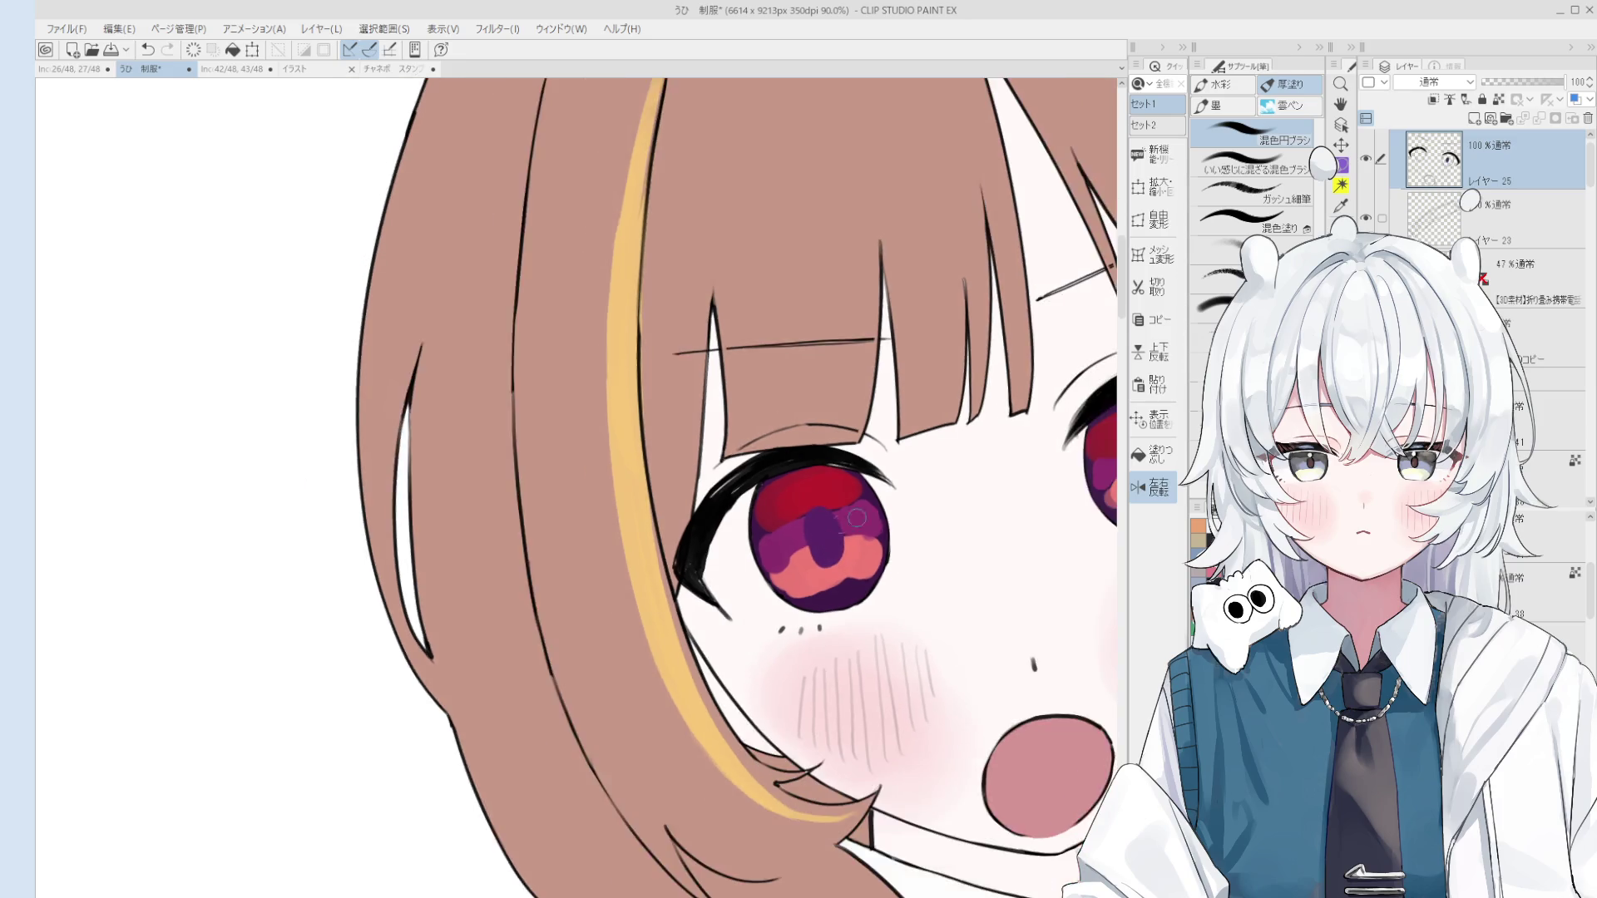
{"action": "scroll", "coordinate": [819, 536], "scroll_direction": "down", "scroll_amount": 2}
{"action": "left_click_drag", "start_coordinate": [1046, 453], "coordinate": [1050, 478]}
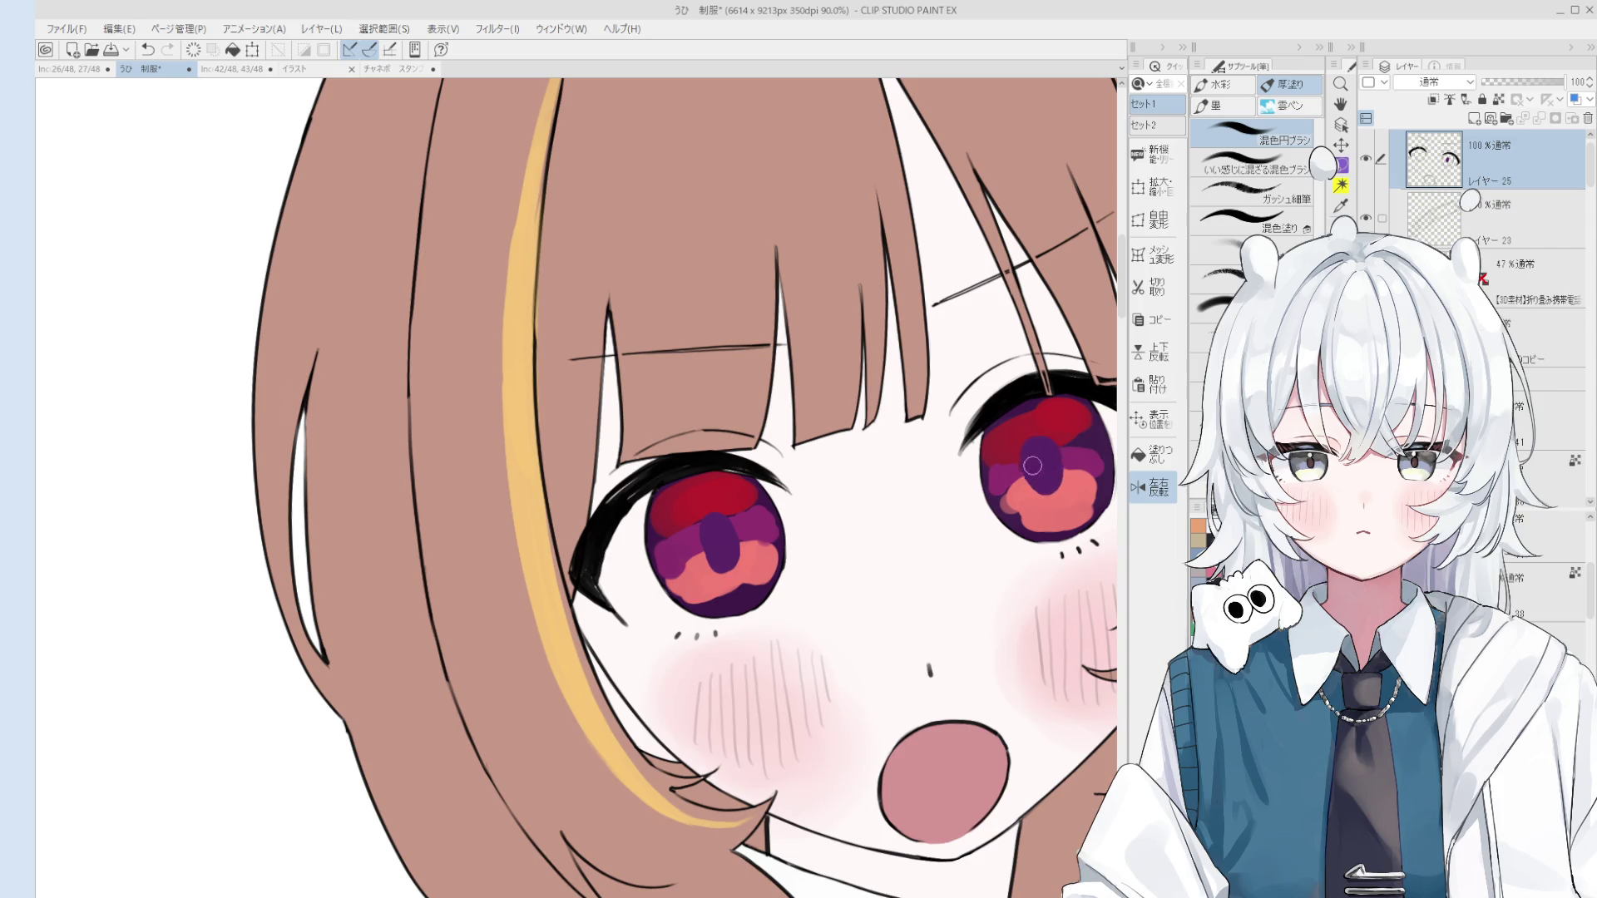
{"action": "scroll", "coordinate": [1050, 478], "scroll_direction": "down", "scroll_amount": 1}
{"action": "key", "text": "ctrl+z"}
{"action": "key", "text": "ctrl+z"}
{"action": "key", "text": "ctrl+z"}
{"action": "key", "text": "ctrl+y"}
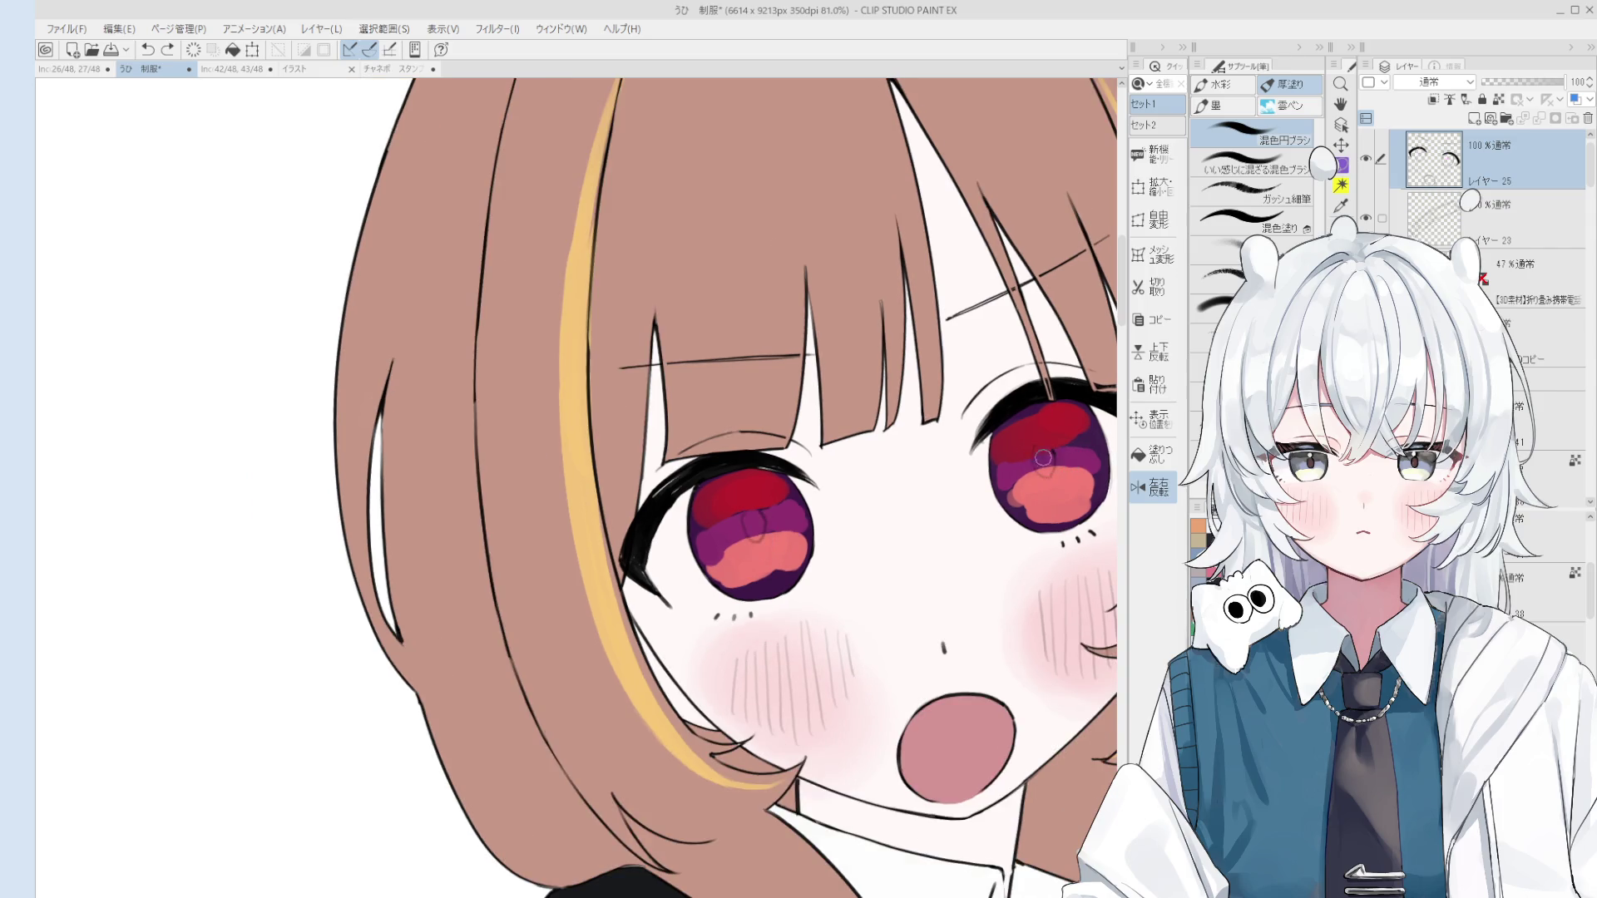
Step: Erase the faint oval stroke in the left iris and repaint dark pupils in both eyes
{"action": "key", "text": "e"}
{"action": "left_click_drag", "start_coordinate": [738, 550], "coordinate": [757, 533]}
{"action": "key", "text": "b"}
{"action": "scroll", "coordinate": [1048, 474], "scroll_direction": "up", "scroll_amount": 2}
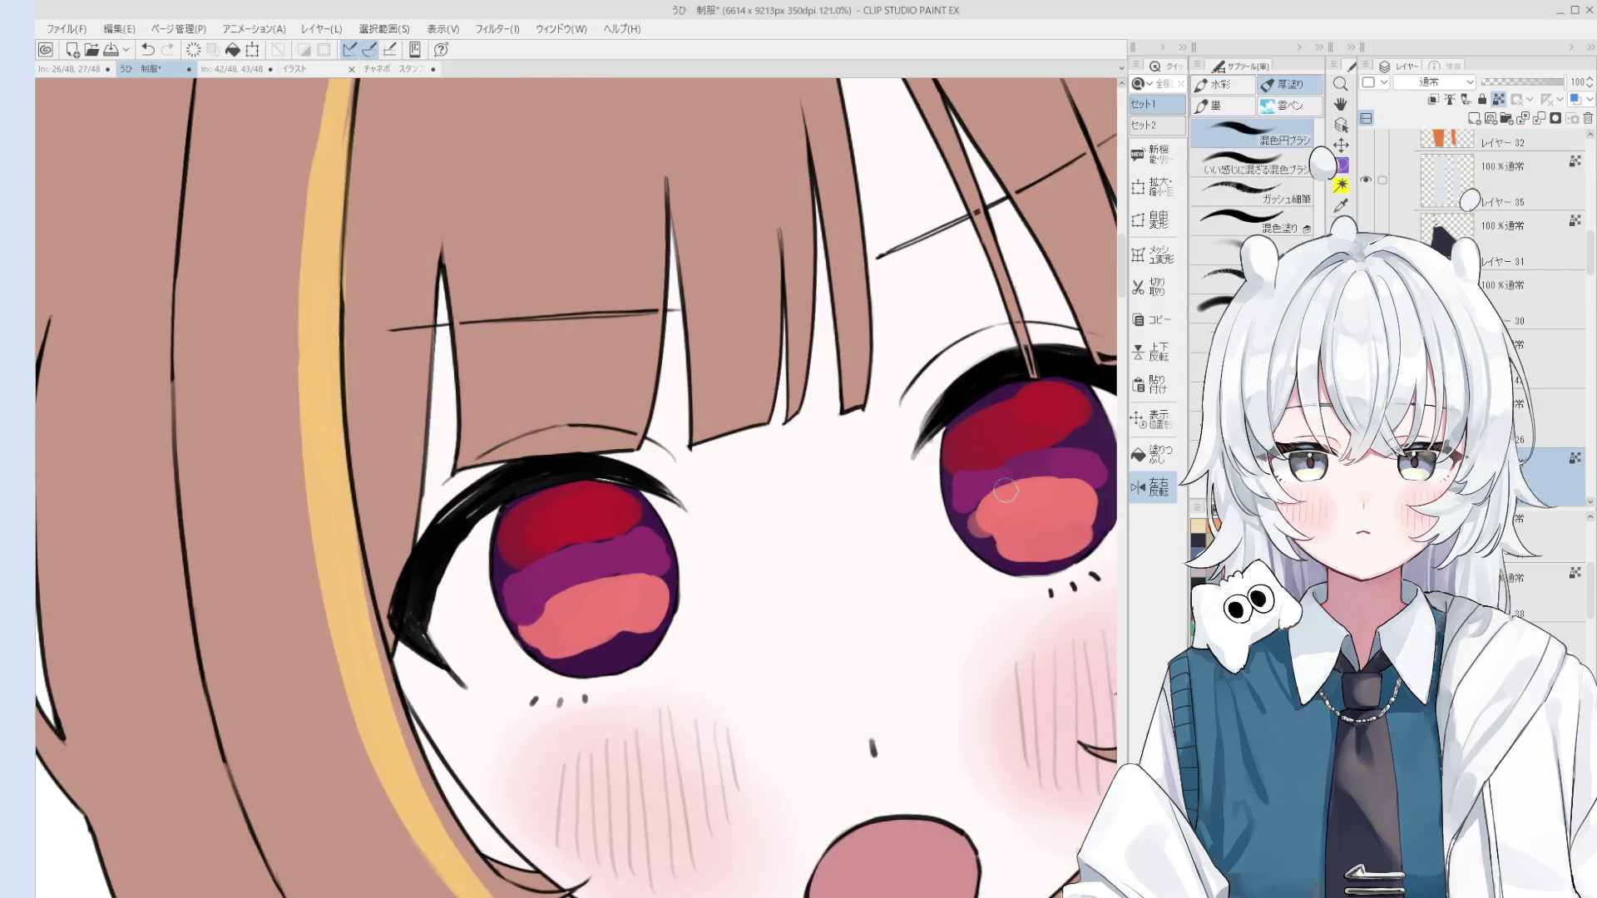
{"action": "left_click_drag", "start_coordinate": [1027, 482], "coordinate": [1030, 479]}
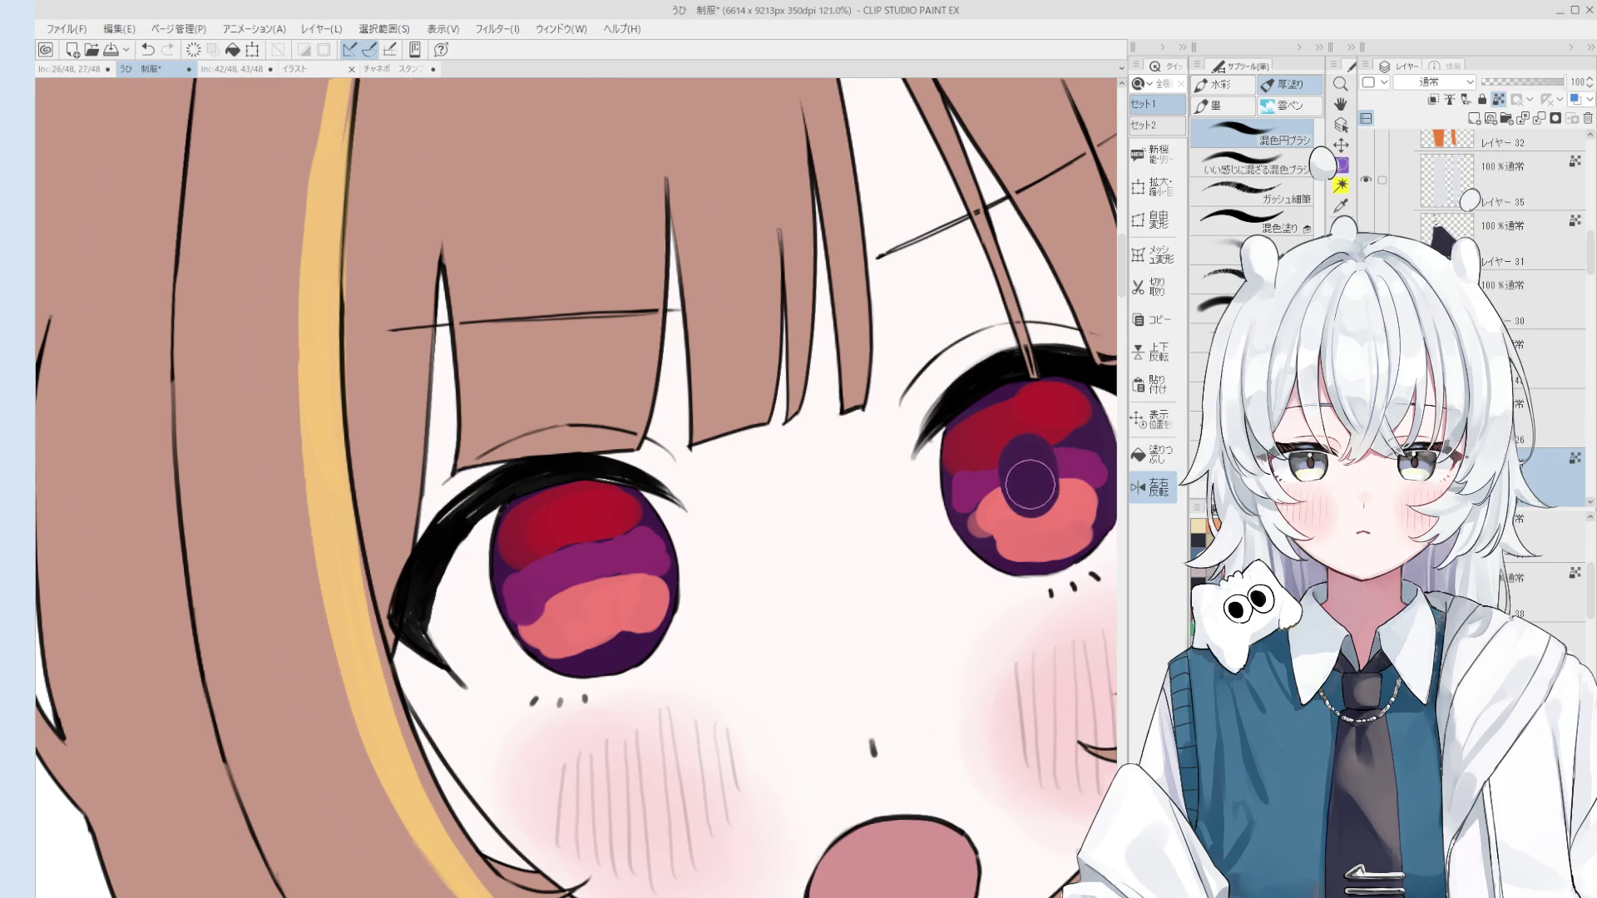
{"action": "scroll", "coordinate": [1029, 491], "scroll_direction": "down", "scroll_amount": 1}
{"action": "scroll", "coordinate": [1029, 493], "scroll_direction": "down", "scroll_amount": 1}
{"action": "scroll", "coordinate": [1016, 474], "scroll_direction": "down", "scroll_amount": 1}
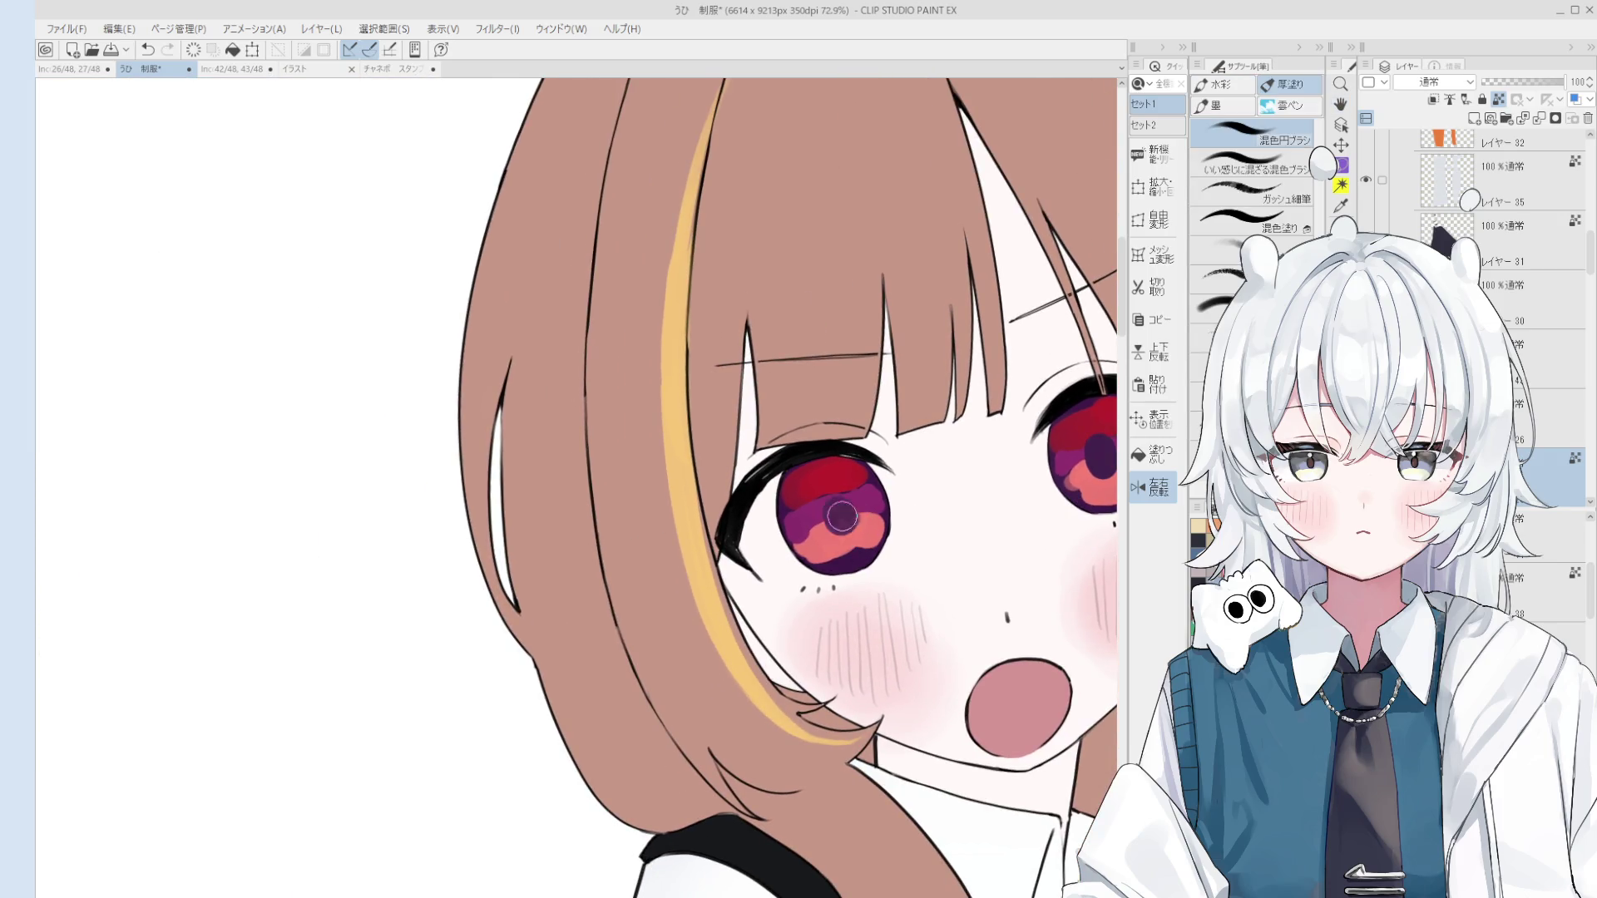
{"action": "left_click_drag", "start_coordinate": [835, 519], "coordinate": [832, 507]}
{"action": "scroll", "coordinate": [835, 520], "scroll_direction": "down", "scroll_amount": 1}
{"action": "scroll", "coordinate": [835, 522], "scroll_direction": "down", "scroll_amount": 1}
Step: Sample a light colour and brush a peach highlight into the lower right iris
{"action": "key", "text": "space"}
{"action": "scroll", "coordinate": [1084, 469], "scroll_direction": "up", "scroll_amount": 2}
{"action": "mouse_move", "coordinate": [1084, 470]}
{"action": "left_mouse_down"}
{"action": "mouse_move", "coordinate": [1016, 486]}
{"action": "mouse_move", "coordinate": [1034, 439]}
{"action": "left_mouse_up"}
{"action": "left_click", "coordinate": [470, 532], "text": "alt"}
{"action": "mouse_move", "coordinate": [1057, 504]}
{"action": "left_mouse_down"}
{"action": "mouse_move", "coordinate": [1031, 503]}
{"action": "mouse_move", "coordinate": [1065, 491]}
{"action": "left_mouse_up"}
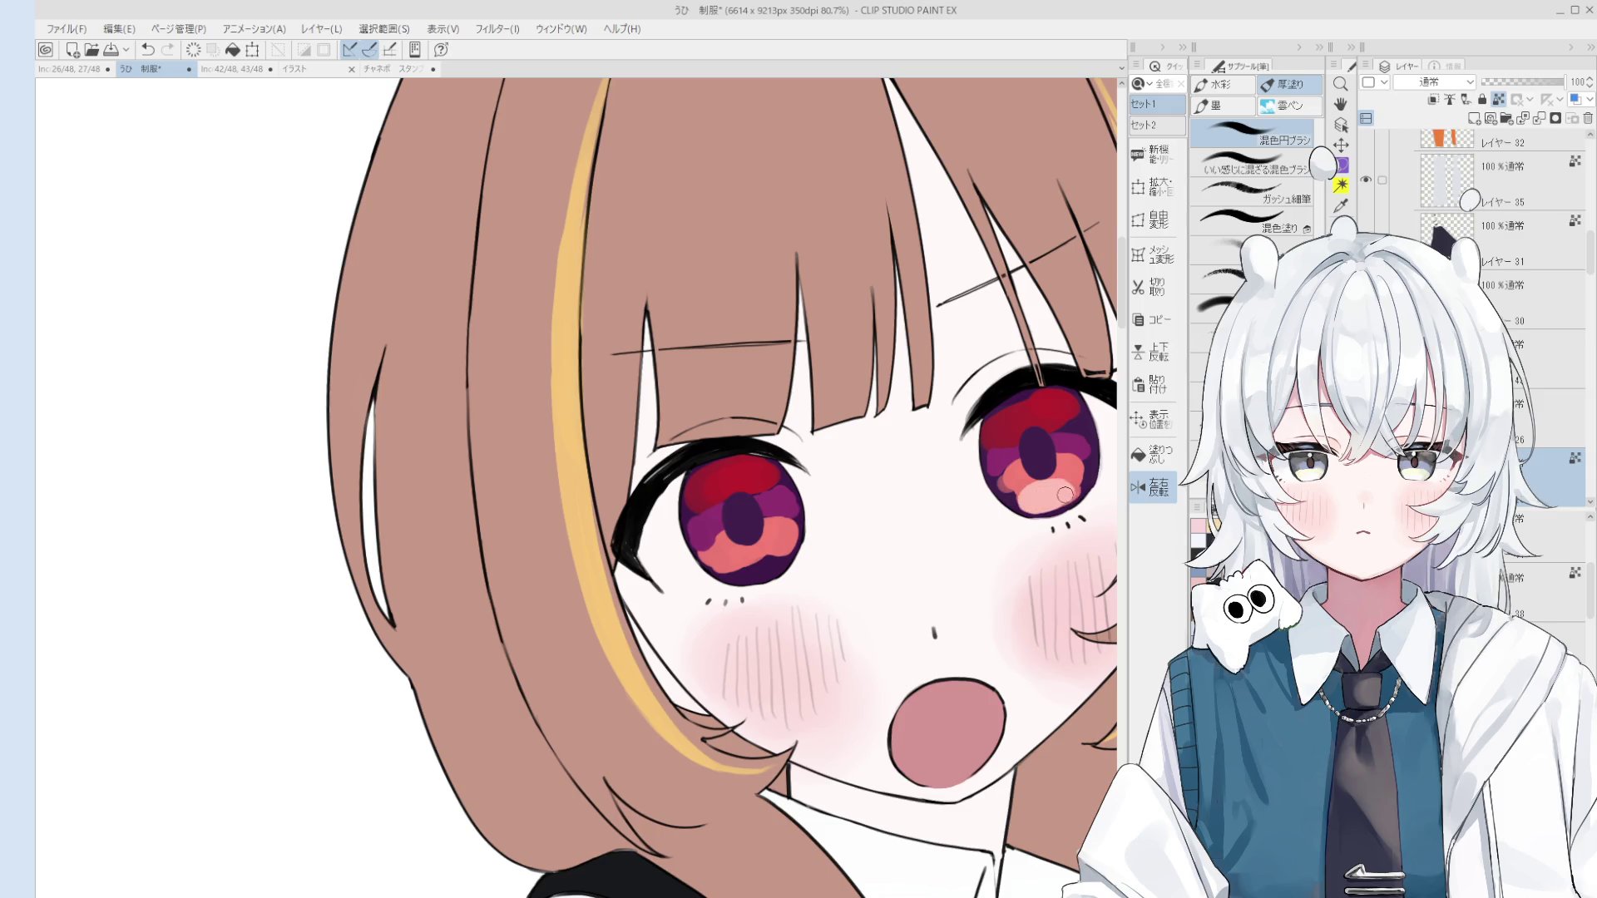
Step: Brush a peach highlight into the lower left iris and shrink the brush
{"action": "mouse_move", "coordinate": [782, 578]}
{"action": "left_mouse_down"}
{"action": "mouse_move", "coordinate": [739, 571]}
{"action": "mouse_move", "coordinate": [778, 565]}
{"action": "left_mouse_up"}
{"action": "key", "text": "o"}
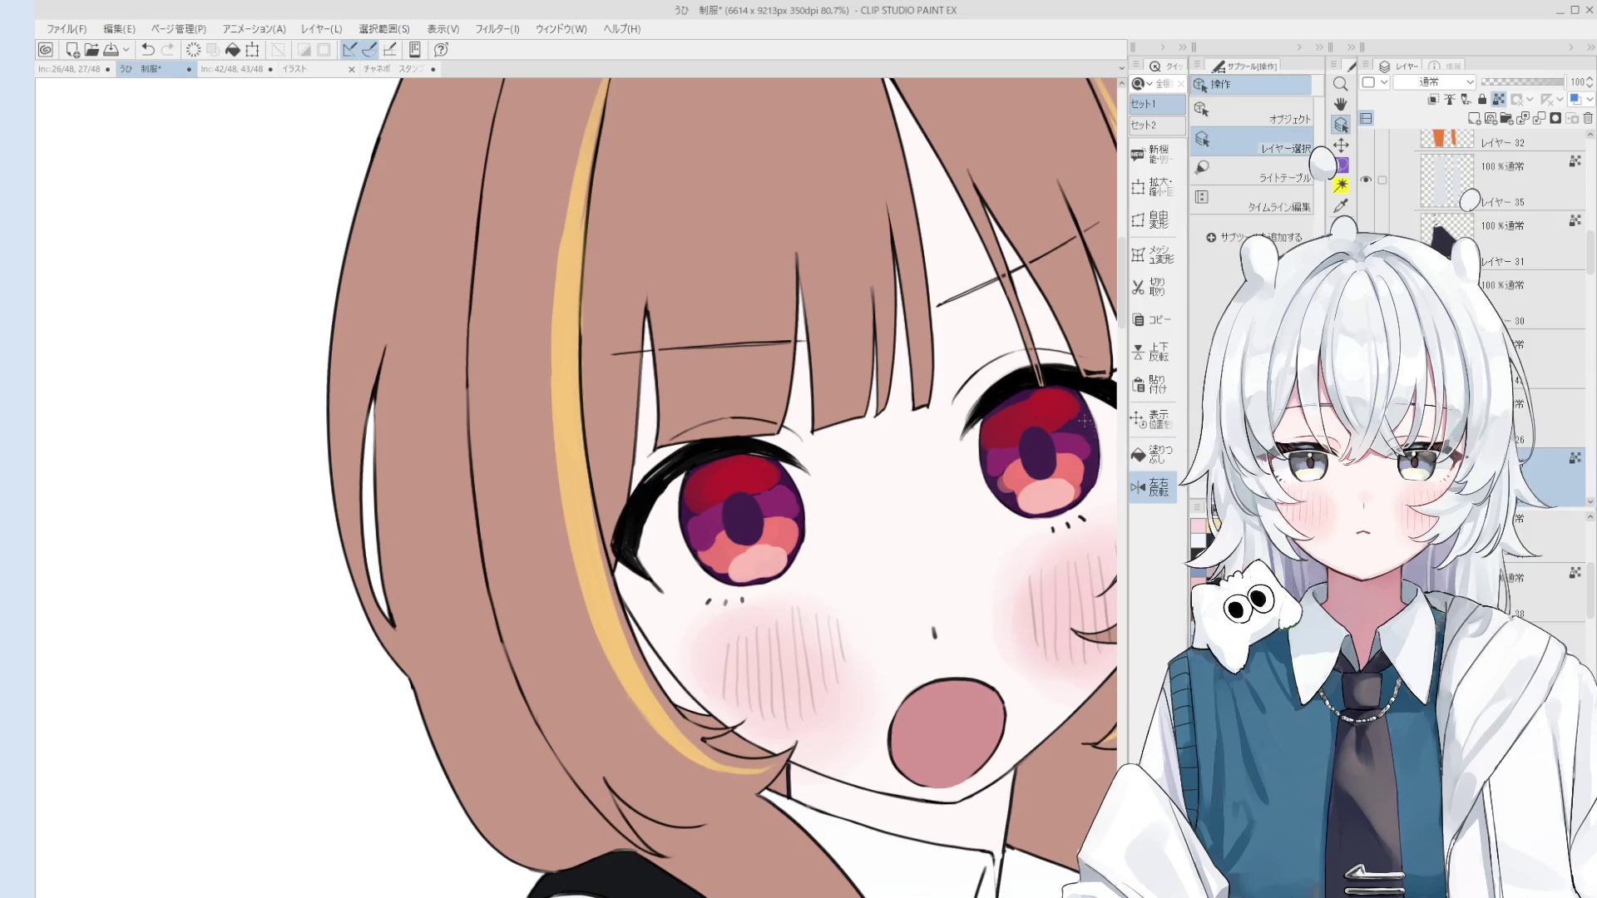
{"action": "key", "text": "b"}
{"action": "scroll", "coordinate": [1076, 461], "scroll_direction": "up", "scroll_amount": 2}
{"action": "key", "text": "bracketleft"}
{"action": "key", "text": "bracketleft"}
{"action": "key", "text": "bracketleft"}
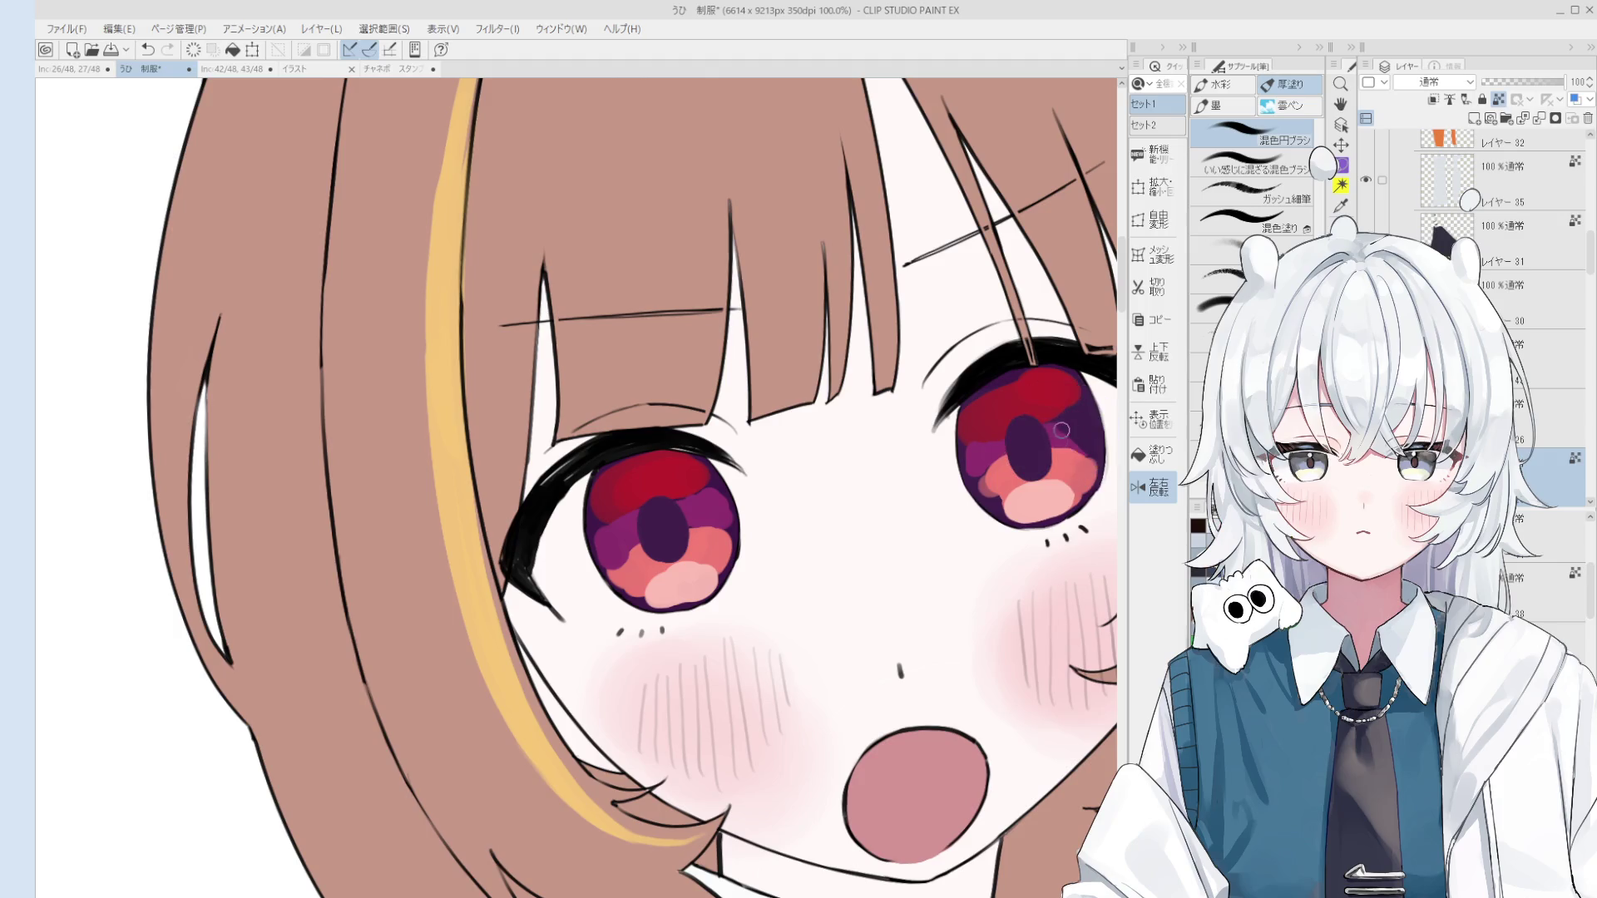
{"action": "scroll", "coordinate": [1071, 437], "scroll_direction": "down", "scroll_amount": 1}
{"action": "scroll", "coordinate": [1069, 435], "scroll_direction": "down", "scroll_amount": 3}
{"action": "scroll", "coordinate": [898, 511], "scroll_direction": "up", "scroll_amount": 4}
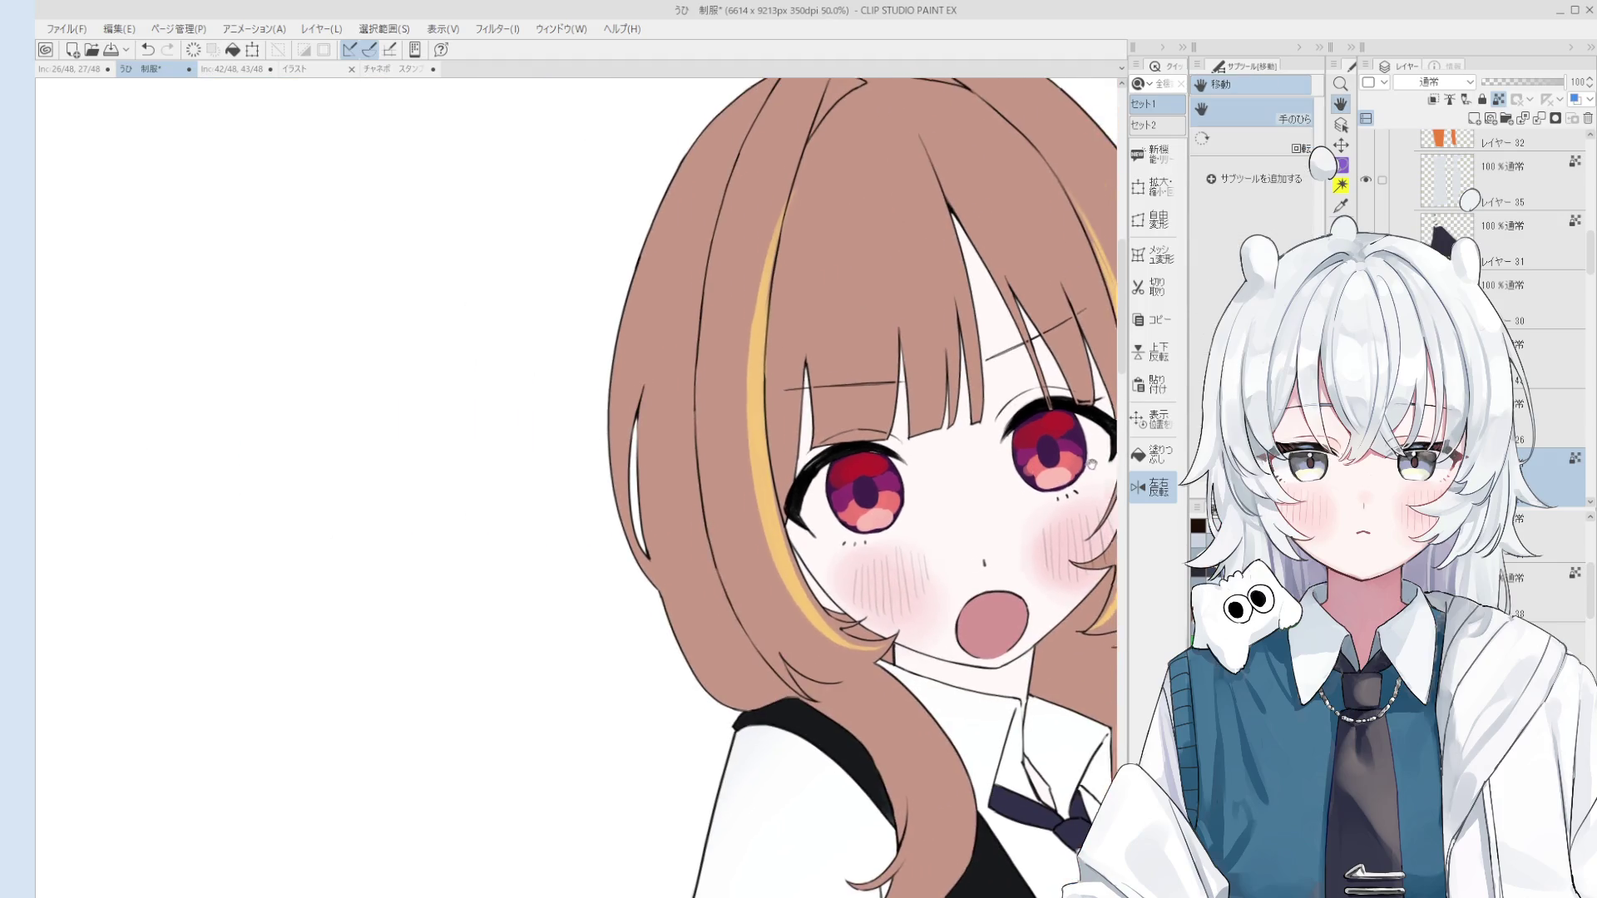
Step: On the eye layer, paint dark purple beside the pupil and soften the pupil's upper part
{"action": "left_click", "coordinate": [893, 466], "text": "ctrl+shift"}
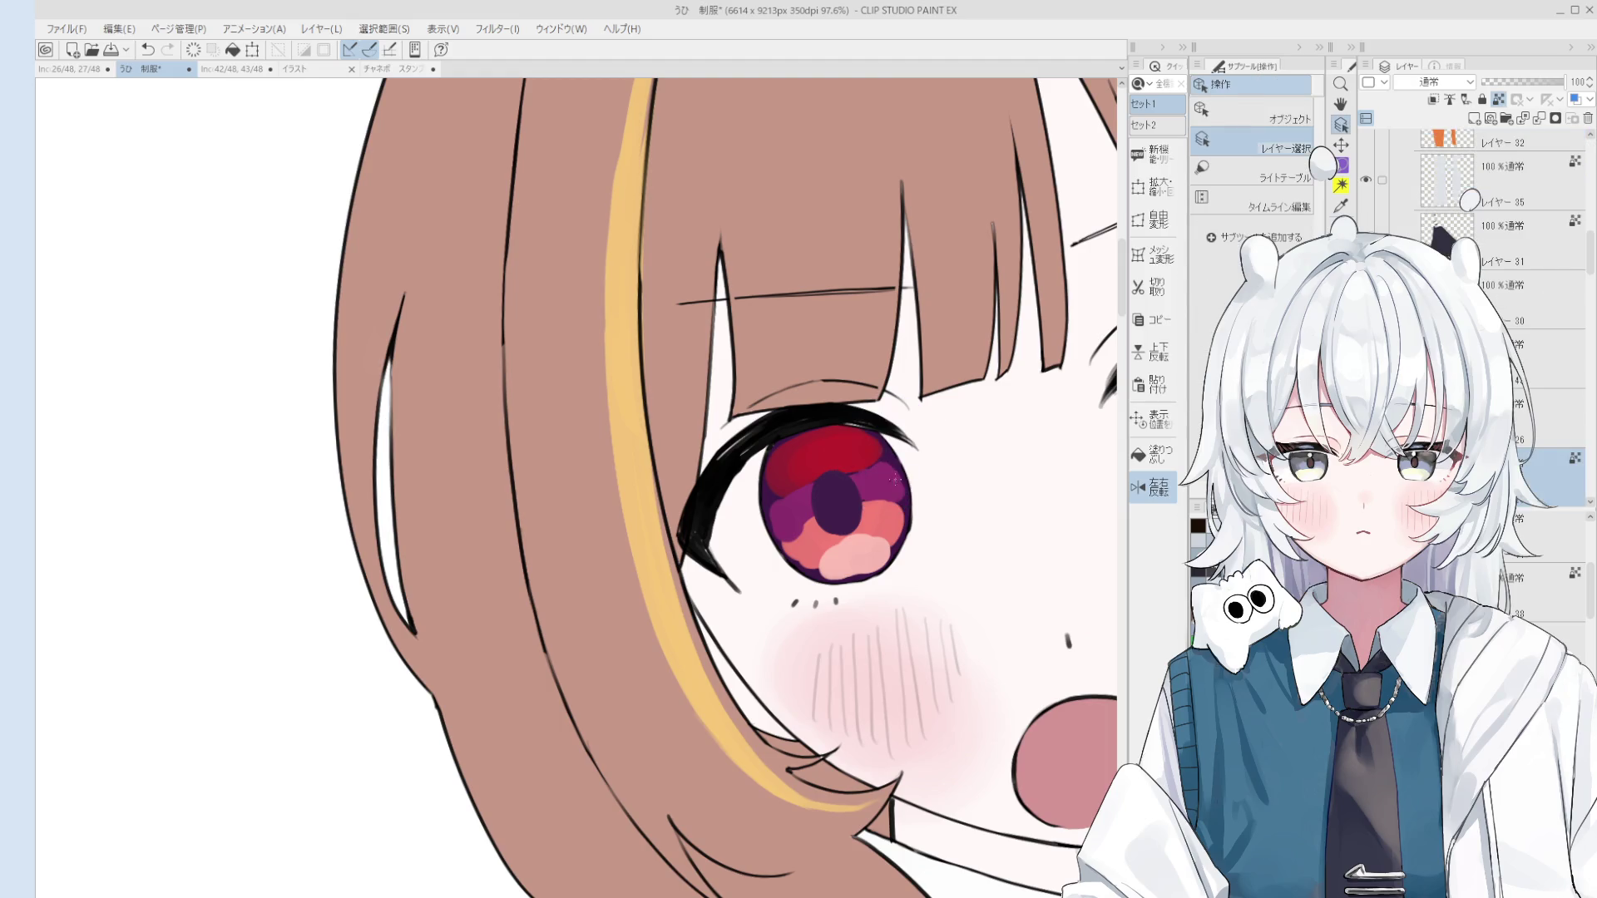
{"action": "left_click_drag", "start_coordinate": [875, 474], "coordinate": [854, 485]}
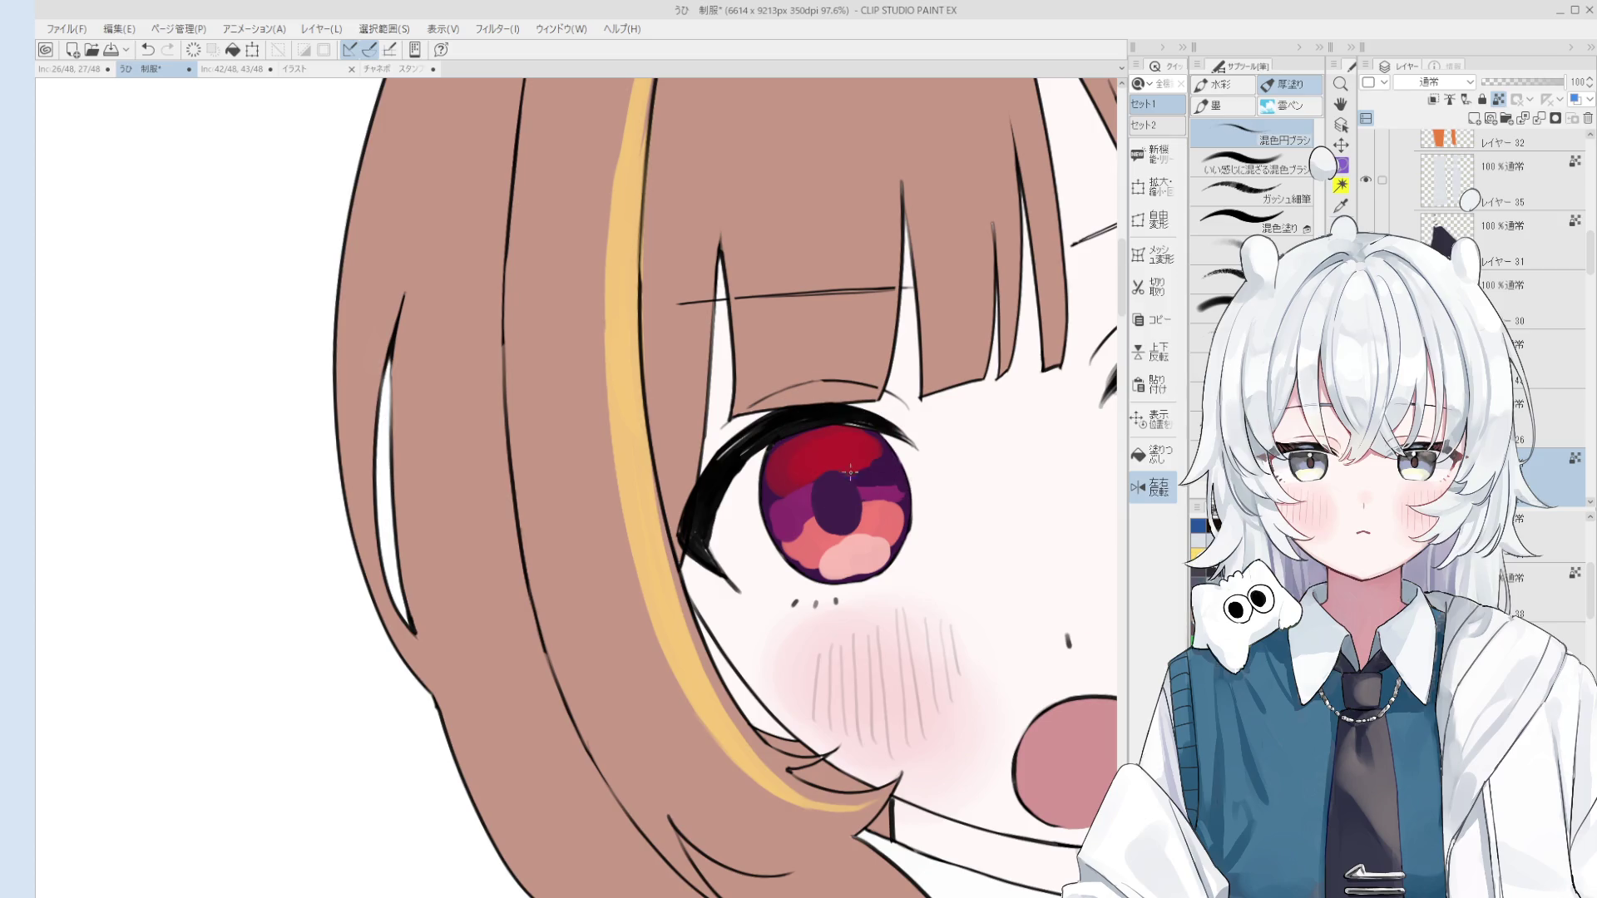
{"action": "scroll", "coordinate": [842, 519], "scroll_direction": "up", "scroll_amount": 3}
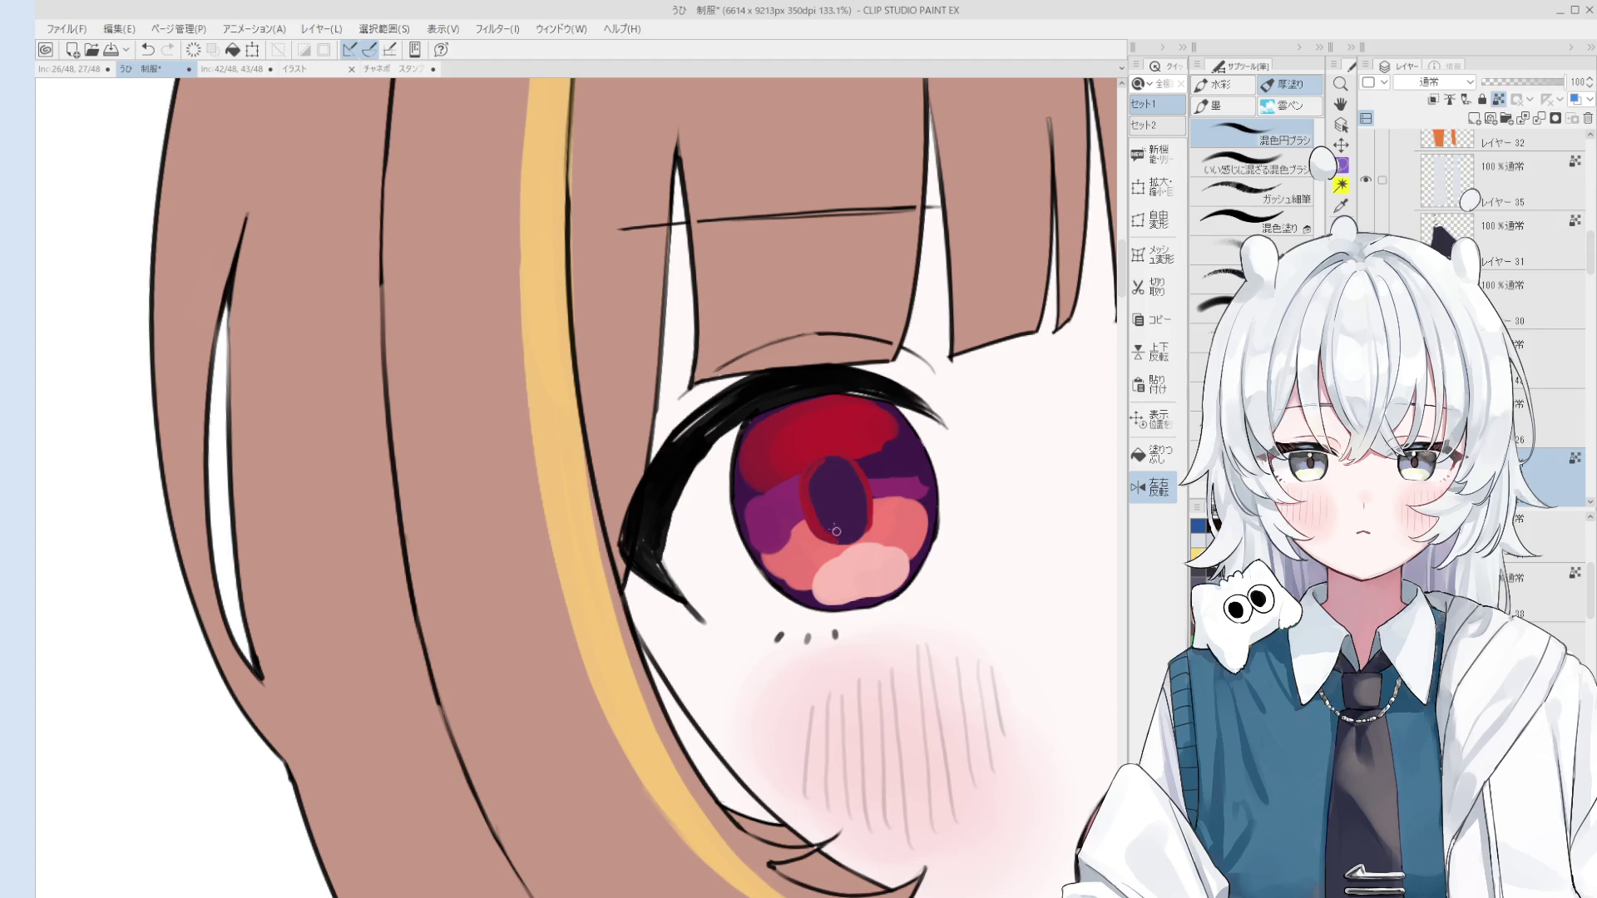
{"action": "mouse_move", "coordinate": [844, 512]}
{"action": "left_mouse_down"}
{"action": "mouse_move", "coordinate": [840, 483]}
{"action": "mouse_move", "coordinate": [801, 489]}
{"action": "left_mouse_up"}
Step: Sample an iris colour and extend the salmon-pink area over the lower-left purple
{"action": "key", "text": "h"}
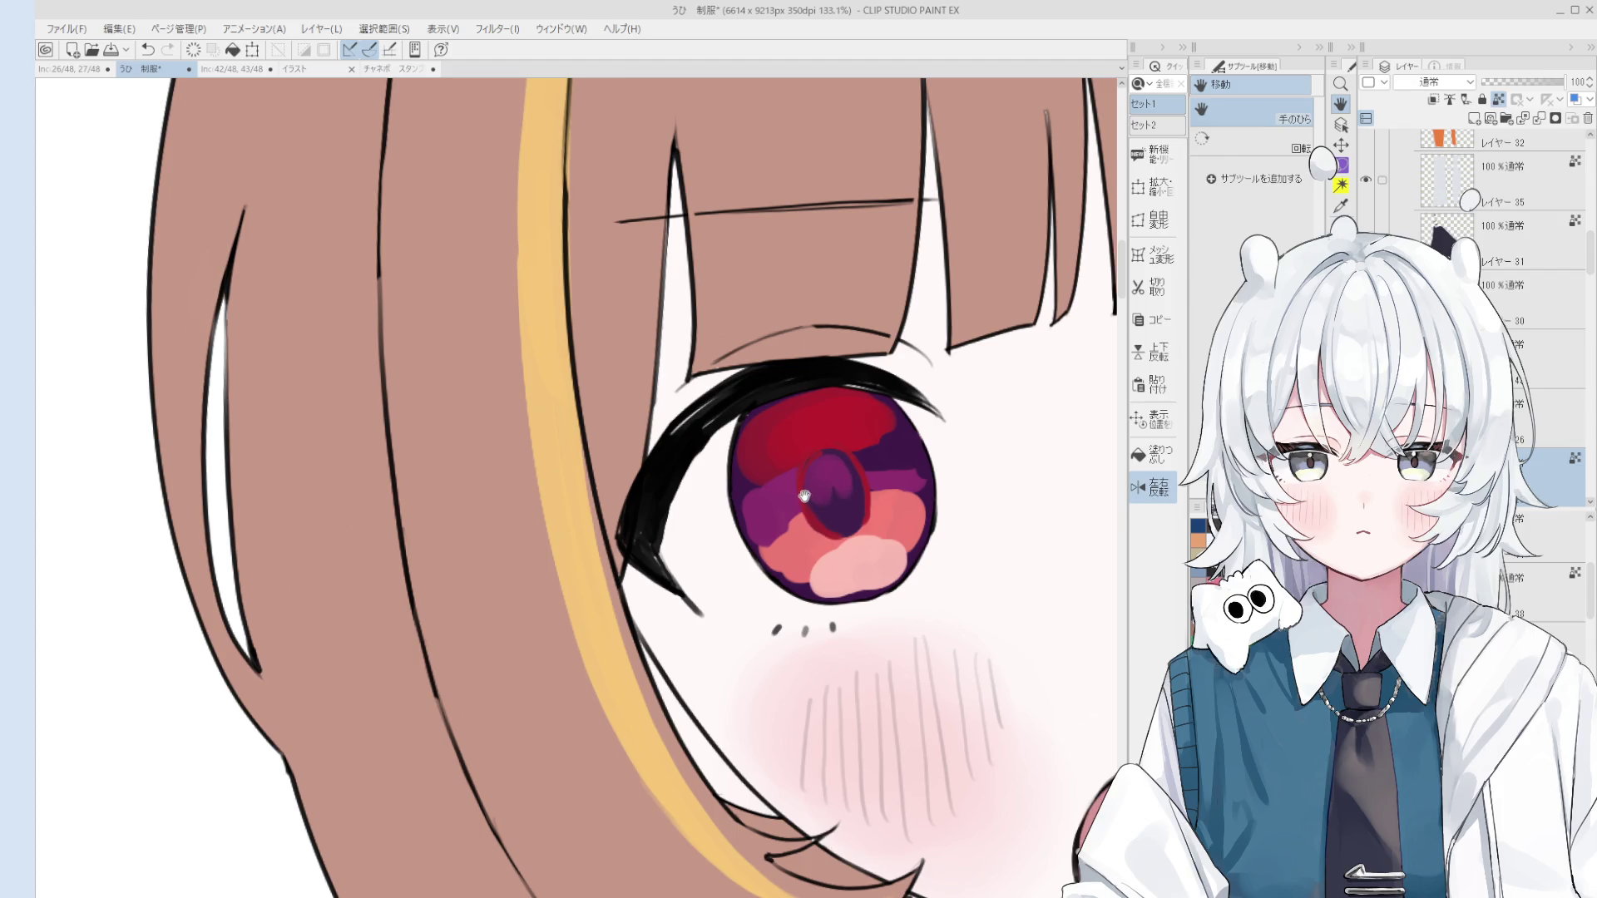
{"action": "scroll", "coordinate": [804, 500], "scroll_direction": "up", "scroll_amount": 2}
{"action": "key", "text": "o"}
{"action": "left_click", "coordinate": [728, 468], "text": "alt"}
{"action": "key", "text": "b"}
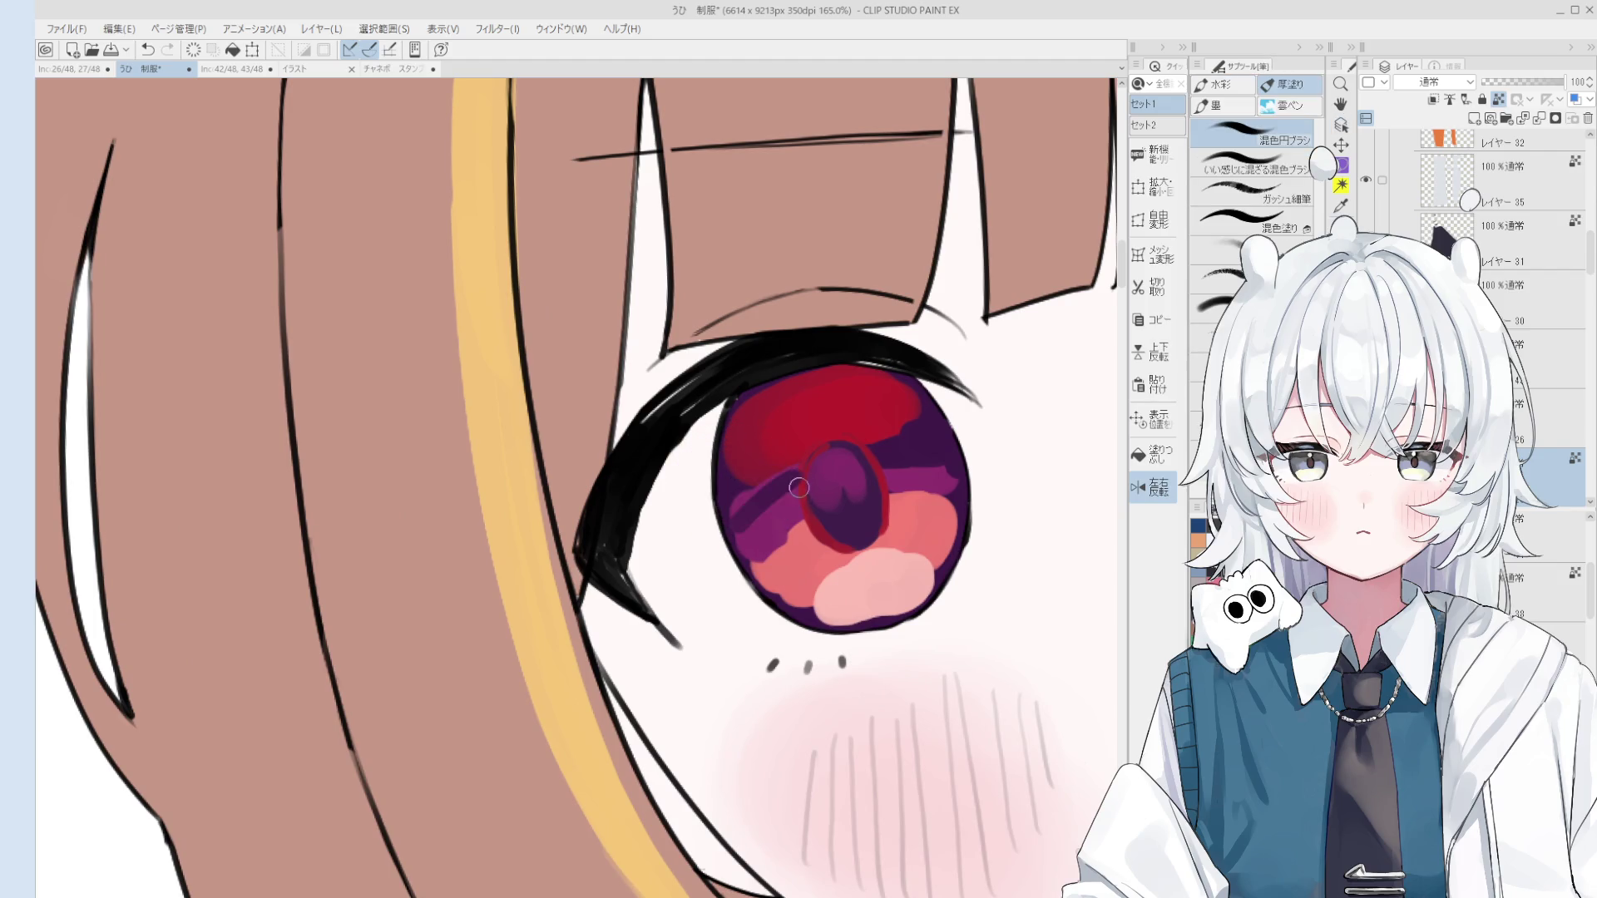
{"action": "scroll", "coordinate": [793, 473], "scroll_direction": "down", "scroll_amount": 2}
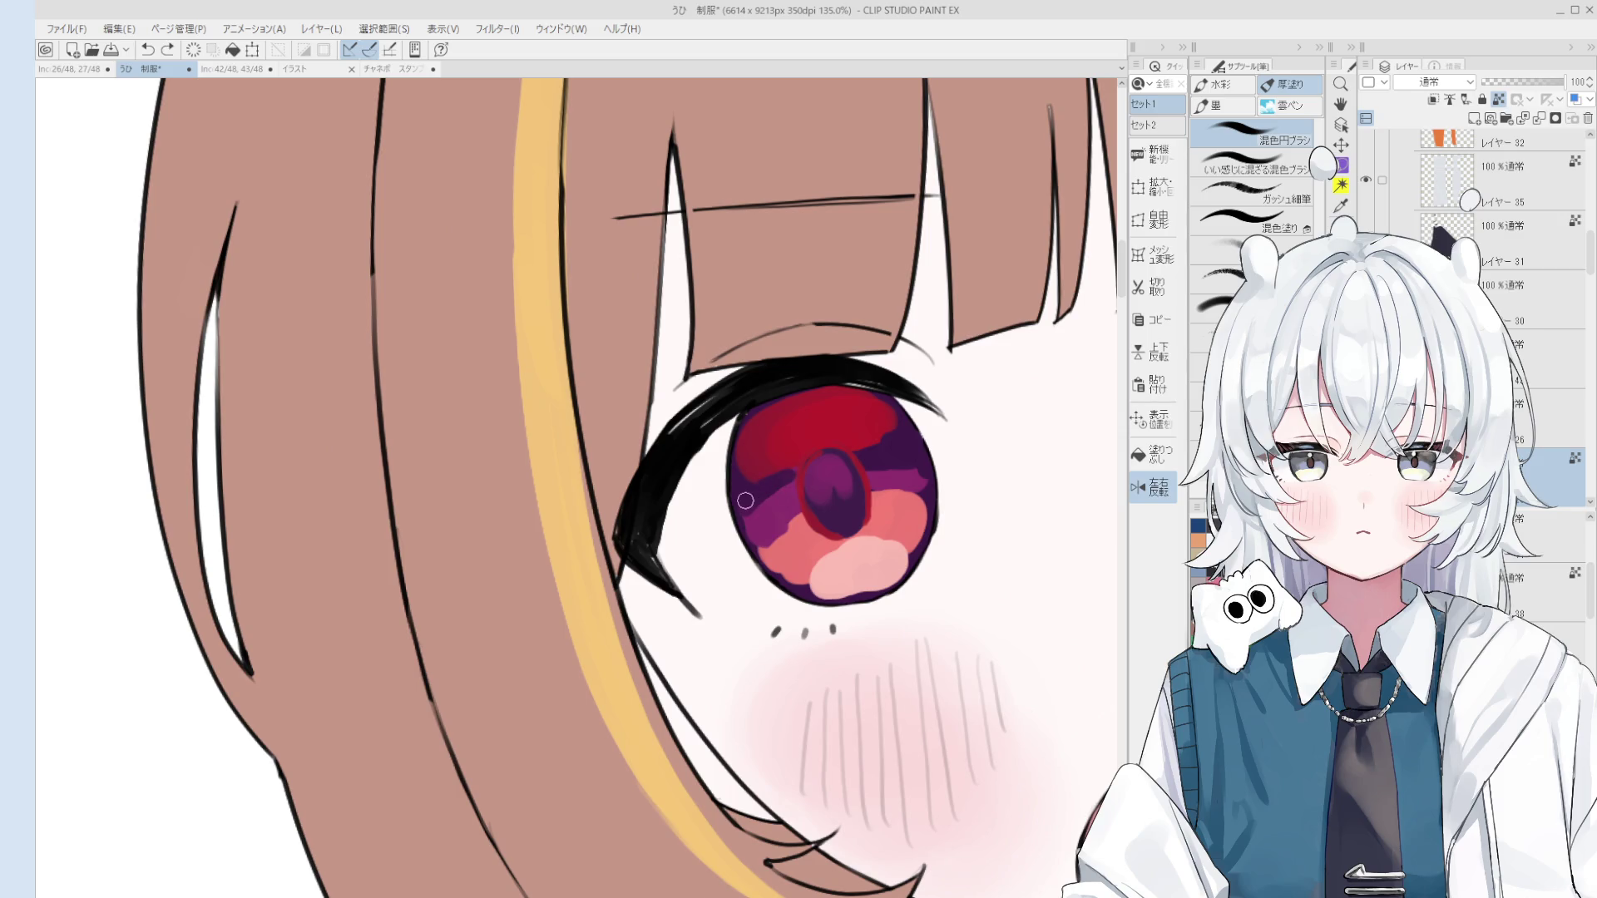
{"action": "left_click", "coordinate": [758, 521], "text": "alt"}
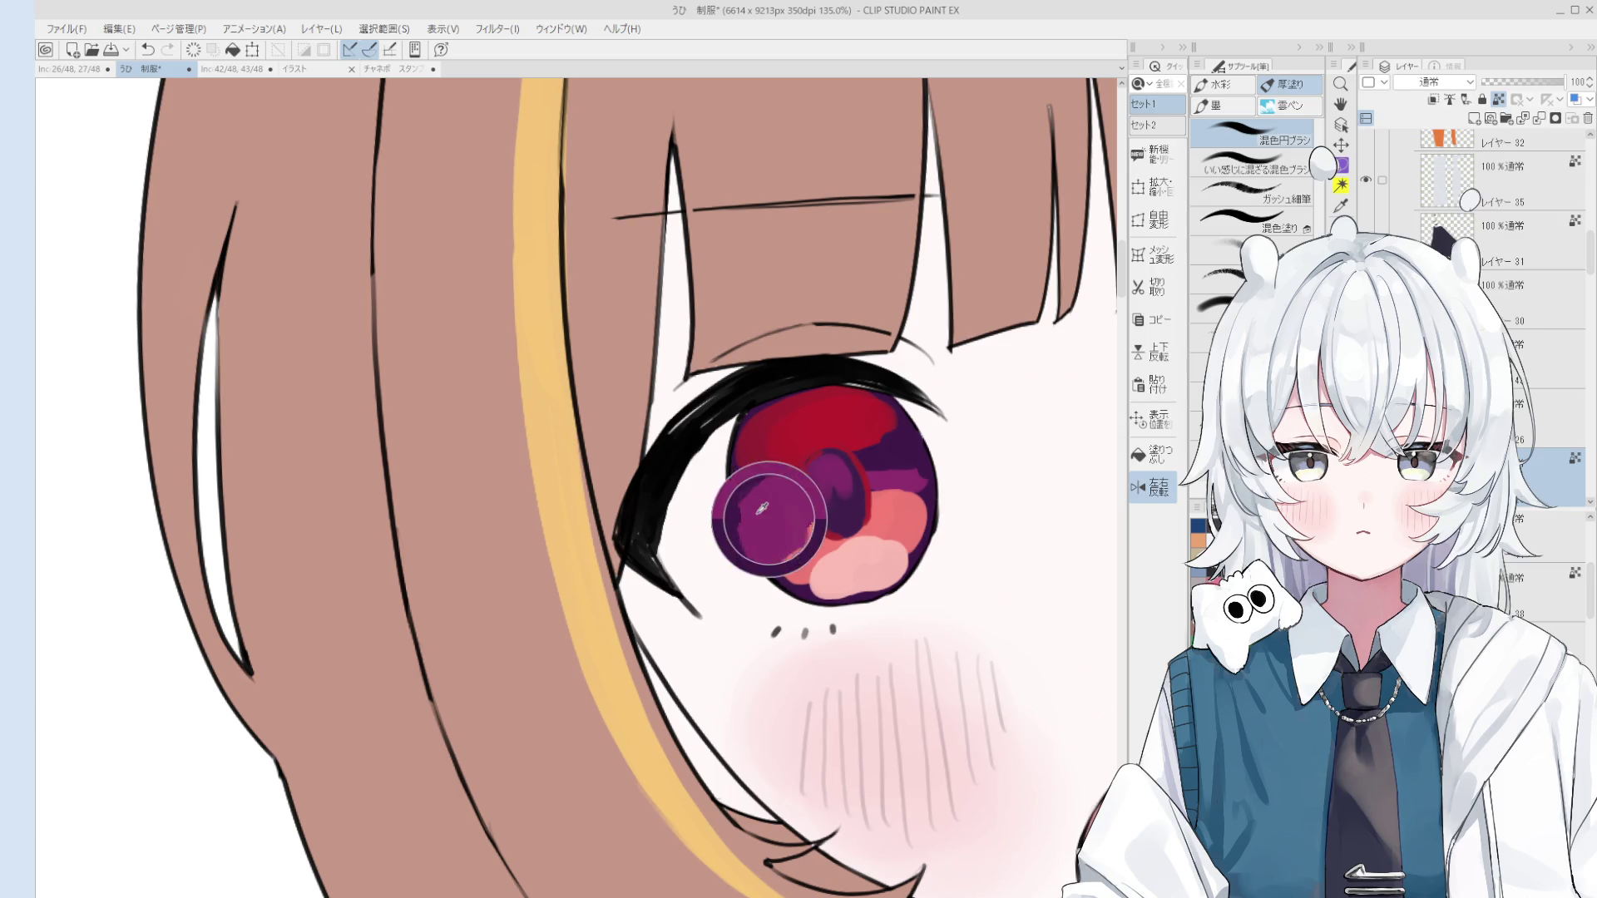
{"action": "left_click_drag", "start_coordinate": [757, 527], "coordinate": [798, 582]}
Step: Sample iris and pupil colours, undoing the last stroke
{"action": "left_click", "coordinate": [778, 556], "text": "alt"}
{"action": "scroll", "coordinate": [794, 578], "scroll_direction": "down", "scroll_amount": 3}
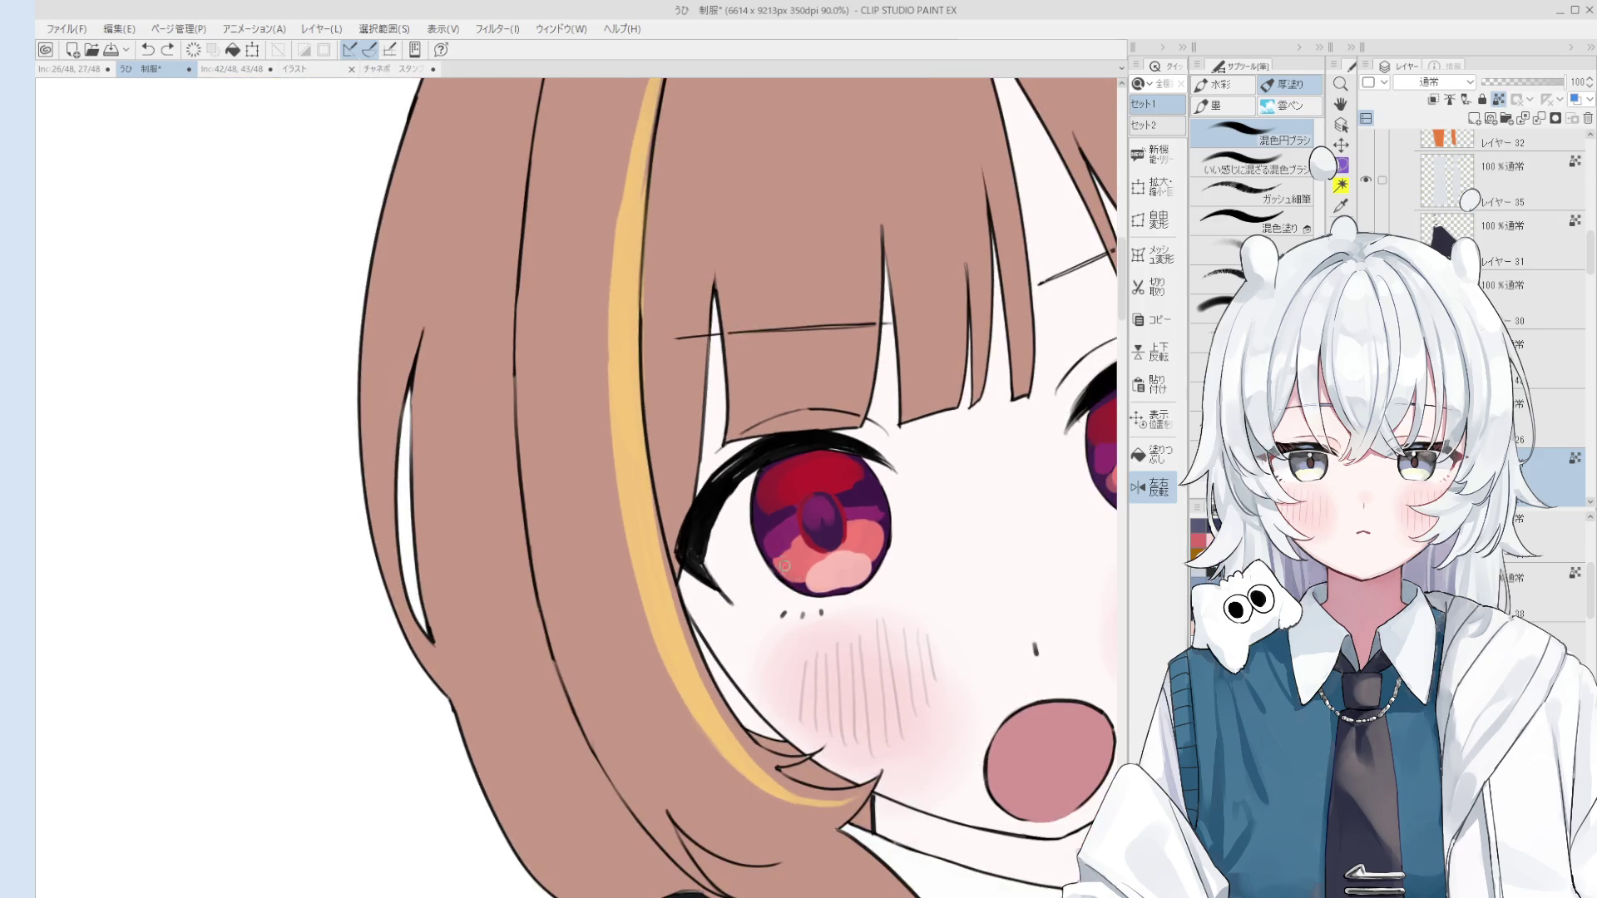
{"action": "scroll", "coordinate": [804, 585], "scroll_direction": "up", "scroll_amount": 1}
{"action": "left_click", "coordinate": [828, 575], "text": "alt"}
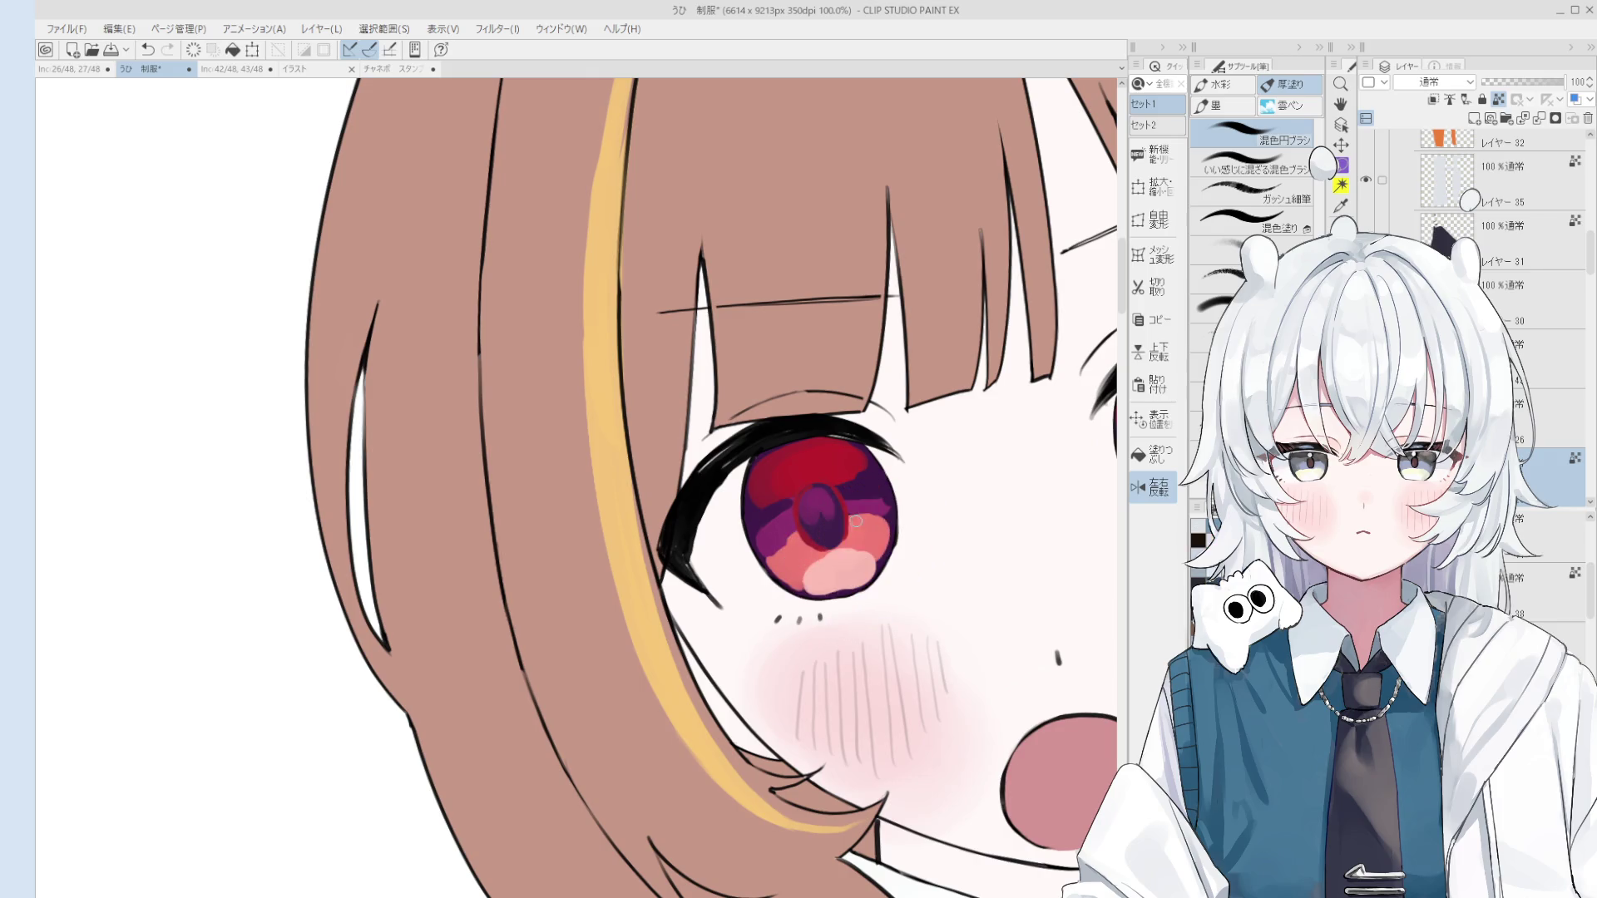
{"action": "key", "text": "ctrl+z"}
{"action": "scroll", "coordinate": [832, 553], "scroll_direction": "up", "scroll_amount": 1}
{"action": "left_click", "coordinate": [826, 545], "text": "alt"}
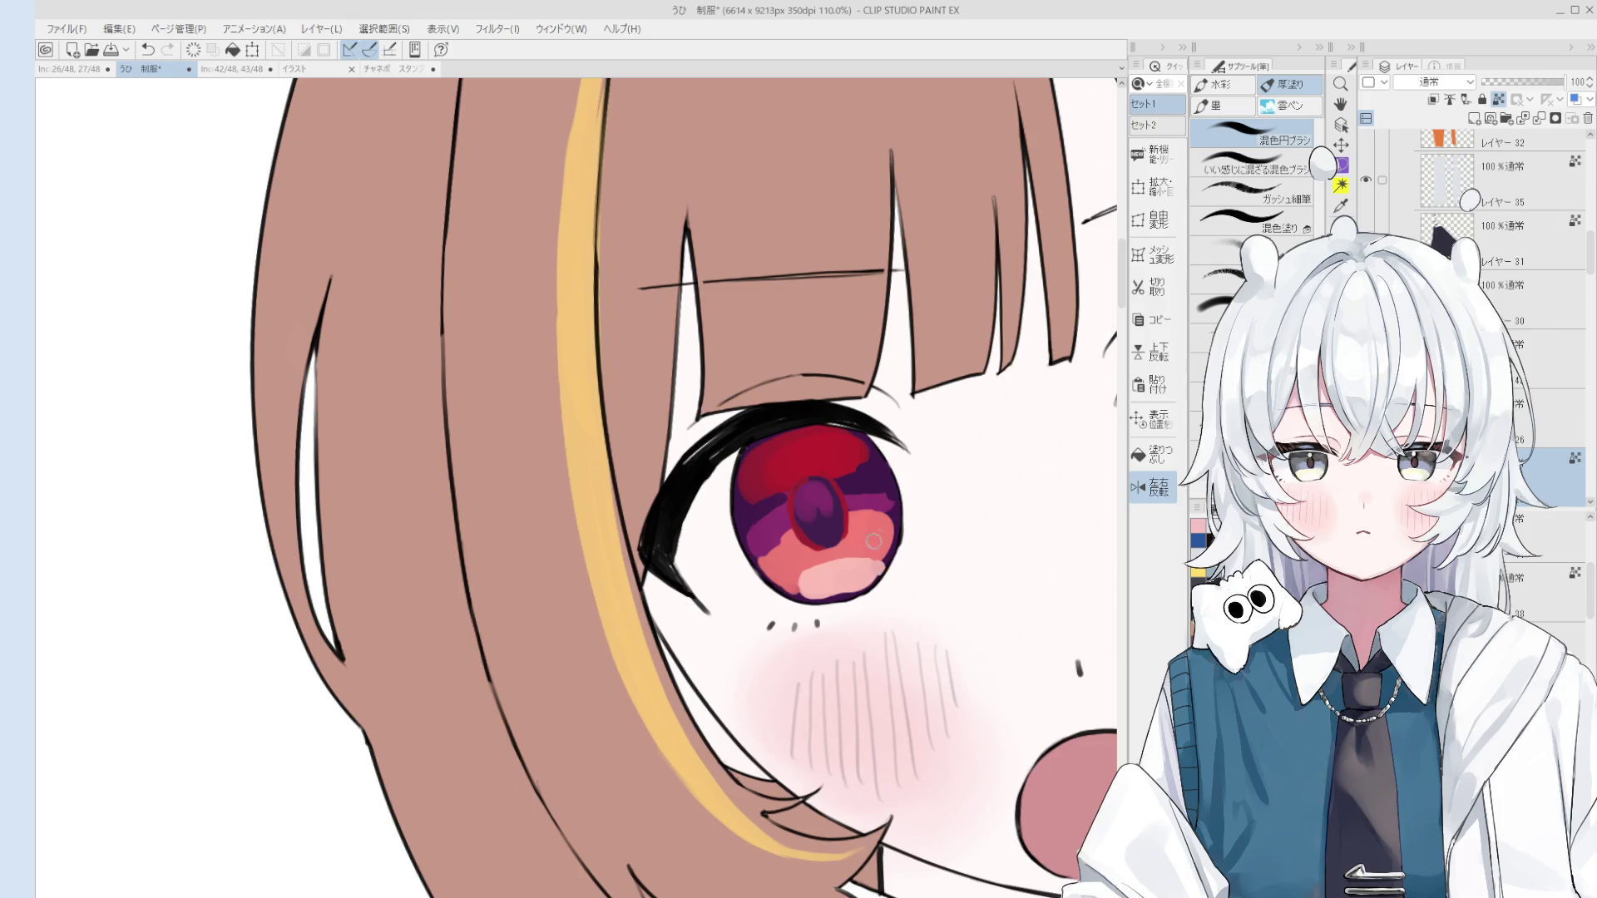
Step: Paint a dark purple band across the upper iris
{"action": "key", "text": "o"}
{"action": "scroll", "coordinate": [831, 515], "scroll_direction": "down", "scroll_amount": 3}
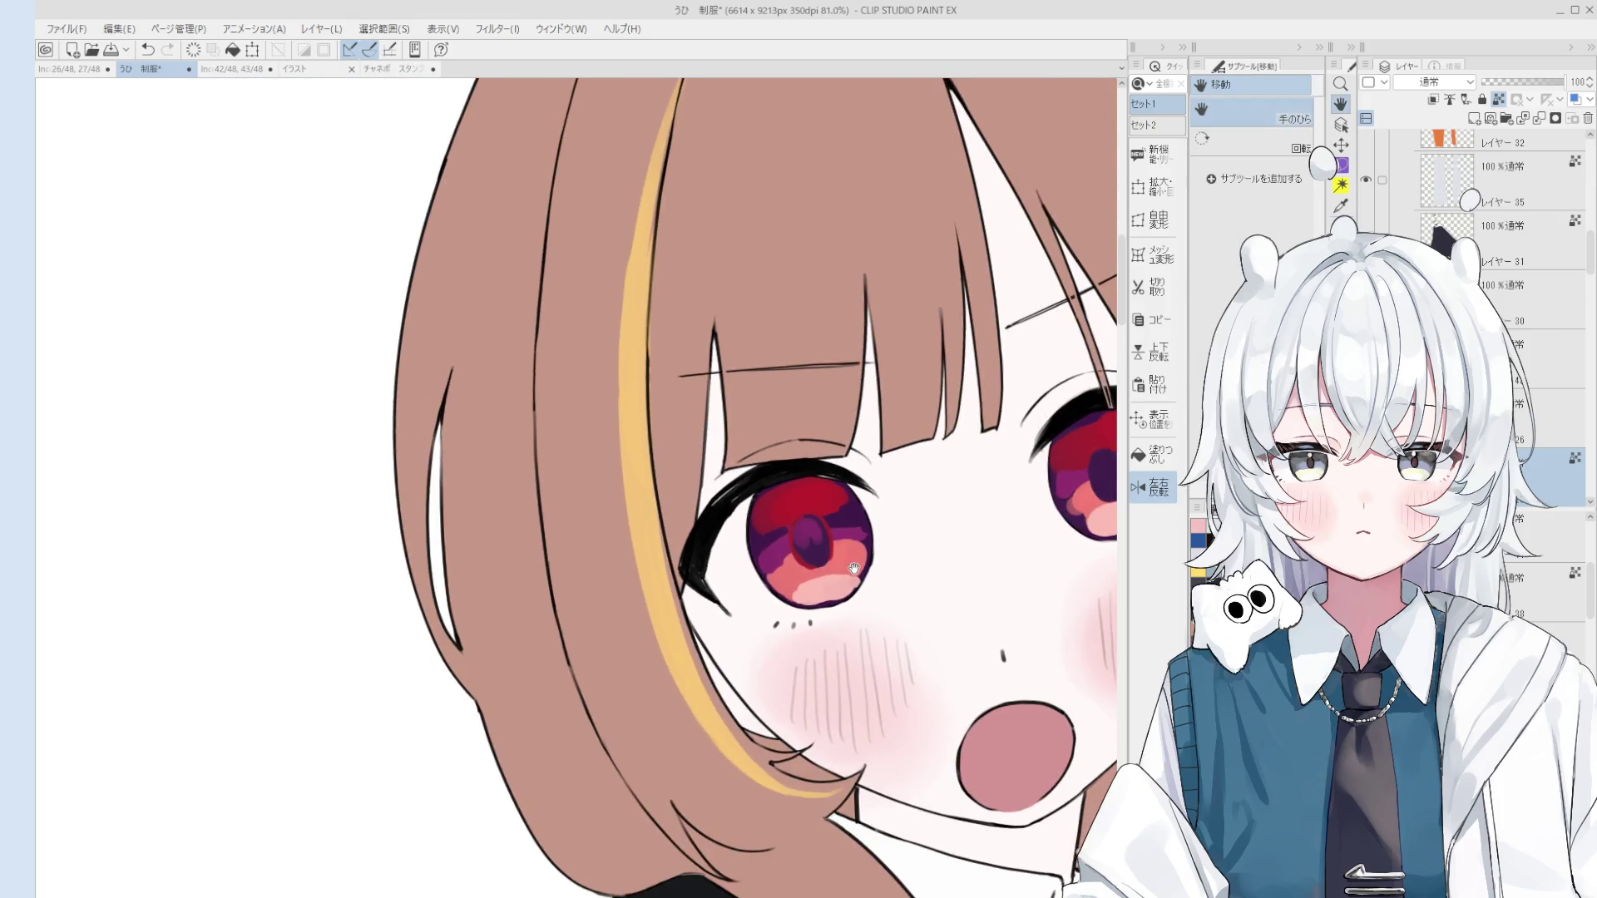
{"action": "scroll", "coordinate": [831, 515], "scroll_direction": "up", "scroll_amount": 2}
{"action": "key", "text": "b"}
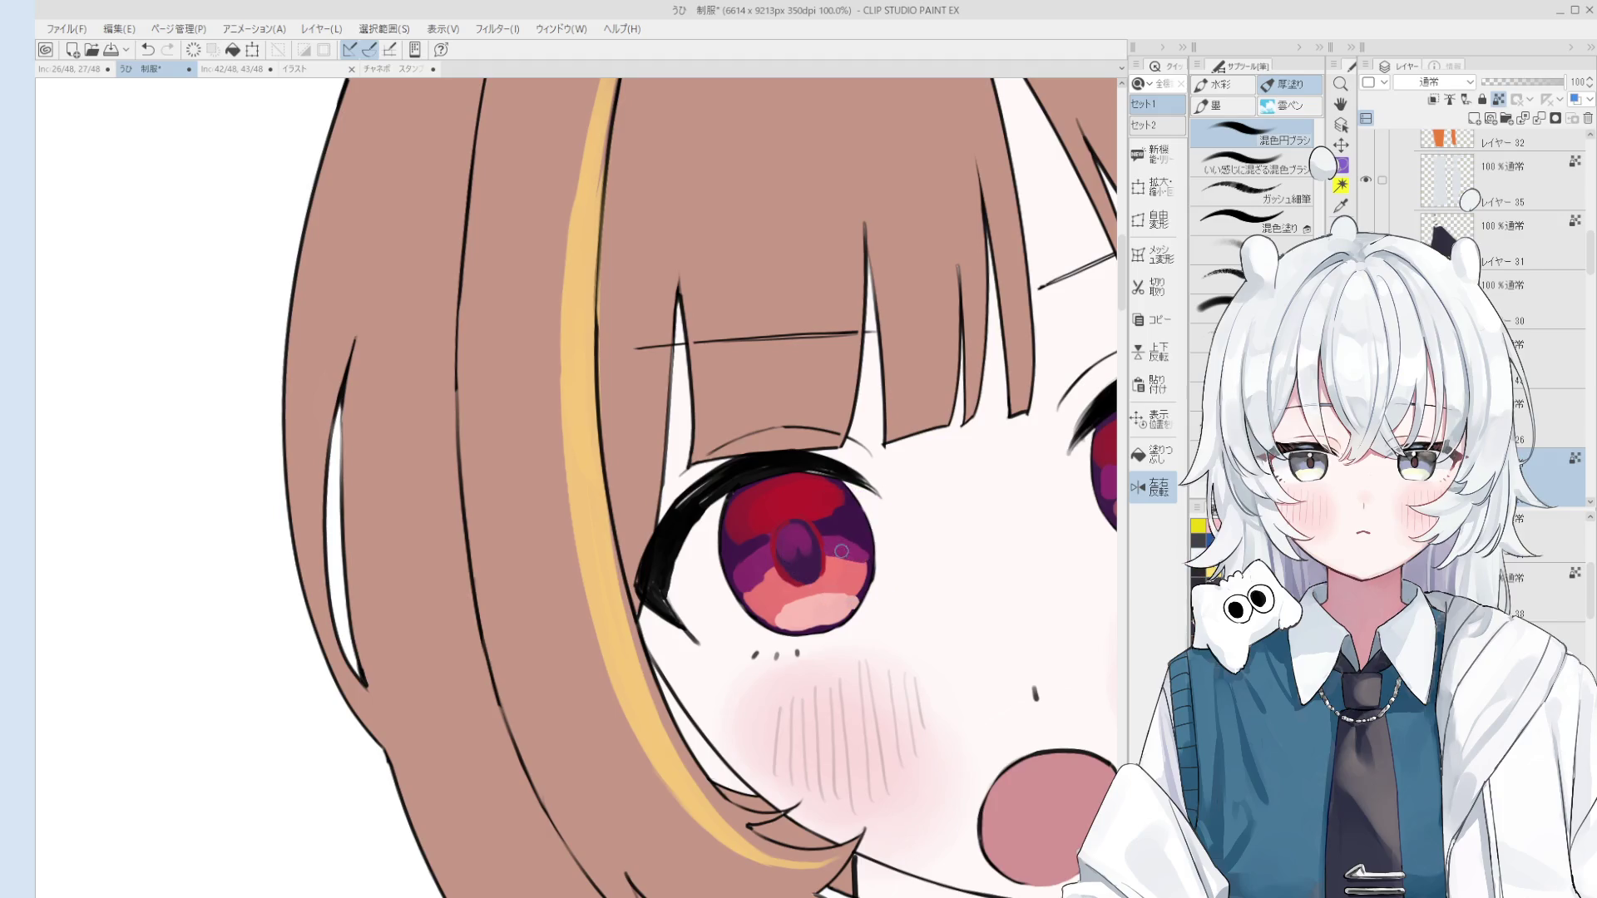
{"action": "scroll", "coordinate": [841, 551], "scroll_direction": "down", "scroll_amount": 3}
{"action": "scroll", "coordinate": [841, 523], "scroll_direction": "up", "scroll_amount": 4}
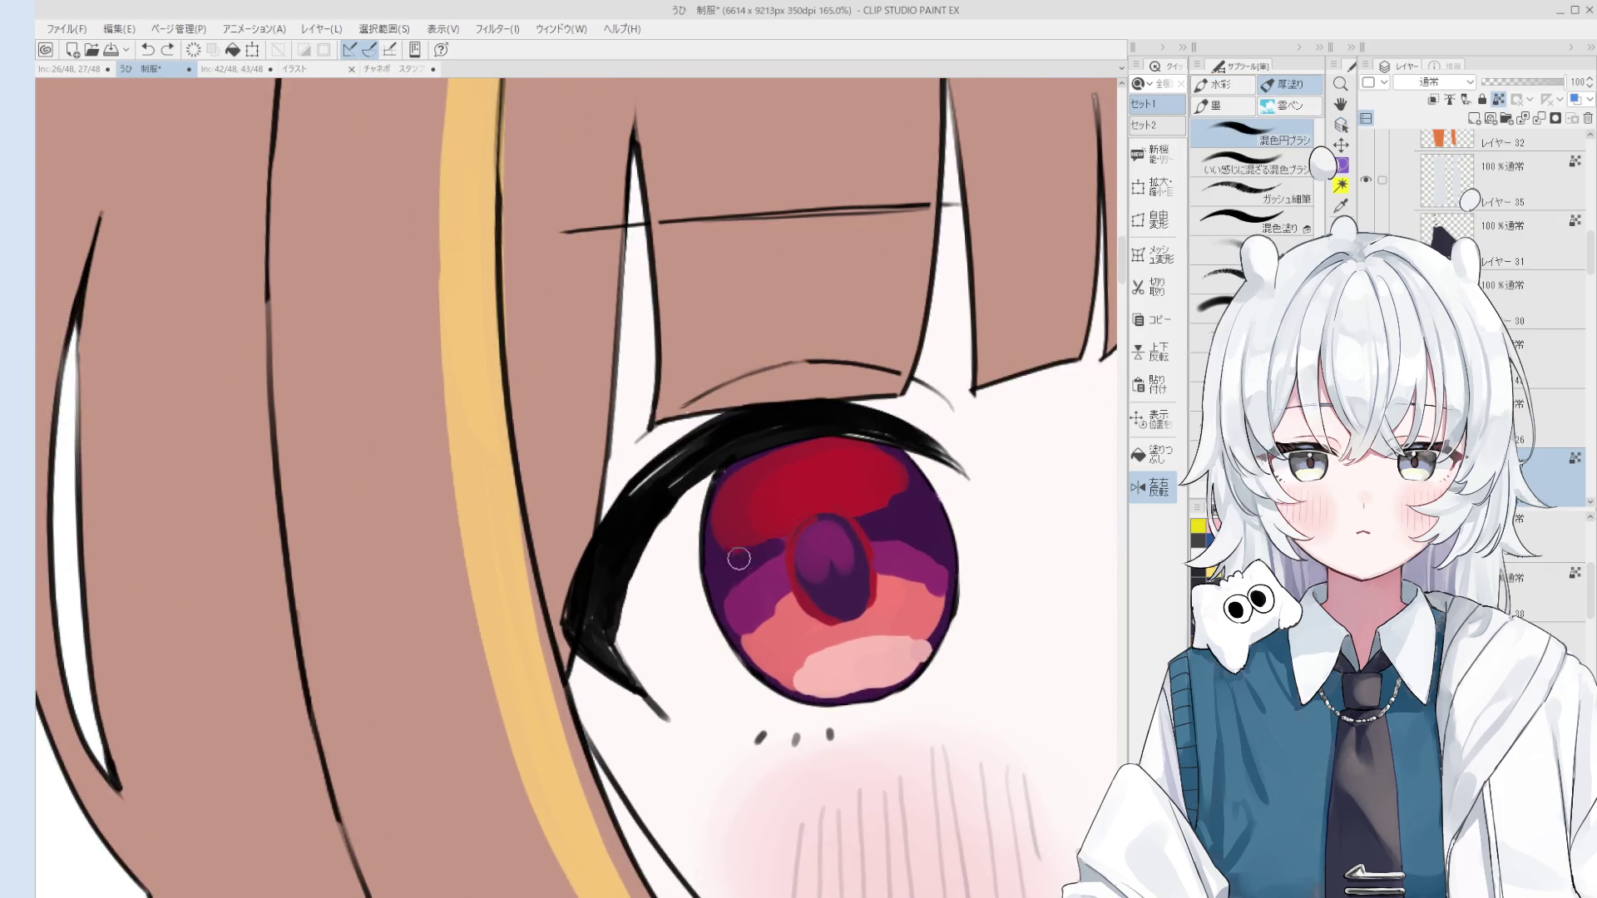
{"action": "mouse_move", "coordinate": [738, 559]}
{"action": "left_mouse_down"}
{"action": "mouse_move", "coordinate": [804, 512]}
{"action": "mouse_move", "coordinate": [854, 507]}
{"action": "left_mouse_up"}
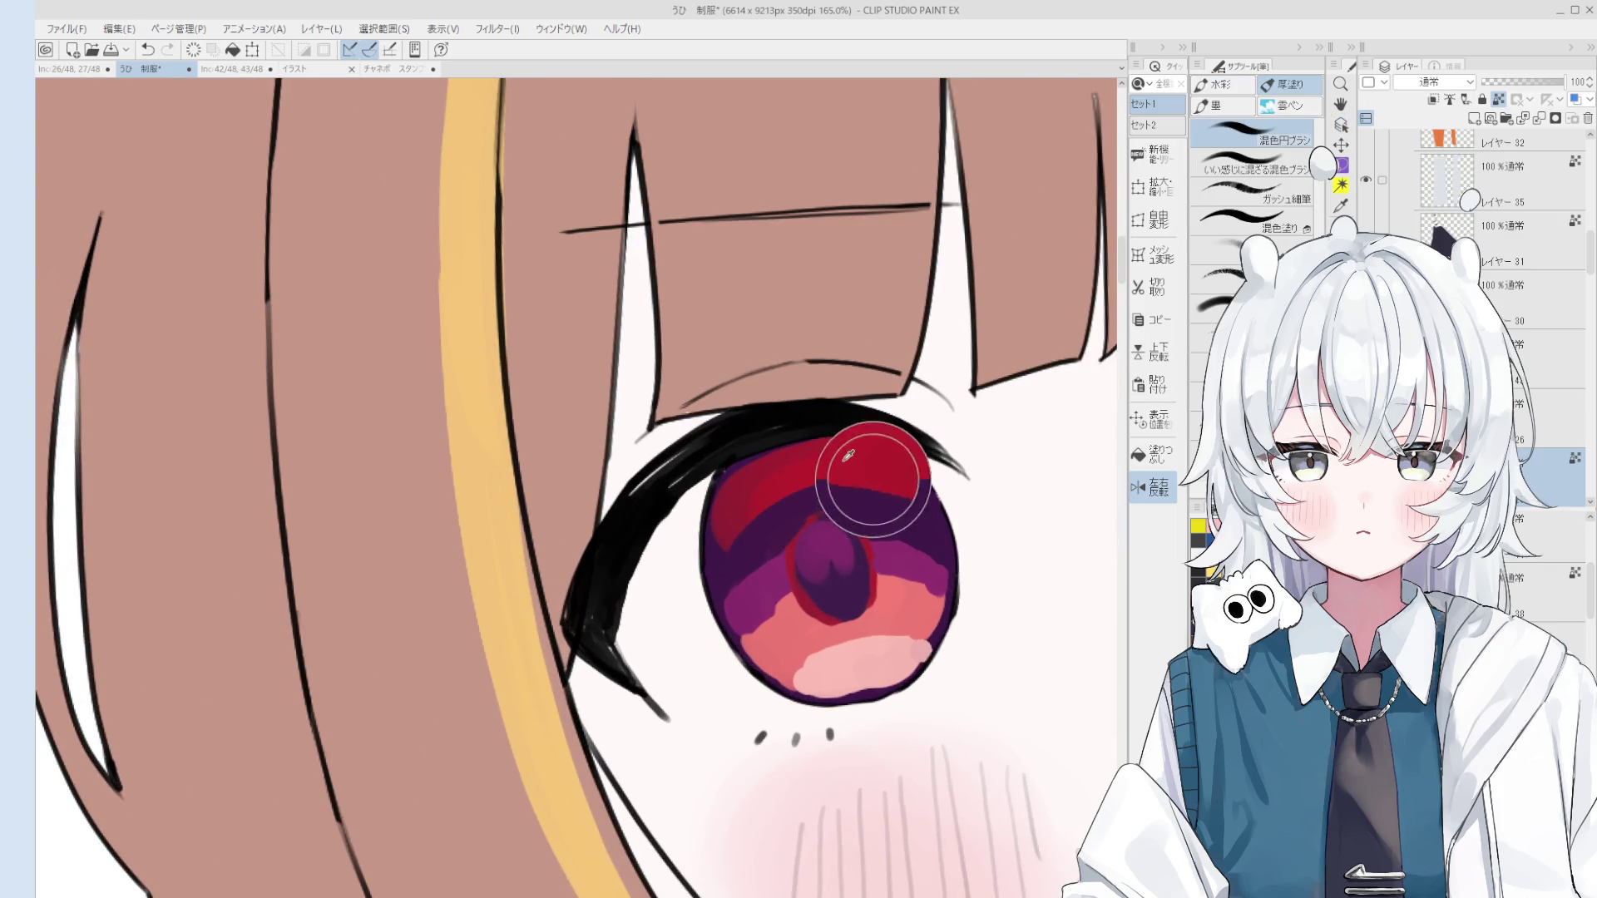
{"action": "scroll", "coordinate": [894, 466], "scroll_direction": "down", "scroll_amount": 3}
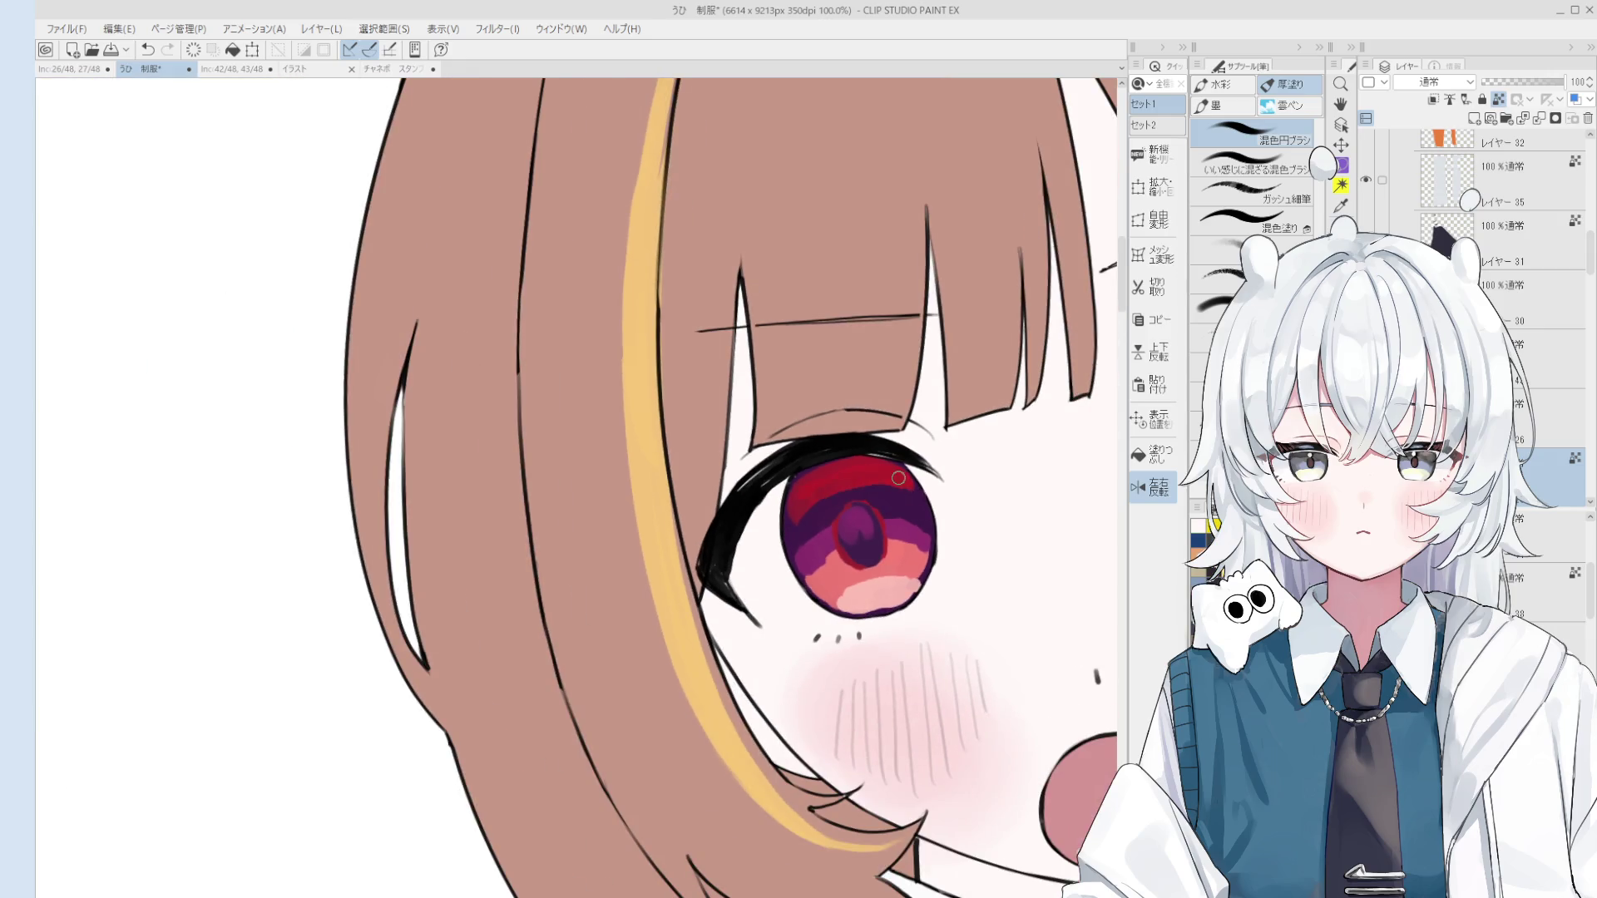
{"action": "scroll", "coordinate": [856, 490], "scroll_direction": "down", "scroll_amount": 3}
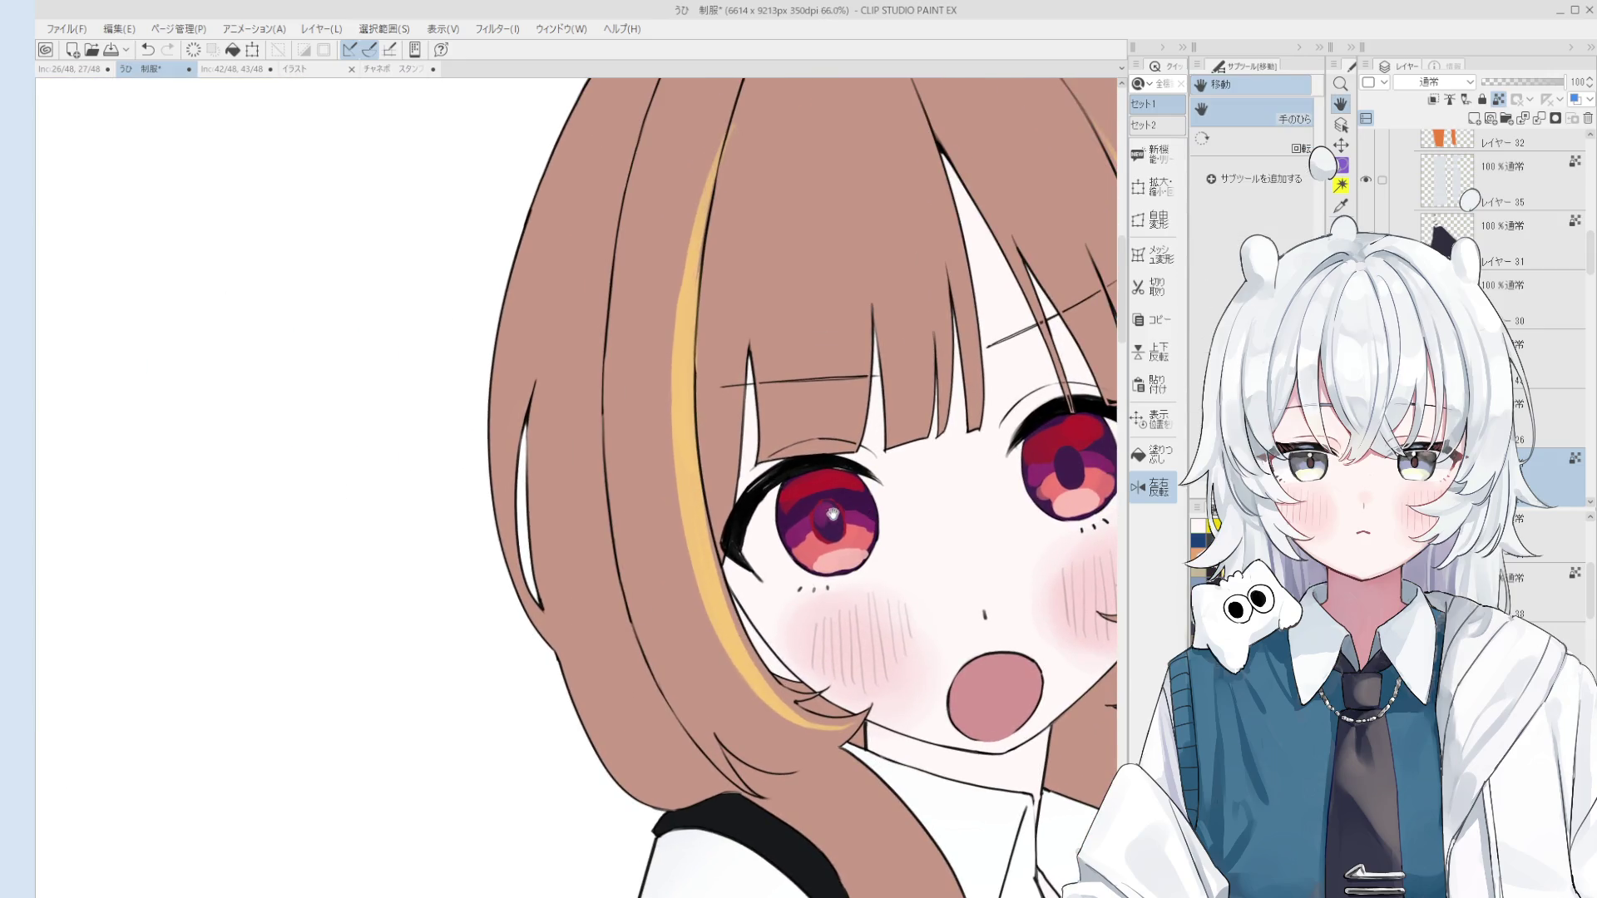
Step: Reselect the eye layer and cover the top-left of the red pupil ring in purple
{"action": "key", "text": "ctrl+shift"}
{"action": "left_click", "coordinate": [844, 507]}
{"action": "scroll", "coordinate": [832, 516], "scroll_direction": "up", "scroll_amount": 2}
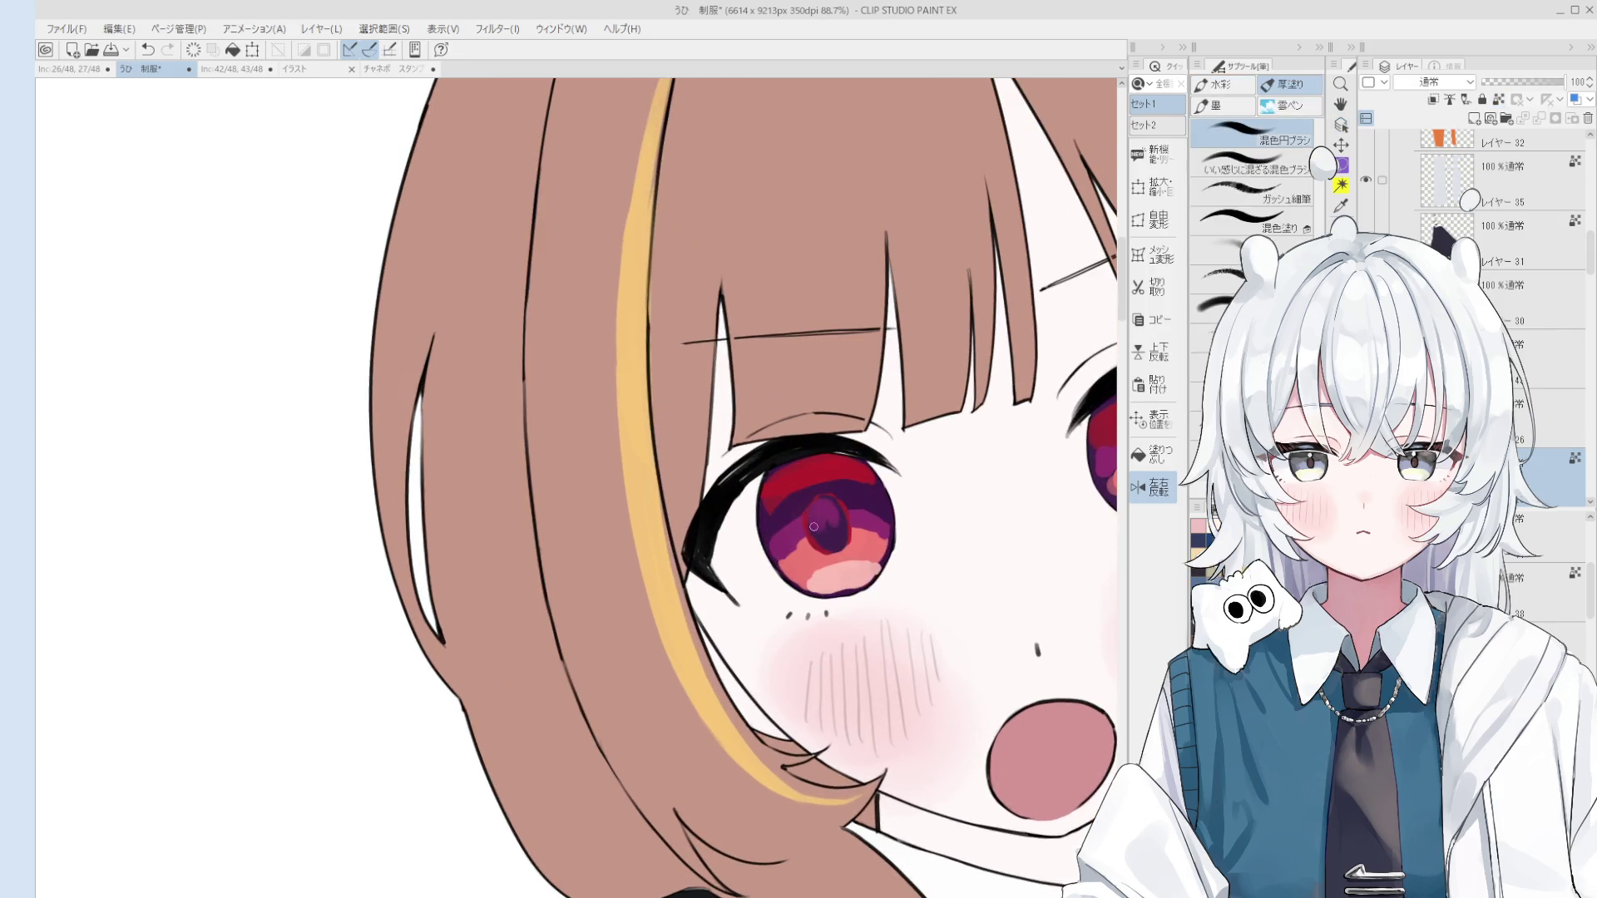
{"action": "scroll", "coordinate": [840, 496], "scroll_direction": "up", "scroll_amount": 1}
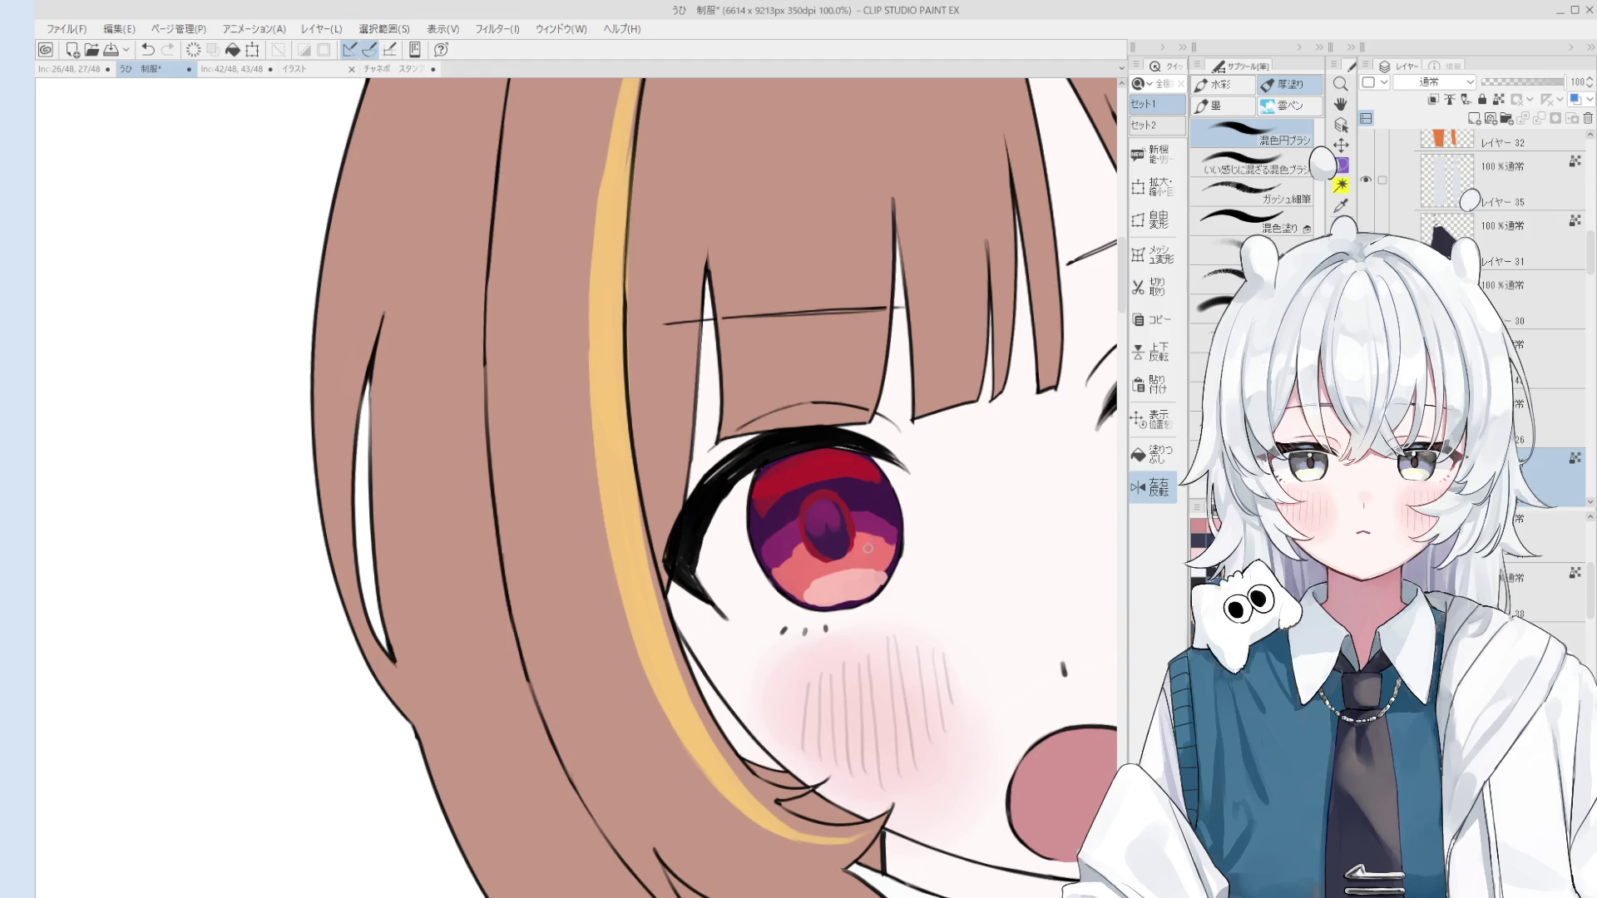
{"action": "scroll", "coordinate": [862, 529], "scroll_direction": "up", "scroll_amount": 5}
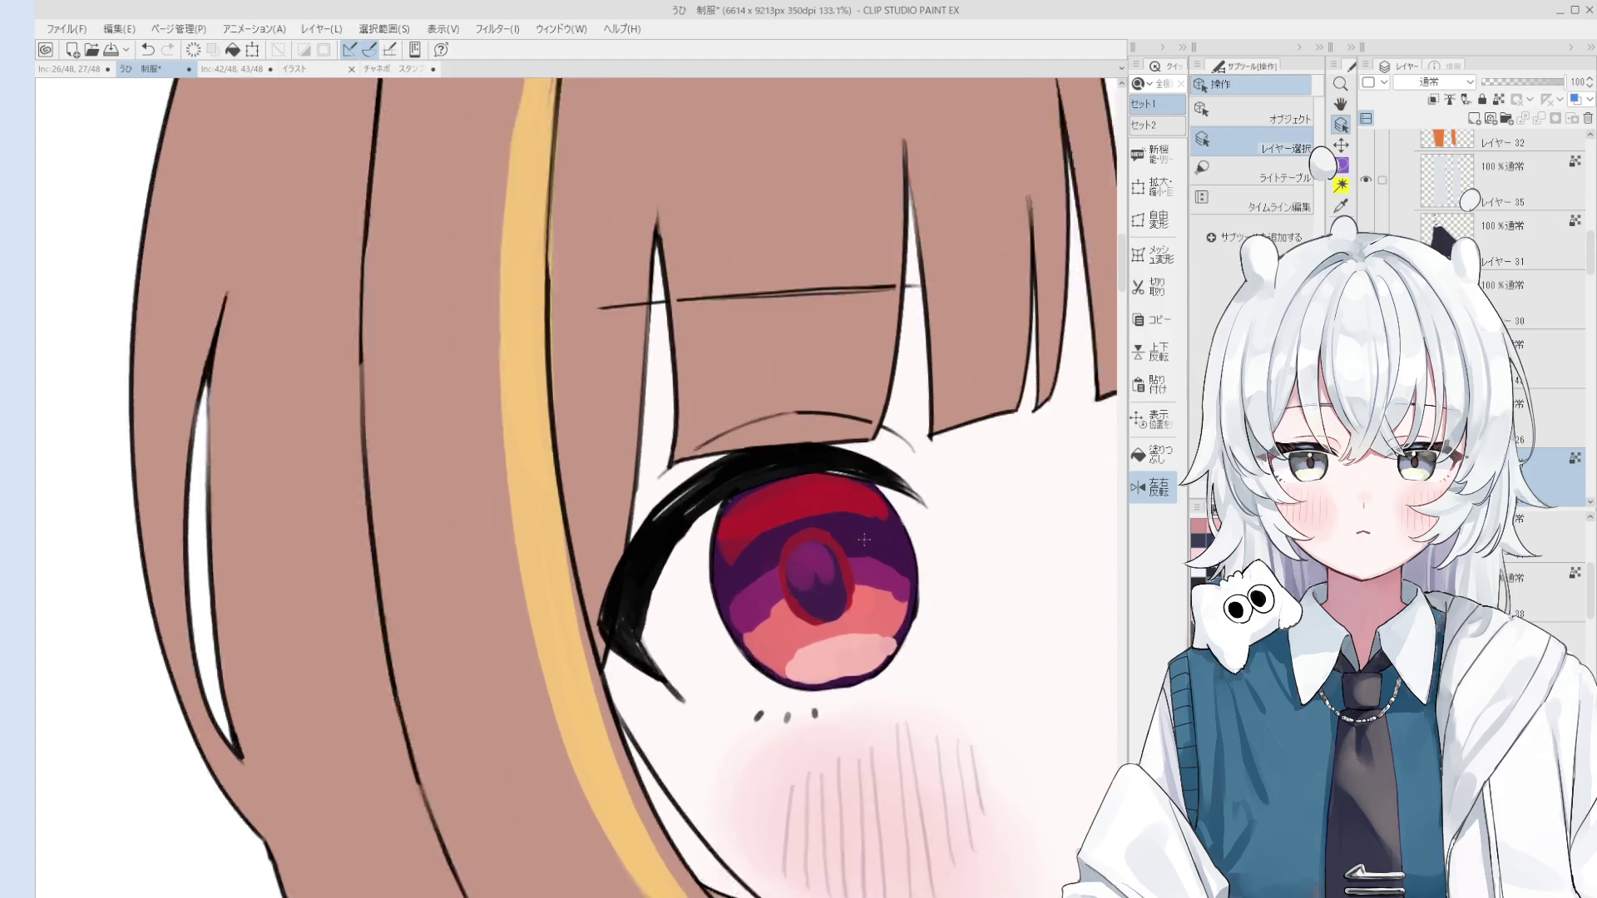
{"action": "left_click_drag", "start_coordinate": [833, 538], "coordinate": [746, 561]}
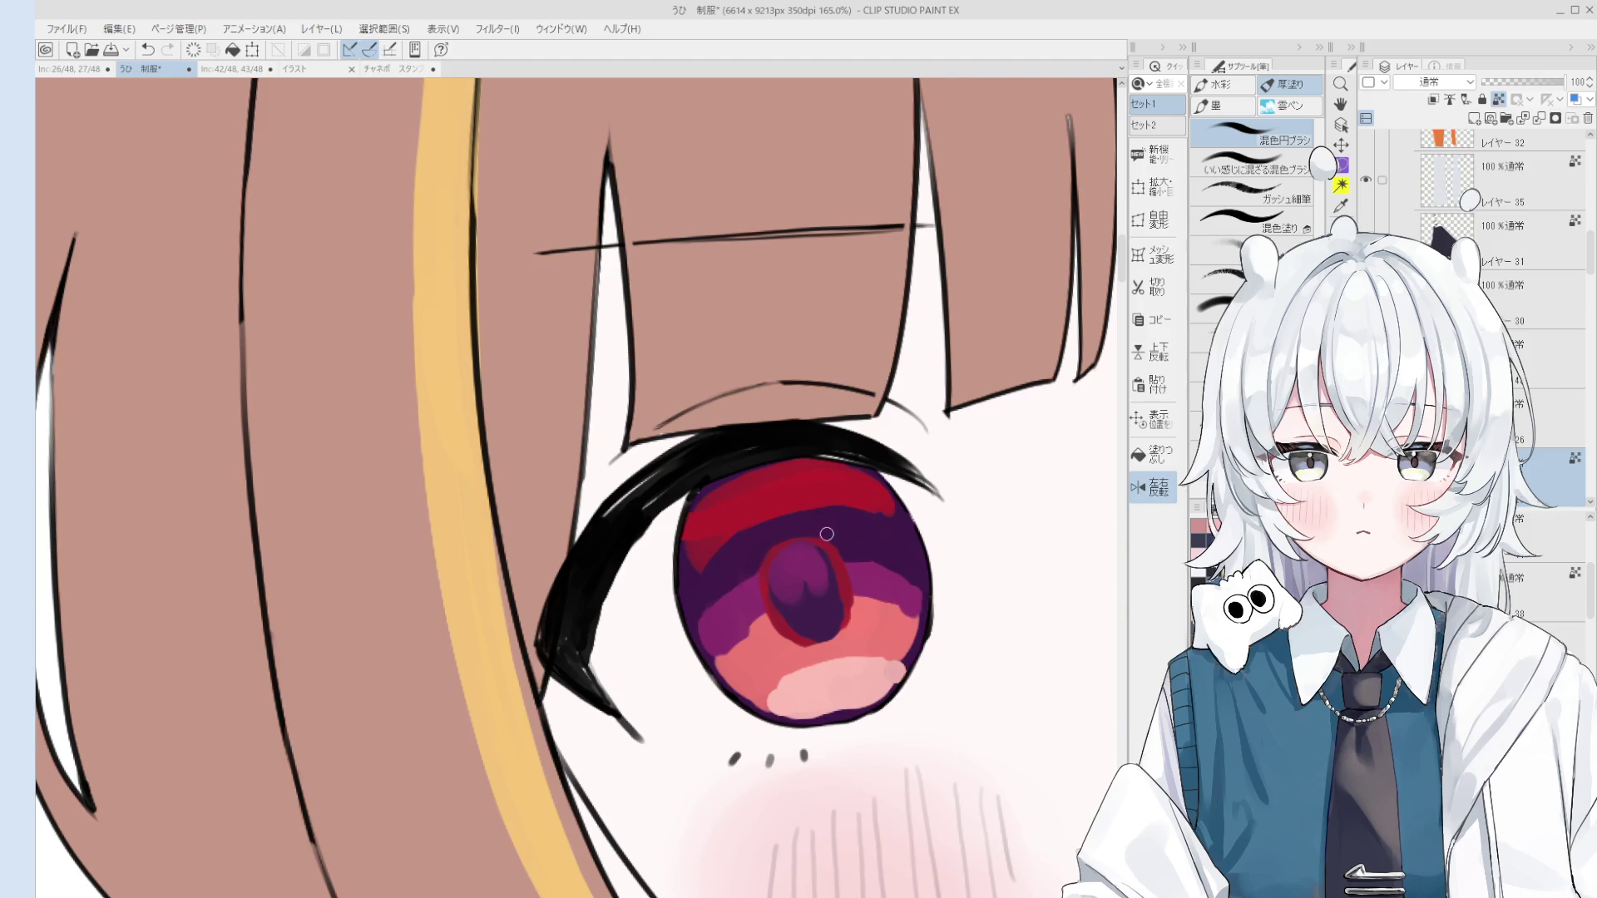
{"action": "scroll", "coordinate": [780, 559], "scroll_direction": "up", "scroll_amount": 2}
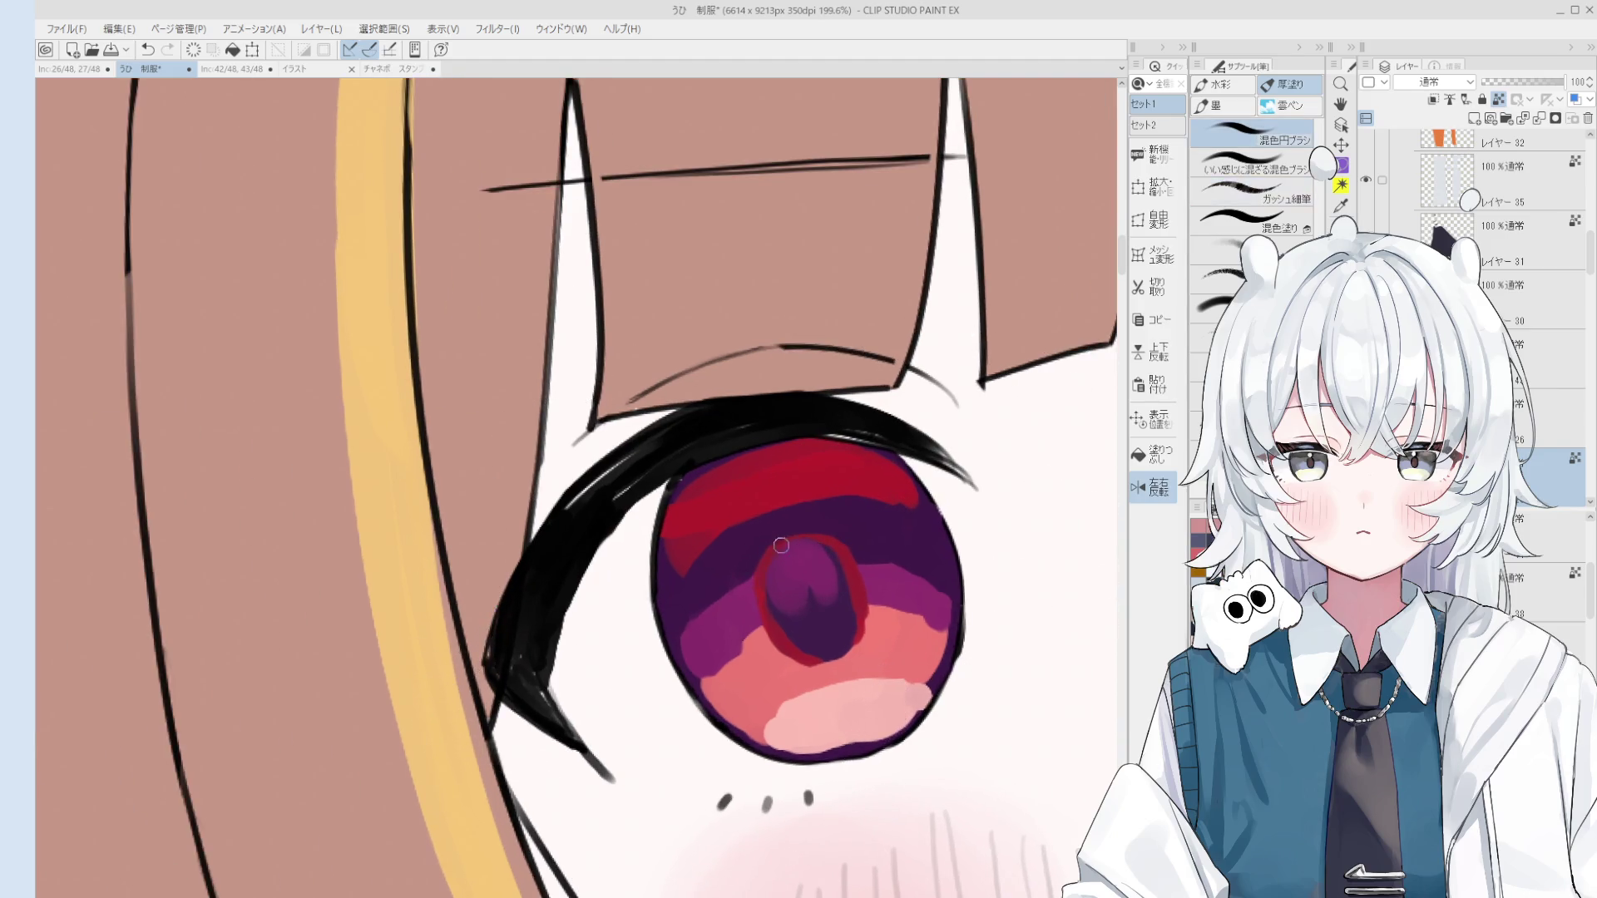
Step: Switch to a different inking pen and undo the dark stroke inside the pupil
{"action": "key", "text": "p"}
{"action": "key", "text": "period"}
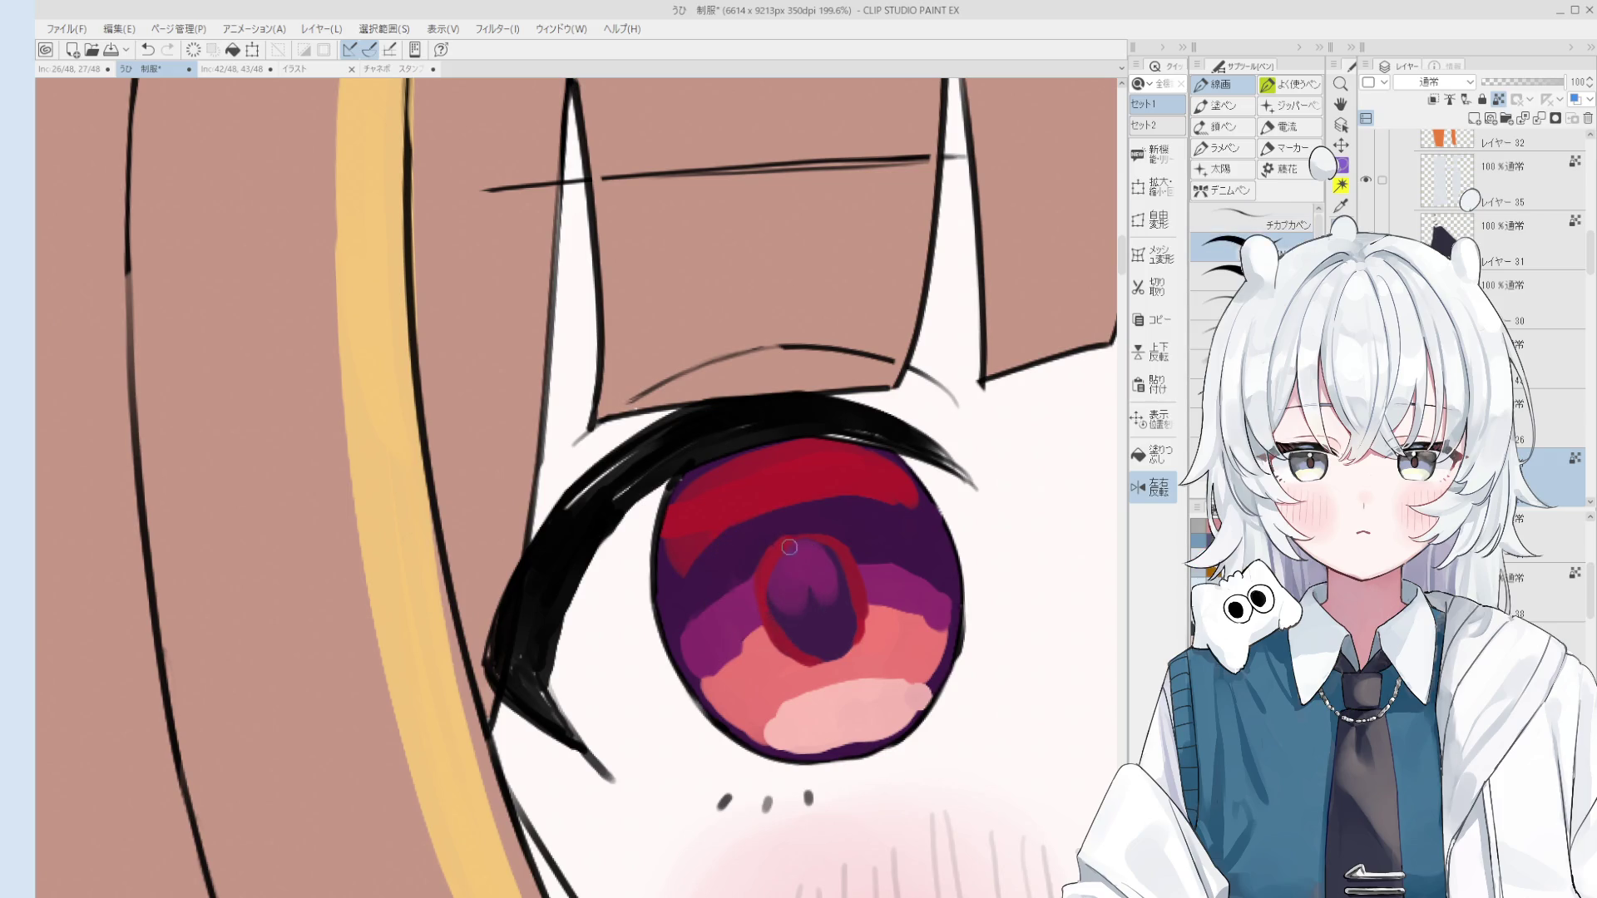
{"action": "scroll", "coordinate": [817, 549], "scroll_direction": "down", "scroll_amount": 2}
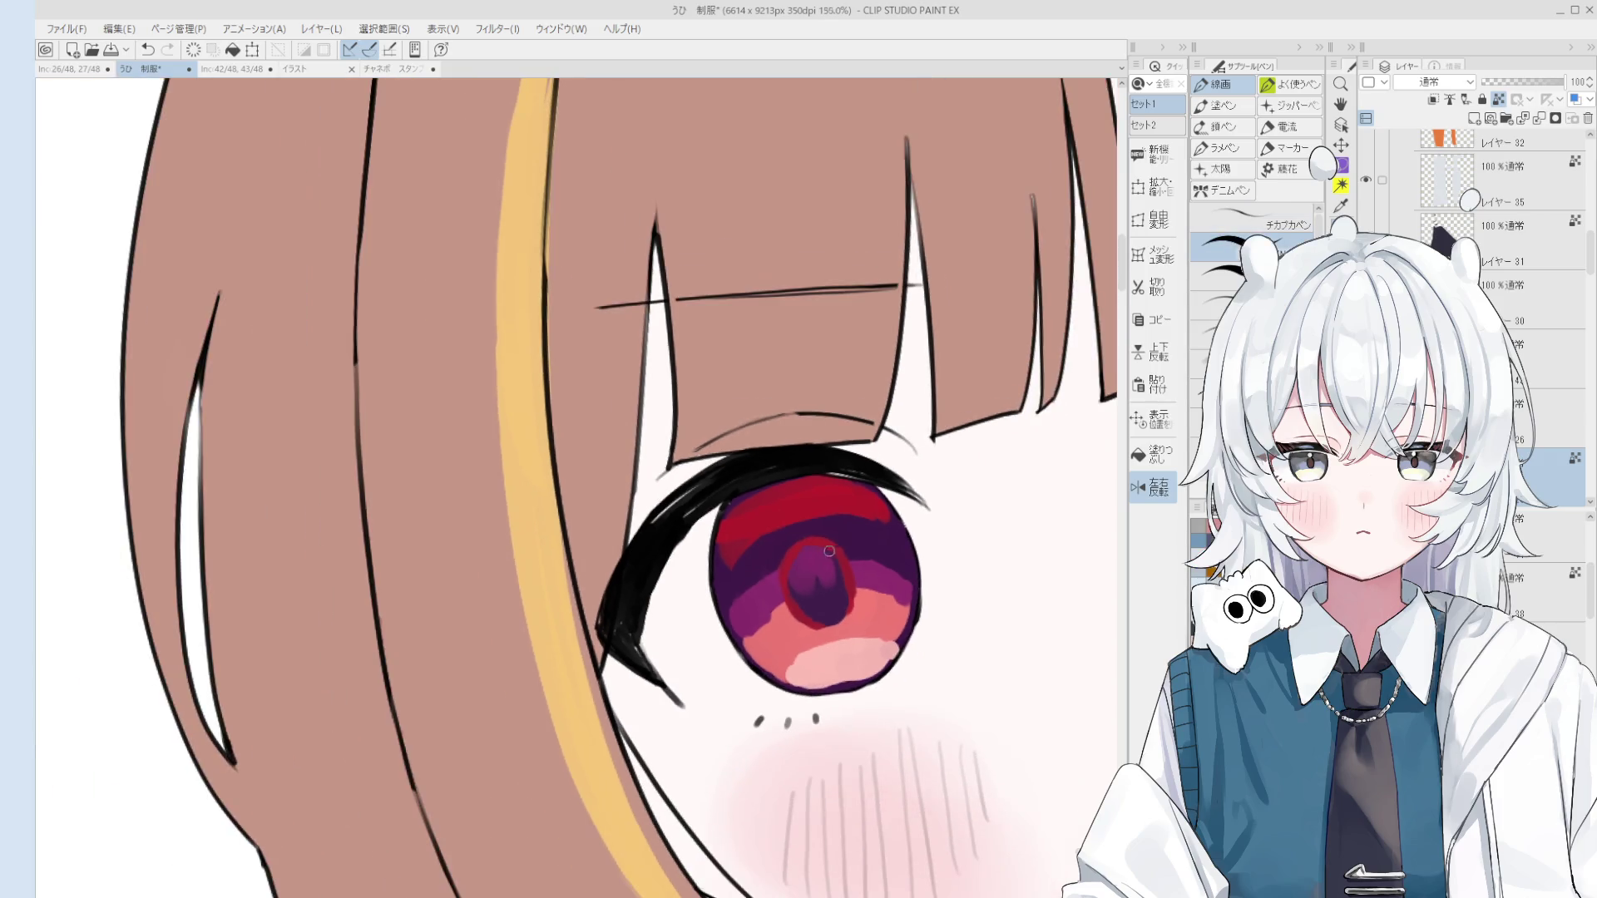
{"action": "scroll", "coordinate": [839, 547], "scroll_direction": "up", "scroll_amount": 1}
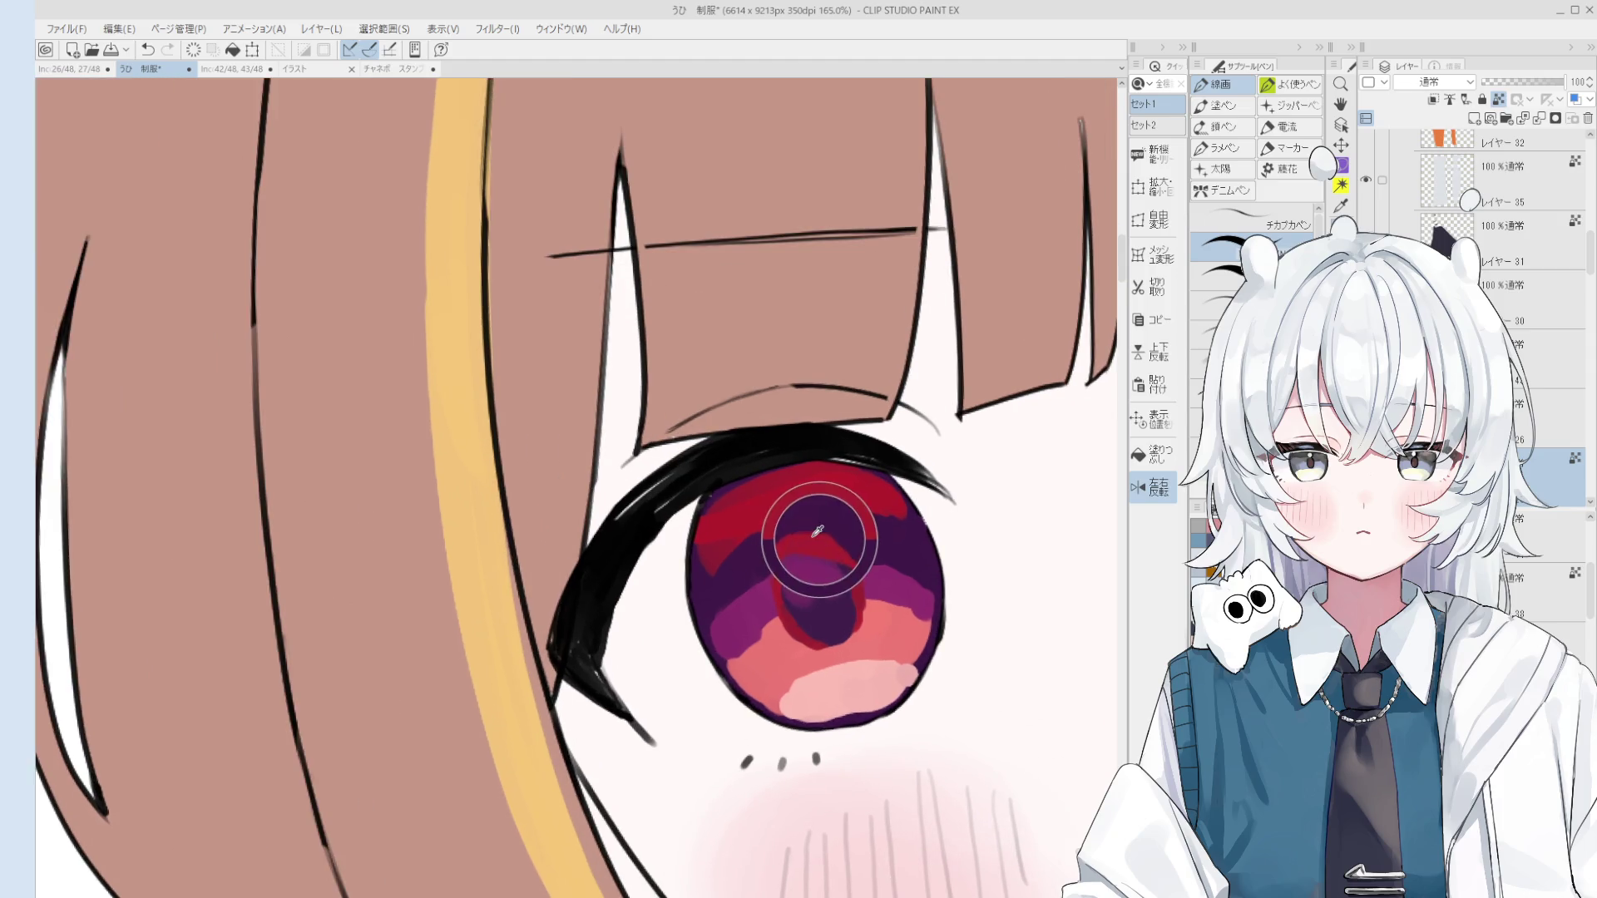
{"action": "scroll", "coordinate": [829, 552], "scroll_direction": "down", "scroll_amount": 2}
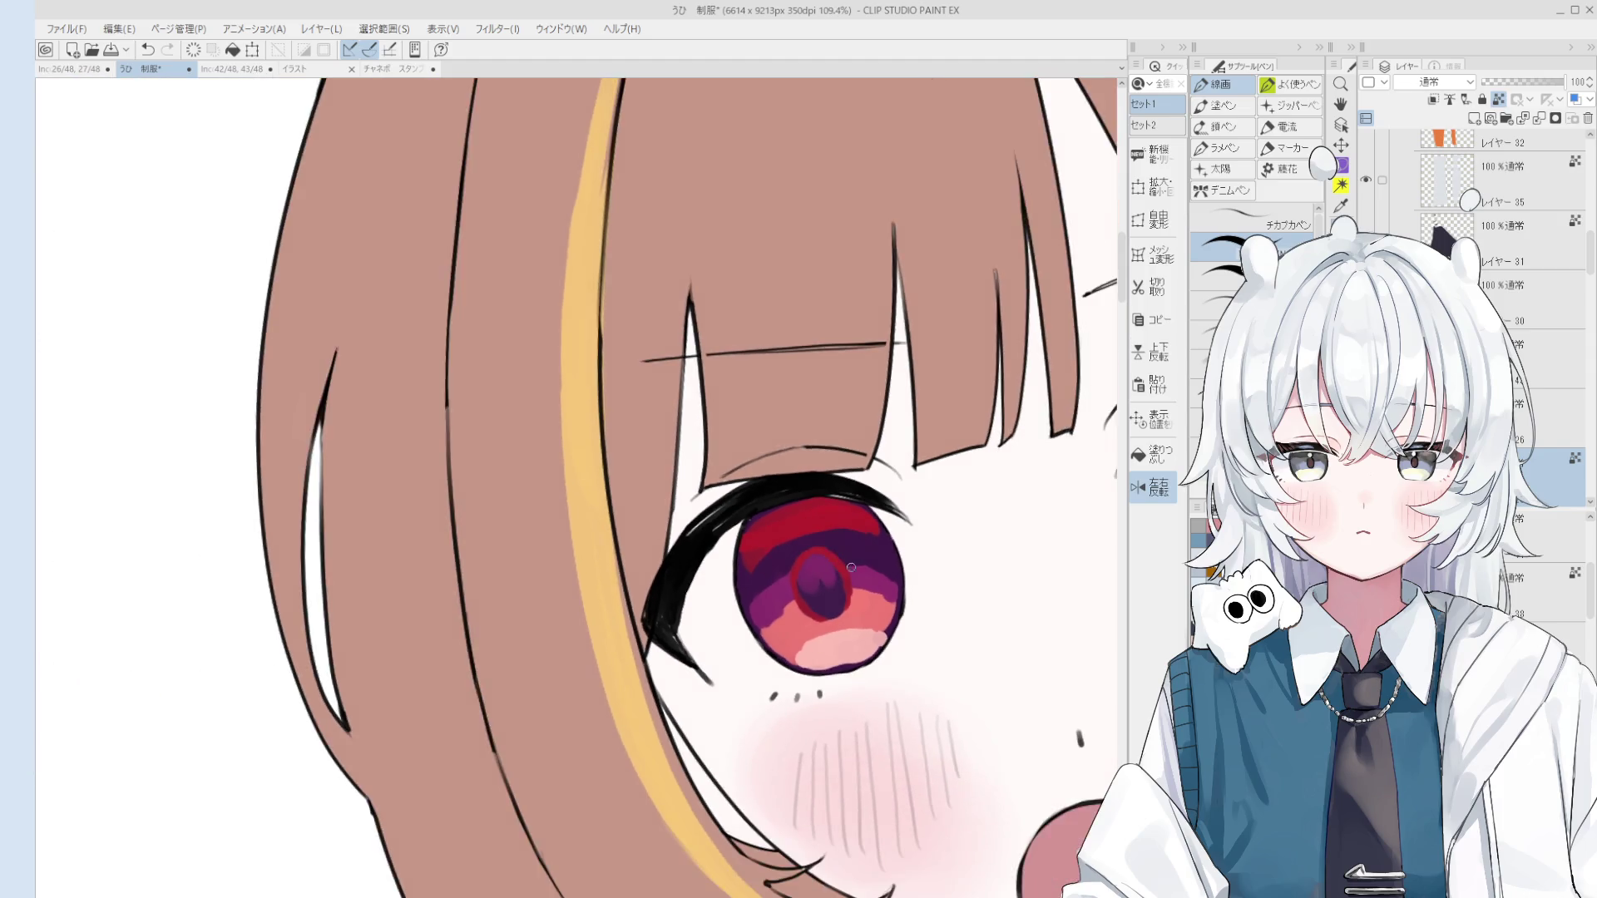
{"action": "key", "text": "ctrl+z"}
Step: Try a pale stroke over the pupil highlight, then undo it to compare
{"action": "scroll", "coordinate": [823, 556], "scroll_direction": "up", "scroll_amount": 2}
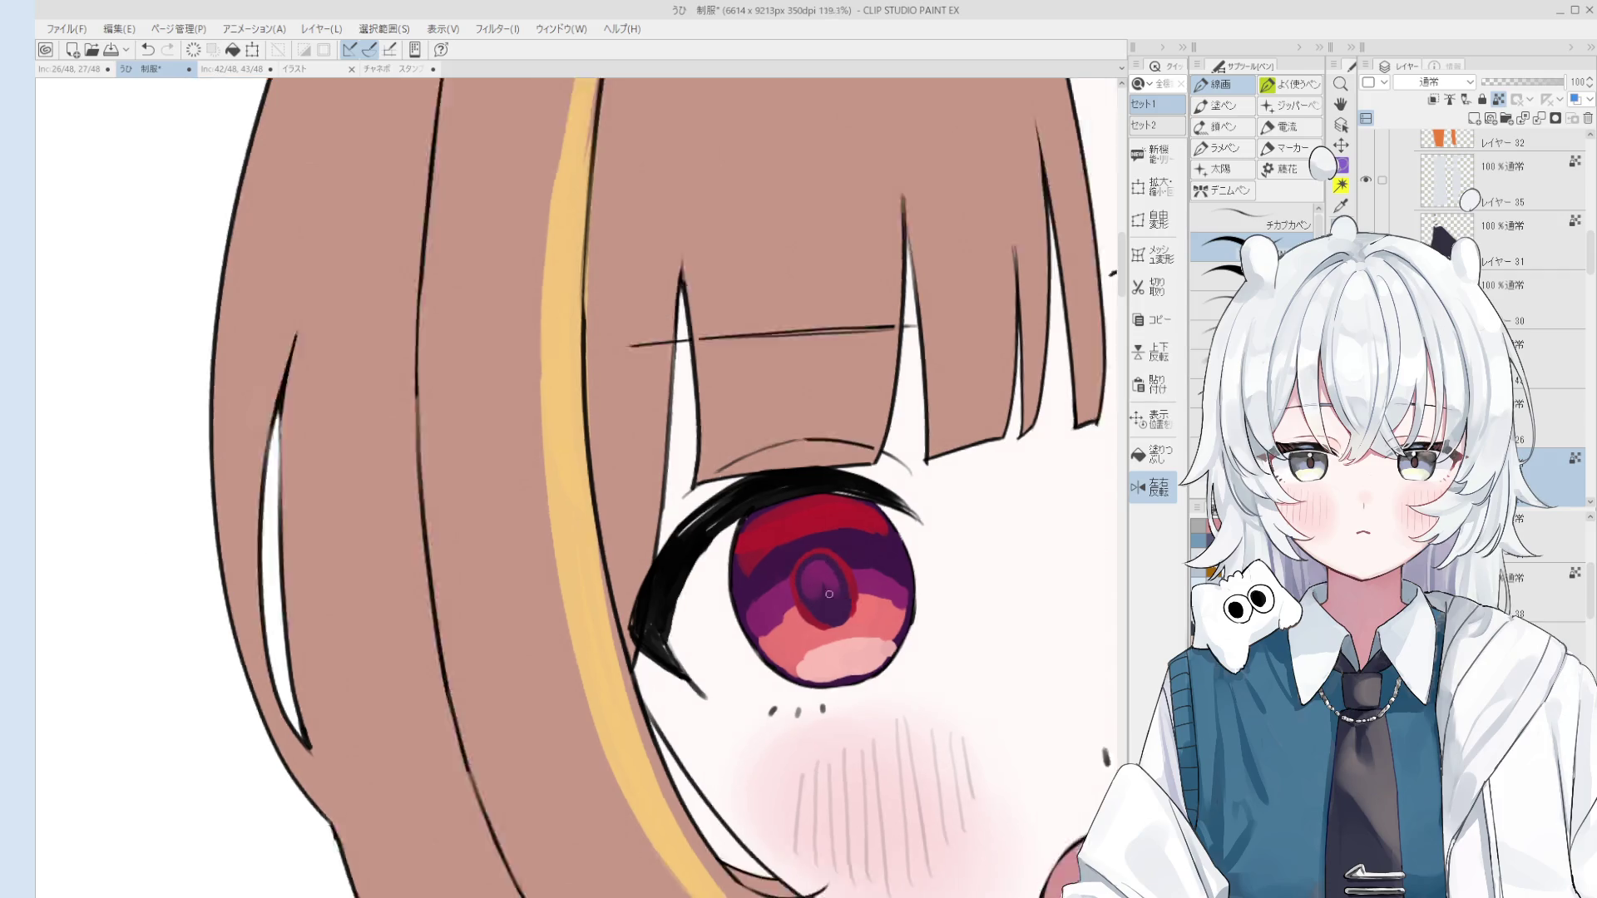
{"action": "scroll", "coordinate": [840, 555], "scroll_direction": "up", "scroll_amount": 2}
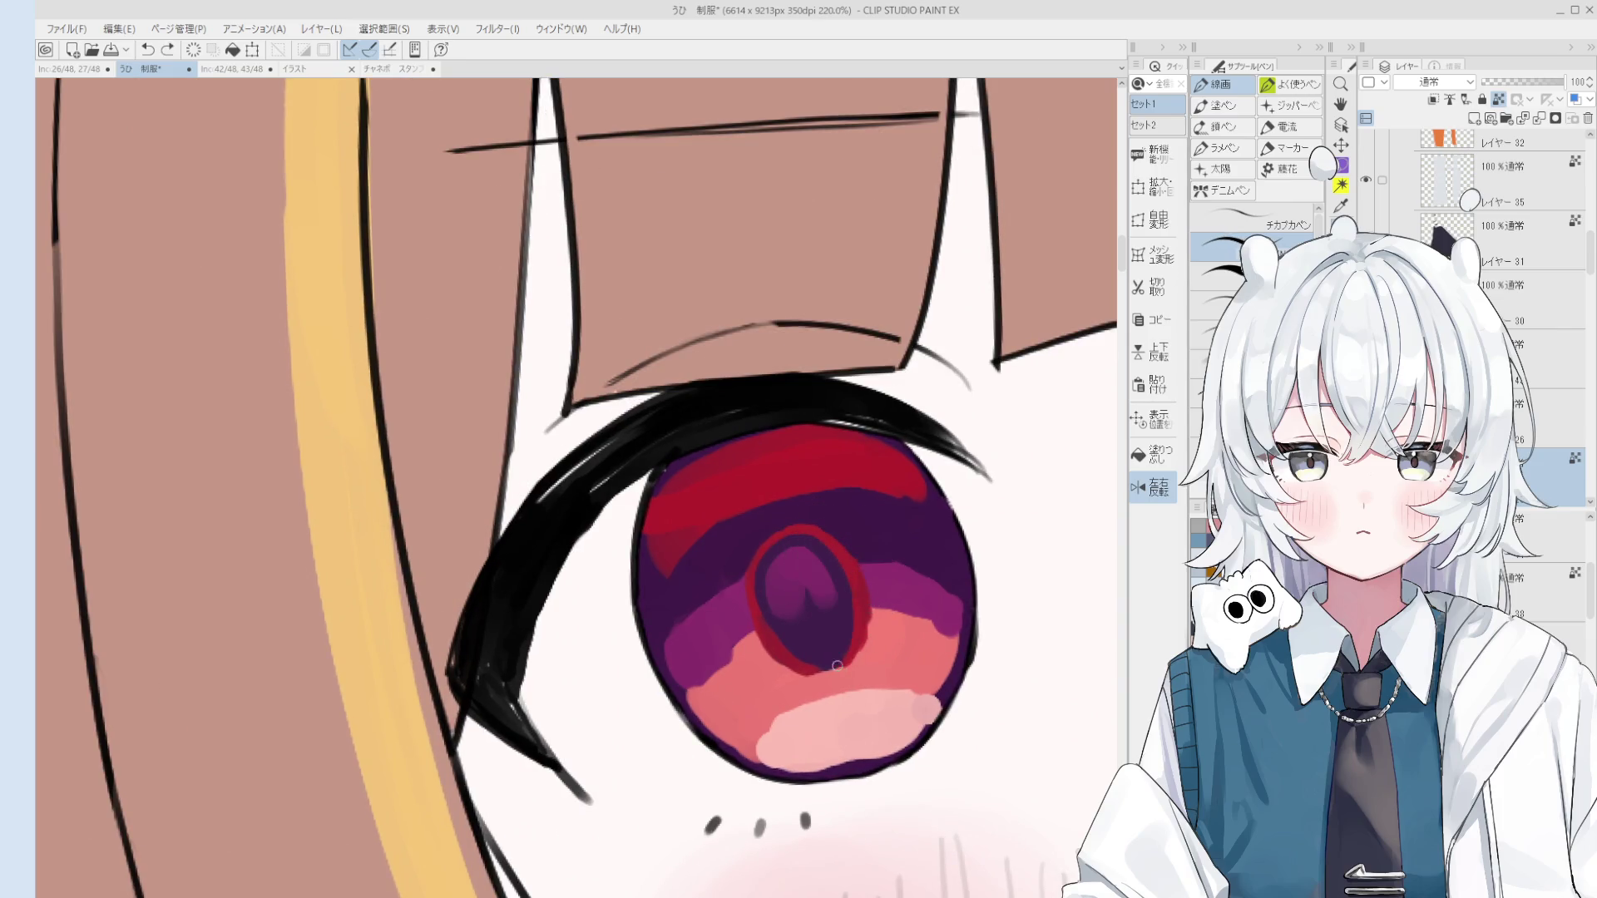
{"action": "scroll", "coordinate": [861, 649], "scroll_direction": "down", "scroll_amount": 3}
{"action": "scroll", "coordinate": [859, 671], "scroll_direction": "up", "scroll_amount": 3}
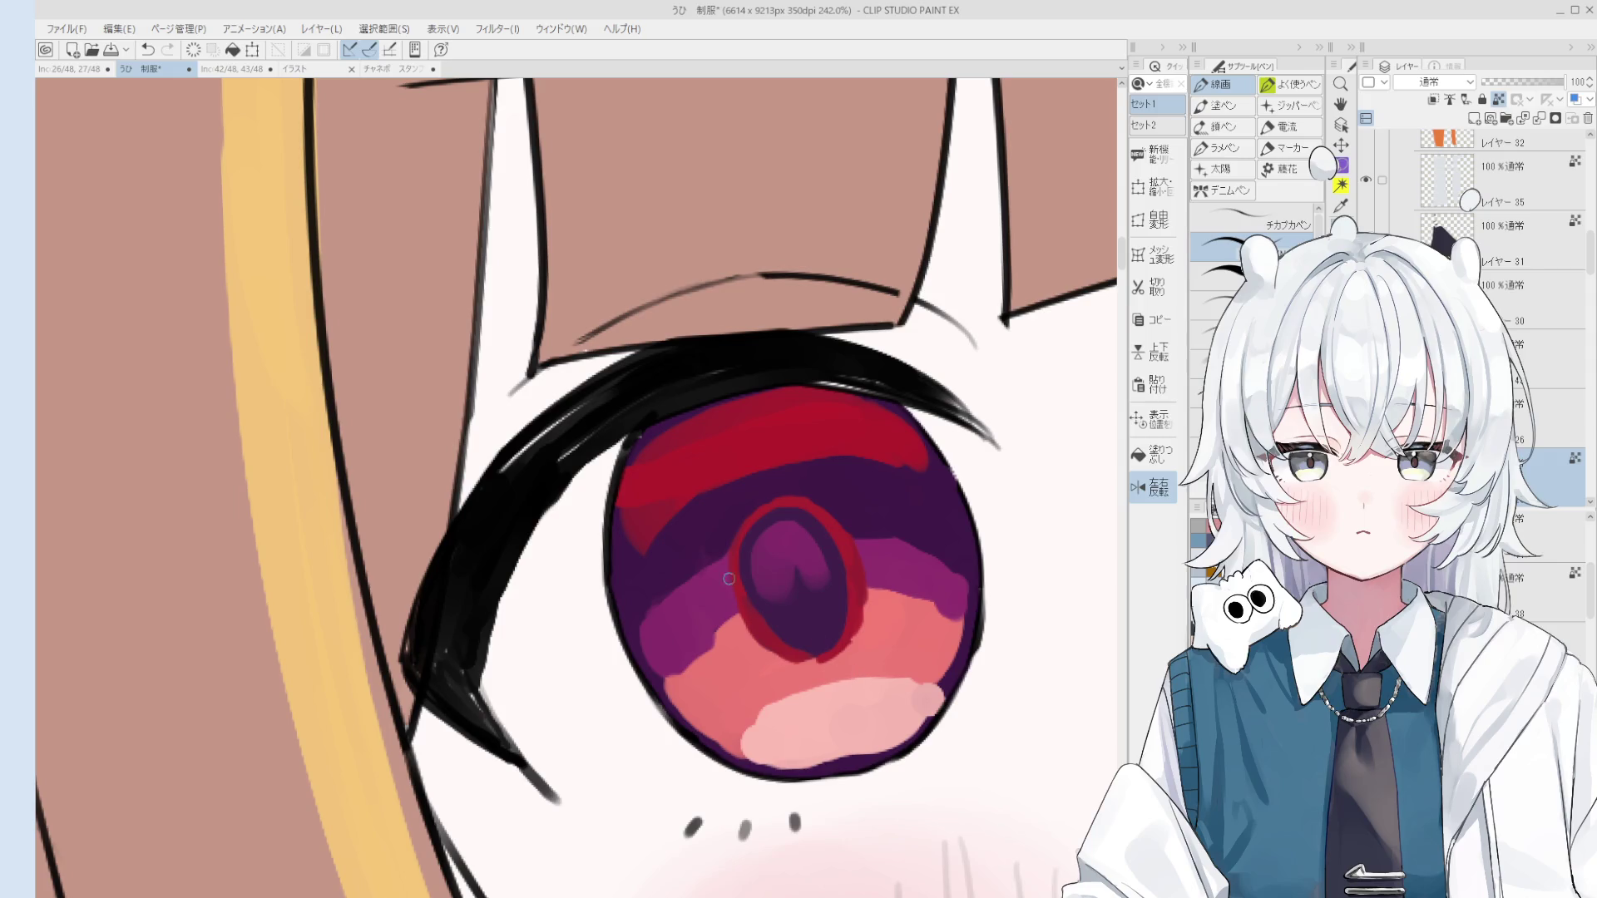
{"action": "mouse_move", "coordinate": [848, 720]}
{"action": "left_mouse_down"}
{"action": "mouse_move", "coordinate": [830, 747]}
{"action": "mouse_move", "coordinate": [874, 738]}
{"action": "left_mouse_up"}
{"action": "key", "text": "ctrl+z"}
{"action": "key", "text": "ctrl+z"}
{"action": "scroll", "coordinate": [873, 737], "scroll_direction": "down", "scroll_amount": 3}
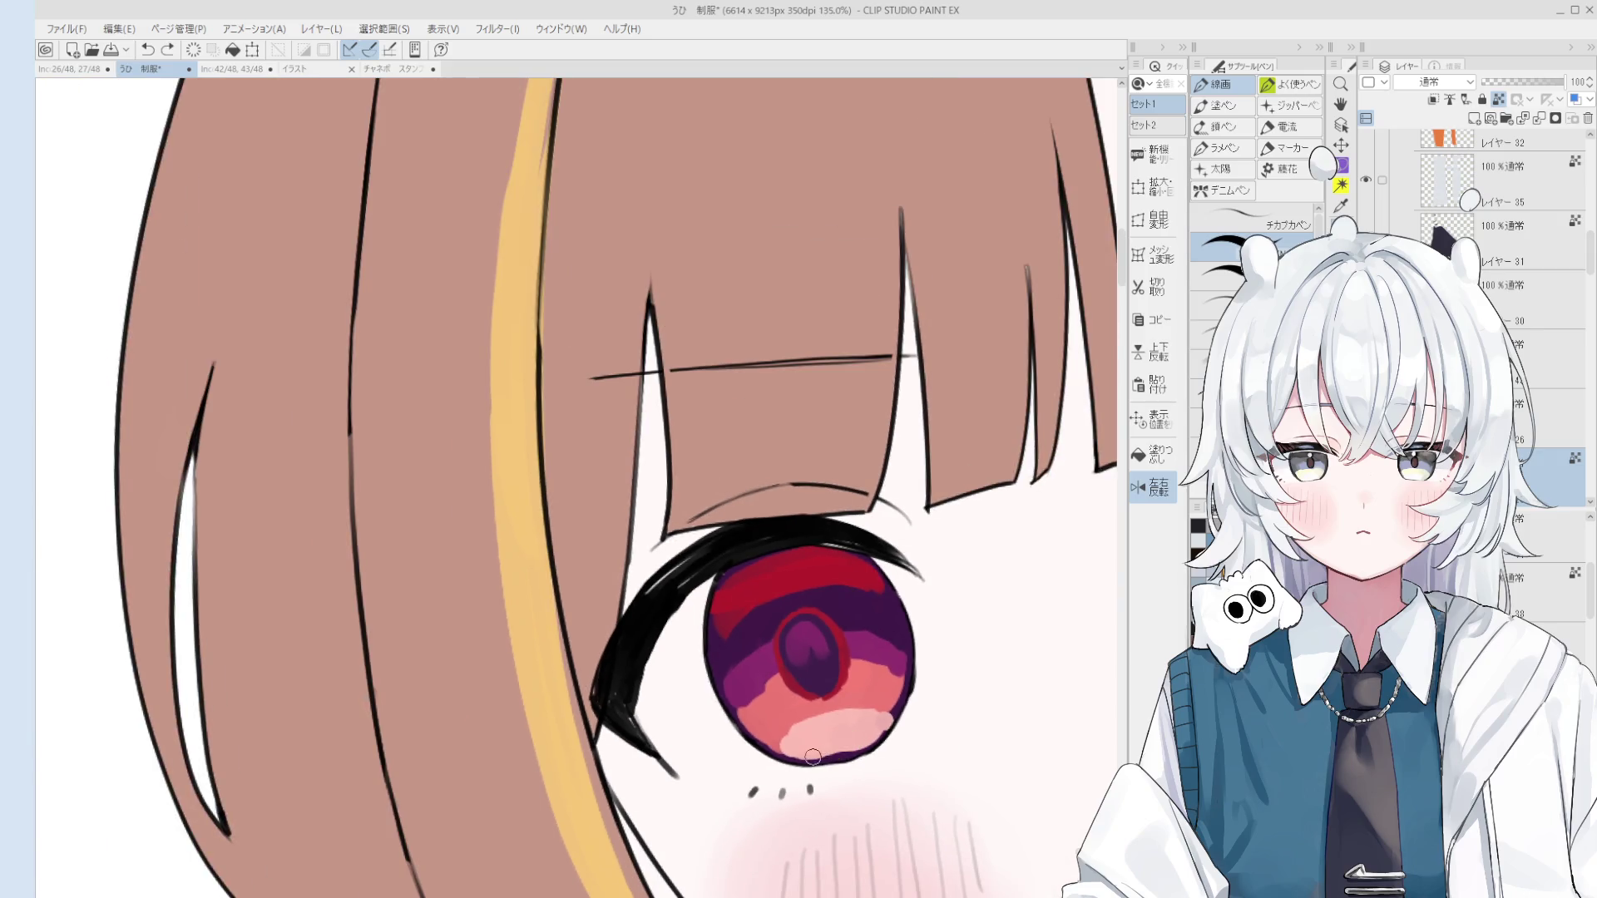
{"action": "key", "text": "ctrl+z"}
Step: Select the layer holding the iris colour from the canvas with Ctrl+Shift
{"action": "left_click_drag", "start_coordinate": [803, 760], "coordinate": [857, 734]}
{"action": "scroll", "coordinate": [865, 732], "scroll_direction": "down", "scroll_amount": 2}
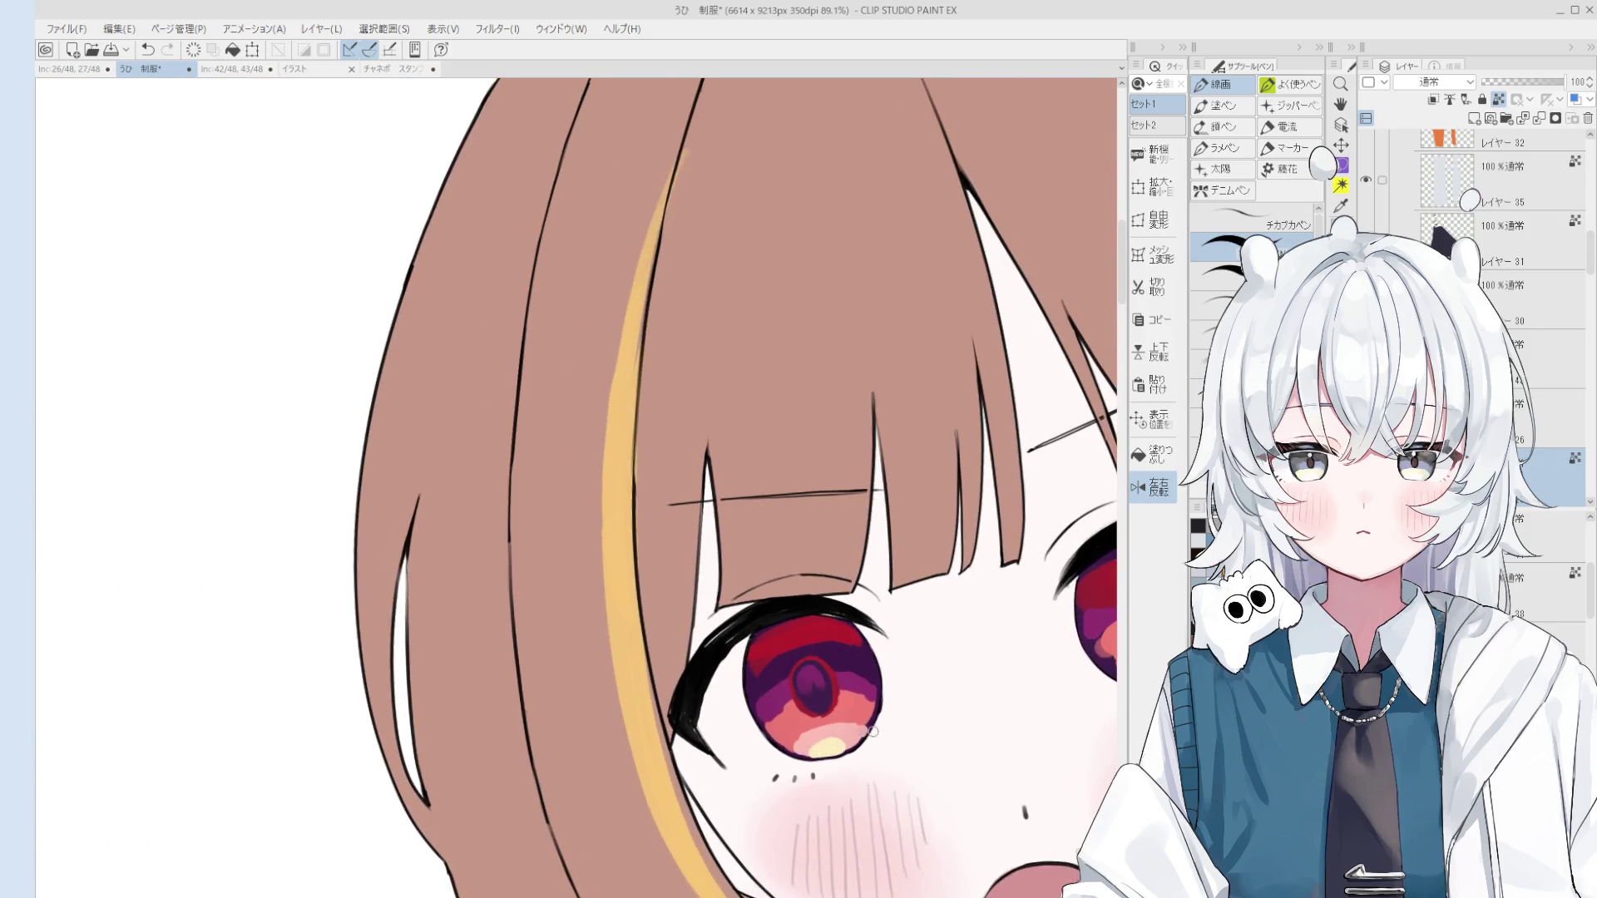
{"action": "scroll", "coordinate": [874, 722], "scroll_direction": "up", "scroll_amount": 2}
{"action": "key", "text": "ctrl+shift"}
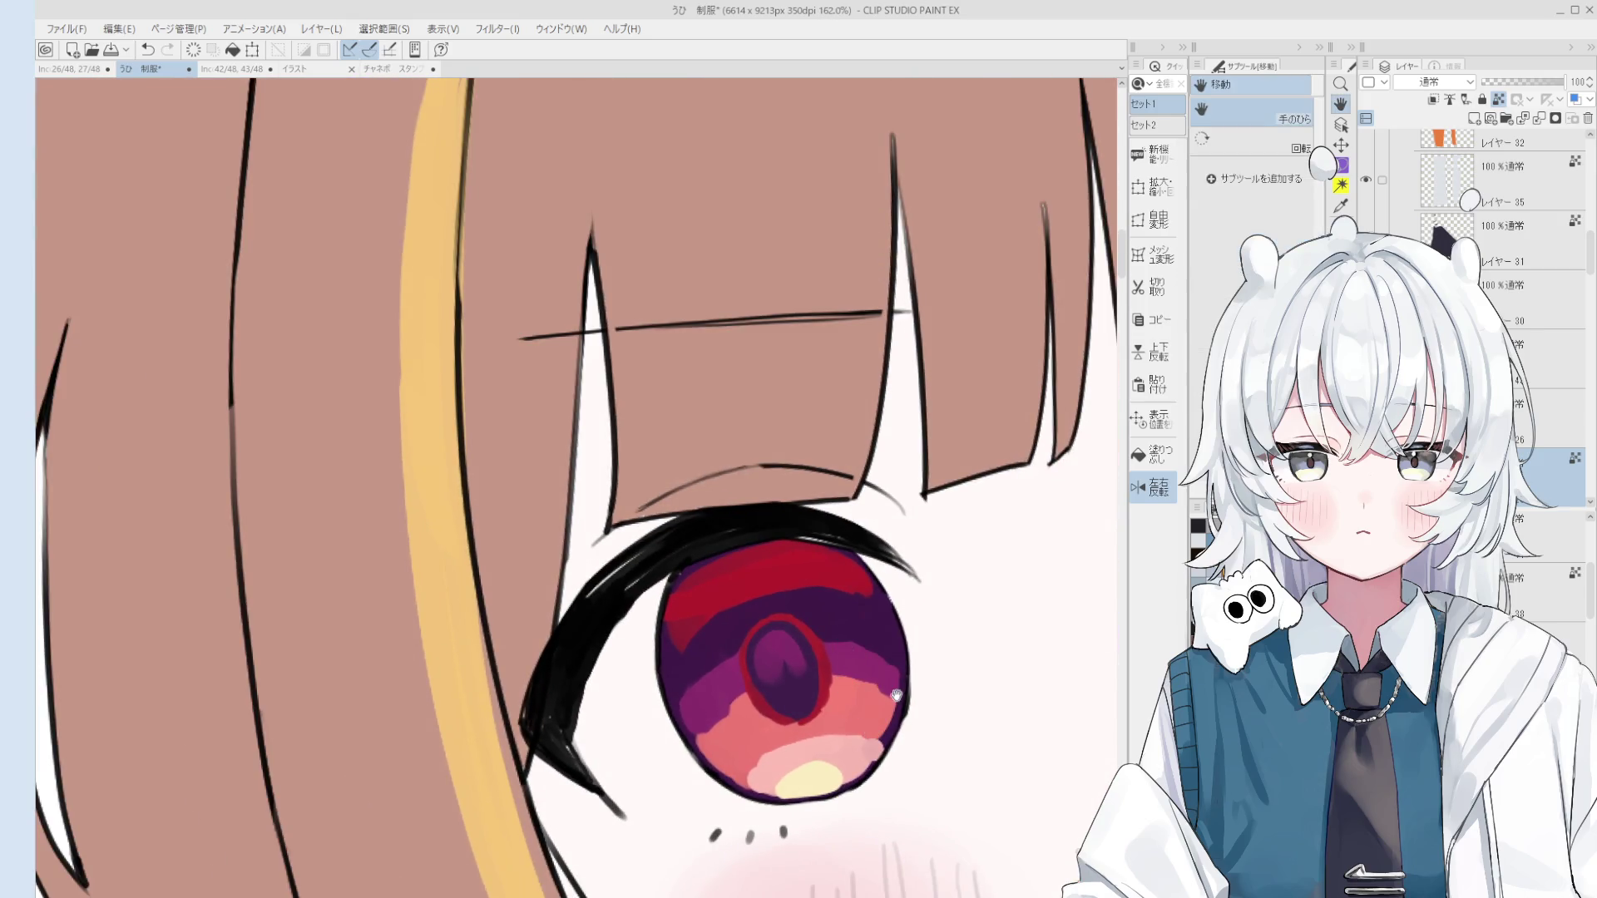
{"action": "left_click", "coordinate": [875, 630], "text": "ctrl+shift"}
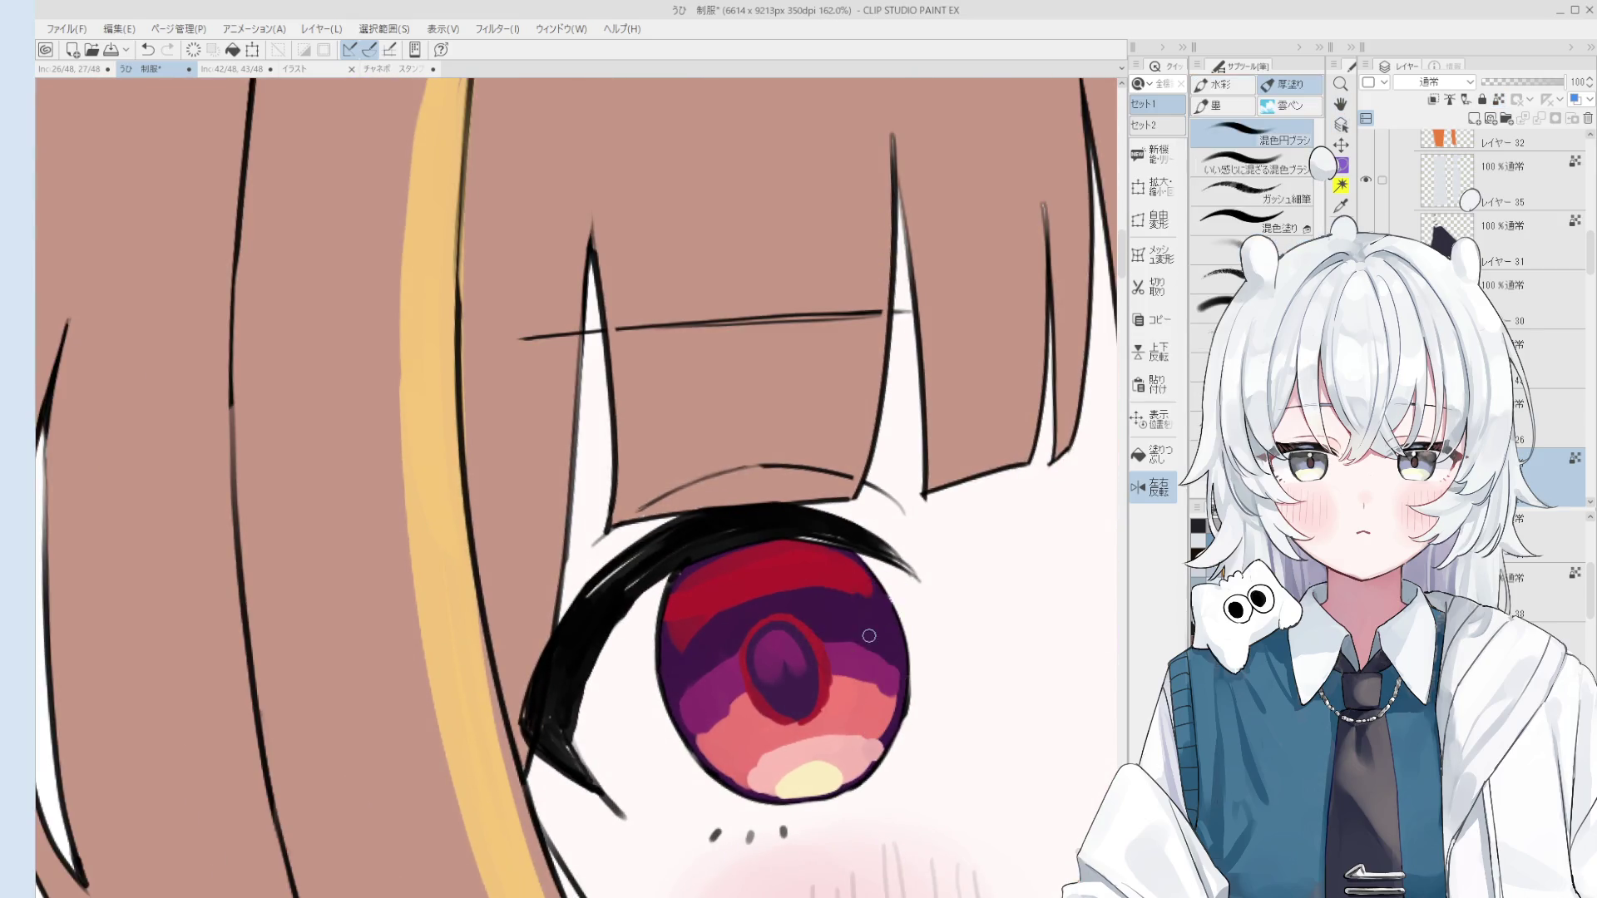
Step: Zoom out to review the whole face and return to the mixing brush
{"action": "scroll", "coordinate": [899, 685], "scroll_direction": "down", "scroll_amount": 3}
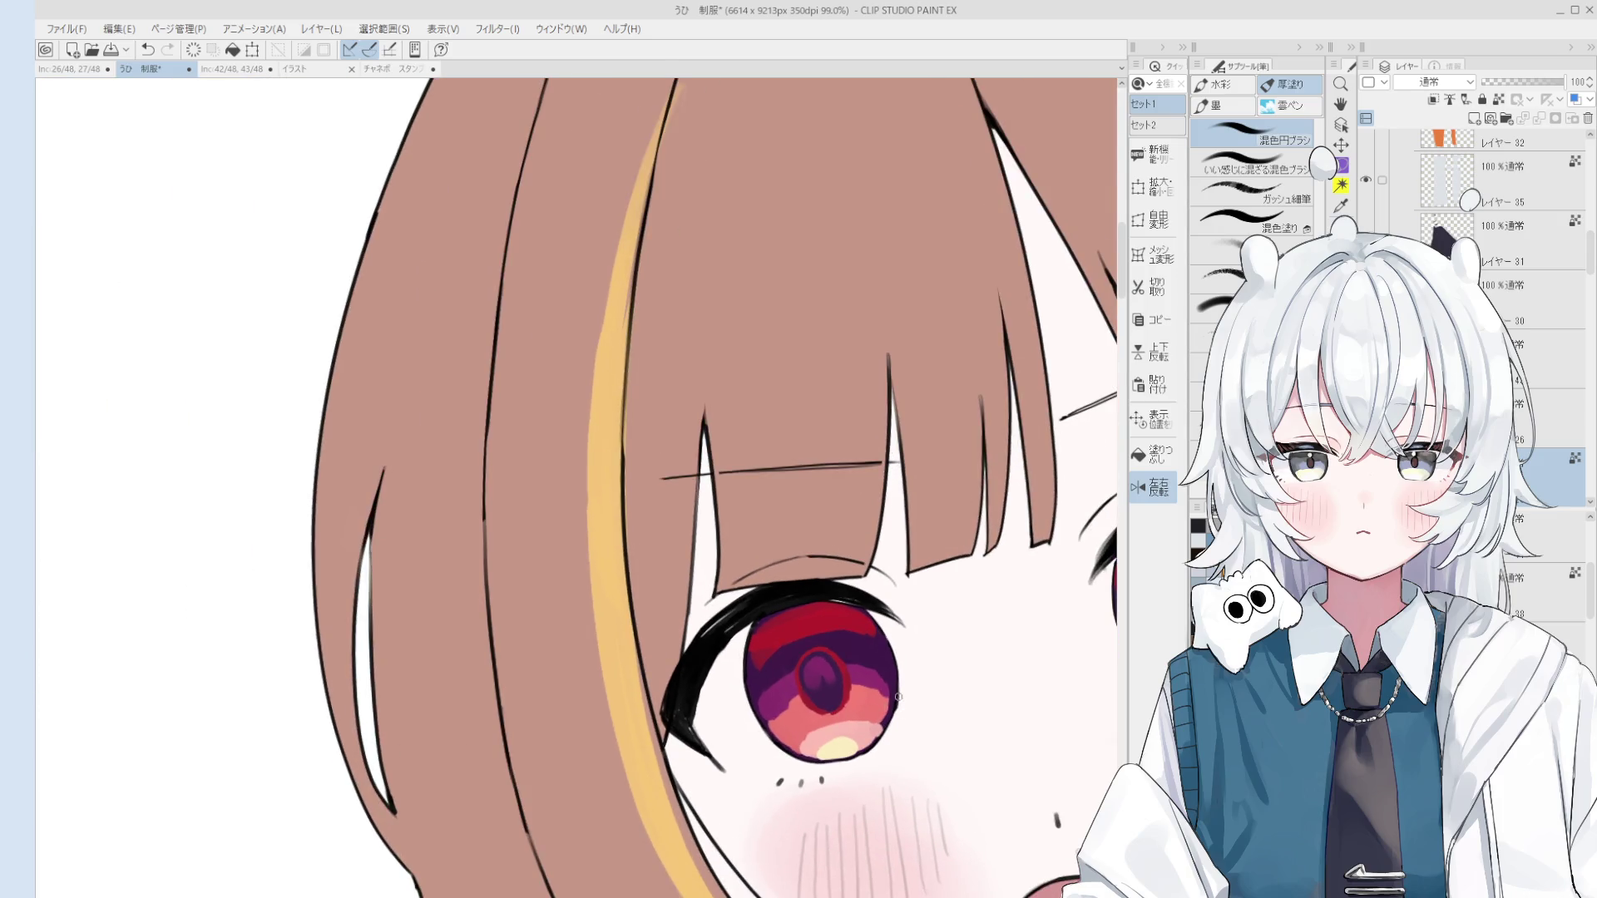
{"action": "scroll", "coordinate": [880, 674], "scroll_direction": "down", "scroll_amount": 3}
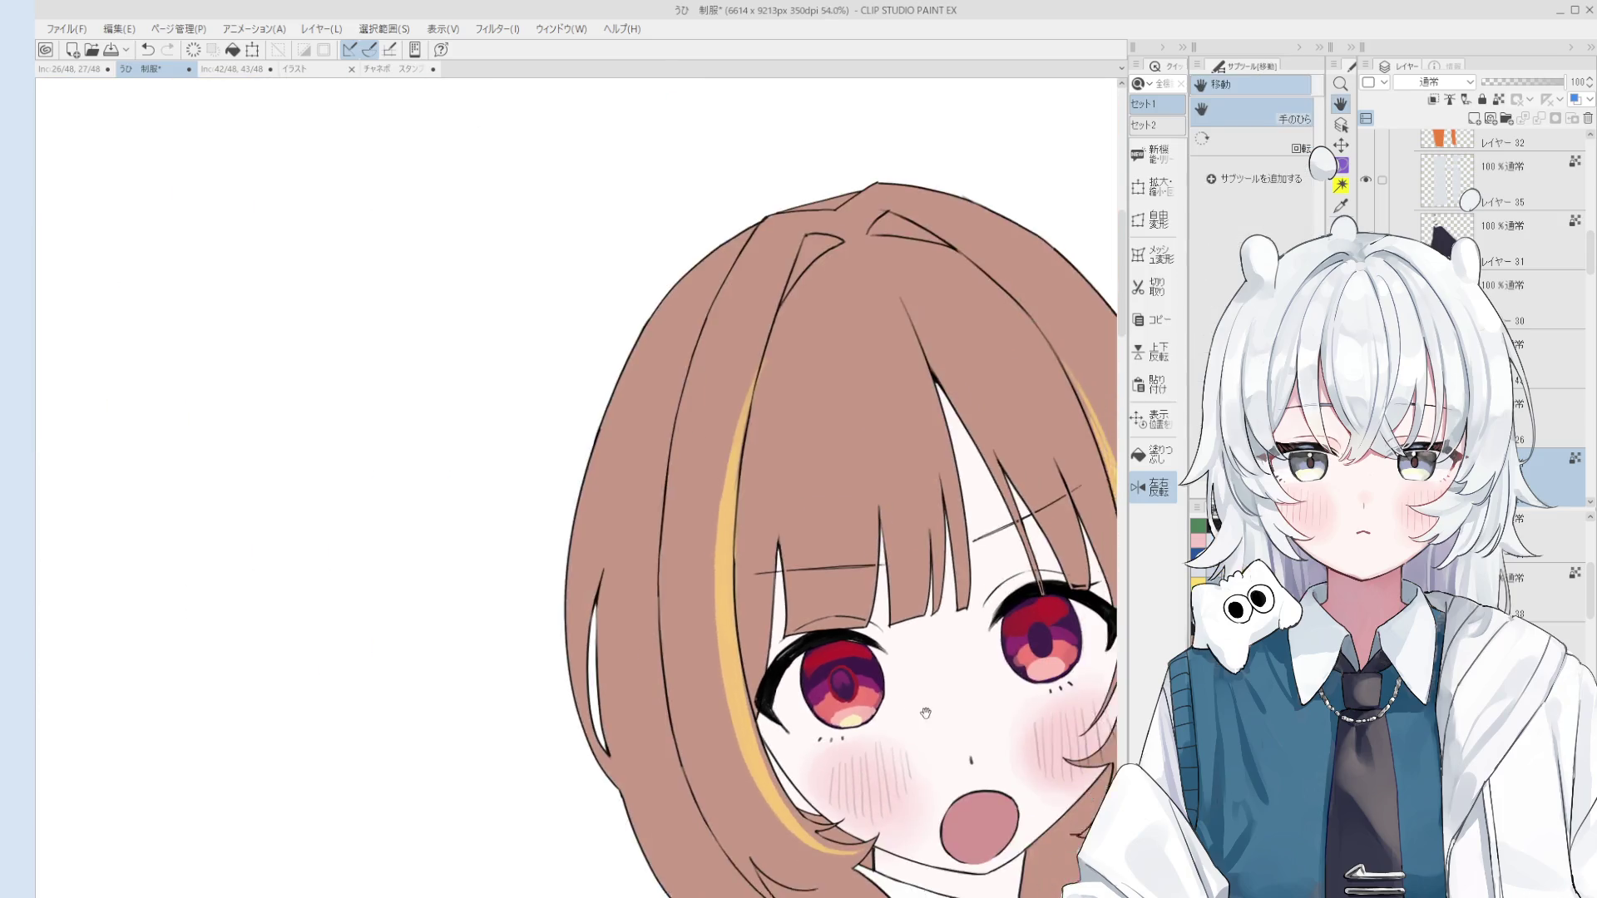
{"action": "left_click_drag", "start_coordinate": [829, 683], "coordinate": [862, 574]}
{"action": "scroll", "coordinate": [882, 574], "scroll_direction": "down", "scroll_amount": 1}
{"action": "key", "text": "b"}
{"action": "scroll", "coordinate": [843, 589], "scroll_direction": "up", "scroll_amount": 1}
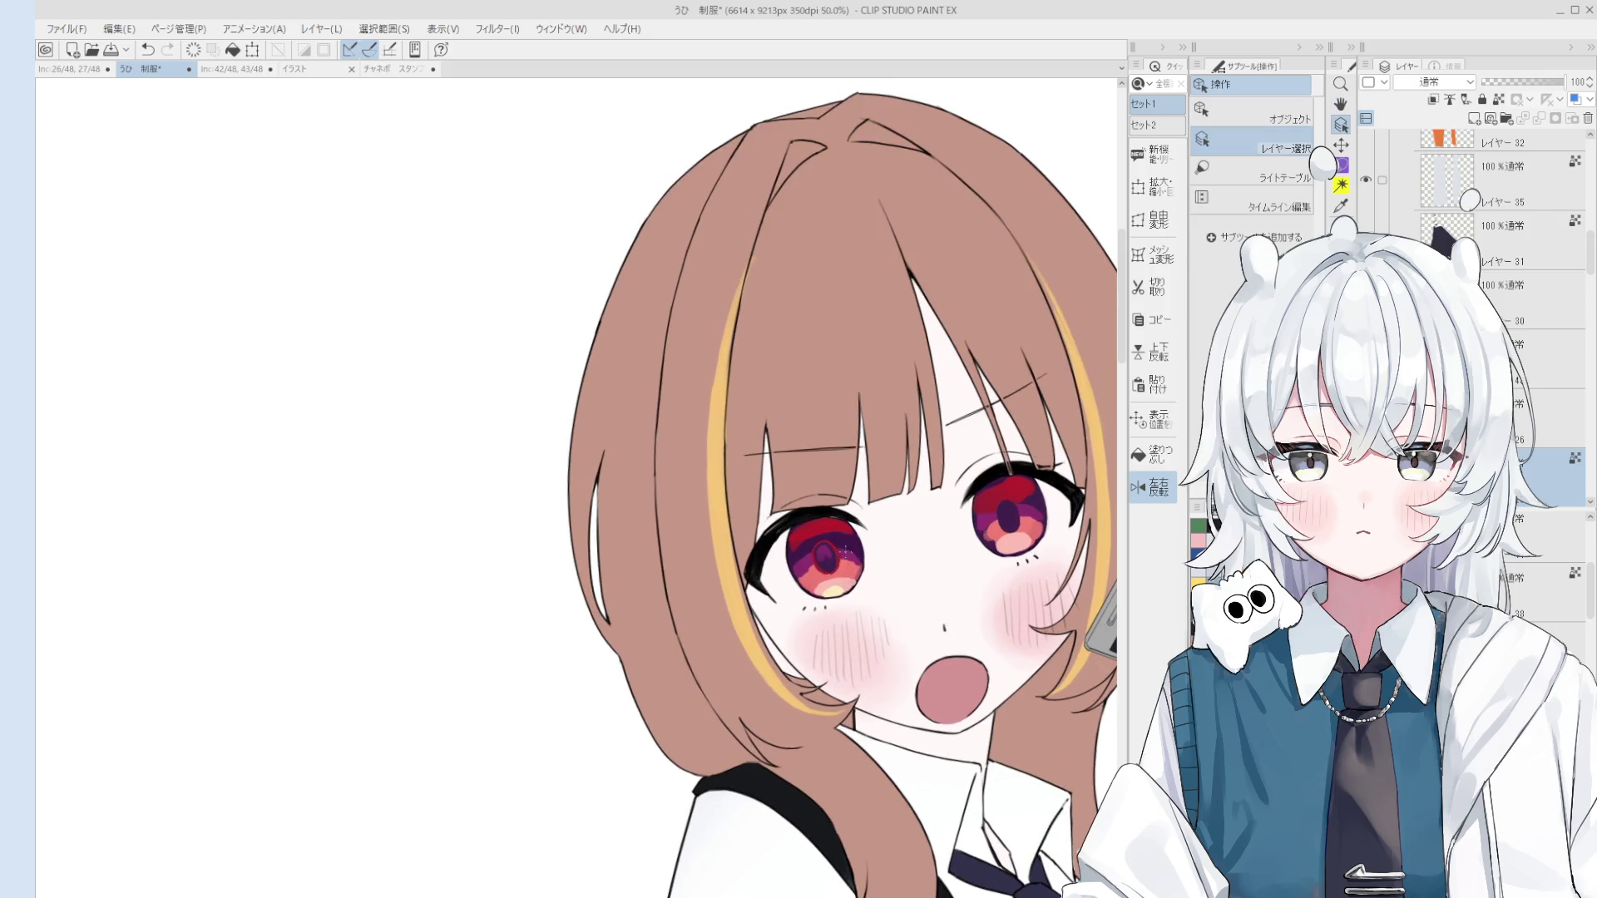
{"action": "scroll", "coordinate": [858, 558], "scroll_direction": "up", "scroll_amount": 1}
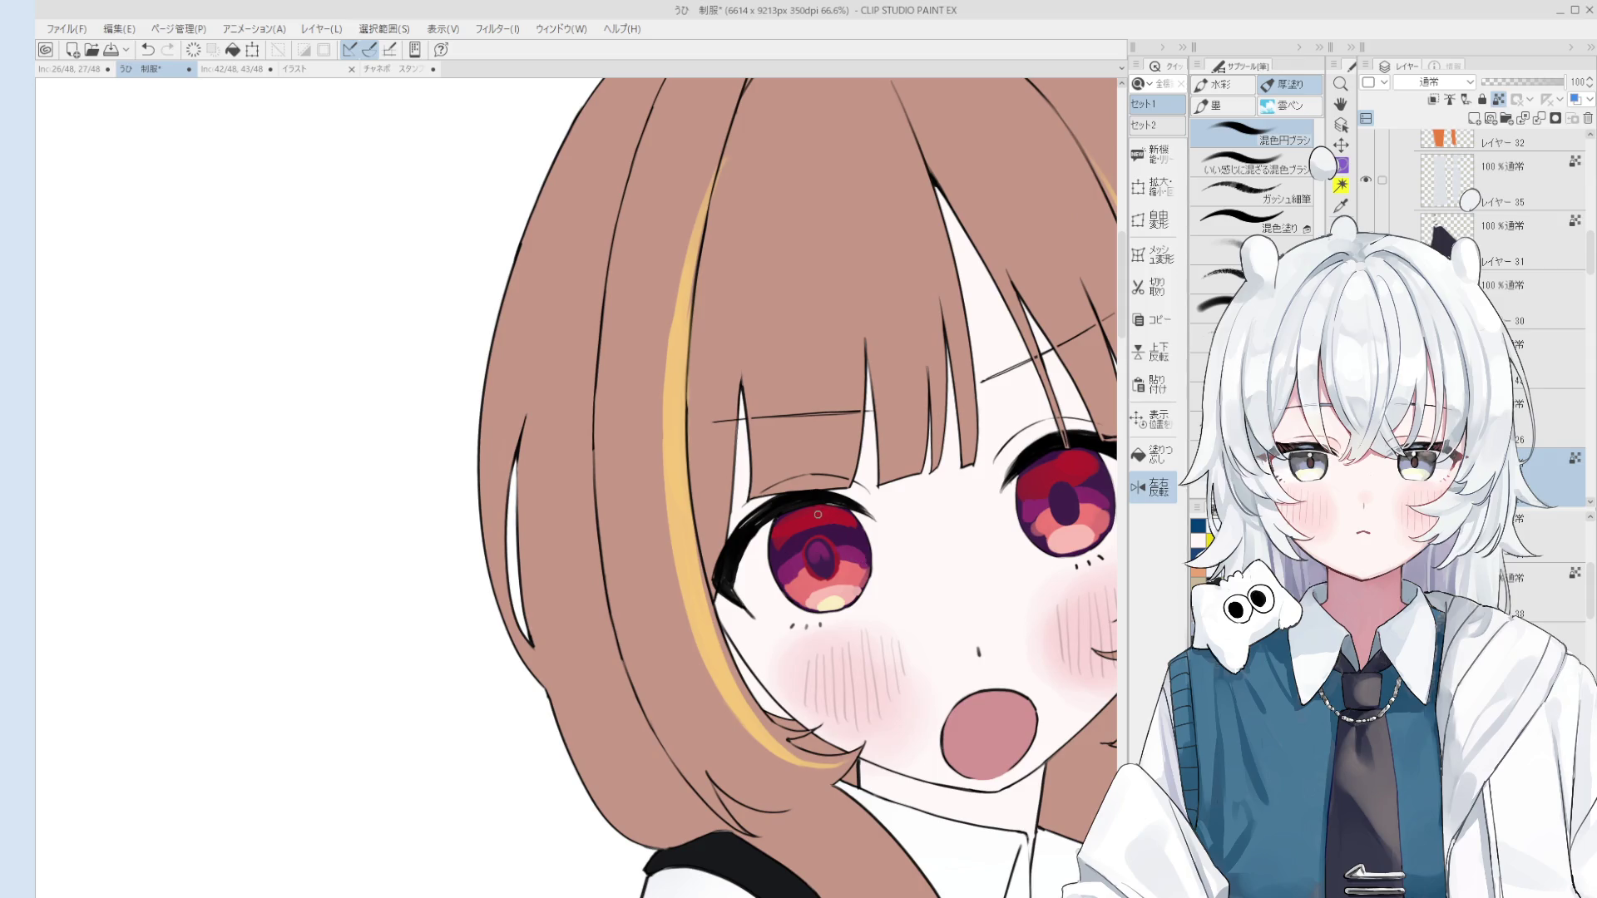
{"action": "scroll", "coordinate": [777, 528], "scroll_direction": "up", "scroll_amount": 1}
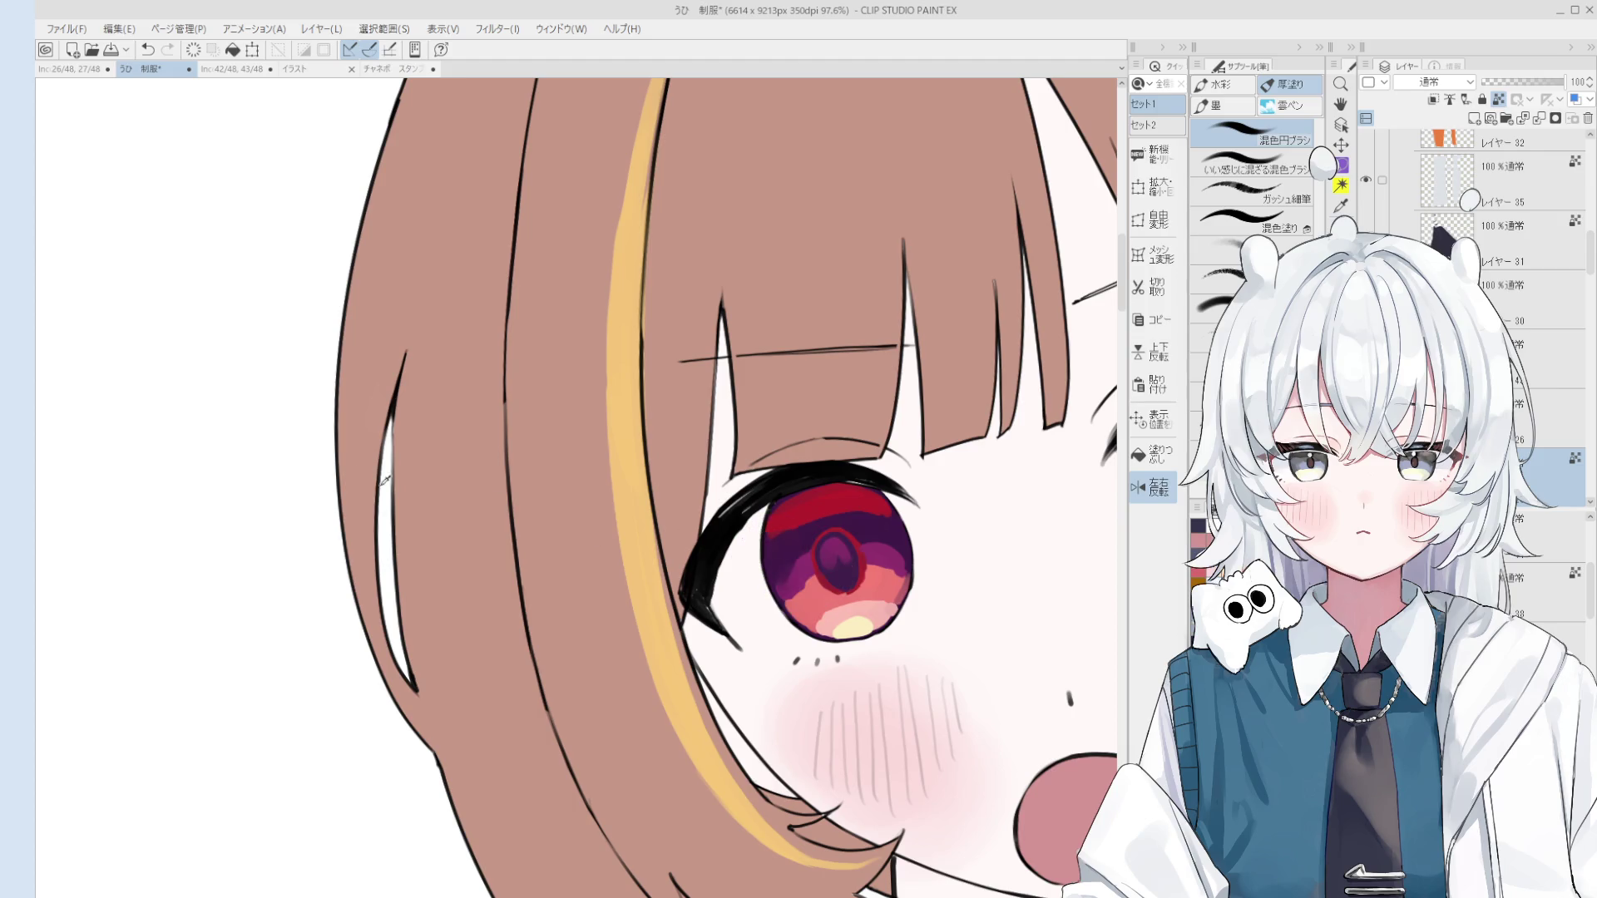
Step: Reselect the iris layer from the canvas to paint on with the mixing brush
{"action": "key", "text": "e"}
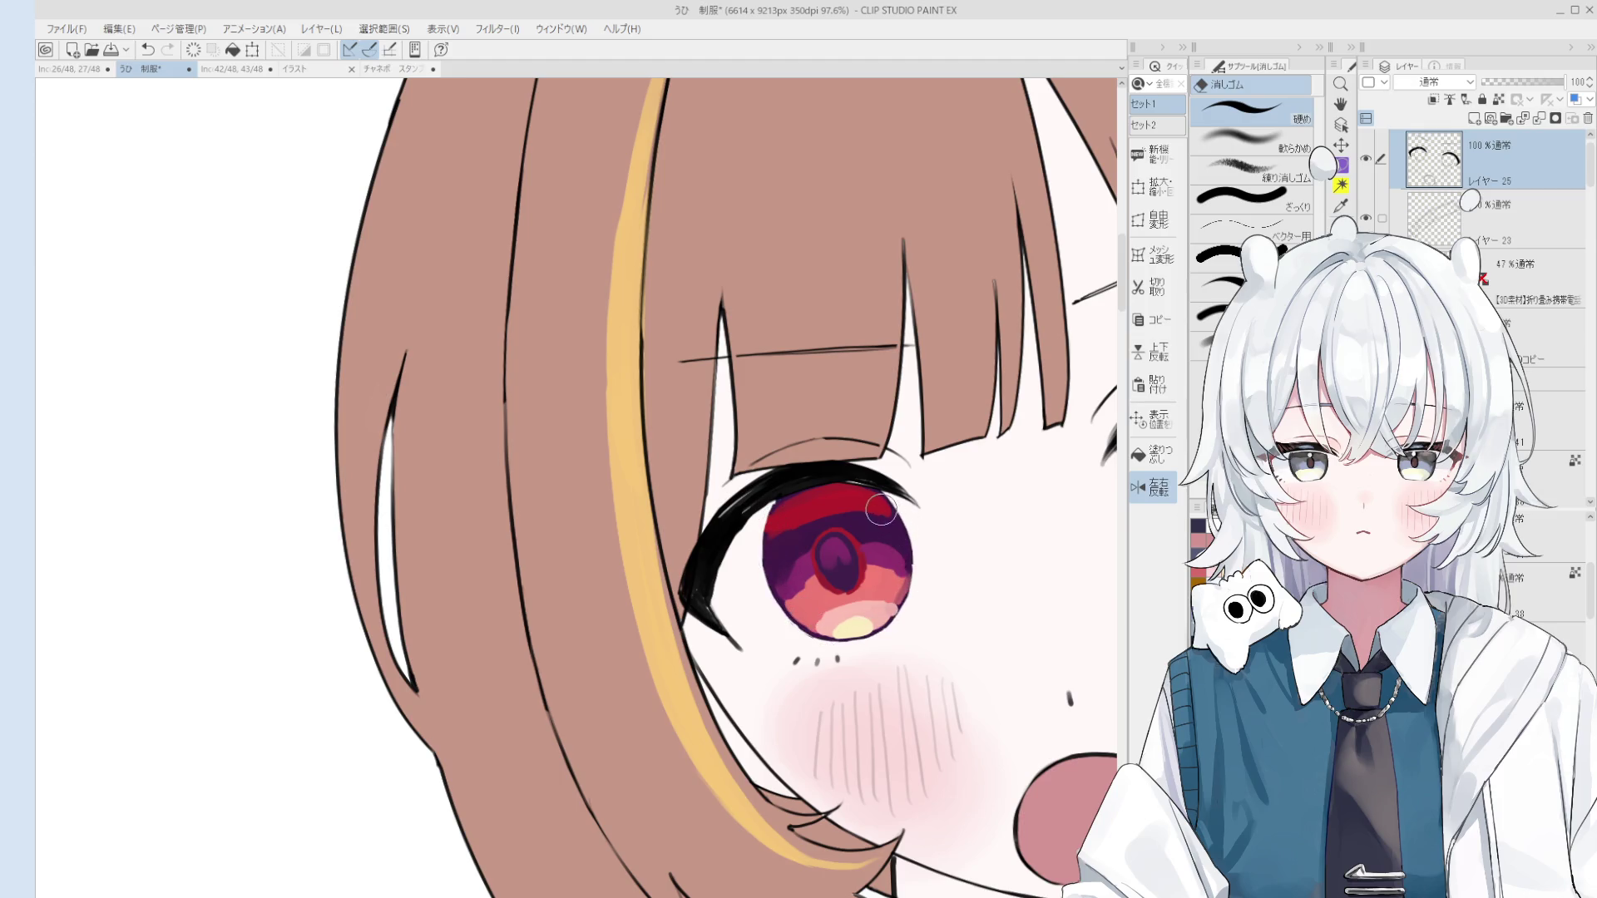
{"action": "key", "text": "o"}
{"action": "left_click", "coordinate": [859, 492]}
{"action": "scroll", "coordinate": [832, 515], "scroll_direction": "up", "scroll_amount": 1}
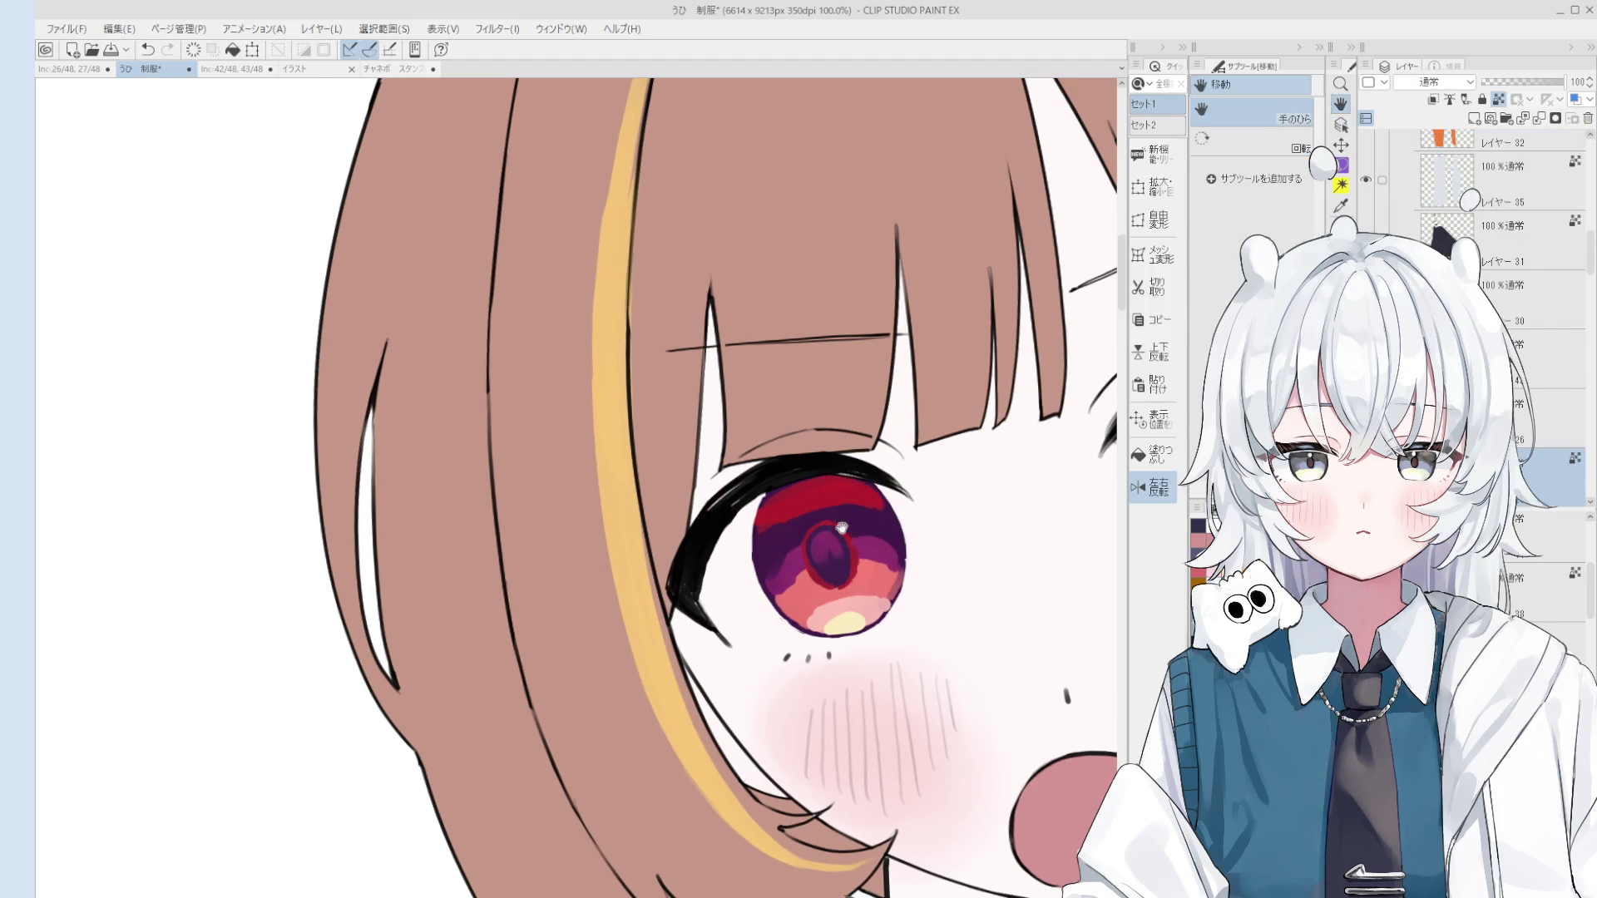
{"action": "key", "text": "b"}
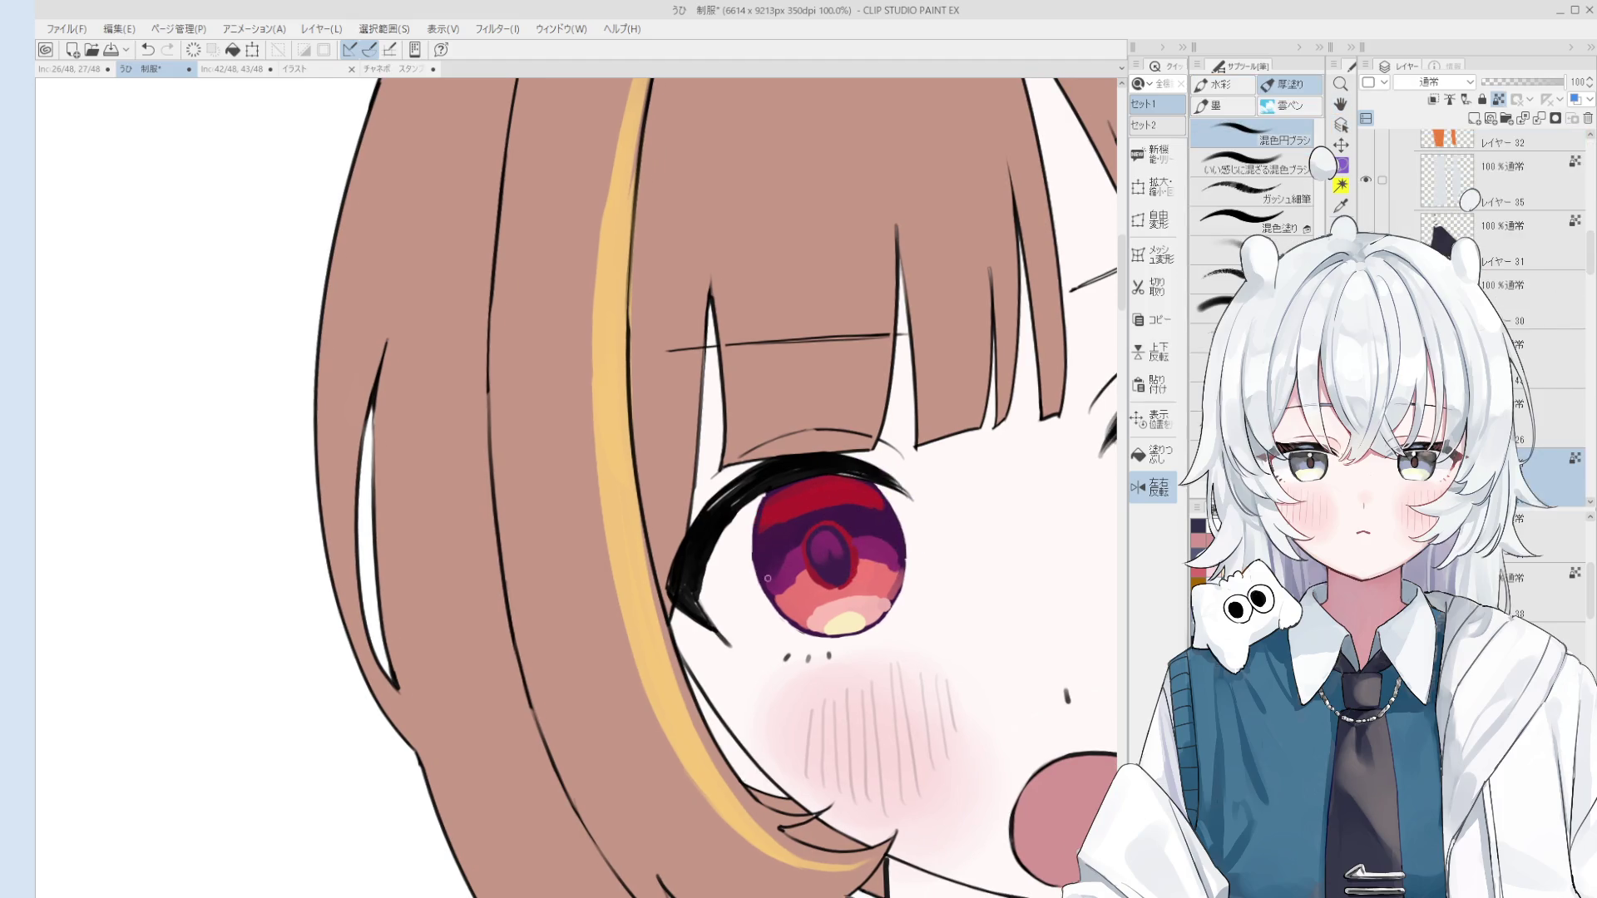
{"action": "scroll", "coordinate": [792, 602], "scroll_direction": "up", "scroll_amount": 1}
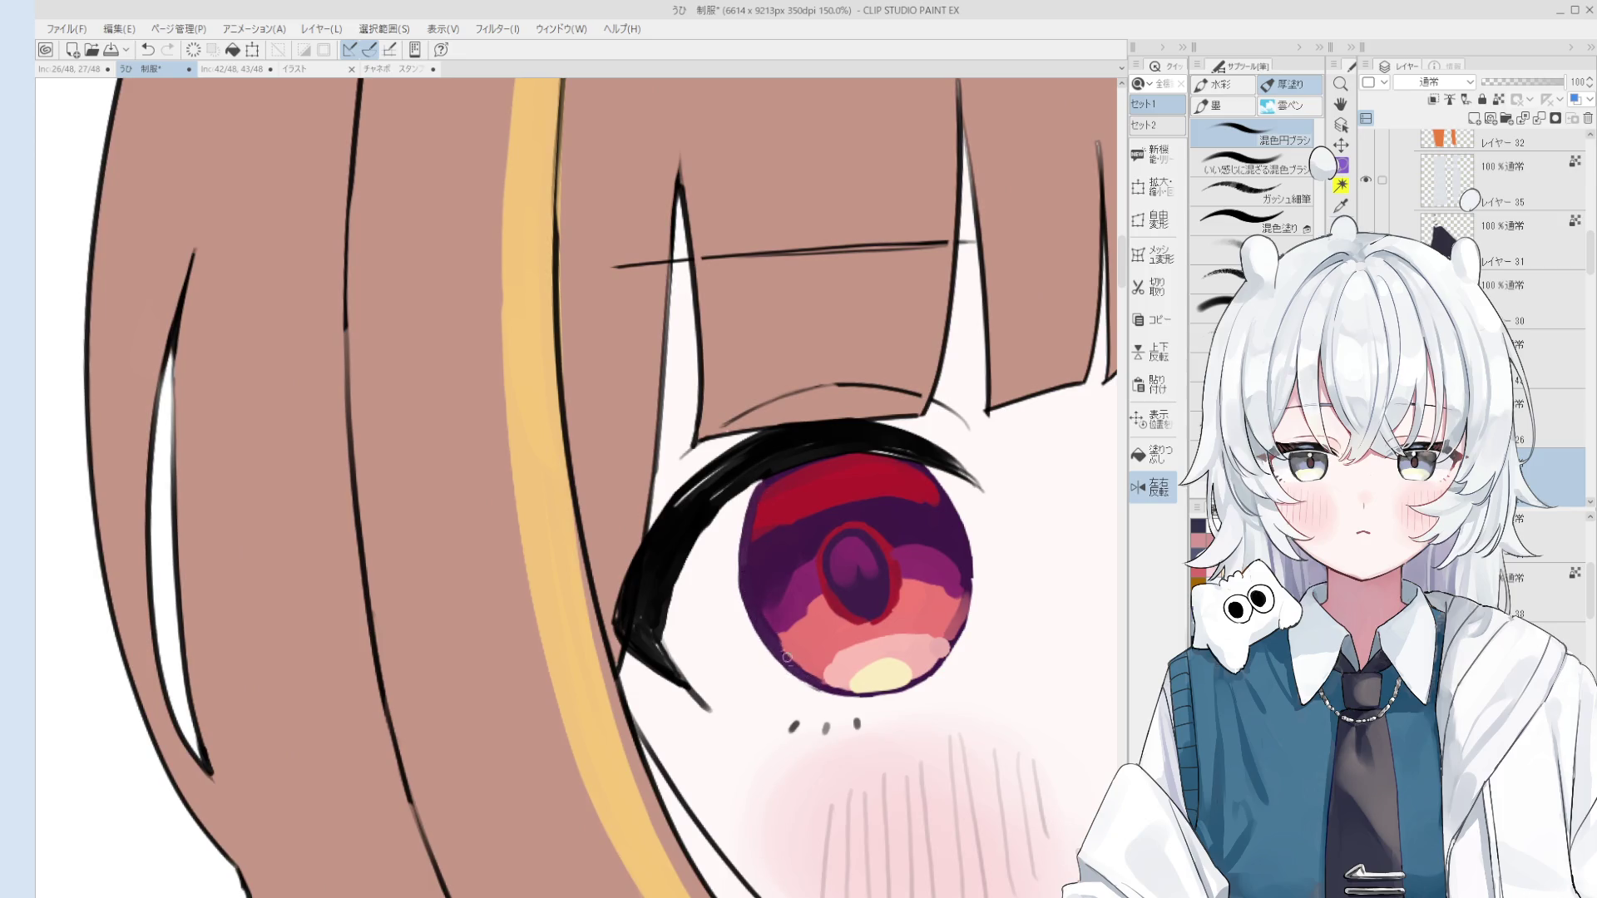
{"action": "scroll", "coordinate": [865, 690], "scroll_direction": "down", "scroll_amount": 2}
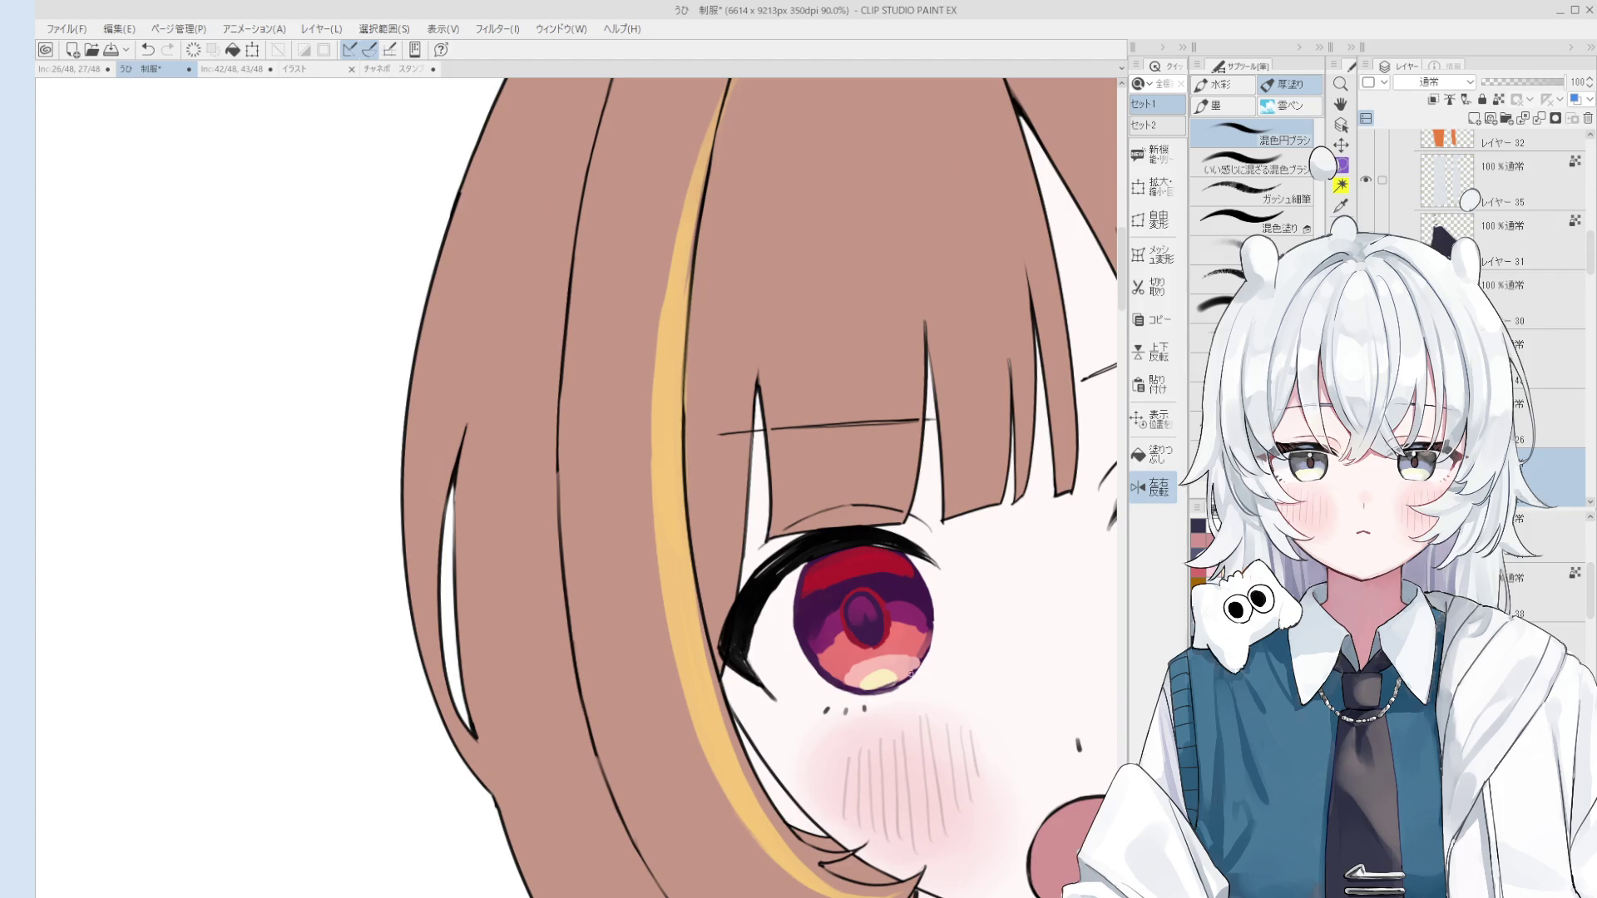
{"action": "scroll", "coordinate": [911, 672], "scroll_direction": "up", "scroll_amount": 1}
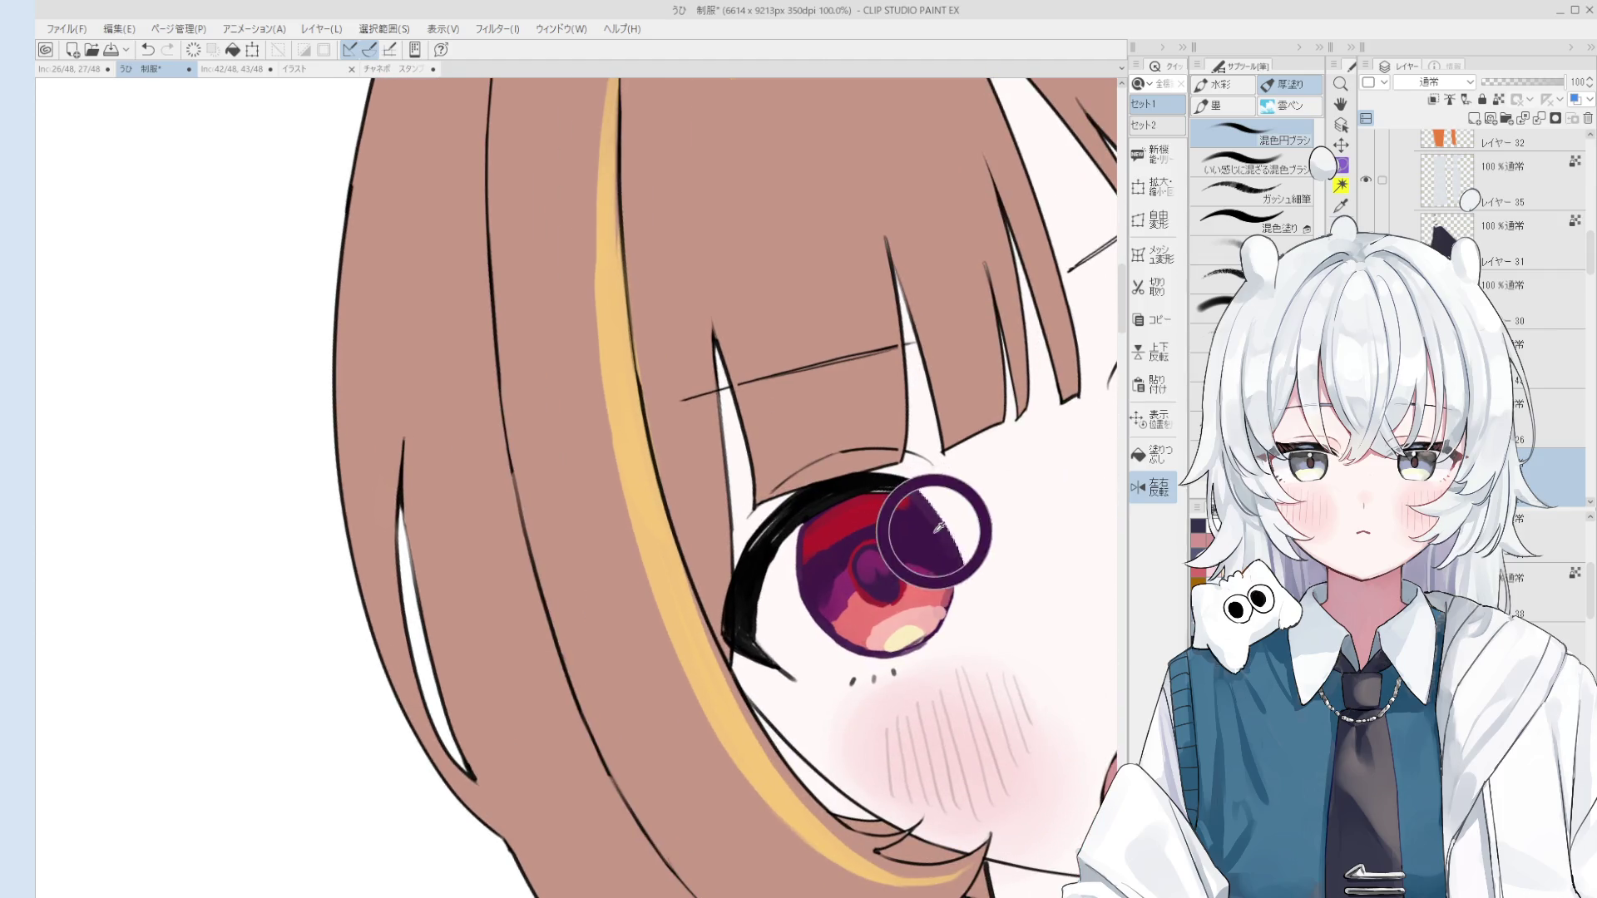
Step: Redo the upper-right iris patch in a darker purple
{"action": "key", "text": "ctrl+z"}
{"action": "mouse_move", "coordinate": [916, 496]}
{"action": "left_mouse_down"}
{"action": "mouse_move", "coordinate": [903, 484]}
{"action": "mouse_move", "coordinate": [936, 539]}
{"action": "left_mouse_up"}
{"action": "key", "text": "ctrl+z"}
{"action": "mouse_move", "coordinate": [902, 485]}
{"action": "left_mouse_down"}
{"action": "mouse_move", "coordinate": [921, 522]}
{"action": "mouse_move", "coordinate": [870, 560]}
{"action": "mouse_move", "coordinate": [967, 537]}
{"action": "left_mouse_up"}
Step: Unflip and rotate the view, then outline the right eye's bottom edge in dark purple
{"action": "key", "text": "ctrl+h"}
{"action": "mouse_move", "coordinate": [853, 574]}
{"action": "left_mouse_down"}
{"action": "mouse_move", "coordinate": [862, 542]}
{"action": "mouse_move", "coordinate": [954, 577]}
{"action": "mouse_move", "coordinate": [859, 566]}
{"action": "mouse_move", "coordinate": [930, 547]}
{"action": "left_mouse_up"}
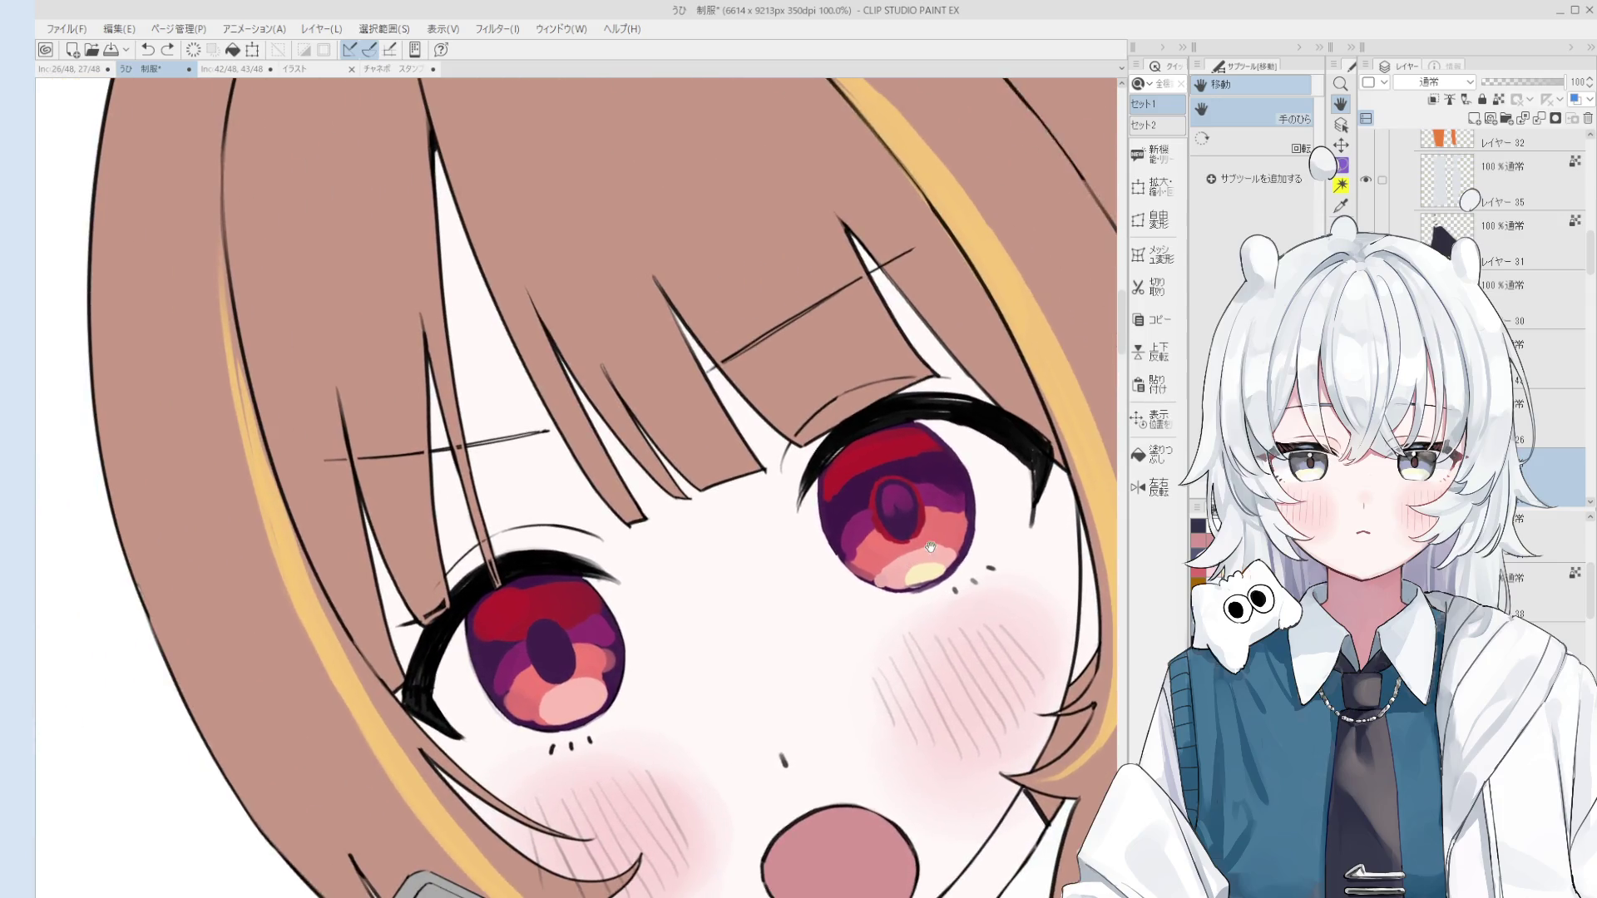
{"action": "key", "text": "p"}
{"action": "scroll", "coordinate": [930, 546], "scroll_direction": "up", "scroll_amount": 5}
{"action": "mouse_move", "coordinate": [842, 598]}
{"action": "left_mouse_down"}
{"action": "mouse_move", "coordinate": [893, 636]}
{"action": "mouse_move", "coordinate": [994, 657]}
{"action": "left_mouse_up"}
{"action": "scroll", "coordinate": [848, 569], "scroll_direction": "up", "scroll_amount": 1}
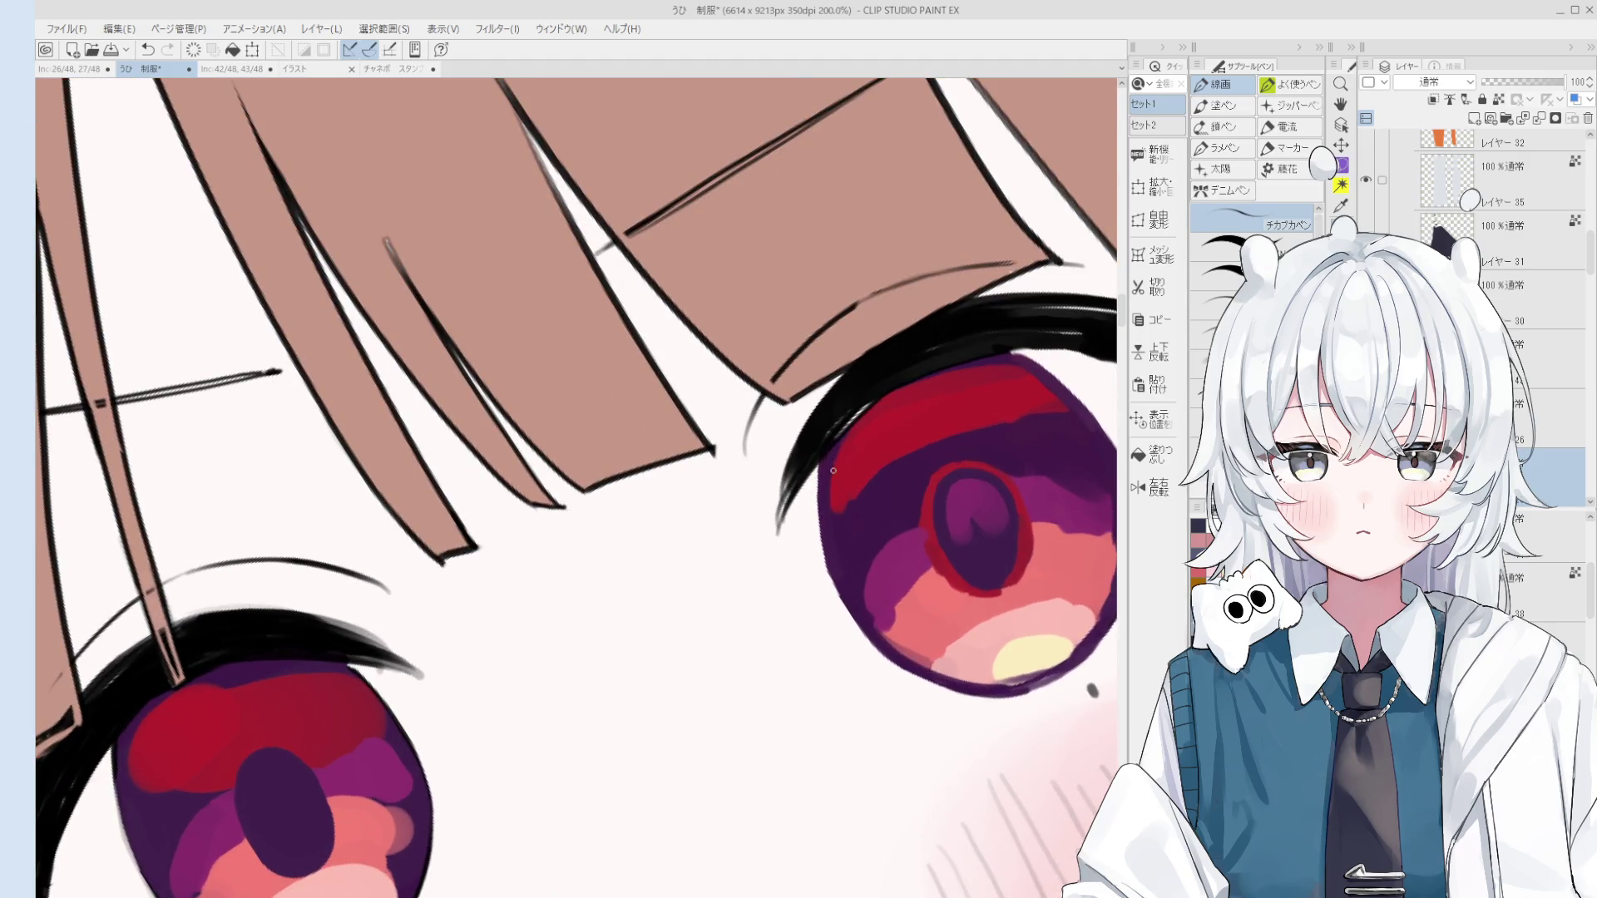
{"action": "scroll", "coordinate": [875, 400], "scroll_direction": "down", "scroll_amount": 1}
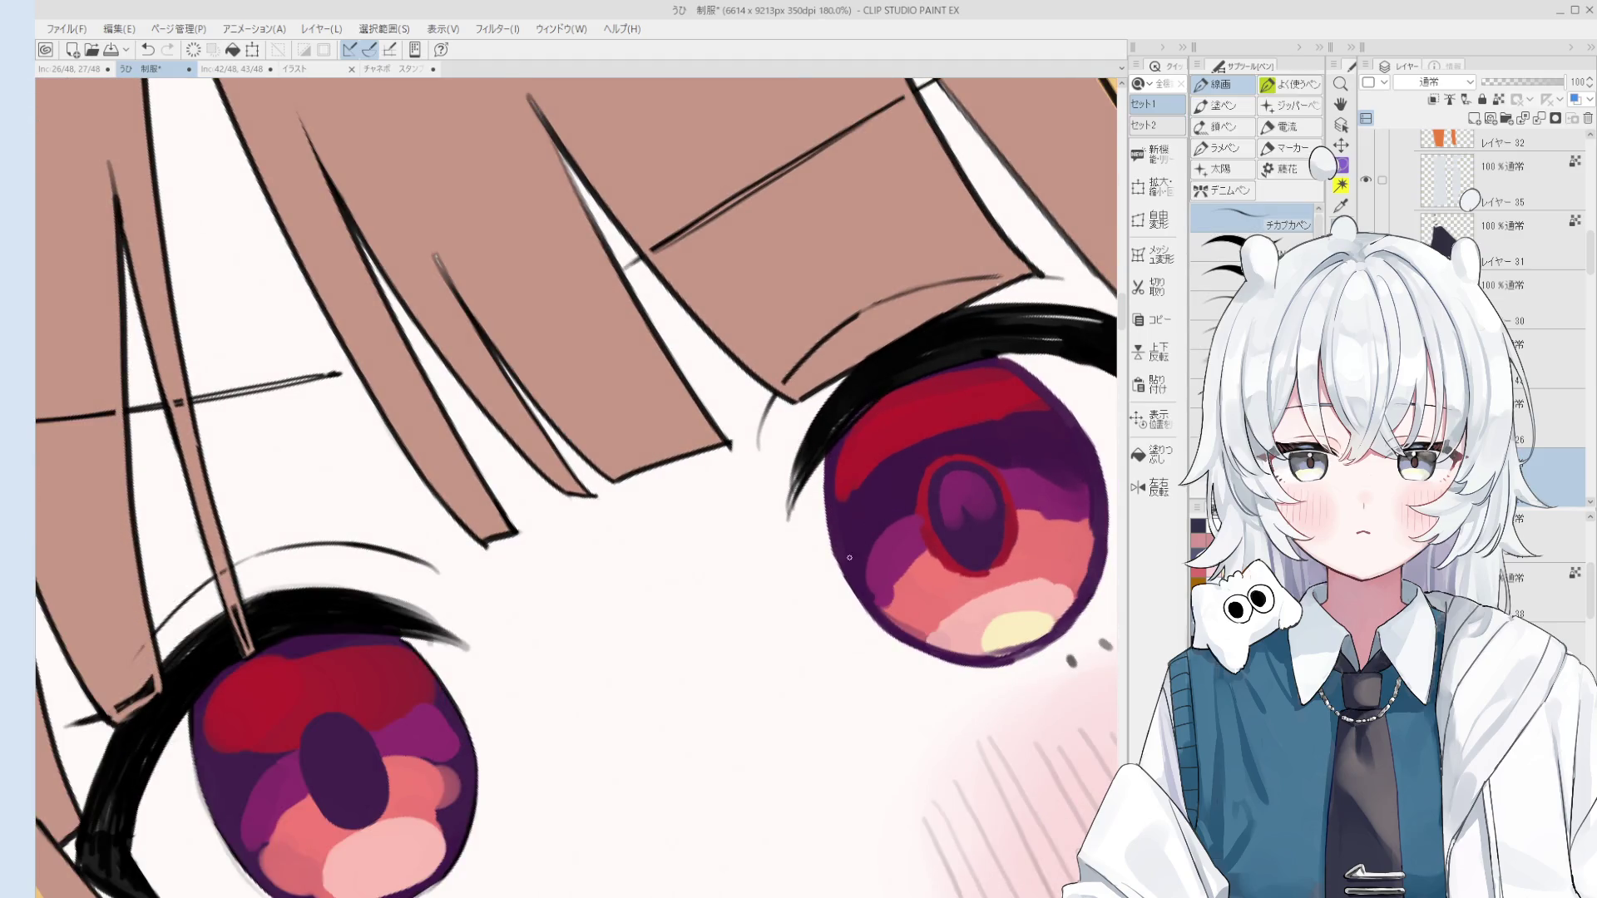
Step: Tilt the view clockwise and brighten the yellow highlight at the right iris bottom
{"action": "key", "text": "e"}
{"action": "key", "text": "asciicircum"}
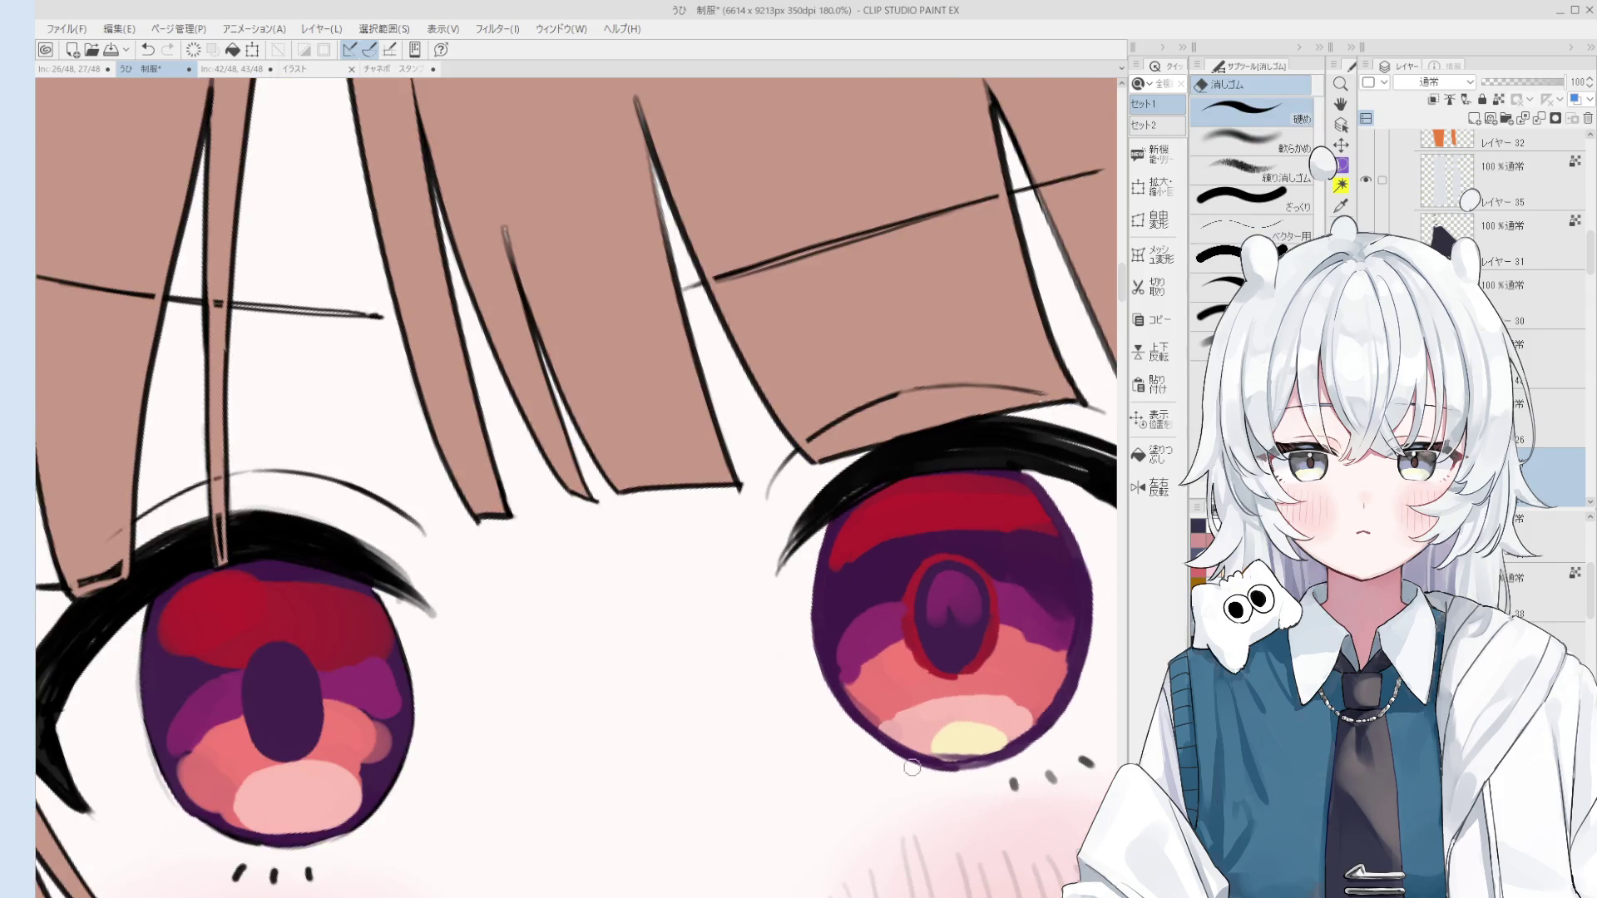
{"action": "scroll", "coordinate": [981, 707], "scroll_direction": "down", "scroll_amount": 3}
{"action": "key", "text": "o"}
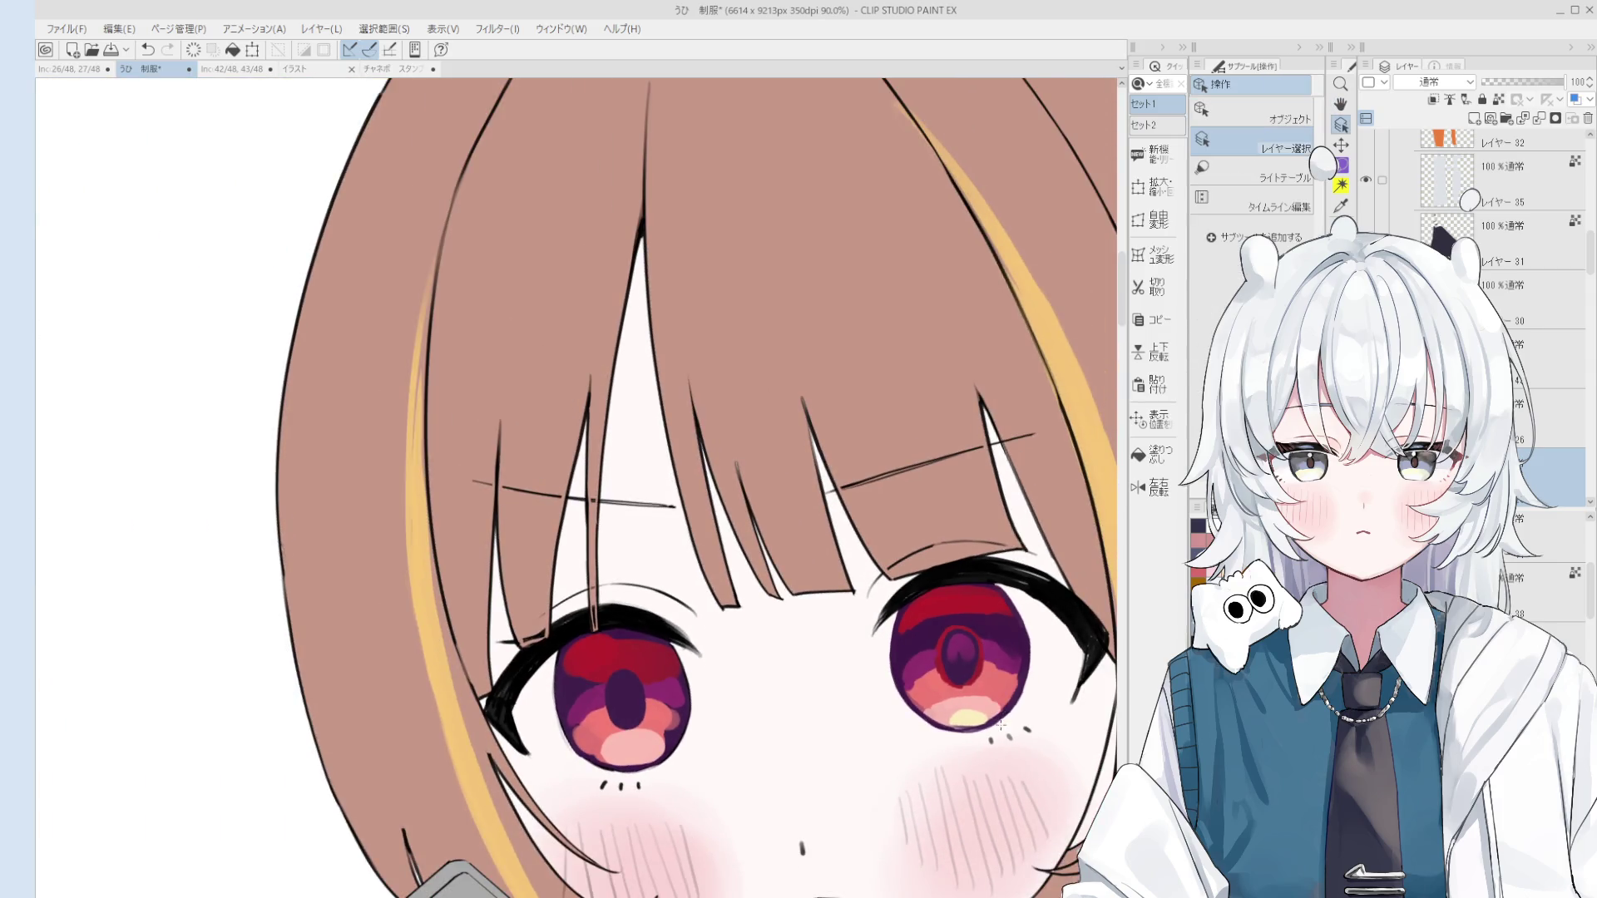
{"action": "scroll", "coordinate": [1001, 724], "scroll_direction": "up", "scroll_amount": 2}
{"action": "key", "text": "b"}
{"action": "scroll", "coordinate": [956, 720], "scroll_direction": "up", "scroll_amount": 2}
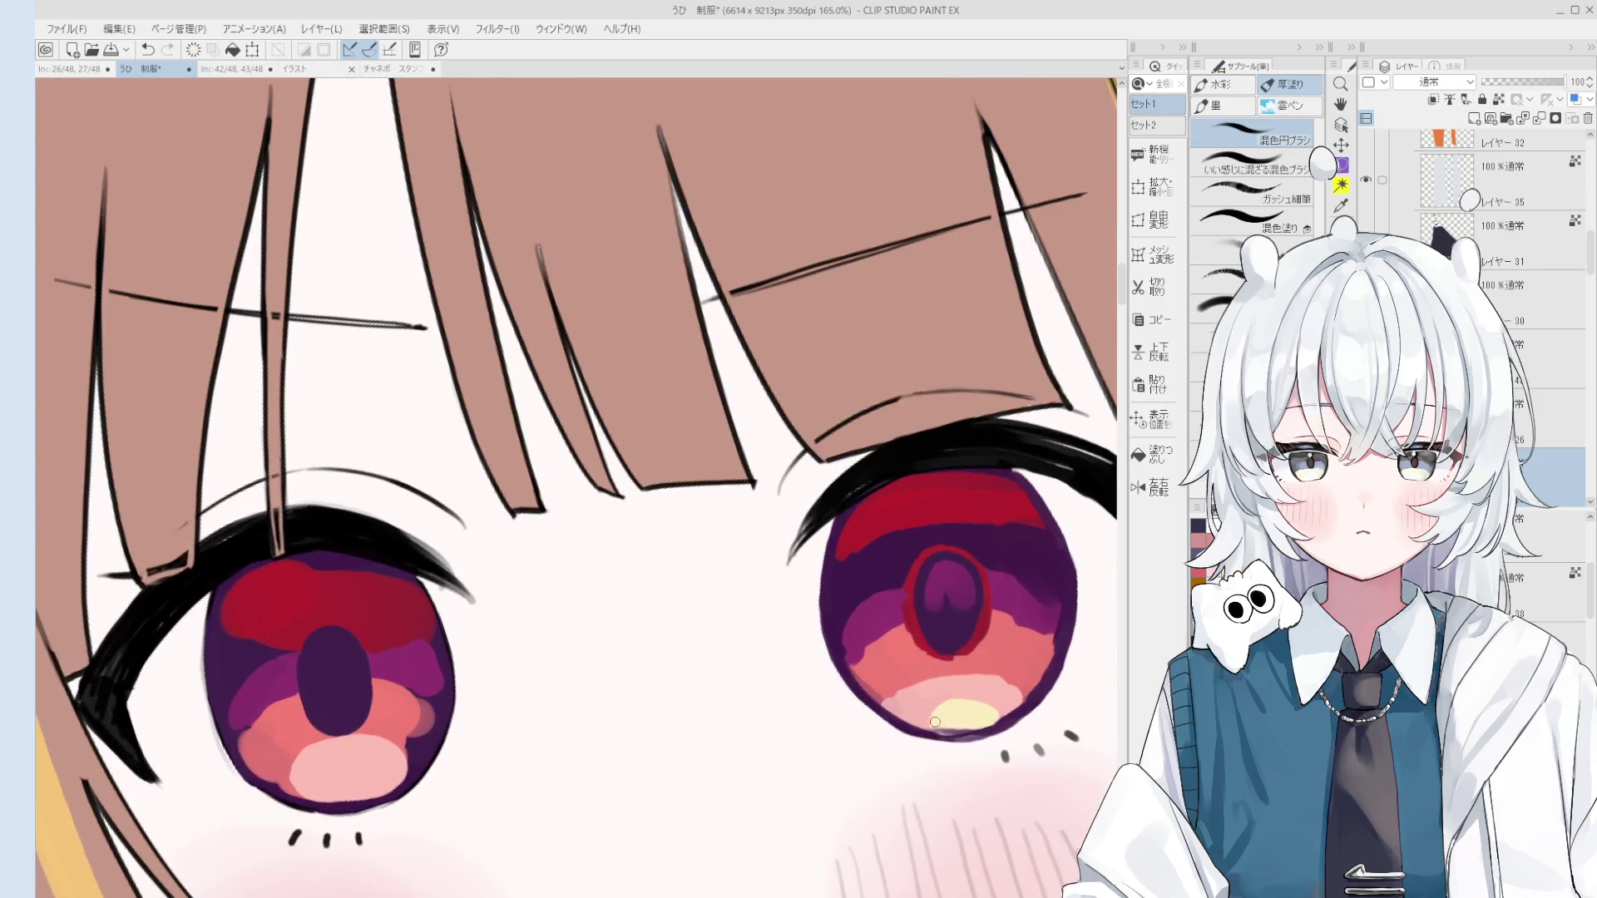
{"action": "left_click_drag", "start_coordinate": [967, 727], "coordinate": [989, 716]}
{"action": "scroll", "coordinate": [965, 683], "scroll_direction": "down", "scroll_amount": 2}
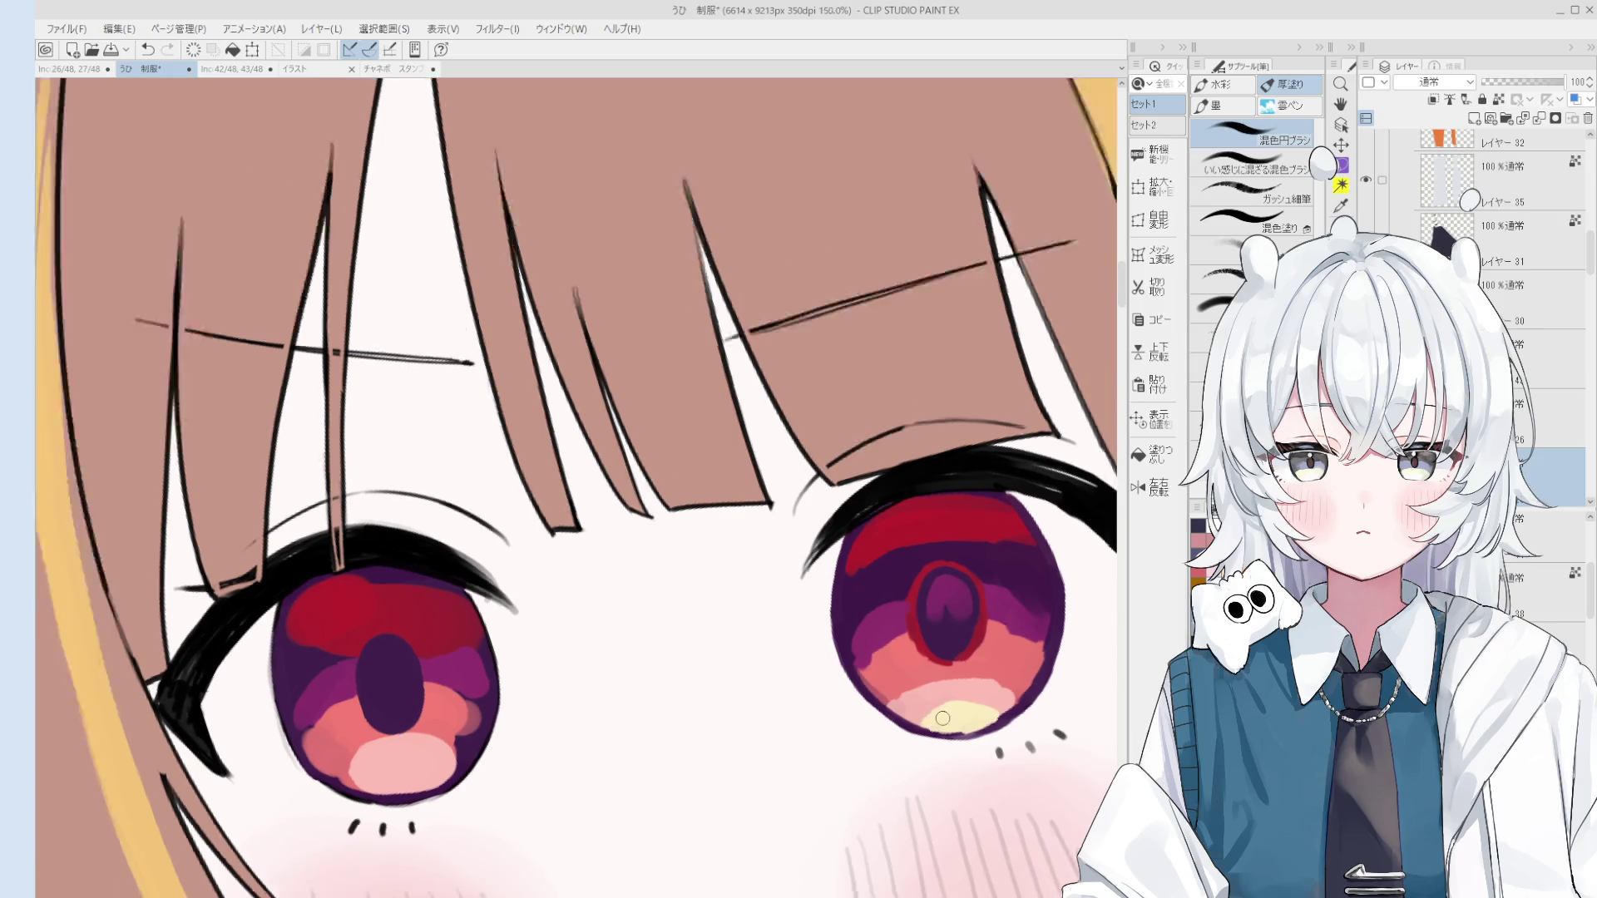
{"action": "scroll", "coordinate": [940, 665], "scroll_direction": "up", "scroll_amount": 2}
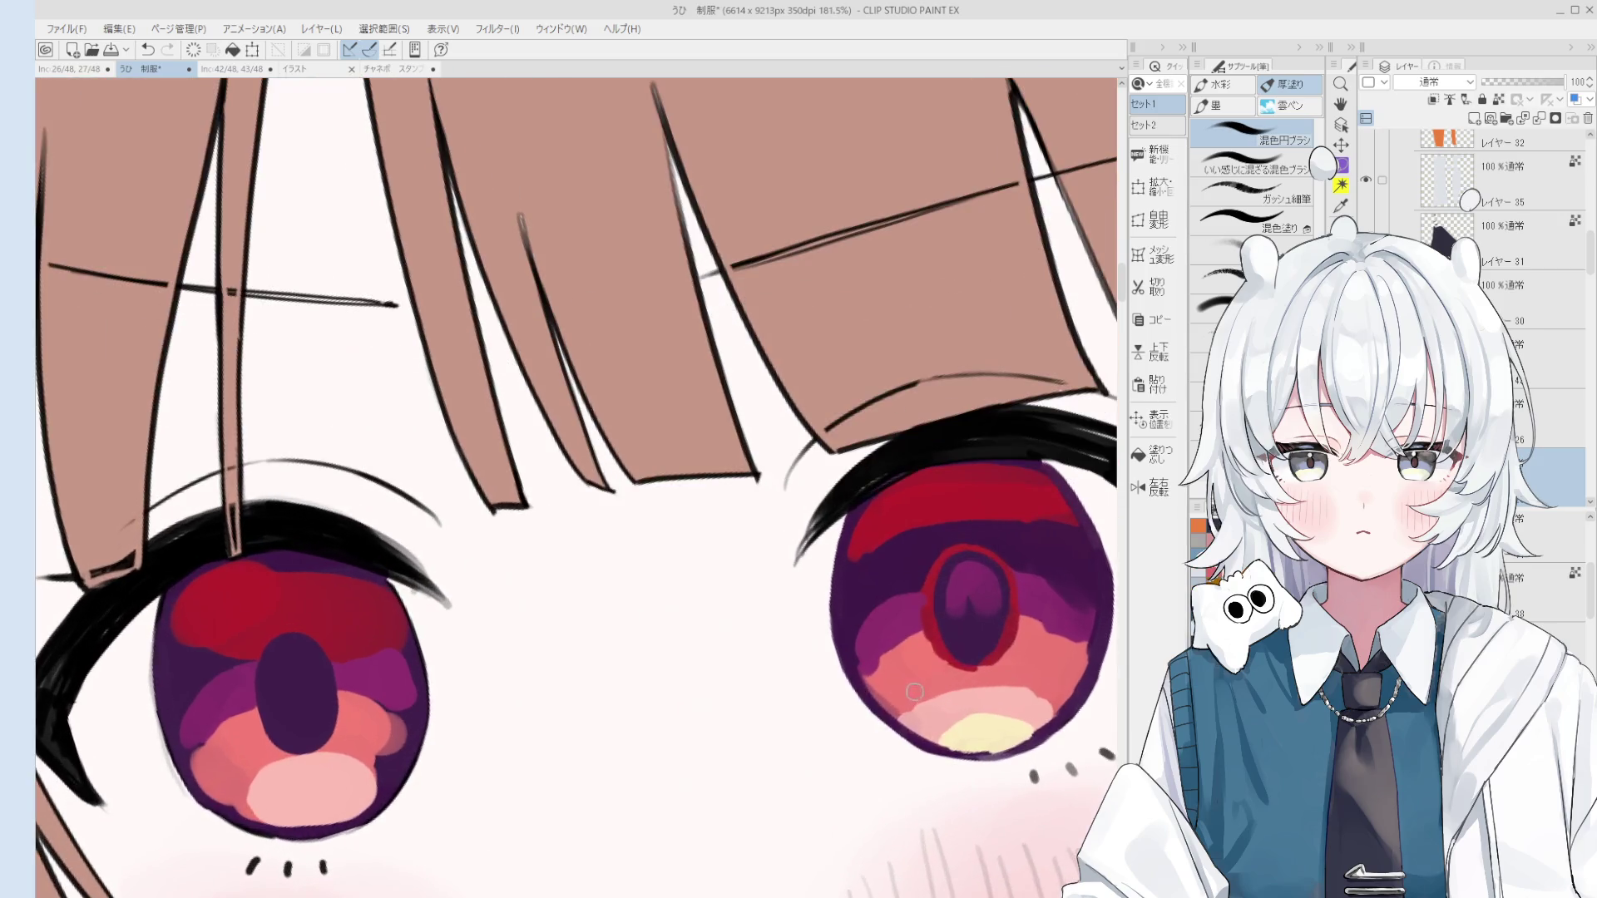
{"action": "scroll", "coordinate": [922, 715], "scroll_direction": "up", "scroll_amount": 1}
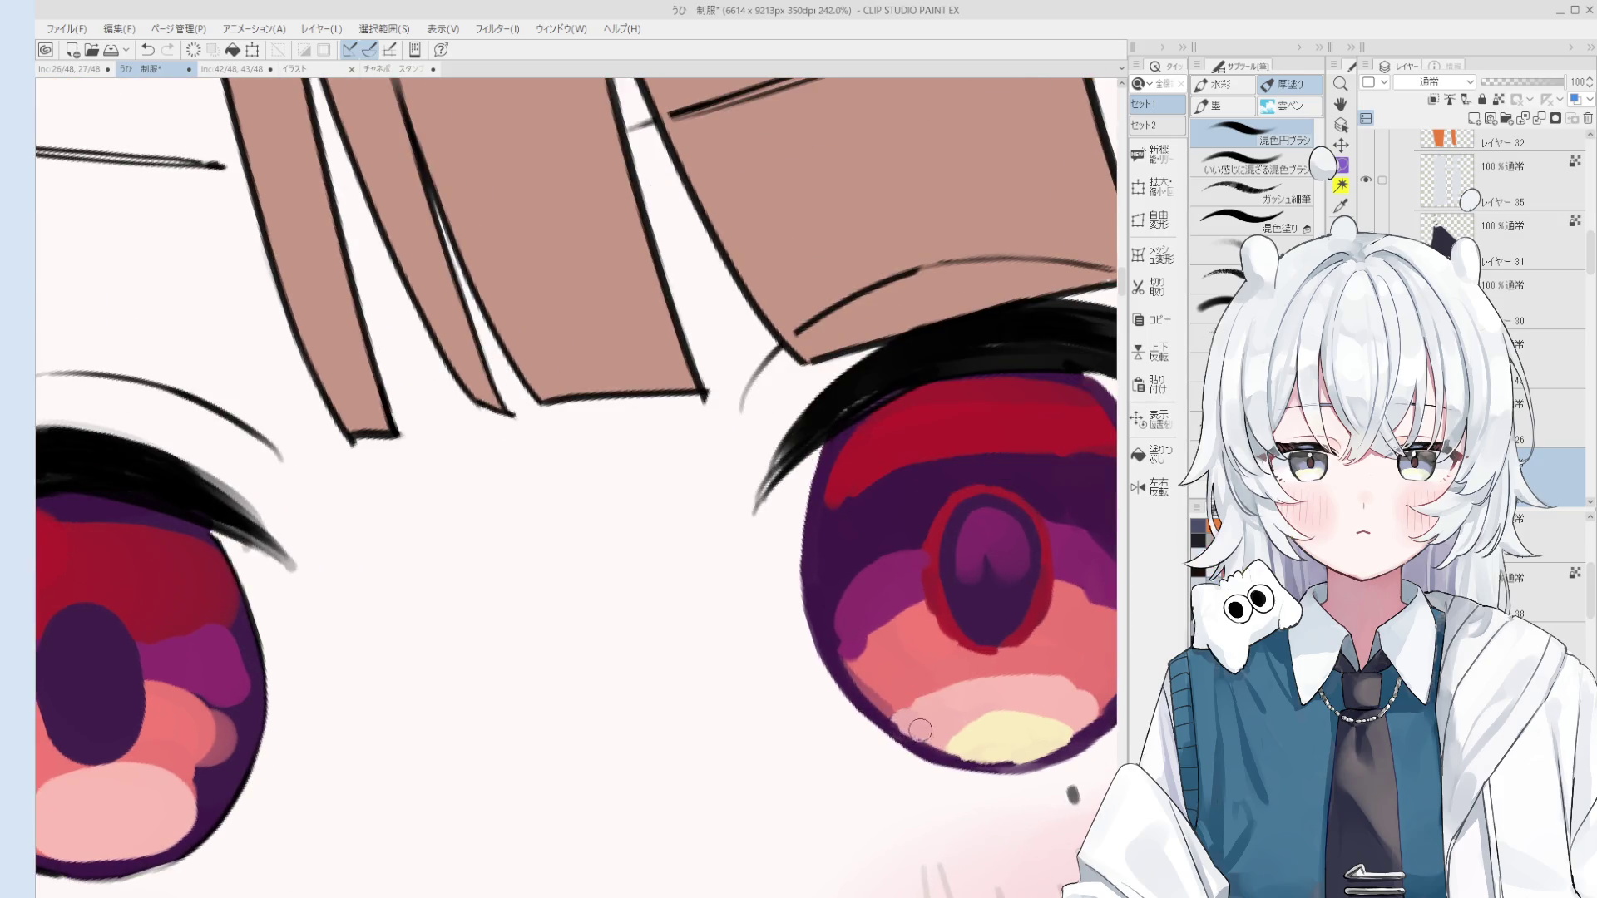
{"action": "scroll", "coordinate": [936, 730], "scroll_direction": "down", "scroll_amount": 1}
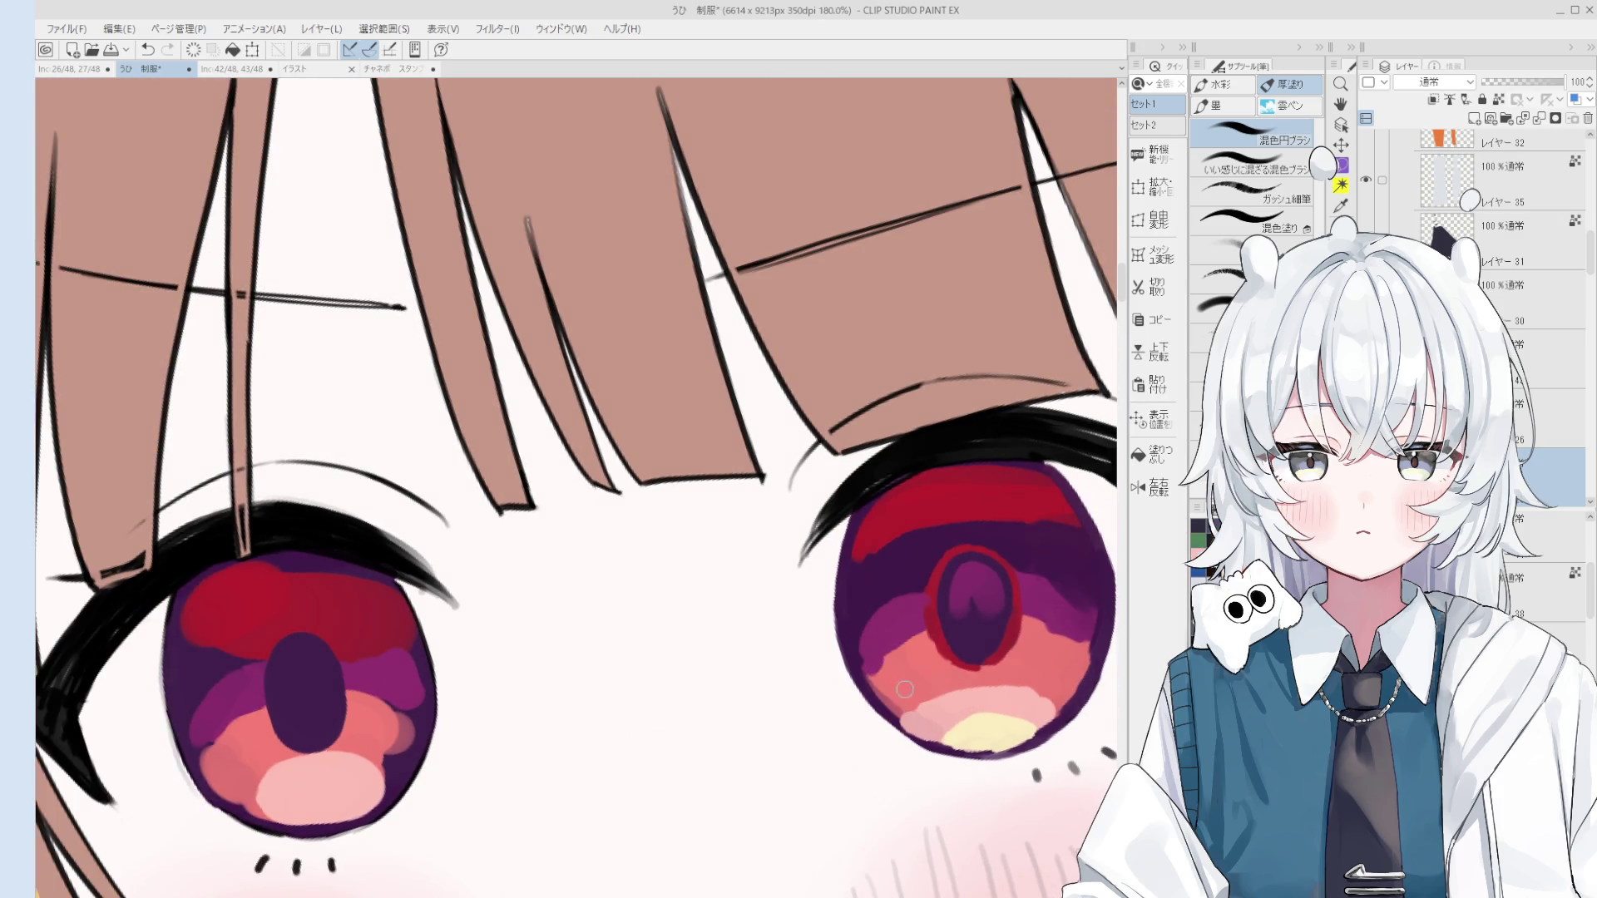
{"action": "scroll", "coordinate": [876, 687], "scroll_direction": "down", "scroll_amount": 1}
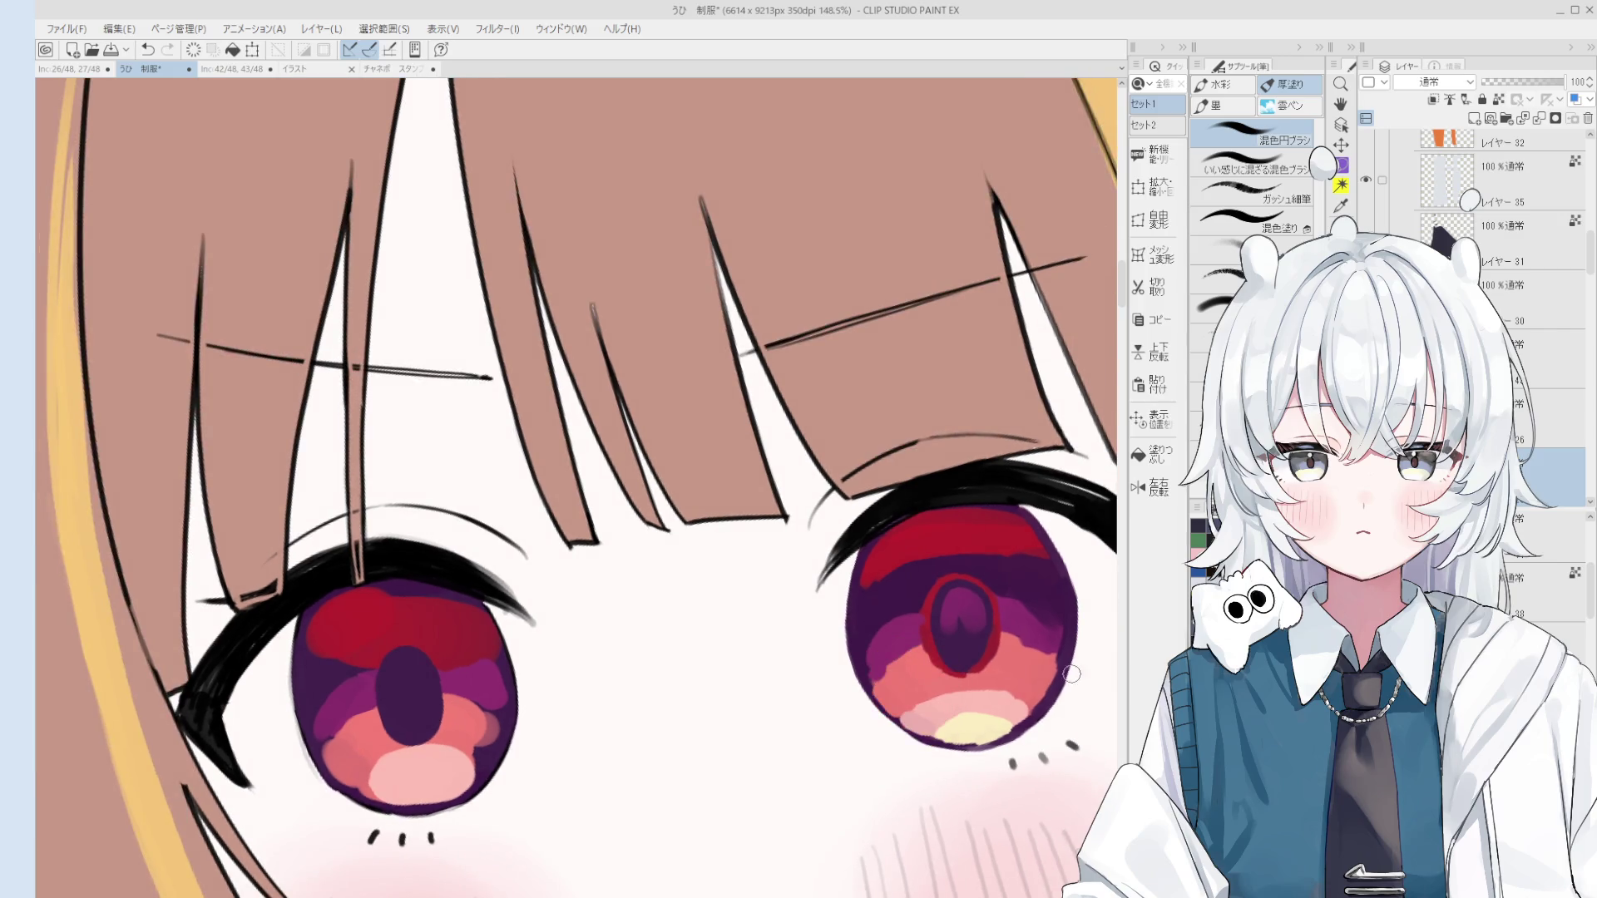
{"action": "scroll", "coordinate": [1028, 642], "scroll_direction": "up", "scroll_amount": 1}
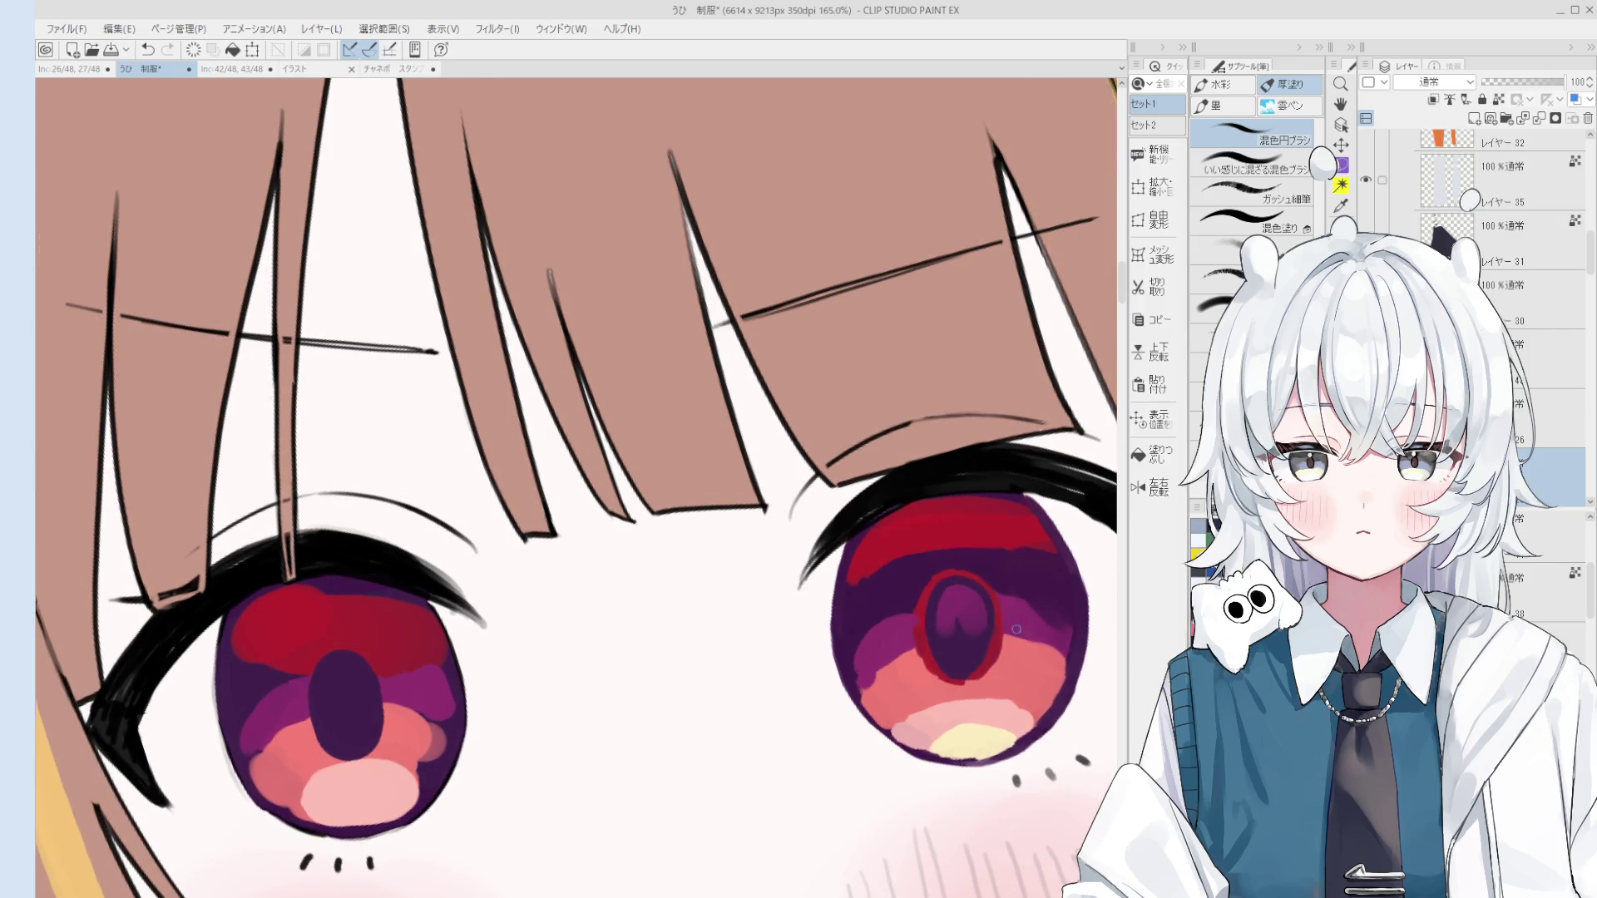
{"action": "scroll", "coordinate": [1009, 635], "scroll_direction": "down", "scroll_amount": 1}
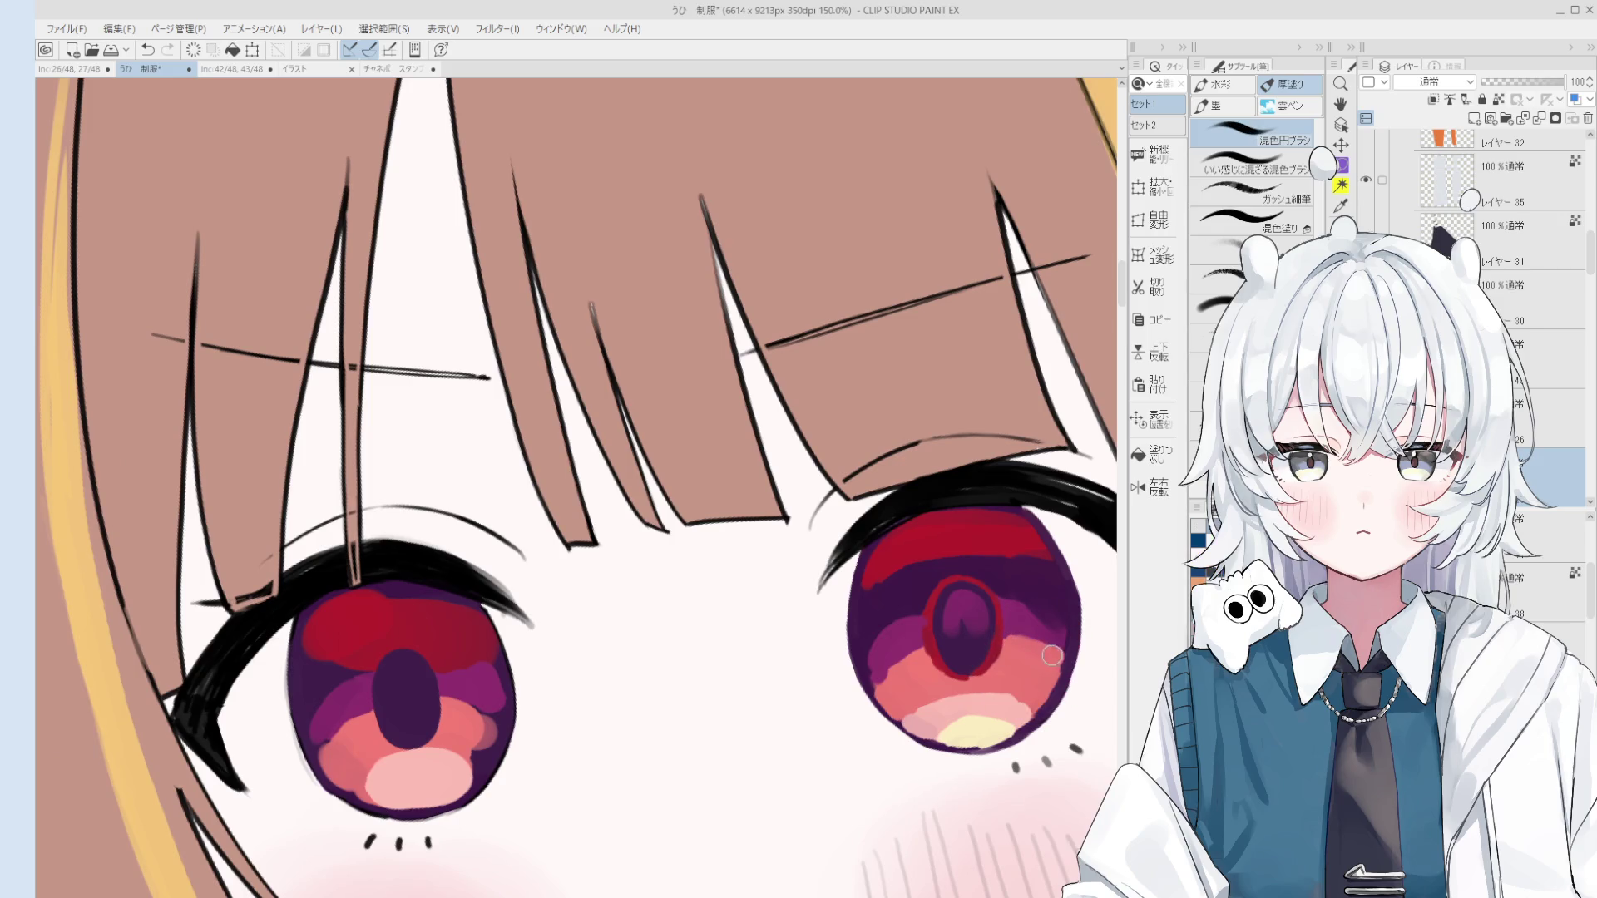
Step: Select the iris colour layer and paint dark purple over the iris's upper right
{"action": "scroll", "coordinate": [1064, 664], "scroll_direction": "down", "scroll_amount": 3}
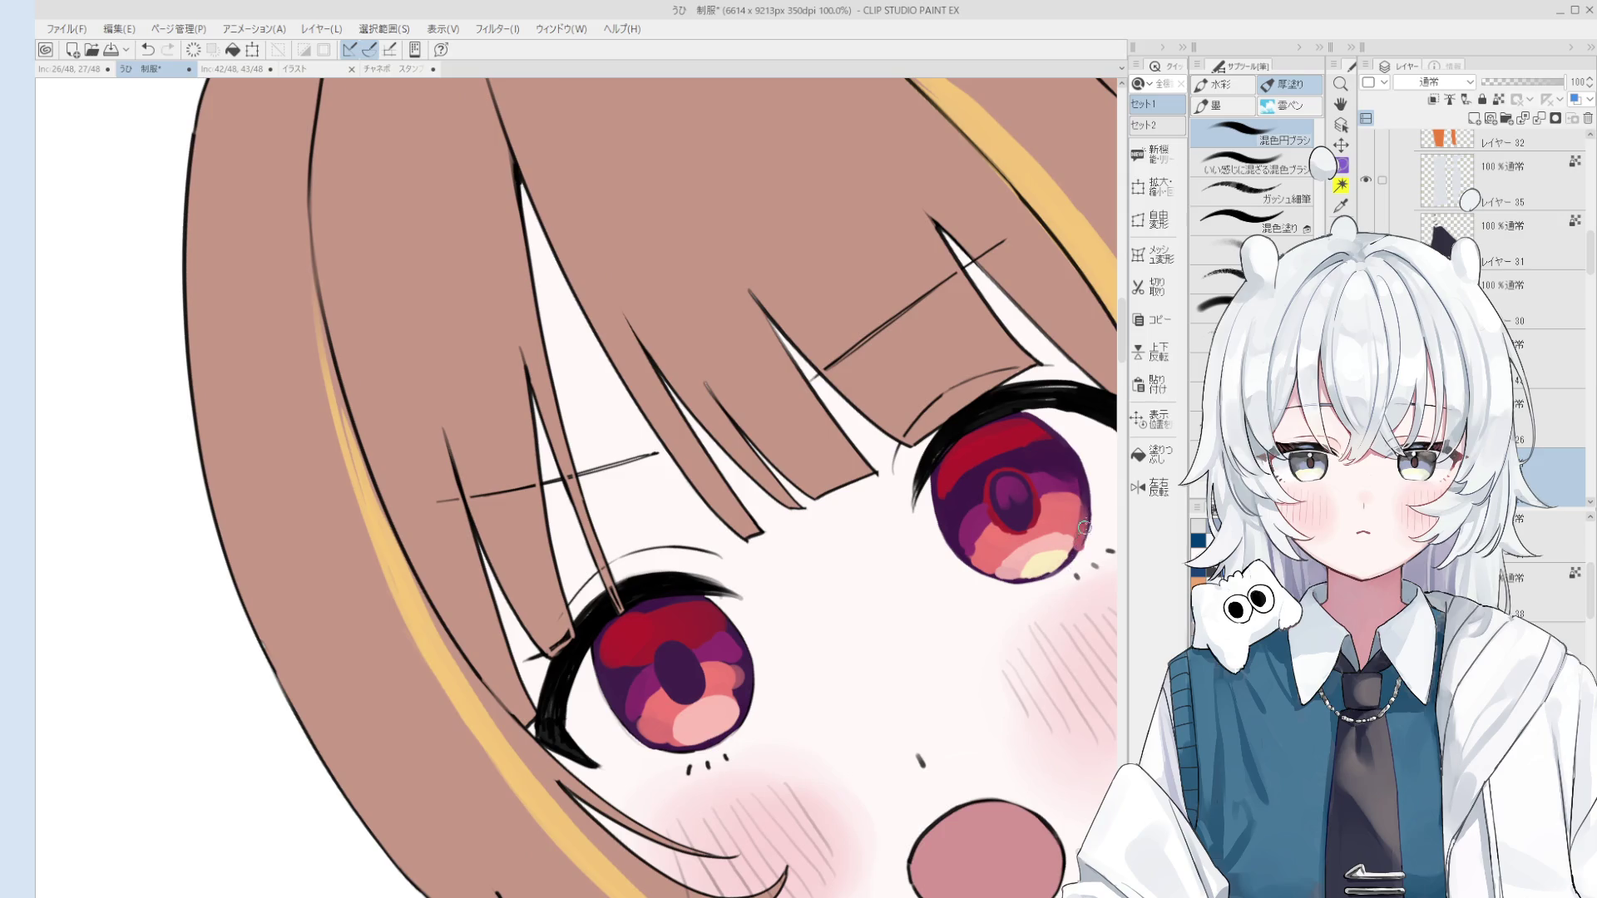
{"action": "scroll", "coordinate": [1076, 518], "scroll_direction": "down", "scroll_amount": 2}
{"action": "scroll", "coordinate": [1074, 519], "scroll_direction": "up", "scroll_amount": 3}
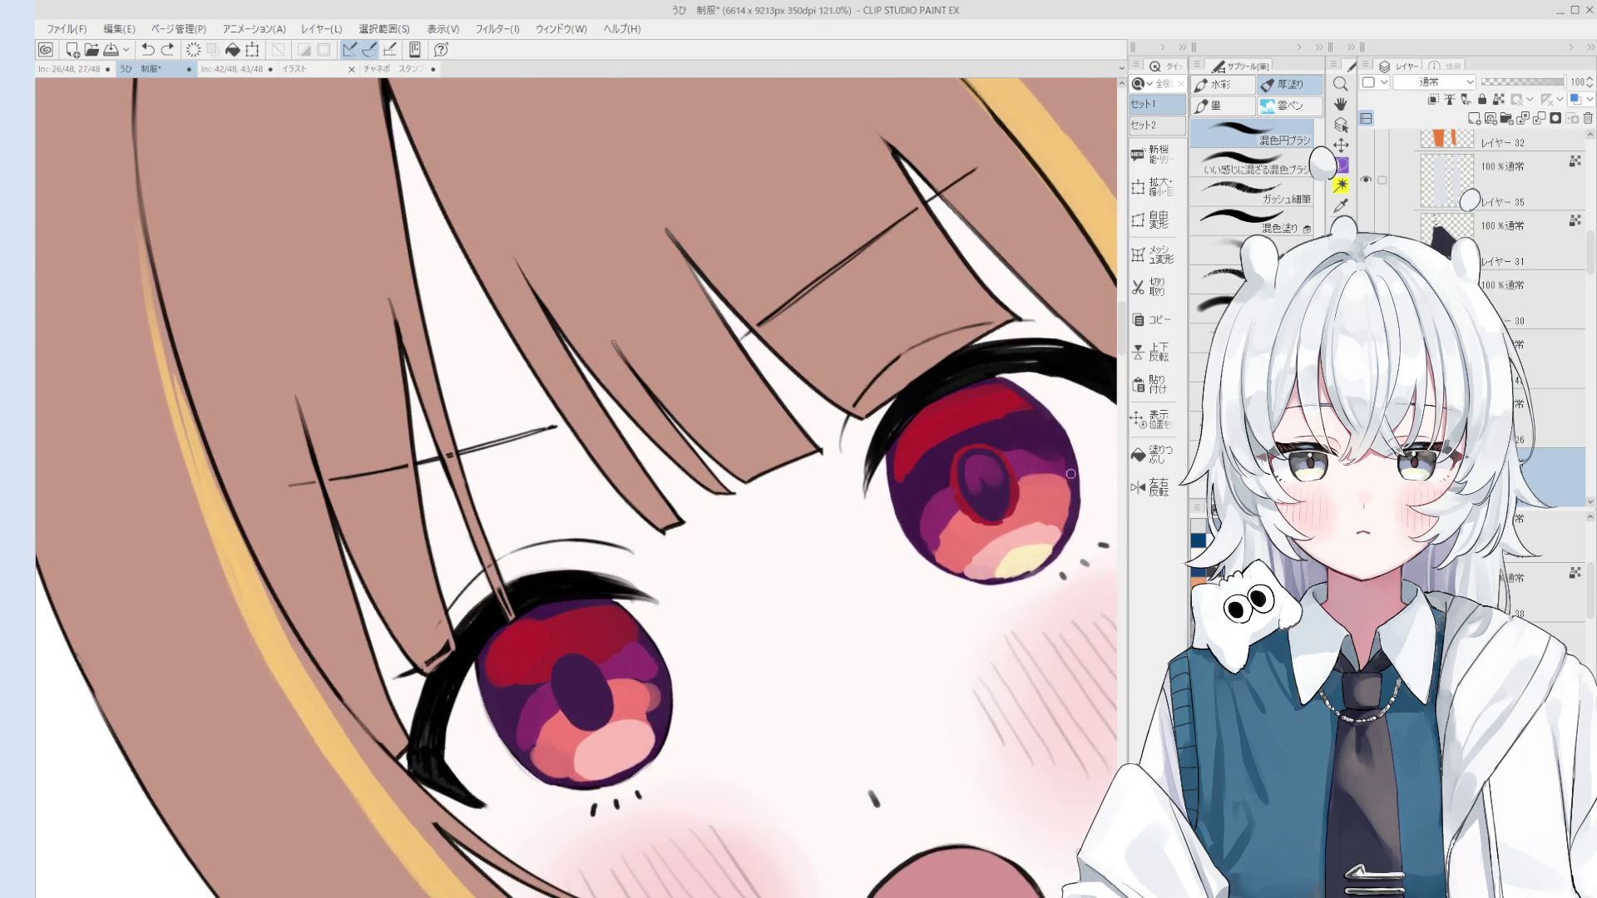
{"action": "scroll", "coordinate": [1071, 522], "scroll_direction": "down", "scroll_amount": 2}
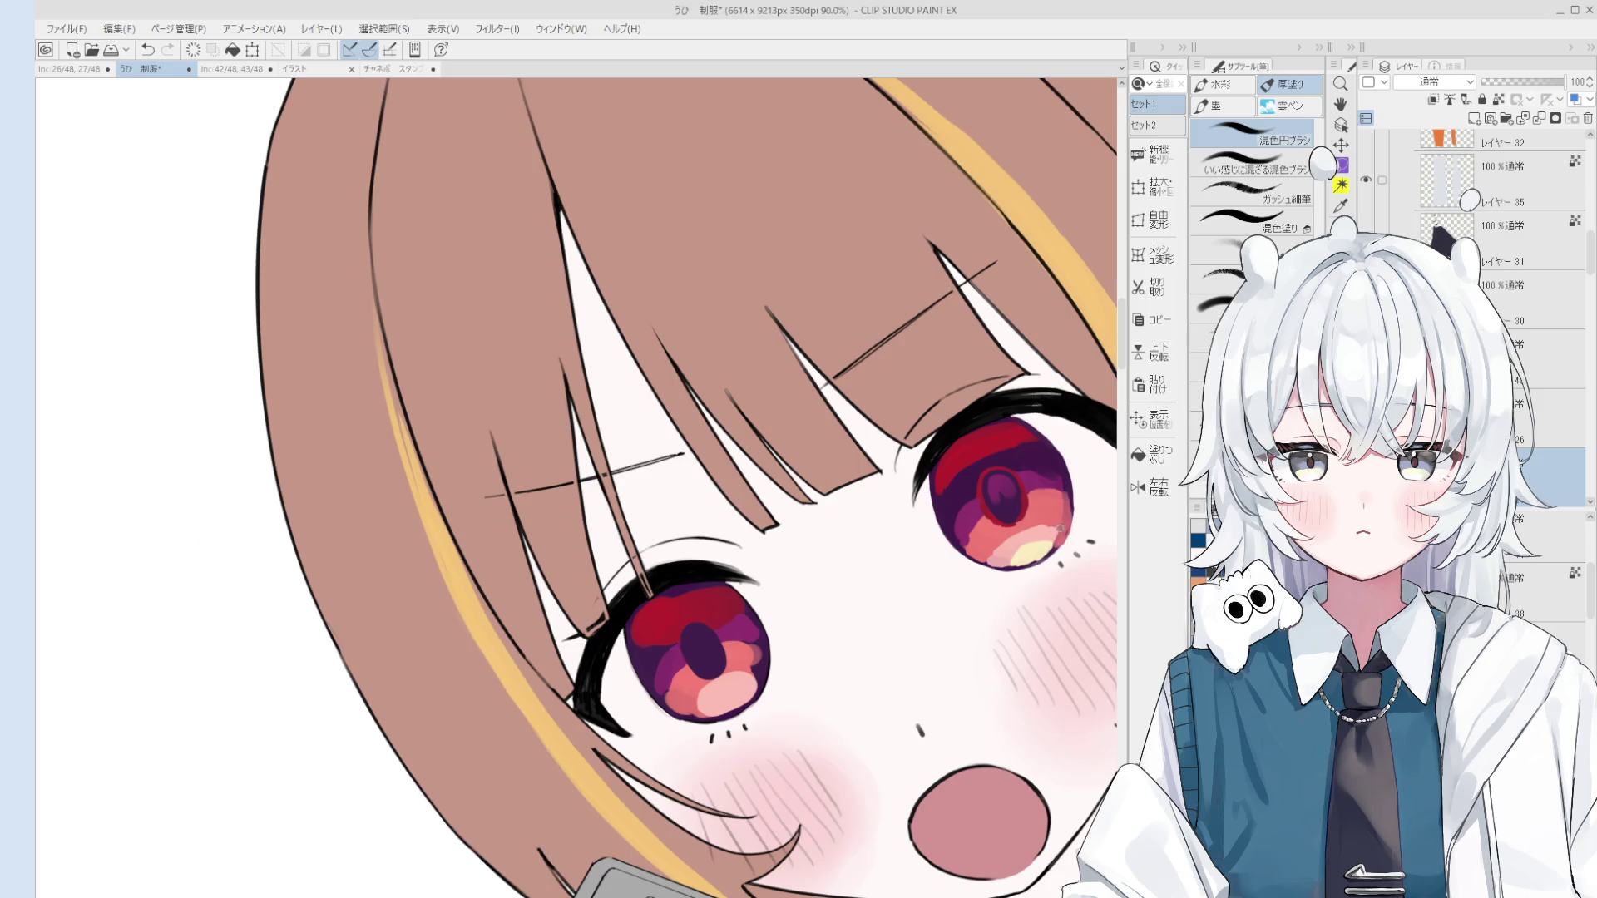
{"action": "scroll", "coordinate": [1060, 528], "scroll_direction": "down", "scroll_amount": 2}
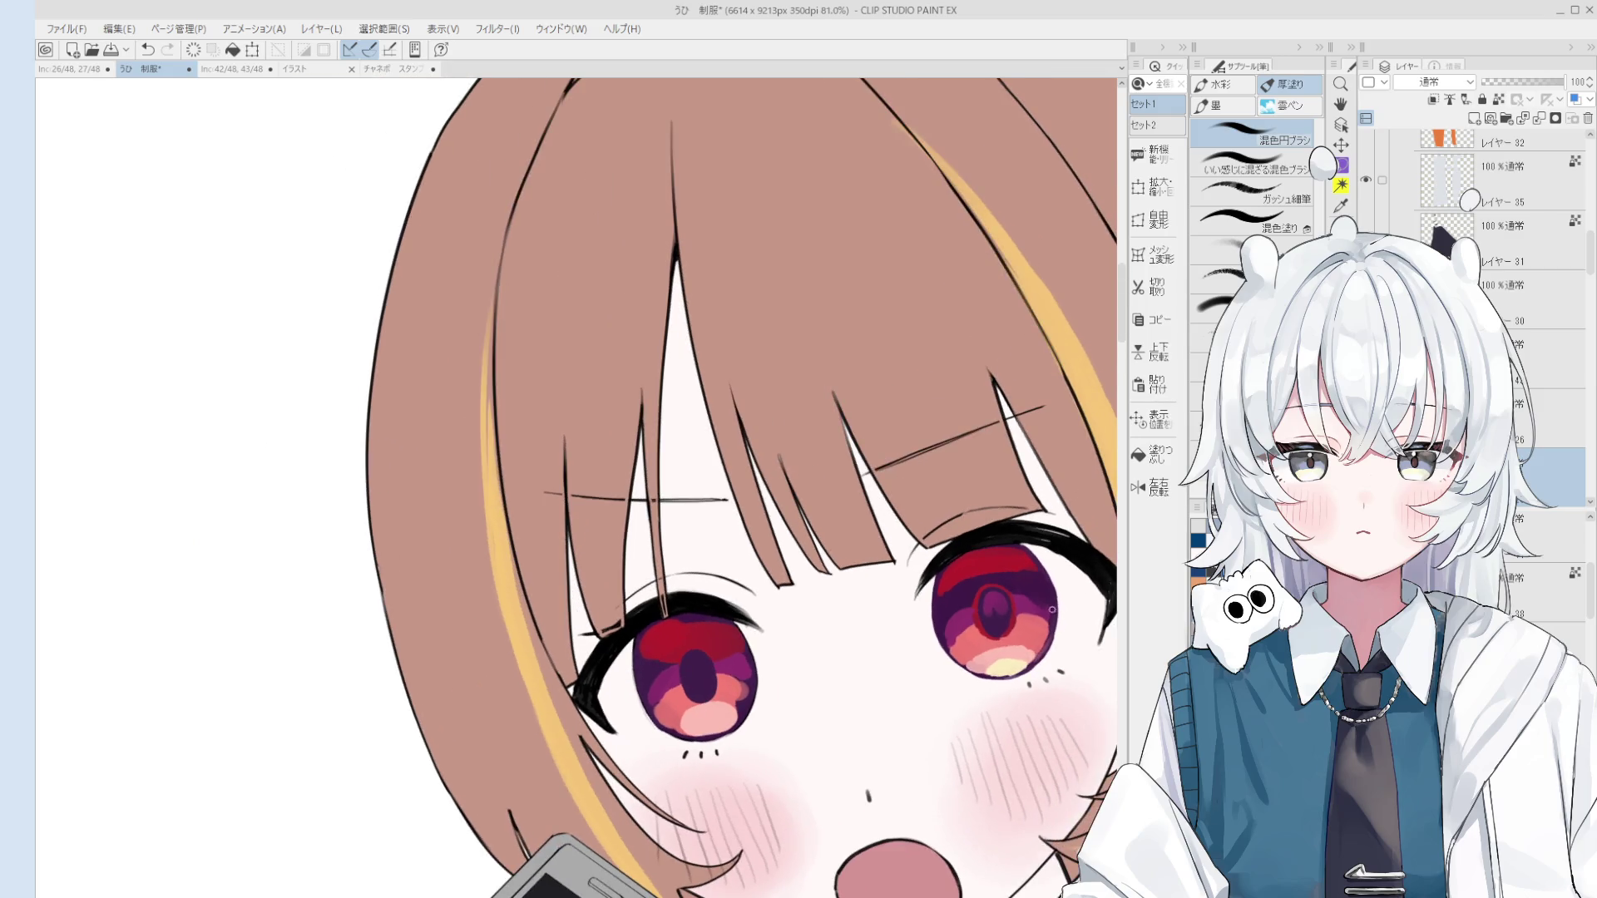
{"action": "key", "text": "e"}
{"action": "scroll", "coordinate": [1051, 615], "scroll_direction": "up", "scroll_amount": 3}
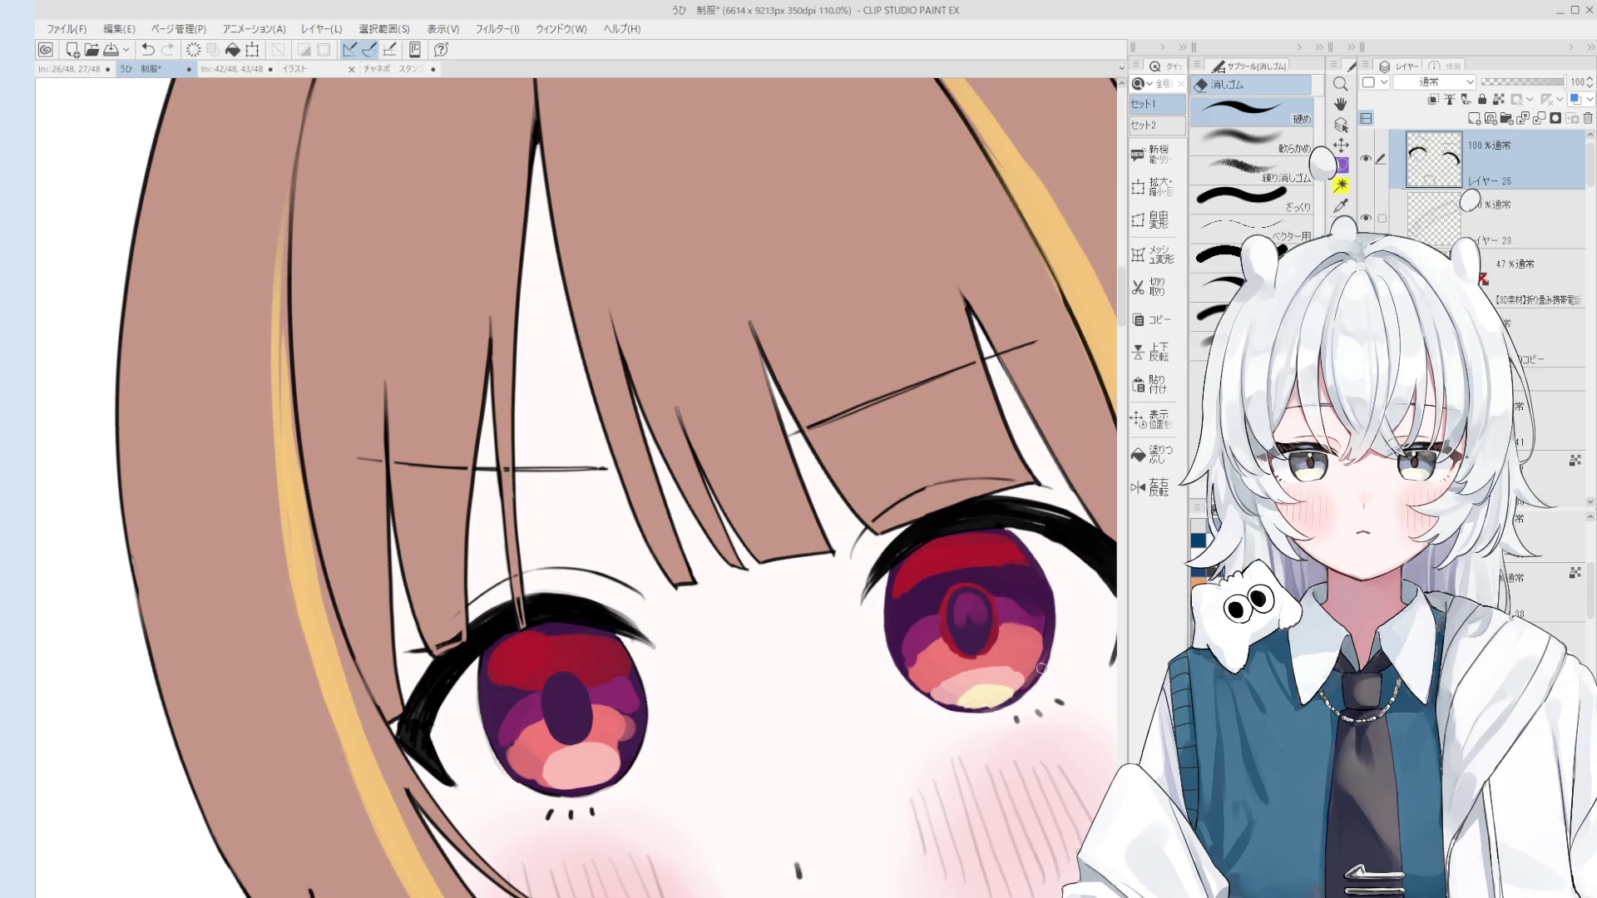
{"action": "key", "text": "o"}
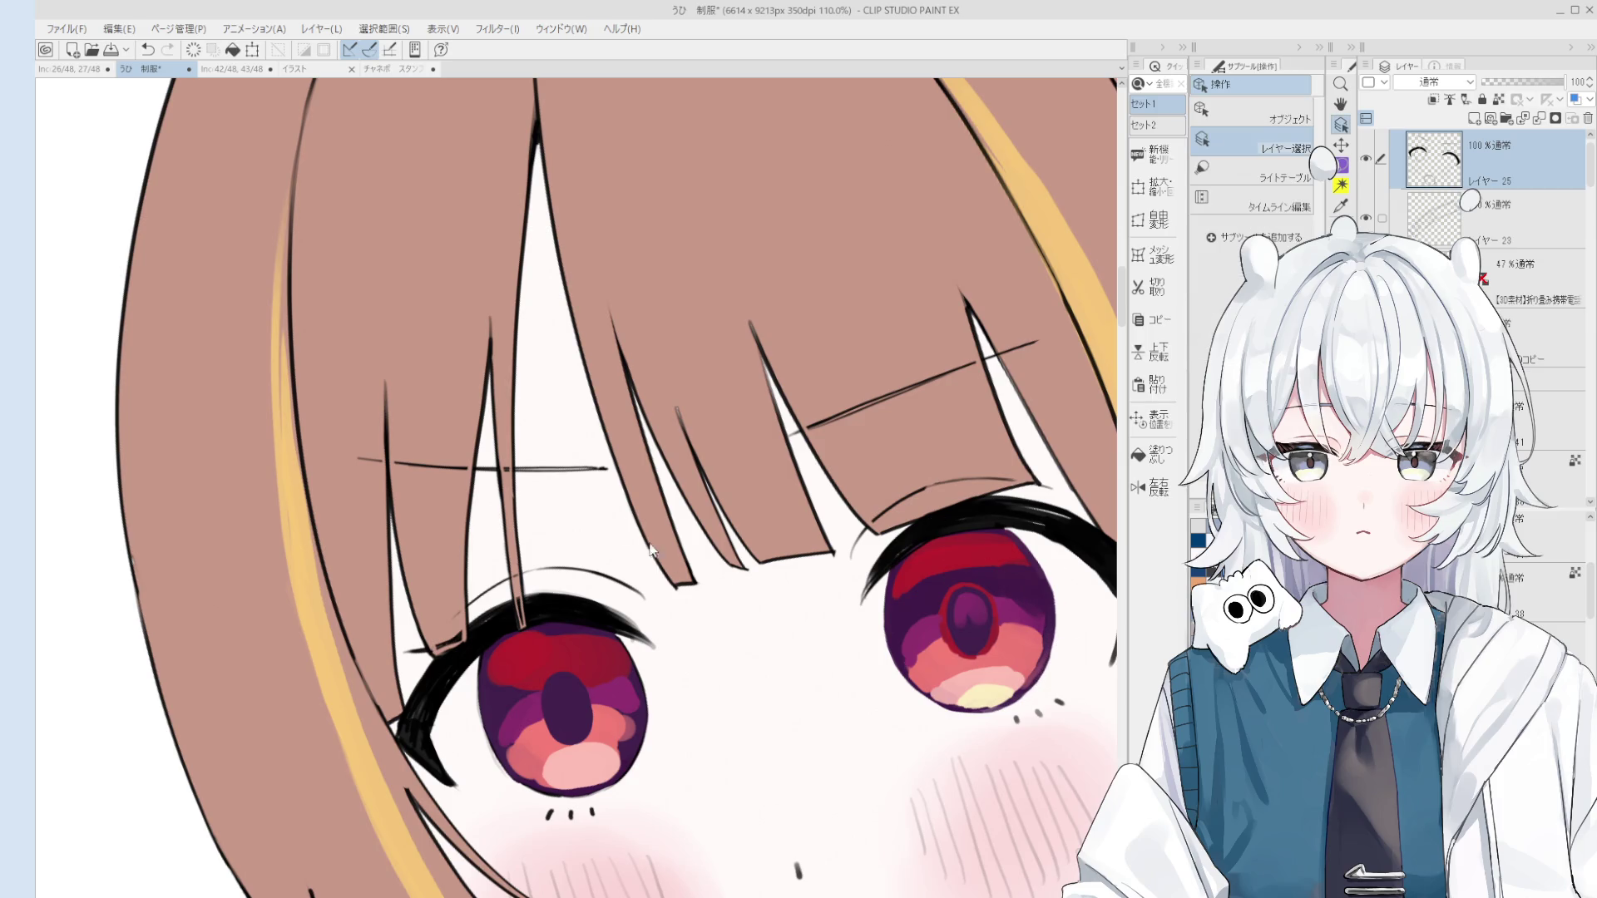
{"action": "key", "text": "b"}
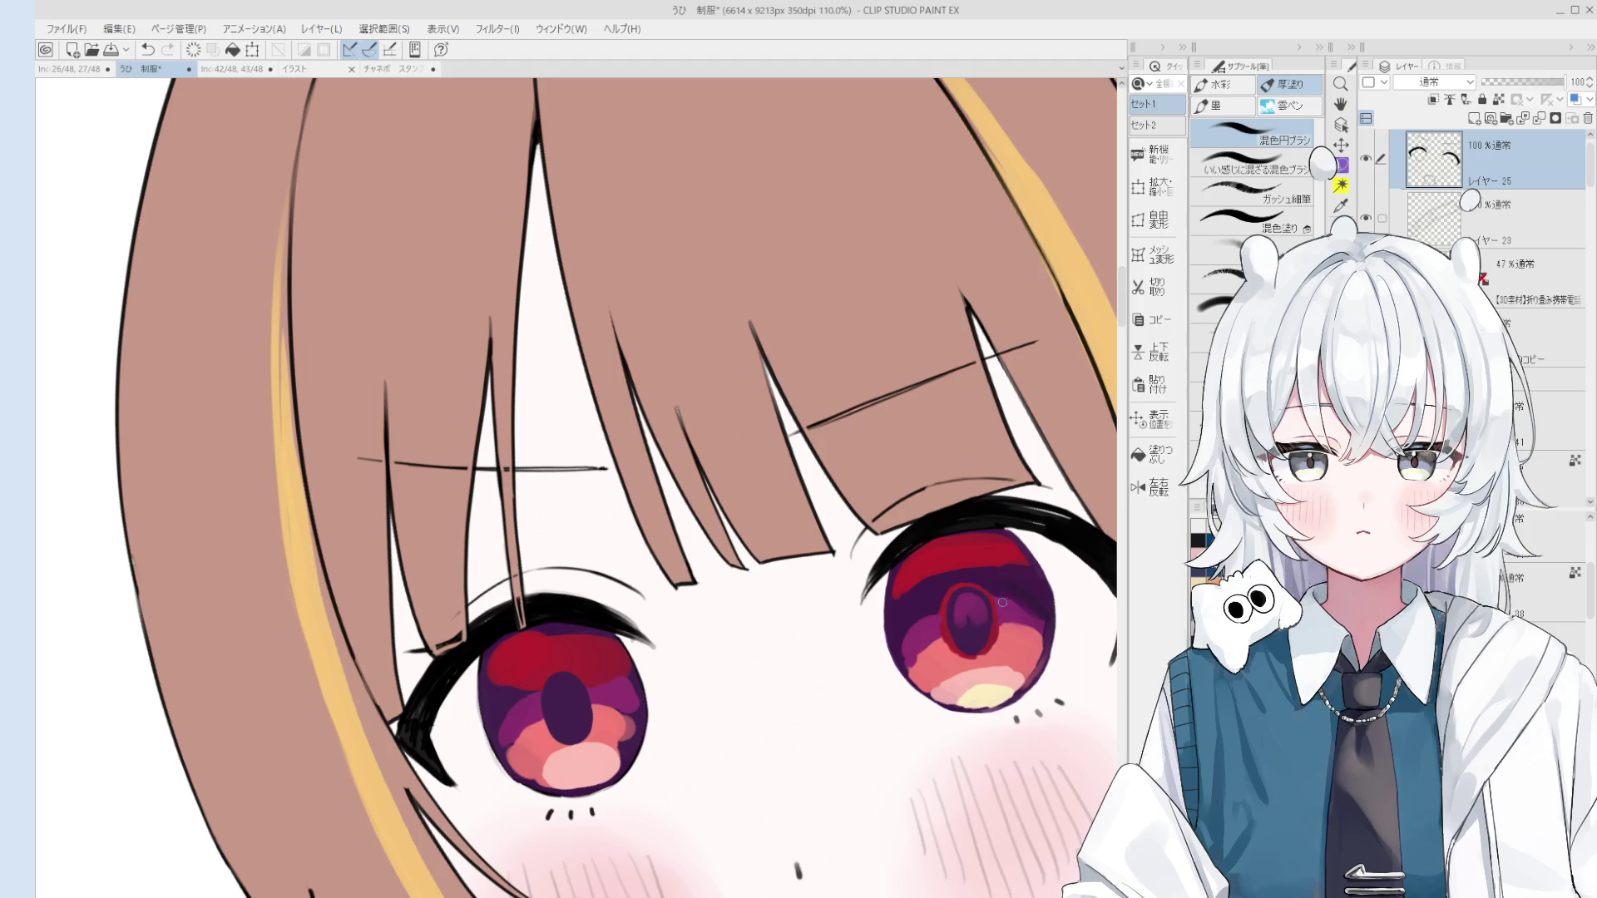
{"action": "left_click", "coordinate": [1007, 599], "text": "ctrl+shift"}
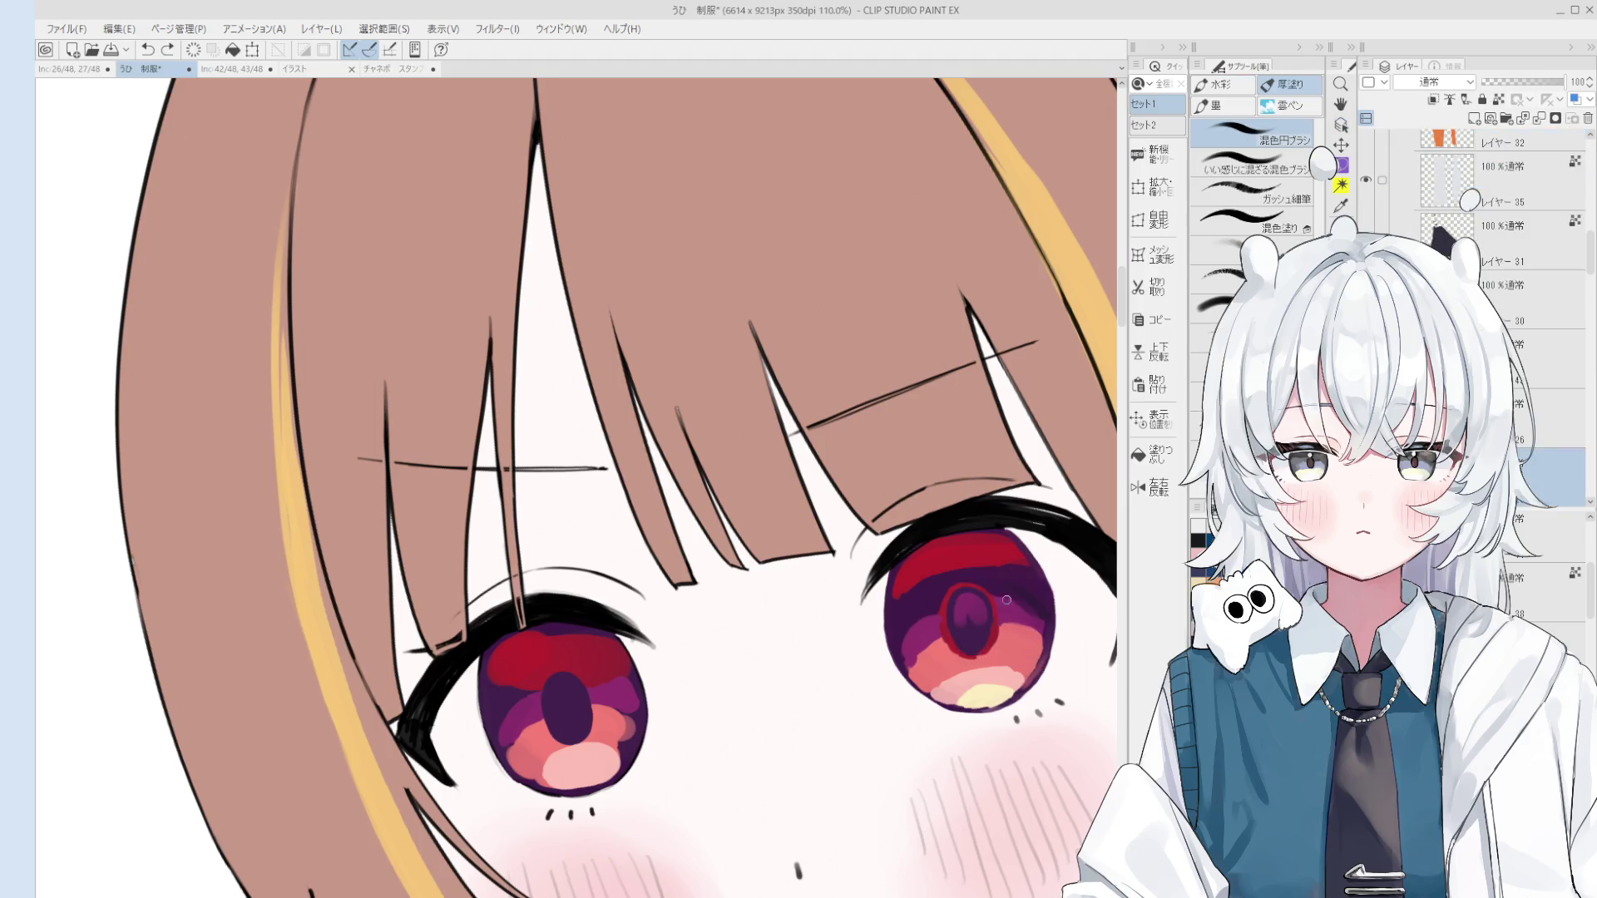
{"action": "scroll", "coordinate": [1047, 618], "scroll_direction": "up", "scroll_amount": 1}
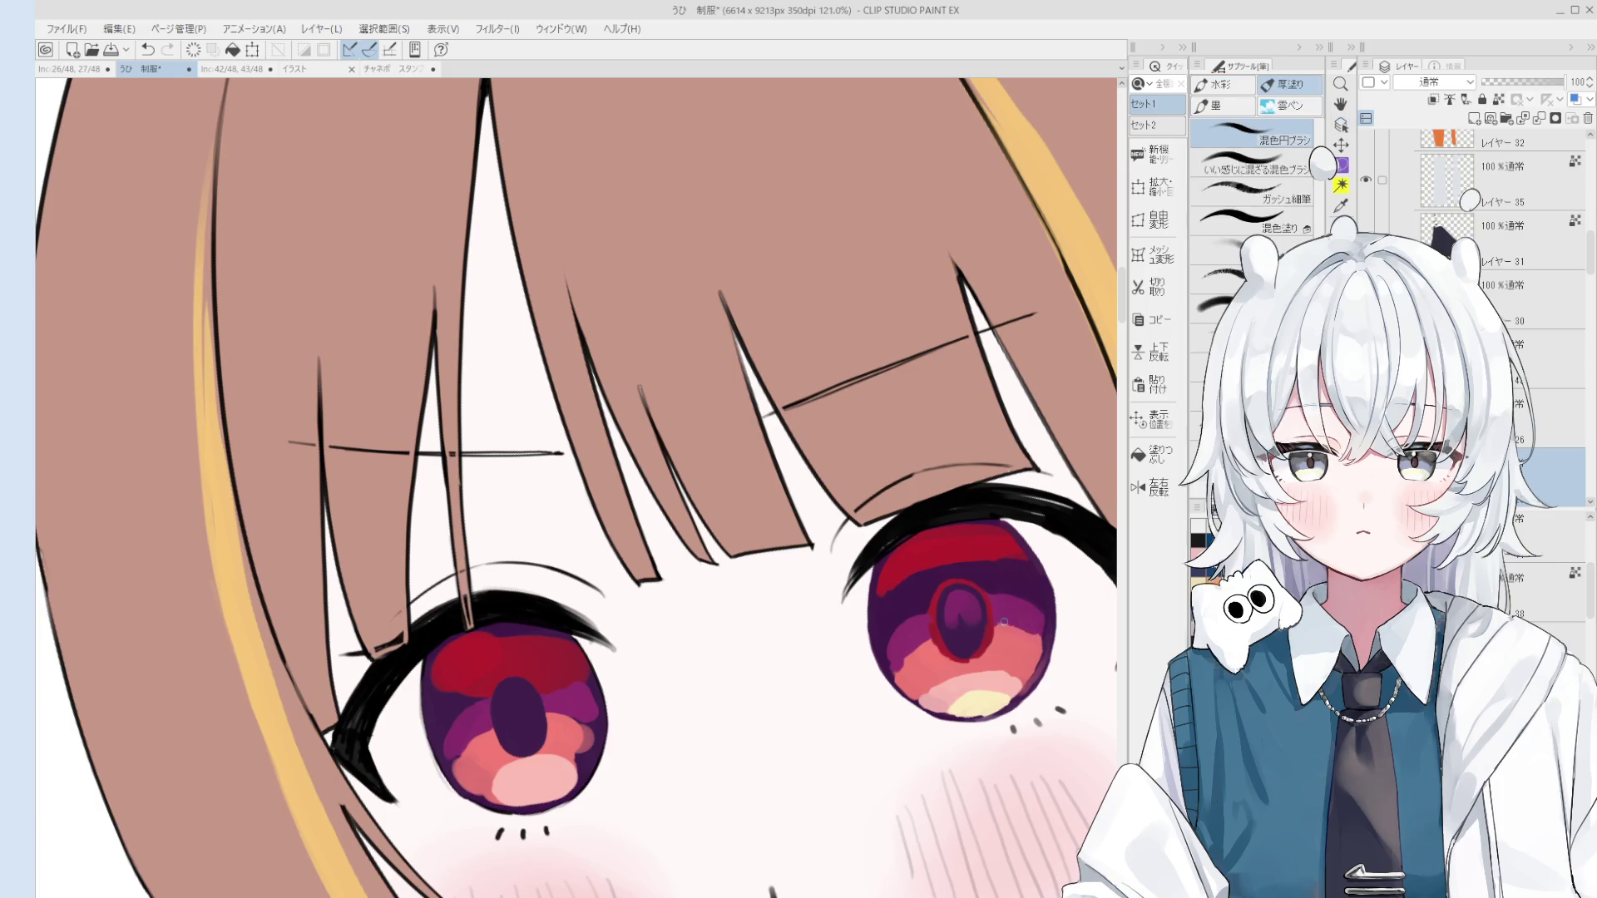
{"action": "scroll", "coordinate": [1032, 636], "scroll_direction": "down", "scroll_amount": 4}
{"action": "scroll", "coordinate": [1056, 641], "scroll_direction": "up", "scroll_amount": 5}
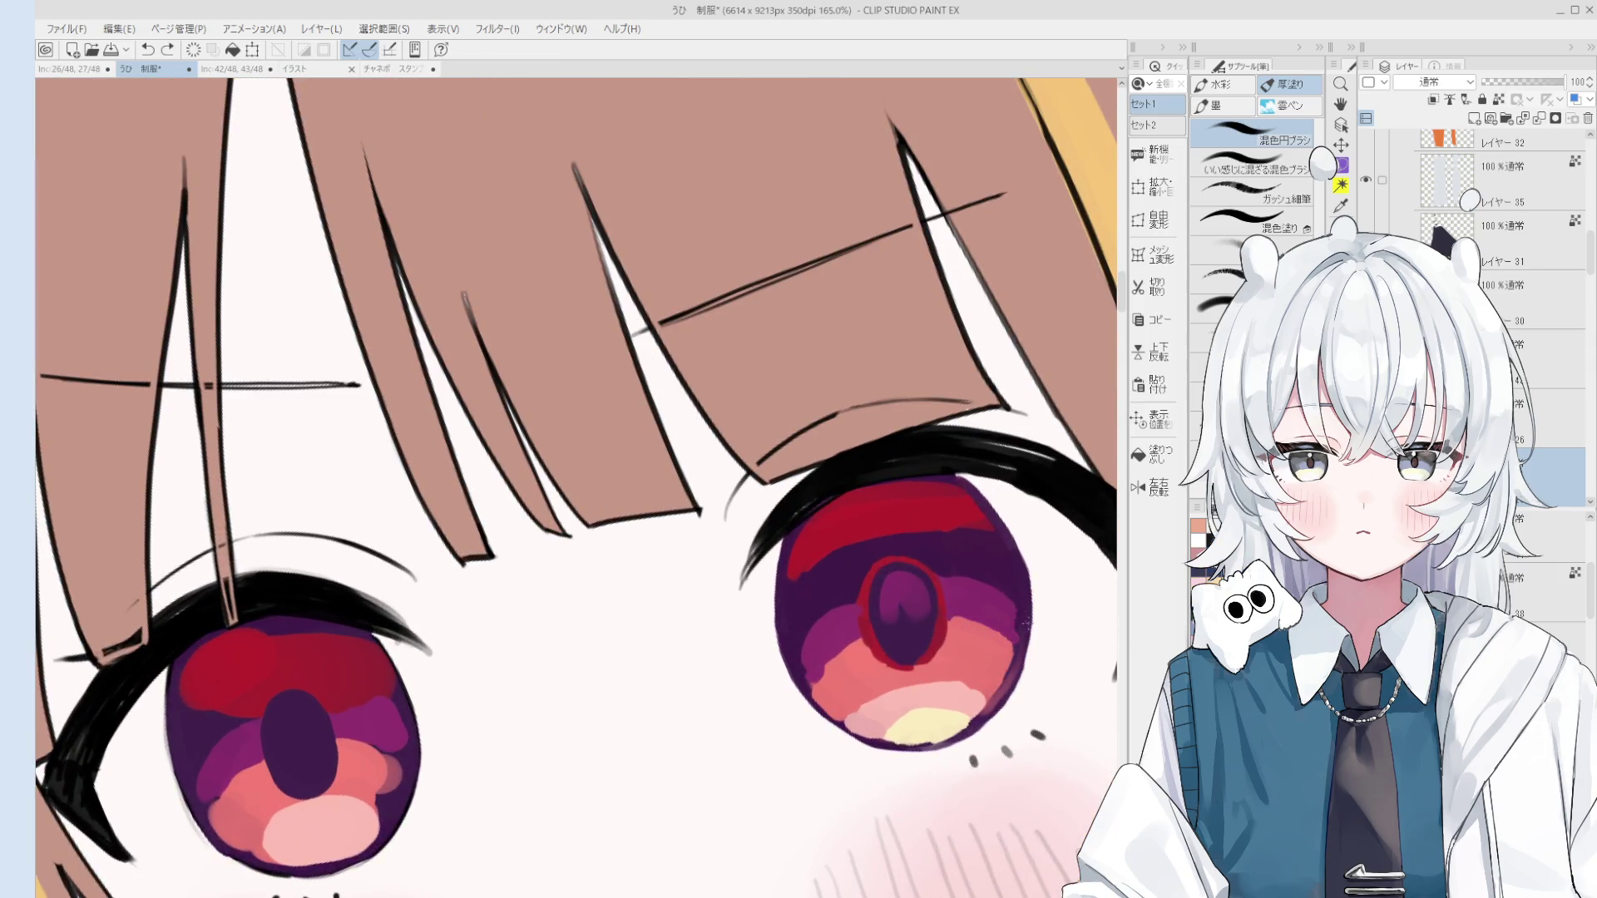
{"action": "scroll", "coordinate": [1023, 631], "scroll_direction": "down", "scroll_amount": 3}
{"action": "scroll", "coordinate": [987, 575], "scroll_direction": "up", "scroll_amount": 3}
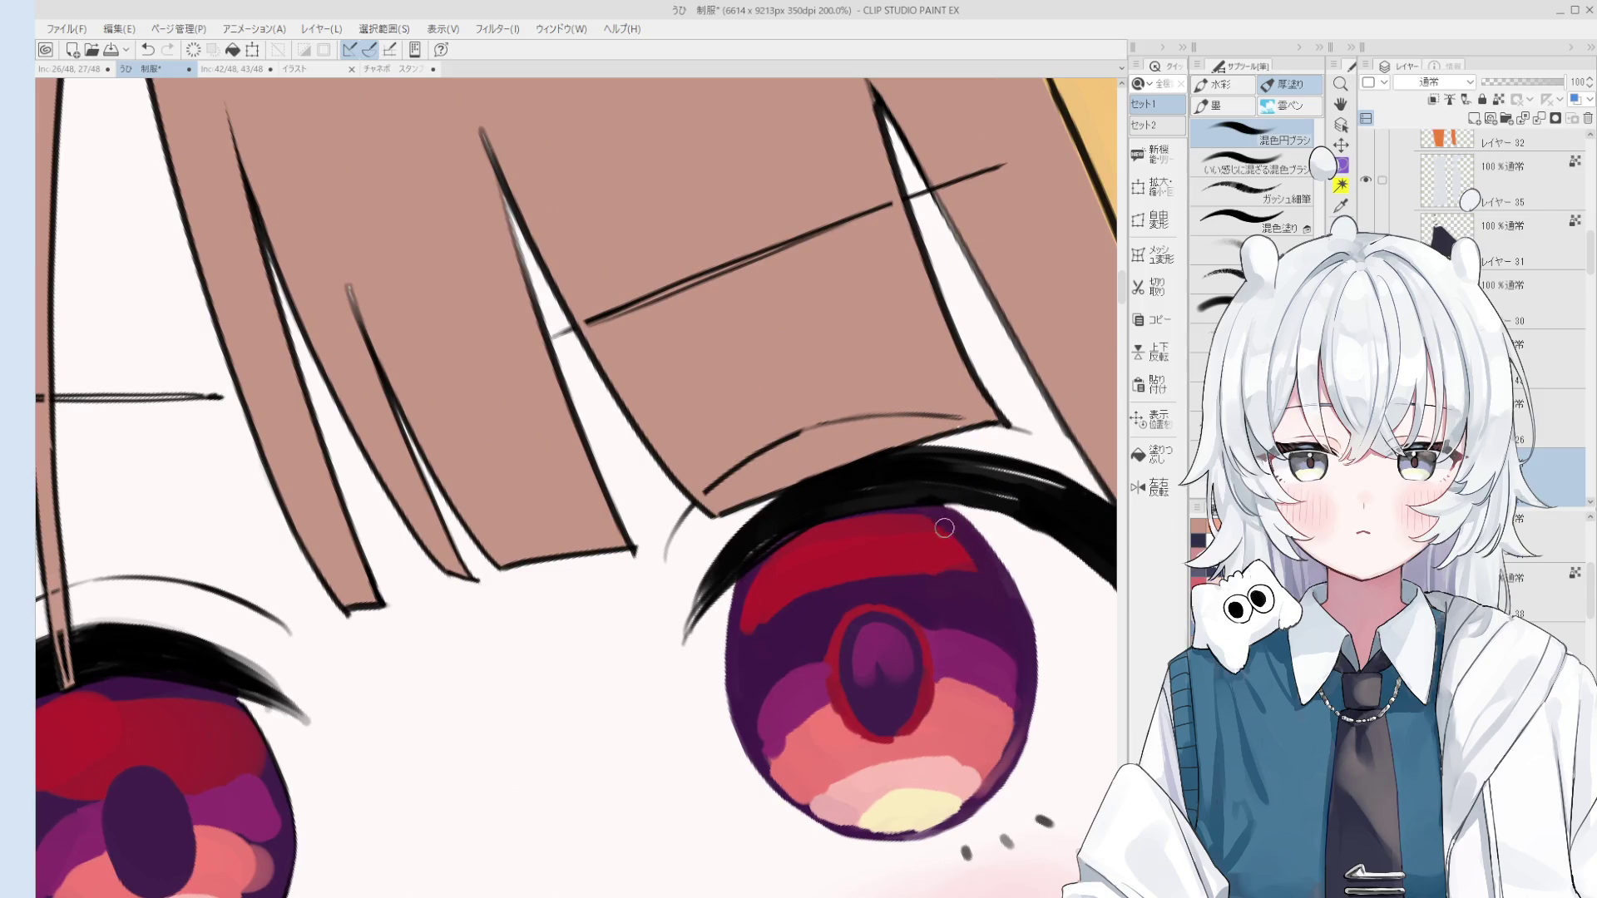
{"action": "scroll", "coordinate": [1006, 592], "scroll_direction": "down", "scroll_amount": 3}
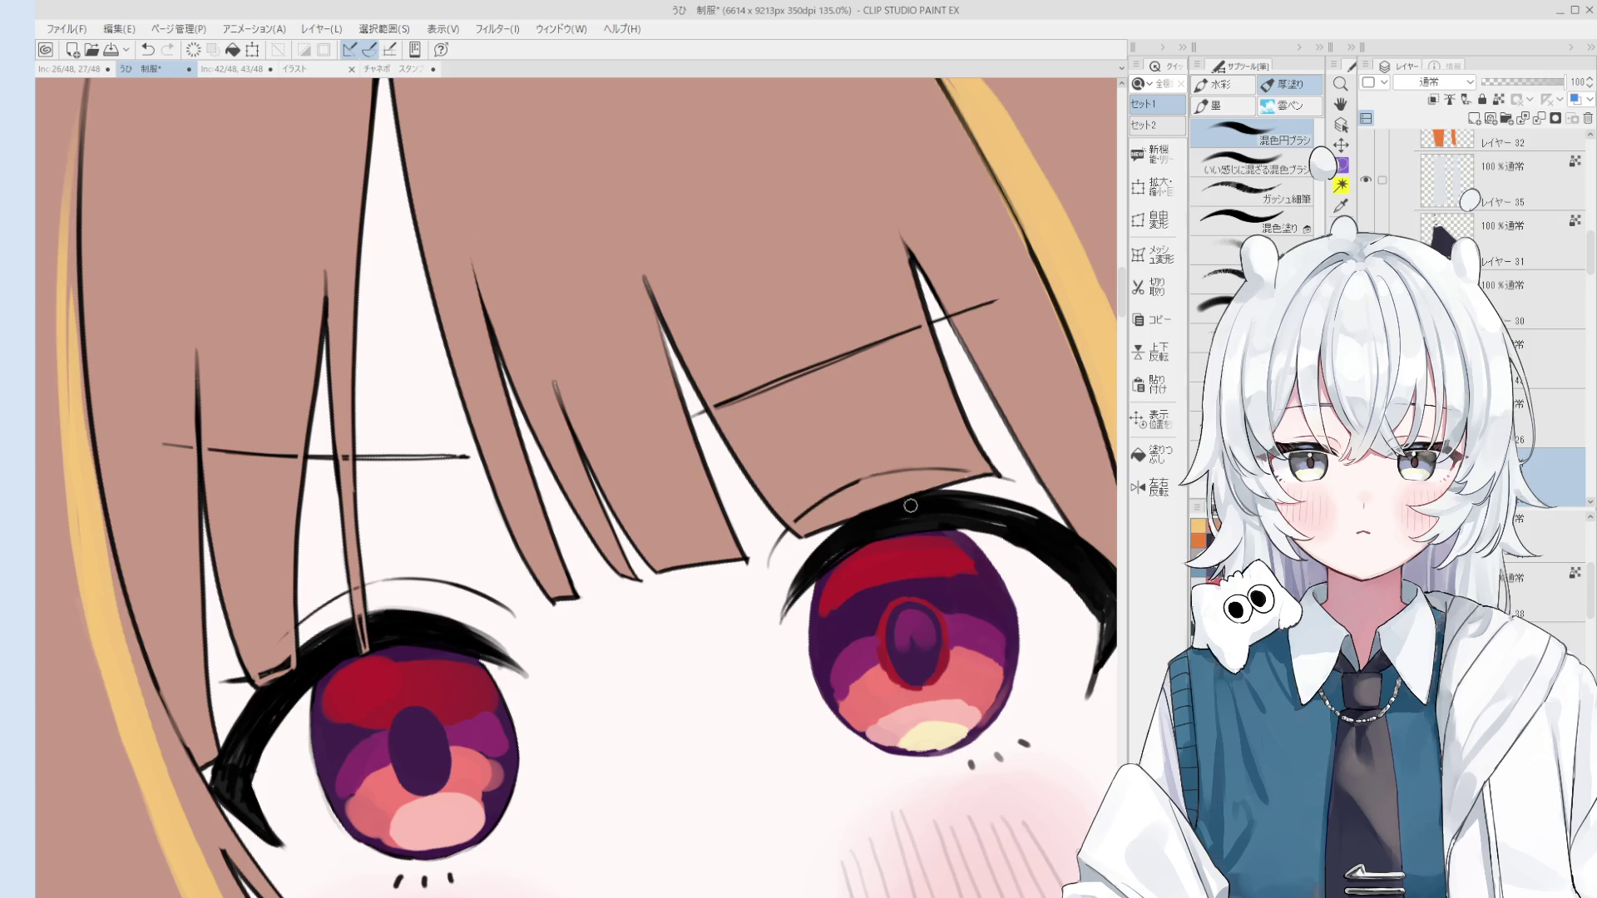
{"action": "left_click_drag", "start_coordinate": [941, 535], "coordinate": [962, 560]}
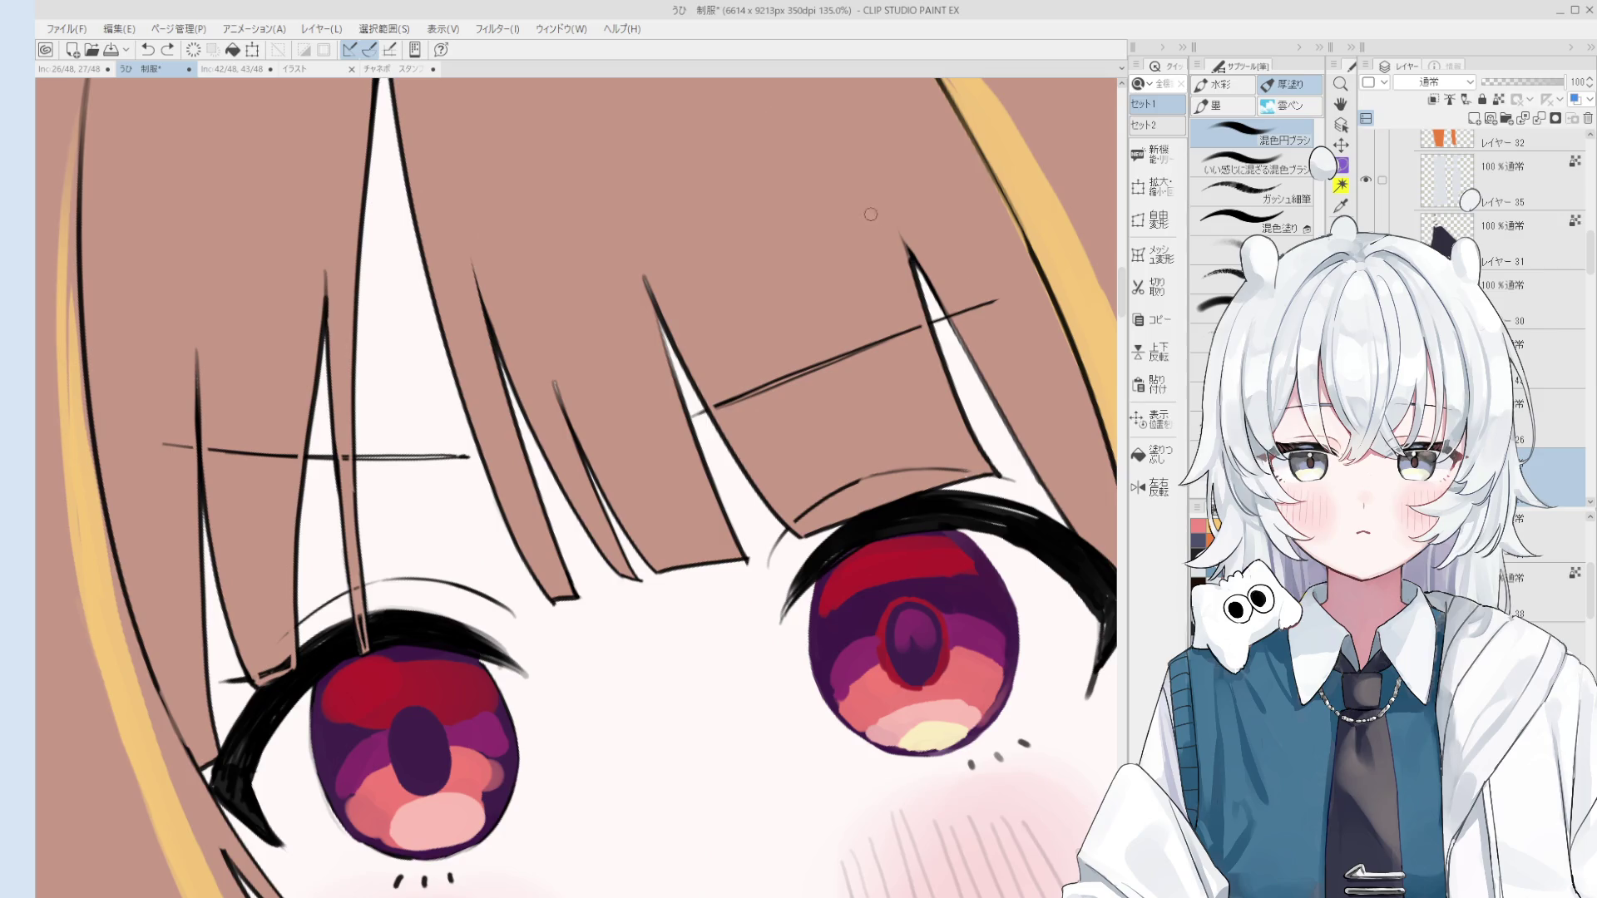
{"action": "scroll", "coordinate": [952, 291], "scroll_direction": "up", "scroll_amount": 2}
Step: On the top copied line layer, erase stray marks from the right eye's upper lash
{"action": "left_click", "coordinate": [898, 250], "text": "ctrl+shift"}
{"action": "key", "text": "p"}
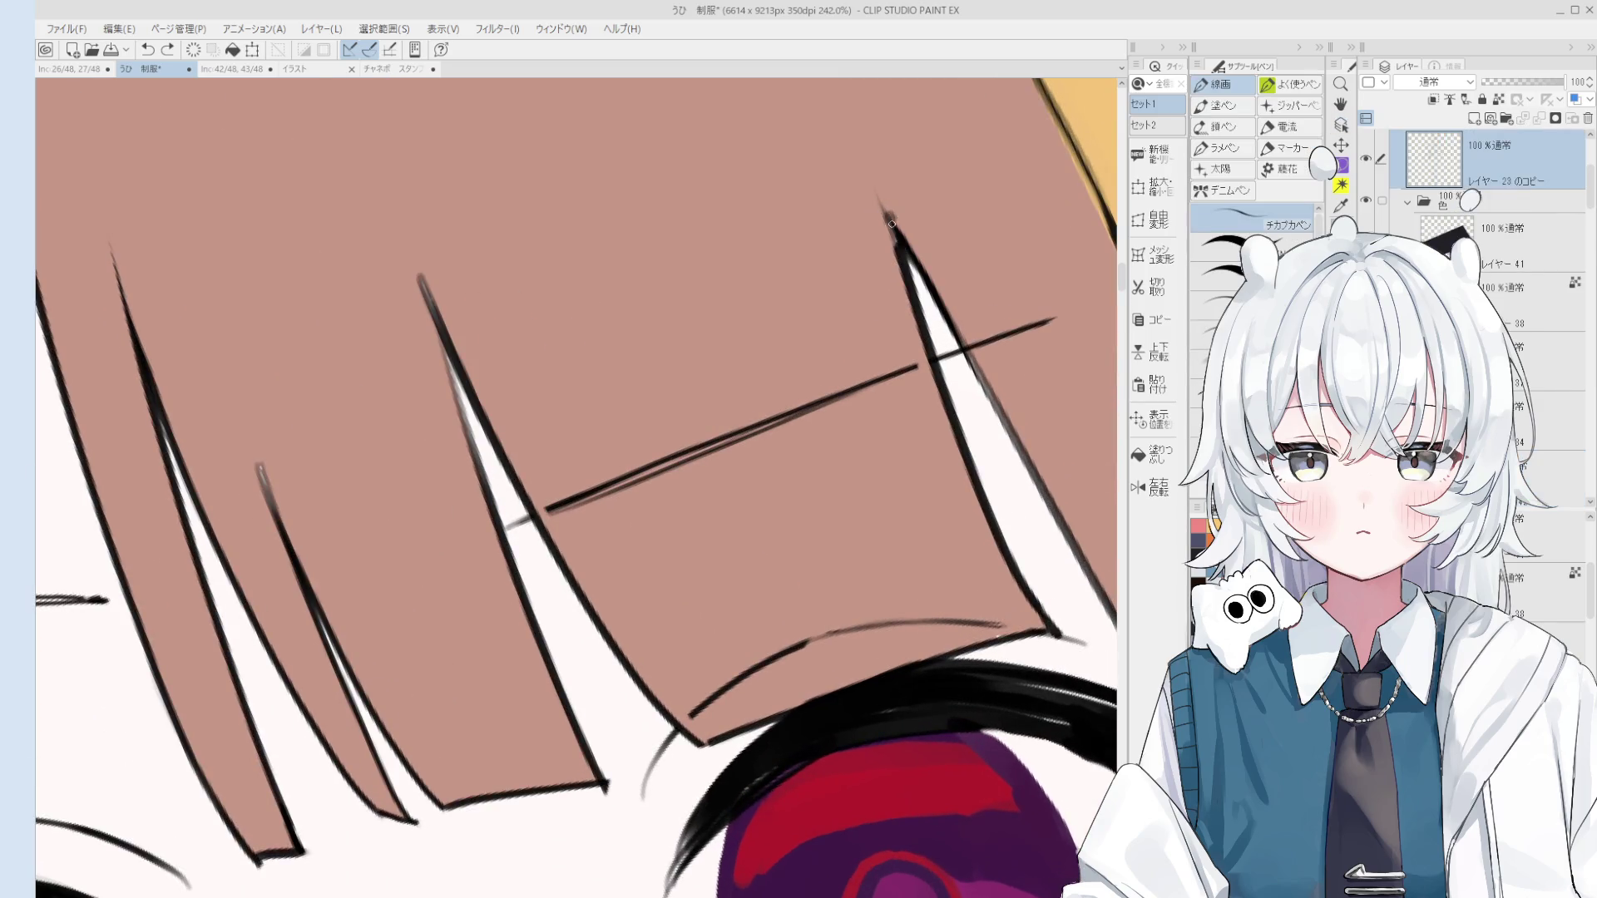
{"action": "key", "text": "e"}
{"action": "scroll", "coordinate": [915, 258], "scroll_direction": "down", "scroll_amount": 2}
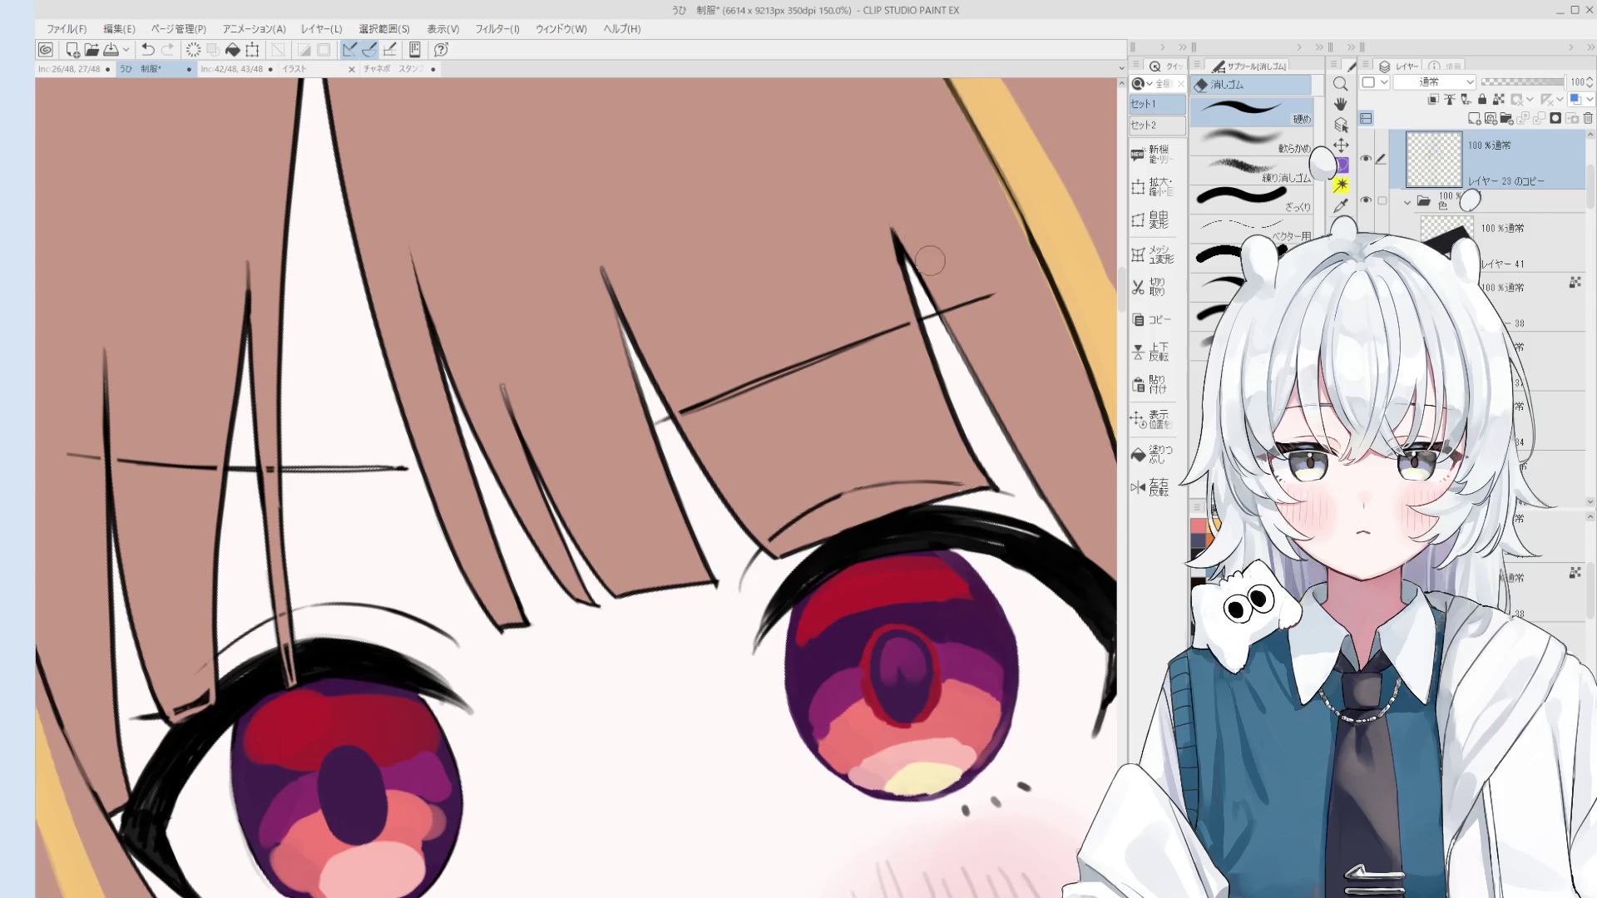
{"action": "scroll", "coordinate": [956, 260], "scroll_direction": "down", "scroll_amount": 2}
{"action": "key", "text": "h"}
{"action": "scroll", "coordinate": [1016, 398], "scroll_direction": "down", "scroll_amount": 2}
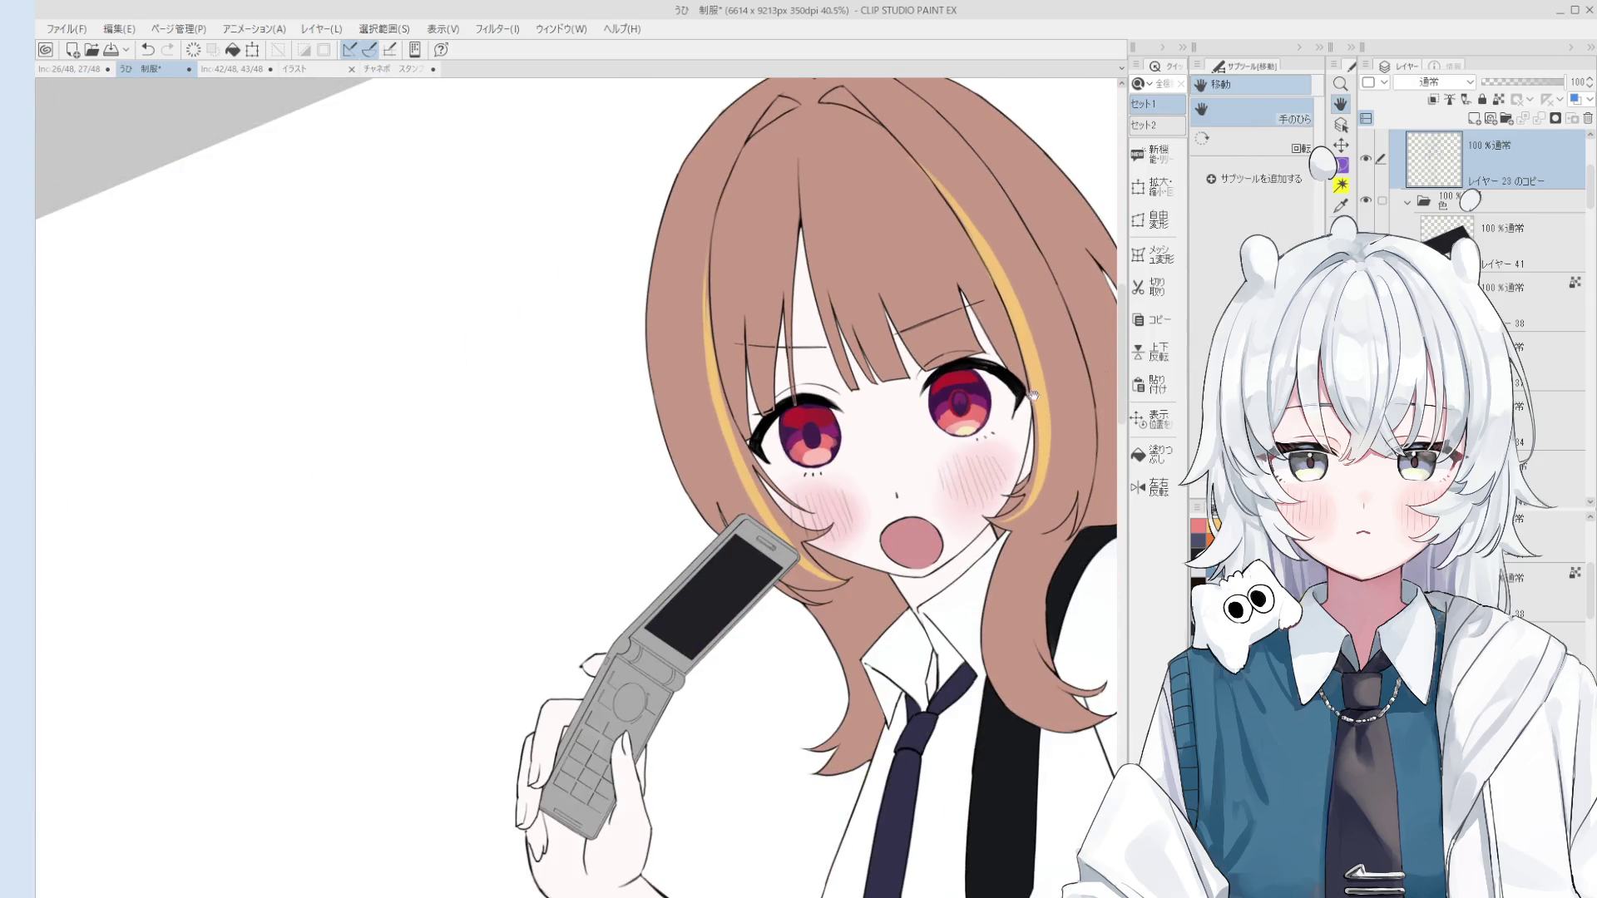
{"action": "key", "text": "e"}
{"action": "scroll", "coordinate": [1006, 358], "scroll_direction": "up", "scroll_amount": 4}
{"action": "key", "text": "ctrl+z"}
{"action": "mouse_move", "coordinate": [993, 357]}
{"action": "left_mouse_down"}
{"action": "mouse_move", "coordinate": [1036, 407]}
{"action": "mouse_move", "coordinate": [983, 442]}
{"action": "left_mouse_up"}
{"action": "scroll", "coordinate": [1021, 379], "scroll_direction": "down", "scroll_amount": 1}
{"action": "scroll", "coordinate": [1021, 379], "scroll_direction": "down", "scroll_amount": 4}
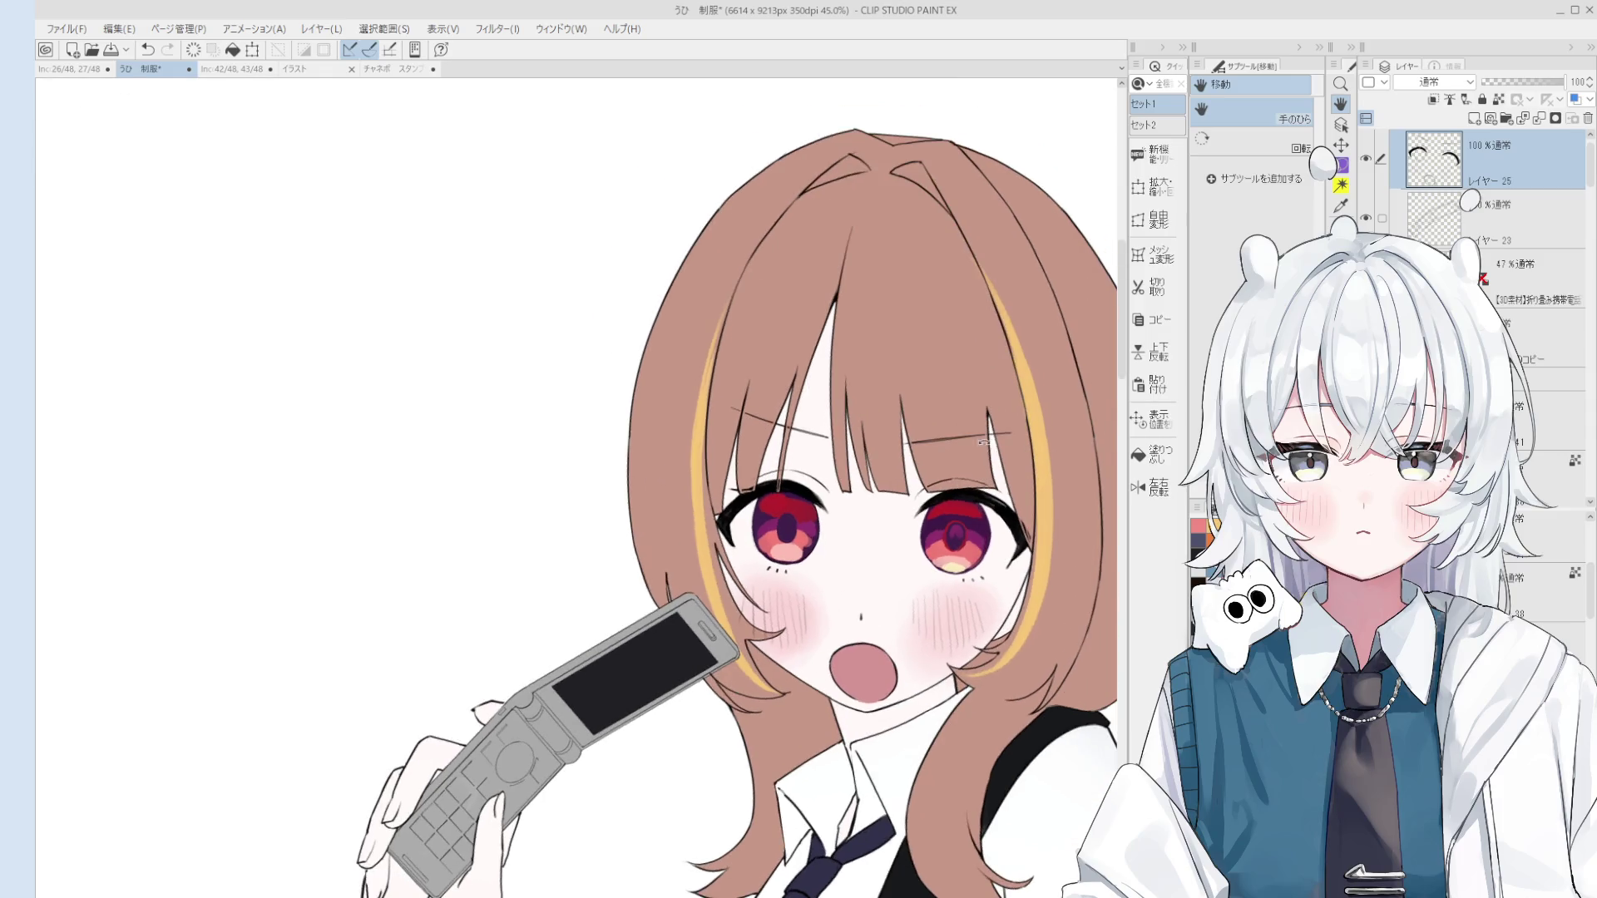
{"action": "scroll", "coordinate": [964, 506], "scroll_direction": "up", "scroll_amount": 10}
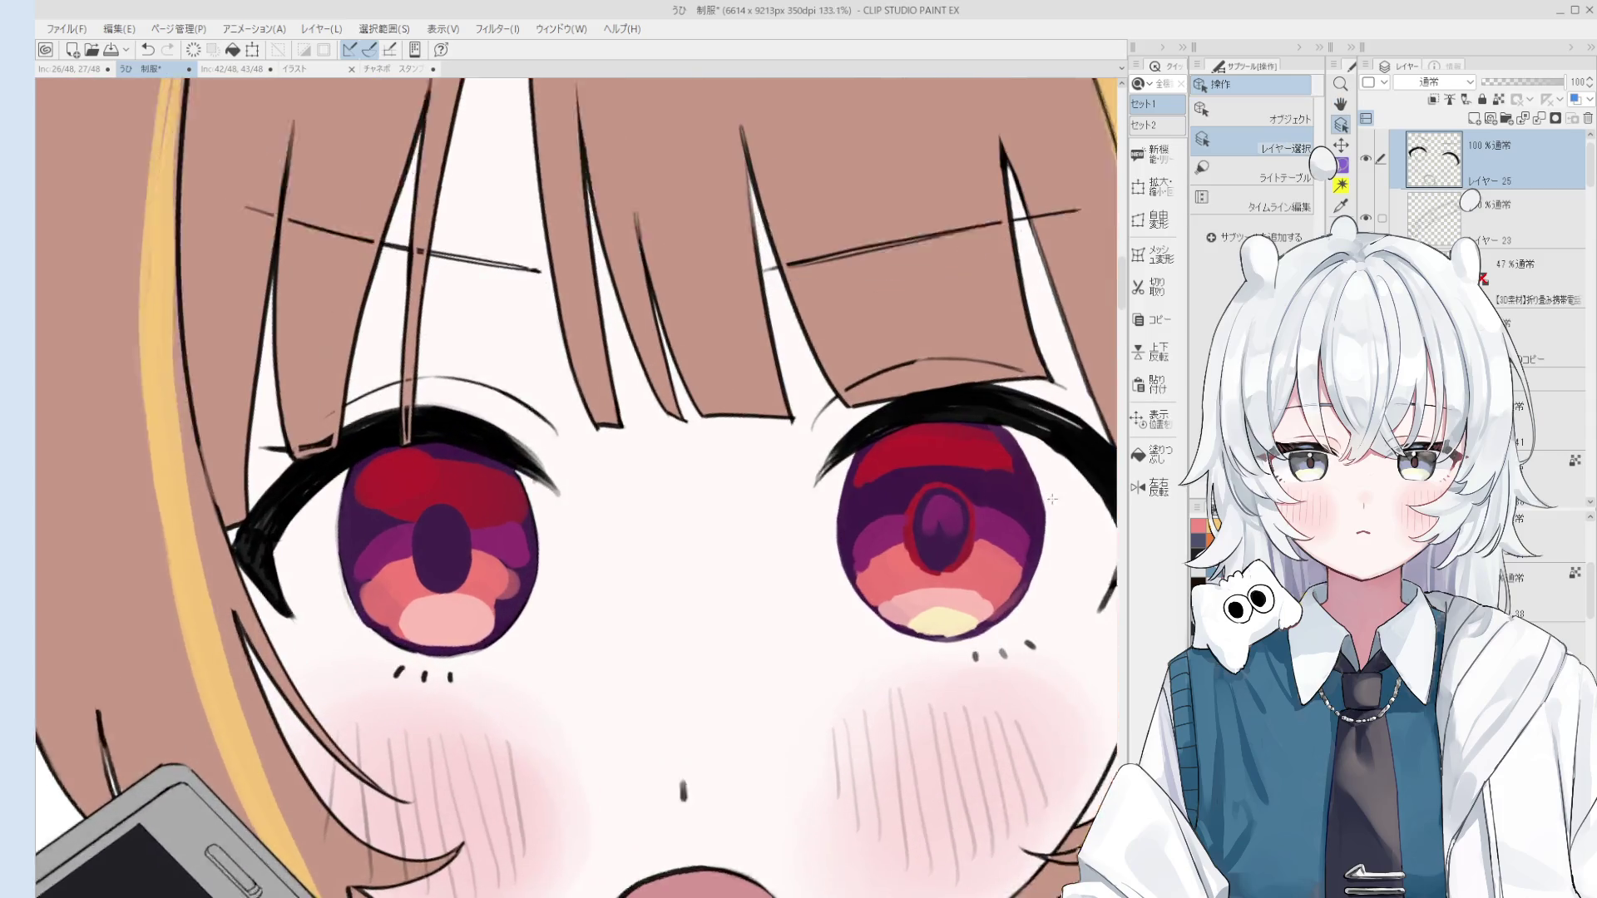
Step: Select the eye colour layer and paint a white highlight in the right iris
{"action": "left_click", "coordinate": [1039, 507]}
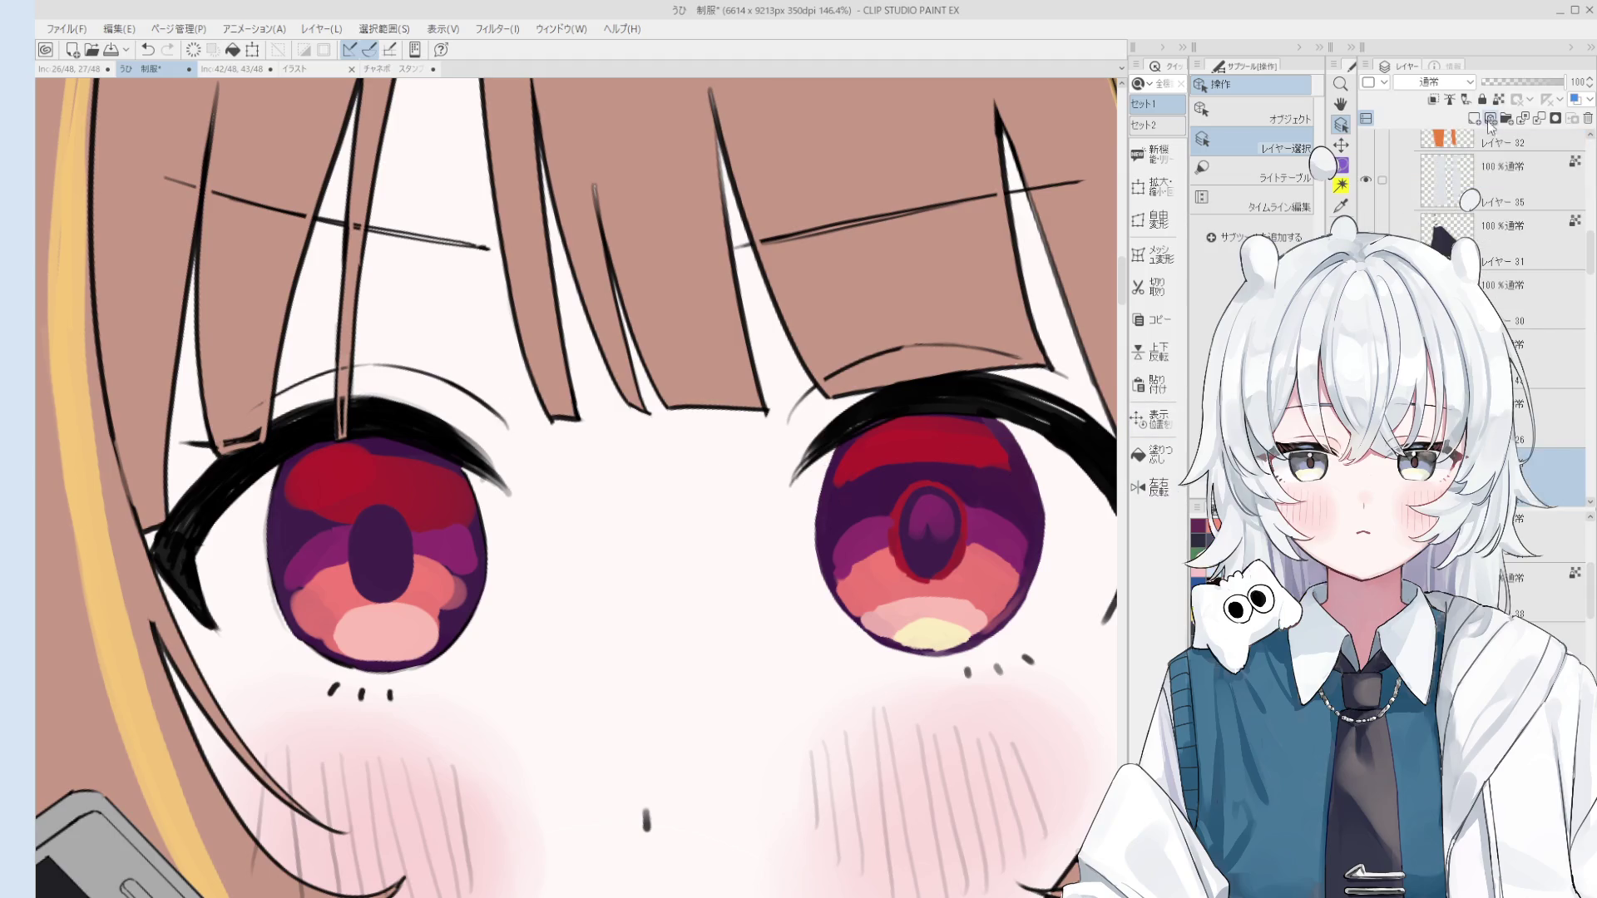
{"action": "key", "text": "b"}
{"action": "scroll", "coordinate": [982, 472], "scroll_direction": "up", "scroll_amount": 2}
{"action": "left_click_drag", "start_coordinate": [1040, 487], "coordinate": [1013, 465]}
Step: Sample the dark purple from the left eye and the red from the right iris
{"action": "scroll", "coordinate": [1040, 475], "scroll_direction": "down", "scroll_amount": 8}
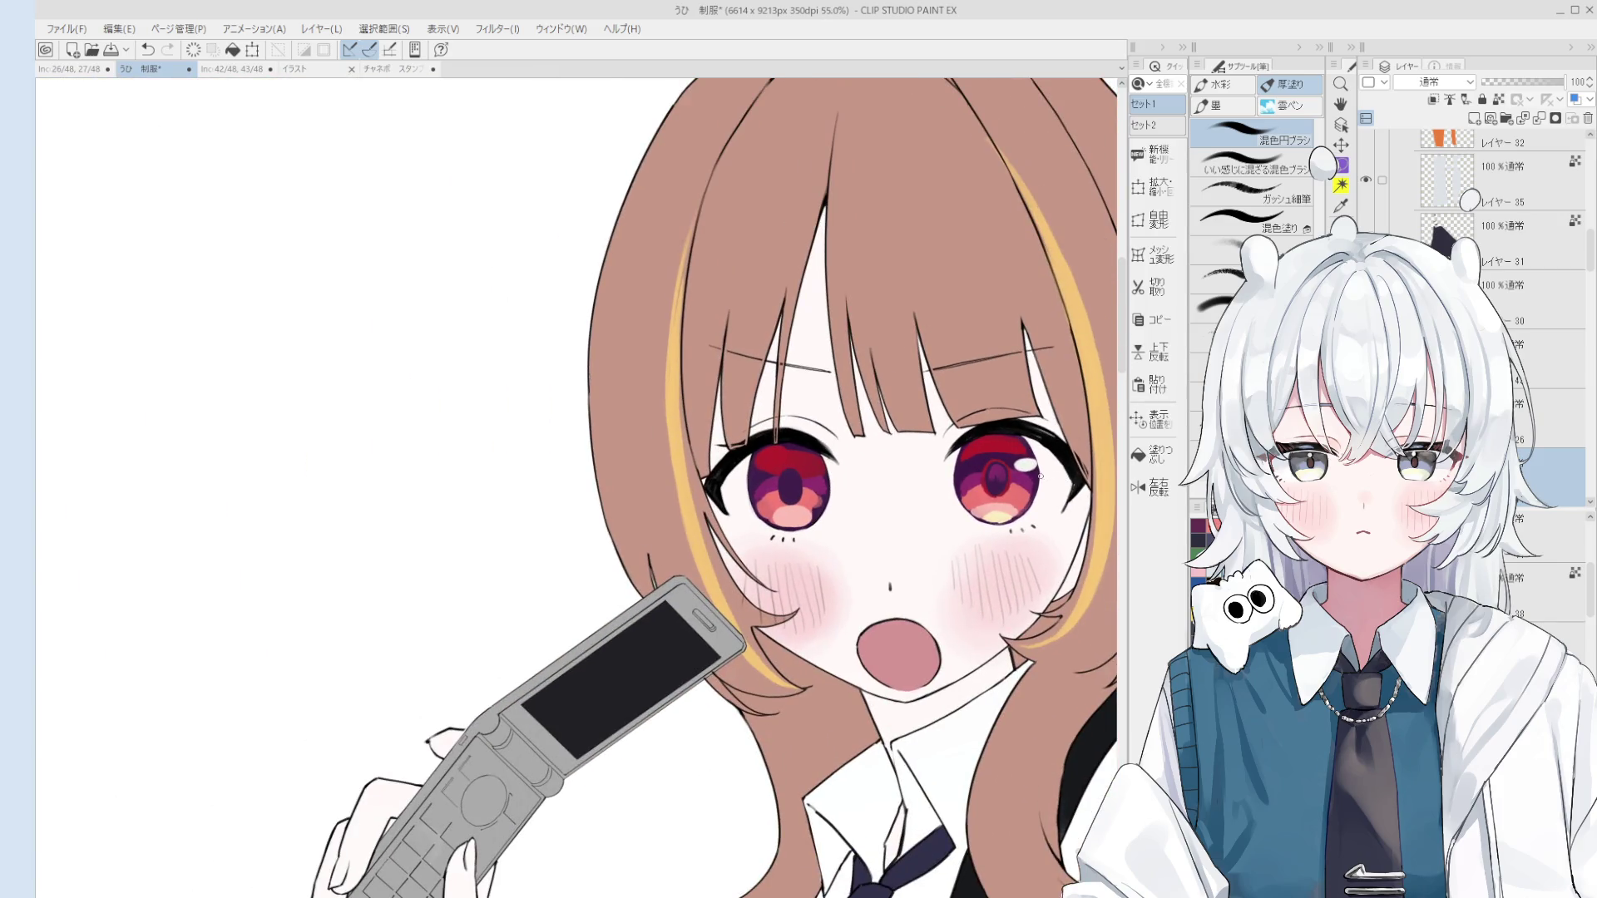
{"action": "scroll", "coordinate": [1011, 479], "scroll_direction": "up", "scroll_amount": 3}
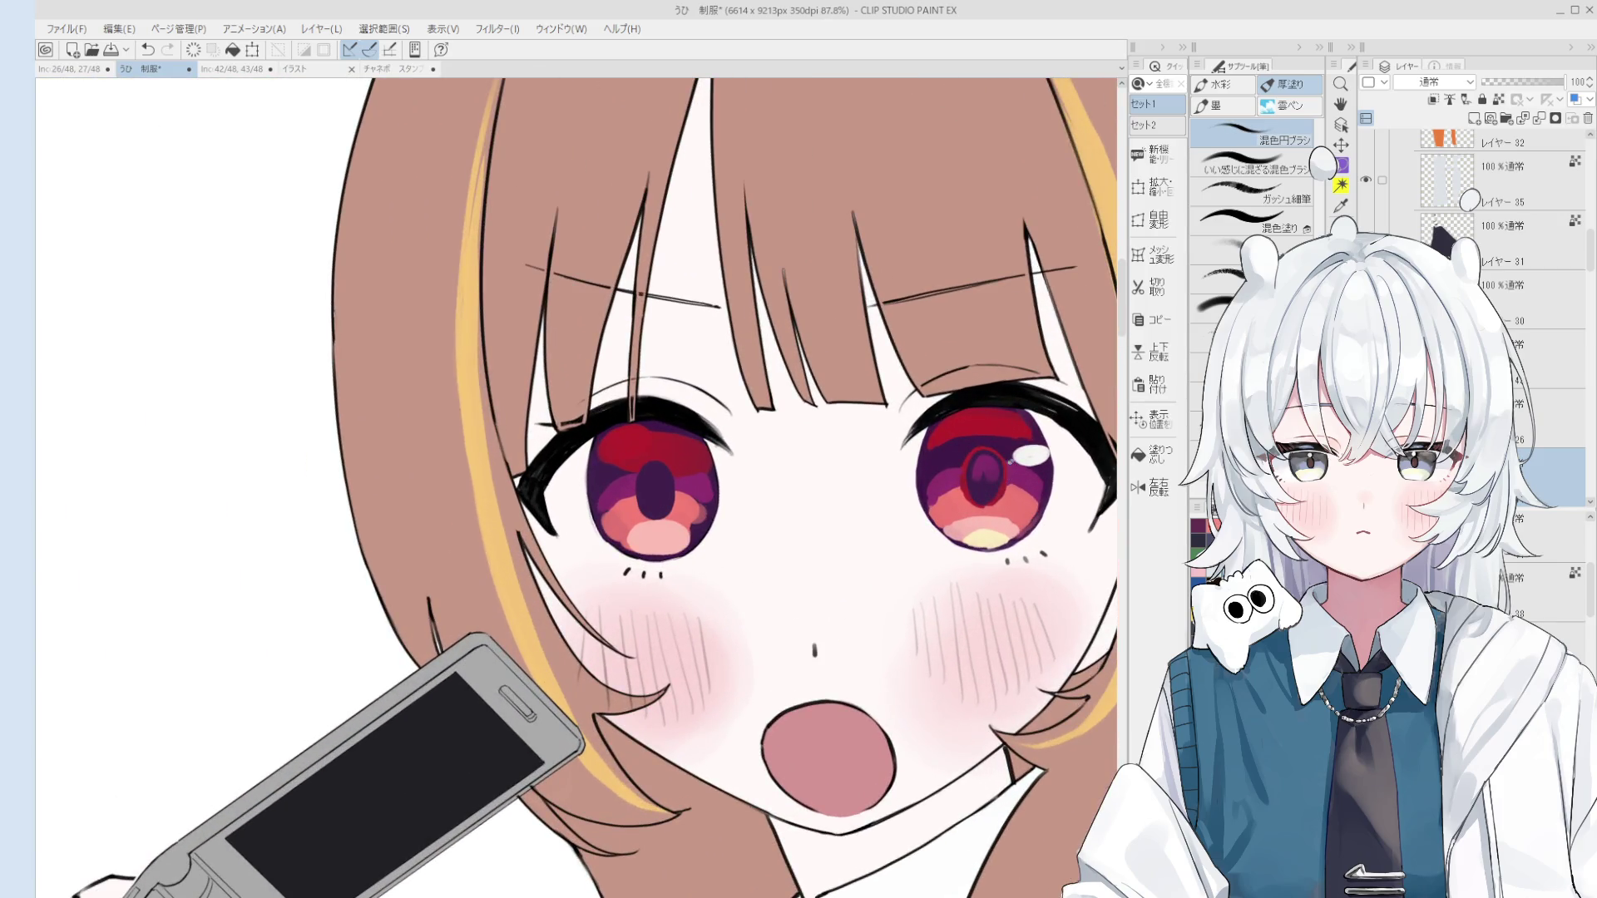
{"action": "scroll", "coordinate": [1016, 457], "scroll_direction": "up", "scroll_amount": 2}
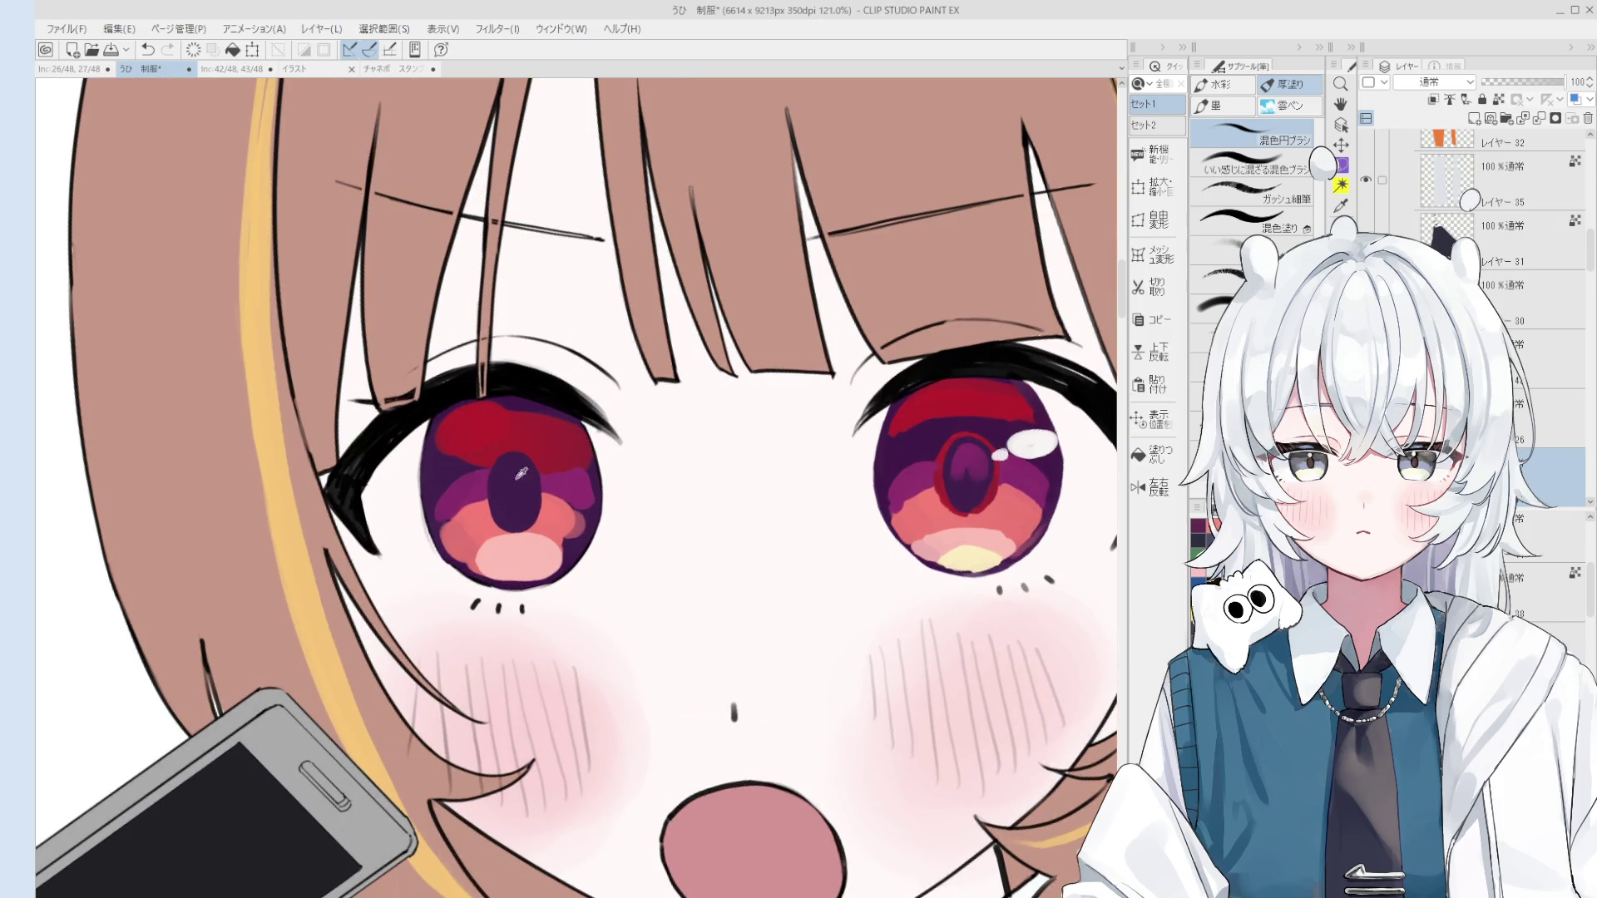
{"action": "left_click", "coordinate": [471, 450]}
{"action": "left_click", "coordinate": [474, 453]}
{"action": "scroll", "coordinate": [1039, 449], "scroll_direction": "down", "scroll_amount": 2}
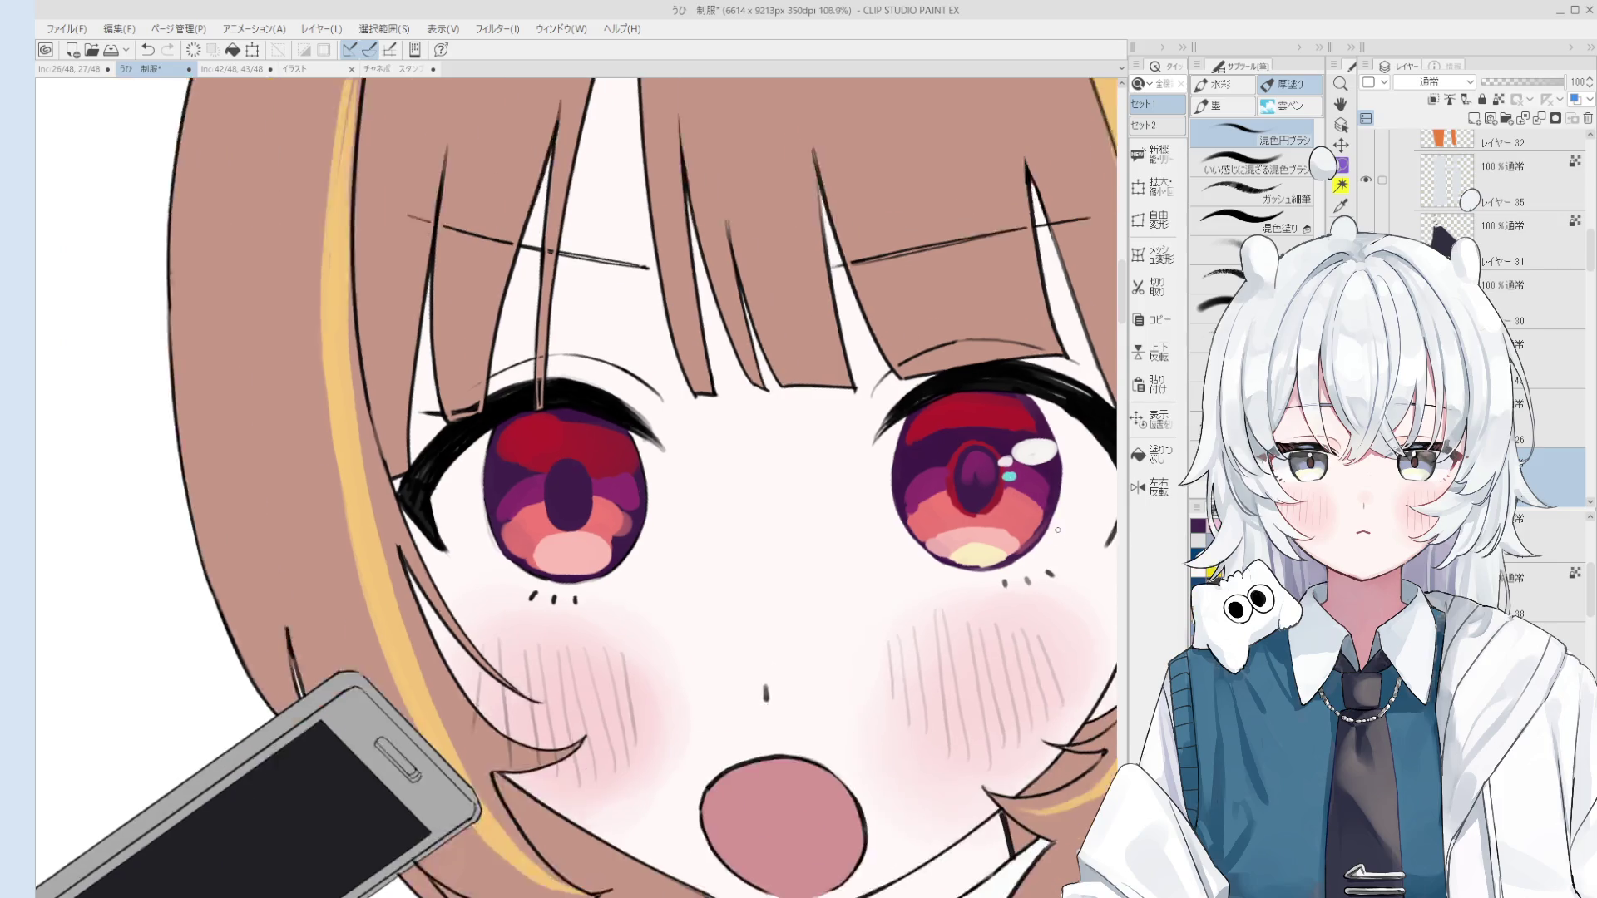
{"action": "scroll", "coordinate": [1040, 449], "scroll_direction": "up", "scroll_amount": 1}
{"action": "left_click", "coordinate": [1056, 449]}
{"action": "left_click", "coordinate": [994, 511]}
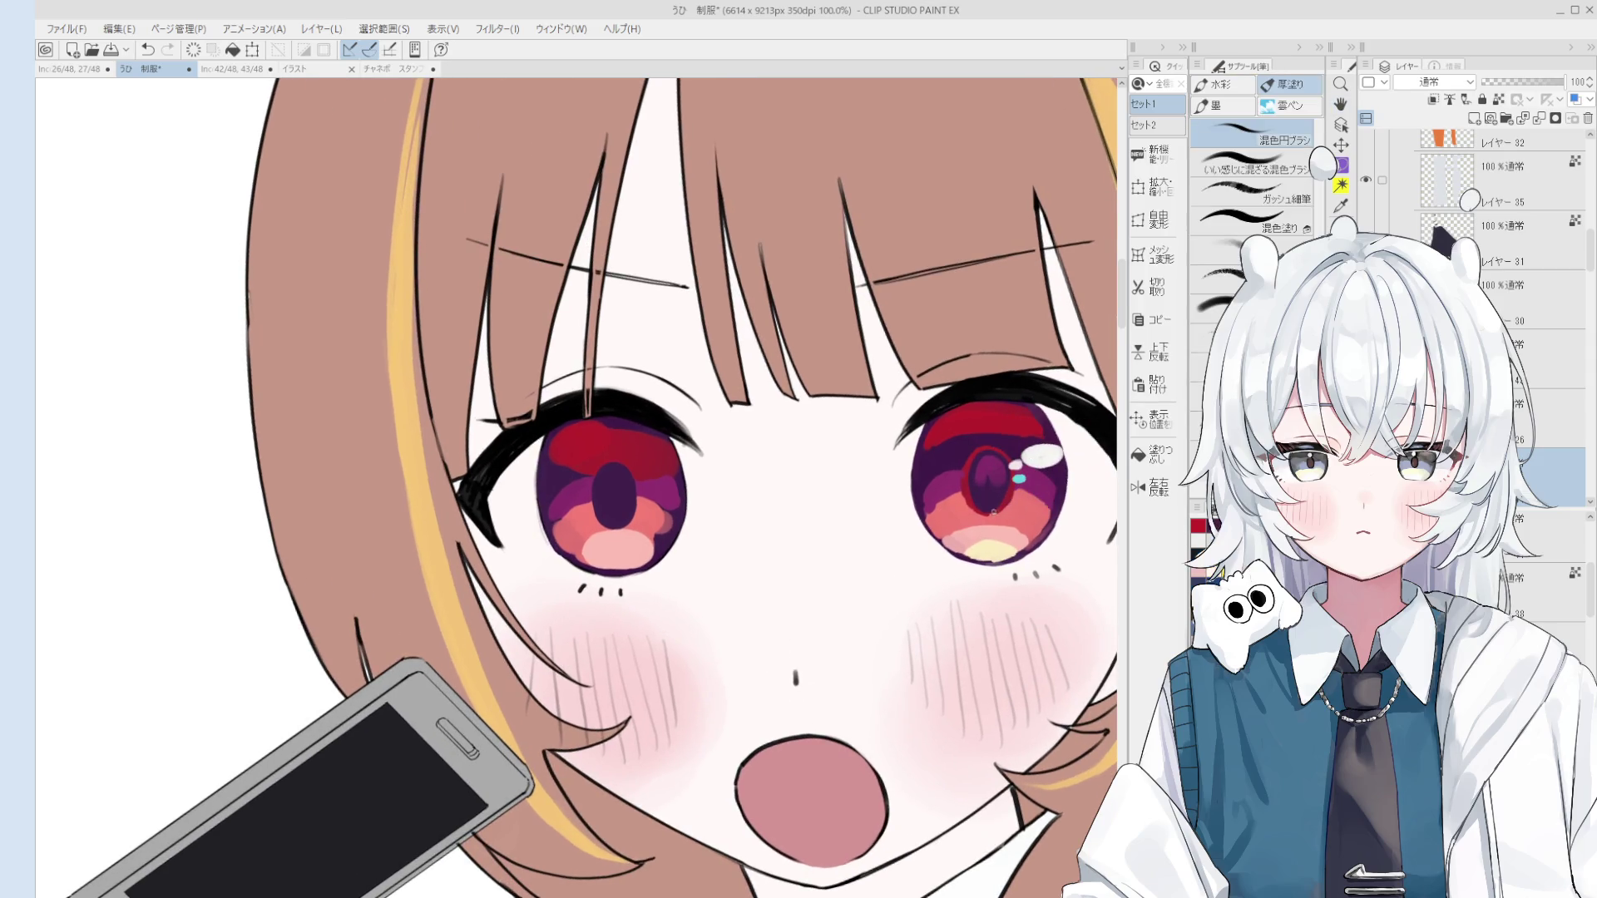
{"action": "scroll", "coordinate": [987, 509], "scroll_direction": "up", "scroll_amount": 2}
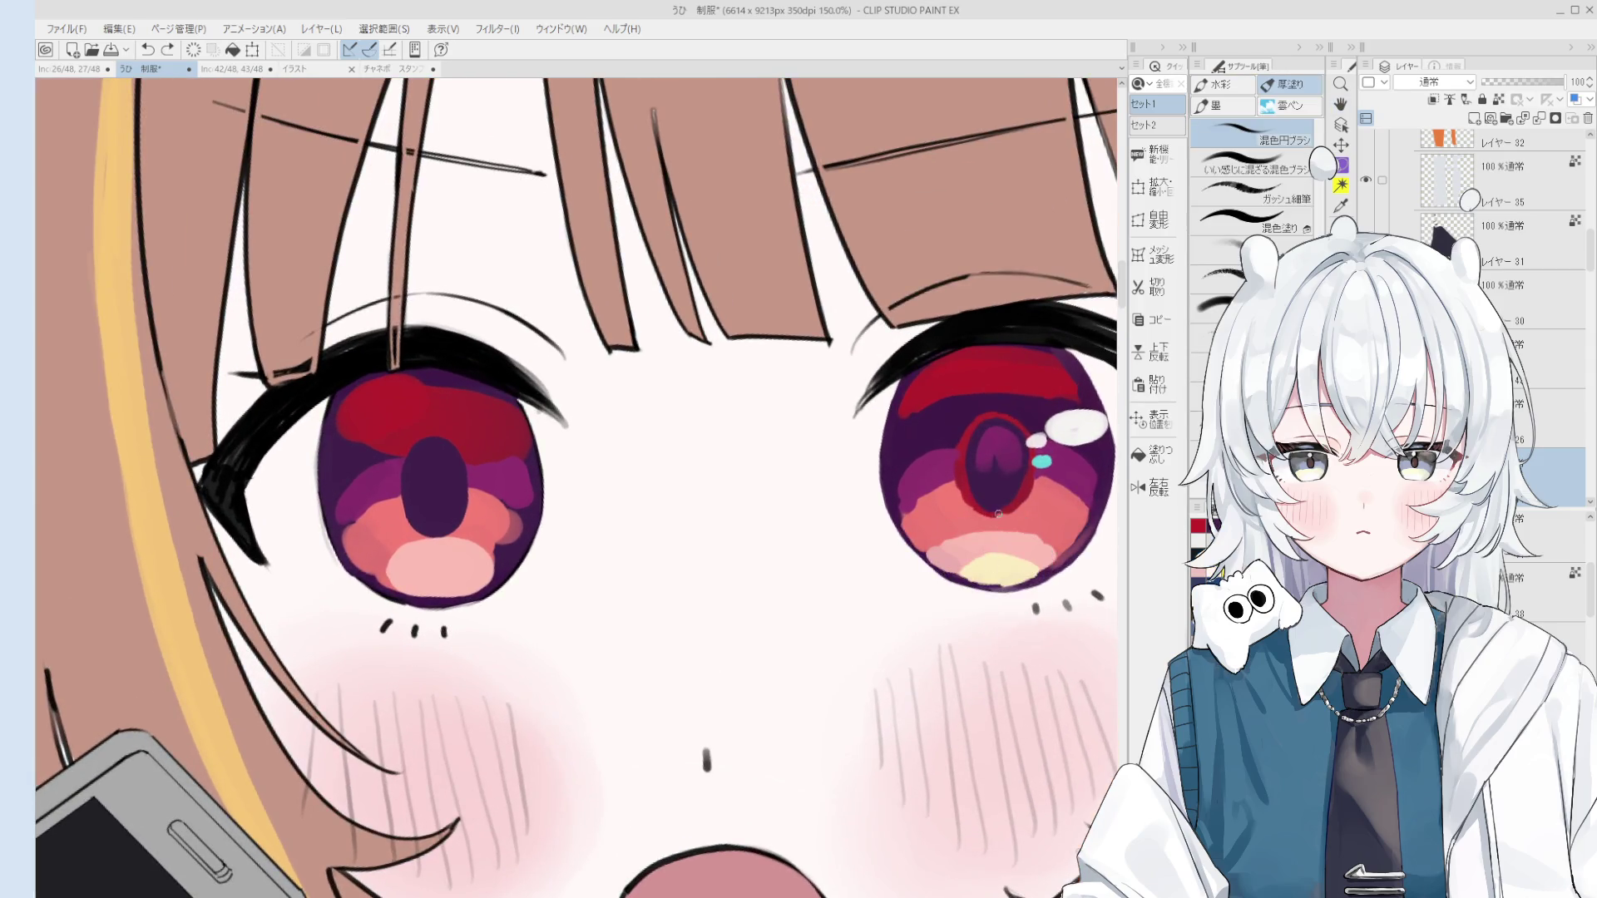
Step: Select レイヤー28 from the canvas and repaint the right pupil in blended purple
{"action": "key", "text": "o"}
{"action": "left_click", "coordinate": [999, 469]}
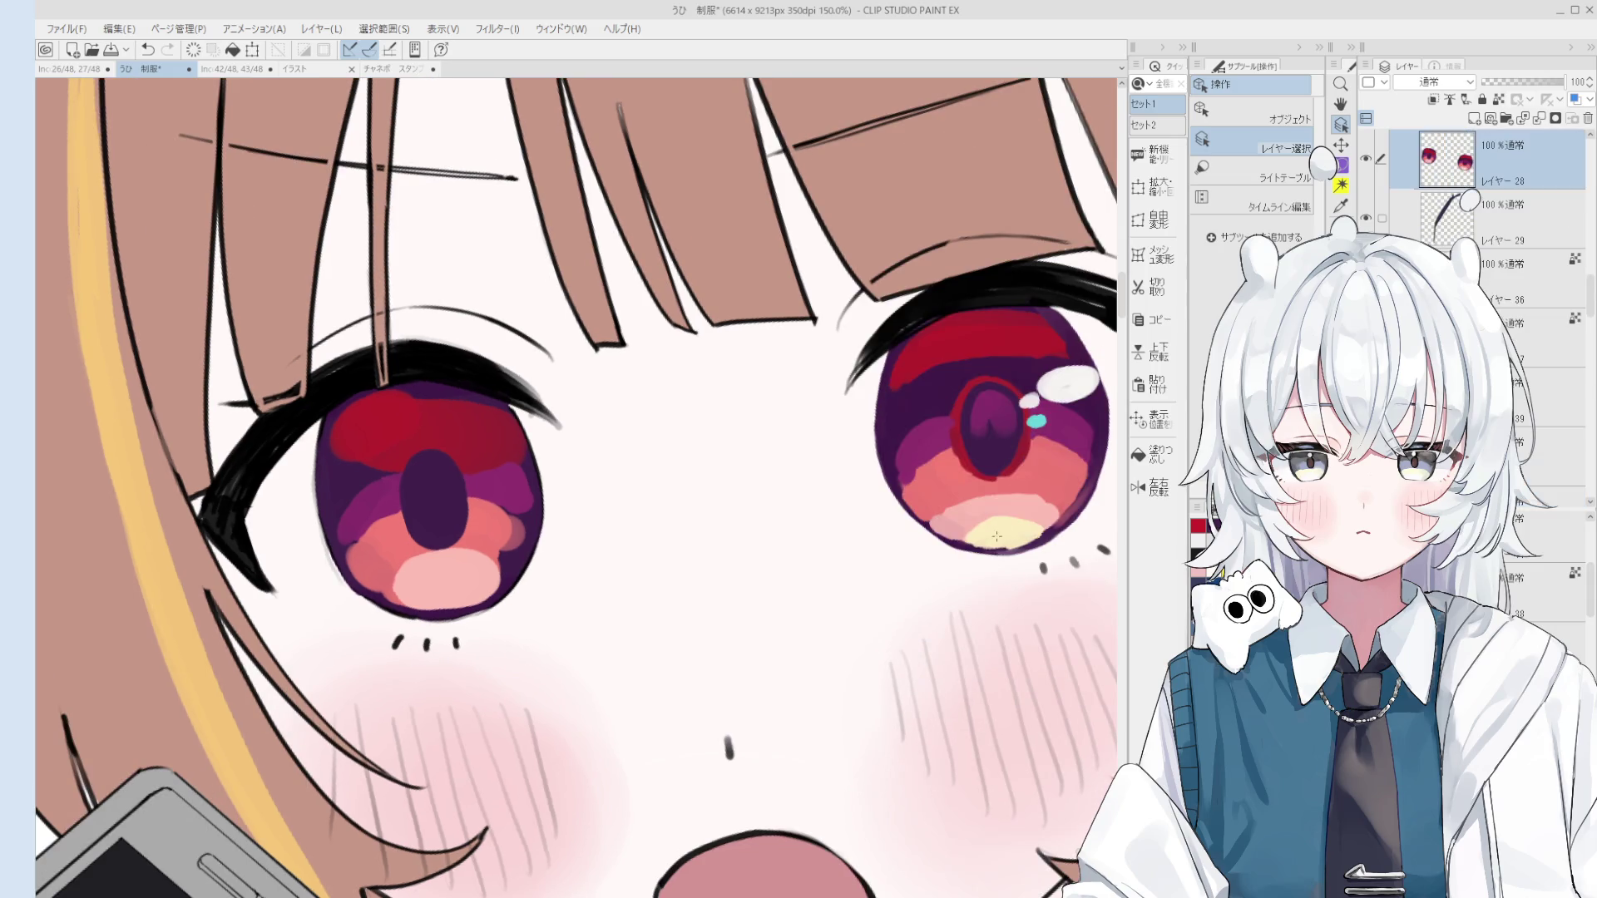
{"action": "key", "text": "b"}
{"action": "left_click_drag", "start_coordinate": [978, 434], "coordinate": [1007, 410]}
{"action": "key", "text": "bracketleft"}
{"action": "key", "text": "bracketleft"}
{"action": "key", "text": "bracketleft"}
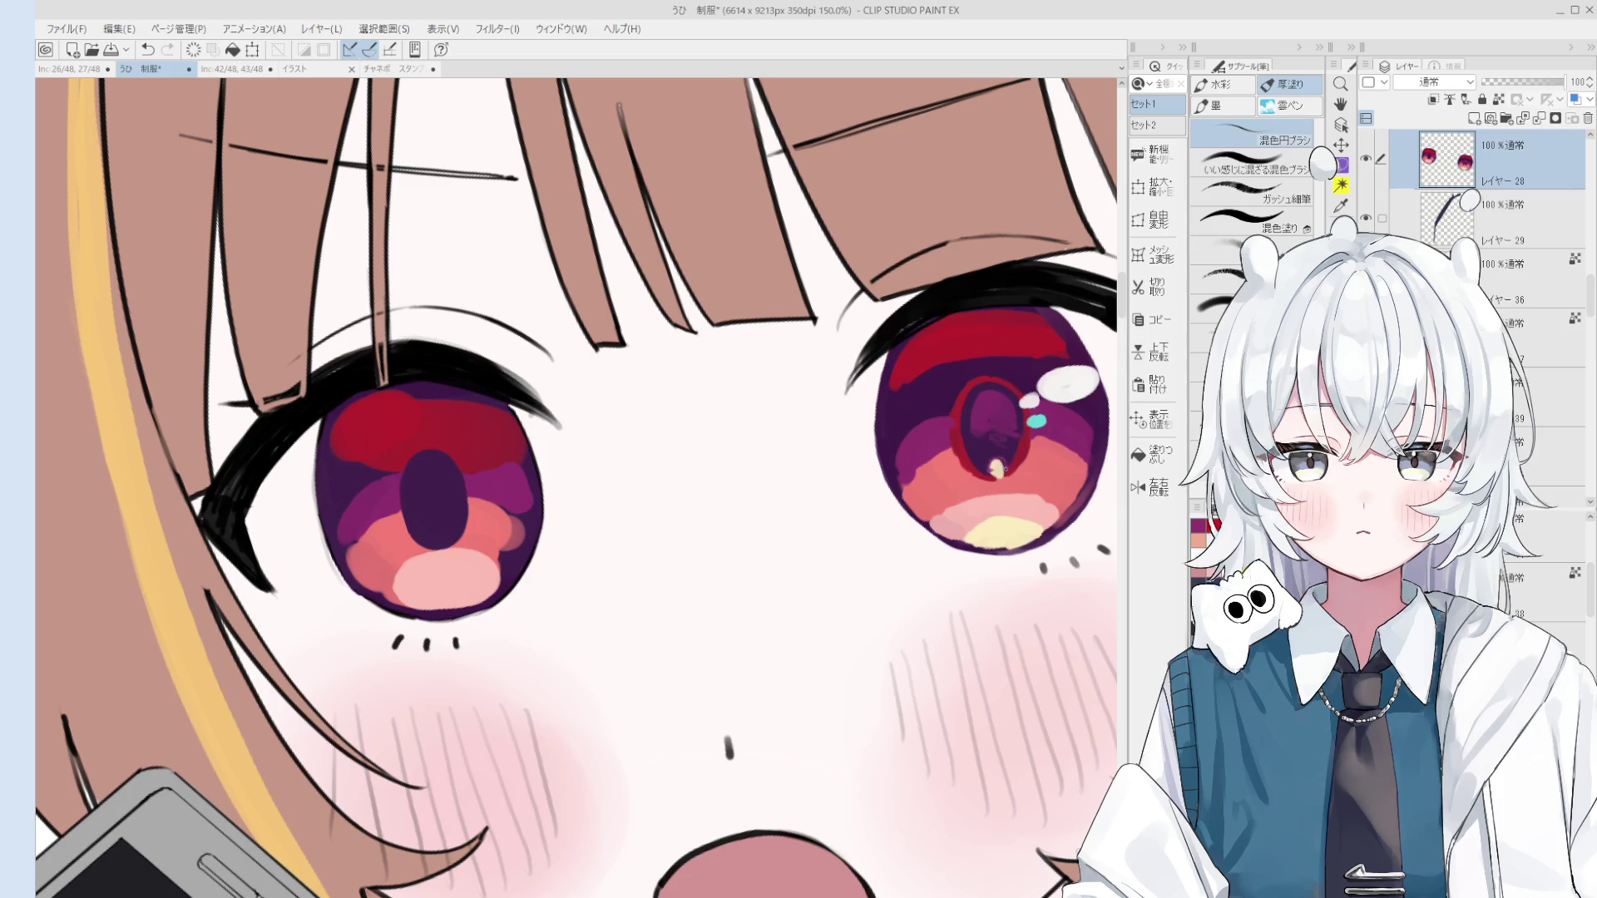
{"action": "scroll", "coordinate": [1031, 453], "scroll_direction": "down", "scroll_amount": 5}
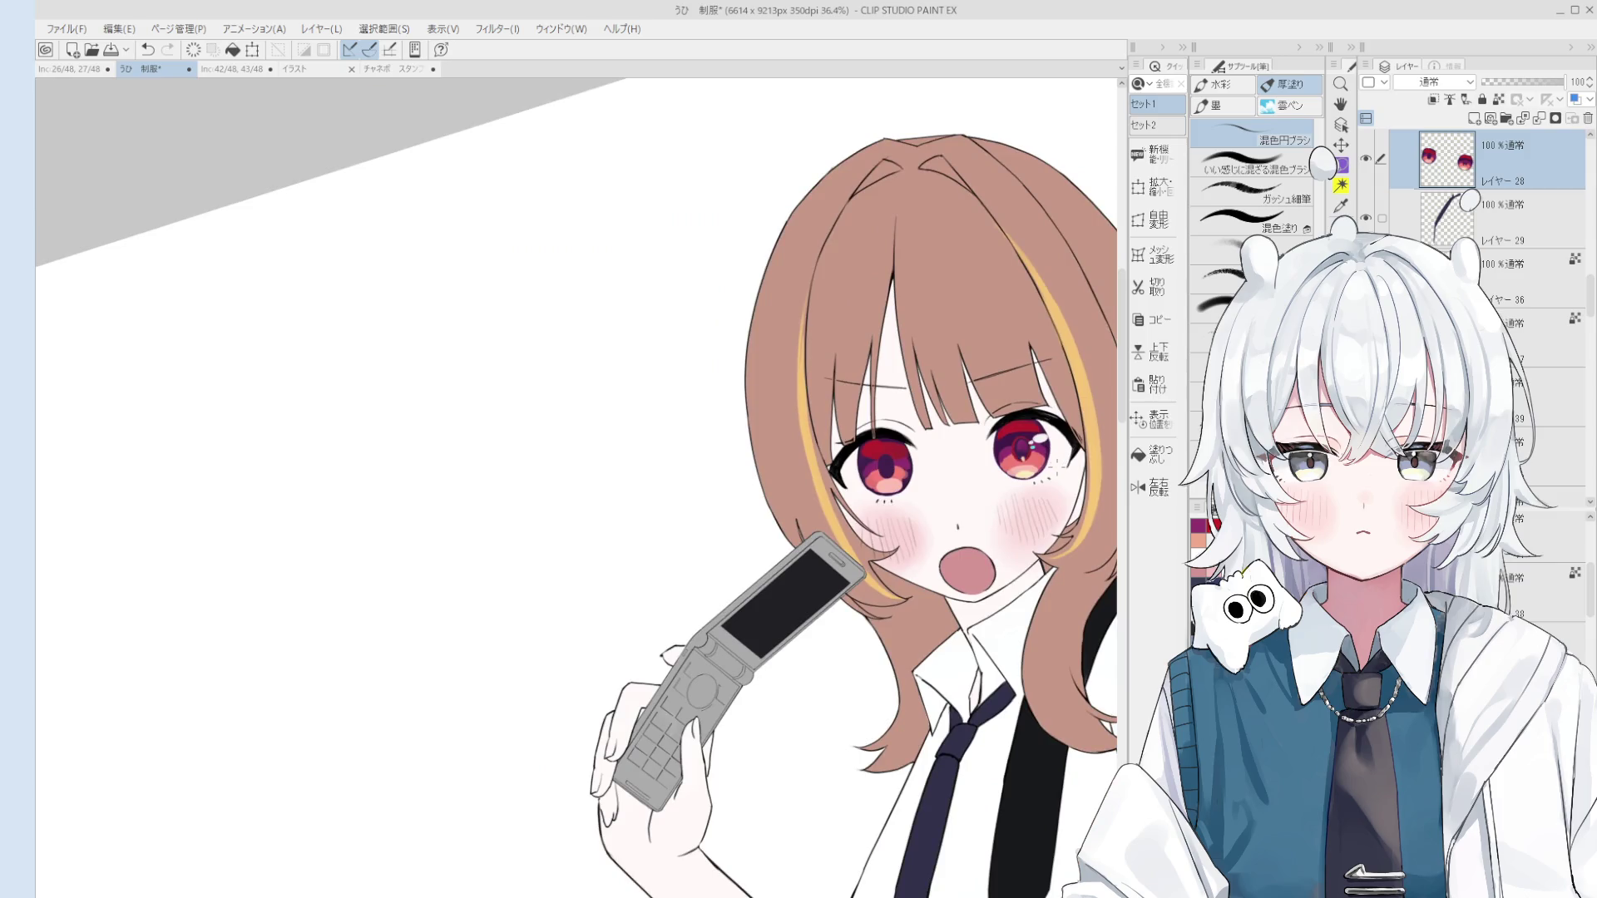
{"action": "scroll", "coordinate": [1005, 464], "scroll_direction": "up", "scroll_amount": 5}
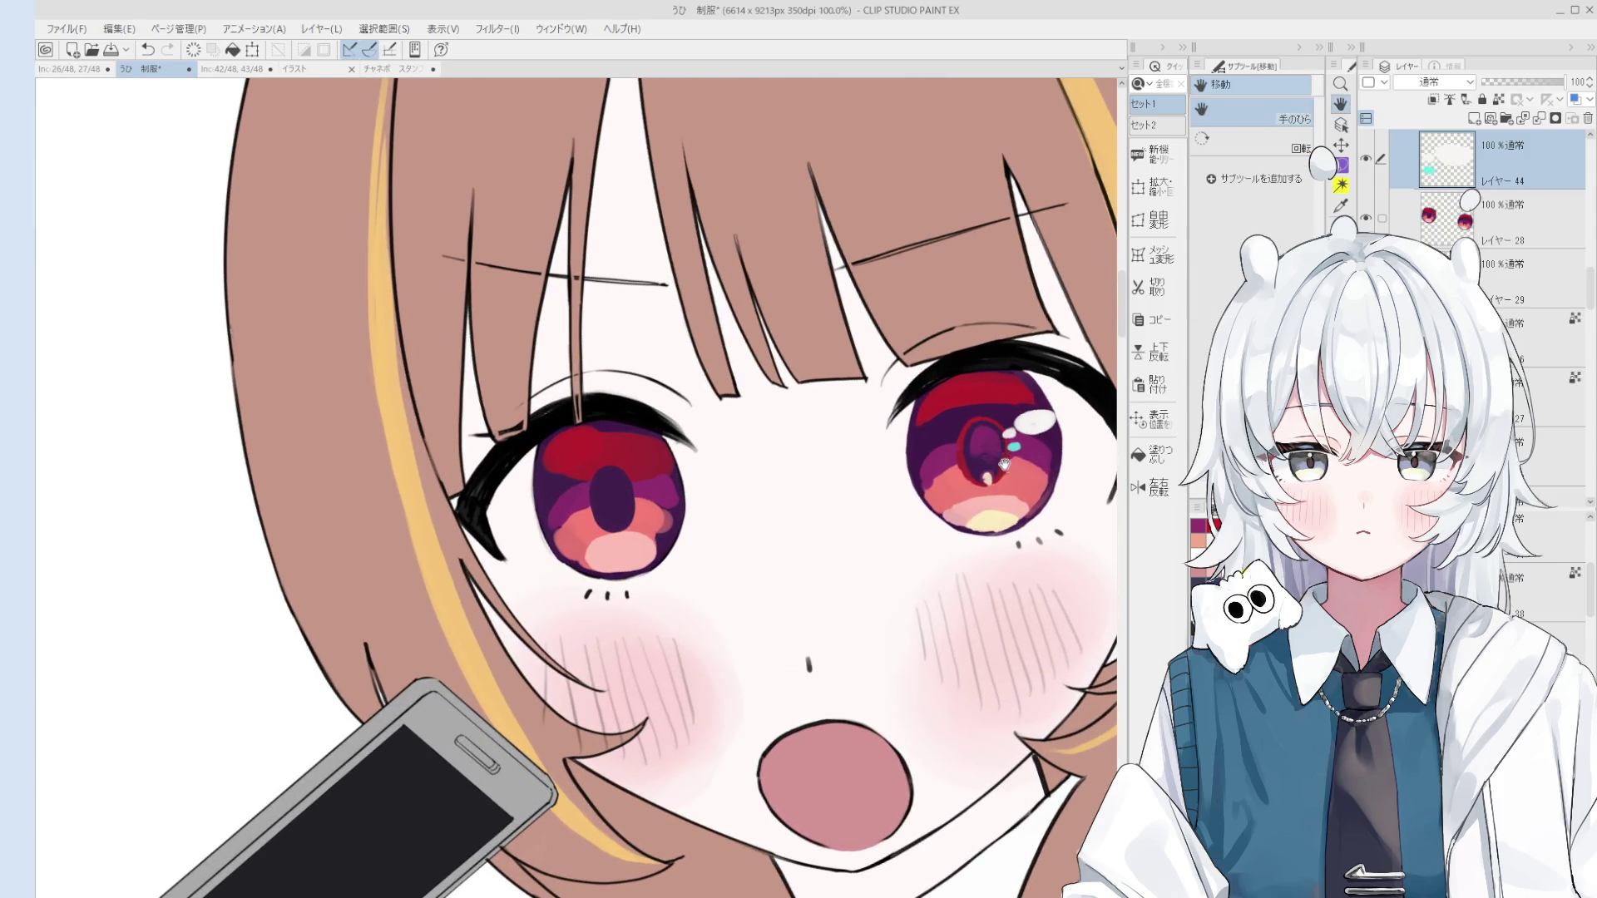
Step: Brush light colour onto the right iris's lower left, then select the eye colour layer
{"action": "scroll", "coordinate": [1005, 464], "scroll_direction": "up", "scroll_amount": 1}
{"action": "left_click_drag", "start_coordinate": [930, 509], "coordinate": [951, 511]}
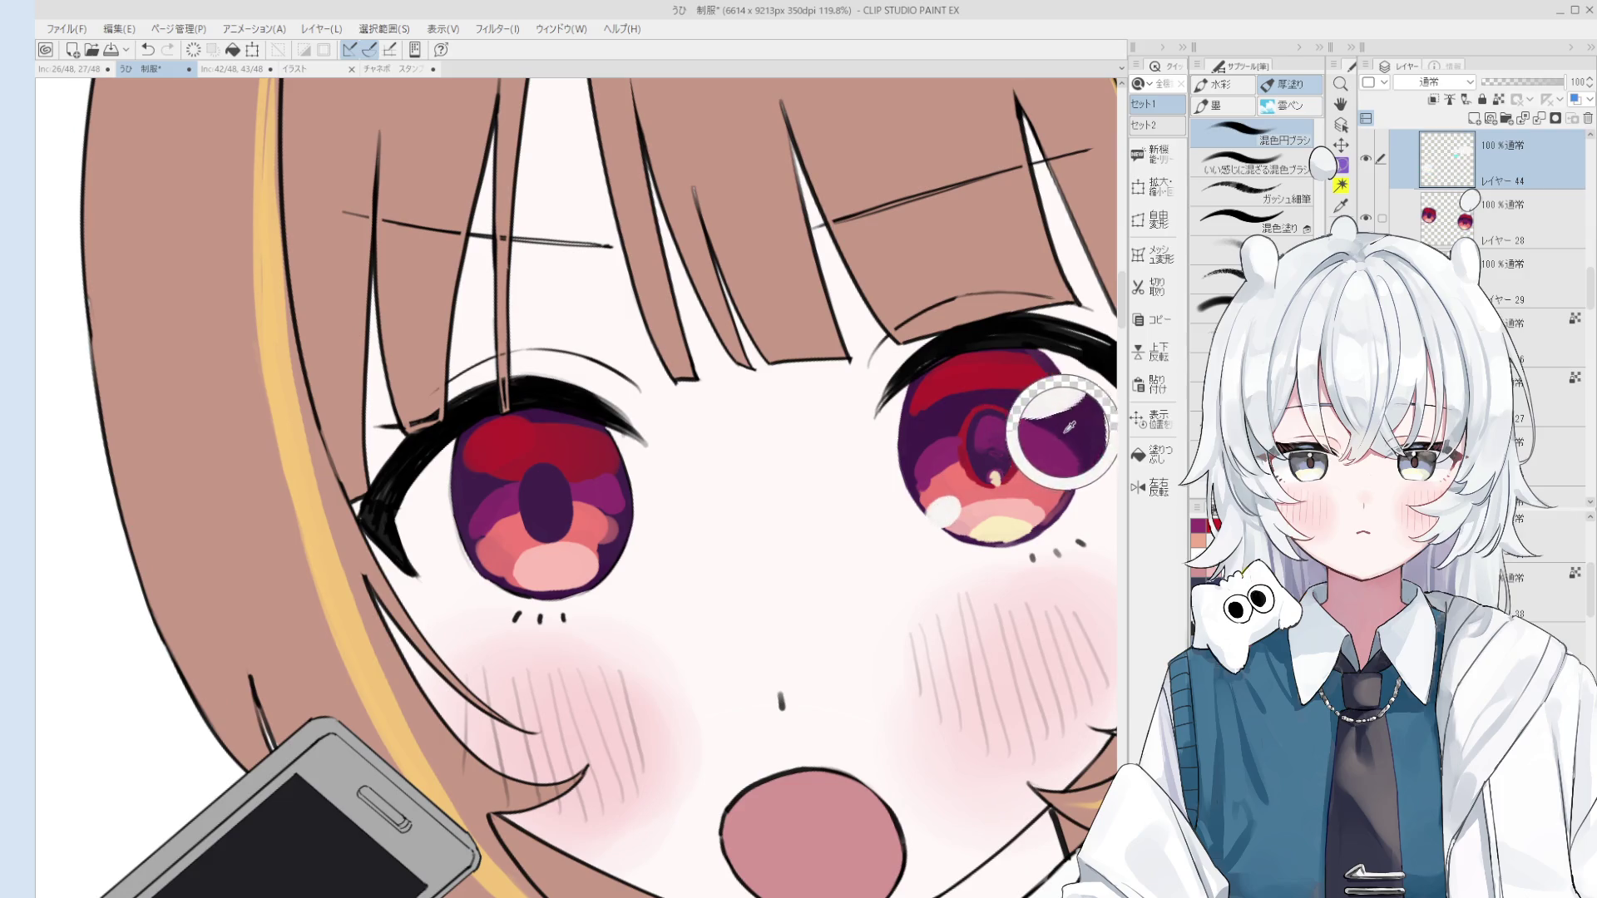
{"action": "key", "text": "o"}
{"action": "left_click", "coordinate": [956, 493]}
{"action": "scroll", "coordinate": [956, 493], "scroll_direction": "up", "scroll_amount": 2}
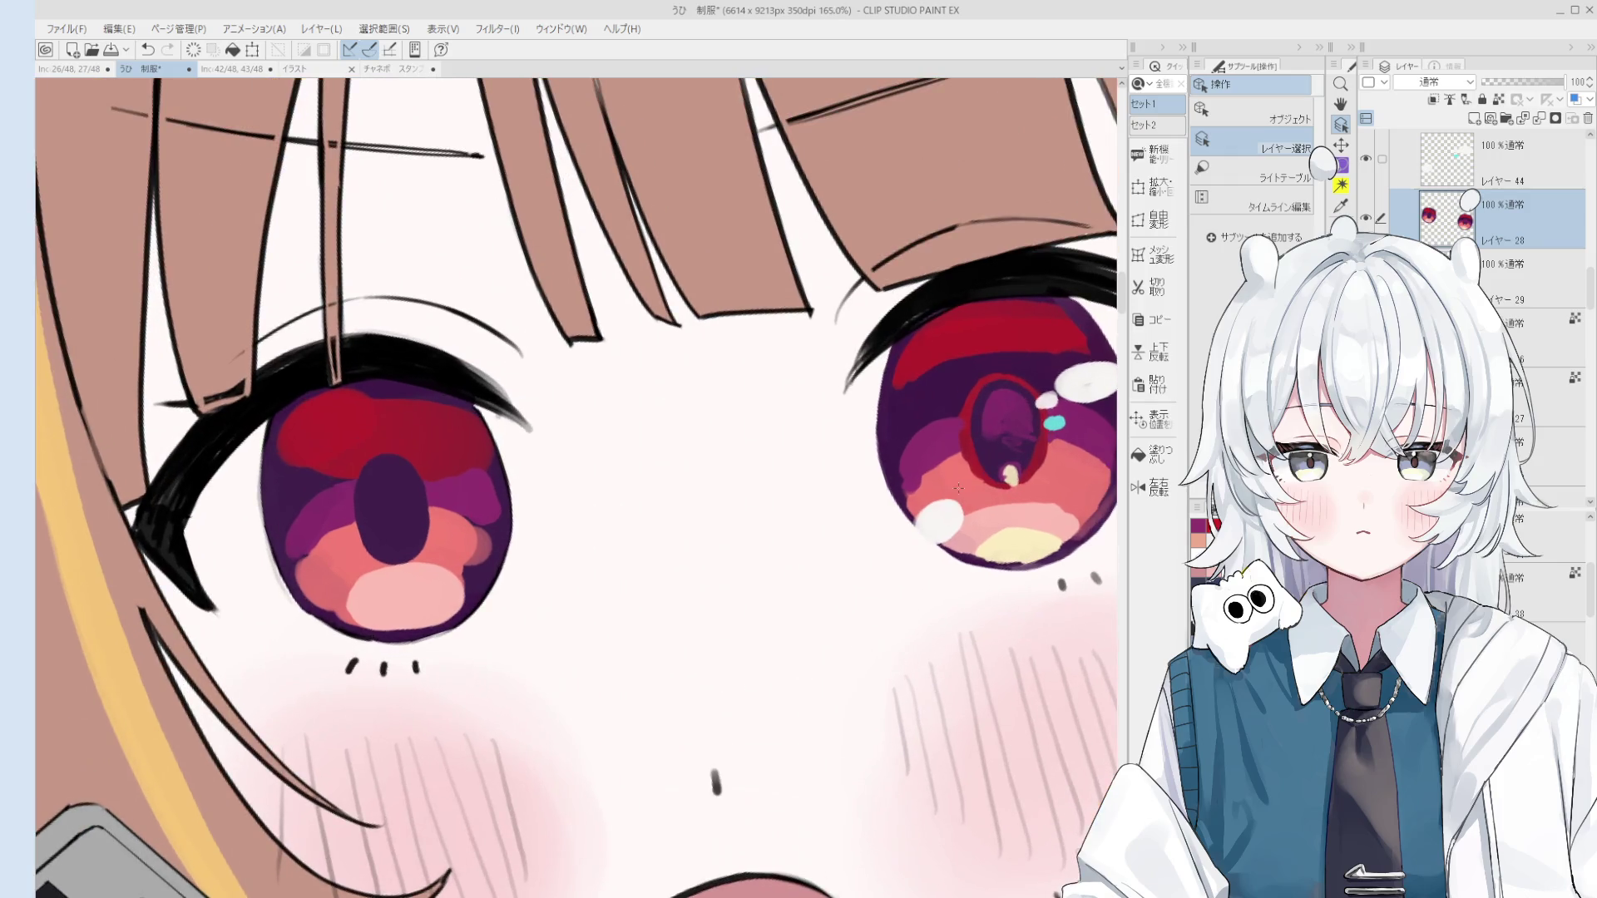
{"action": "key", "text": "b"}
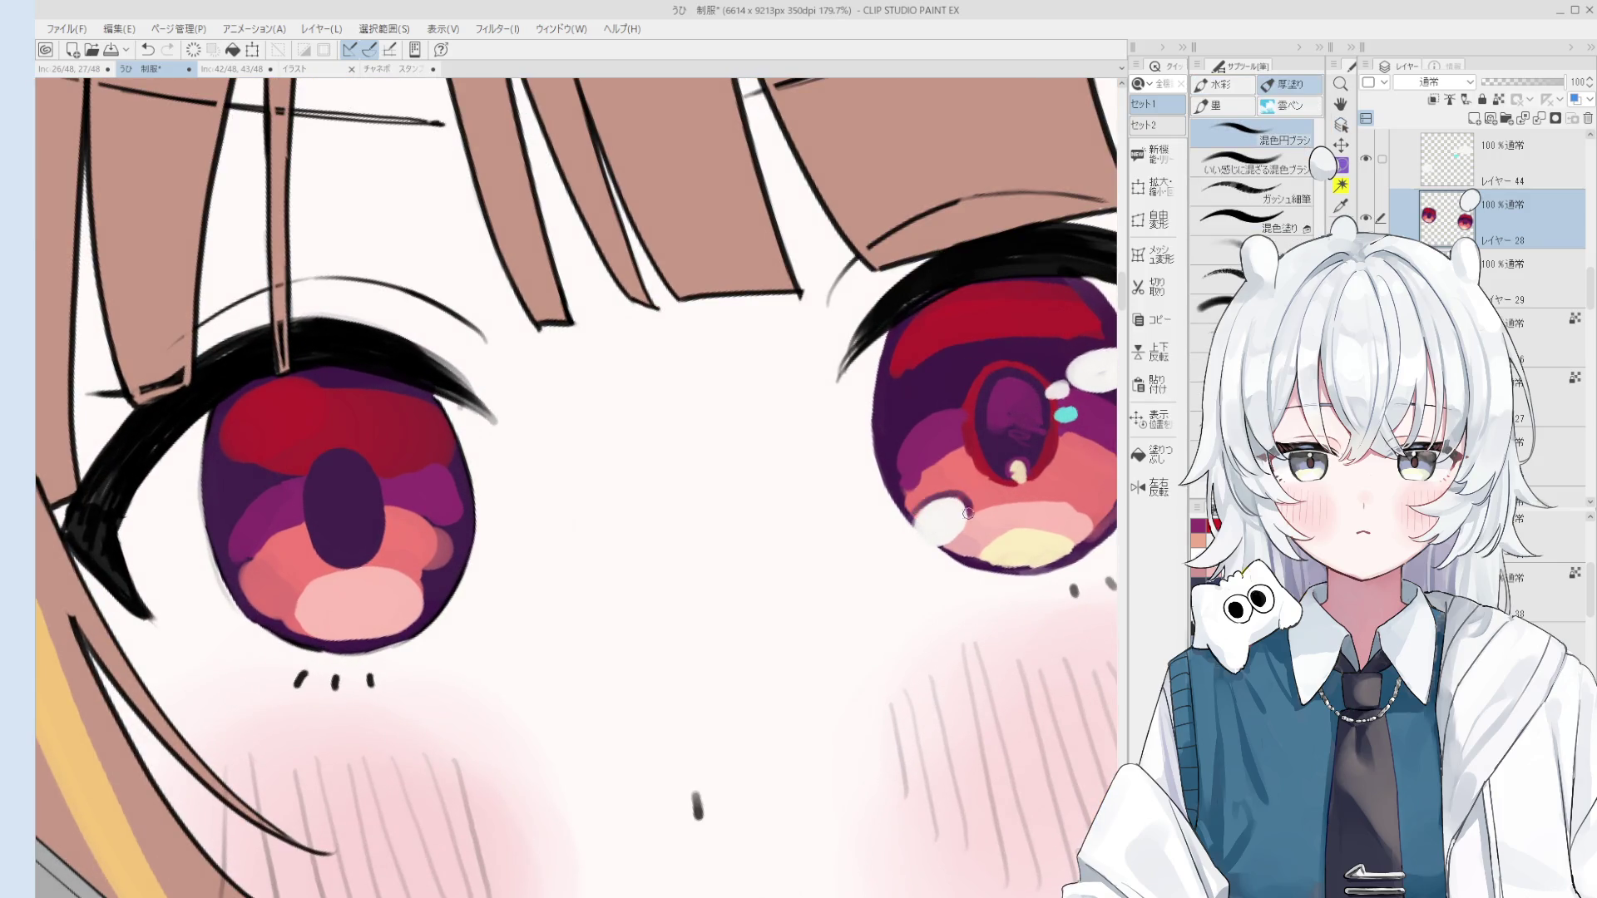
Step: Undo the last touch-up stroke on the right eye's pupil
{"action": "scroll", "coordinate": [963, 502], "scroll_direction": "down", "scroll_amount": 2}
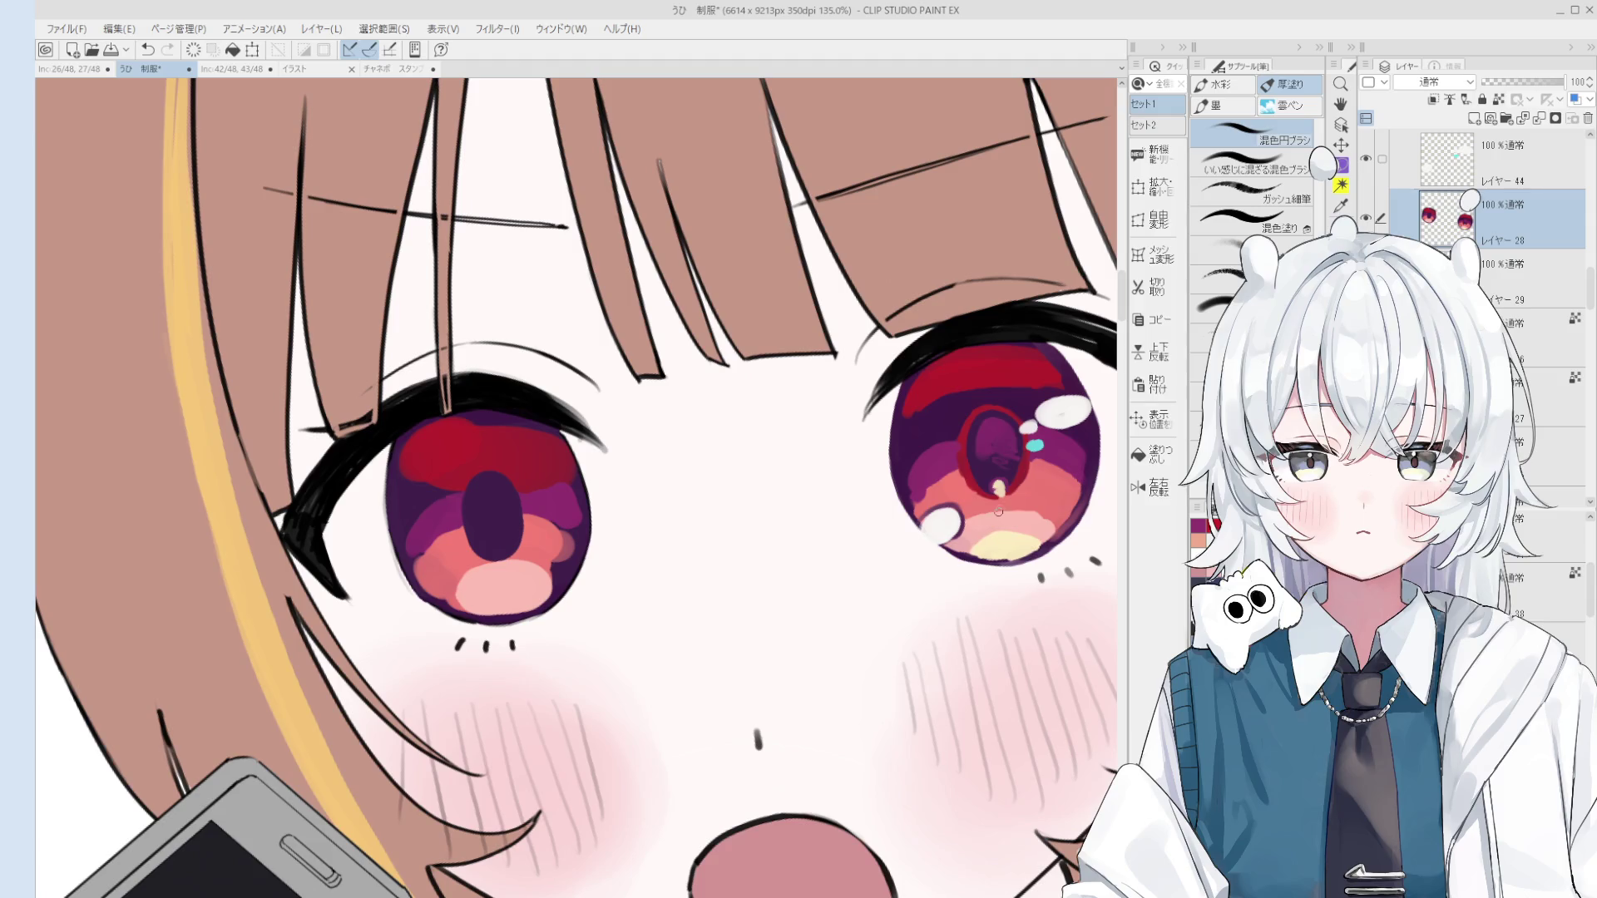
{"action": "scroll", "coordinate": [998, 505], "scroll_direction": "up", "scroll_amount": 2}
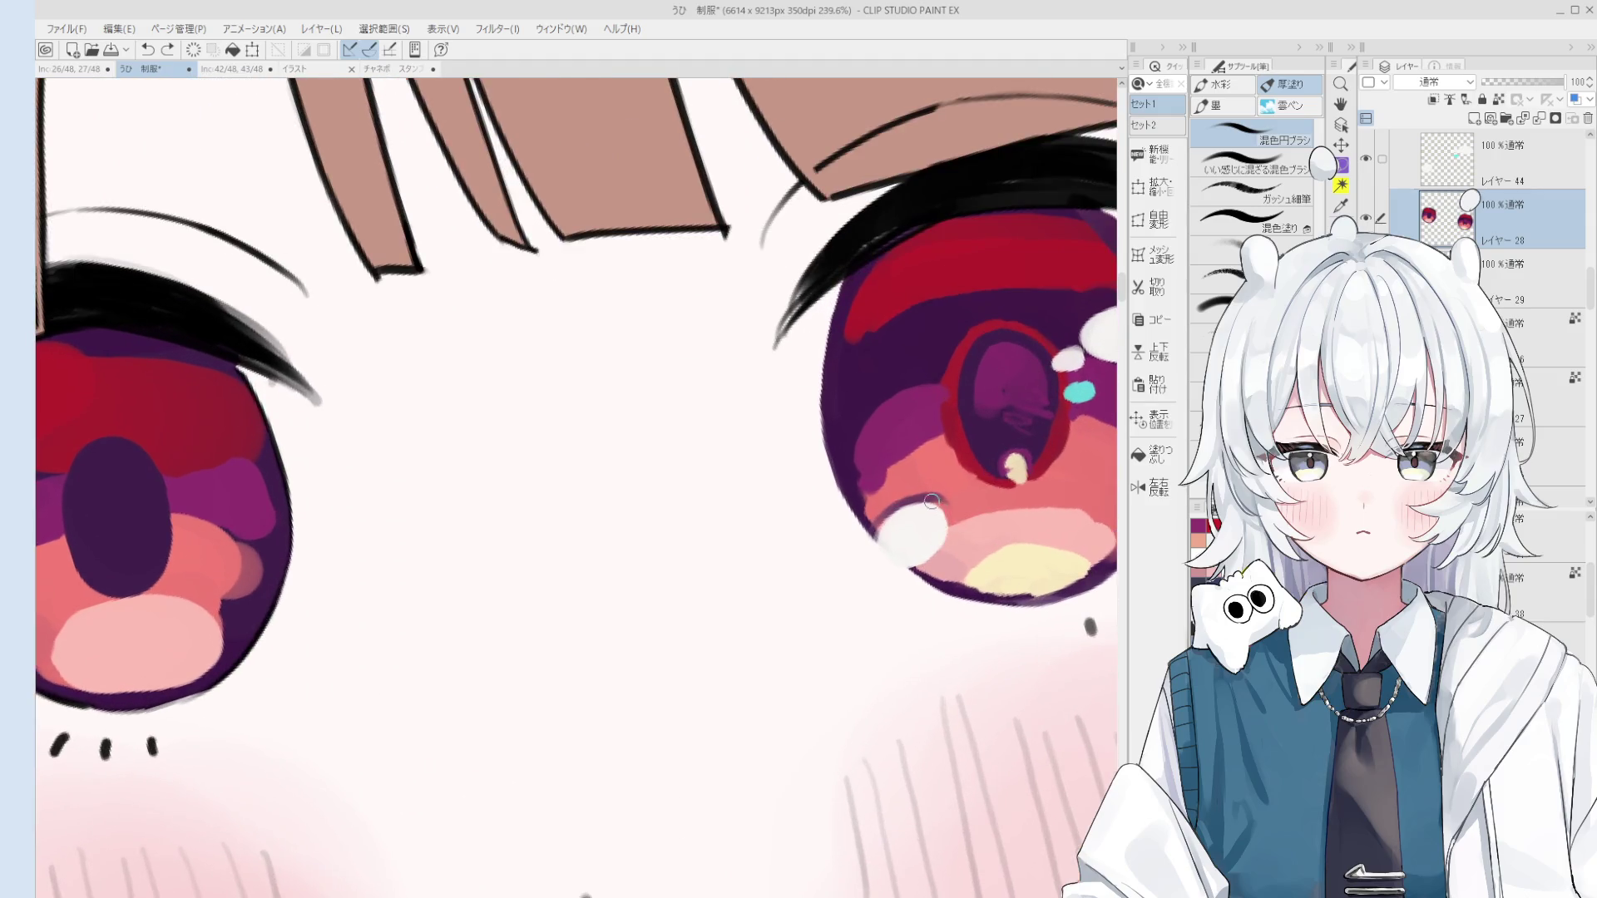
{"action": "scroll", "coordinate": [946, 533], "scroll_direction": "down", "scroll_amount": 2}
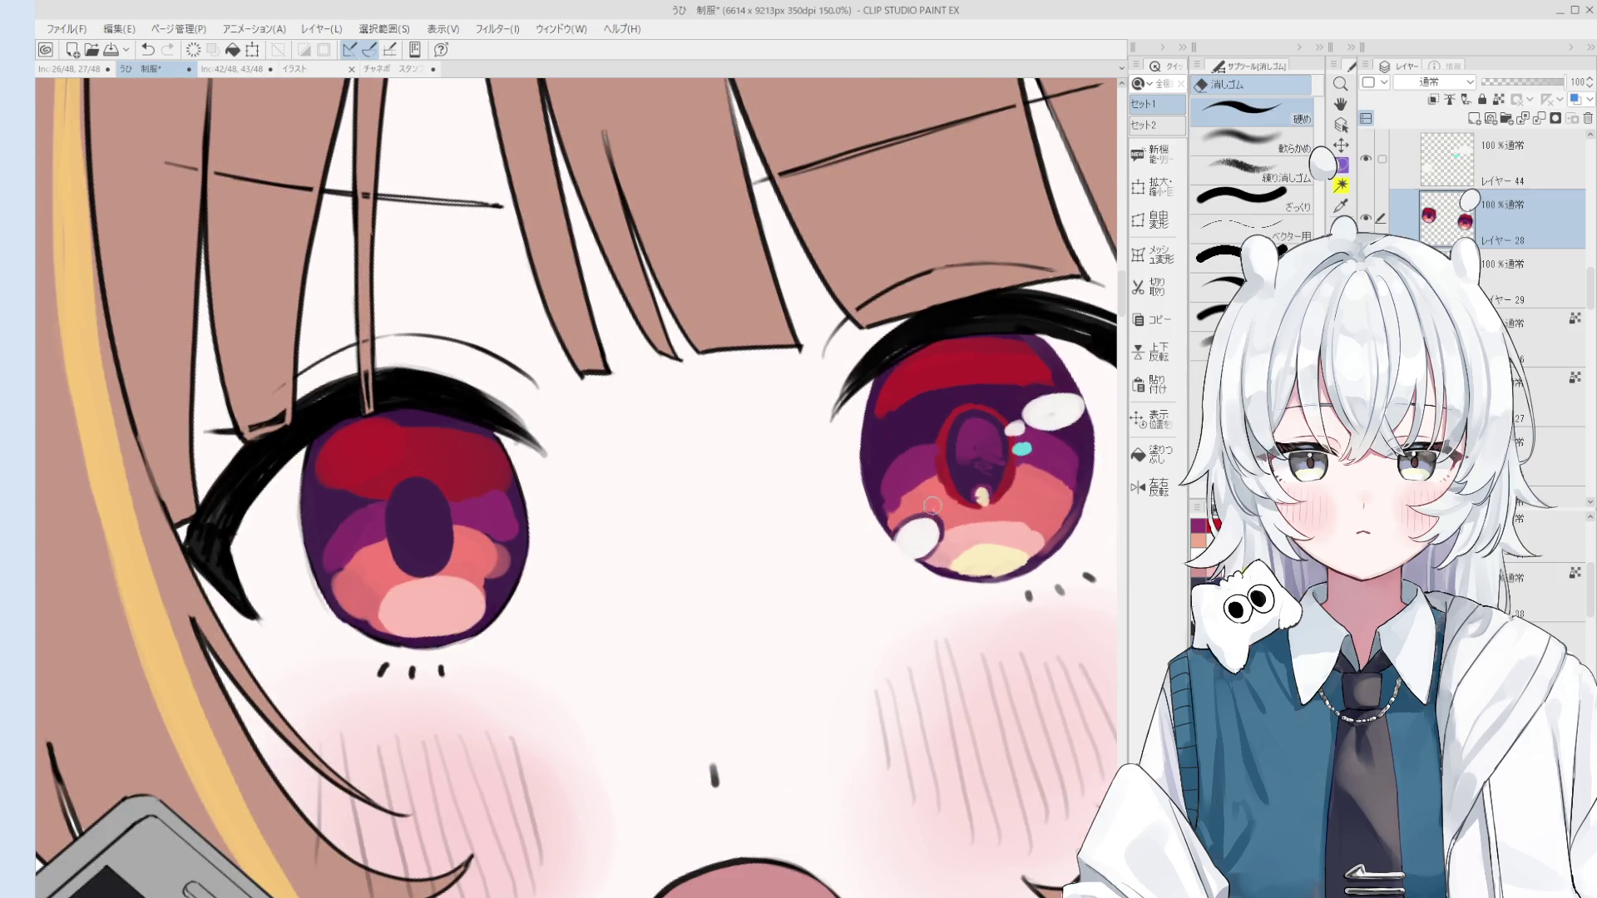
{"action": "key", "text": "o"}
{"action": "key", "text": "b"}
{"action": "key", "text": "ctrl+z"}
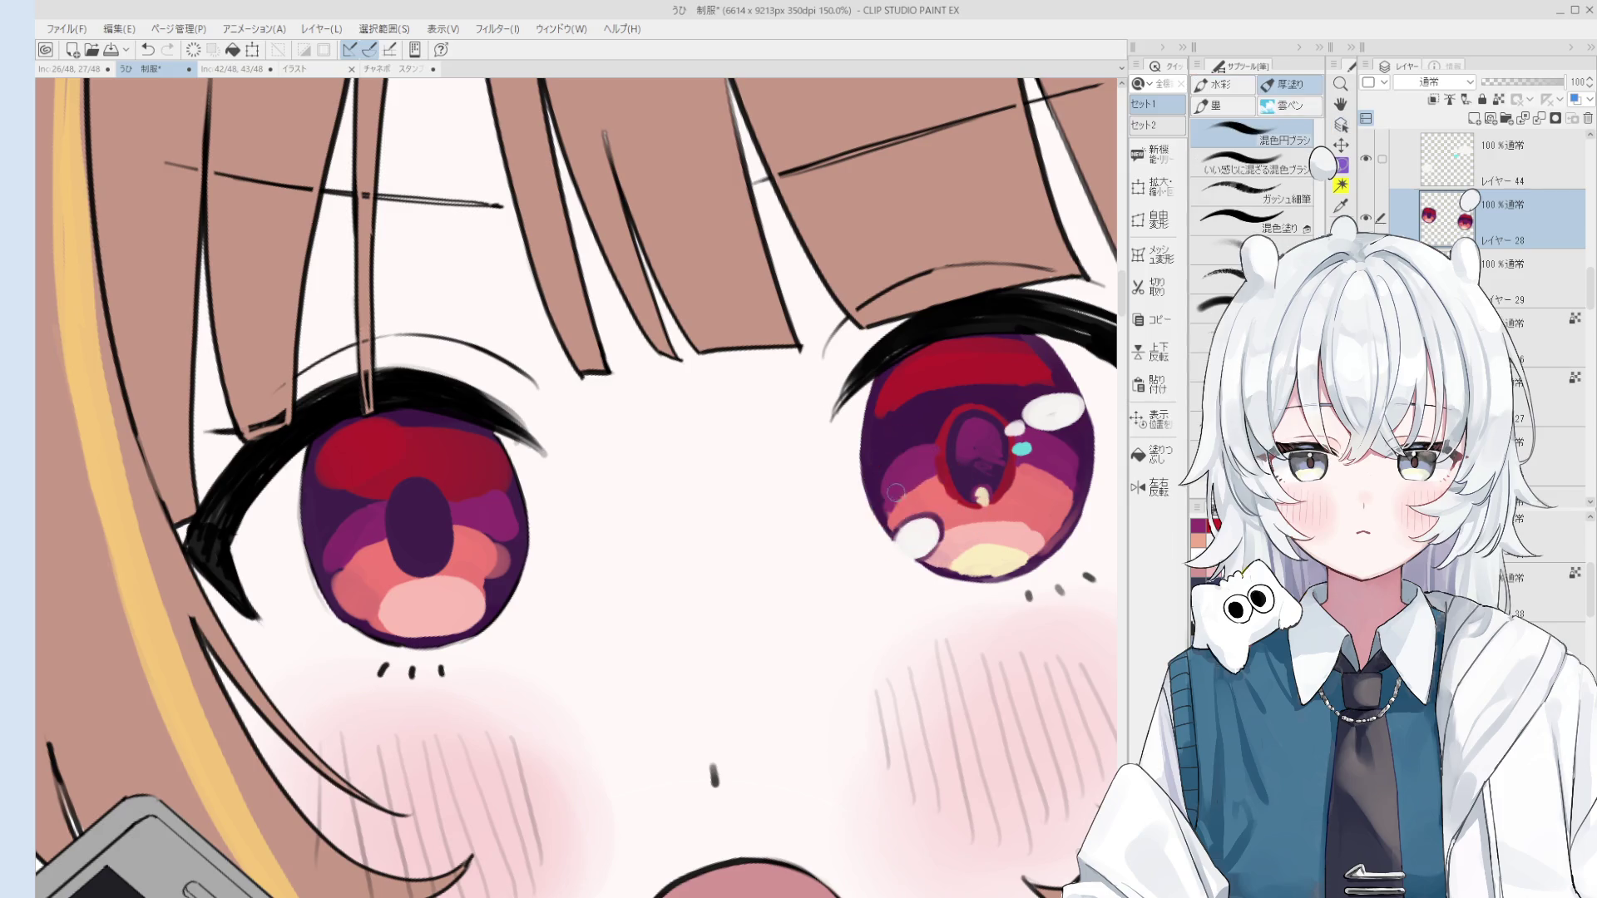
Step: Add a new empty raster layer on top of the layer stack
{"action": "scroll", "coordinate": [893, 493], "scroll_direction": "down", "scroll_amount": 2}
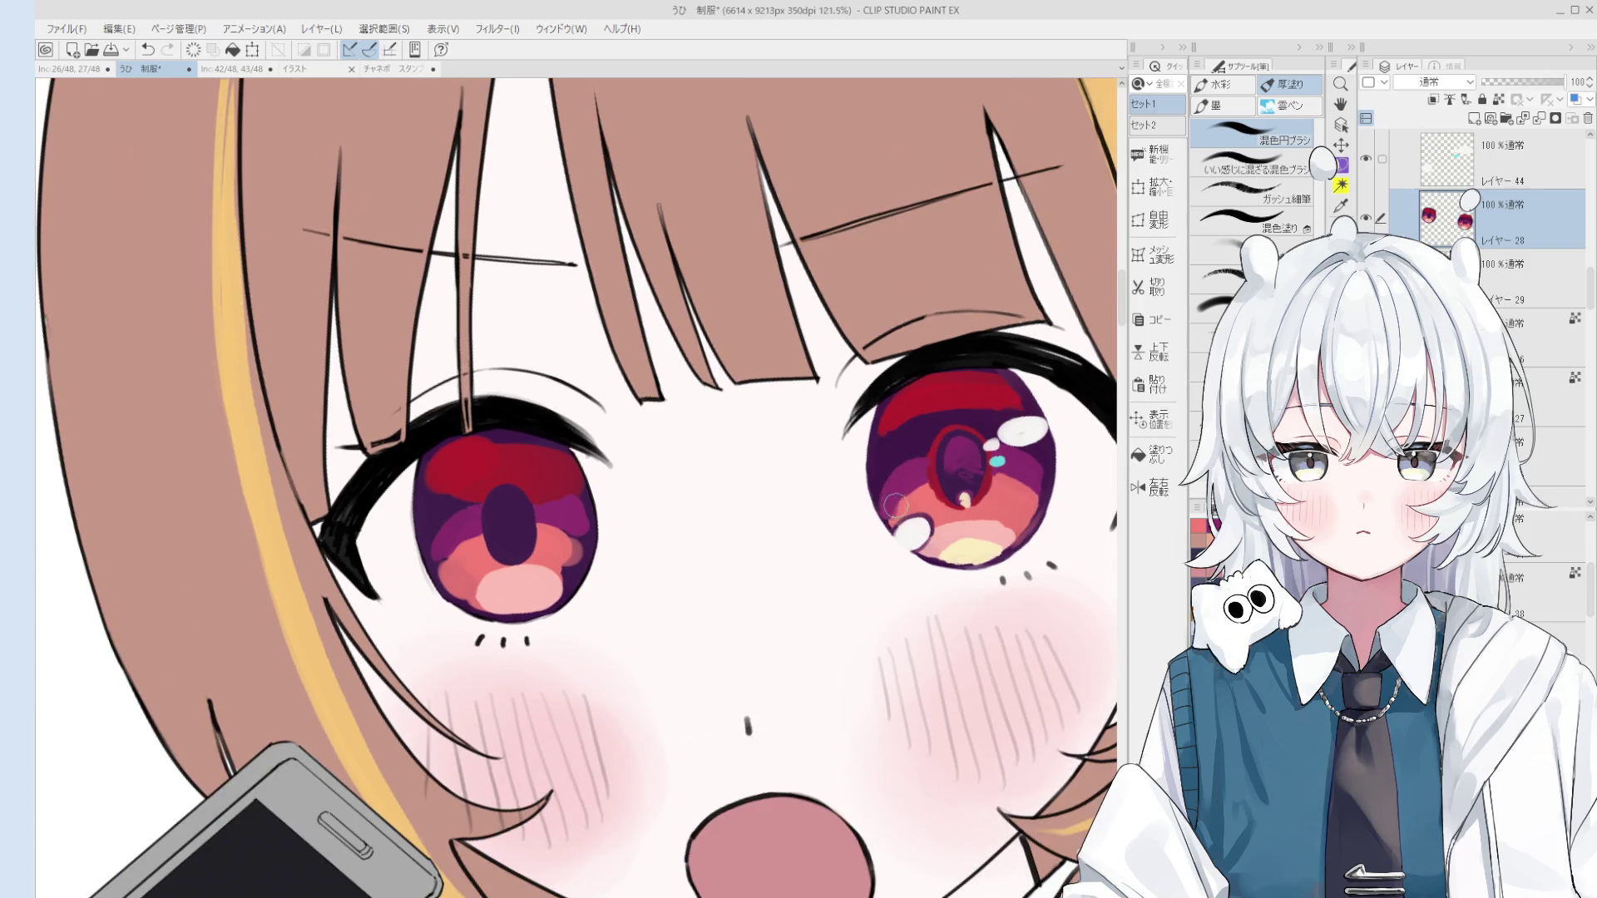
{"action": "scroll", "coordinate": [894, 499], "scroll_direction": "down", "scroll_amount": 1}
{"action": "scroll", "coordinate": [898, 499], "scroll_direction": "down", "scroll_amount": 1}
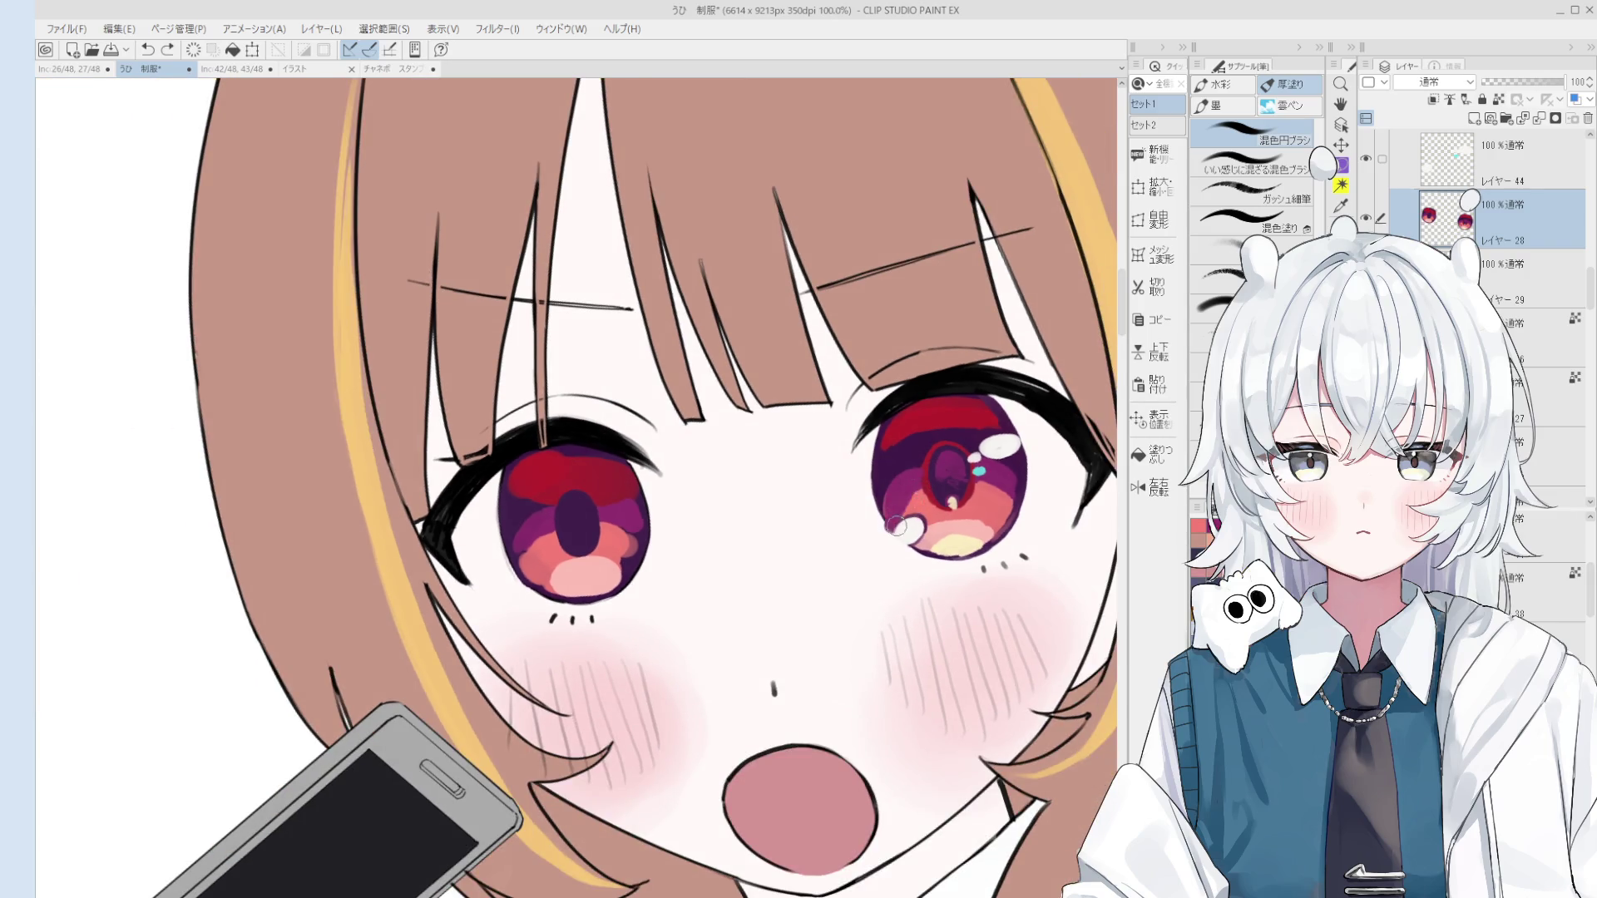
{"action": "scroll", "coordinate": [922, 497], "scroll_direction": "down", "scroll_amount": 1}
{"action": "scroll", "coordinate": [906, 503], "scroll_direction": "up", "scroll_amount": 1}
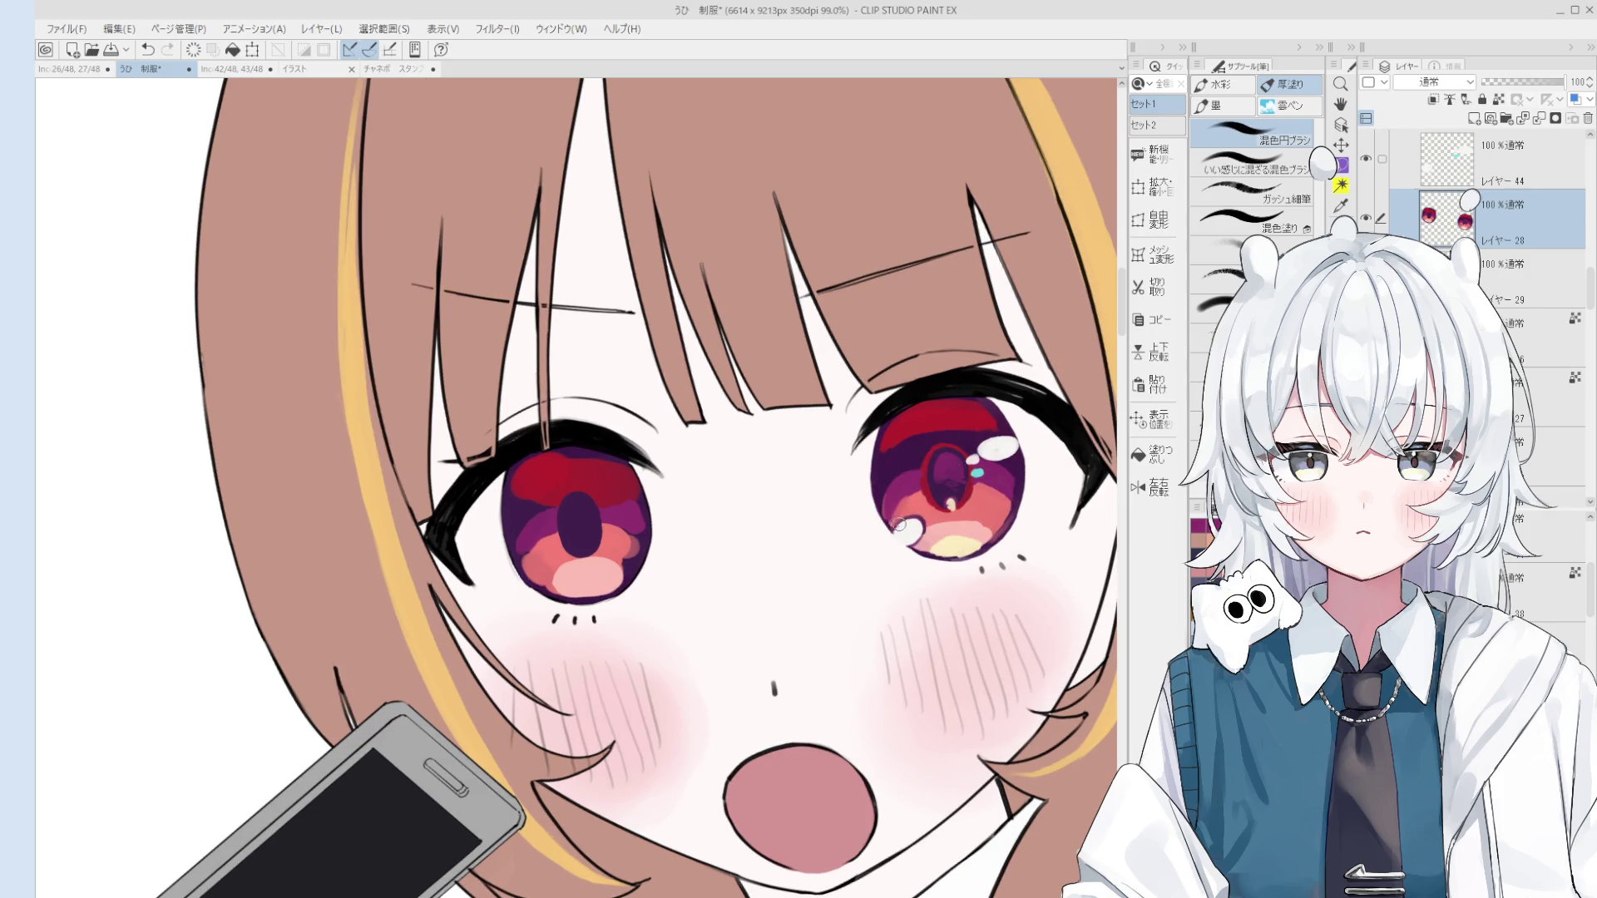
{"action": "scroll", "coordinate": [915, 507], "scroll_direction": "down", "scroll_amount": 1}
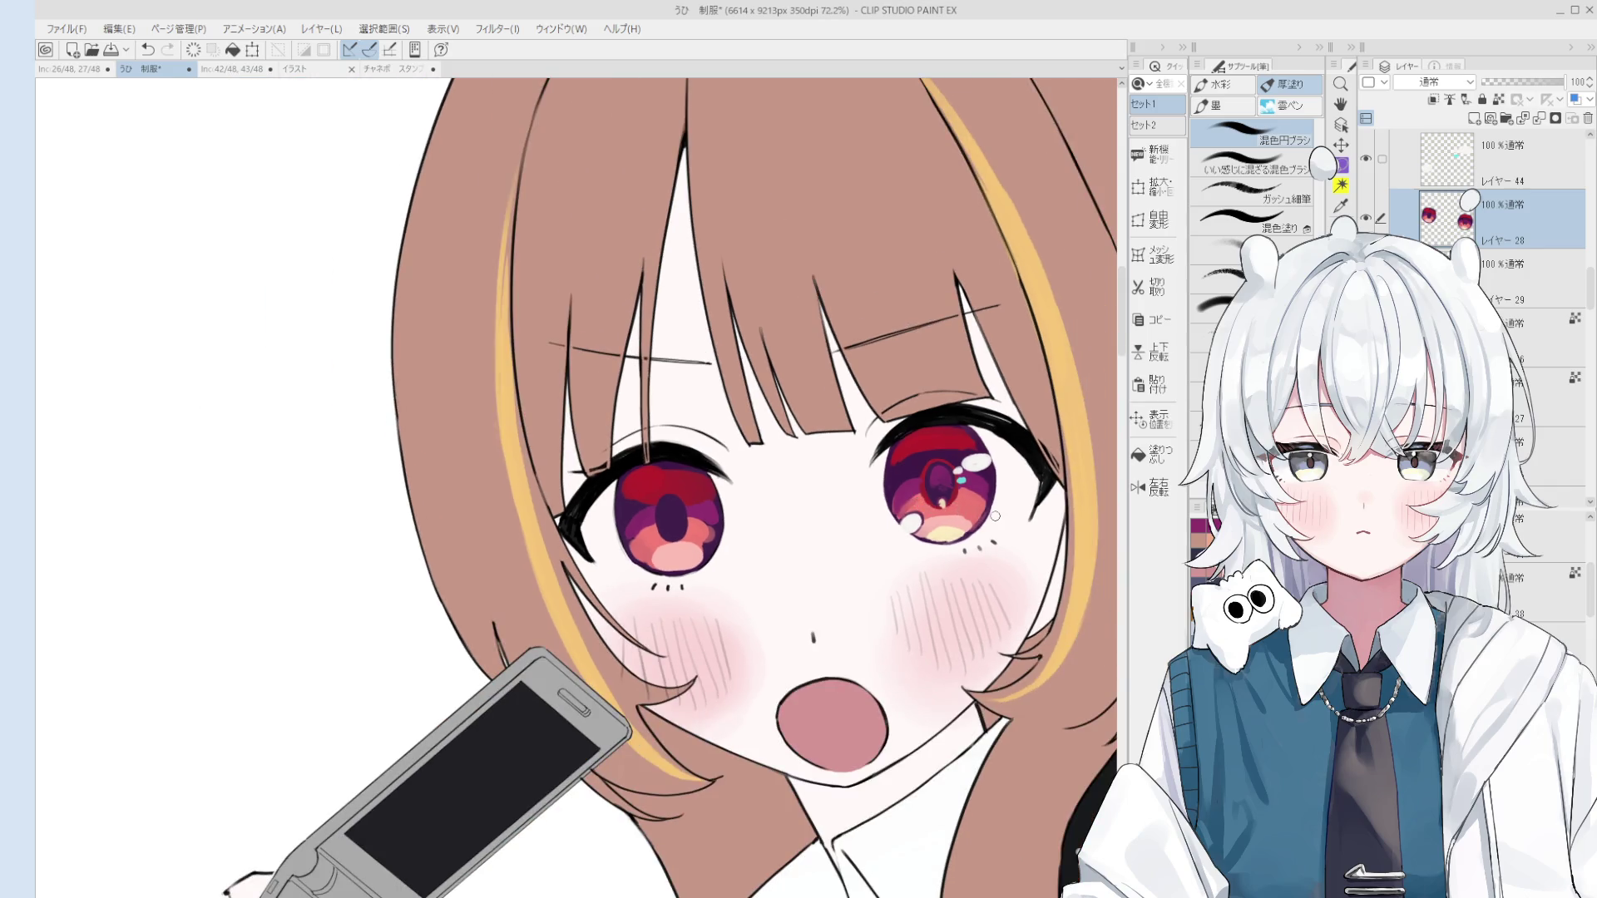
{"action": "scroll", "coordinate": [995, 516], "scroll_direction": "up", "scroll_amount": 3}
{"action": "scroll", "coordinate": [895, 509], "scroll_direction": "up", "scroll_amount": 3}
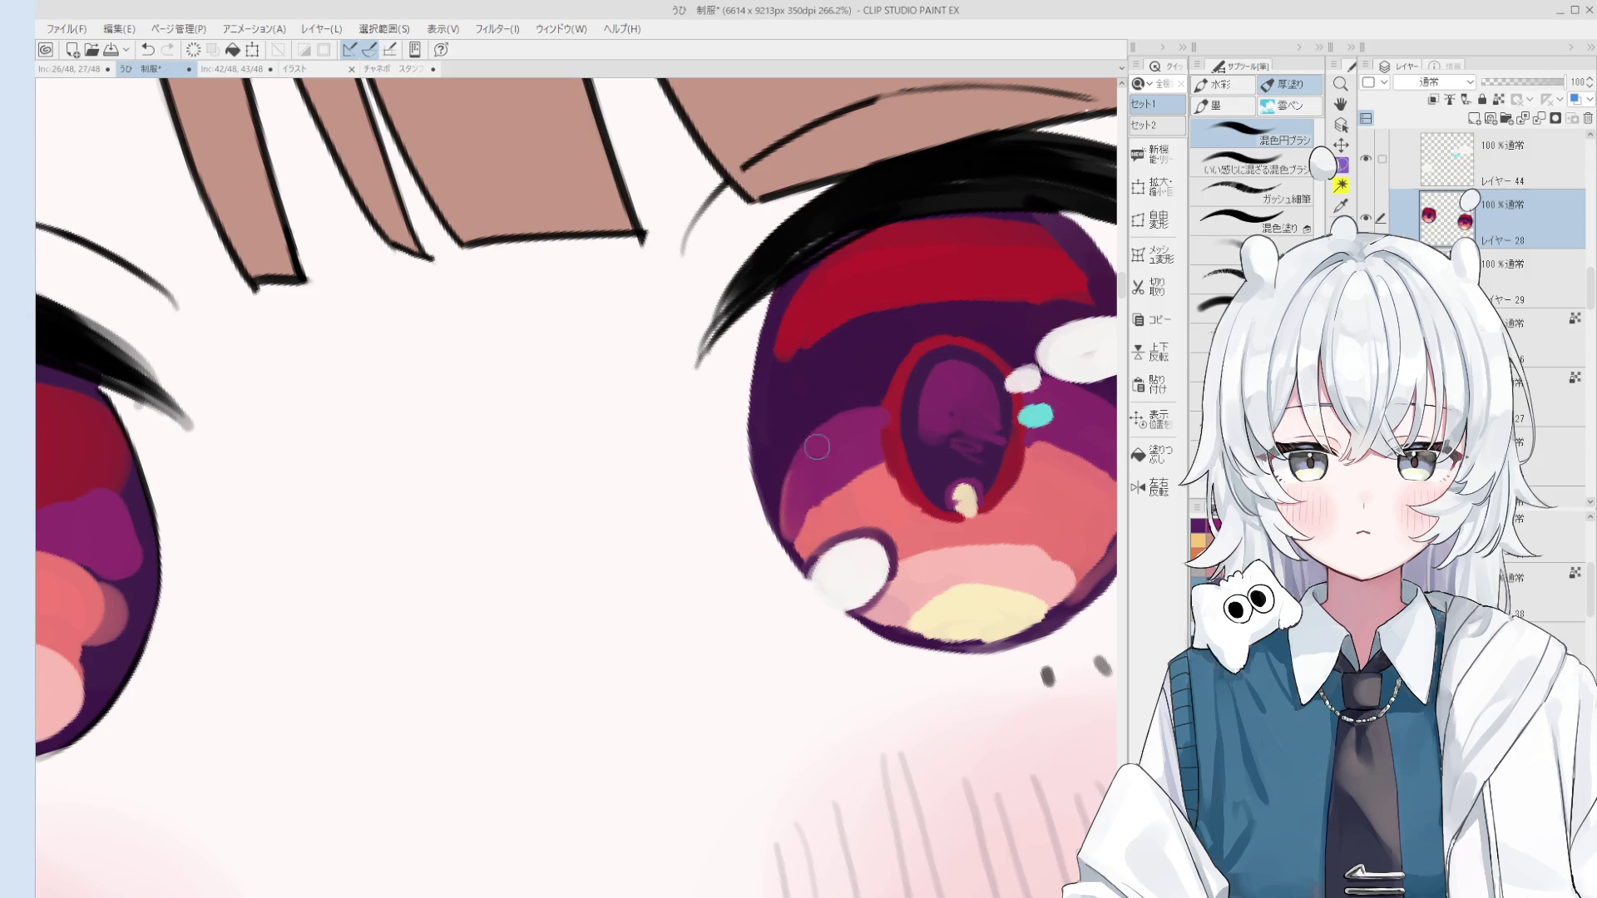
{"action": "scroll", "coordinate": [812, 533], "scroll_direction": "down", "scroll_amount": 3}
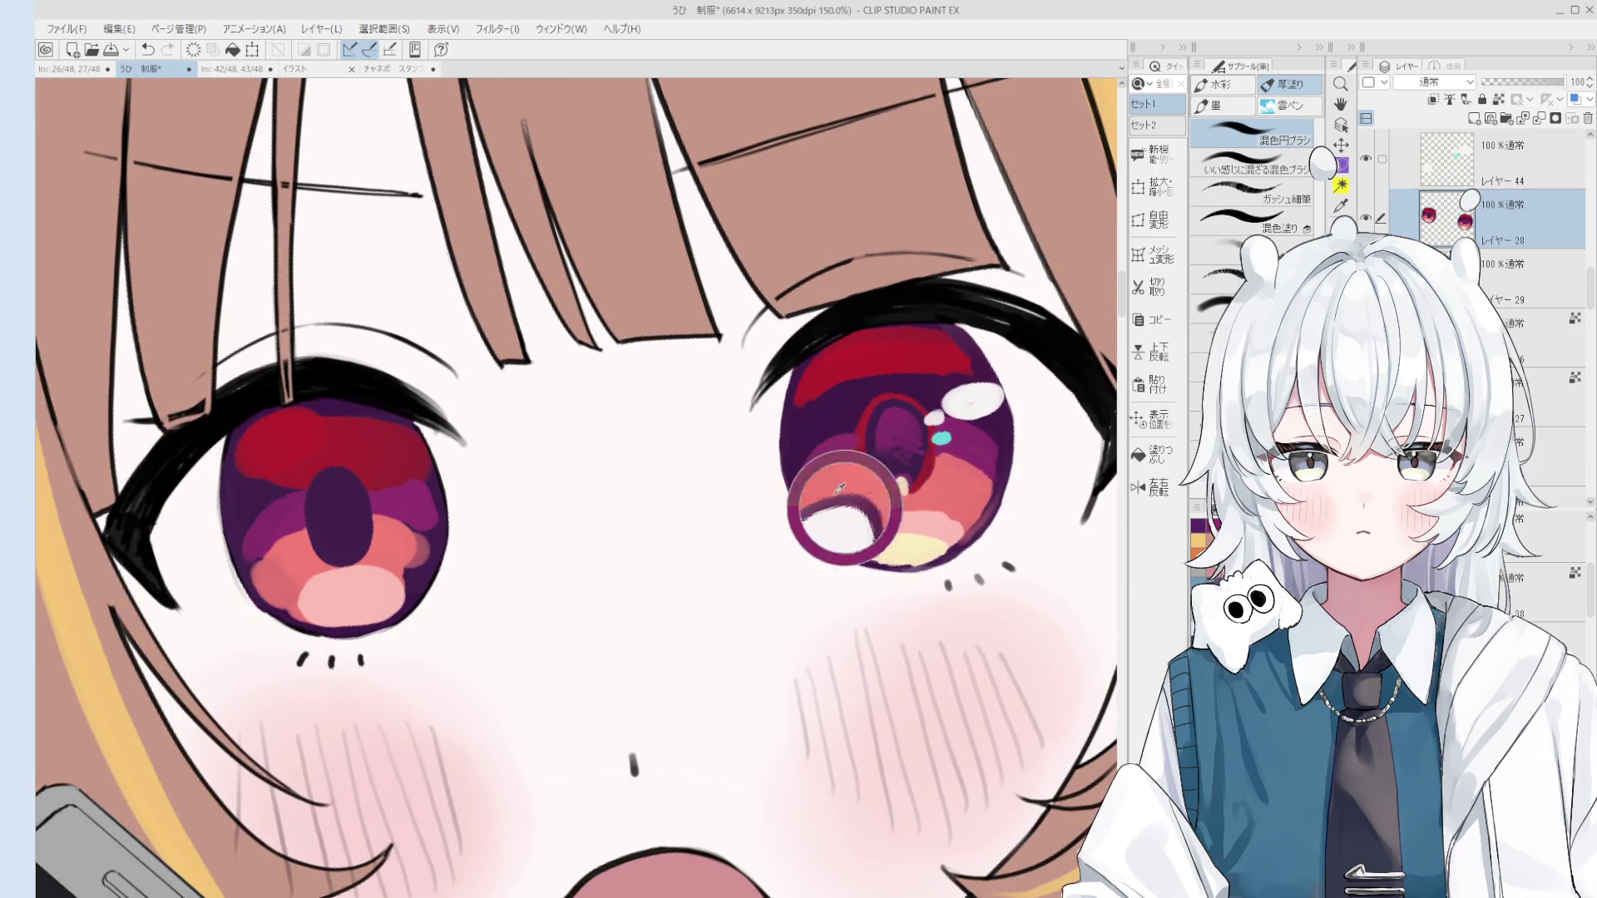
{"action": "scroll", "coordinate": [813, 504], "scroll_direction": "down", "scroll_amount": 1}
{"action": "scroll", "coordinate": [815, 505], "scroll_direction": "down", "scroll_amount": 1}
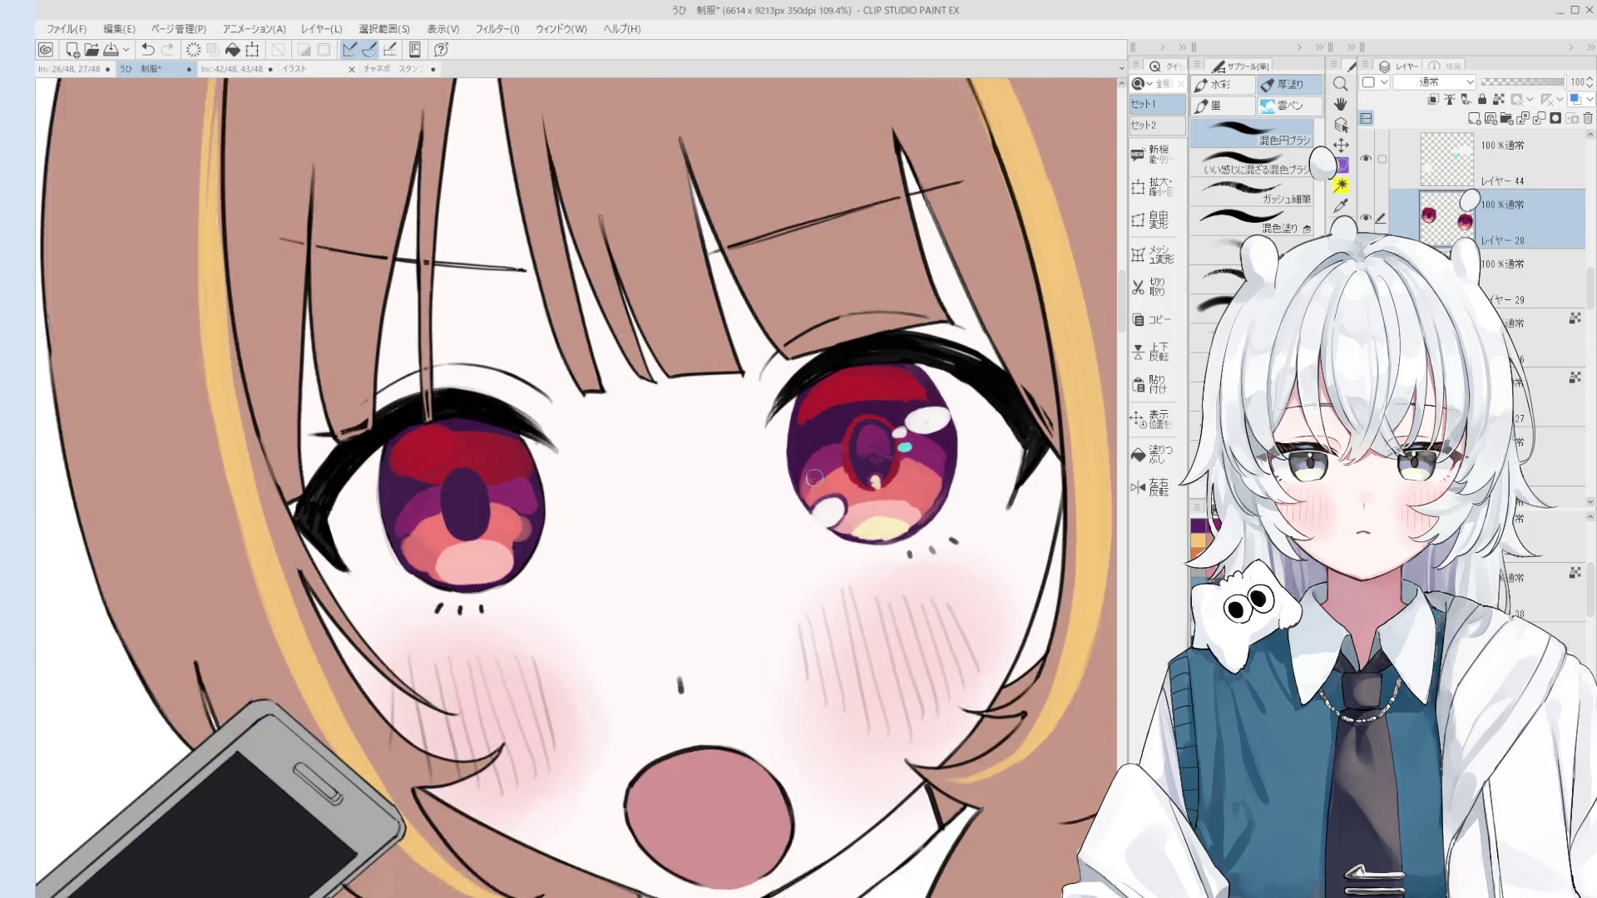
{"action": "scroll", "coordinate": [800, 426], "scroll_direction": "down", "scroll_amount": 3}
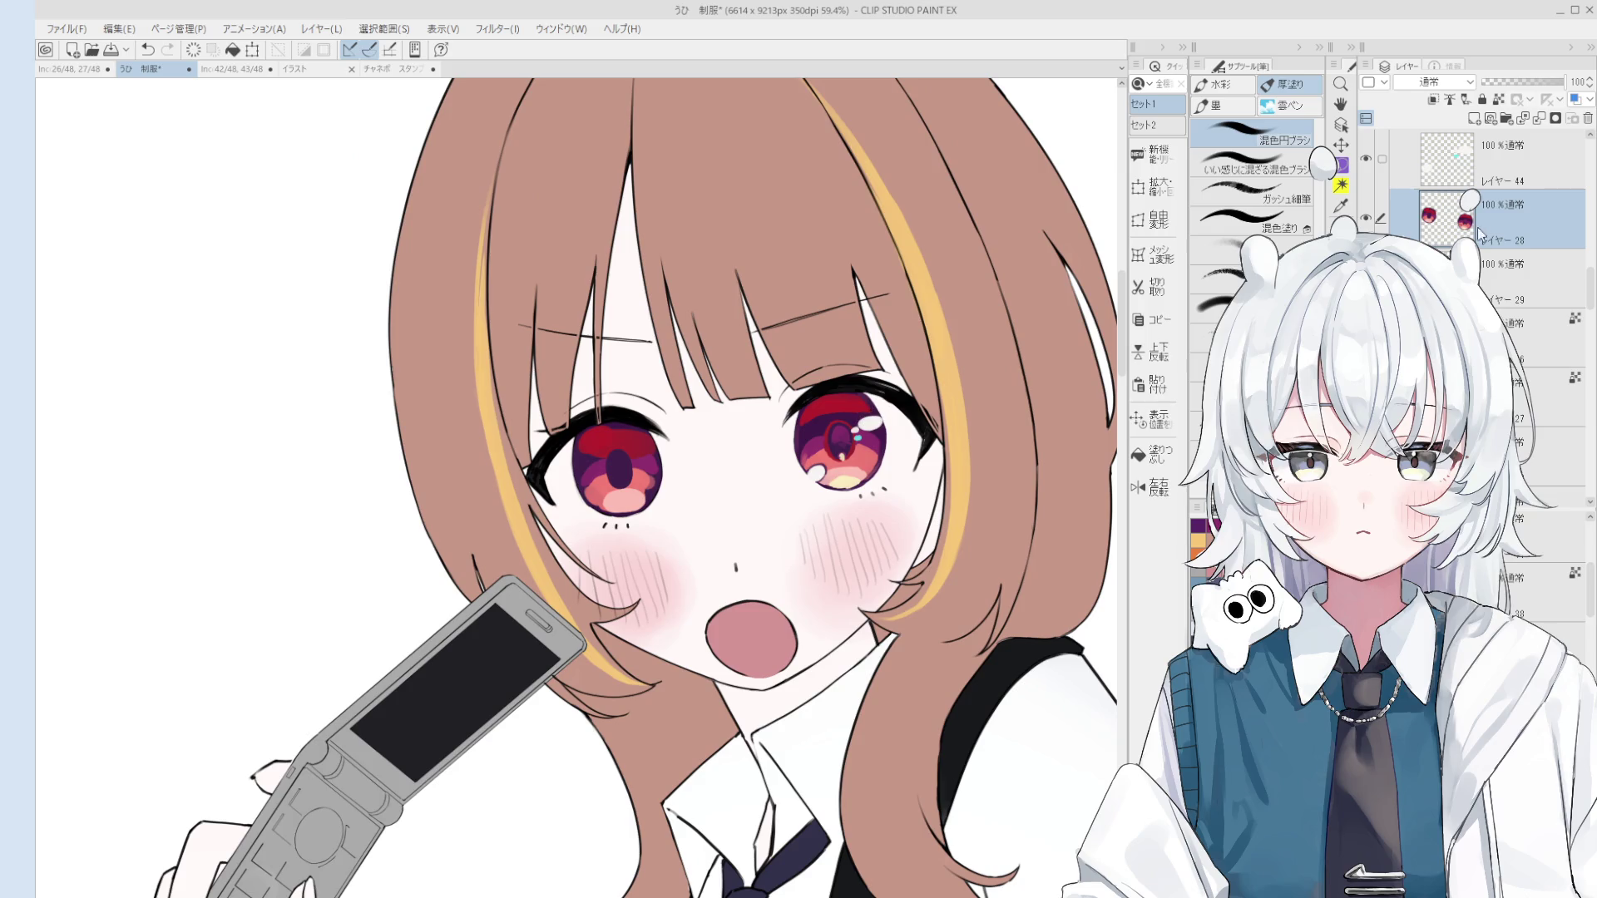
{"action": "left_click", "coordinate": [1474, 119]}
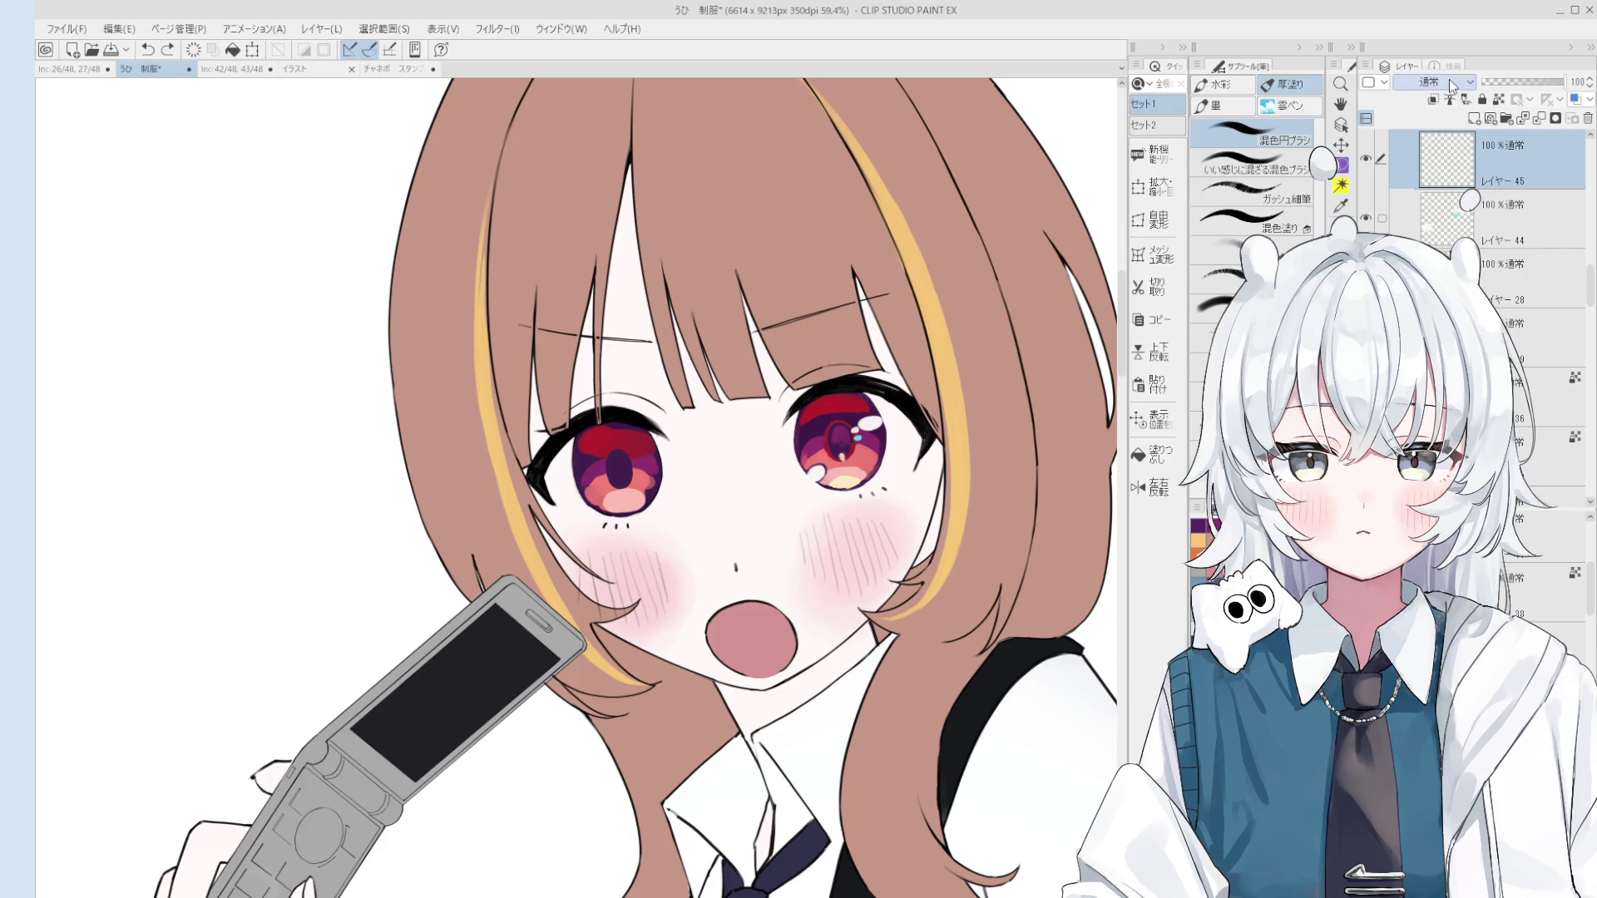
Step: Set the new layer to Screen blending and brush a pale blue sheen over the right iris
{"action": "scroll", "coordinate": [1430, 81], "scroll_direction": "down", "scroll_amount": 7}
{"action": "left_click_drag", "start_coordinate": [582, 416], "coordinate": [669, 420]}
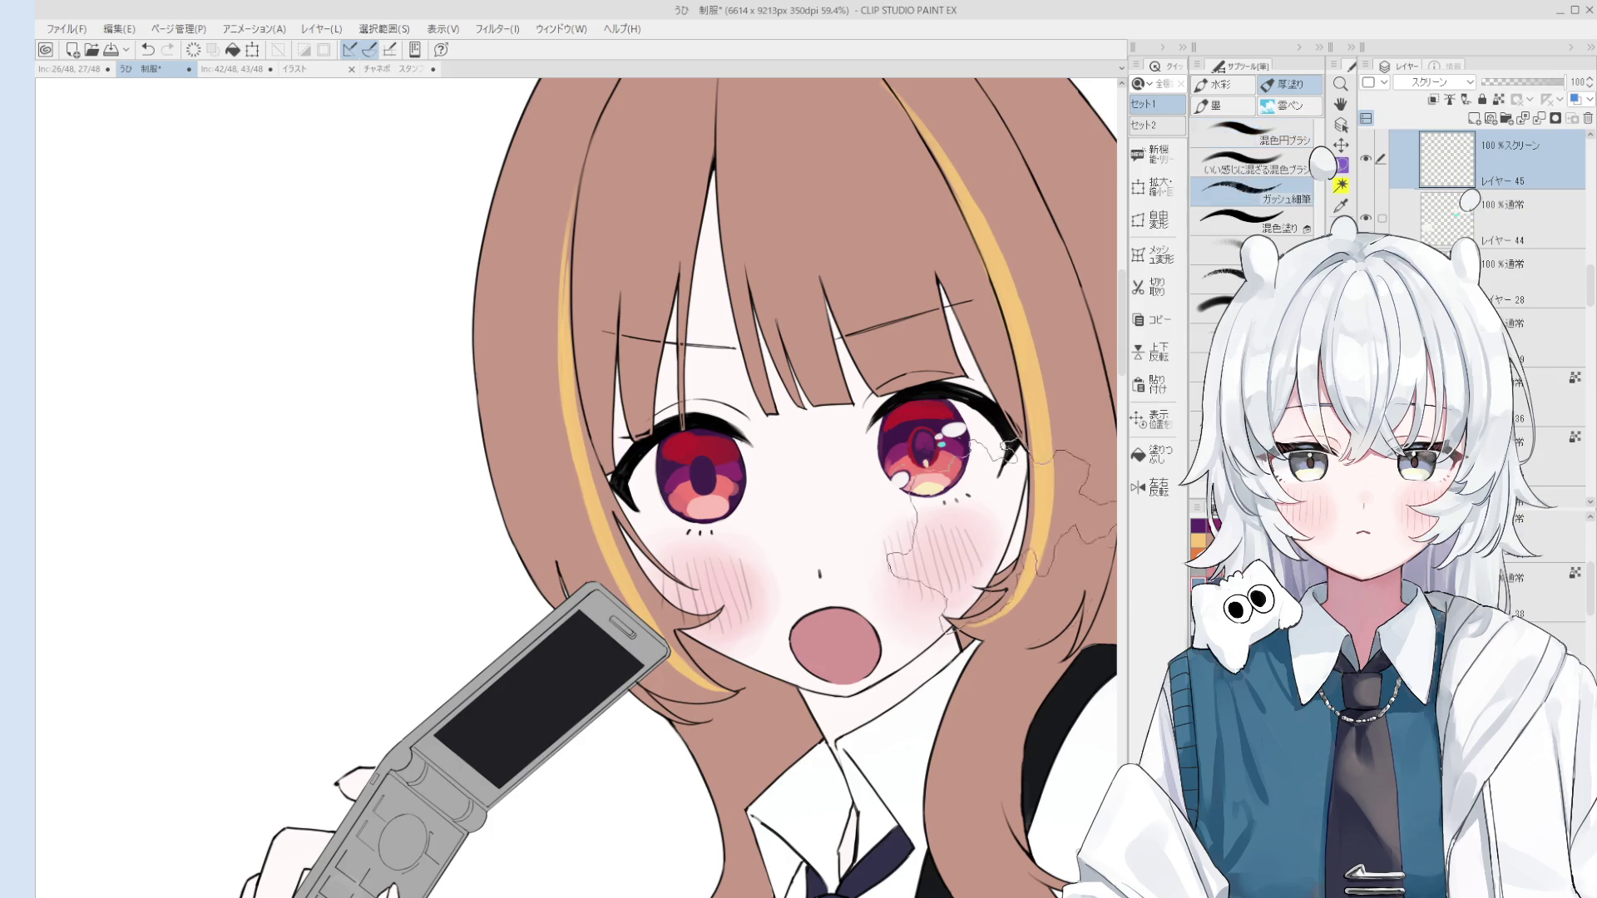
{"action": "scroll", "coordinate": [915, 455], "scroll_direction": "up", "scroll_amount": 4}
{"action": "left_click_drag", "start_coordinate": [906, 366], "coordinate": [873, 404]}
{"action": "key", "text": "ctrl+z"}
{"action": "key", "text": "ctrl+y"}
{"action": "key", "text": "ctrl+z"}
Step: Reselect the eye colour layer (Layer 28) and shrink the brush to a tiny size
{"action": "scroll", "coordinate": [971, 442], "scroll_direction": "down", "scroll_amount": 5}
{"action": "scroll", "coordinate": [971, 442], "scroll_direction": "up", "scroll_amount": 1}
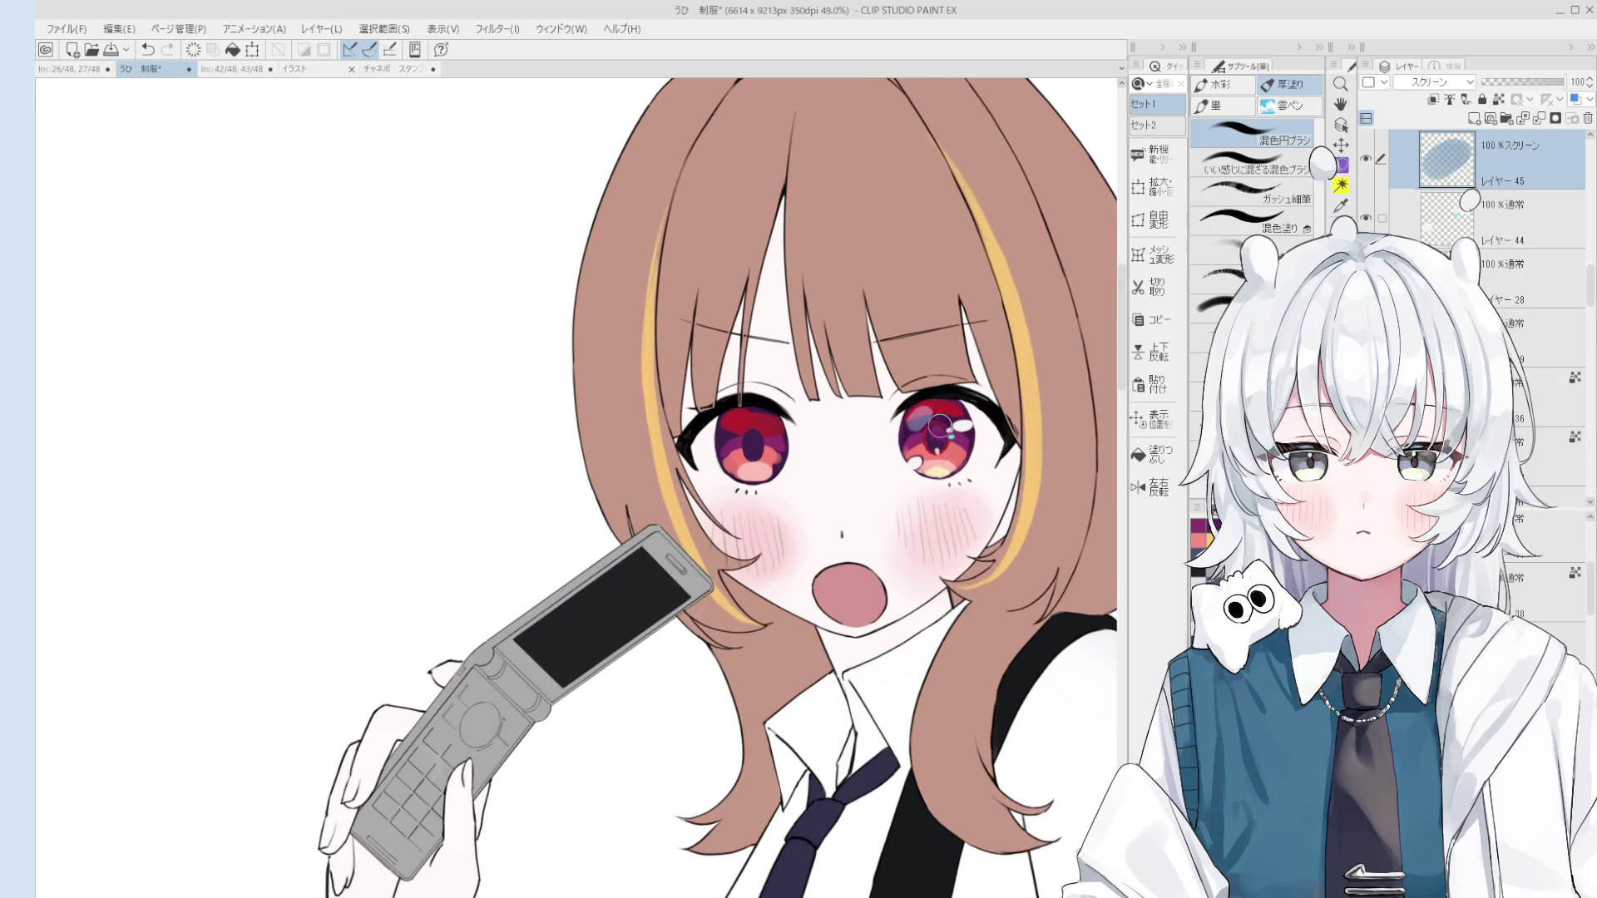
{"action": "scroll", "coordinate": [932, 428], "scroll_direction": "up", "scroll_amount": 1}
{"action": "key", "text": "space"}
{"action": "scroll", "coordinate": [927, 433], "scroll_direction": "down", "scroll_amount": 5}
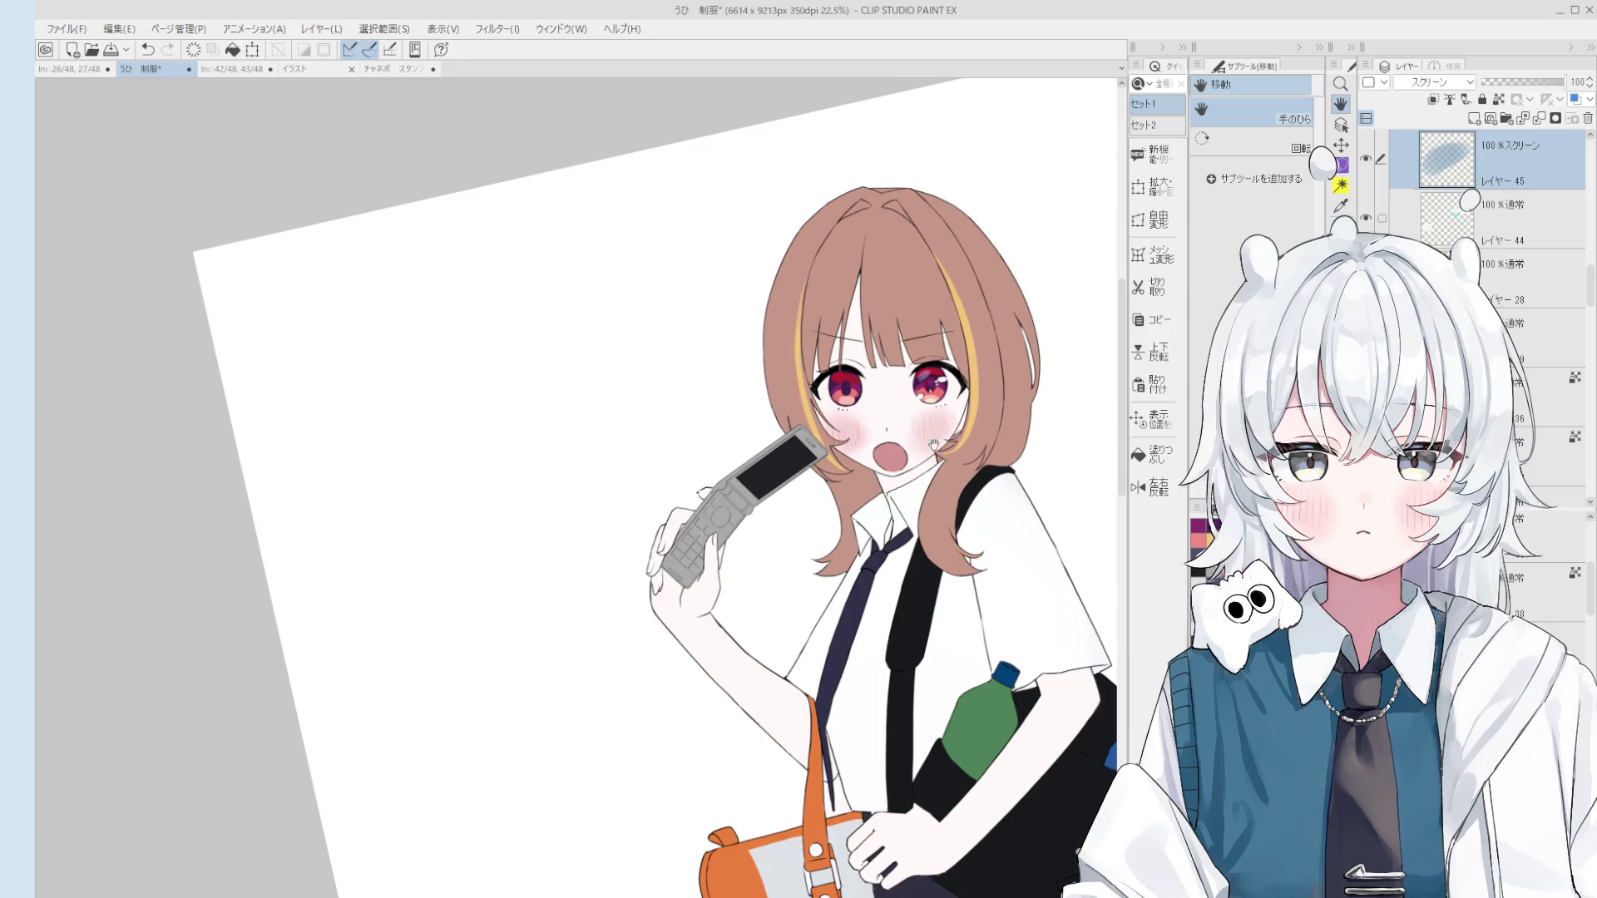
{"action": "scroll", "coordinate": [934, 445], "scroll_direction": "up", "scroll_amount": 5}
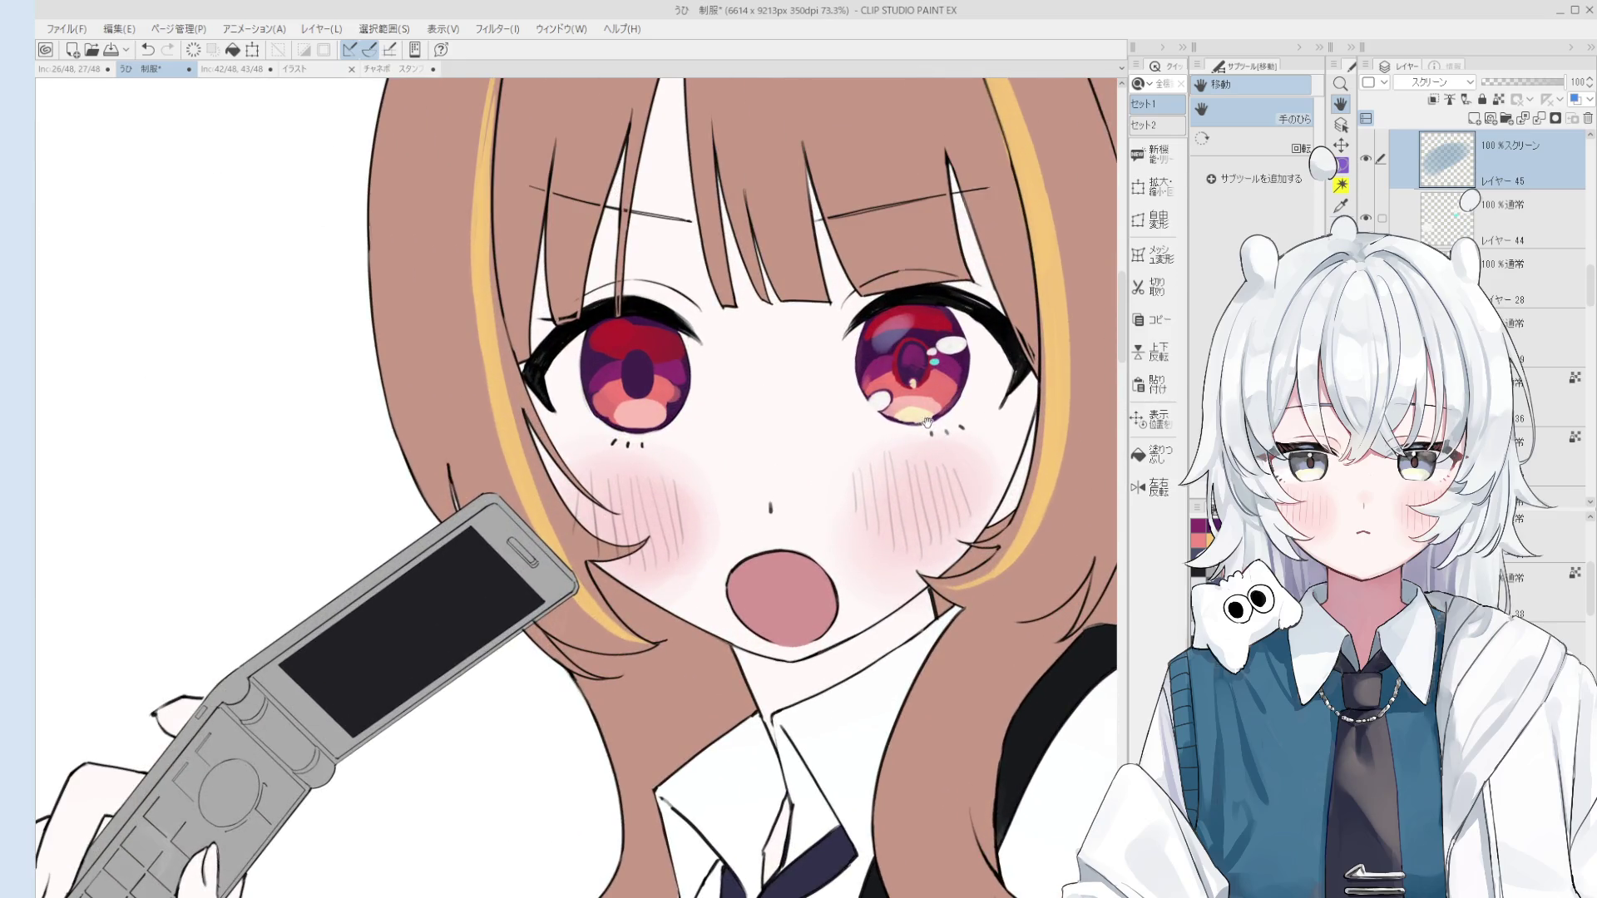
{"action": "scroll", "coordinate": [927, 422], "scroll_direction": "up", "scroll_amount": 4}
{"action": "left_click", "coordinate": [909, 347], "text": "ctrl+shift"}
{"action": "key", "text": "bracketleft"}
{"action": "key", "text": "bracketleft"}
{"action": "key", "text": "bracketleft"}
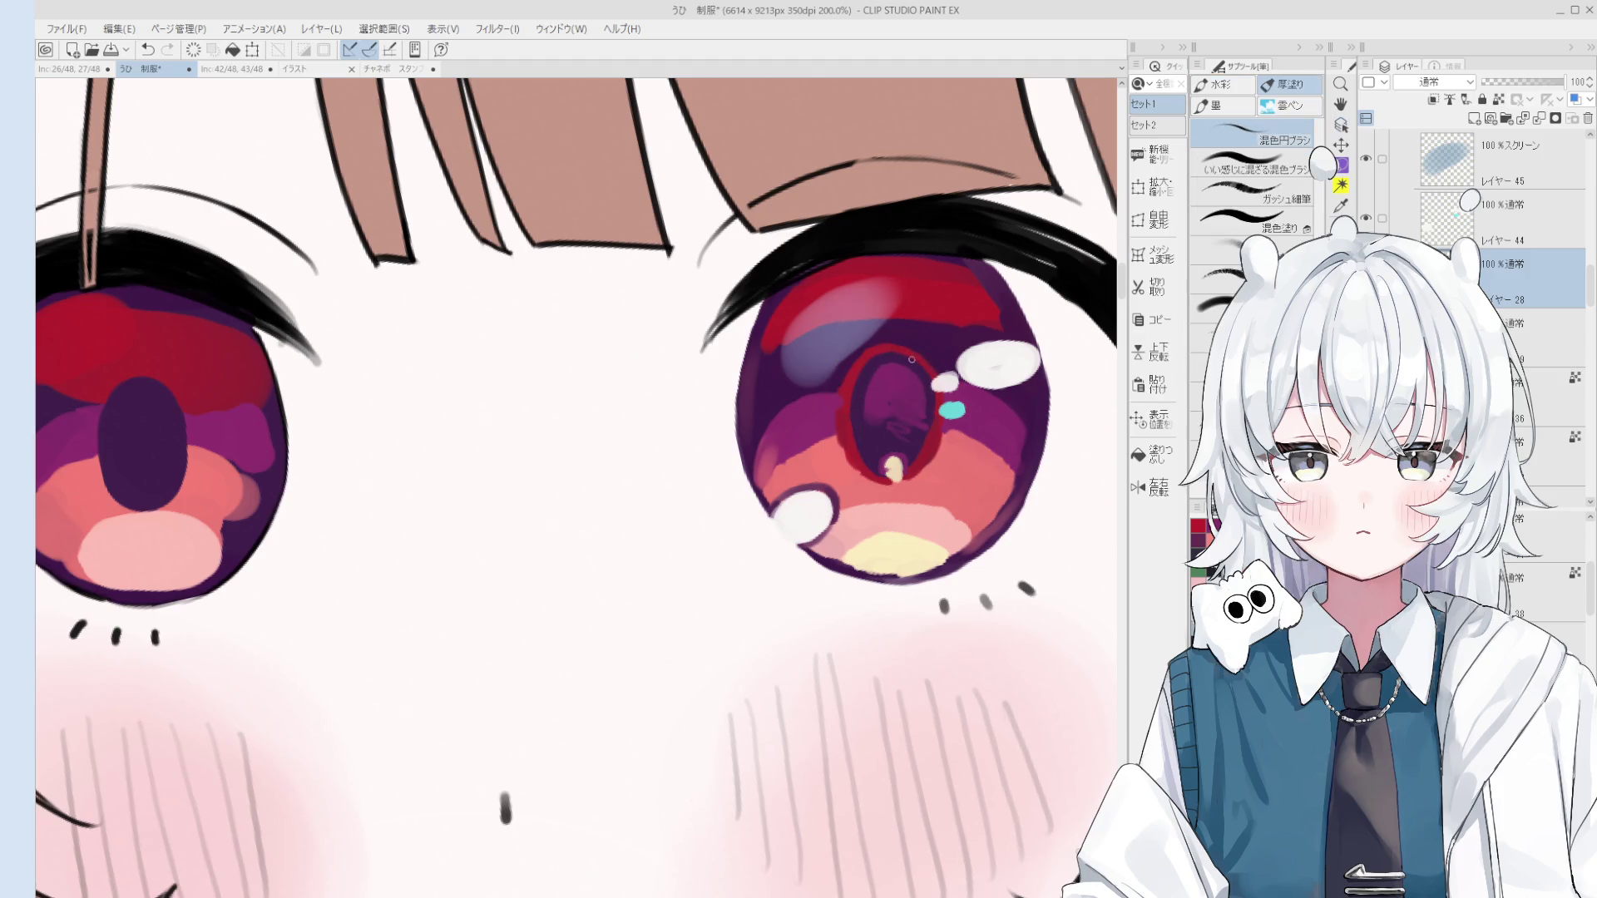
Step: Adjust the brush size and eyedrop the dark colour from the right pupil
{"action": "key", "text": "bracketright"}
{"action": "key", "text": "bracketright"}
{"action": "scroll", "coordinate": [898, 377], "scroll_direction": "up", "scroll_amount": 2}
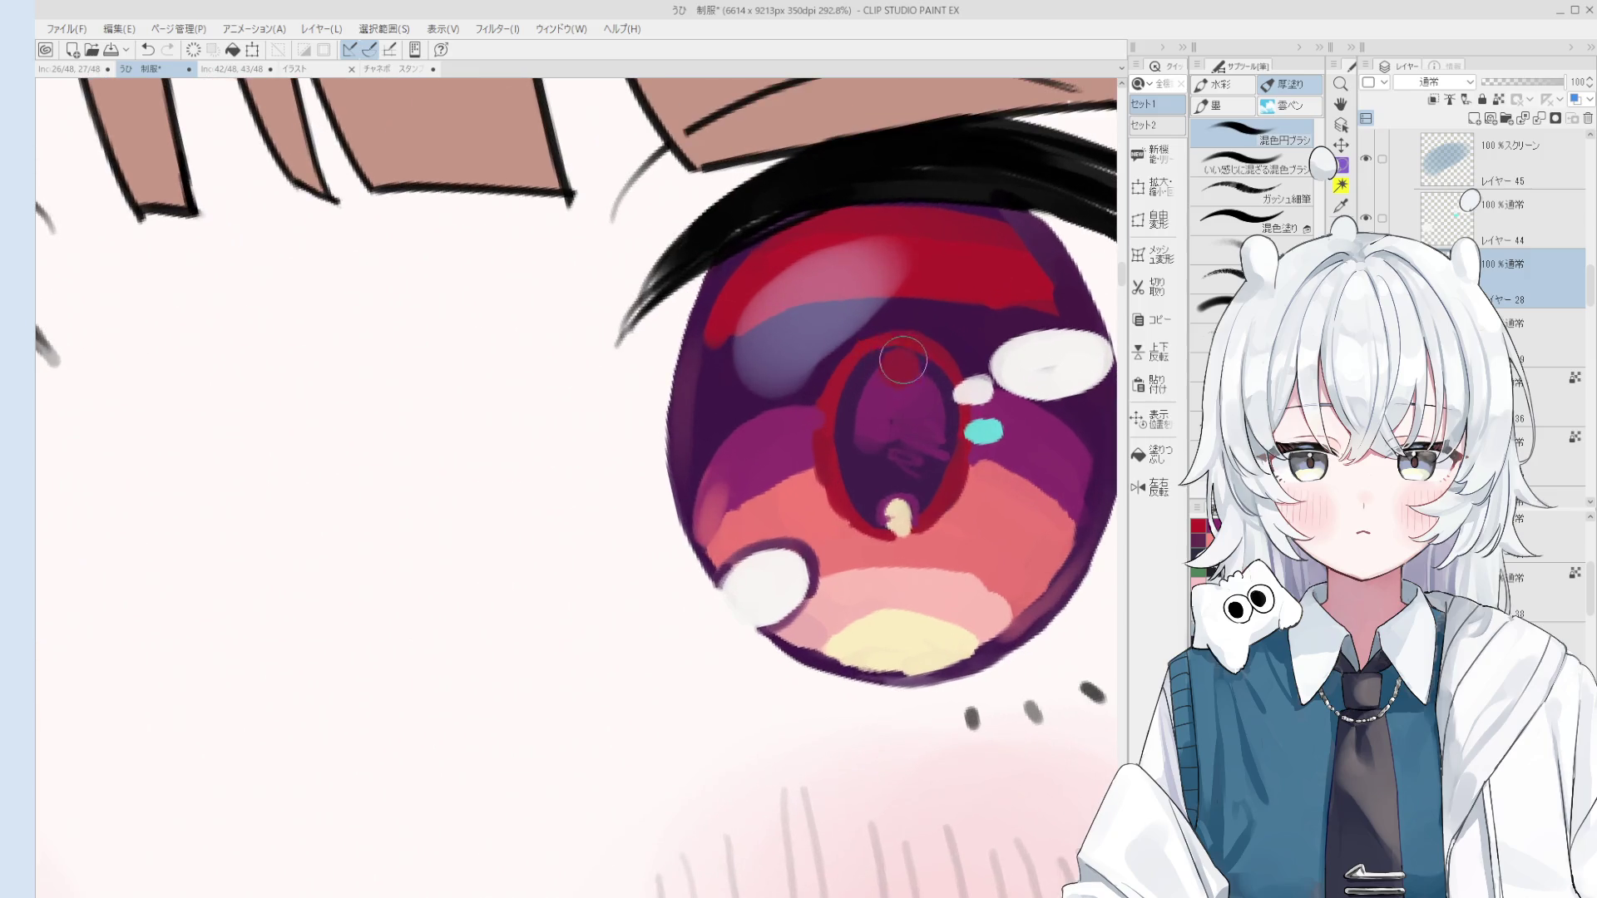
{"action": "key", "text": "bracketleft"}
{"action": "key", "text": "bracketleft"}
{"action": "key", "text": "bracketleft"}
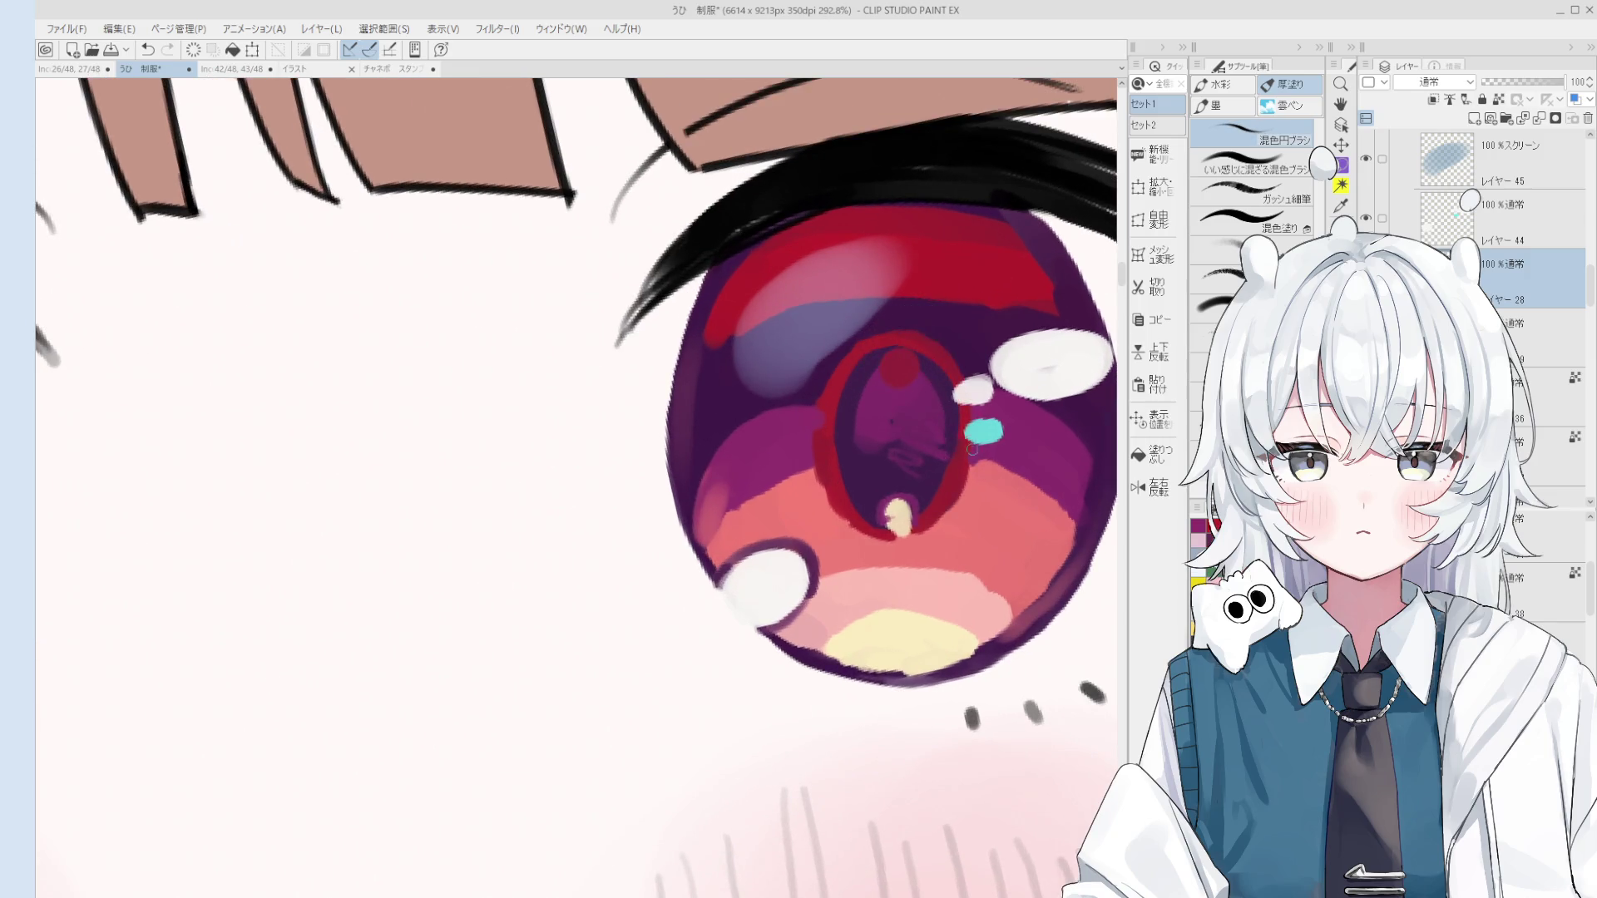
{"action": "scroll", "coordinate": [934, 486], "scroll_direction": "down", "scroll_amount": 1}
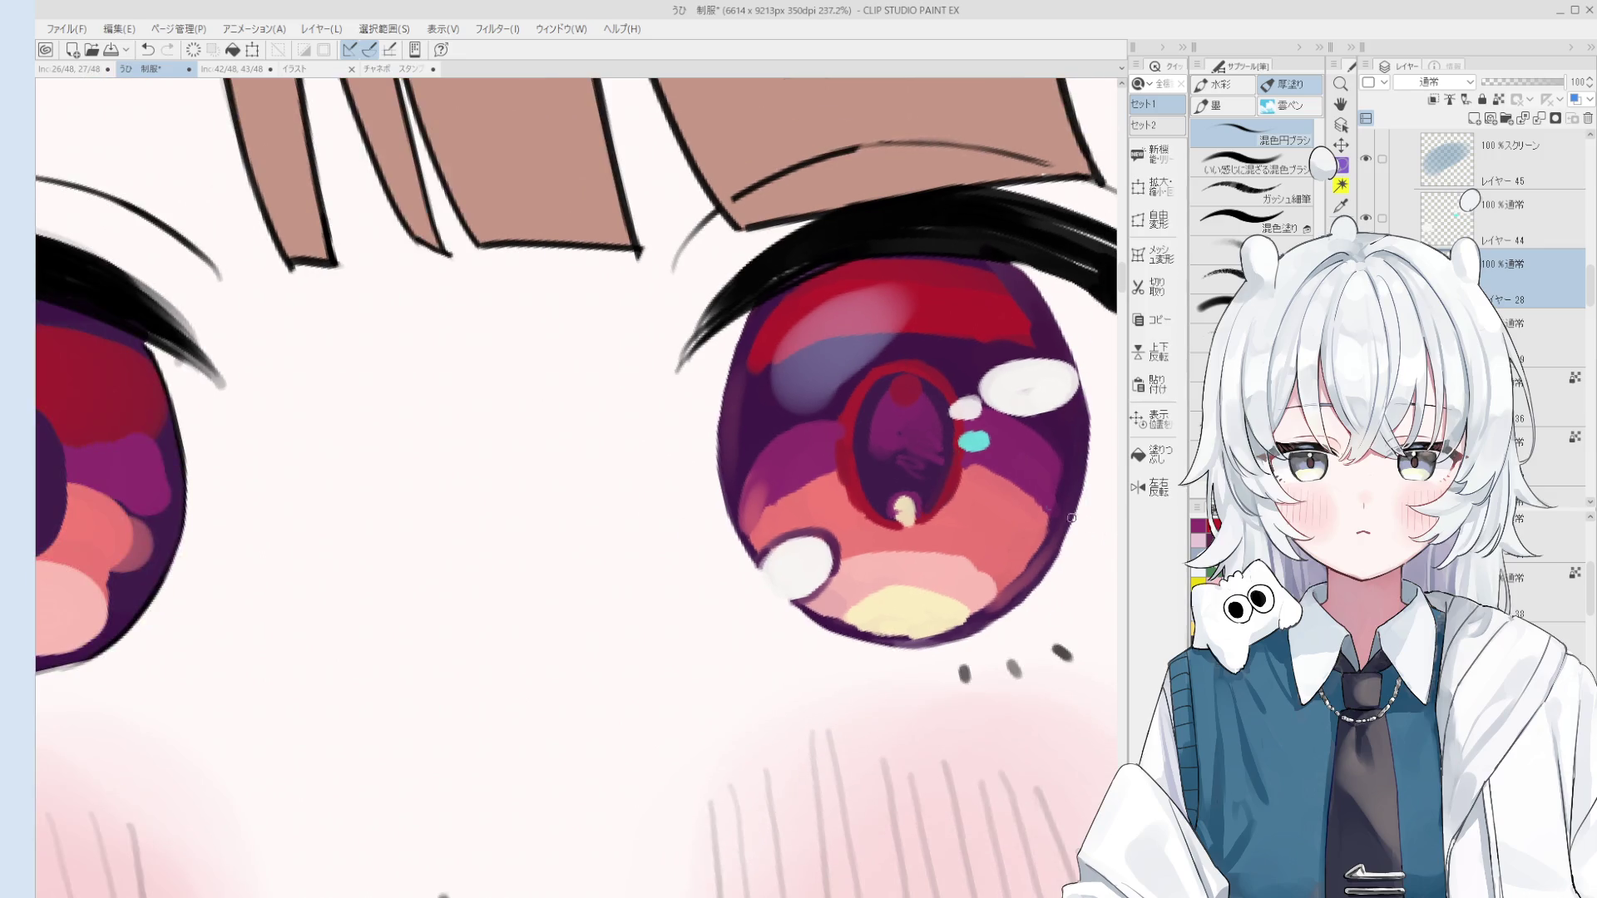
{"action": "left_click", "coordinate": [909, 376], "text": "alt"}
Step: Try a dark G-pen outline along the pupil's left edge, then undo it
{"action": "key", "text": "p"}
{"action": "scroll", "coordinate": [940, 482], "scroll_direction": "up", "scroll_amount": 2}
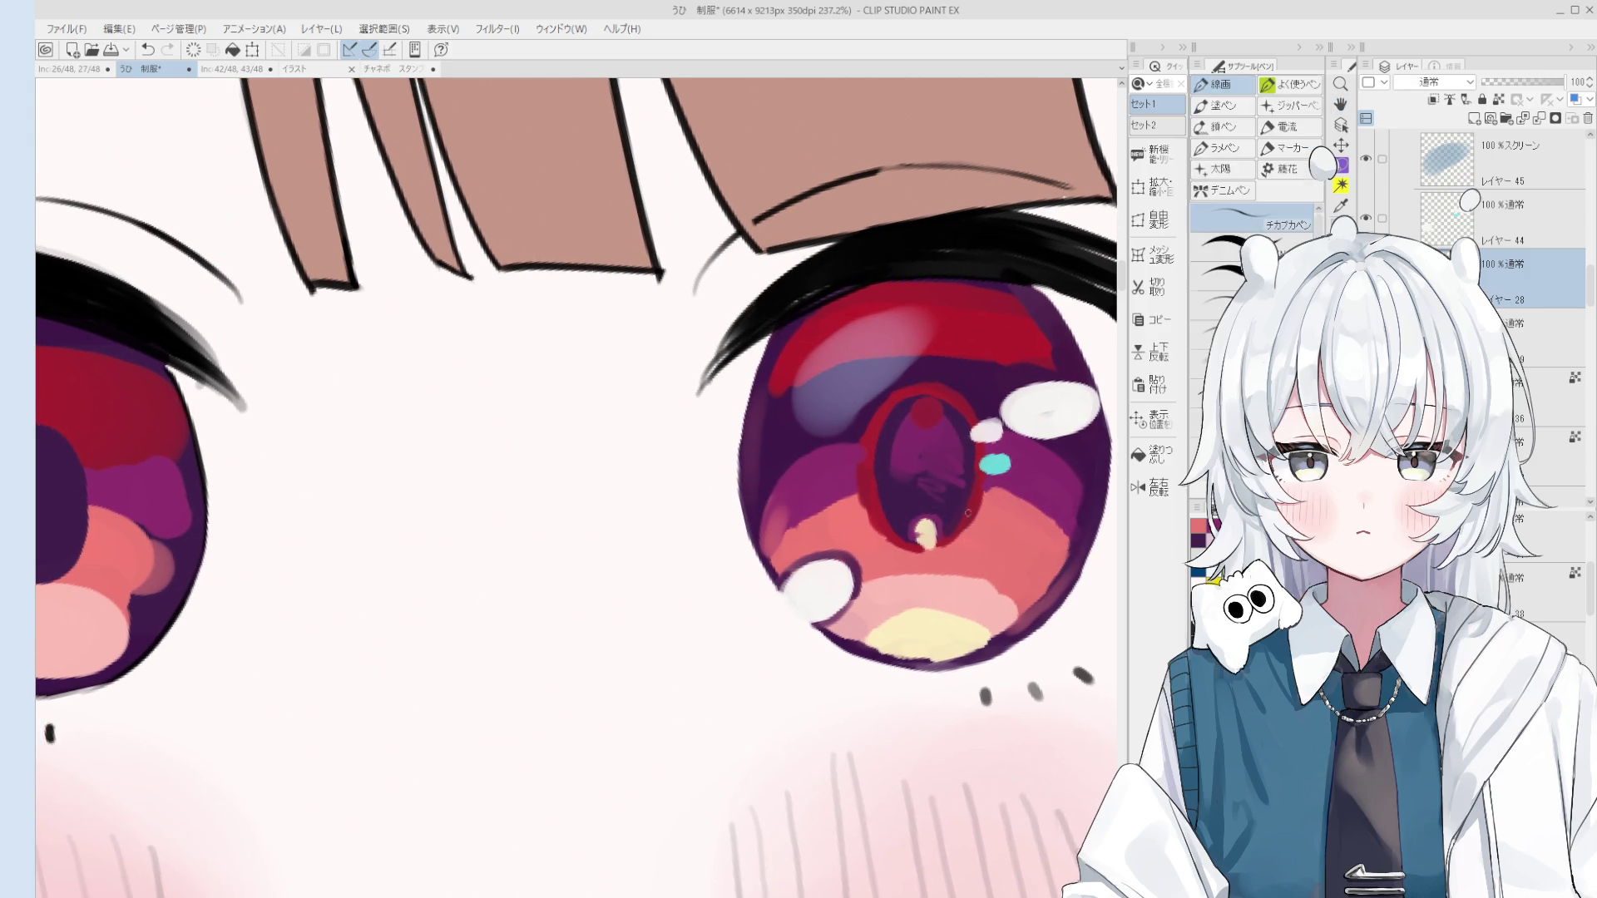
{"action": "scroll", "coordinate": [901, 474], "scroll_direction": "down", "scroll_amount": 2}
{"action": "key", "text": "ctrl+z"}
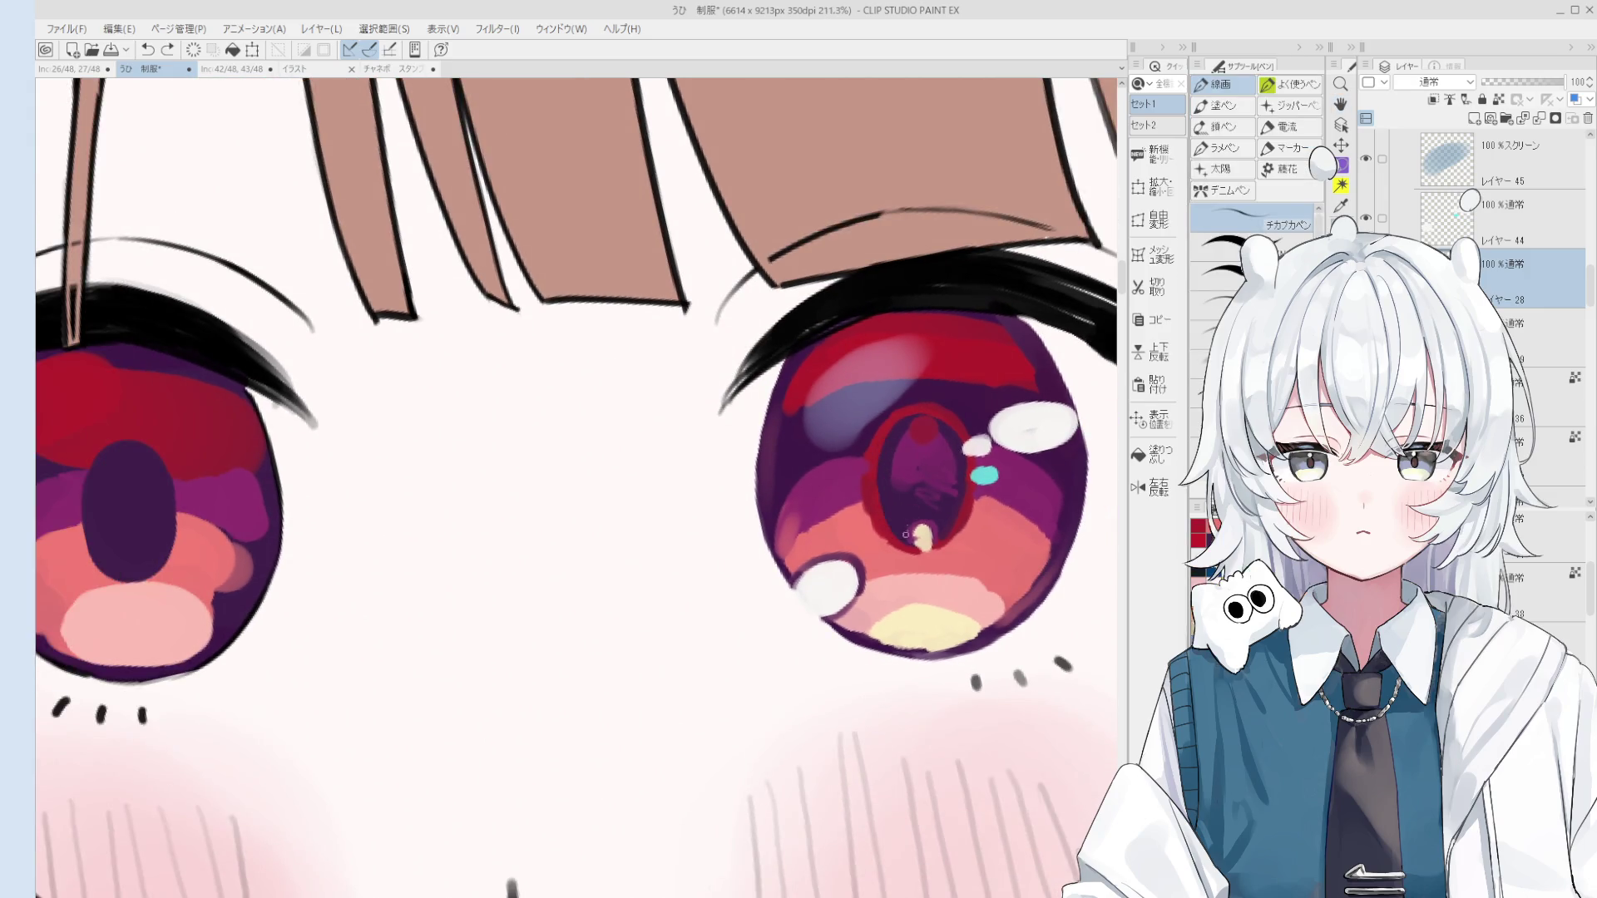
{"action": "mouse_move", "coordinate": [896, 424]}
{"action": "left_mouse_down"}
{"action": "mouse_move", "coordinate": [879, 516]}
{"action": "mouse_move", "coordinate": [905, 544]}
{"action": "left_mouse_up"}
{"action": "key", "text": "ctrl+z"}
{"action": "scroll", "coordinate": [914, 515], "scroll_direction": "down", "scroll_amount": 2}
{"action": "scroll", "coordinate": [915, 499], "scroll_direction": "up", "scroll_amount": 3}
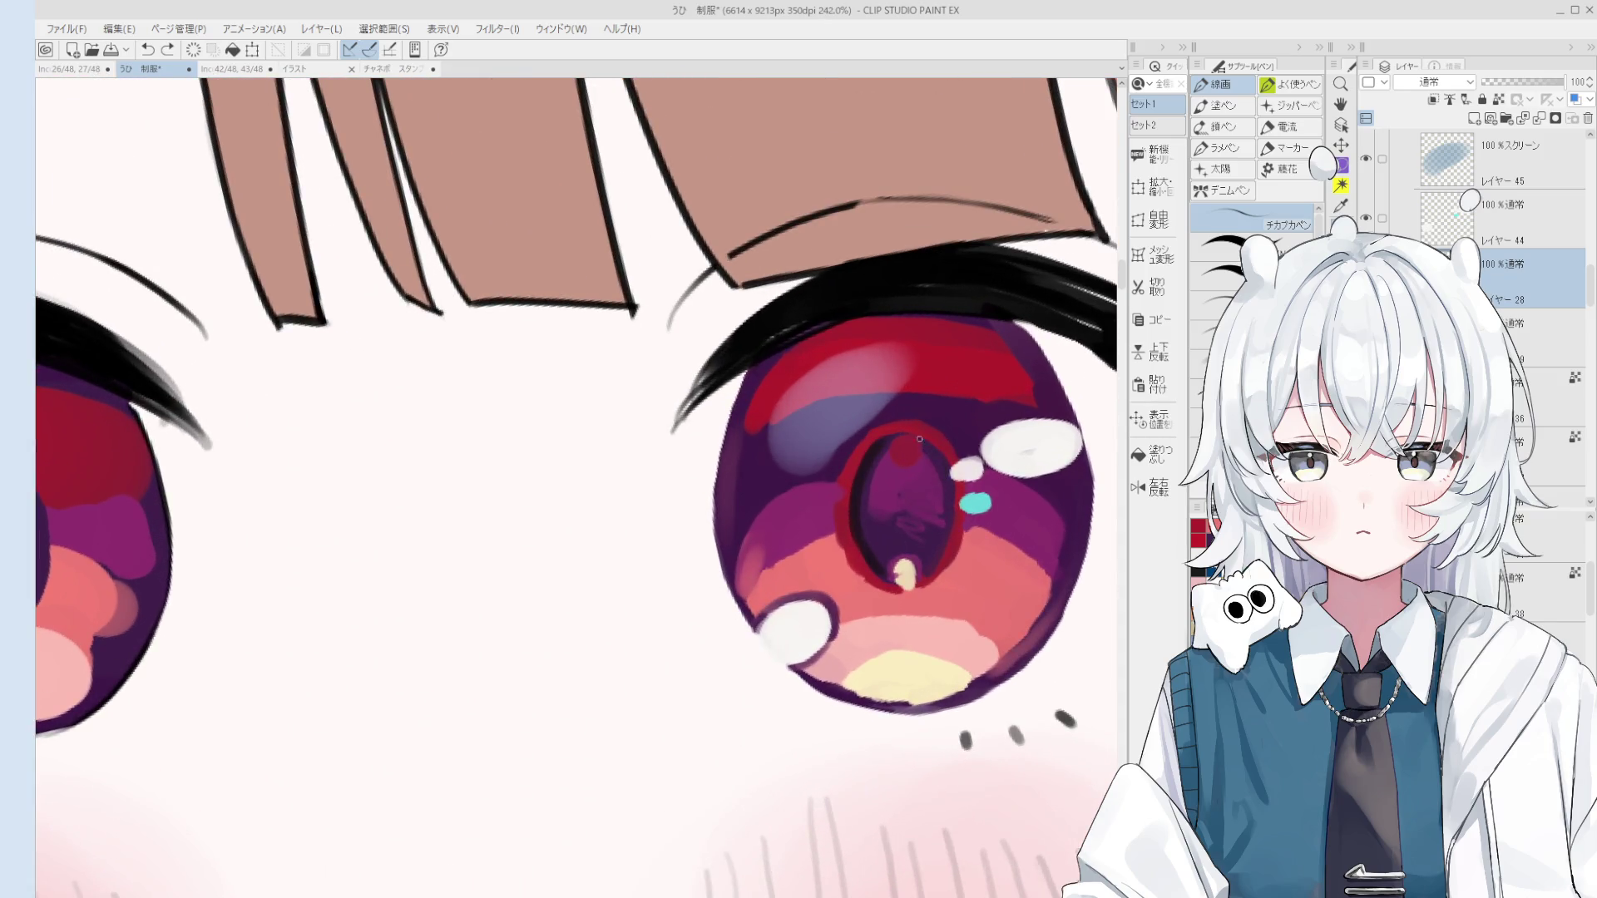
{"action": "scroll", "coordinate": [919, 438], "scroll_direction": "down", "scroll_amount": 4}
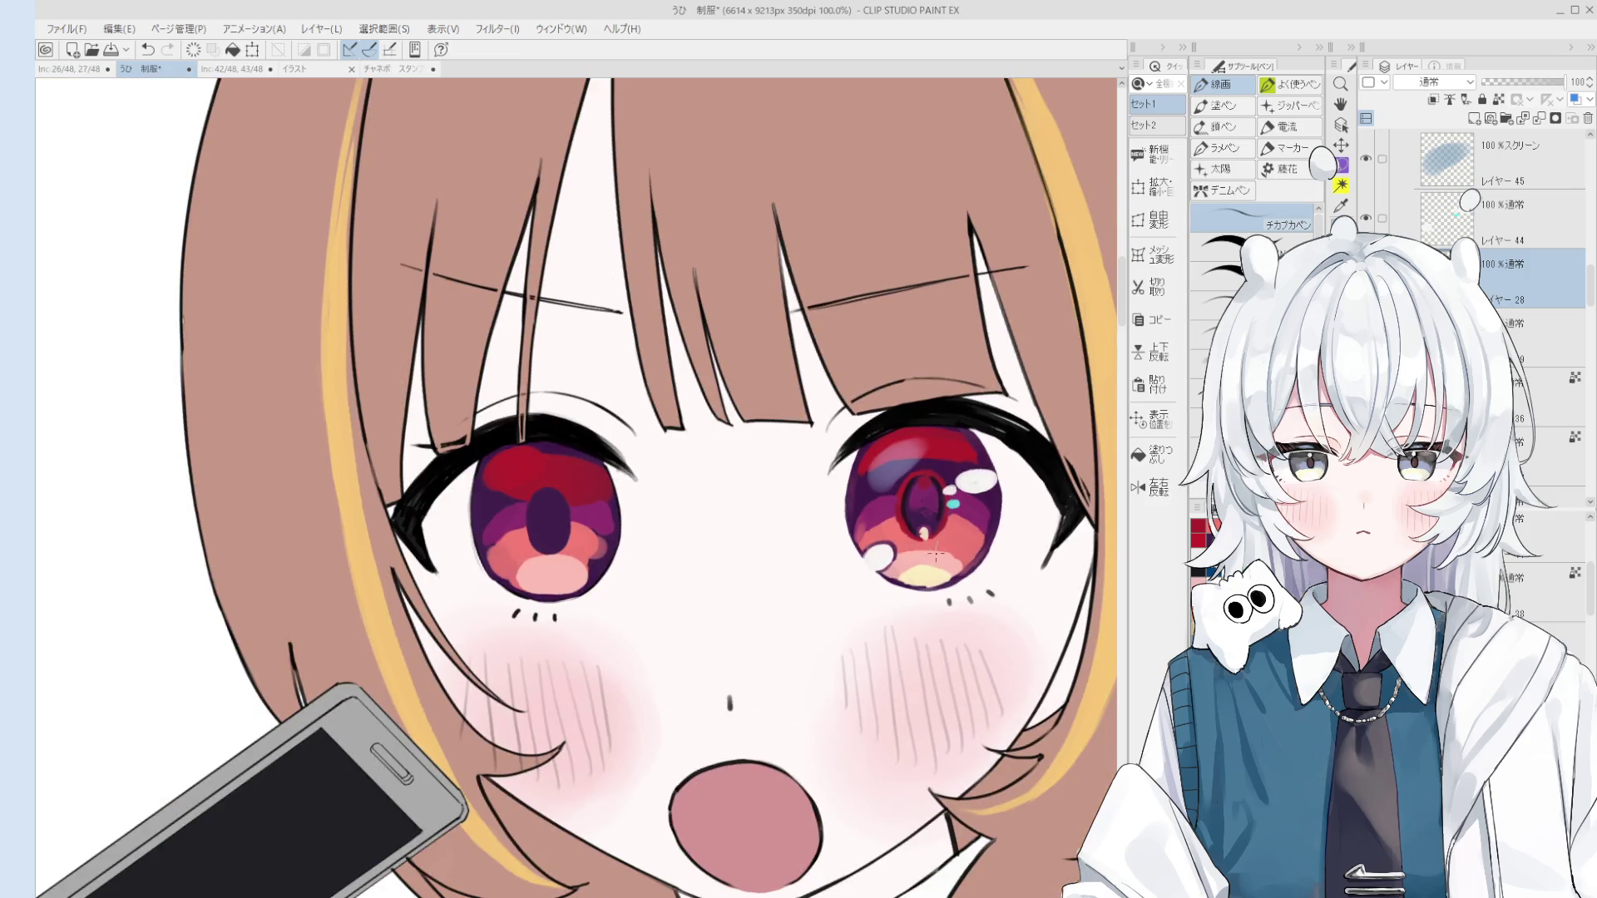
{"action": "scroll", "coordinate": [935, 553], "scroll_direction": "up", "scroll_amount": 3}
Step: Paint dark purple into the lower pupil with the mixing brush, then make it smaller
{"action": "key", "text": "b"}
{"action": "scroll", "coordinate": [935, 529], "scroll_direction": "up", "scroll_amount": 3}
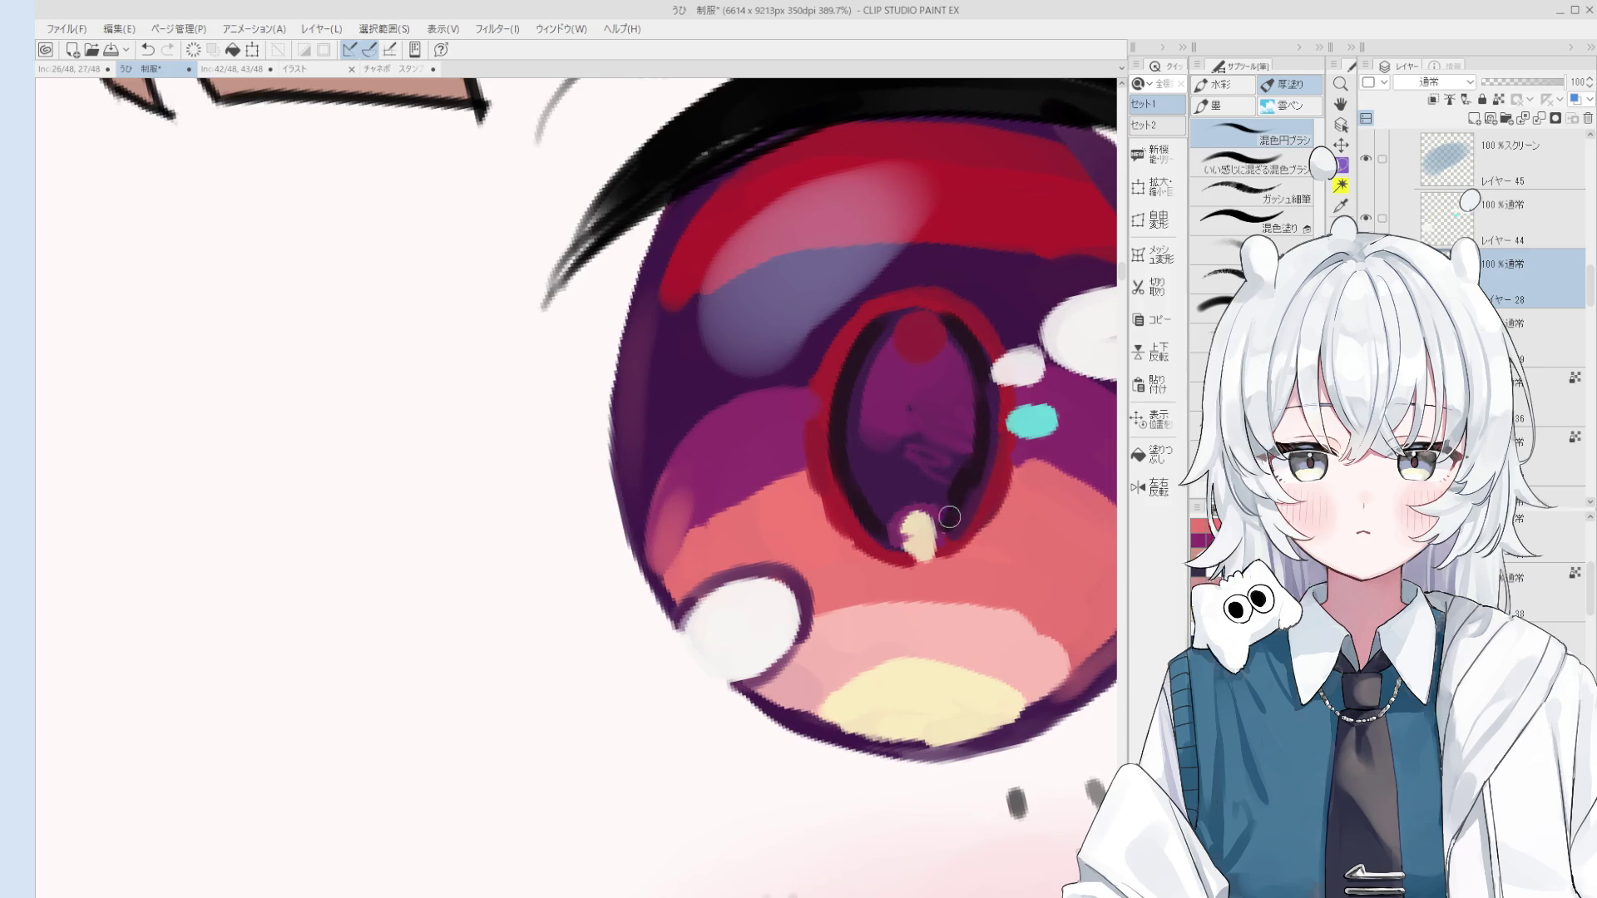
{"action": "scroll", "coordinate": [948, 500], "scroll_direction": "down", "scroll_amount": 1}
{"action": "left_click_drag", "start_coordinate": [949, 500], "coordinate": [891, 509]}
{"action": "key", "text": "bracketleft"}
{"action": "key", "text": "bracketleft"}
{"action": "scroll", "coordinate": [889, 519], "scroll_direction": "down", "scroll_amount": 3}
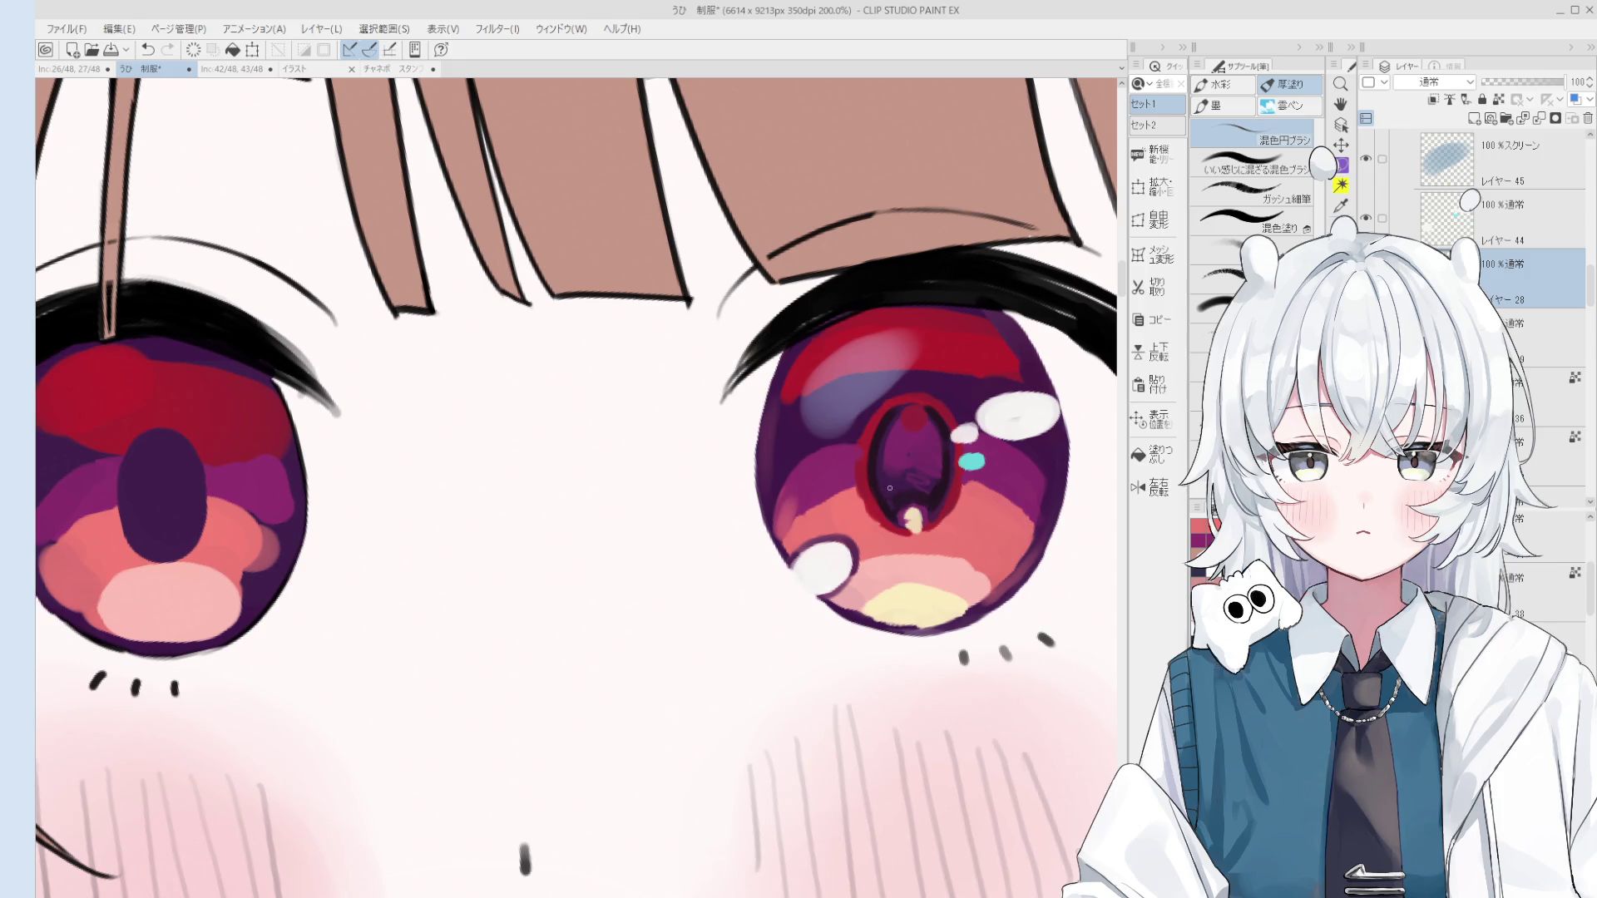
{"action": "scroll", "coordinate": [893, 475], "scroll_direction": "down", "scroll_amount": 4}
{"action": "scroll", "coordinate": [943, 462], "scroll_direction": "up", "scroll_amount": 2}
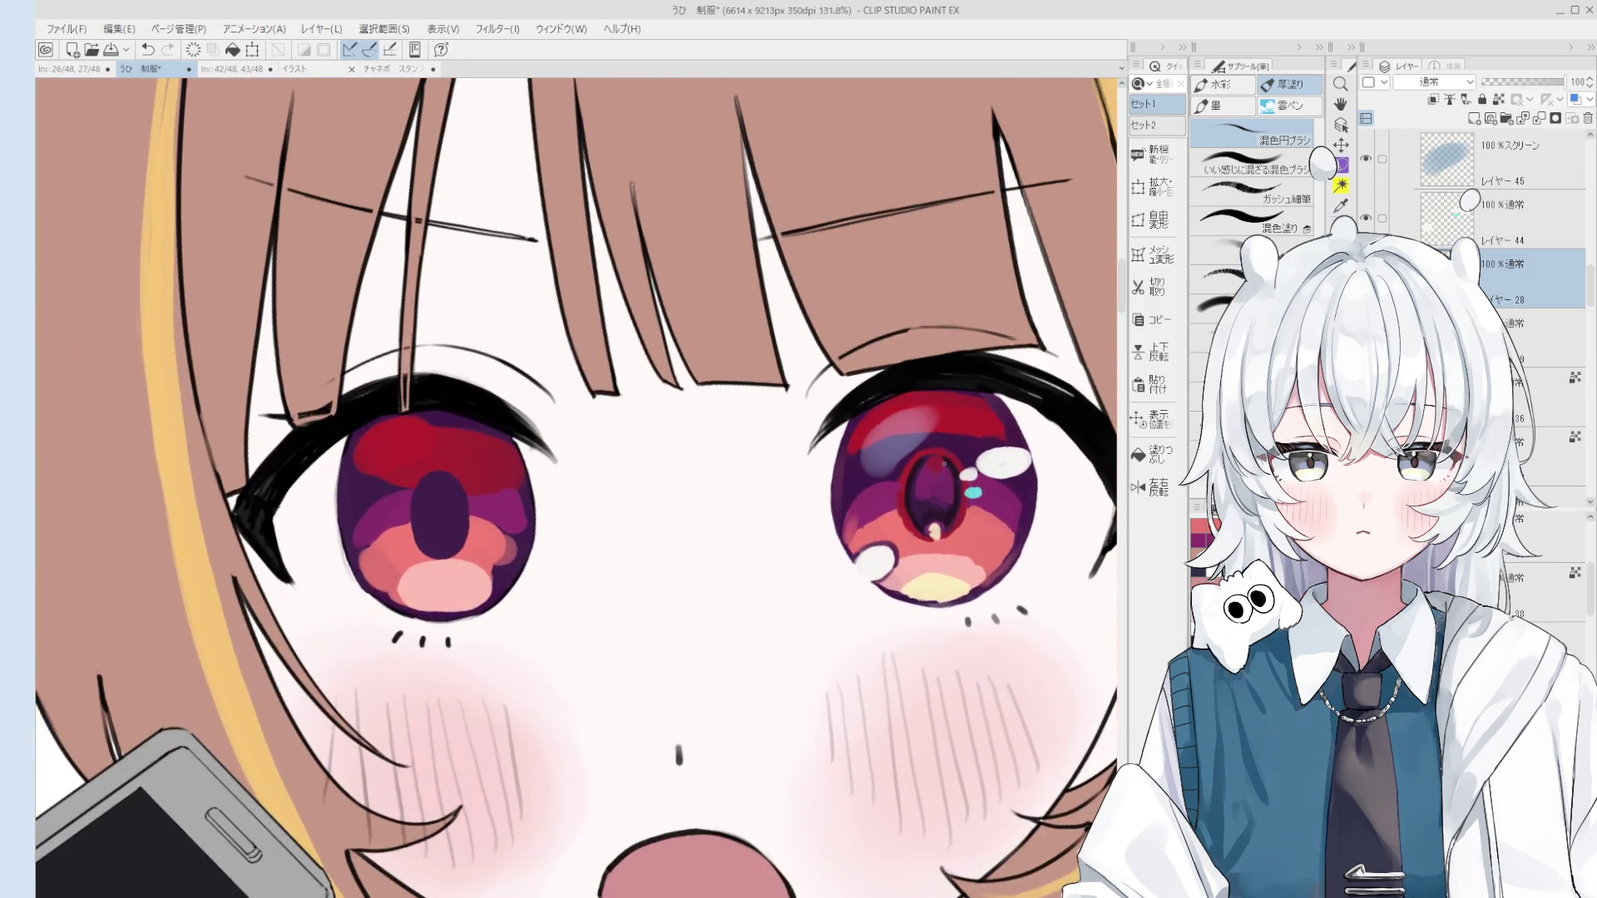
{"action": "scroll", "coordinate": [1018, 419], "scroll_direction": "down", "scroll_amount": 5}
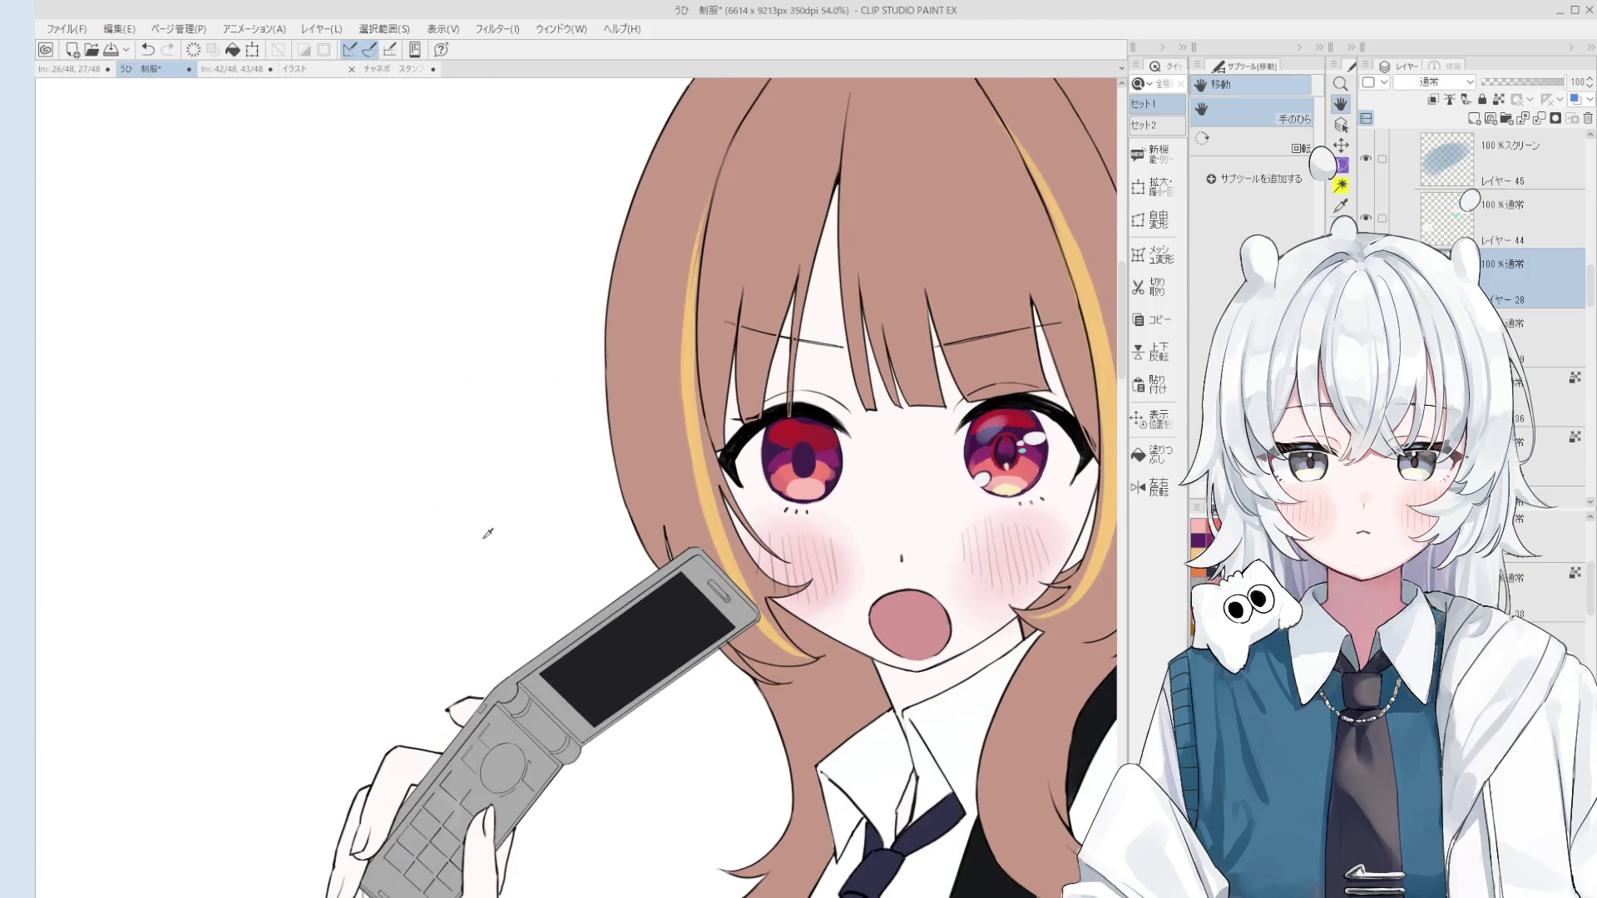
Step: Pick the layer under the eye, rotate the view counterclockwise and undo the last stroke
{"action": "scroll", "coordinate": [1071, 421], "scroll_direction": "up", "scroll_amount": 2}
{"action": "left_click", "coordinate": [1071, 421], "text": "ctrl+shift"}
{"action": "left_click_drag", "start_coordinate": [1071, 421], "coordinate": [1071, 384]}
{"action": "scroll", "coordinate": [1072, 353], "scroll_direction": "up", "scroll_amount": 2}
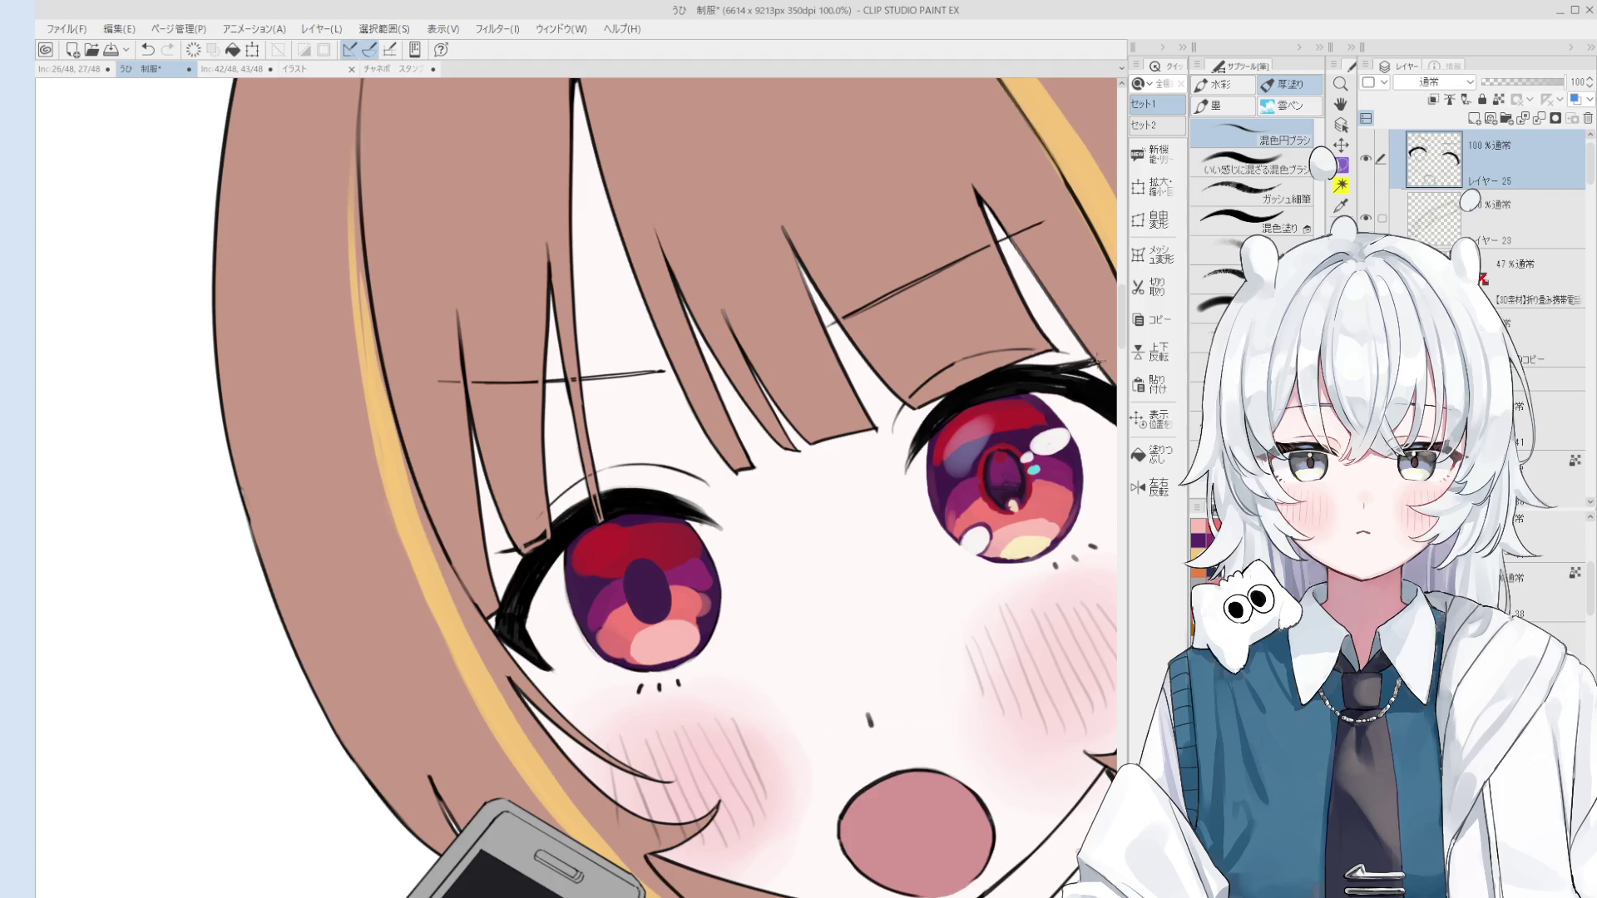
{"action": "scroll", "coordinate": [1096, 363], "scroll_direction": "down", "scroll_amount": 4}
{"action": "scroll", "coordinate": [1018, 426], "scroll_direction": "up", "scroll_amount": 3}
{"action": "key", "text": "ctrl+z"}
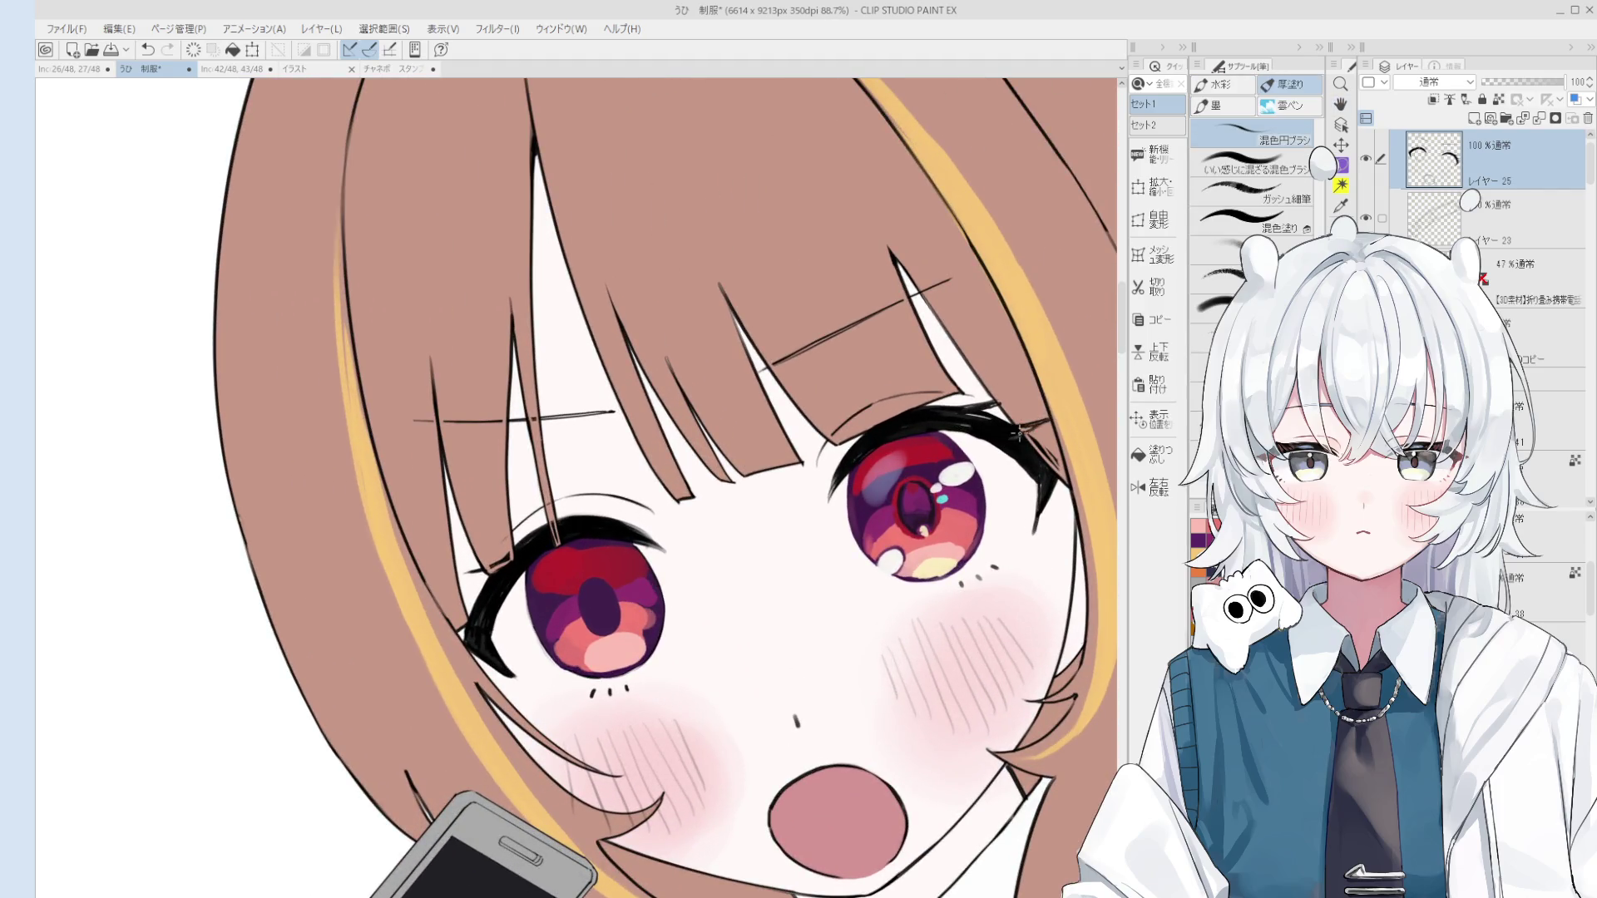
Step: Switch to the eraser and shift the view to show the whole girl
{"action": "key", "text": "e"}
{"action": "scroll", "coordinate": [1037, 448], "scroll_direction": "down", "scroll_amount": 8}
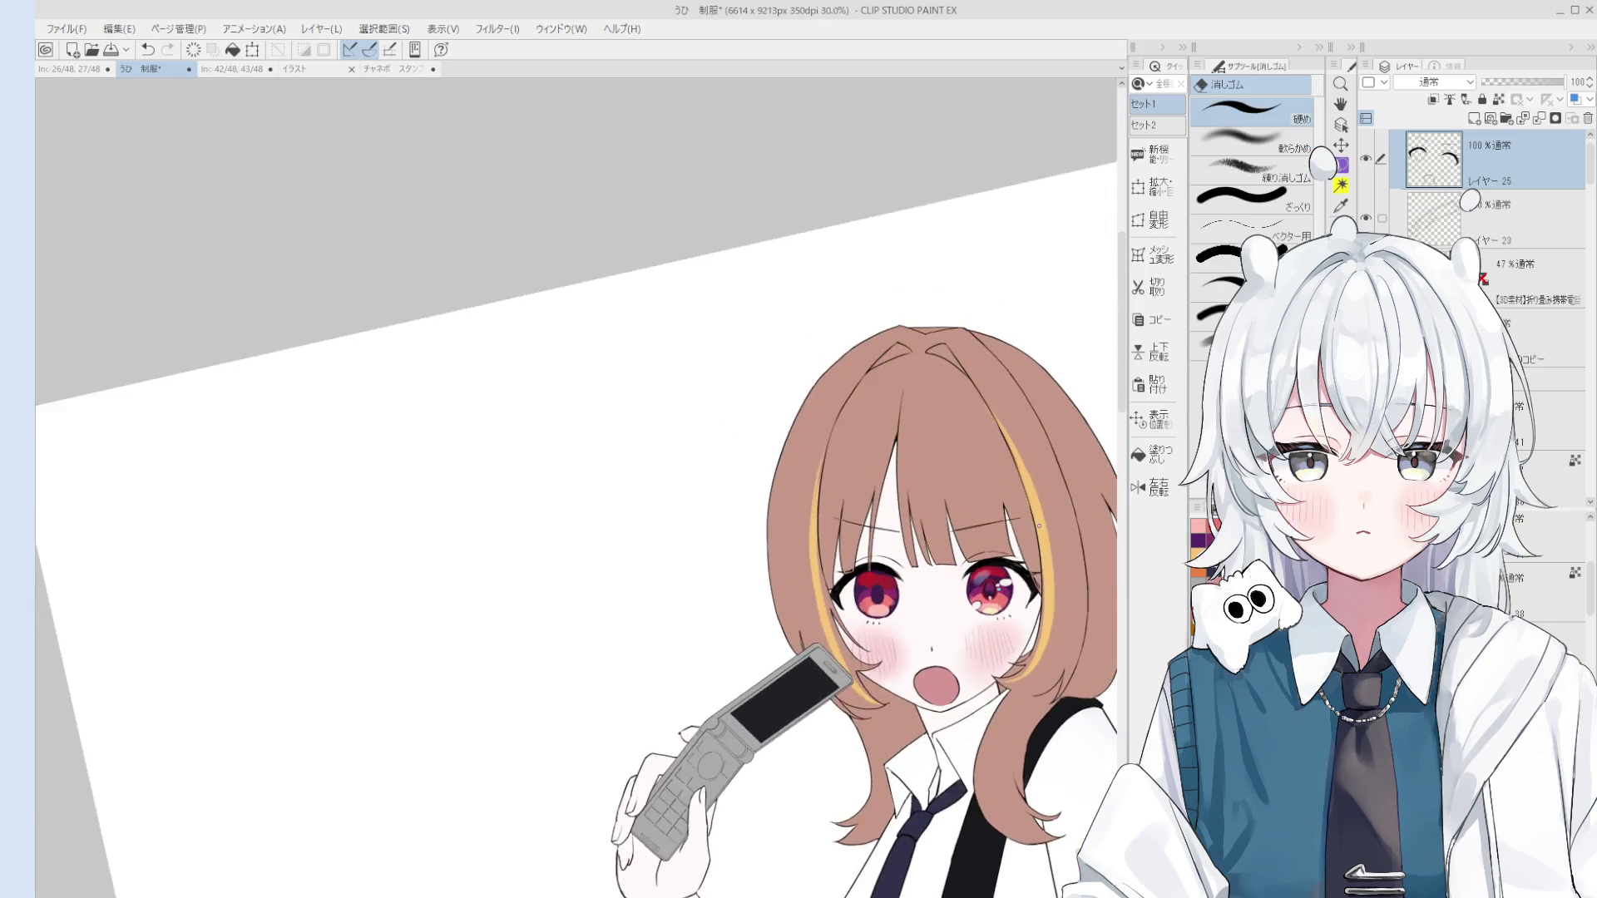
{"action": "left_click_drag", "start_coordinate": [927, 568], "coordinate": [963, 562]}
{"action": "scroll", "coordinate": [962, 562], "scroll_direction": "up", "scroll_amount": 5}
{"action": "scroll", "coordinate": [915, 532], "scroll_direction": "down", "scroll_amount": 3}
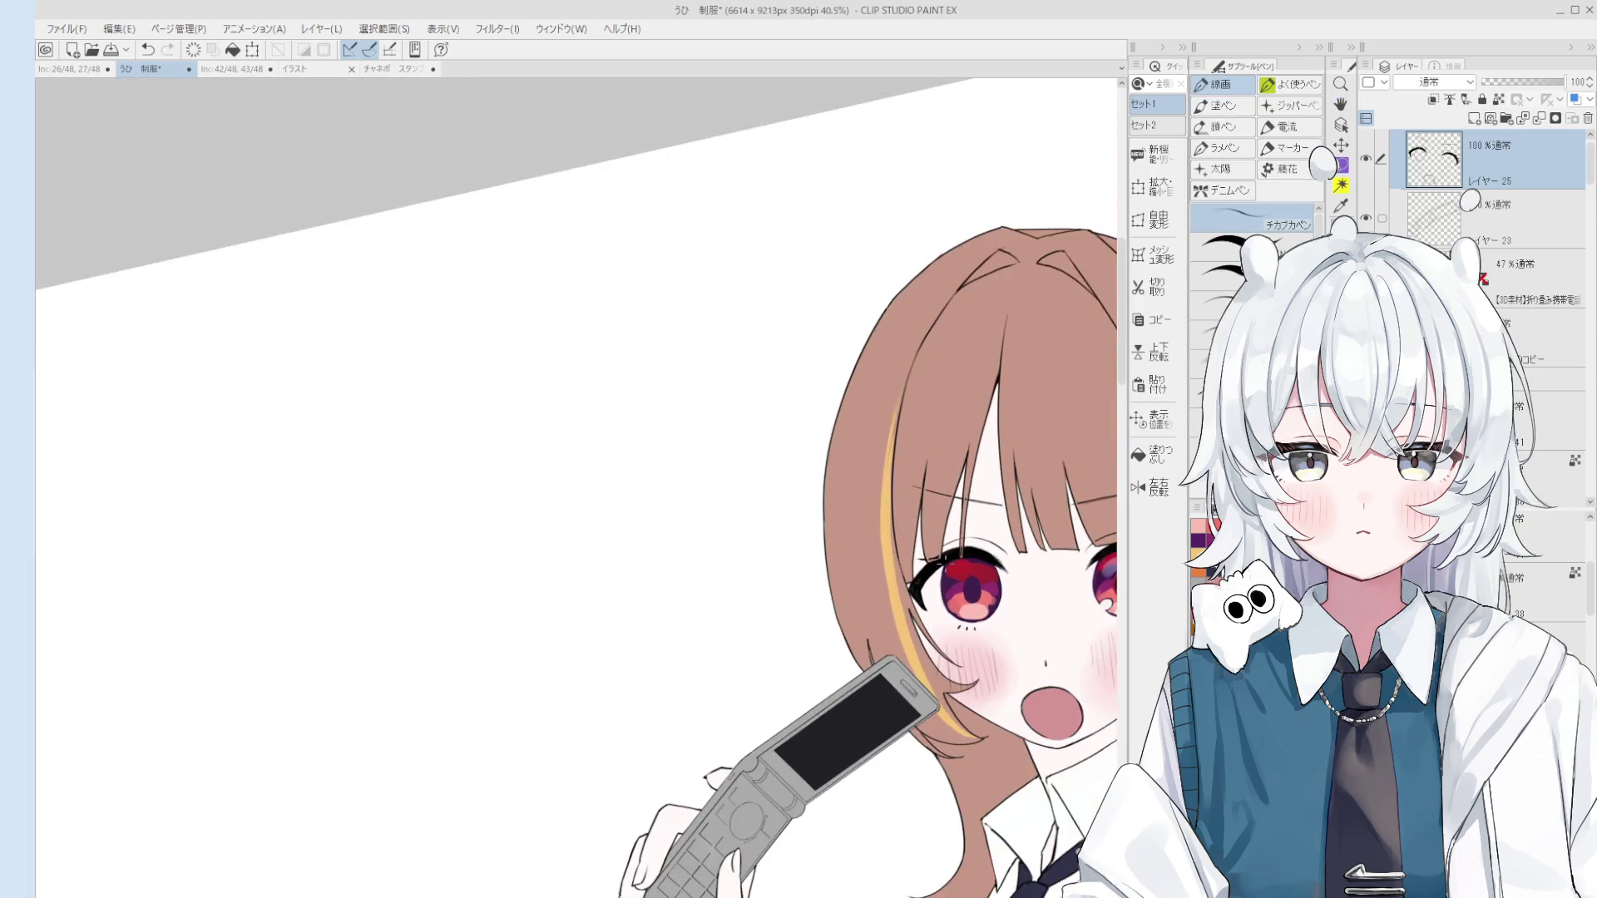
{"action": "scroll", "coordinate": [870, 505], "scroll_direction": "up", "scroll_amount": 1}
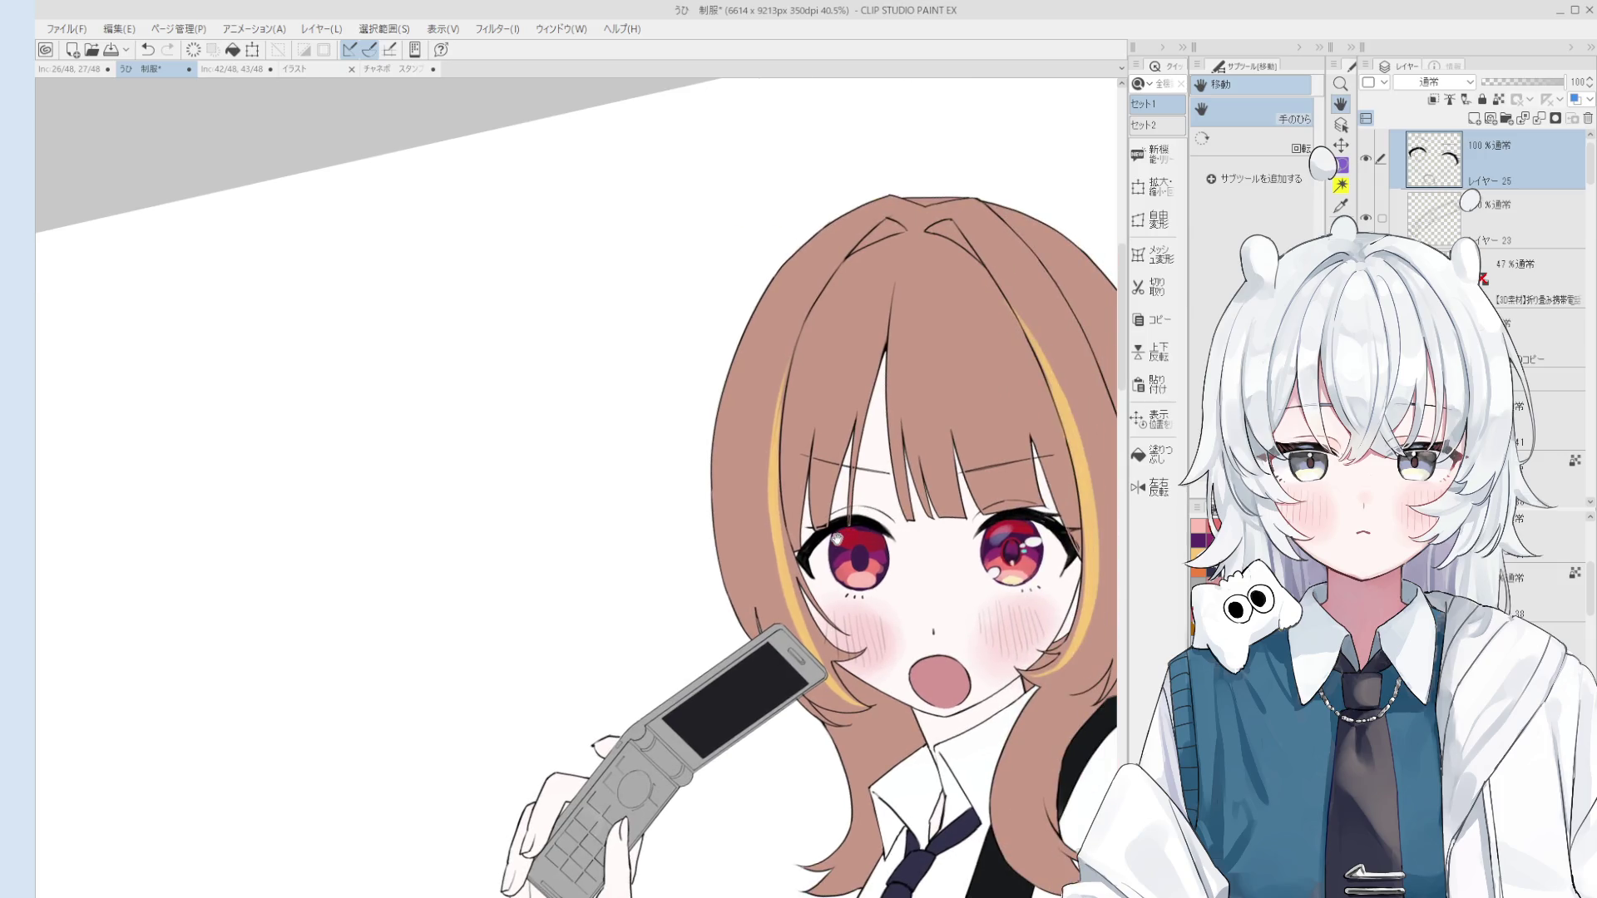
{"action": "scroll", "coordinate": [803, 528], "scroll_direction": "up", "scroll_amount": 4}
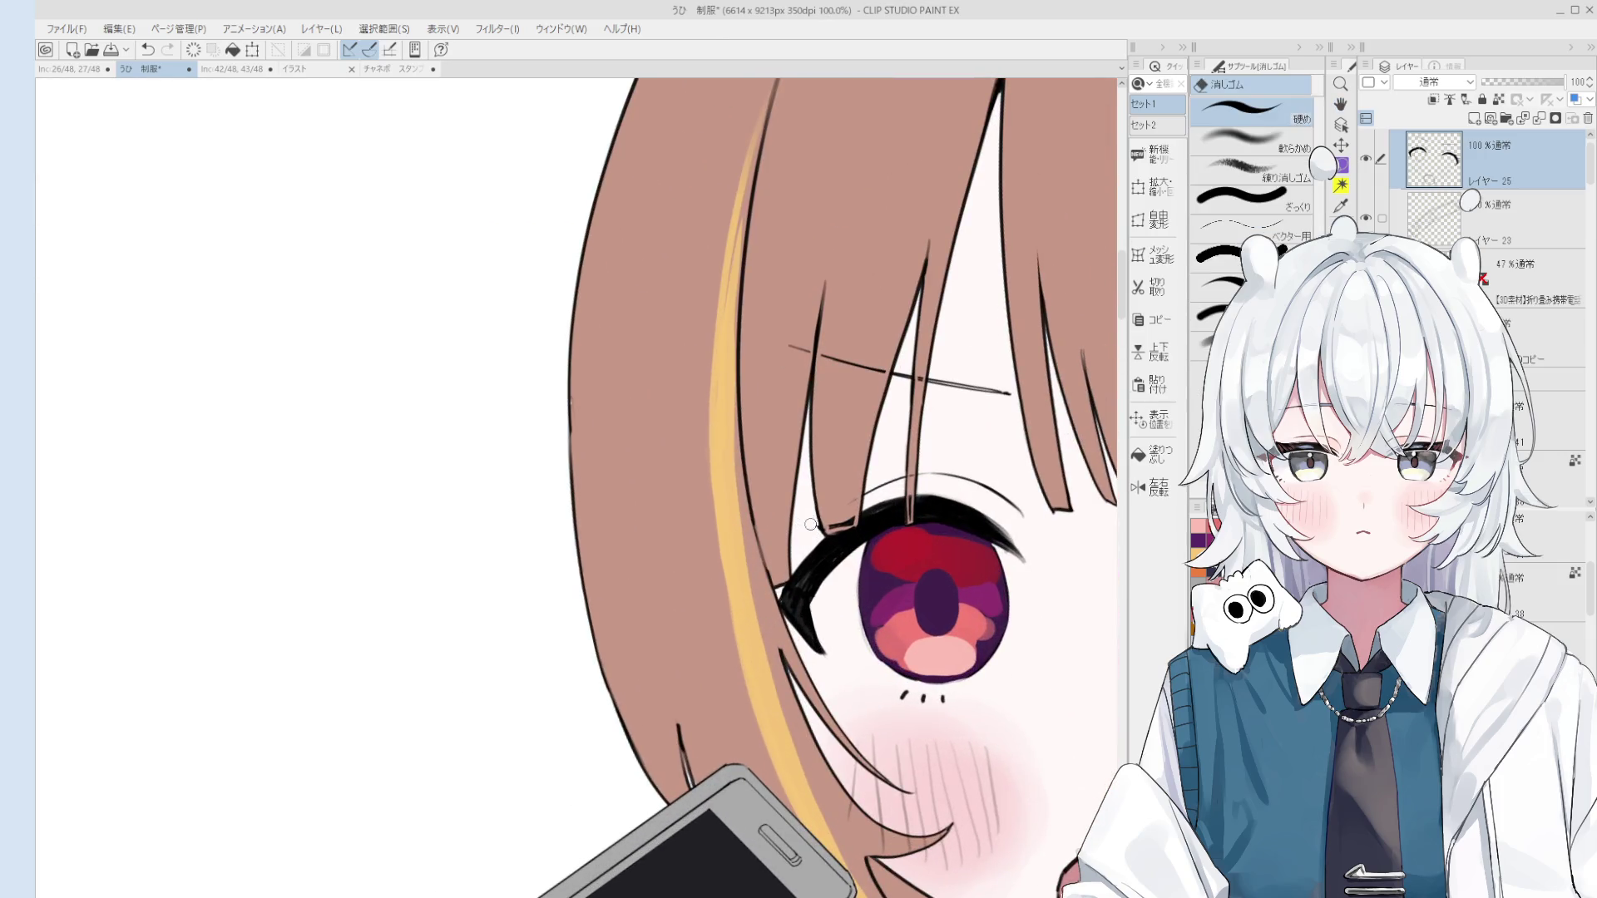
{"action": "scroll", "coordinate": [824, 520], "scroll_direction": "down", "scroll_amount": 3}
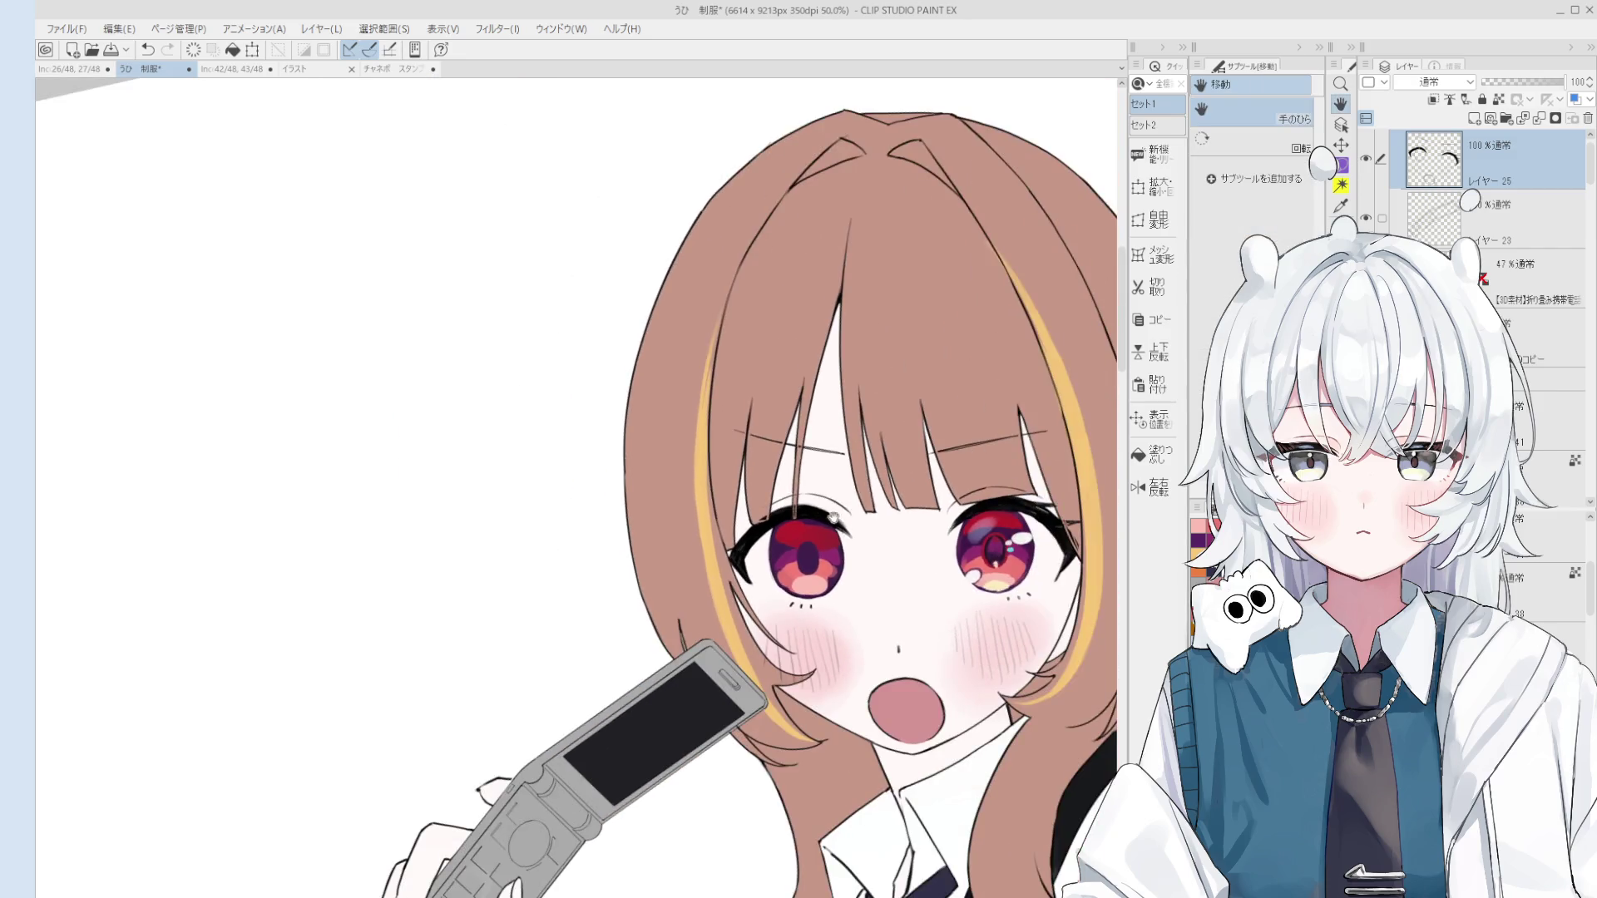
{"action": "scroll", "coordinate": [832, 517], "scroll_direction": "up", "scroll_amount": 3}
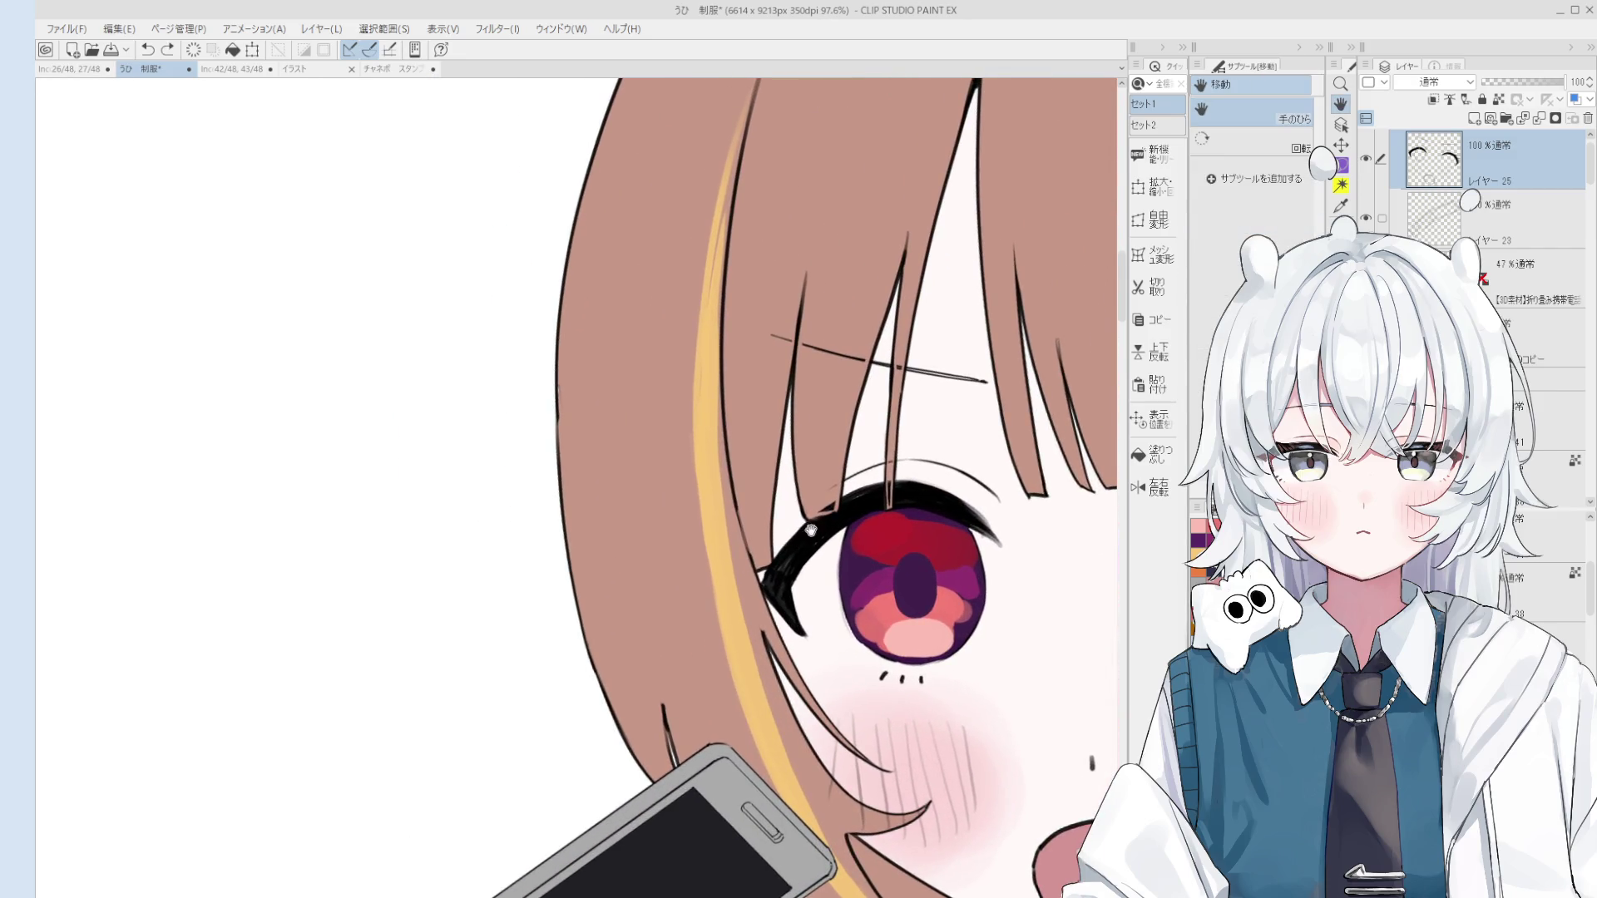
Step: Draw a thin 線画 pen stroke along the left eye's upper eyelash, undoing the stray hatching above it
{"action": "key", "text": "p"}
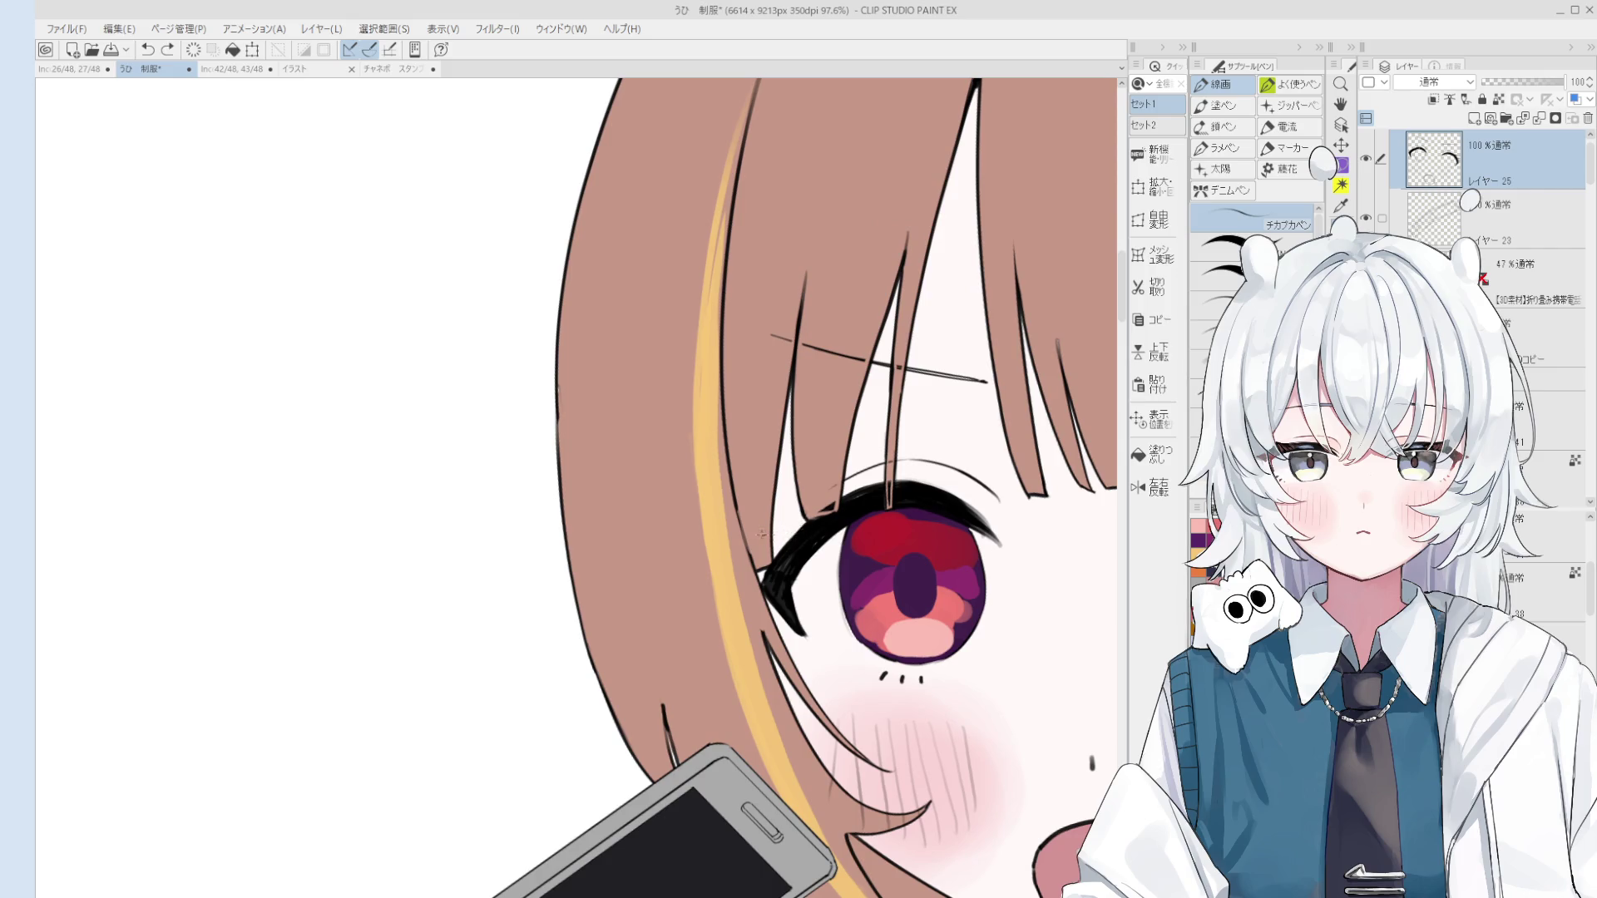
{"action": "key", "text": "o"}
{"action": "key", "text": "p"}
{"action": "left_click_drag", "start_coordinate": [803, 537], "coordinate": [768, 529]}
{"action": "key", "text": "ctrl+z"}
{"action": "left_click_drag", "start_coordinate": [835, 490], "coordinate": [813, 494]}
Step: Undo the last eyelash change and pan the view before returning to the pen
{"action": "scroll", "coordinate": [846, 497], "scroll_direction": "down", "scroll_amount": 5}
{"action": "key", "text": "e"}
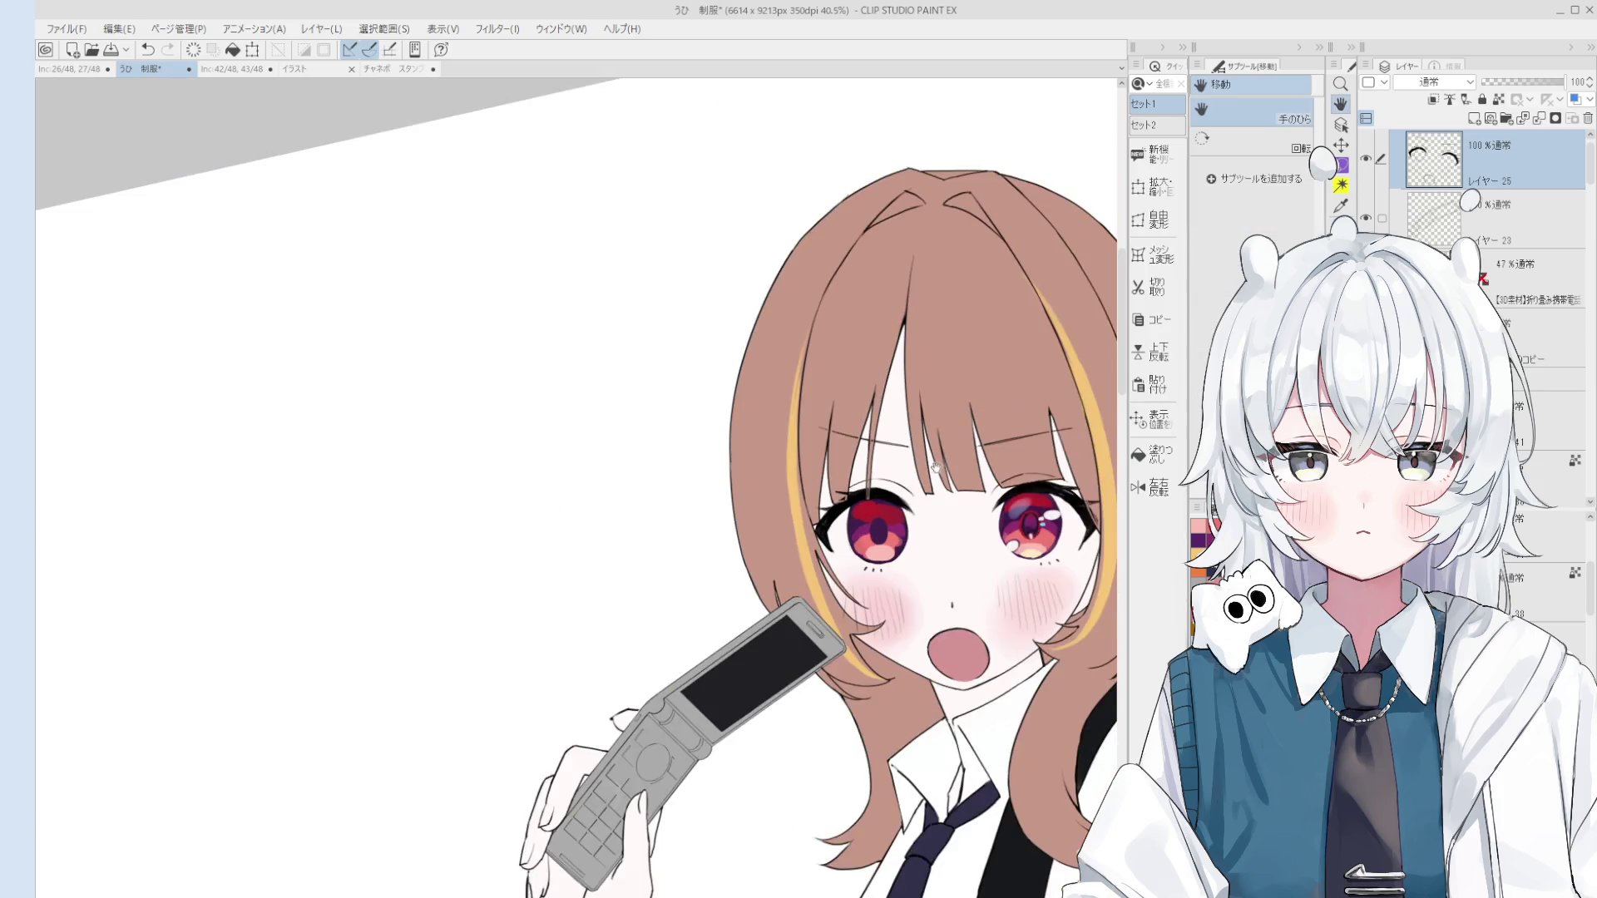
{"action": "scroll", "coordinate": [831, 495], "scroll_direction": "up", "scroll_amount": 2}
{"action": "scroll", "coordinate": [815, 494], "scroll_direction": "up", "scroll_amount": 2}
{"action": "scroll", "coordinate": [815, 494], "scroll_direction": "up", "scroll_amount": 2}
{"action": "key", "text": "ctrl+z"}
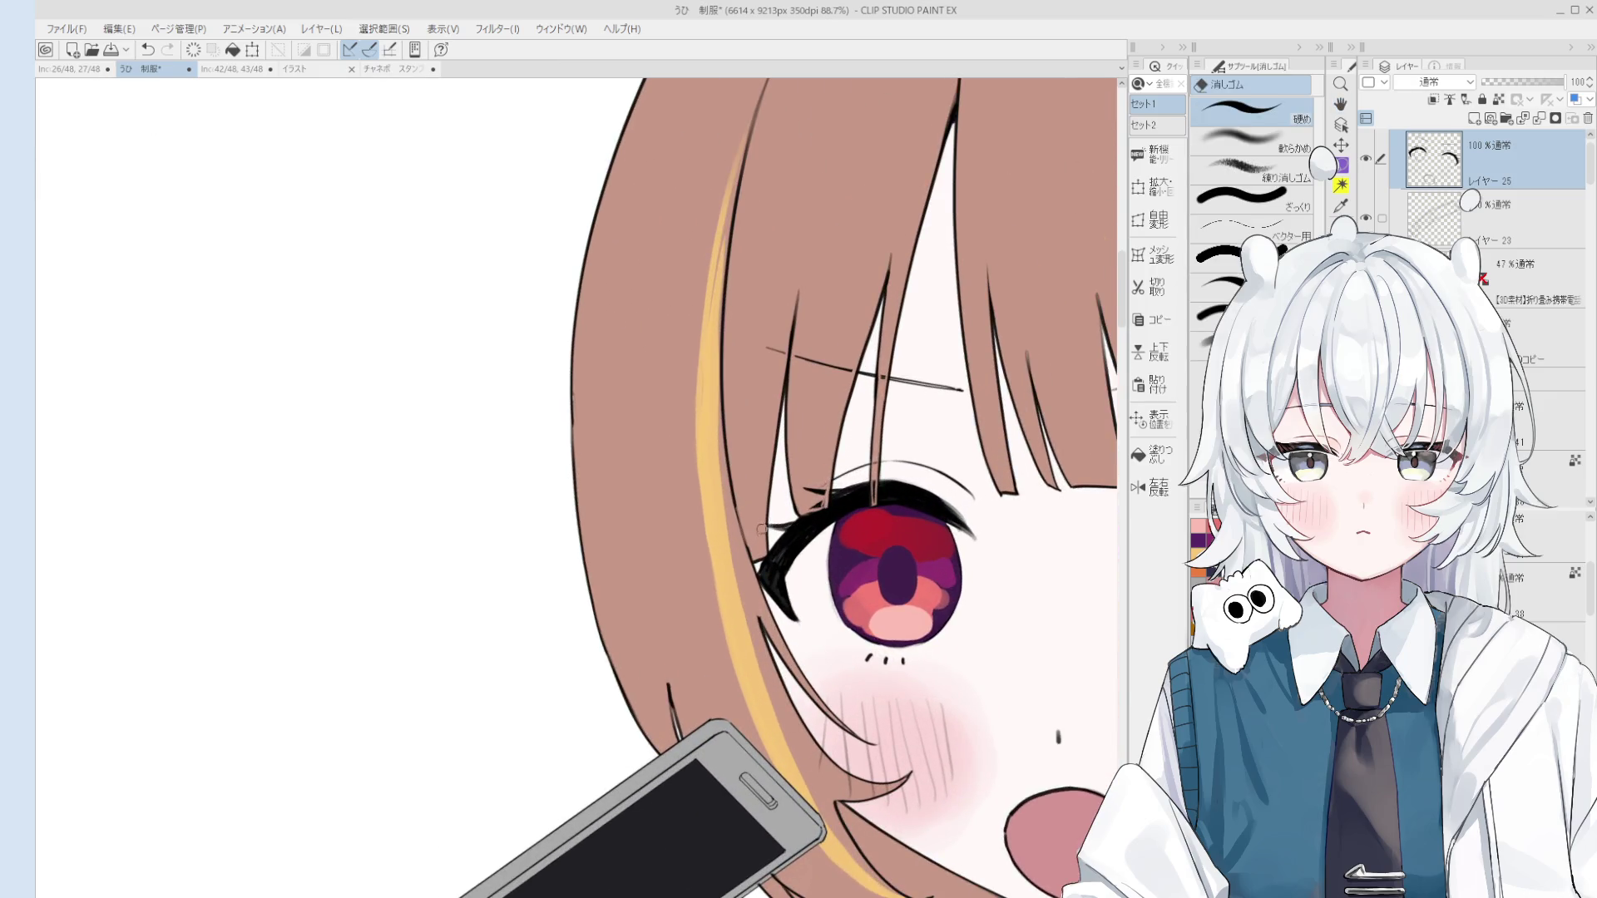
{"action": "scroll", "coordinate": [760, 528], "scroll_direction": "up", "scroll_amount": 1}
{"action": "key", "text": "h"}
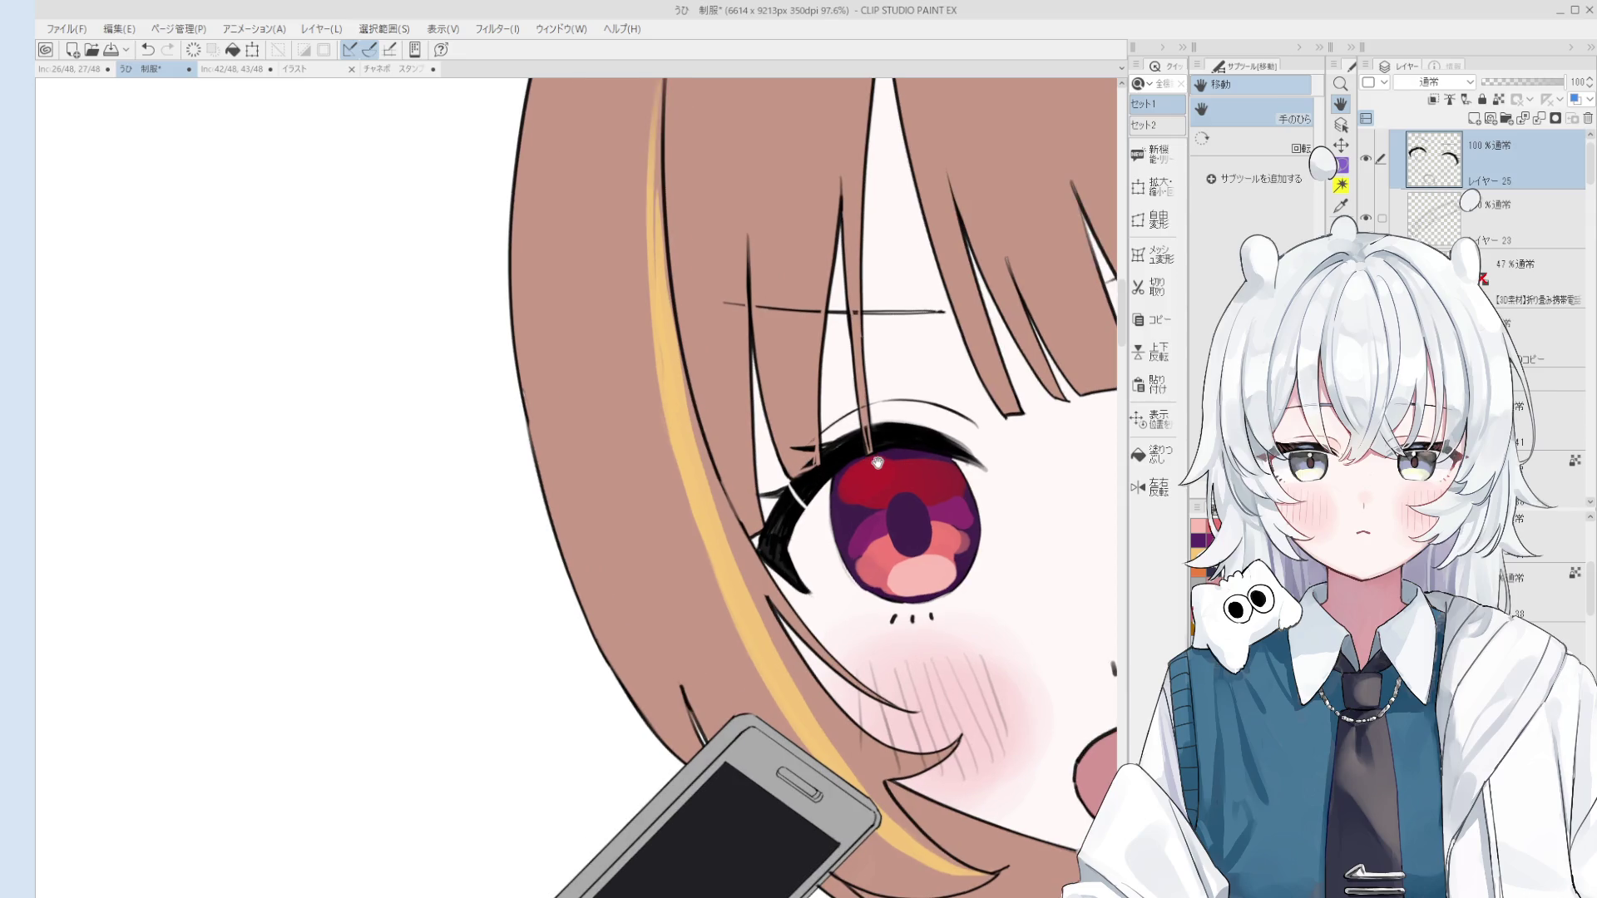
{"action": "scroll", "coordinate": [878, 462], "scroll_direction": "up", "scroll_amount": 5}
{"action": "key", "text": "p"}
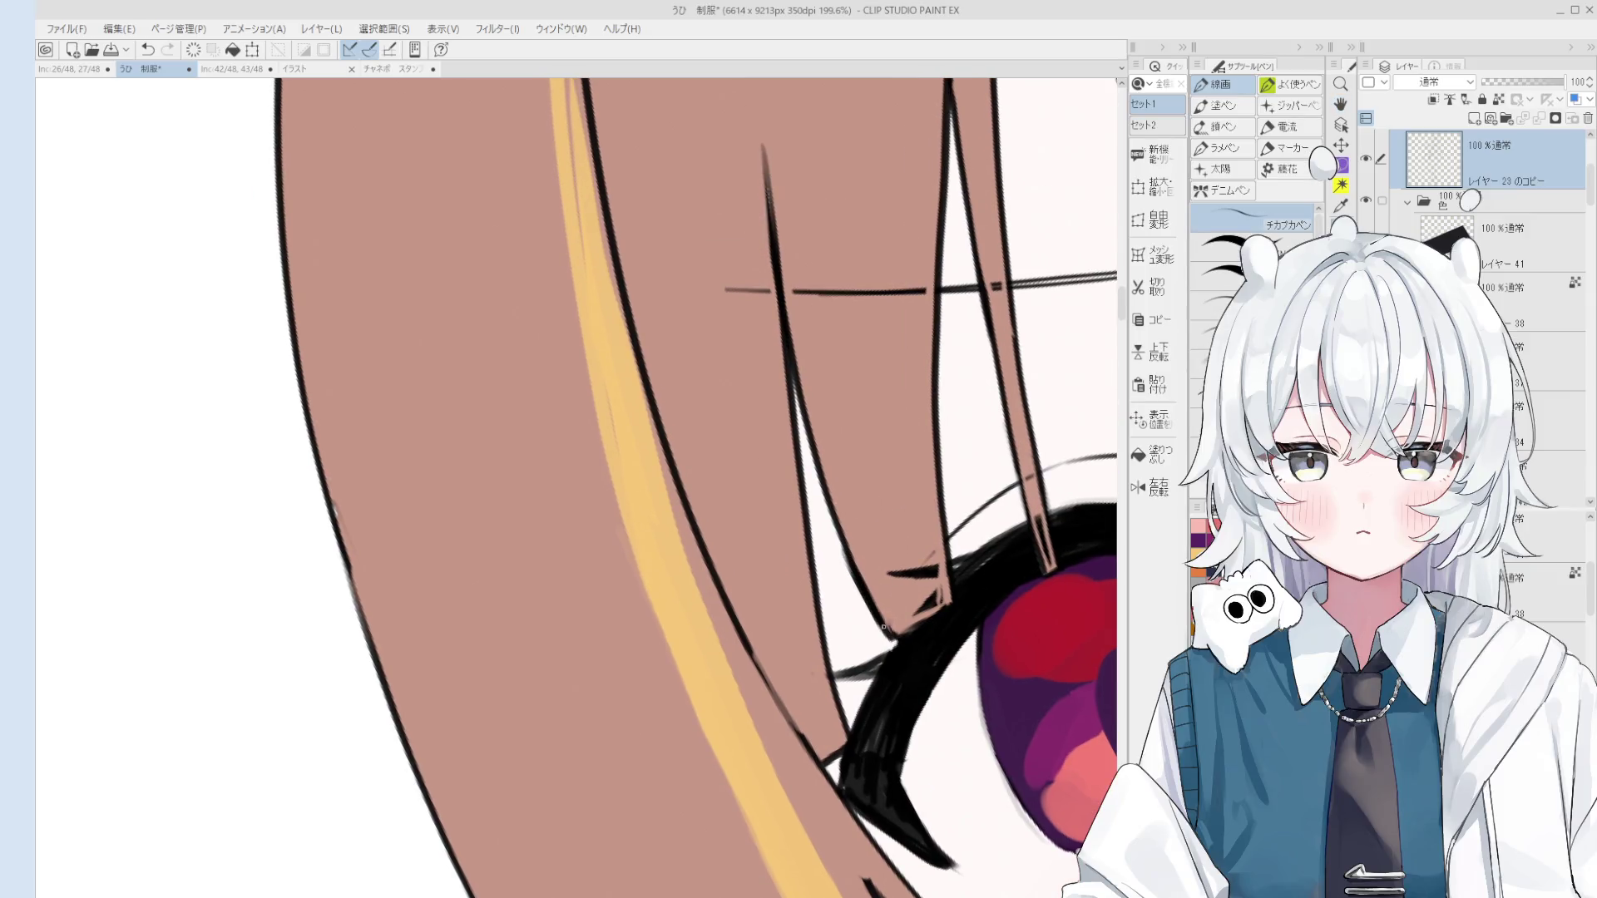
{"action": "scroll", "coordinate": [881, 619], "scroll_direction": "down", "scroll_amount": 3}
{"action": "scroll", "coordinate": [888, 624], "scroll_direction": "up", "scroll_amount": 2}
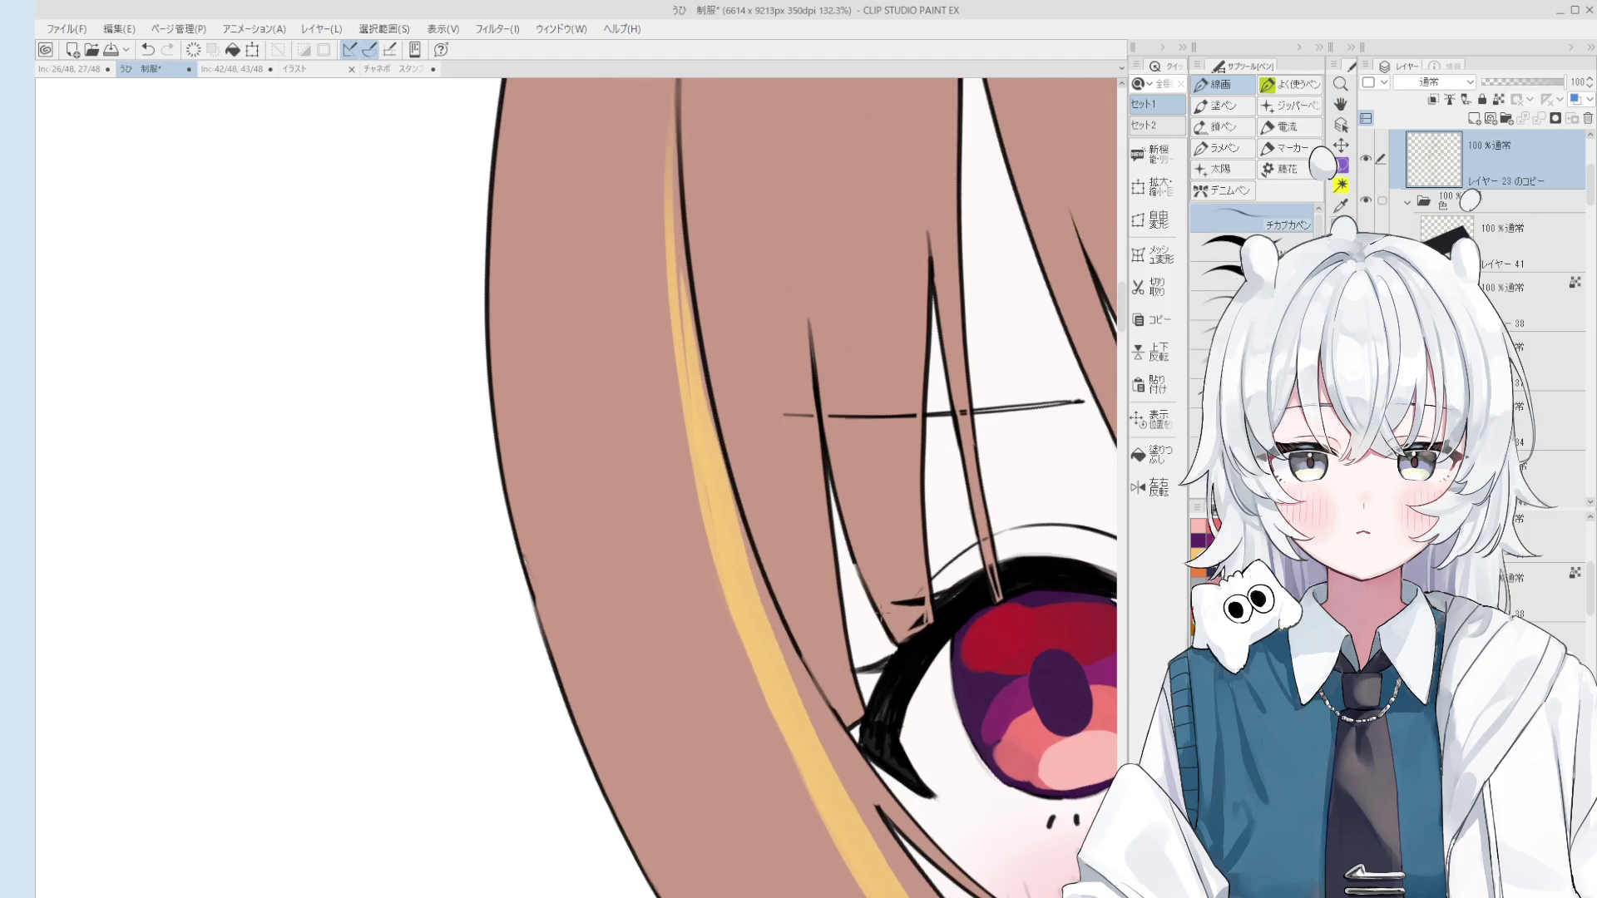
Step: Tilt and zoom out to check the whole page, then undo back to before the layer copy
{"action": "key", "text": "e"}
{"action": "scroll", "coordinate": [890, 636], "scroll_direction": "down", "scroll_amount": 5}
{"action": "left_click_drag", "start_coordinate": [890, 636], "coordinate": [951, 670]}
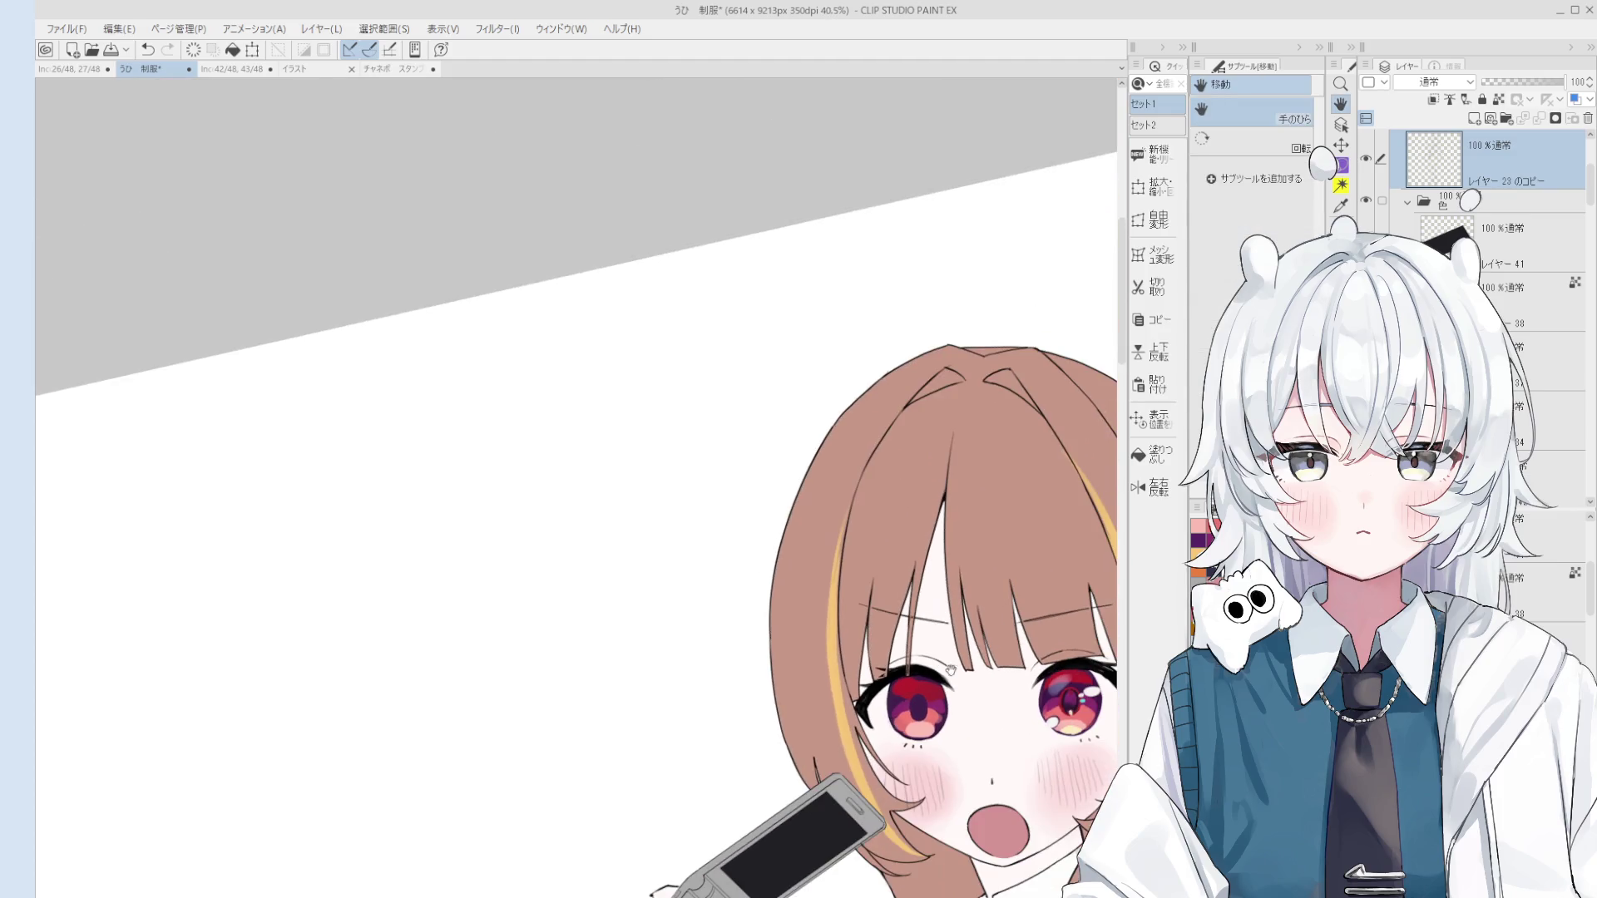
{"action": "scroll", "coordinate": [1006, 696], "scroll_direction": "down", "scroll_amount": 3}
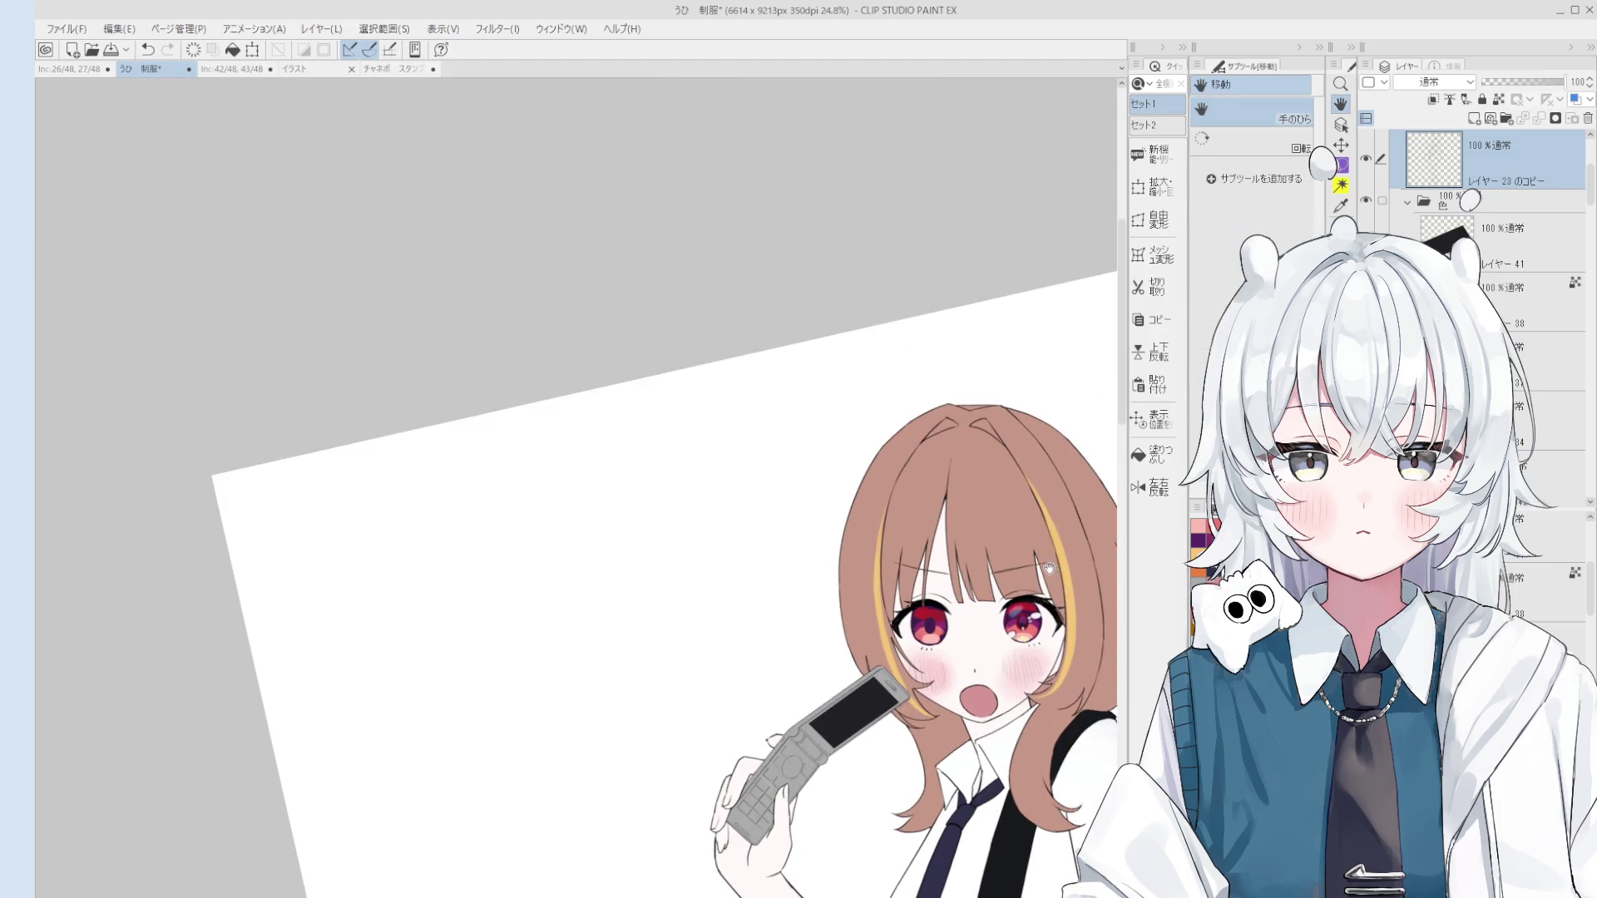
{"action": "scroll", "coordinate": [1049, 565], "scroll_direction": "up", "scroll_amount": 10}
{"action": "key", "text": "e"}
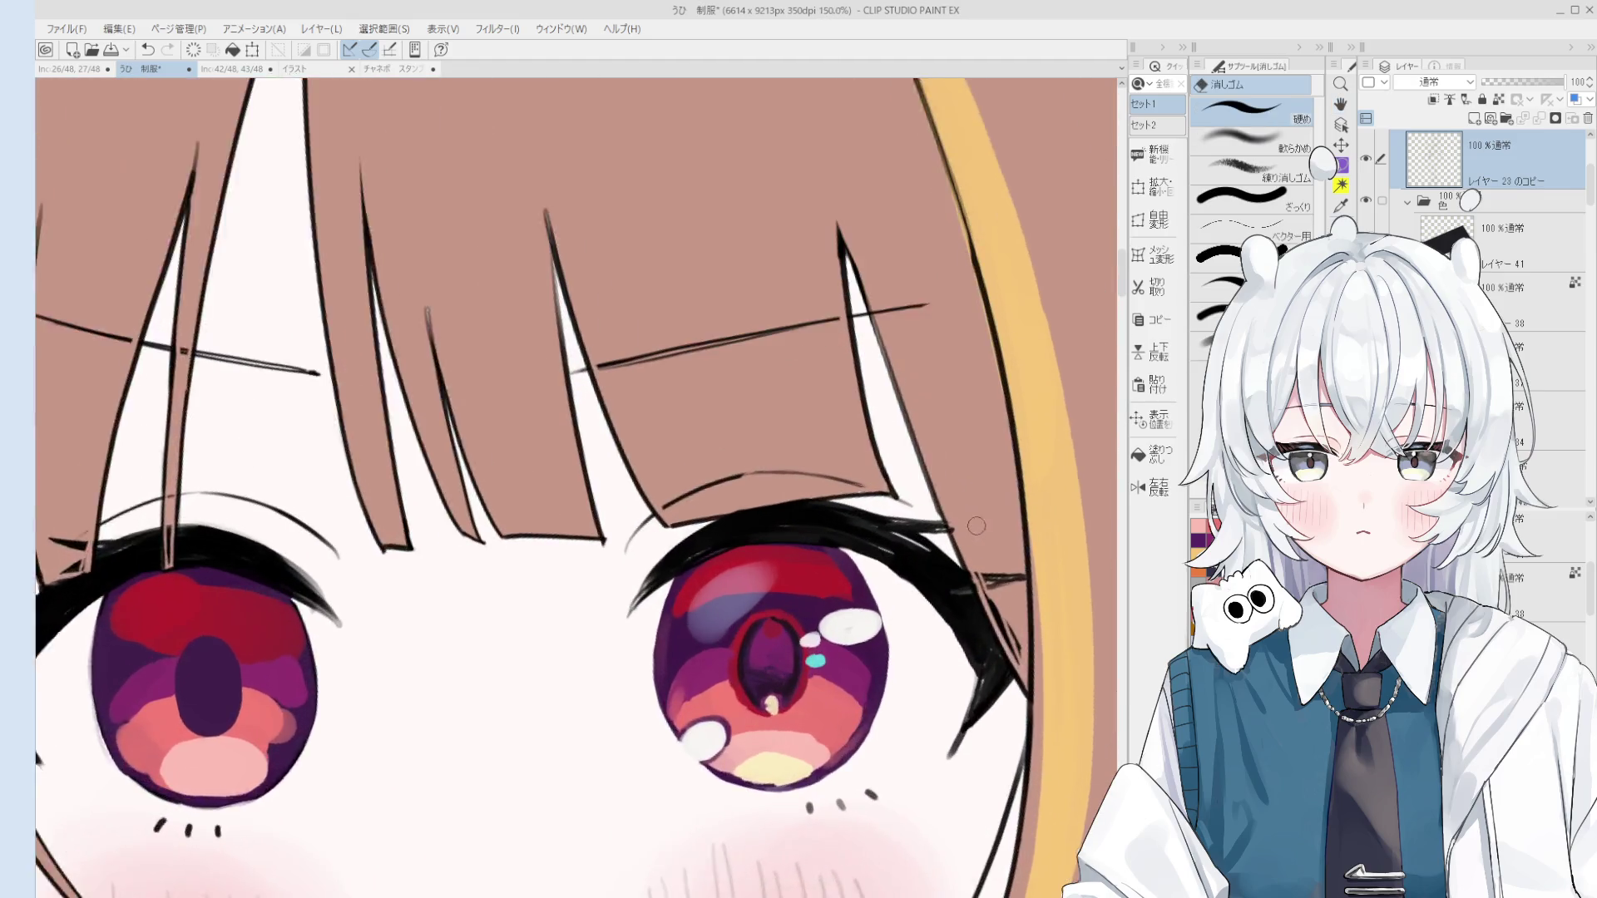
{"action": "key", "text": "ctrl+z"}
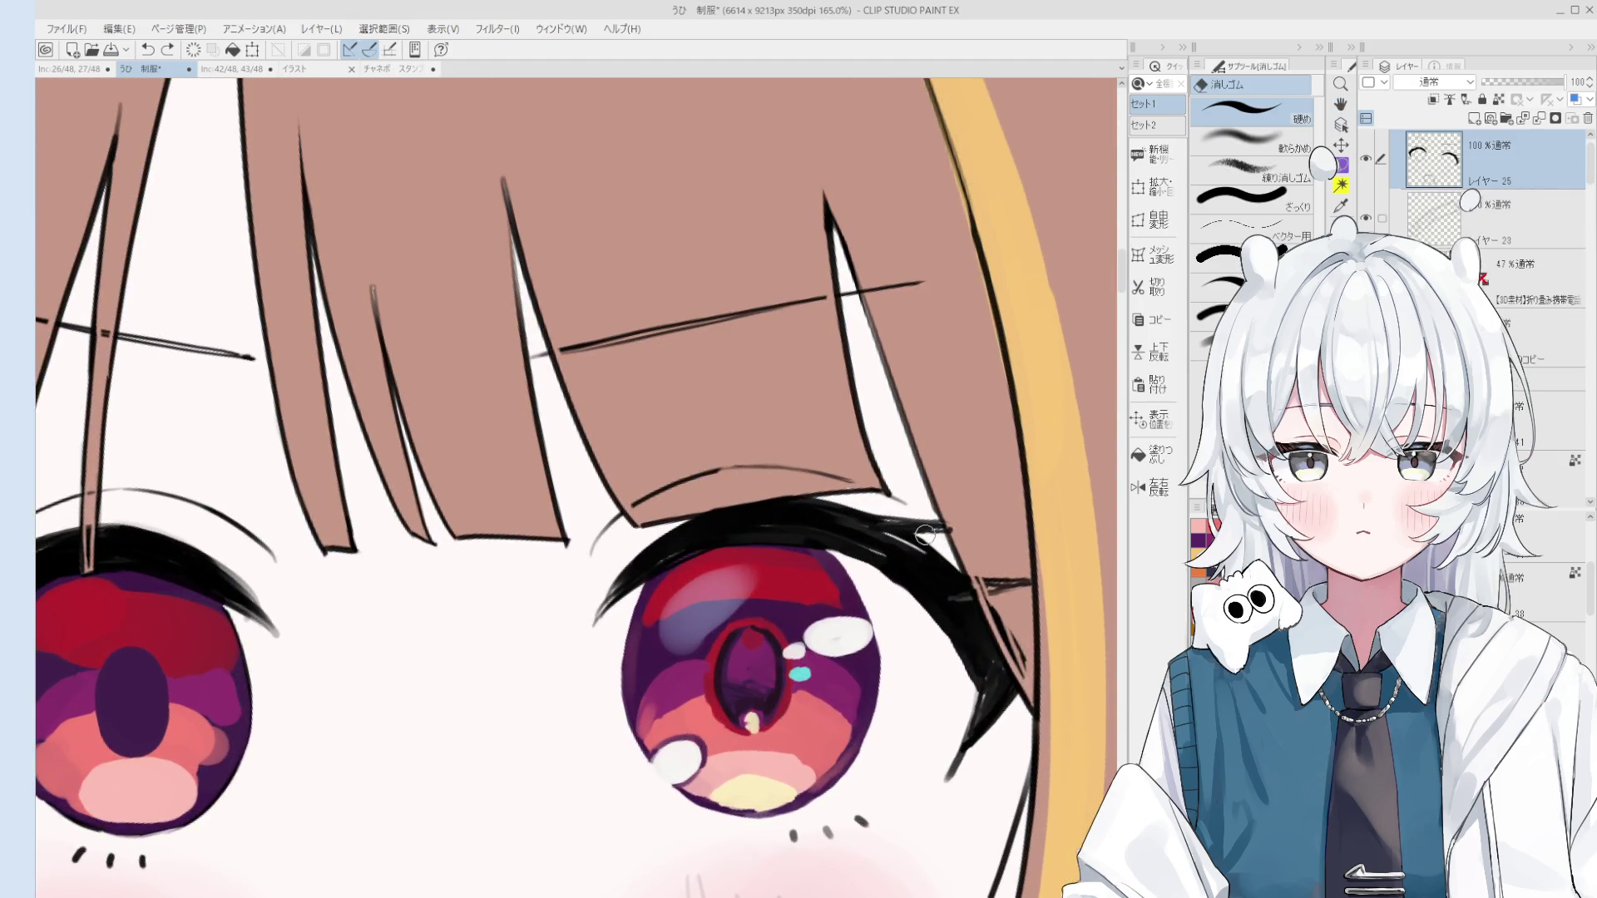
{"action": "key", "text": "p"}
{"action": "key", "text": "h"}
{"action": "scroll", "coordinate": [923, 529], "scroll_direction": "down", "scroll_amount": 10}
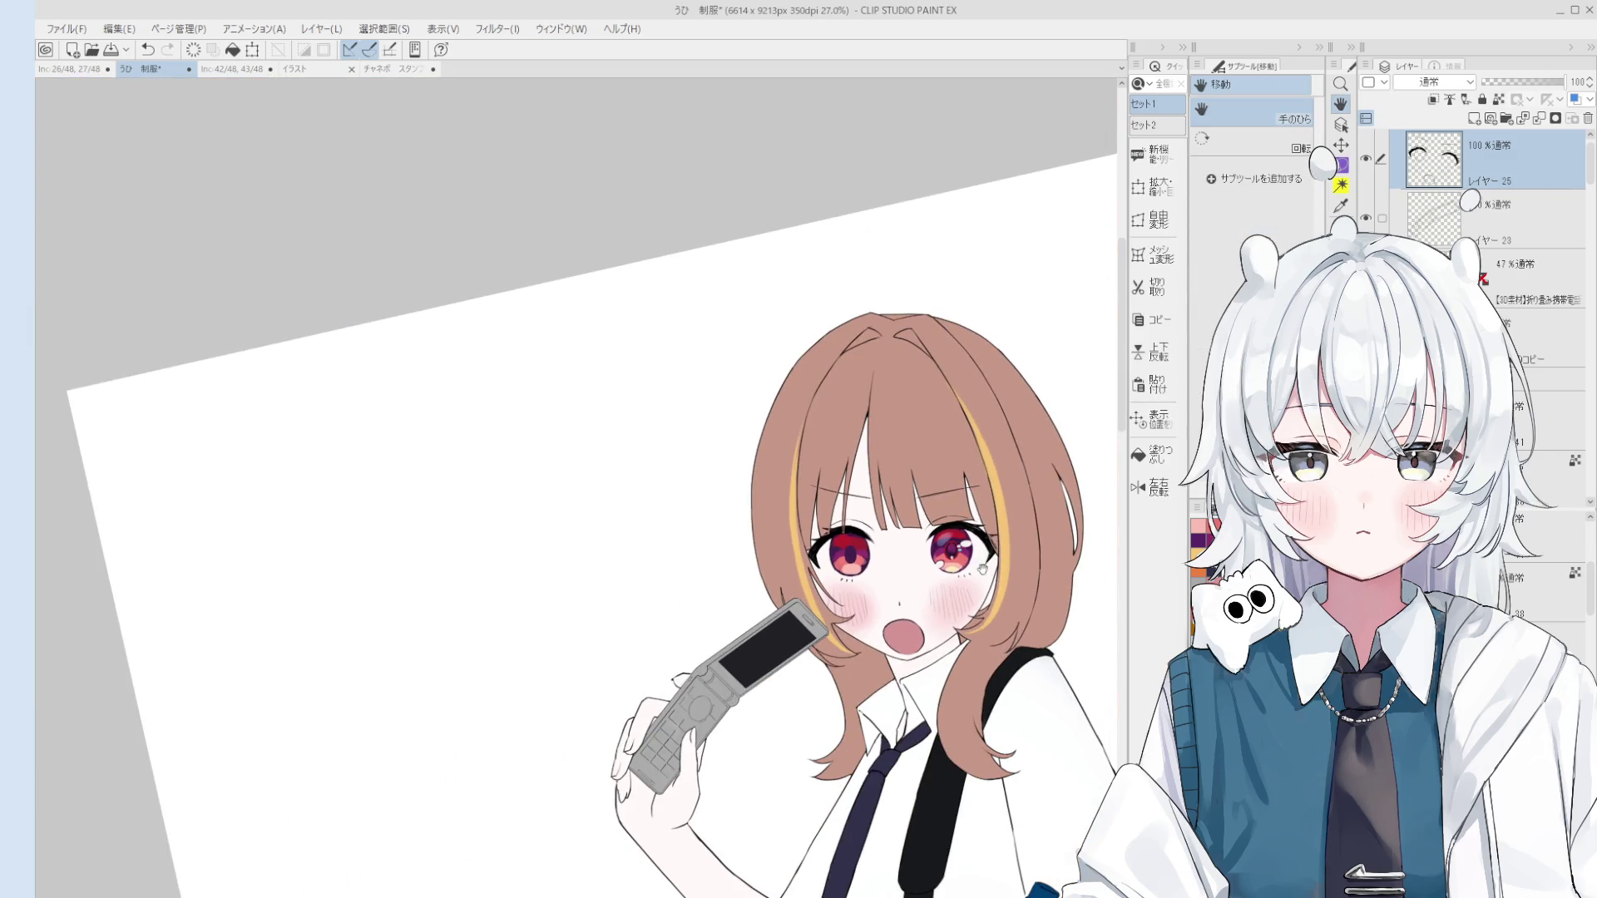
Step: Pan and zoom around the canvas with the Hand tool to inspect the tidied eyelash
{"action": "key", "text": "o"}
{"action": "scroll", "coordinate": [982, 569], "scroll_direction": "up", "scroll_amount": 5}
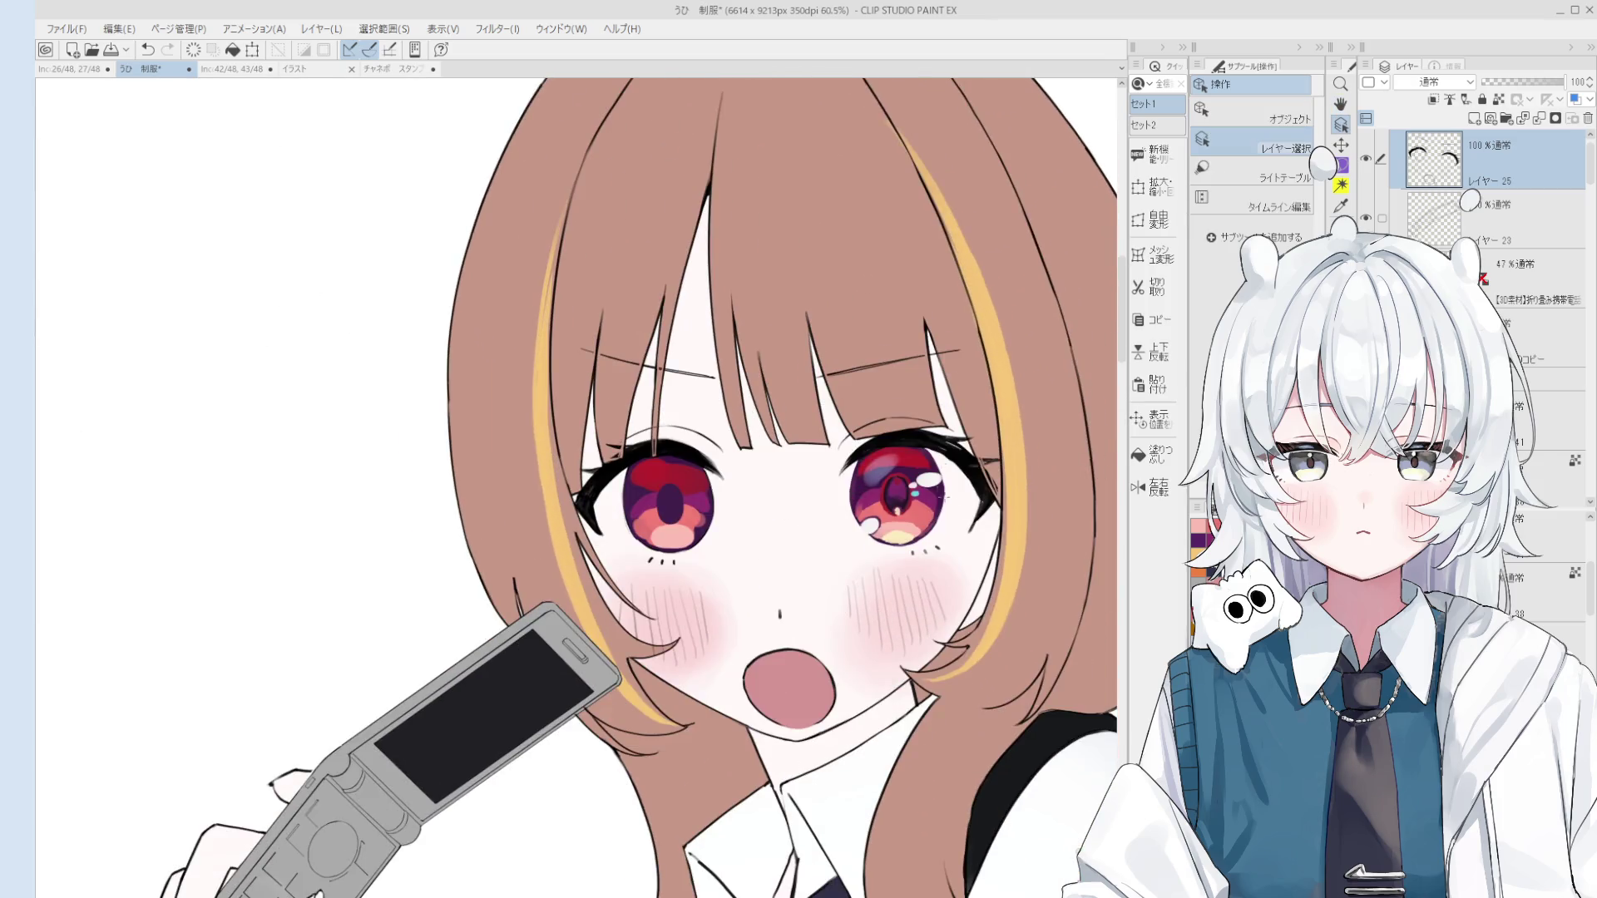
{"action": "scroll", "coordinate": [928, 480], "scroll_direction": "up", "scroll_amount": 2}
{"action": "scroll", "coordinate": [940, 479], "scroll_direction": "up", "scroll_amount": 2}
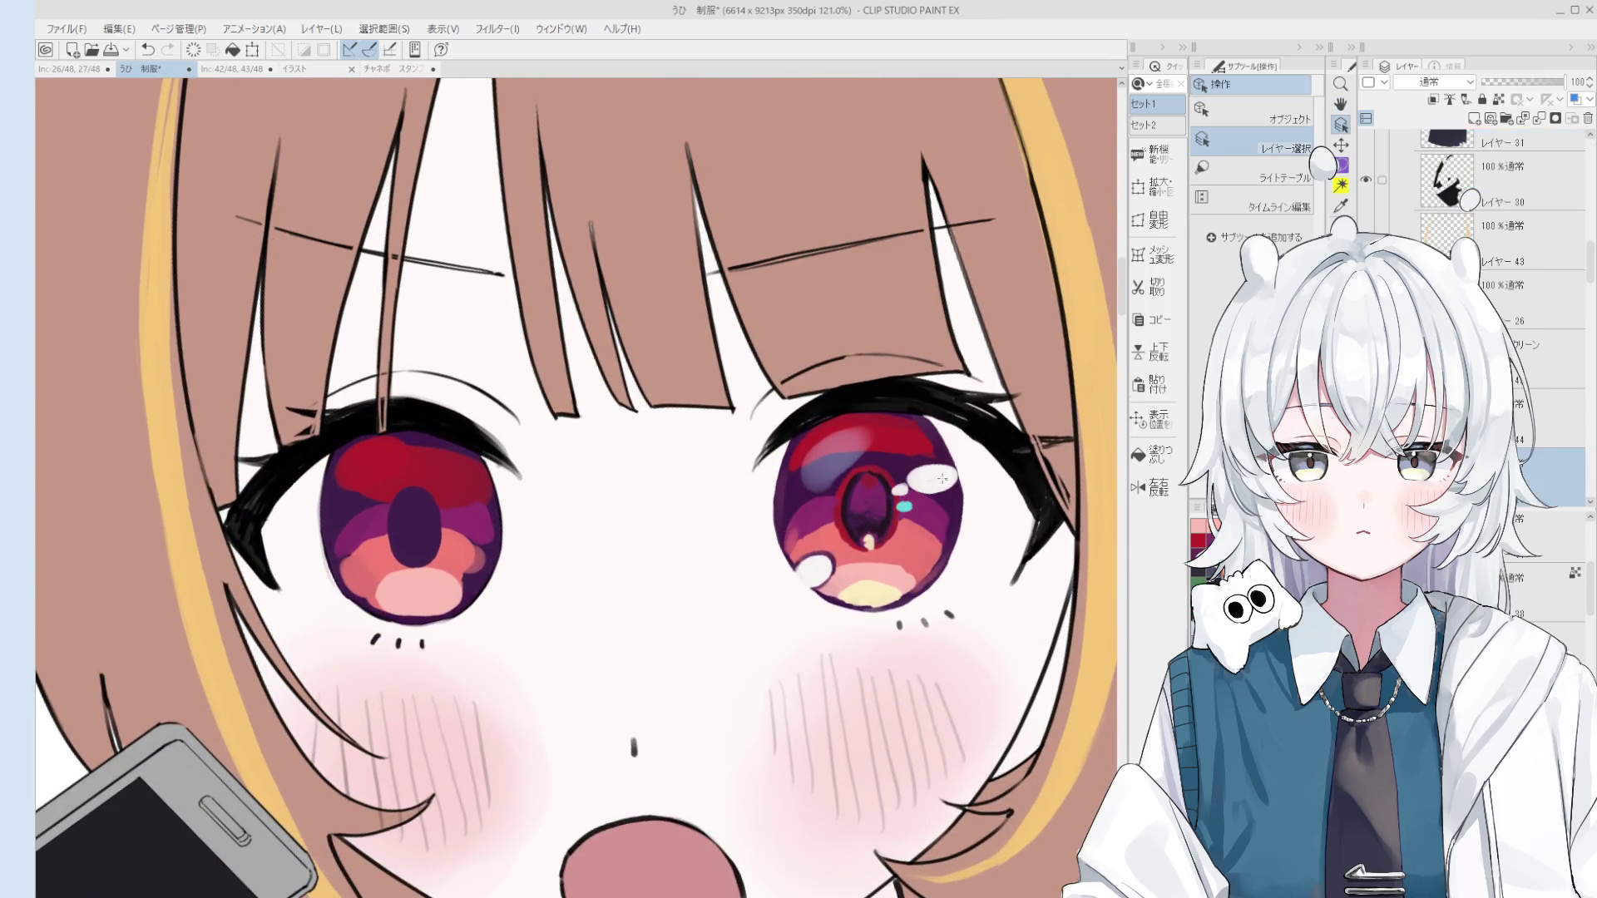
{"action": "key", "text": "h"}
{"action": "scroll", "coordinate": [942, 479], "scroll_direction": "down", "scroll_amount": 4}
{"action": "scroll", "coordinate": [900, 493], "scroll_direction": "up", "scroll_amount": 1}
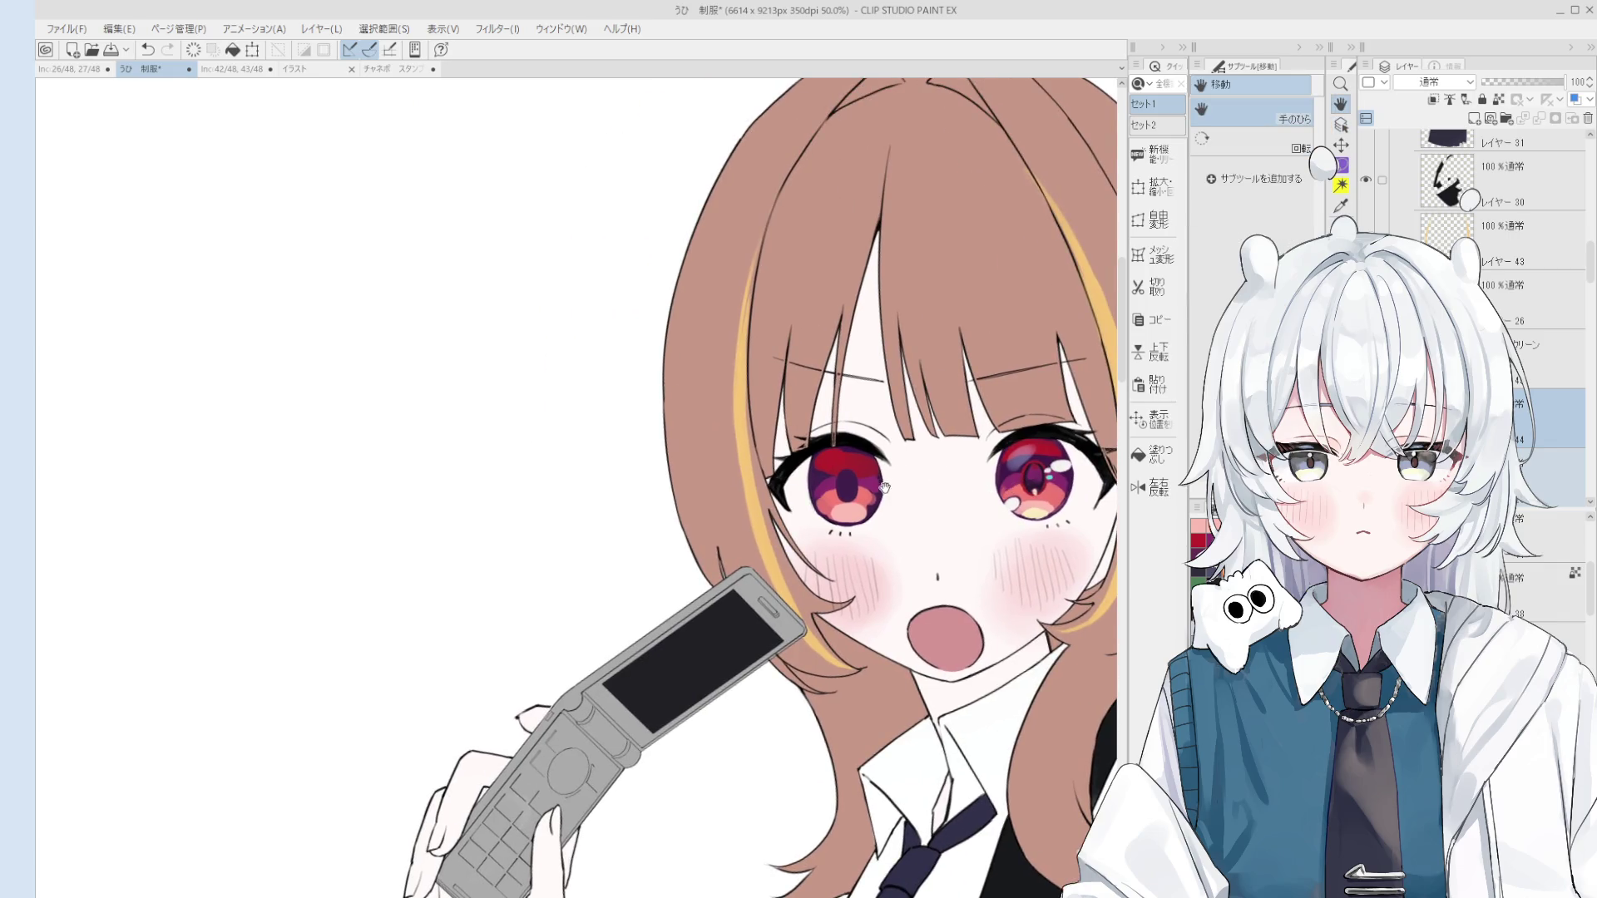
Step: With the colour-mixing round brush, paint a dark-red pupil edge and a pale yellow iris highlight
{"action": "key", "text": "b"}
{"action": "scroll", "coordinate": [884, 486], "scroll_direction": "up", "scroll_amount": 6}
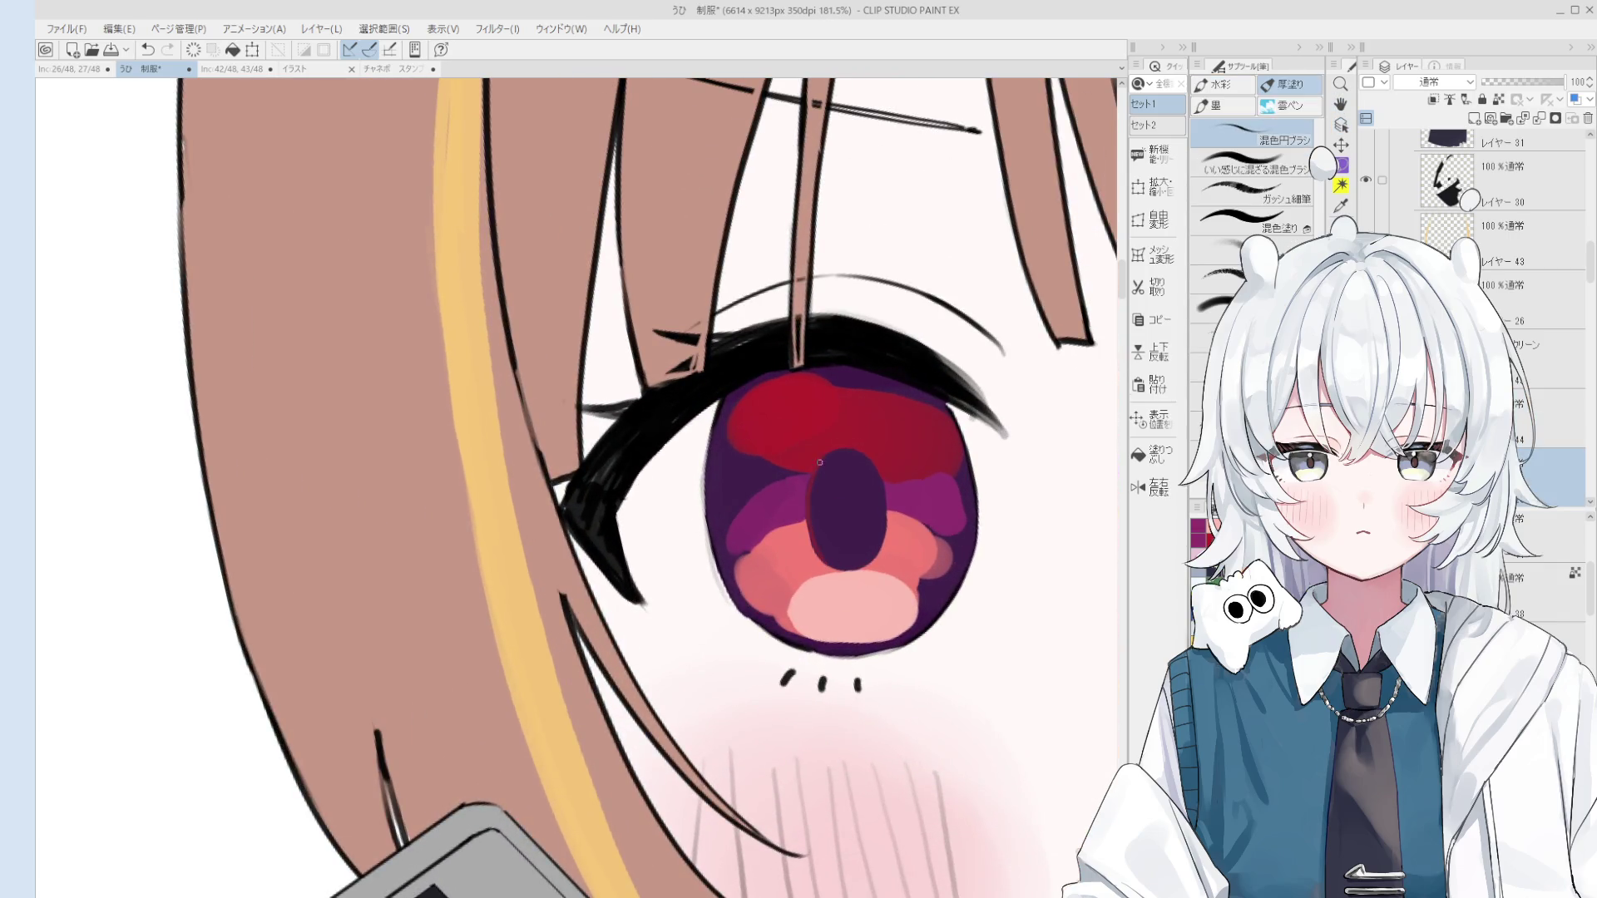
{"action": "mouse_move", "coordinate": [829, 455]}
{"action": "left_mouse_down"}
{"action": "mouse_move", "coordinate": [863, 468]}
{"action": "mouse_move", "coordinate": [881, 520]}
{"action": "mouse_move", "coordinate": [862, 569]}
{"action": "left_mouse_up"}
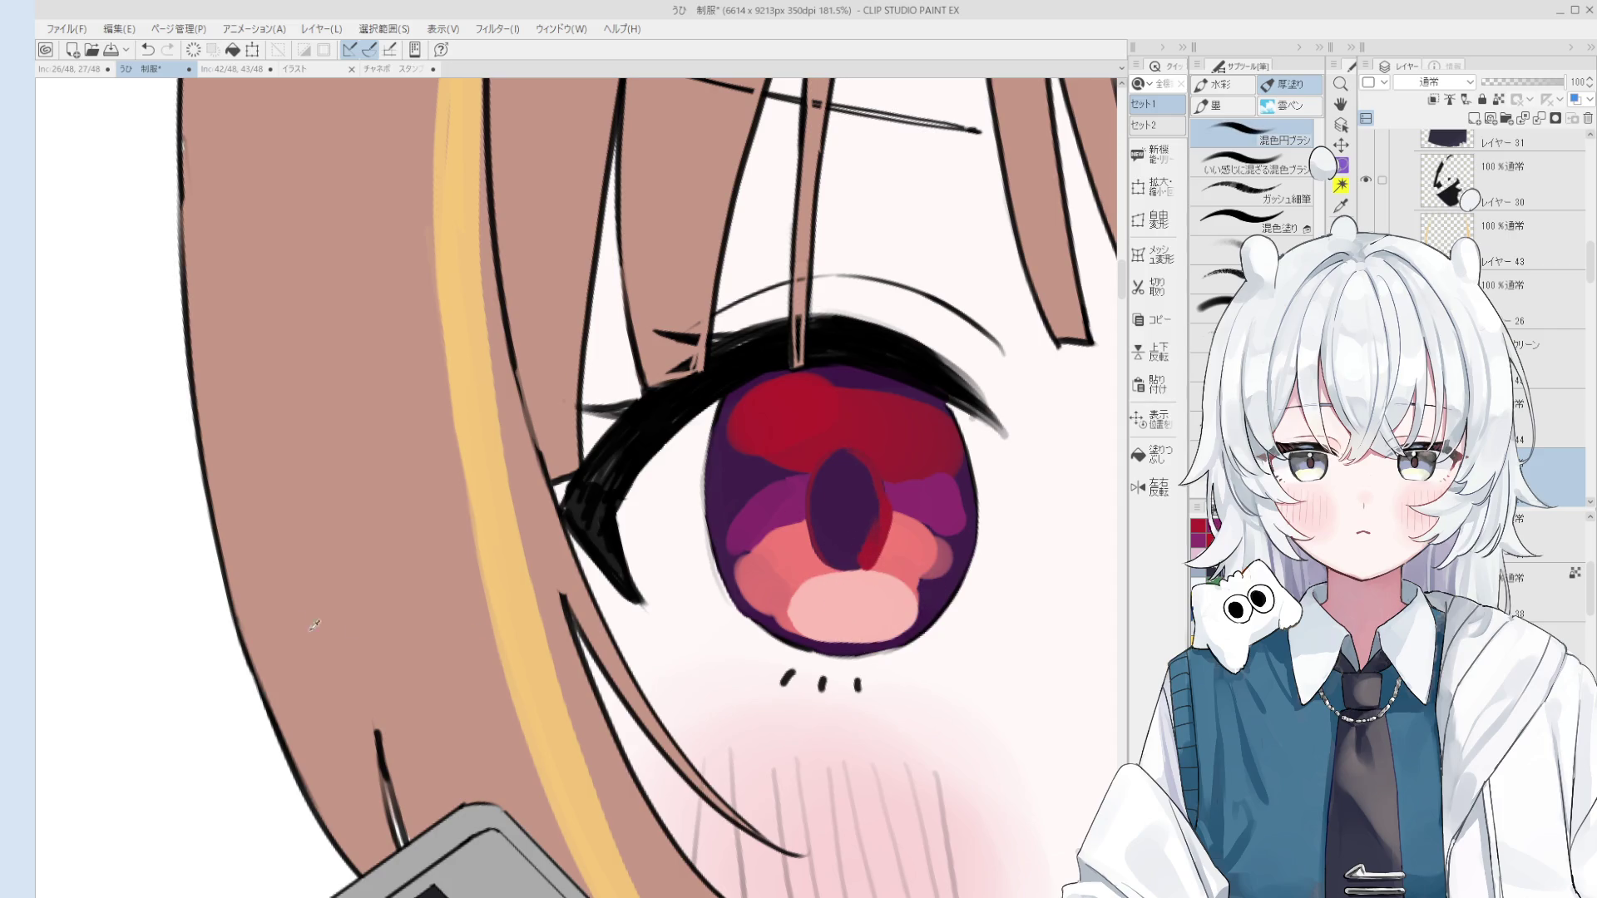
{"action": "mouse_move", "coordinate": [864, 626]}
{"action": "left_mouse_down"}
{"action": "mouse_move", "coordinate": [848, 632]}
{"action": "mouse_move", "coordinate": [896, 628]}
{"action": "mouse_move", "coordinate": [896, 587]}
{"action": "mouse_move", "coordinate": [902, 614]}
{"action": "mouse_move", "coordinate": [894, 630]}
{"action": "mouse_move", "coordinate": [880, 550]}
{"action": "mouse_move", "coordinate": [911, 622]}
{"action": "mouse_move", "coordinate": [930, 556]}
{"action": "left_mouse_up"}
{"action": "scroll", "coordinate": [914, 608], "scroll_direction": "down", "scroll_amount": 1}
{"action": "key", "text": "ctrl+z"}
Step: Eyedrop the salmon and purple iris colours, then select the iris layer for pen work
{"action": "left_click", "coordinate": [890, 552], "text": "alt"}
{"action": "left_click", "coordinate": [921, 550], "text": "alt"}
{"action": "key", "text": "ctrl+alt+0"}
{"action": "key", "text": "e"}
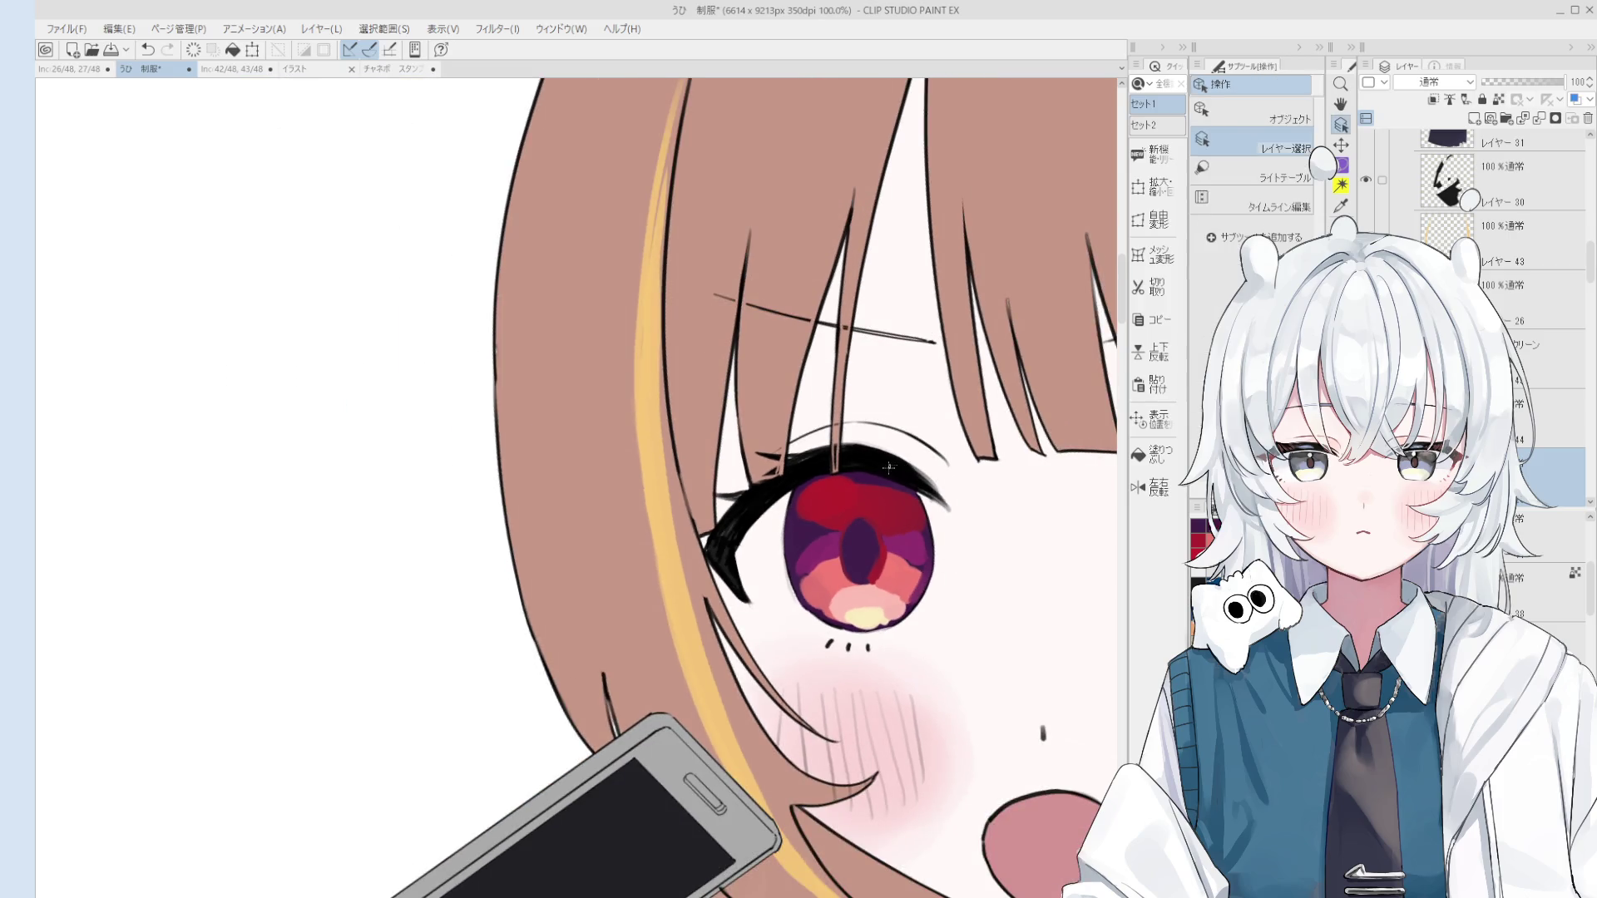
{"action": "left_click", "coordinate": [910, 474], "text": "ctrl+shift"}
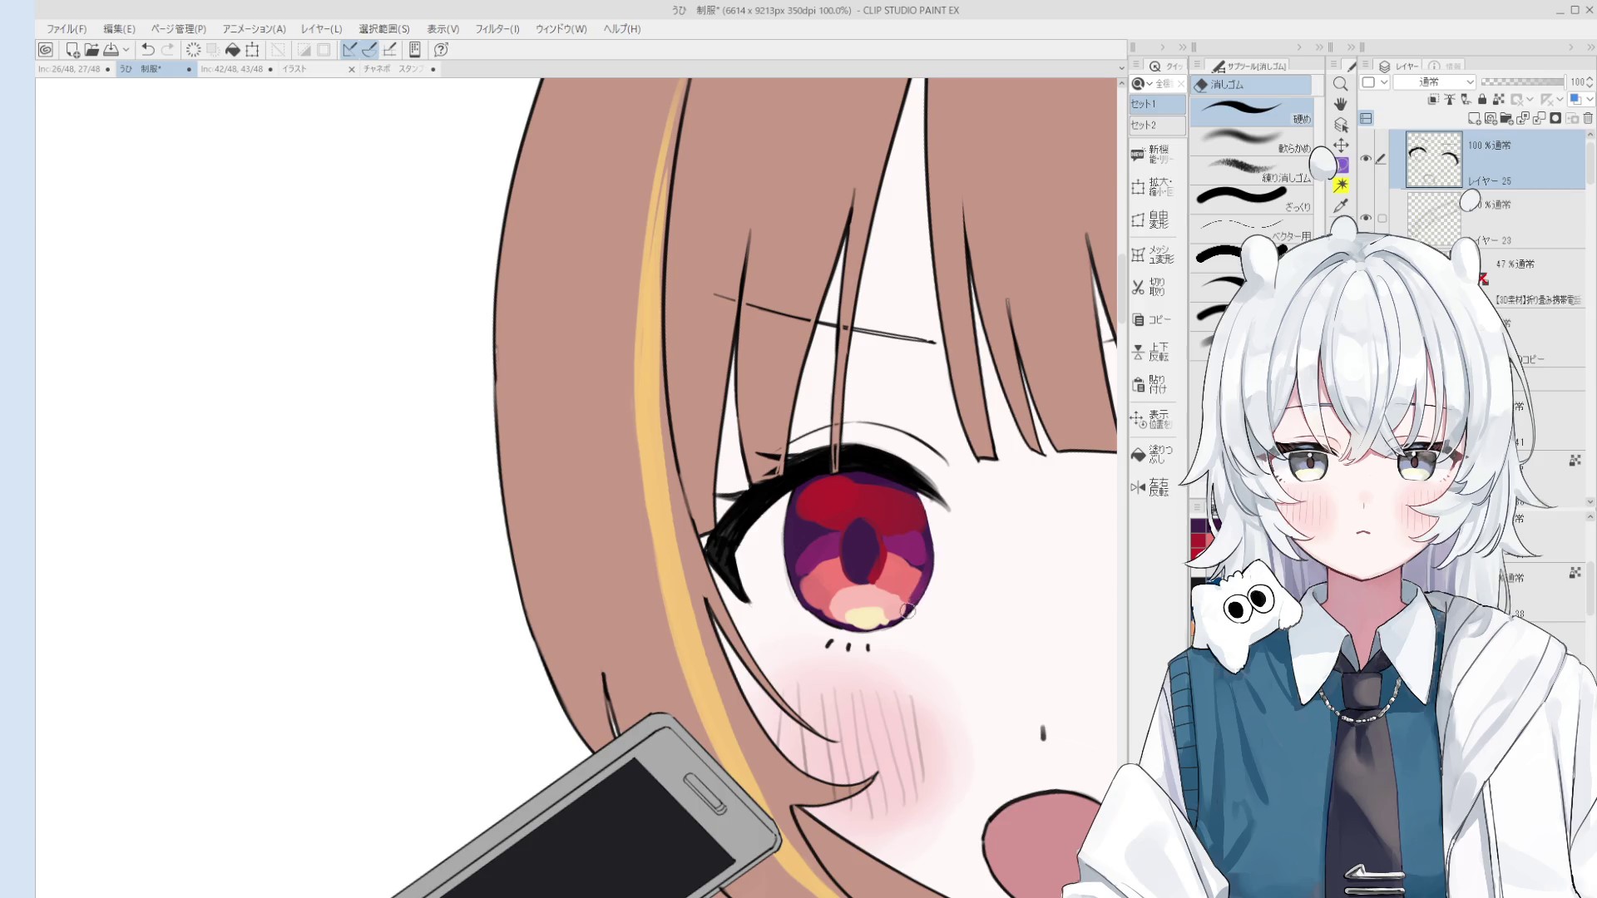
{"action": "key", "text": "p"}
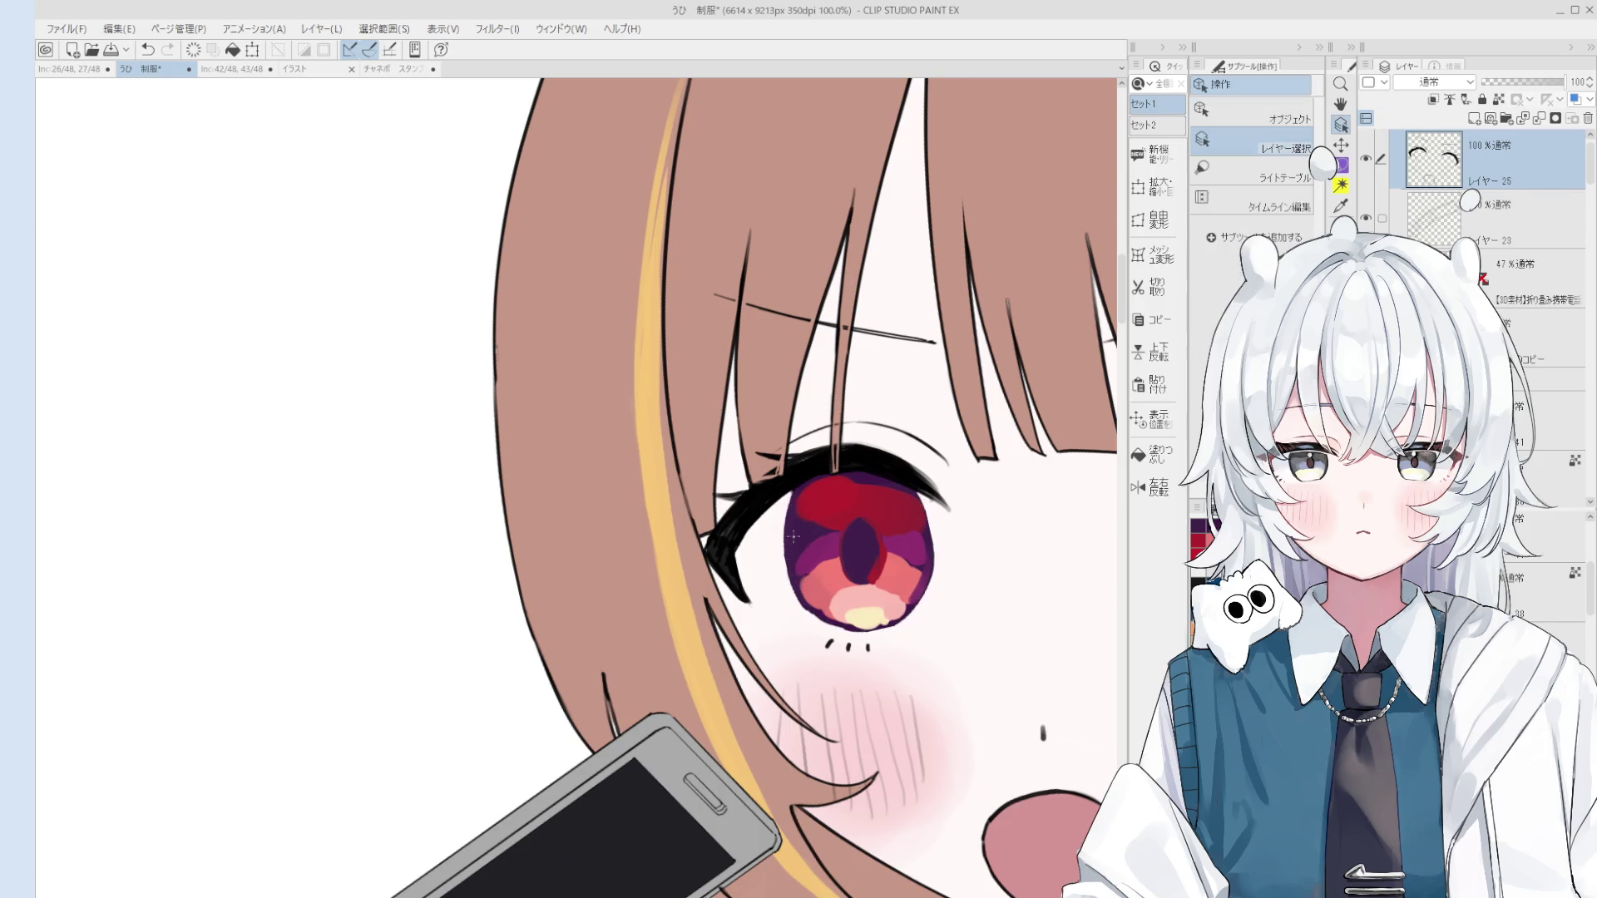
{"action": "left_click", "coordinate": [790, 540], "text": "ctrl+shift"}
Step: Darken the iris's left and lower-left rim with purple pen strokes, undoing the upper-right stroke
{"action": "scroll", "coordinate": [786, 549], "scroll_direction": "up", "scroll_amount": 3}
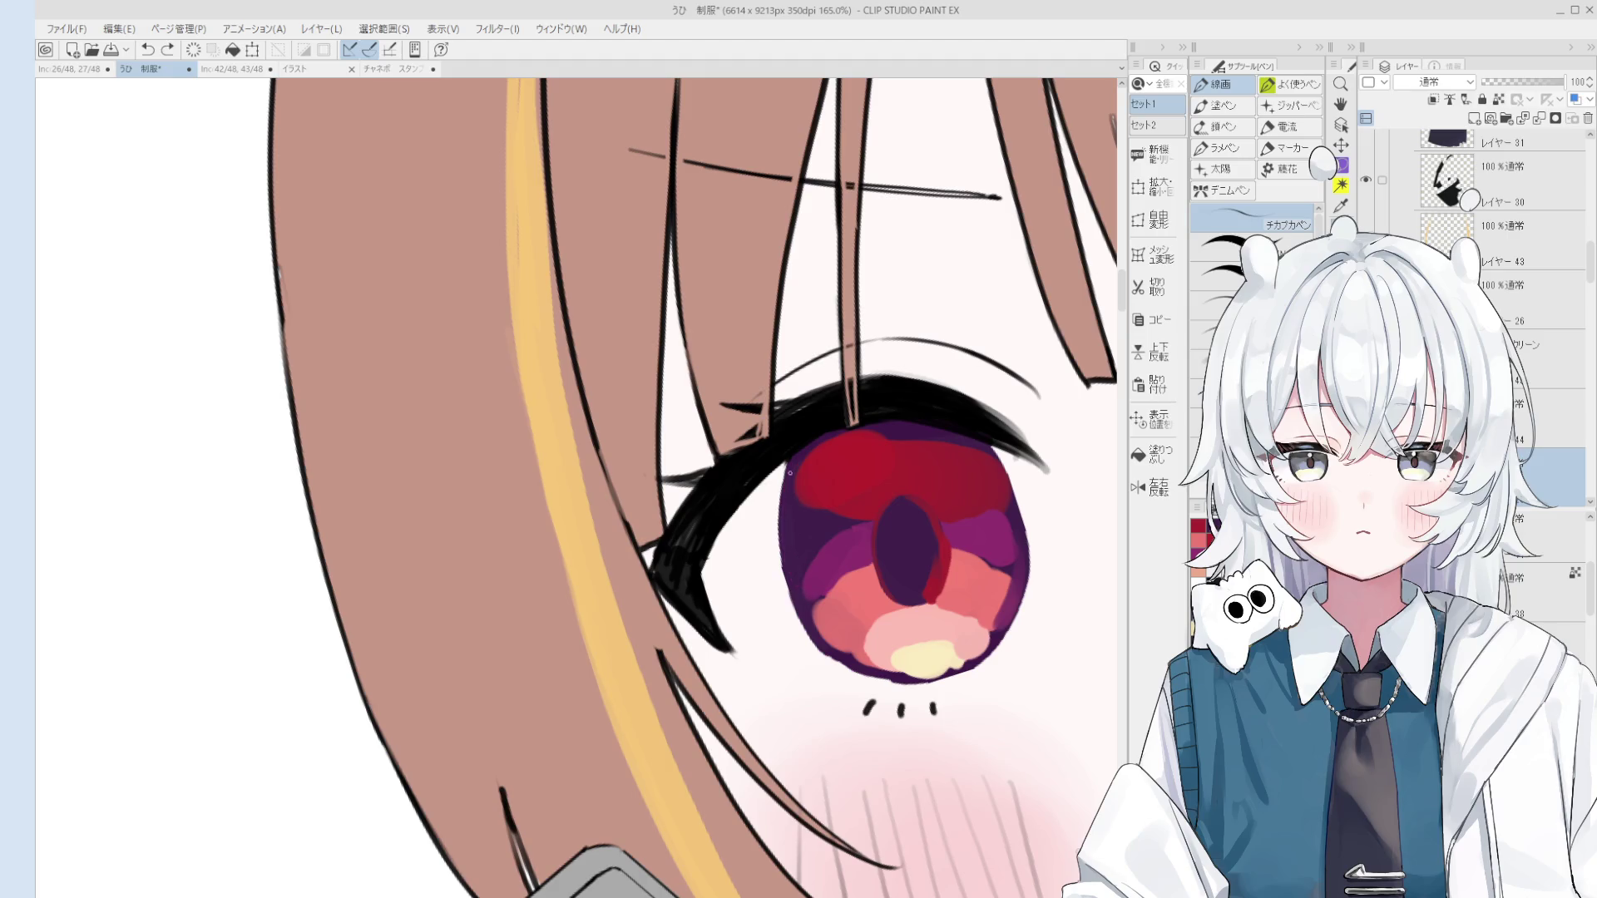
{"action": "left_click_drag", "start_coordinate": [780, 474], "coordinate": [800, 552]}
{"action": "left_click_drag", "start_coordinate": [794, 609], "coordinate": [915, 678]}
{"action": "scroll", "coordinate": [915, 541], "scroll_direction": "down", "scroll_amount": 2}
{"action": "scroll", "coordinate": [915, 541], "scroll_direction": "up", "scroll_amount": 1}
{"action": "mouse_move", "coordinate": [956, 395]}
{"action": "left_mouse_down"}
{"action": "mouse_move", "coordinate": [1010, 486]}
{"action": "mouse_move", "coordinate": [987, 582]}
{"action": "mouse_move", "coordinate": [958, 510]}
{"action": "left_mouse_up"}
{"action": "key", "text": "ctrl+z"}
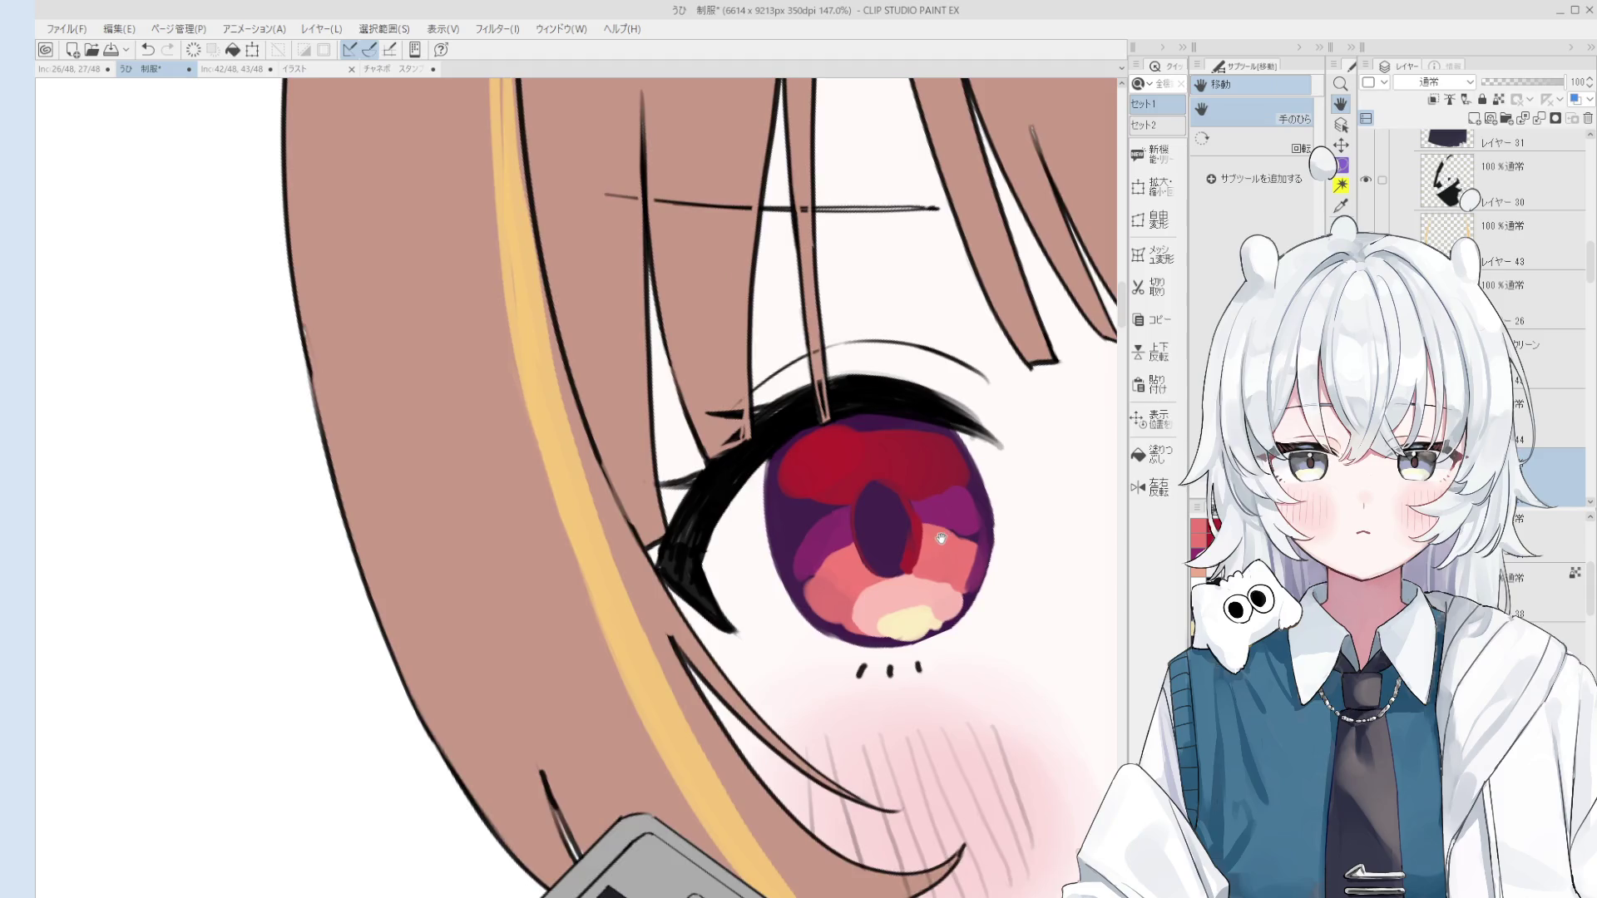
{"action": "scroll", "coordinate": [913, 553], "scroll_direction": "up", "scroll_amount": 1}
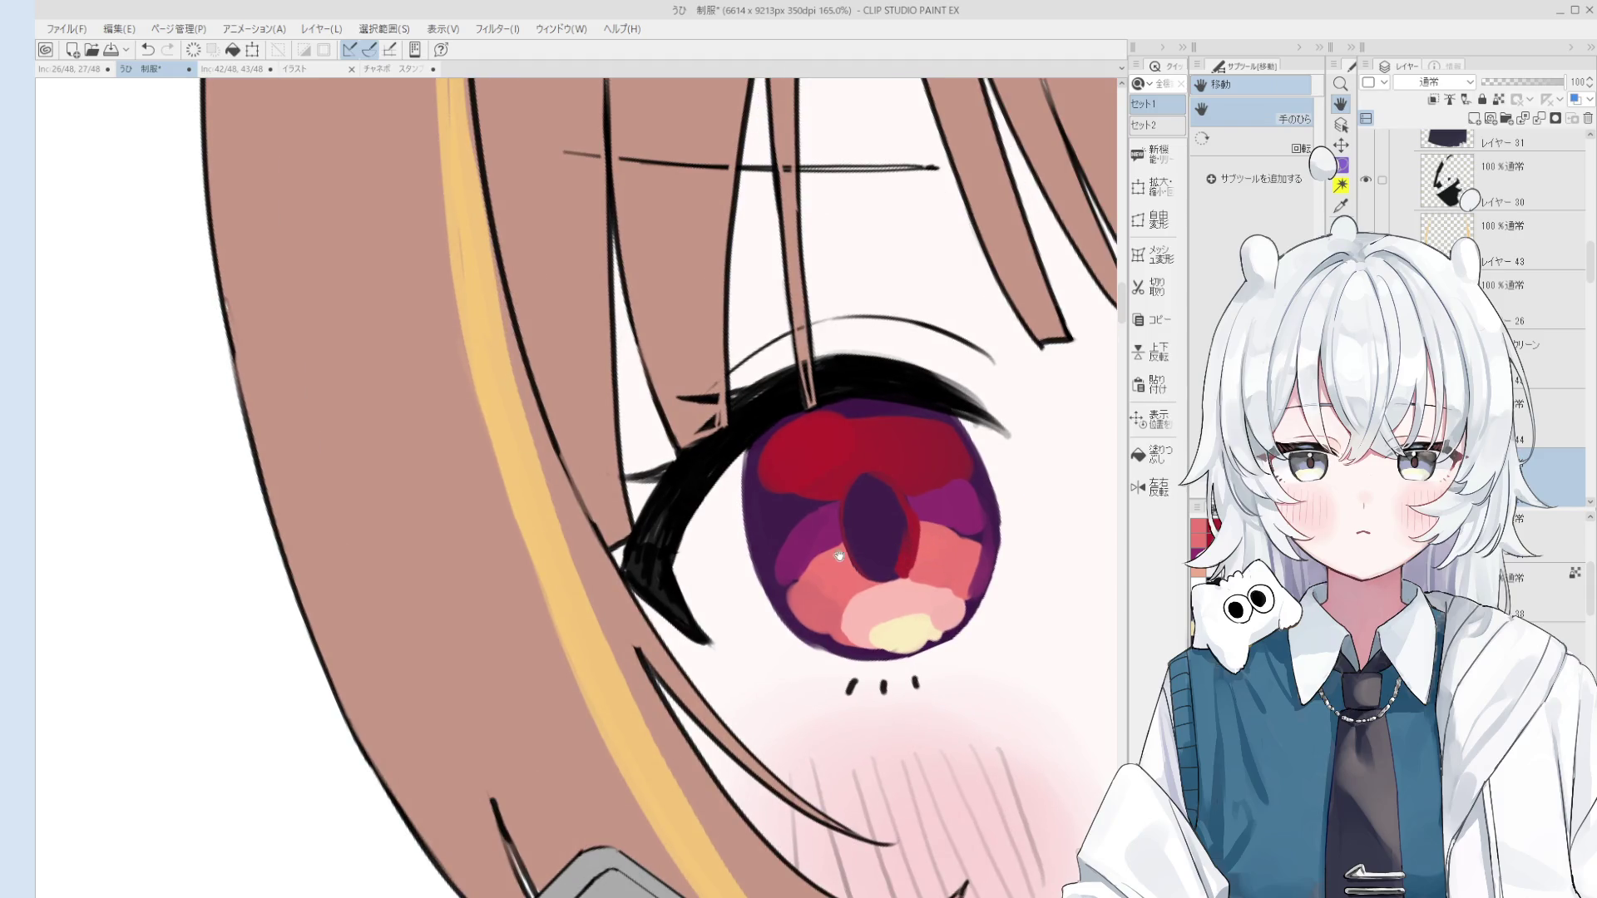
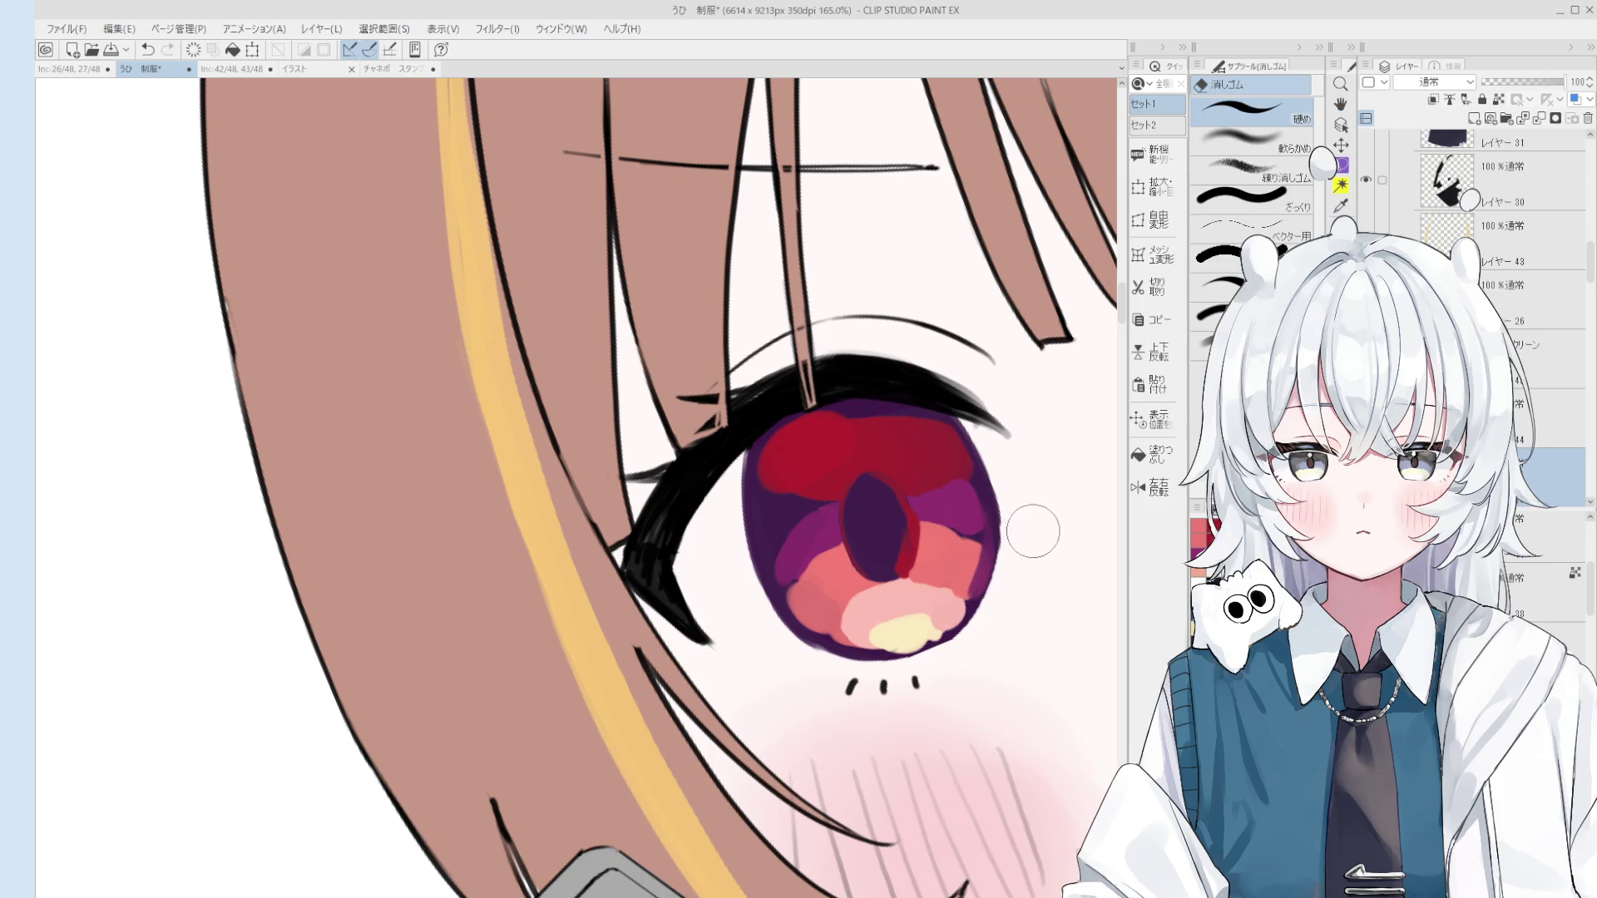
Step: Mirror the canvas to check the drawing, then select the layer holding the eye colours
{"action": "key", "text": "h"}
{"action": "scroll", "coordinate": [1029, 527], "scroll_direction": "down", "scroll_amount": 5}
{"action": "scroll", "coordinate": [758, 476], "scroll_direction": "up", "scroll_amount": 5}
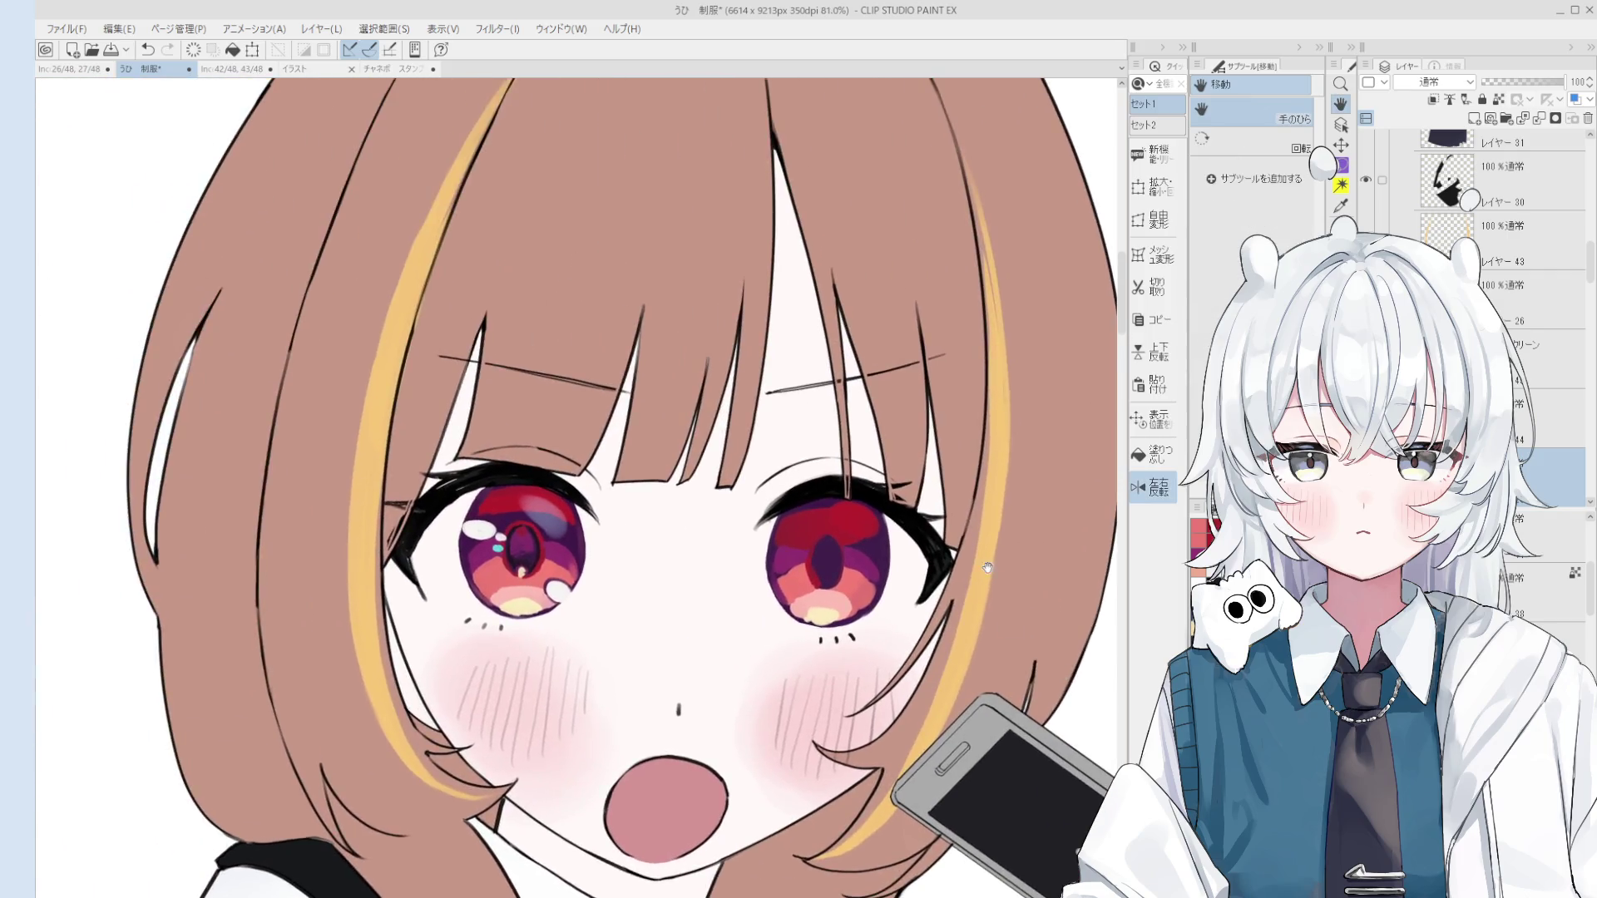
{"action": "key", "text": "e"}
{"action": "scroll", "coordinate": [759, 476], "scroll_direction": "down", "scroll_amount": 3}
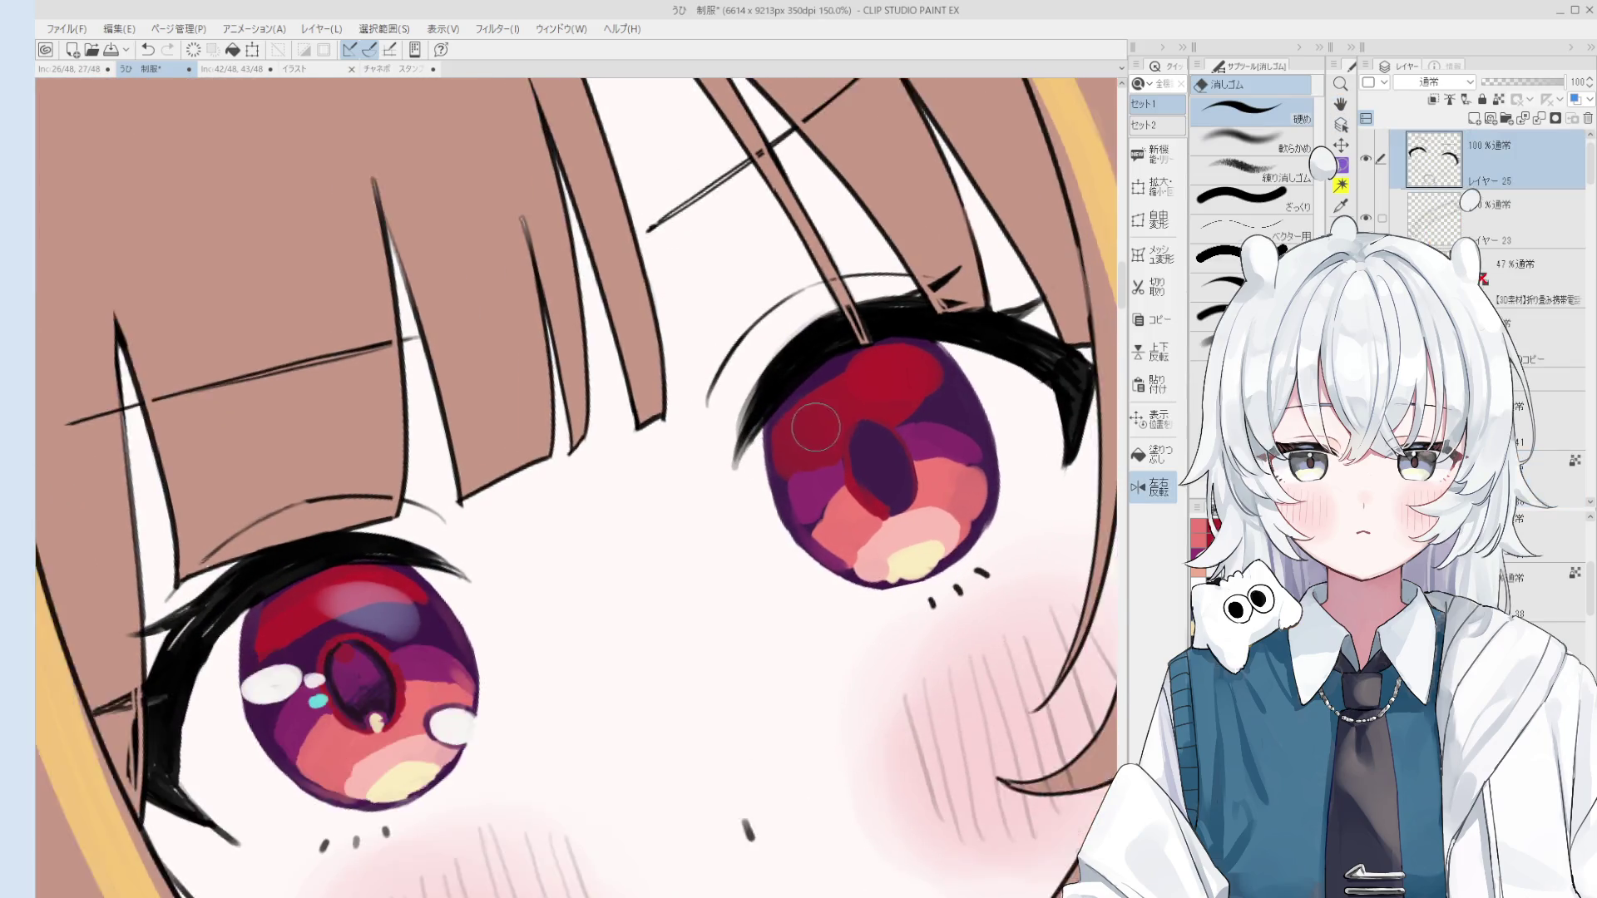
{"action": "key", "text": "o"}
{"action": "scroll", "coordinate": [770, 549], "scroll_direction": "up", "scroll_amount": 4}
{"action": "left_click", "coordinate": [770, 549]}
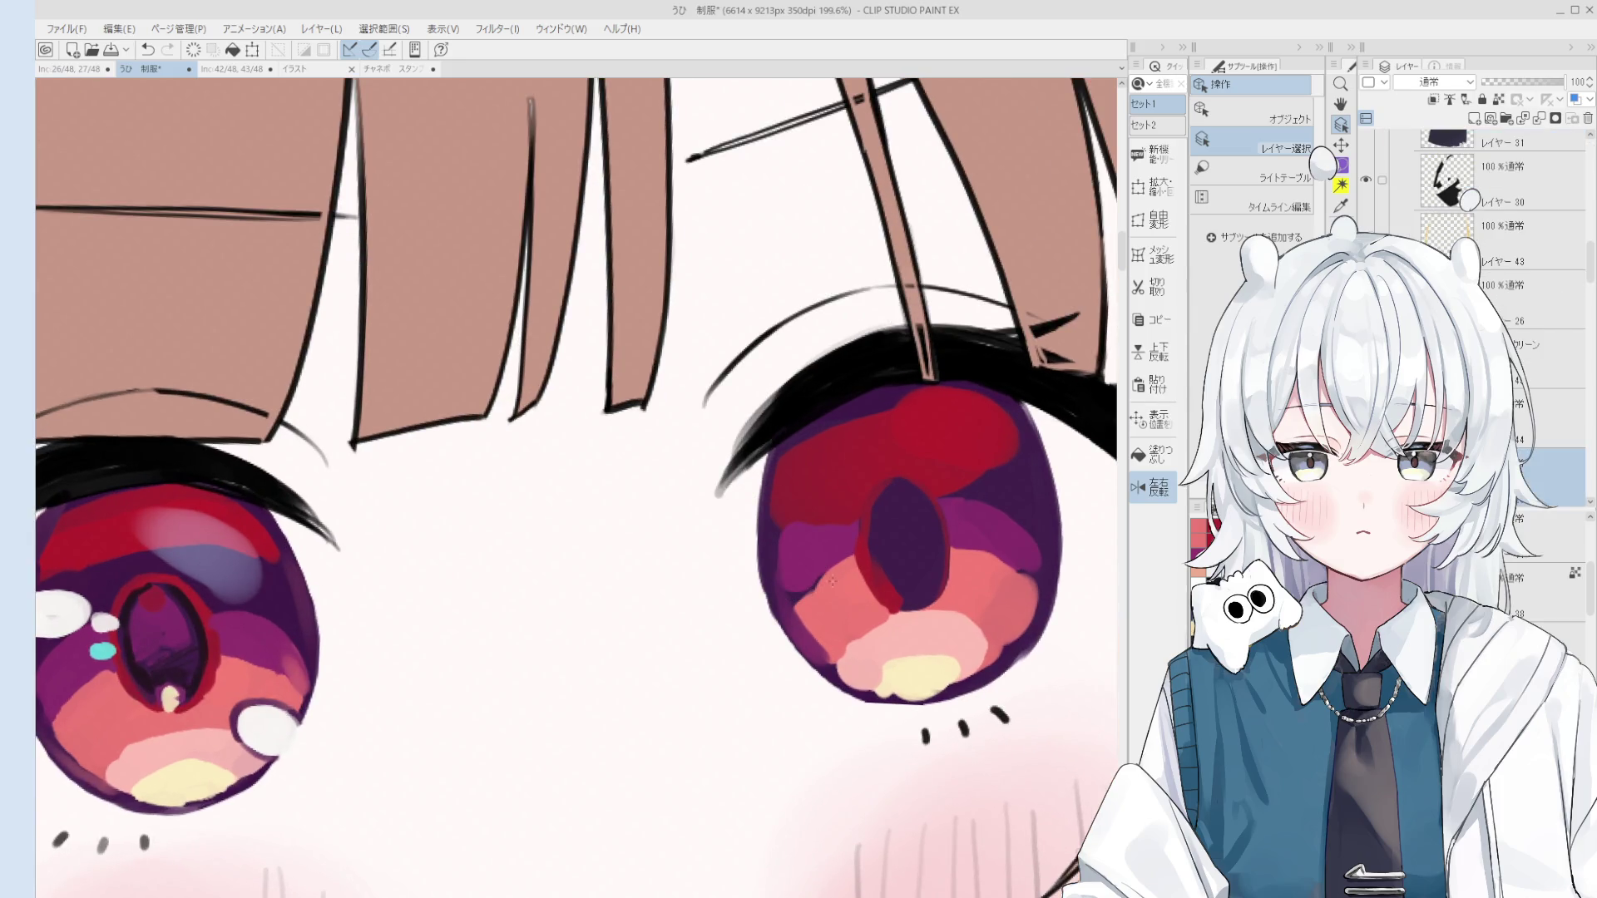
Step: After several undone attempts, draw a purple stroke along the iris's lower edge under the yellow highlight
{"action": "key", "text": "p"}
{"action": "key", "text": "ctrl+z"}
{"action": "mouse_move", "coordinate": [765, 450]}
{"action": "left_mouse_down"}
{"action": "mouse_move", "coordinate": [757, 604]}
{"action": "mouse_move", "coordinate": [758, 572]}
{"action": "left_mouse_up"}
{"action": "key", "text": "ctrl+z"}
{"action": "key", "text": "ctrl+z"}
{"action": "left_click_drag", "start_coordinate": [831, 685], "coordinate": [762, 592]}
{"action": "scroll", "coordinate": [840, 682], "scroll_direction": "up", "scroll_amount": 2}
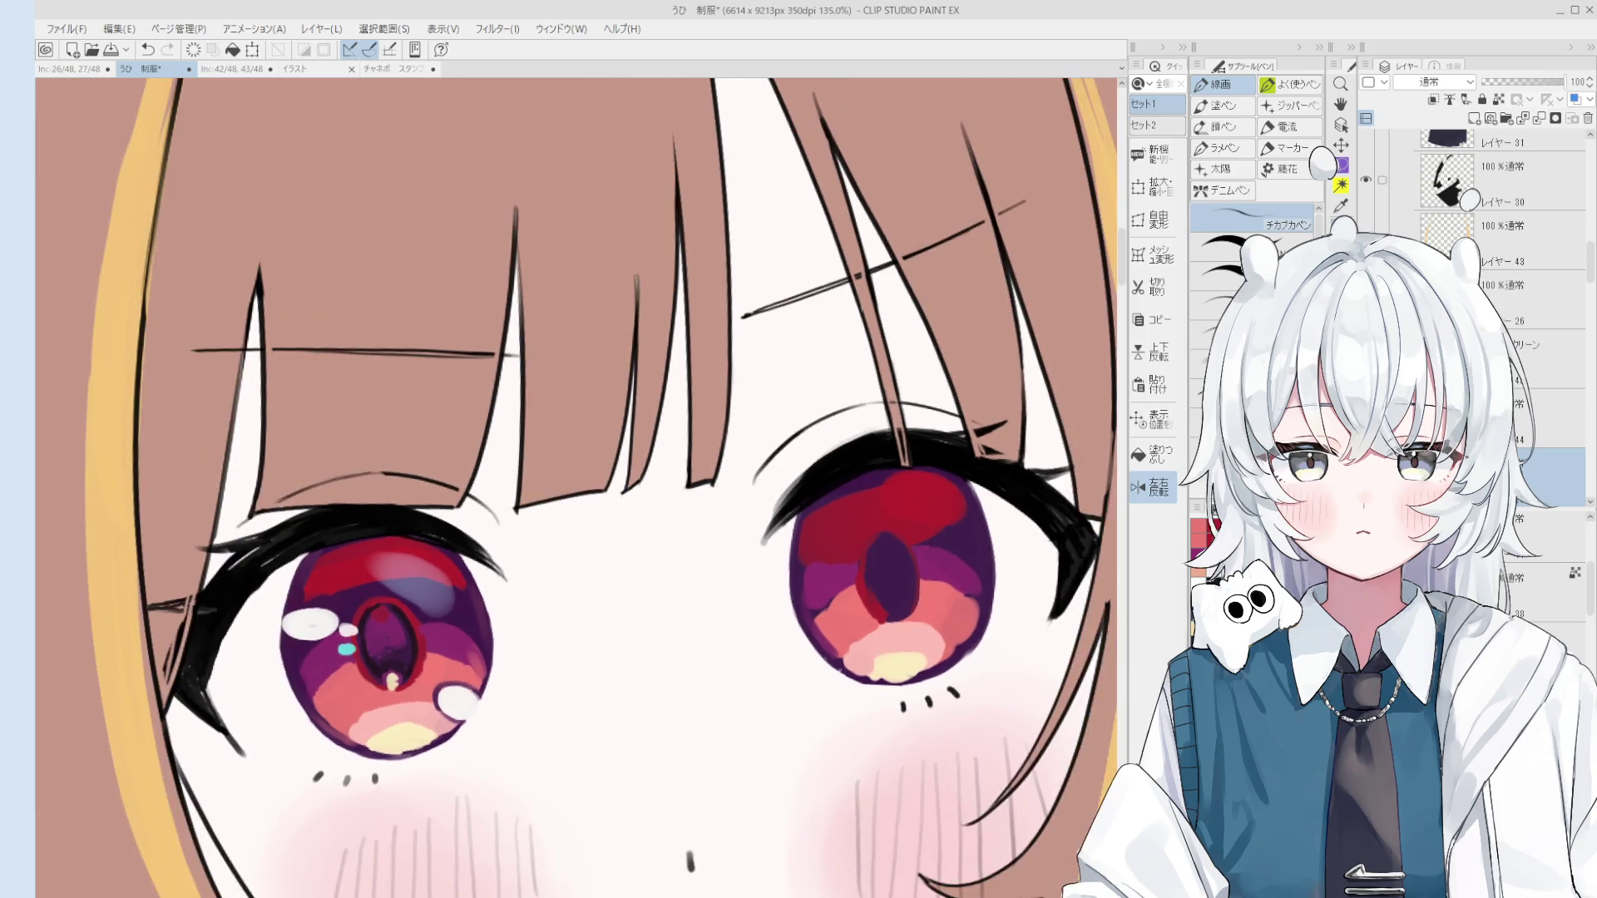
{"action": "key", "text": "ctrl+z"}
{"action": "mouse_move", "coordinate": [811, 671]}
{"action": "left_mouse_down"}
{"action": "mouse_move", "coordinate": [948, 705]}
{"action": "mouse_move", "coordinate": [956, 678]}
{"action": "left_mouse_up"}
{"action": "key", "text": "ctrl+z"}
{"action": "left_click_drag", "start_coordinate": [853, 694], "coordinate": [906, 698]}
Step: Lighten the salmon pink in the lower iris with the blending brush, then rotate and pan to review
{"action": "scroll", "coordinate": [907, 699], "scroll_direction": "down", "scroll_amount": 4}
{"action": "left_click_drag", "start_coordinate": [897, 532], "coordinate": [930, 526]}
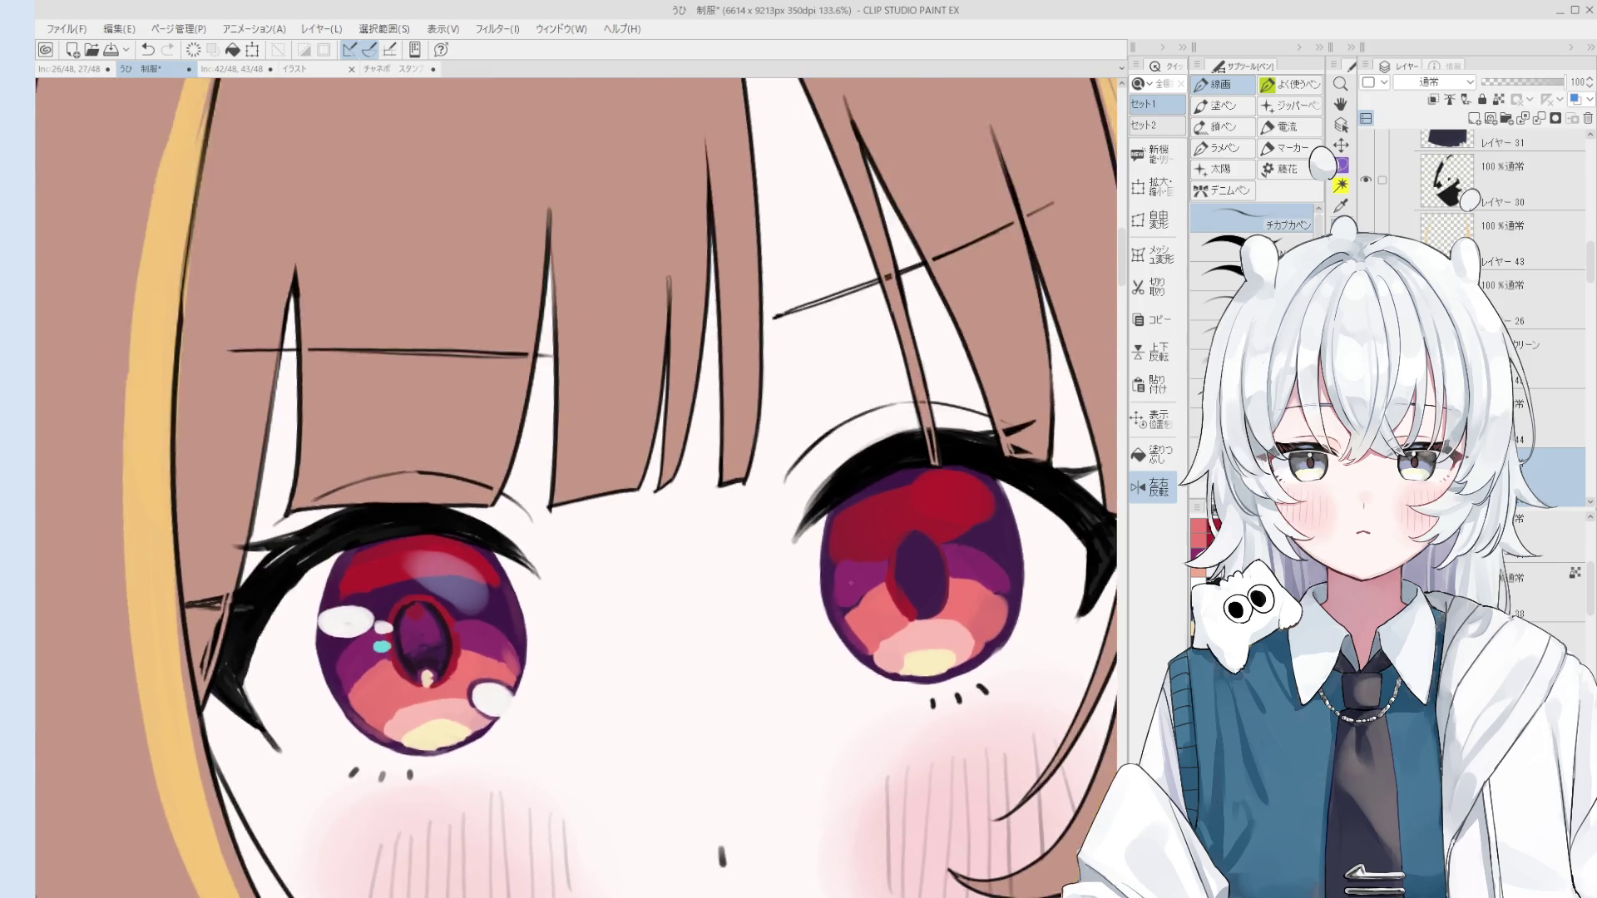
{"action": "scroll", "coordinate": [930, 526], "scroll_direction": "down", "scroll_amount": 2}
{"action": "scroll", "coordinate": [994, 475], "scroll_direction": "up", "scroll_amount": 5}
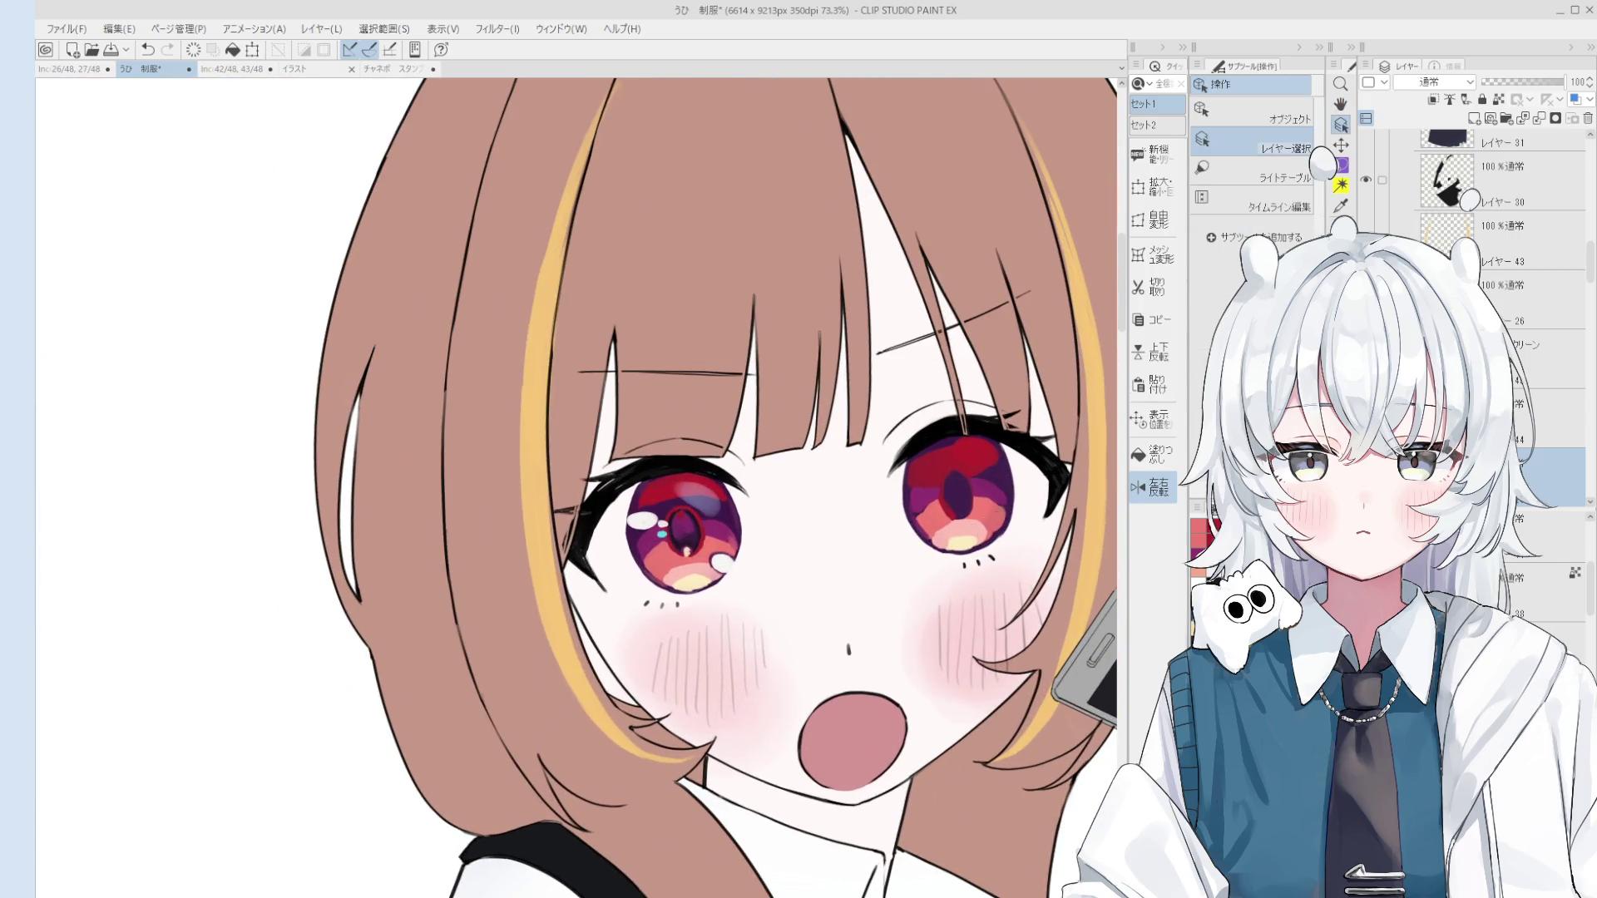
{"action": "key", "text": "b"}
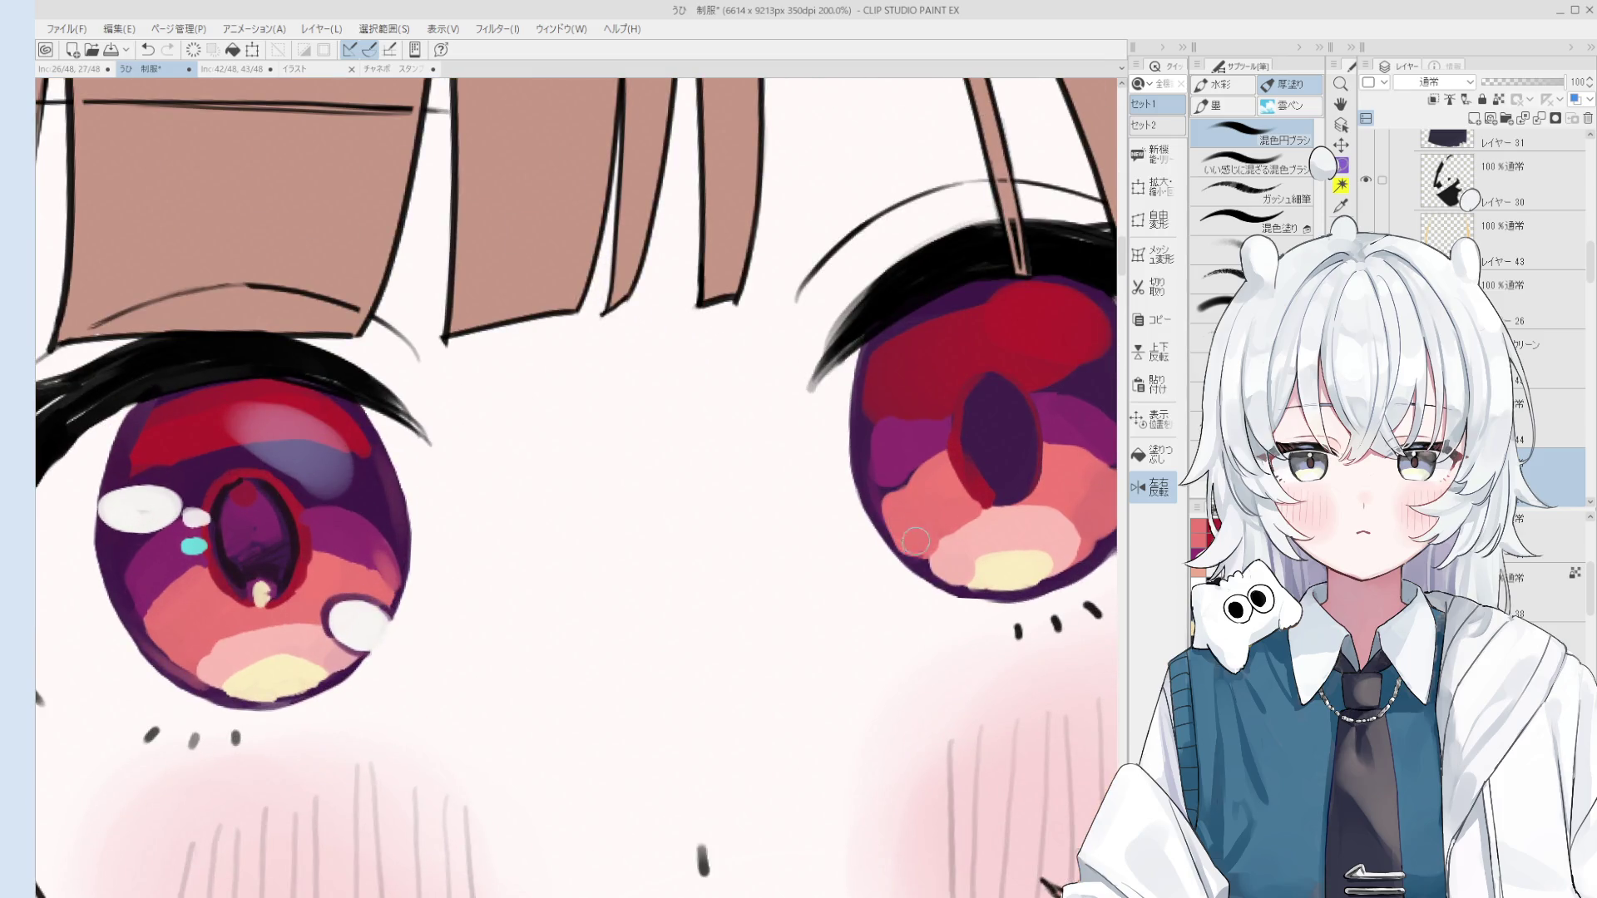
{"action": "mouse_move", "coordinate": [918, 540]}
{"action": "left_mouse_down"}
{"action": "mouse_move", "coordinate": [994, 515]}
{"action": "mouse_move", "coordinate": [944, 507]}
{"action": "mouse_move", "coordinate": [933, 537]}
{"action": "left_mouse_up"}
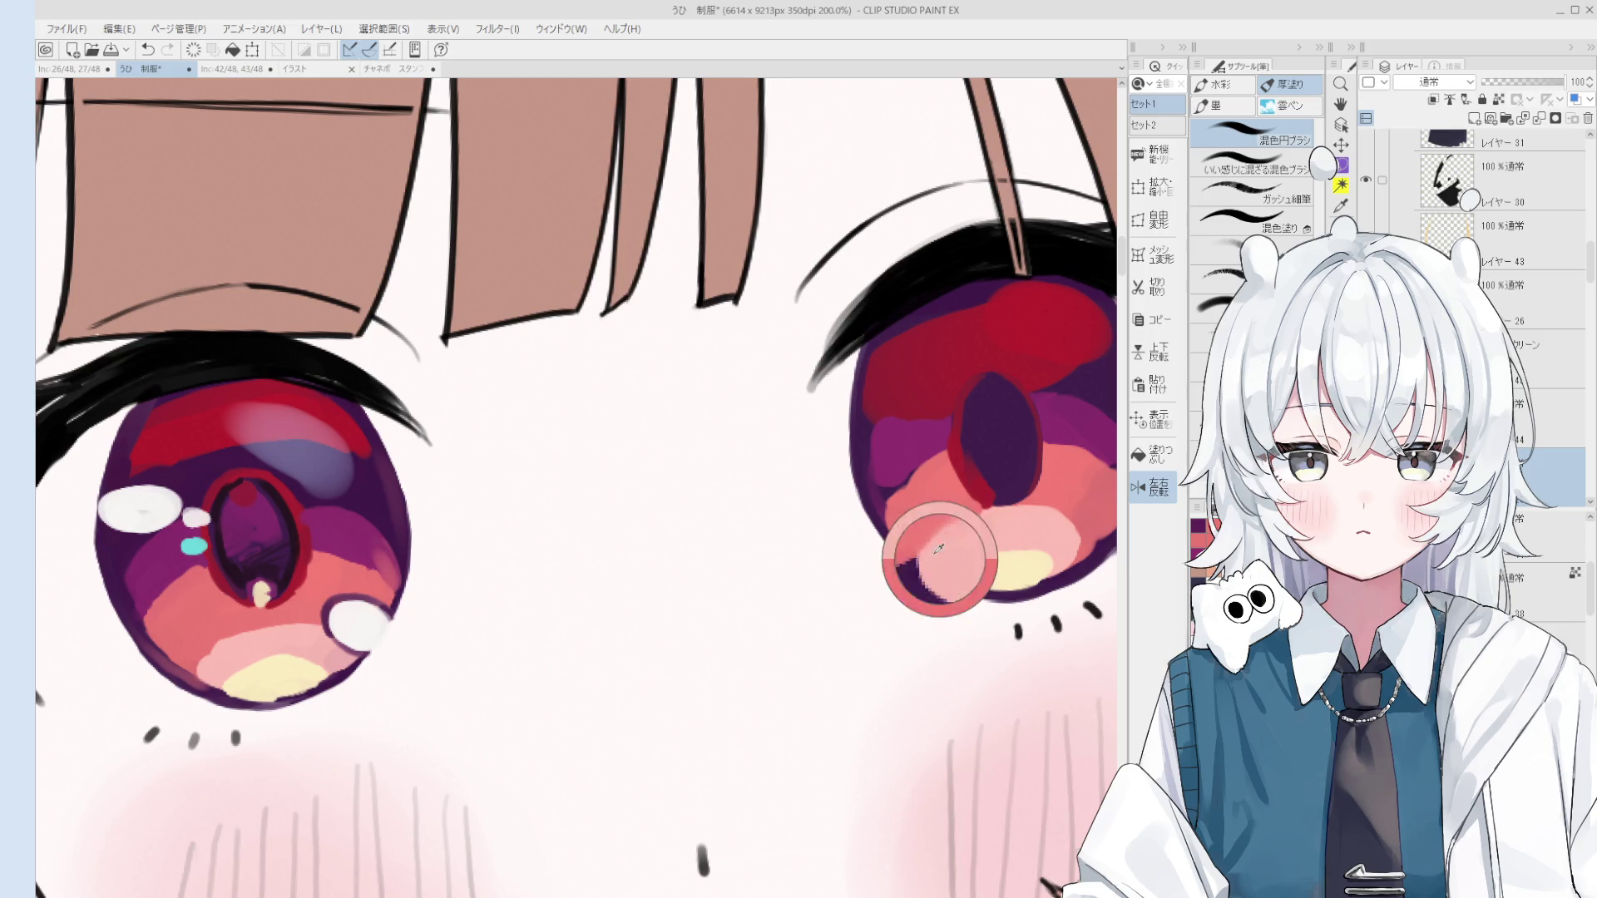
{"action": "scroll", "coordinate": [934, 537], "scroll_direction": "down", "scroll_amount": 3}
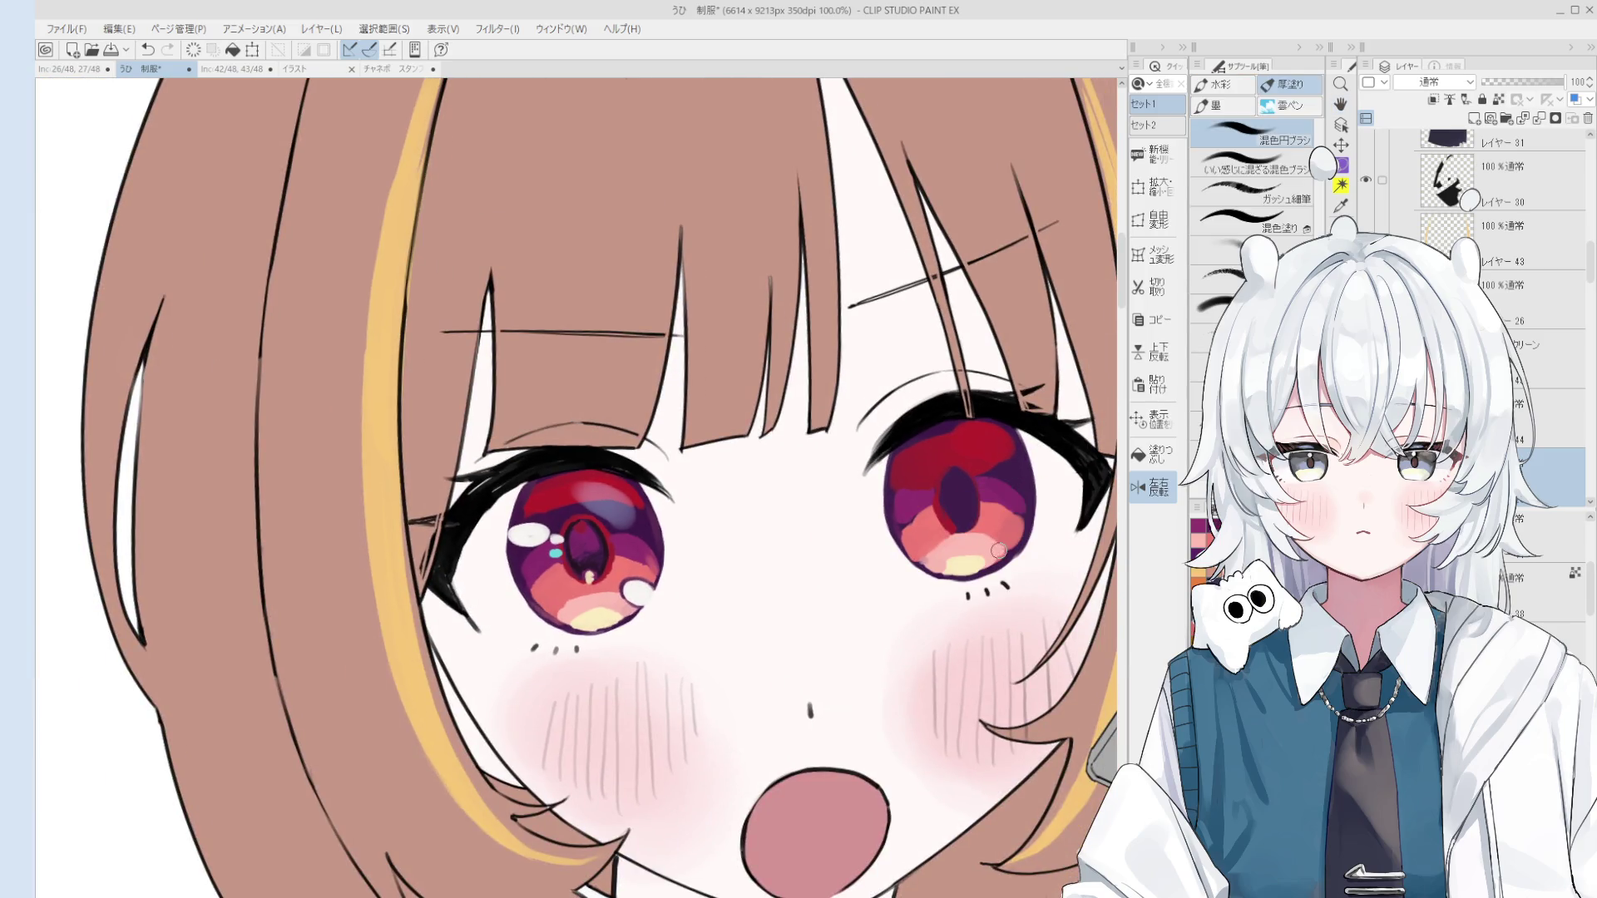
{"action": "scroll", "coordinate": [998, 550], "scroll_direction": "down", "scroll_amount": 2}
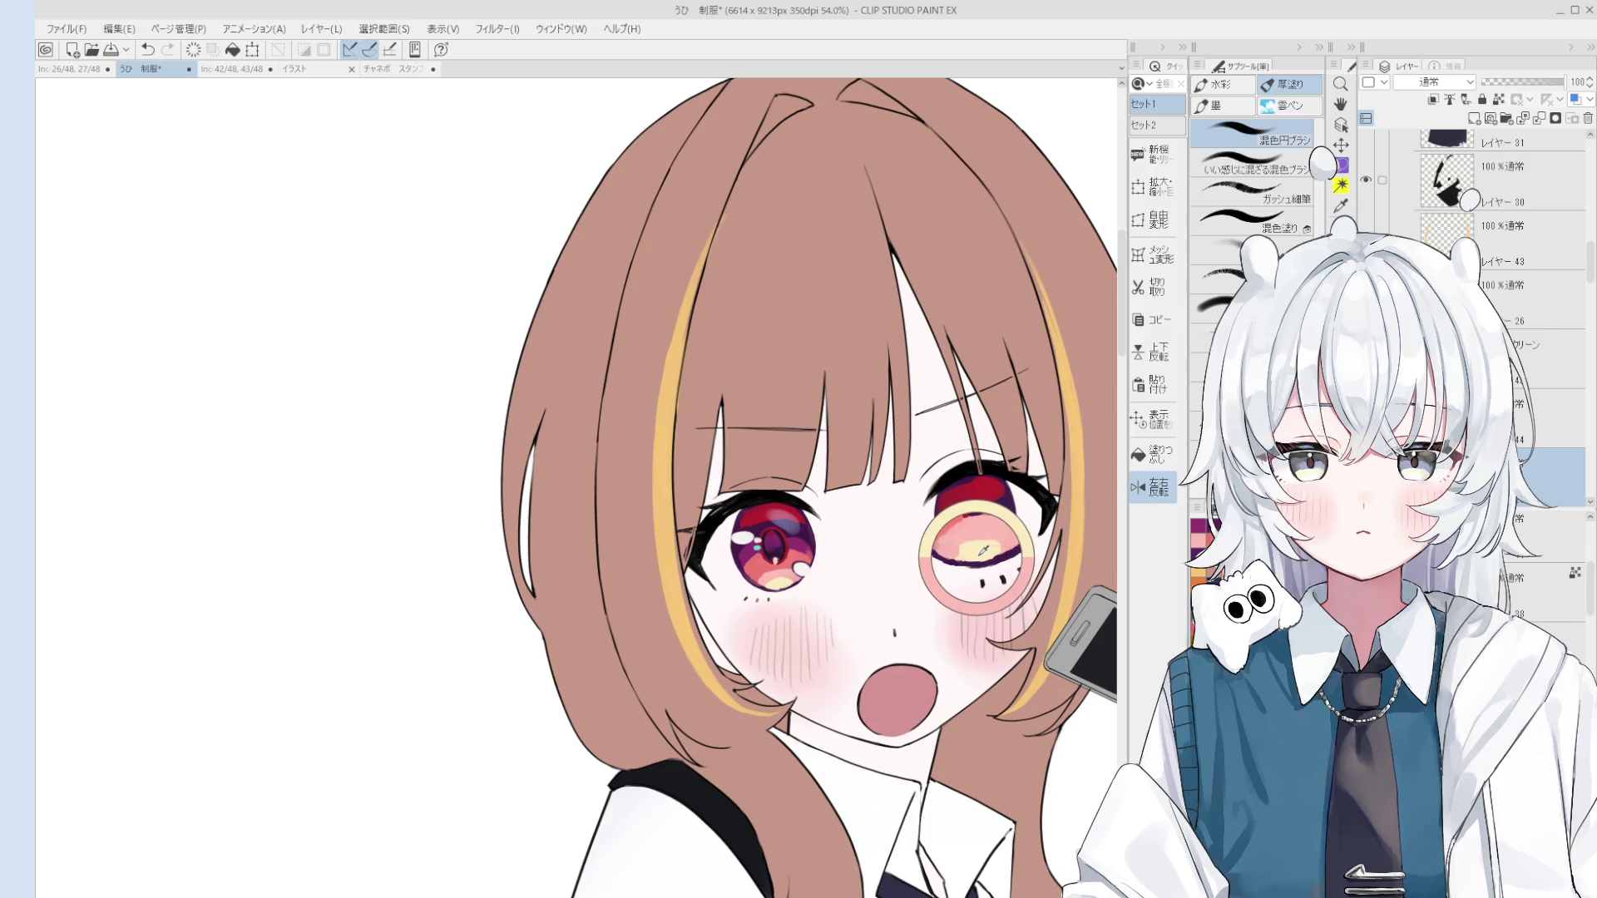
{"action": "scroll", "coordinate": [994, 546], "scroll_direction": "up", "scroll_amount": 2}
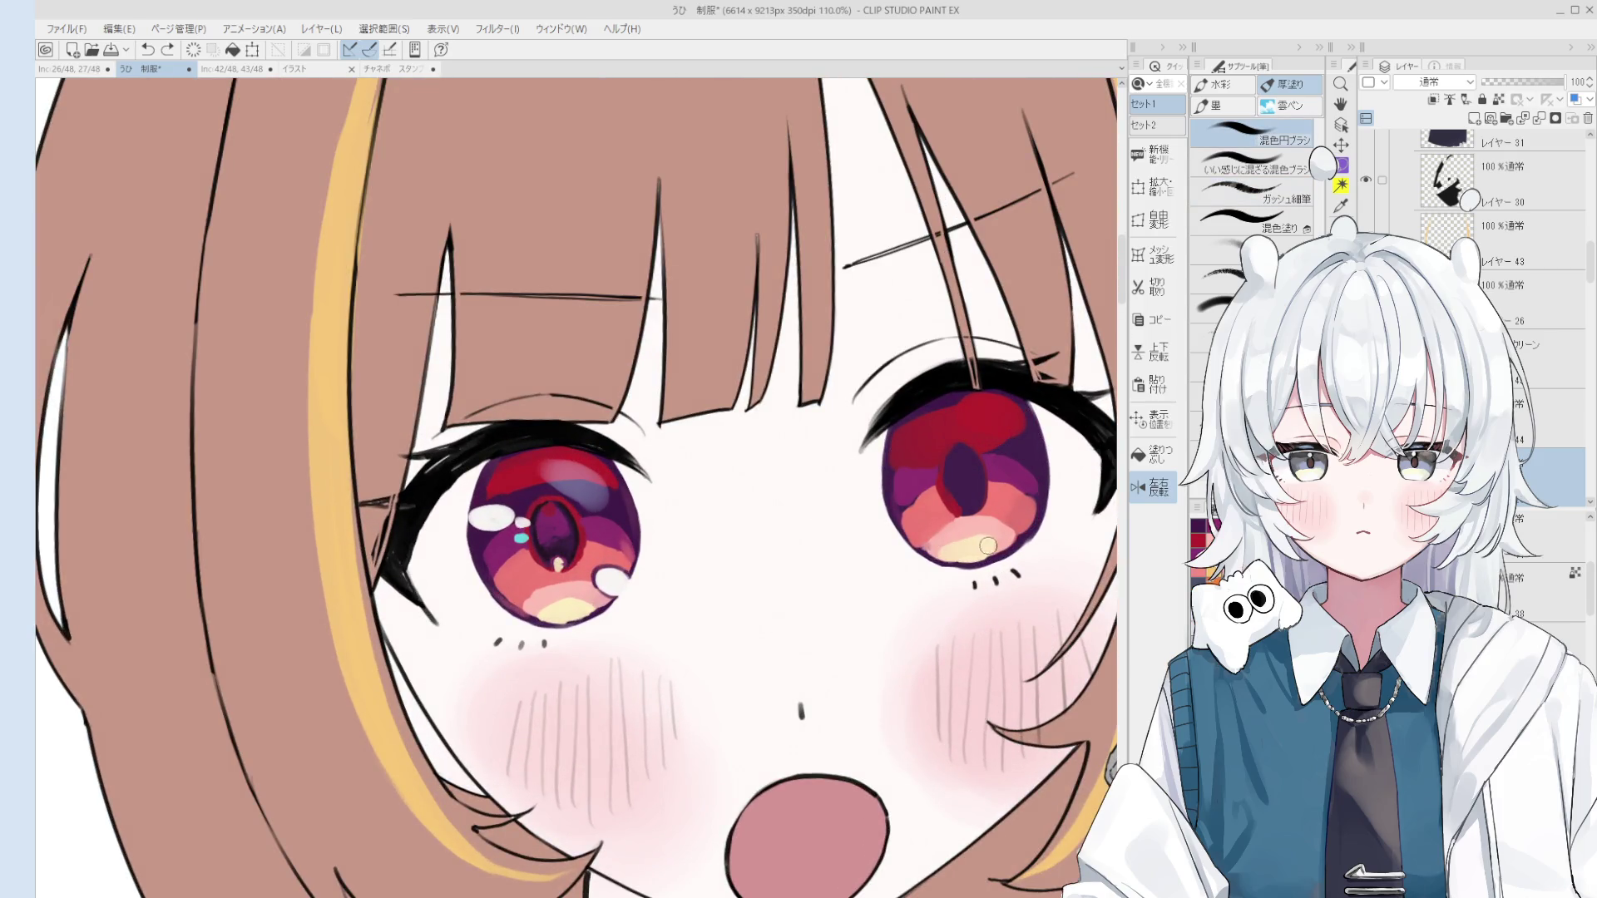
{"action": "mouse_move", "coordinate": [993, 542]}
{"action": "left_mouse_down"}
{"action": "mouse_move", "coordinate": [1018, 534]}
{"action": "mouse_move", "coordinate": [985, 514]}
{"action": "left_mouse_up"}
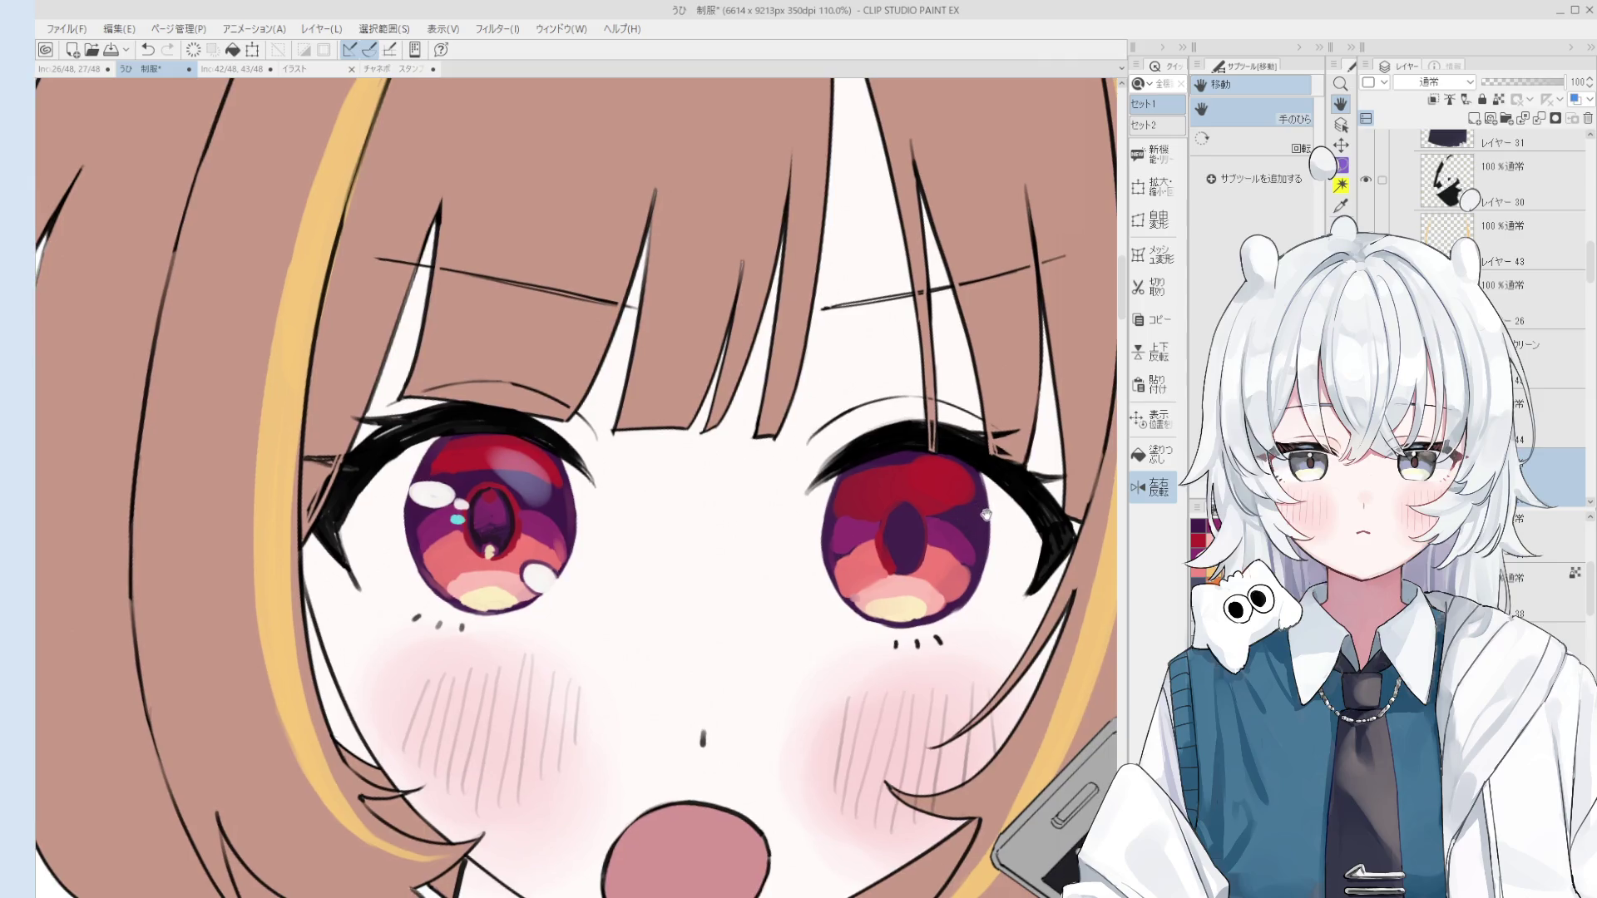
{"action": "scroll", "coordinate": [984, 514], "scroll_direction": "down", "scroll_amount": 2}
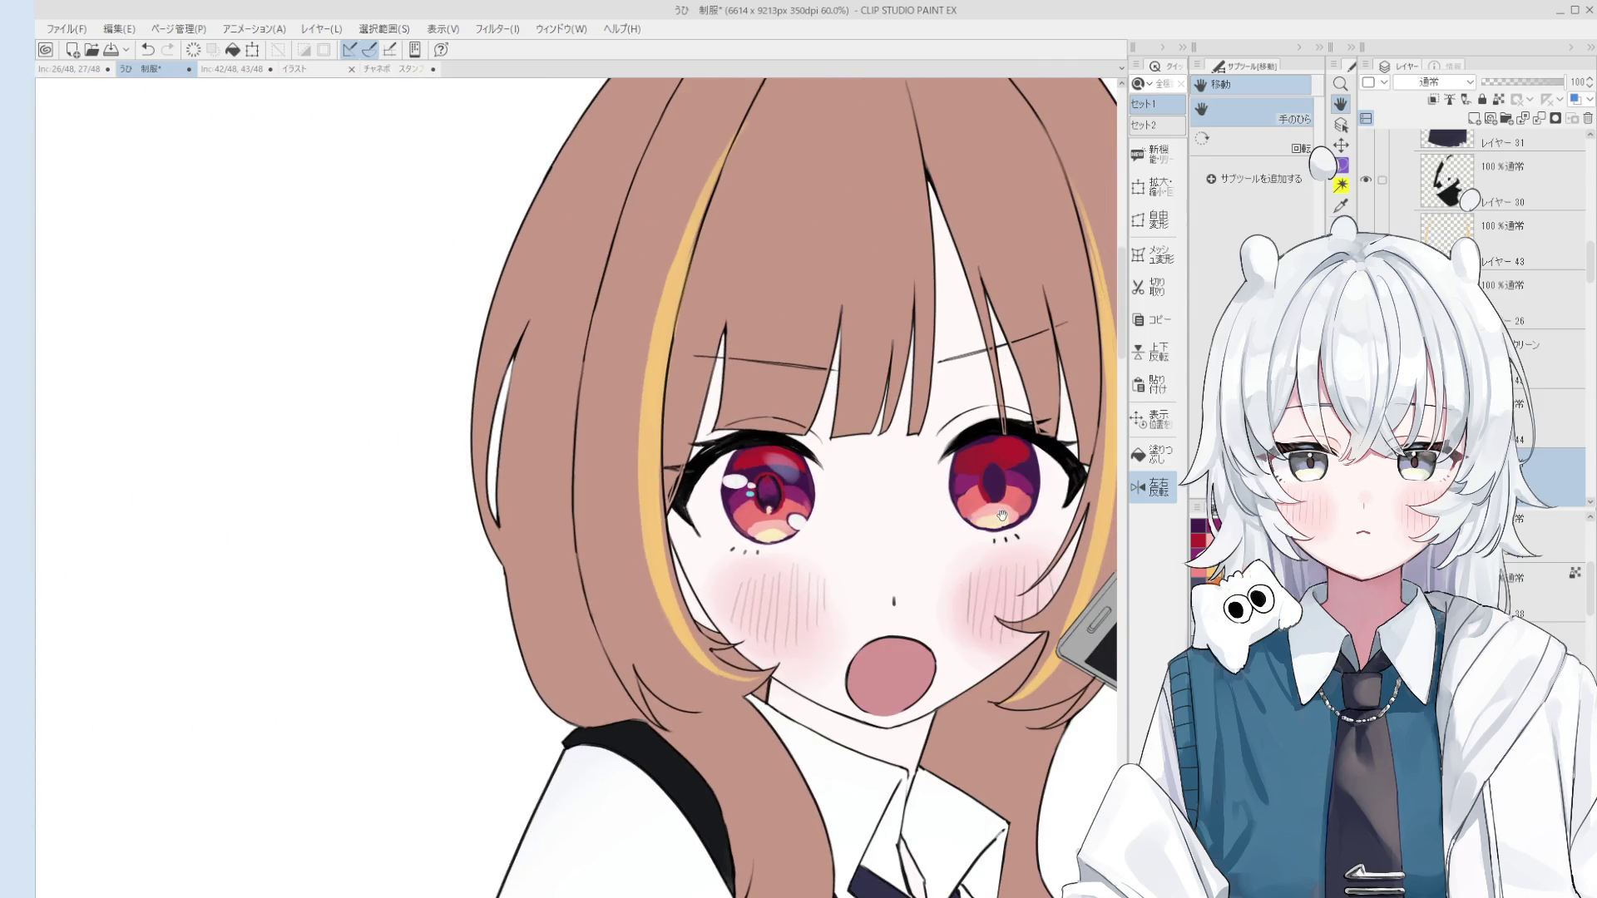
{"action": "scroll", "coordinate": [1013, 486], "scroll_direction": "down", "scroll_amount": 1}
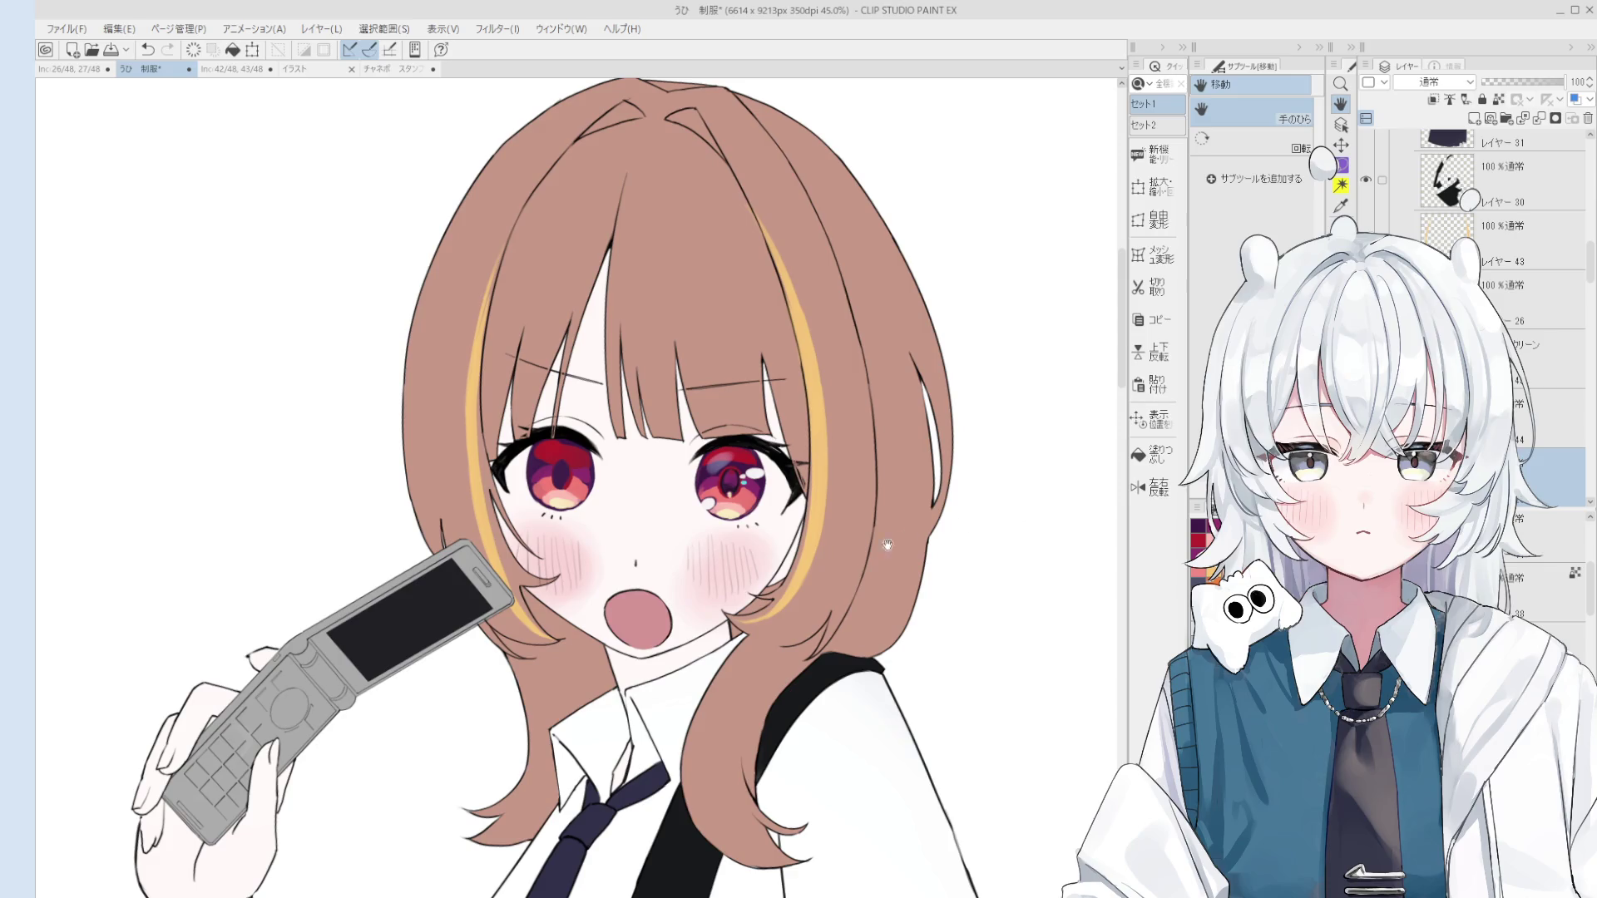
{"action": "left_click_drag", "start_coordinate": [887, 544], "coordinate": [1053, 553]}
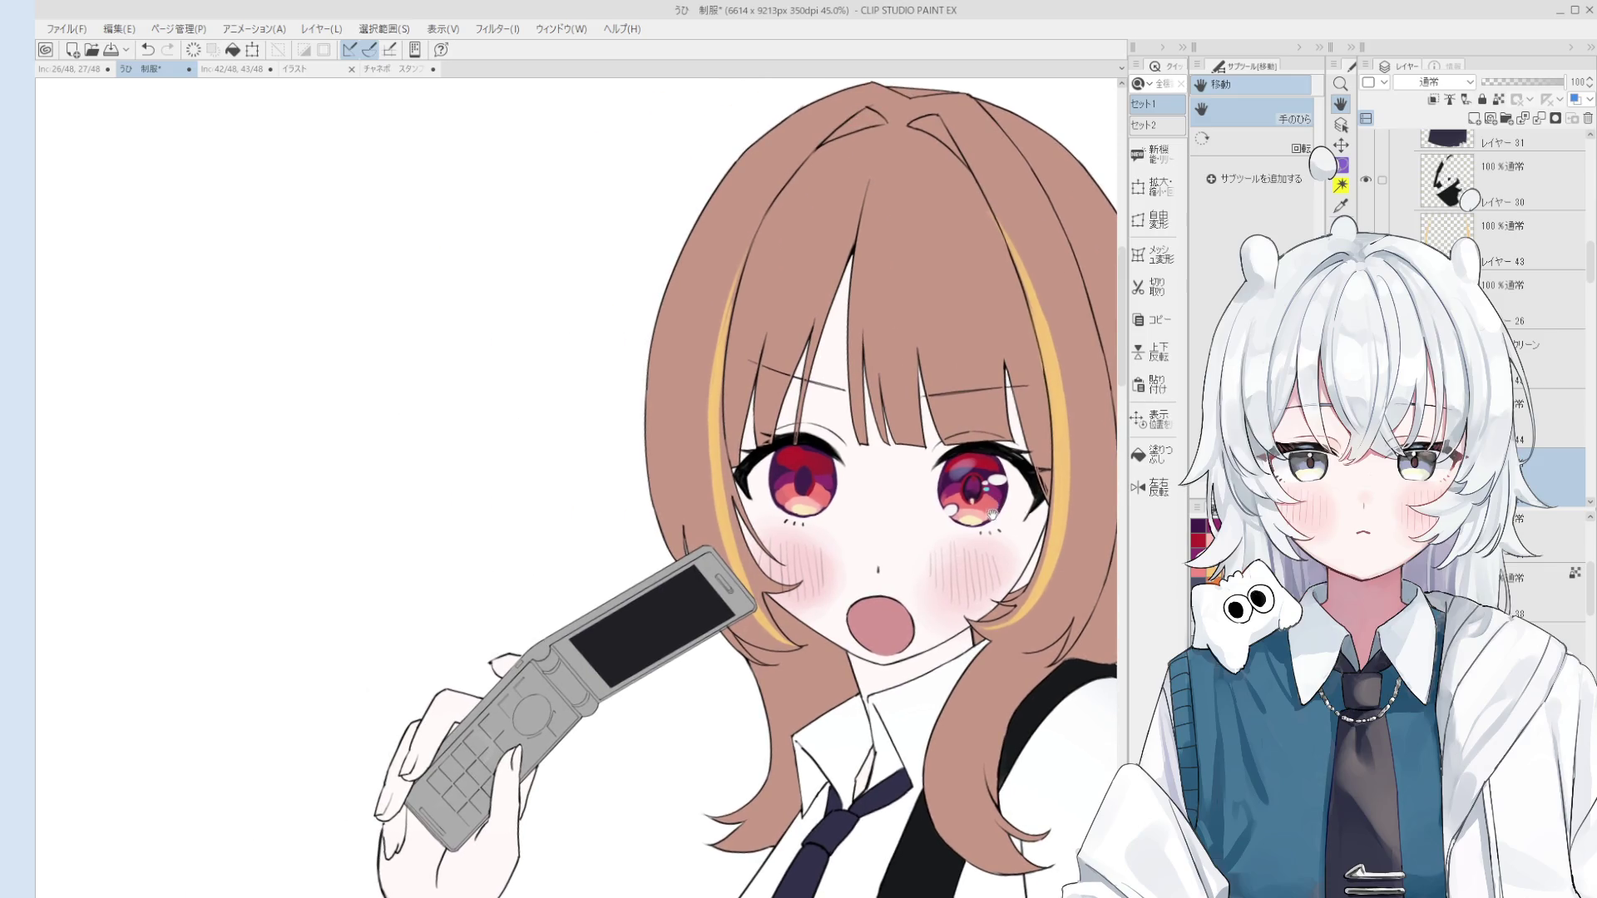
{"action": "scroll", "coordinate": [992, 505], "scroll_direction": "up", "scroll_amount": 5}
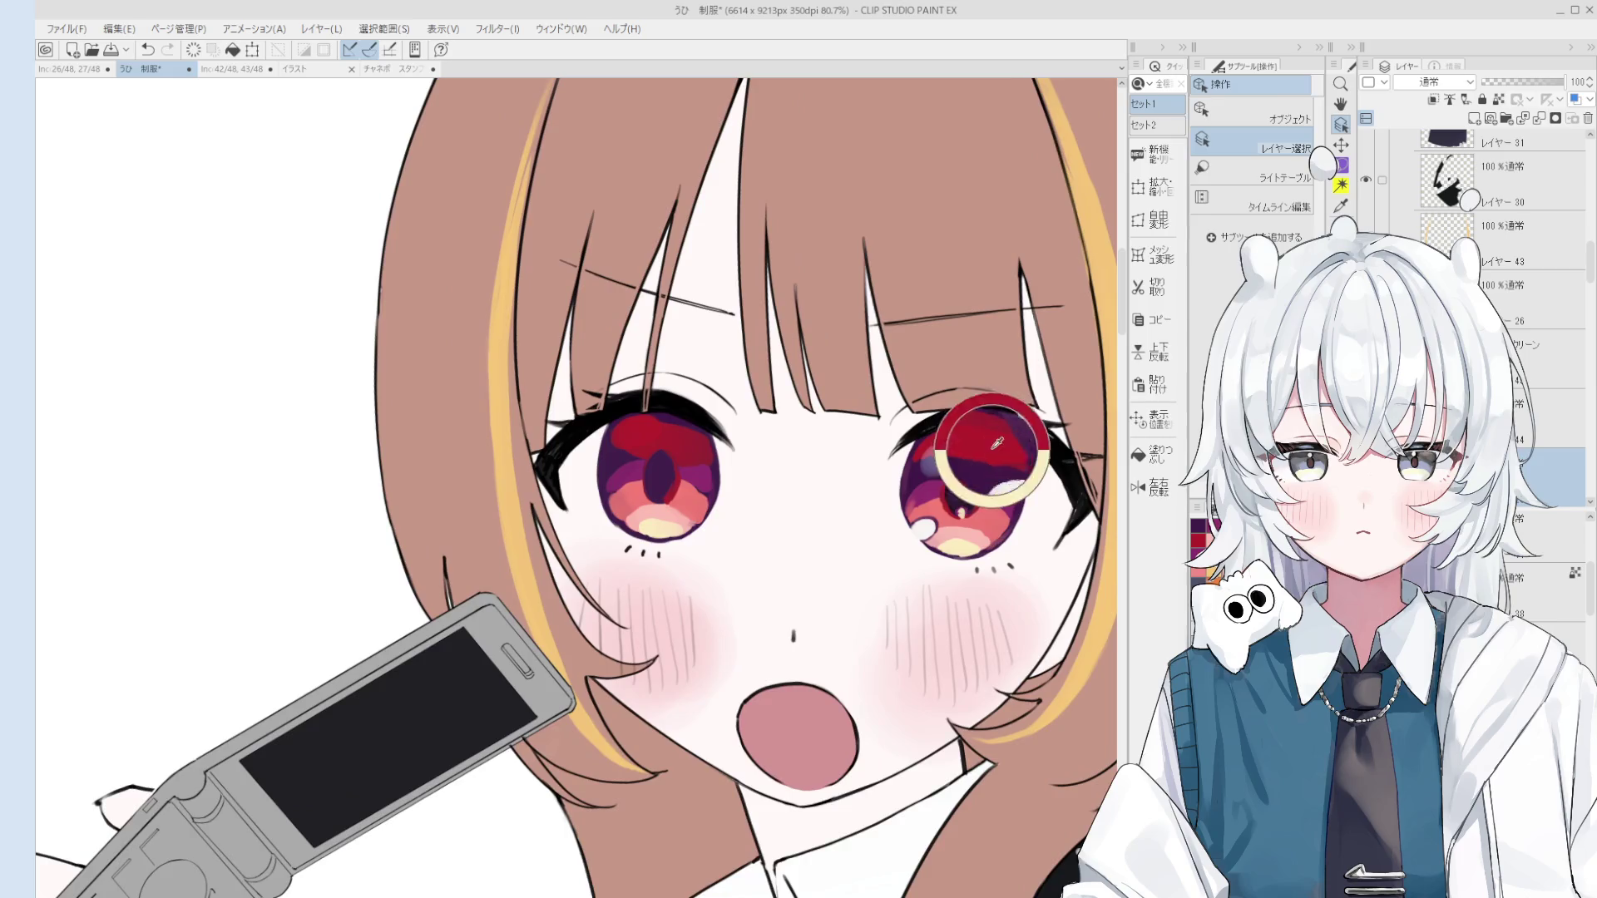
{"action": "scroll", "coordinate": [990, 471], "scroll_direction": "down", "scroll_amount": 2}
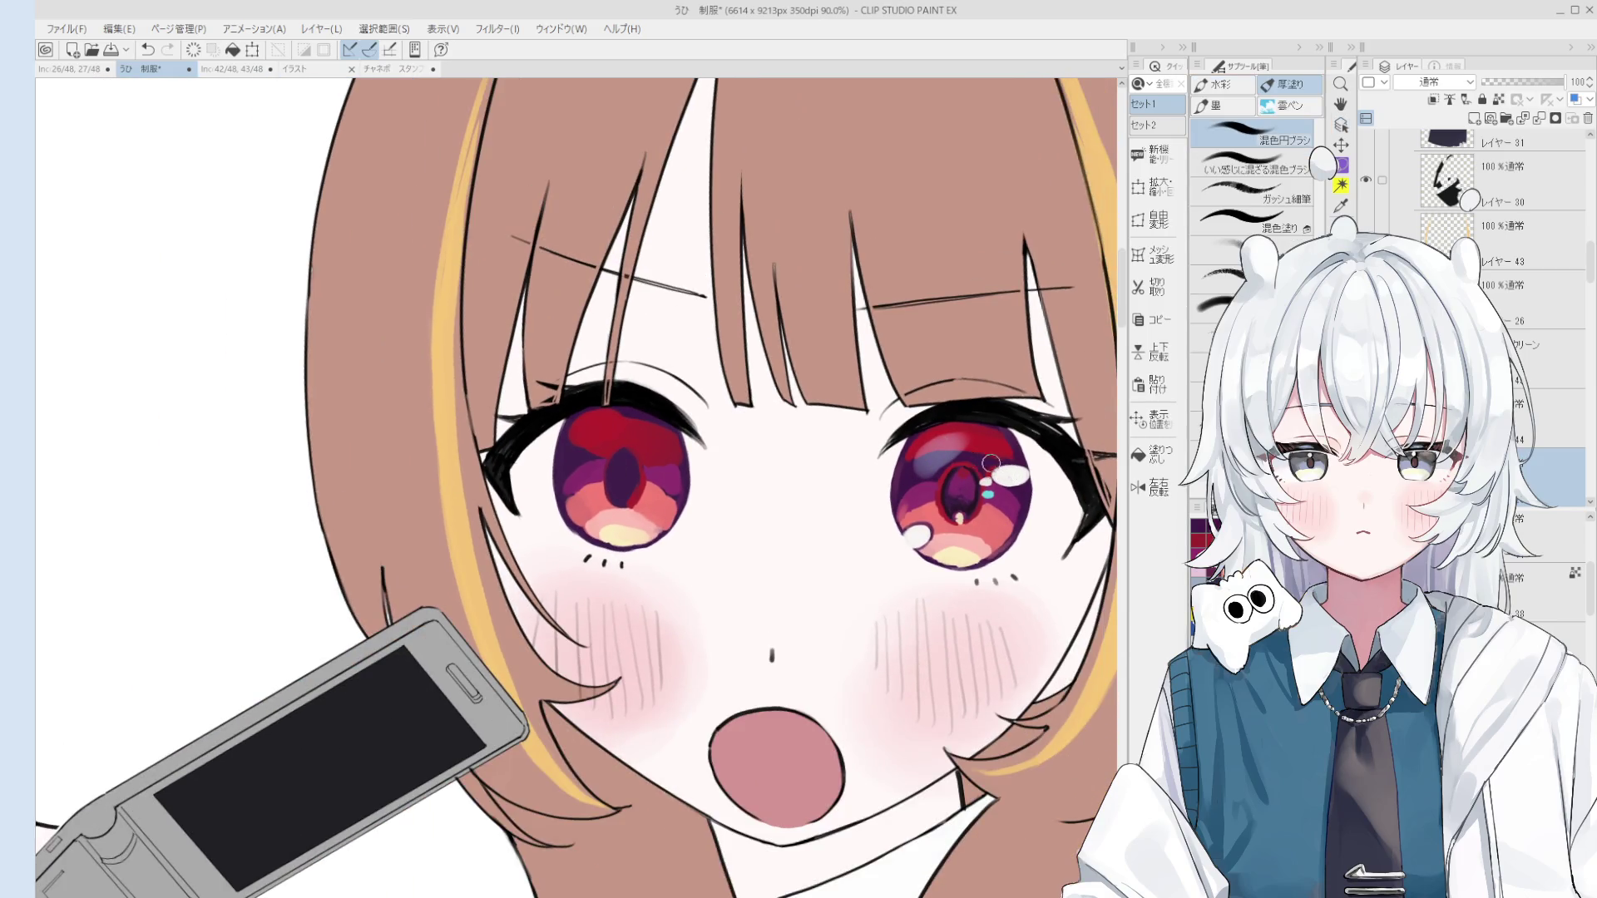
{"action": "scroll", "coordinate": [972, 462], "scroll_direction": "up", "scroll_amount": 2}
{"action": "key", "text": "ctrl+z"}
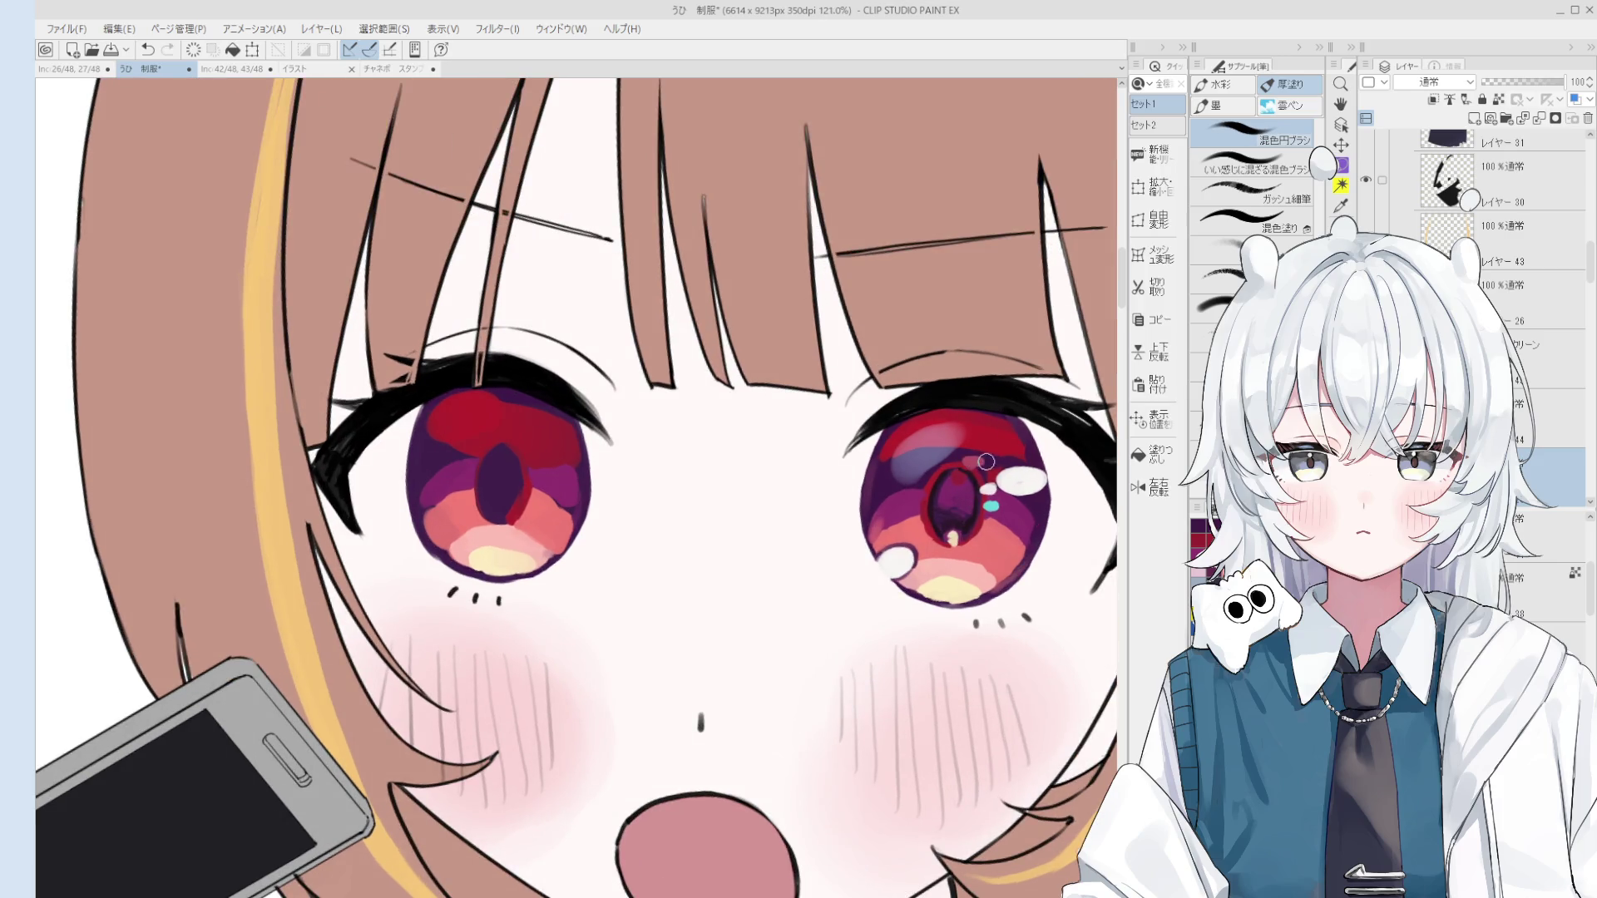
{"action": "scroll", "coordinate": [970, 462], "scroll_direction": "down", "scroll_amount": 2}
{"action": "scroll", "coordinate": [973, 449], "scroll_direction": "up", "scroll_amount": 2}
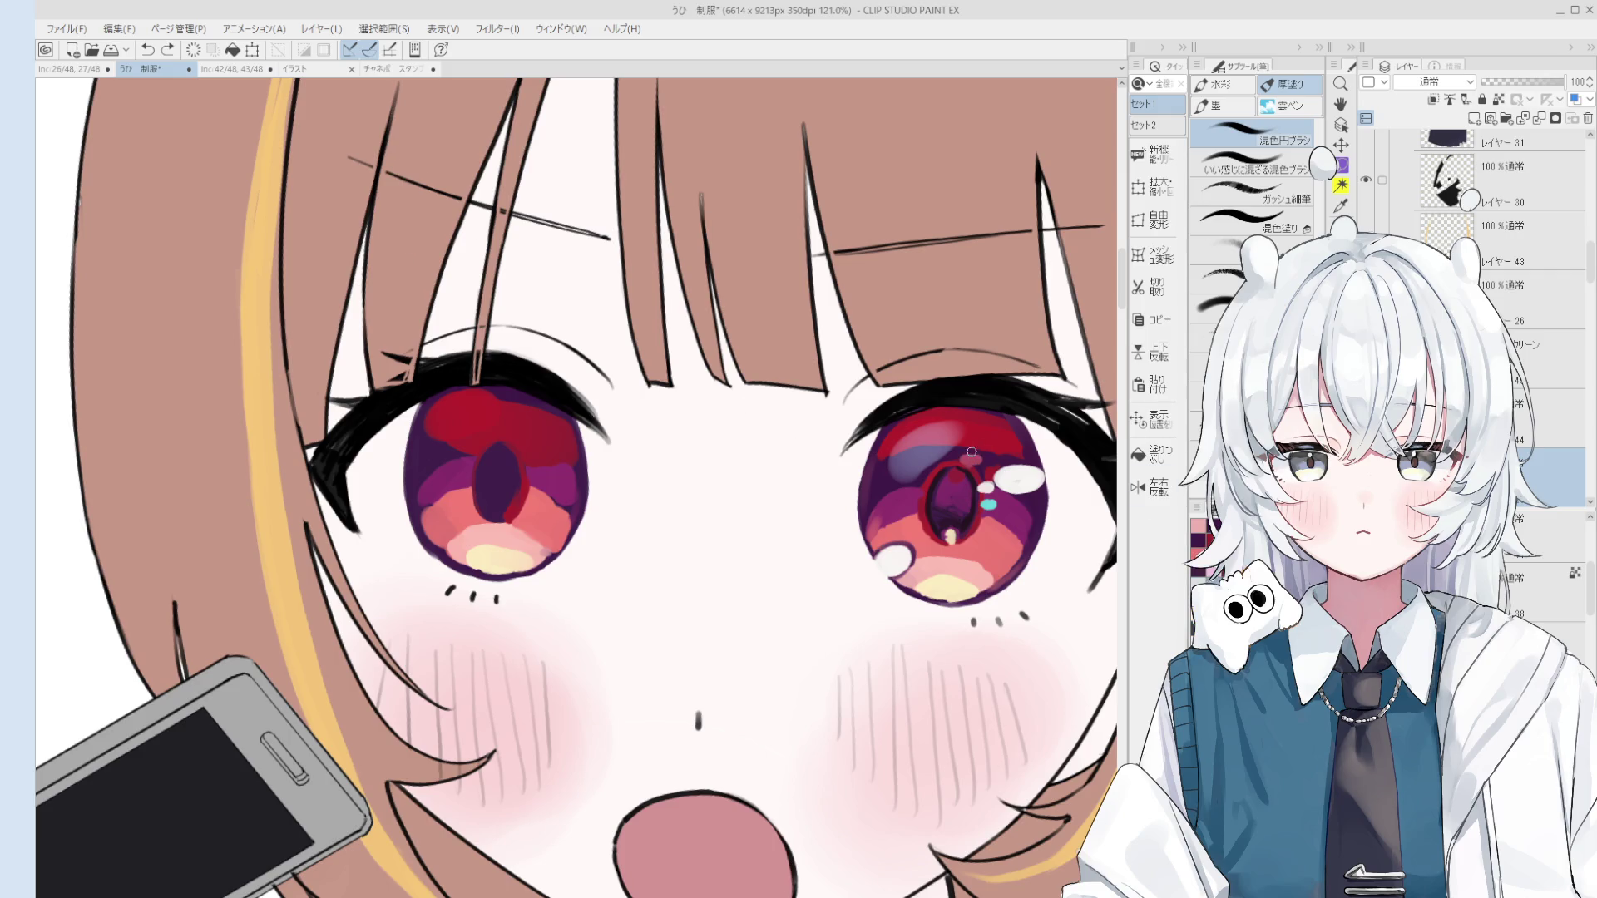
{"action": "scroll", "coordinate": [1004, 484], "scroll_direction": "down", "scroll_amount": 1}
{"action": "scroll", "coordinate": [988, 470], "scroll_direction": "up", "scroll_amount": 3}
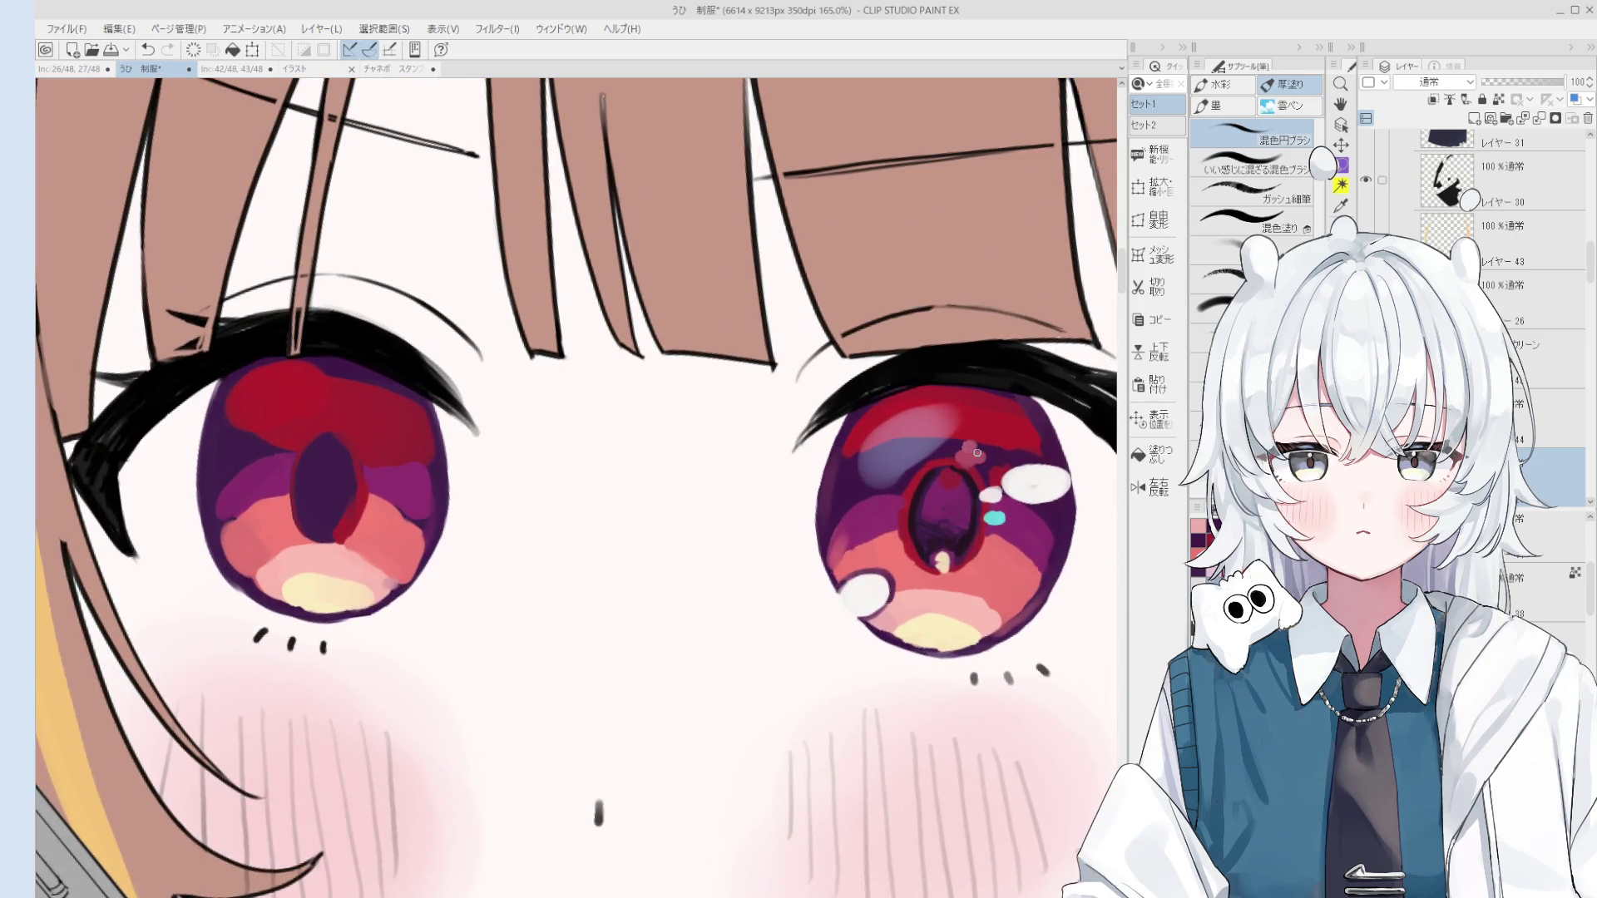
{"action": "scroll", "coordinate": [977, 452], "scroll_direction": "down", "scroll_amount": 2}
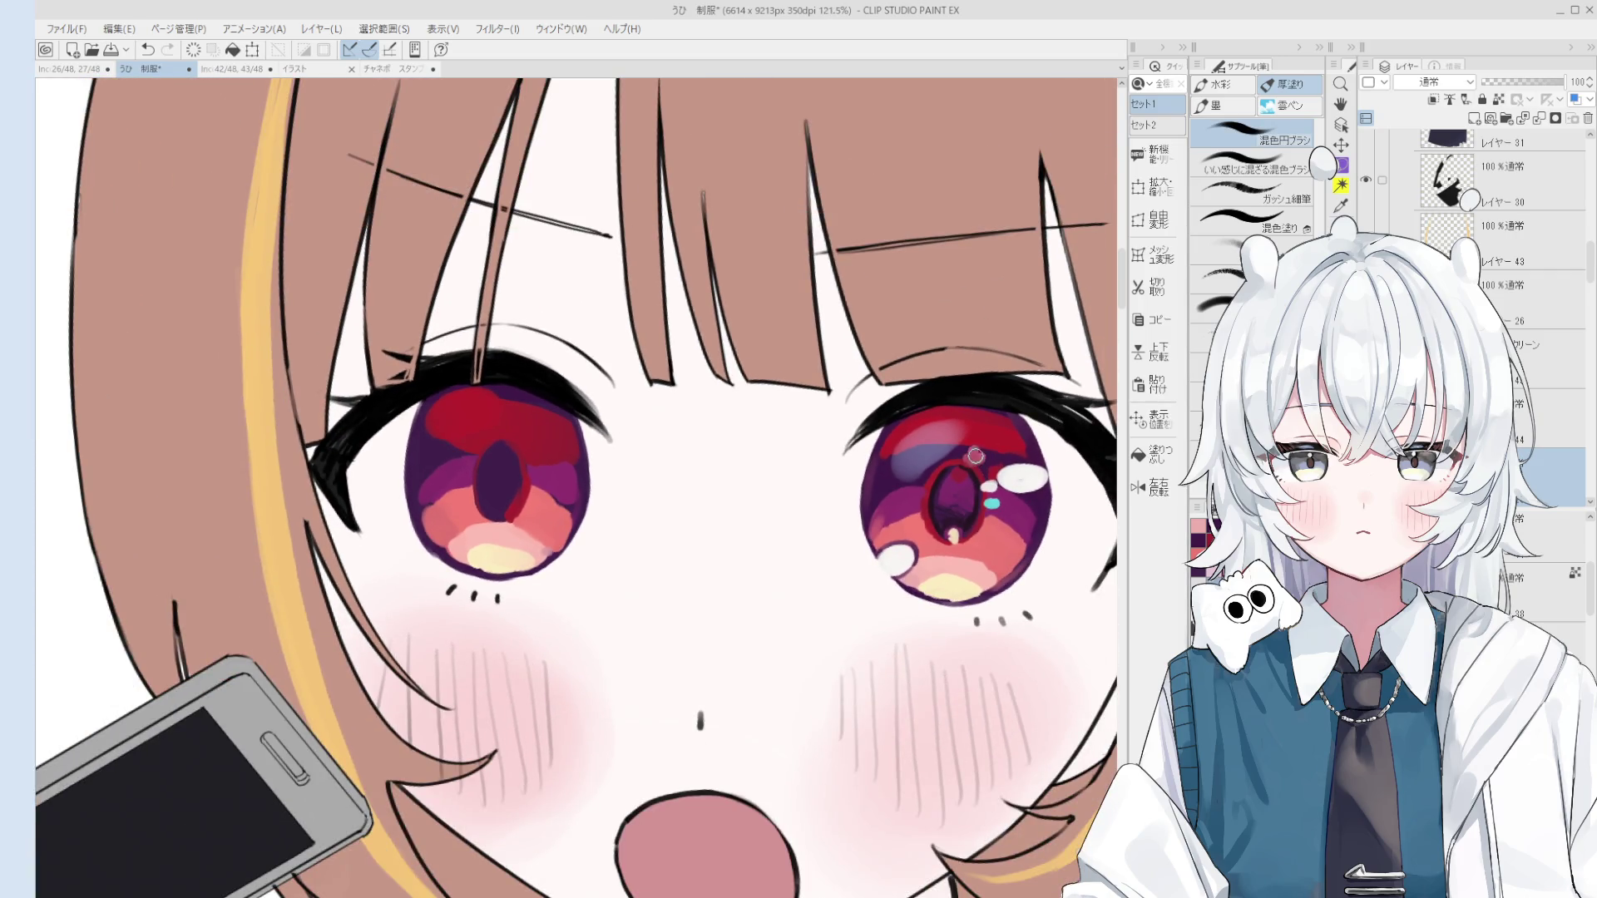
{"action": "scroll", "coordinate": [975, 456], "scroll_direction": "down", "scroll_amount": 2}
{"action": "key", "text": "o"}
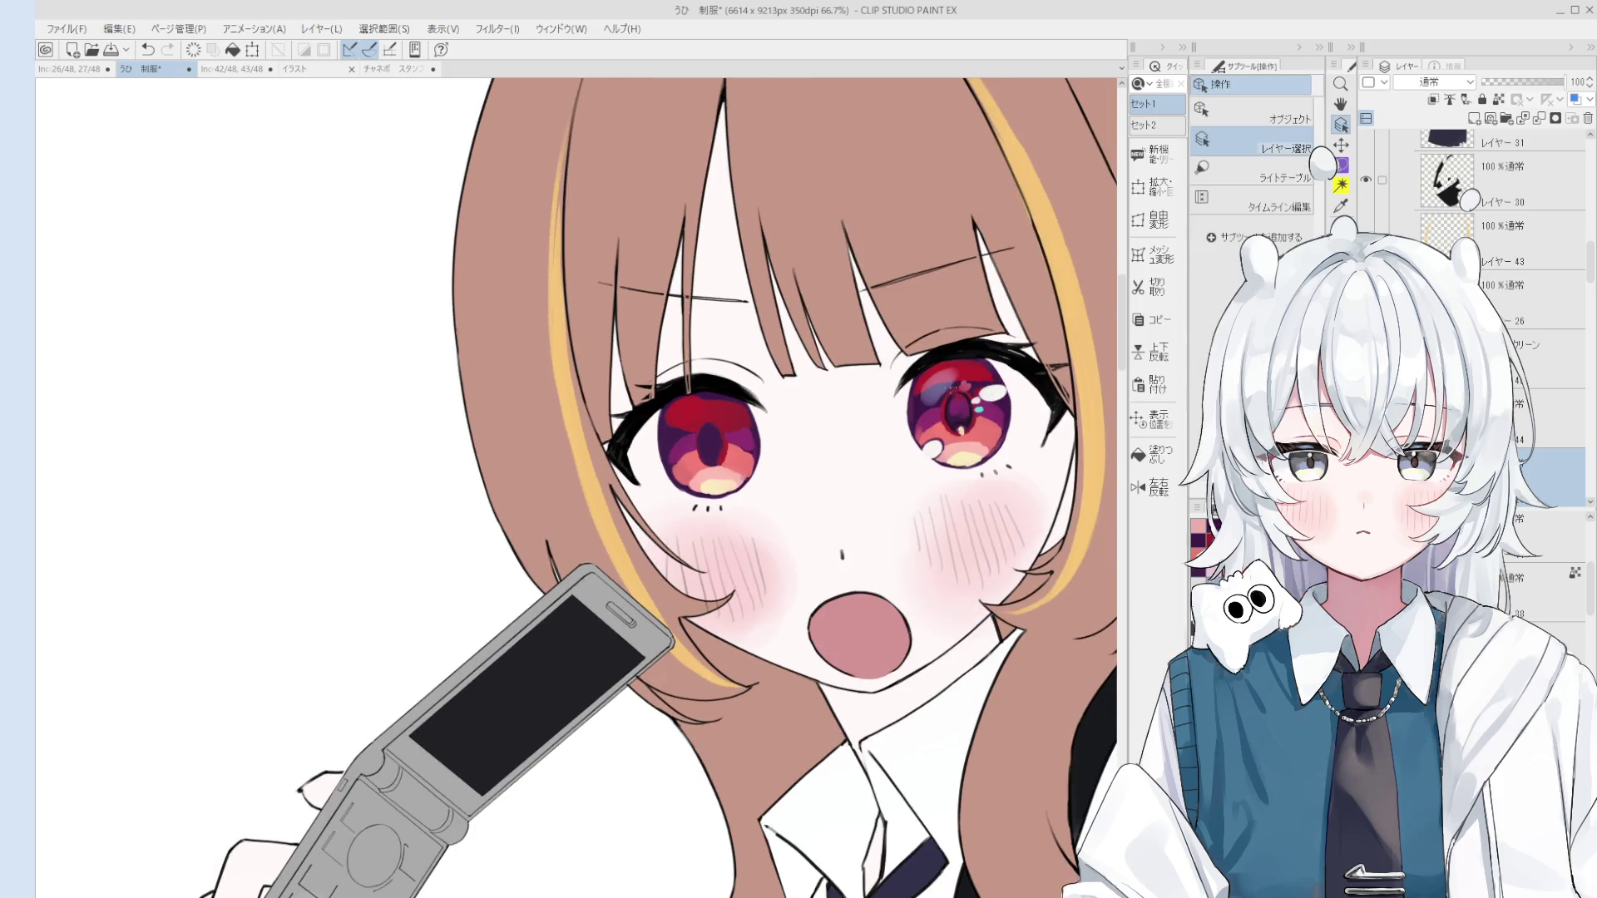
{"action": "scroll", "coordinate": [944, 399], "scroll_direction": "up", "scroll_amount": 3}
{"action": "key", "text": "b"}
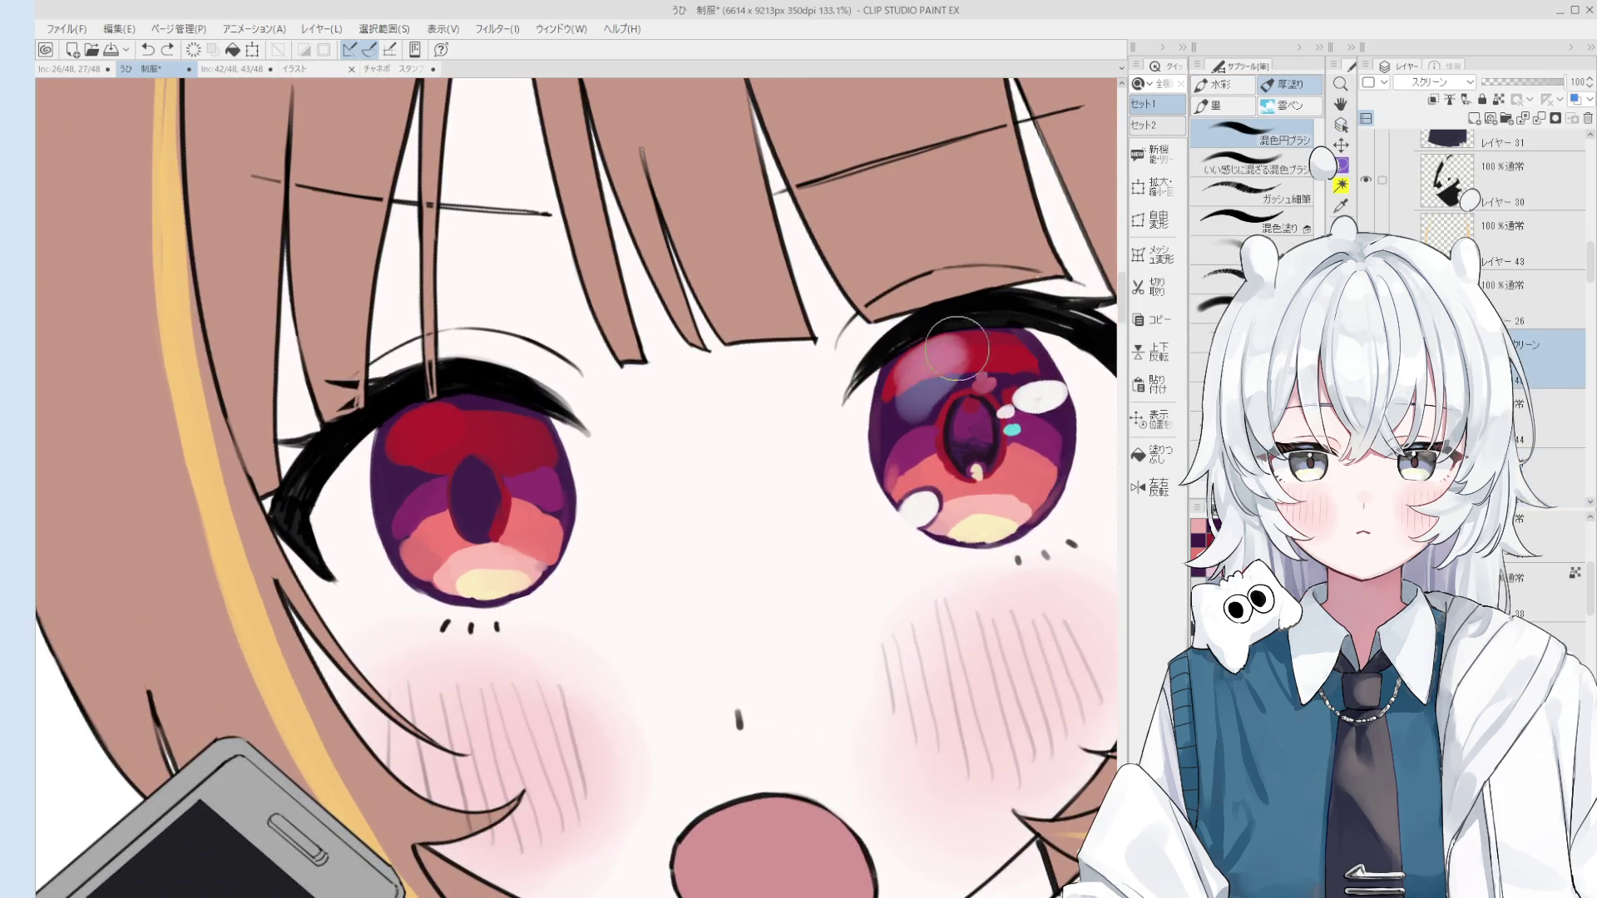
{"action": "scroll", "coordinate": [952, 366], "scroll_direction": "down", "scroll_amount": 2}
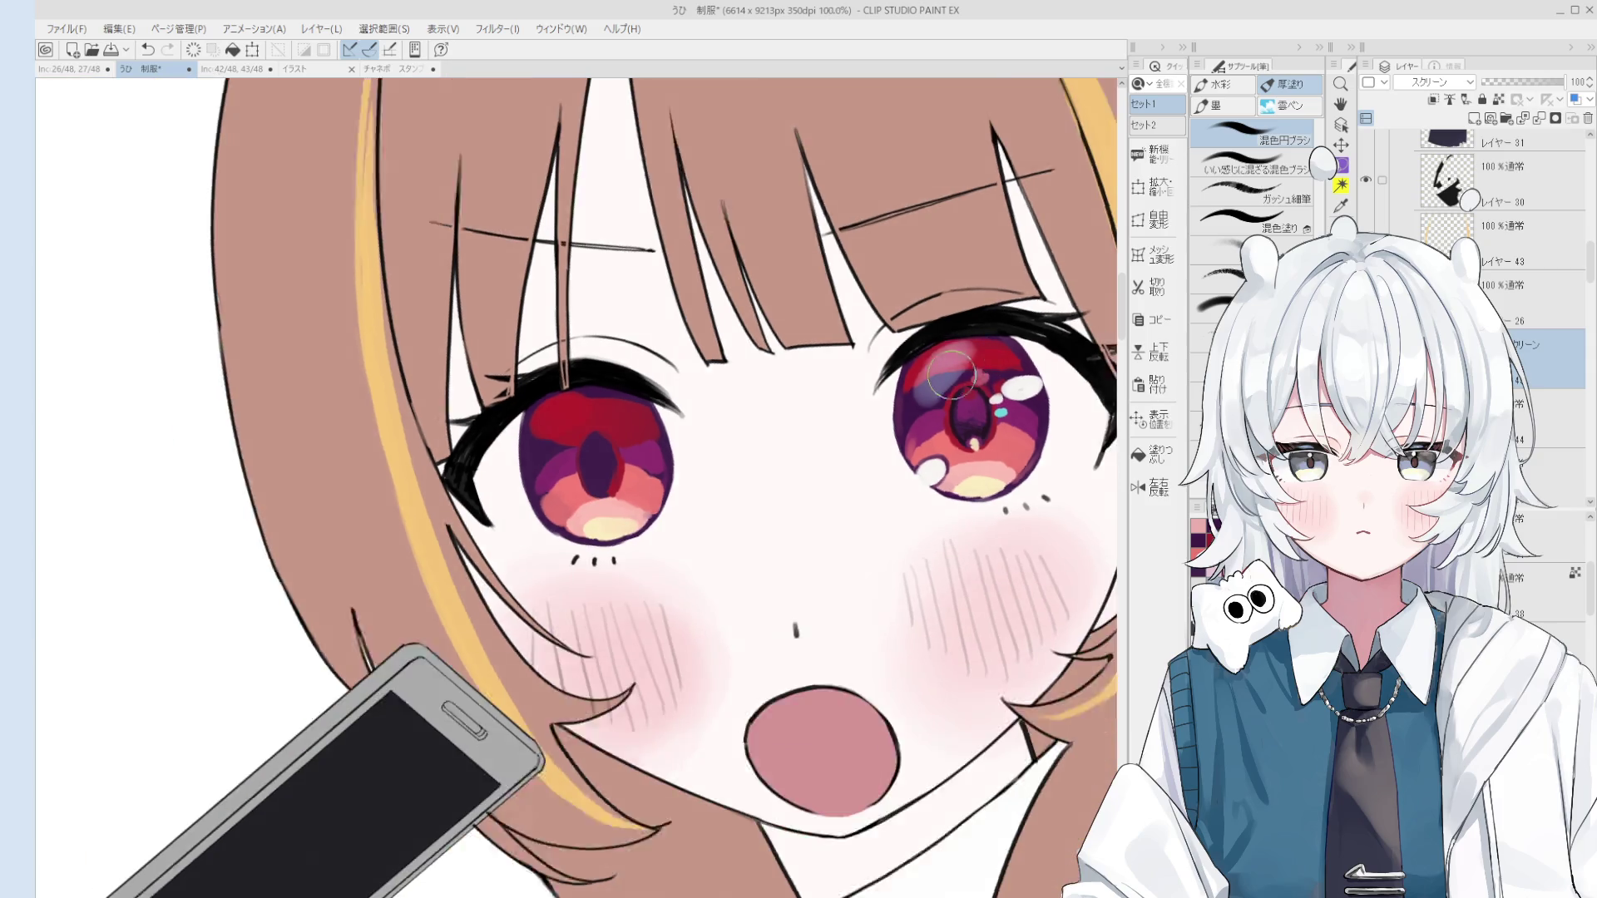
{"action": "scroll", "coordinate": [998, 466], "scroll_direction": "down", "scroll_amount": 2}
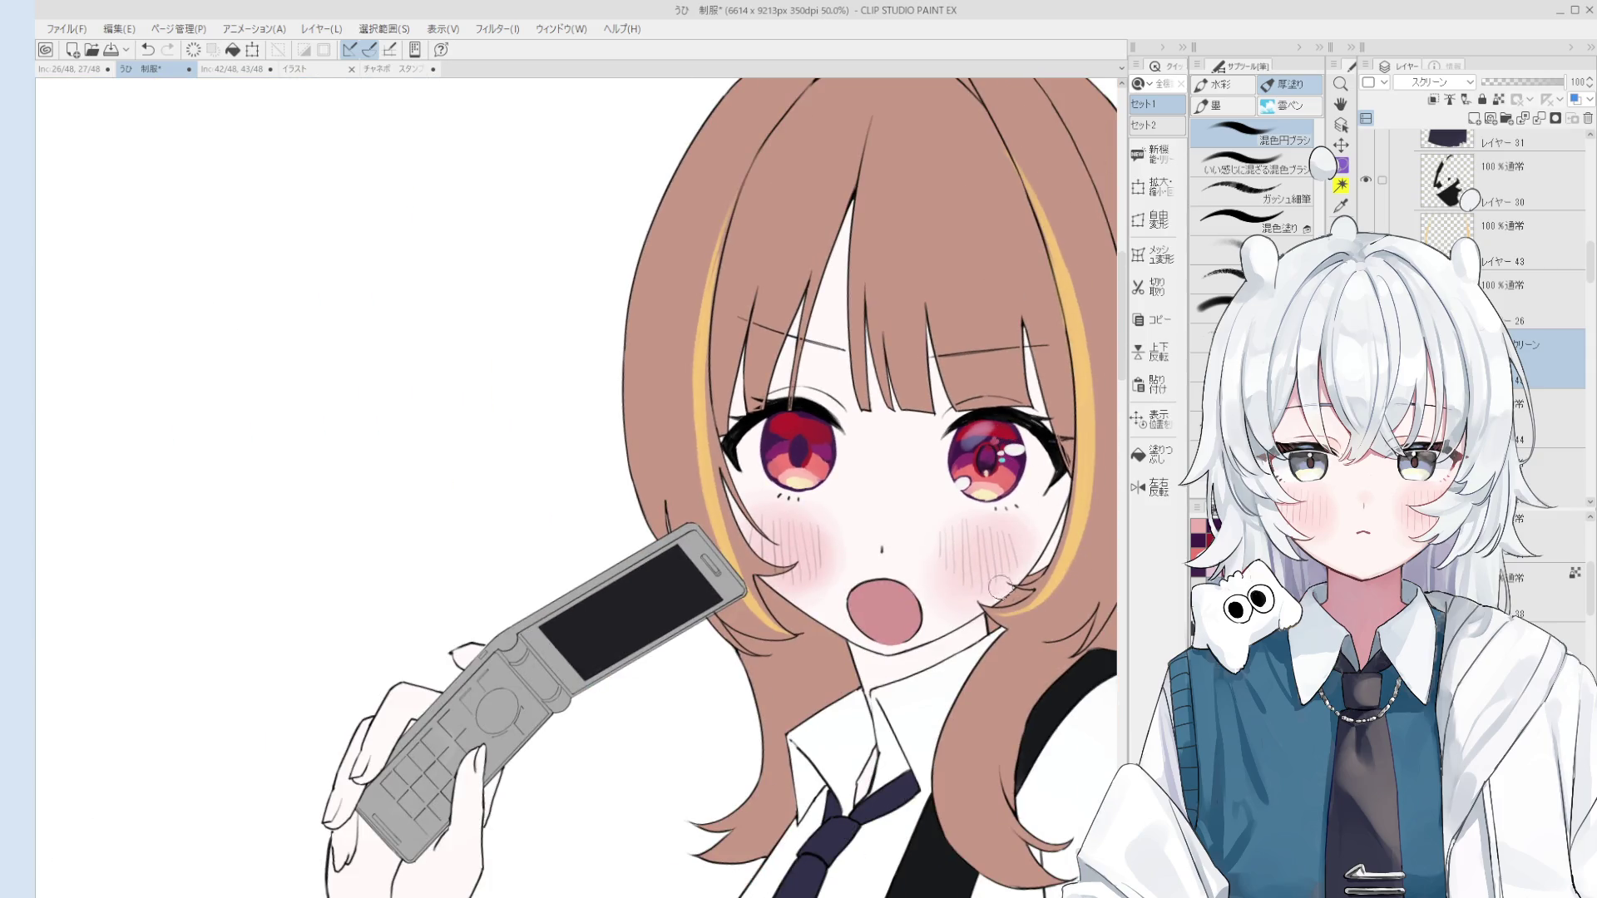
{"action": "scroll", "coordinate": [1022, 491], "scroll_direction": "up", "scroll_amount": 2}
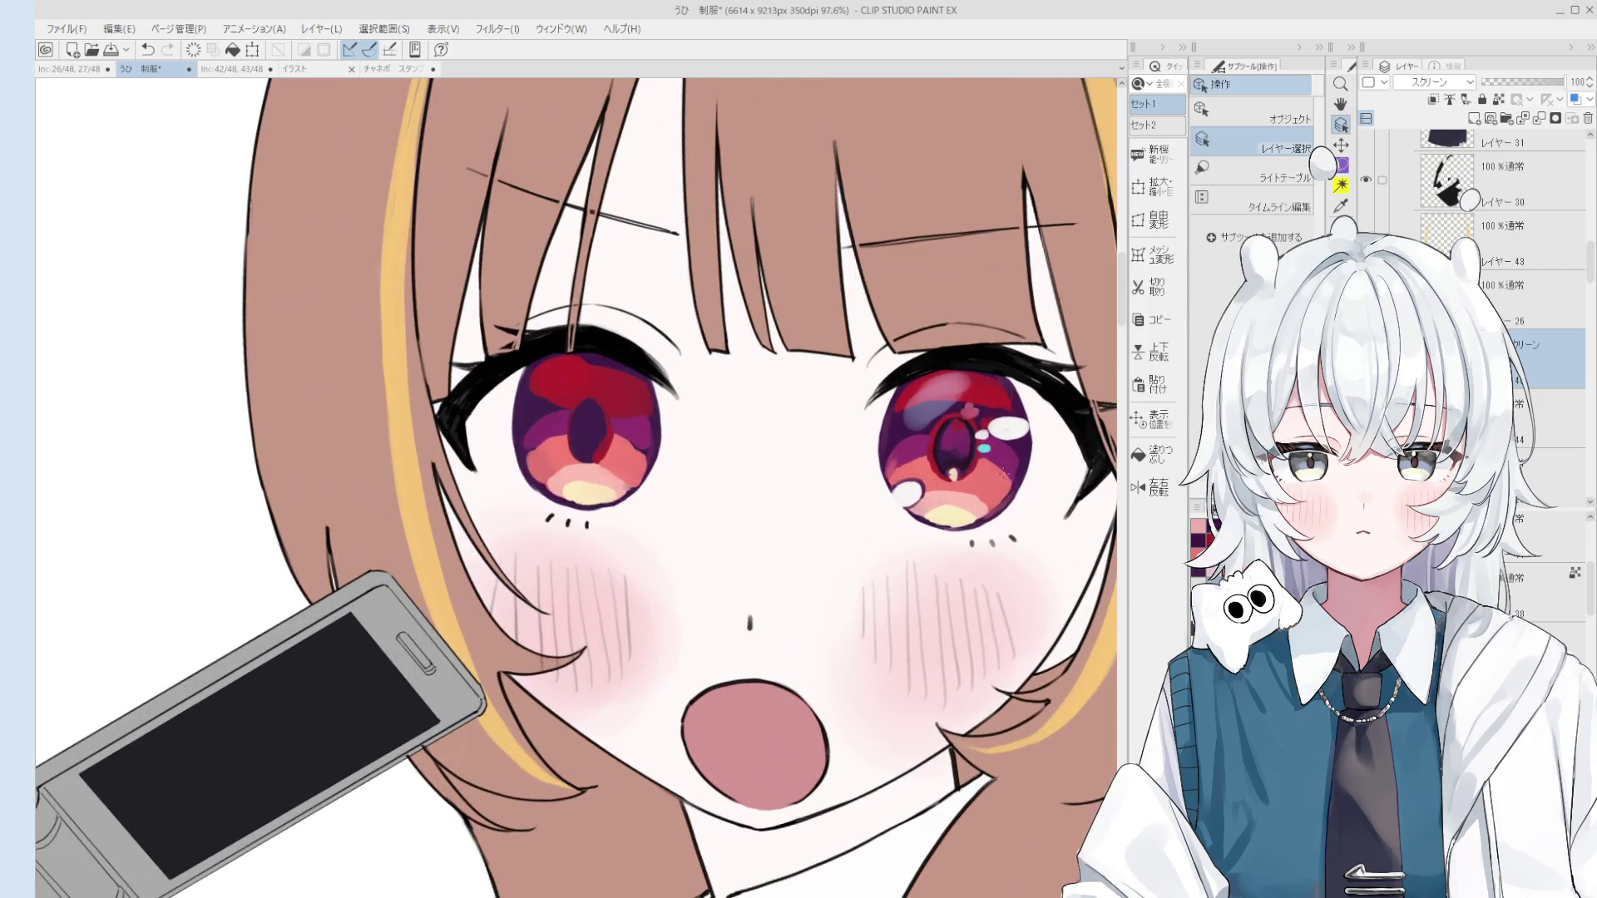
{"action": "key", "text": "ctrl+z"}
{"action": "left_click", "coordinate": [1006, 475]}
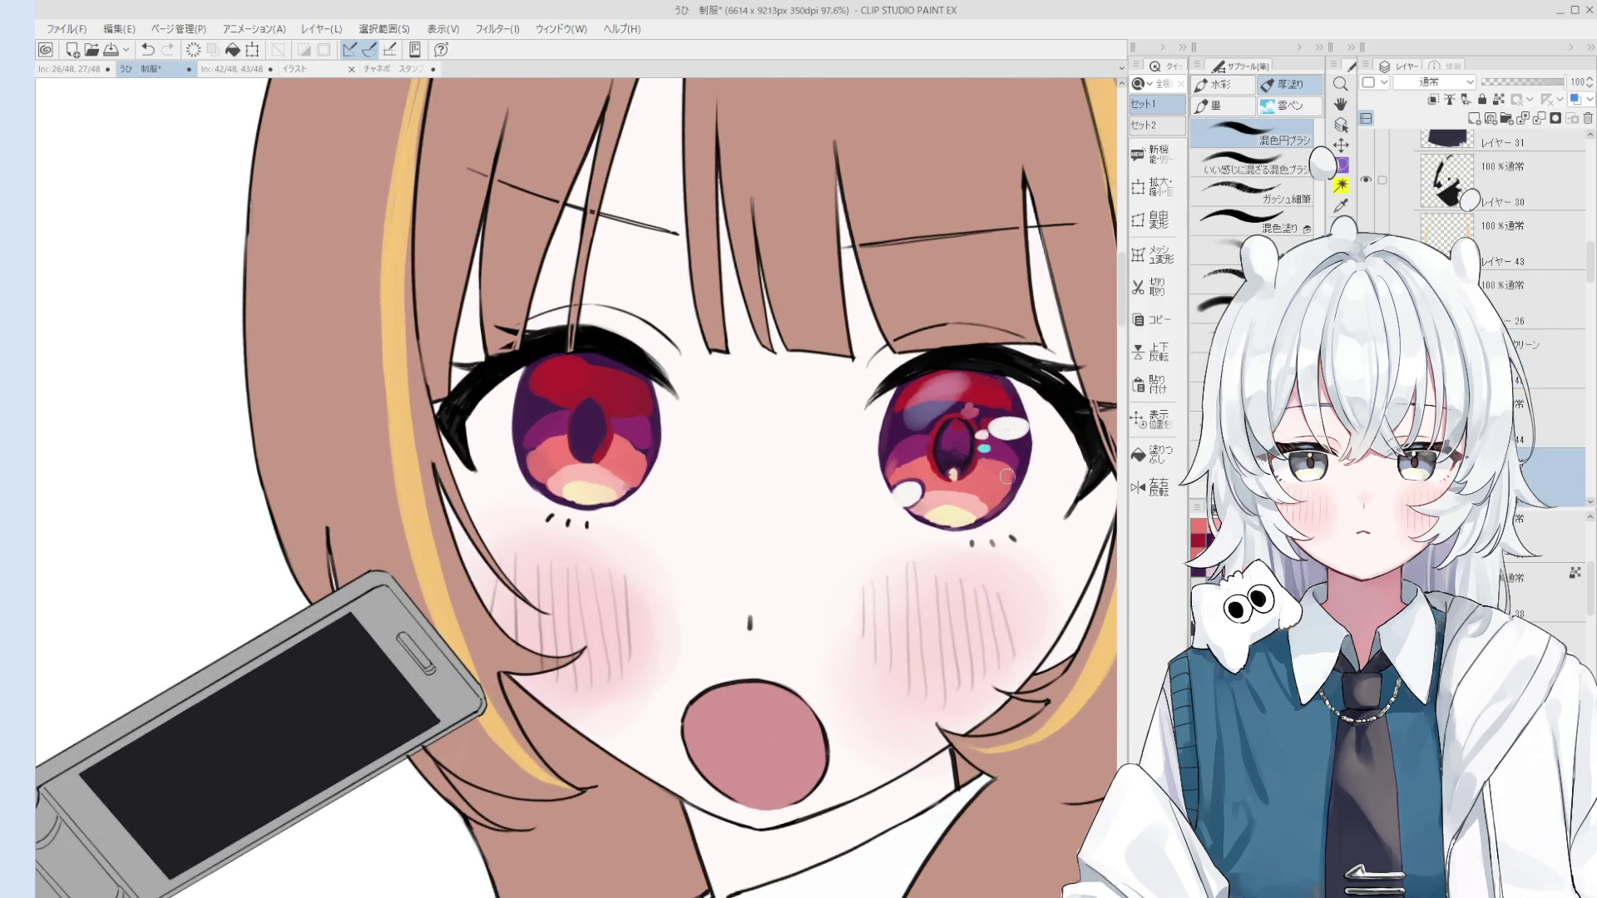
Step: Enlarge the right eye's white highlight into a filled oval
{"action": "key", "text": "ctrl+z"}
{"action": "left_click", "coordinate": [1022, 454]}
{"action": "left_click_drag", "start_coordinate": [1012, 429], "coordinate": [1020, 430]}
{"action": "scroll", "coordinate": [1013, 389], "scroll_direction": "up", "scroll_amount": 1}
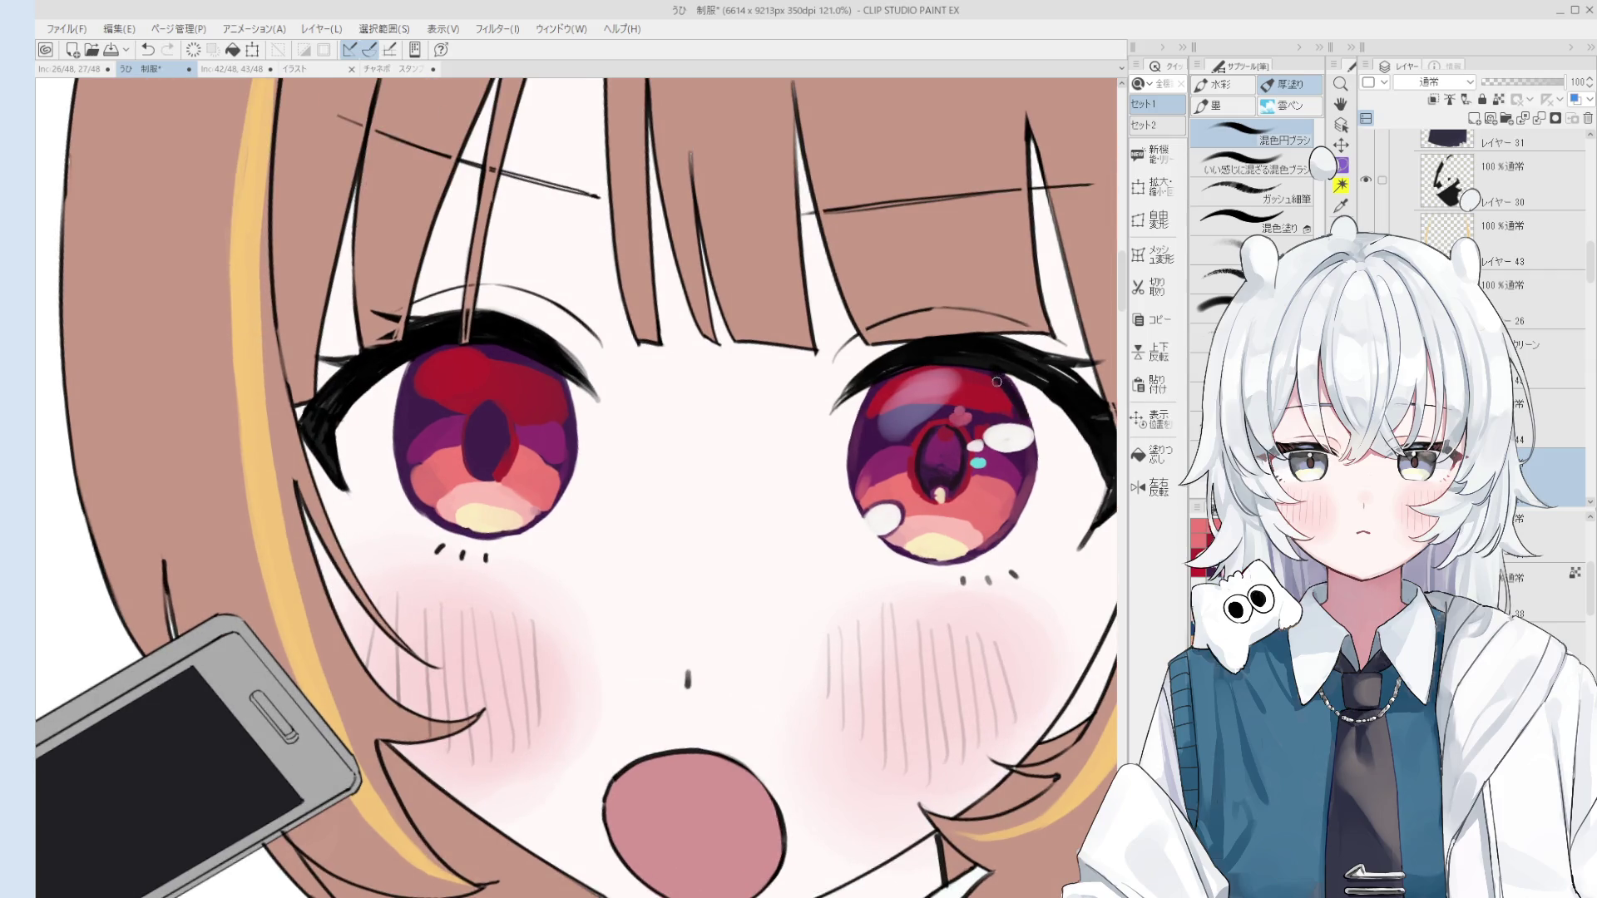
{"action": "scroll", "coordinate": [997, 381], "scroll_direction": "down", "scroll_amount": 1}
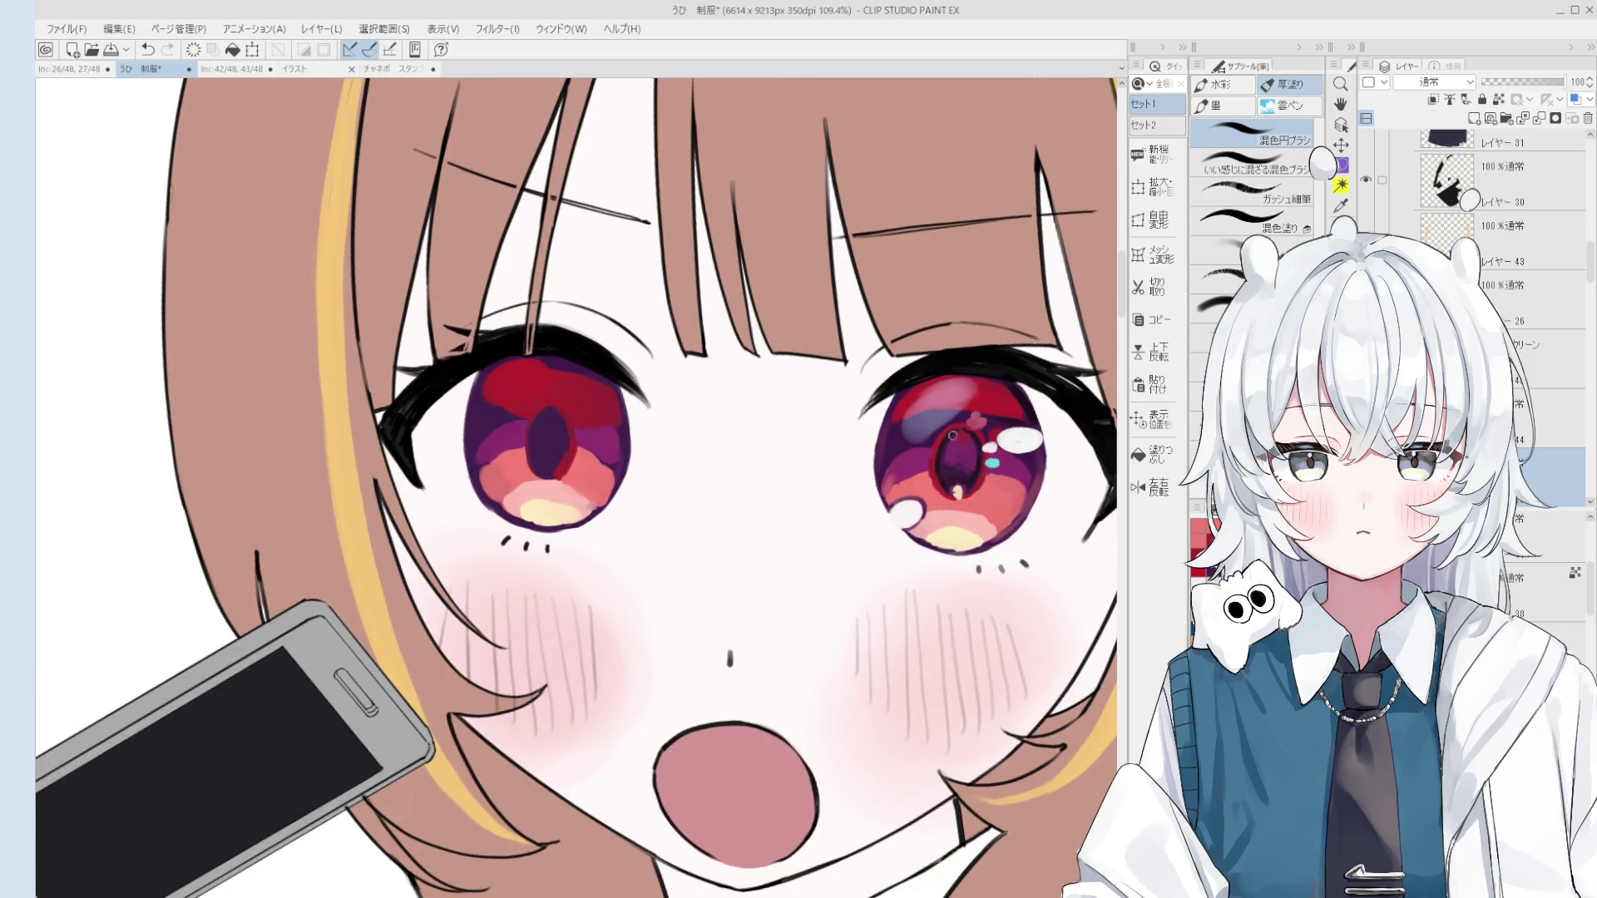
Step: Repaint the purple shading at the iris's upper left and centre the face in view
{"action": "mouse_move", "coordinate": [914, 424]}
{"action": "left_mouse_down"}
{"action": "mouse_move", "coordinate": [898, 391]}
{"action": "mouse_move", "coordinate": [886, 440]}
{"action": "left_mouse_up"}
{"action": "scroll", "coordinate": [877, 462], "scroll_direction": "down", "scroll_amount": 5}
{"action": "left_click_drag", "start_coordinate": [708, 628], "coordinate": [817, 492]}
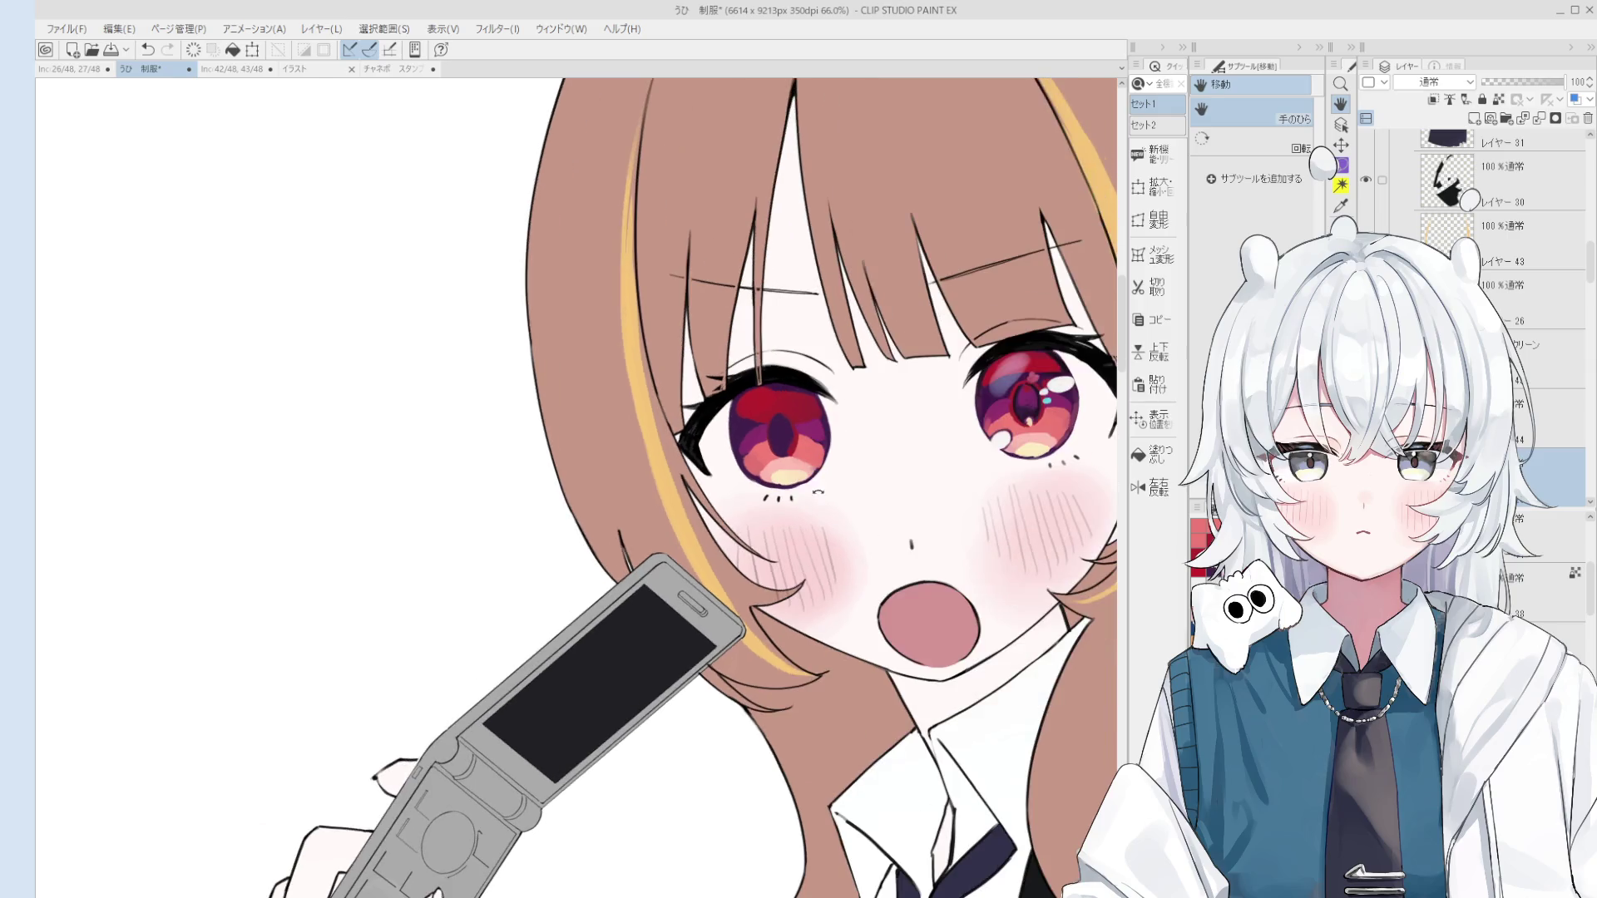
{"action": "scroll", "coordinate": [830, 427], "scroll_direction": "up", "scroll_amount": 2}
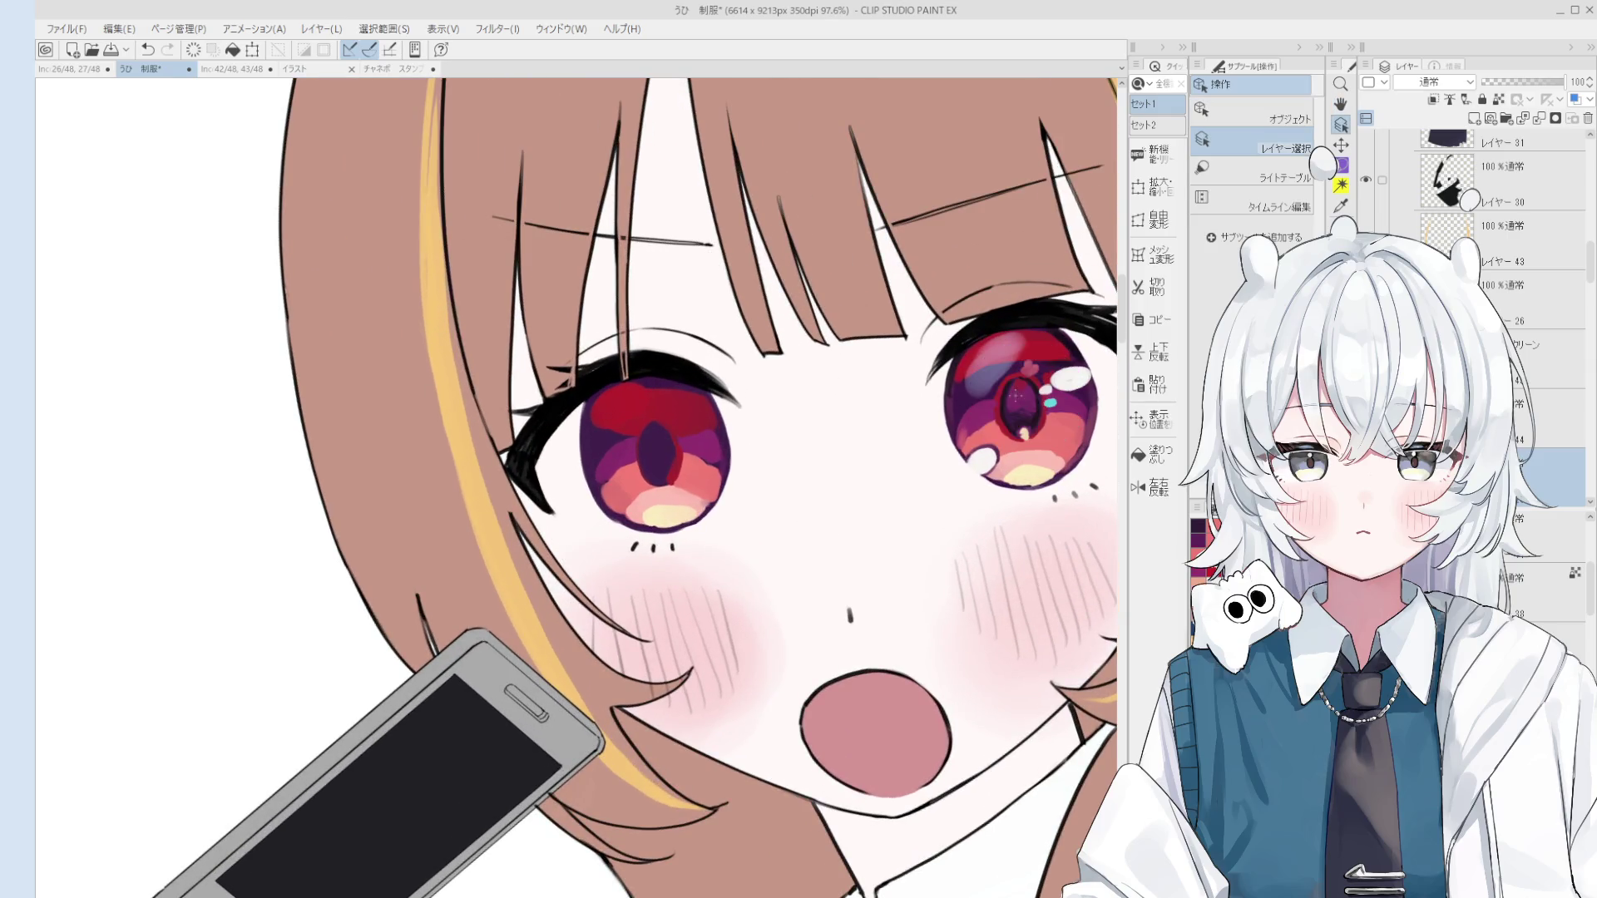
{"action": "scroll", "coordinate": [904, 524], "scroll_direction": "up", "scroll_amount": 2}
{"action": "key", "text": "b"}
{"action": "scroll", "coordinate": [810, 457], "scroll_direction": "up", "scroll_amount": 5}
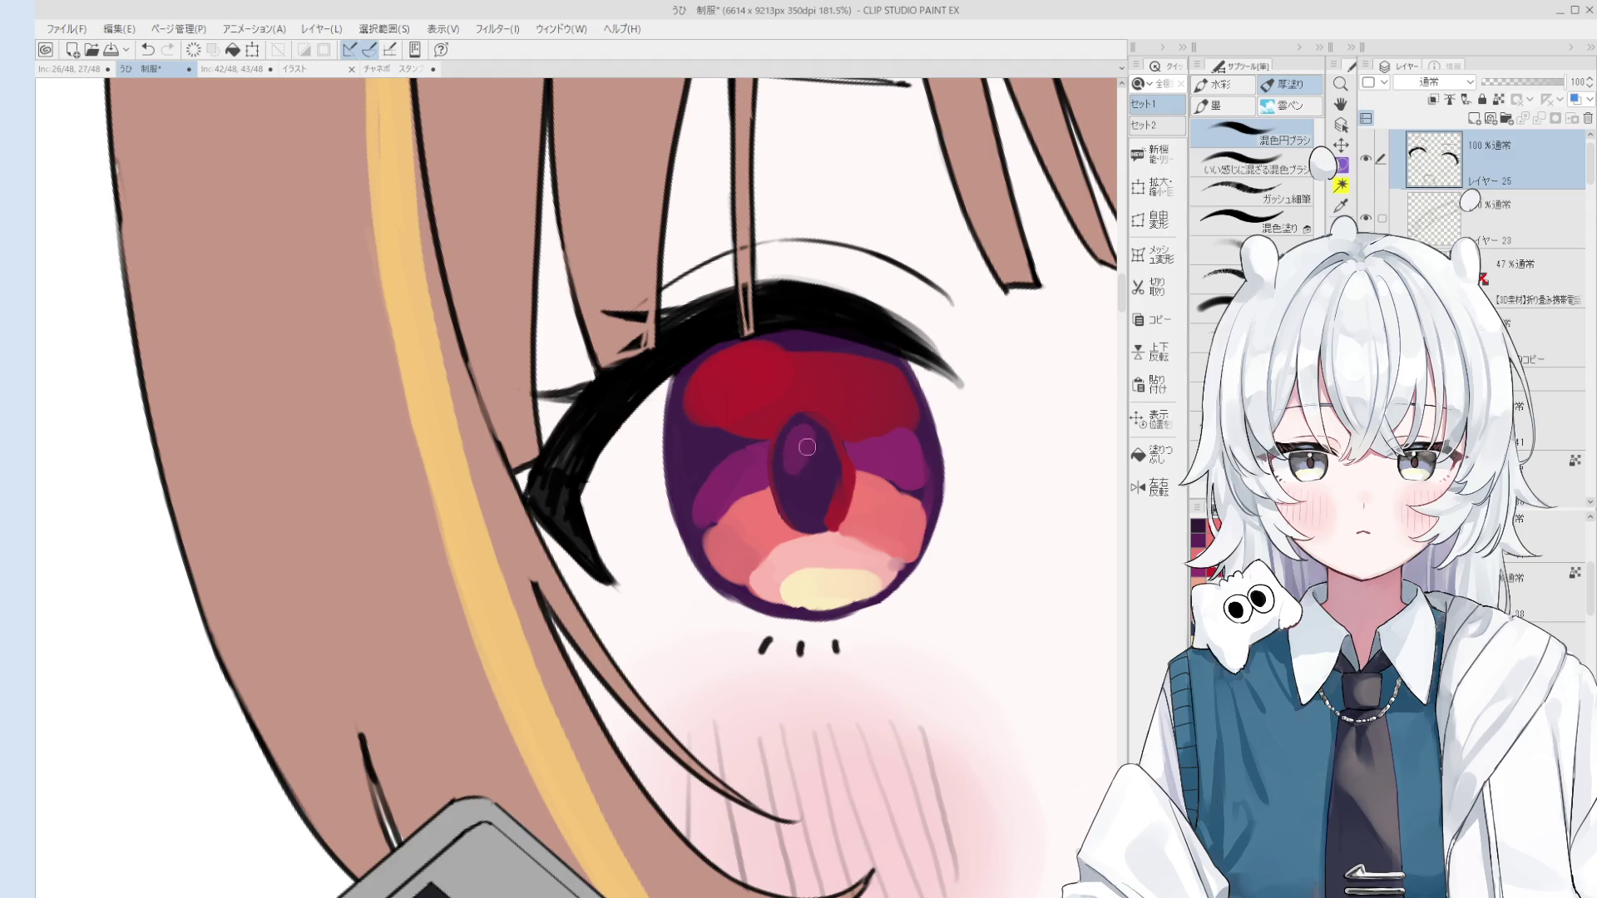
Step: Try and undo a lighter purple pupil stroke, select the eye layer, and sample an iris colour
{"action": "left_click_drag", "start_coordinate": [814, 456], "coordinate": [802, 487]}
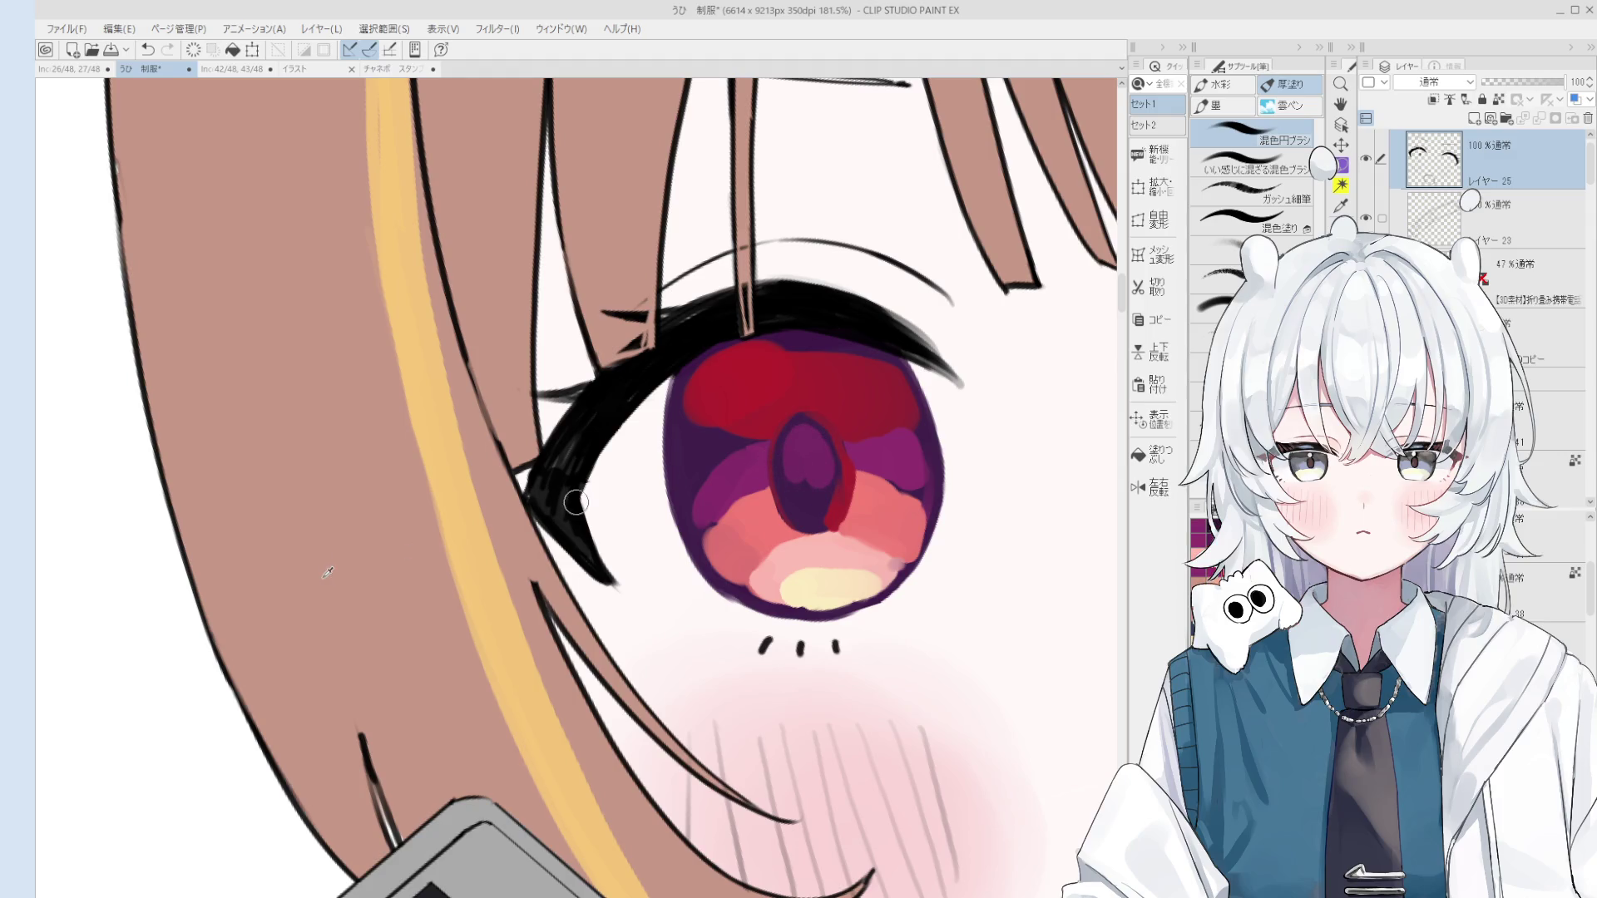
{"action": "key", "text": "ctrl+z"}
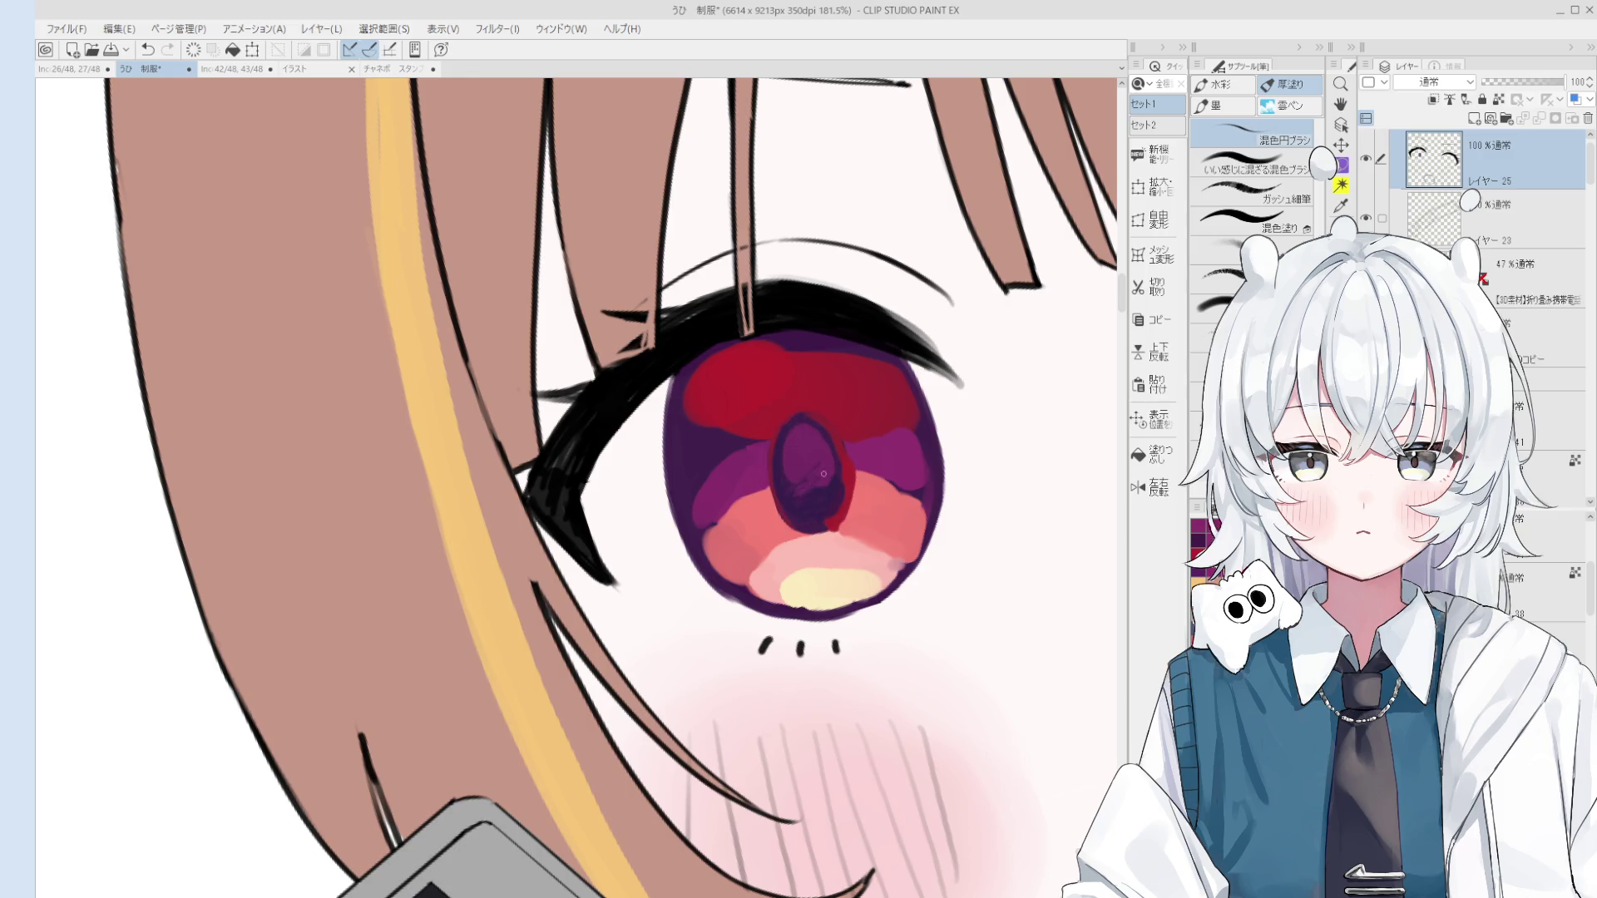
{"action": "scroll", "coordinate": [815, 484], "scroll_direction": "down", "scroll_amount": 4}
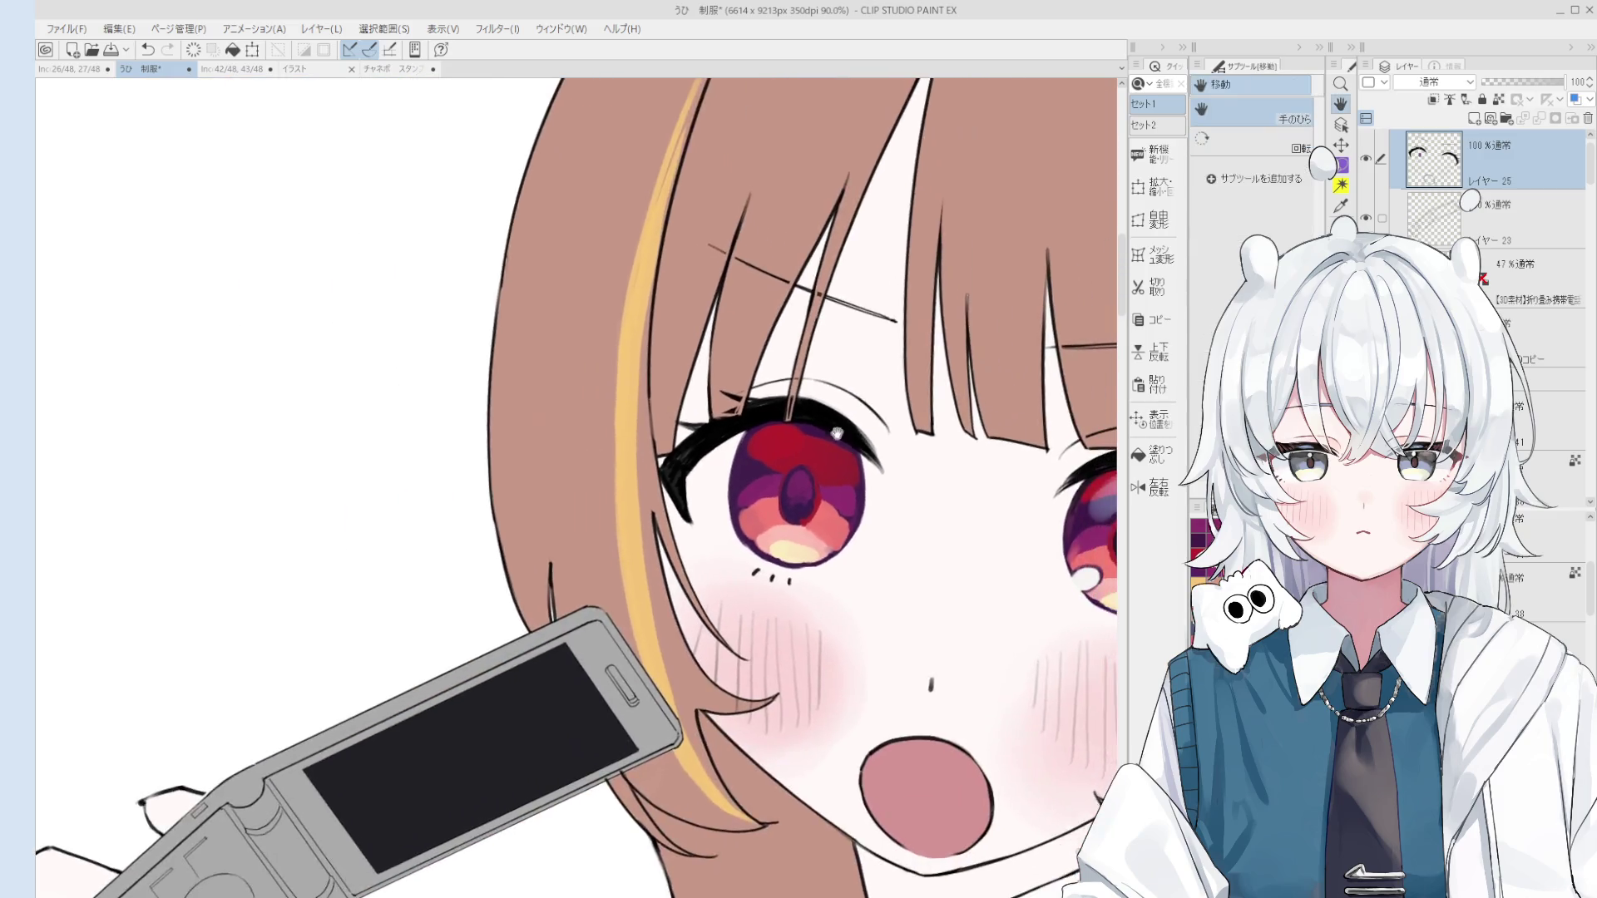
{"action": "scroll", "coordinate": [825, 427], "scroll_direction": "down", "scroll_amount": 2}
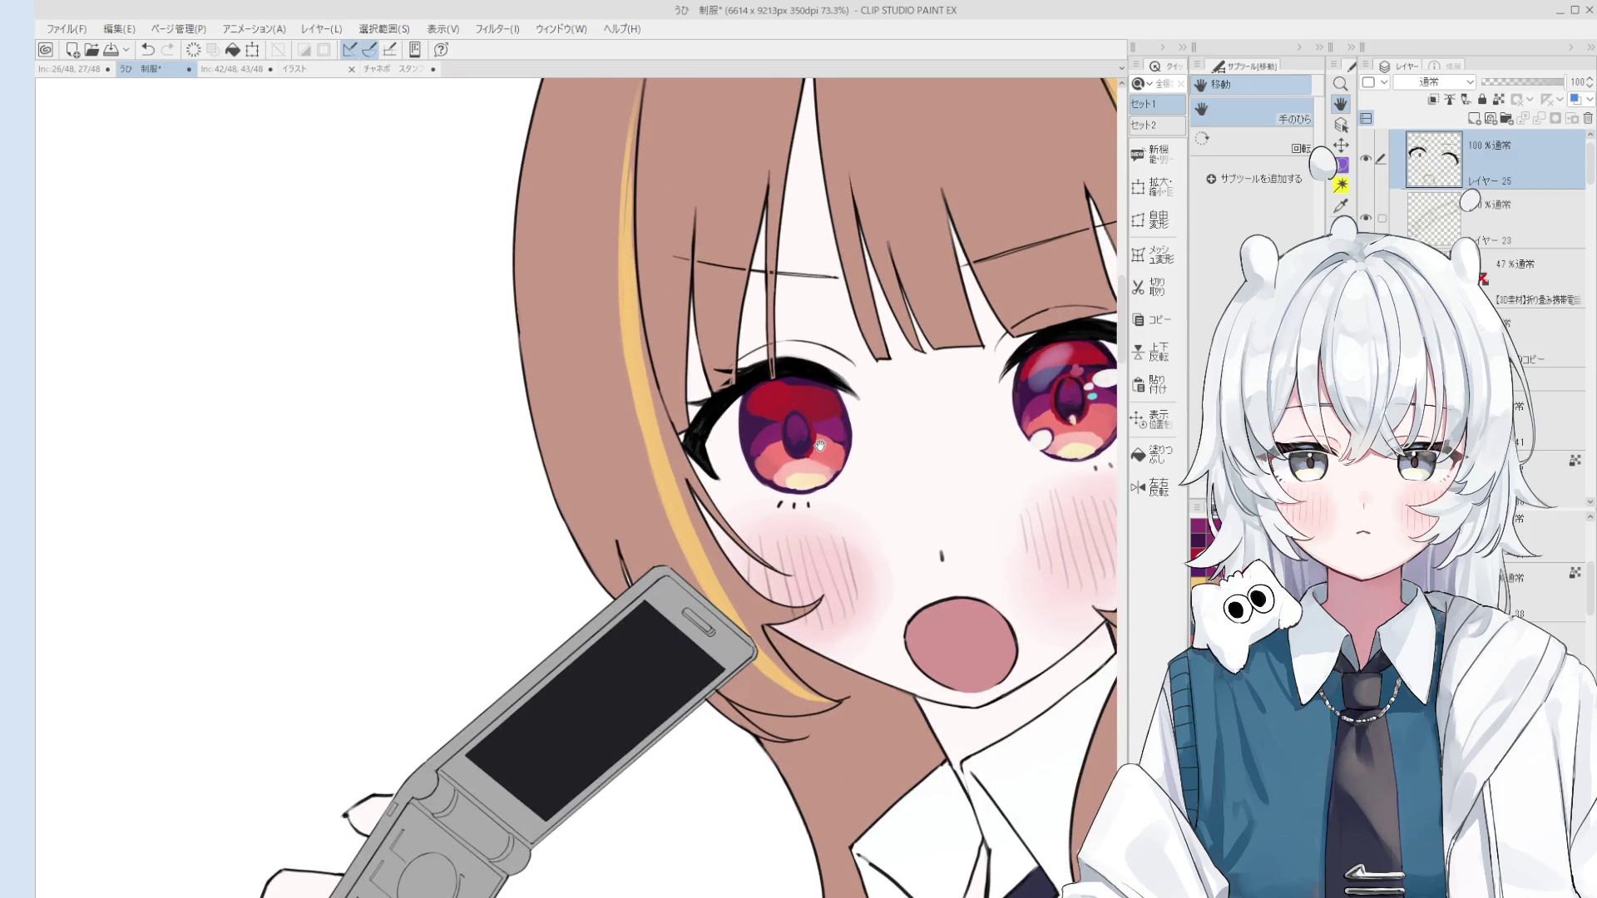
{"action": "left_click", "coordinate": [1065, 400], "text": "ctrl+shift"}
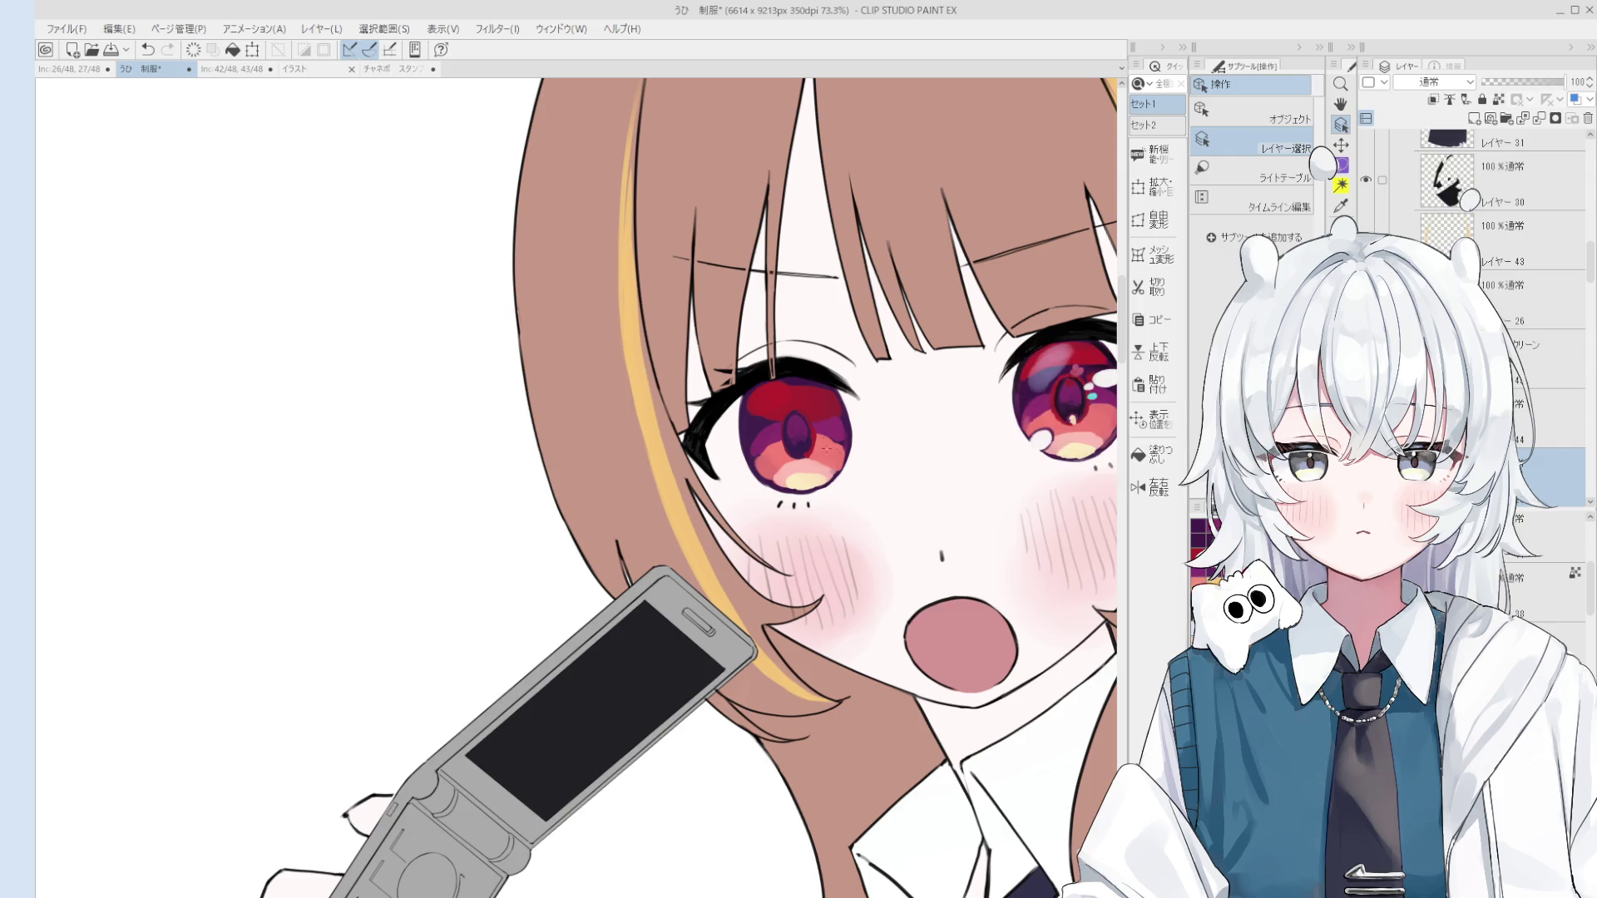
{"action": "scroll", "coordinate": [786, 441], "scroll_direction": "up", "scroll_amount": 4}
{"action": "key", "text": "b"}
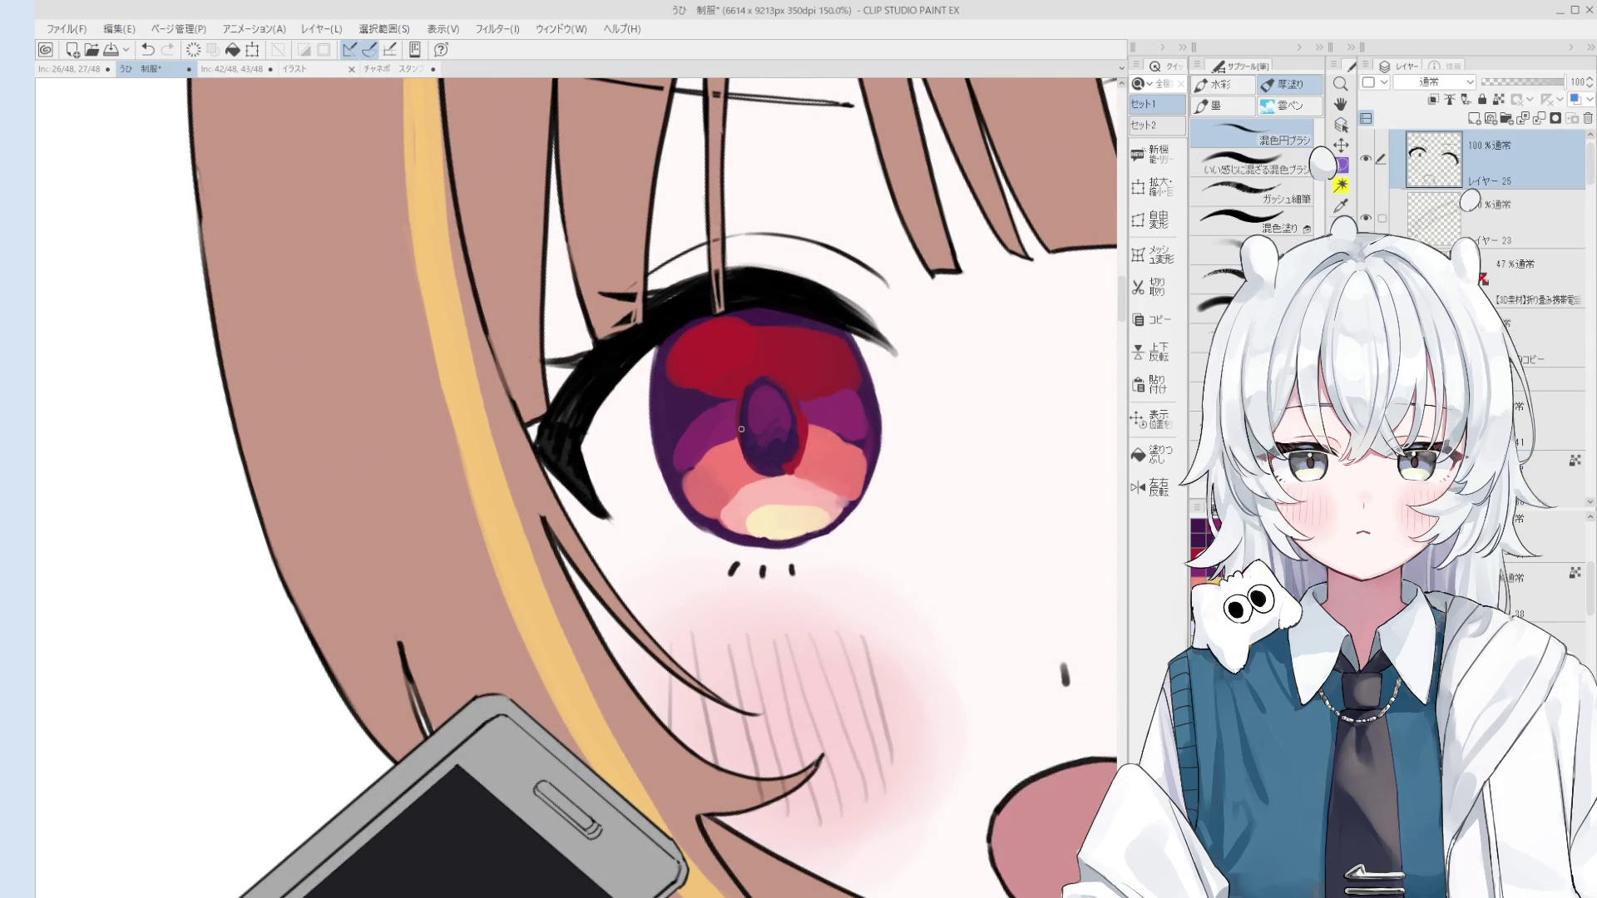
{"action": "left_click", "coordinate": [804, 424], "text": "alt"}
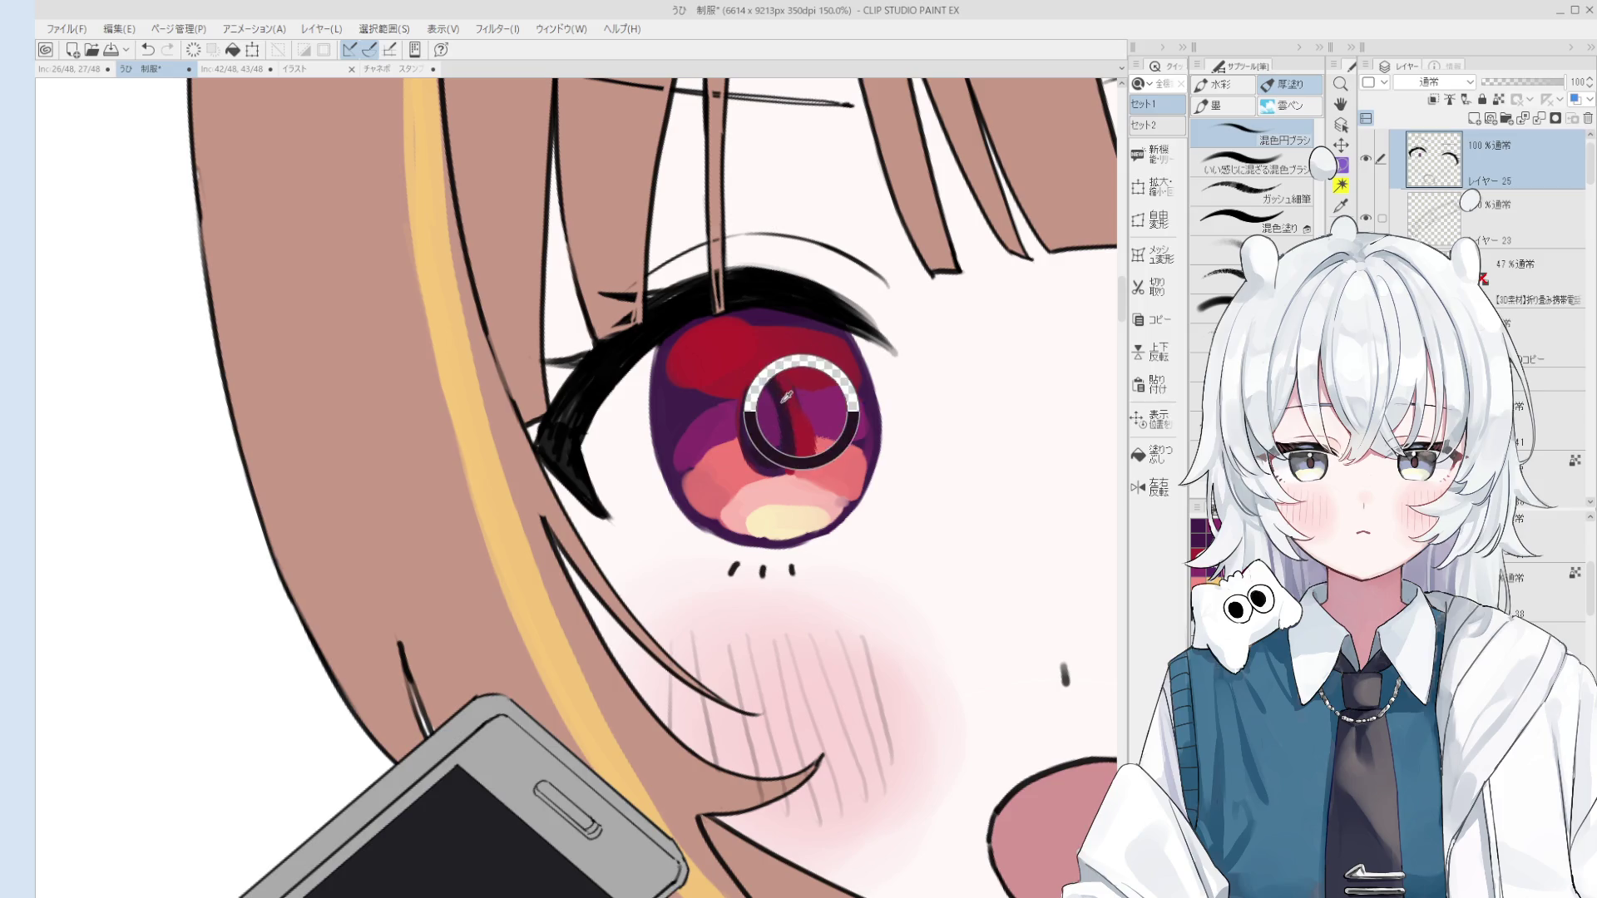
Step: Lasso an oval around the pupil and move the copied eye layer below the phone layer
{"action": "key", "text": "o"}
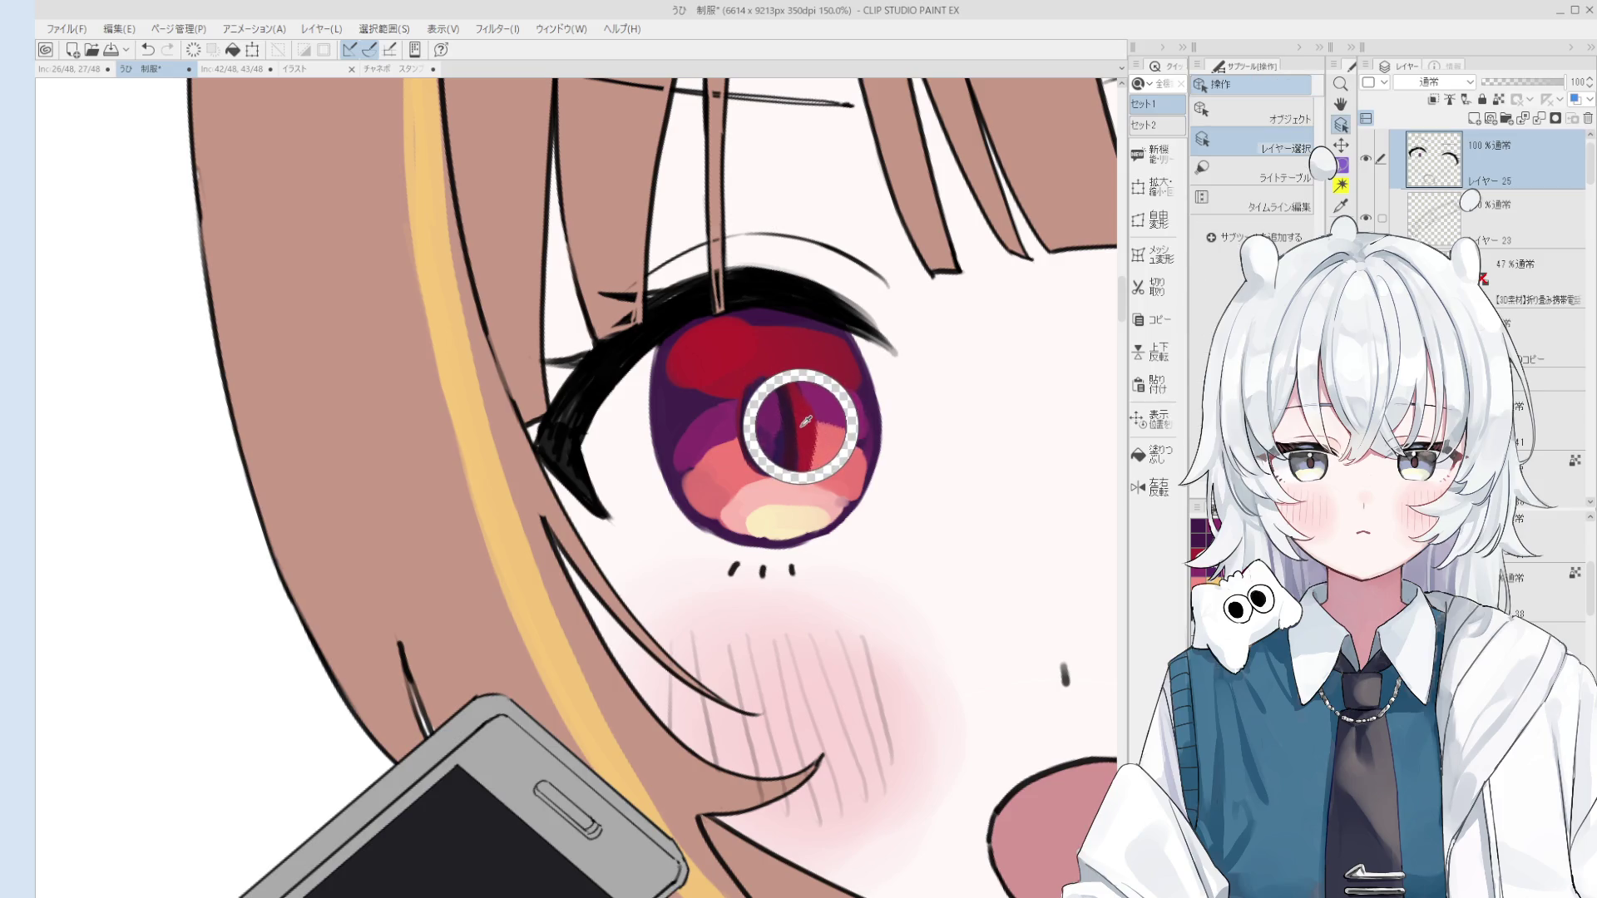
{"action": "key", "text": "e"}
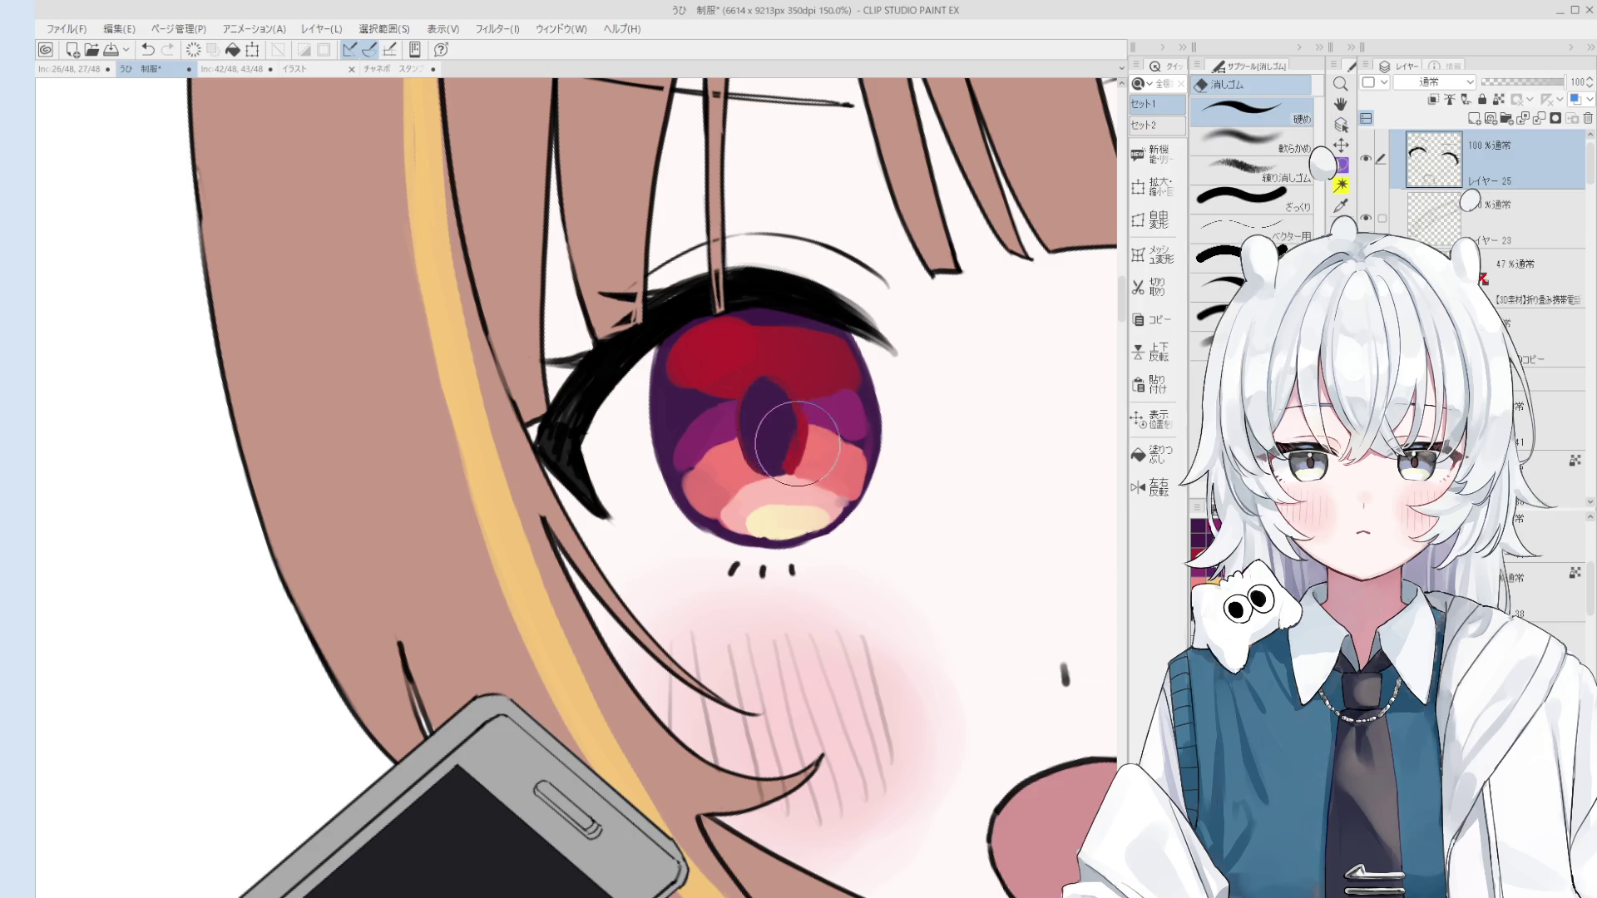
{"action": "key", "text": "m"}
{"action": "left_click_drag", "start_coordinate": [800, 487], "coordinate": [794, 493]}
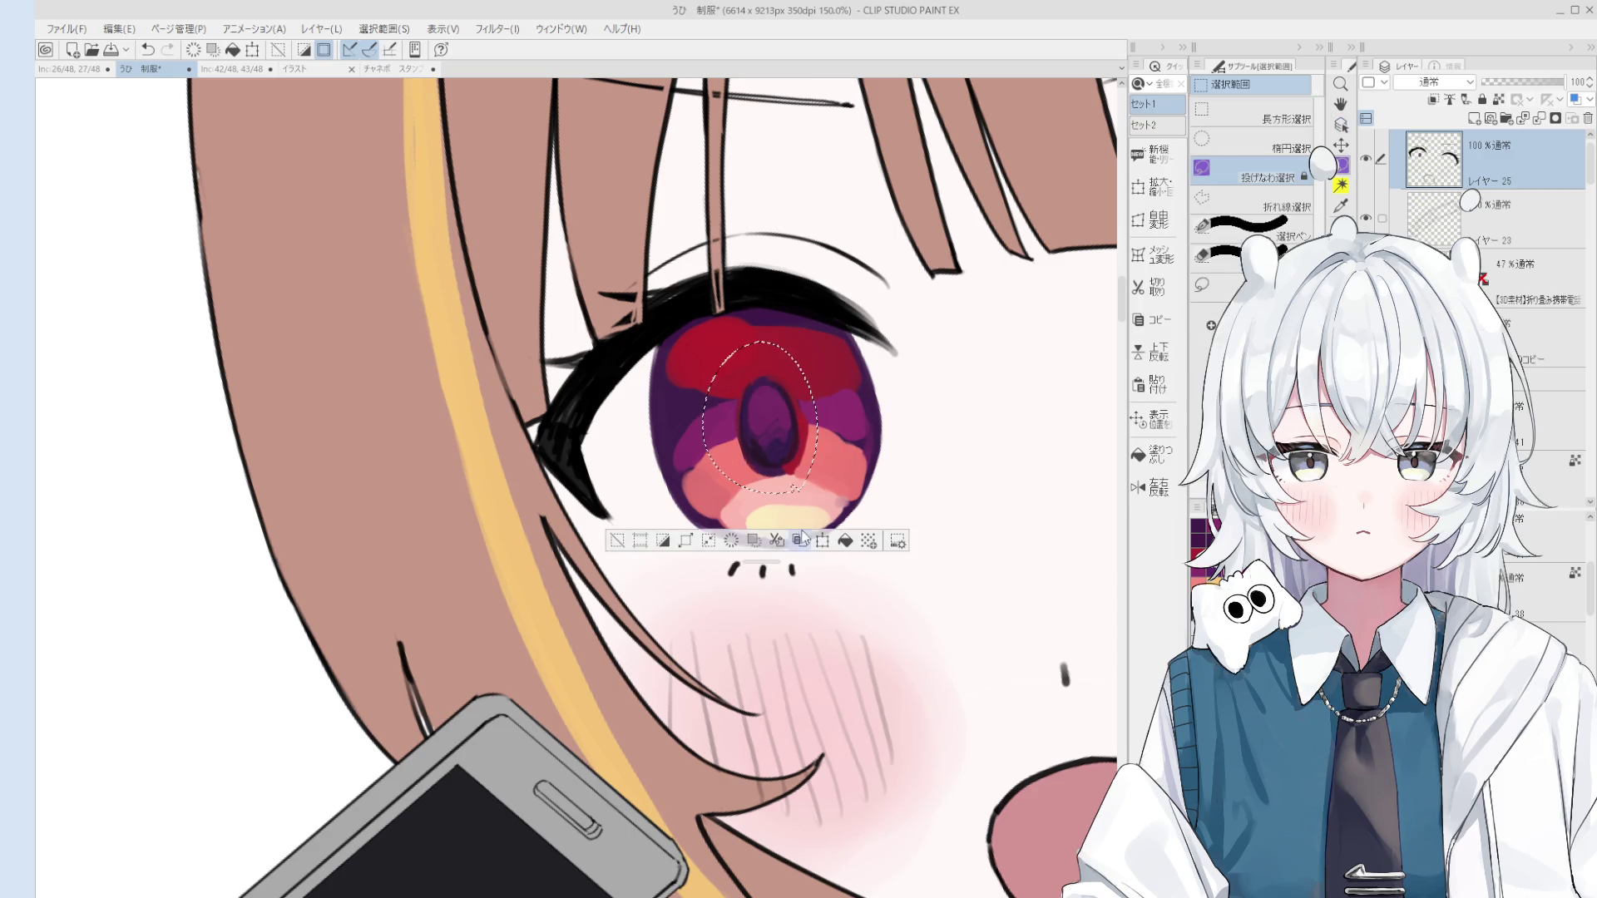
{"action": "left_click_drag", "start_coordinate": [1432, 158], "coordinate": [1447, 354]}
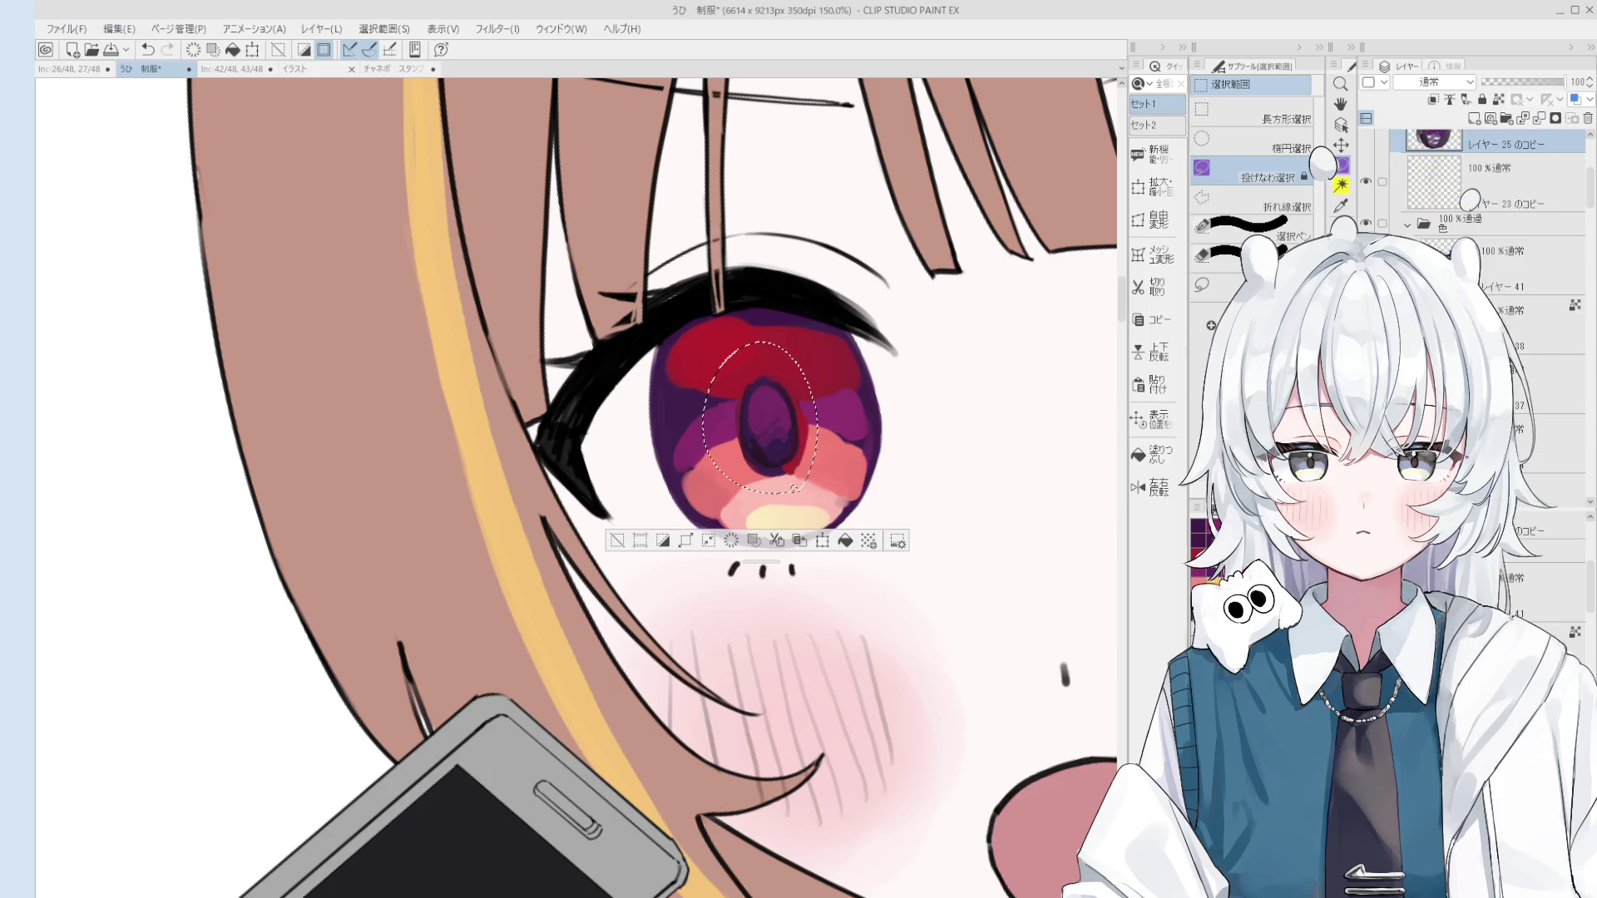
{"action": "scroll", "coordinate": [1450, 170], "scroll_direction": "down", "scroll_amount": 1}
{"action": "scroll", "coordinate": [1450, 172], "scroll_direction": "up", "scroll_amount": 2}
{"action": "scroll", "coordinate": [1469, 200], "scroll_direction": "up", "scroll_amount": 2}
{"action": "scroll", "coordinate": [1469, 200], "scroll_direction": "down", "scroll_amount": 1}
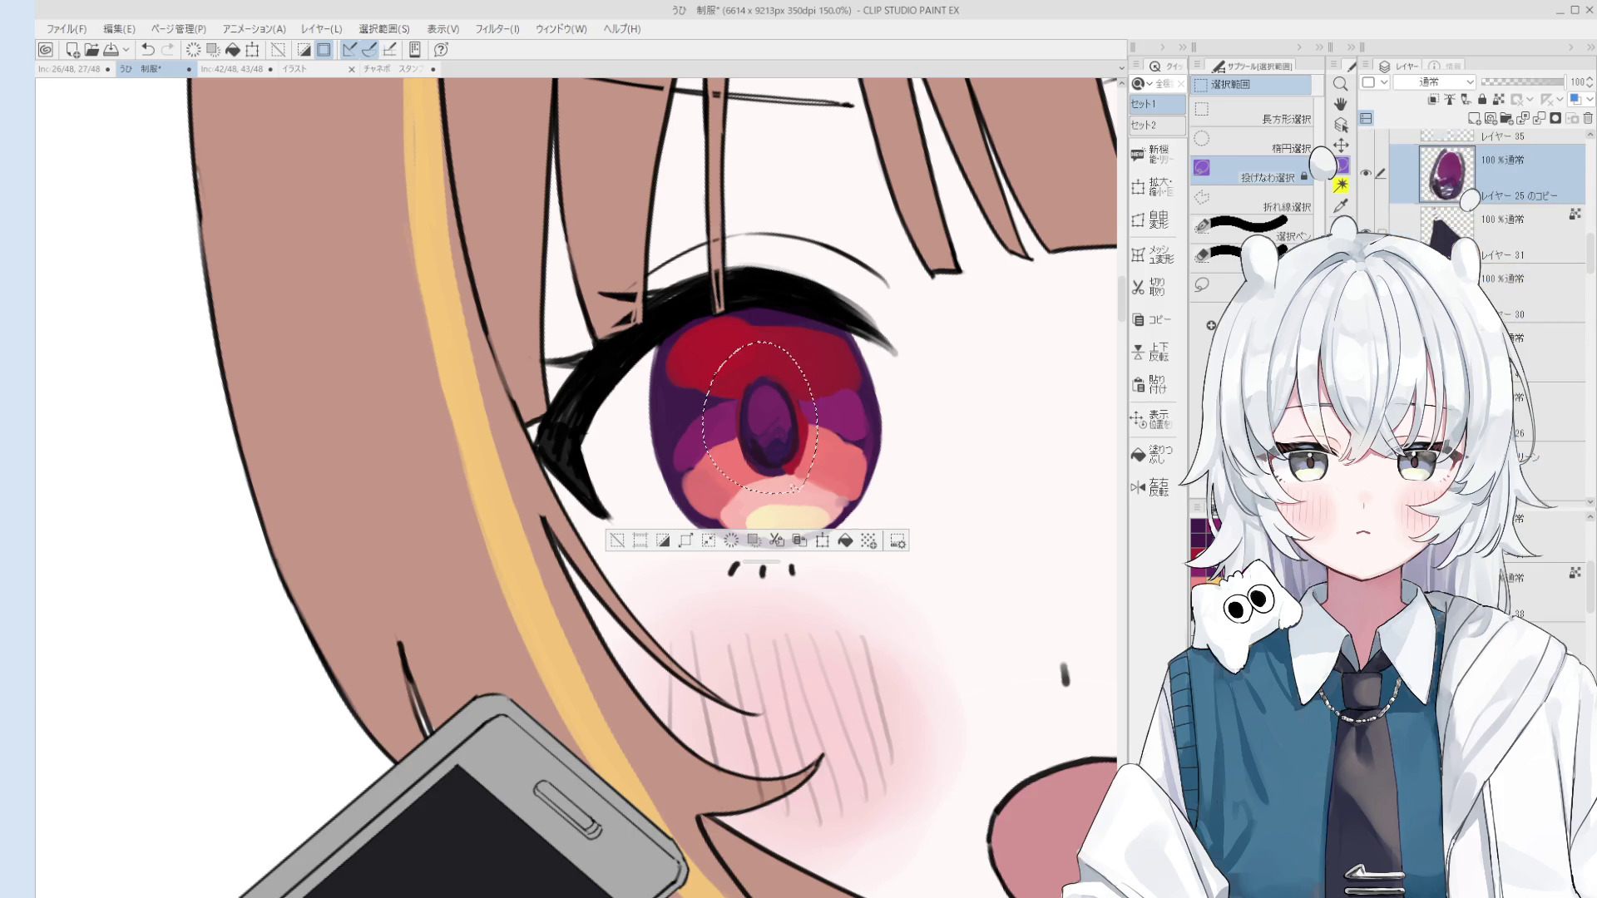
{"action": "scroll", "coordinate": [1469, 200], "scroll_direction": "up", "scroll_amount": 3}
{"action": "scroll", "coordinate": [1455, 162], "scroll_direction": "up", "scroll_amount": 1}
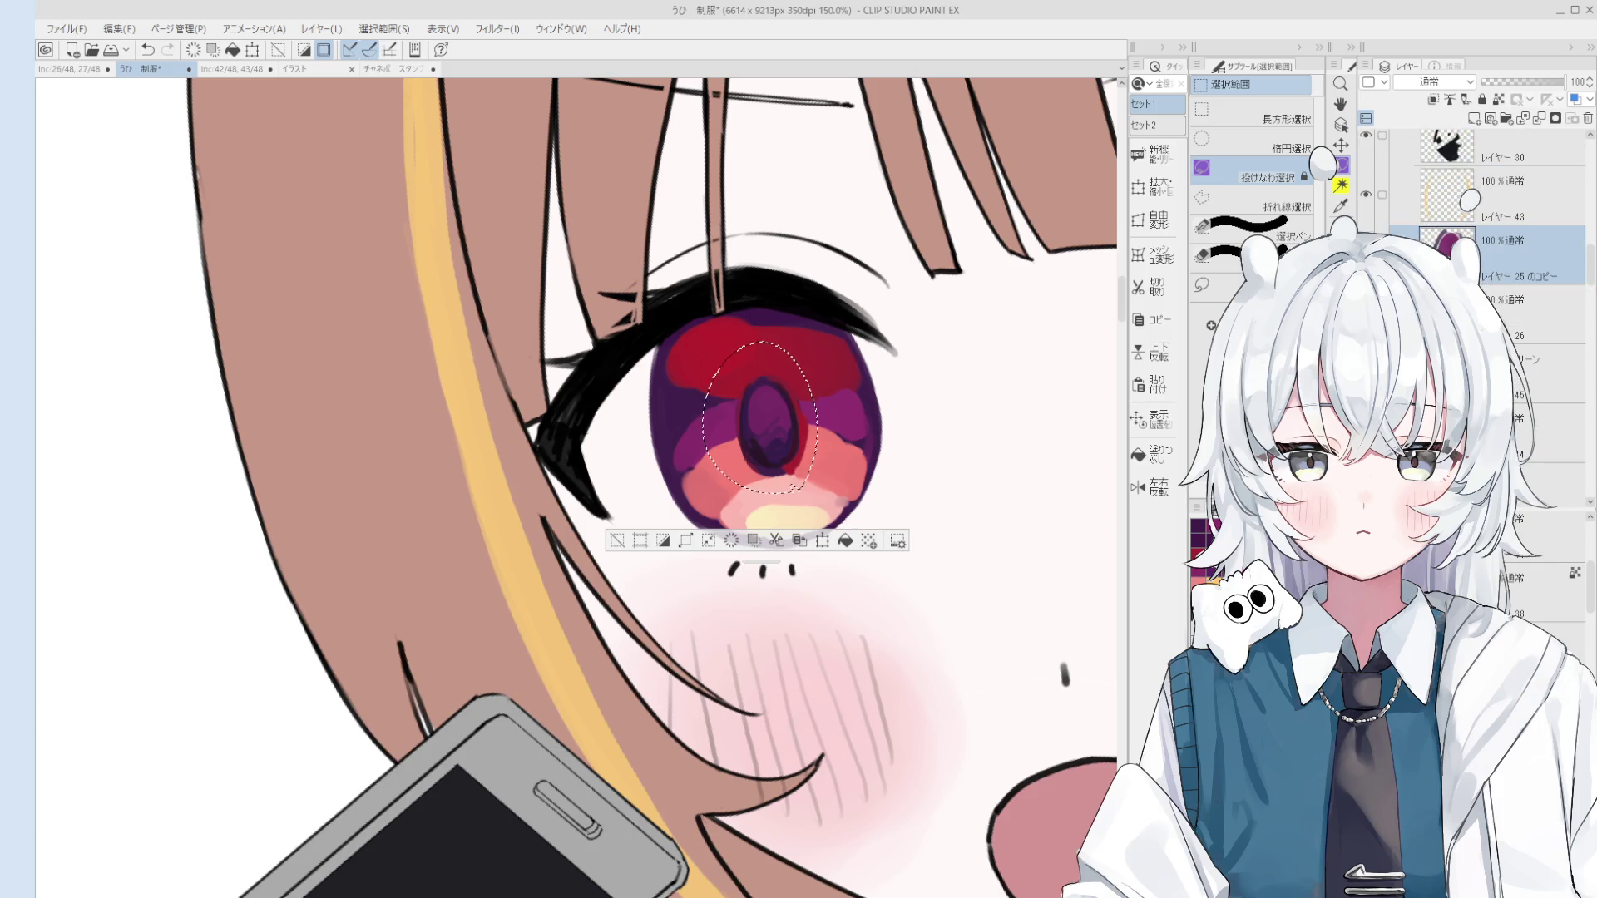
{"action": "scroll", "coordinate": [1456, 162], "scroll_direction": "up", "scroll_amount": 2}
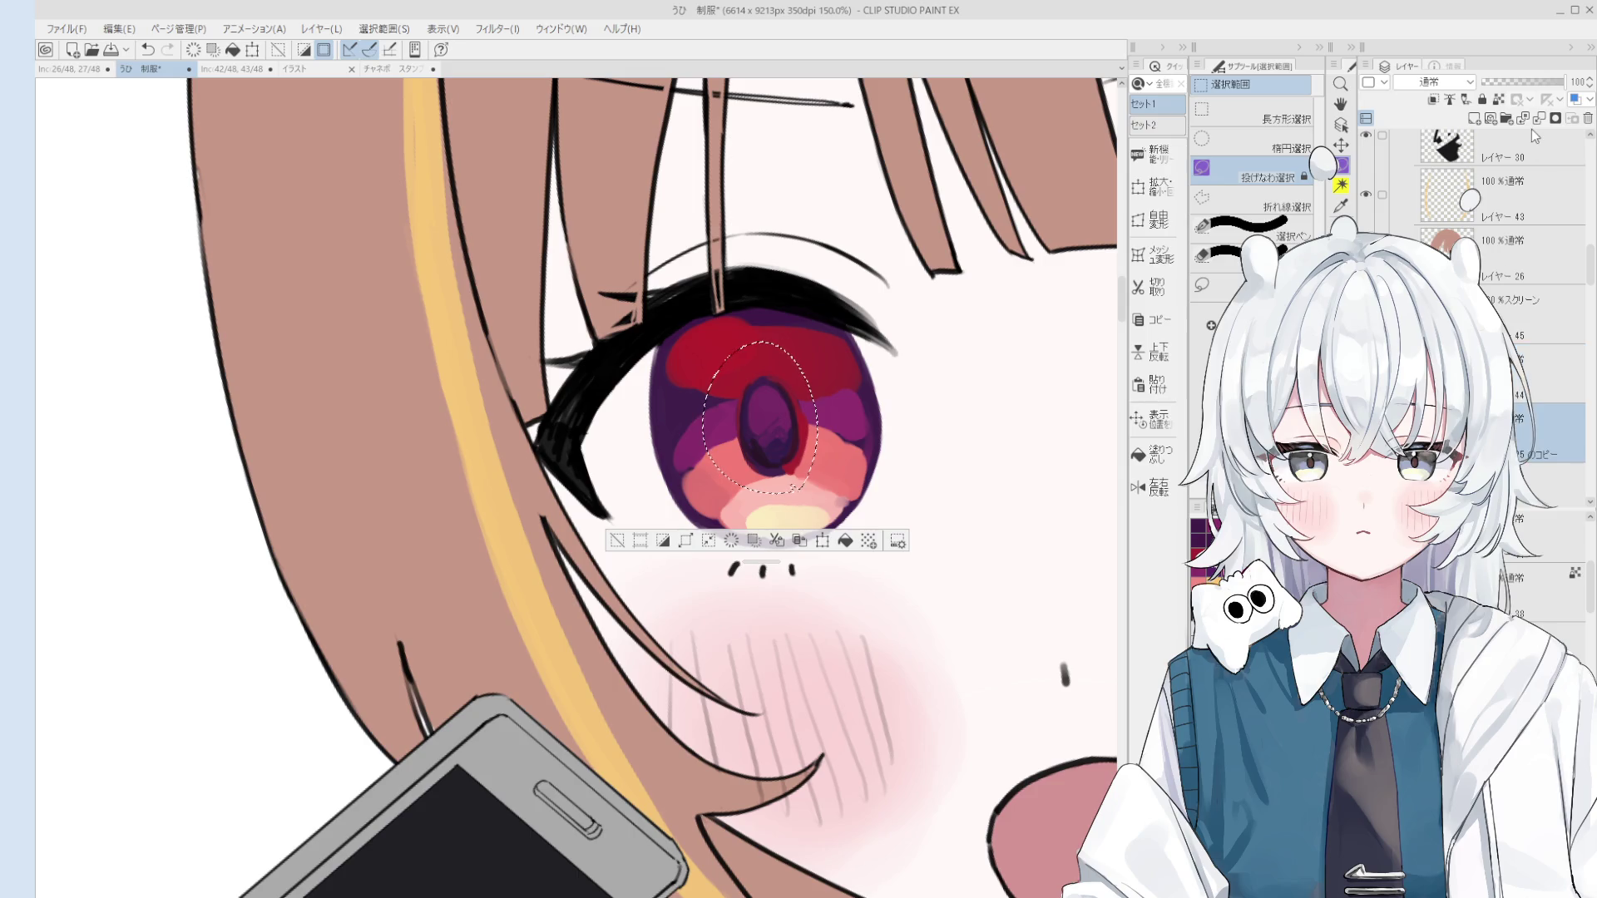
Step: Clear the pupil selection and shift the view of the eye up and right
{"action": "key", "text": "space"}
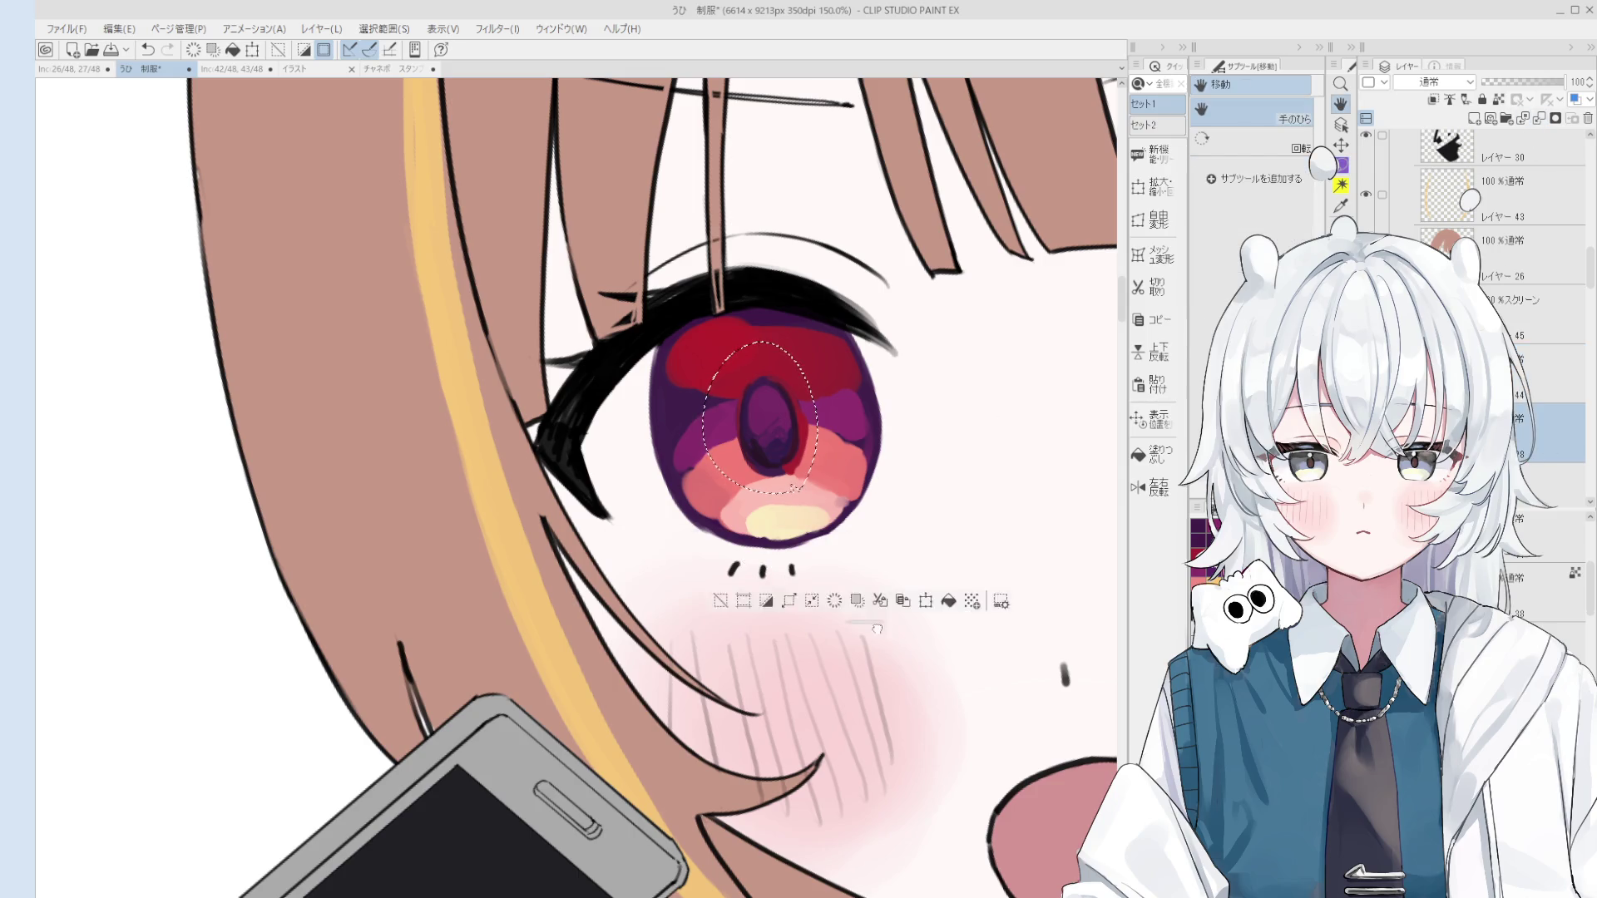
{"action": "key", "text": "ctrl+d"}
{"action": "left_click_drag", "start_coordinate": [755, 445], "coordinate": [850, 413]}
{"action": "key", "text": "o"}
{"action": "key", "text": "b"}
{"action": "scroll", "coordinate": [835, 375], "scroll_direction": "up", "scroll_amount": 3}
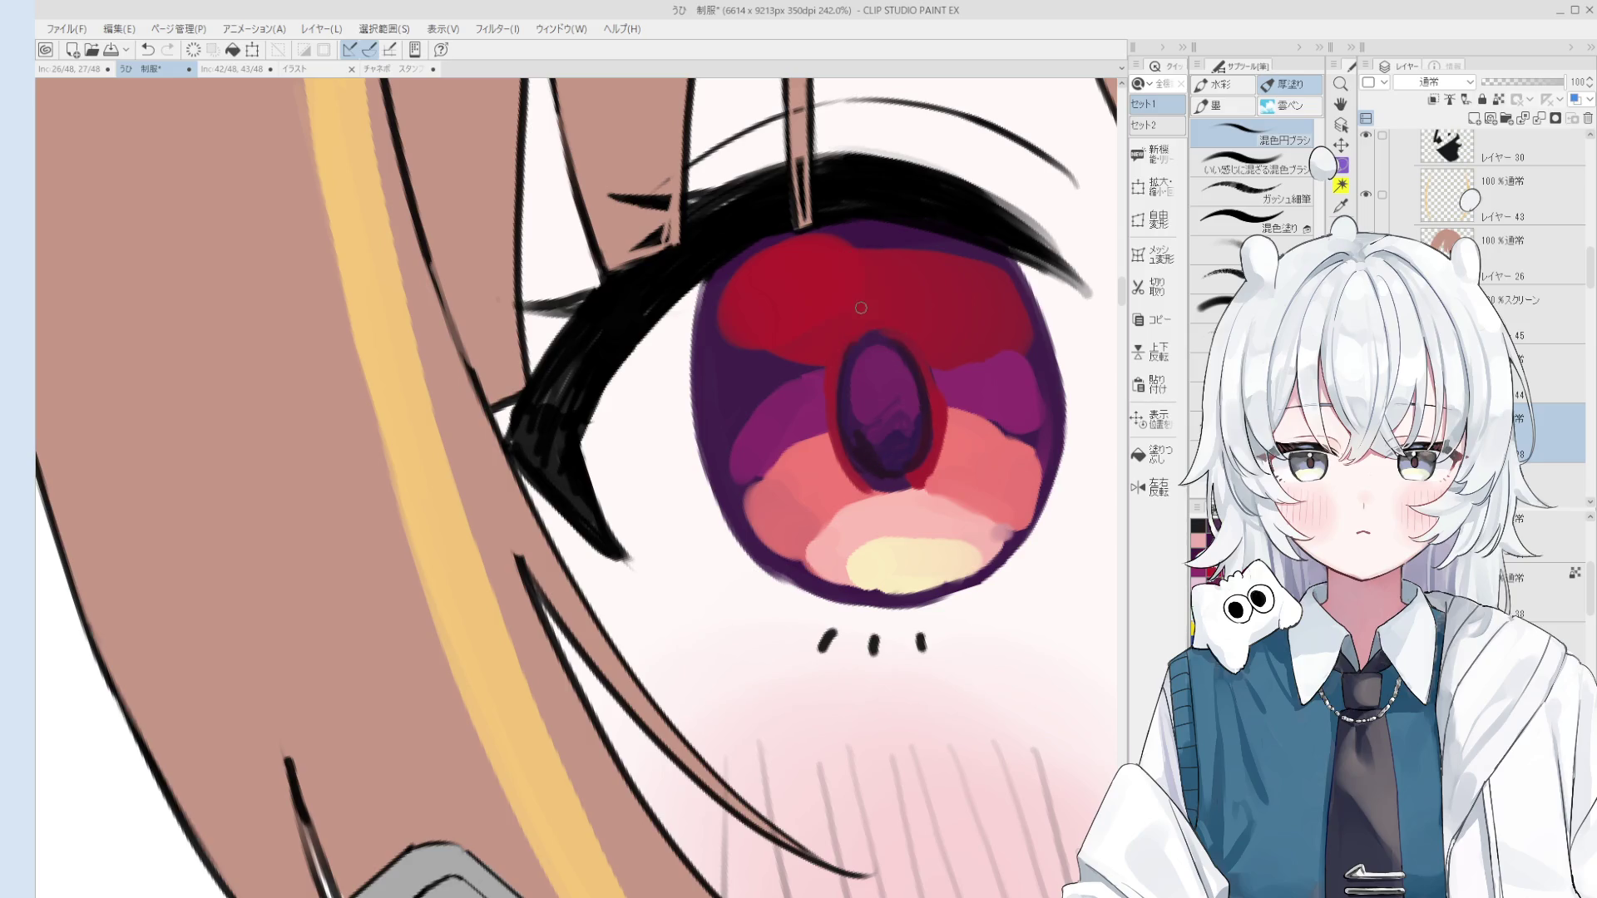
Step: Switch to the fine Gouache brush and sample the deep red from the iris top, checking around the face
{"action": "key", "text": "period"}
{"action": "key", "text": "period"}
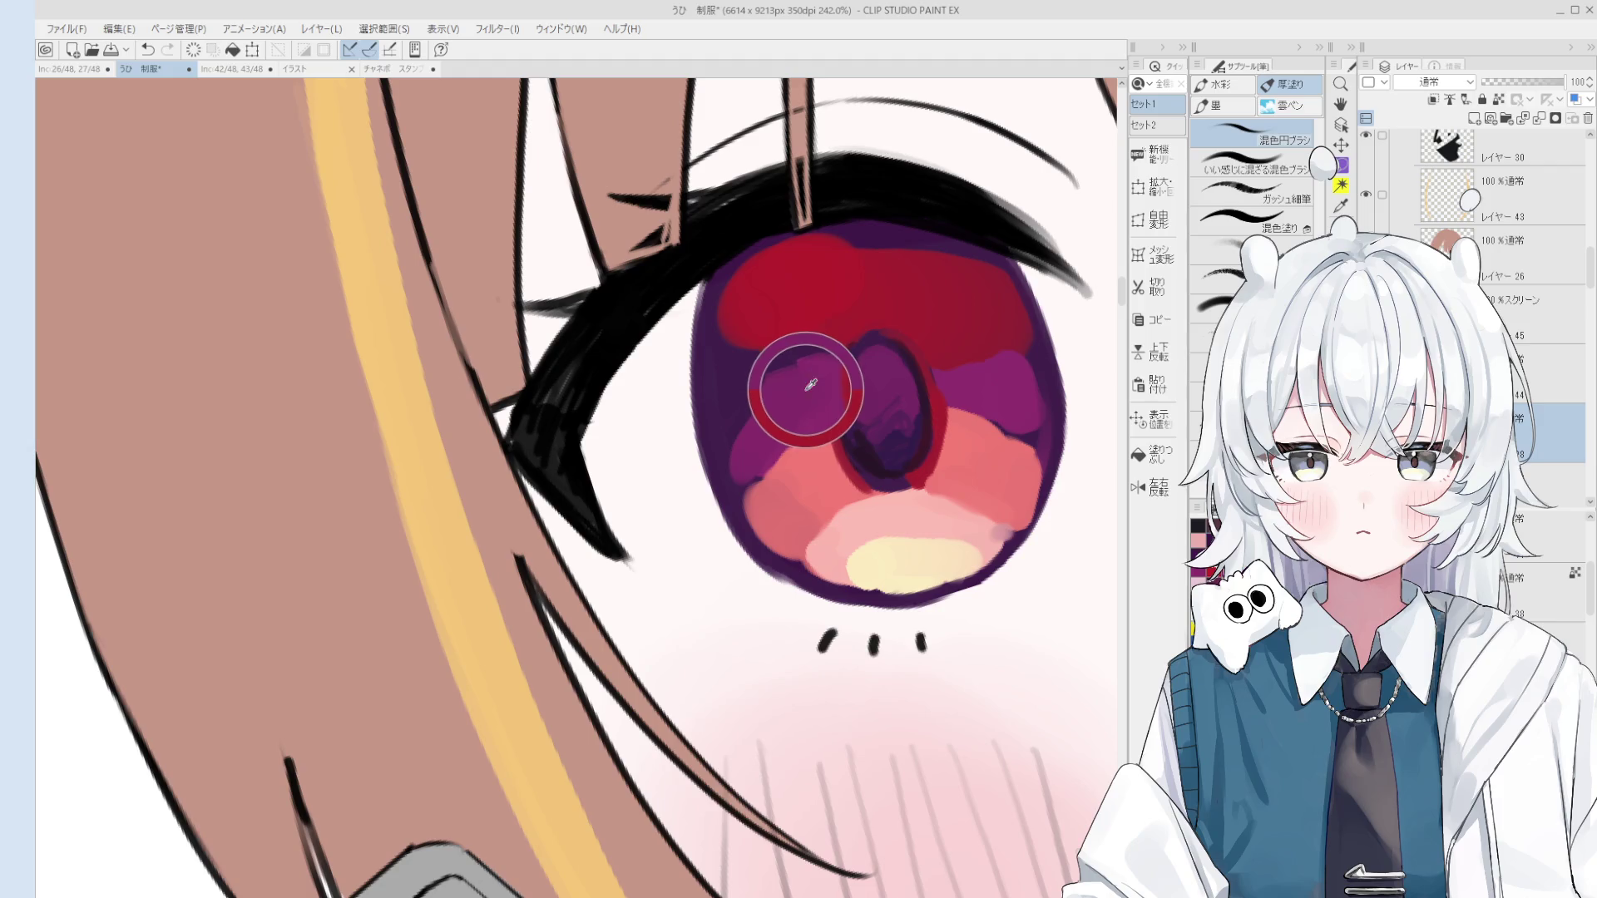
{"action": "left_click", "coordinate": [827, 384], "text": "alt"}
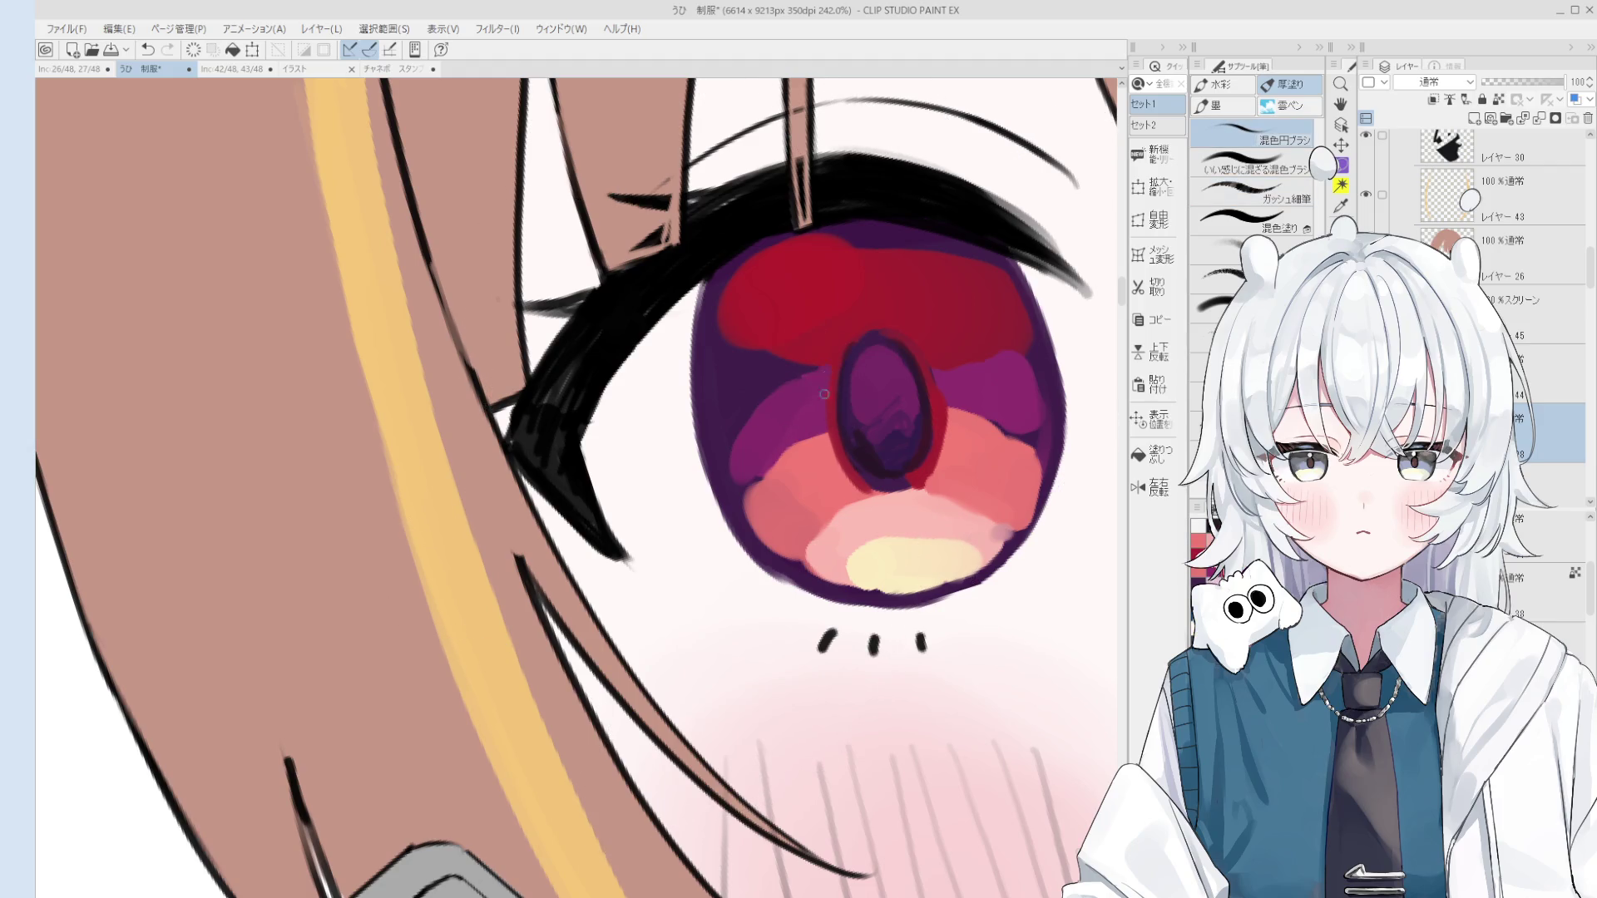
{"action": "scroll", "coordinate": [824, 394], "scroll_direction": "down", "scroll_amount": 2}
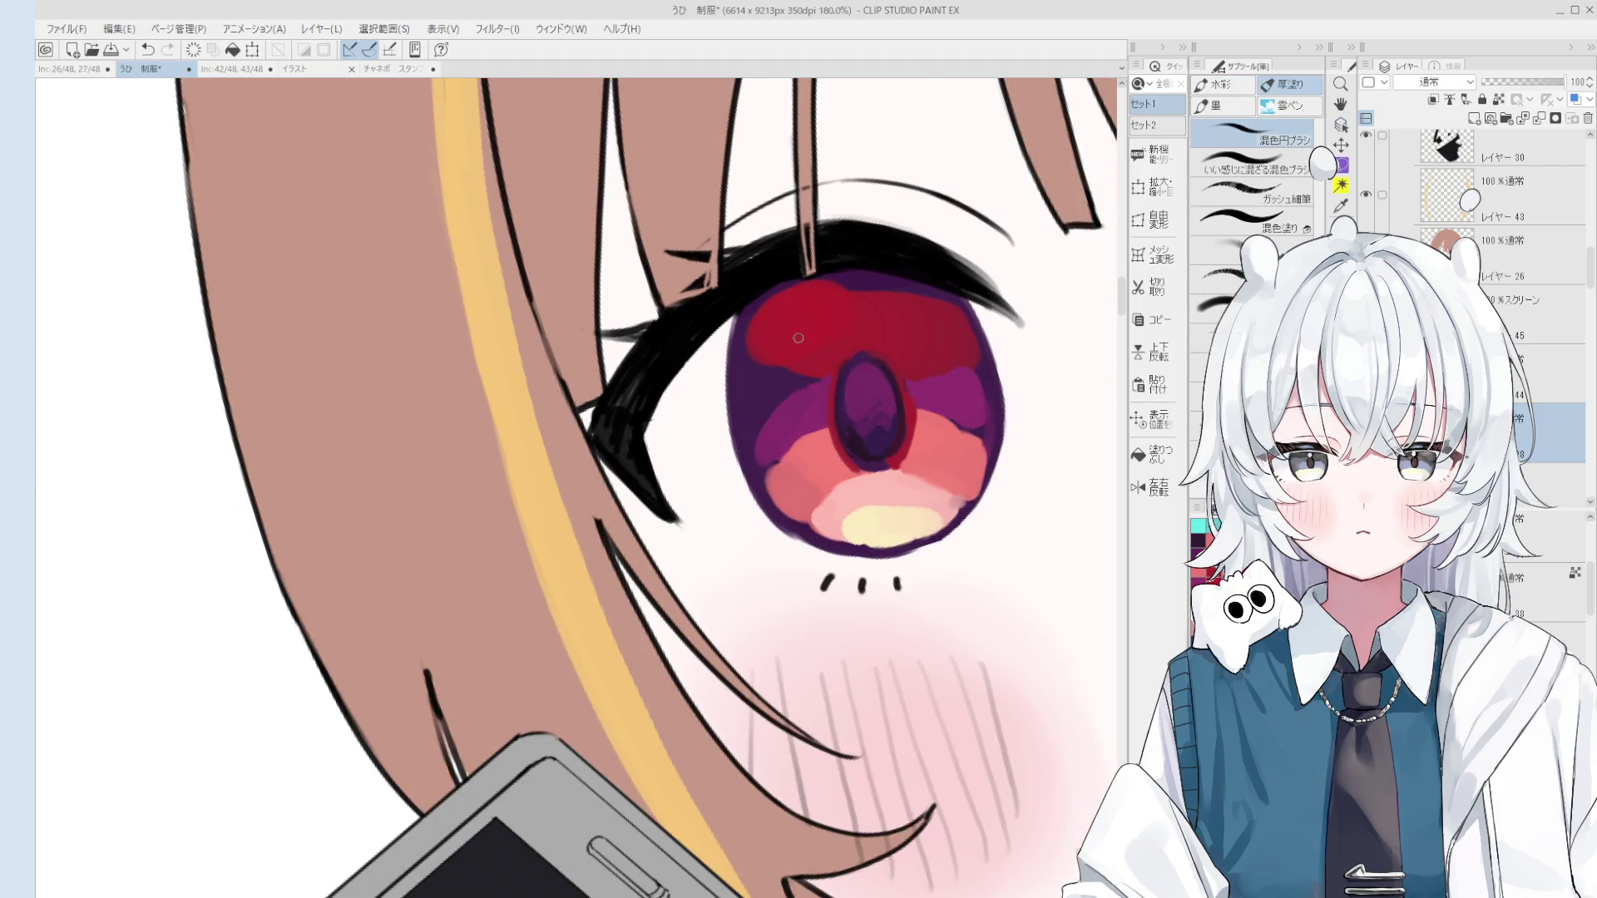
{"action": "scroll", "coordinate": [899, 287], "scroll_direction": "down", "scroll_amount": 2}
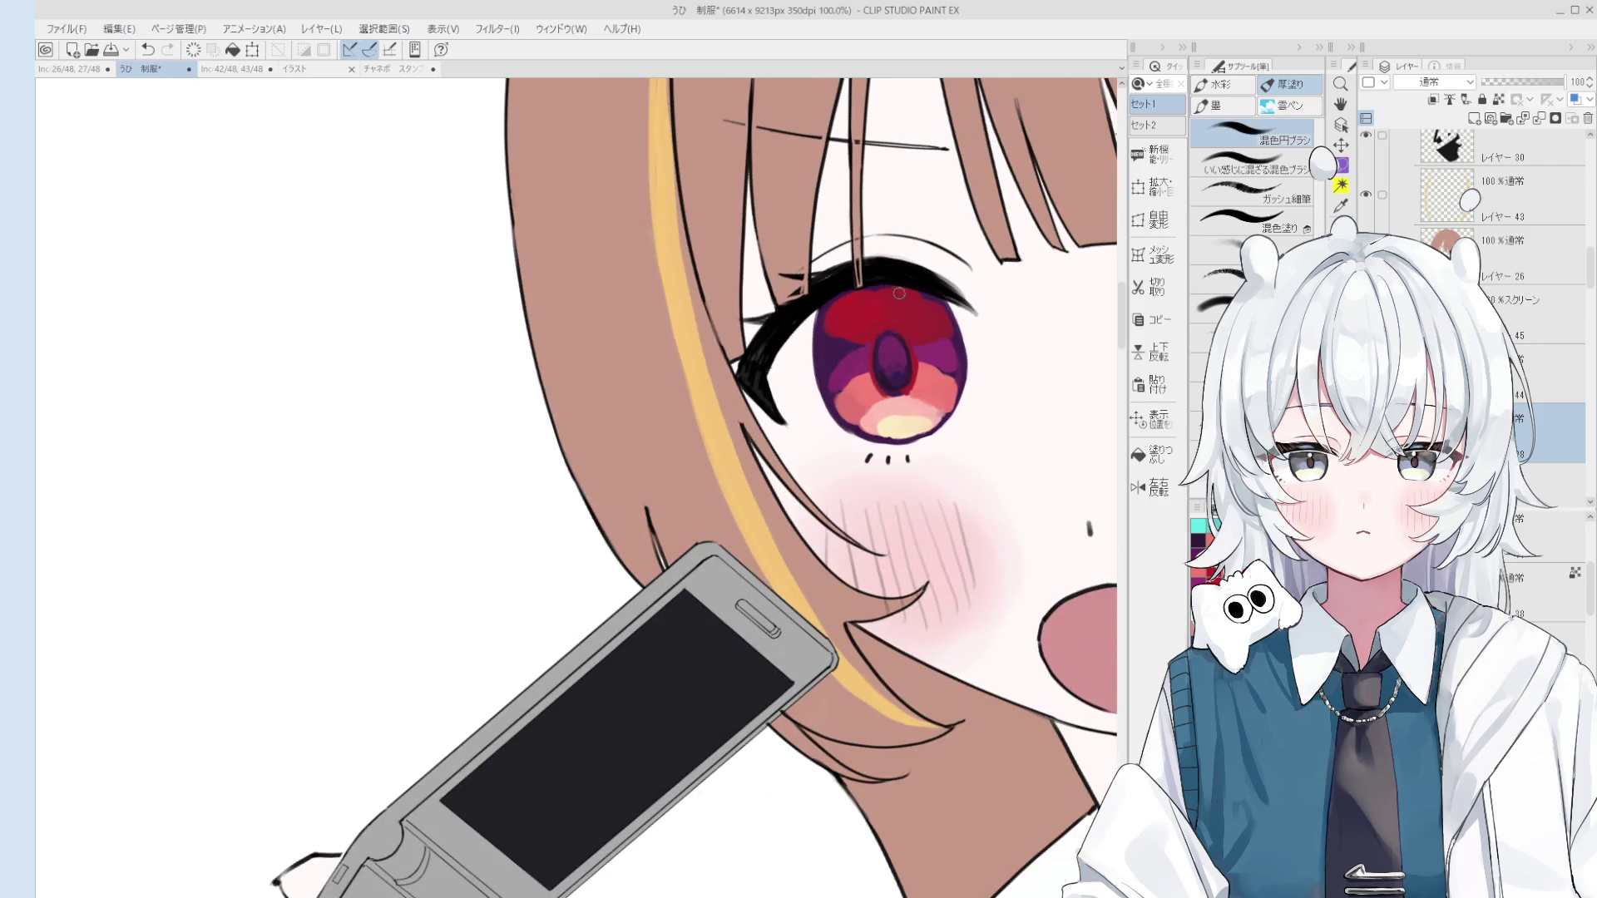
{"action": "scroll", "coordinate": [939, 333], "scroll_direction": "up", "scroll_amount": 1}
{"action": "scroll", "coordinate": [800, 333], "scroll_direction": "up", "scroll_amount": 2}
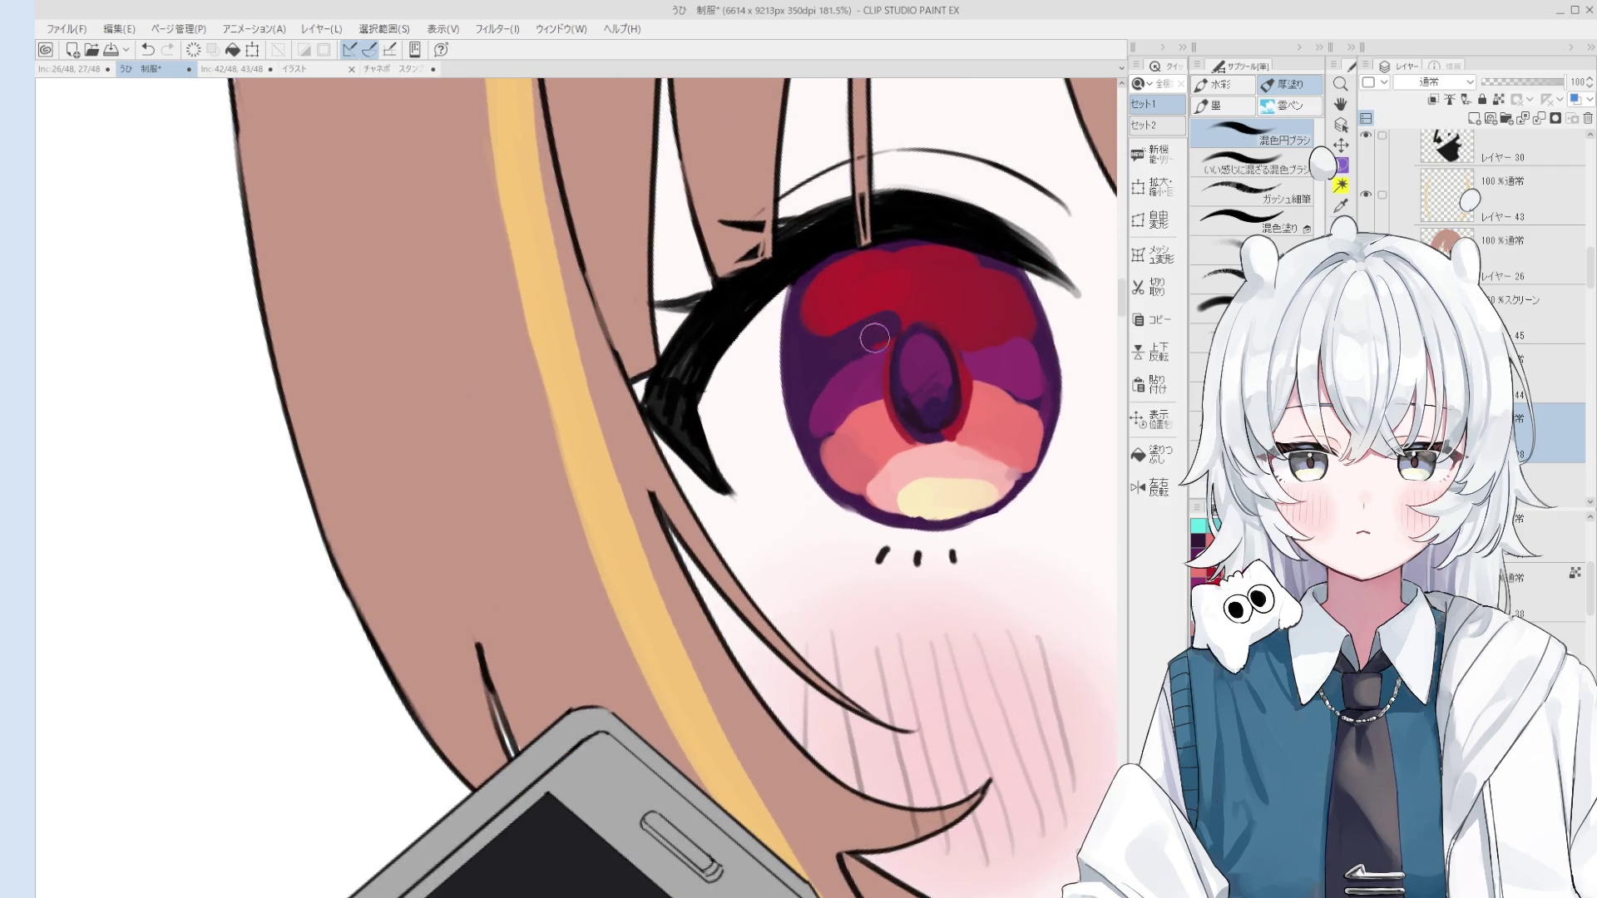
{"action": "scroll", "coordinate": [881, 332], "scroll_direction": "down", "scroll_amount": 3}
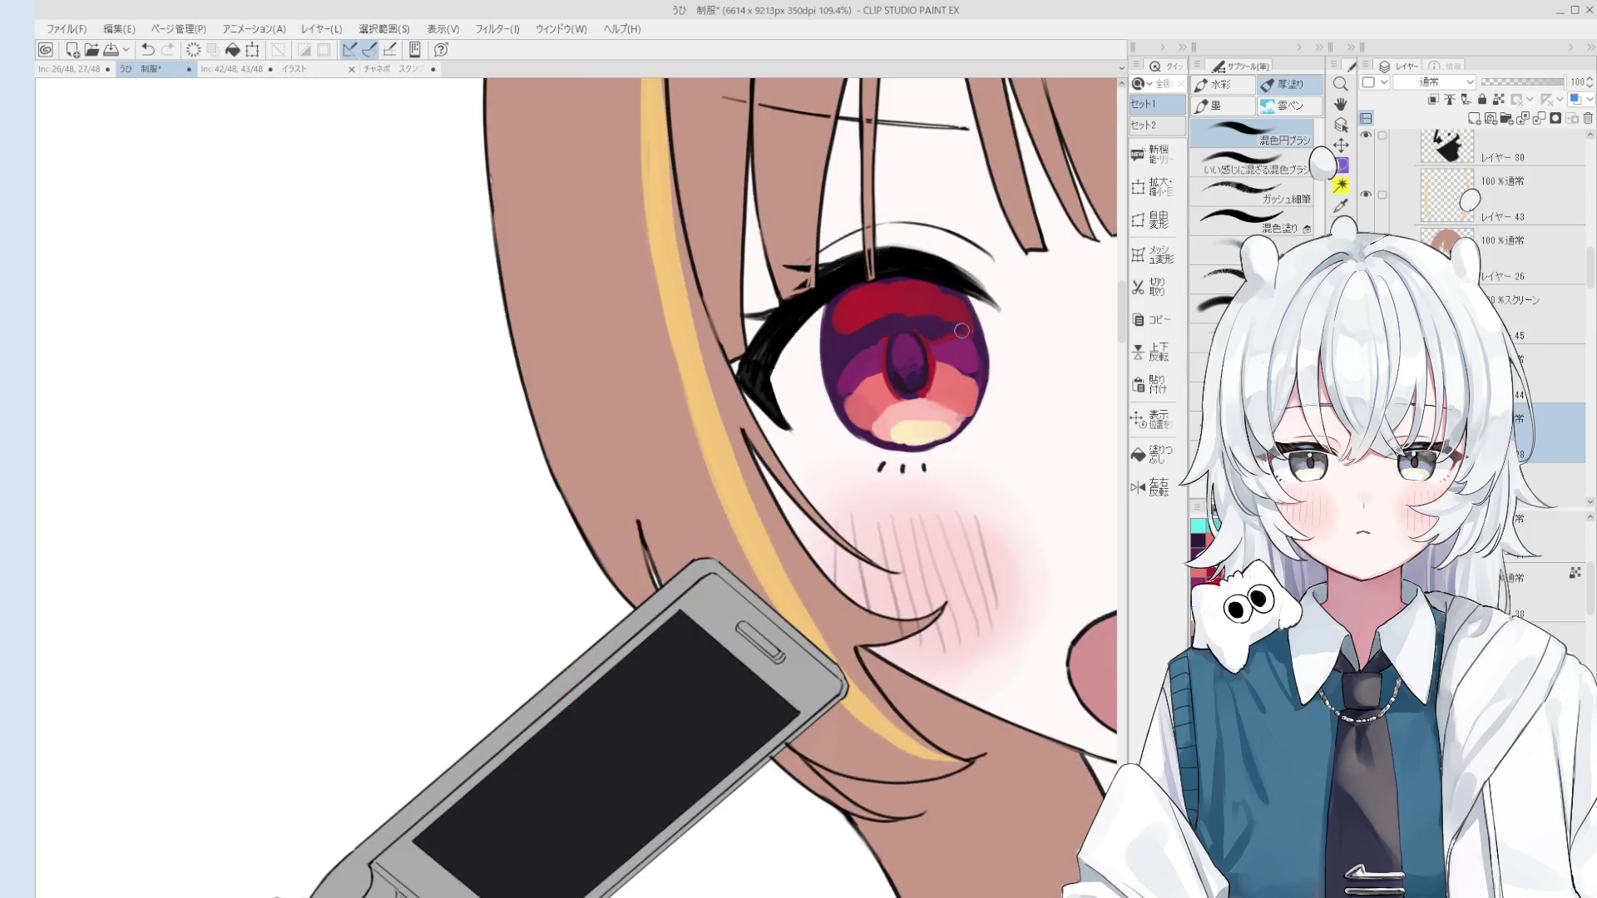
{"action": "scroll", "coordinate": [962, 330], "scroll_direction": "down", "scroll_amount": 2}
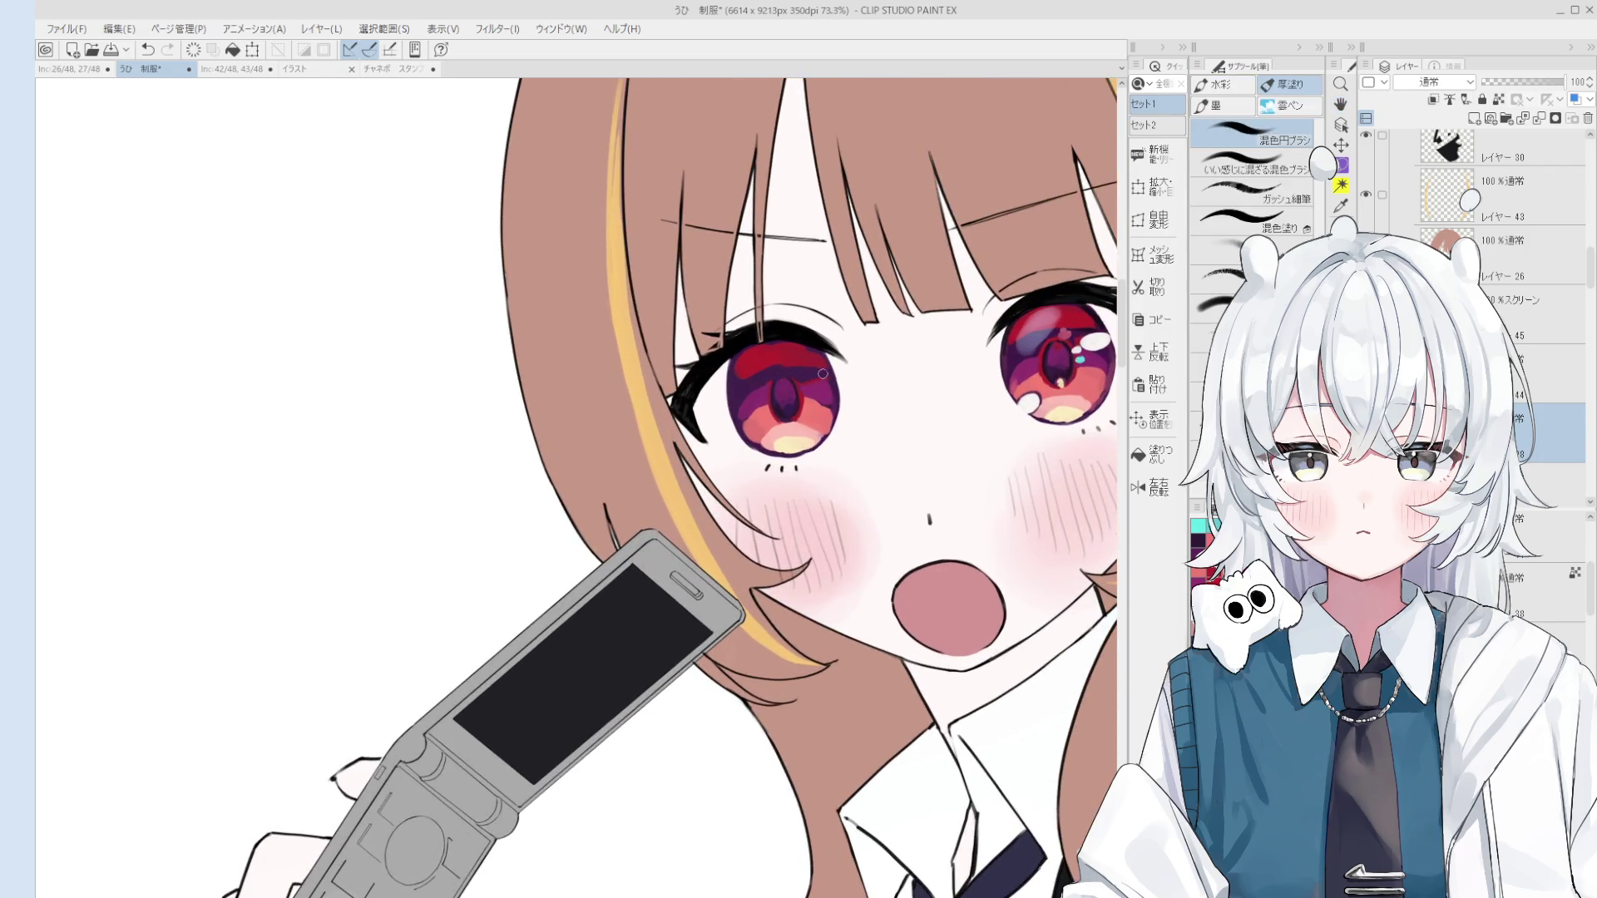
{"action": "key", "text": "ctrl+z"}
{"action": "scroll", "coordinate": [808, 369], "scroll_direction": "up", "scroll_amount": 1}
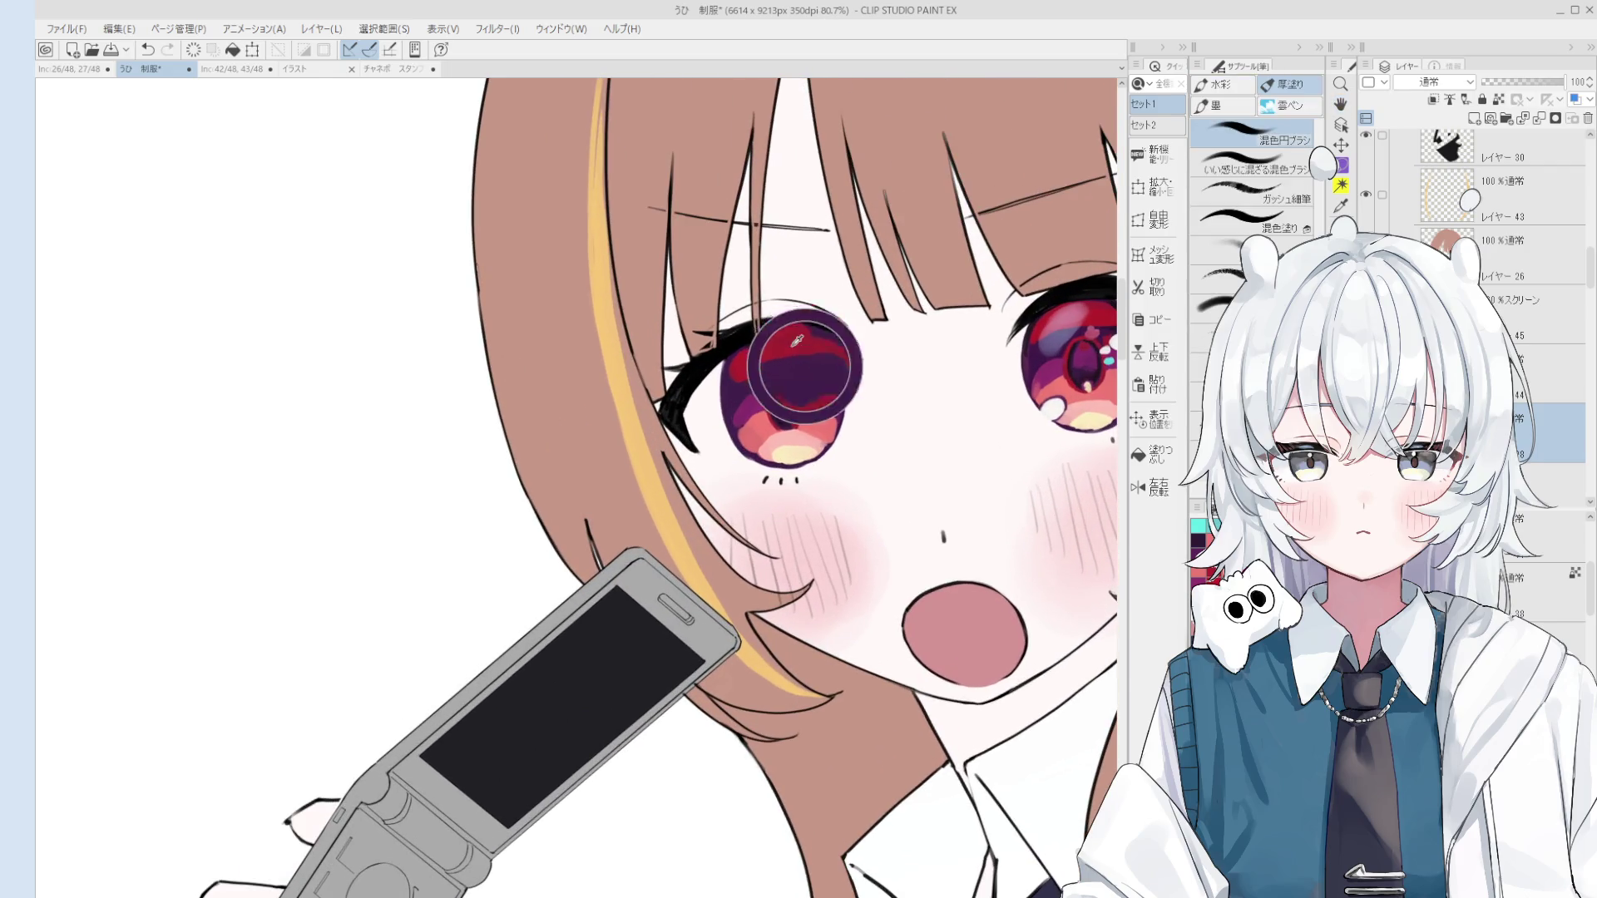
{"action": "scroll", "coordinate": [810, 365], "scroll_direction": "down", "scroll_amount": 2}
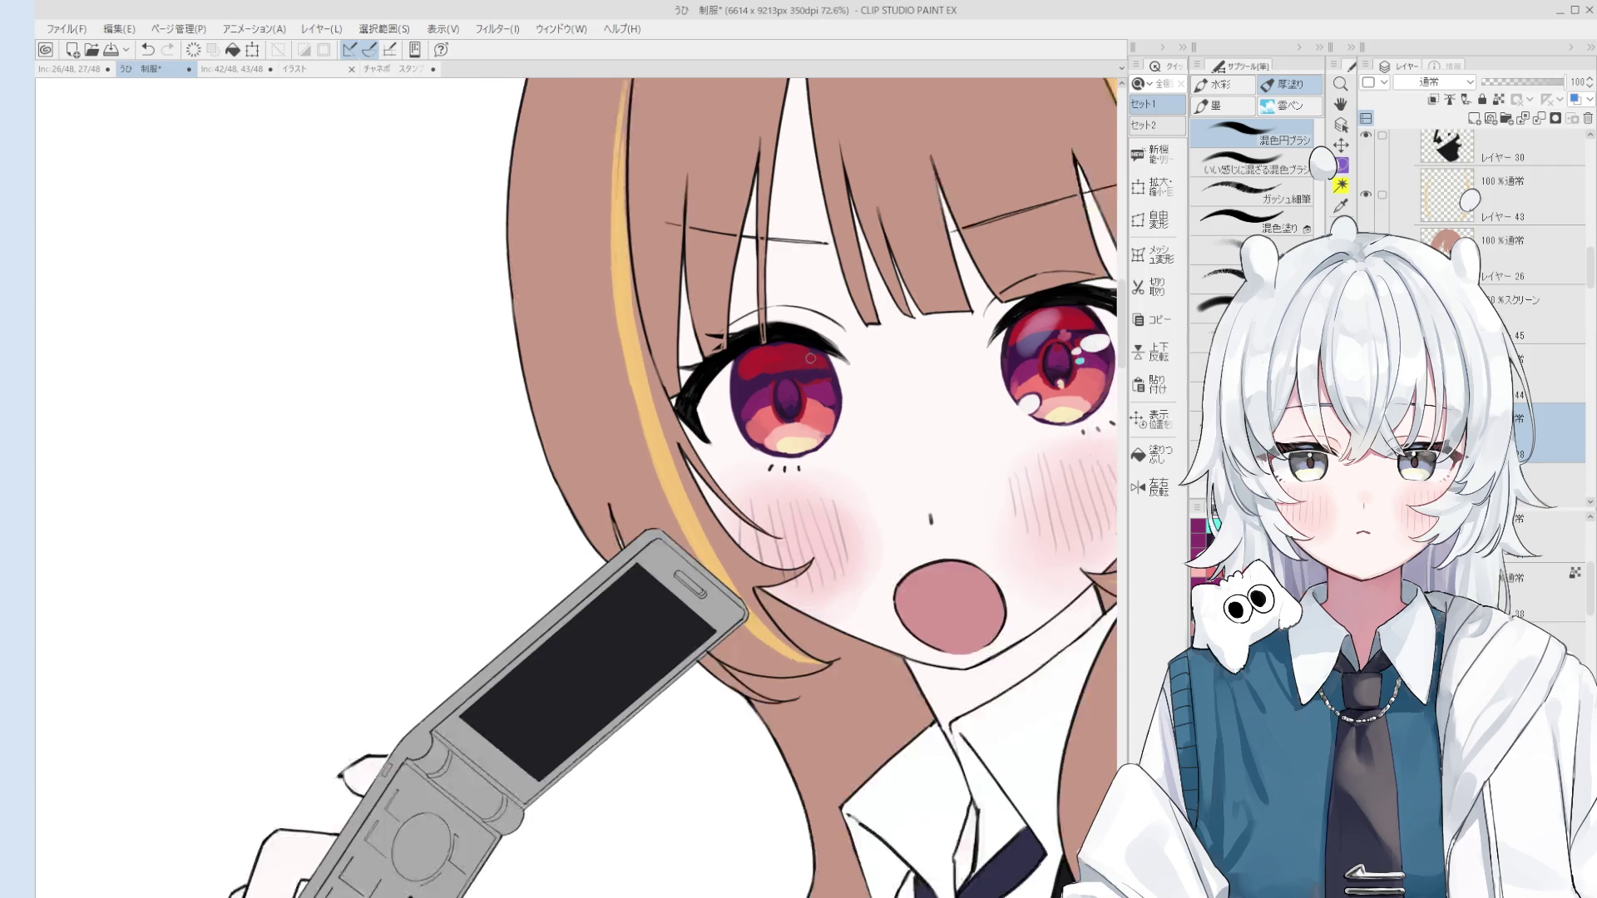
{"action": "scroll", "coordinate": [805, 360], "scroll_direction": "up", "scroll_amount": 2}
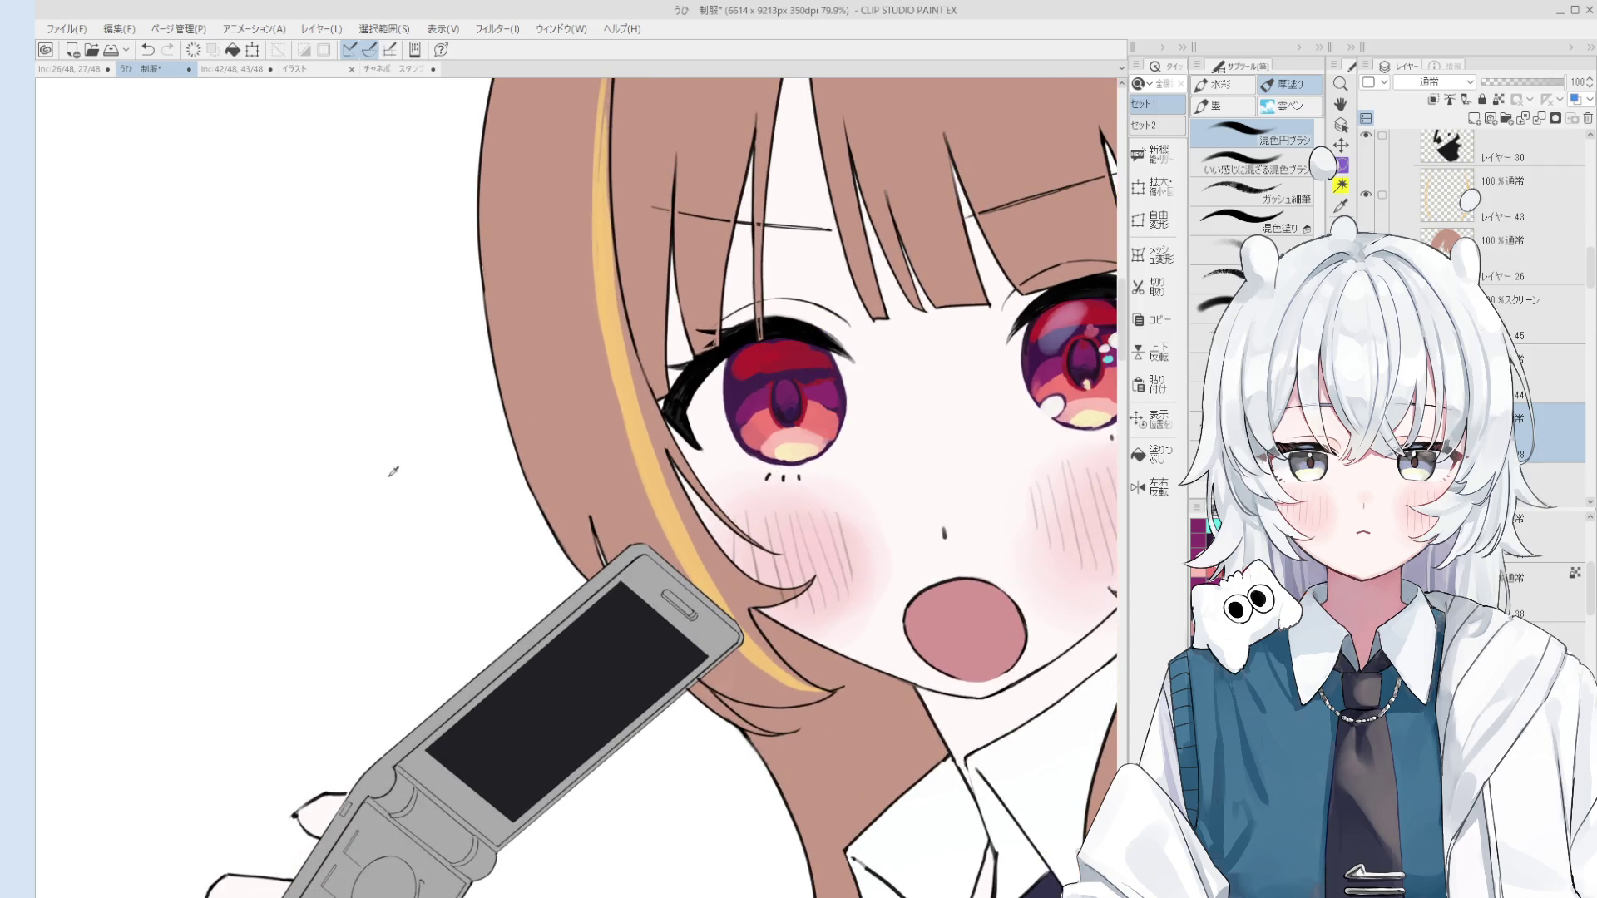
{"action": "scroll", "coordinate": [794, 336], "scroll_direction": "up", "scroll_amount": 3}
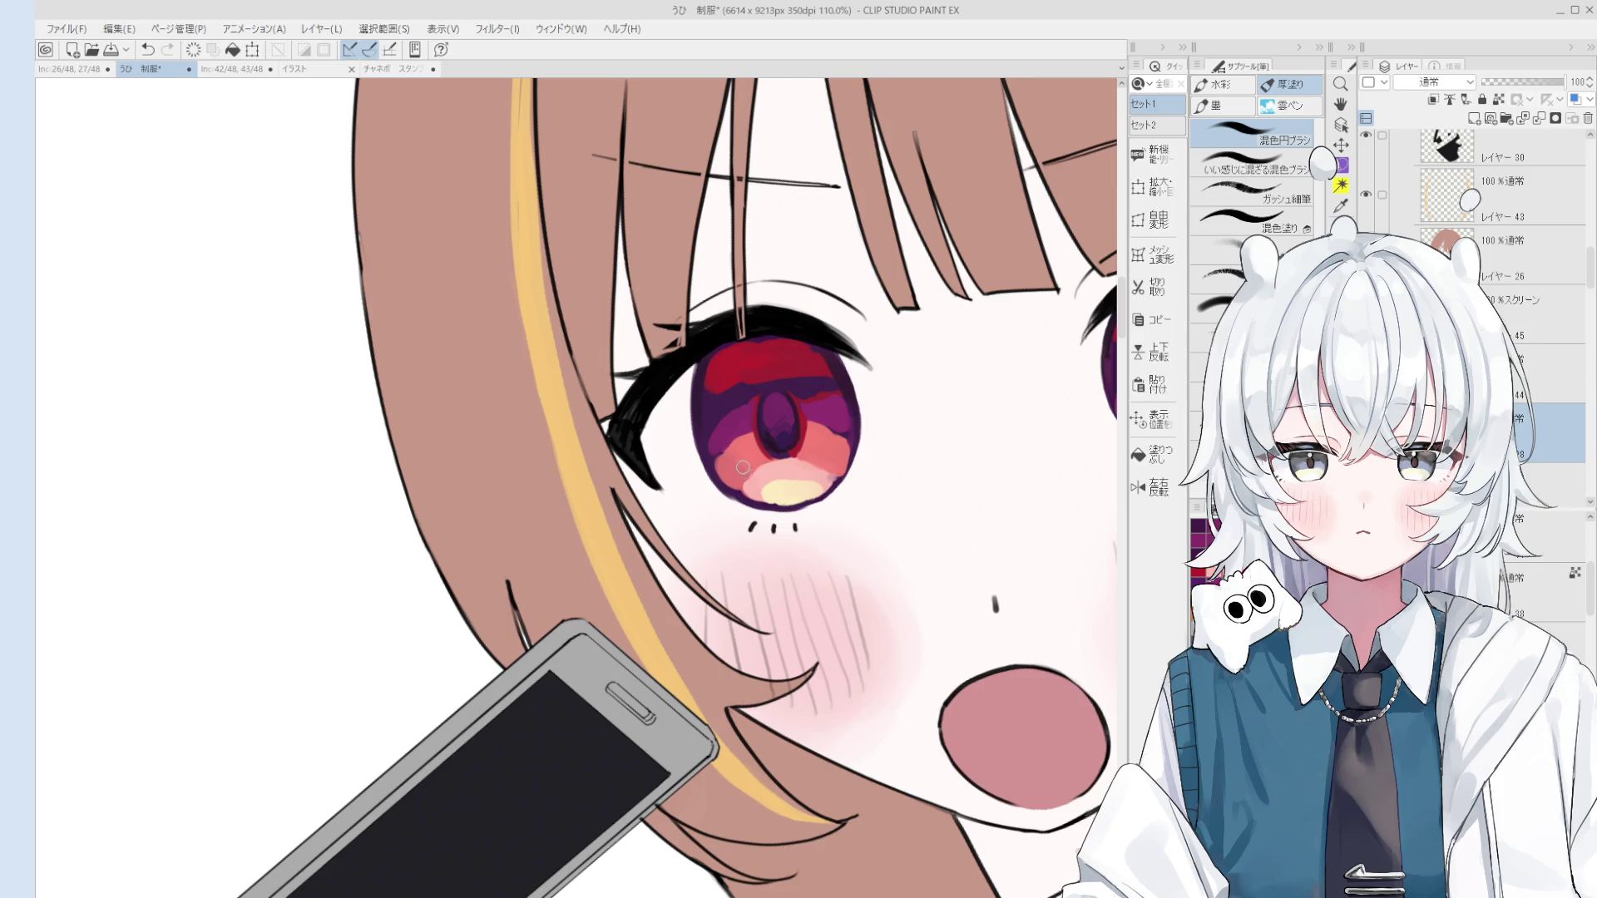
{"action": "key", "text": "space"}
{"action": "scroll", "coordinate": [753, 432], "scroll_direction": "up", "scroll_amount": 1}
{"action": "mouse_move", "coordinate": [754, 431]}
{"action": "left_mouse_down"}
{"action": "mouse_move", "coordinate": [811, 479]}
{"action": "mouse_move", "coordinate": [820, 431]}
{"action": "left_mouse_up"}
{"action": "scroll", "coordinate": [809, 460], "scroll_direction": "up", "scroll_amount": 2}
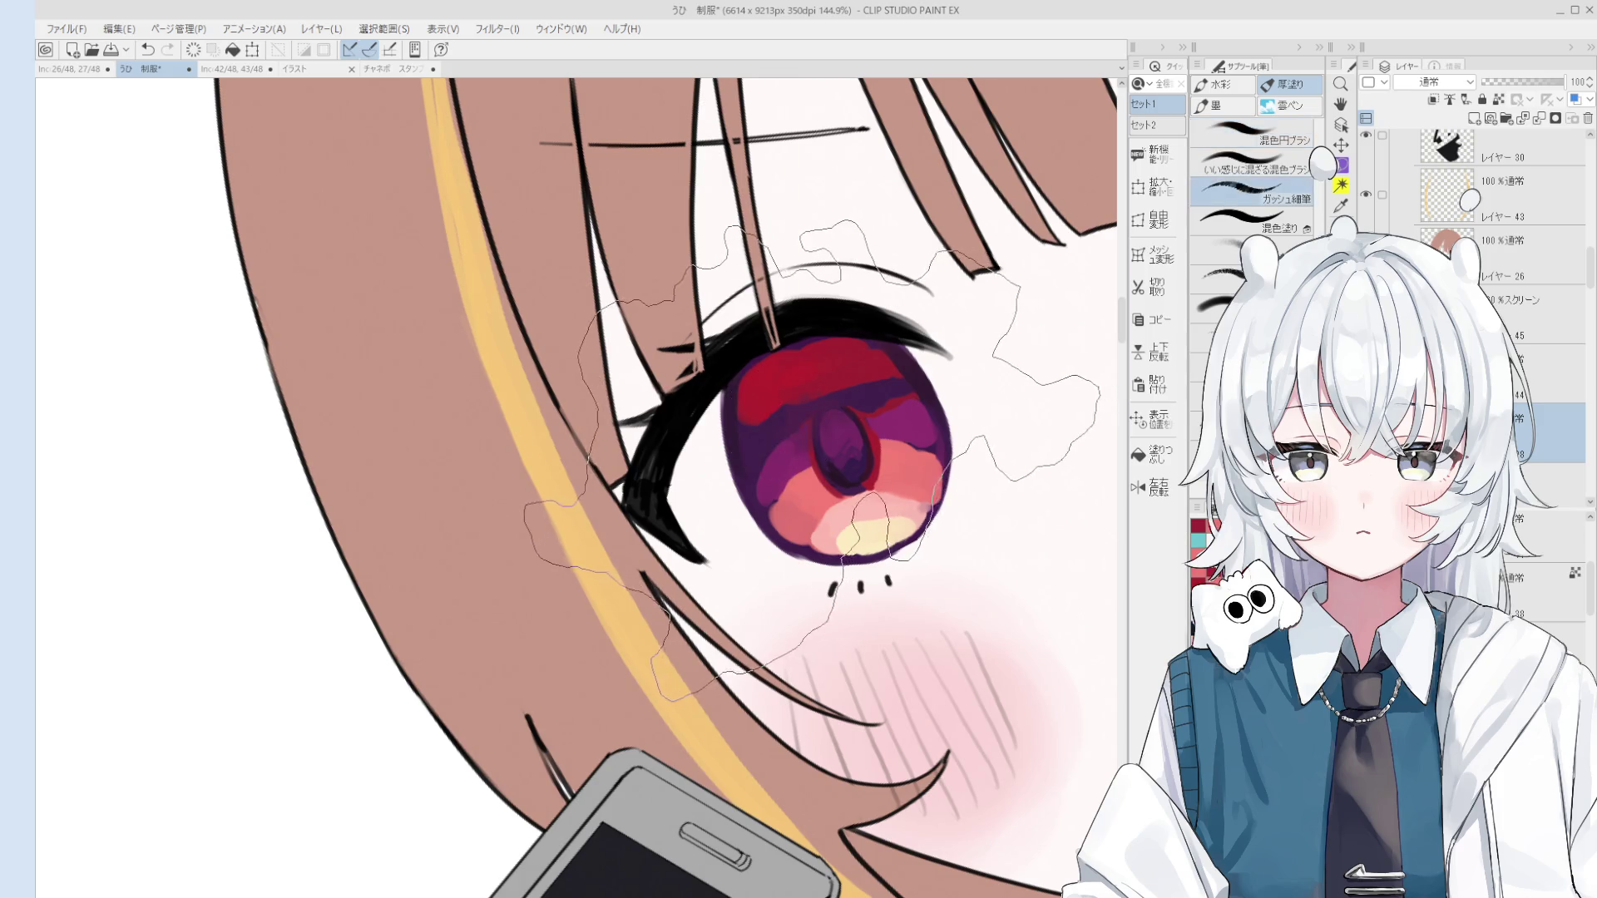
{"action": "scroll", "coordinate": [798, 409], "scroll_direction": "up", "scroll_amount": 2}
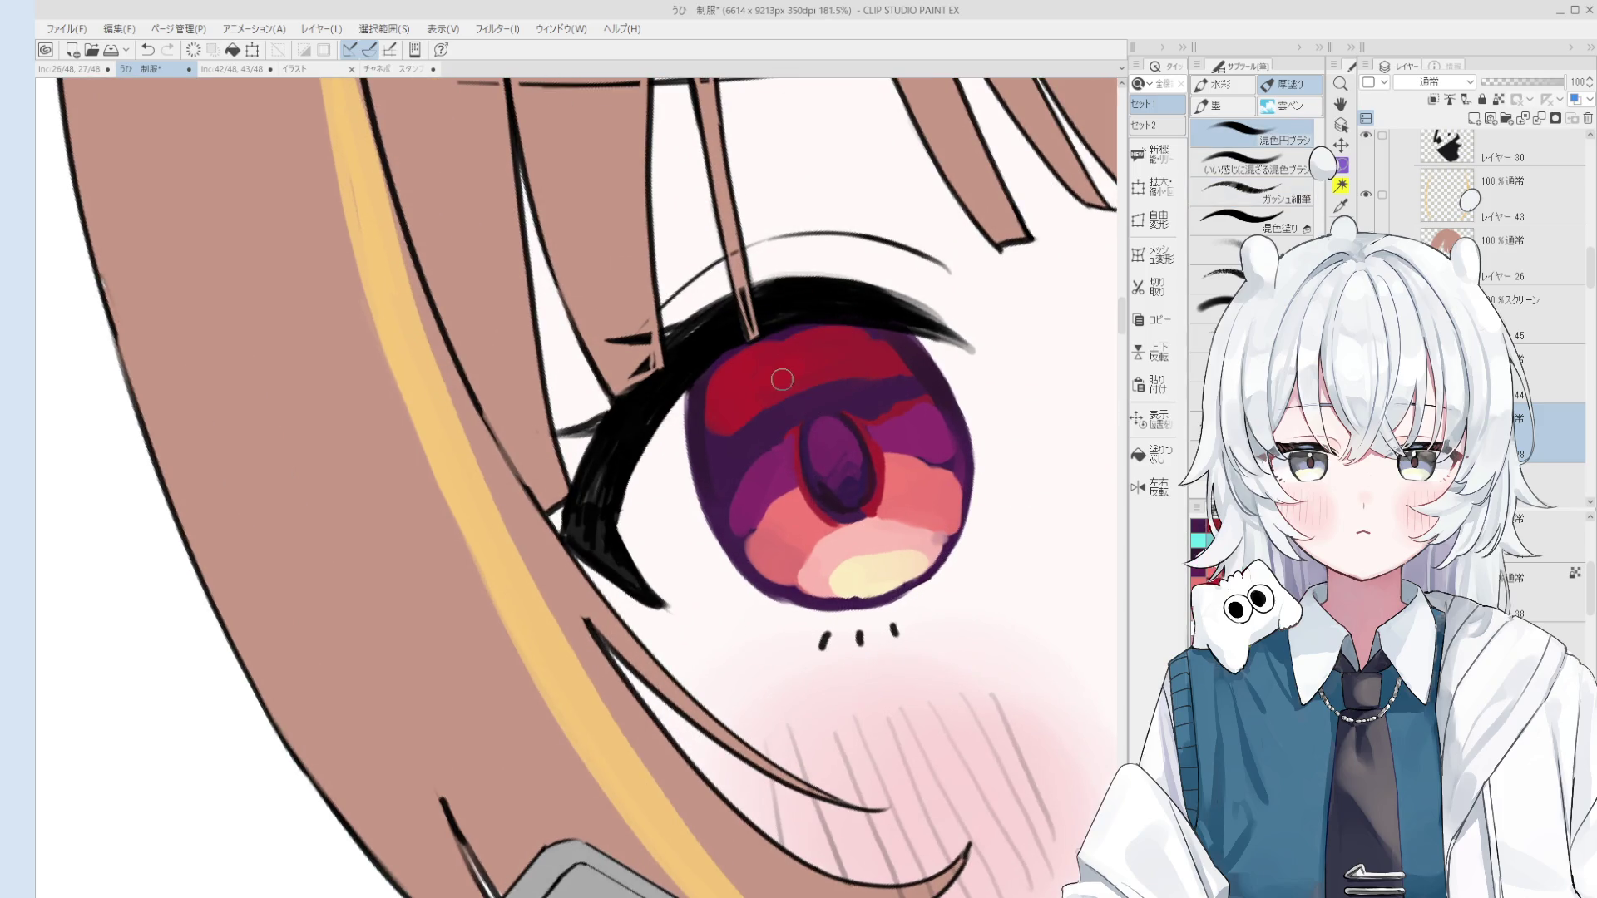
{"action": "scroll", "coordinate": [796, 397], "scroll_direction": "down", "scroll_amount": 2}
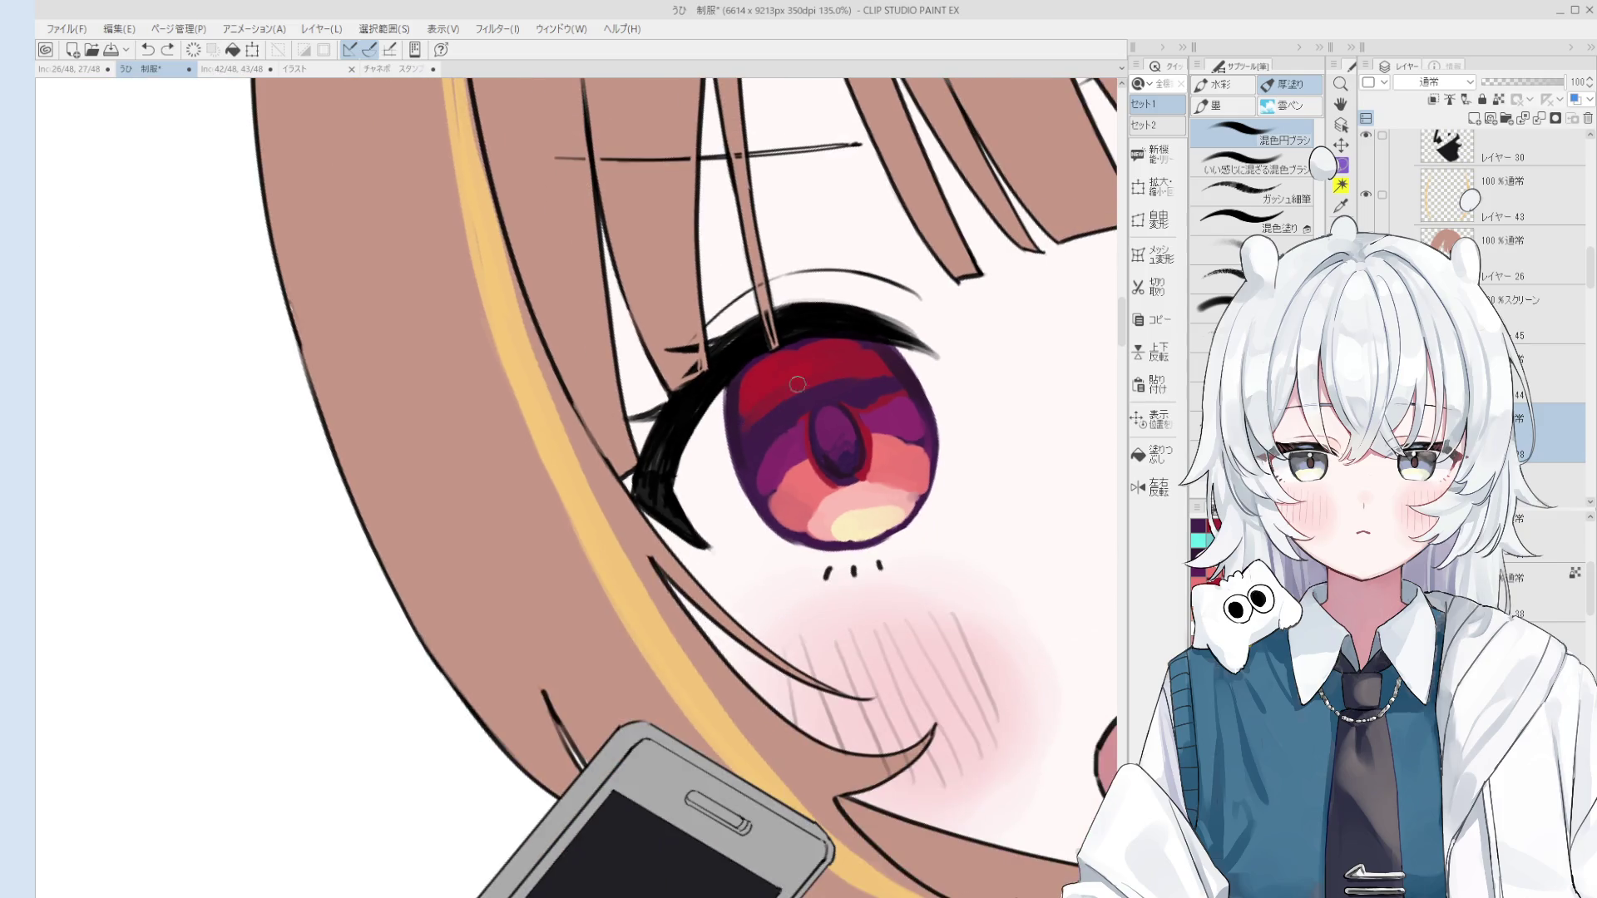
{"action": "left_click_drag", "start_coordinate": [873, 382], "coordinate": [872, 387]}
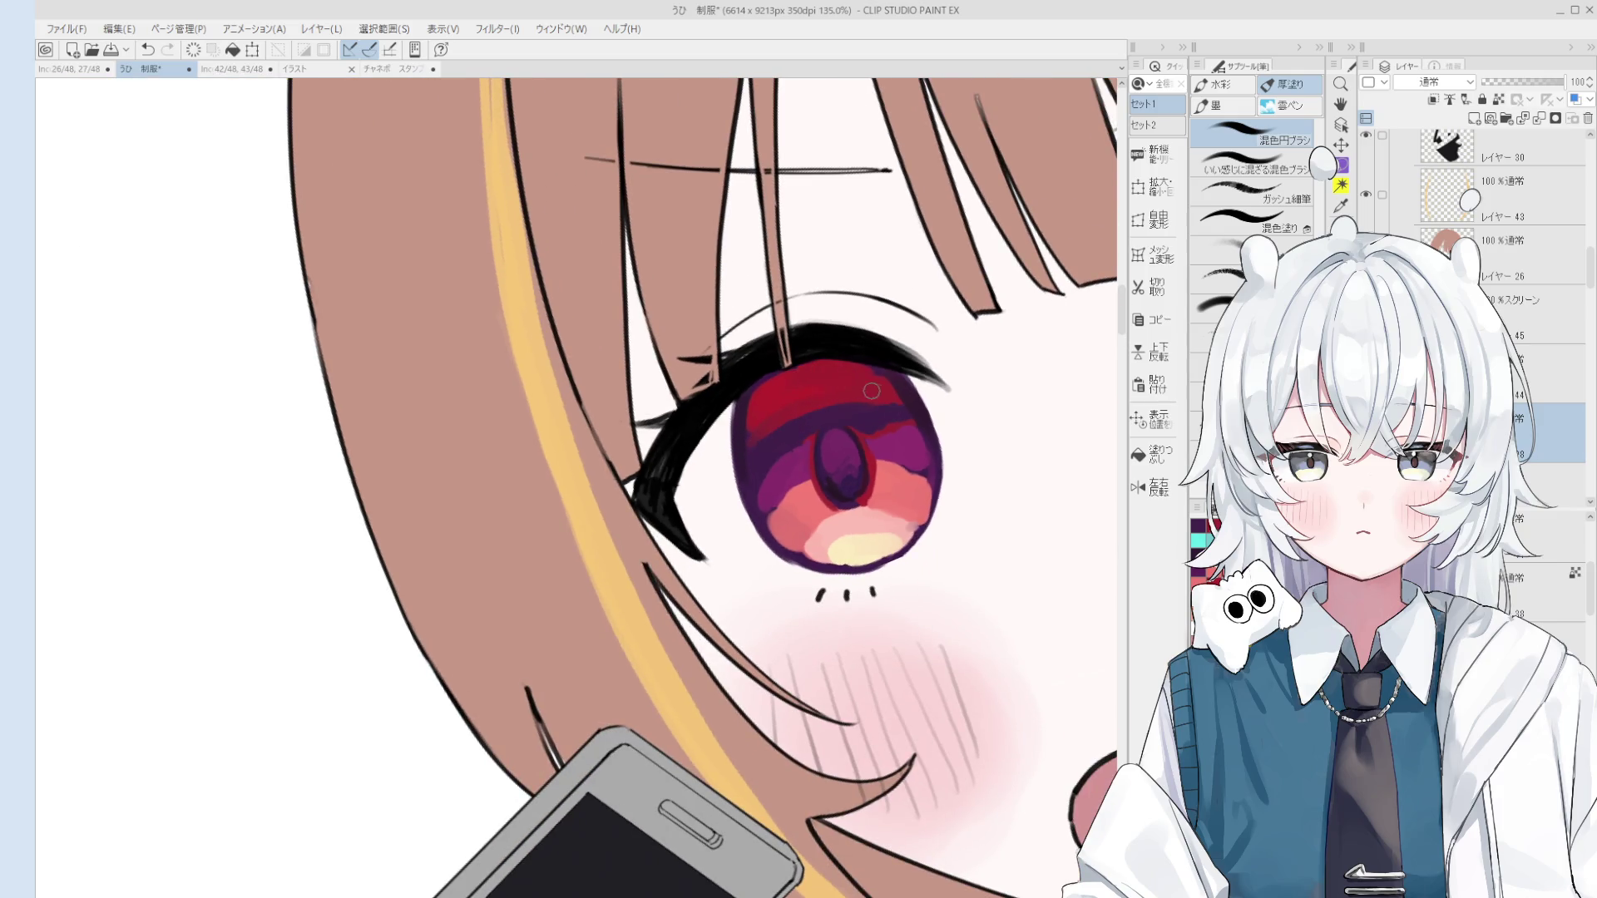
{"action": "mouse_move", "coordinate": [811, 388]}
{"action": "left_mouse_down"}
{"action": "mouse_move", "coordinate": [782, 417]}
{"action": "mouse_move", "coordinate": [865, 379]}
{"action": "left_mouse_up"}
{"action": "scroll", "coordinate": [855, 399], "scroll_direction": "up", "scroll_amount": 3}
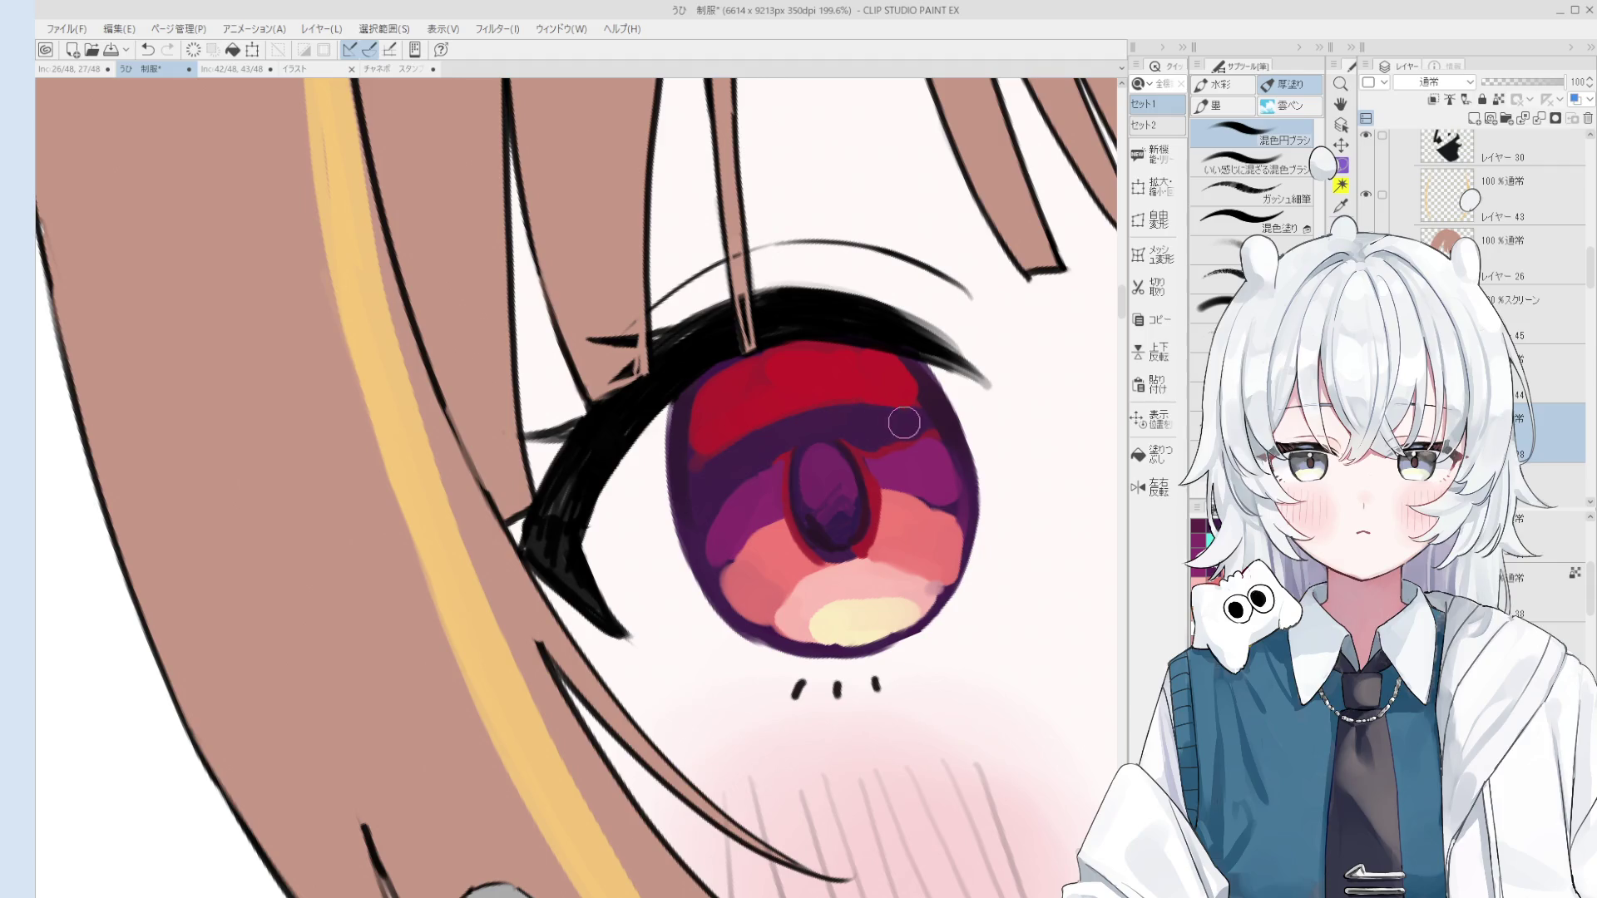
{"action": "scroll", "coordinate": [904, 423], "scroll_direction": "down", "scroll_amount": 3}
{"action": "key", "text": "h"}
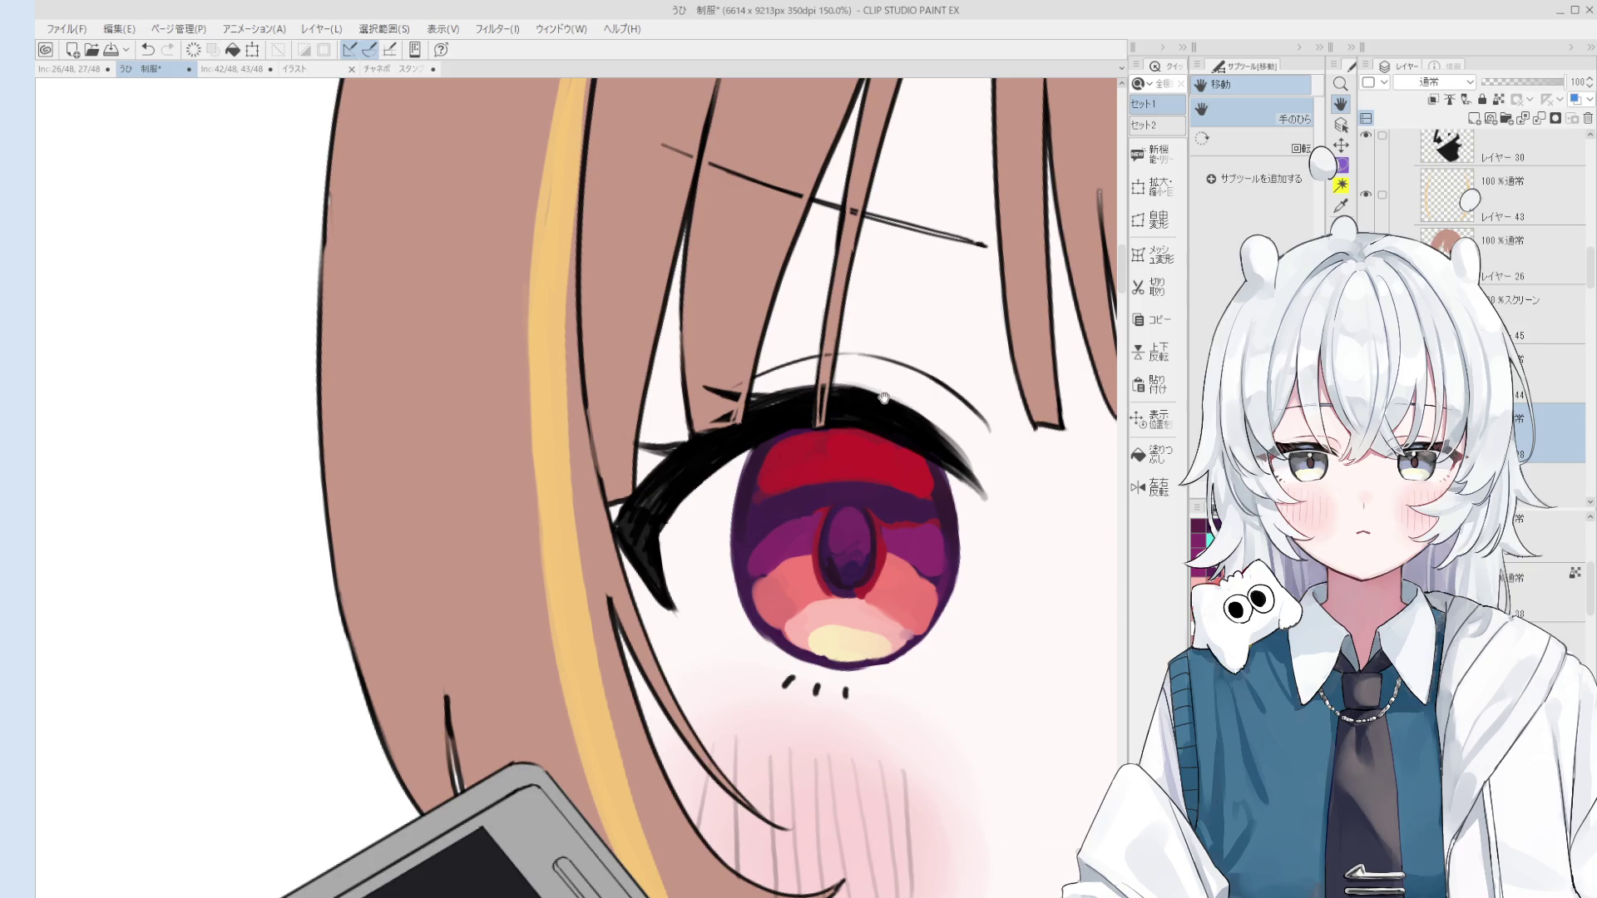
Step: Zoom out to check the figure, moving between the Hand, Eraser and brush tools
{"action": "scroll", "coordinate": [898, 369], "scroll_direction": "down", "scroll_amount": 5}
{"action": "key", "text": "o"}
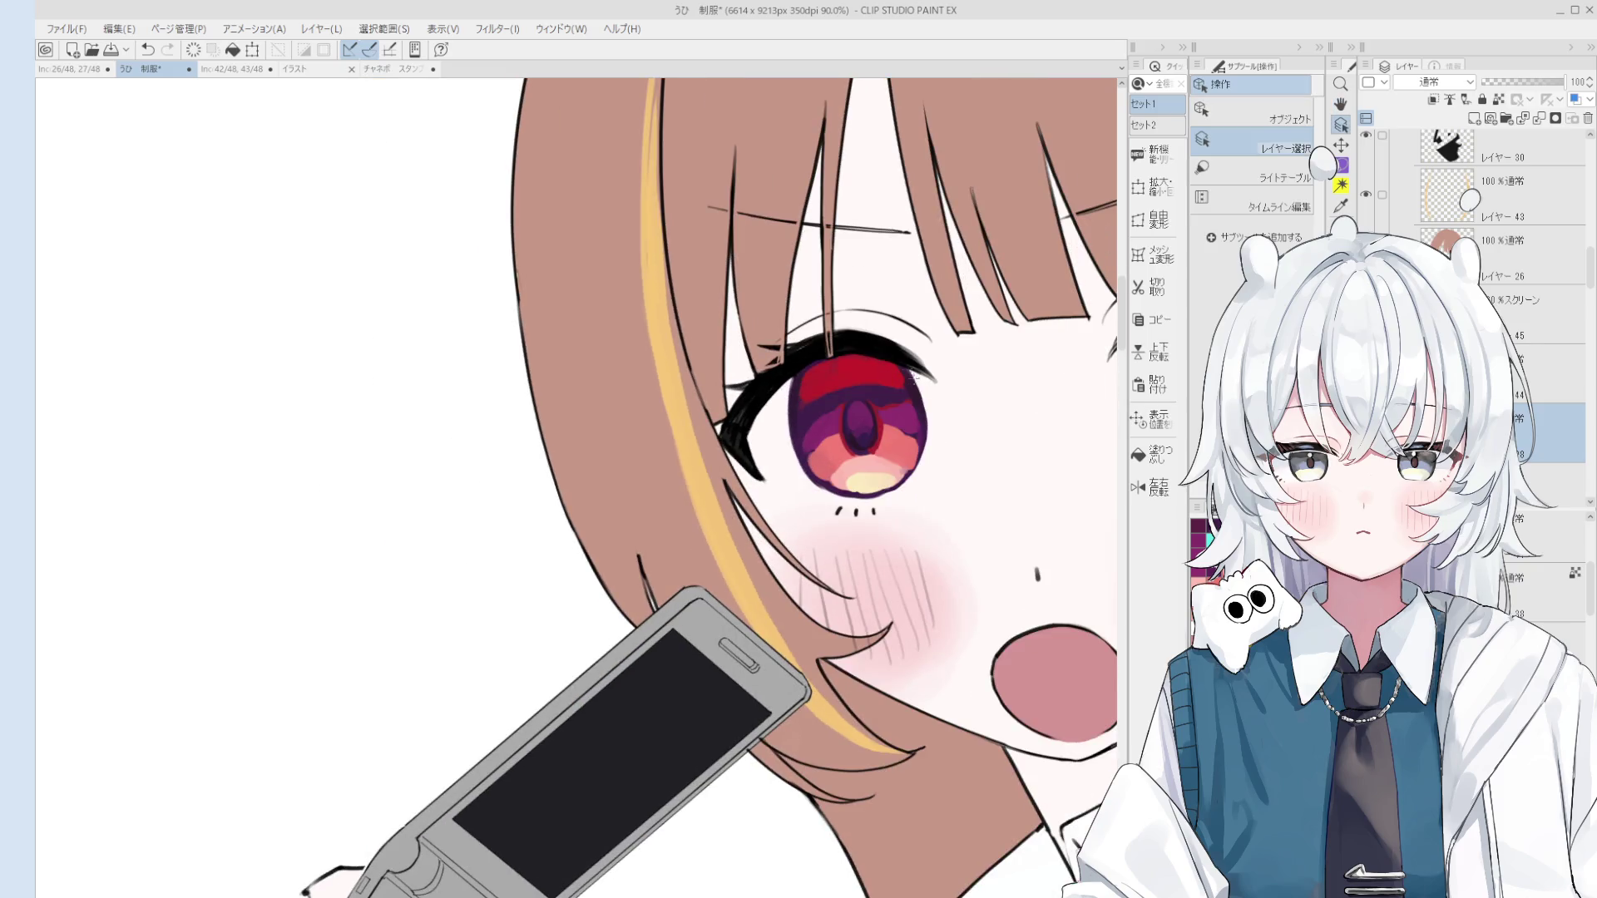
{"action": "scroll", "coordinate": [888, 385], "scroll_direction": "up", "scroll_amount": 4}
{"action": "key", "text": "h"}
{"action": "scroll", "coordinate": [886, 385], "scroll_direction": "down", "scroll_amount": 5}
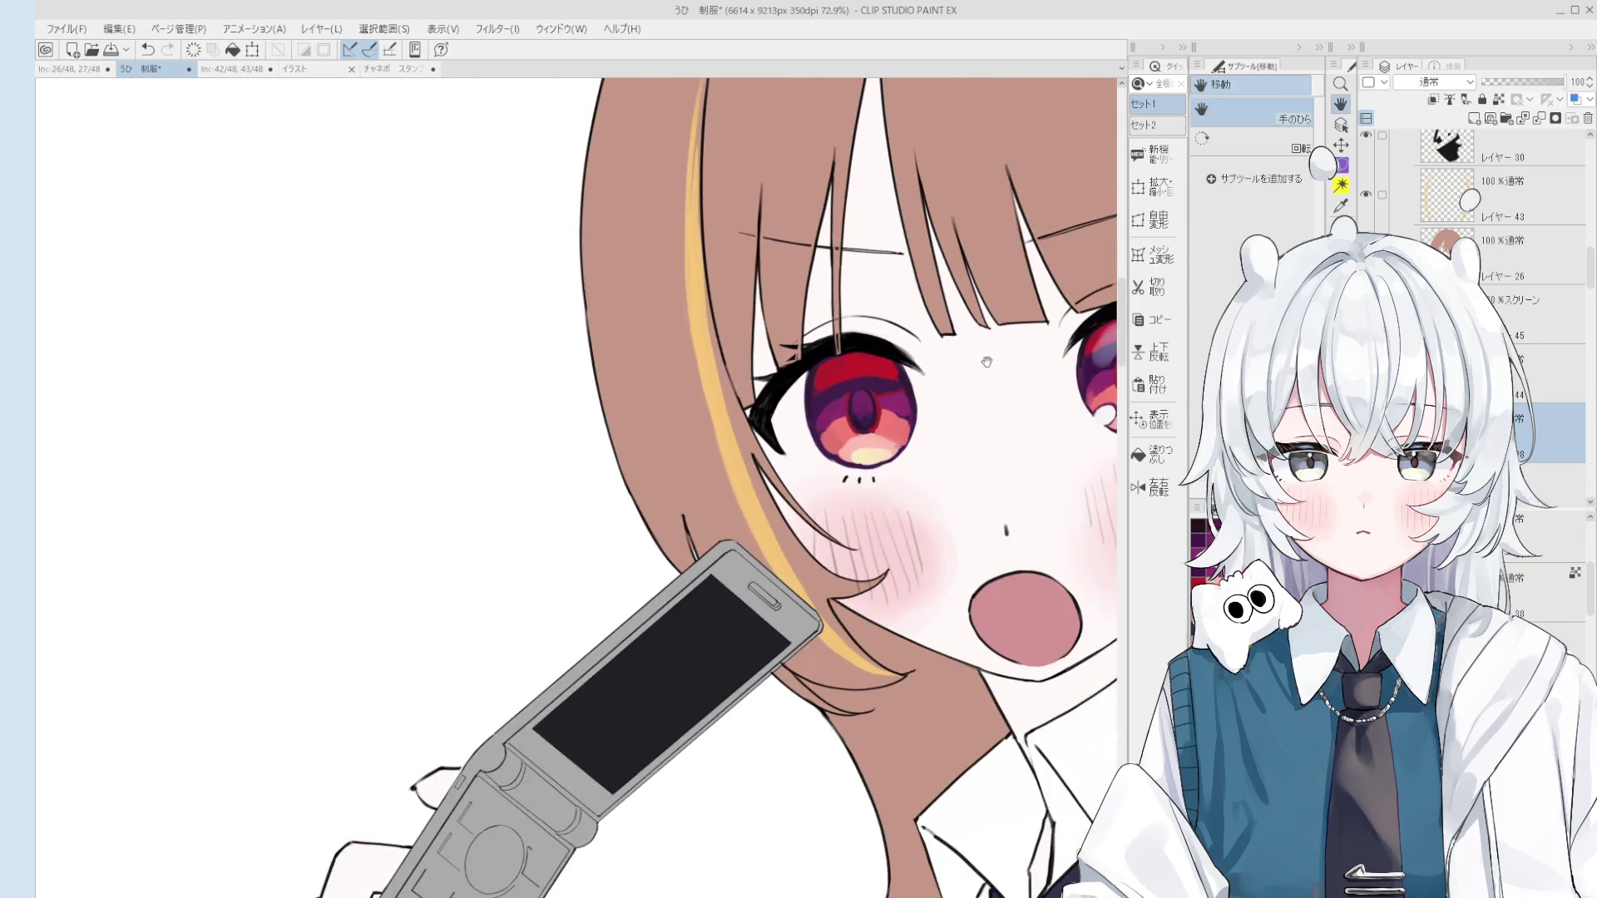
{"action": "key", "text": "e"}
{"action": "scroll", "coordinate": [869, 379], "scroll_direction": "up", "scroll_amount": 5}
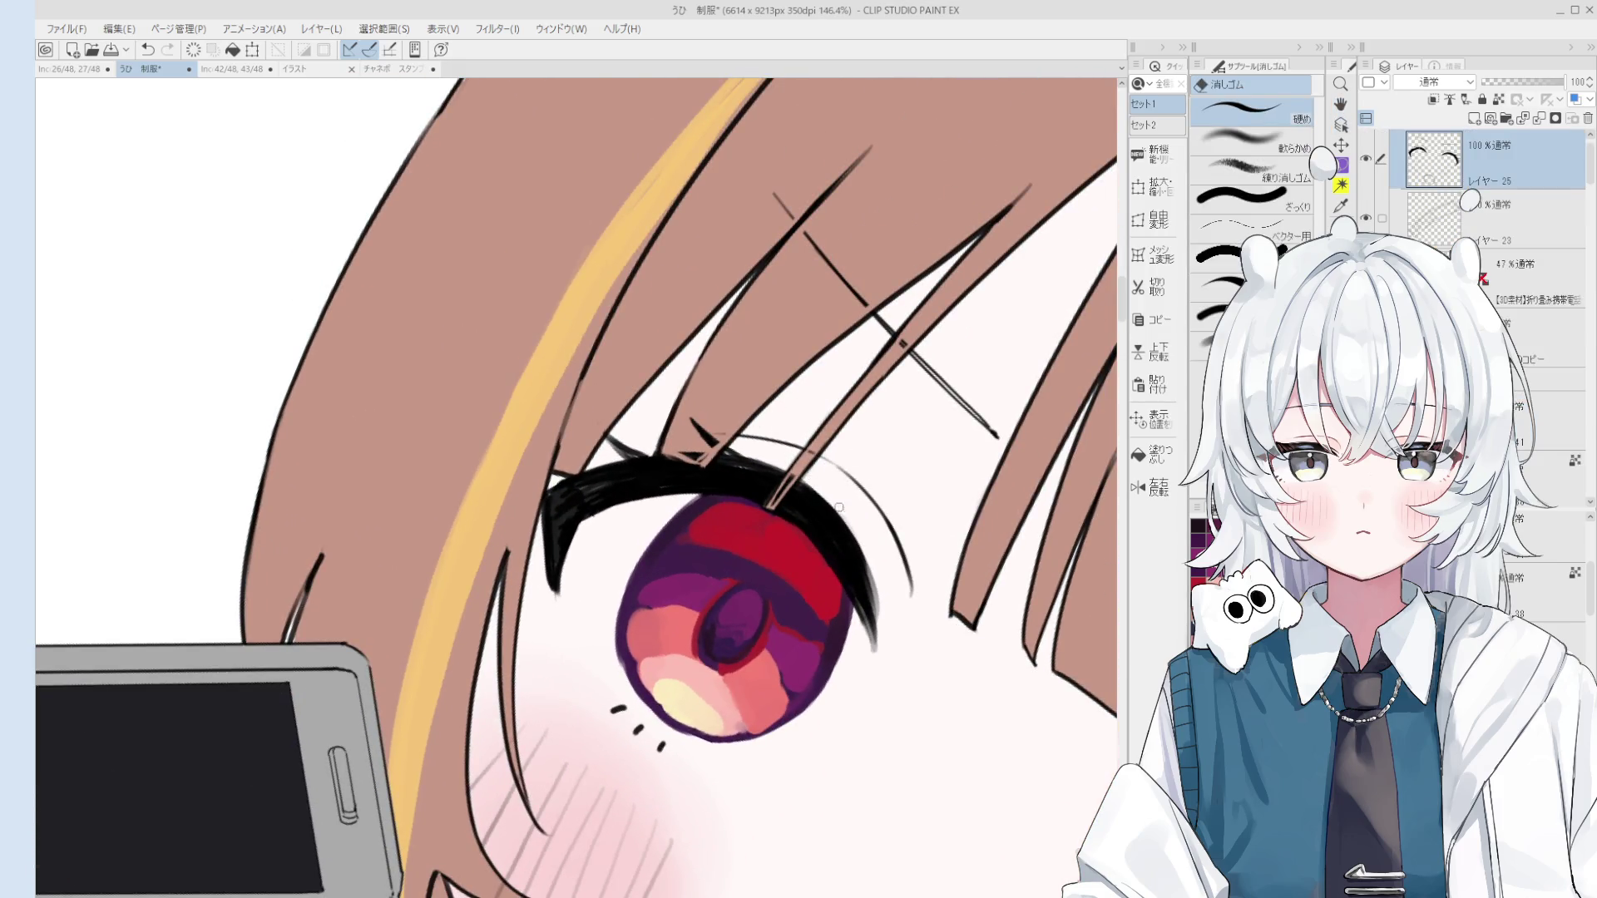
{"action": "key", "text": "h"}
{"action": "scroll", "coordinate": [853, 521], "scroll_direction": "down", "scroll_amount": 10}
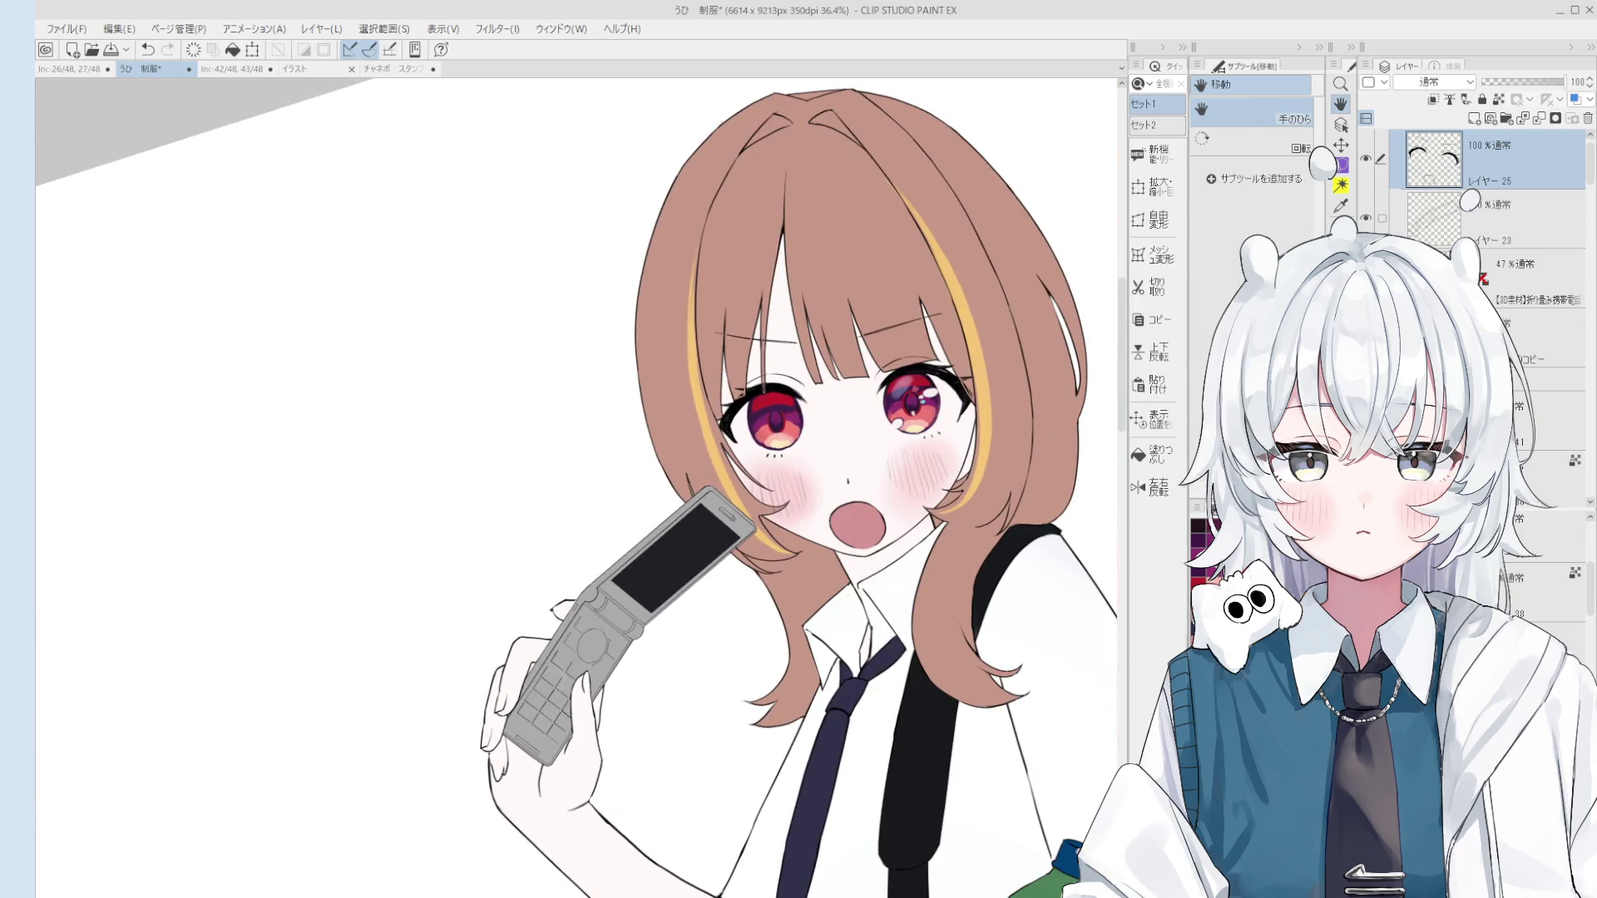
{"action": "key", "text": "b"}
{"action": "scroll", "coordinate": [763, 427], "scroll_direction": "up", "scroll_amount": 10}
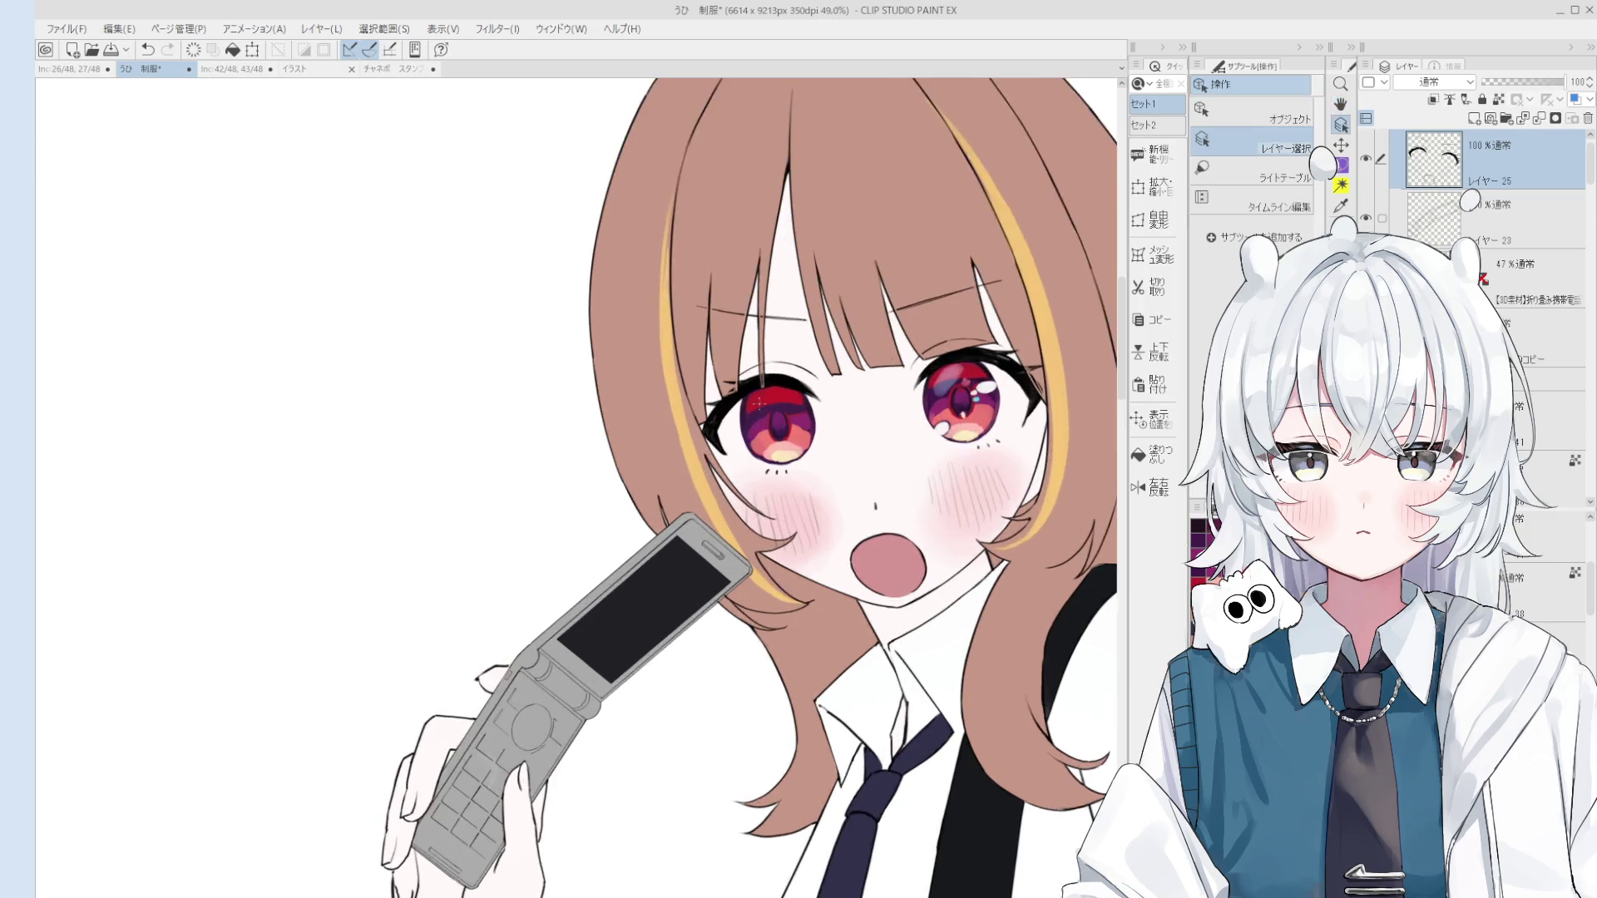
Step: Compare the left iris with and without the latest red stroke, ending with the stroke restored
{"action": "key", "text": "ctrl+z"}
{"action": "key", "text": "ctrl+y"}
{"action": "key", "text": "ctrl+z"}
{"action": "key", "text": "ctrl+y"}
{"action": "key", "text": "ctrl+z"}
{"action": "key", "text": "ctrl+y"}
{"action": "key", "text": "ctrl+z"}
{"action": "key", "text": "ctrl+y"}
{"action": "scroll", "coordinate": [738, 429], "scroll_direction": "down", "scroll_amount": 3}
{"action": "scroll", "coordinate": [782, 428], "scroll_direction": "down", "scroll_amount": 2}
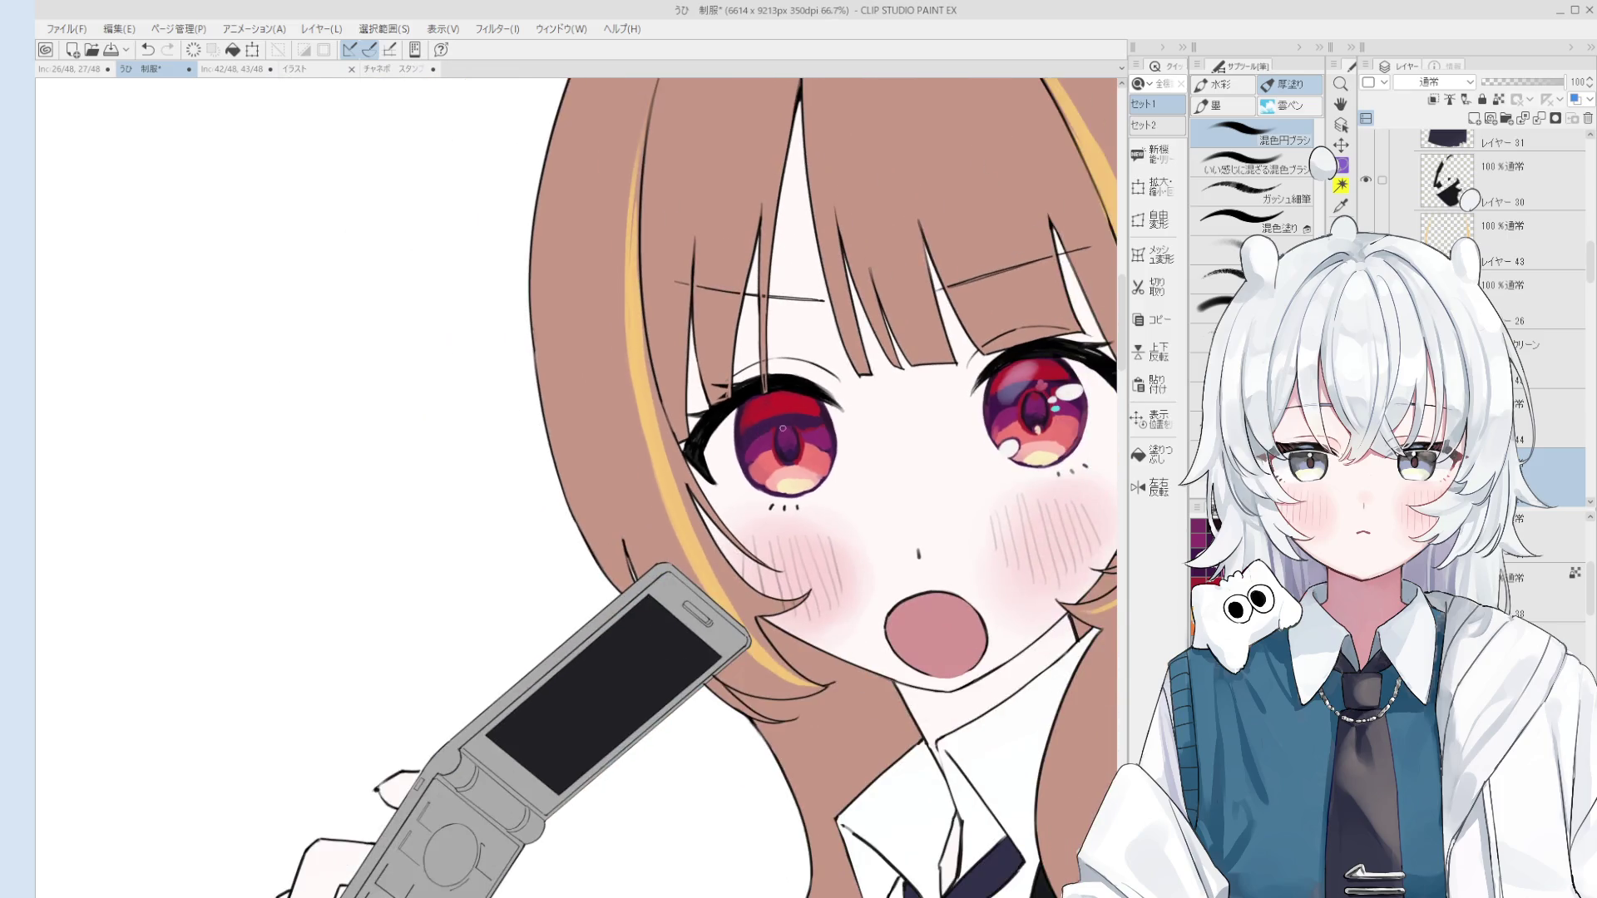
Step: Darken the lower part of the left pupil and add a small dab near its top
{"action": "scroll", "coordinate": [764, 405], "scroll_direction": "down", "scroll_amount": 1}
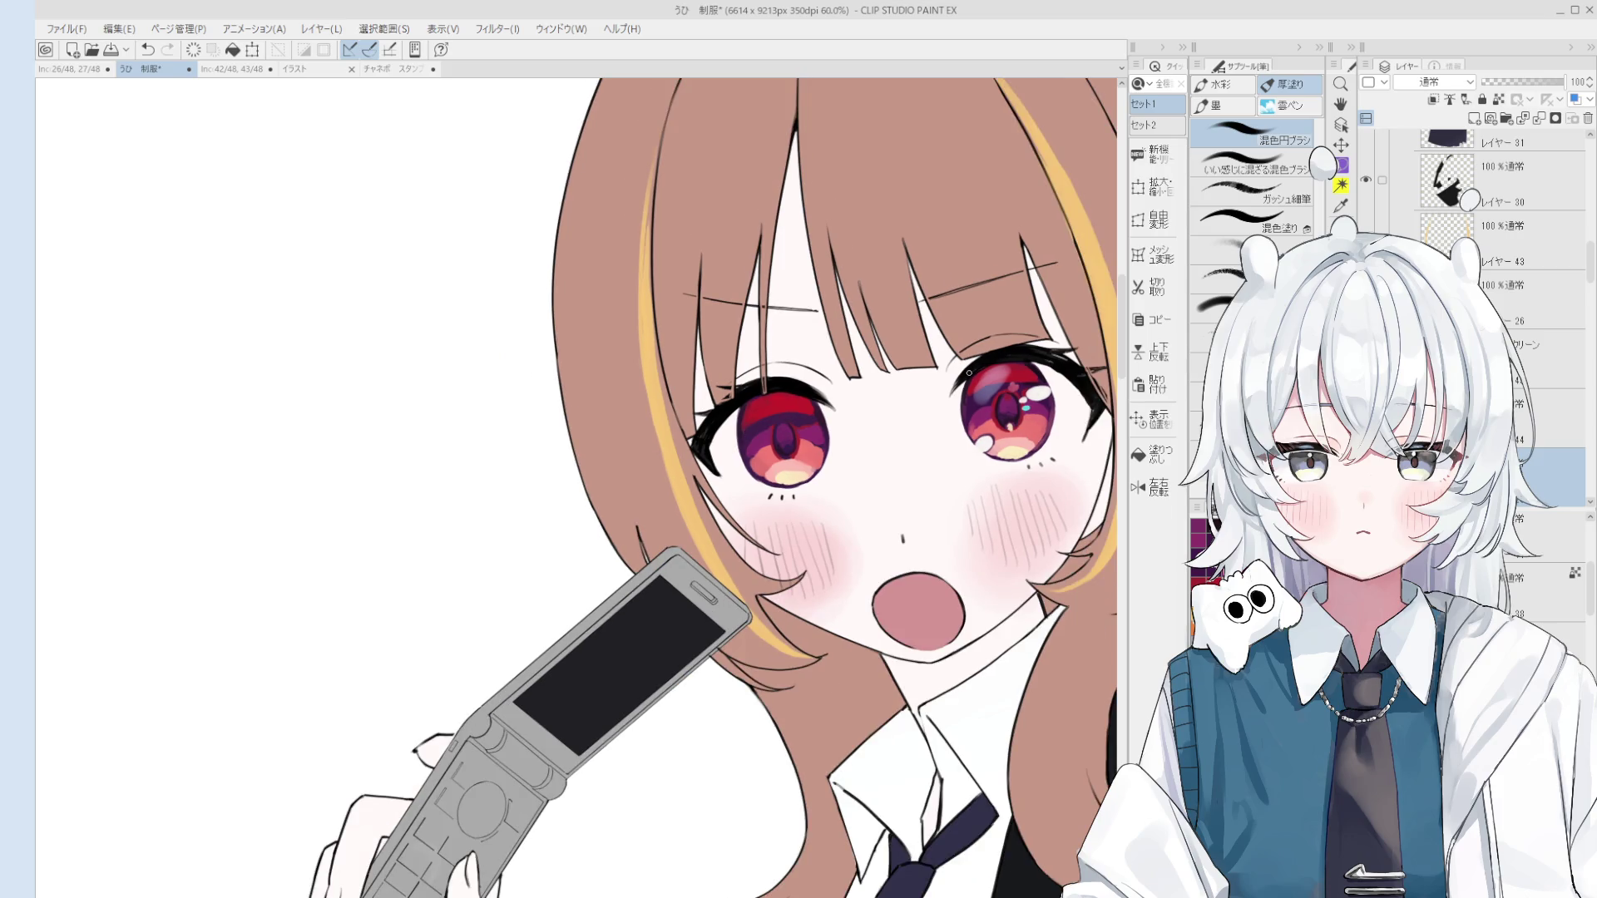
{"action": "scroll", "coordinate": [777, 412], "scroll_direction": "up", "scroll_amount": 4}
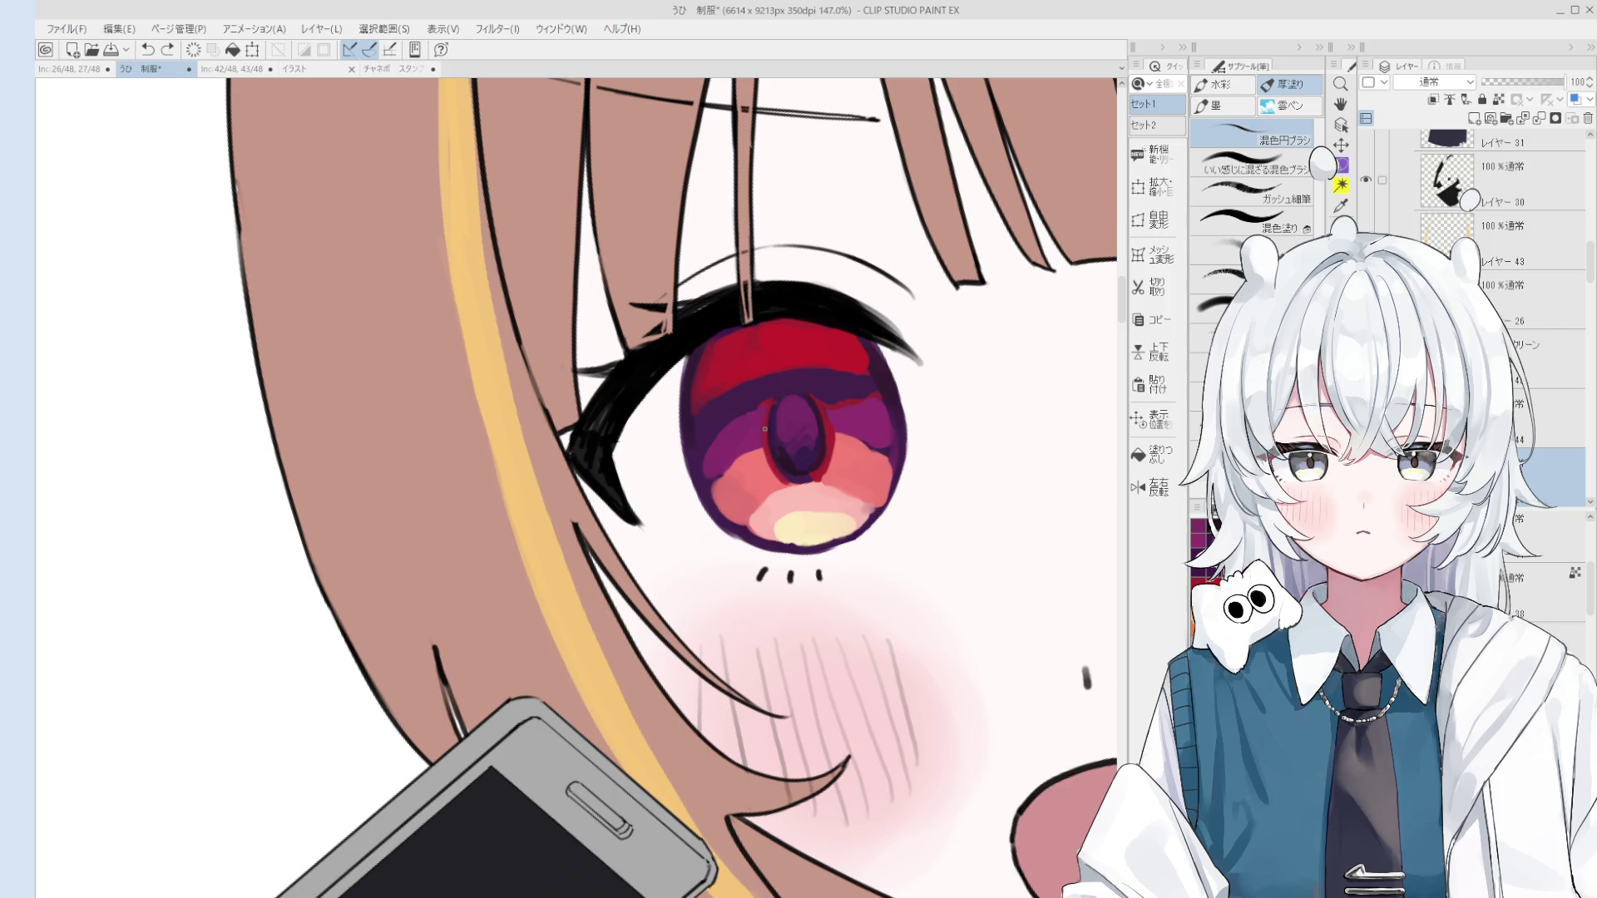
{"action": "scroll", "coordinate": [773, 442], "scroll_direction": "up", "scroll_amount": 1}
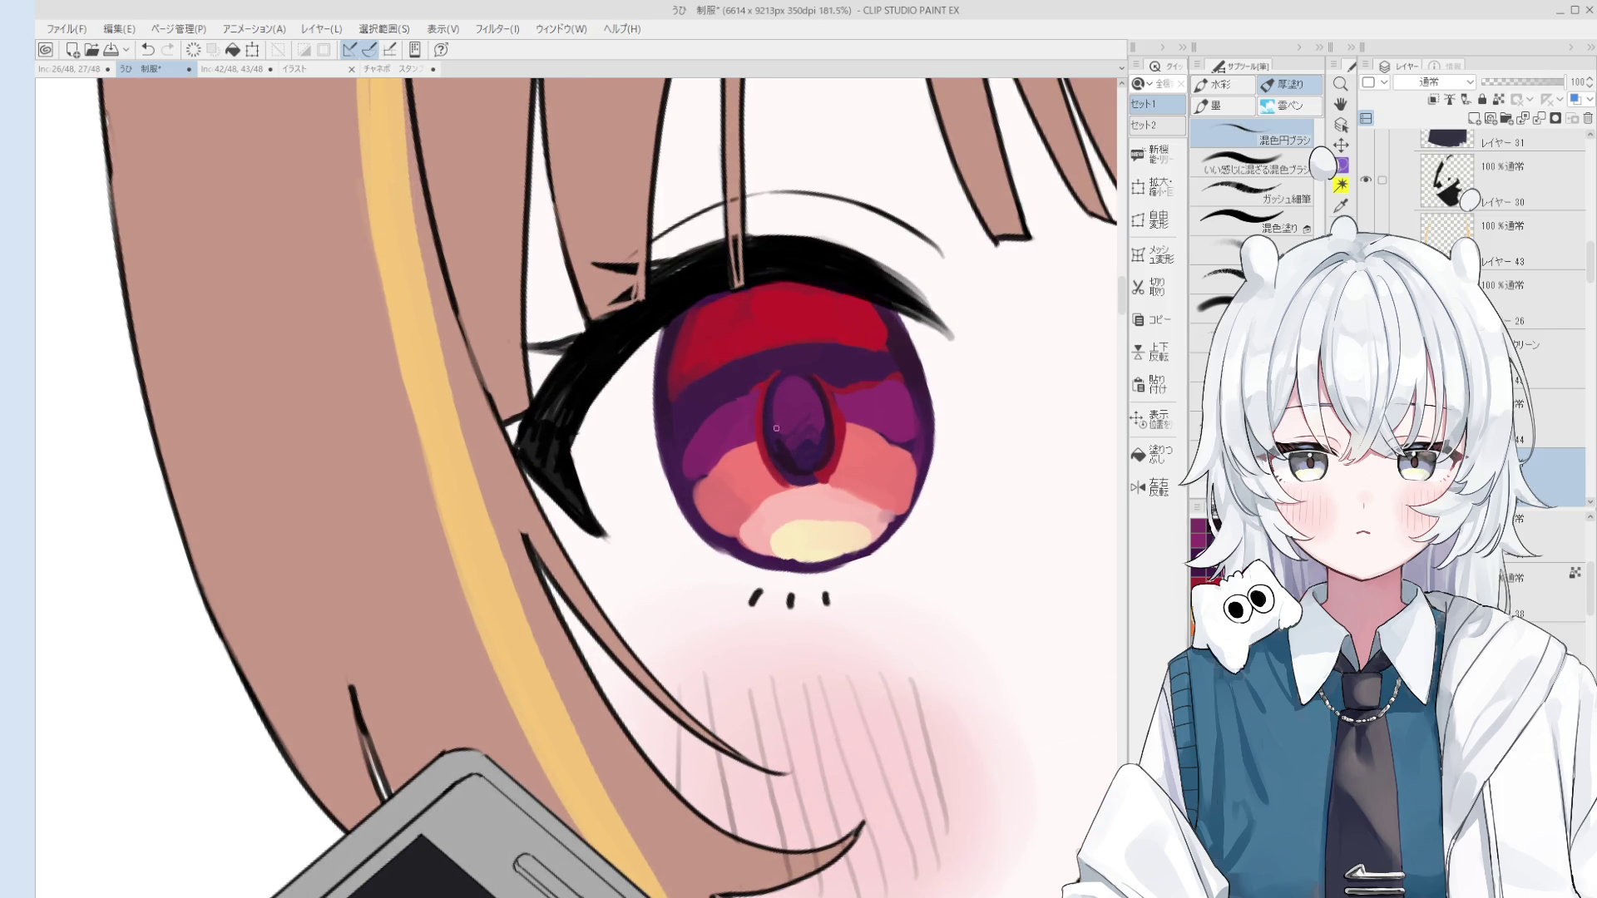
{"action": "left_click_drag", "start_coordinate": [756, 445], "coordinate": [780, 474]}
{"action": "scroll", "coordinate": [811, 376], "scroll_direction": "down", "scroll_amount": 1}
{"action": "scroll", "coordinate": [812, 383], "scroll_direction": "up", "scroll_amount": 1}
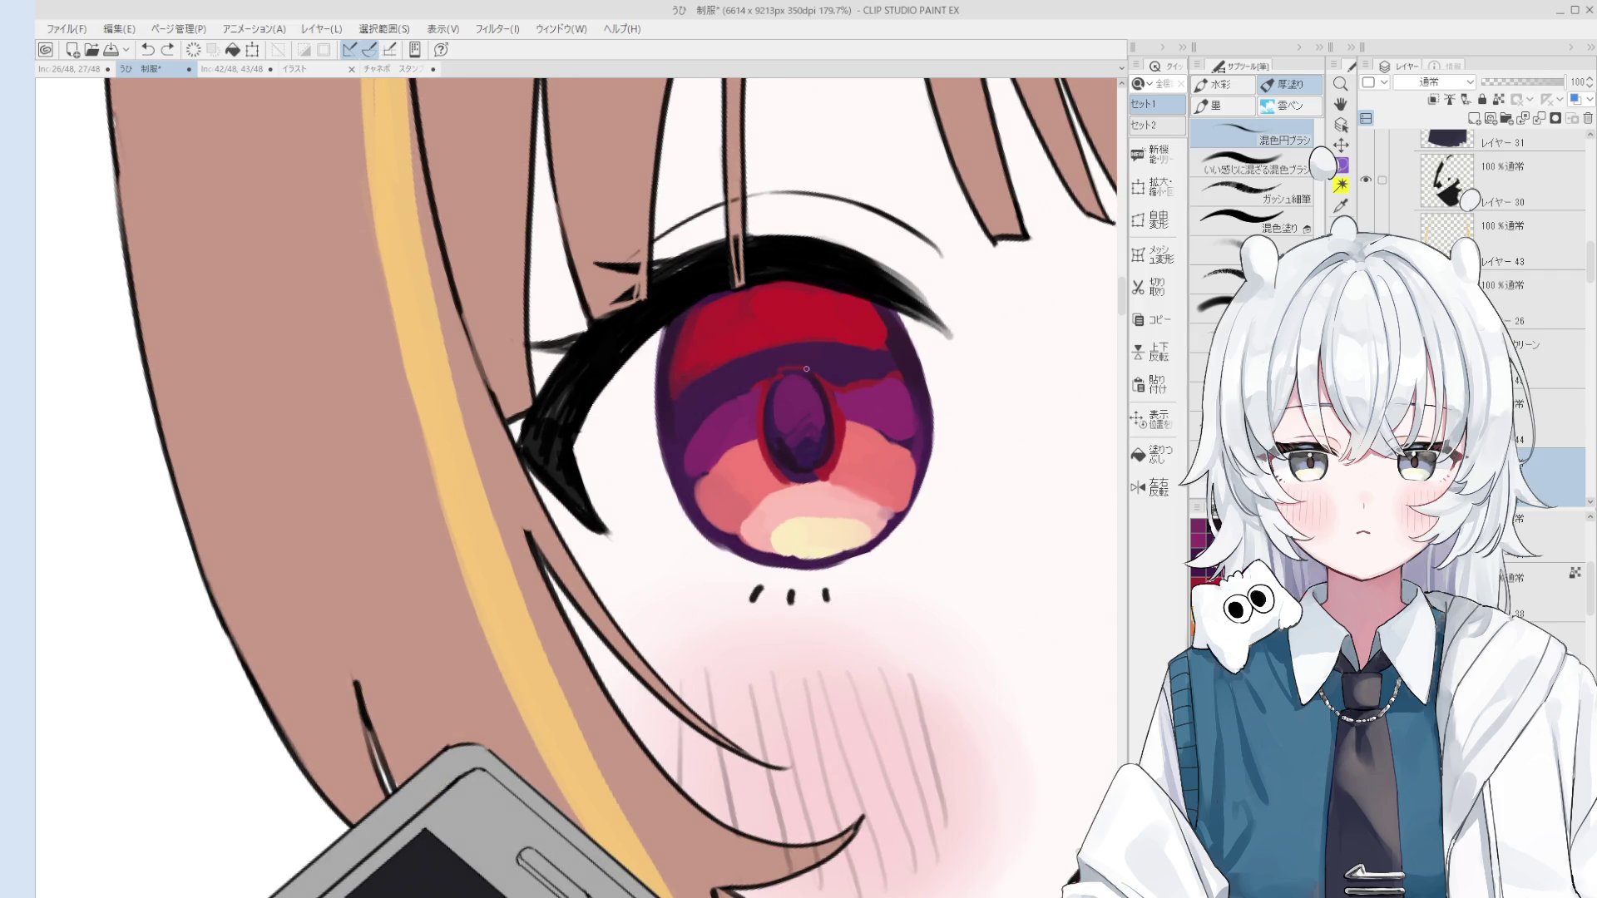
{"action": "scroll", "coordinate": [771, 387], "scroll_direction": "up", "scroll_amount": 4}
{"action": "left_click", "coordinate": [772, 388]}
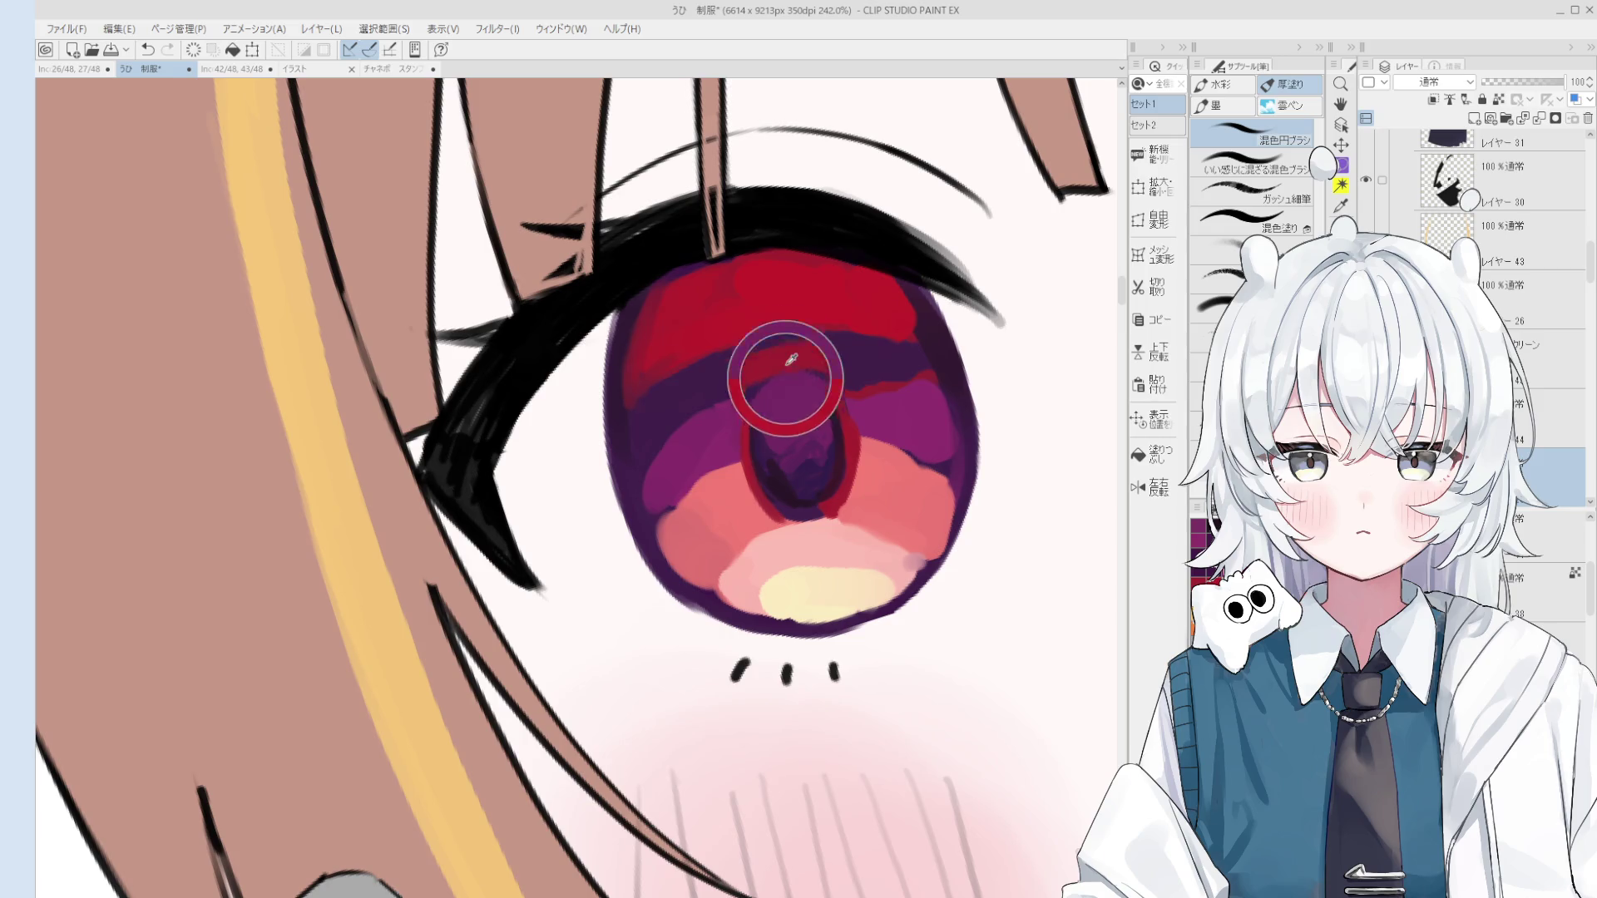
Step: Pick the eye-highlight layer from the canvas while zooming in and out around the left eye
{"action": "scroll", "coordinate": [773, 389], "scroll_direction": "up", "scroll_amount": 2}
{"action": "scroll", "coordinate": [773, 389], "scroll_direction": "up", "scroll_amount": 3}
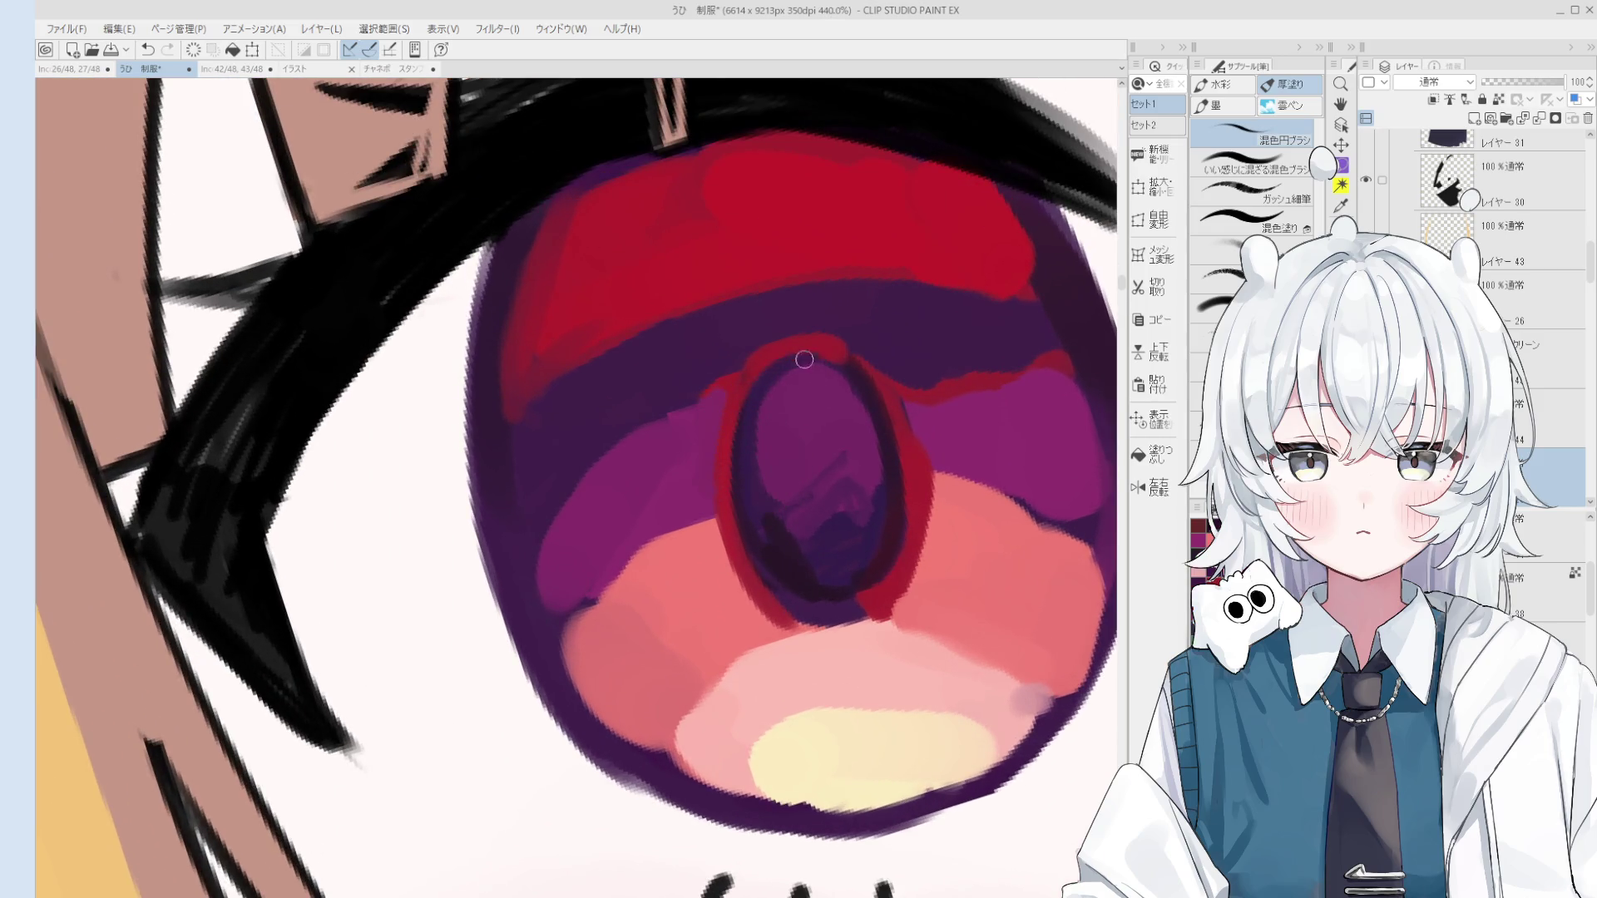
{"action": "scroll", "coordinate": [804, 359], "scroll_direction": "down", "scroll_amount": 10}
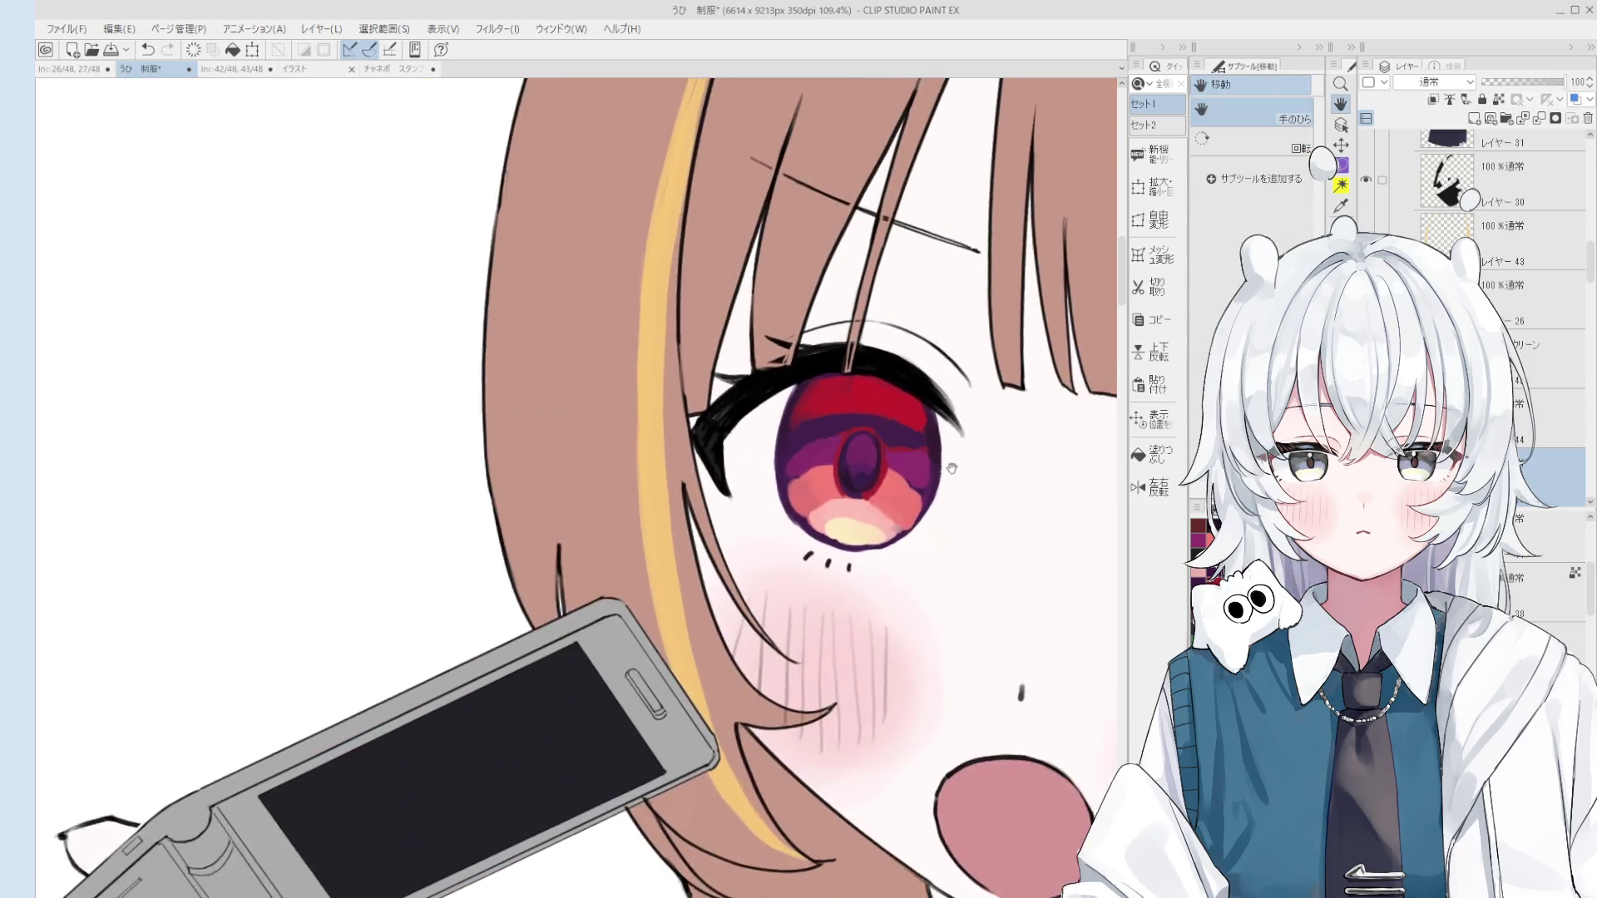
{"action": "scroll", "coordinate": [951, 468], "scroll_direction": "down", "scroll_amount": 5}
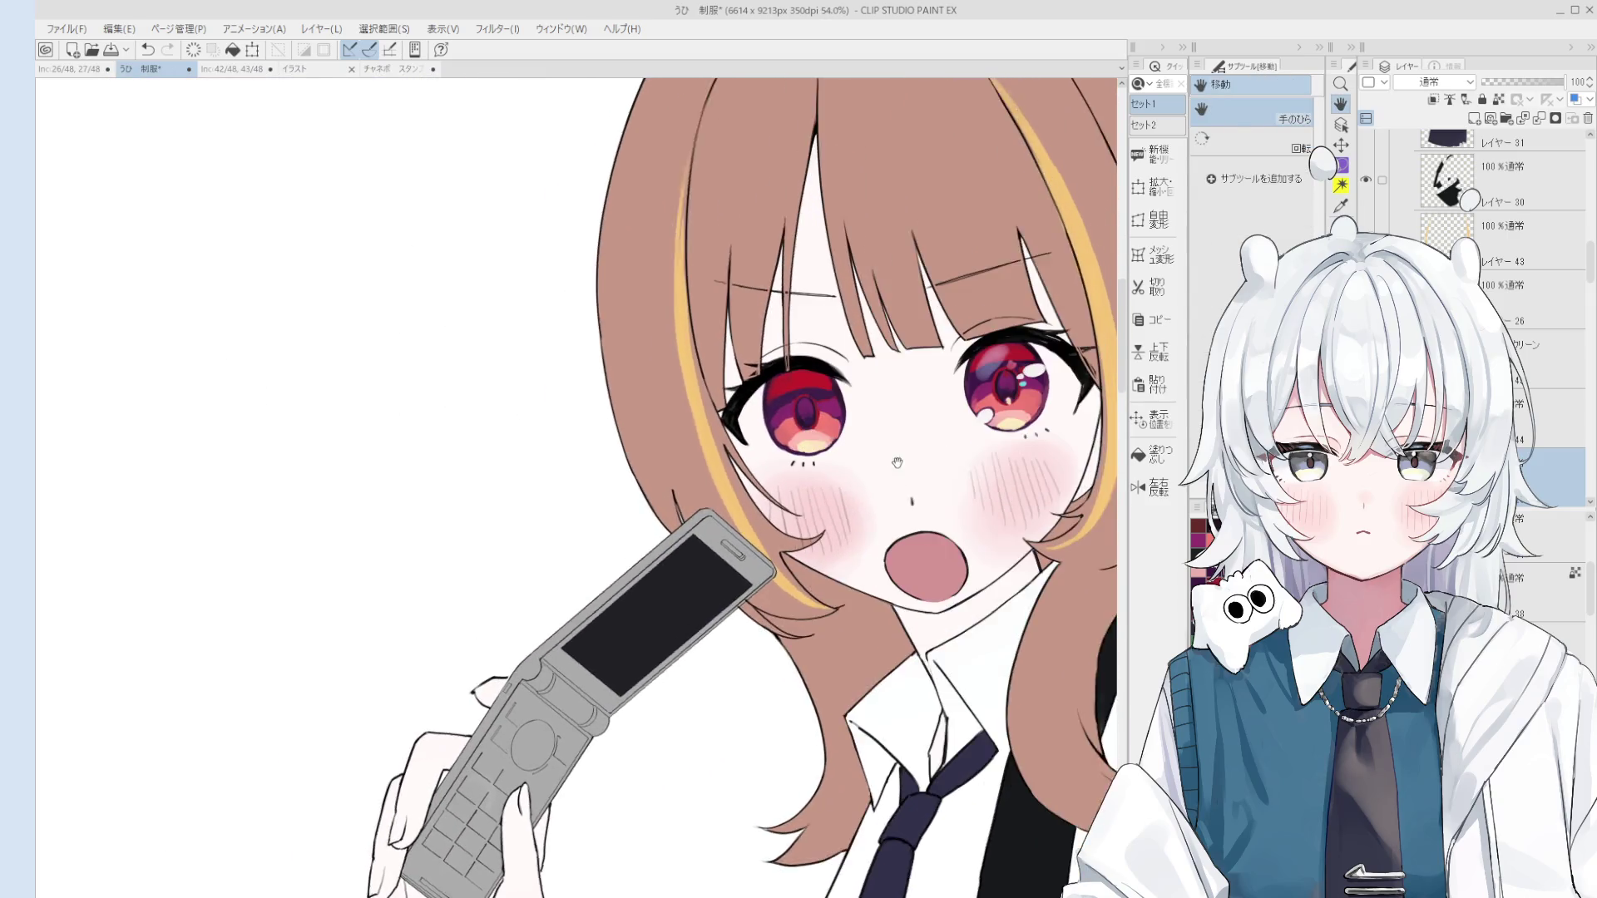
{"action": "scroll", "coordinate": [802, 420], "scroll_direction": "up", "scroll_amount": 5}
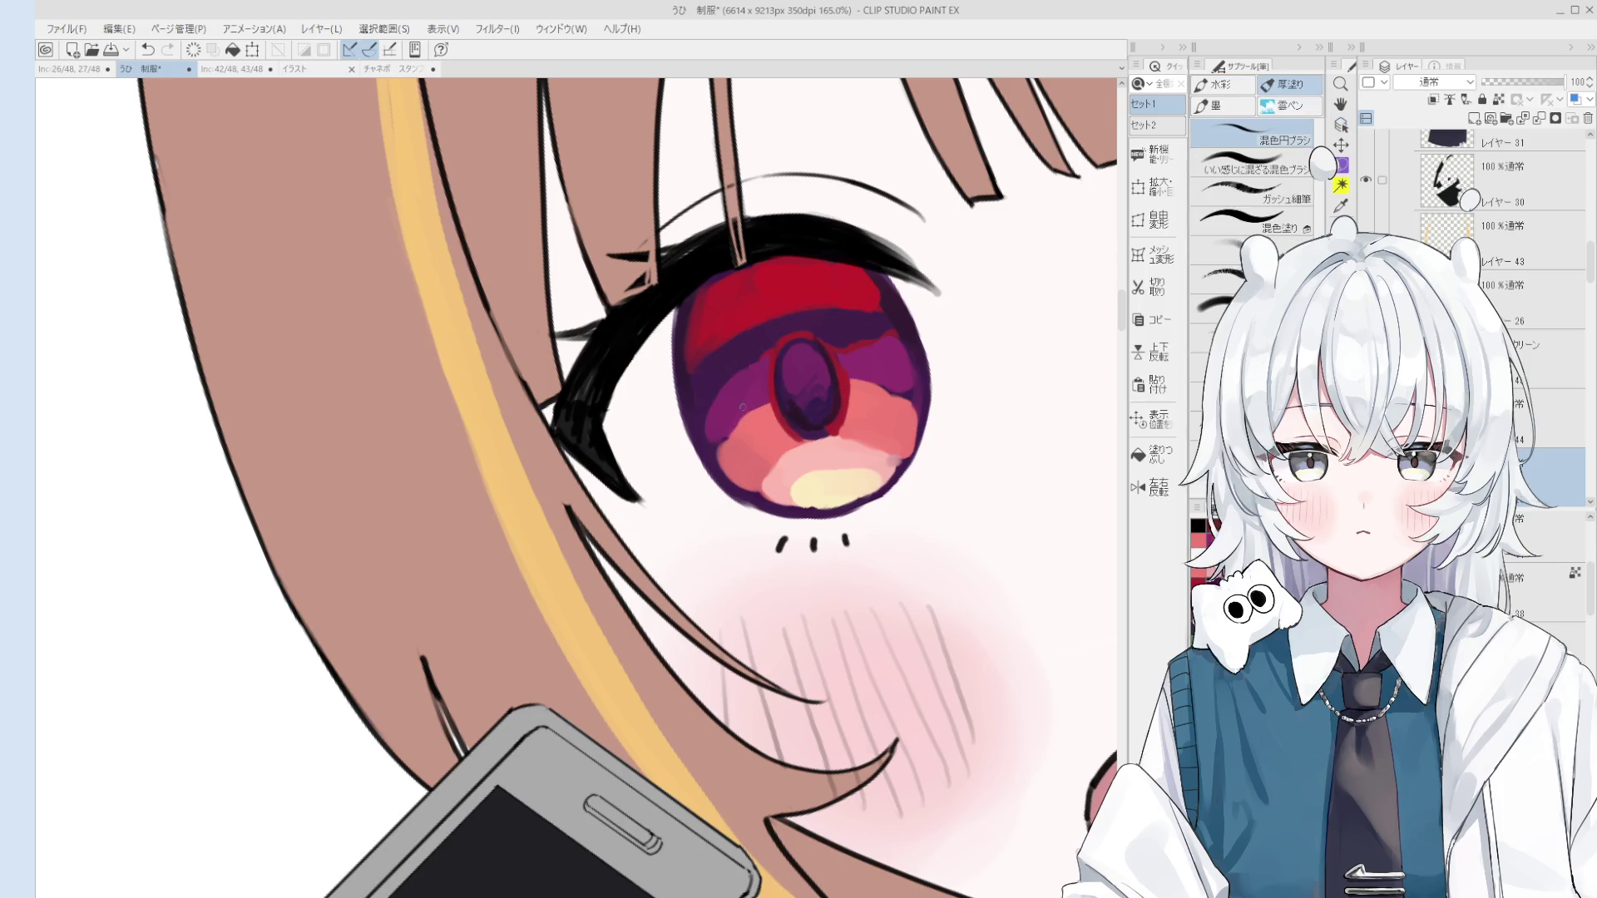
{"action": "scroll", "coordinate": [743, 406], "scroll_direction": "down", "scroll_amount": 2}
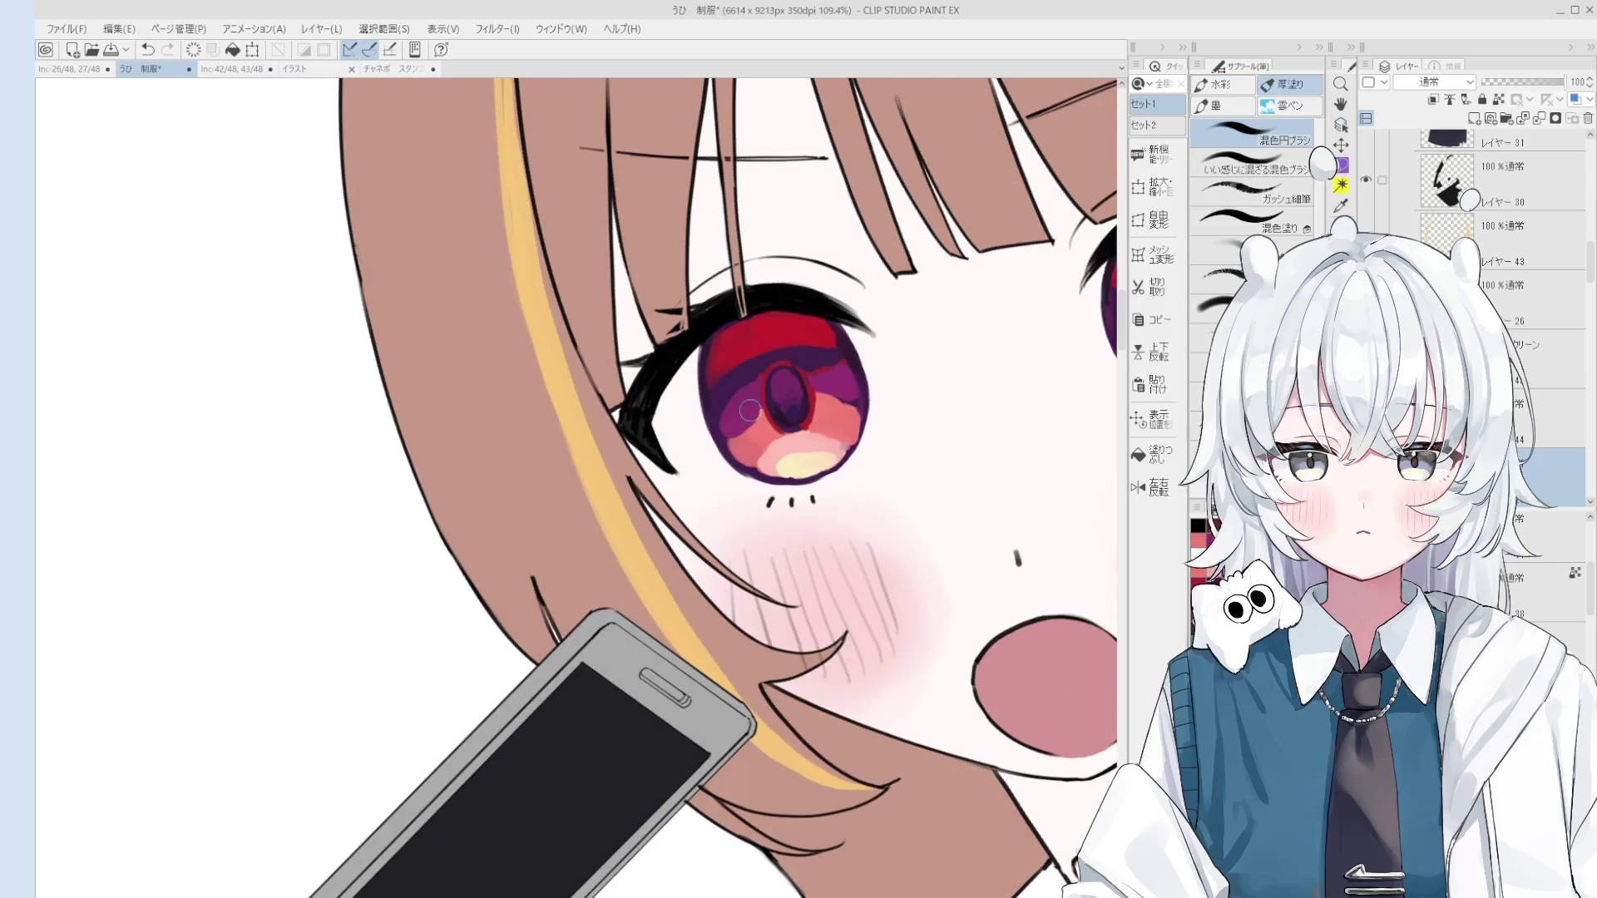
{"action": "scroll", "coordinate": [844, 456], "scroll_direction": "down", "scroll_amount": 2}
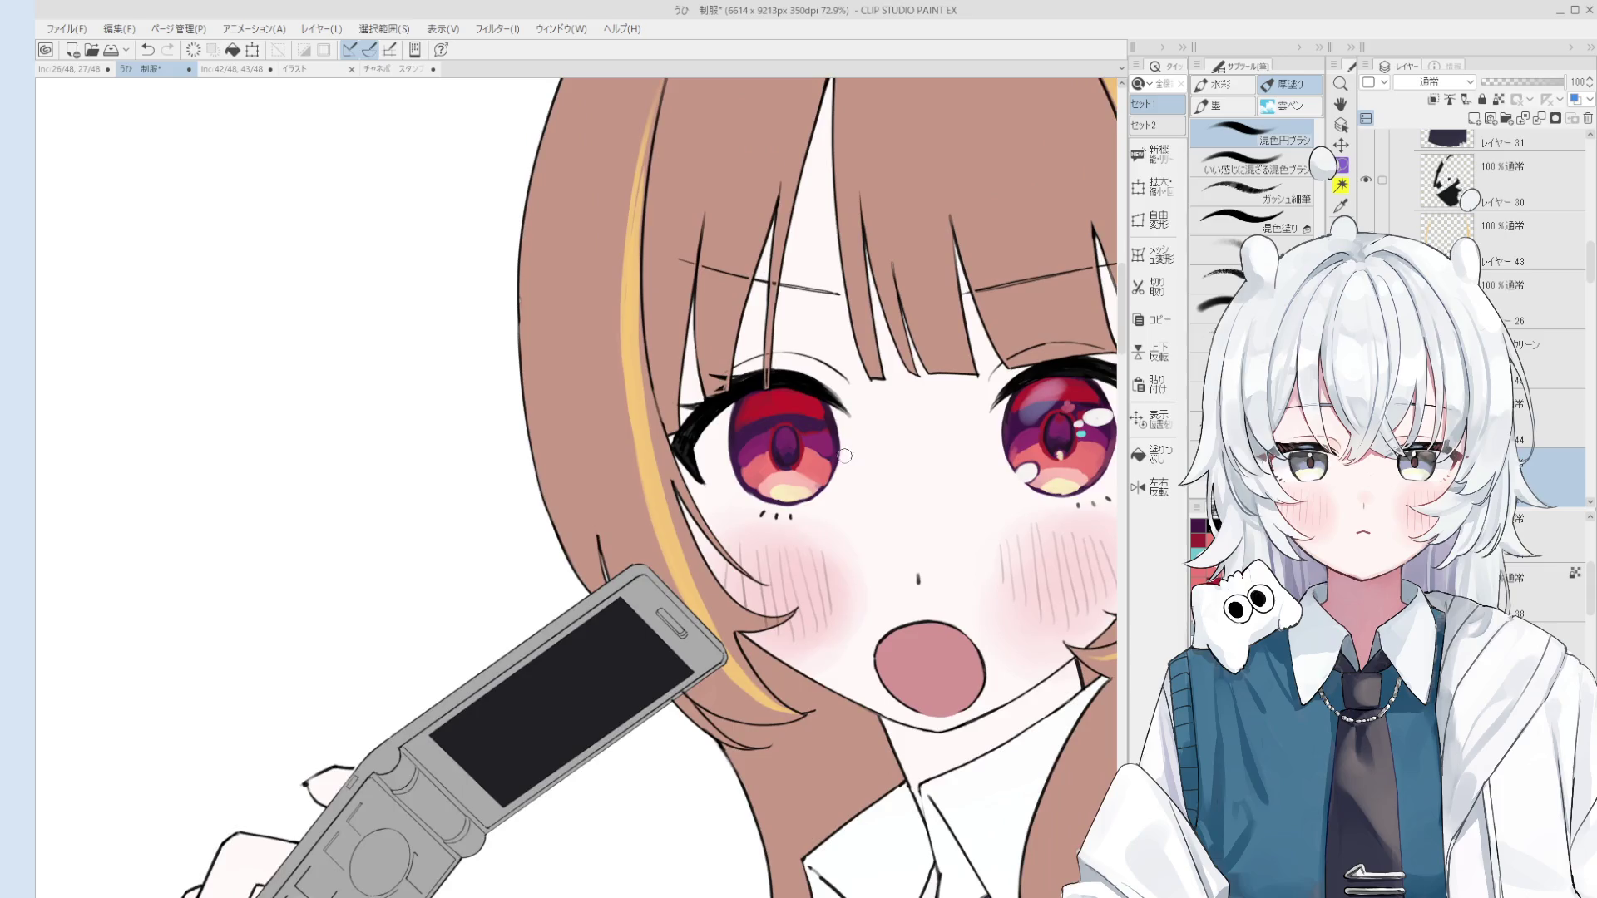
{"action": "scroll", "coordinate": [844, 456], "scroll_direction": "up", "scroll_amount": 1}
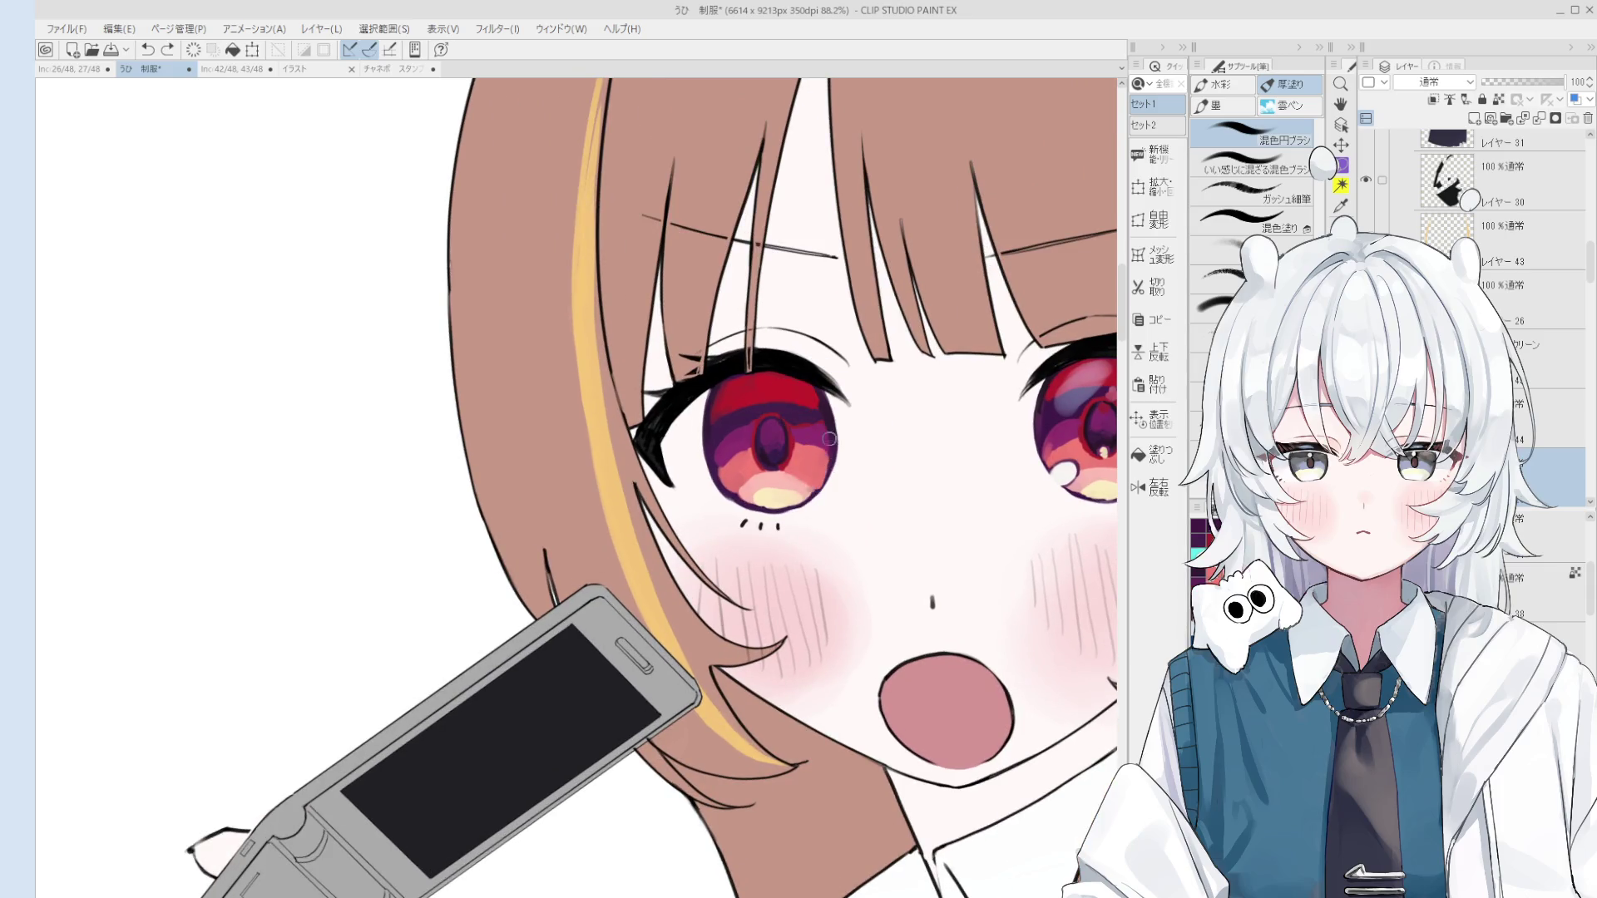
{"action": "scroll", "coordinate": [823, 463], "scroll_direction": "down", "scroll_amount": 1}
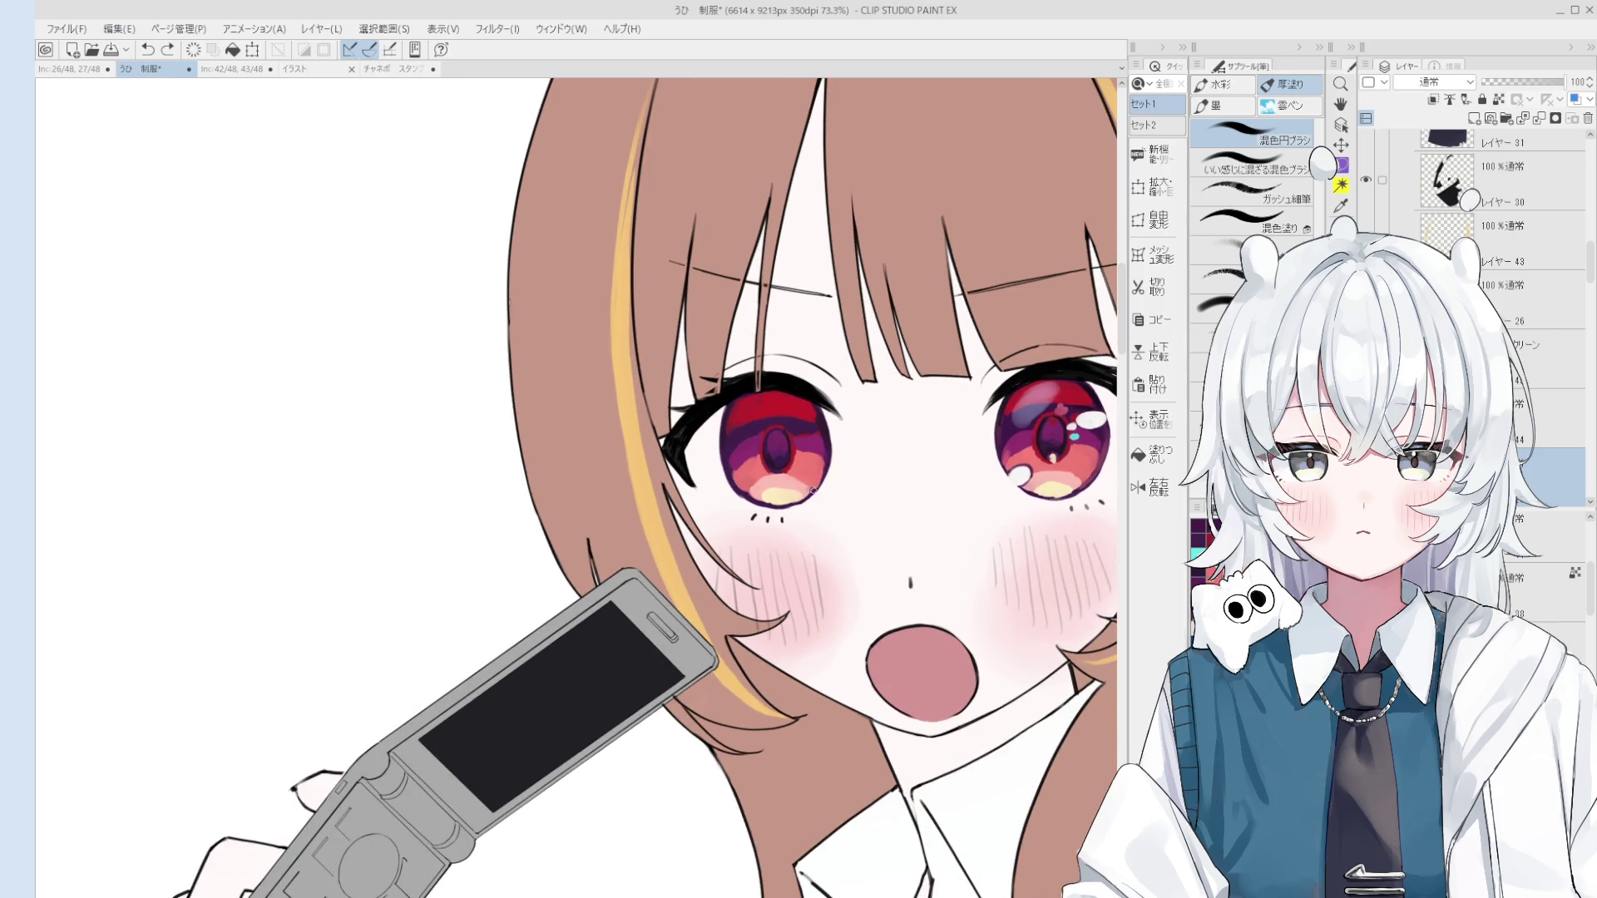
{"action": "scroll", "coordinate": [813, 495], "scroll_direction": "down", "scroll_amount": 2}
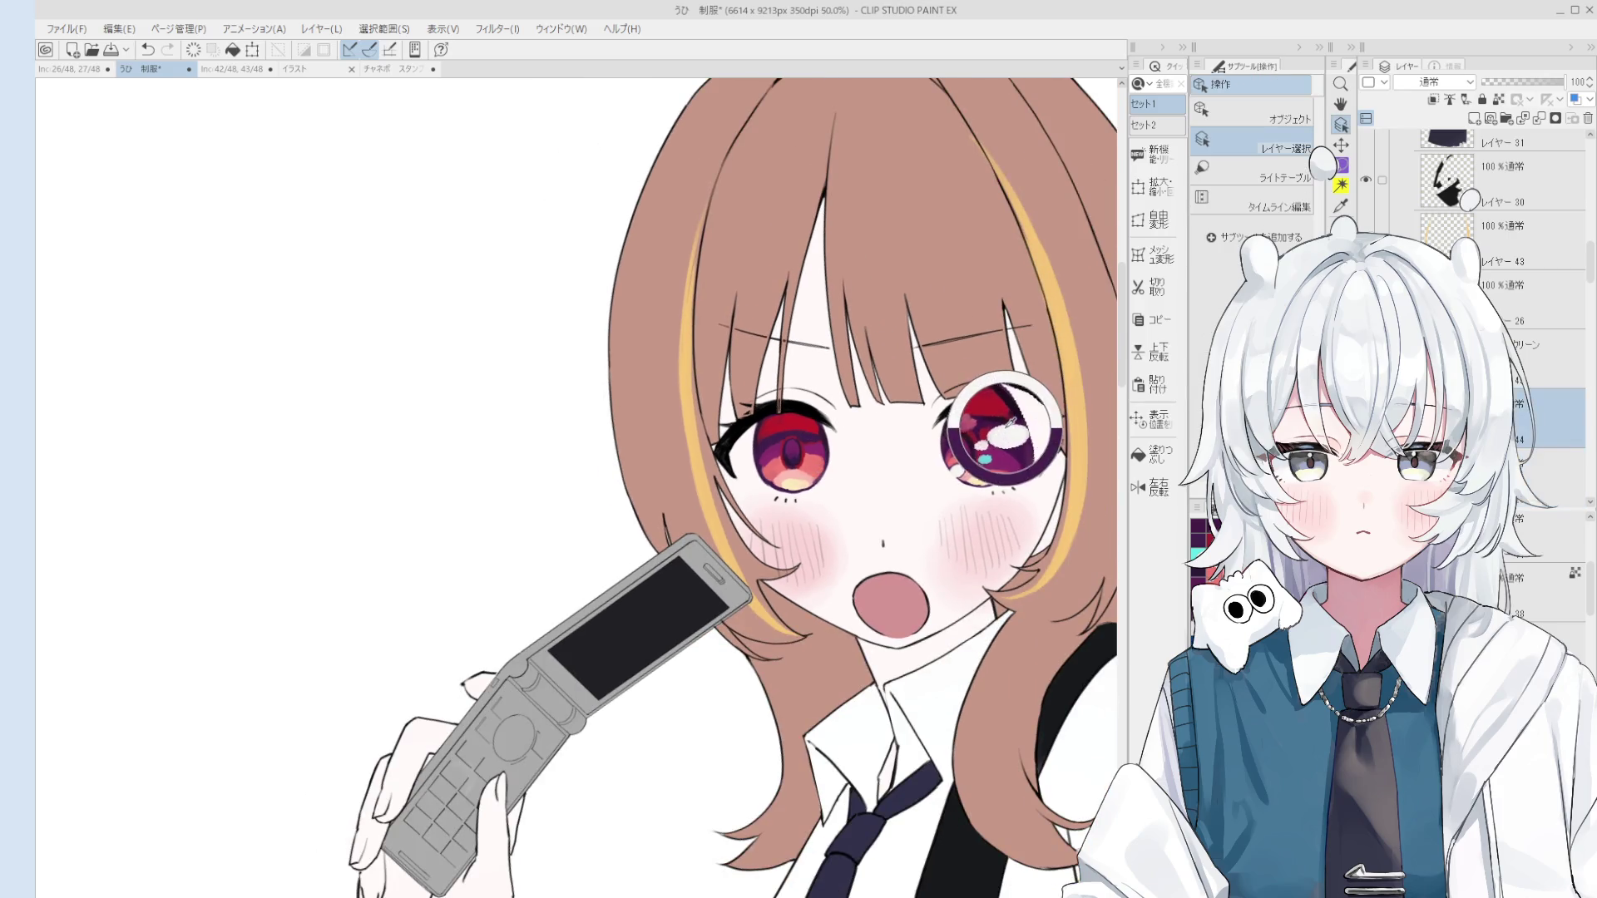
{"action": "left_click_drag", "start_coordinate": [843, 427], "coordinate": [871, 430]}
{"action": "scroll", "coordinate": [870, 430], "scroll_direction": "up", "scroll_amount": 1}
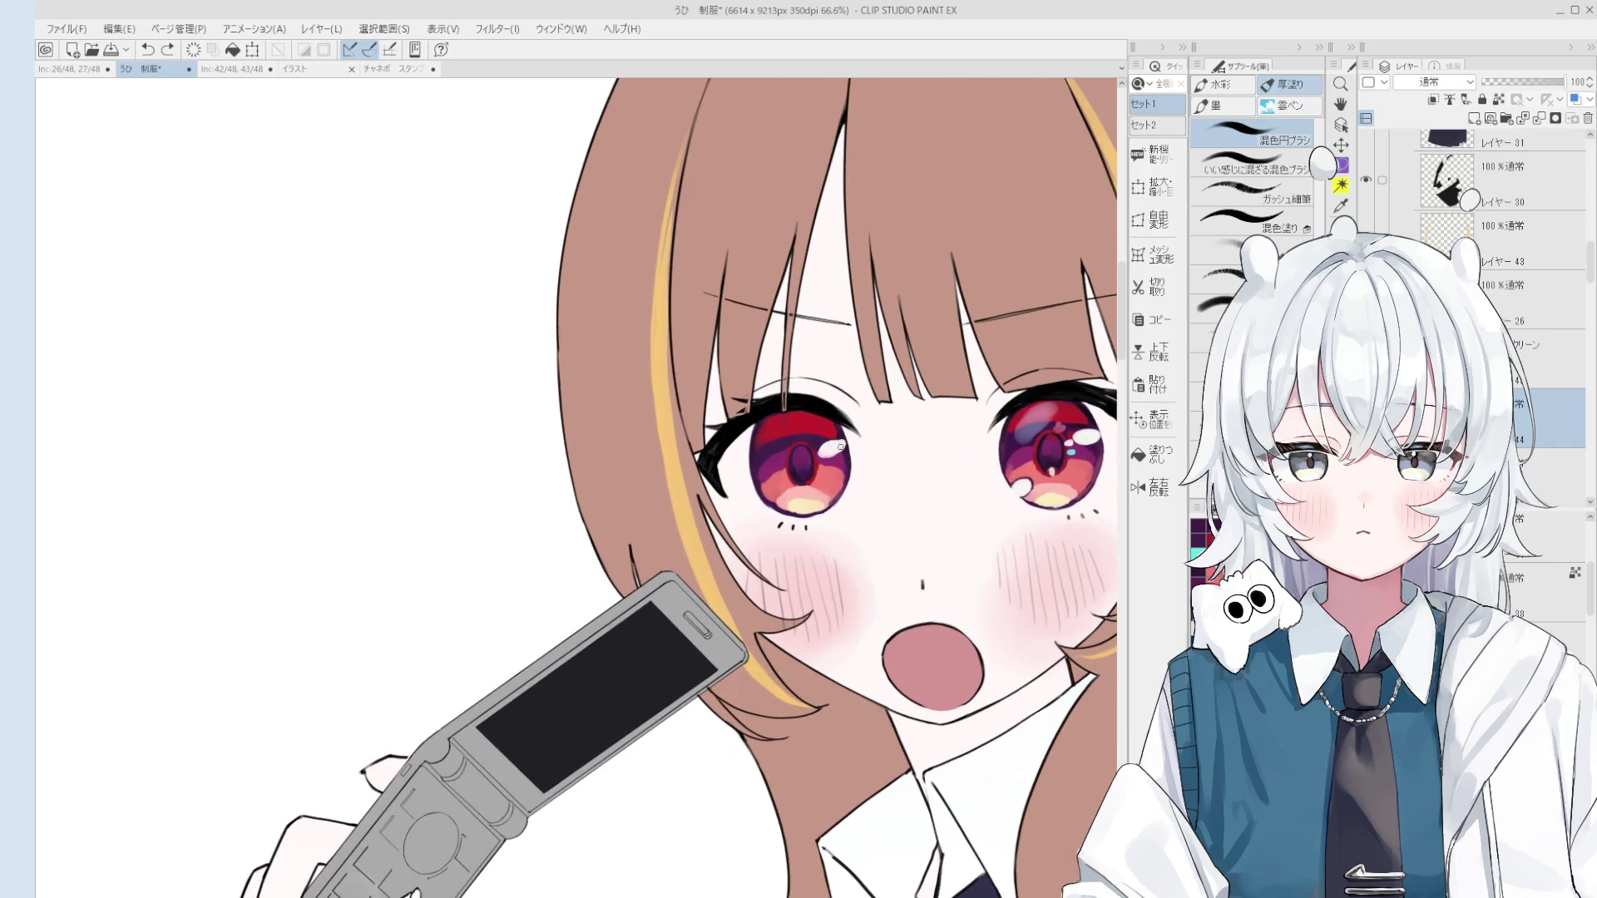
{"action": "scroll", "coordinate": [858, 466], "scroll_direction": "up", "scroll_amount": 1}
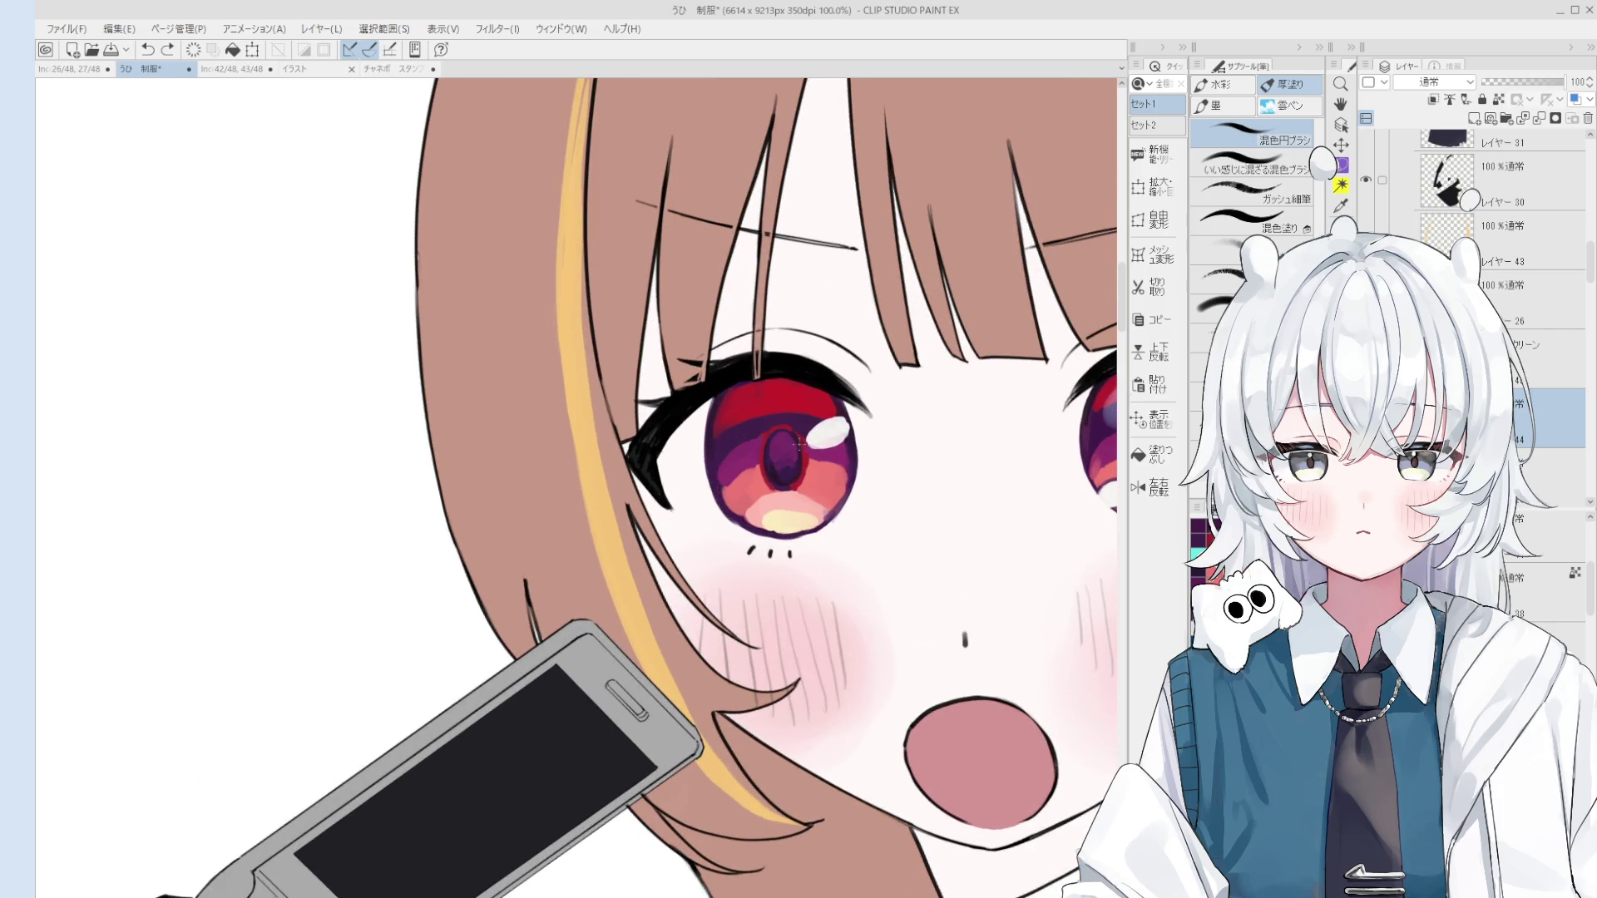
{"action": "scroll", "coordinate": [798, 441], "scroll_direction": "down", "scroll_amount": 2}
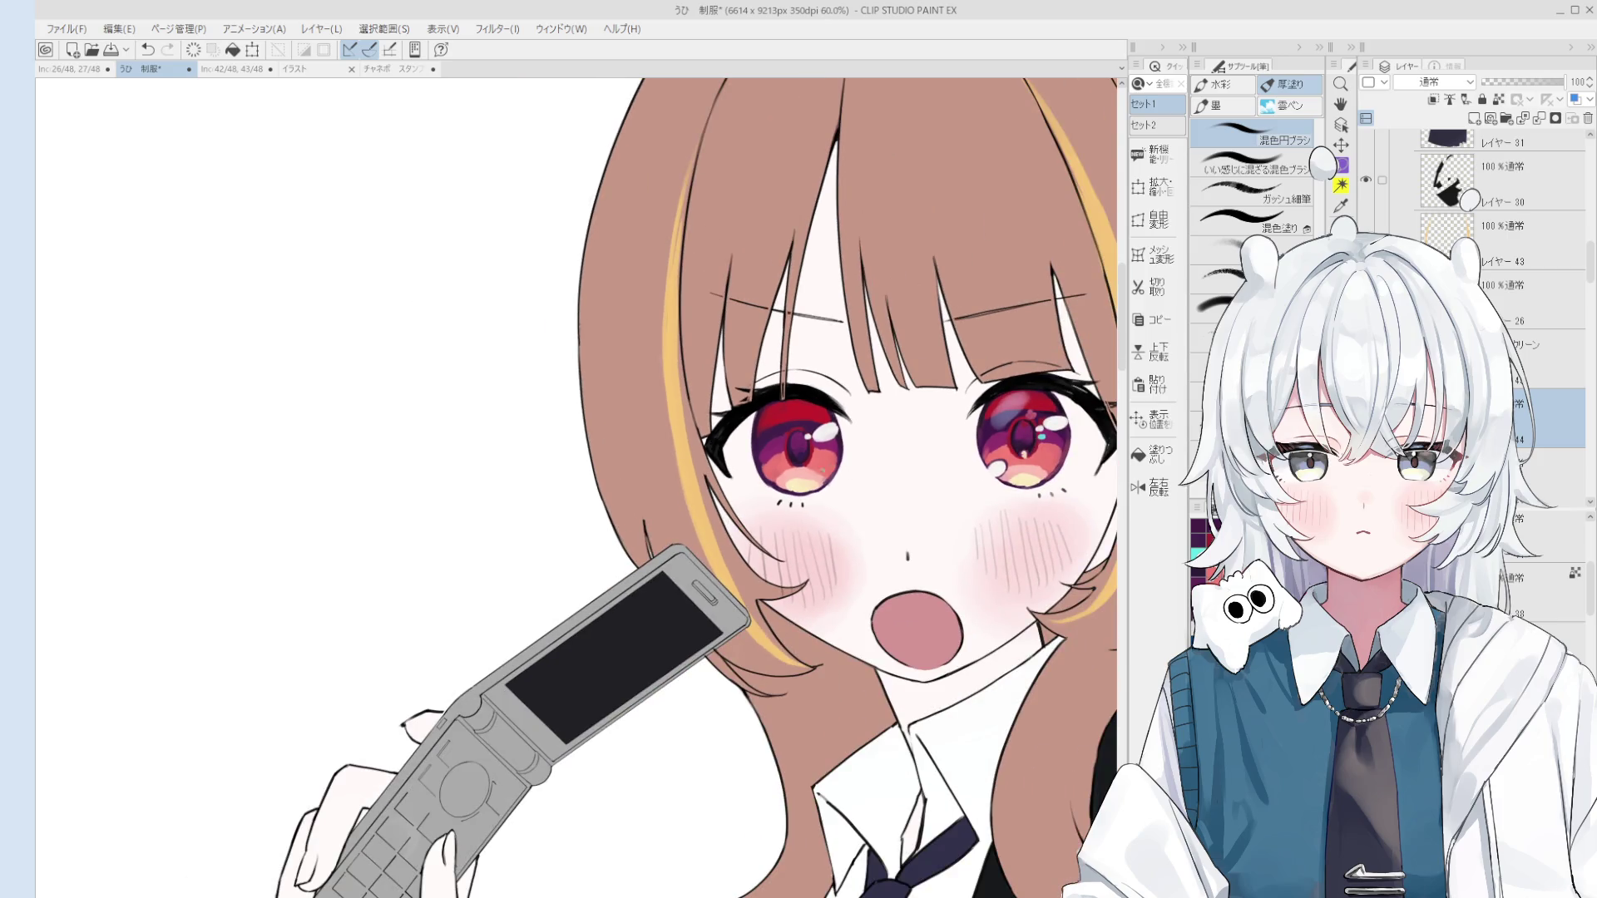
{"action": "scroll", "coordinate": [818, 459], "scroll_direction": "up", "scroll_amount": 1}
{"action": "scroll", "coordinate": [818, 459], "scroll_direction": "down", "scroll_amount": 1}
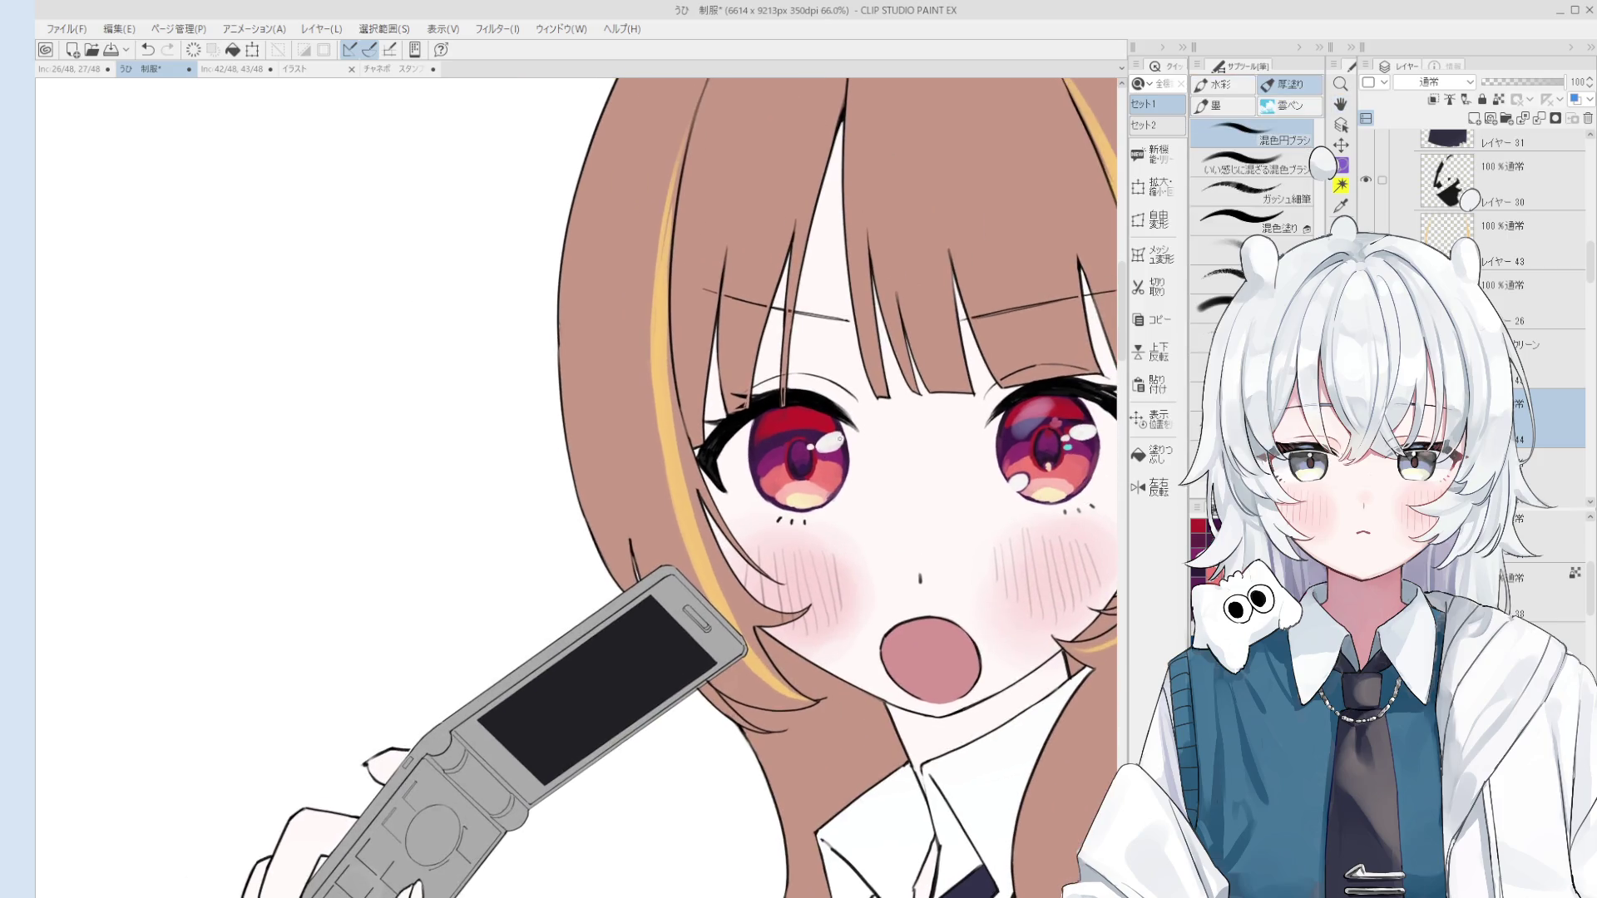
{"action": "scroll", "coordinate": [818, 456], "scroll_direction": "up", "scroll_amount": 2}
{"action": "scroll", "coordinate": [821, 454], "scroll_direction": "down", "scroll_amount": 2}
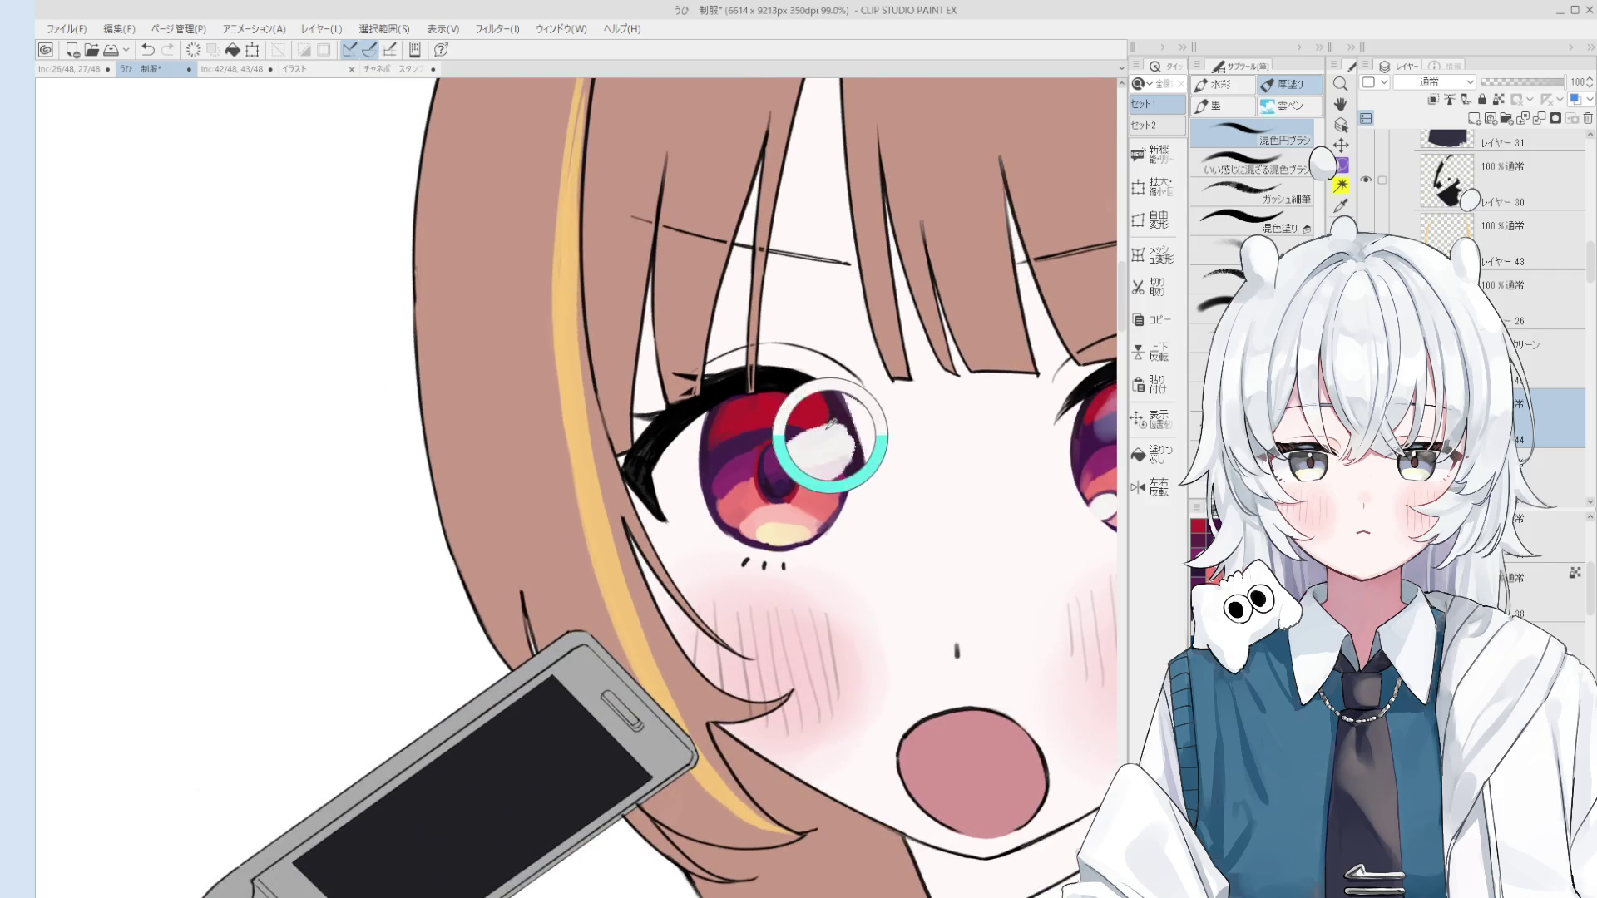
Step: Undo the stray light dab near the highlight, then switch to the pen set
{"action": "key", "text": "space"}
{"action": "scroll", "coordinate": [786, 497], "scroll_direction": "up", "scroll_amount": 2}
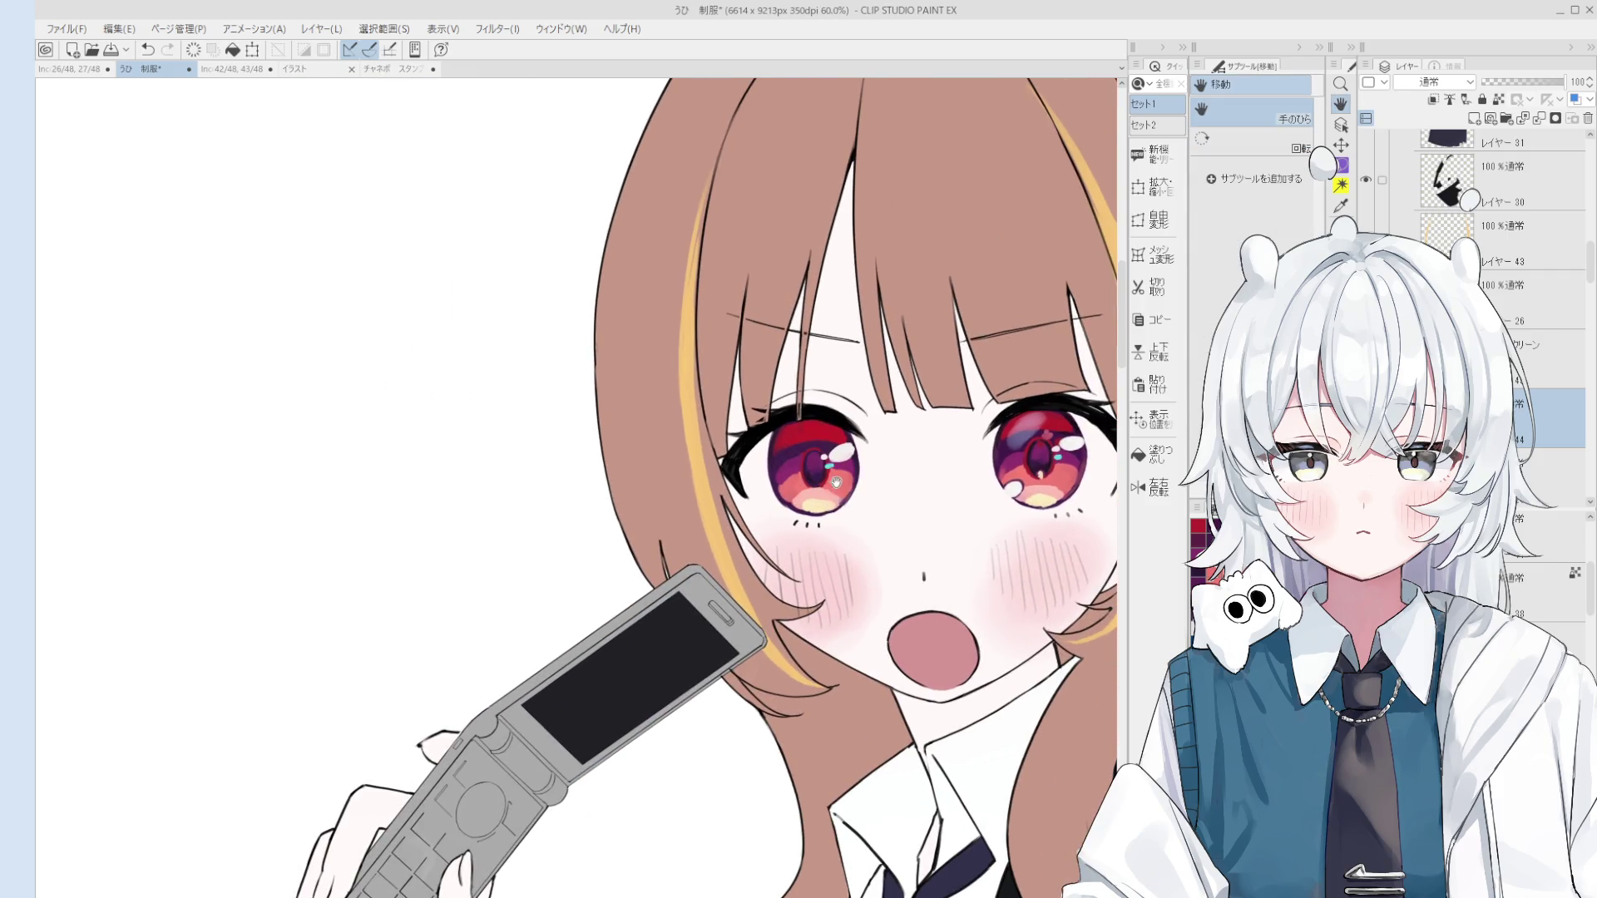
{"action": "key", "text": "ctrl+z"}
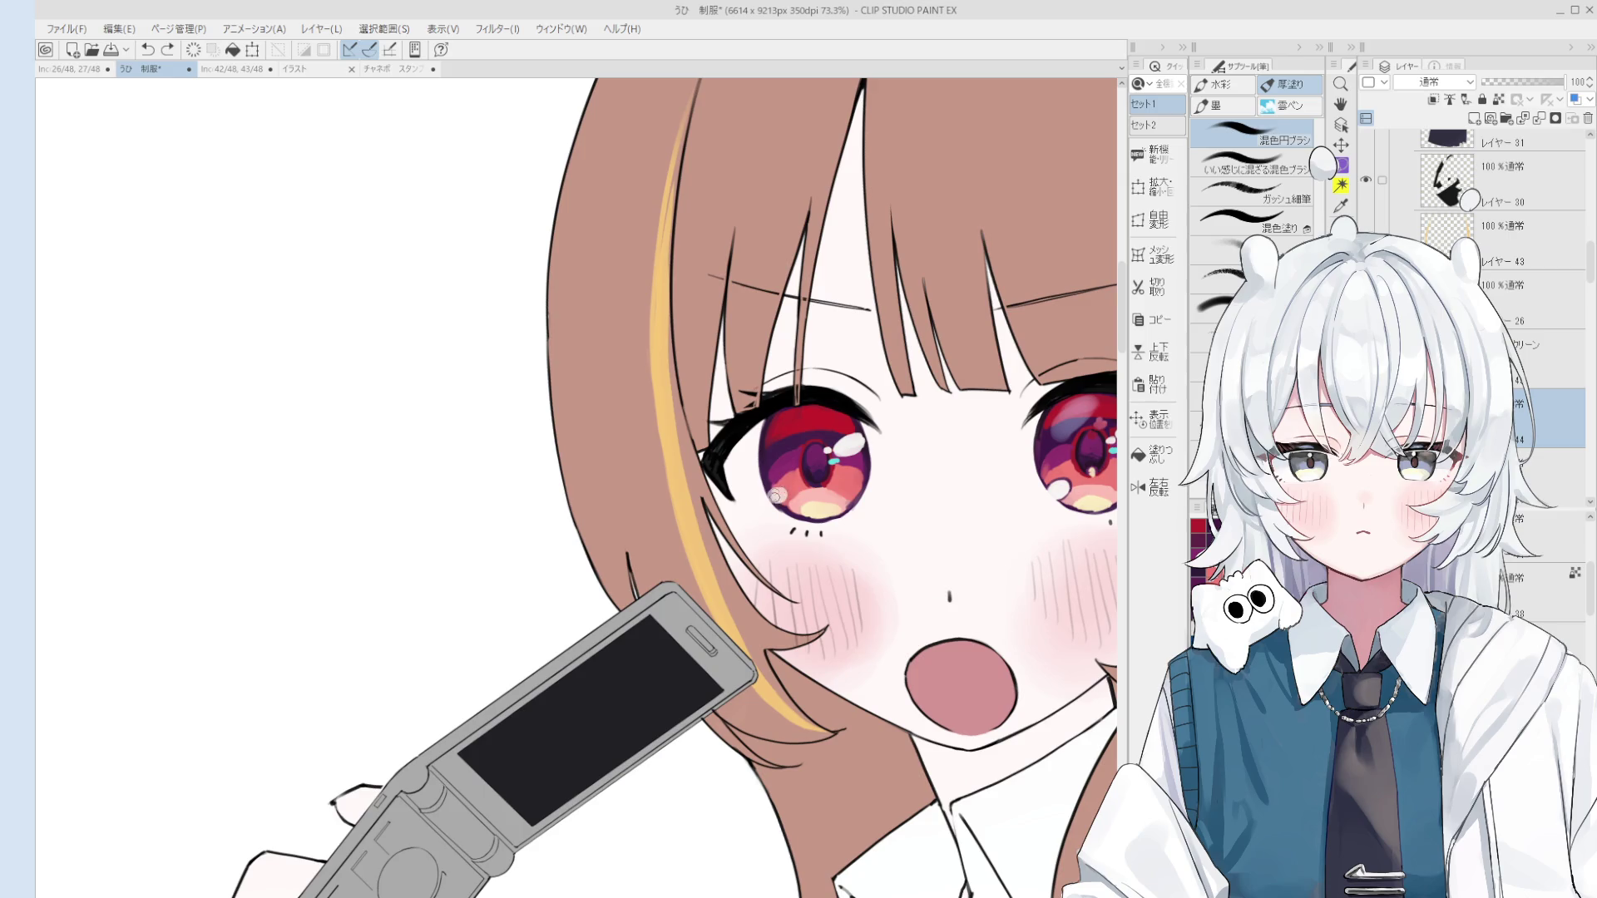
{"action": "scroll", "coordinate": [781, 486], "scroll_direction": "up", "scroll_amount": 3}
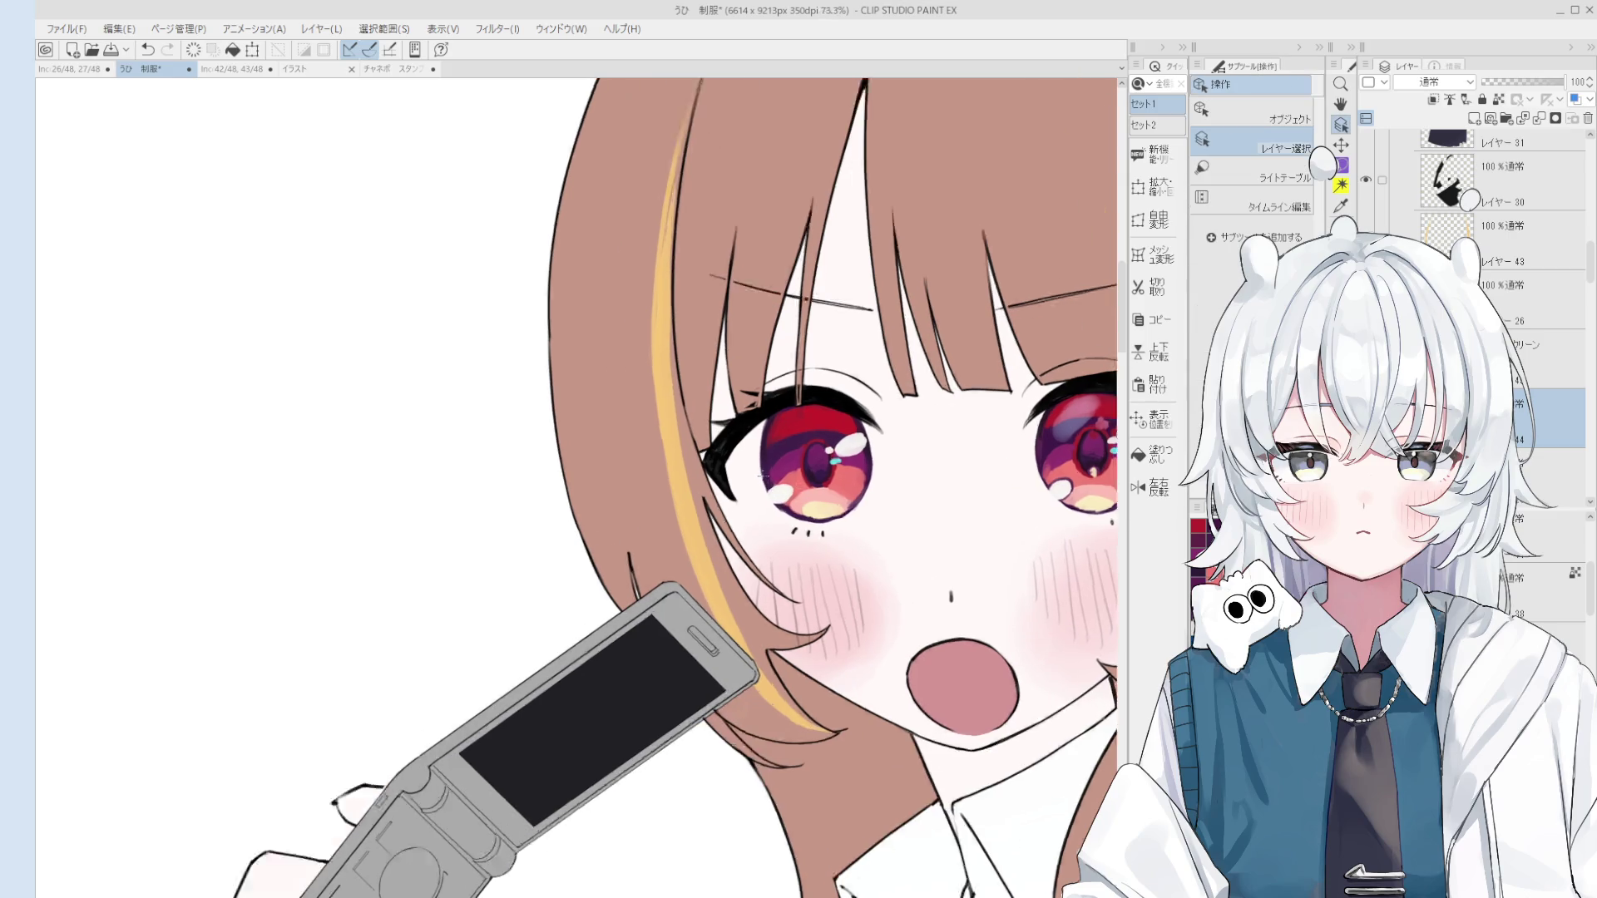
{"action": "key", "text": "p"}
{"action": "scroll", "coordinate": [800, 499], "scroll_direction": "up", "scroll_amount": 1}
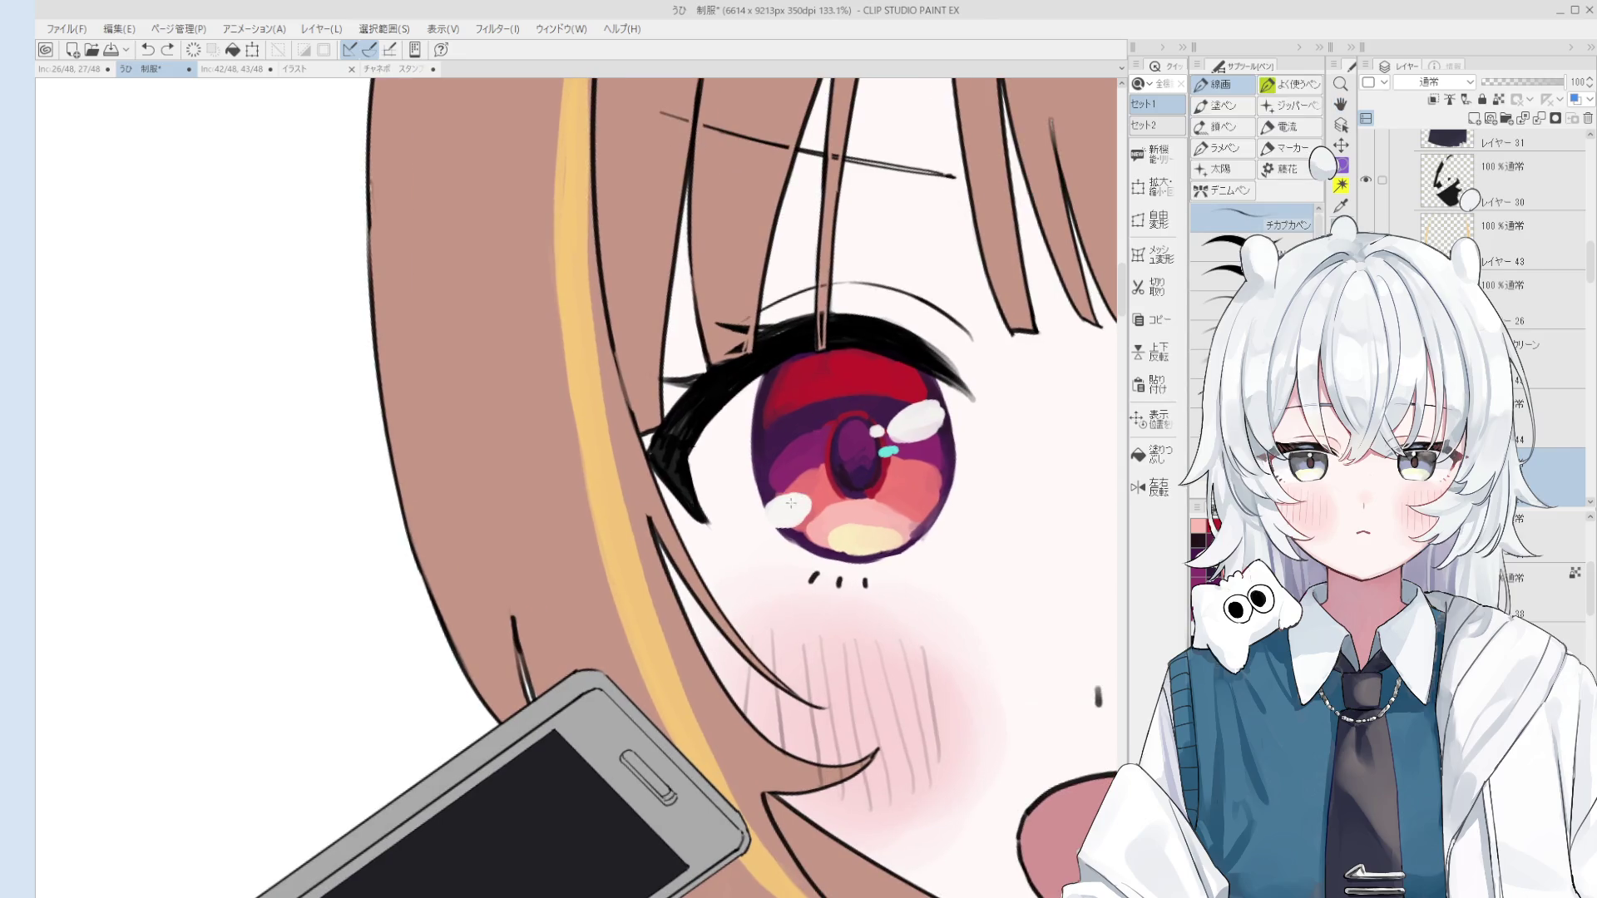
Step: Remove the grey smudge and touch up the top edge of the lower eye highlight
{"action": "key", "text": "ctrl+z"}
{"action": "left_click_drag", "start_coordinate": [771, 496], "coordinate": [797, 499]}
{"action": "scroll", "coordinate": [793, 522], "scroll_direction": "down", "scroll_amount": 8}
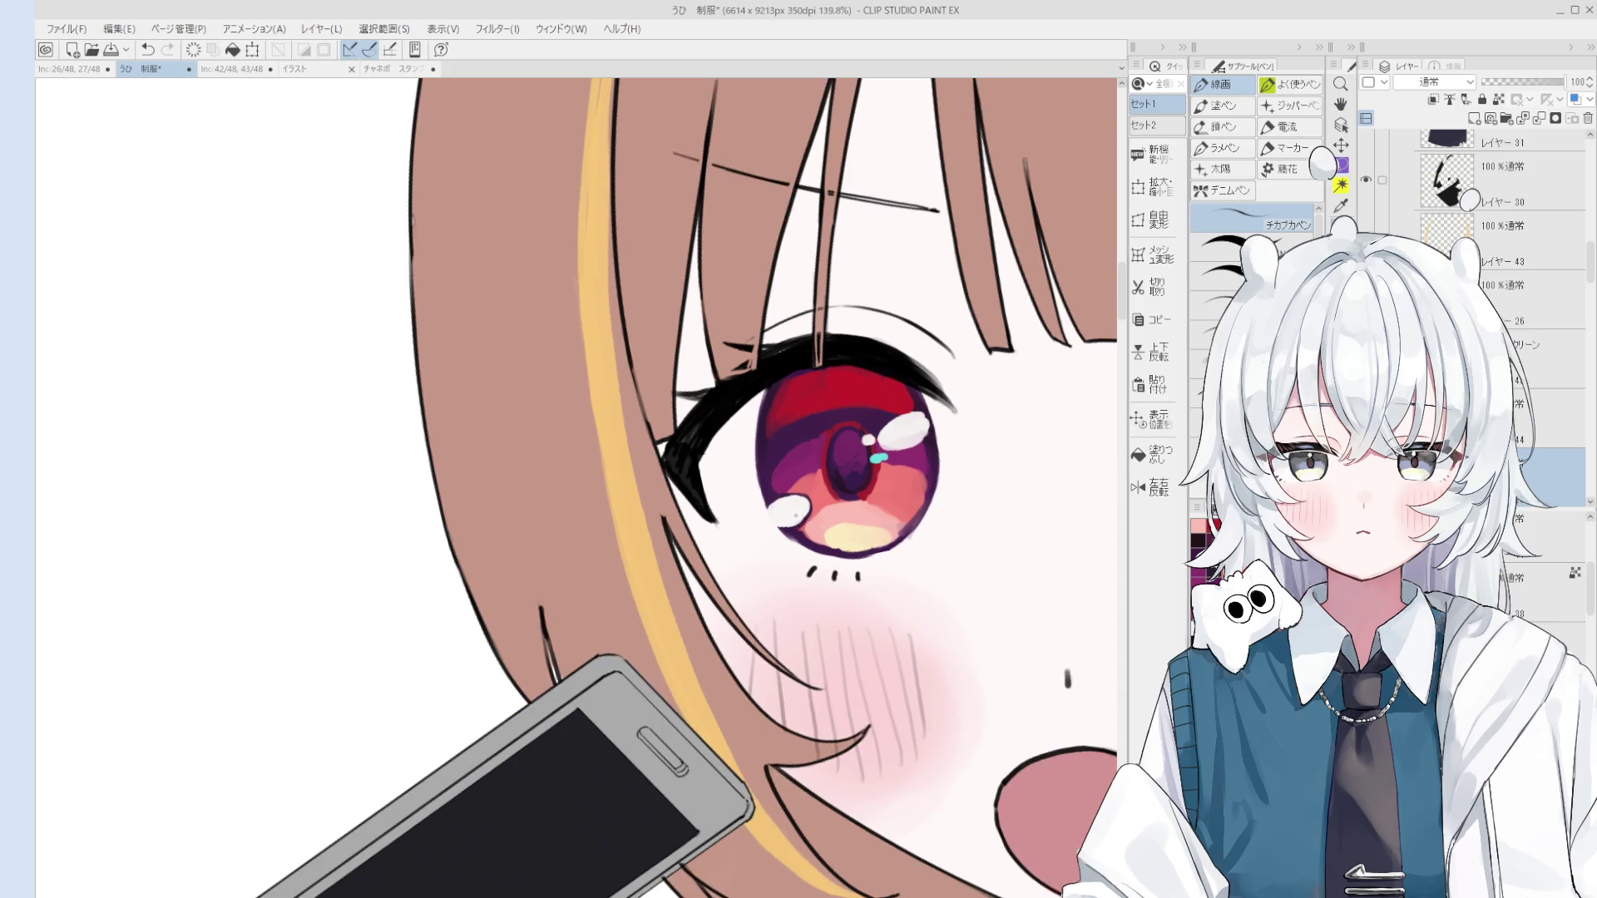
Step: Select the screen-blend layer used on the eyes from the canvas
{"action": "key", "text": "h"}
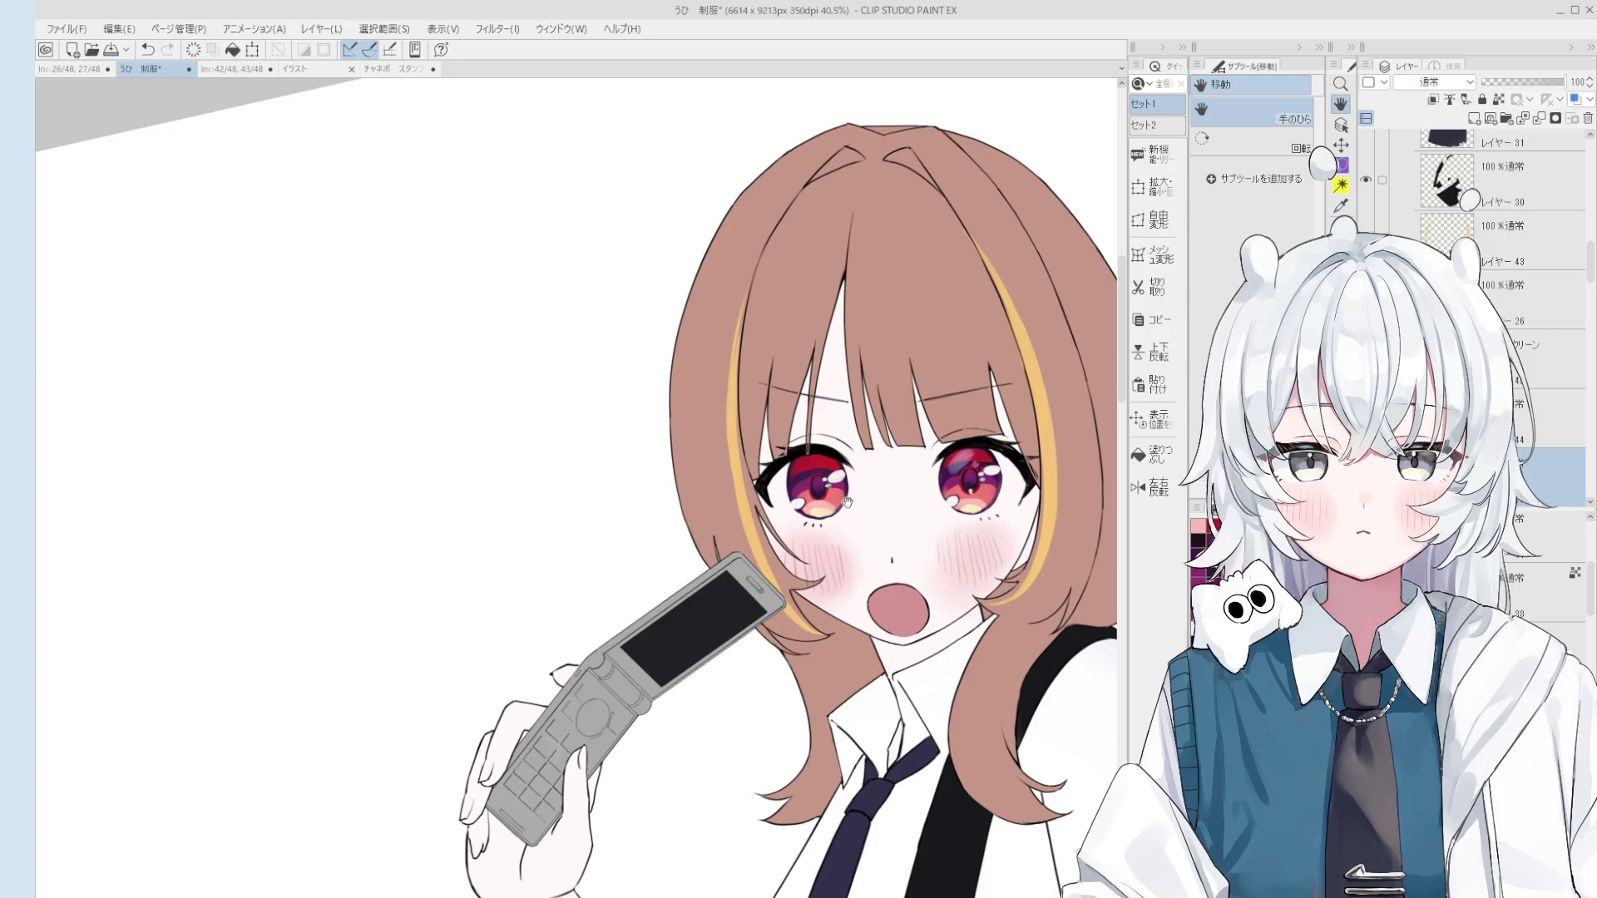
{"action": "scroll", "coordinate": [846, 500], "scroll_direction": "down", "scroll_amount": 2}
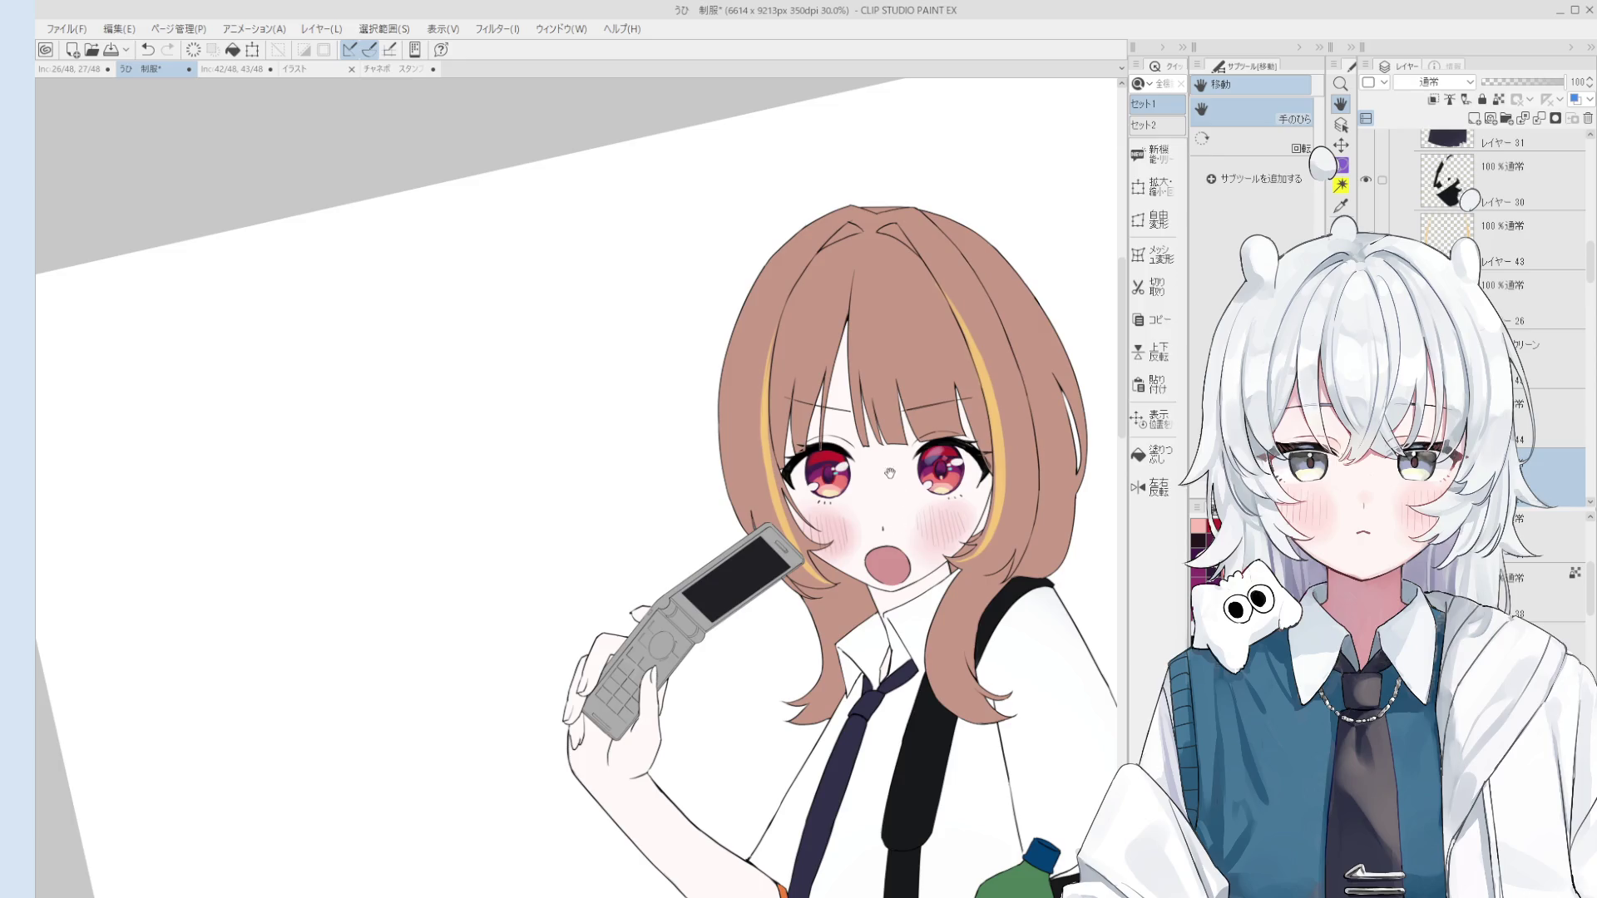
{"action": "key", "text": "o"}
{"action": "scroll", "coordinate": [888, 454], "scroll_direction": "up", "scroll_amount": 5}
{"action": "left_click", "coordinate": [989, 460]}
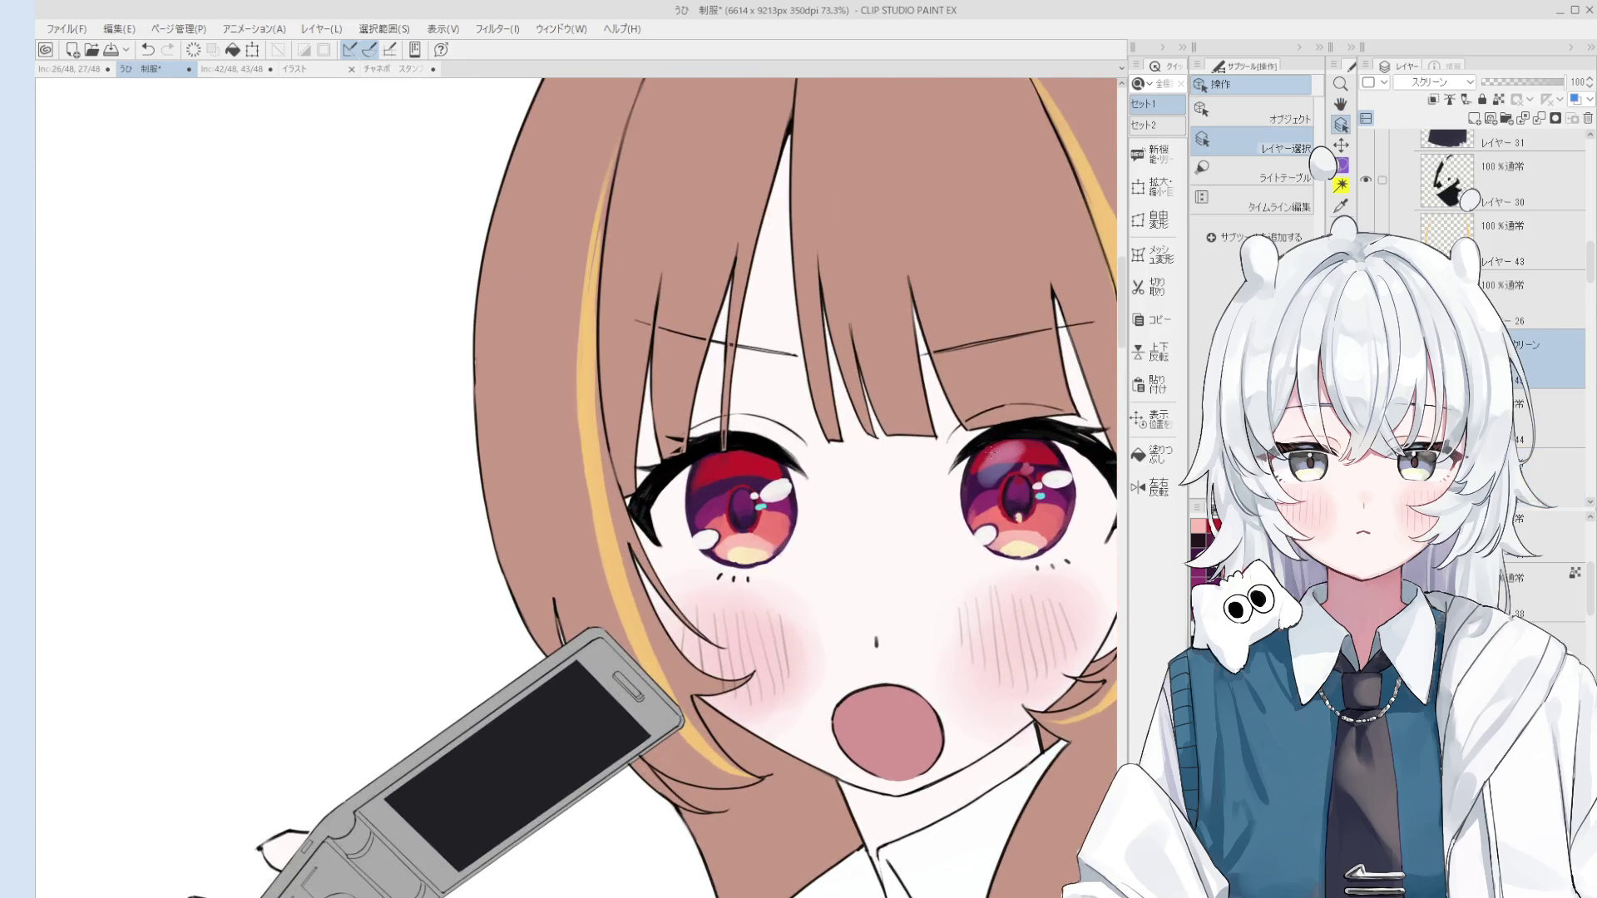
Step: Lighten the upper-left of the left iris with the blending brush, redoing trial strokes
{"action": "key", "text": "b"}
{"action": "scroll", "coordinate": [988, 457], "scroll_direction": "up", "scroll_amount": 2}
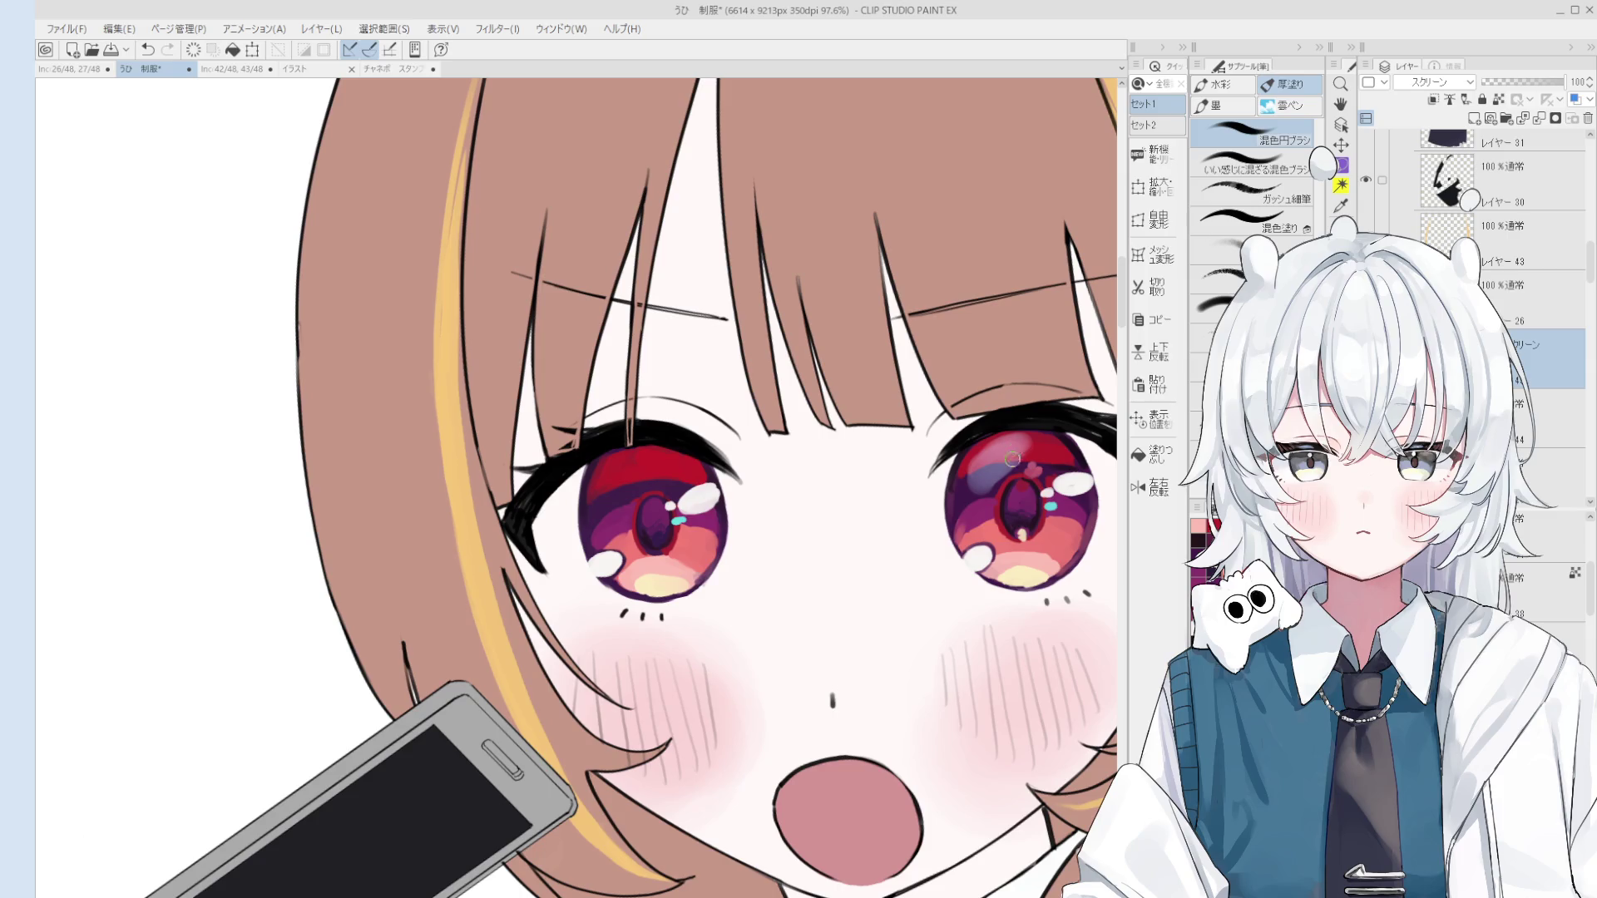
{"action": "scroll", "coordinate": [983, 455], "scroll_direction": "down", "scroll_amount": 2}
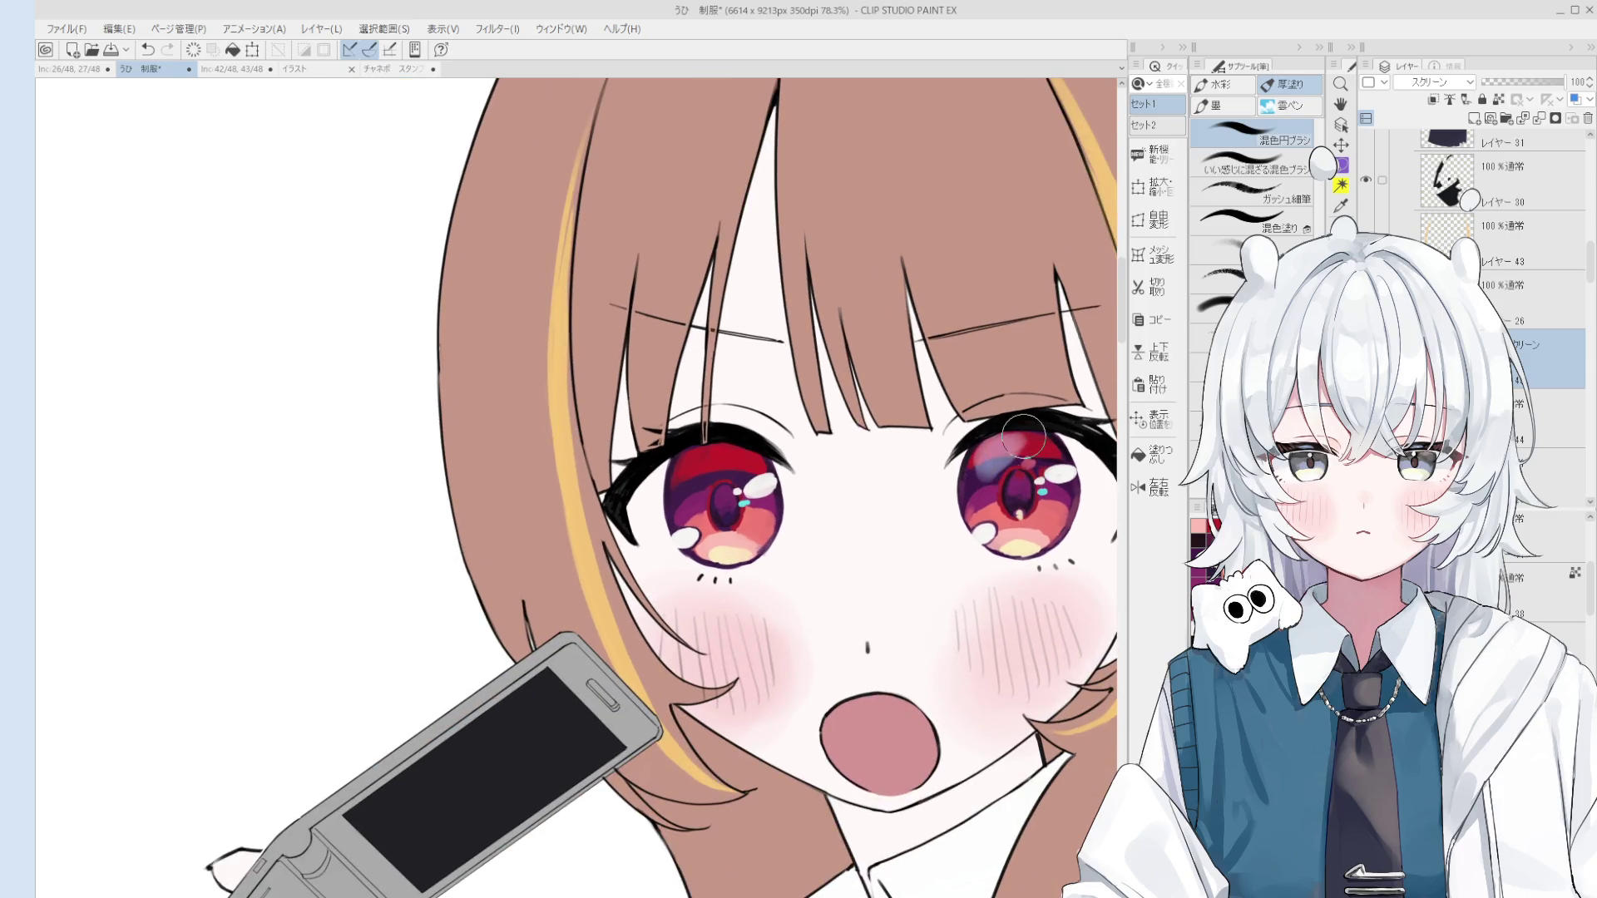
{"action": "scroll", "coordinate": [776, 470], "scroll_direction": "down", "scroll_amount": 1}
{"action": "key", "text": "ctrl+z"}
{"action": "mouse_move", "coordinate": [776, 471]}
{"action": "left_mouse_down"}
{"action": "mouse_move", "coordinate": [757, 462]}
{"action": "mouse_move", "coordinate": [774, 457]}
{"action": "mouse_move", "coordinate": [774, 474]}
{"action": "mouse_move", "coordinate": [745, 477]}
{"action": "left_mouse_up"}
{"action": "key", "text": "ctrl+z"}
{"action": "scroll", "coordinate": [747, 473], "scroll_direction": "down", "scroll_amount": 1}
{"action": "scroll", "coordinate": [761, 457], "scroll_direction": "down", "scroll_amount": 1}
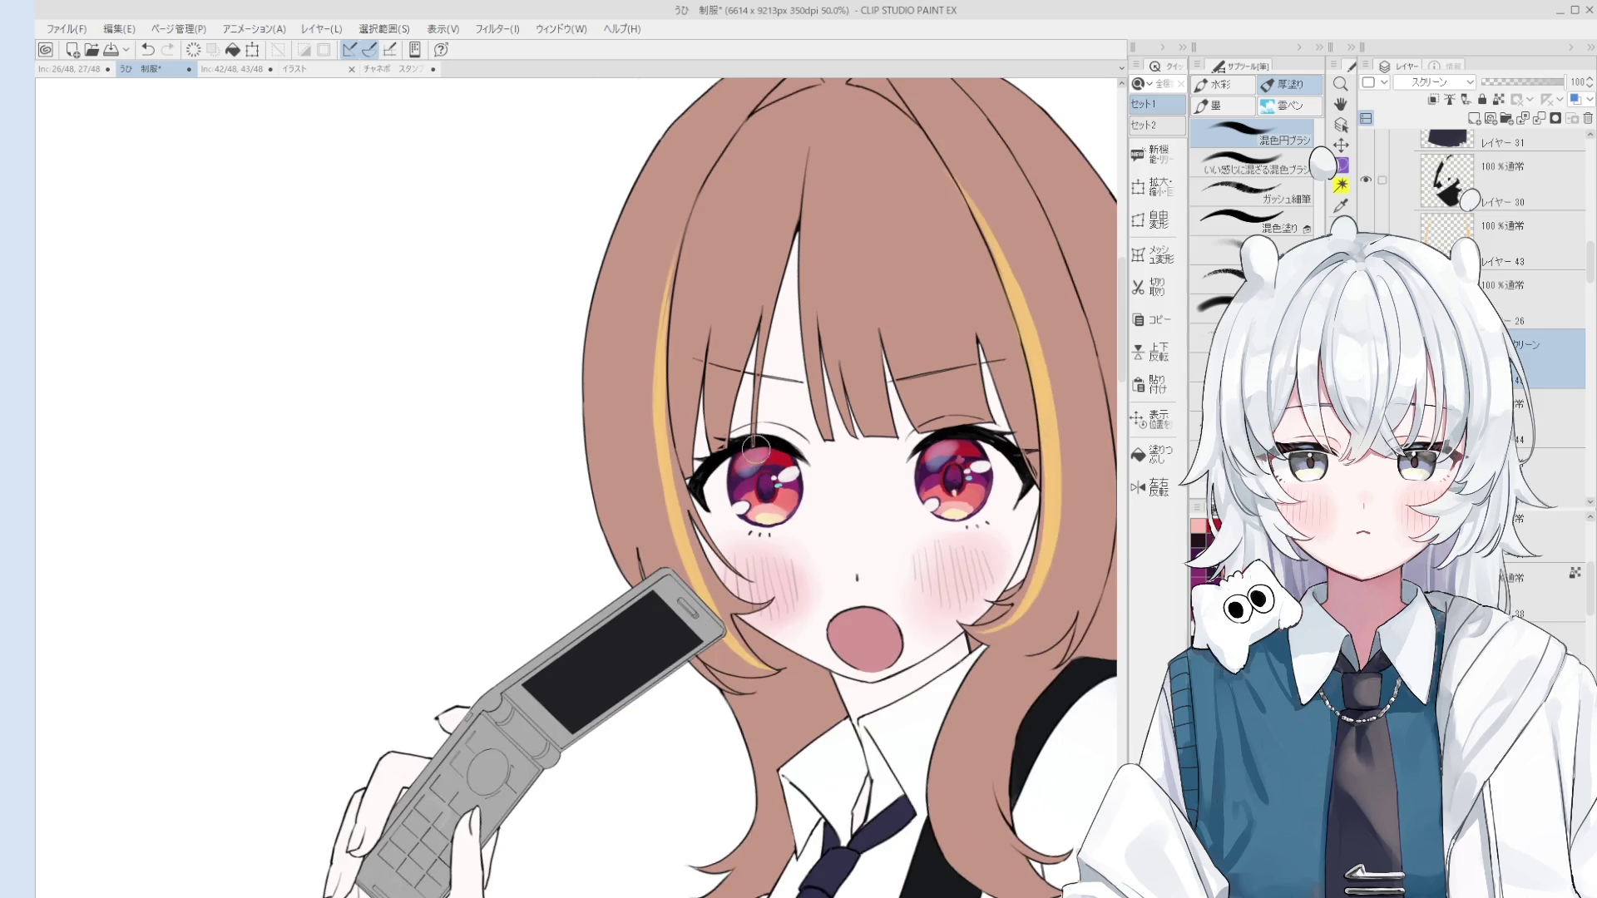
{"action": "scroll", "coordinate": [765, 457], "scroll_direction": "down", "scroll_amount": 2}
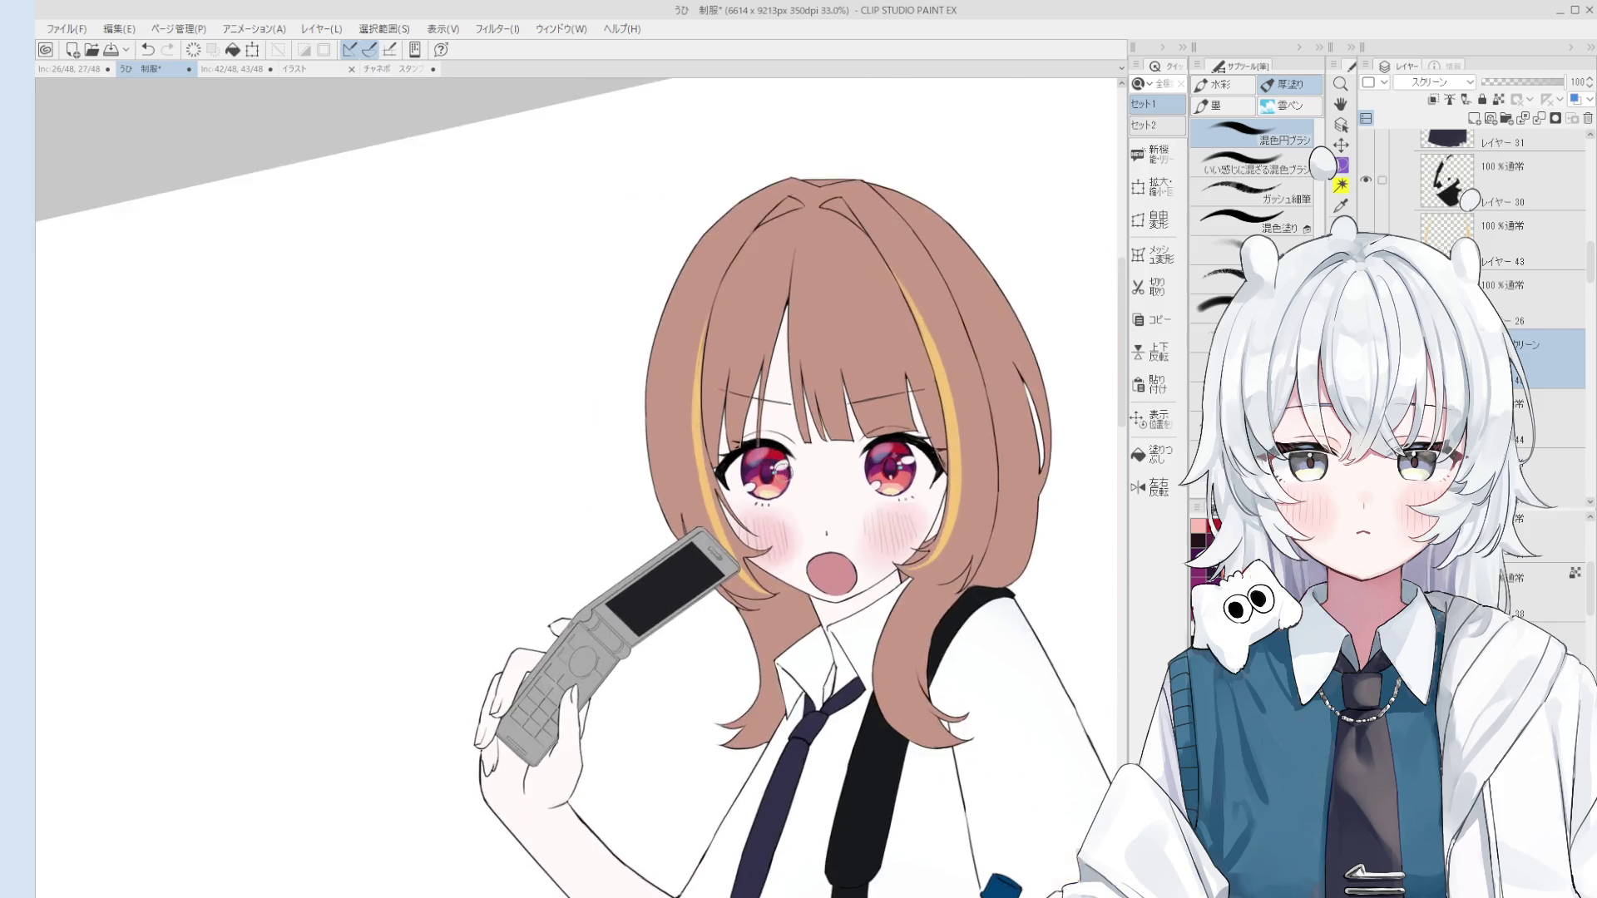
{"action": "scroll", "coordinate": [837, 476], "scroll_direction": "down", "scroll_amount": 3}
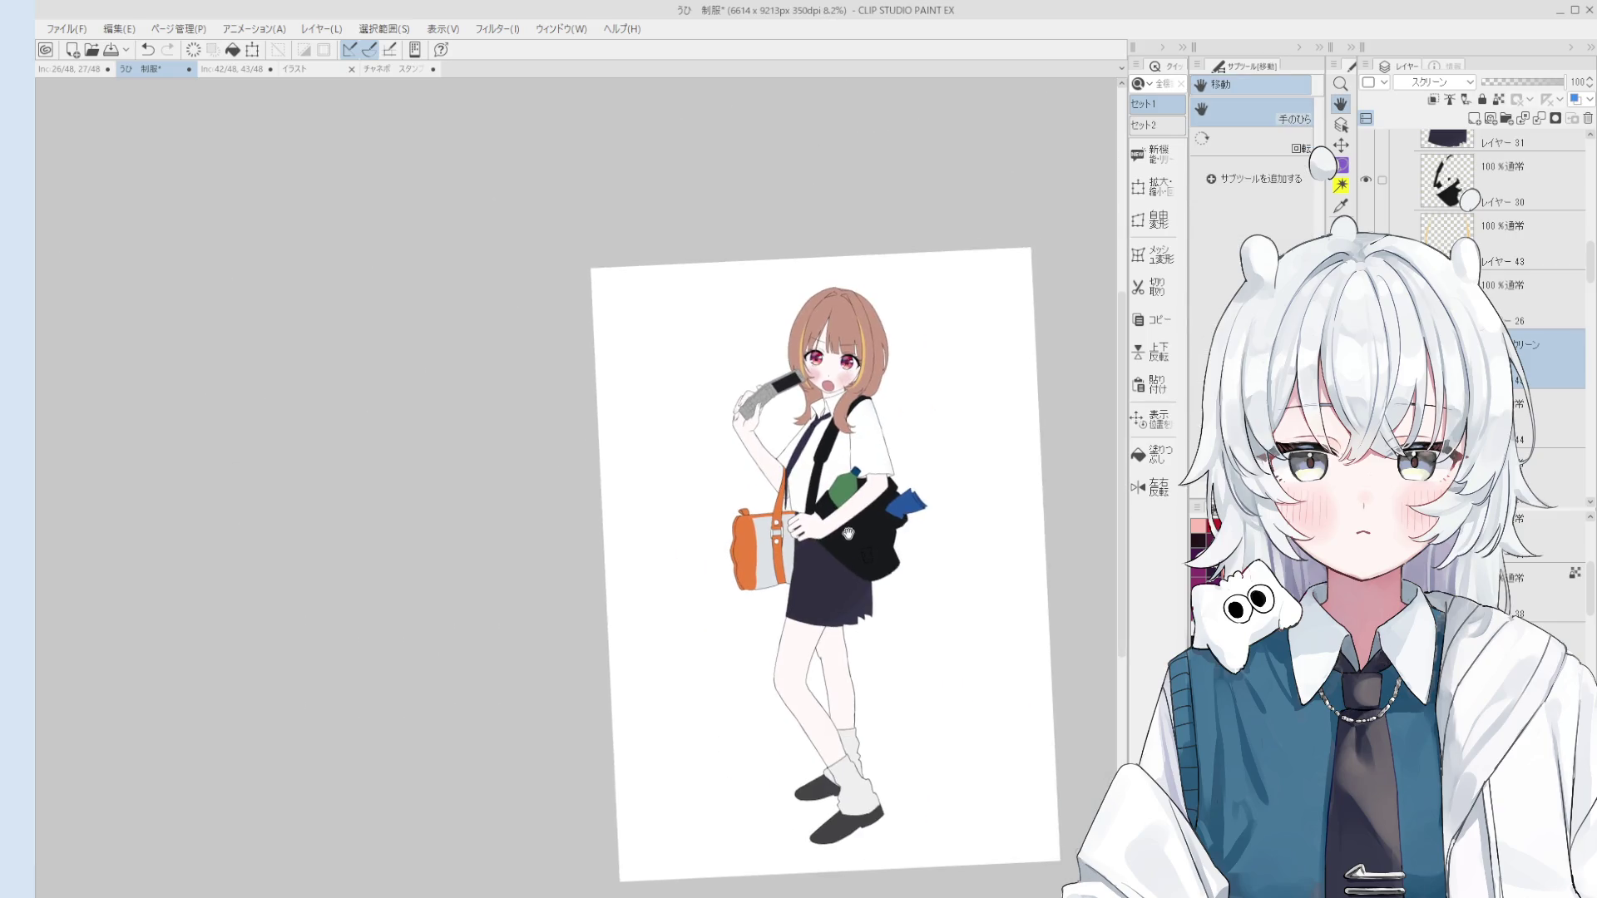
{"action": "scroll", "coordinate": [835, 488], "scroll_direction": "up", "scroll_amount": 1}
{"action": "scroll", "coordinate": [823, 325], "scroll_direction": "up", "scroll_amount": 8}
Step: Make Layer 25 active, toggle between pen and eraser, and undo the last pen stroke
{"action": "key", "text": "e"}
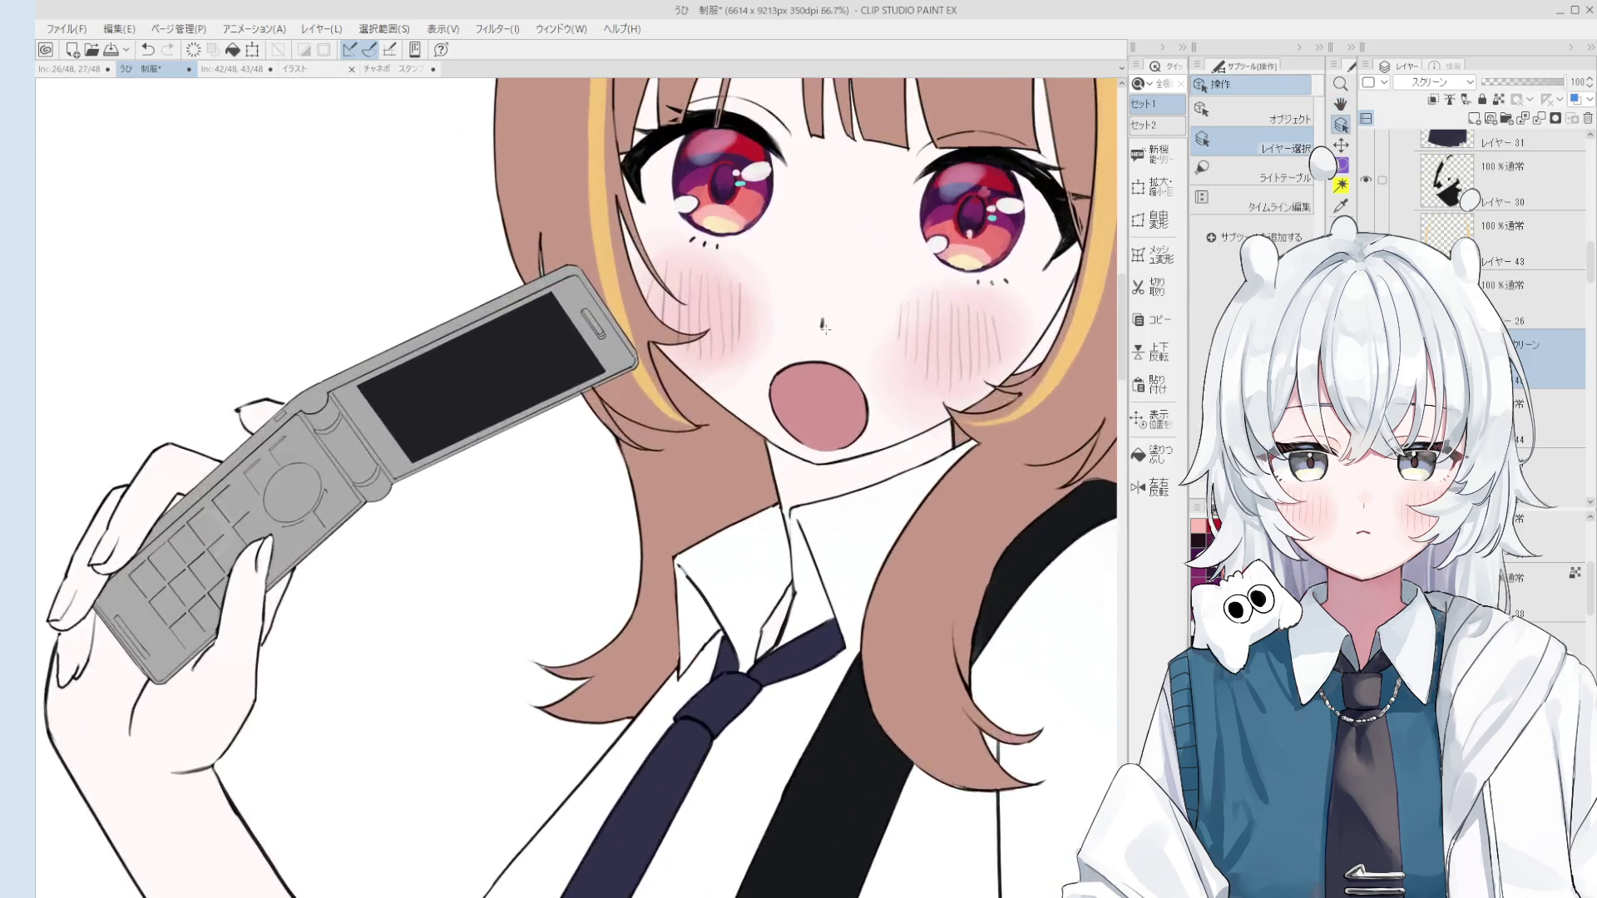
{"action": "left_click", "coordinate": [822, 322], "text": "ctrl"}
{"action": "key", "text": "p"}
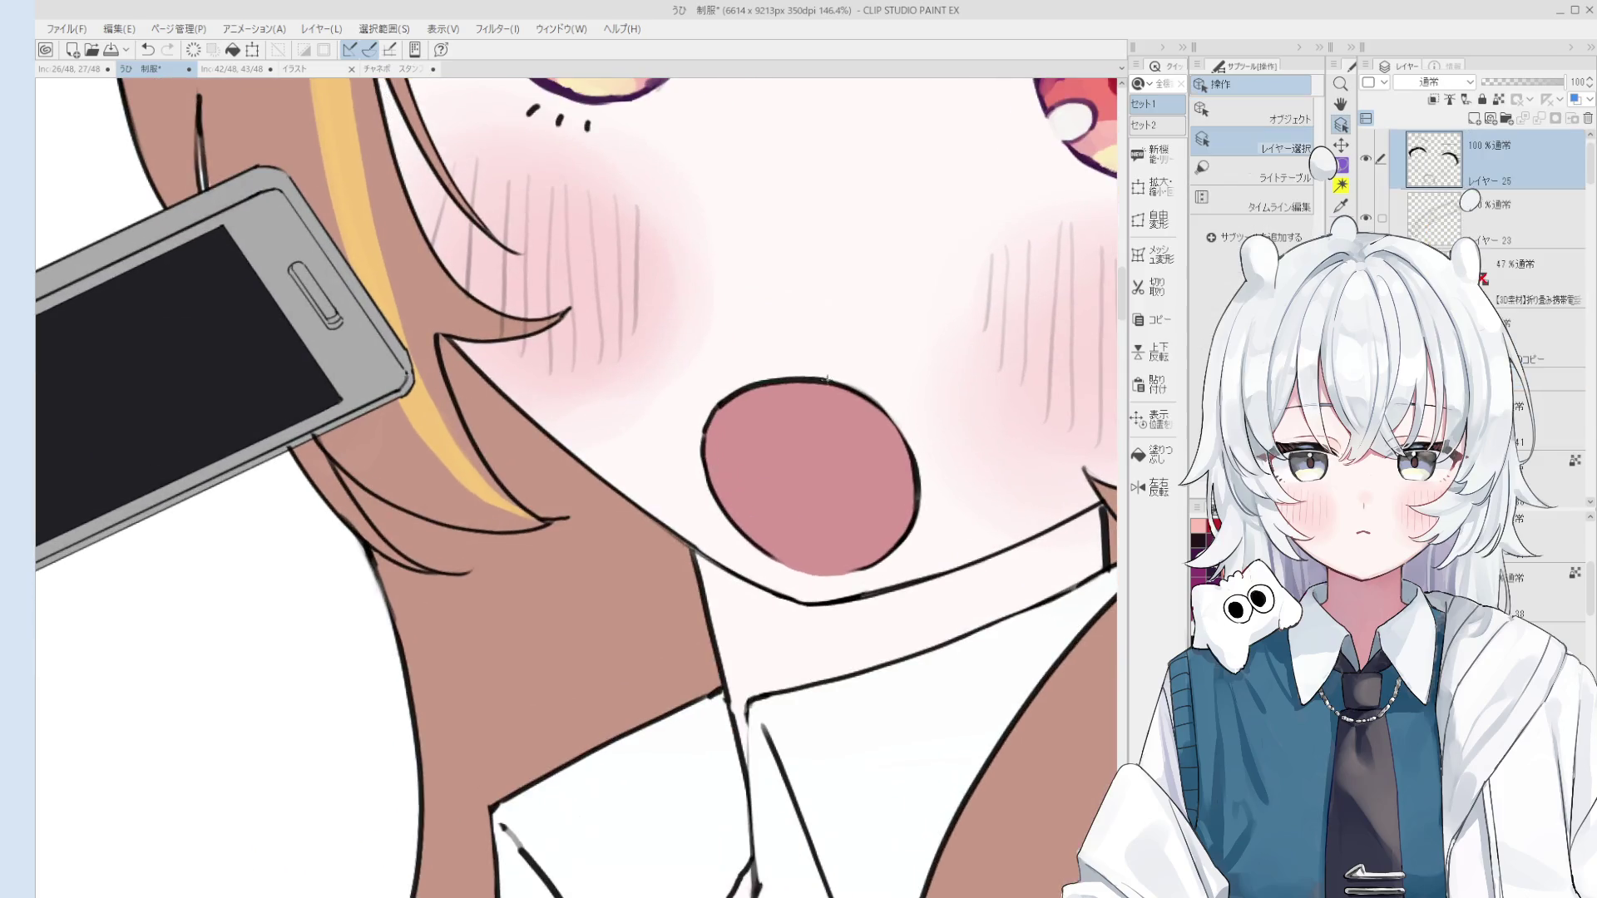
{"action": "scroll", "coordinate": [838, 433], "scroll_direction": "up", "scroll_amount": 1}
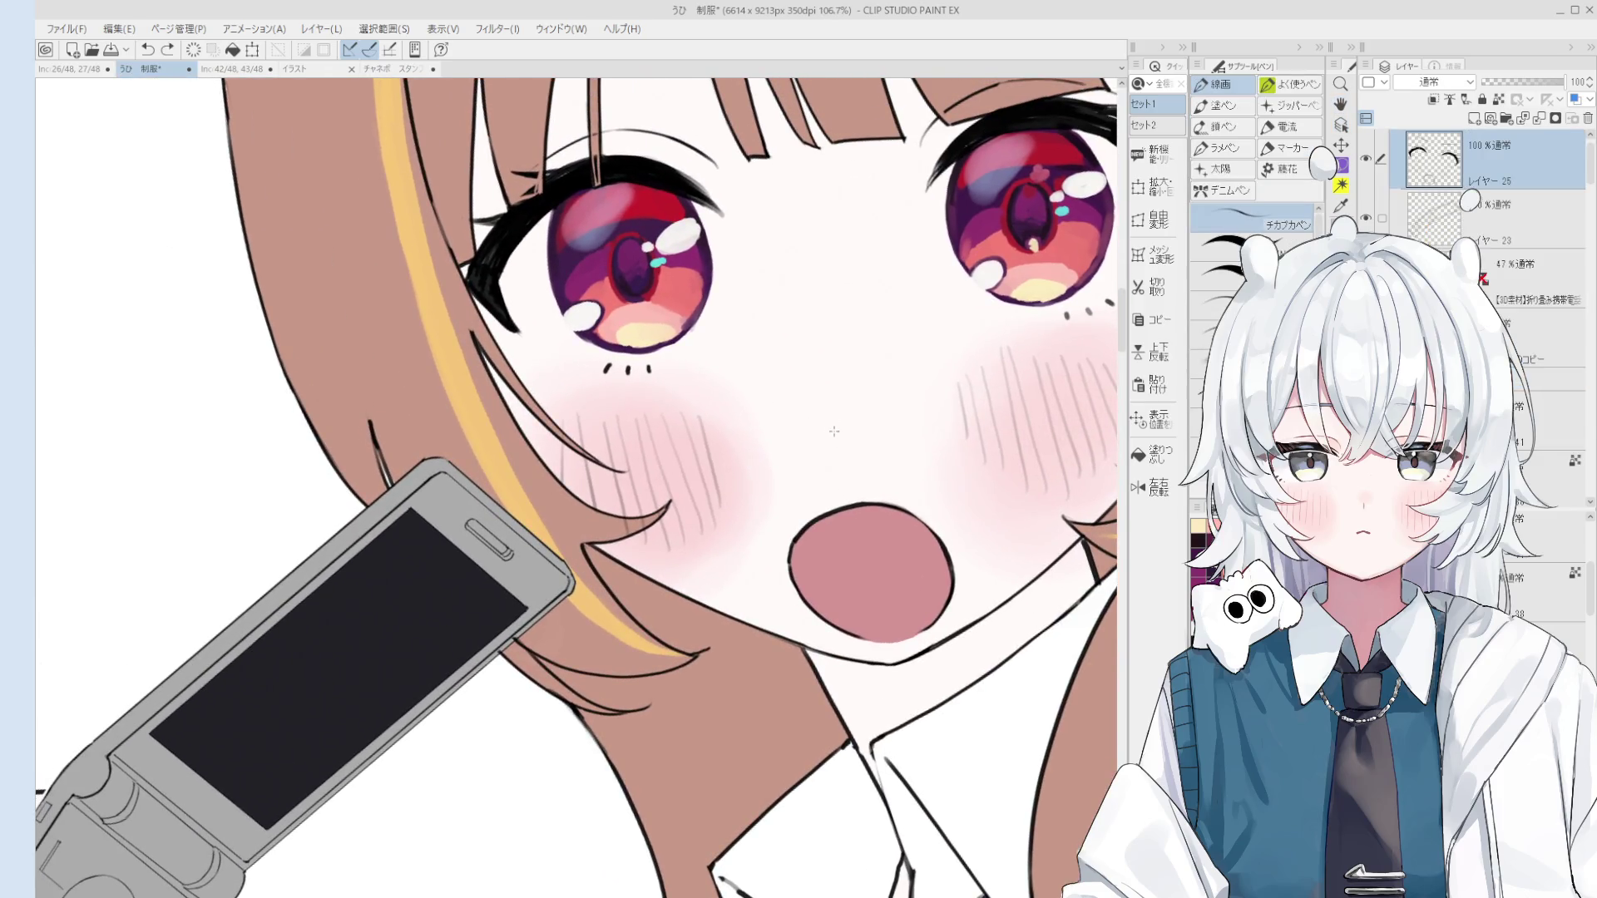
{"action": "scroll", "coordinate": [834, 430], "scroll_direction": "down", "scroll_amount": 3}
{"action": "scroll", "coordinate": [832, 430], "scroll_direction": "up", "scroll_amount": 2}
{"action": "key", "text": "e"}
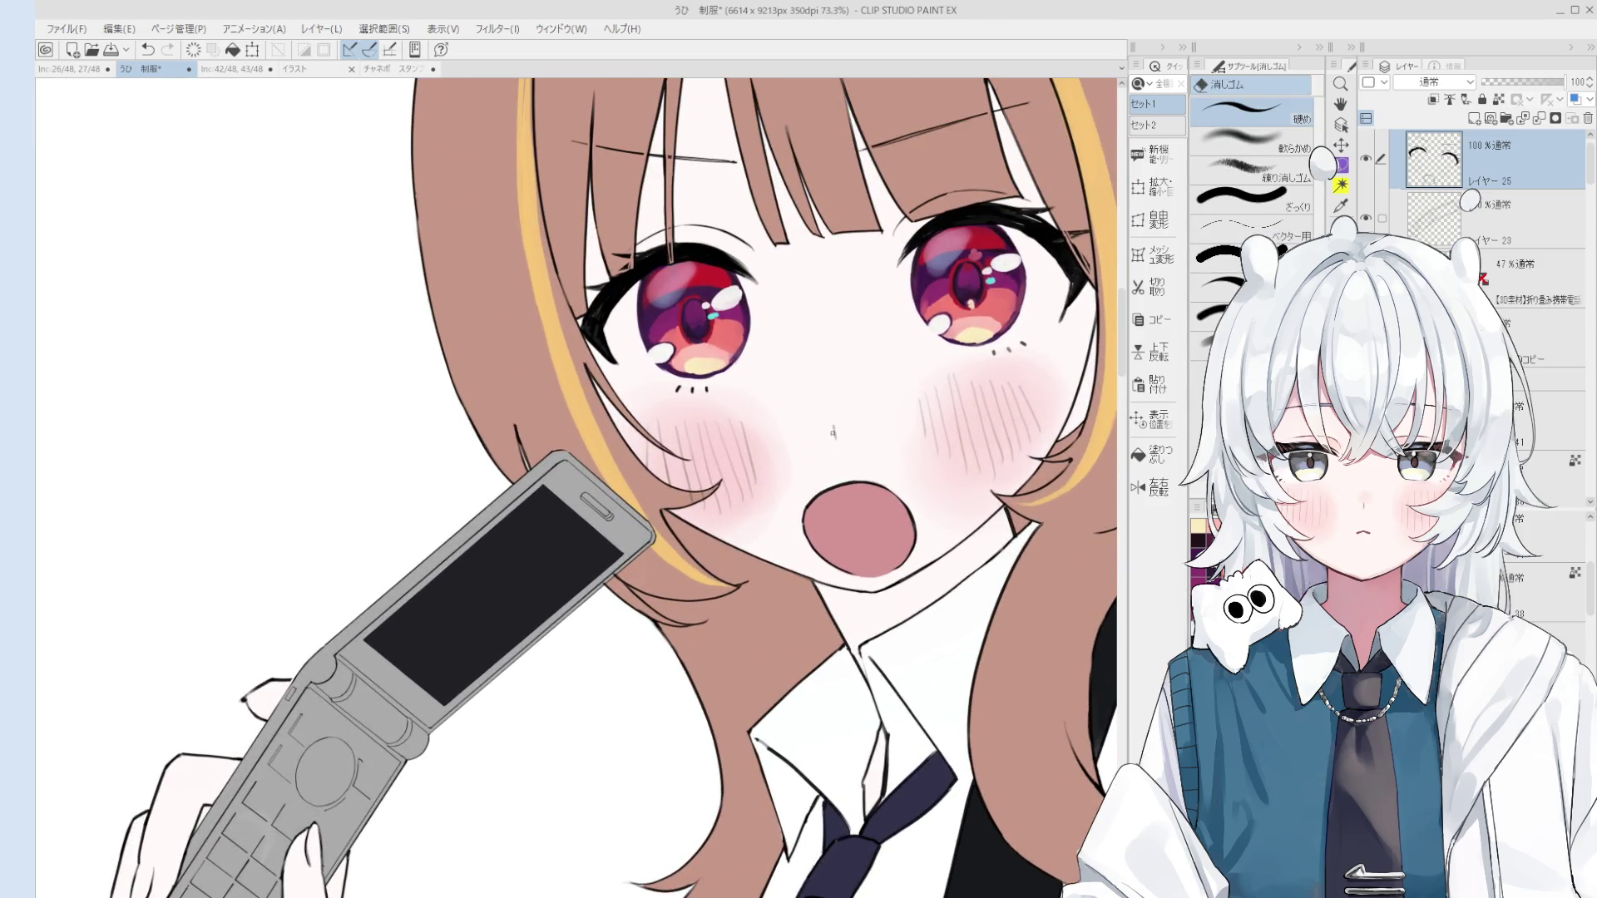
{"action": "key", "text": "p"}
{"action": "scroll", "coordinate": [833, 431], "scroll_direction": "up", "scroll_amount": 3}
{"action": "key", "text": "ctrl+z"}
{"action": "key", "text": "ctrl+z"}
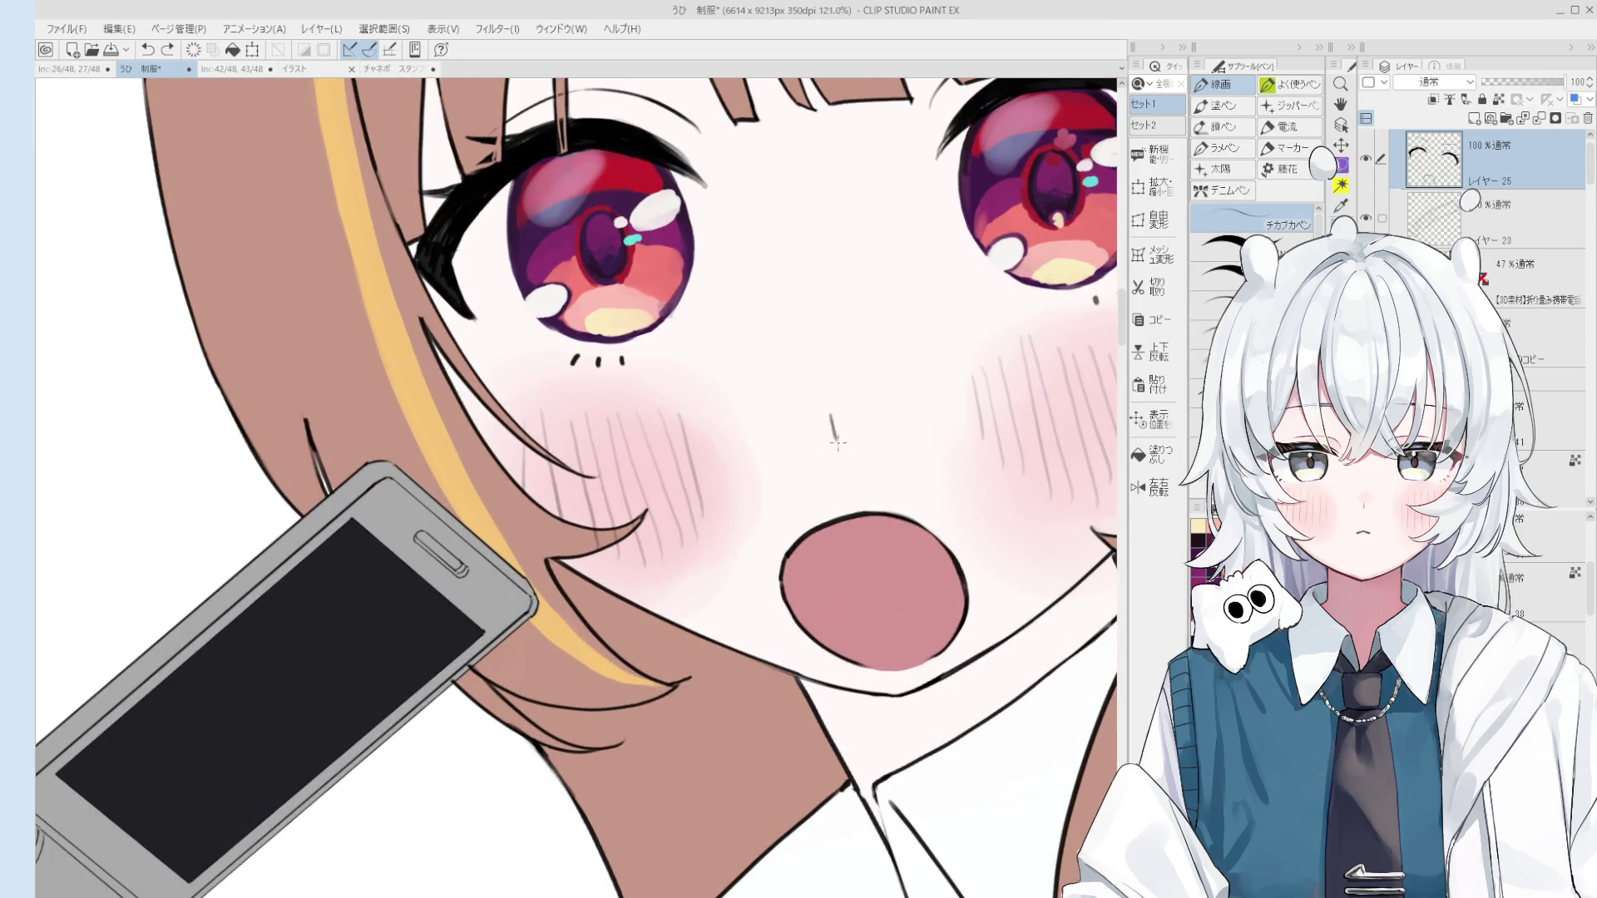
{"action": "scroll", "coordinate": [831, 419], "scroll_direction": "down", "scroll_amount": 5}
{"action": "key", "text": "e"}
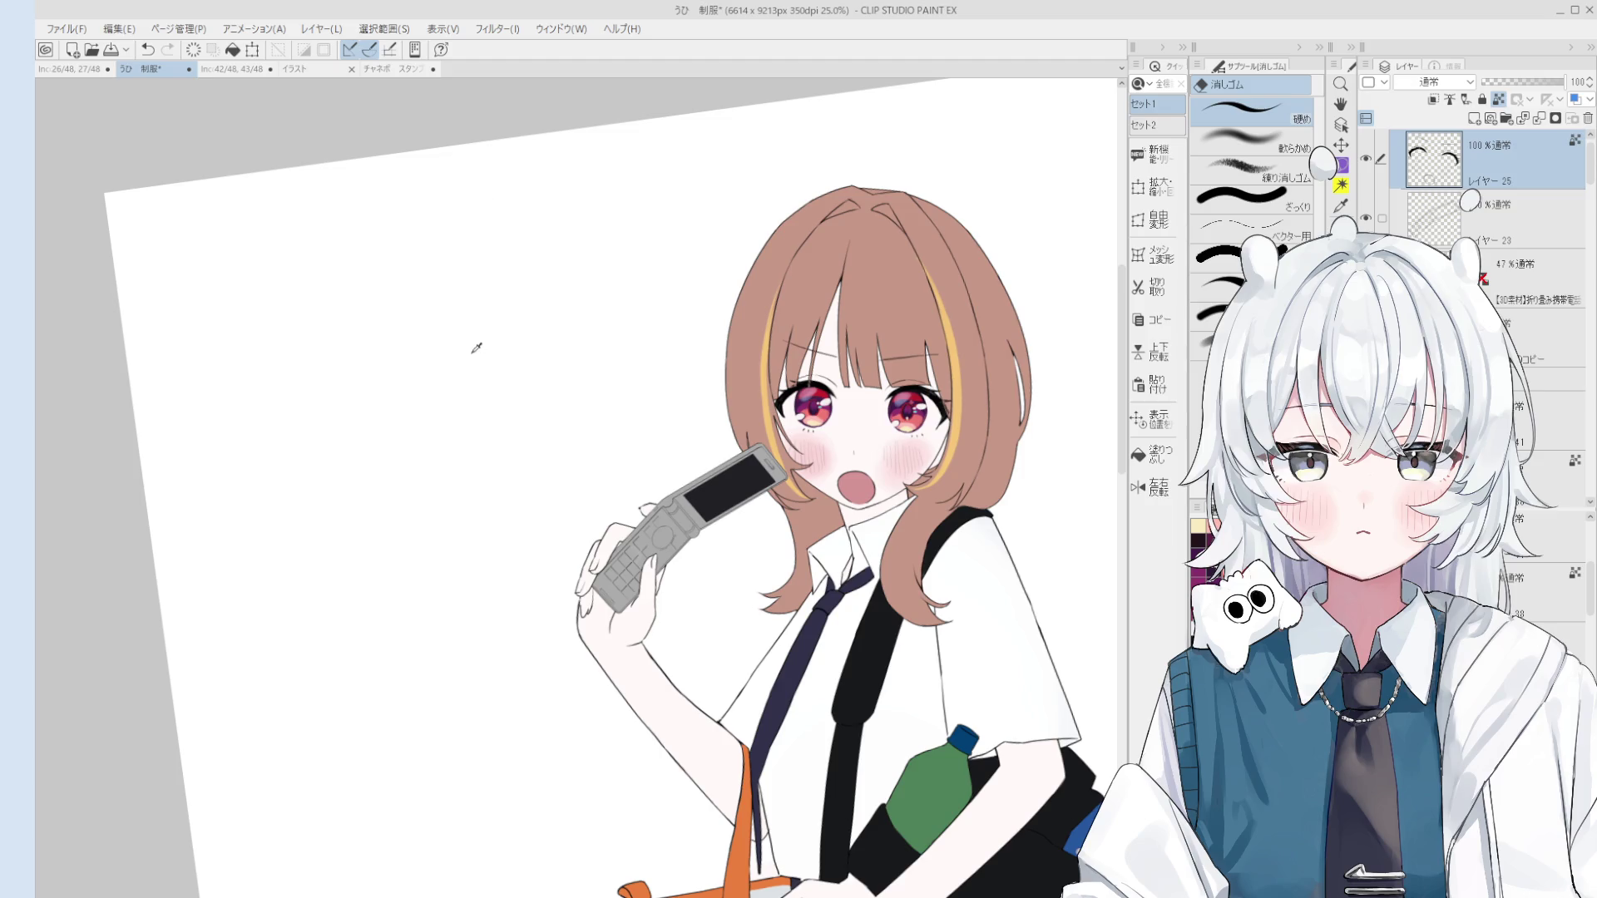
Step: Move the view up to centre the face and return to the blending brush
{"action": "key", "text": "b"}
{"action": "scroll", "coordinate": [872, 461], "scroll_direction": "up", "scroll_amount": 1}
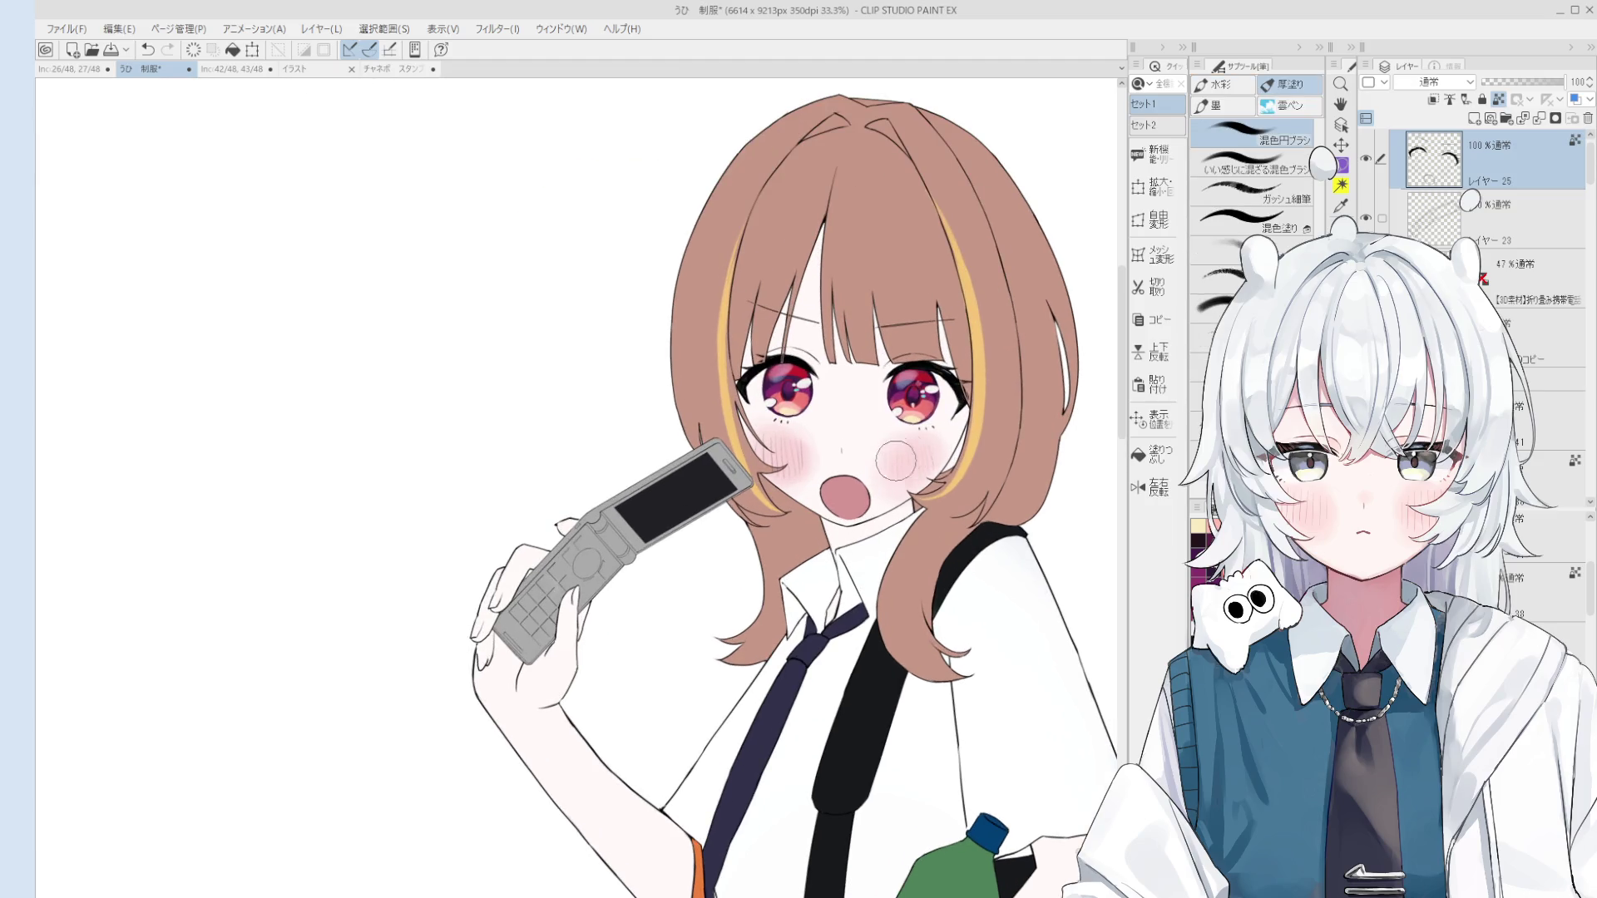
{"action": "scroll", "coordinate": [872, 462], "scroll_direction": "up", "scroll_amount": 1}
{"action": "key", "text": "h"}
{"action": "scroll", "coordinate": [872, 462], "scroll_direction": "down", "scroll_amount": 2}
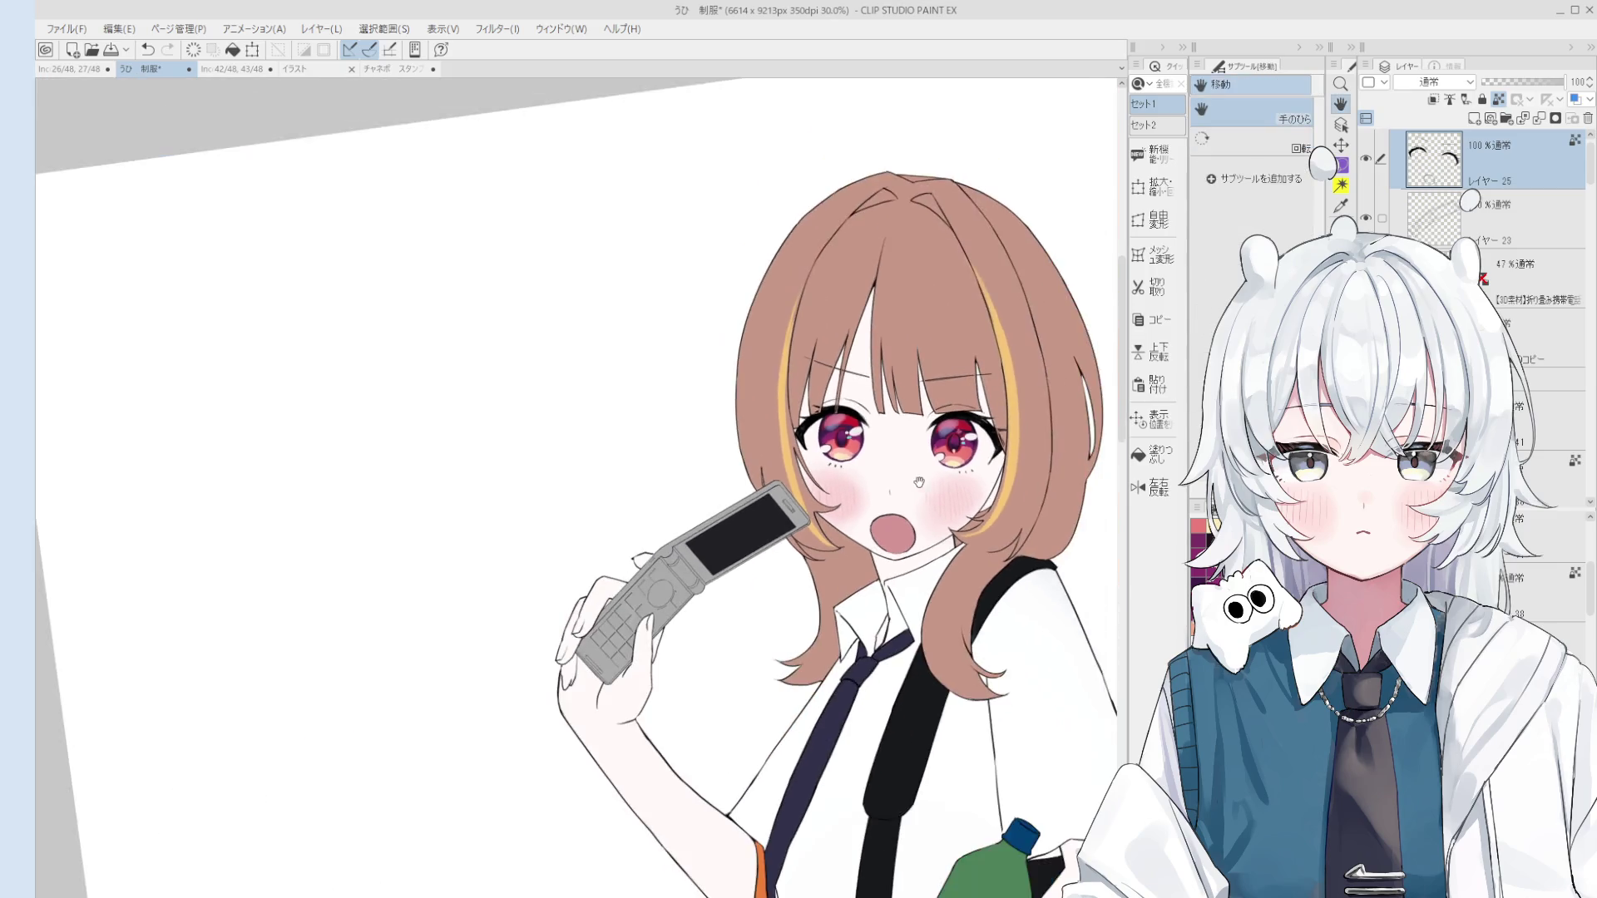
{"action": "left_click_drag", "start_coordinate": [936, 471], "coordinate": [926, 406]}
{"action": "key", "text": "b"}
{"action": "scroll", "coordinate": [842, 434], "scroll_direction": "up", "scroll_amount": 2}
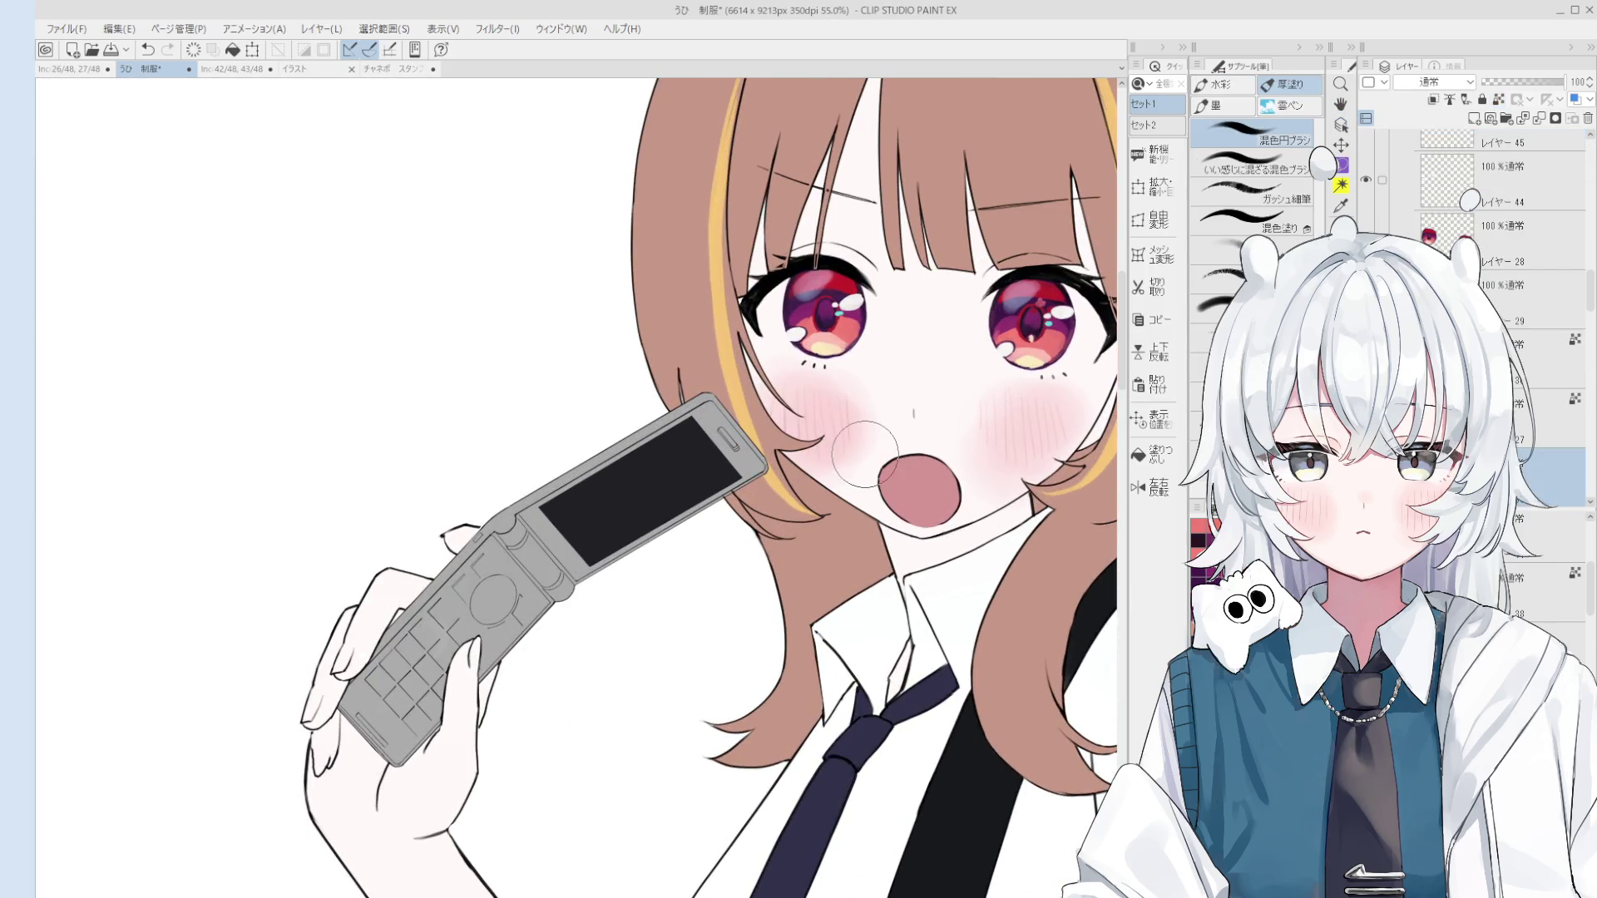
Step: Roughly double the blending brush size and pick layer 46 from the artwork
{"action": "key", "text": "]"}
{"action": "key", "text": "]"}
{"action": "key", "text": "]"}
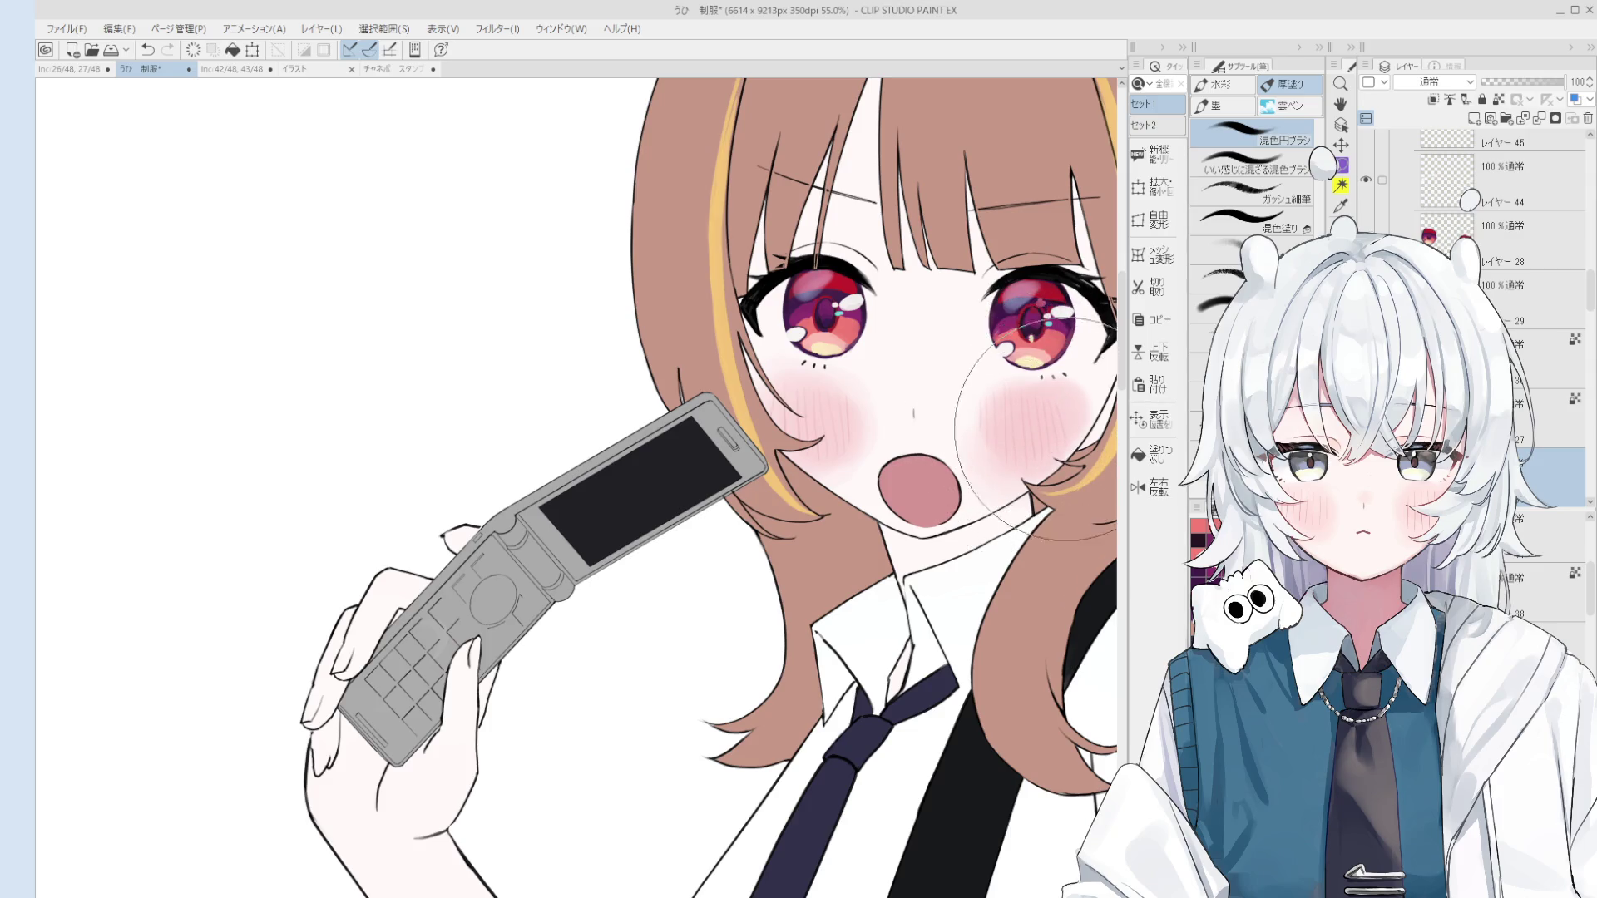
{"action": "scroll", "coordinate": [1027, 410], "scroll_direction": "down", "scroll_amount": 2}
{"action": "key", "text": "o"}
{"action": "left_click", "coordinate": [1046, 409]}
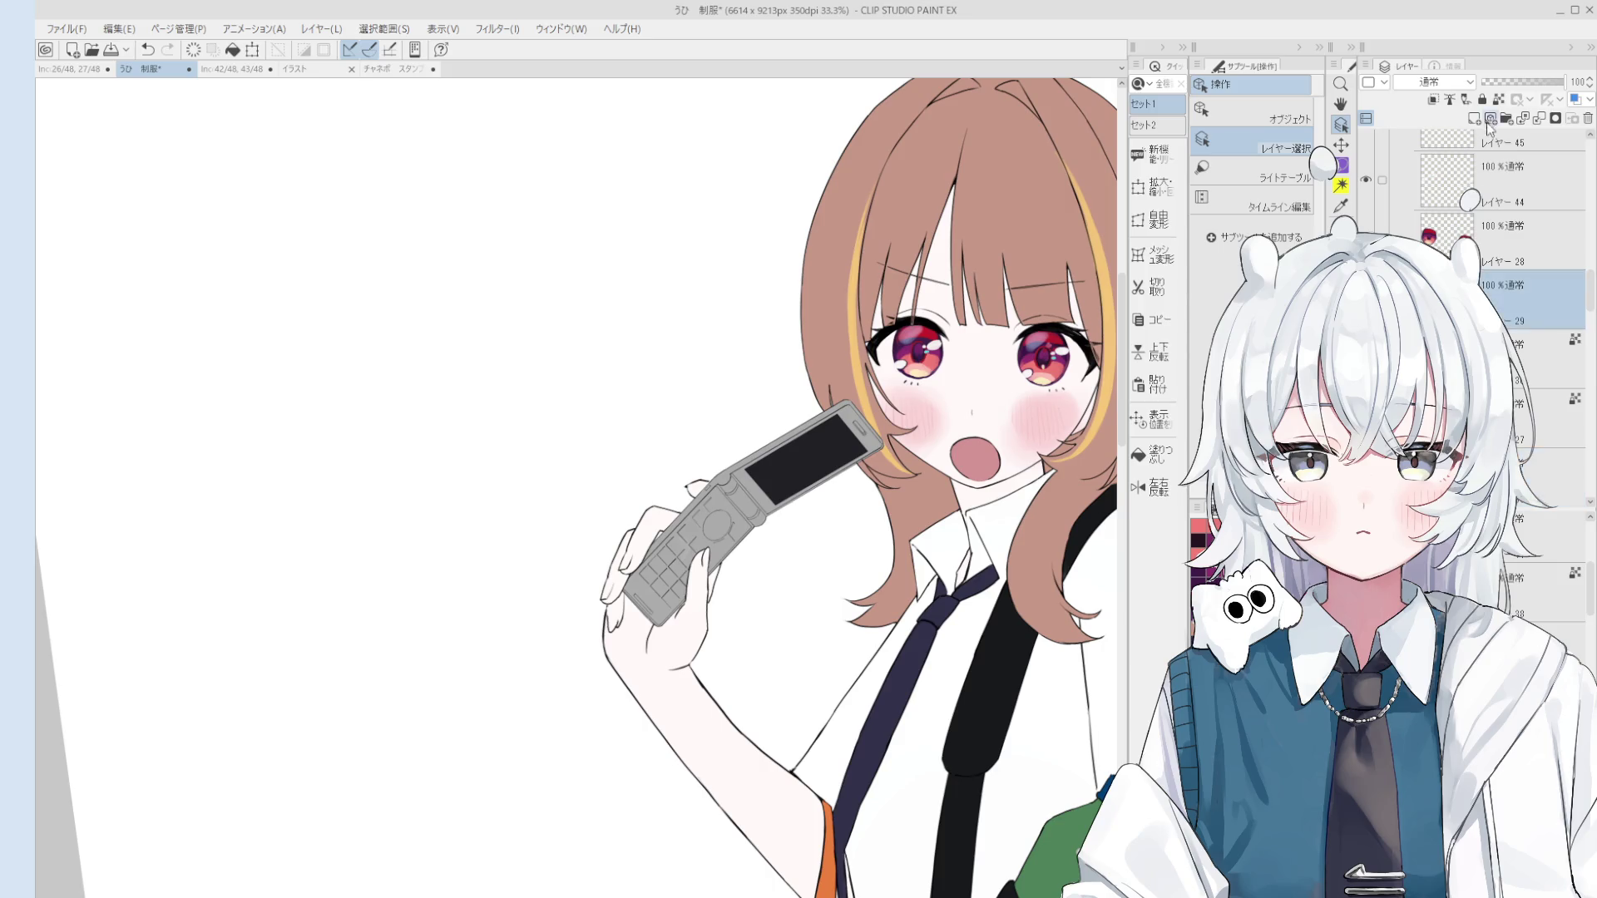
Step: Shade the eye white beside the left iris with the blending brush
{"action": "key", "text": "b"}
{"action": "scroll", "coordinate": [948, 357], "scroll_direction": "up", "scroll_amount": 4}
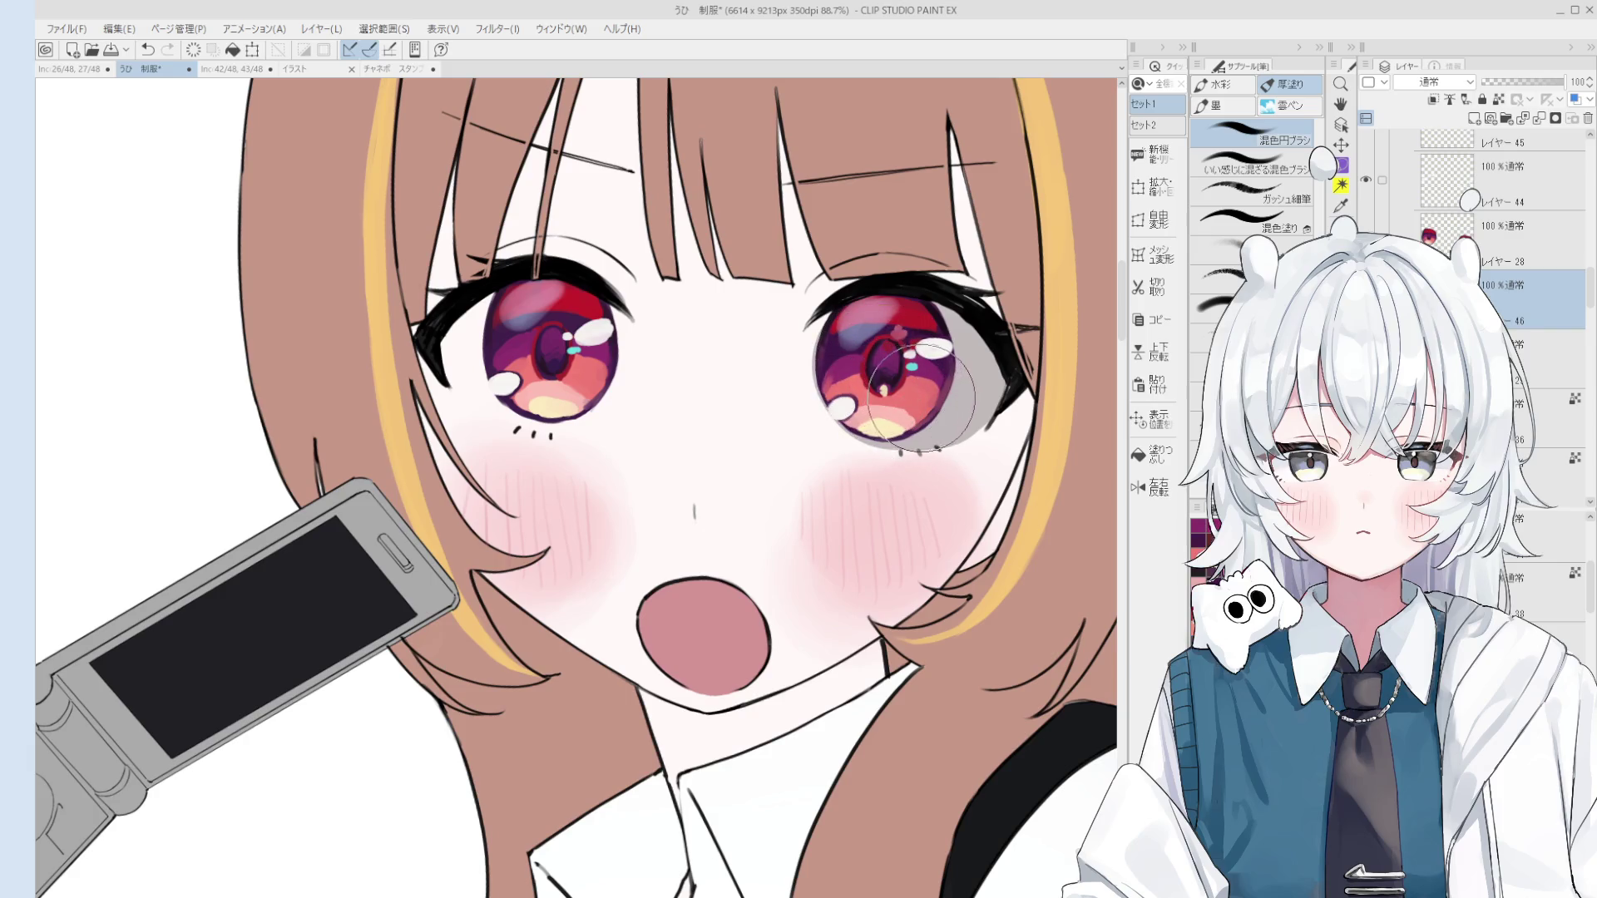
{"action": "scroll", "coordinate": [903, 399], "scroll_direction": "down", "scroll_amount": 3}
{"action": "key", "text": "h"}
{"action": "scroll", "coordinate": [828, 407], "scroll_direction": "up", "scroll_amount": 1}
{"action": "mouse_move", "coordinate": [798, 416]}
{"action": "left_mouse_down"}
{"action": "mouse_move", "coordinate": [777, 420]}
{"action": "mouse_move", "coordinate": [774, 449]}
{"action": "mouse_move", "coordinate": [815, 434]}
{"action": "left_mouse_up"}
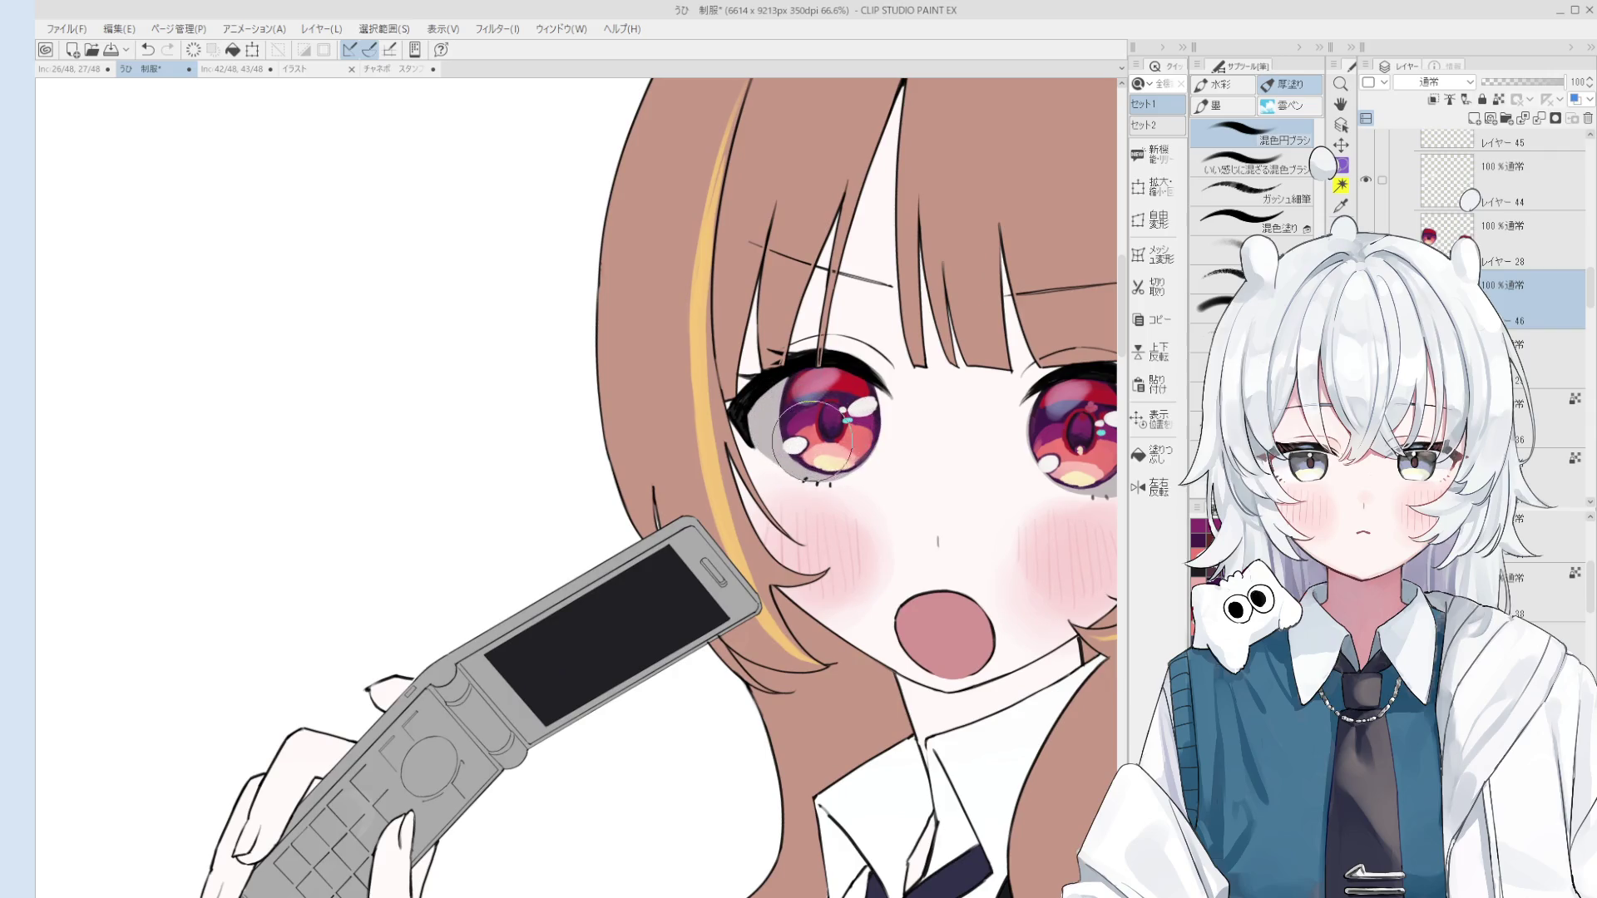
{"action": "scroll", "coordinate": [832, 424], "scroll_direction": "down", "scroll_amount": 2}
{"action": "scroll", "coordinate": [830, 408], "scroll_direction": "up", "scroll_amount": 1}
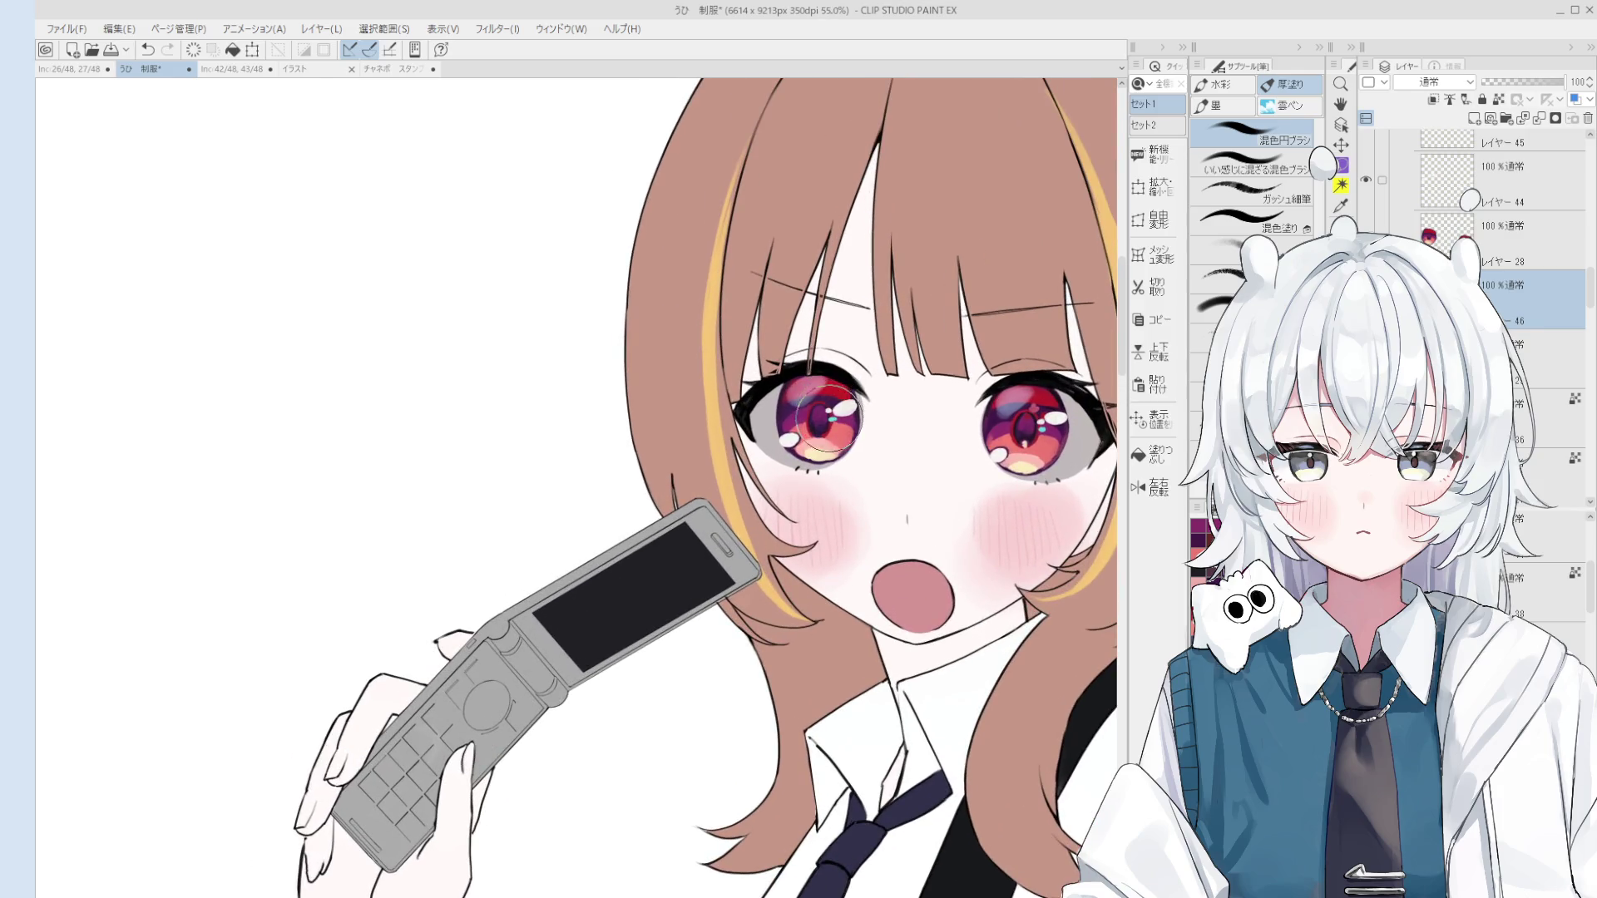
Step: Darken the upper and lower parts of the right iris to a deeper purple
{"action": "key", "text": "e"}
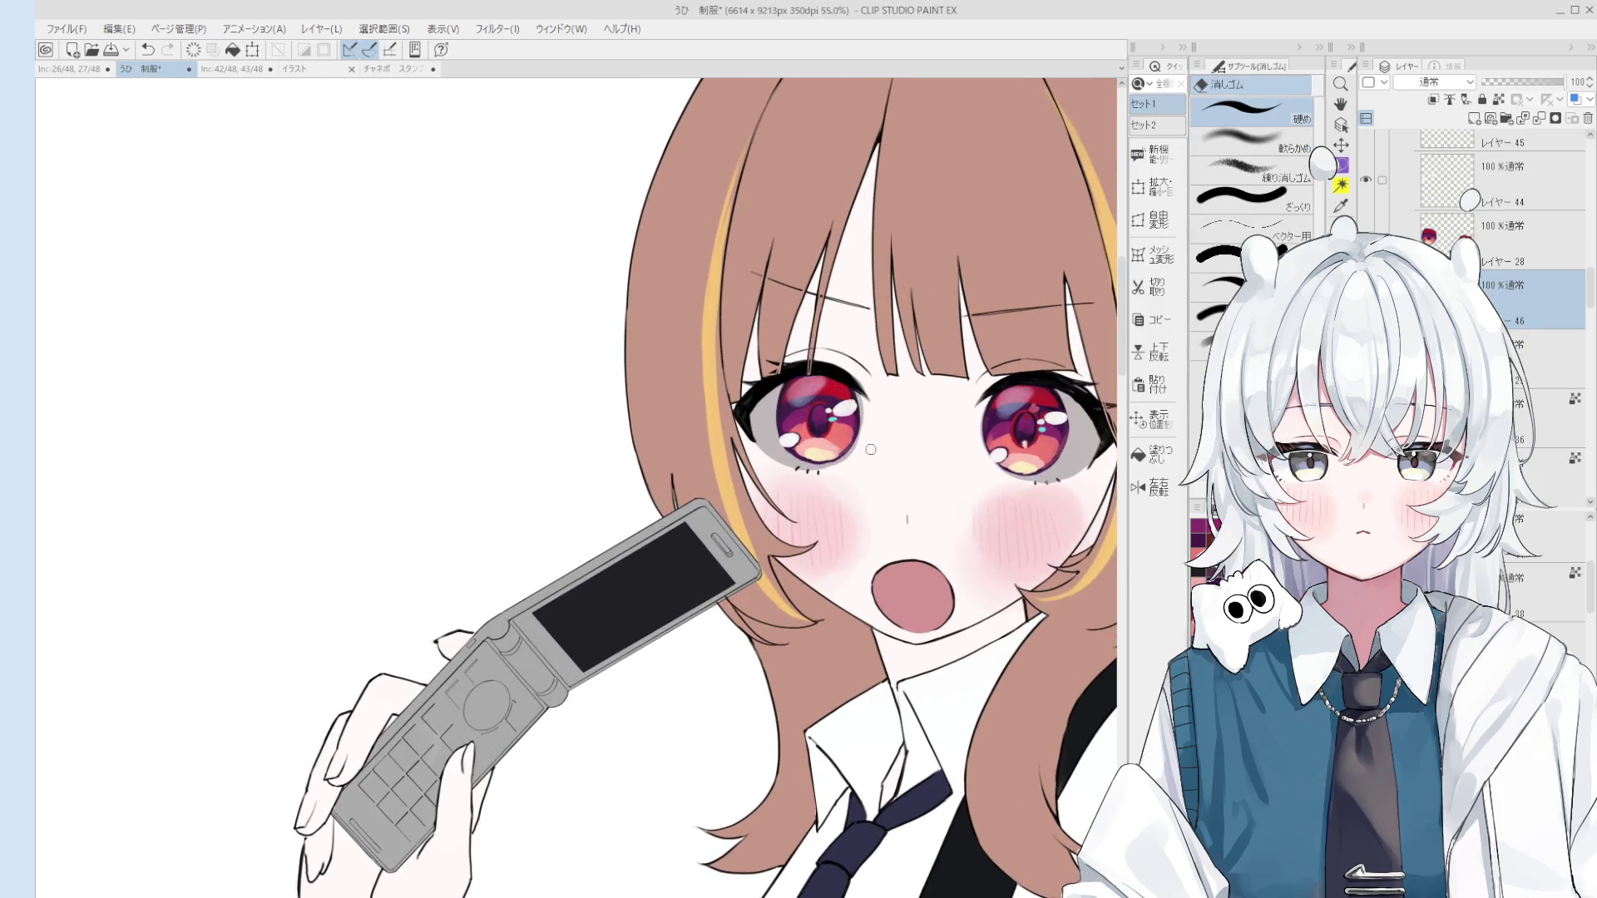
{"action": "key", "text": "space"}
{"action": "scroll", "coordinate": [817, 436], "scroll_direction": "up", "scroll_amount": 3}
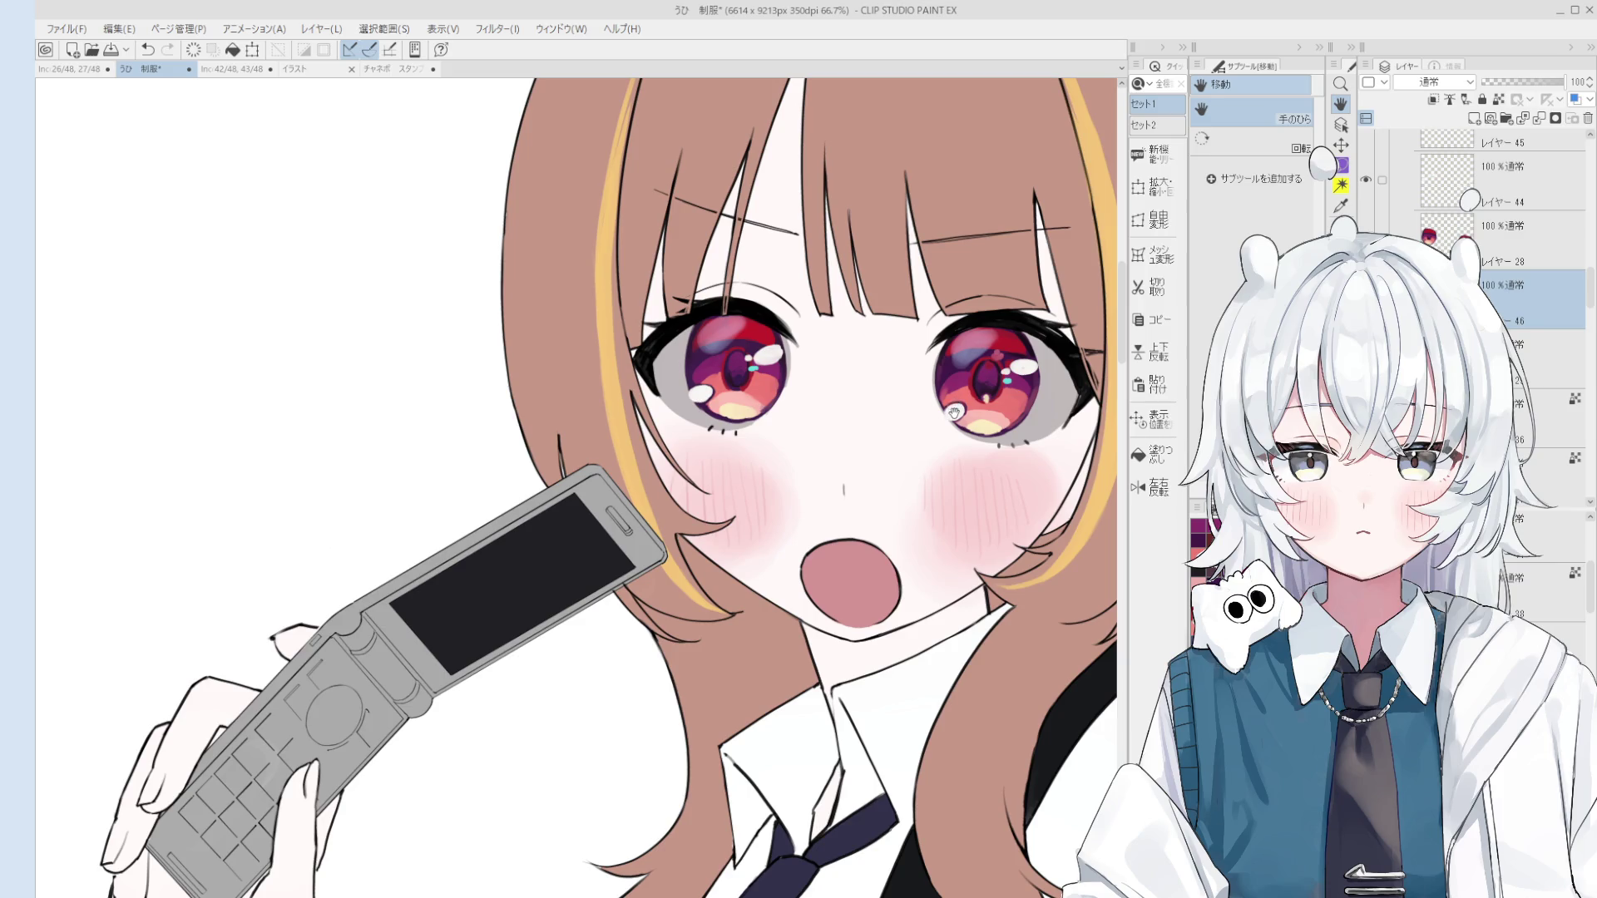
{"action": "left_click_drag", "start_coordinate": [953, 405], "coordinate": [960, 410]}
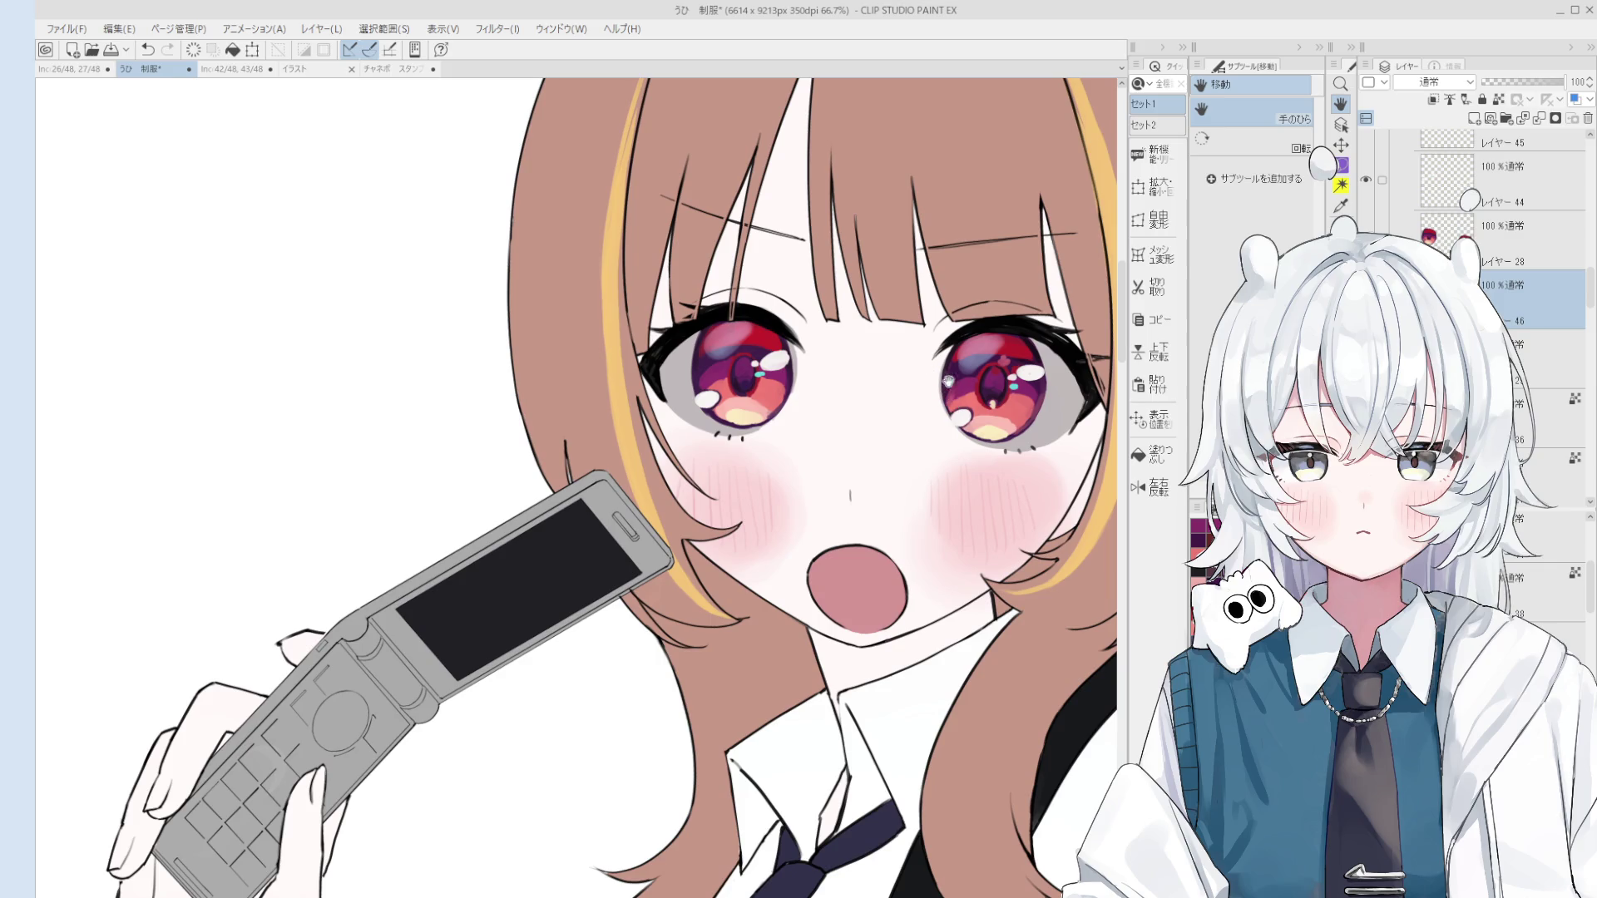
{"action": "key", "text": "b"}
{"action": "mouse_move", "coordinate": [992, 388]}
{"action": "left_mouse_down"}
{"action": "mouse_move", "coordinate": [964, 382]}
{"action": "mouse_move", "coordinate": [1019, 366]}
{"action": "mouse_move", "coordinate": [957, 358]}
{"action": "mouse_move", "coordinate": [978, 369]}
{"action": "left_mouse_up"}
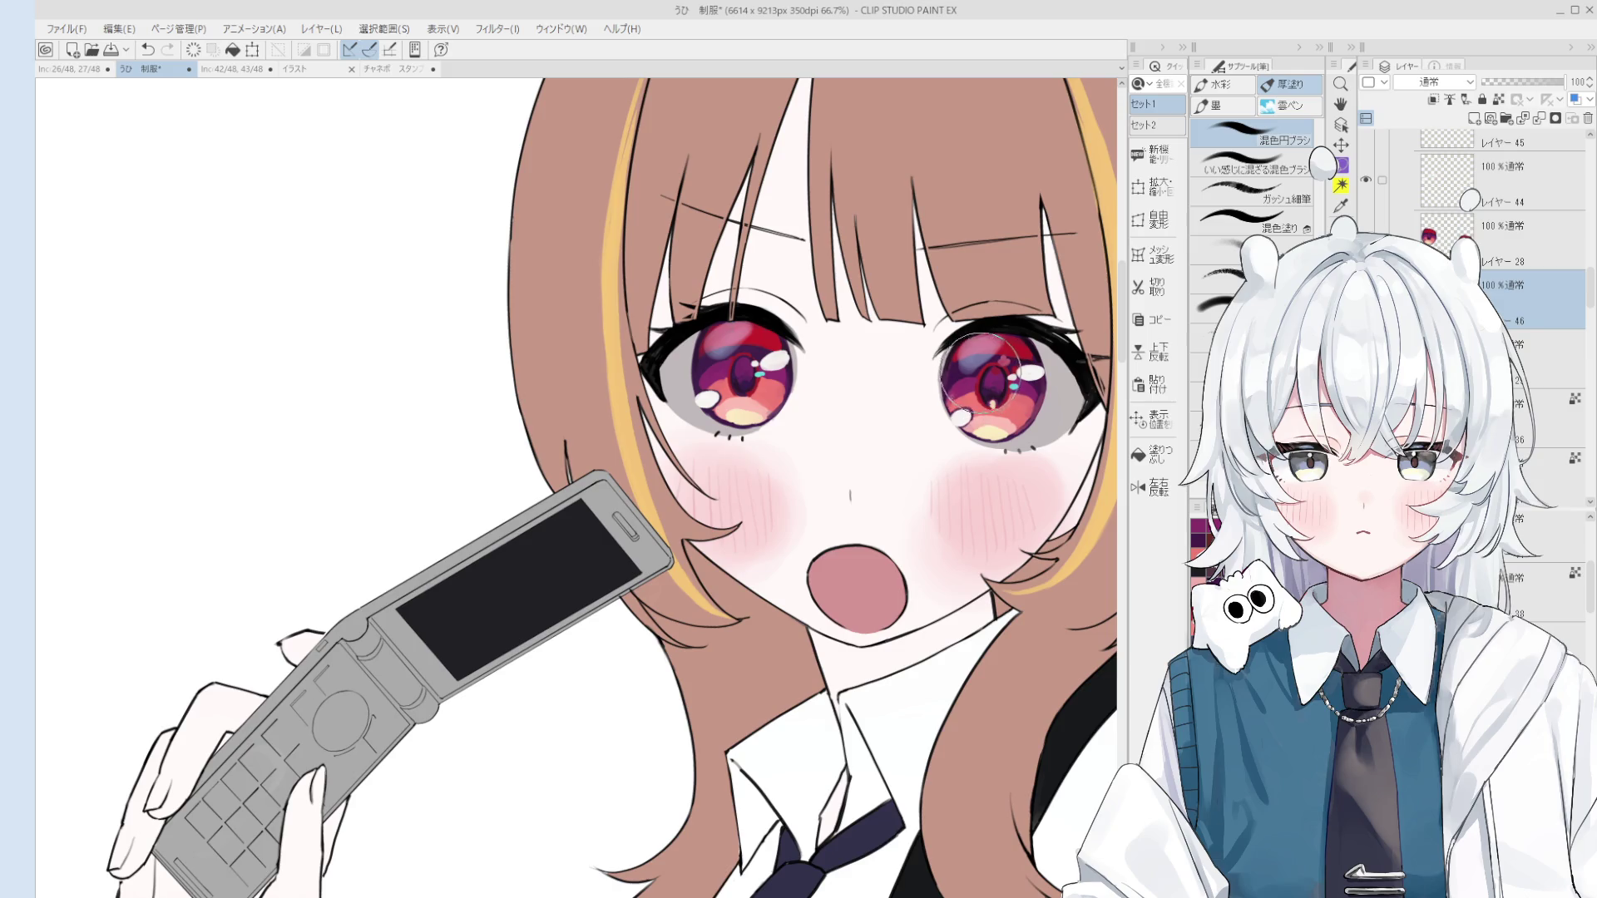
{"action": "scroll", "coordinate": [998, 412], "scroll_direction": "down", "scroll_amount": 1}
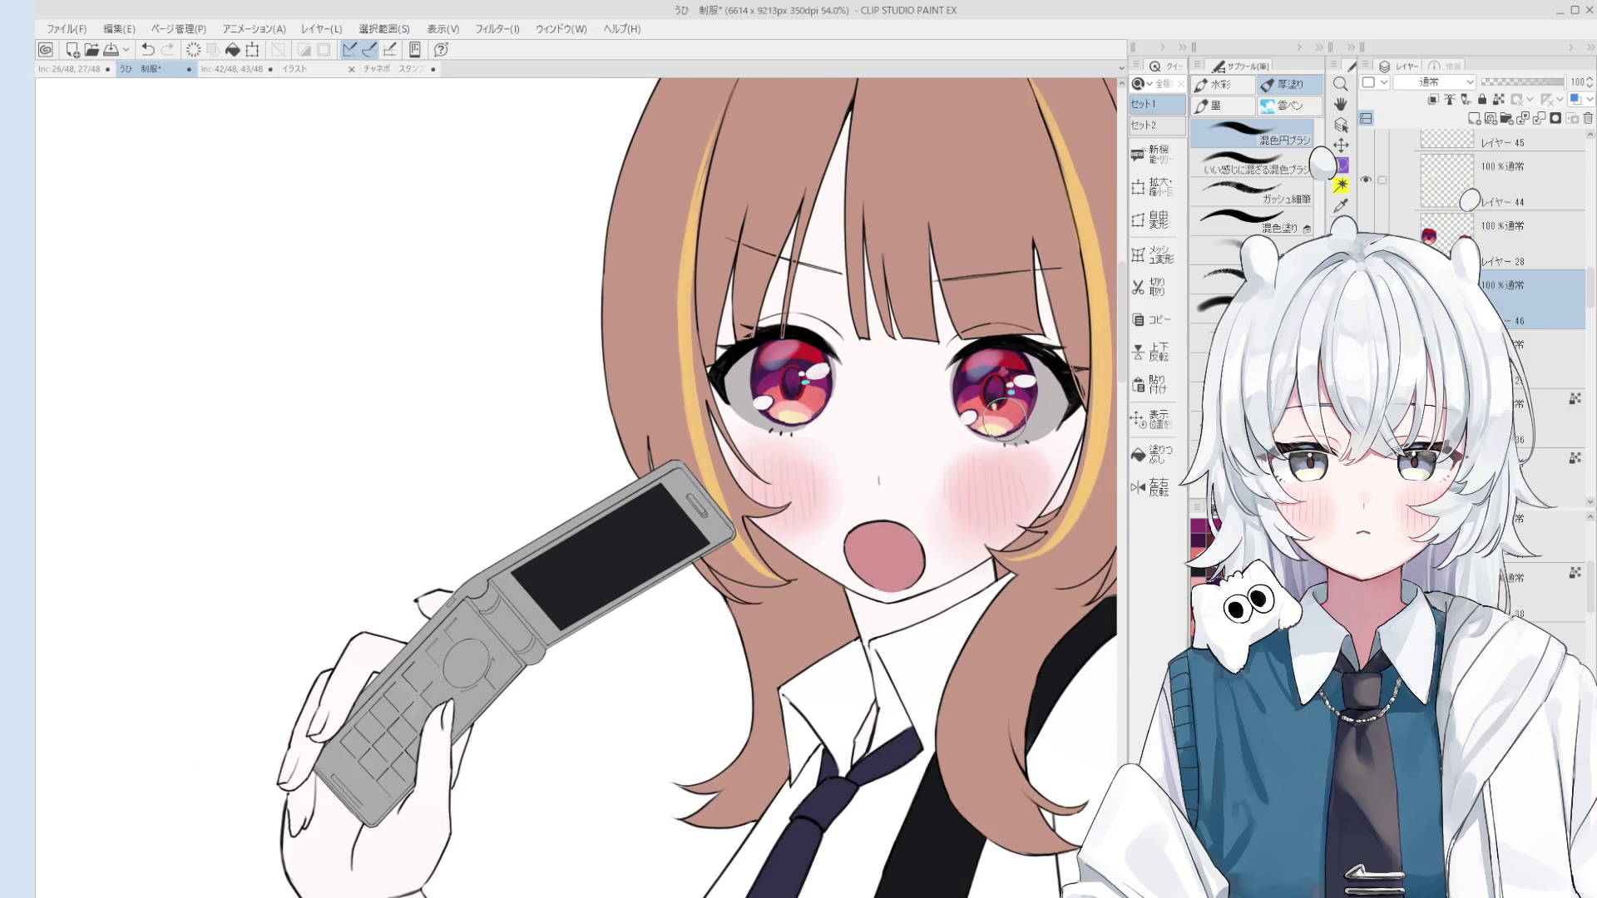
{"action": "left_click_drag", "start_coordinate": [1006, 420], "coordinate": [1010, 421]}
Step: Tilt the canvas view slightly counter-clockwise around the eyes
{"action": "scroll", "coordinate": [1010, 420], "scroll_direction": "down", "scroll_amount": 1}
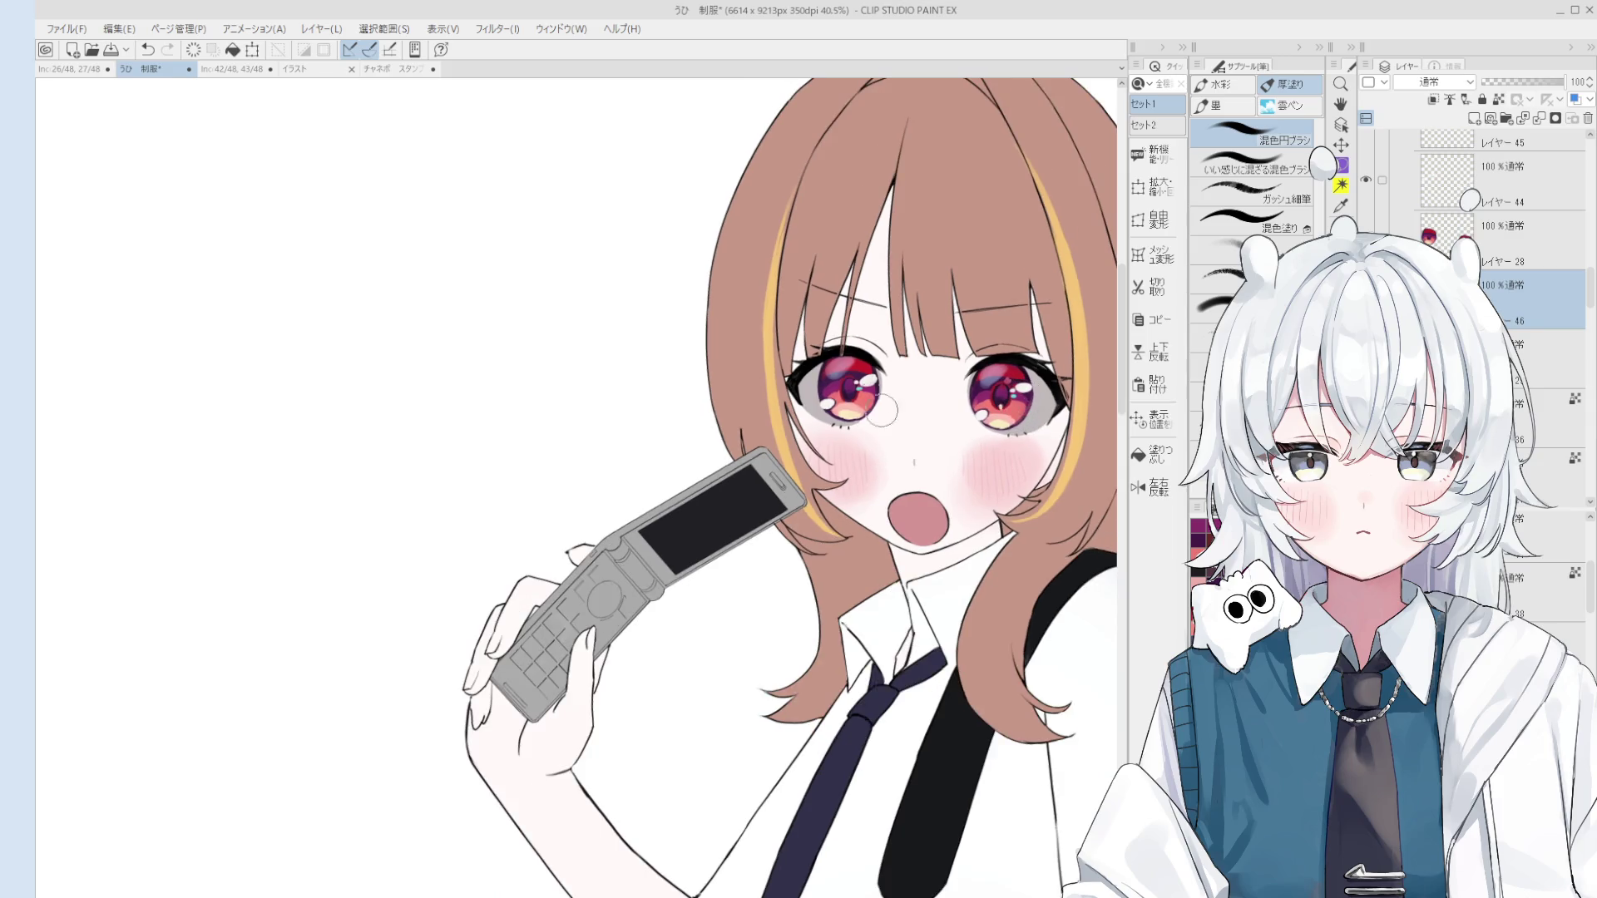
{"action": "scroll", "coordinate": [831, 391], "scroll_direction": "up", "scroll_amount": 3}
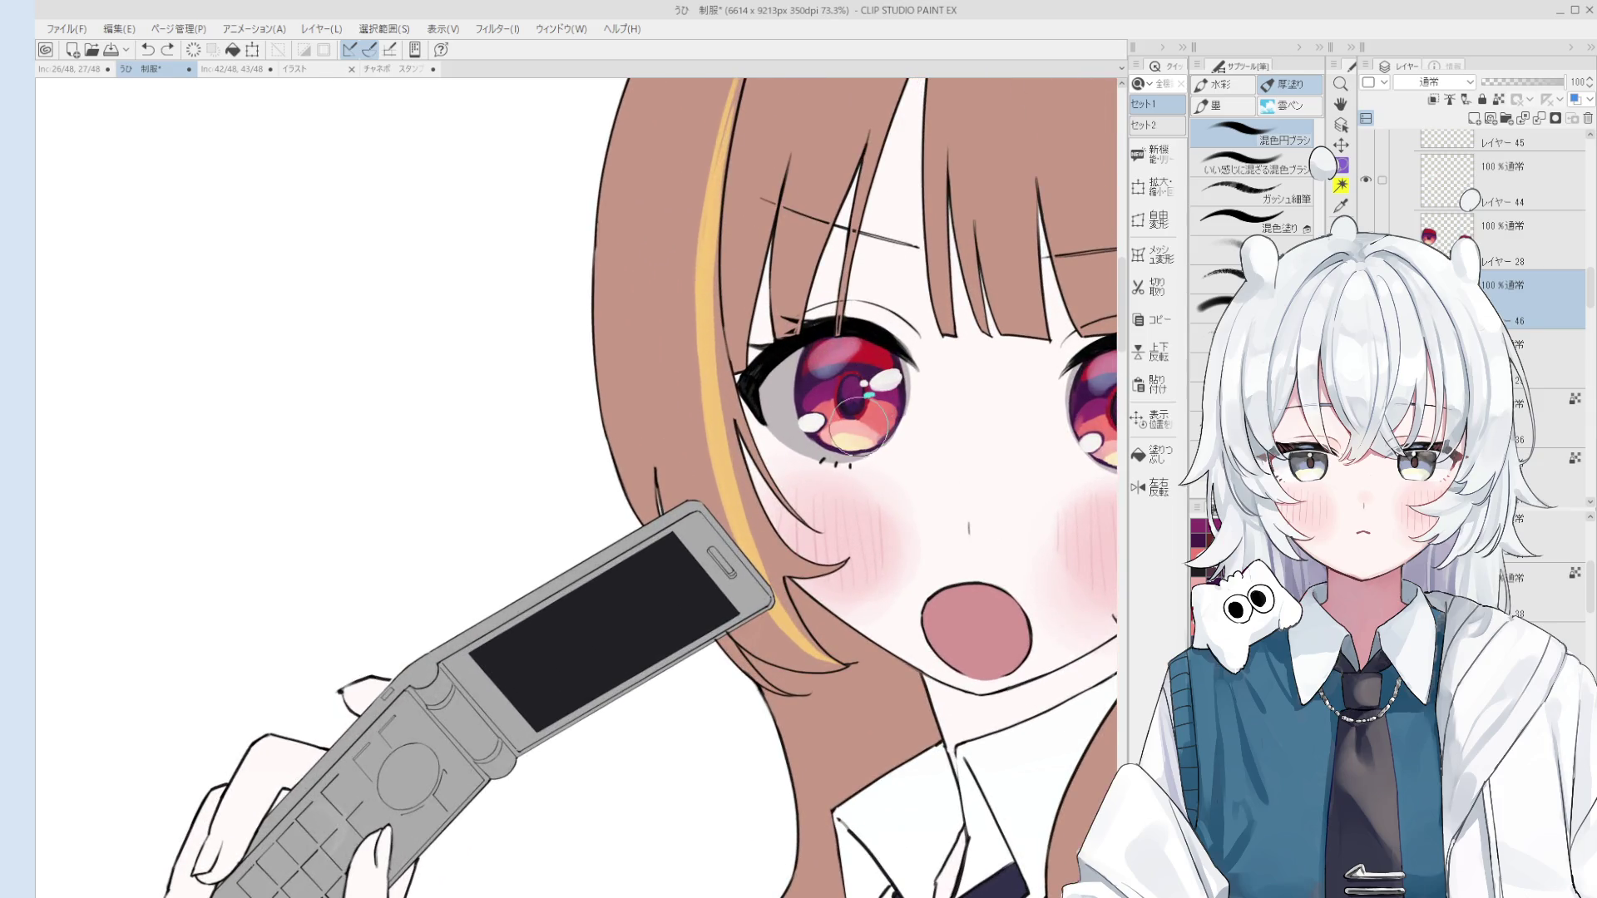
{"action": "scroll", "coordinate": [861, 422], "scroll_direction": "down", "scroll_amount": 1}
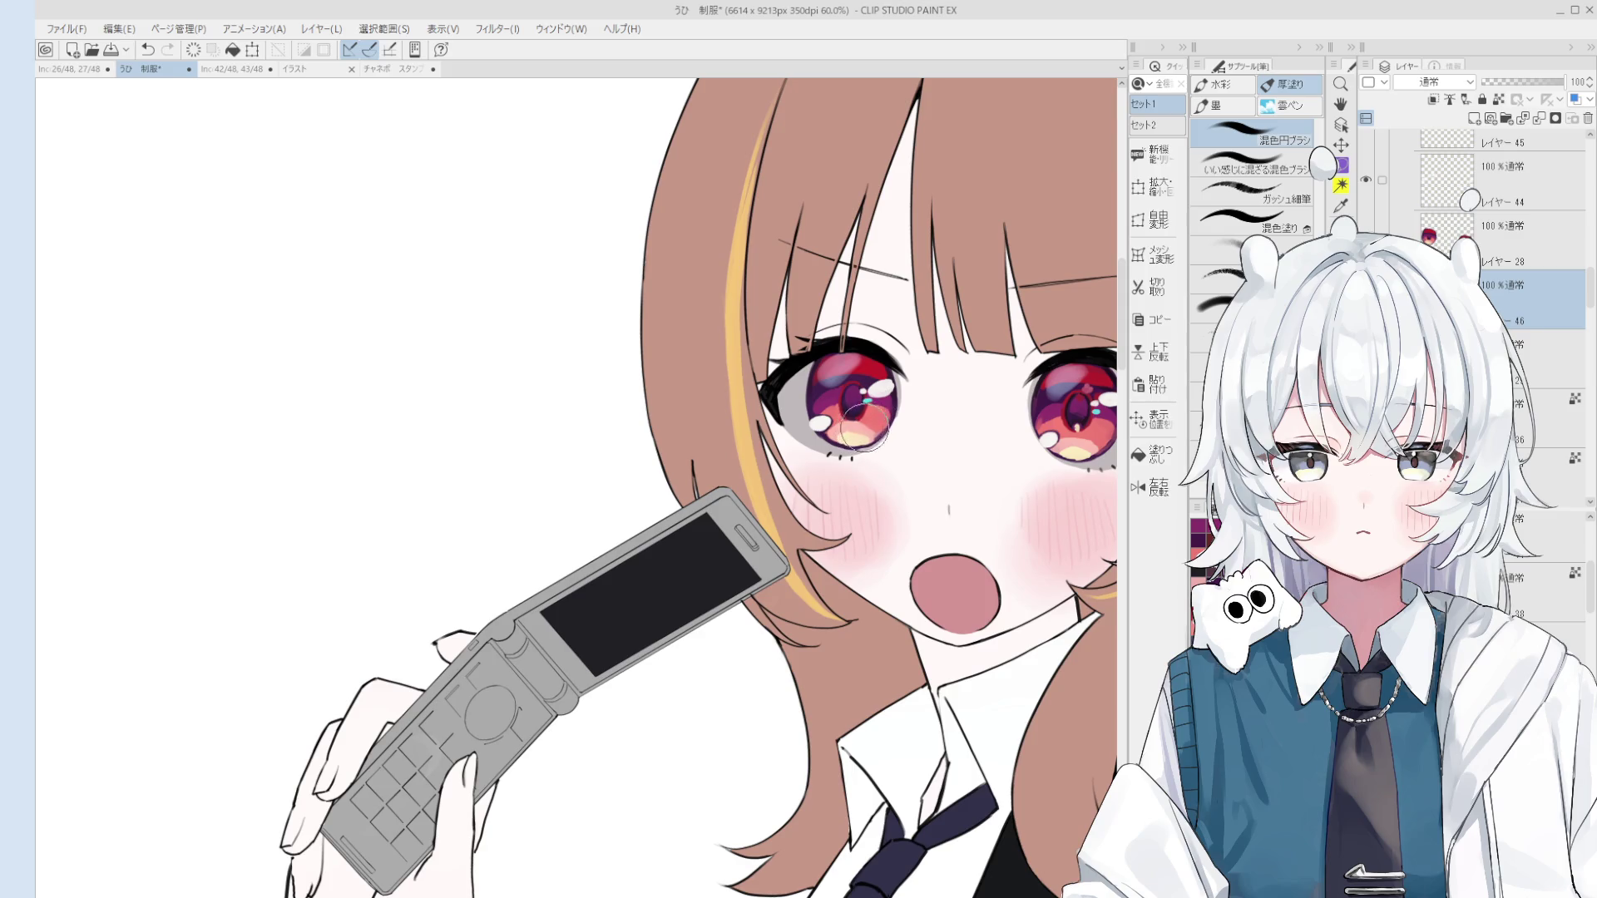
{"action": "scroll", "coordinate": [860, 416], "scroll_direction": "down", "scroll_amount": 2}
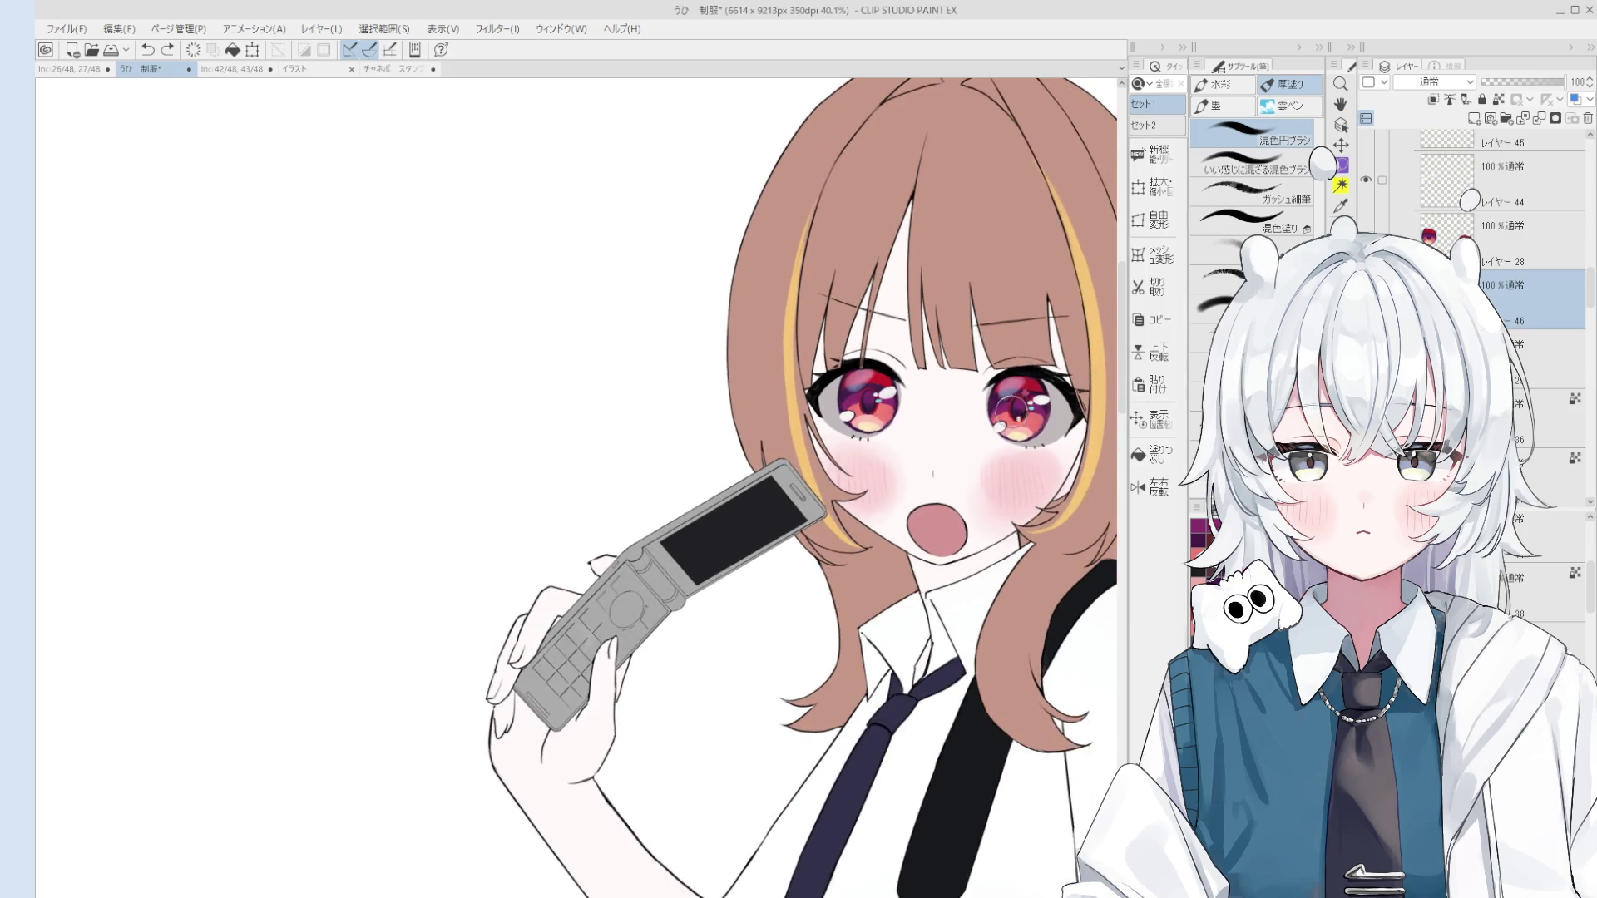
{"action": "scroll", "coordinate": [1023, 366], "scroll_direction": "down", "scroll_amount": 3}
{"action": "left_click_drag", "start_coordinate": [1006, 374], "coordinate": [967, 384]}
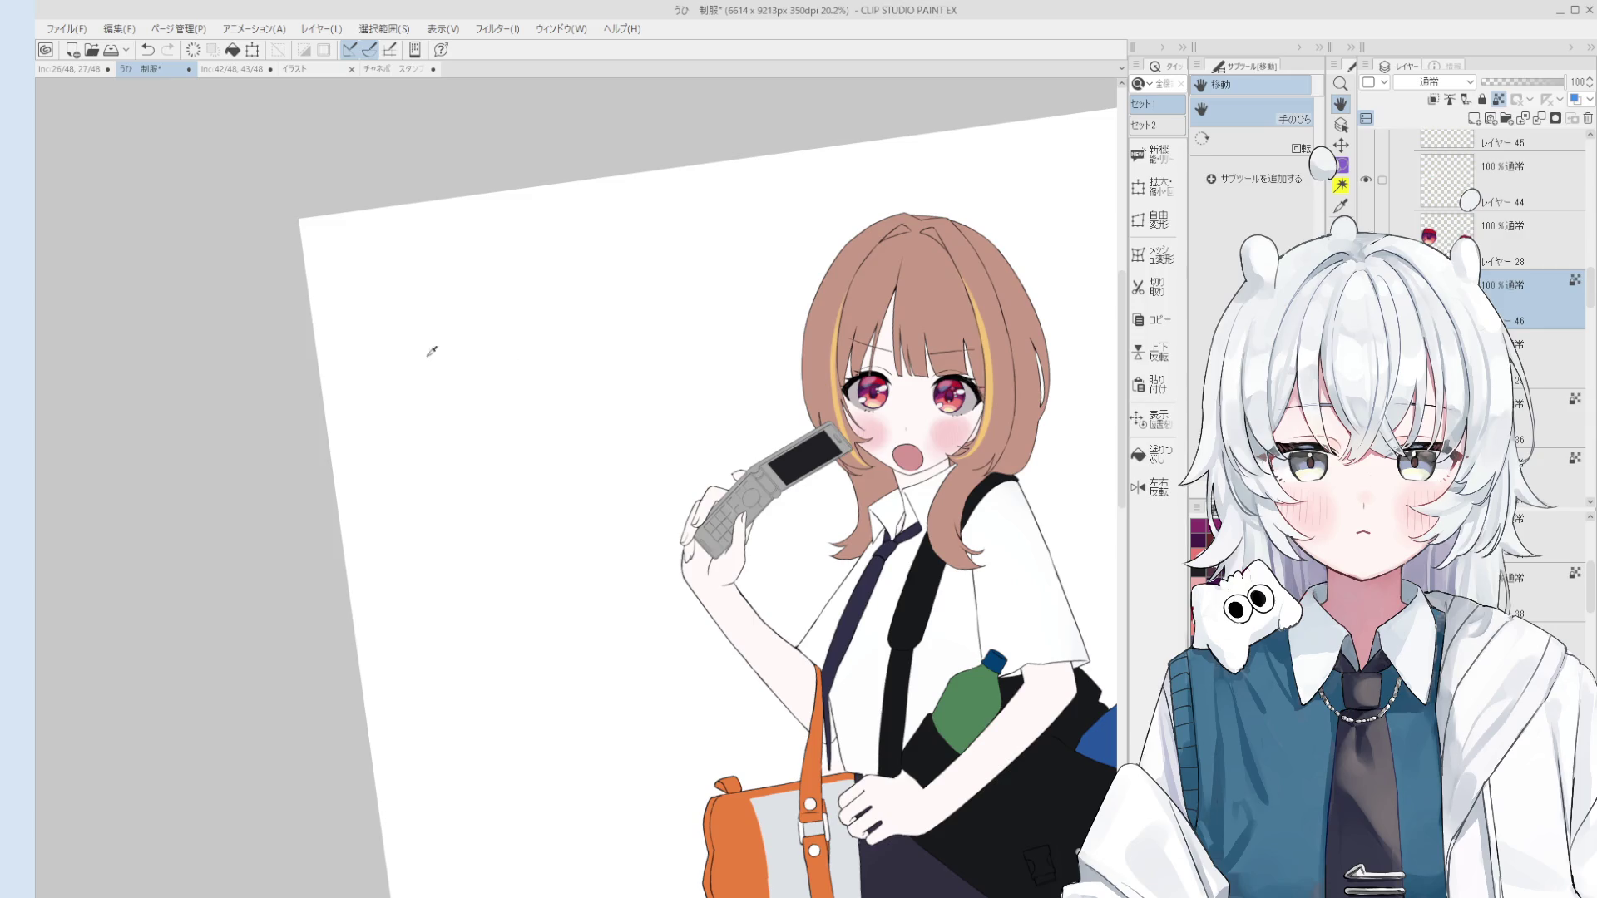
{"action": "key", "text": "b"}
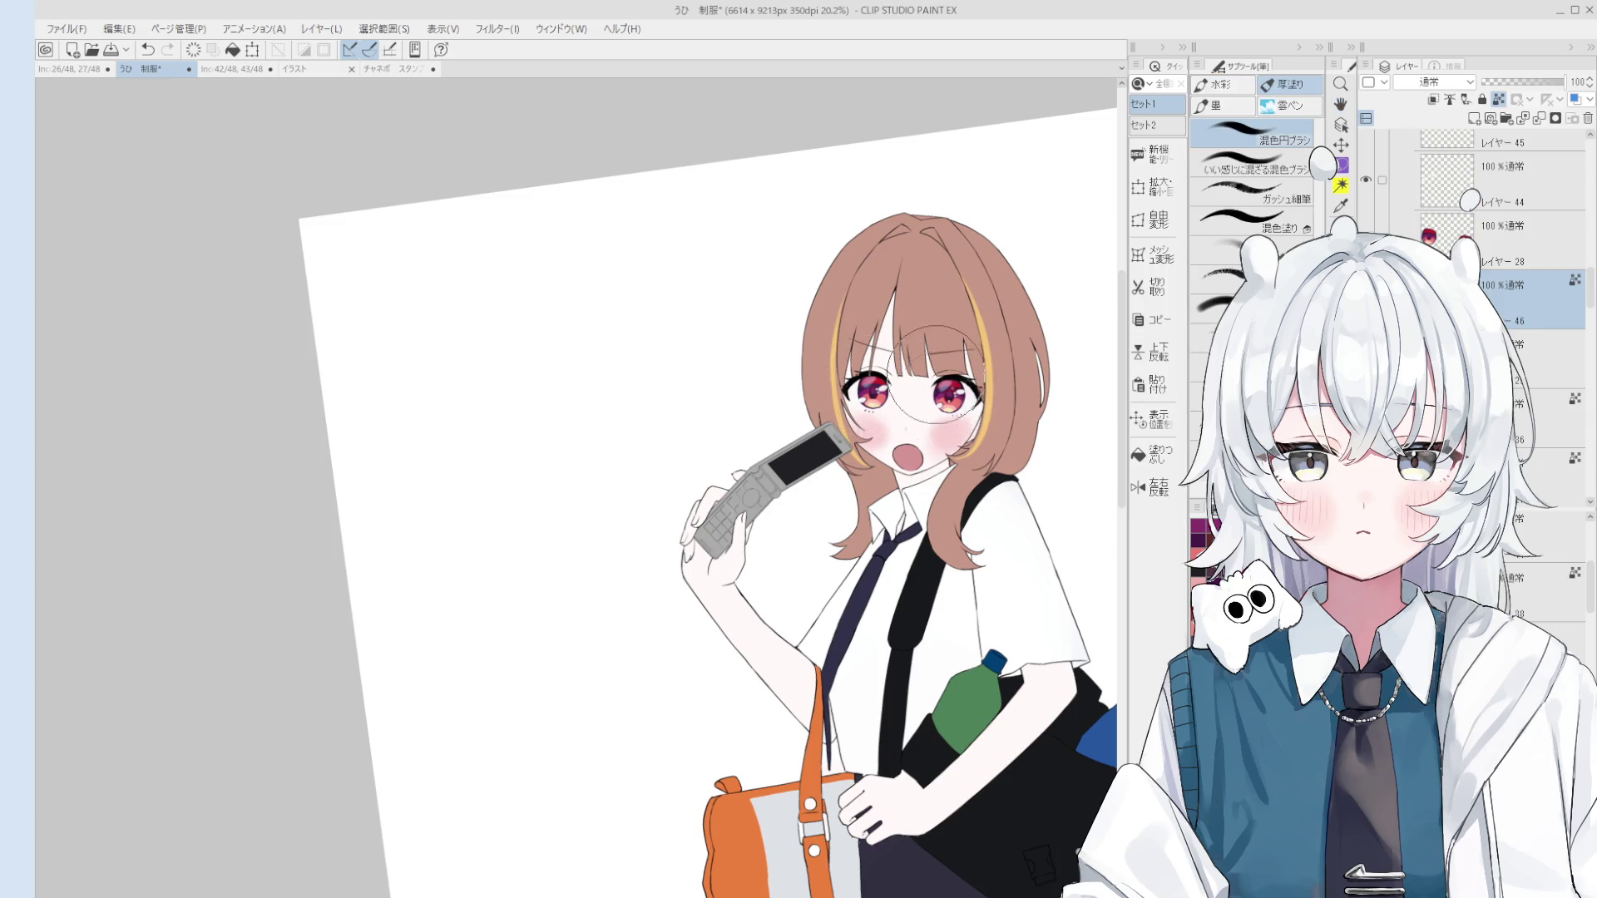
{"action": "scroll", "coordinate": [944, 375], "scroll_direction": "up", "scroll_amount": 2}
Step: Alternate eraser and blending brush to refine the eyes, shifting the view across the face
{"action": "key", "text": "e"}
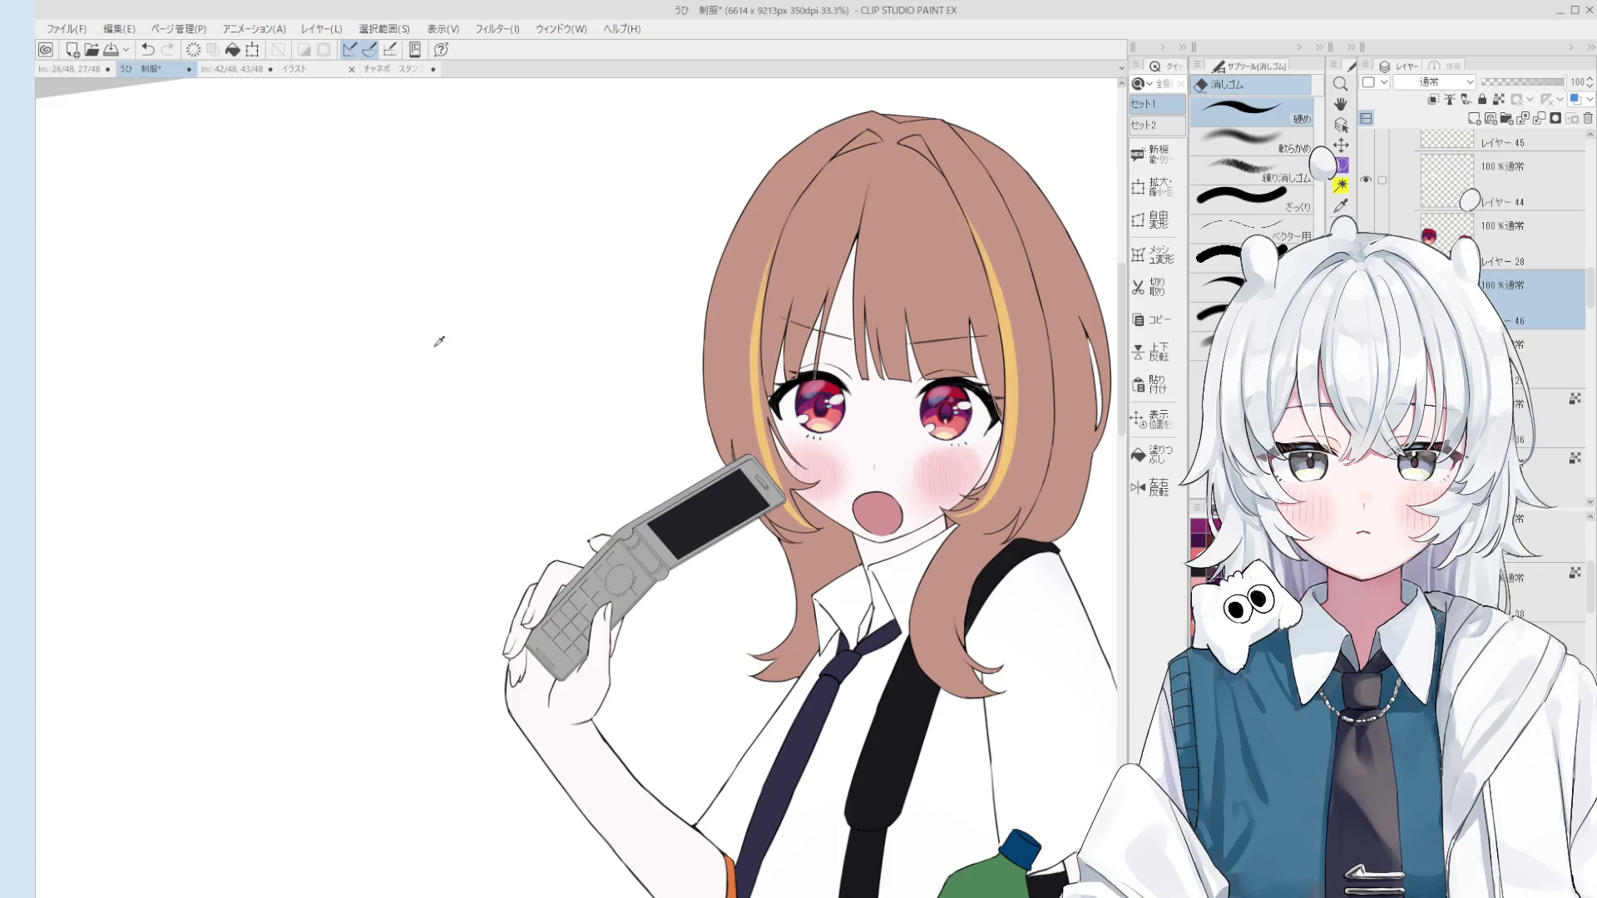
{"action": "scroll", "coordinate": [948, 383], "scroll_direction": "up", "scroll_amount": 1}
{"action": "key", "text": "b"}
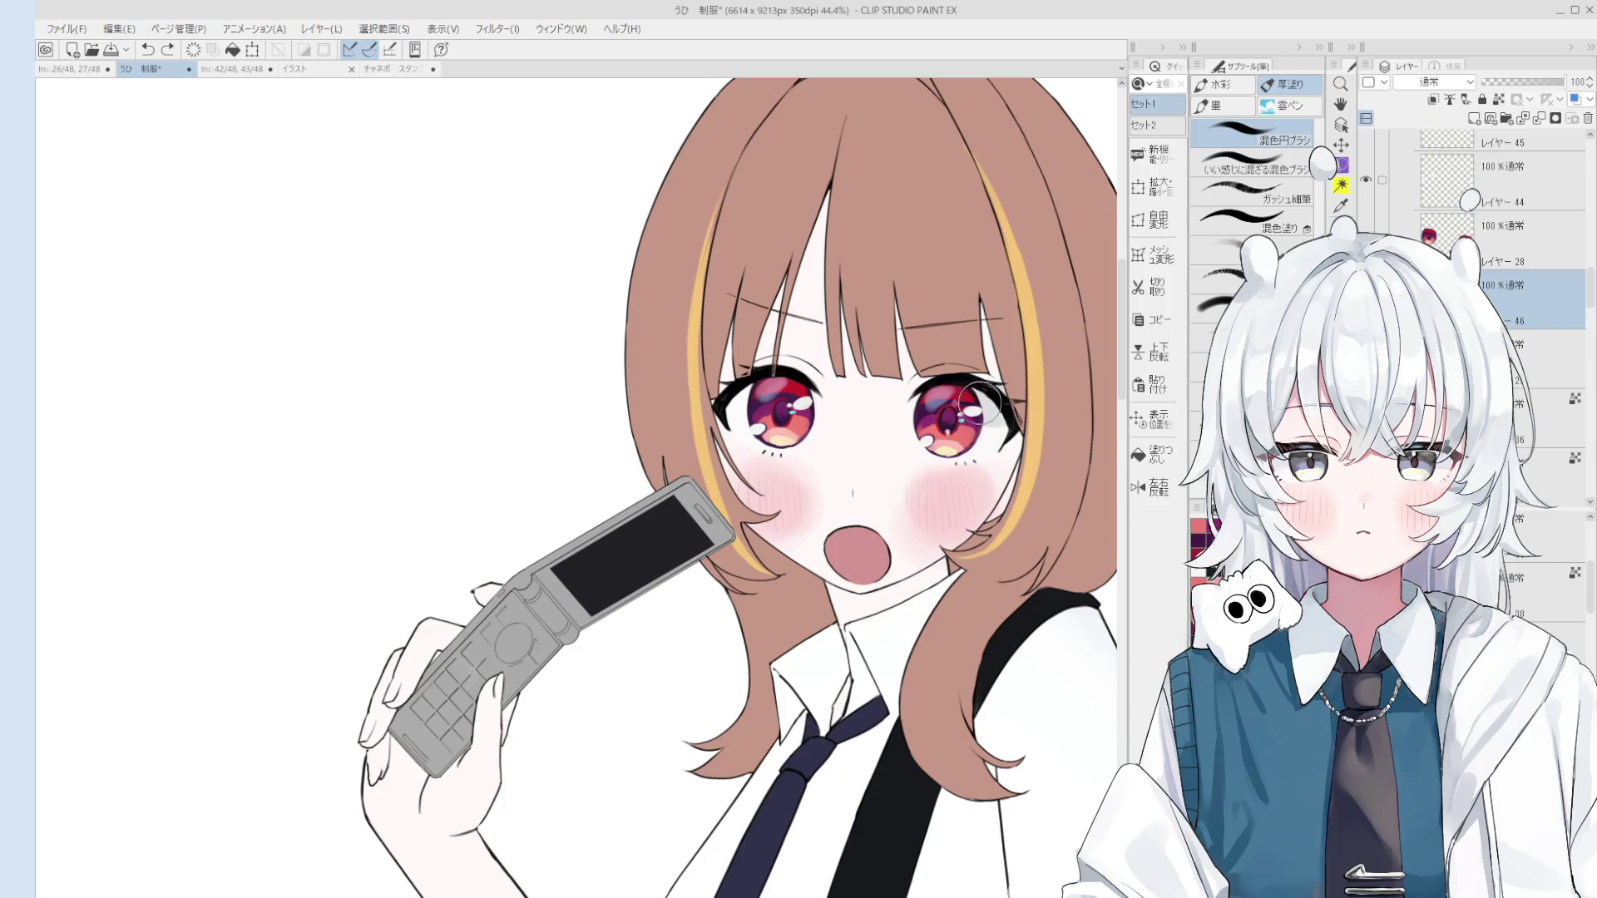
{"action": "scroll", "coordinate": [969, 403], "scroll_direction": "down", "scroll_amount": 1}
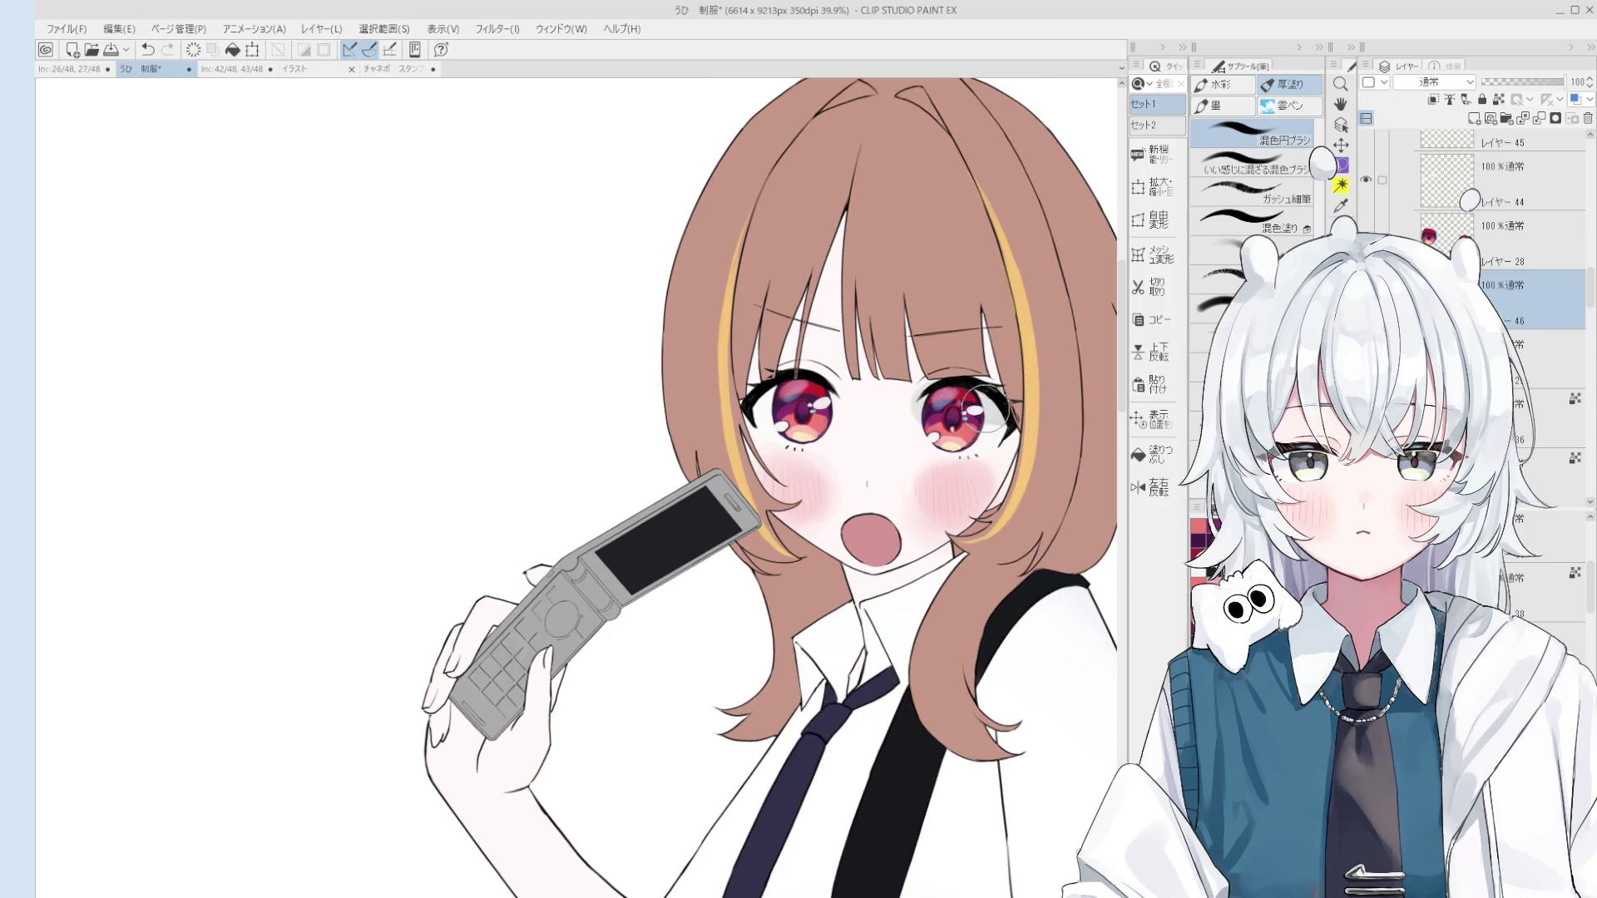
{"action": "scroll", "coordinate": [958, 405], "scroll_direction": "up", "scroll_amount": 1}
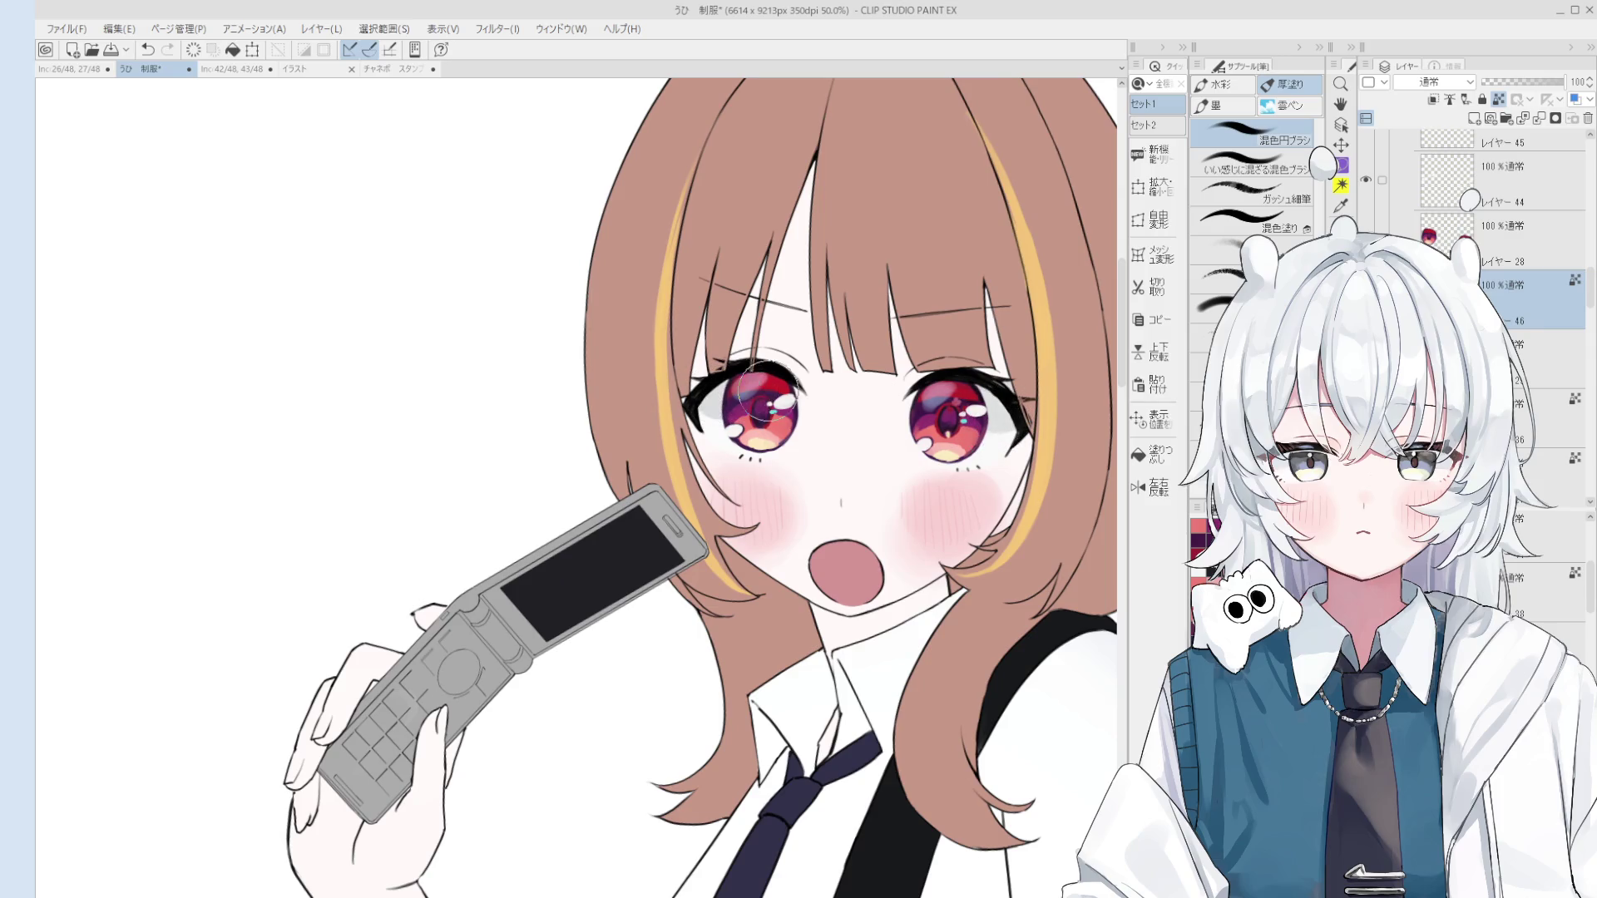
{"action": "scroll", "coordinate": [748, 399], "scroll_direction": "down", "scroll_amount": 2}
{"action": "left_click_drag", "start_coordinate": [820, 463], "coordinate": [942, 444]}
{"action": "scroll", "coordinate": [914, 424], "scroll_direction": "up", "scroll_amount": 4}
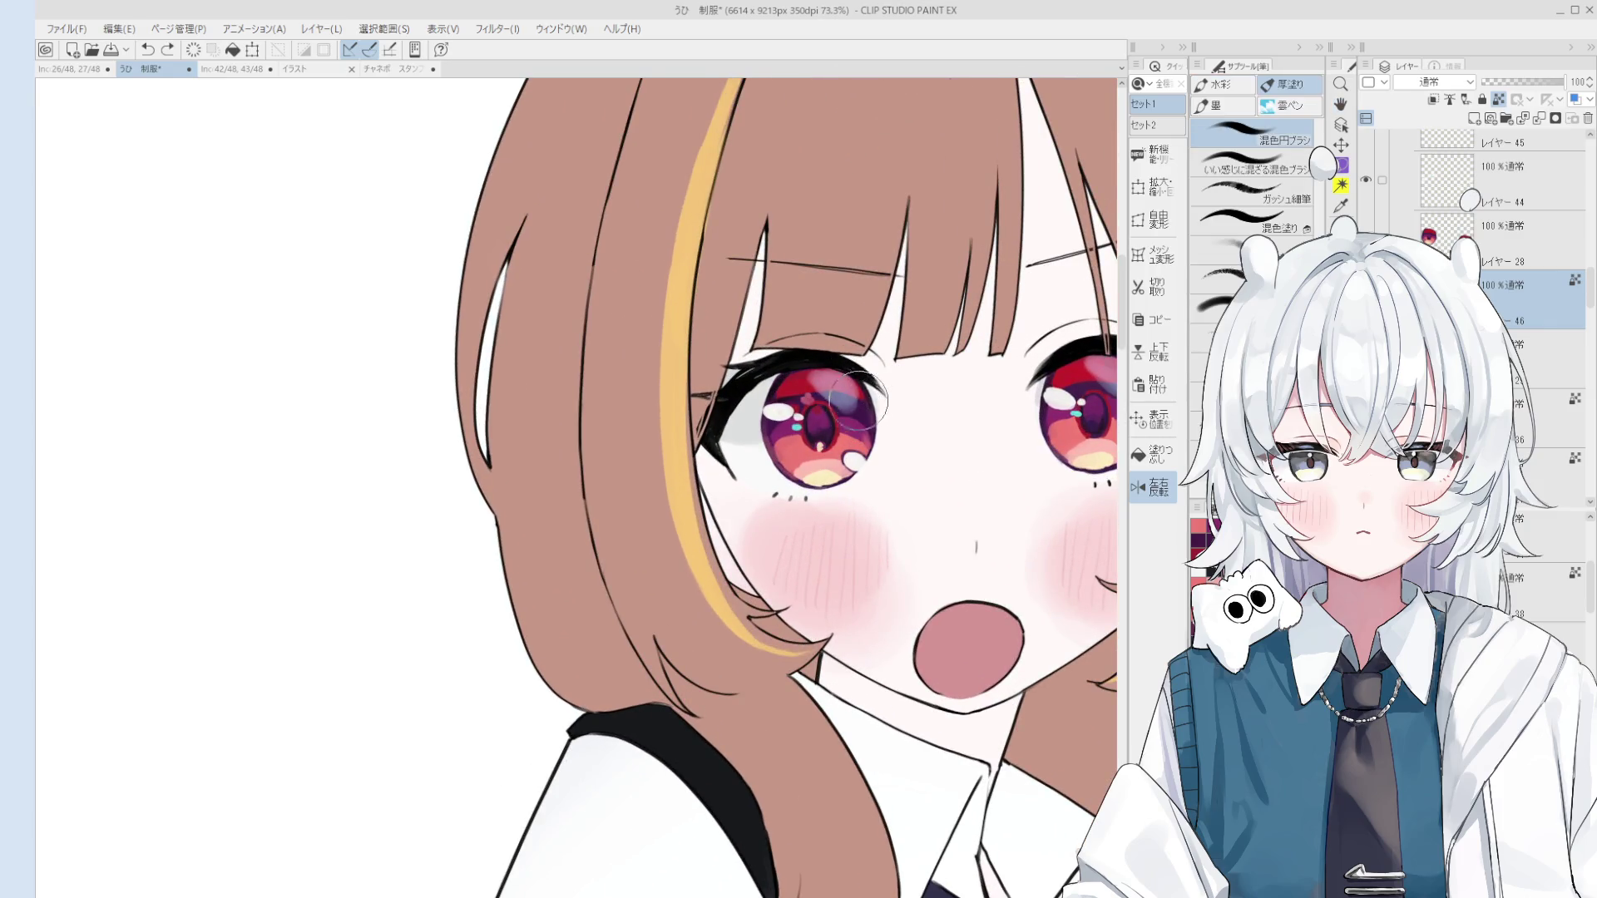
{"action": "scroll", "coordinate": [860, 401], "scroll_direction": "down", "scroll_amount": 2}
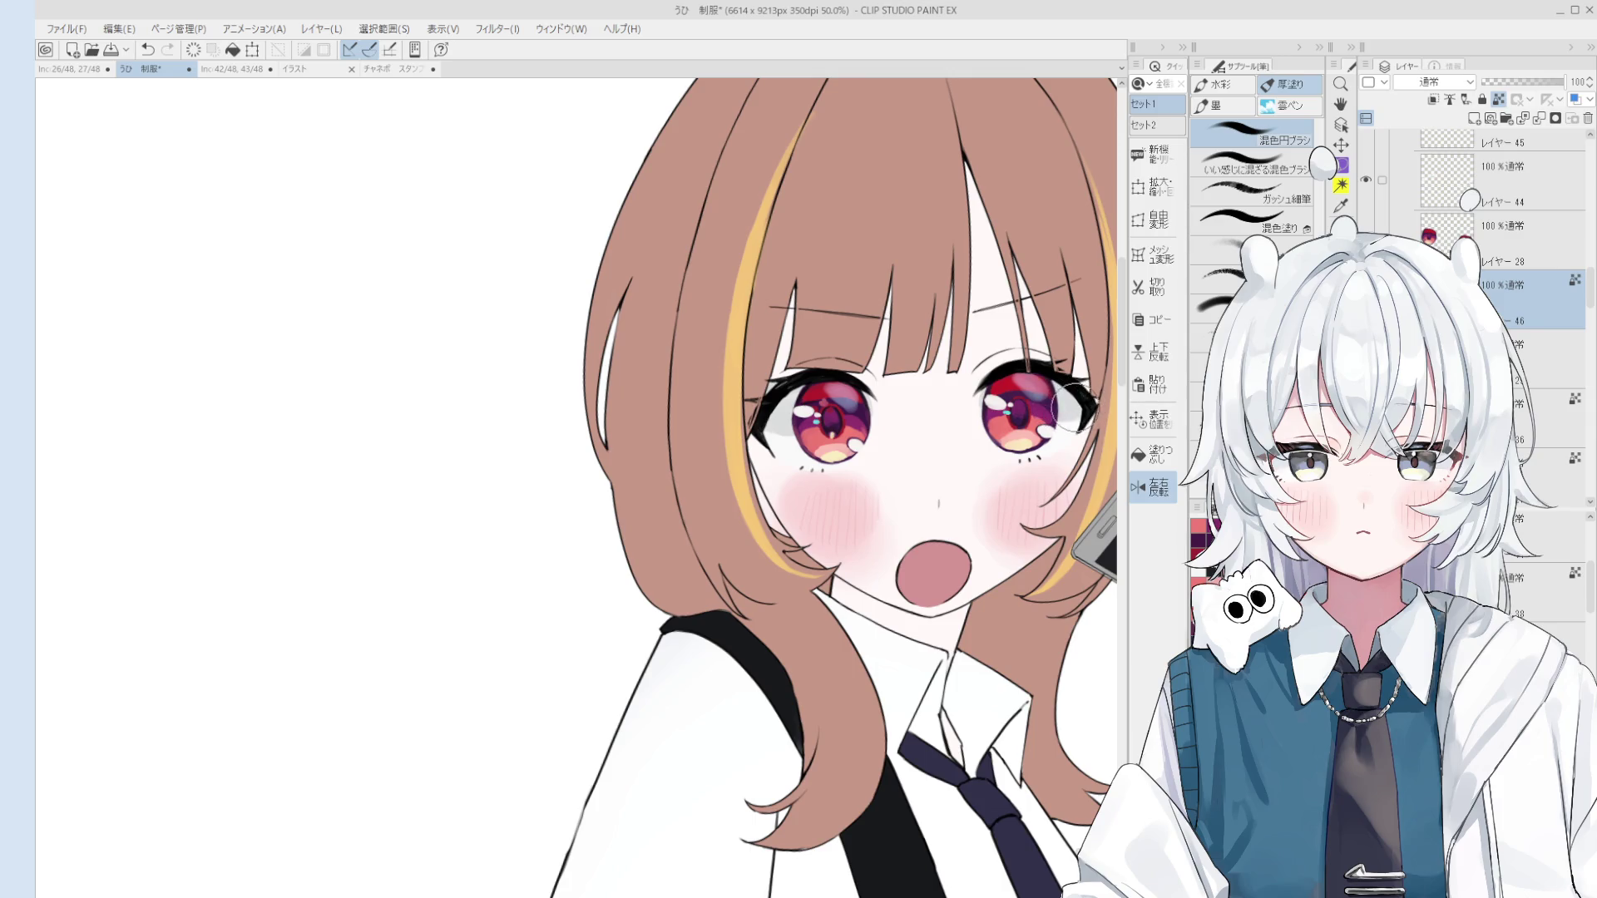
{"action": "scroll", "coordinate": [786, 433], "scroll_direction": "down", "scroll_amount": 2}
{"action": "scroll", "coordinate": [906, 447], "scroll_direction": "down", "scroll_amount": 3}
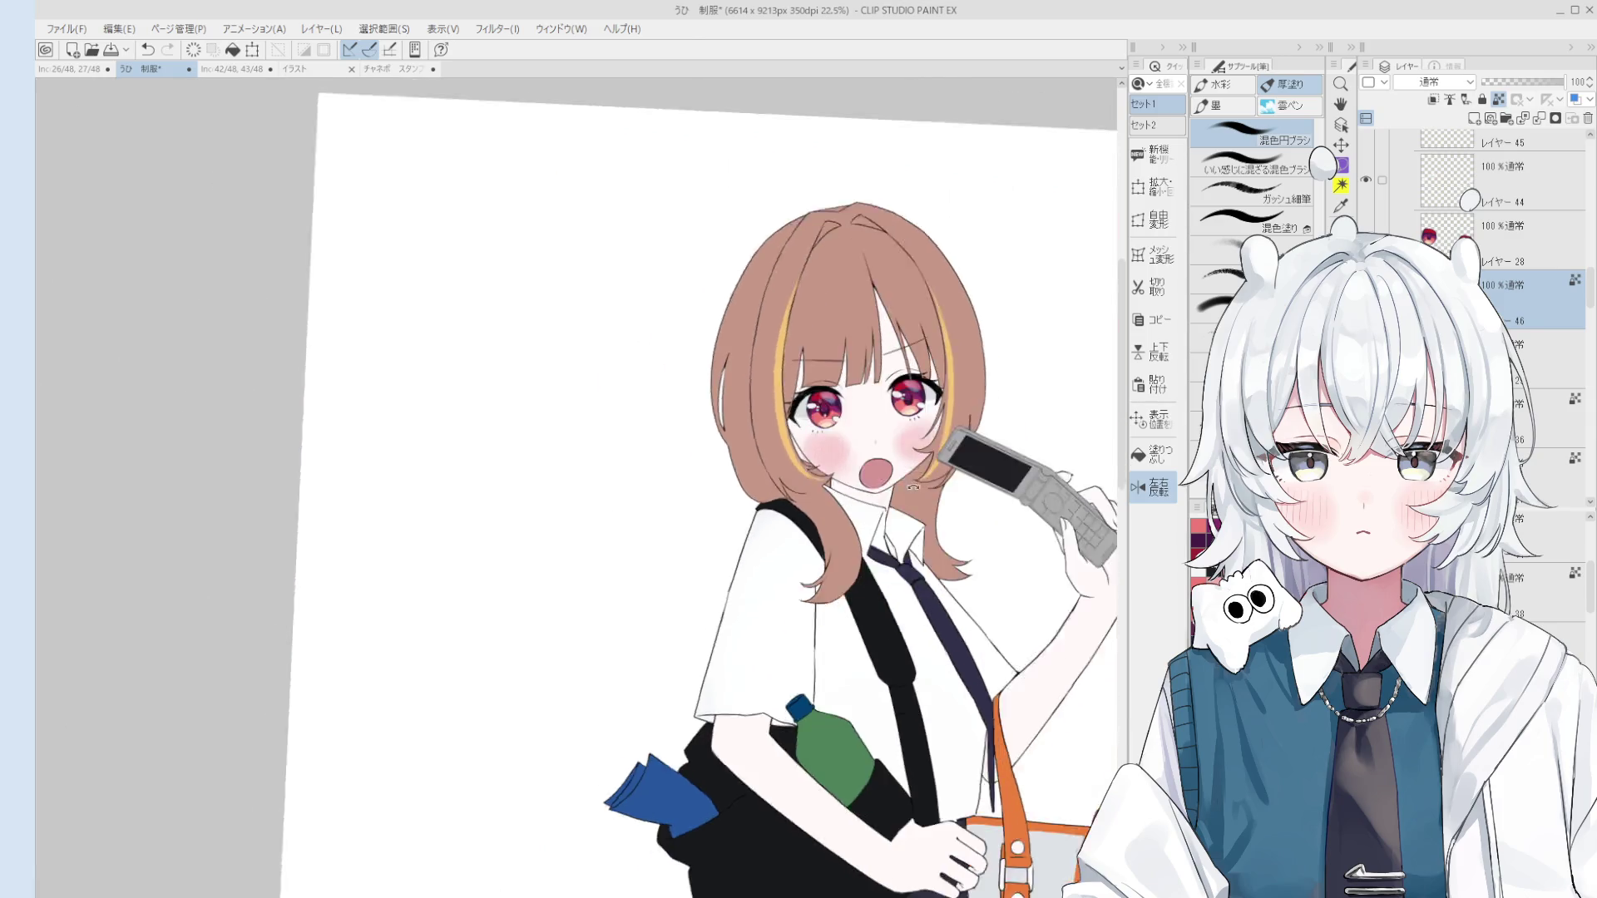
Step: Return the canvas to its unmirrored view and centre the full figure
{"action": "key", "text": "h"}
{"action": "left_click_drag", "start_coordinate": [669, 527], "coordinate": [1001, 428]}
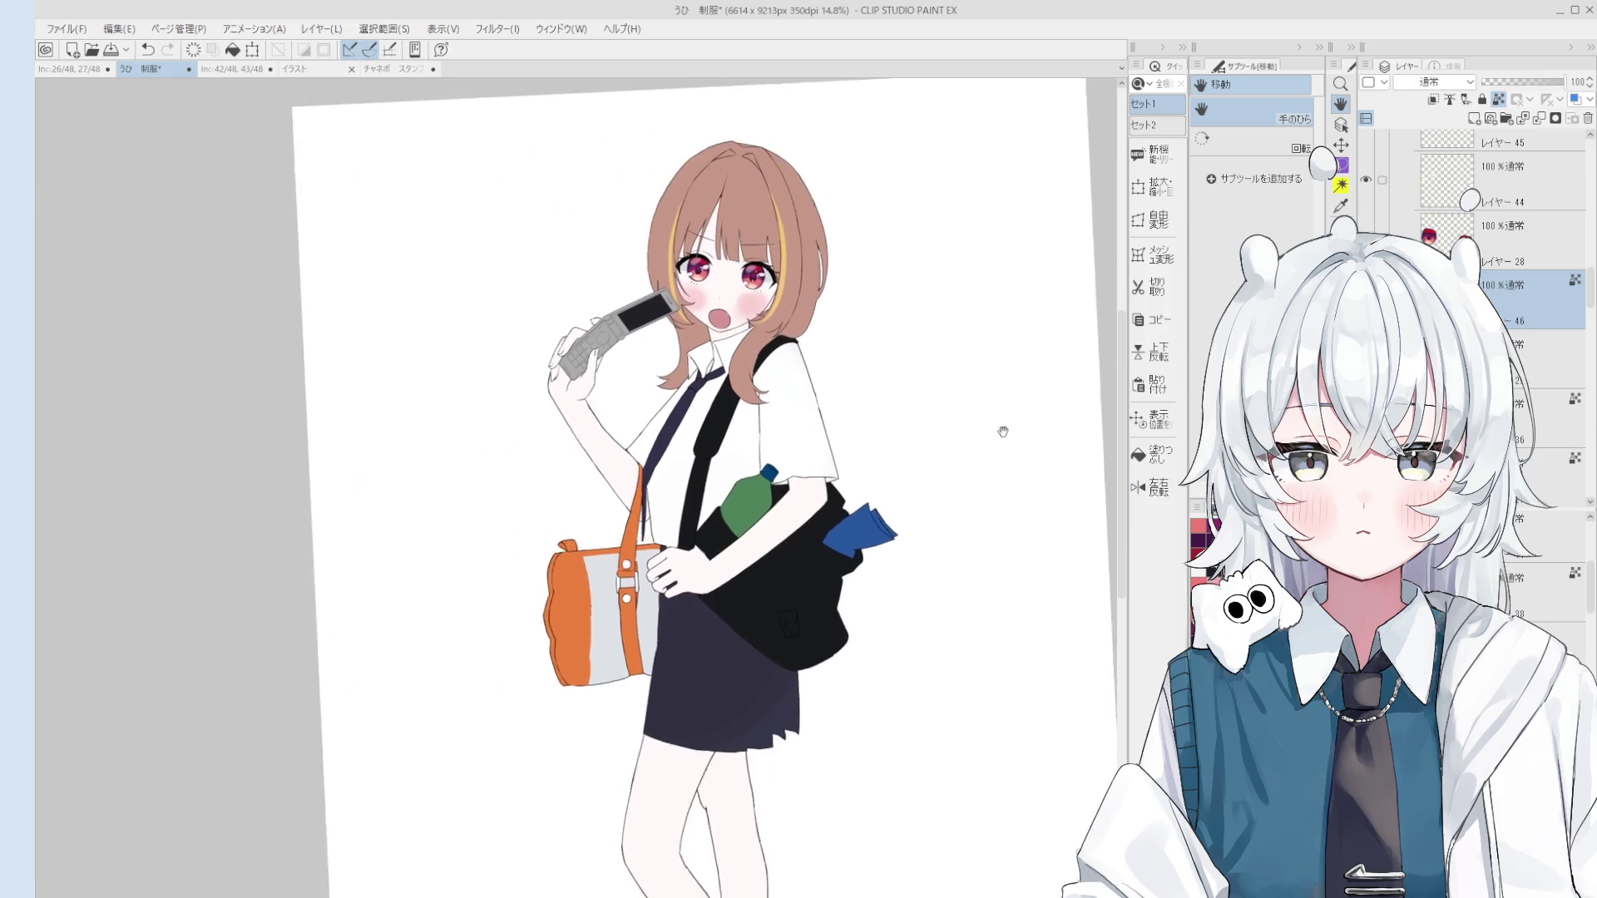
{"action": "left_click_drag", "start_coordinate": [834, 503], "coordinate": [994, 448]}
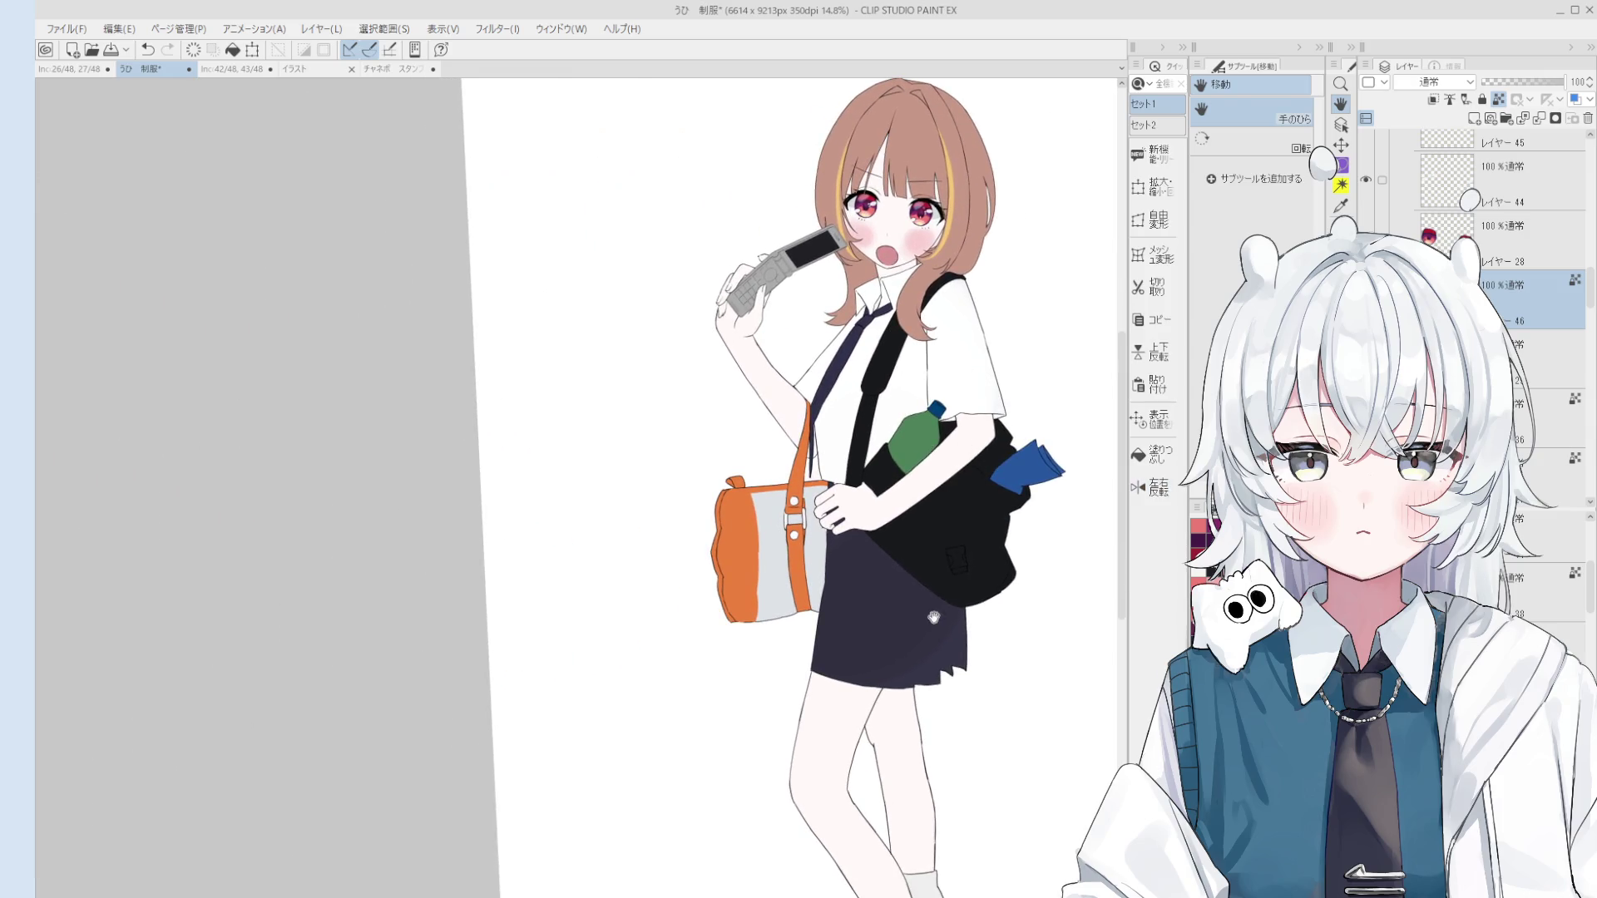
Step: Raise the black bag layer's luminosity with a Hue/Saturation adjustment and merge it down
{"action": "key", "text": "o"}
{"action": "left_click", "coordinate": [969, 524]}
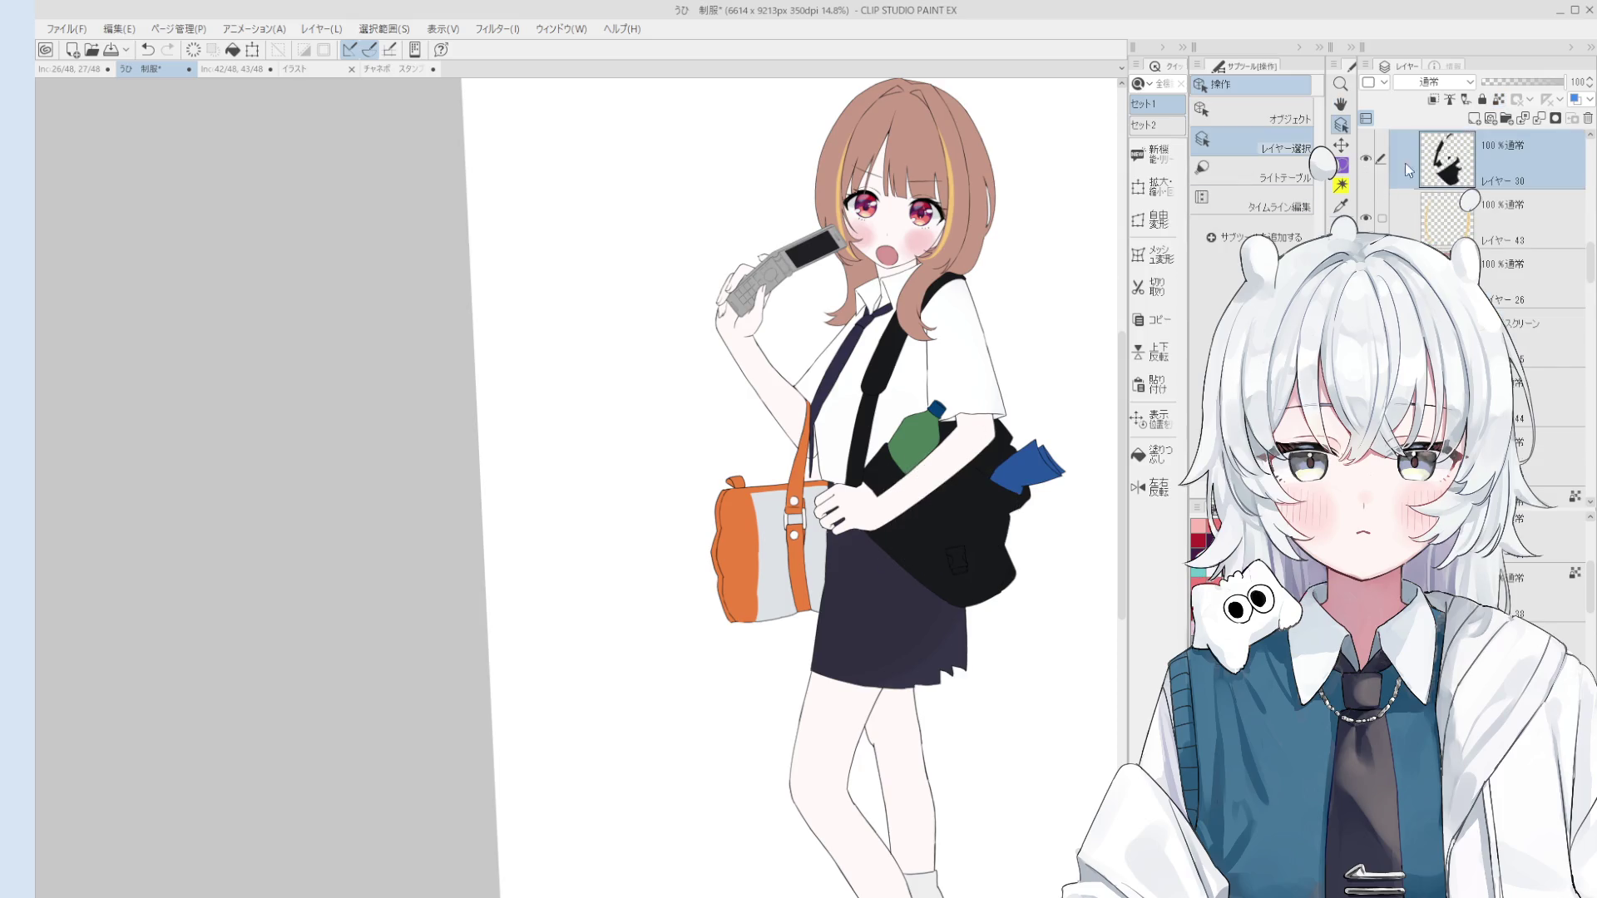
{"action": "left_click", "coordinate": [1451, 163], "text": "ctrl"}
{"action": "key", "text": "ctrl+u"}
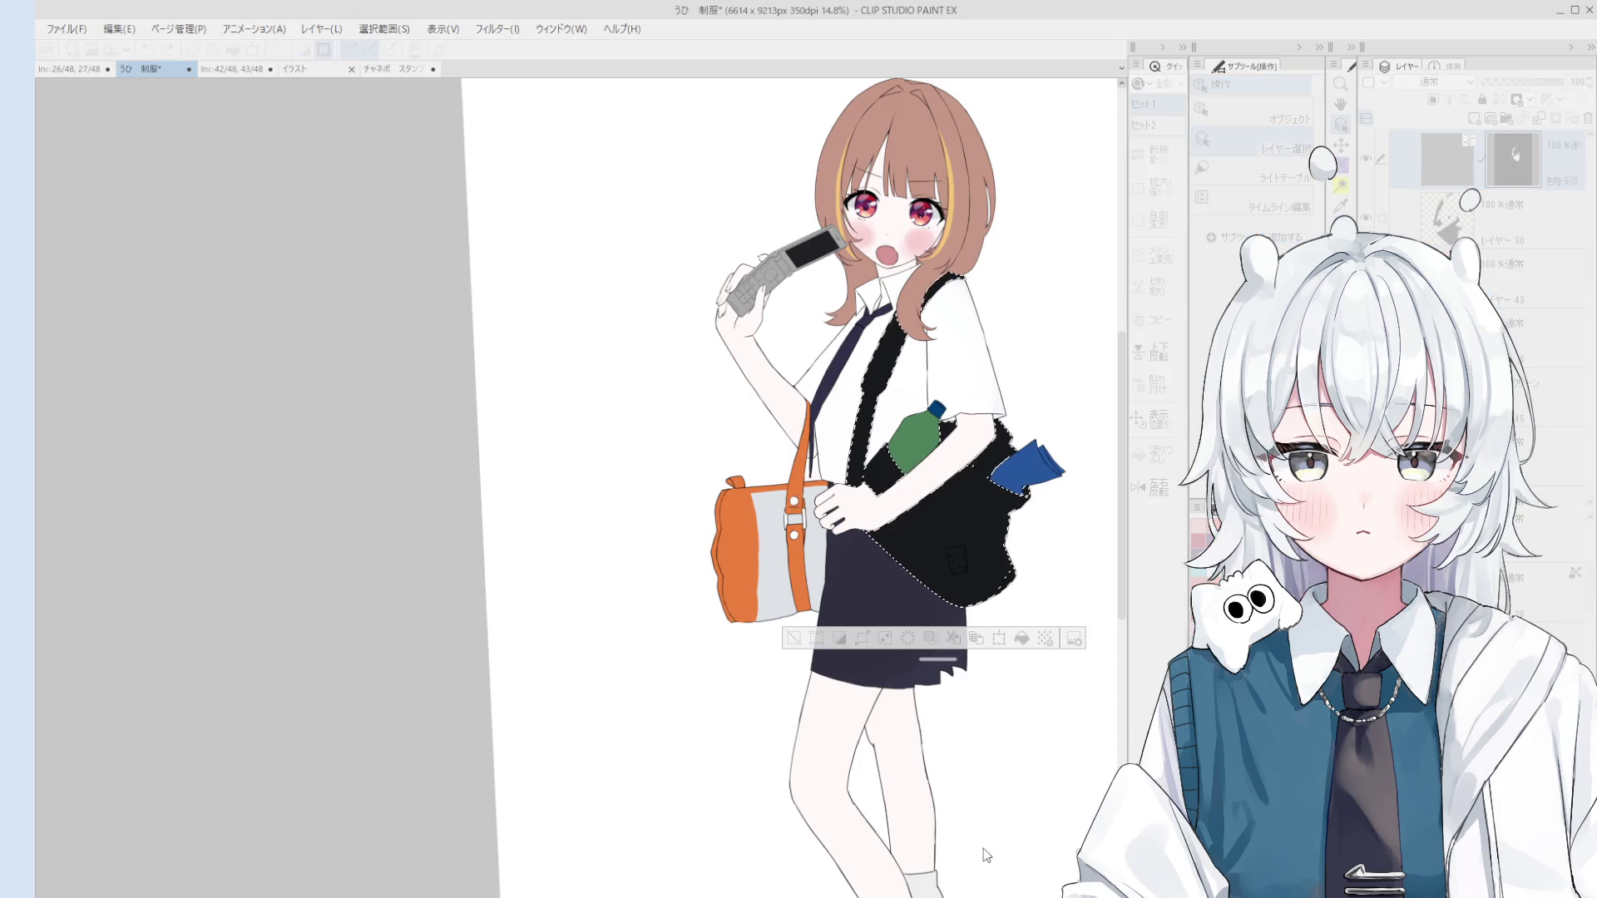
{"action": "key", "text": "Return"}
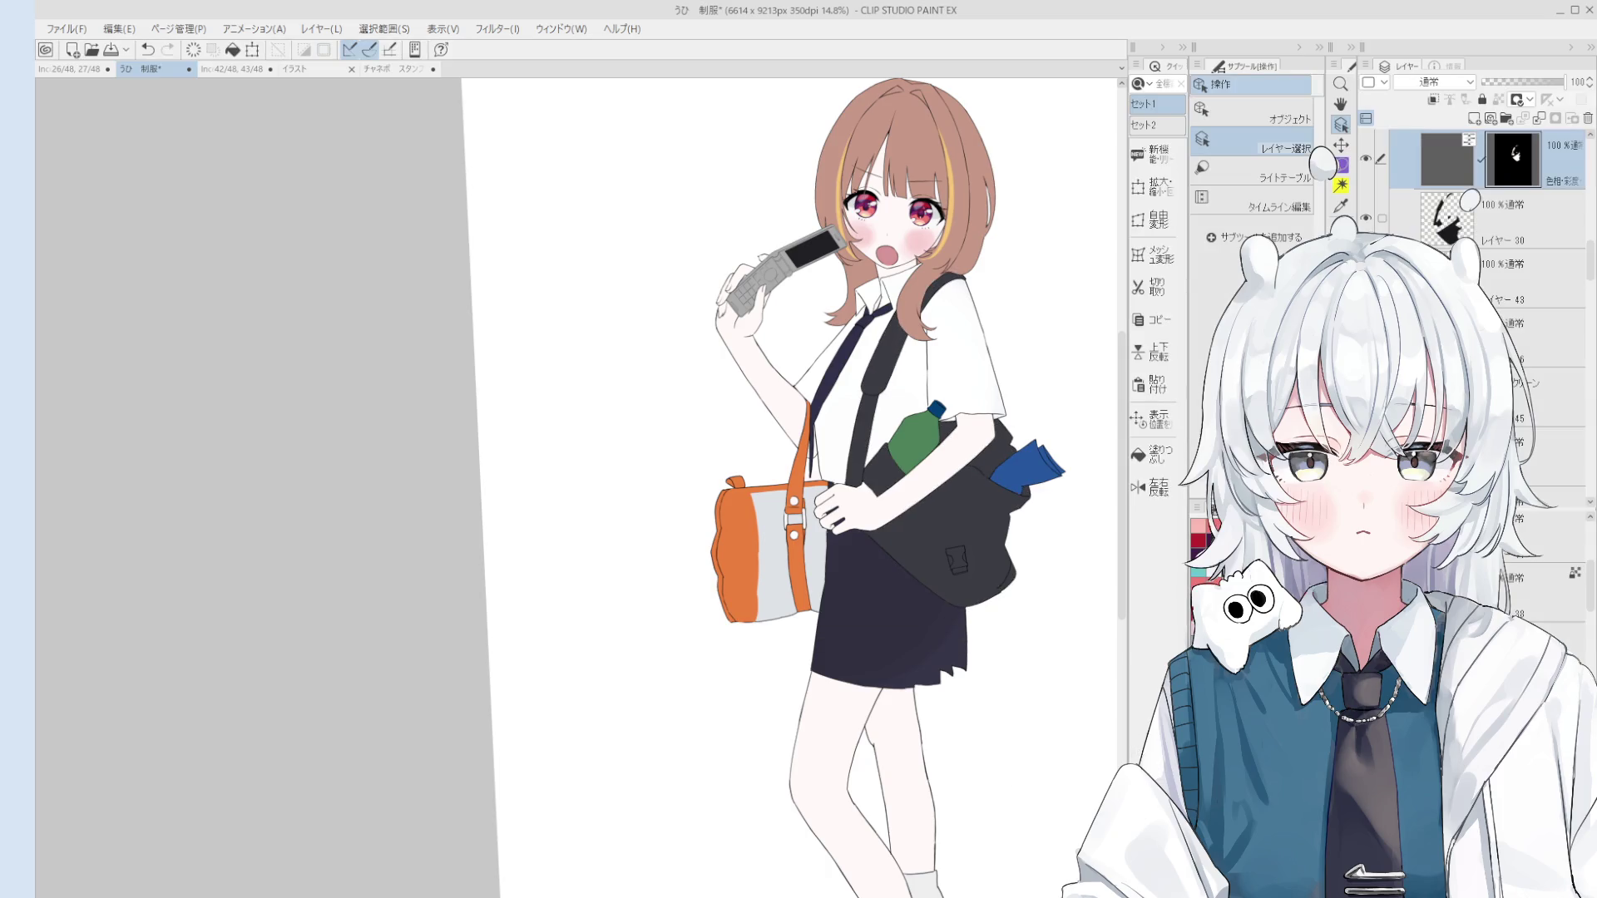
{"action": "key", "text": "ctrl+e"}
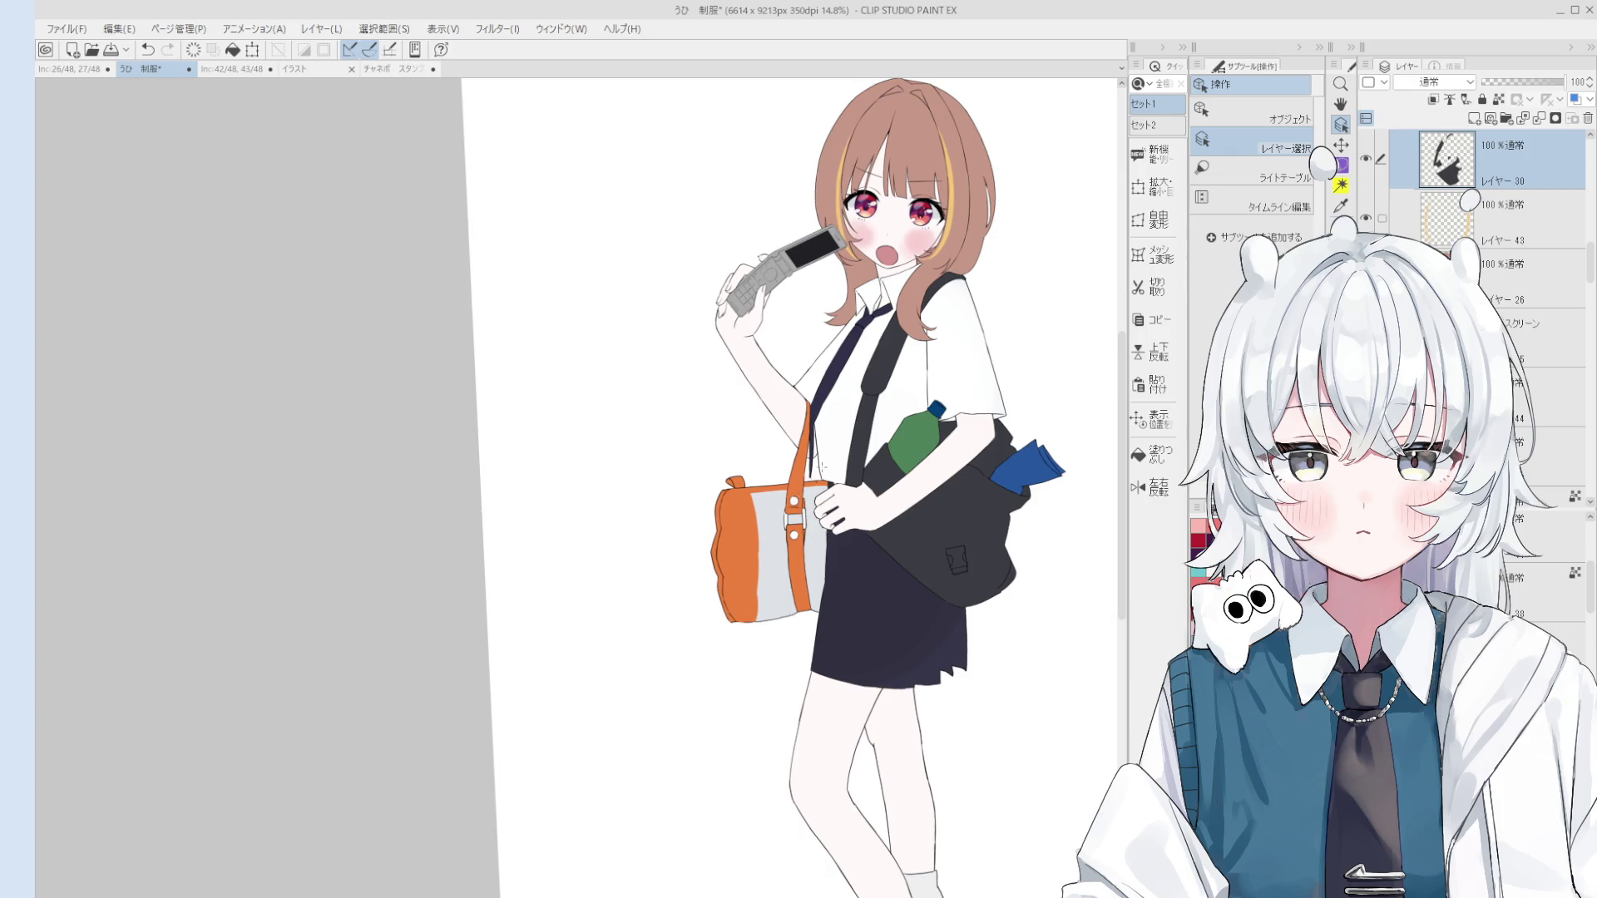
{"action": "scroll", "coordinate": [958, 360], "scroll_direction": "up", "scroll_amount": 4}
{"action": "scroll", "coordinate": [958, 360], "scroll_direction": "up", "scroll_amount": 3}
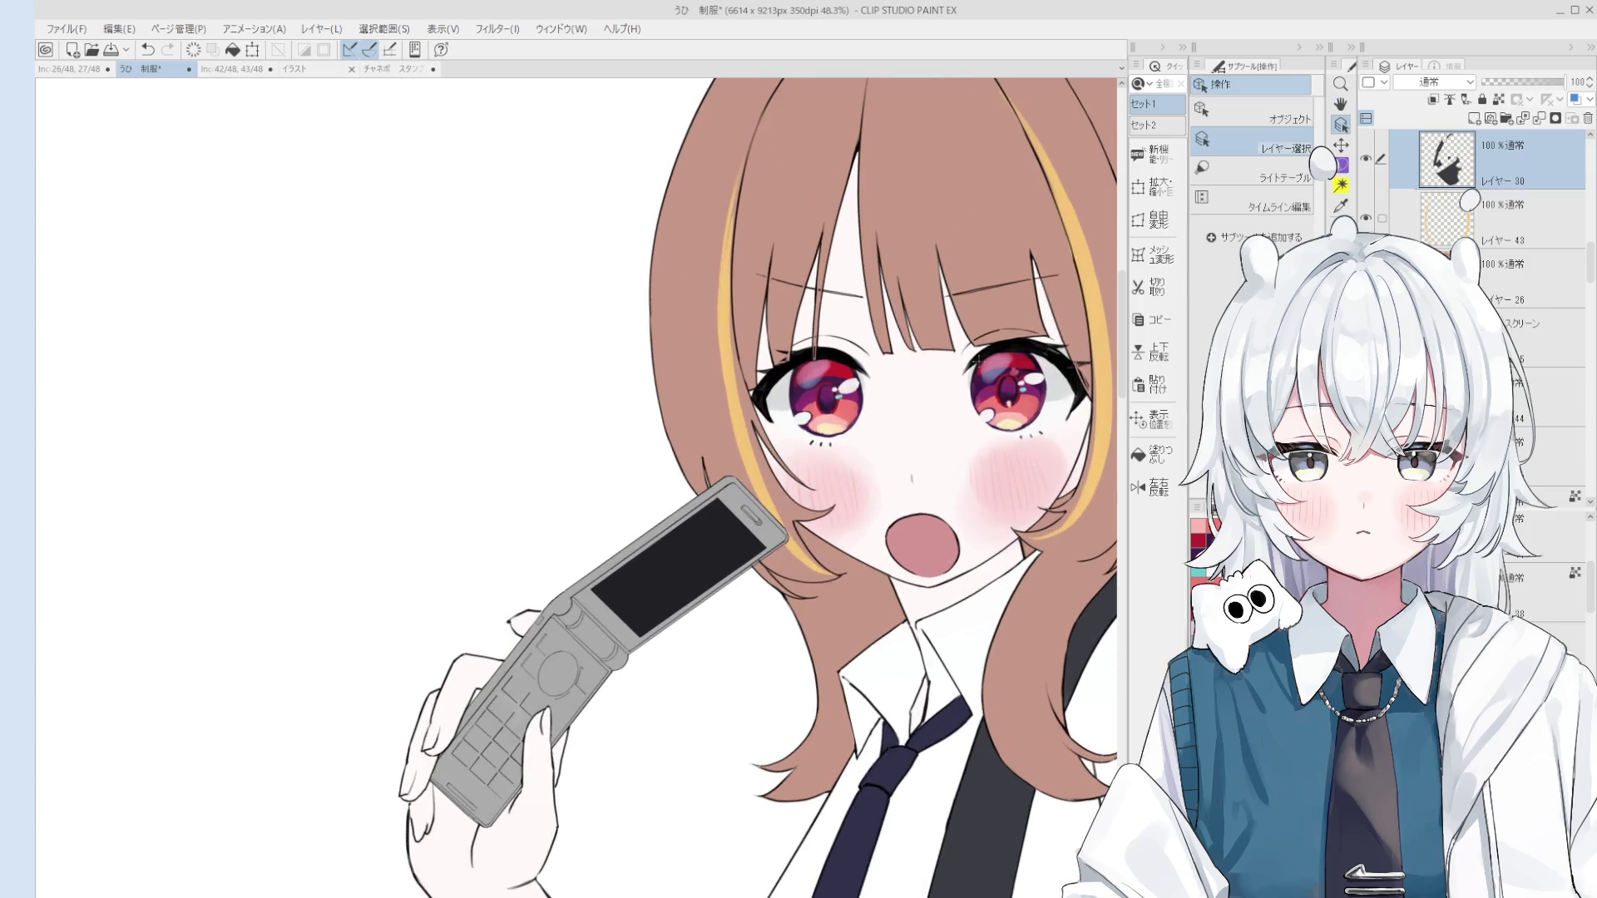
{"action": "scroll", "coordinate": [841, 375], "scroll_direction": "up", "scroll_amount": 6}
{"action": "key", "text": "b"}
{"action": "key", "text": "bracketleft"}
{"action": "key", "text": "bracketleft"}
{"action": "key", "text": "bracketleft"}
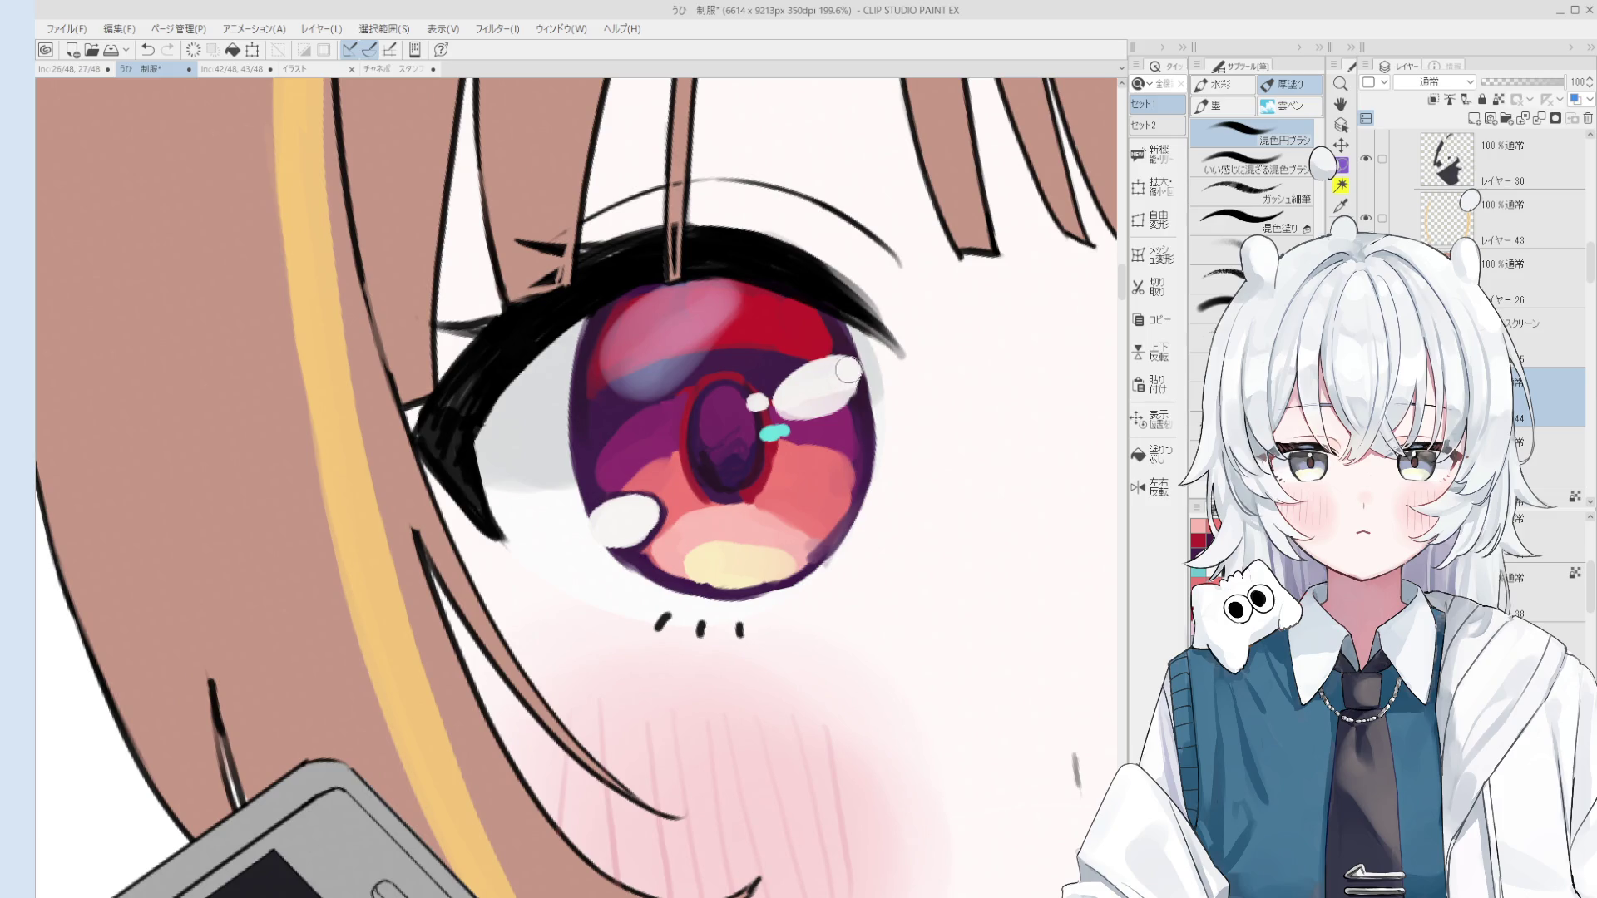
{"action": "scroll", "coordinate": [879, 402], "scroll_direction": "down", "scroll_amount": 2}
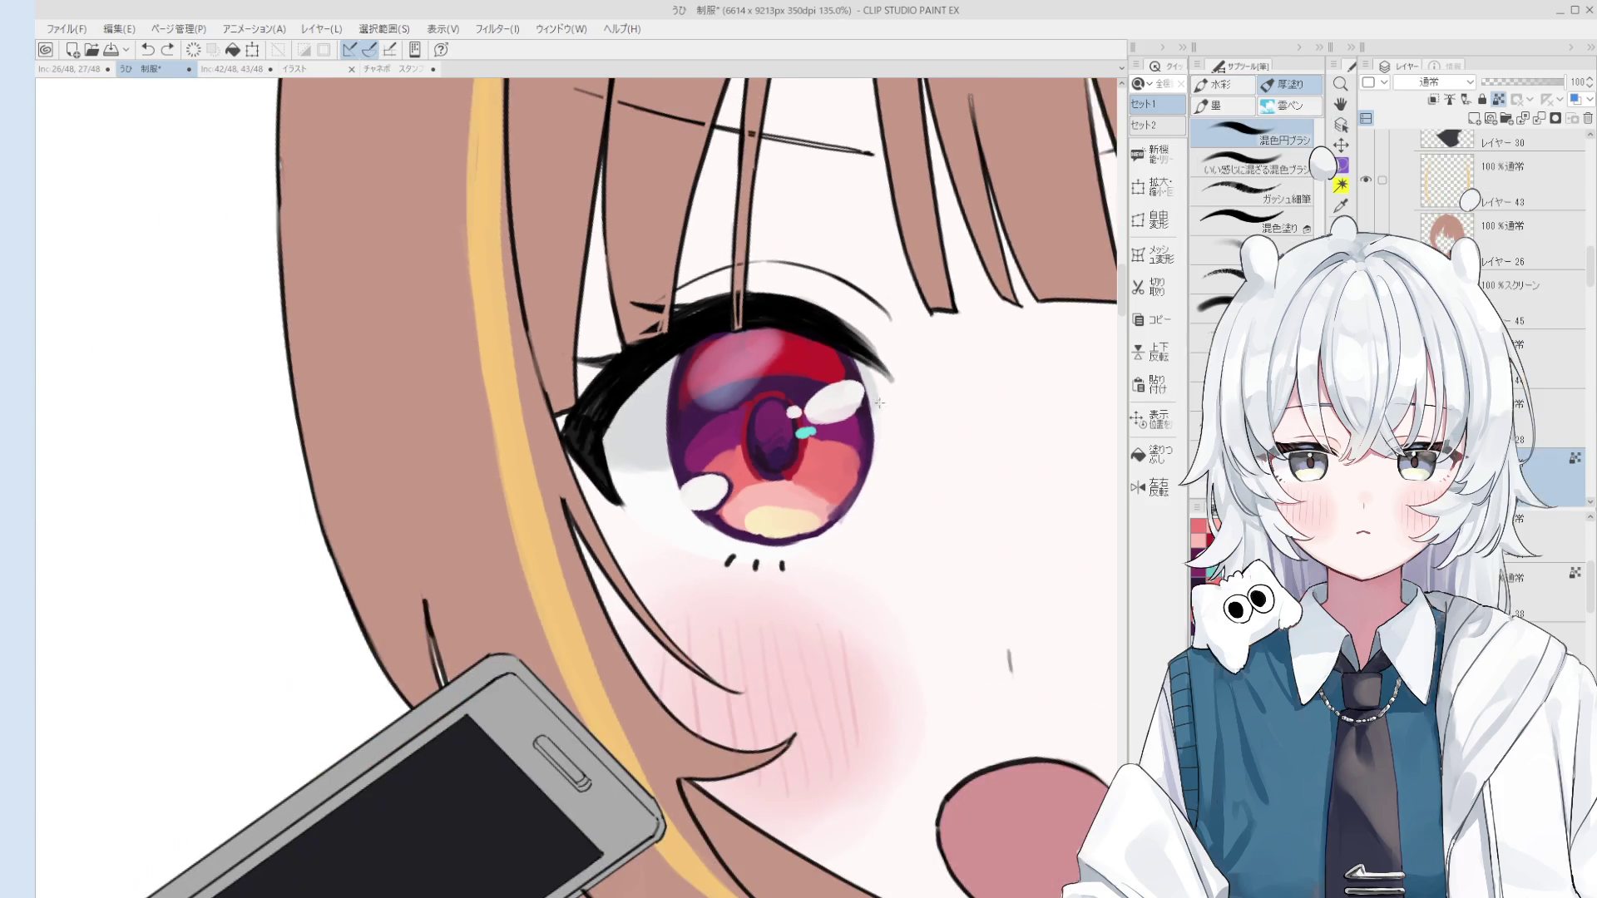
{"action": "scroll", "coordinate": [879, 403], "scroll_direction": "down", "scroll_amount": 4}
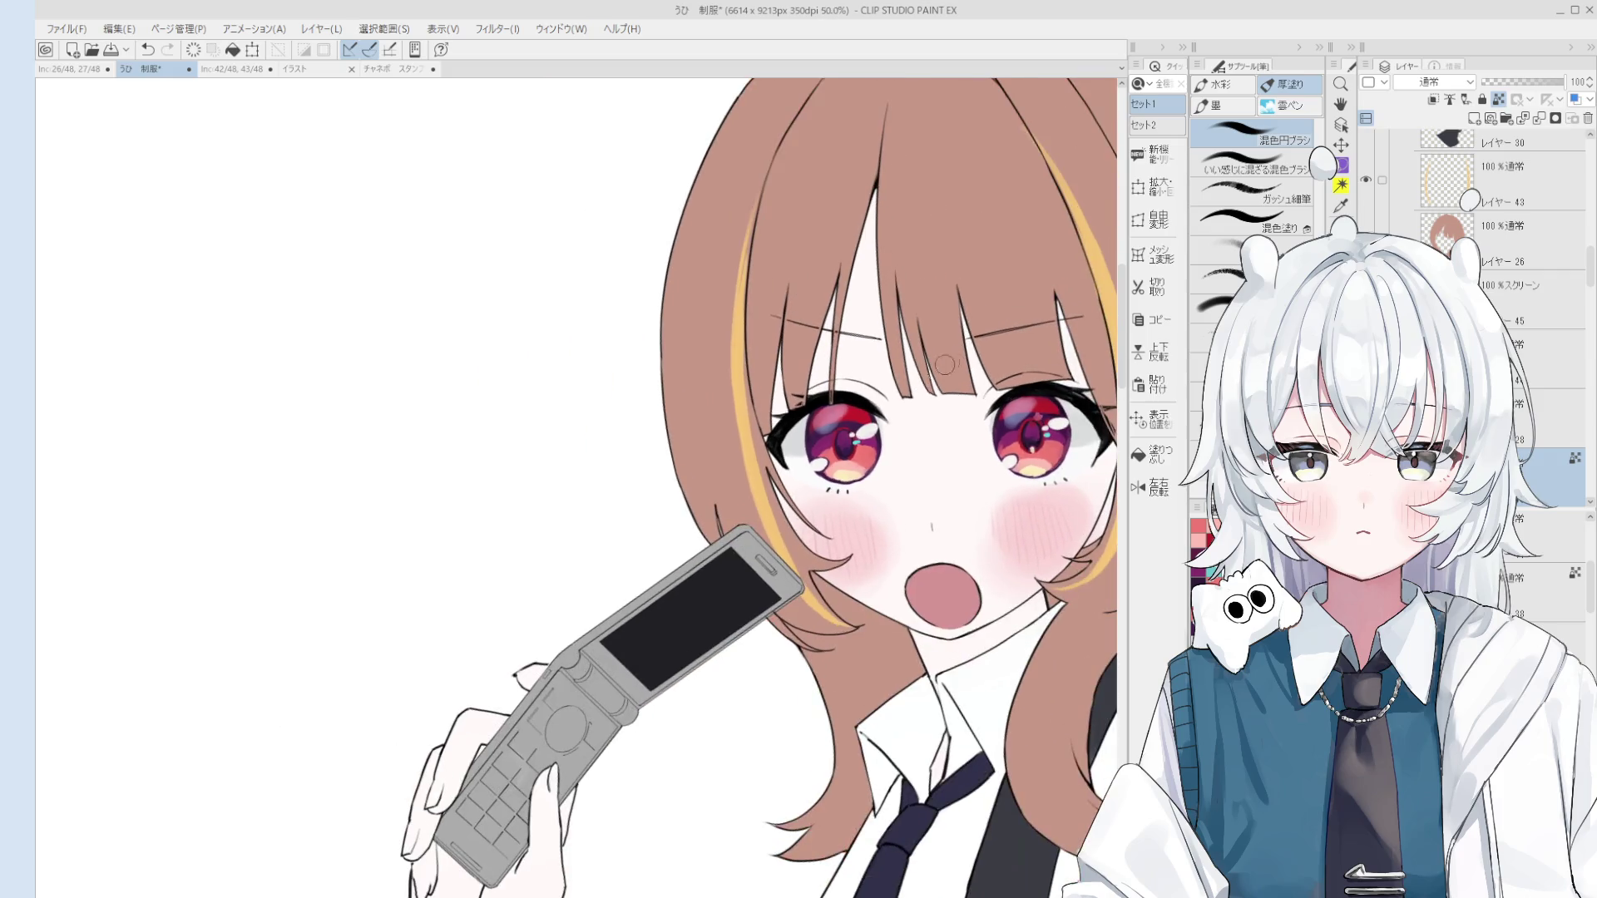
{"action": "scroll", "coordinate": [945, 364], "scroll_direction": "up", "scroll_amount": 2}
{"action": "scroll", "coordinate": [935, 397], "scroll_direction": "down", "scroll_amount": 2}
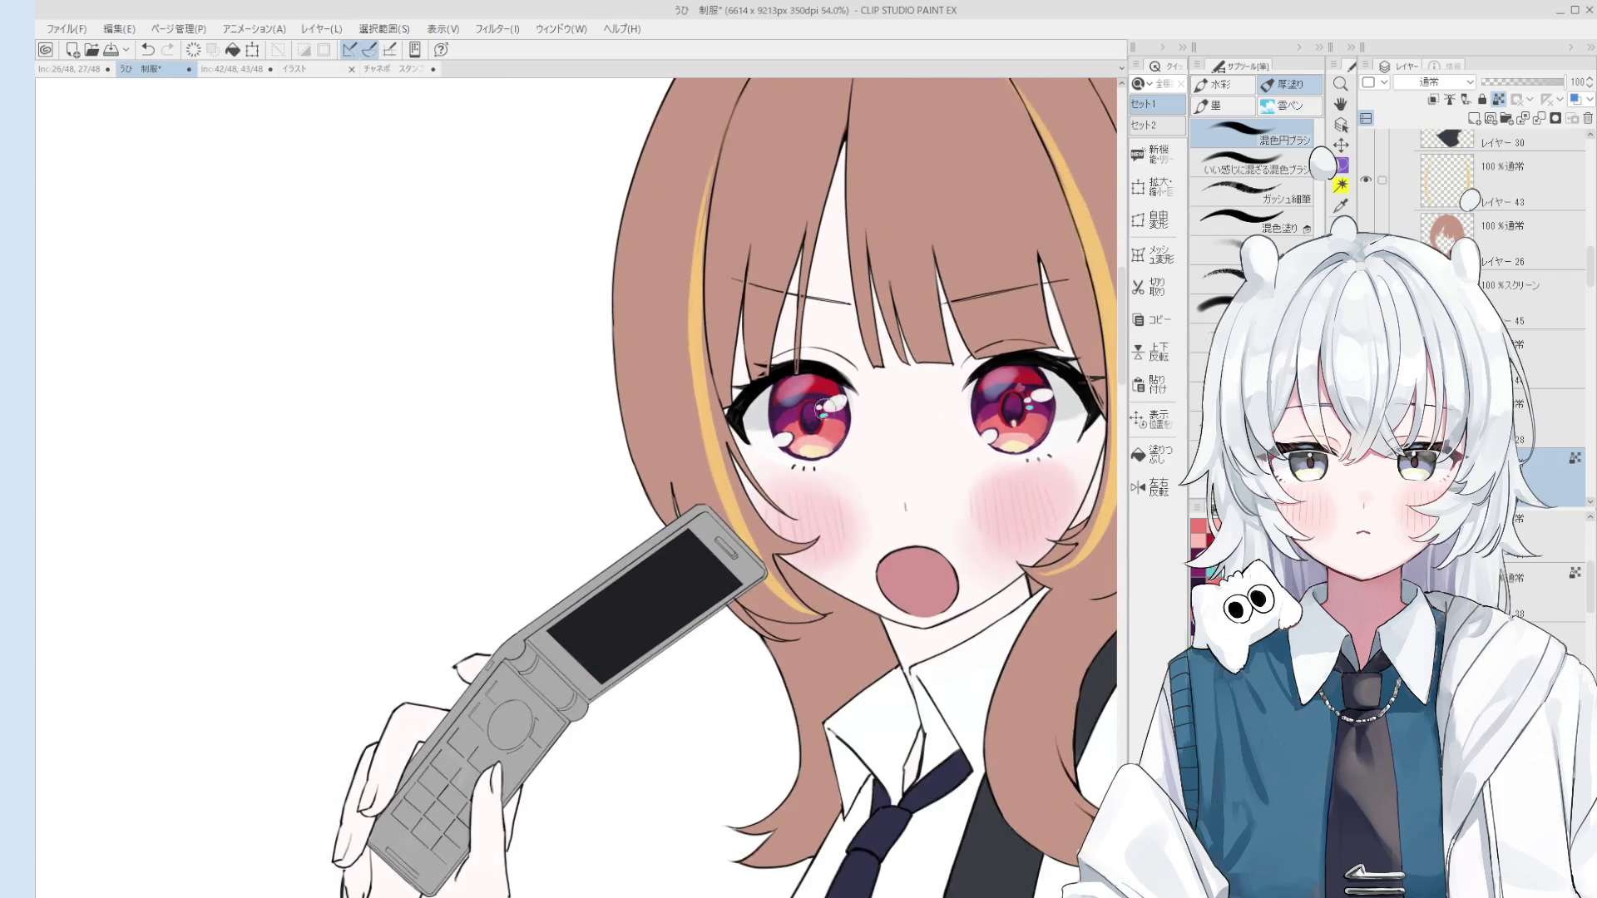
{"action": "key", "text": "o"}
{"action": "scroll", "coordinate": [764, 404], "scroll_direction": "up", "scroll_amount": 2}
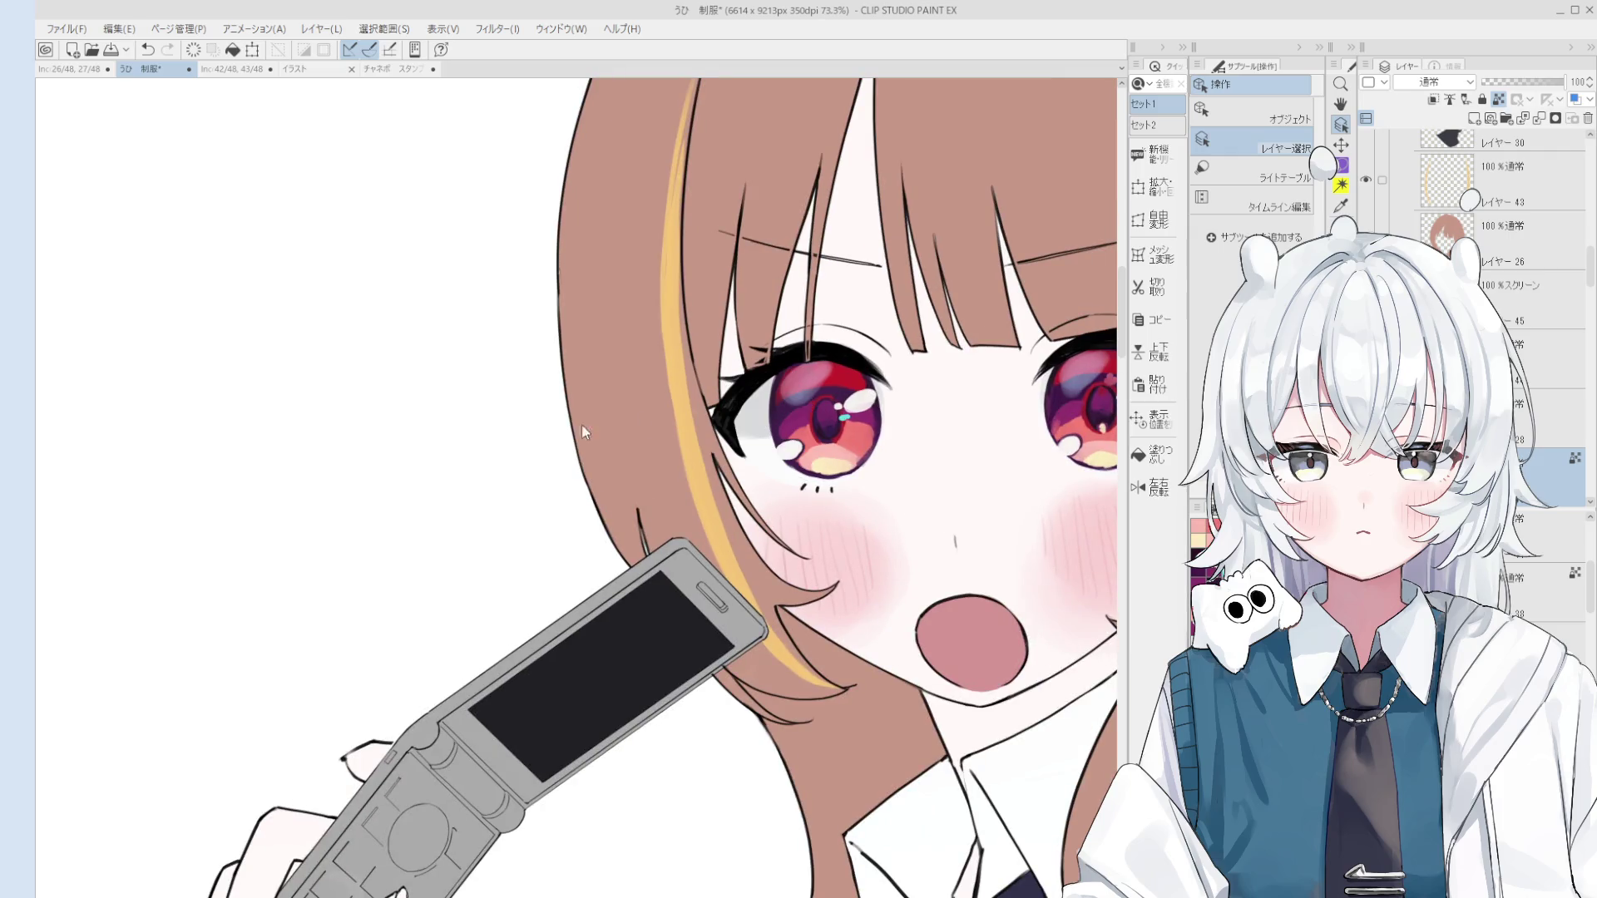
{"action": "key", "text": "b"}
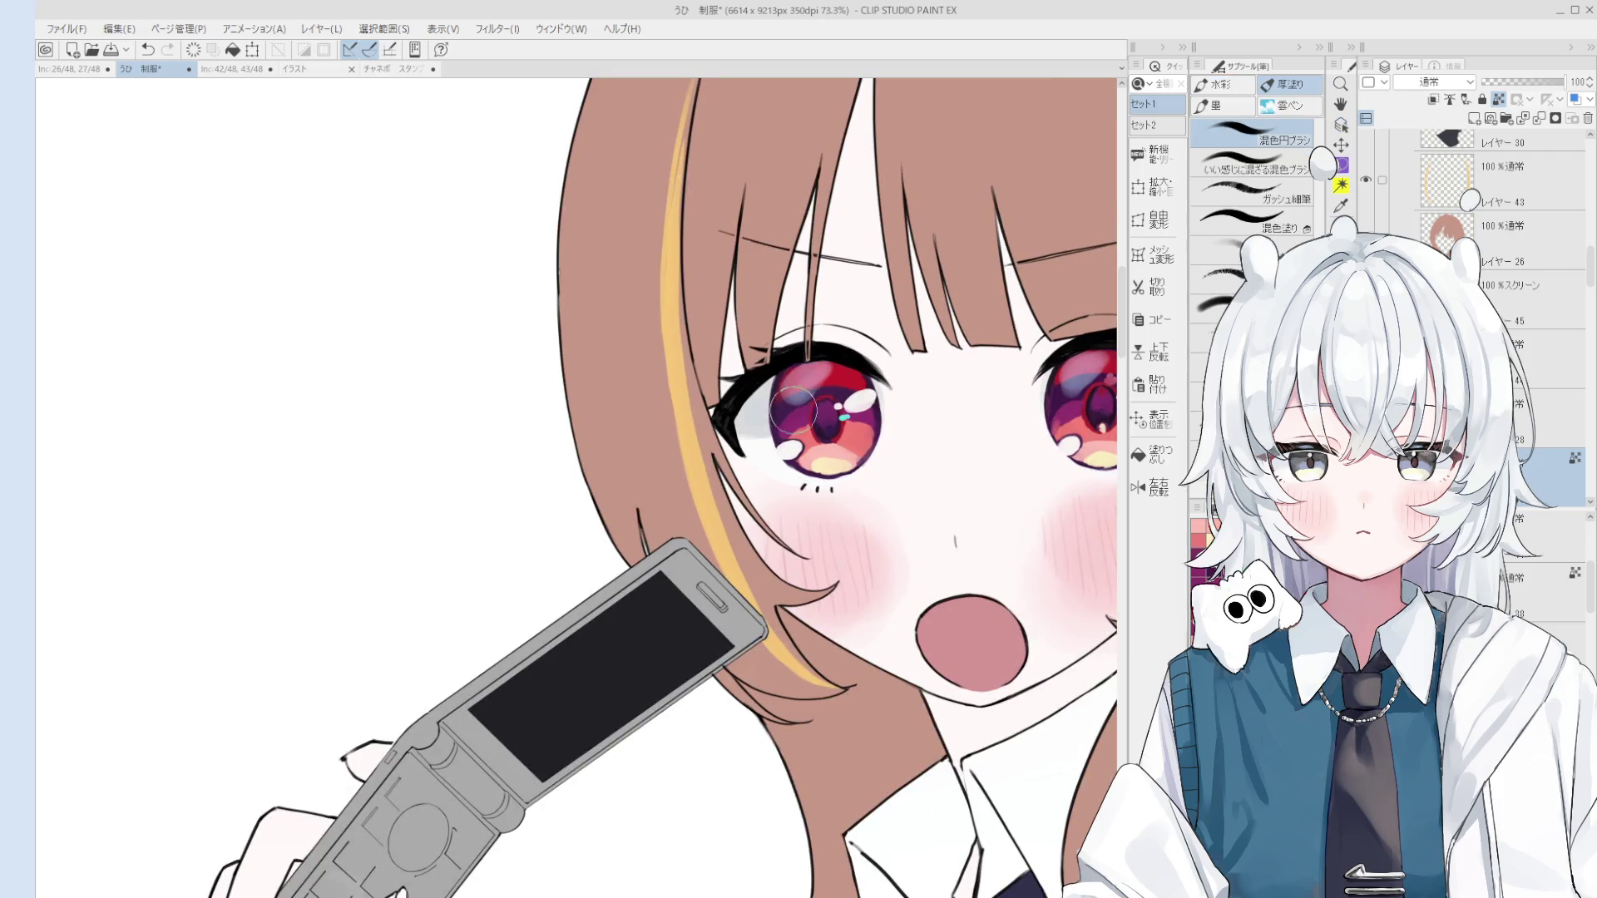
{"action": "scroll", "coordinate": [759, 404], "scroll_direction": "down", "scroll_amount": 2}
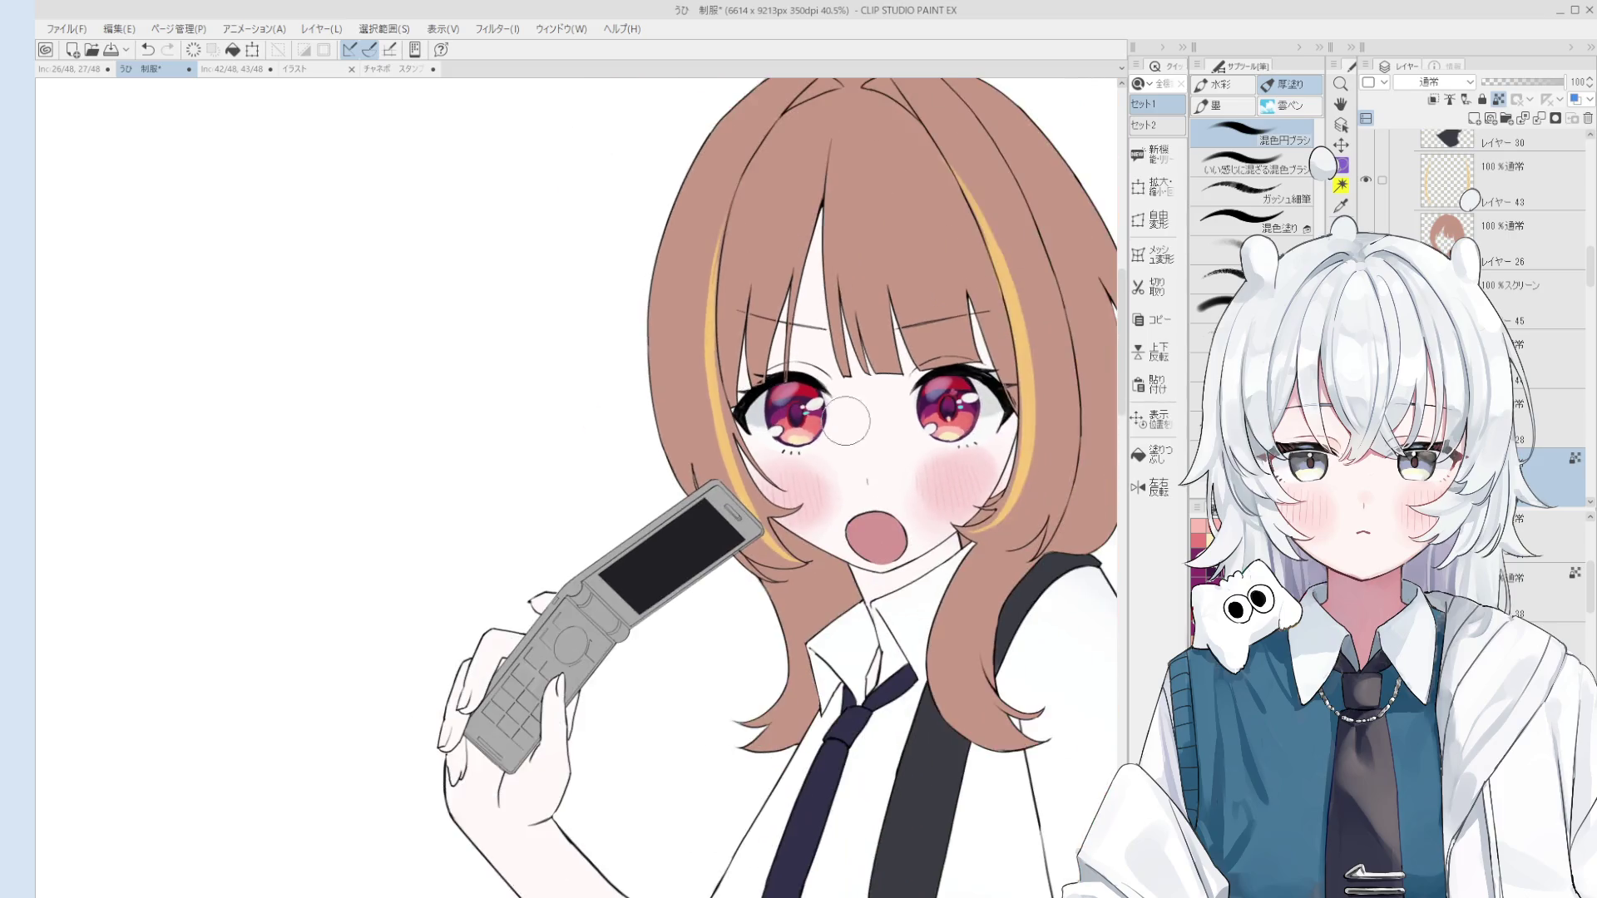
{"action": "scroll", "coordinate": [846, 421], "scroll_direction": "up", "scroll_amount": 2}
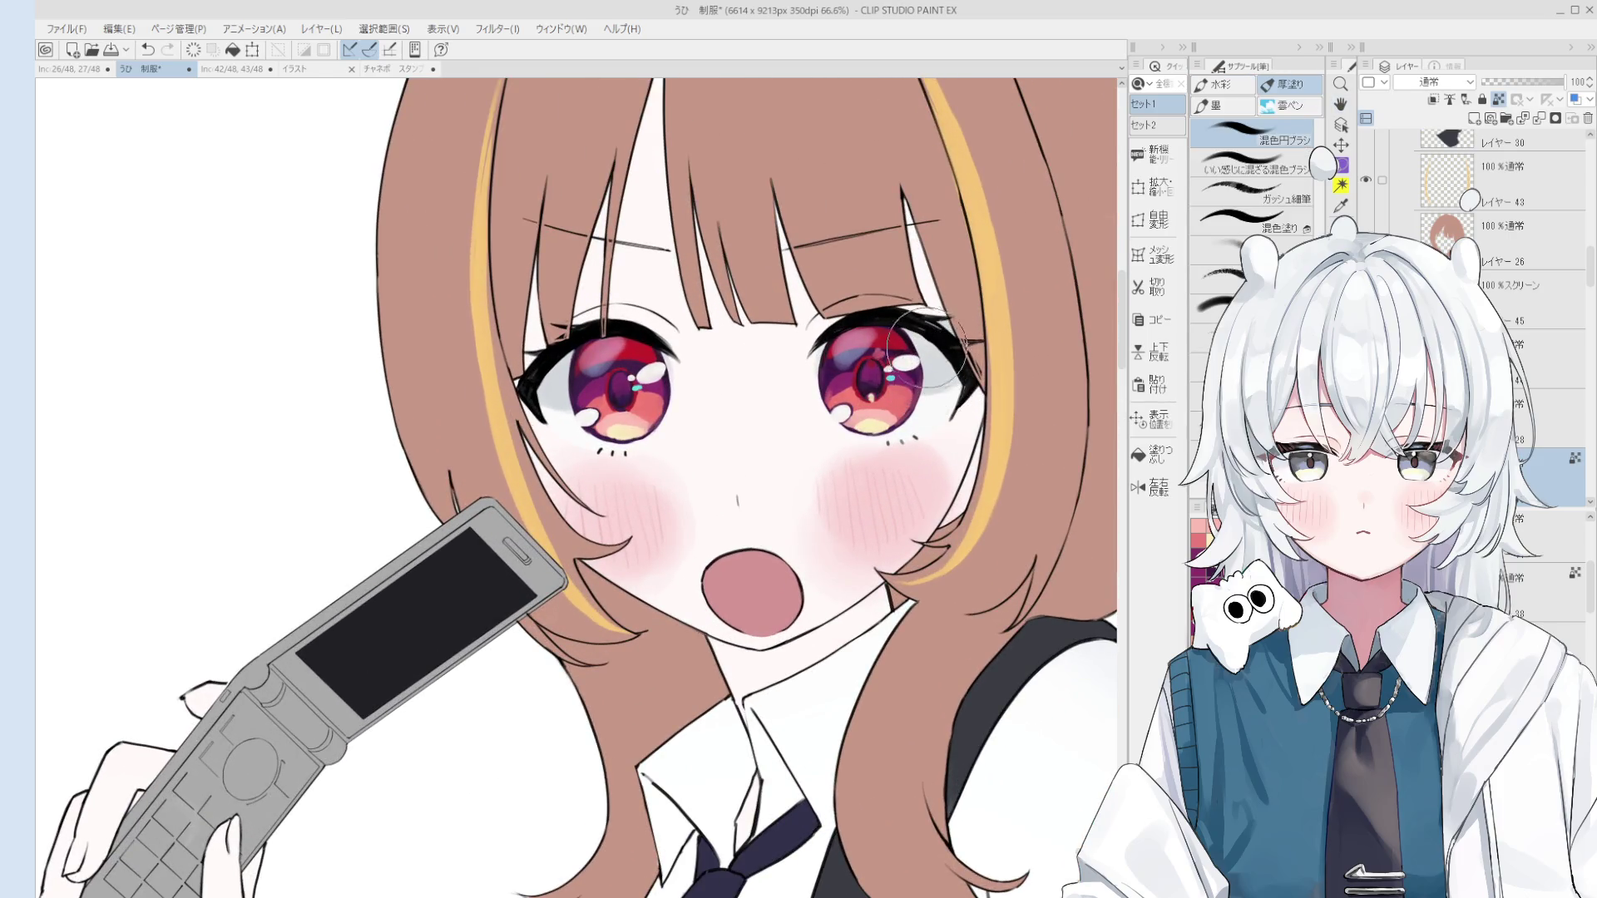
{"action": "scroll", "coordinate": [926, 349], "scroll_direction": "down", "scroll_amount": 6}
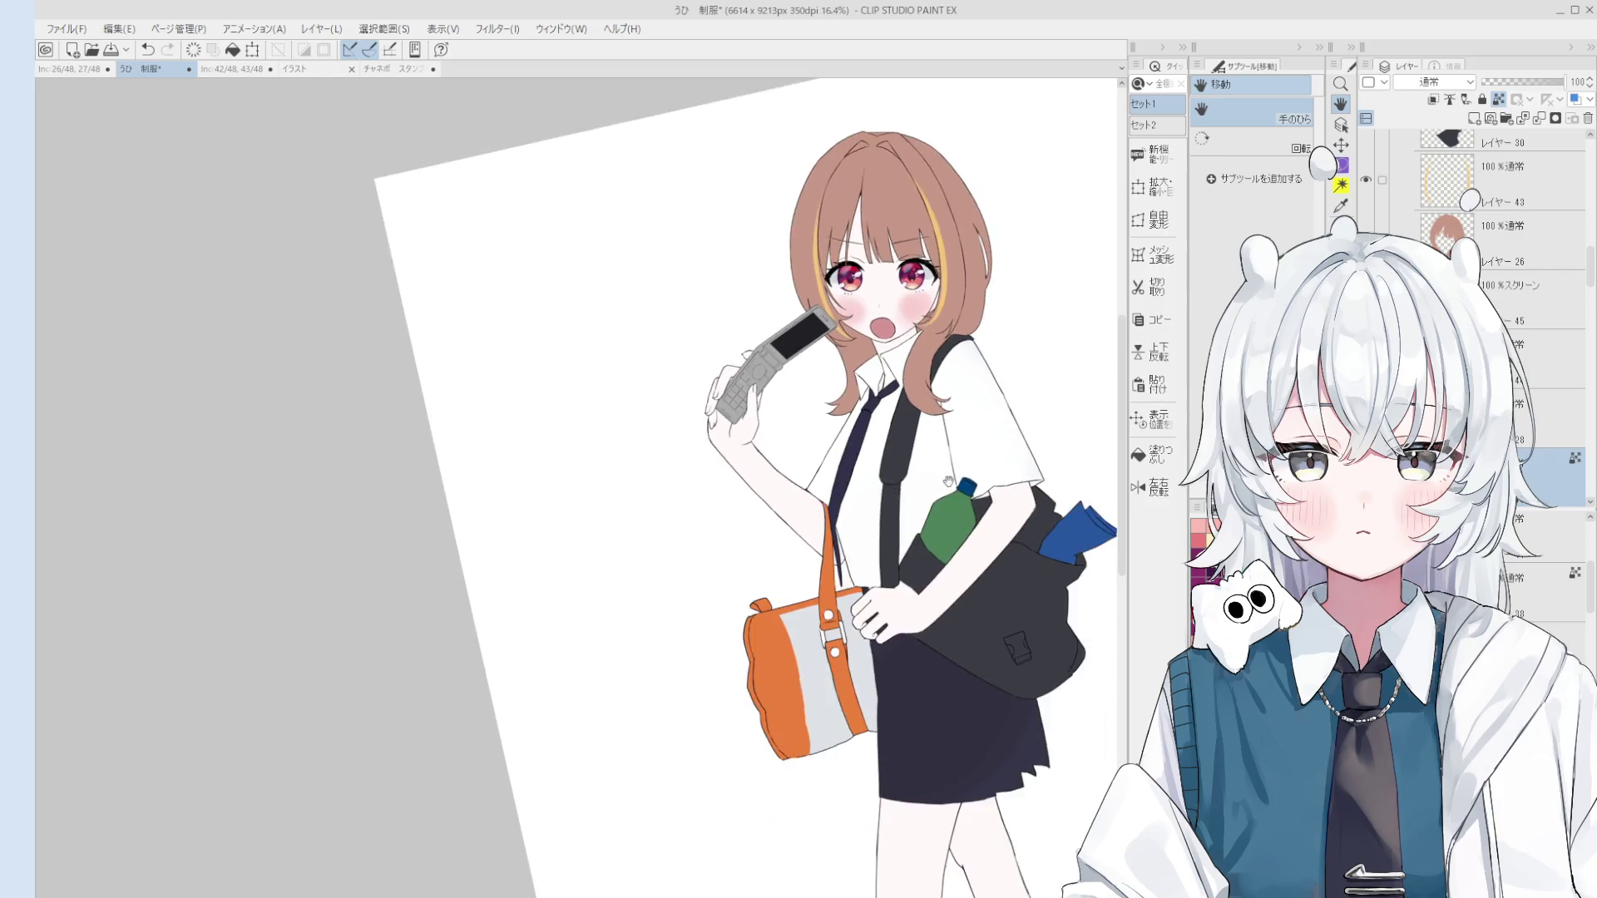
{"action": "scroll", "coordinate": [948, 480], "scroll_direction": "down", "scroll_amount": 3}
{"action": "scroll", "coordinate": [946, 441], "scroll_direction": "down", "scroll_amount": 2}
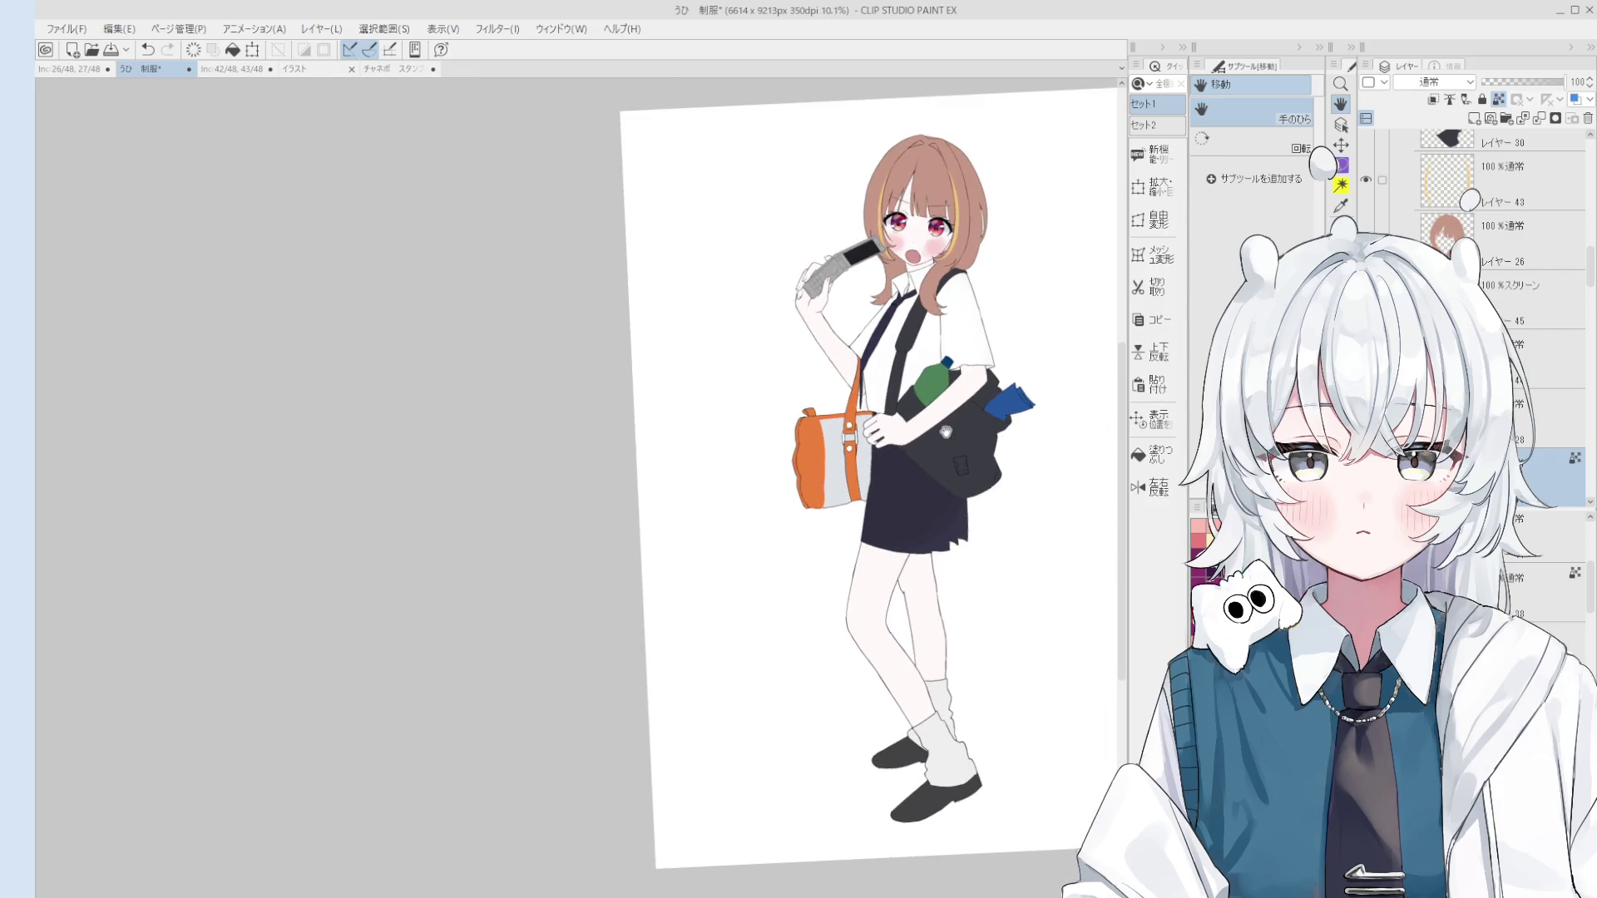
{"action": "key", "text": "o"}
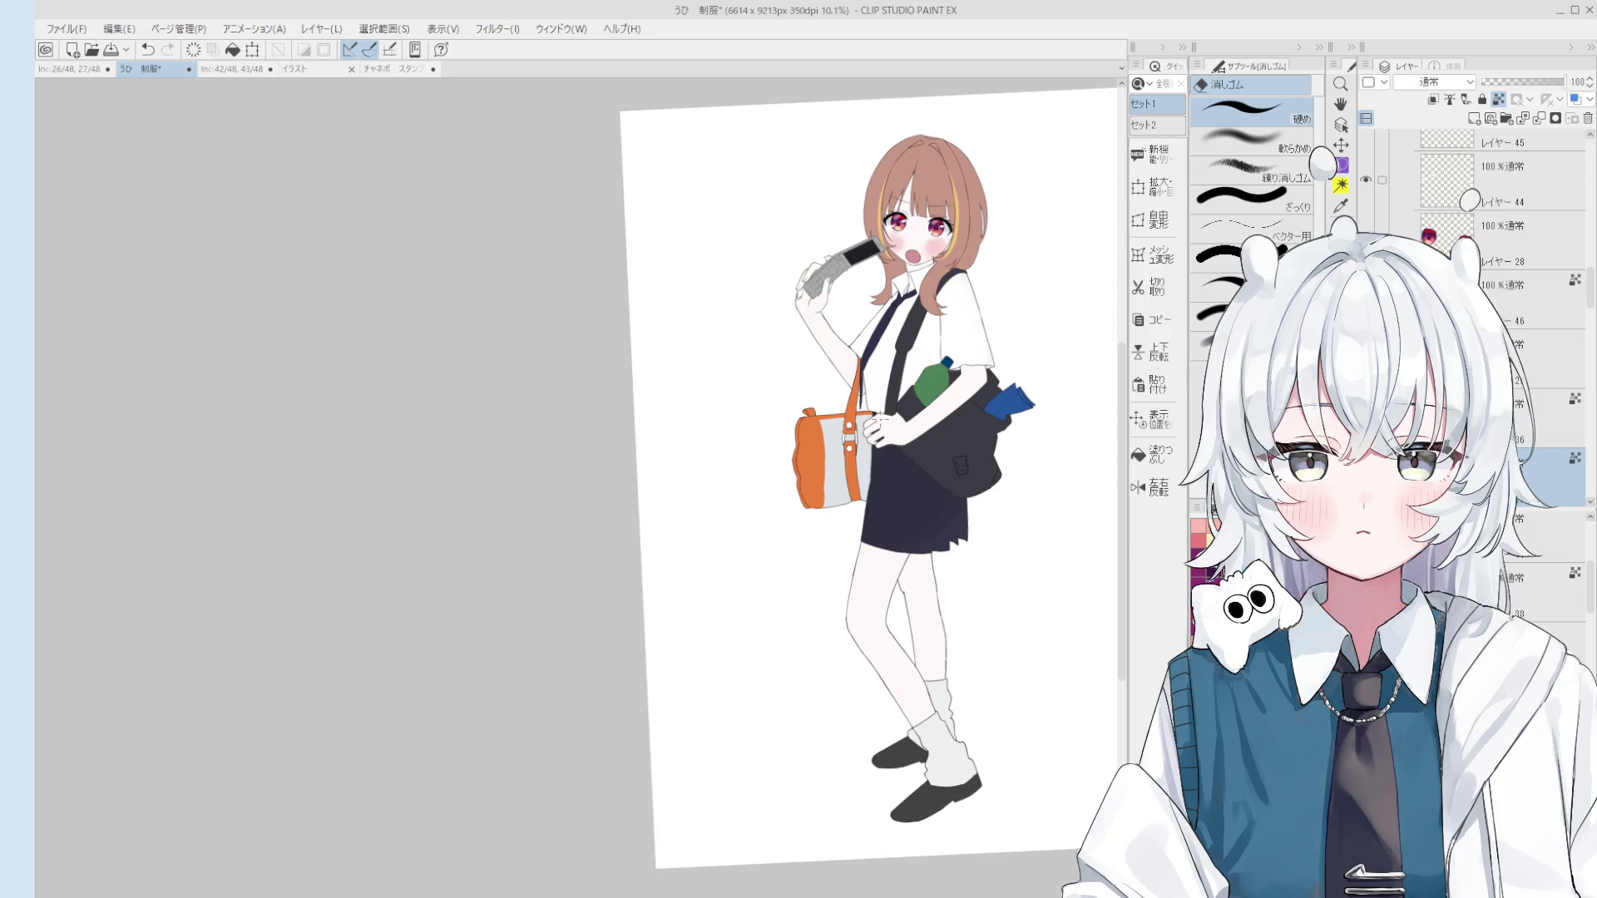
{"action": "key", "text": "b"}
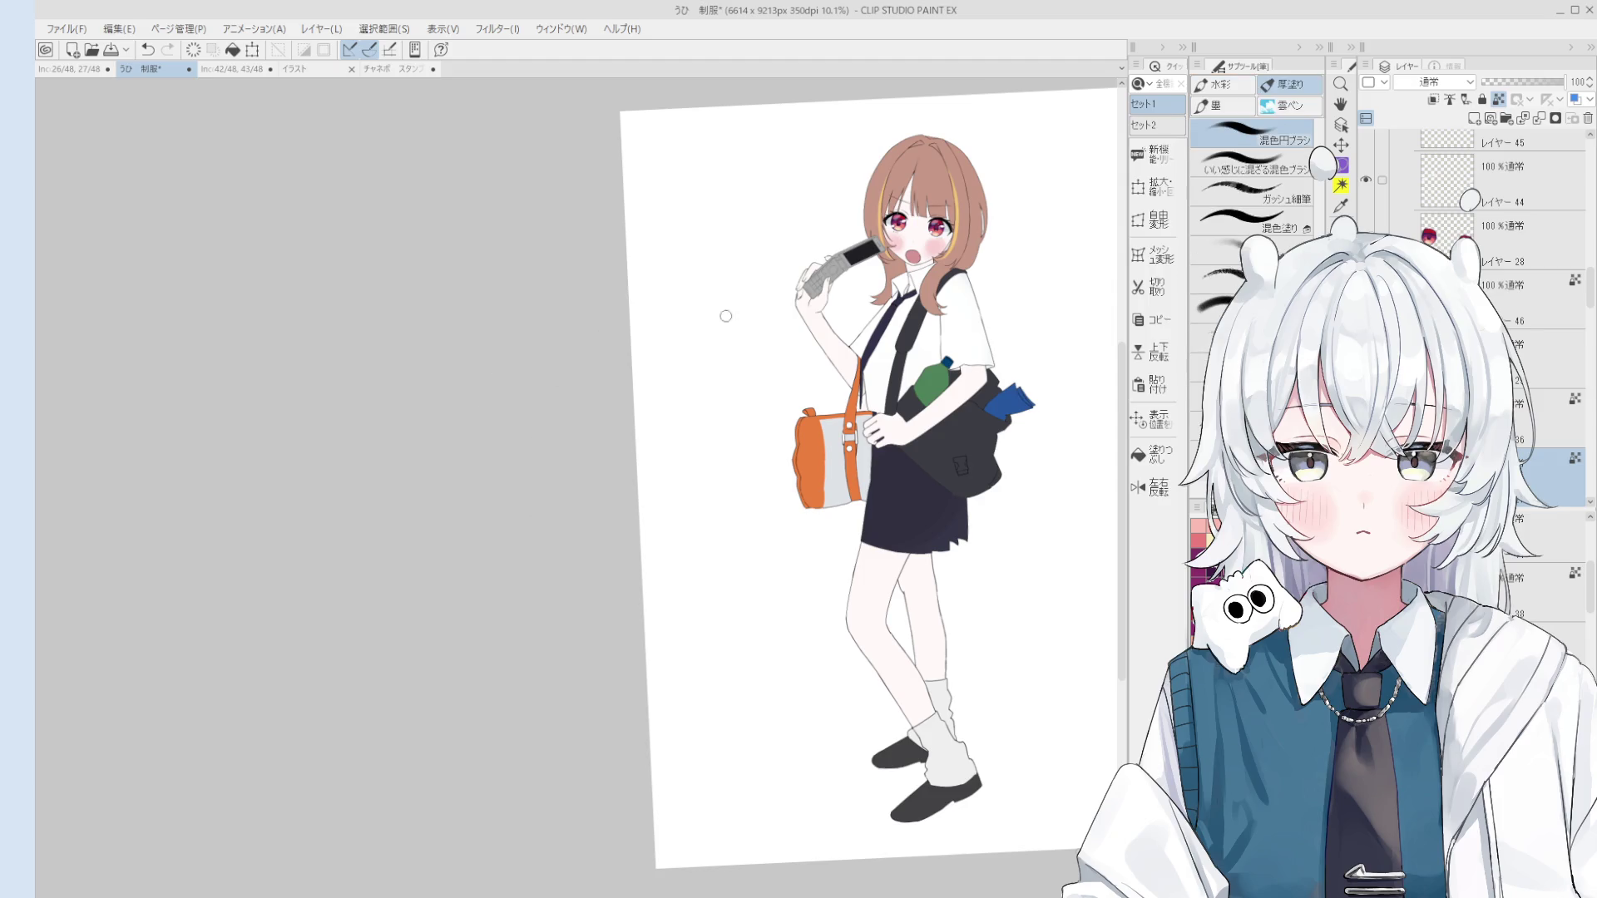
Step: Try strokes along the sleeve edge, undo them, and touch the shoulder strap
{"action": "scroll", "coordinate": [956, 327], "scroll_direction": "up", "scroll_amount": 3}
{"action": "mouse_move", "coordinate": [968, 260]}
{"action": "left_mouse_down"}
{"action": "mouse_move", "coordinate": [1023, 391]}
{"action": "mouse_move", "coordinate": [969, 400]}
{"action": "mouse_move", "coordinate": [1012, 398]}
{"action": "left_mouse_up"}
{"action": "key", "text": "ctrl+z"}
{"action": "key", "text": "ctrl+z"}
{"action": "mouse_move", "coordinate": [964, 283]}
{"action": "left_mouse_down"}
{"action": "mouse_move", "coordinate": [958, 383]}
{"action": "mouse_move", "coordinate": [939, 368]}
{"action": "left_mouse_up"}
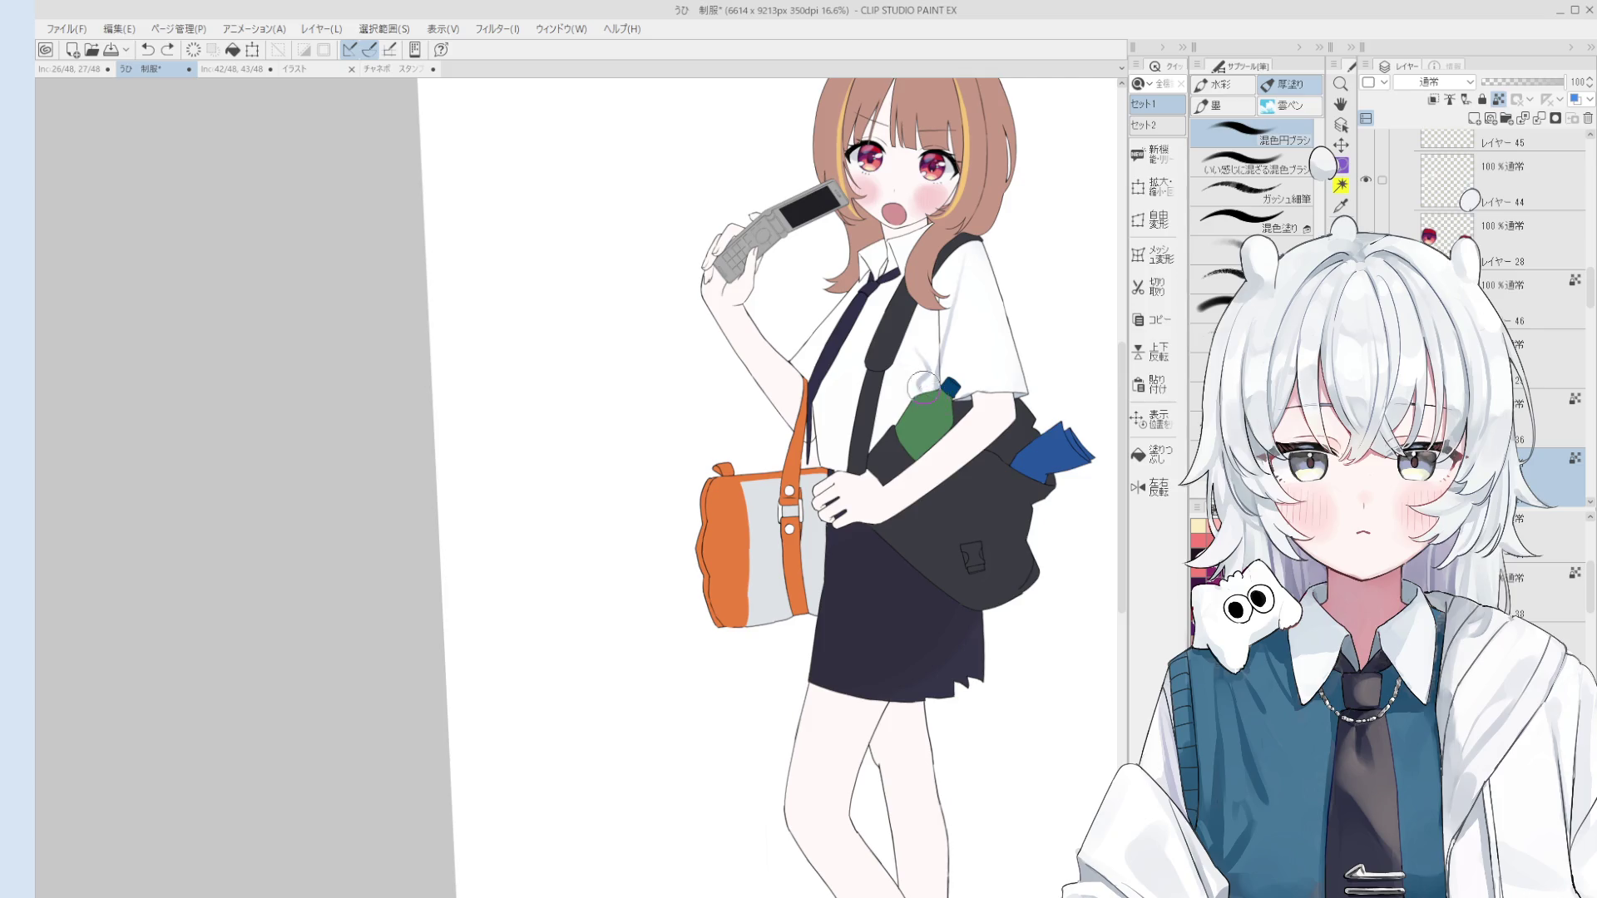
{"action": "key", "text": "ctrl+z"}
{"action": "left_click", "coordinate": [915, 320]}
Step: Undo the strap touch and adjust the brush size
{"action": "scroll", "coordinate": [890, 431], "scroll_direction": "down", "scroll_amount": 2}
{"action": "scroll", "coordinate": [889, 431], "scroll_direction": "up", "scroll_amount": 2}
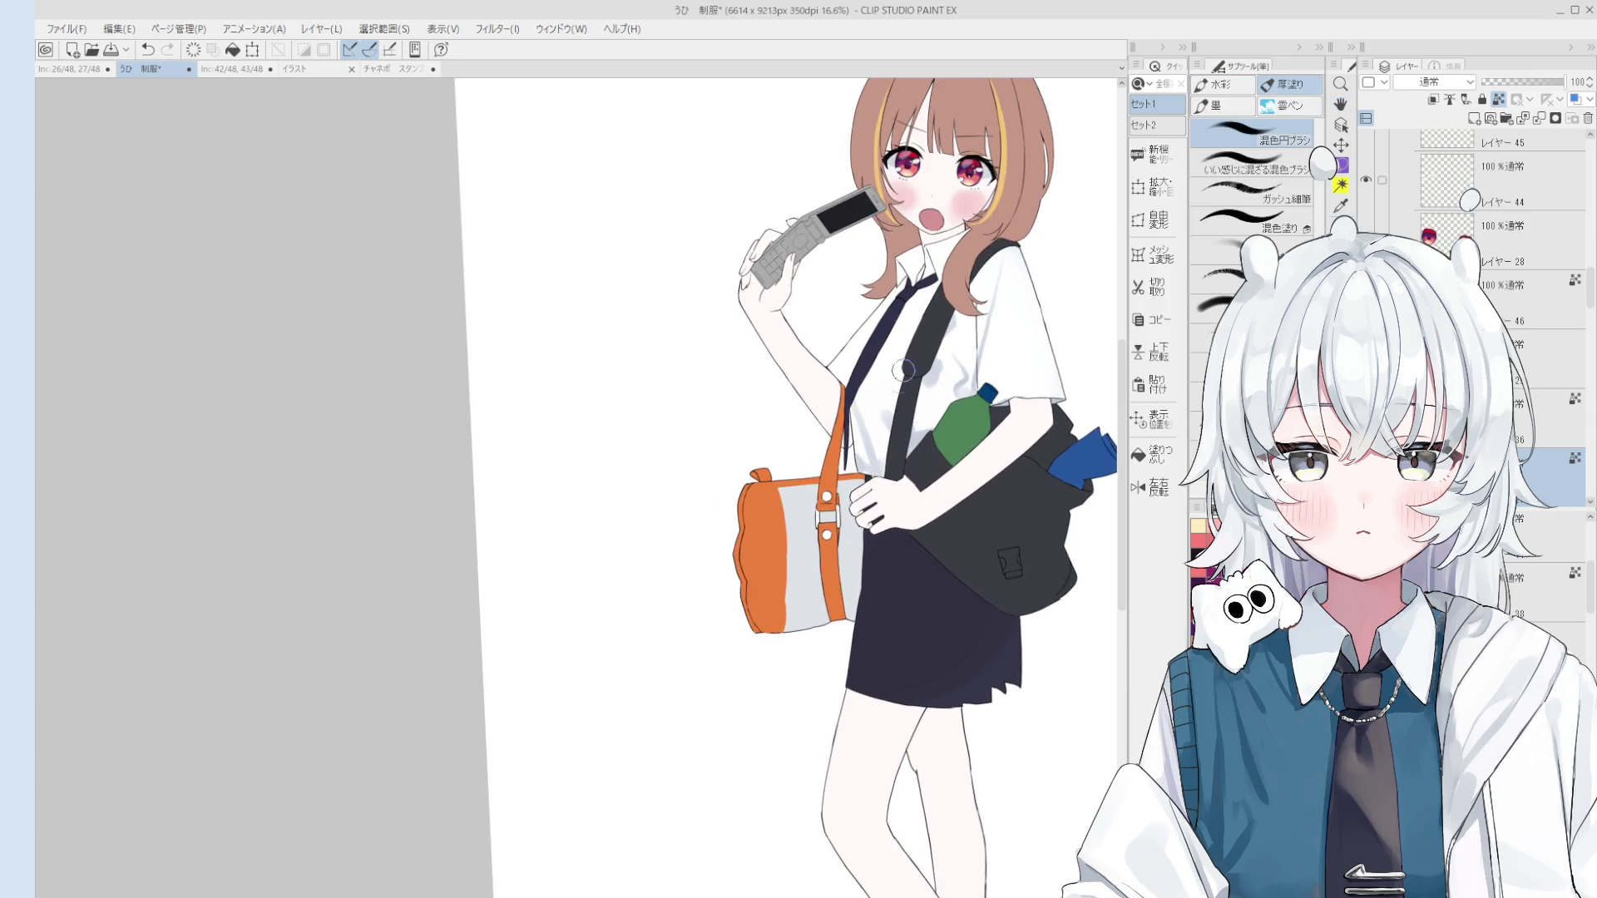
{"action": "scroll", "coordinate": [905, 370], "scroll_direction": "up", "scroll_amount": 1}
{"action": "scroll", "coordinate": [923, 333], "scroll_direction": "up", "scroll_amount": 2}
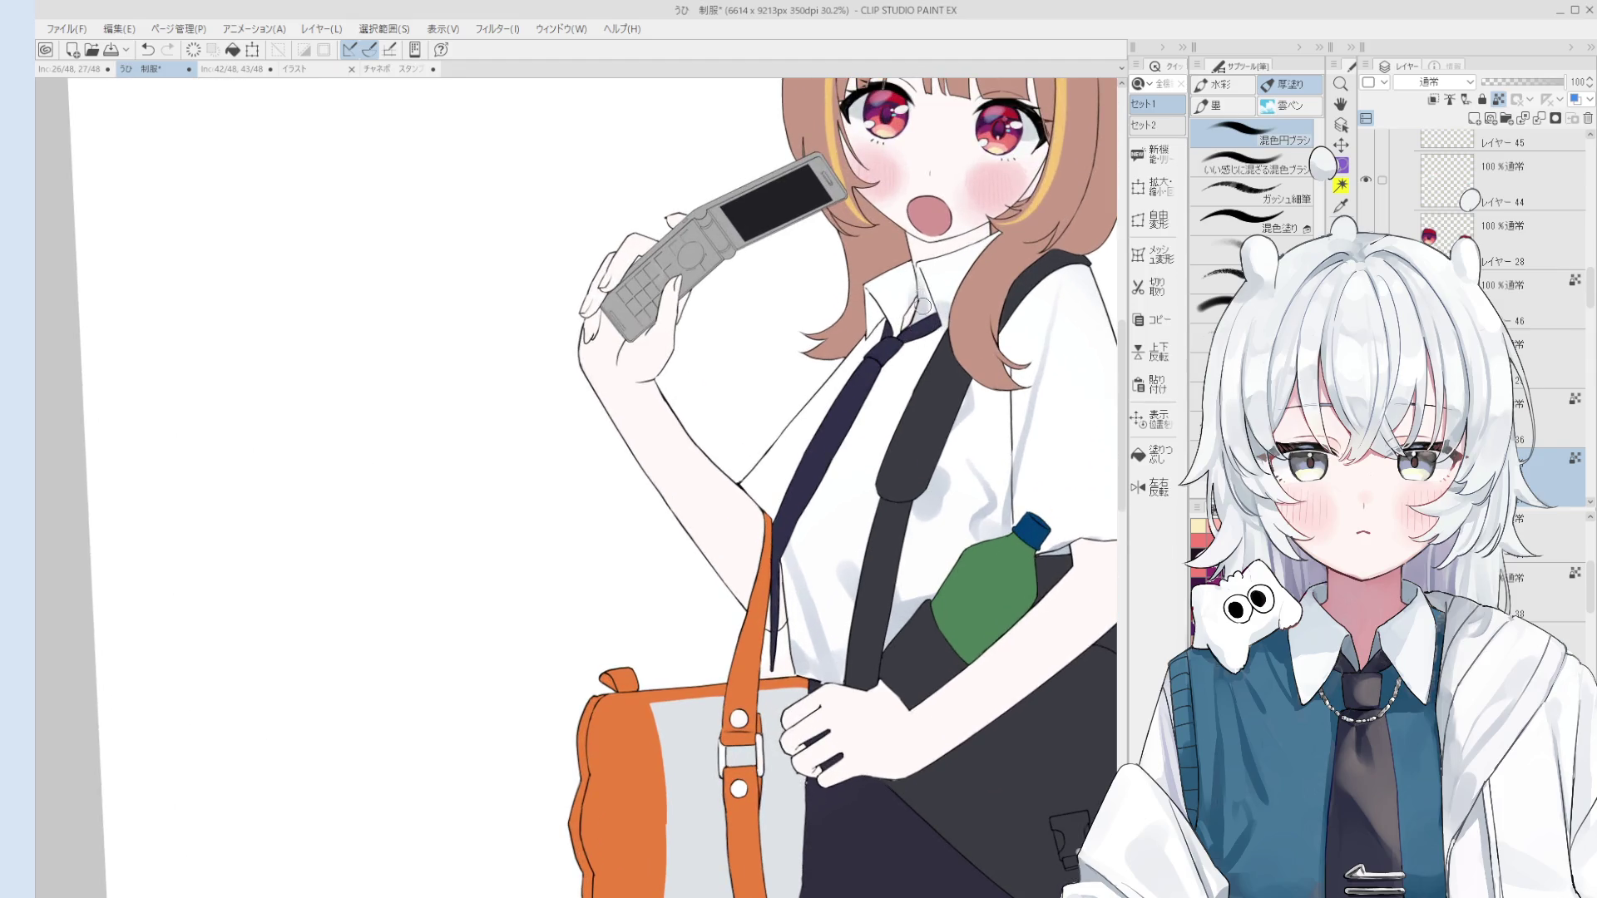
{"action": "key", "text": "ctrl+z"}
{"action": "left_click", "coordinate": [933, 323]}
{"action": "left_click_drag", "start_coordinate": [905, 337], "coordinate": [904, 294]}
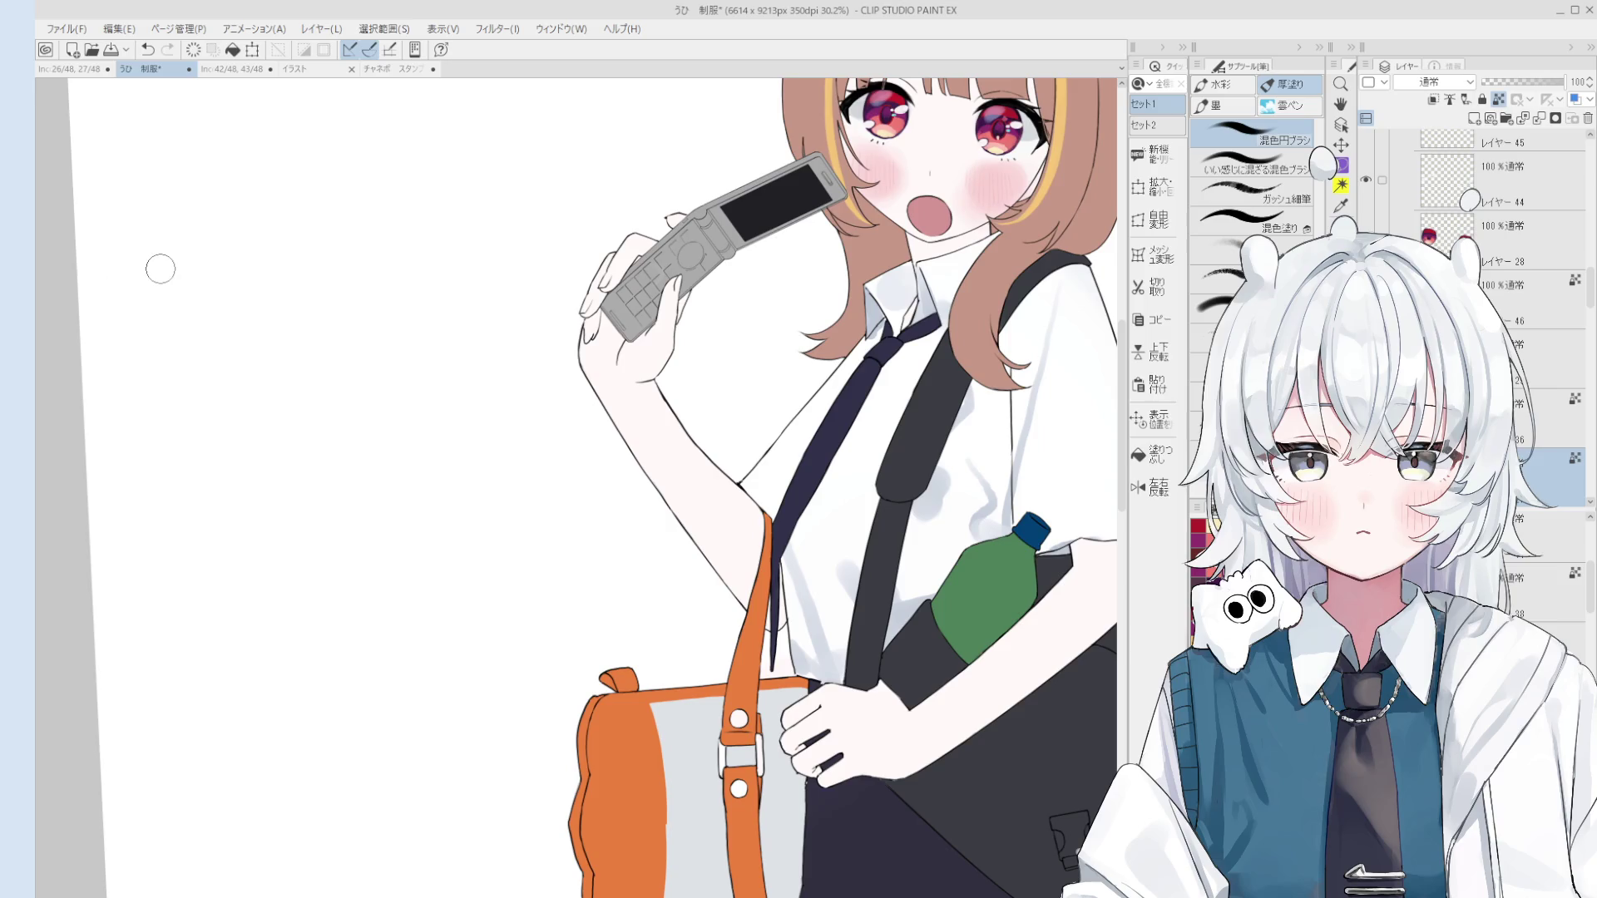
Step: Sample the white shirt colour with the eyedropper, then mirror the view to check
{"action": "left_click", "coordinate": [944, 475], "text": "alt"}
{"action": "scroll", "coordinate": [921, 523], "scroll_direction": "down", "scroll_amount": 2}
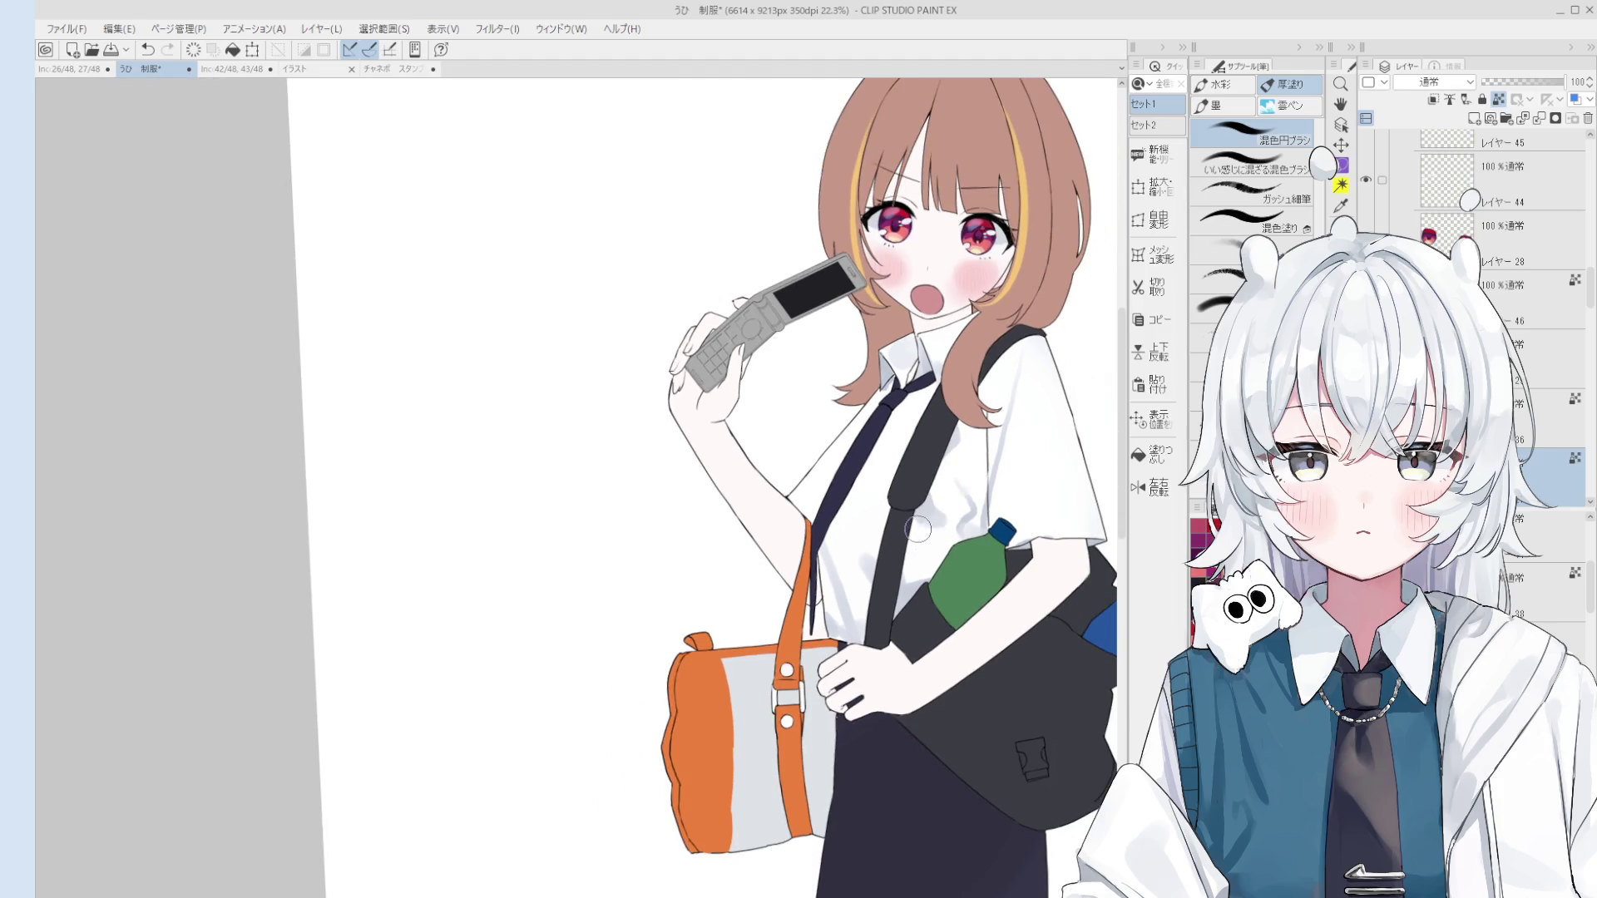
{"action": "scroll", "coordinate": [935, 567], "scroll_direction": "down", "scroll_amount": 1}
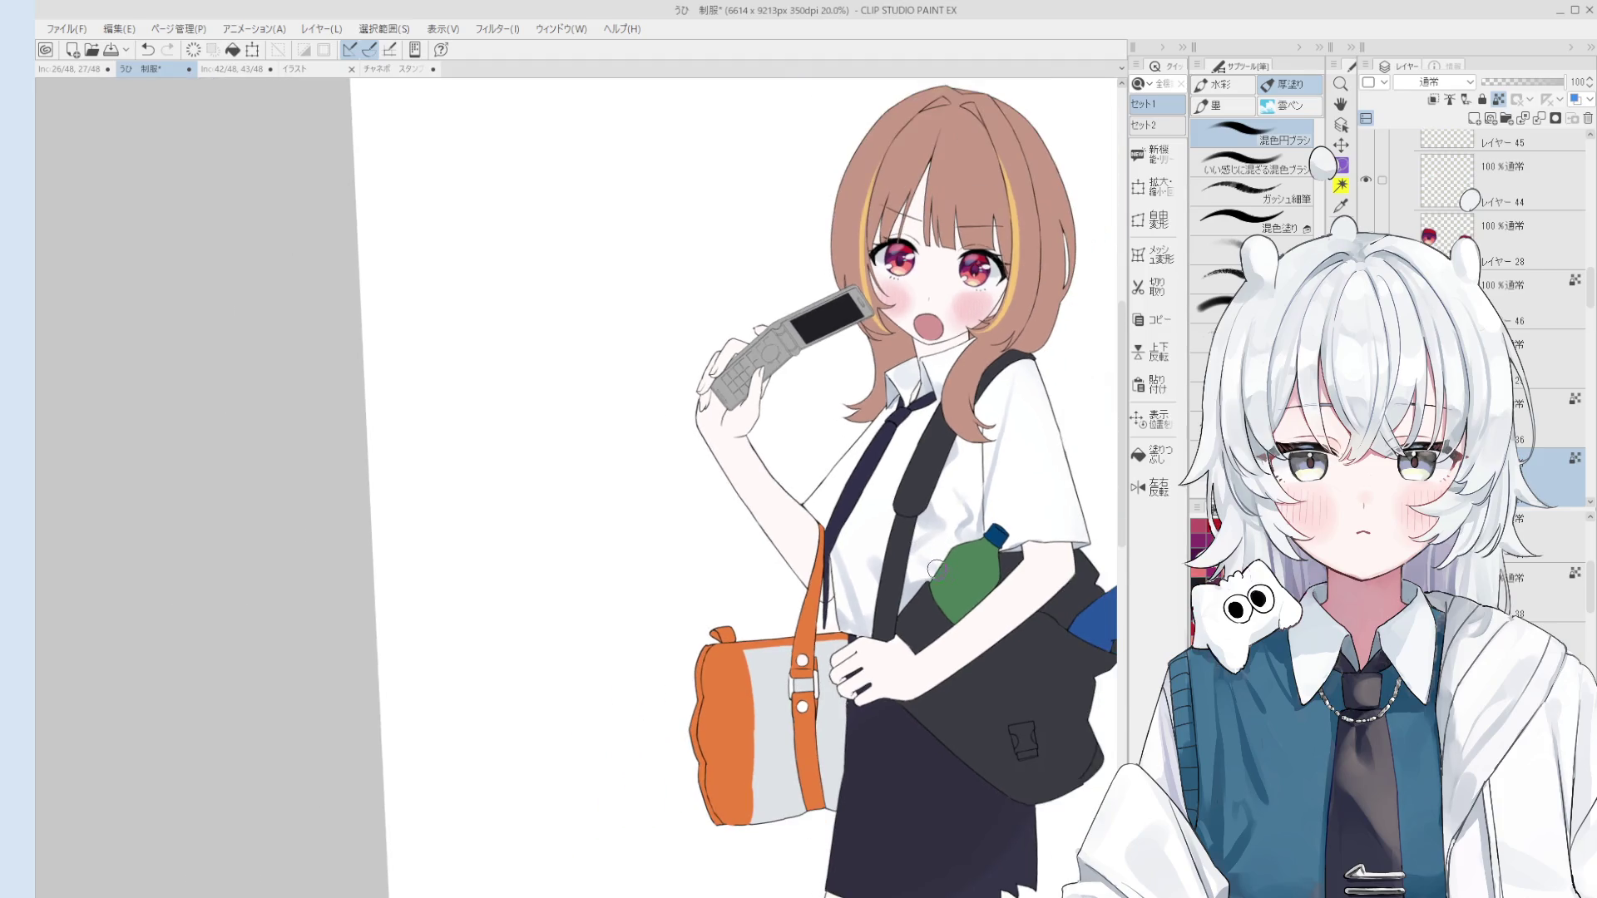
{"action": "scroll", "coordinate": [951, 487], "scroll_direction": "up", "scroll_amount": 1}
{"action": "left_click", "coordinate": [944, 487], "text": "alt"}
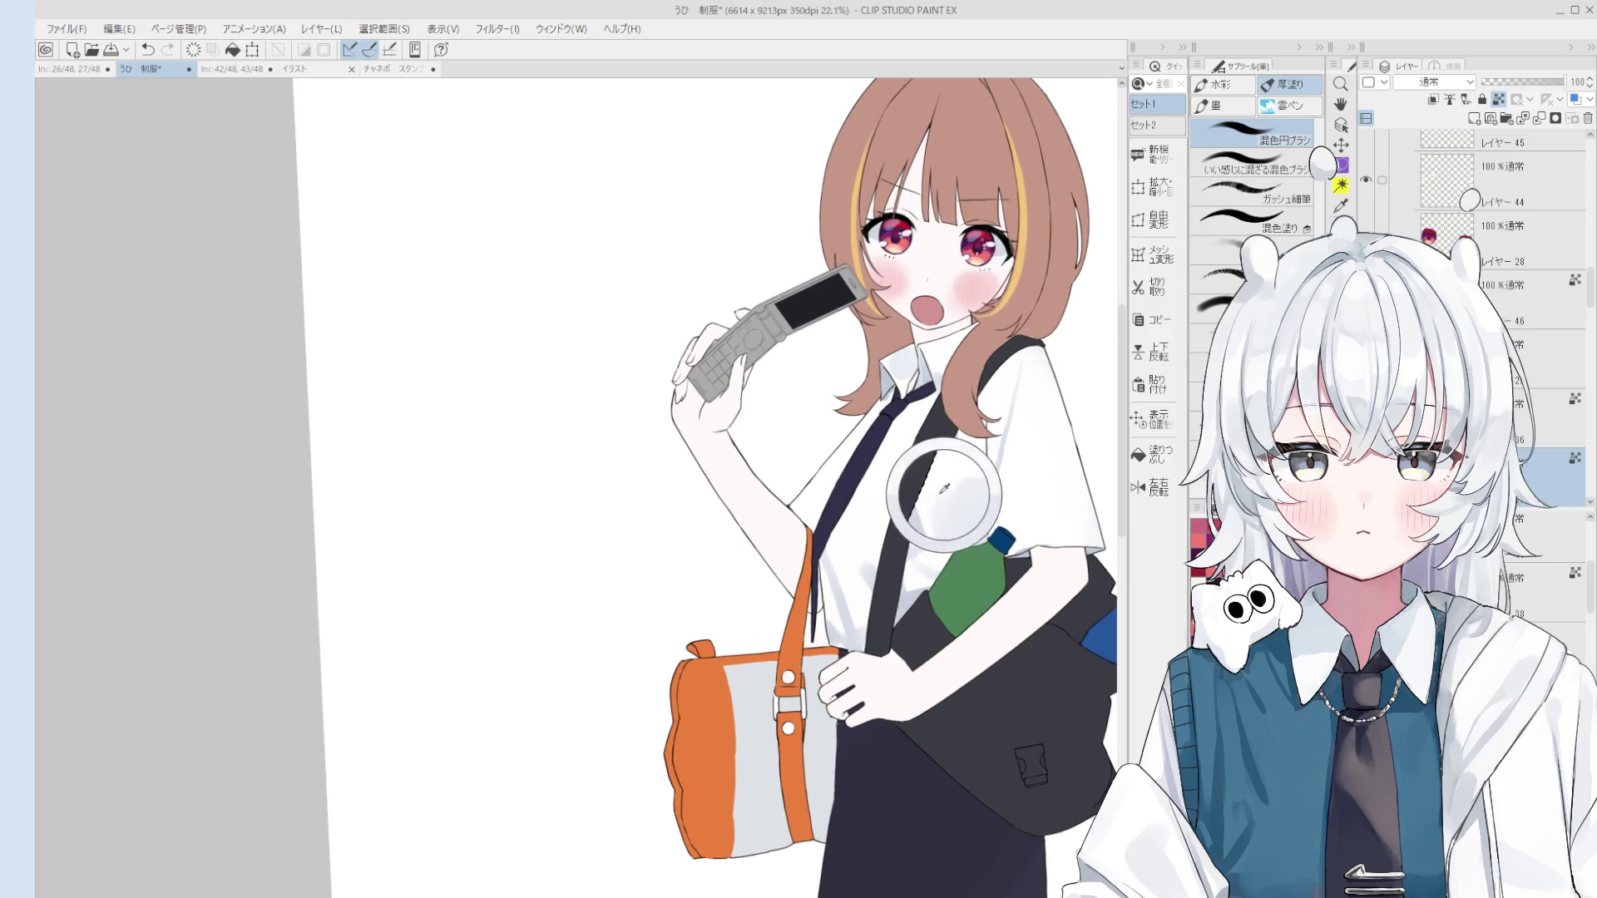
{"action": "left_click", "coordinate": [945, 533], "text": "alt"}
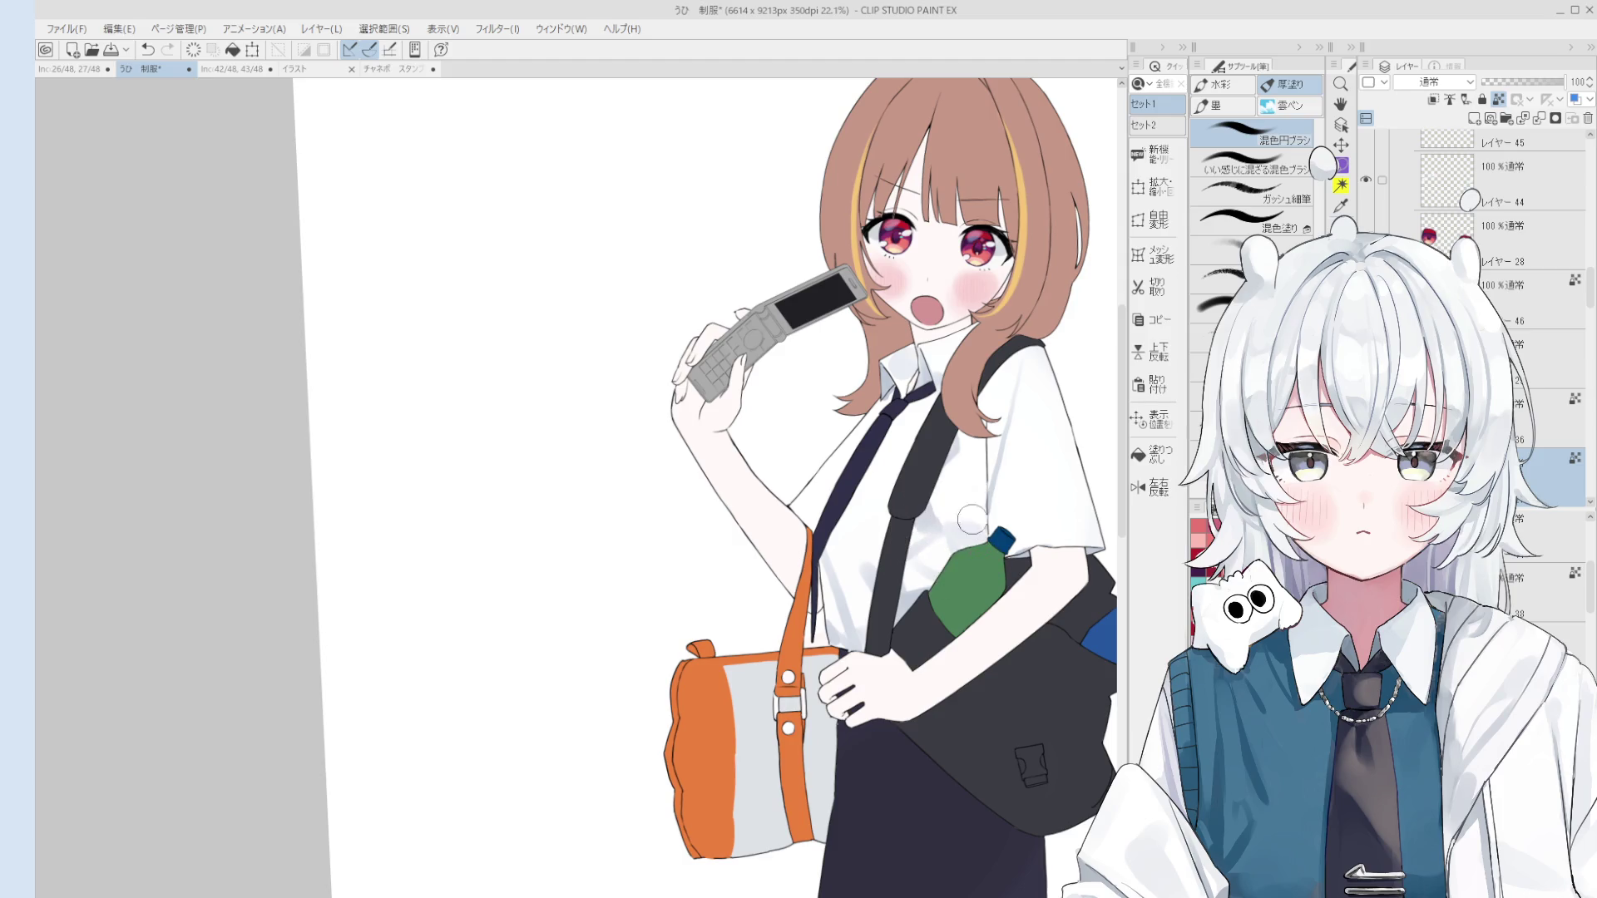
{"action": "scroll", "coordinate": [996, 533], "scroll_direction": "down", "scroll_amount": 3}
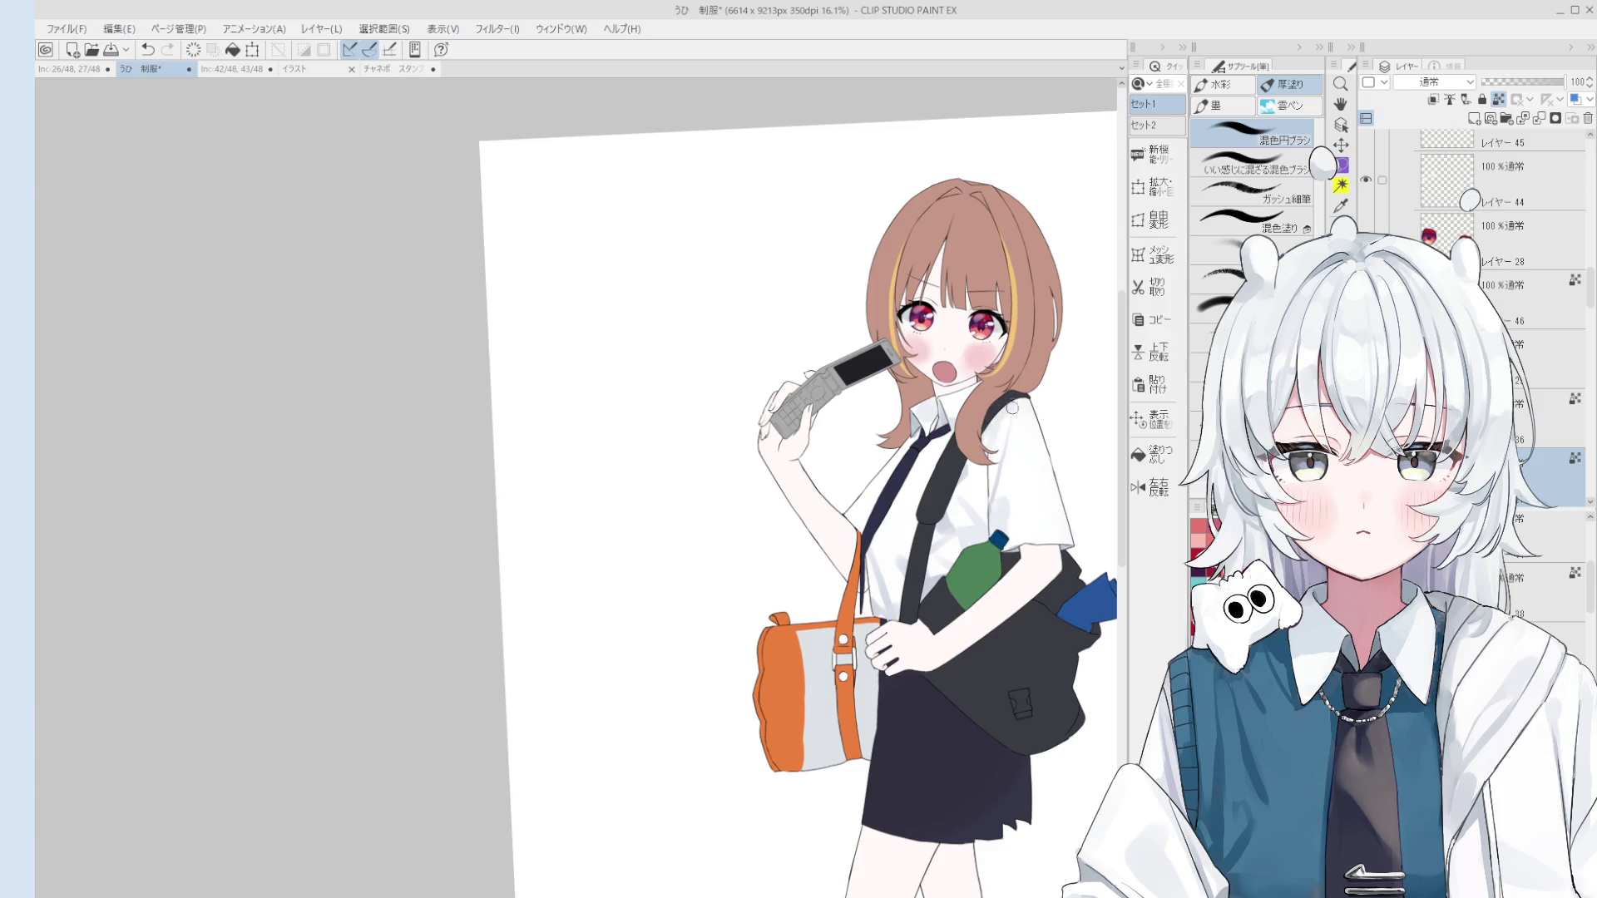
{"action": "scroll", "coordinate": [948, 439], "scroll_direction": "up", "scroll_amount": 2}
{"action": "key", "text": "h"}
{"action": "scroll", "coordinate": [886, 543], "scroll_direction": "down", "scroll_amount": 3}
{"action": "mouse_move", "coordinate": [886, 542]}
{"action": "left_mouse_down"}
{"action": "mouse_move", "coordinate": [1047, 545]}
{"action": "mouse_move", "coordinate": [1072, 449]}
{"action": "left_mouse_up"}
{"action": "key", "text": "b"}
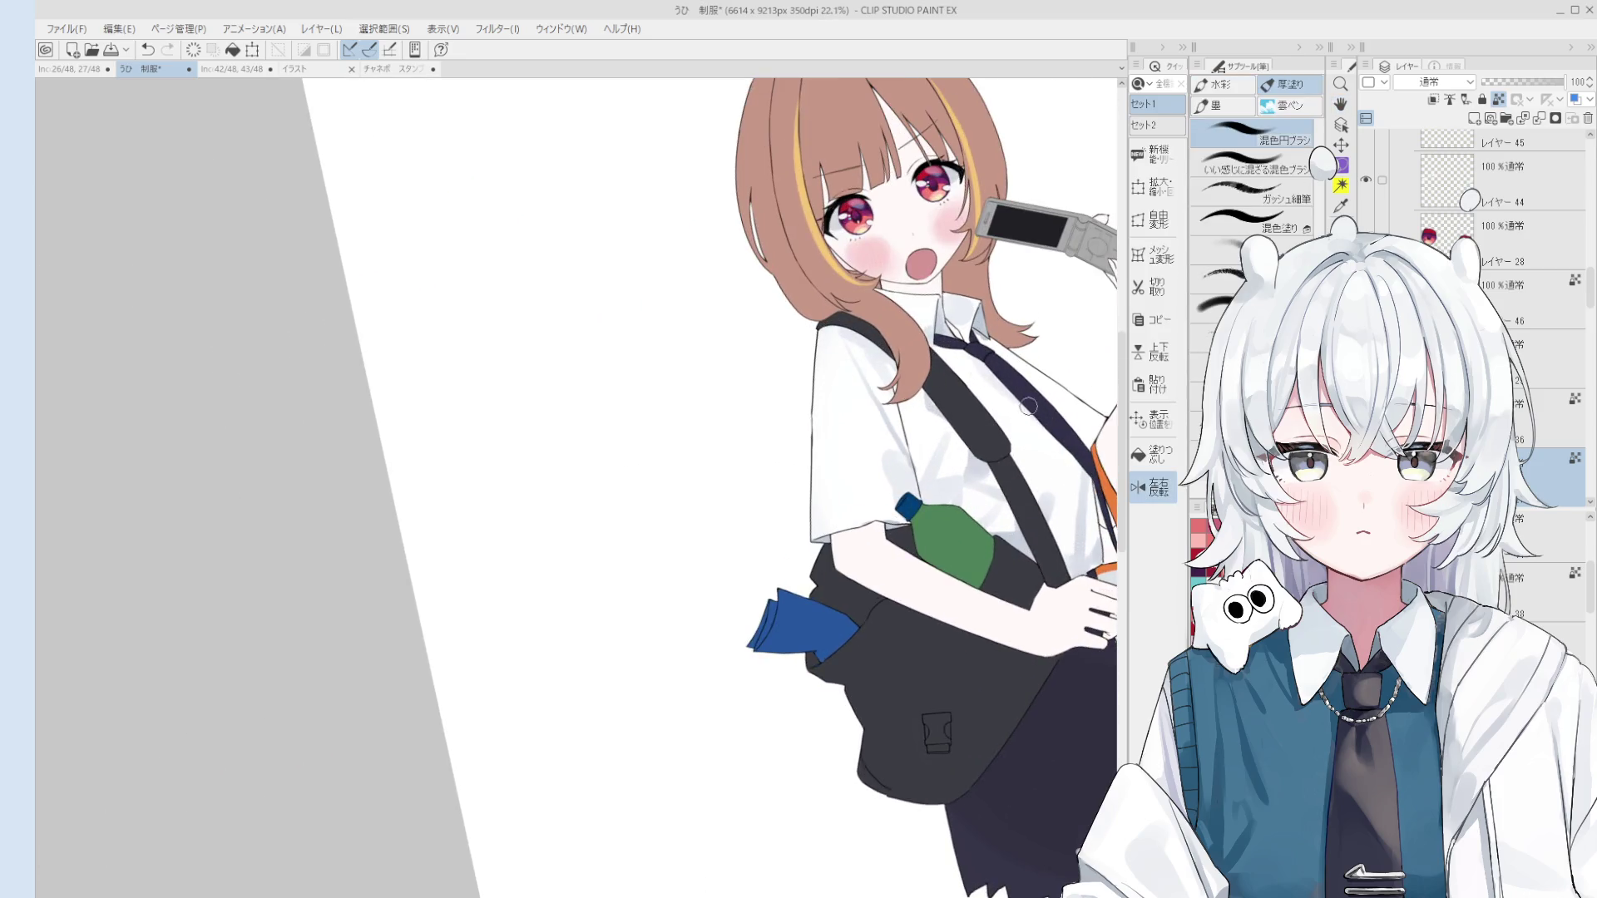
{"action": "scroll", "coordinate": [1059, 444], "scroll_direction": "down", "scroll_amount": 1}
{"action": "scroll", "coordinate": [1059, 444], "scroll_direction": "up", "scroll_amount": 1}
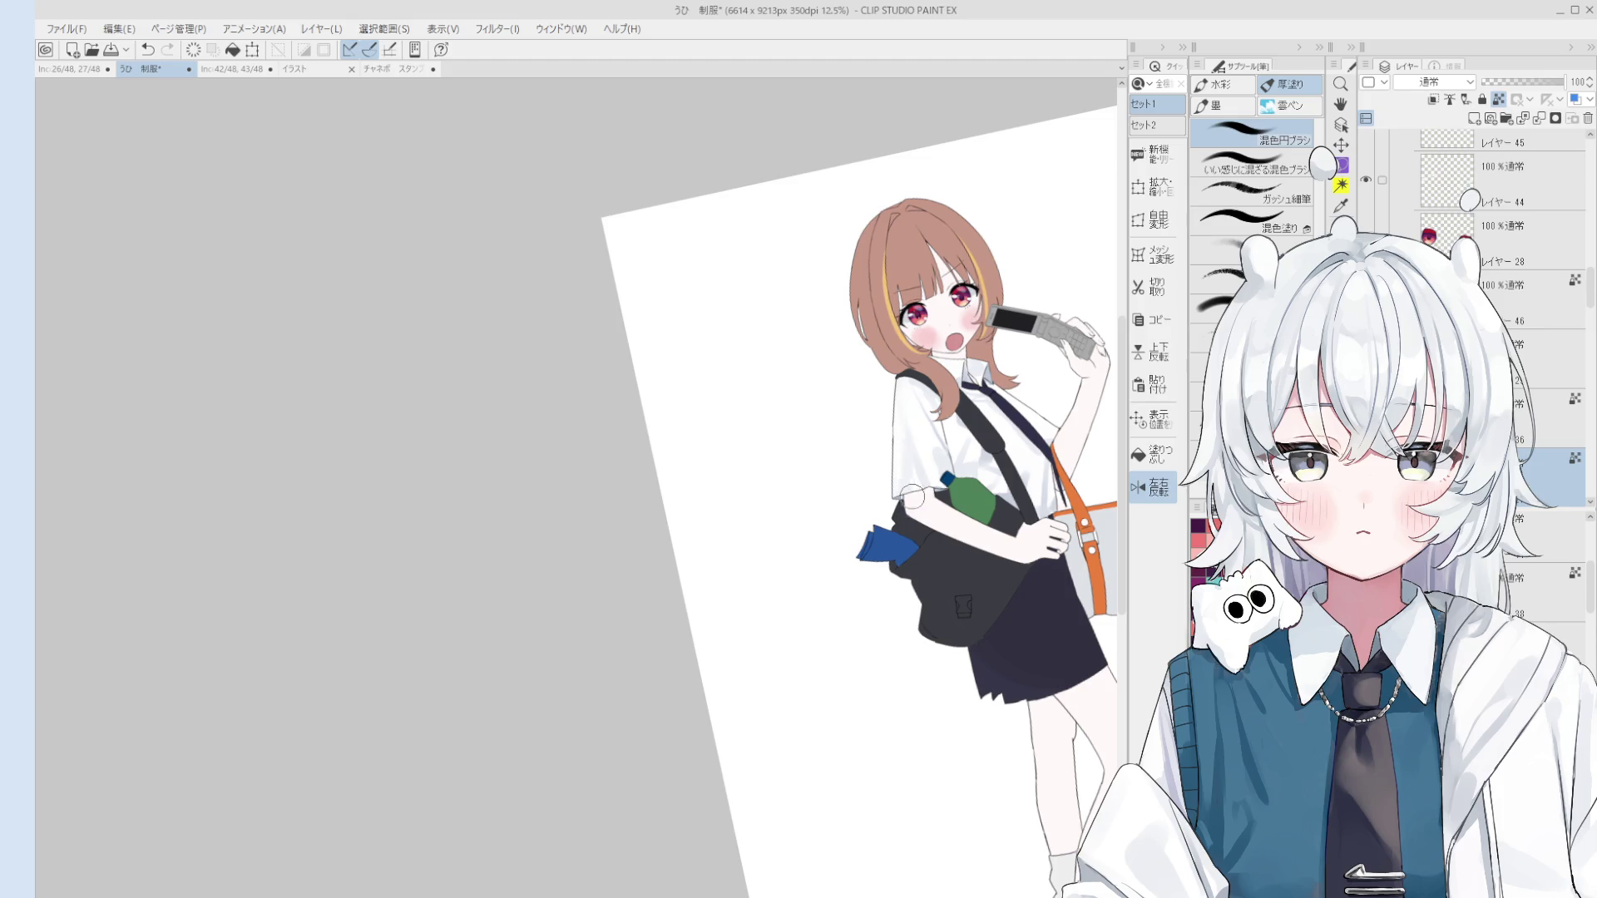
{"action": "scroll", "coordinate": [909, 490], "scroll_direction": "up", "scroll_amount": 3}
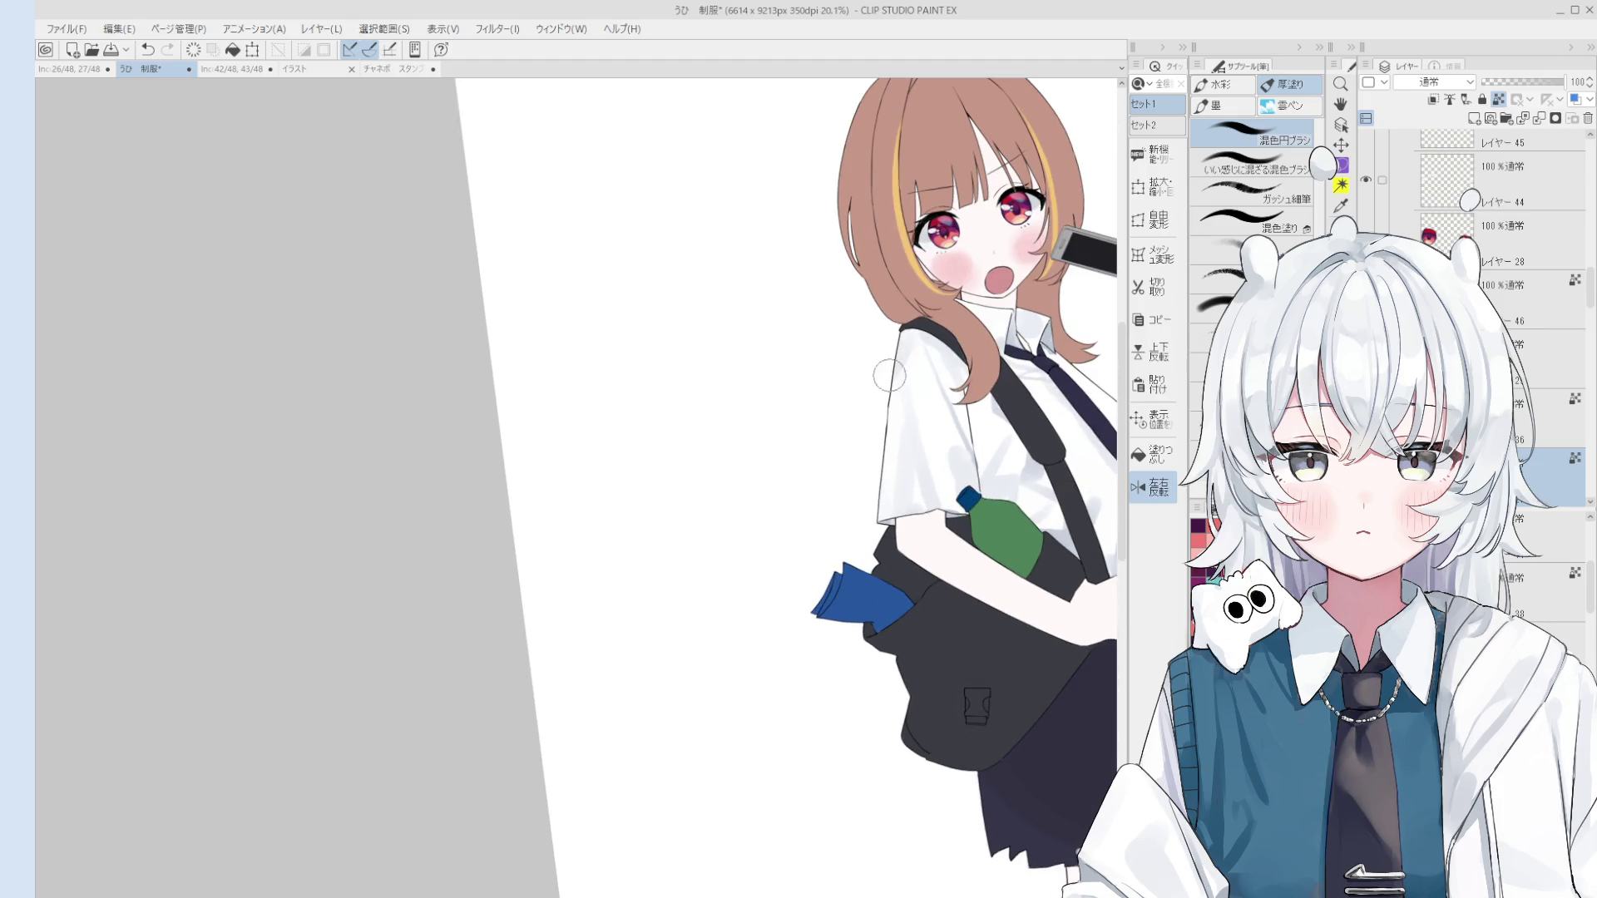
{"action": "scroll", "coordinate": [940, 374], "scroll_direction": "down", "scroll_amount": 1}
{"action": "scroll", "coordinate": [1007, 443], "scroll_direction": "down", "scroll_amount": 1}
{"action": "scroll", "coordinate": [933, 480], "scroll_direction": "up", "scroll_amount": 2}
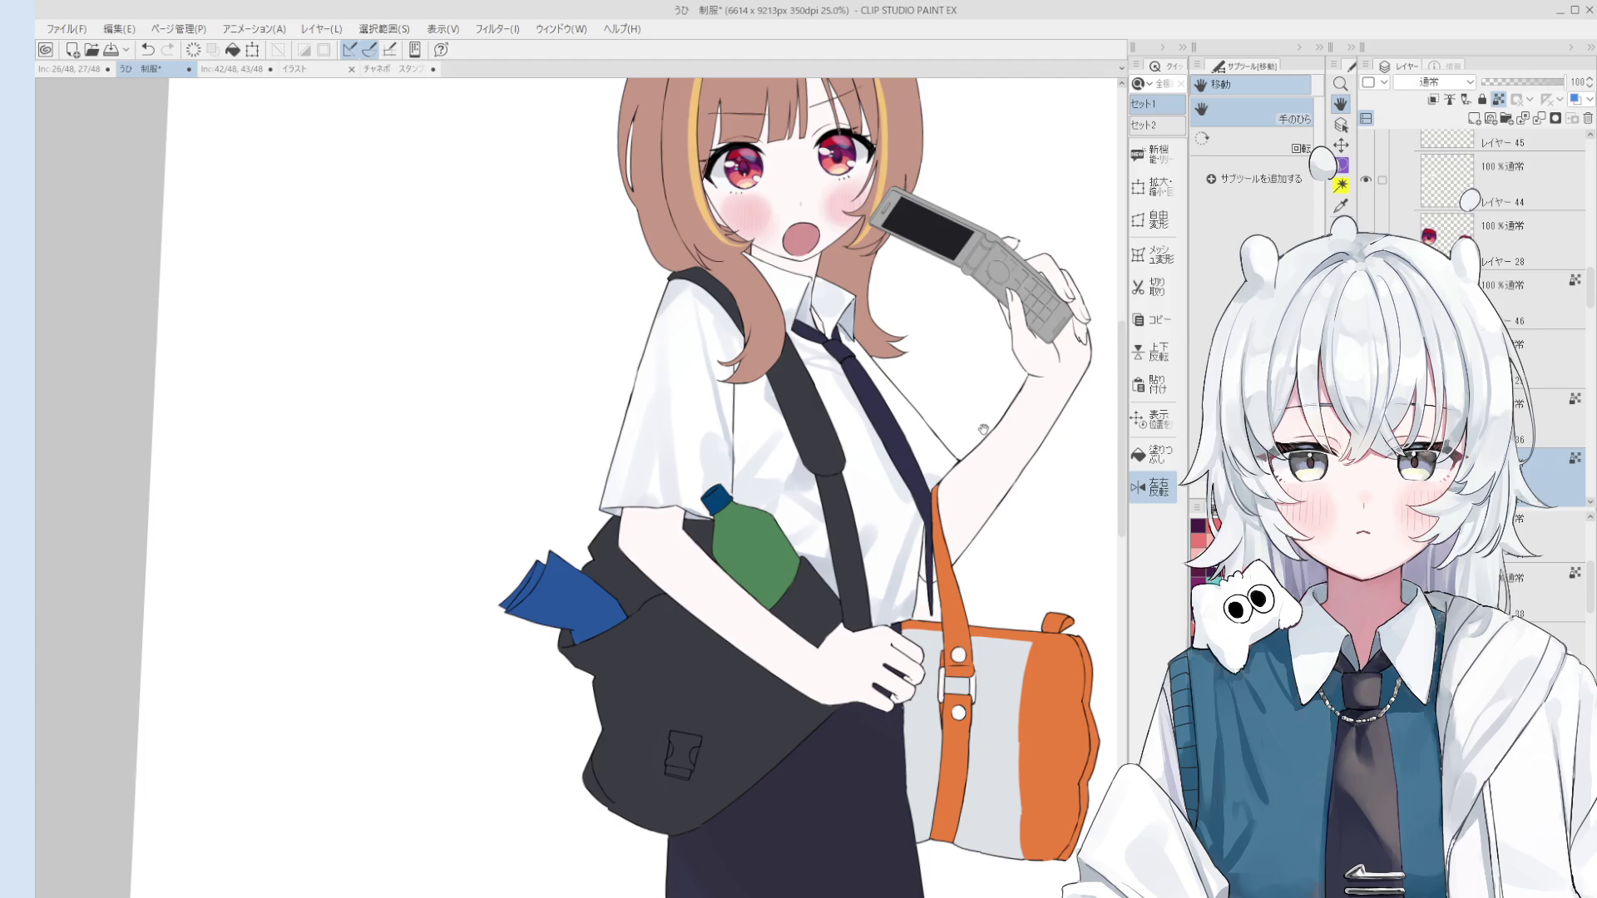
{"action": "scroll", "coordinate": [947, 470], "scroll_direction": "down", "scroll_amount": 1}
{"action": "key", "text": "b"}
{"action": "scroll", "coordinate": [948, 474], "scroll_direction": "up", "scroll_amount": 2}
{"action": "left_click", "coordinate": [949, 481], "text": "ctrl"}
{"action": "left_click", "coordinate": [949, 480], "text": "ctrl"}
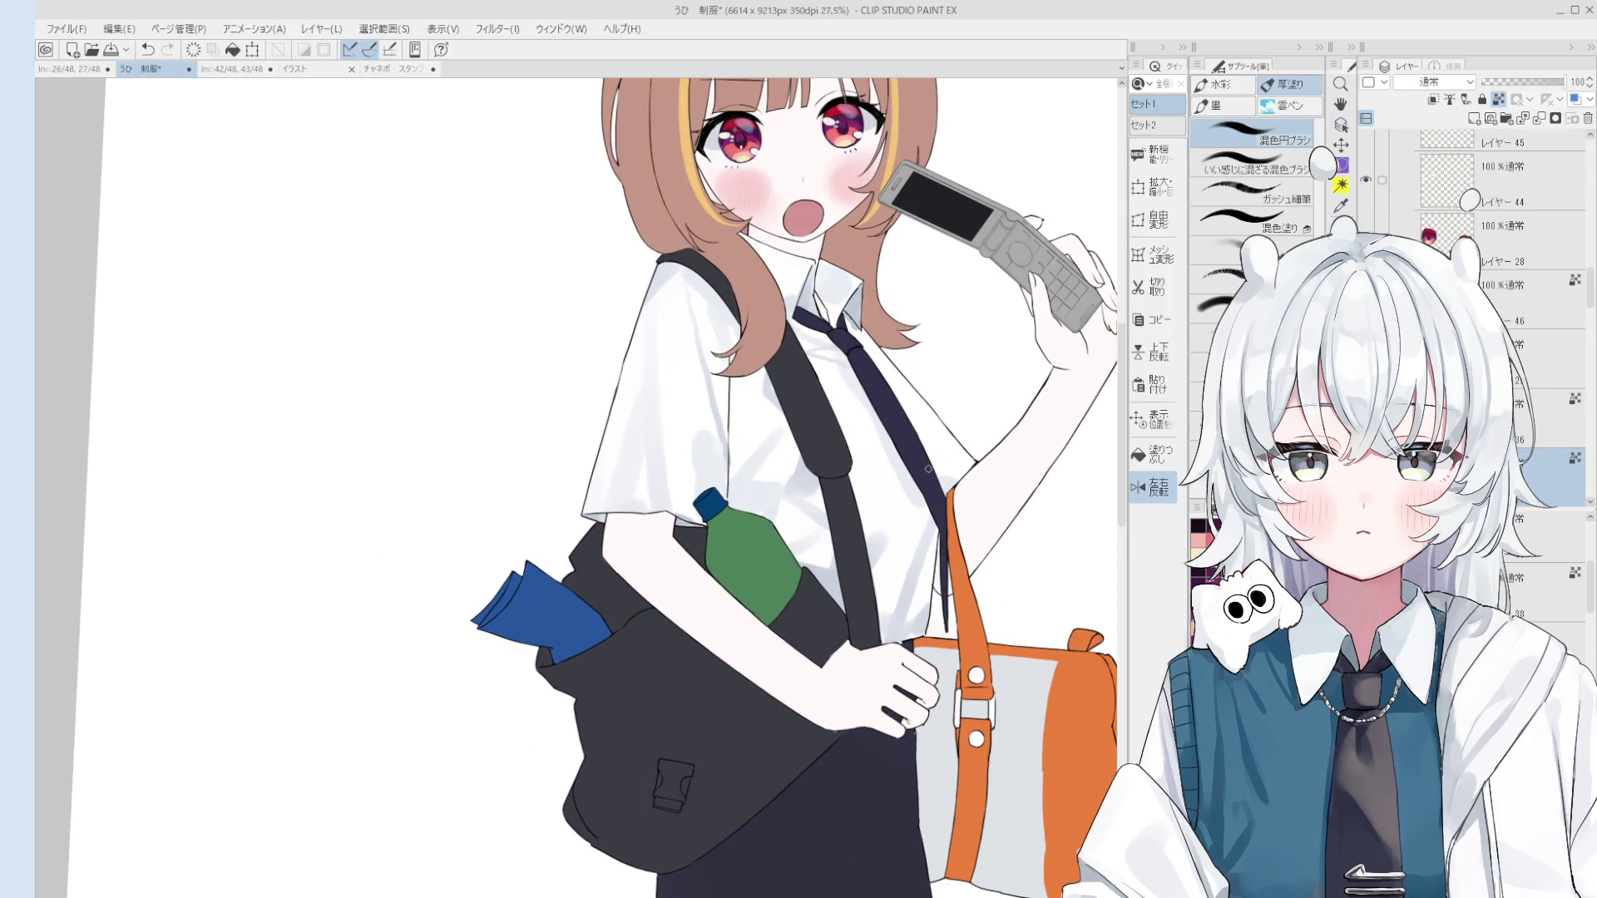
{"action": "scroll", "coordinate": [940, 472], "scroll_direction": "up", "scroll_amount": 3}
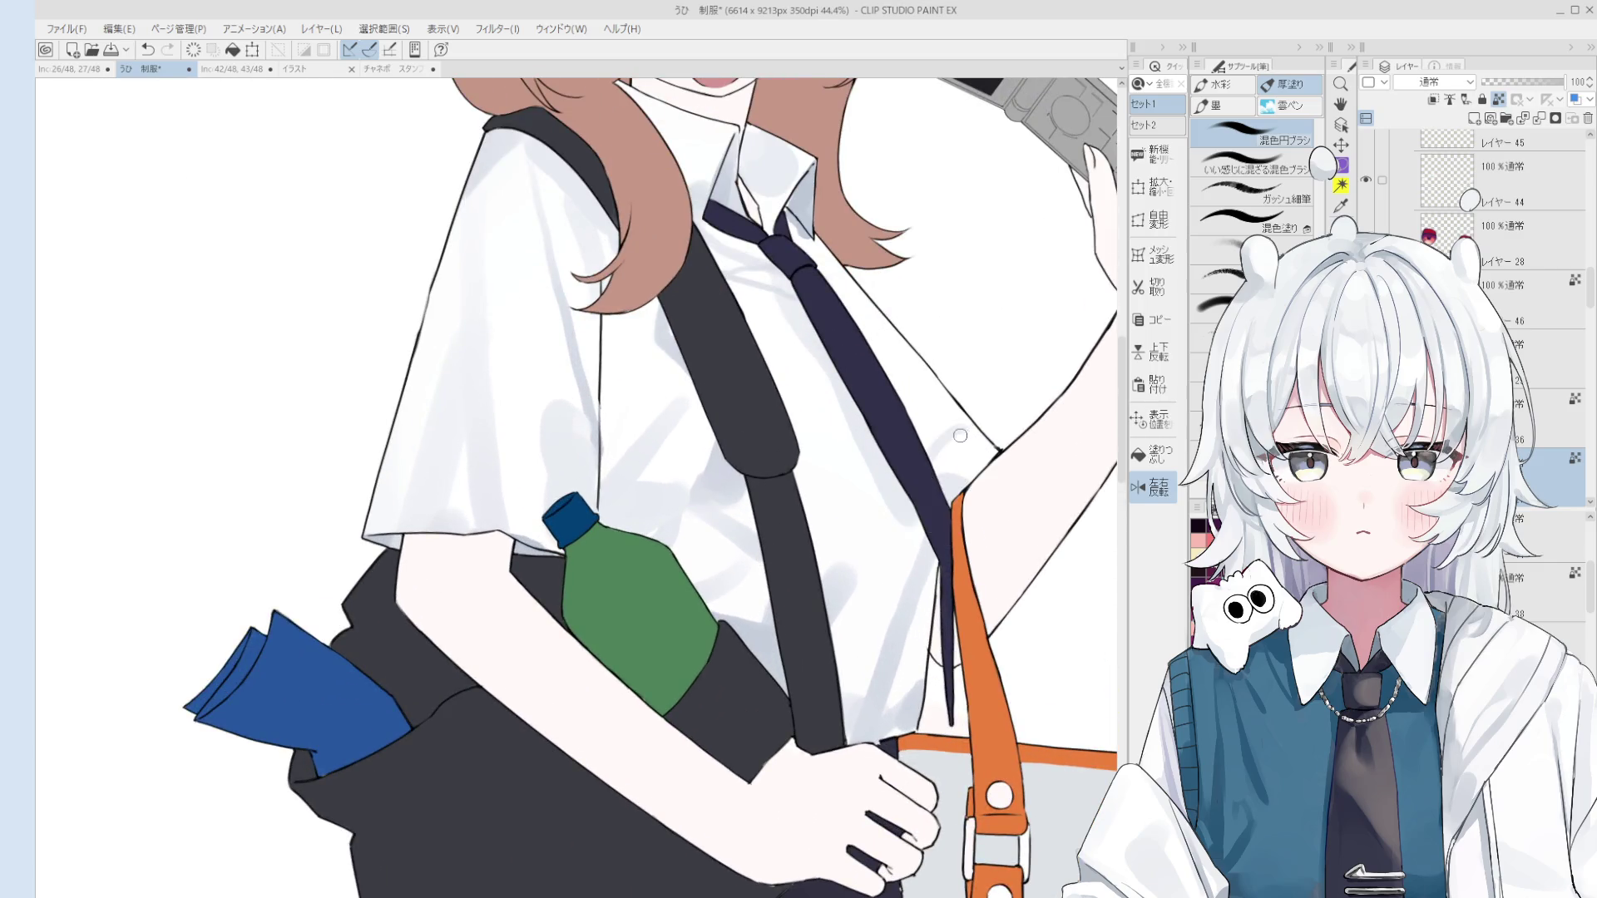
{"action": "scroll", "coordinate": [965, 456], "scroll_direction": "down", "scroll_amount": 3}
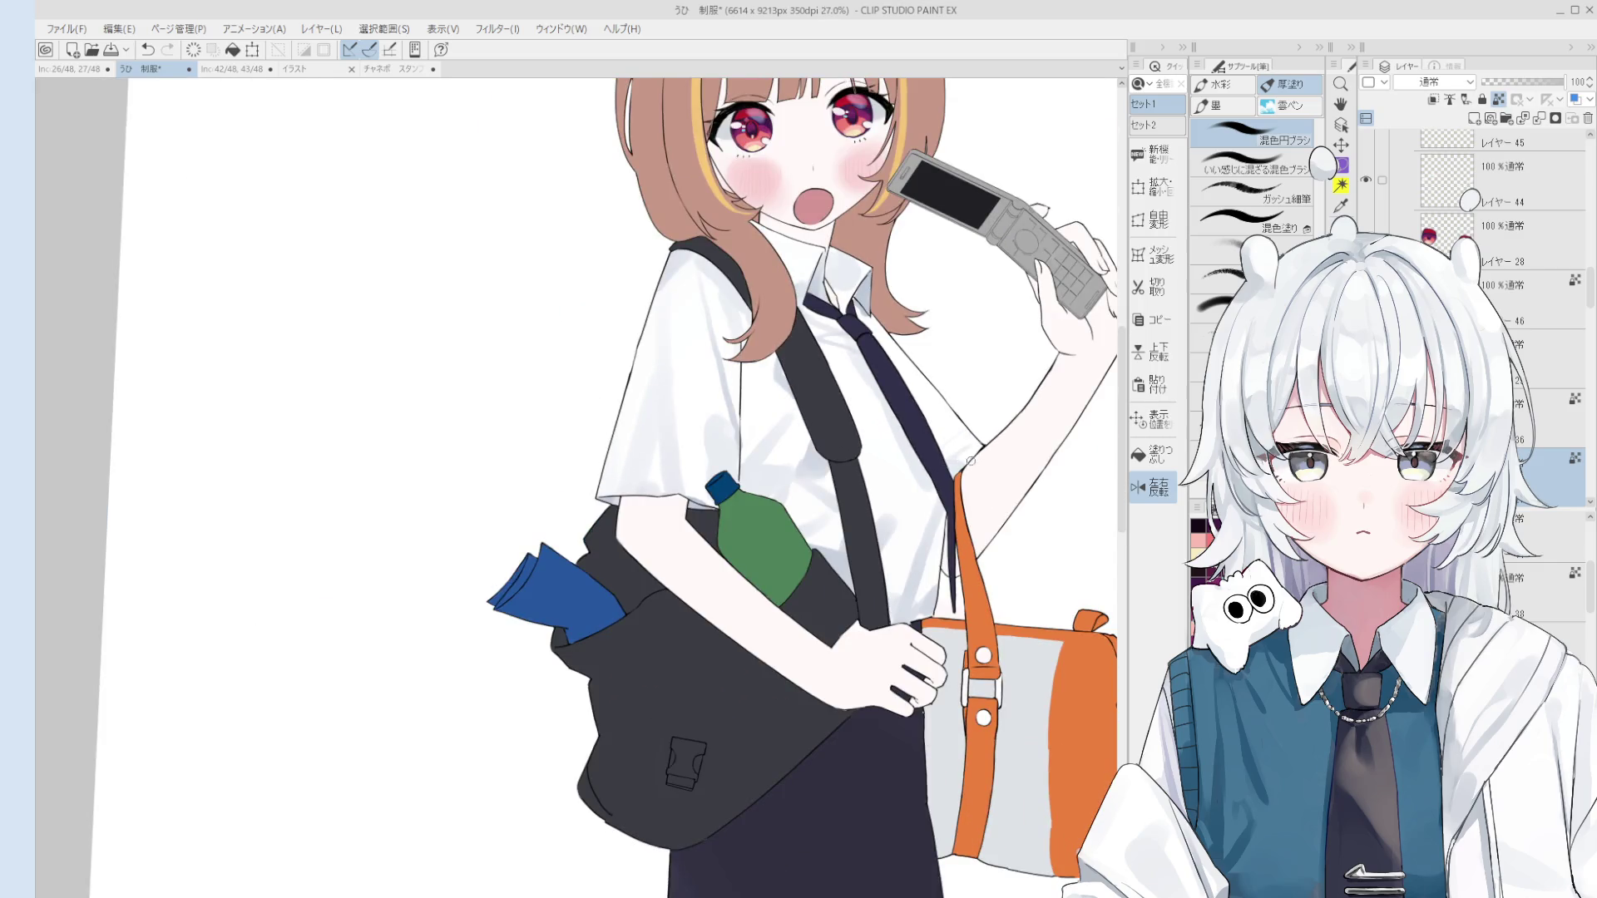
{"action": "scroll", "coordinate": [963, 457], "scroll_direction": "down", "scroll_amount": 1}
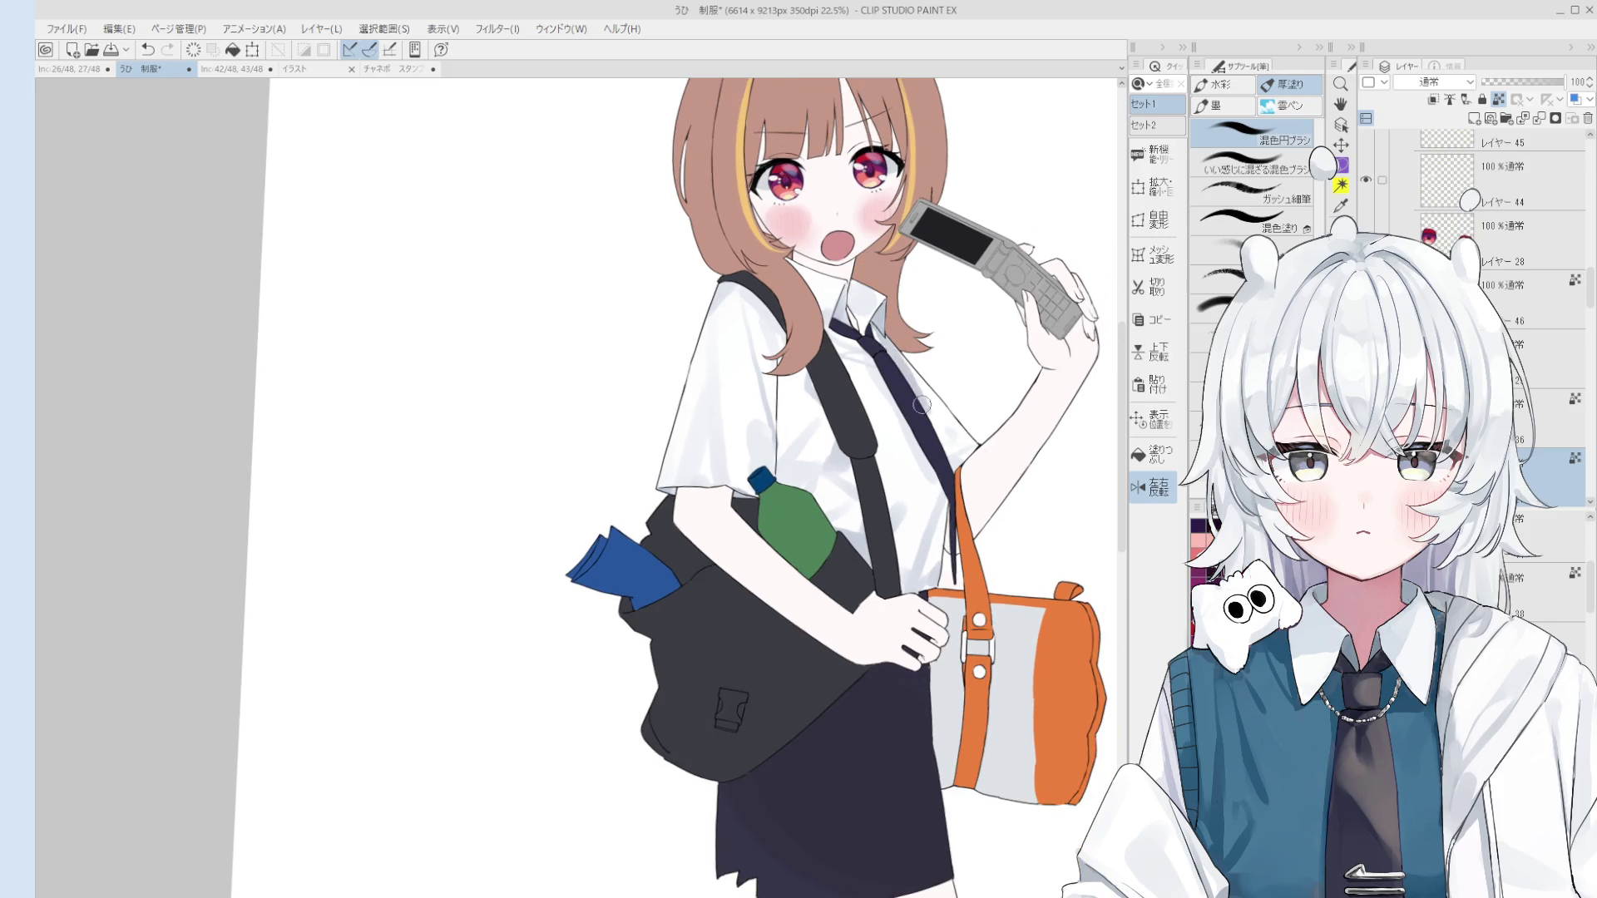
{"action": "scroll", "coordinate": [915, 399], "scroll_direction": "down", "scroll_amount": 2}
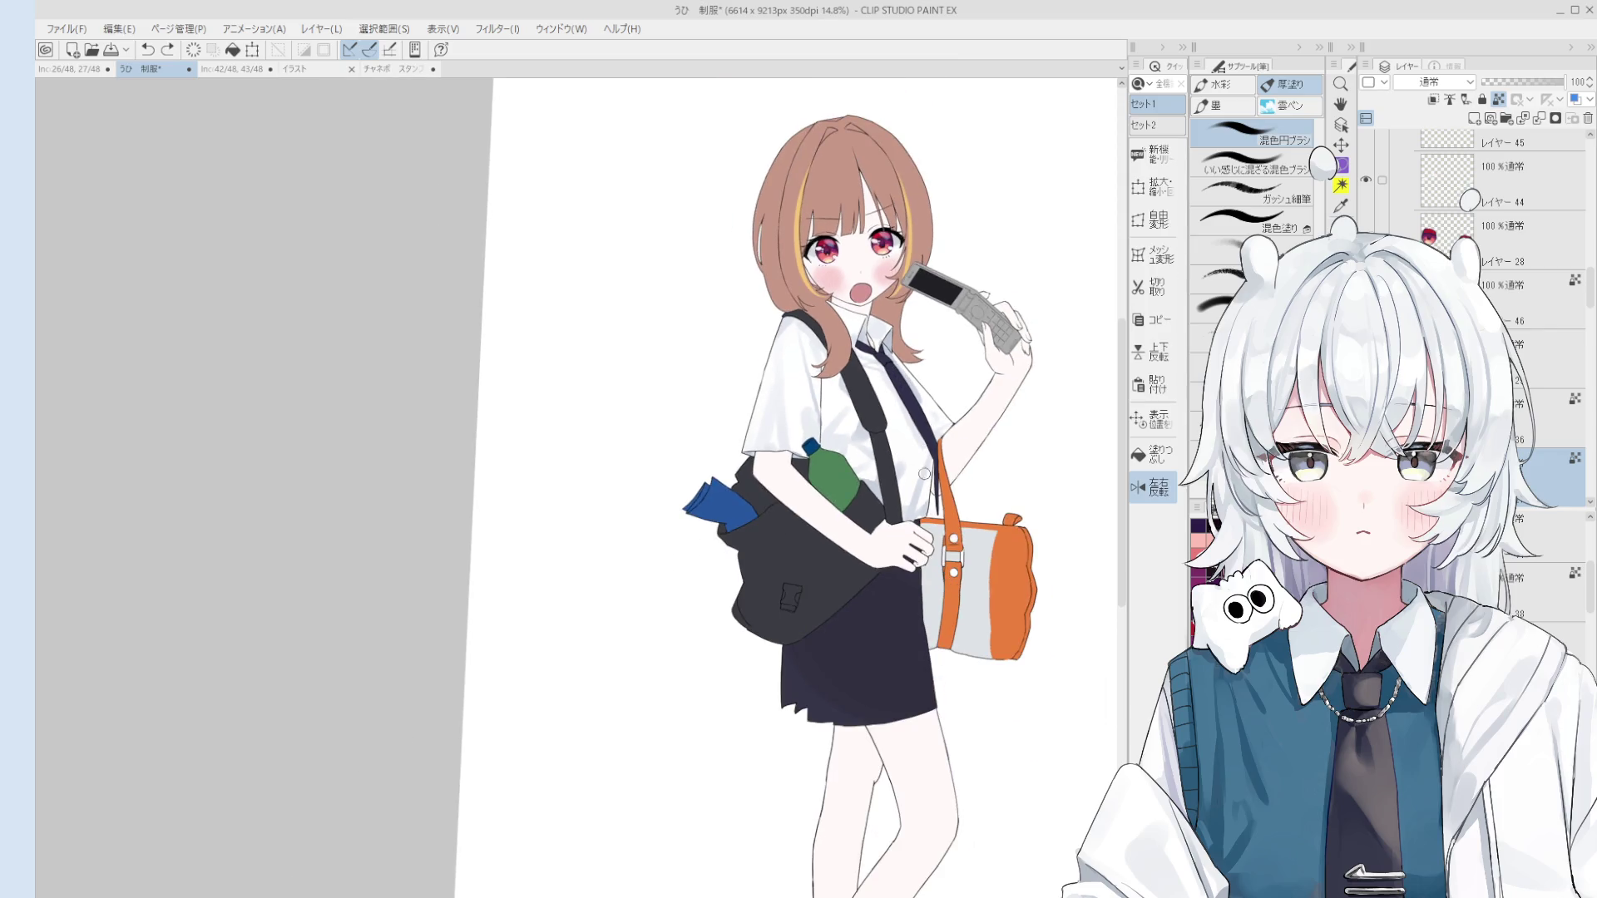
{"action": "scroll", "coordinate": [921, 453], "scroll_direction": "up", "scroll_amount": 2}
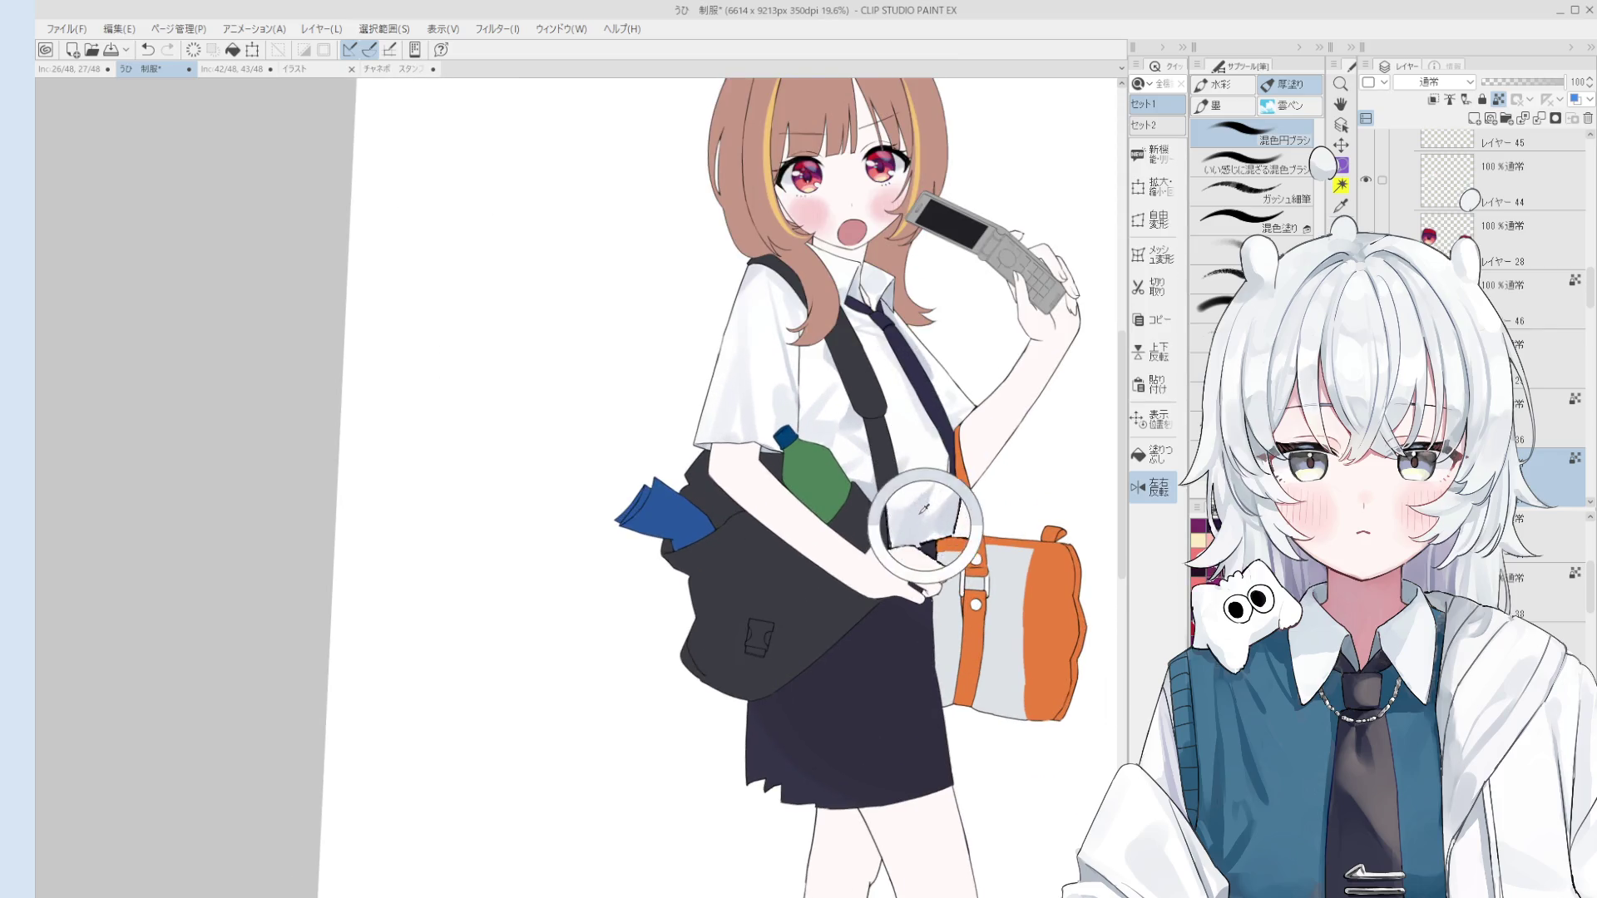
{"action": "scroll", "coordinate": [944, 507], "scroll_direction": "down", "scroll_amount": 1}
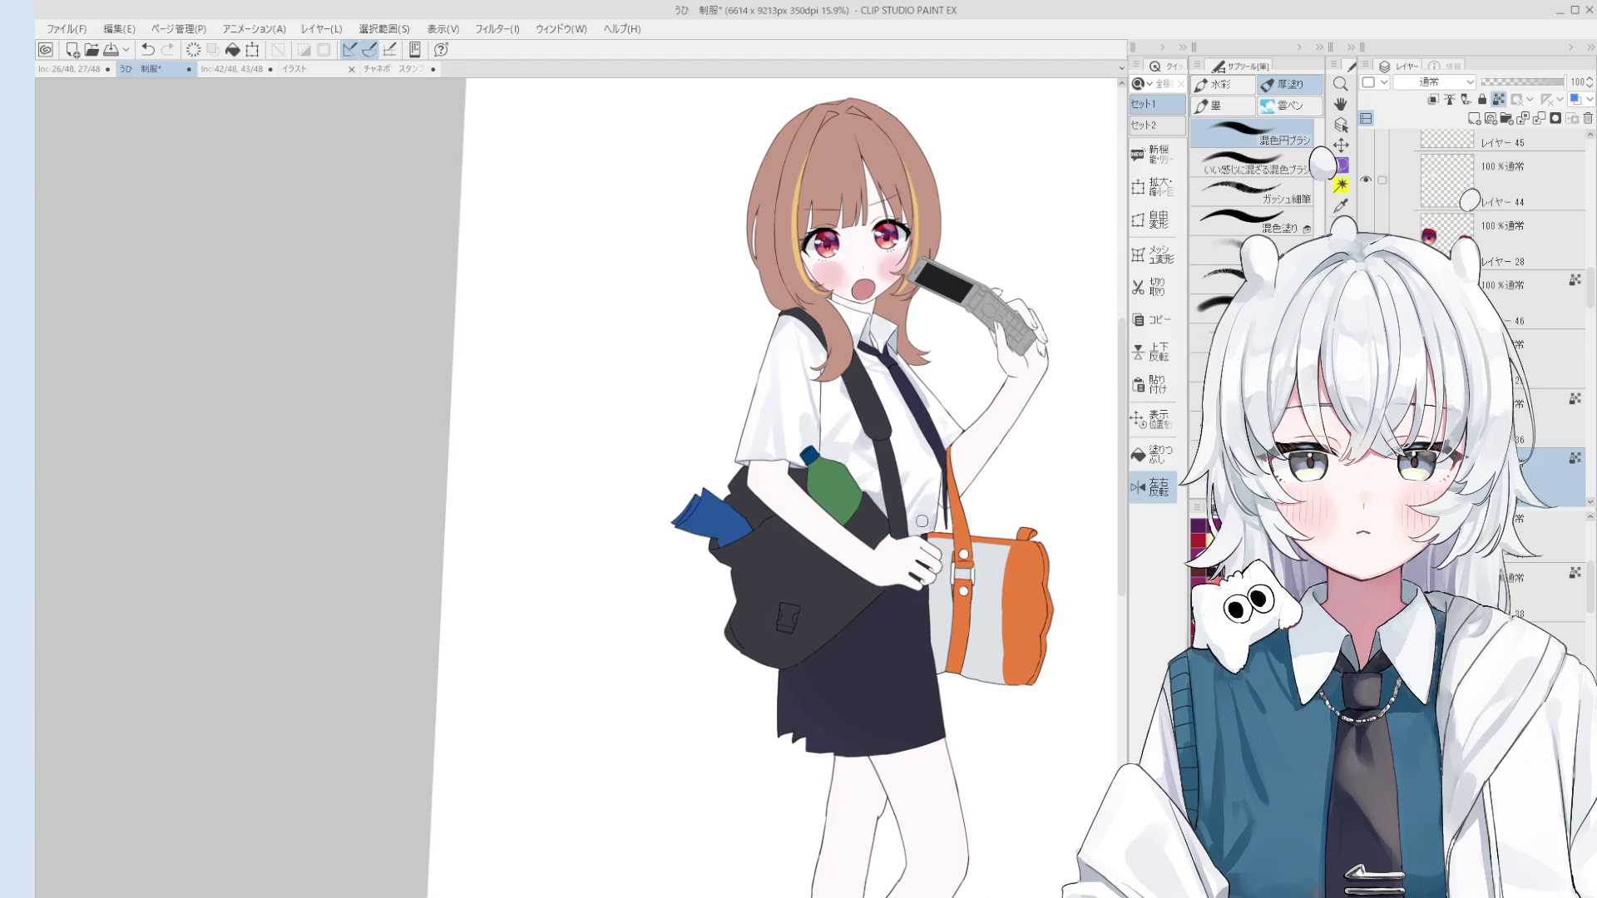
{"action": "scroll", "coordinate": [881, 429], "scroll_direction": "down", "scroll_amount": 2}
{"action": "scroll", "coordinate": [918, 481], "scroll_direction": "up", "scroll_amount": 3}
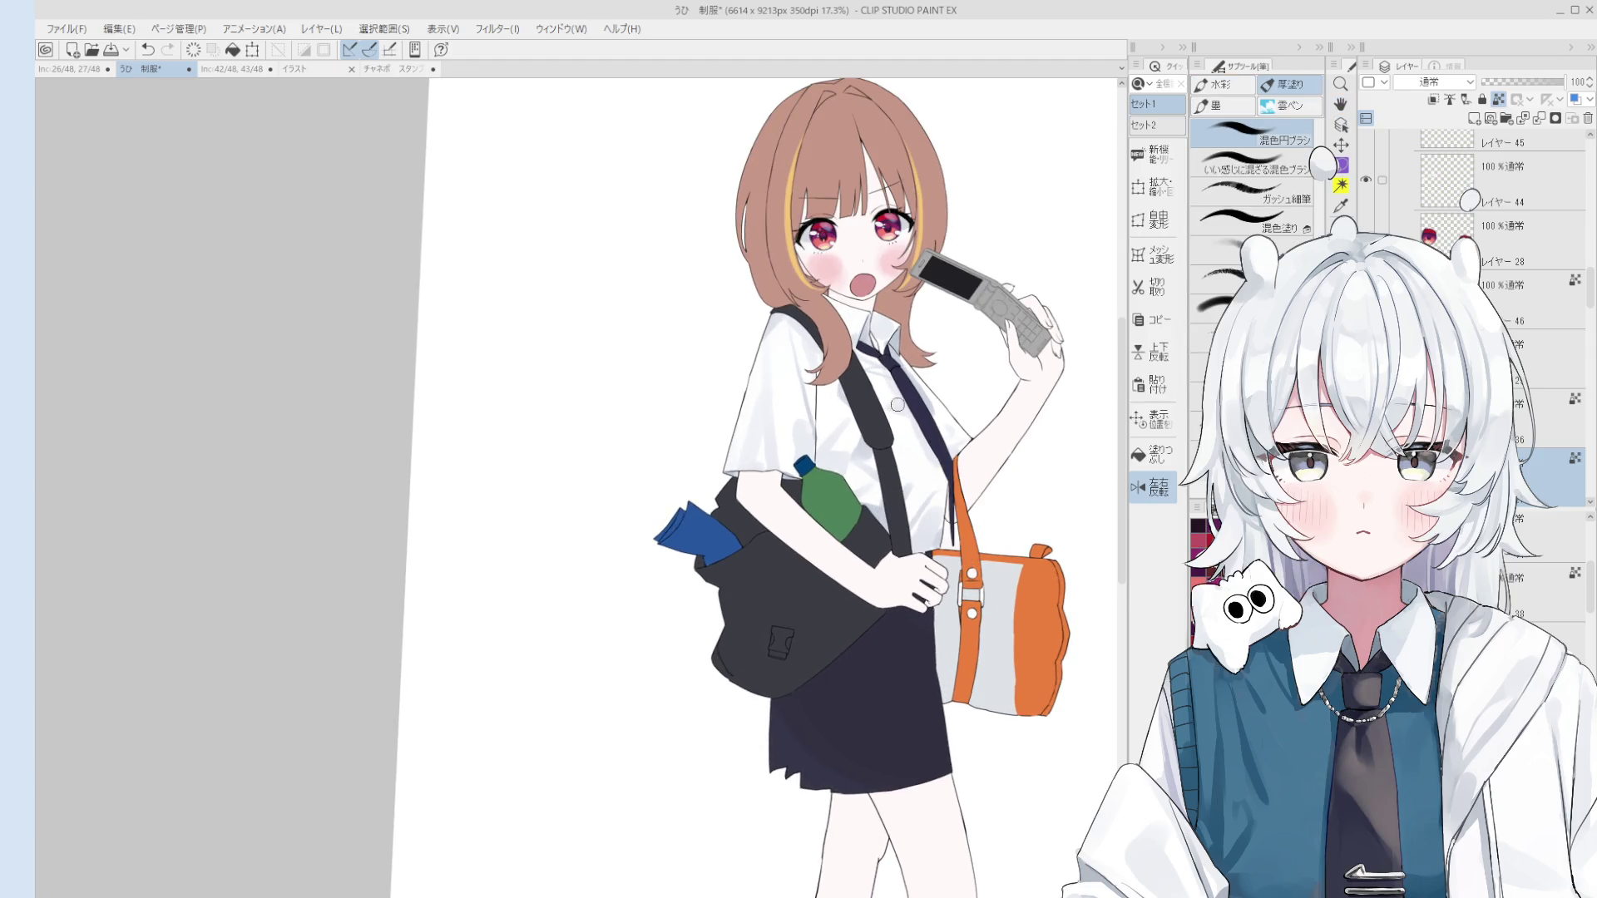
{"action": "scroll", "coordinate": [905, 406], "scroll_direction": "down", "scroll_amount": 1}
{"action": "key", "text": "ctrl+shift+h"}
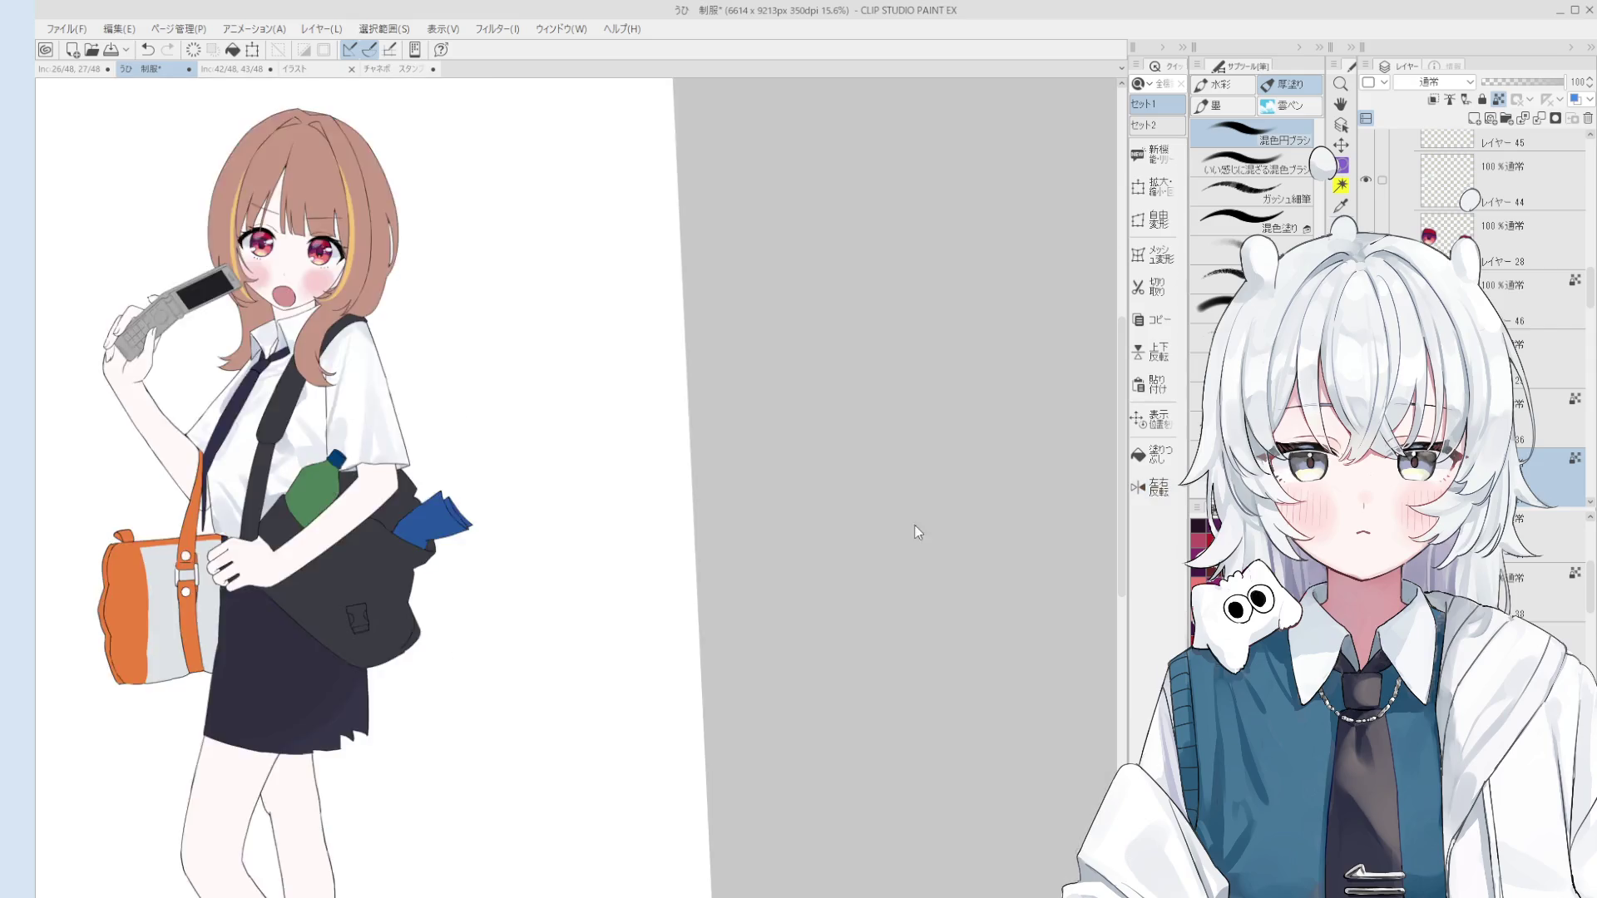
Step: On layer 23 copy, erase the top of the stray vertical shirt line beside the bag strap, then undo
{"action": "key", "text": "h"}
{"action": "scroll", "coordinate": [915, 525], "scroll_direction": "down", "scroll_amount": 2}
{"action": "left_click_drag", "start_coordinate": [696, 554], "coordinate": [963, 529]}
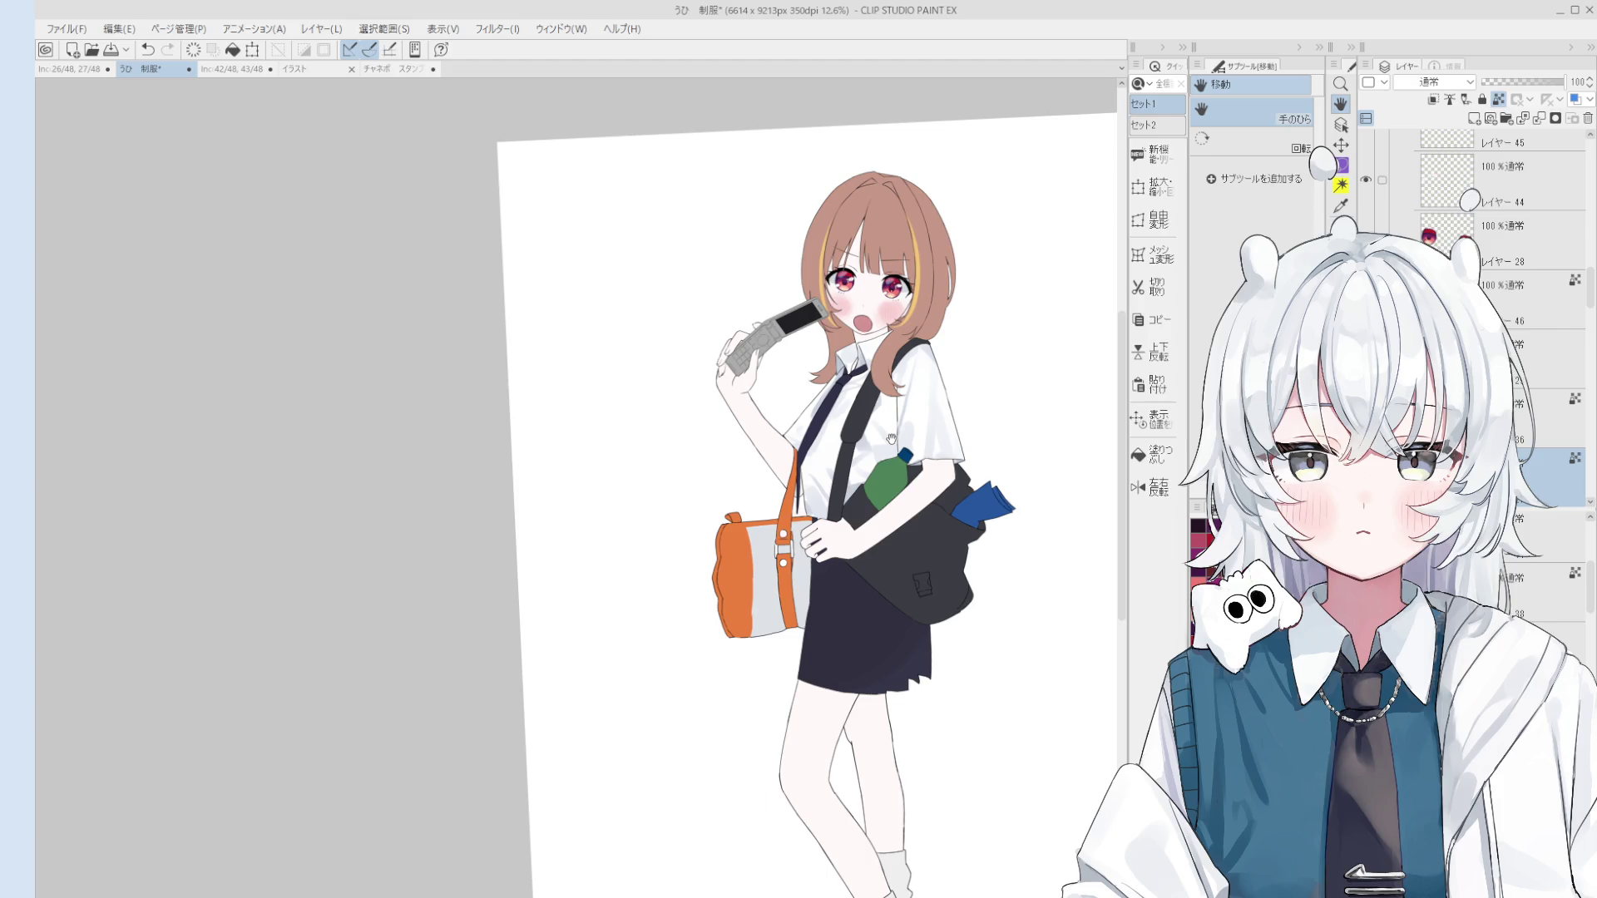
{"action": "left_click_drag", "start_coordinate": [891, 438], "coordinate": [894, 473]}
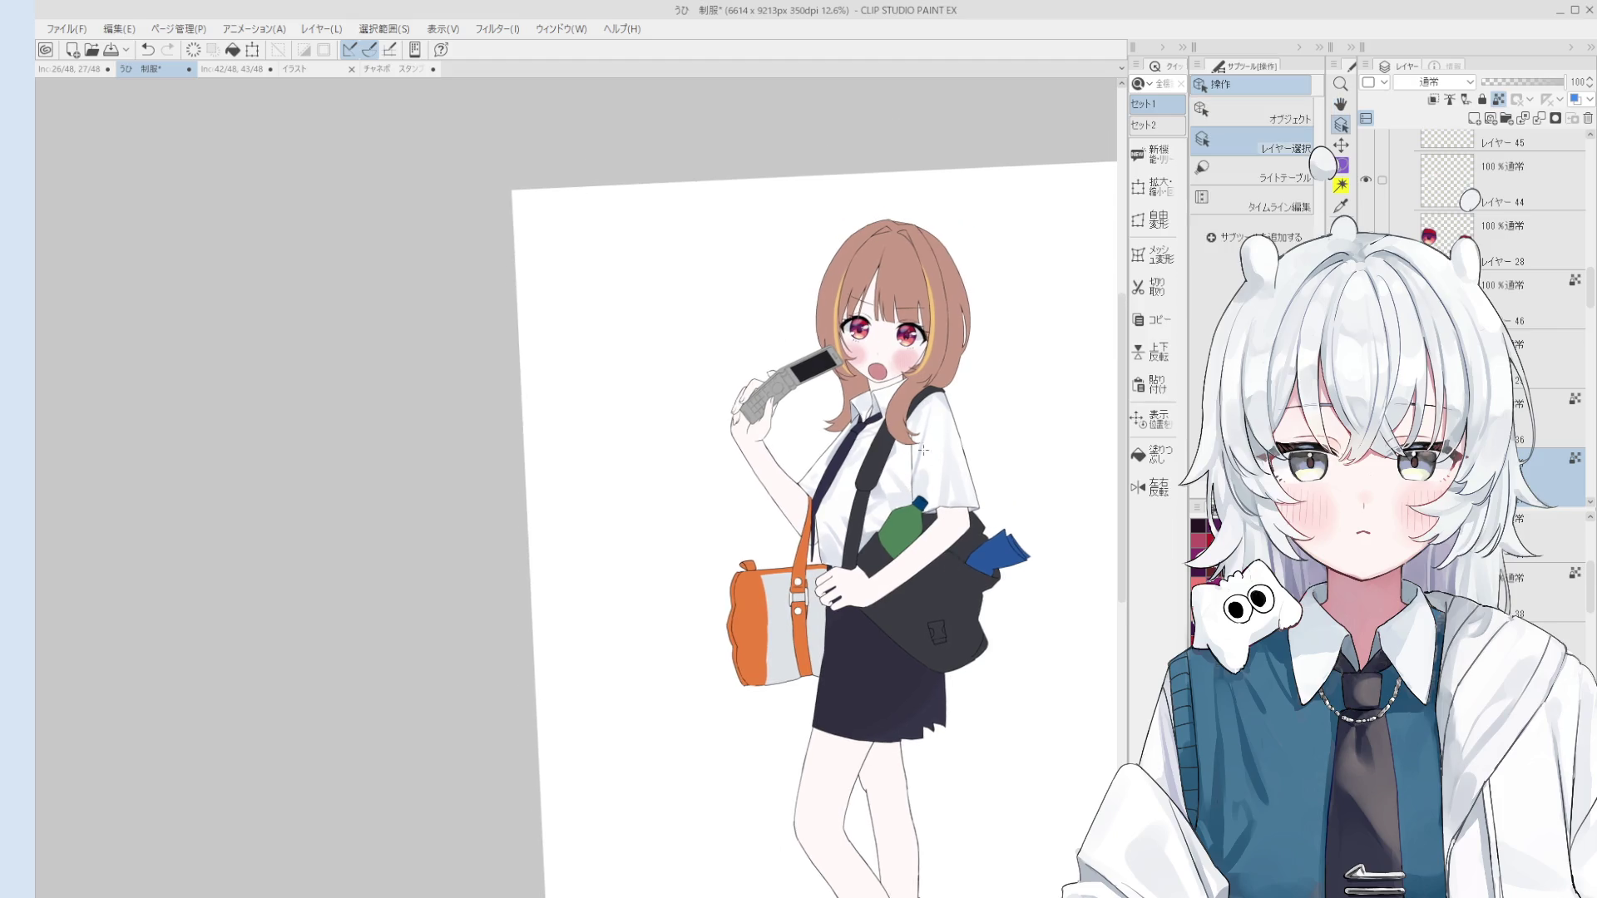
{"action": "scroll", "coordinate": [902, 458], "scroll_direction": "up", "scroll_amount": 4}
{"action": "key", "text": "e"}
{"action": "scroll", "coordinate": [882, 465], "scroll_direction": "up", "scroll_amount": 2}
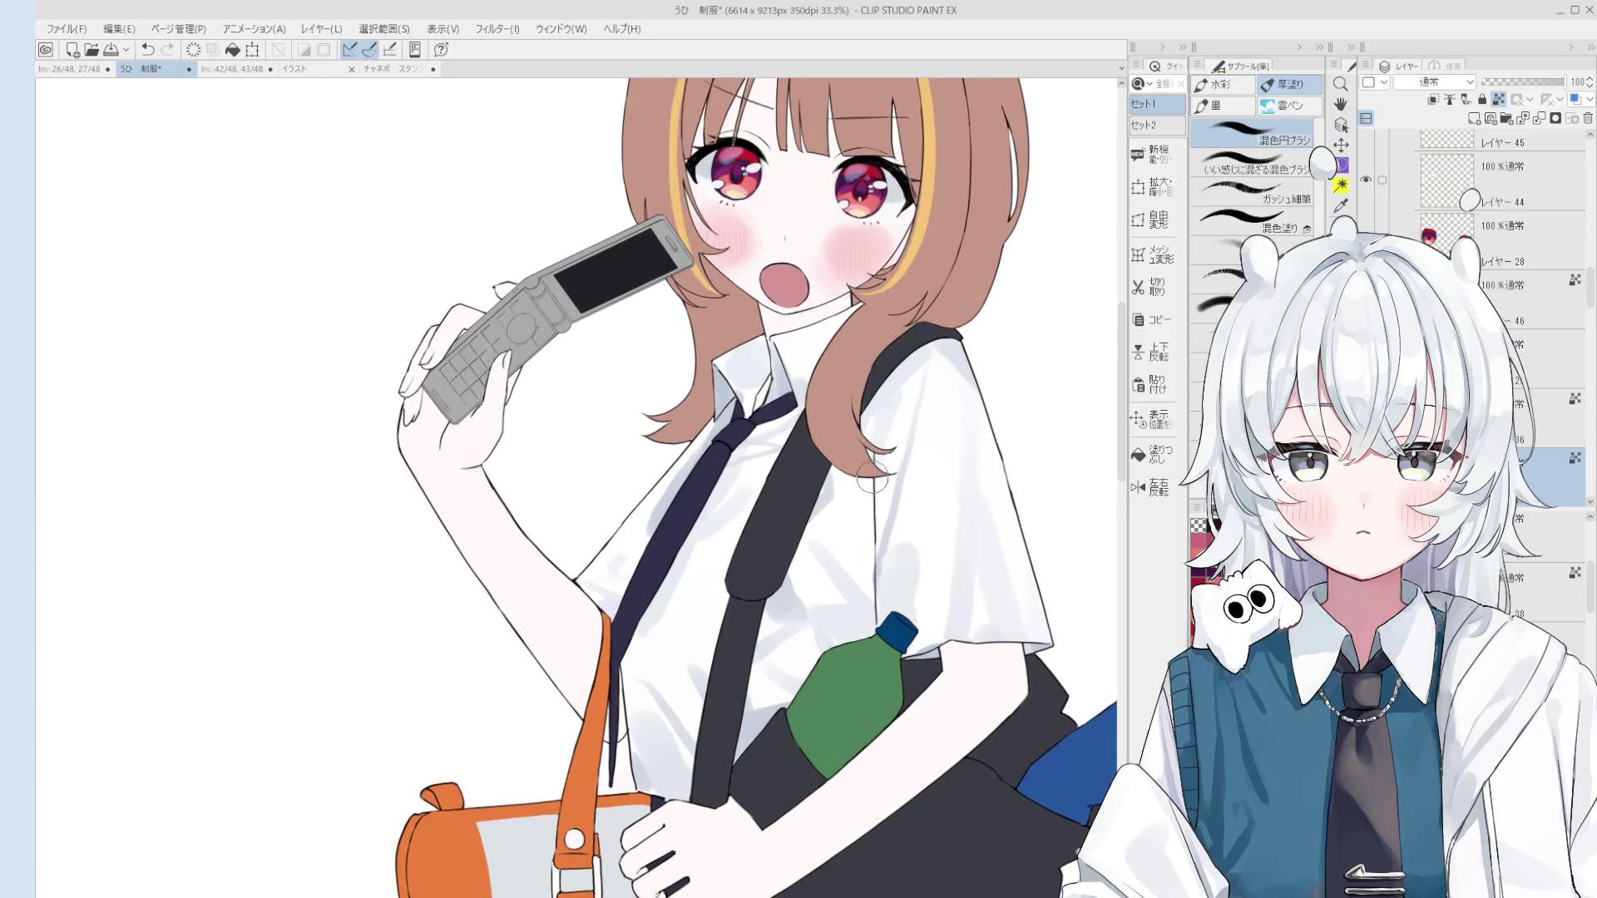
{"action": "scroll", "coordinate": [875, 473], "scroll_direction": "up", "scroll_amount": 2}
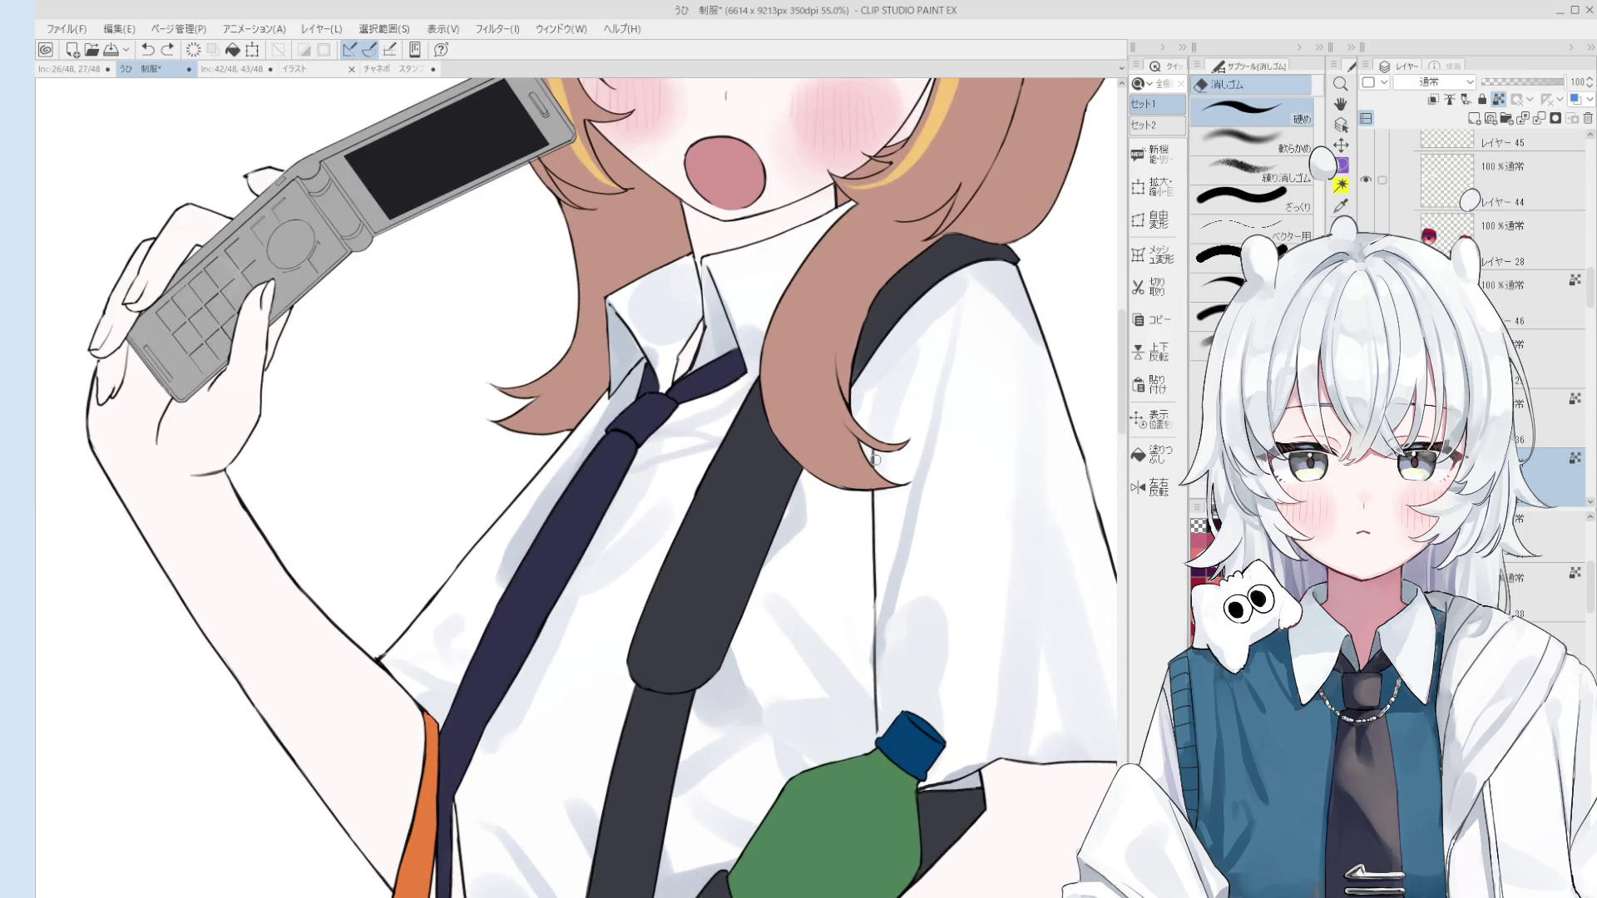
{"action": "left_click", "coordinate": [875, 462], "text": "ctrl"}
{"action": "left_click_drag", "start_coordinate": [873, 466], "coordinate": [879, 551]}
{"action": "key", "text": "ctrl+z"}
Step: Erase the stray shirt line from its upper part down past the bottle
{"action": "scroll", "coordinate": [869, 466], "scroll_direction": "up", "scroll_amount": 3}
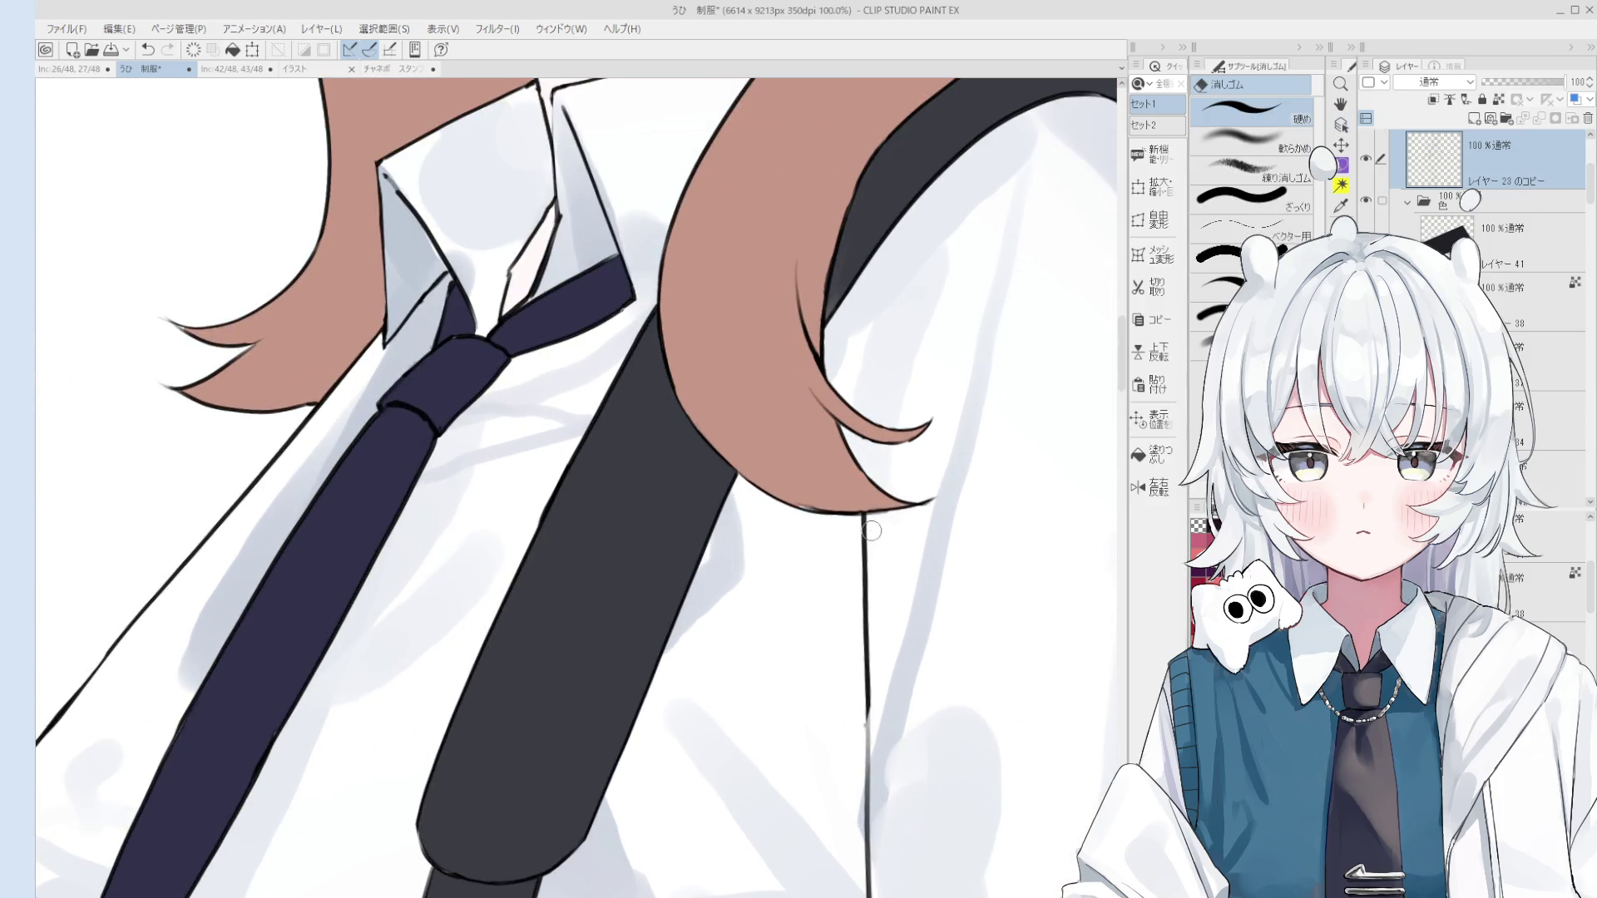
{"action": "left_click_drag", "start_coordinate": [869, 530], "coordinate": [865, 613]}
{"action": "scroll", "coordinate": [865, 614], "scroll_direction": "down", "scroll_amount": 2}
{"action": "scroll", "coordinate": [868, 647], "scroll_direction": "down", "scroll_amount": 3}
{"action": "scroll", "coordinate": [869, 647], "scroll_direction": "up", "scroll_amount": 3}
{"action": "left_click_drag", "start_coordinate": [848, 553], "coordinate": [883, 717]}
Step: Pick a different layer from the canvas and move and slightly rotate the view toward the face
{"action": "key", "text": "o"}
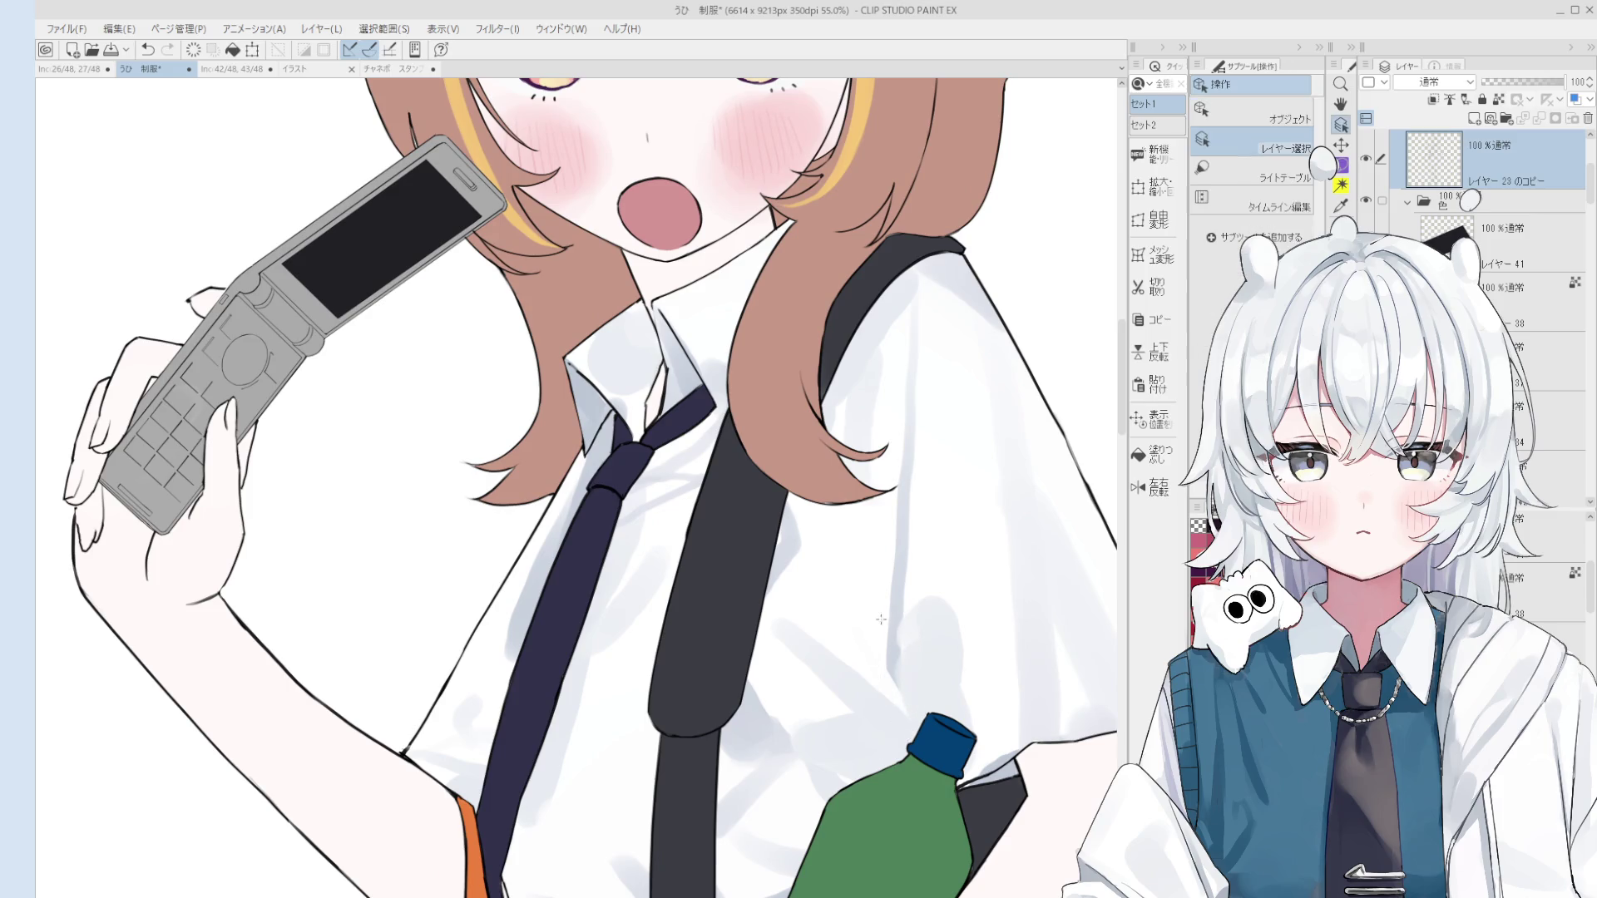
{"action": "left_click", "coordinate": [889, 586]}
{"action": "key", "text": "b"}
{"action": "scroll", "coordinate": [889, 587], "scroll_direction": "down", "scroll_amount": 2}
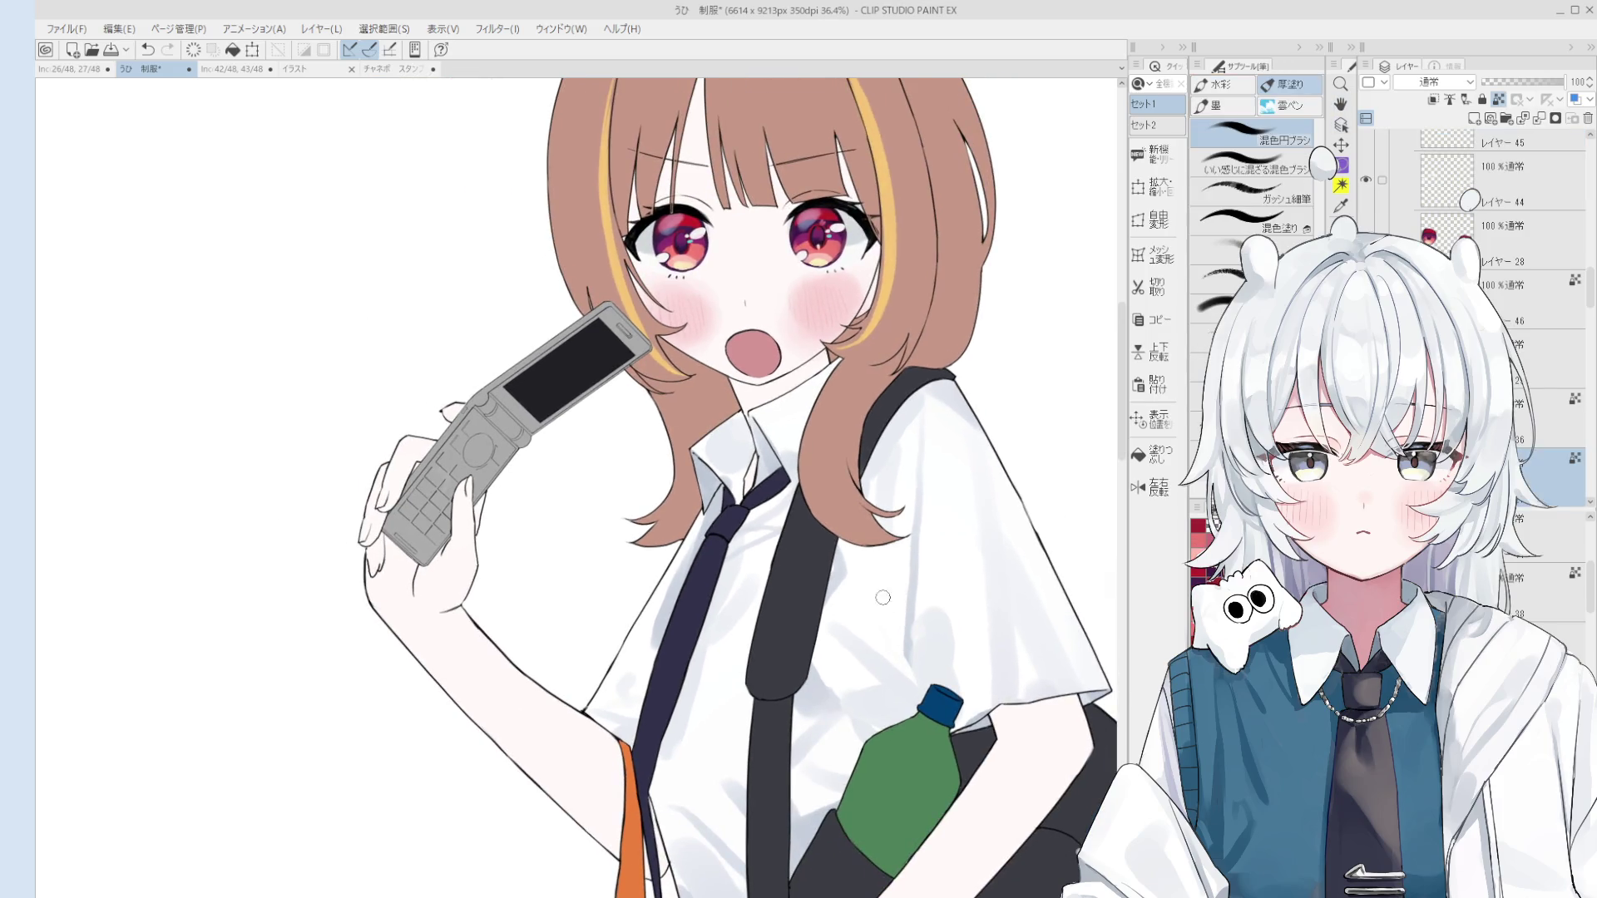
{"action": "scroll", "coordinate": [913, 669], "scroll_direction": "down", "scroll_amount": 2}
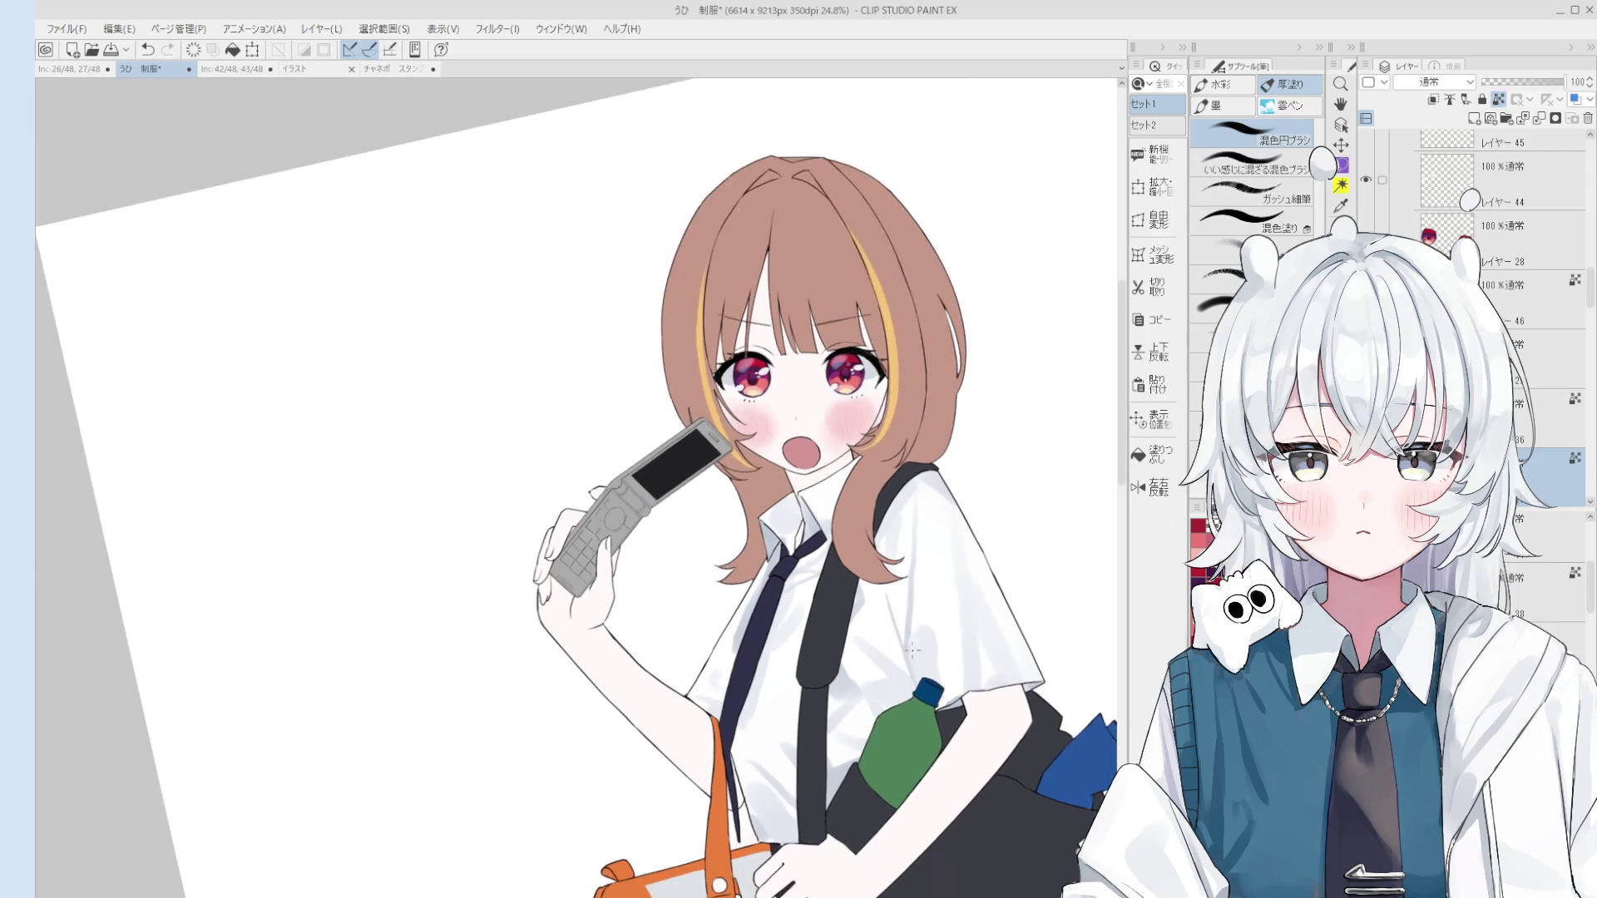
{"action": "scroll", "coordinate": [905, 541], "scroll_direction": "down", "scroll_amount": 1}
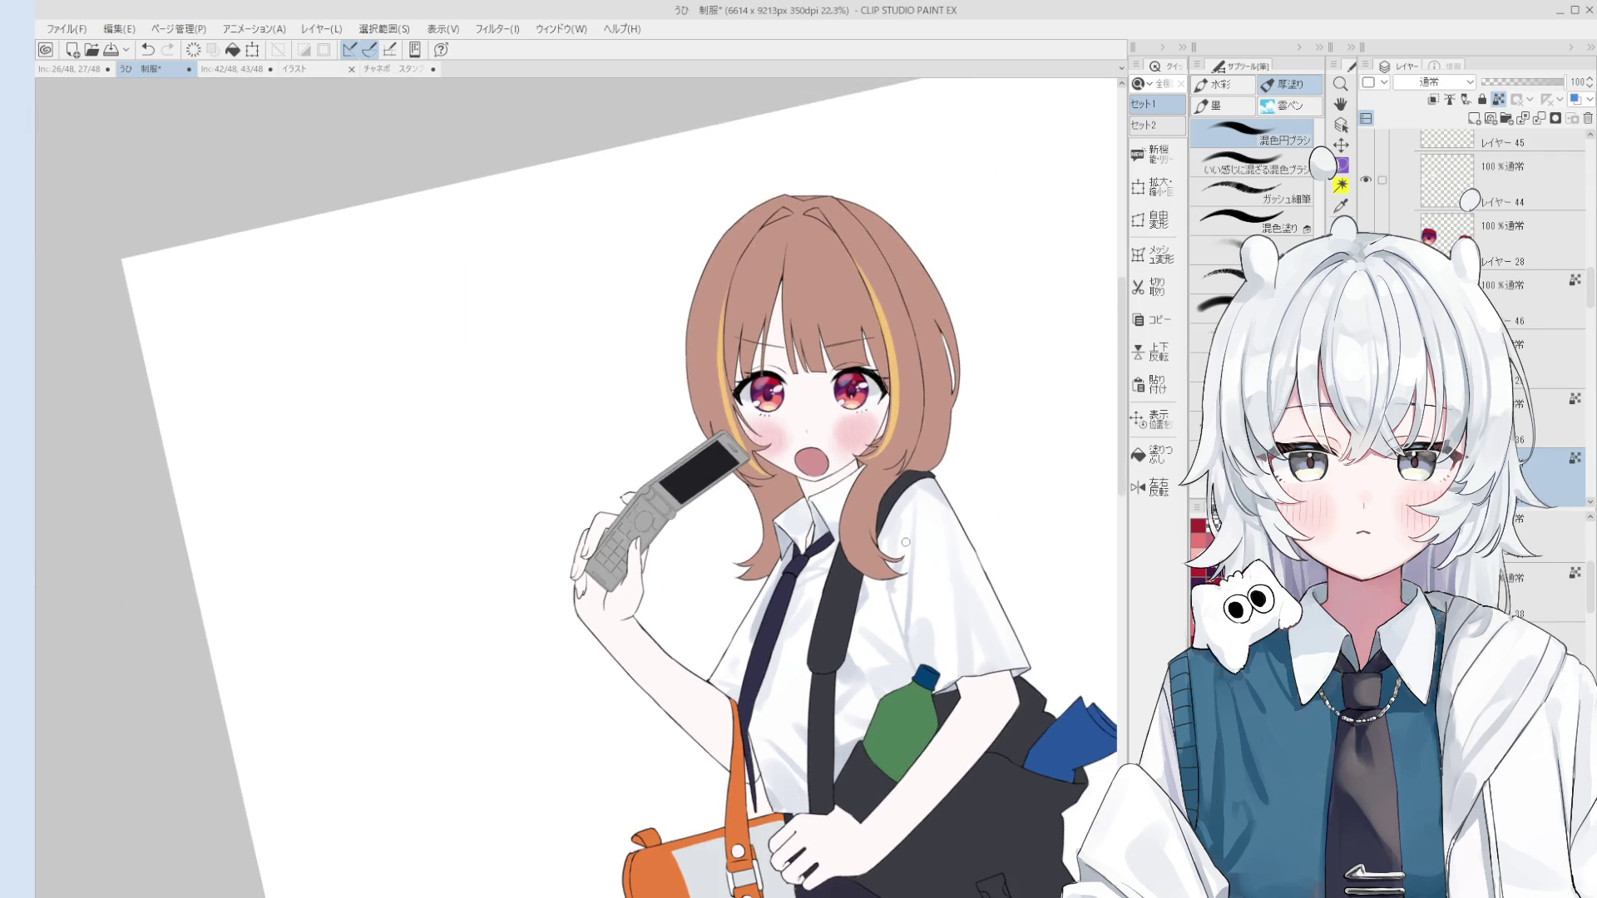
{"action": "scroll", "coordinate": [902, 535], "scroll_direction": "up", "scroll_amount": 2}
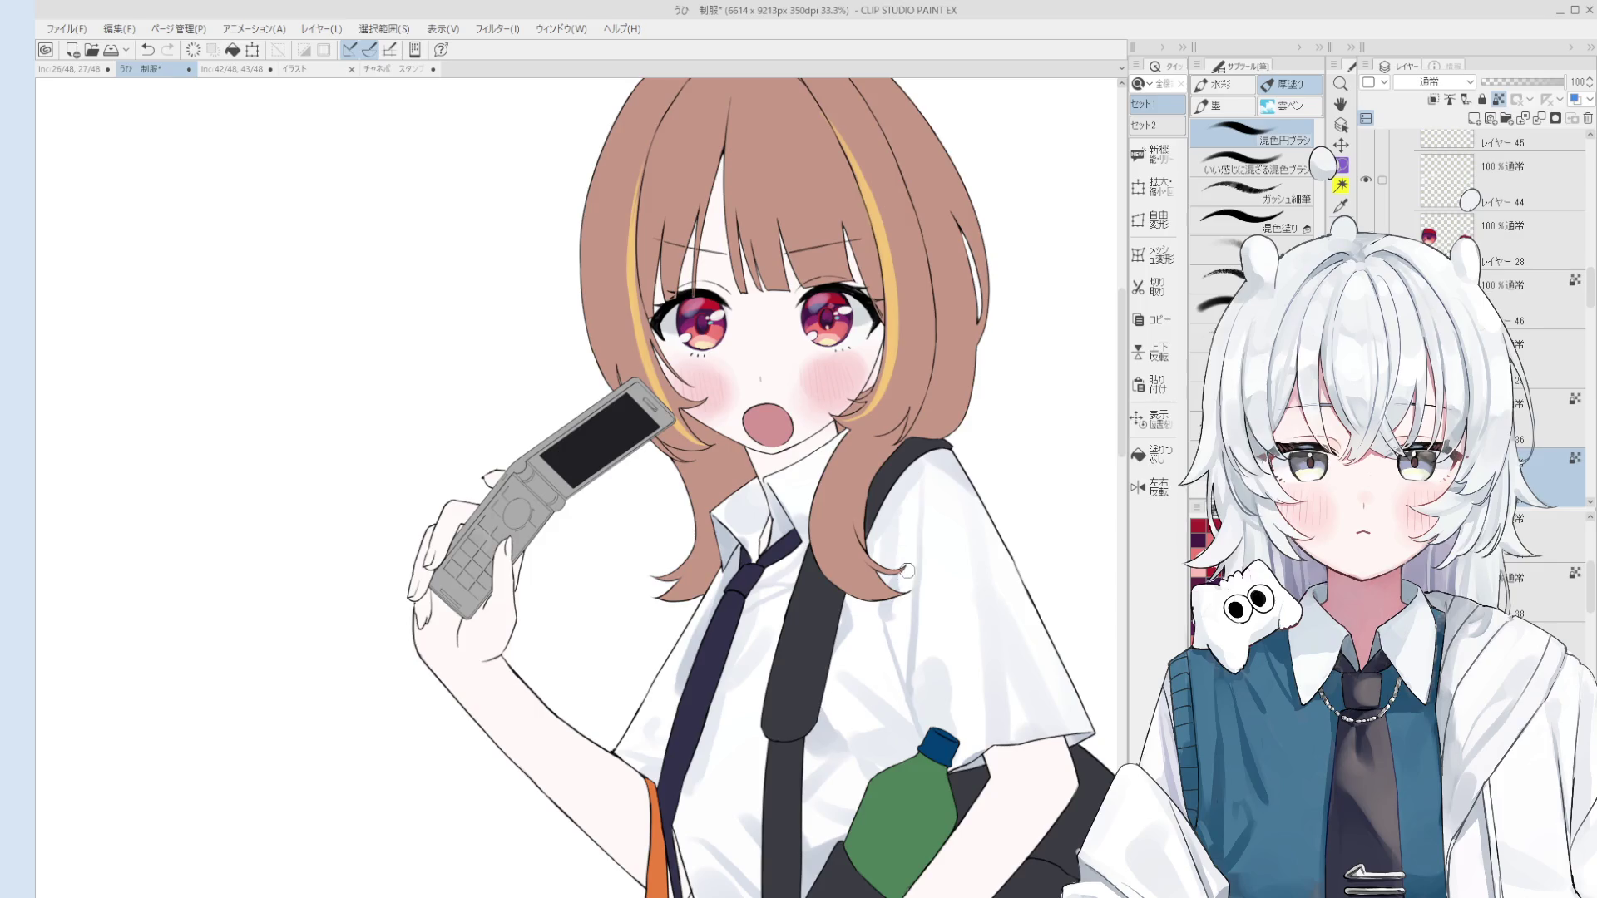
{"action": "left_click_drag", "start_coordinate": [894, 612], "coordinate": [904, 652]}
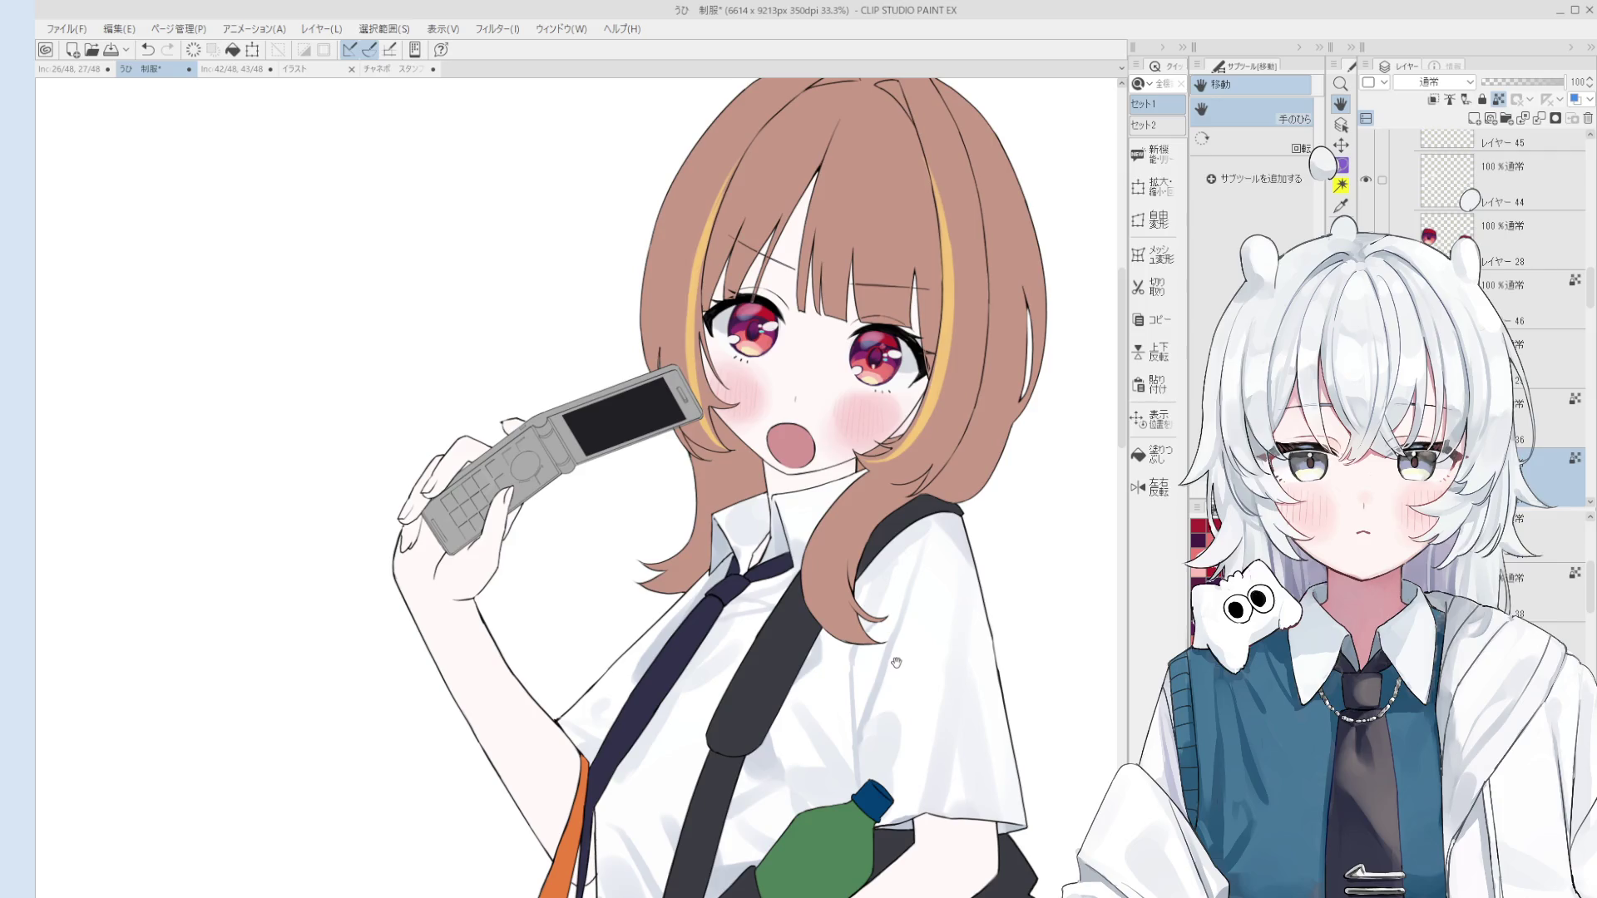
{"action": "left_click_drag", "start_coordinate": [899, 659], "coordinate": [911, 716]}
{"action": "key", "text": "o"}
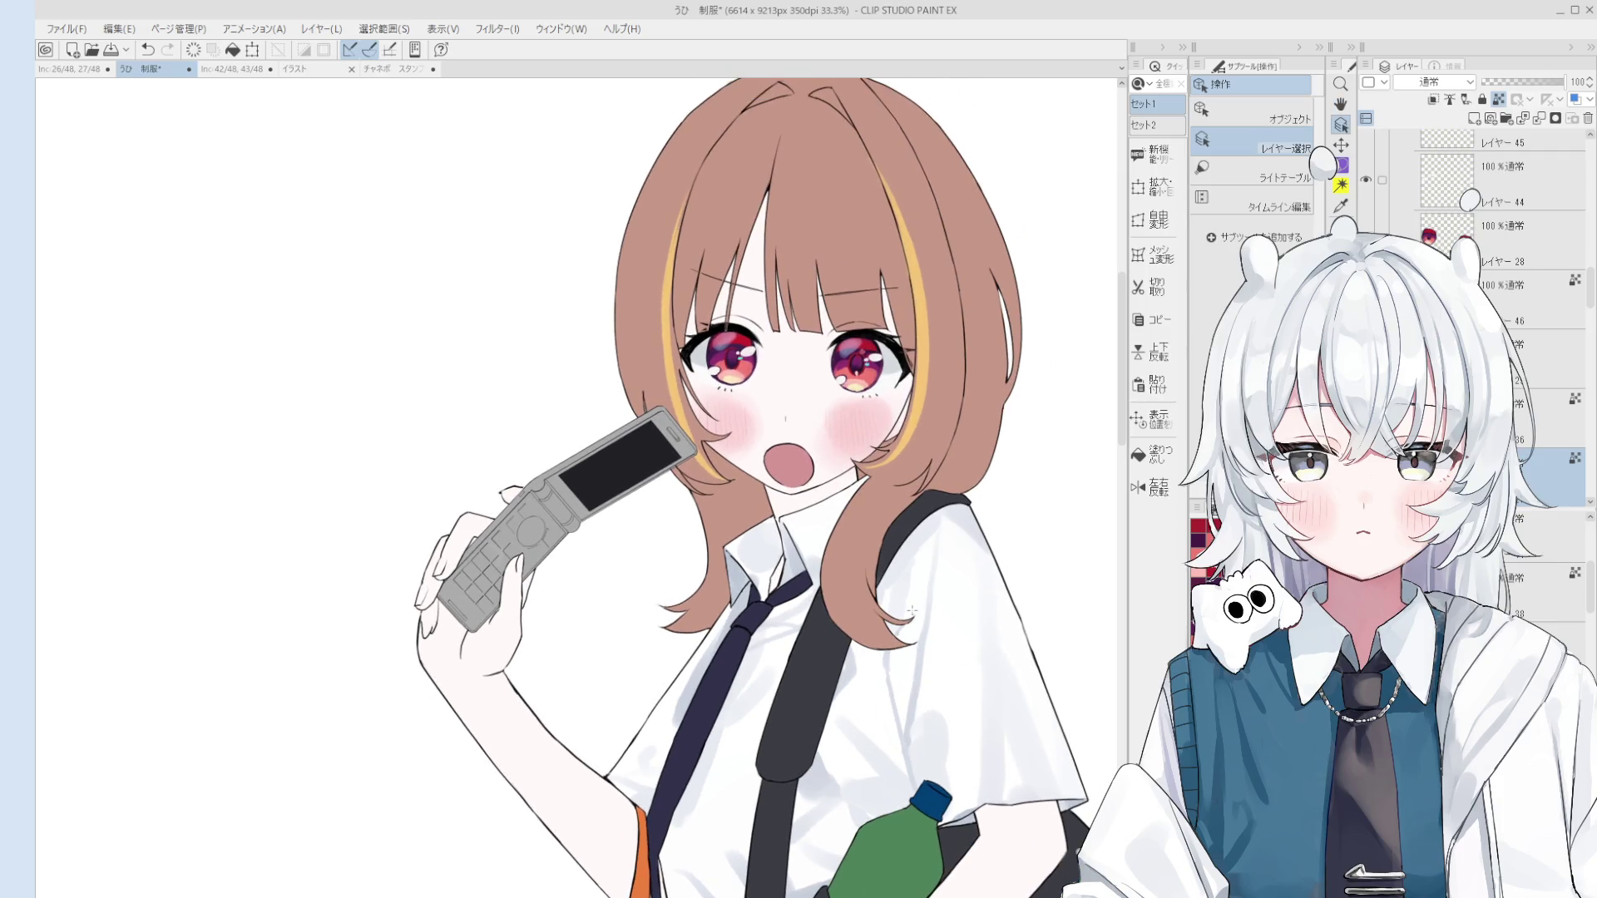
{"action": "scroll", "coordinate": [923, 661], "scroll_direction": "up", "scroll_amount": 3}
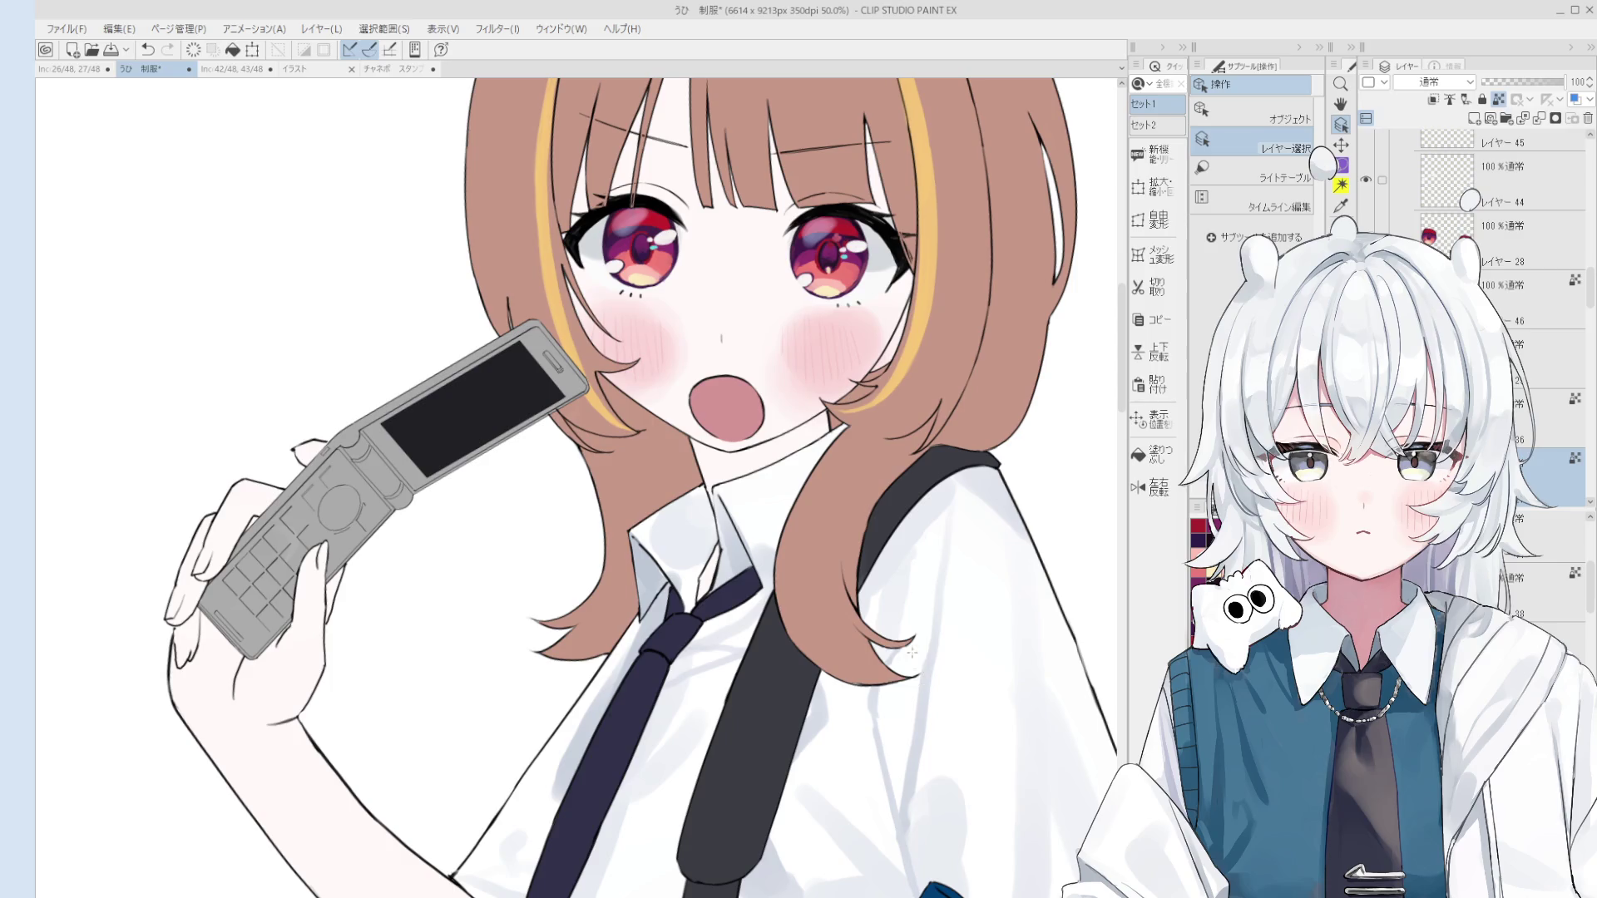
{"action": "key", "text": "asciicircum"}
{"action": "key", "text": "b"}
{"action": "scroll", "coordinate": [935, 622], "scroll_direction": "down", "scroll_amount": 1}
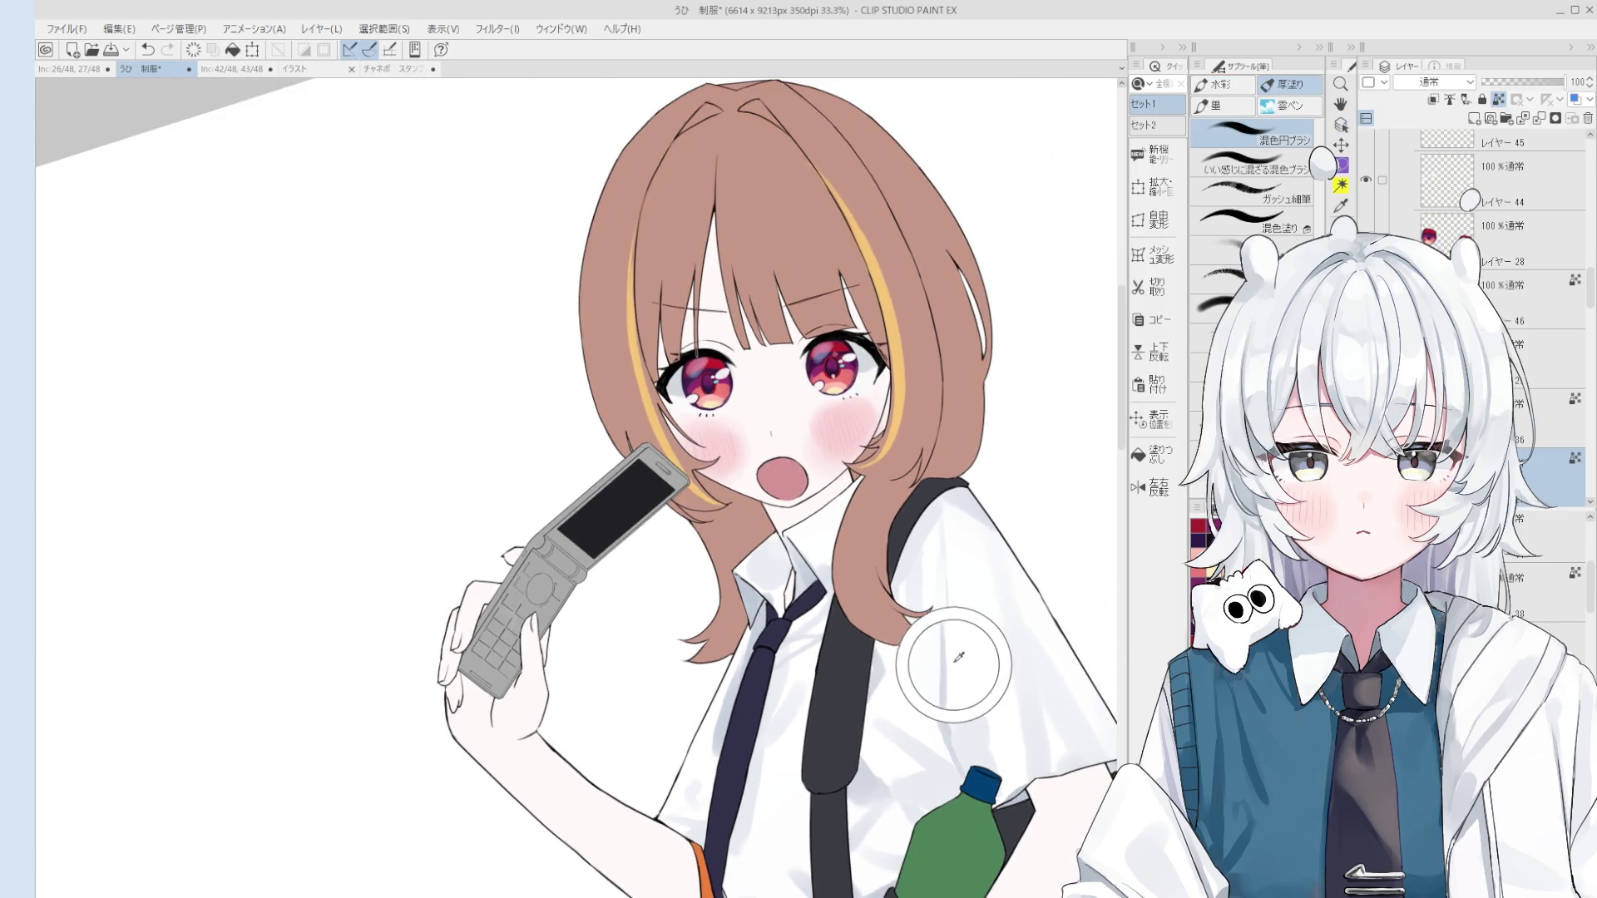
{"action": "scroll", "coordinate": [948, 657], "scroll_direction": "up", "scroll_amount": 1}
{"action": "scroll", "coordinate": [935, 702], "scroll_direction": "down", "scroll_amount": 3}
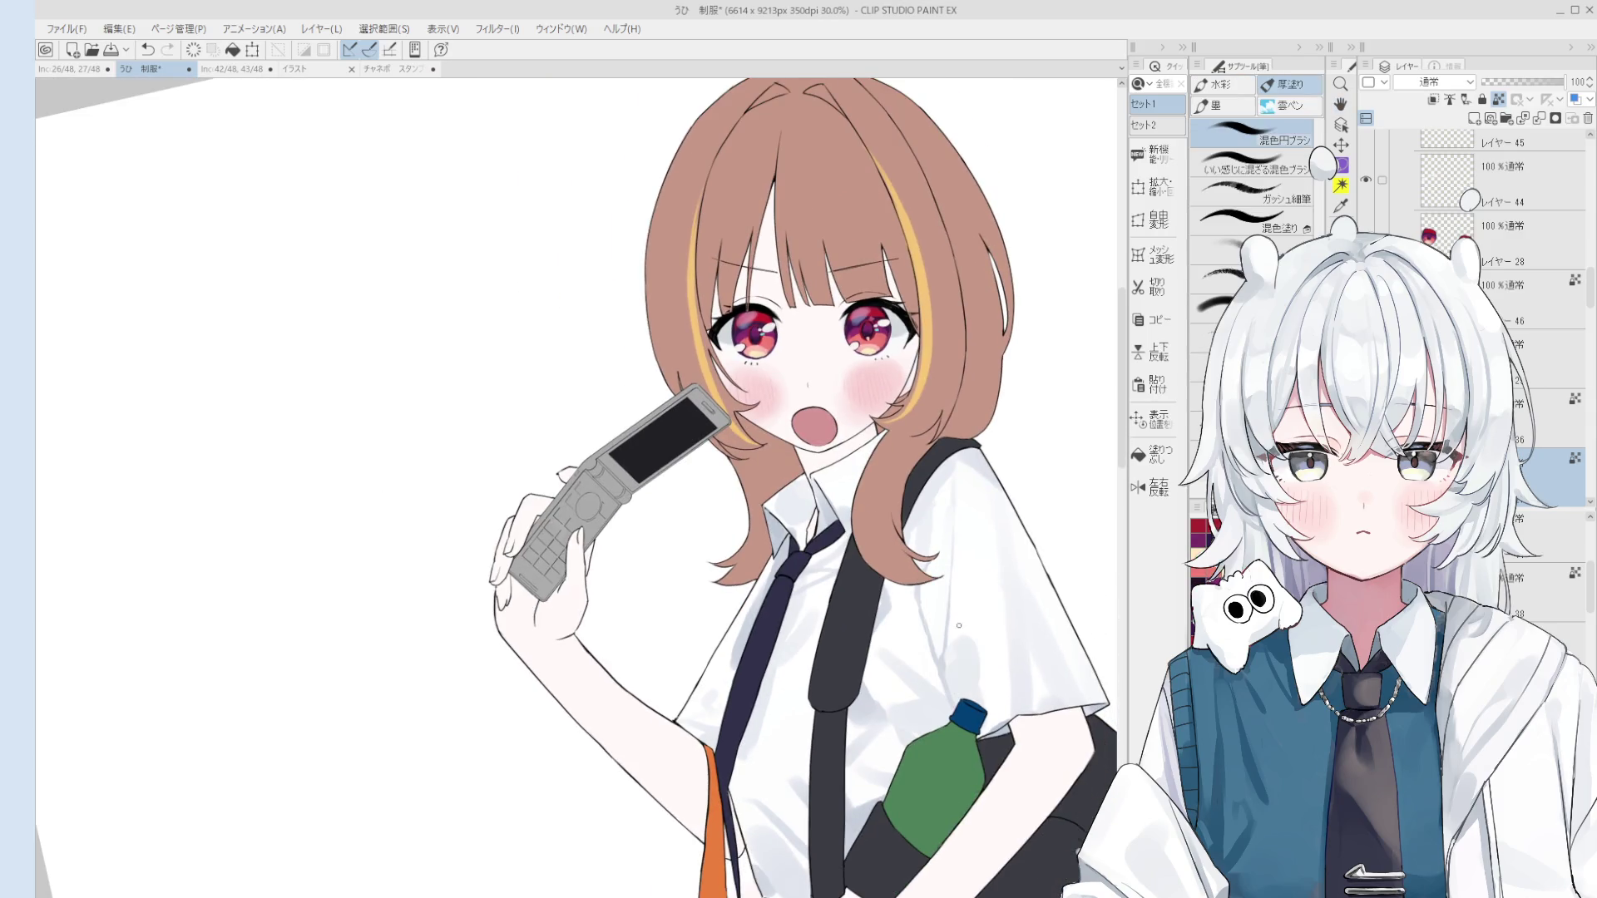
{"action": "scroll", "coordinate": [948, 636], "scroll_direction": "up", "scroll_amount": 1}
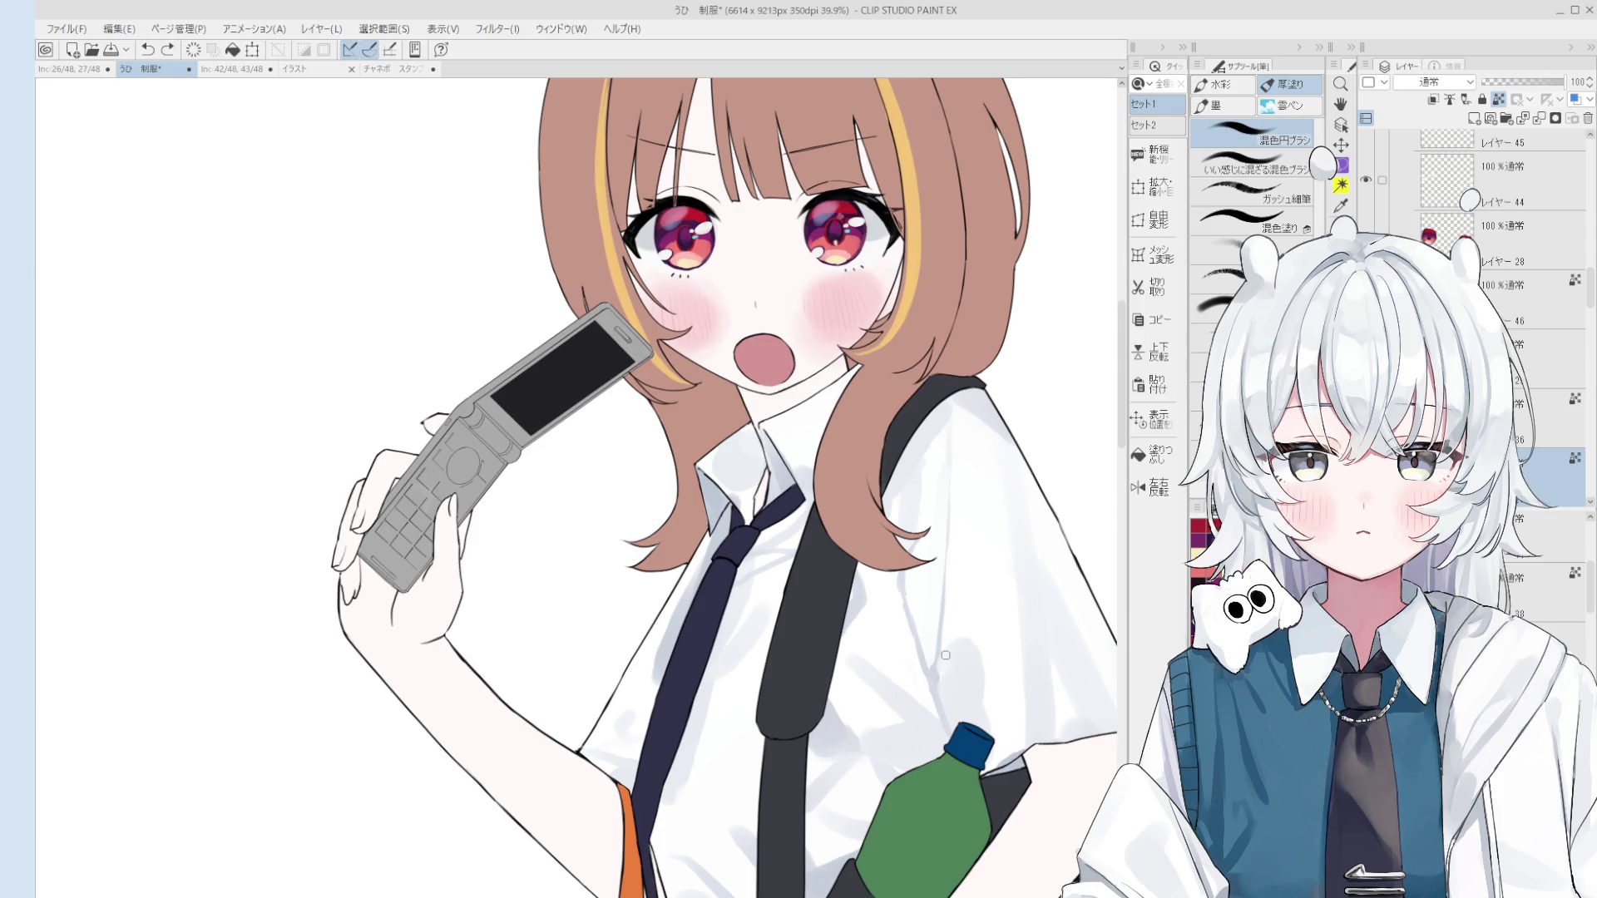
{"action": "scroll", "coordinate": [968, 655], "scroll_direction": "down", "scroll_amount": 3}
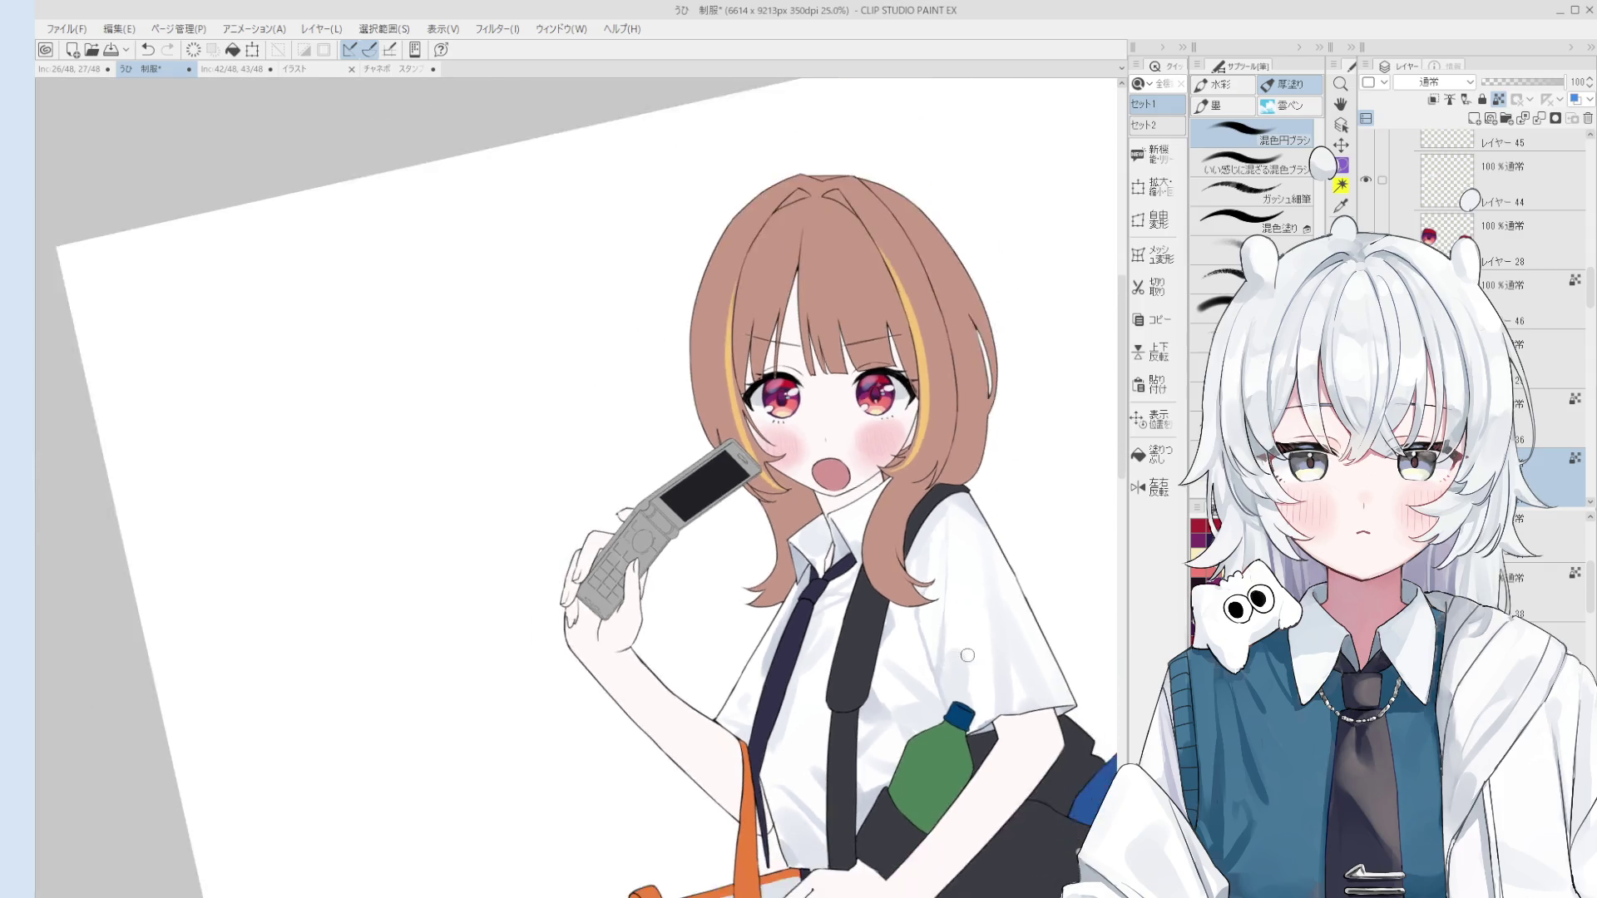
{"action": "scroll", "coordinate": [967, 655], "scroll_direction": "up", "scroll_amount": 1}
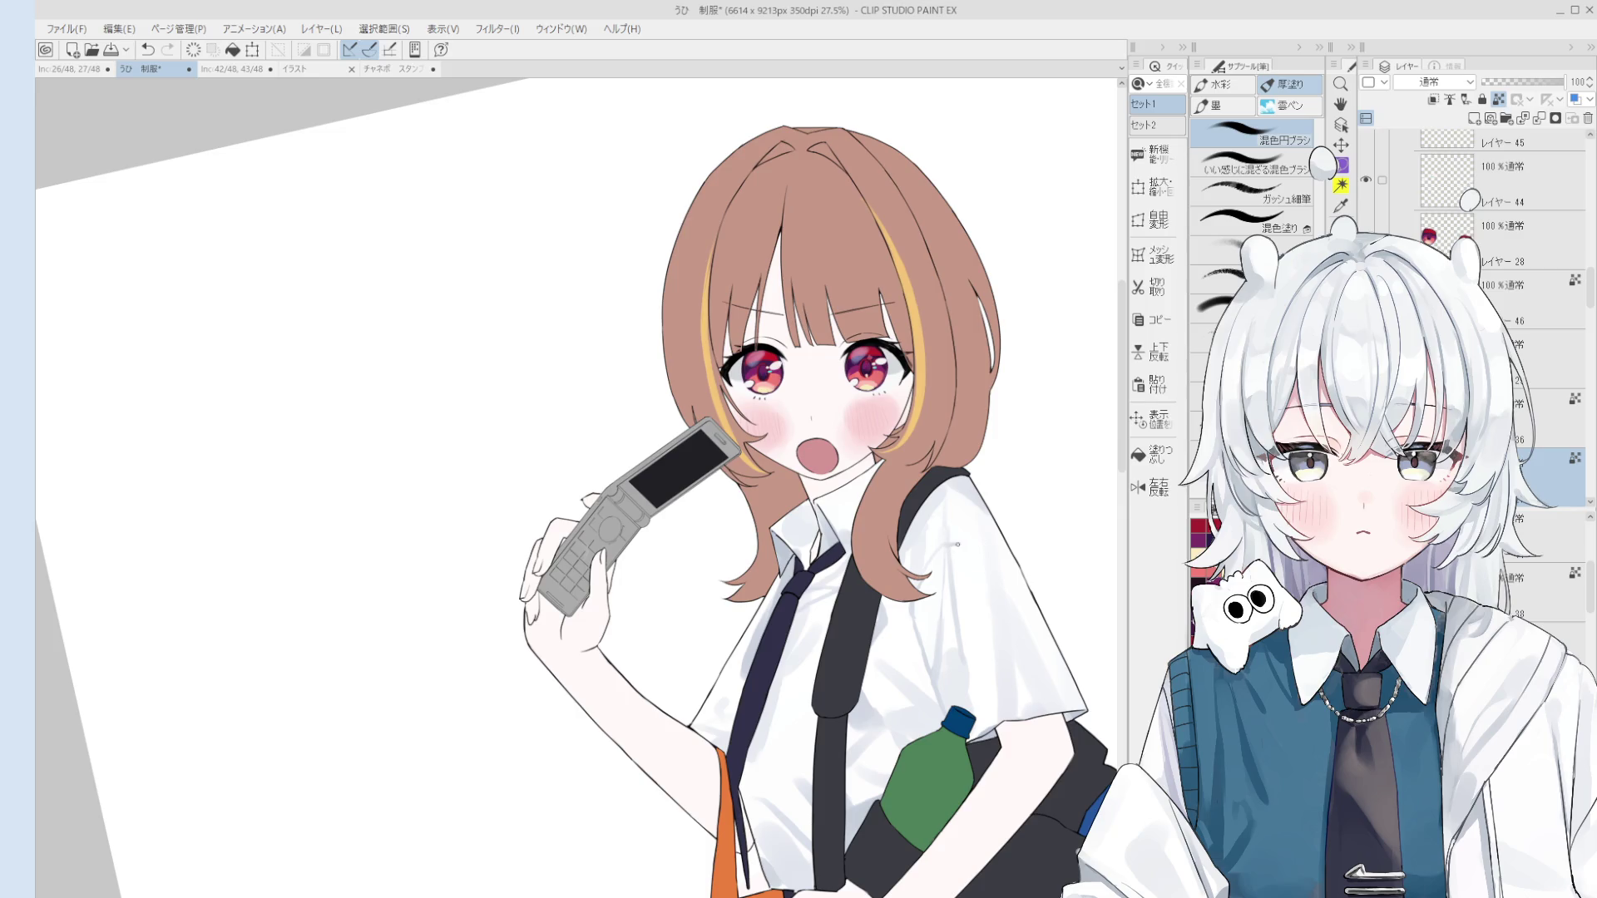
{"action": "scroll", "coordinate": [1000, 536], "scroll_direction": "down", "scroll_amount": 1}
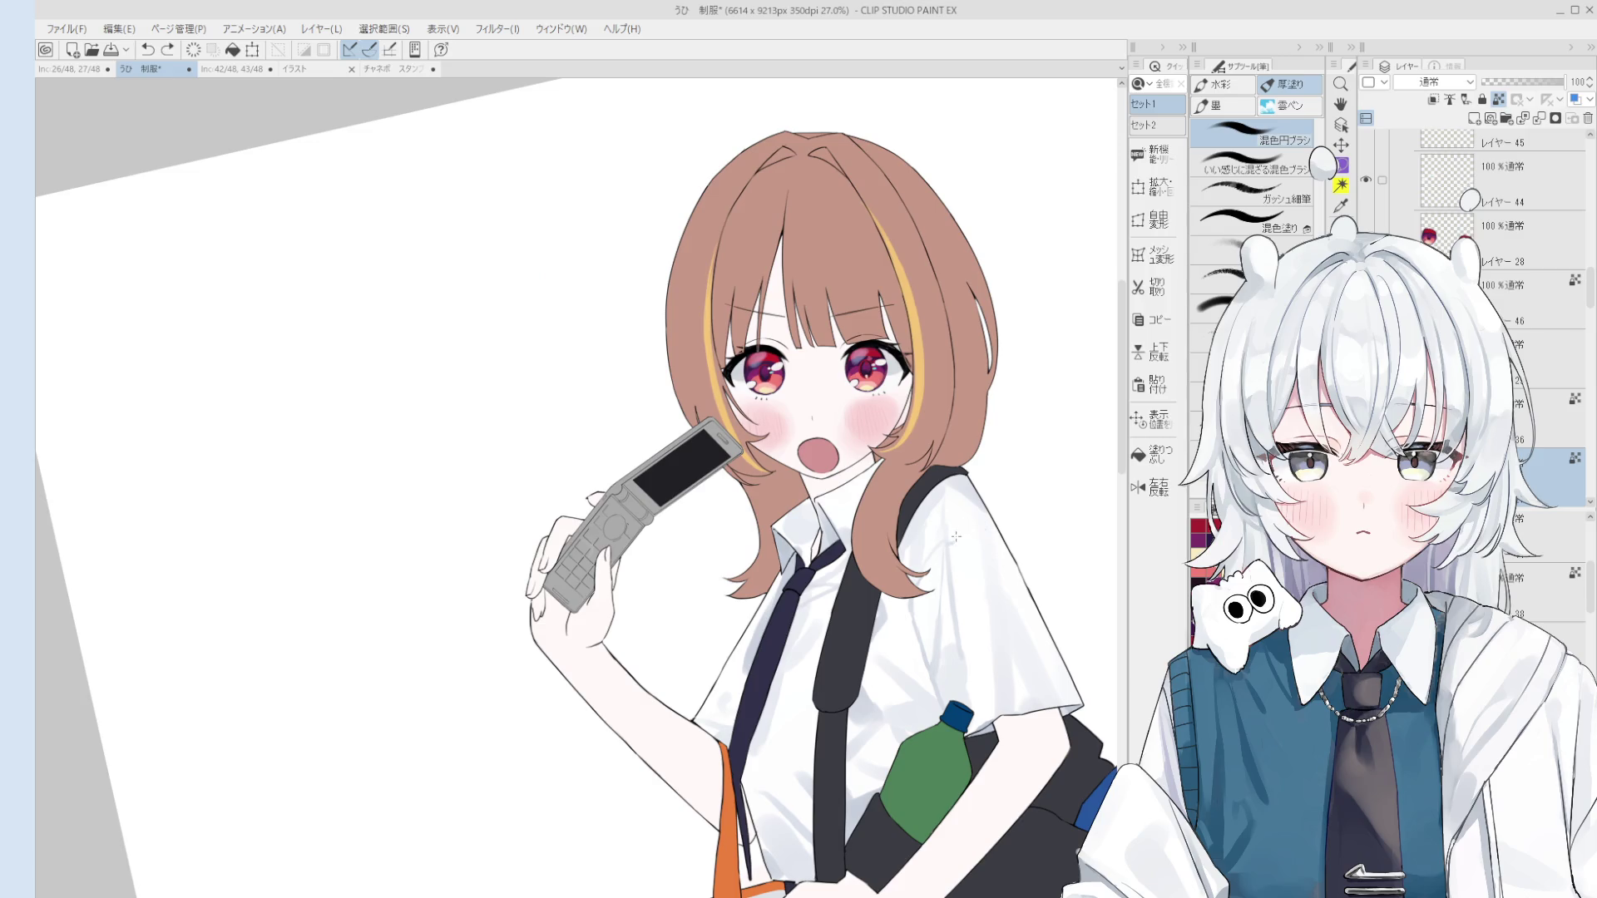
{"action": "scroll", "coordinate": [954, 541], "scroll_direction": "up", "scroll_amount": 2}
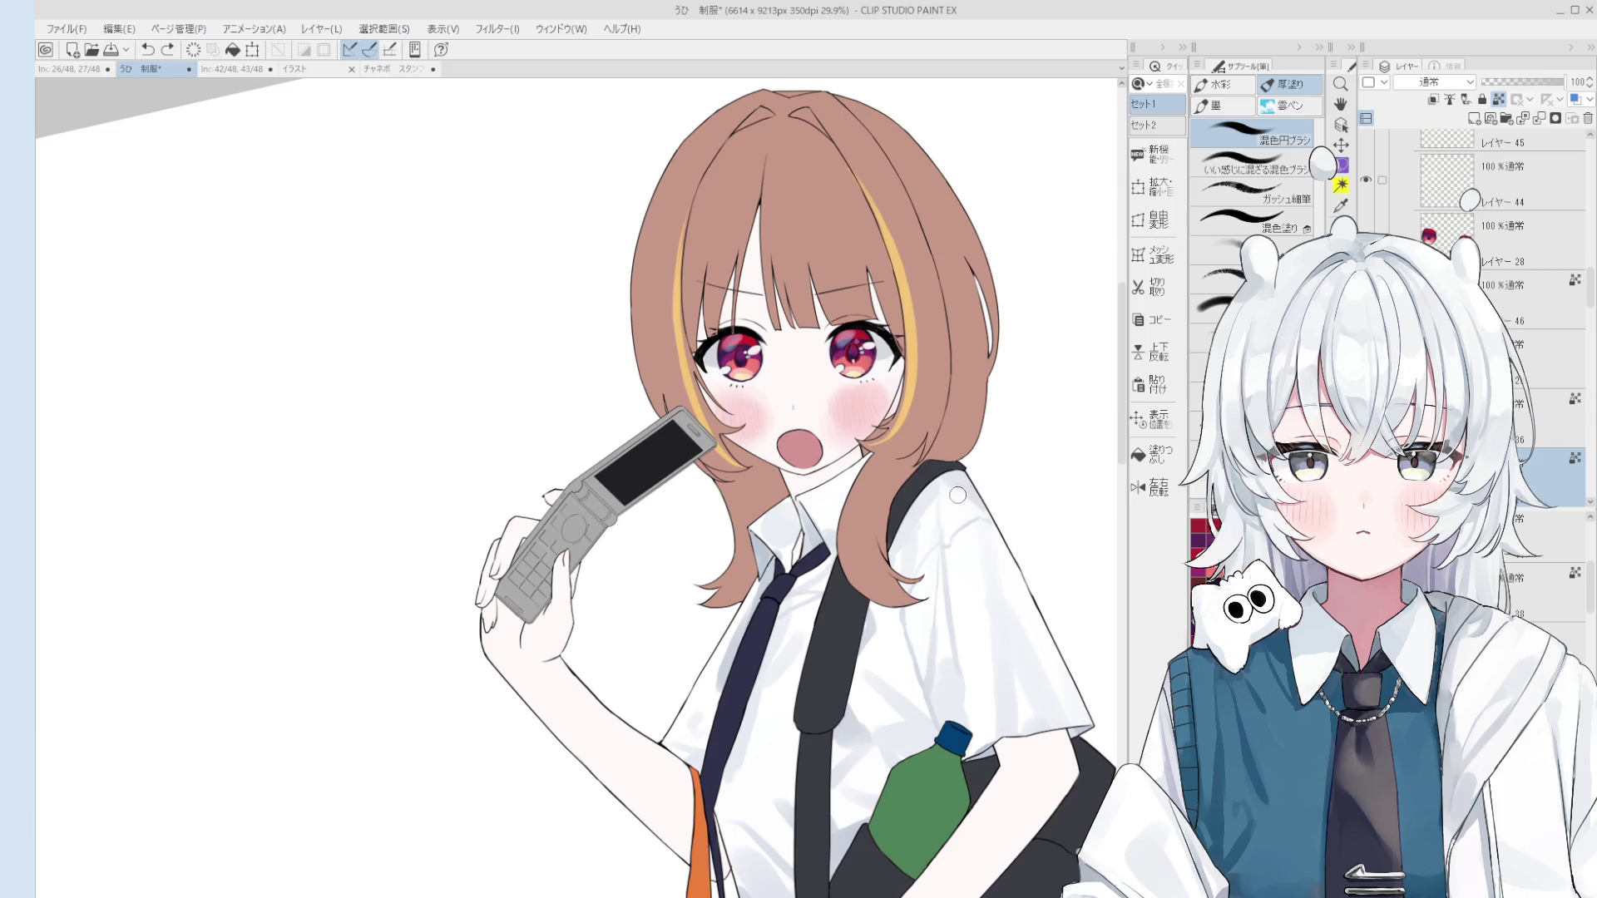
{"action": "scroll", "coordinate": [994, 508], "scroll_direction": "down", "scroll_amount": 4}
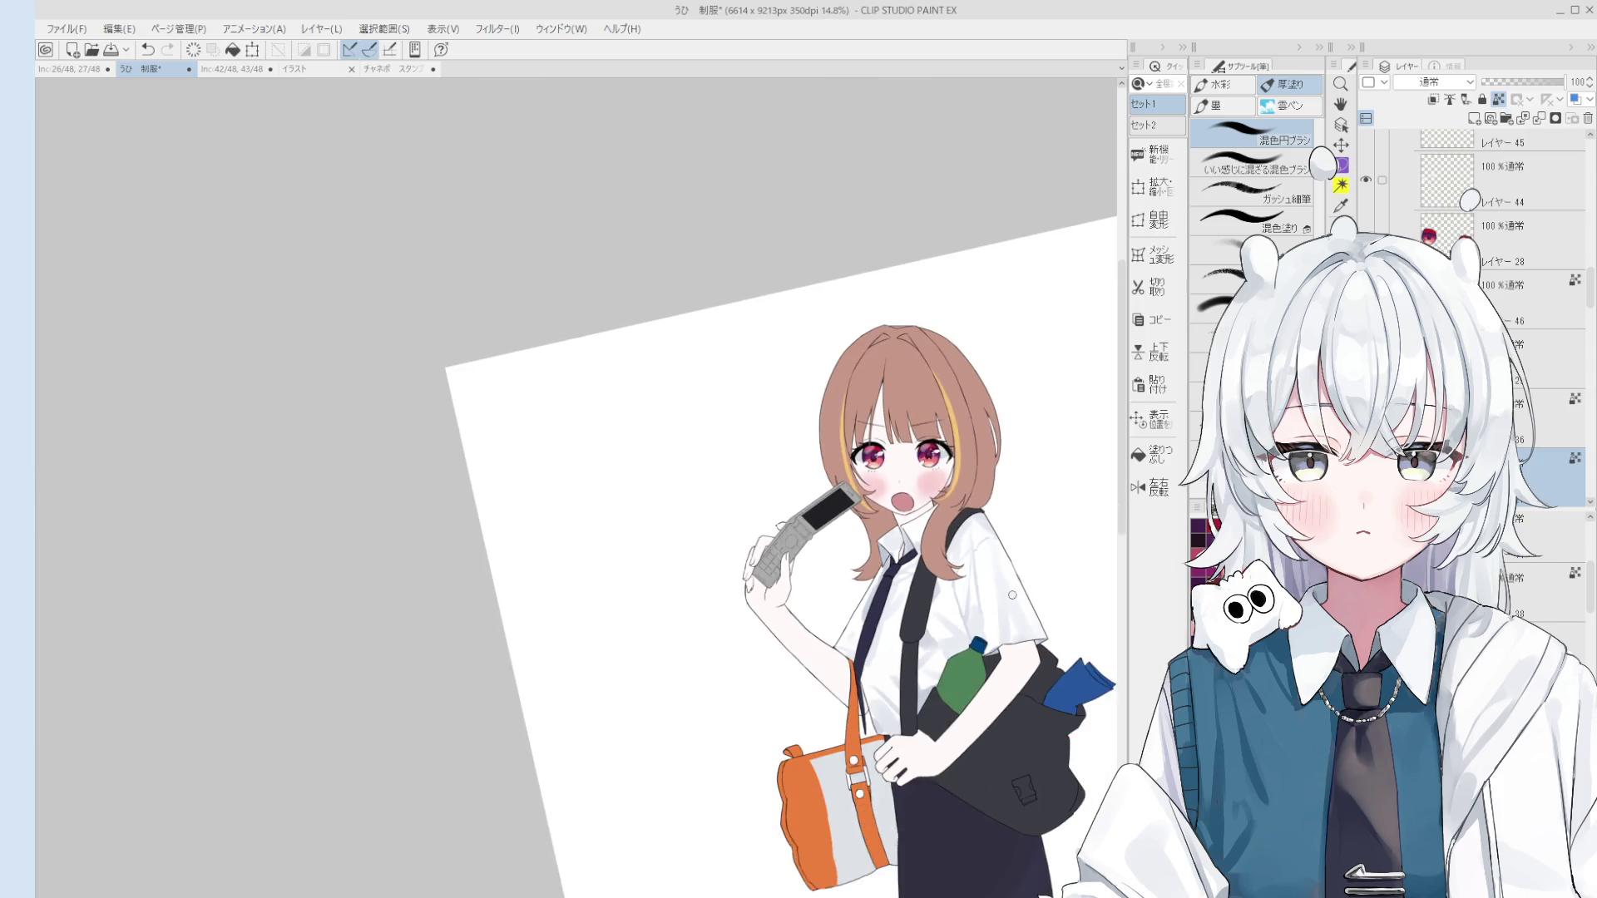
{"action": "scroll", "coordinate": [982, 656], "scroll_direction": "up", "scroll_amount": 4}
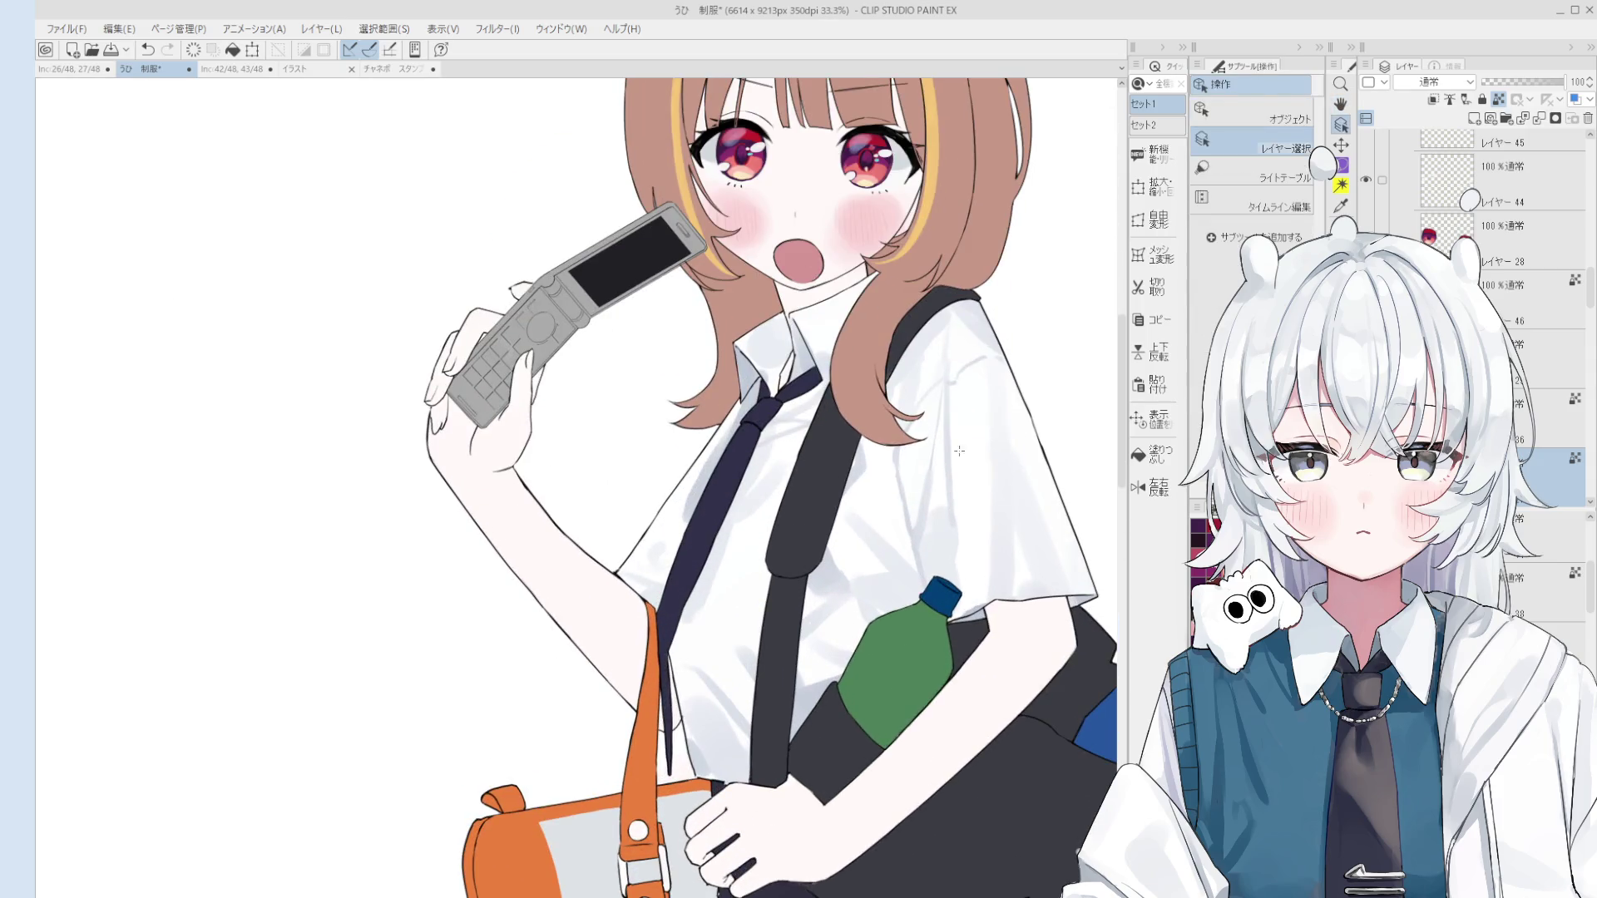
{"action": "scroll", "coordinate": [956, 492], "scroll_direction": "down", "scroll_amount": 1}
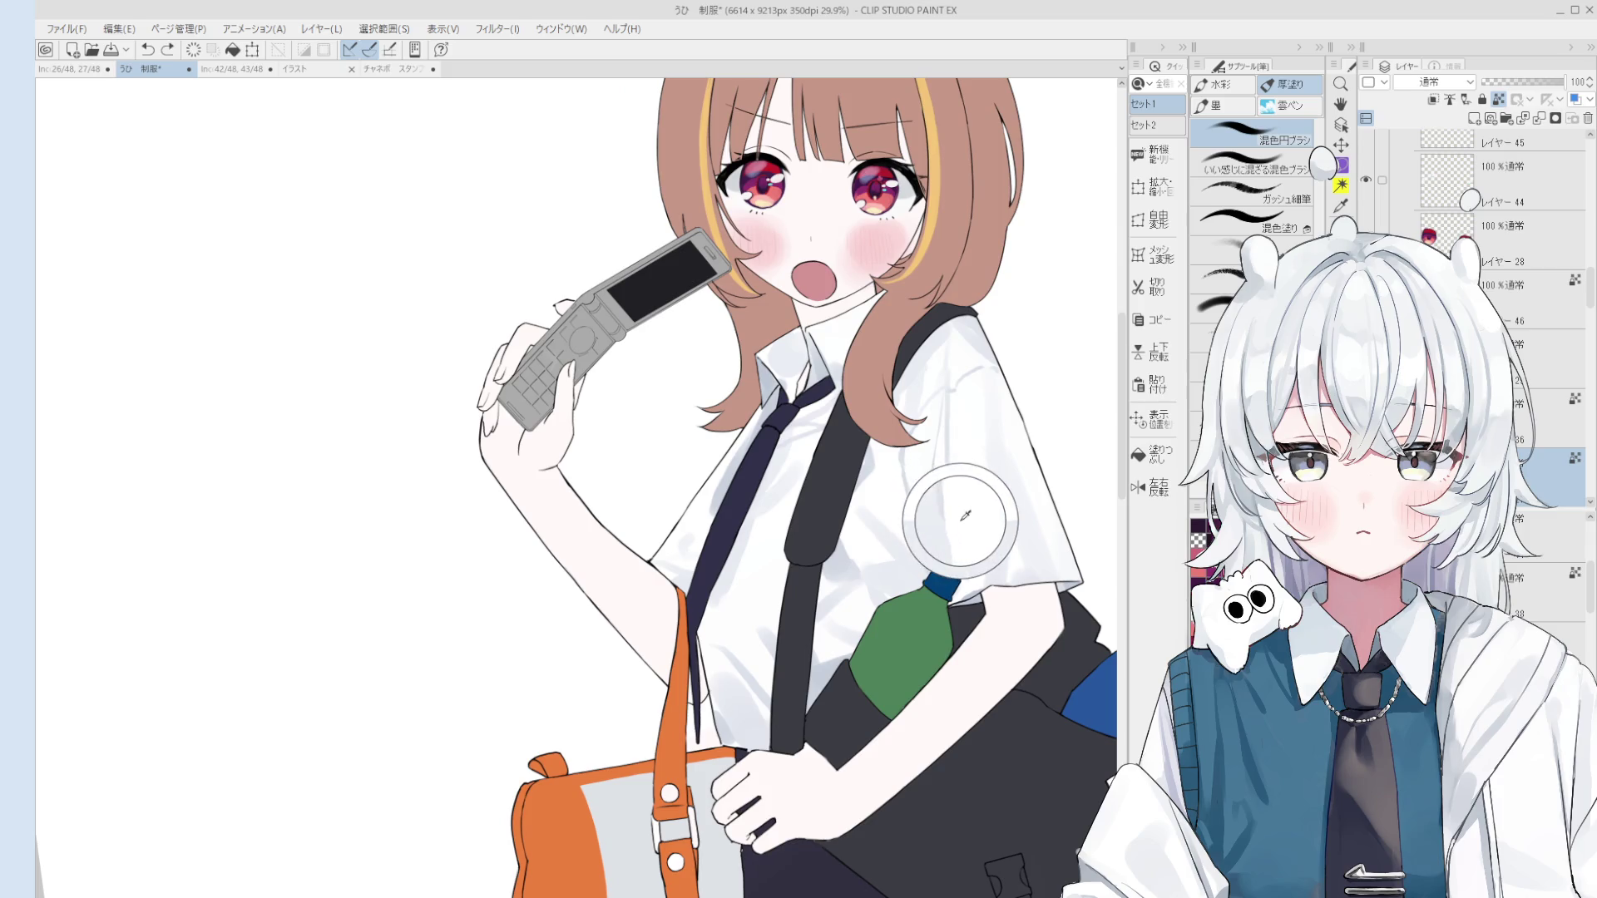
{"action": "mouse_move", "coordinate": [941, 452]}
{"action": "left_mouse_down"}
{"action": "mouse_move", "coordinate": [936, 504]}
{"action": "mouse_move", "coordinate": [970, 509]}
{"action": "left_mouse_up"}
{"action": "key", "text": "ctrl+z"}
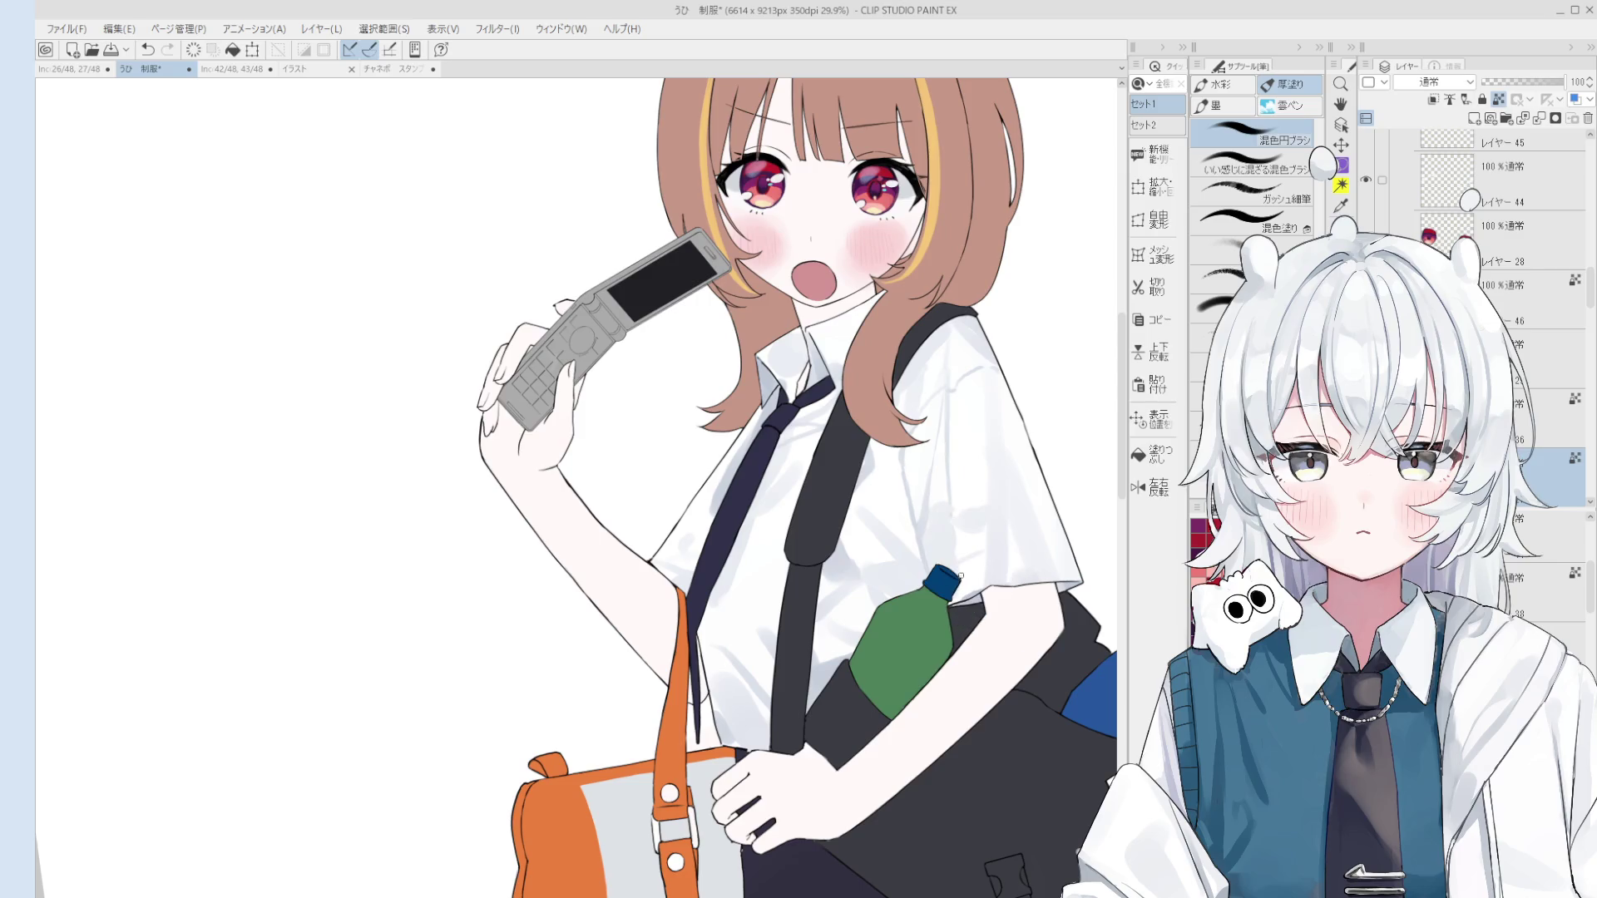
{"action": "scroll", "coordinate": [980, 578], "scroll_direction": "up", "scroll_amount": 2}
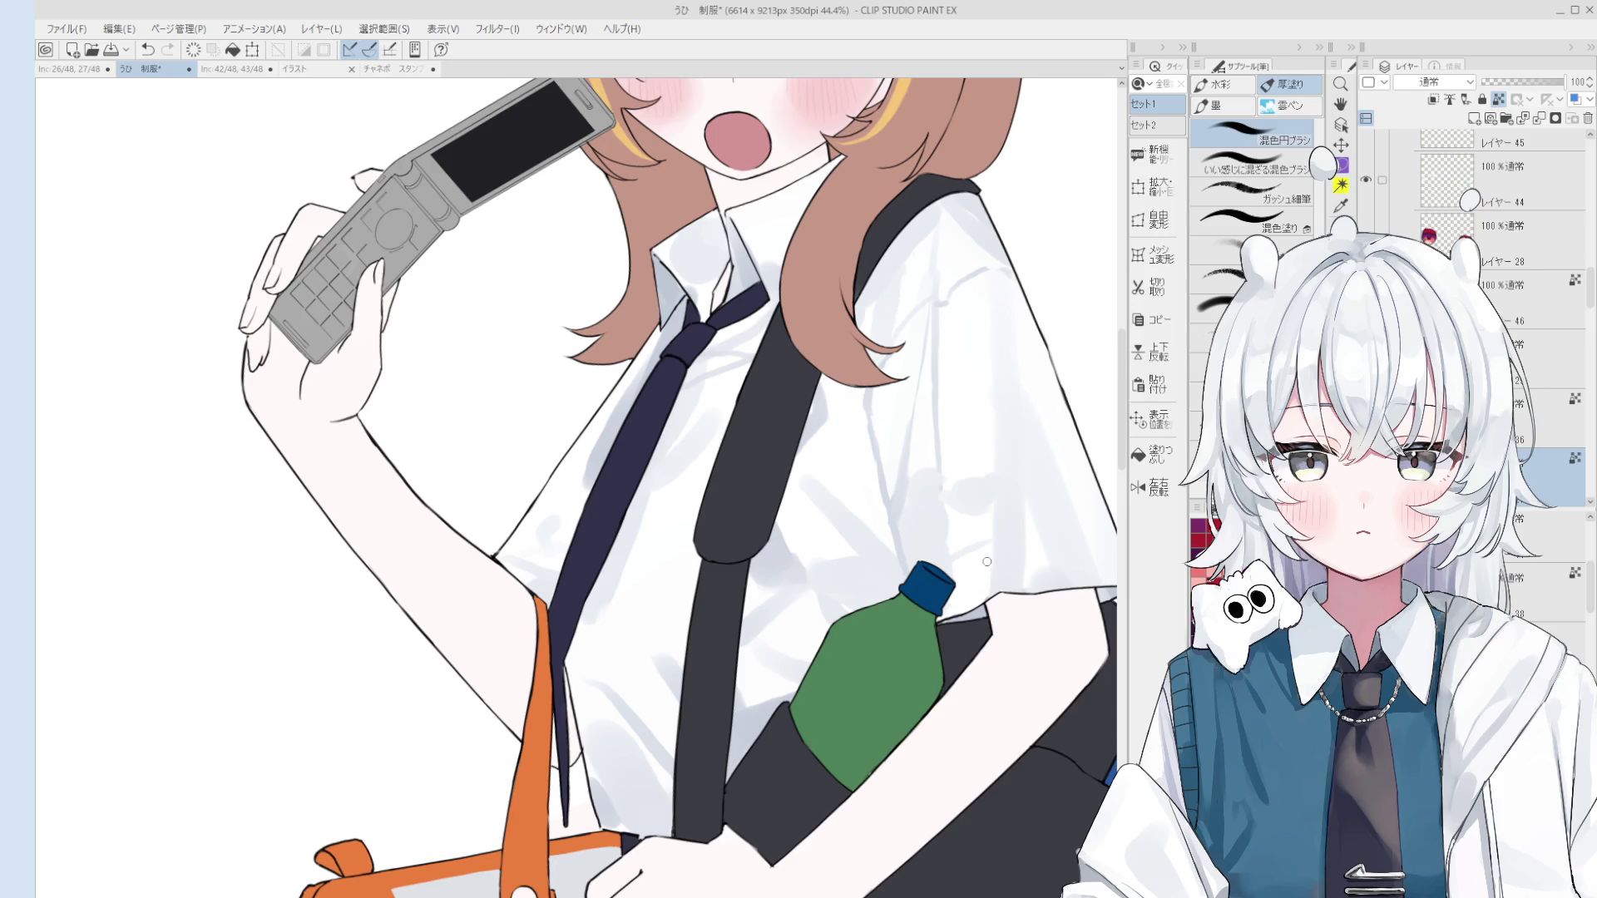
{"action": "scroll", "coordinate": [987, 562], "scroll_direction": "up", "scroll_amount": 1}
{"action": "key", "text": "o"}
{"action": "scroll", "coordinate": [974, 558], "scroll_direction": "up", "scroll_amount": 1}
{"action": "key", "text": "b"}
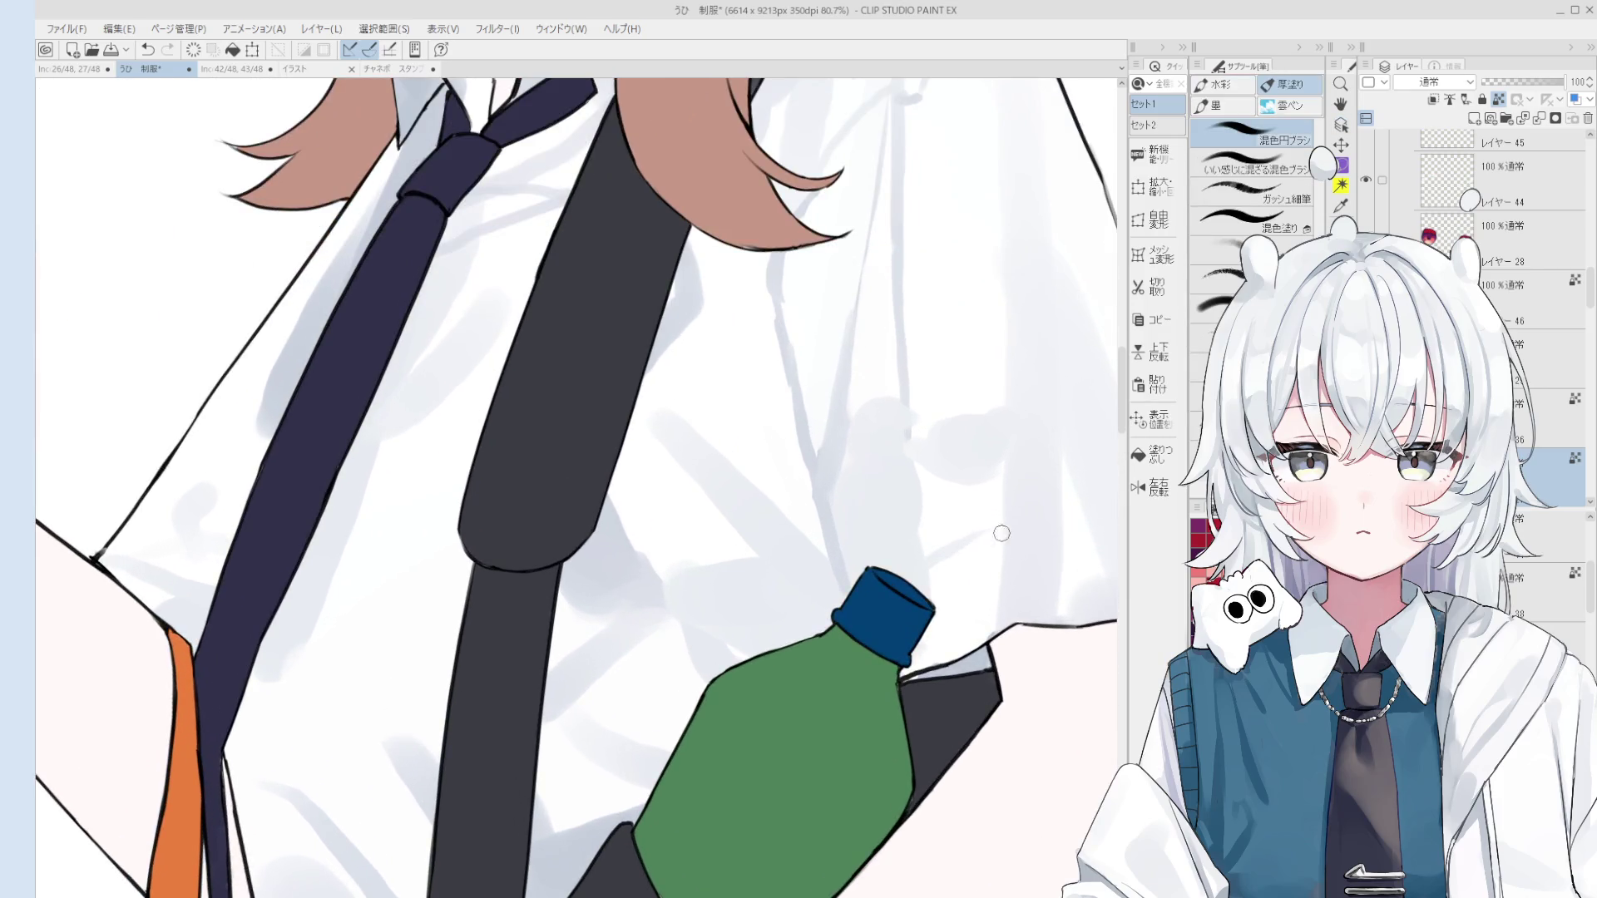
{"action": "scroll", "coordinate": [1022, 533], "scroll_direction": "down", "scroll_amount": 1}
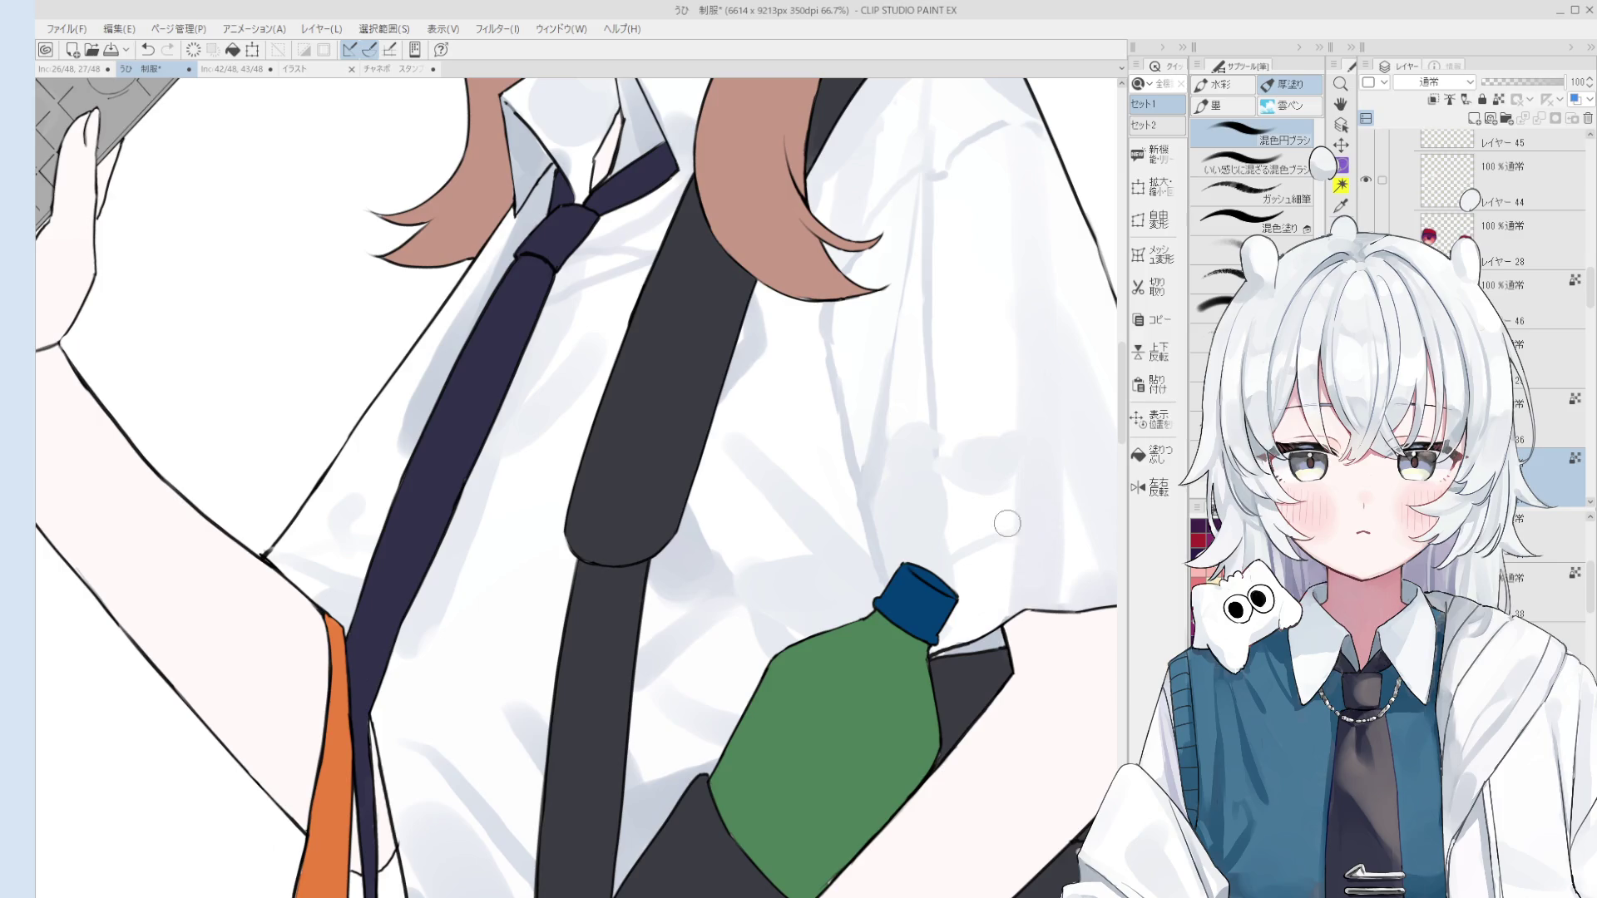
{"action": "scroll", "coordinate": [1039, 529], "scroll_direction": "down", "scroll_amount": 1}
{"action": "key", "text": "ctrl+z"}
{"action": "scroll", "coordinate": [1040, 529], "scroll_direction": "down", "scroll_amount": 6}
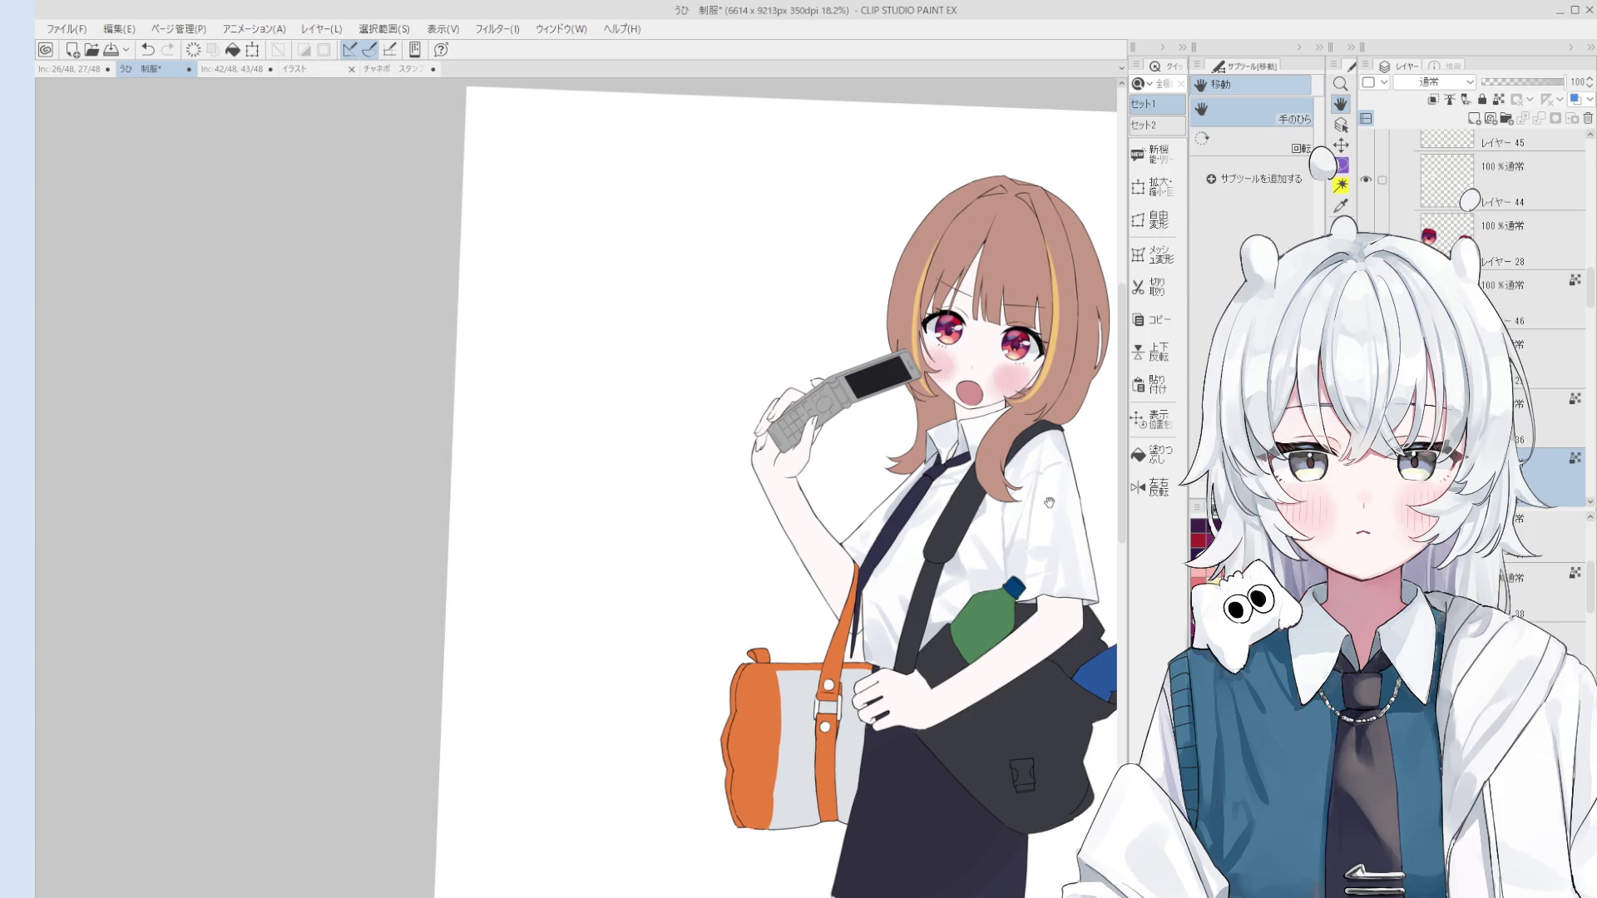
Step: Add a new layer above the bag layer and fill the buckle and its lower strip gray
{"action": "key", "text": "o"}
{"action": "left_click", "coordinate": [1033, 725]}
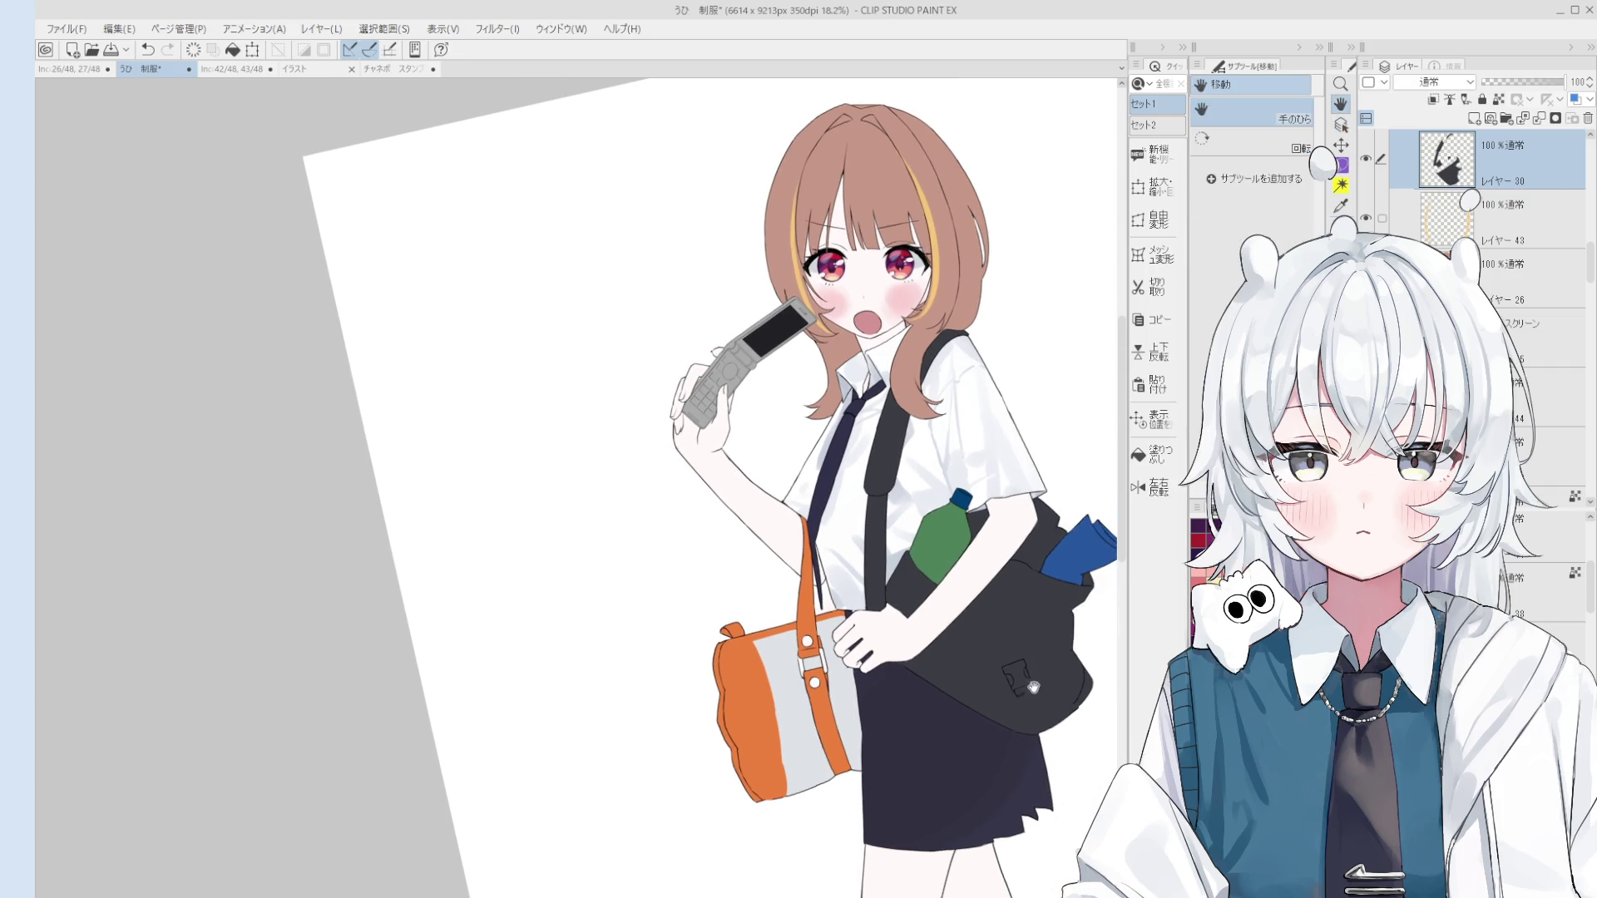
{"action": "scroll", "coordinate": [1086, 681], "scroll_direction": "up", "scroll_amount": 3}
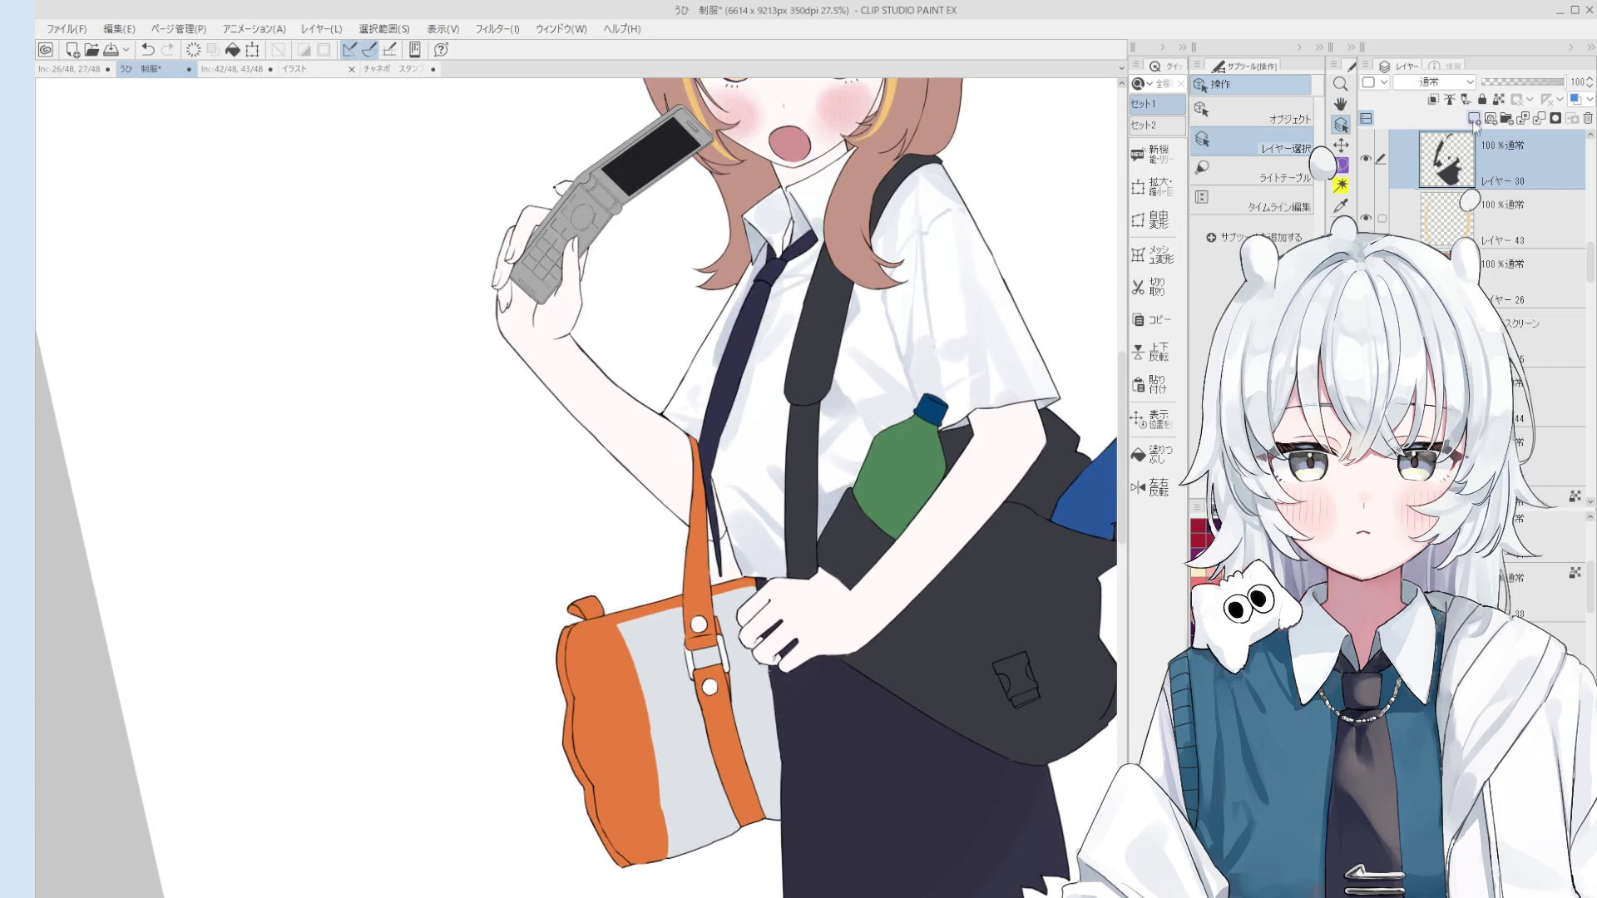
{"action": "key", "text": "ctrl+shift+n"}
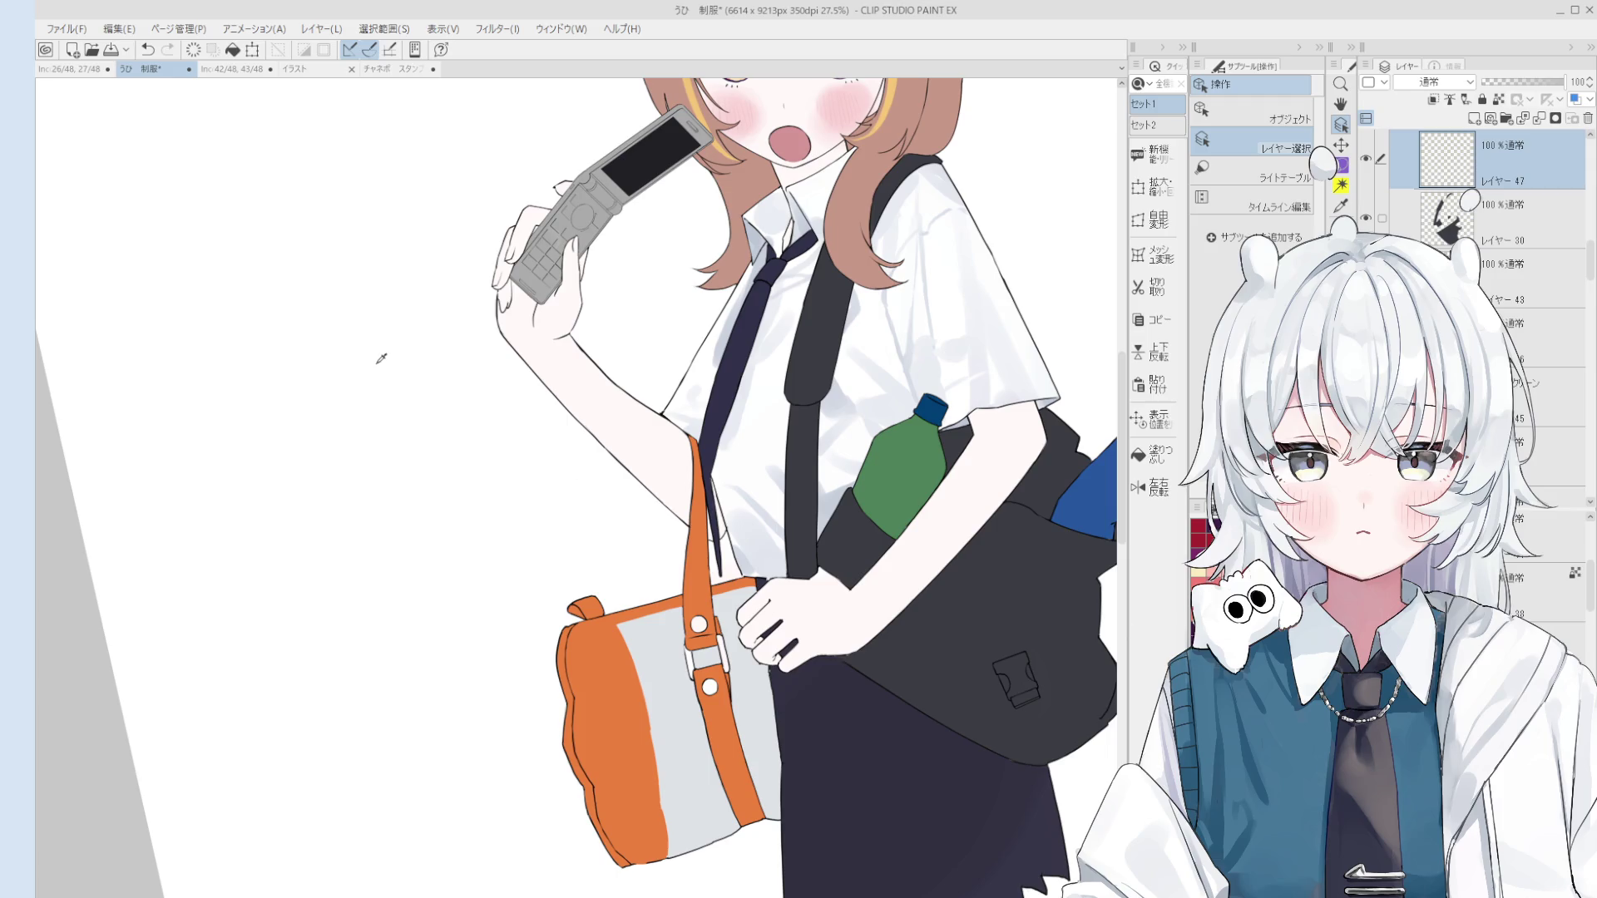
{"action": "key", "text": "g"}
{"action": "scroll", "coordinate": [1052, 671], "scroll_direction": "up", "scroll_amount": 2}
{"action": "left_click", "coordinate": [1052, 671]}
{"action": "scroll", "coordinate": [1052, 671], "scroll_direction": "up", "scroll_amount": 2}
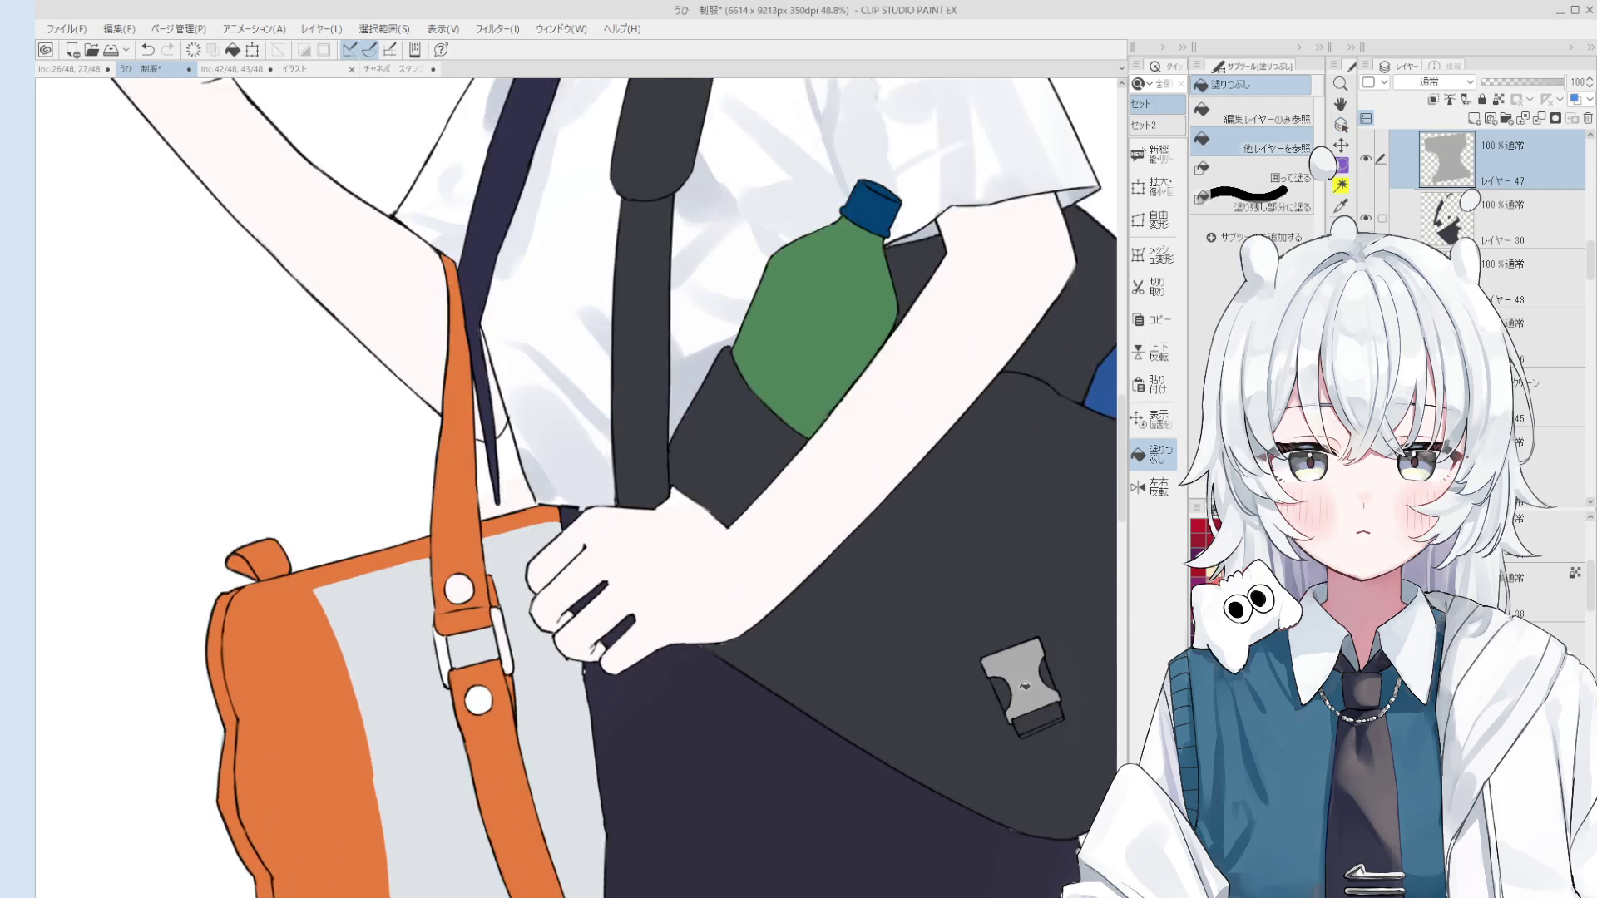
{"action": "left_click", "coordinate": [1045, 729]}
Step: Paint the buckle's lower band as a separate piece with the brush
{"action": "scroll", "coordinate": [1045, 729], "scroll_direction": "up", "scroll_amount": 1}
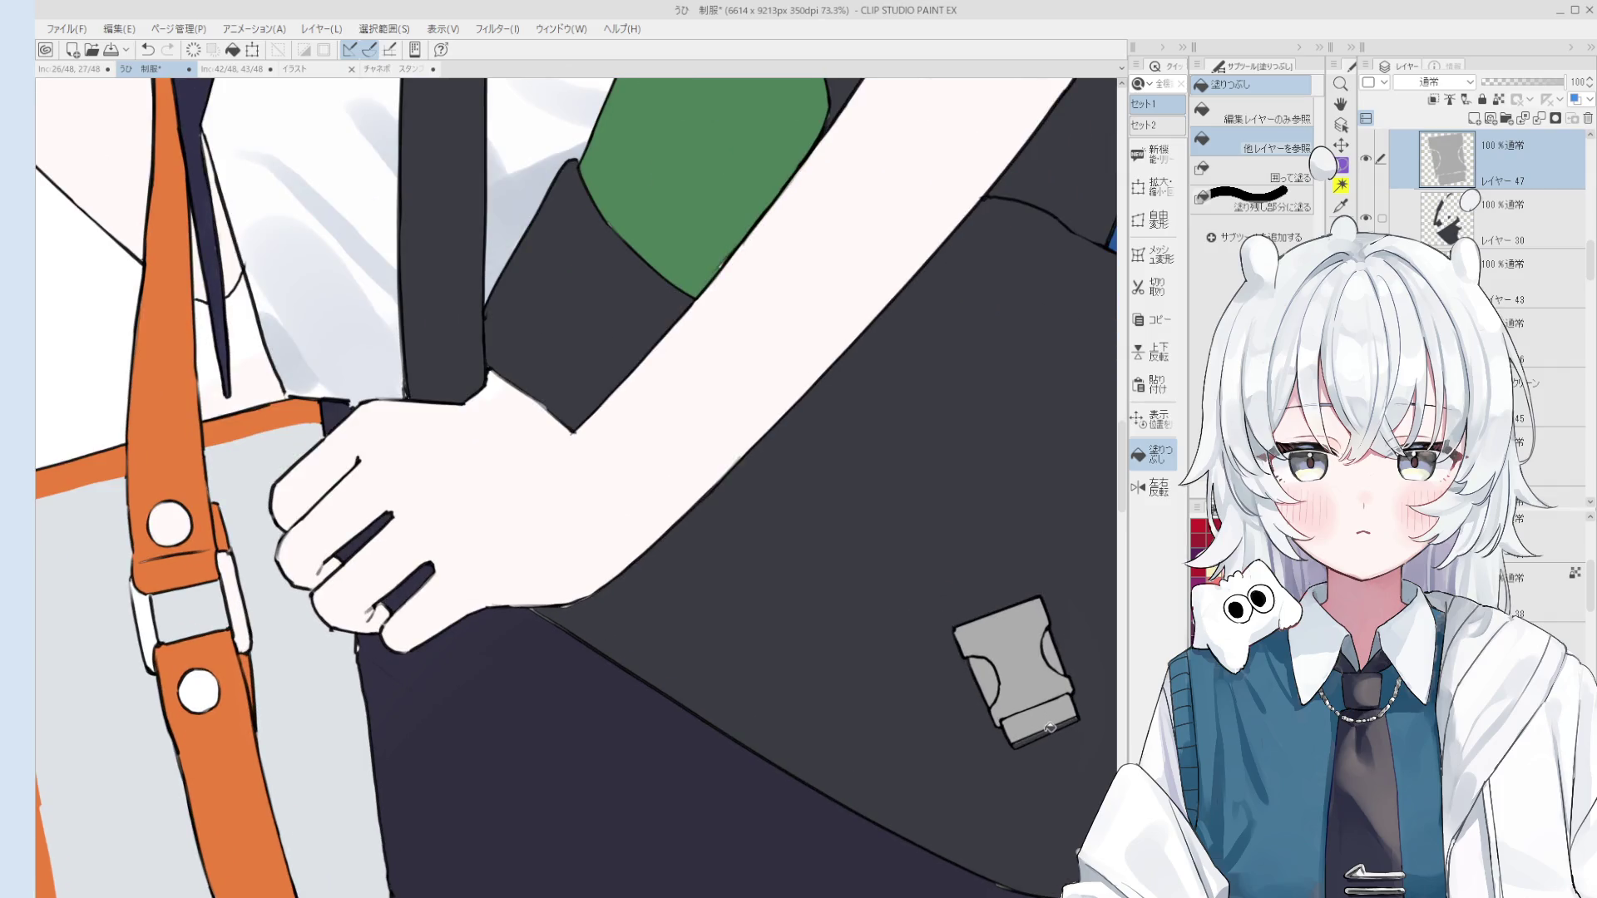
{"action": "scroll", "coordinate": [1052, 729], "scroll_direction": "down", "scroll_amount": 2}
{"action": "key", "text": "b"}
{"action": "scroll", "coordinate": [1008, 677], "scroll_direction": "up", "scroll_amount": 1}
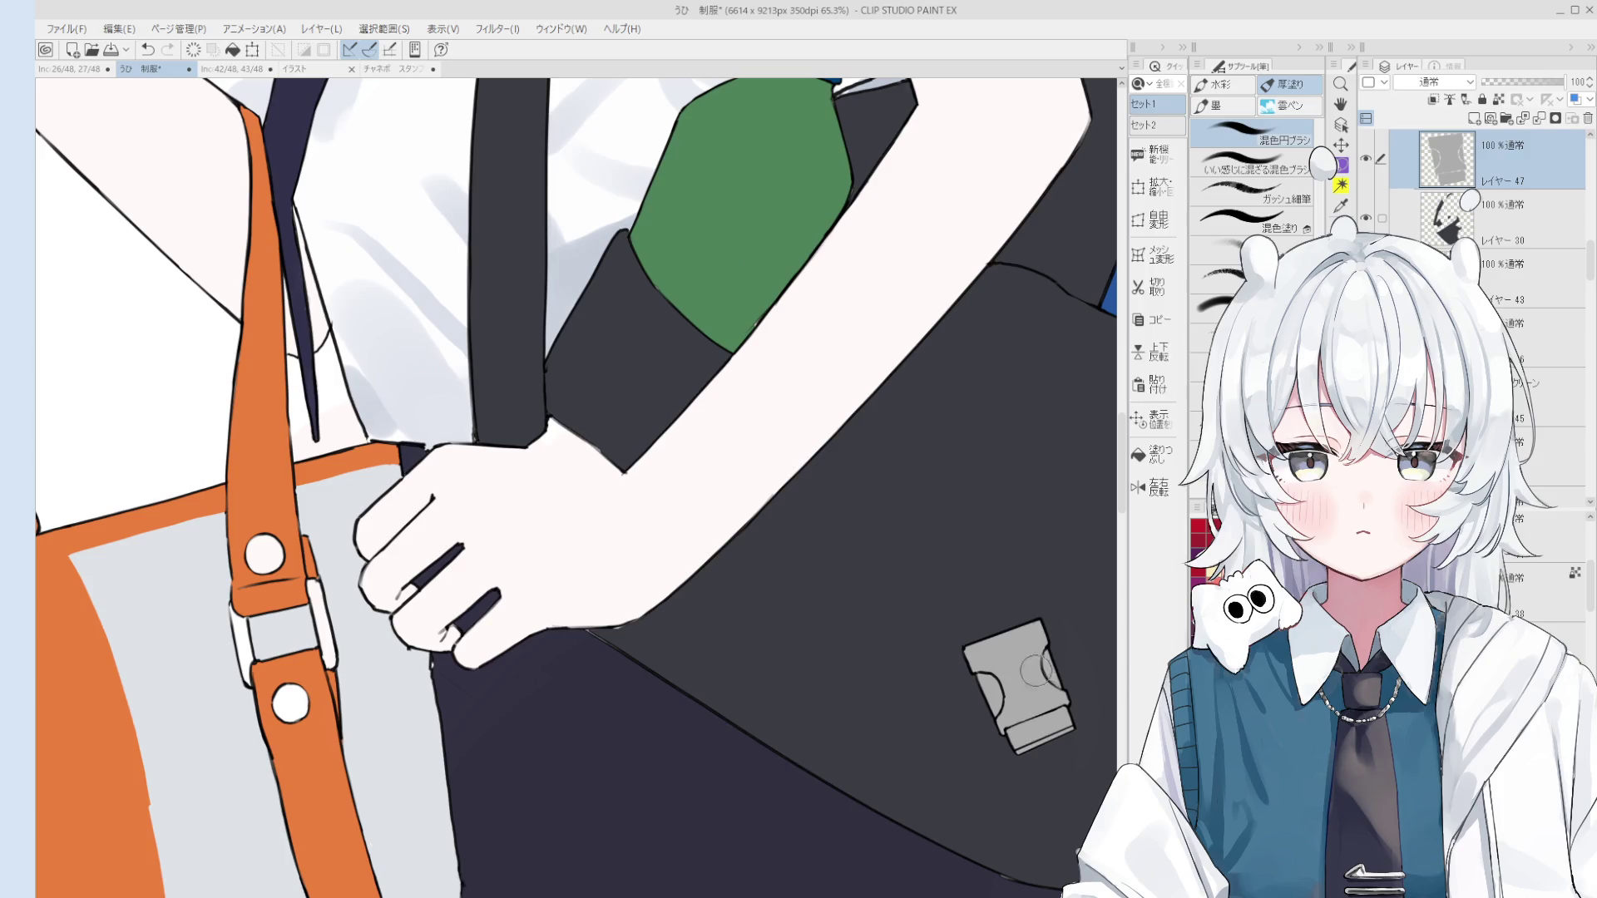
{"action": "key", "text": "space"}
{"action": "left_click_drag", "start_coordinate": [1045, 718], "coordinate": [1012, 657]}
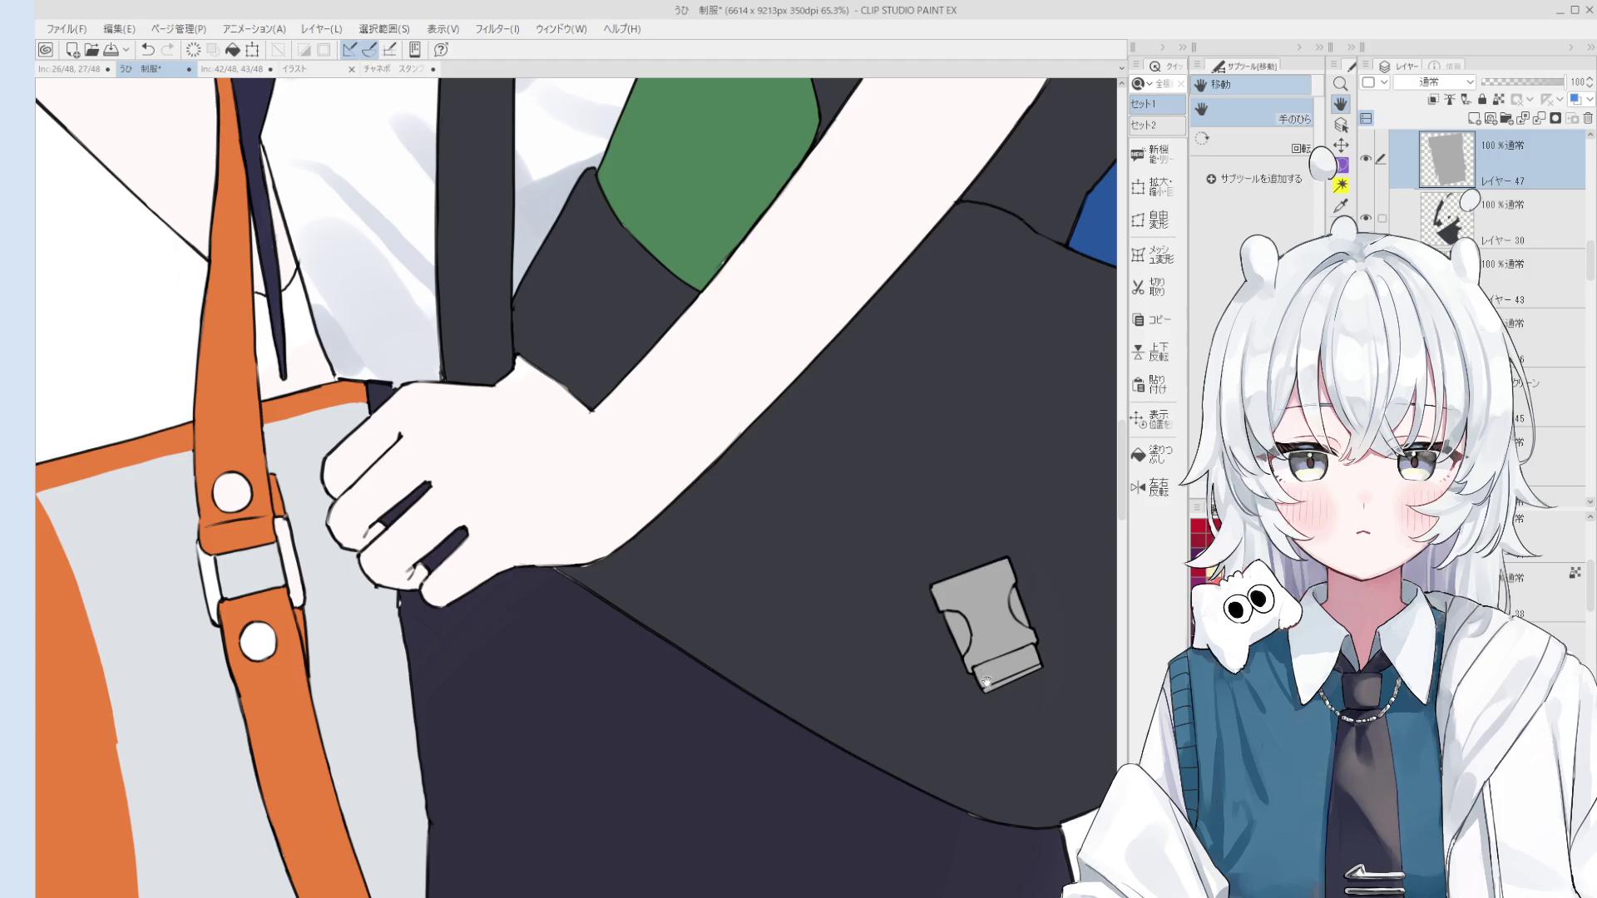
{"action": "key", "text": "b"}
{"action": "scroll", "coordinate": [980, 600], "scroll_direction": "up", "scroll_amount": 3}
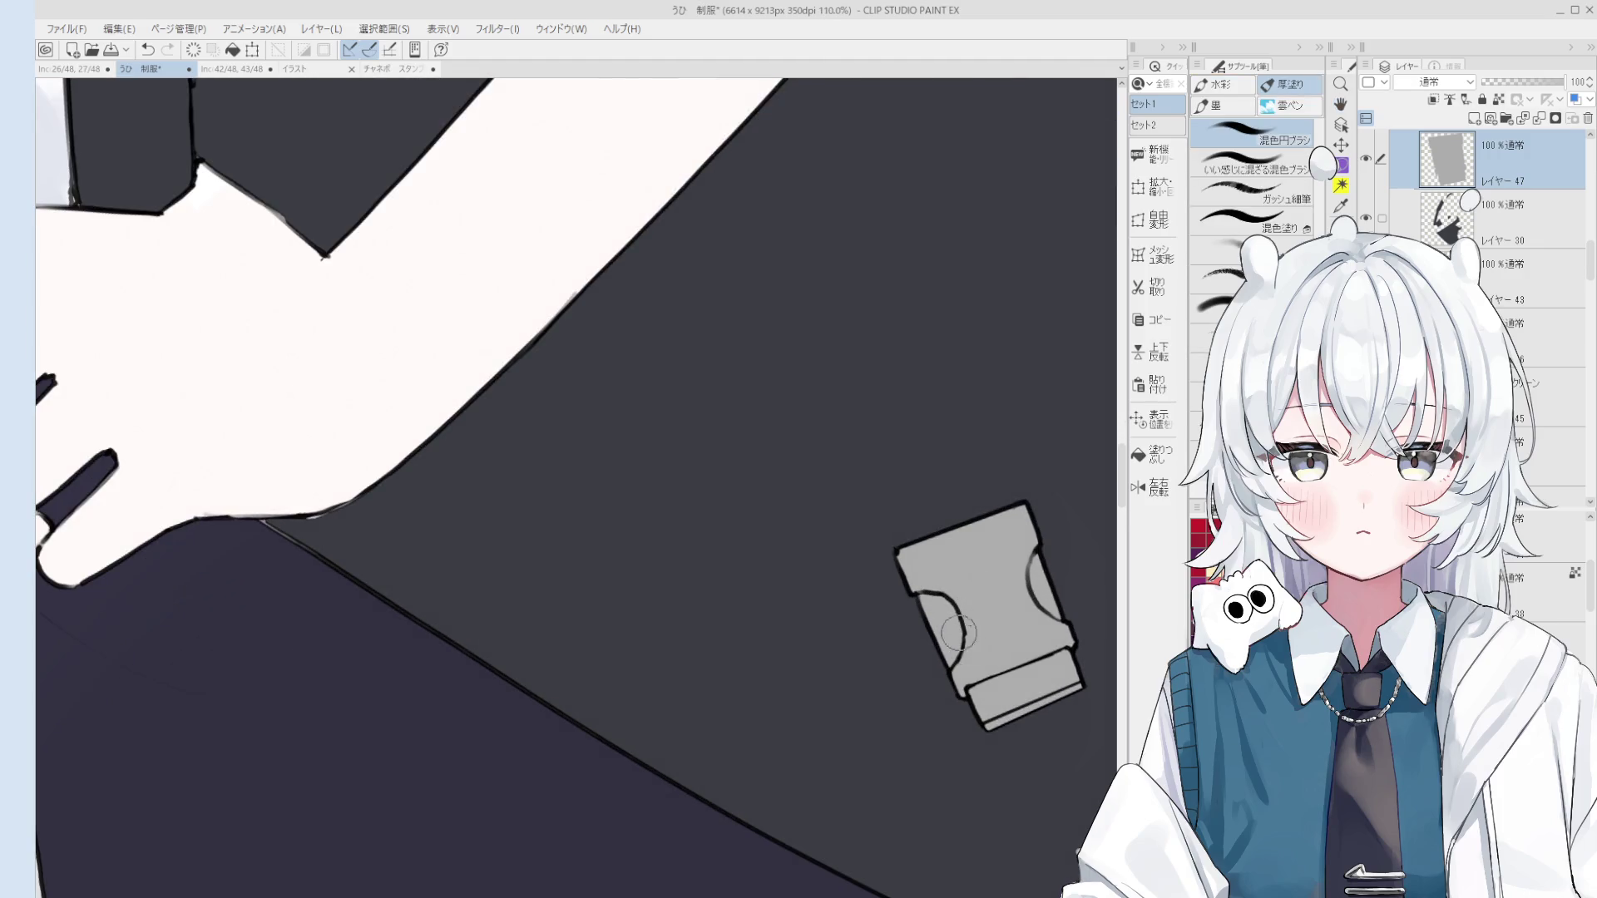
{"action": "mouse_move", "coordinate": [989, 692]}
{"action": "left_mouse_down"}
{"action": "mouse_move", "coordinate": [998, 706]}
{"action": "mouse_move", "coordinate": [1073, 678]}
{"action": "left_mouse_up"}
{"action": "scroll", "coordinate": [1022, 590], "scroll_direction": "down", "scroll_amount": 4}
Step: Switch to a finer brush on the bag layer and try a fold line, then undo it
{"action": "key", "text": "h"}
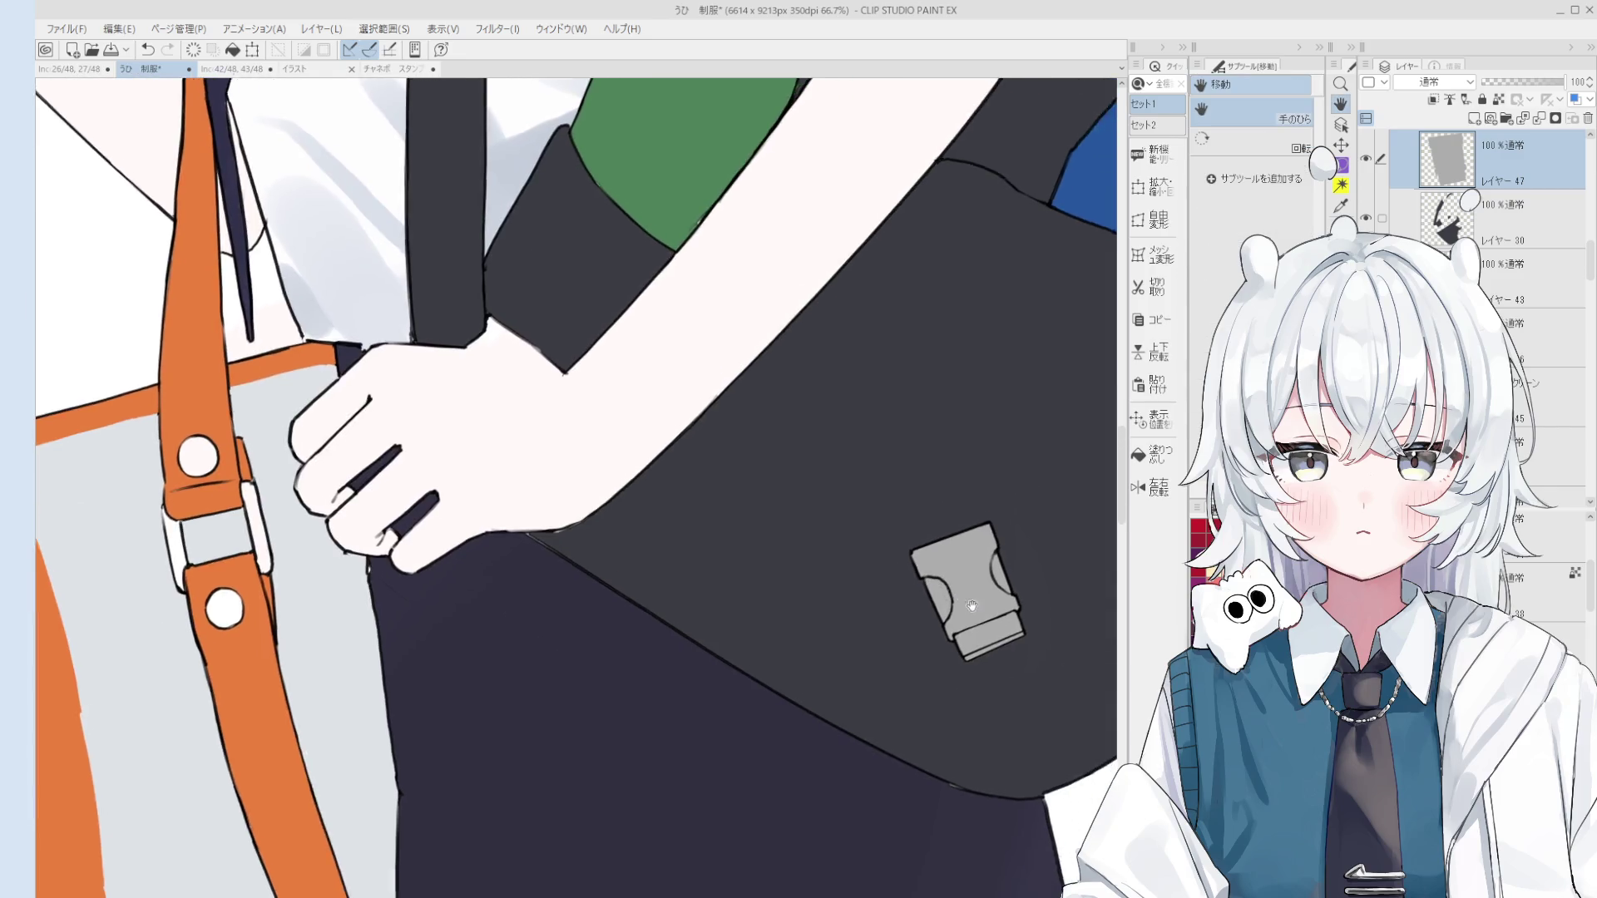
{"action": "scroll", "coordinate": [955, 645], "scroll_direction": "down", "scroll_amount": 1}
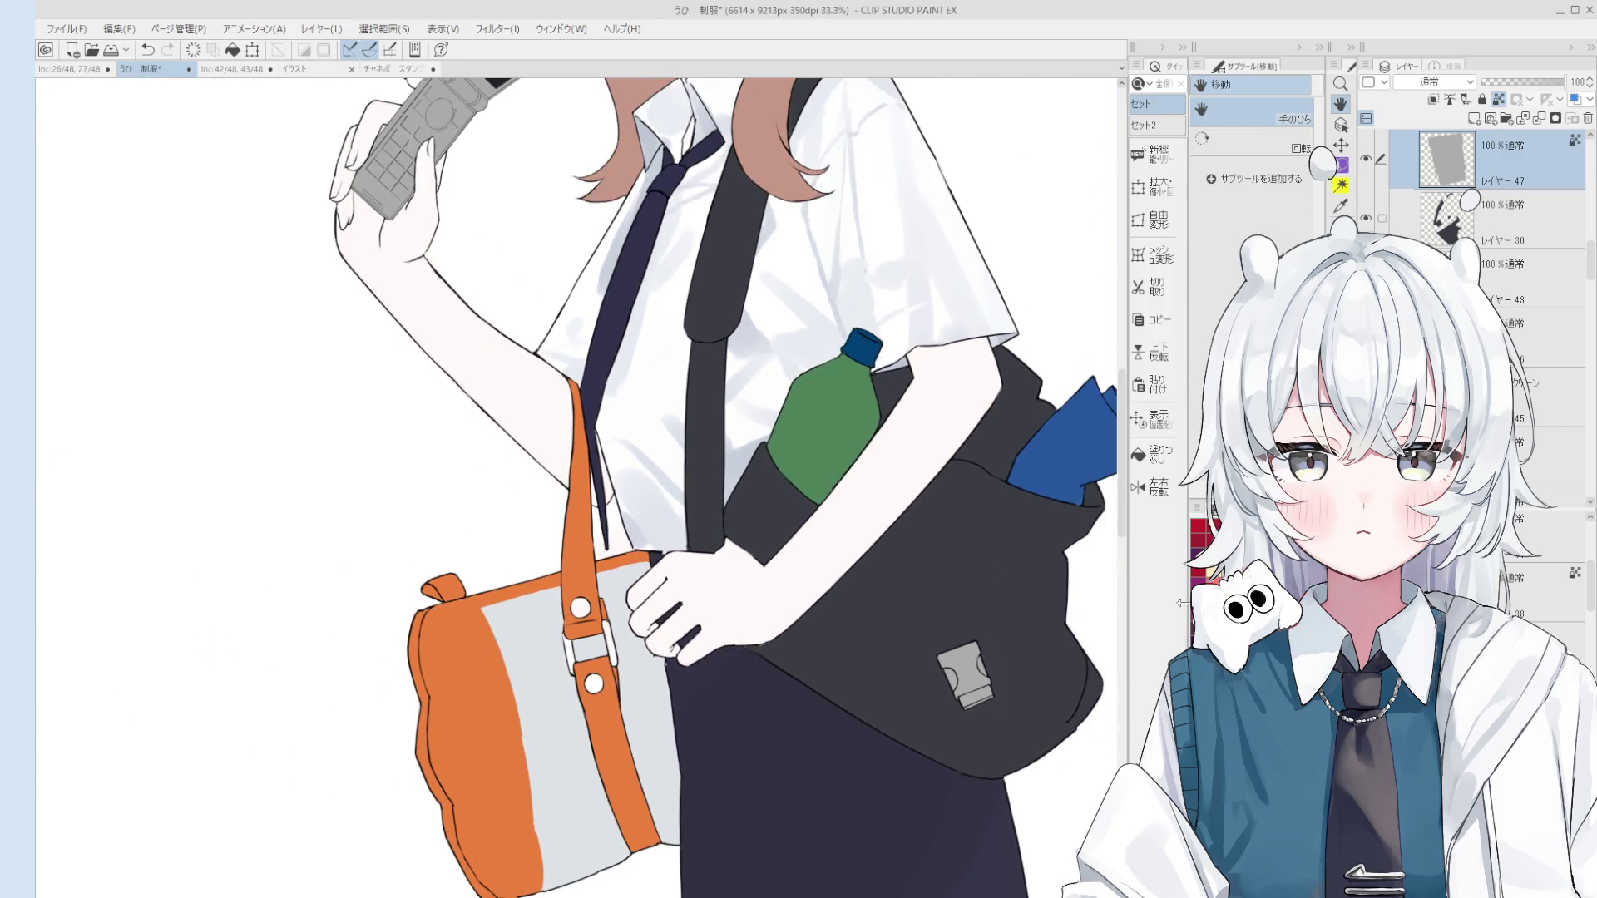
{"action": "key", "text": "b"}
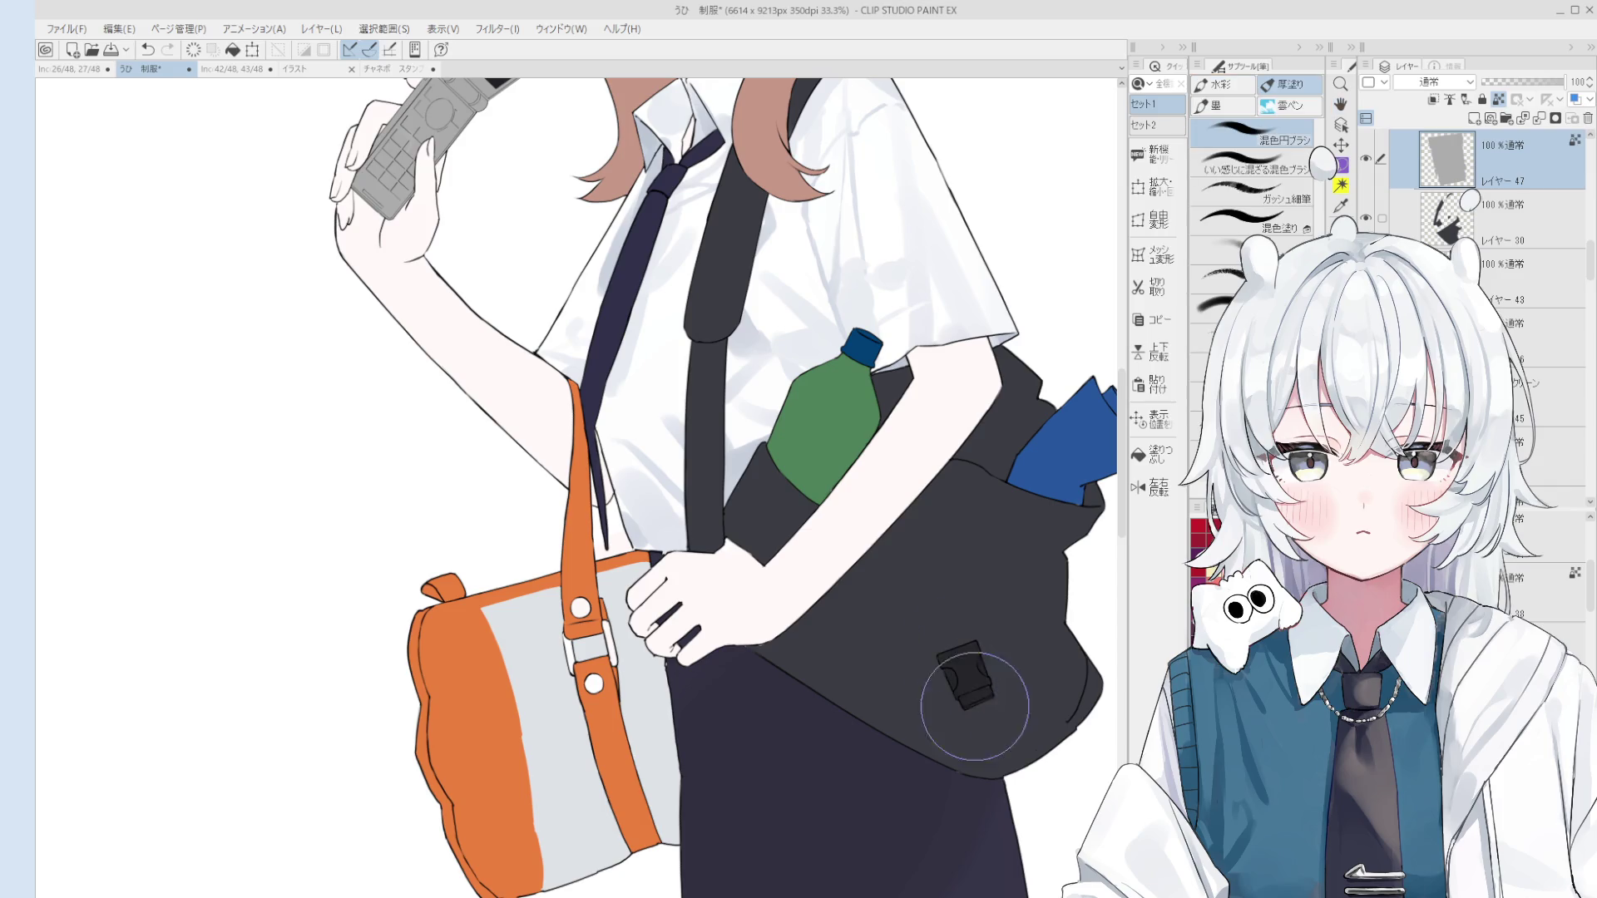
{"action": "scroll", "coordinate": [977, 707], "scroll_direction": "down", "scroll_amount": 1}
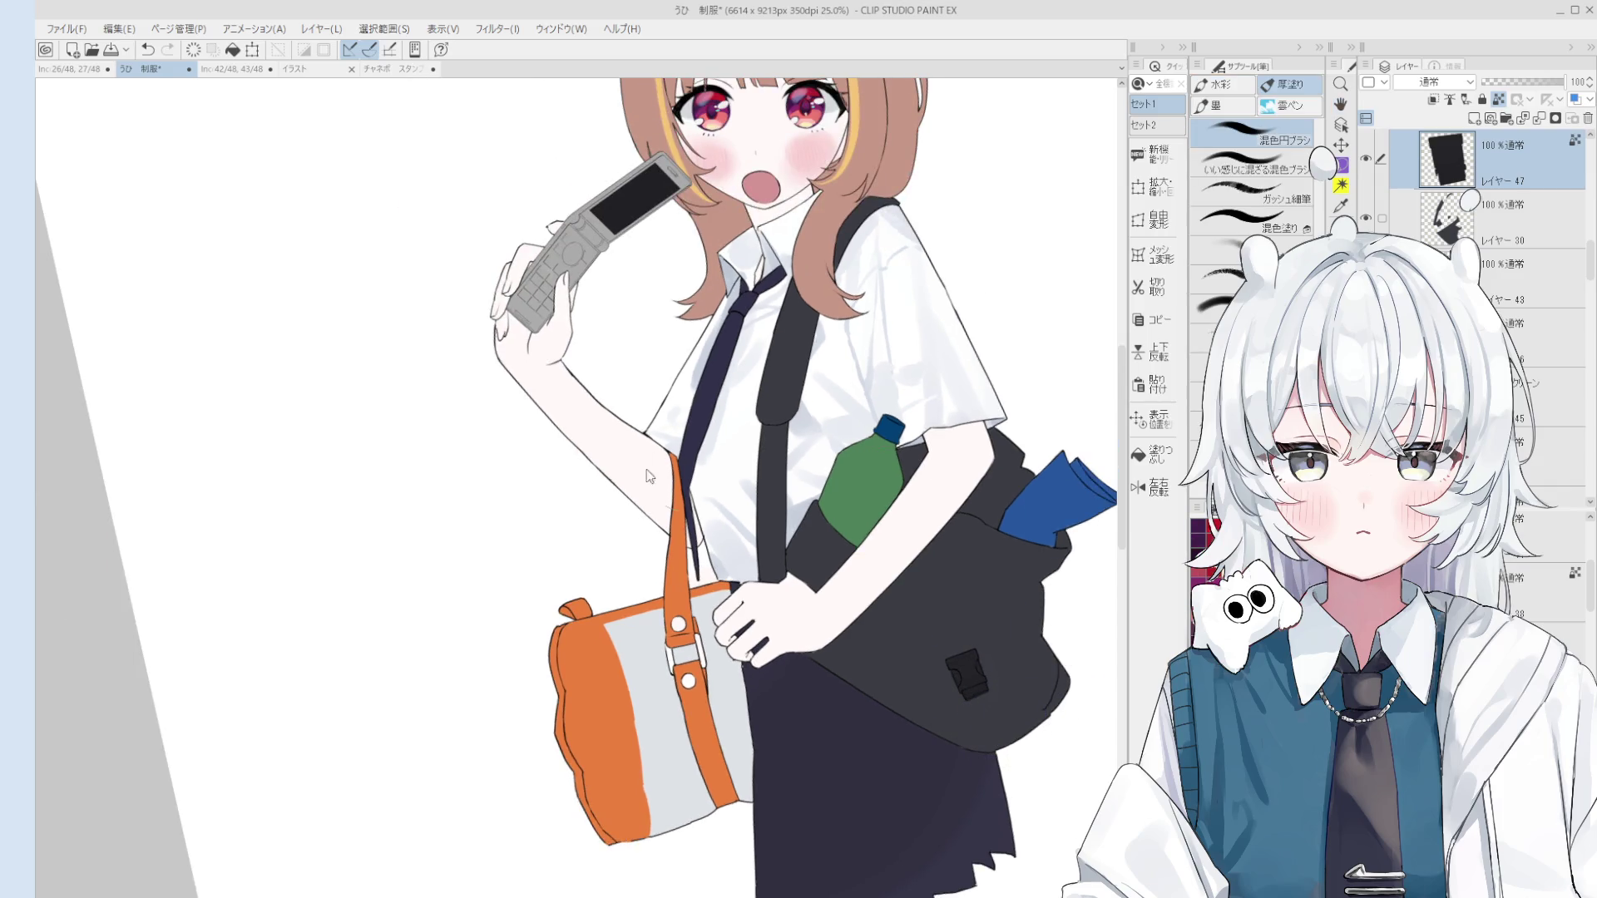
{"action": "key", "text": "period"}
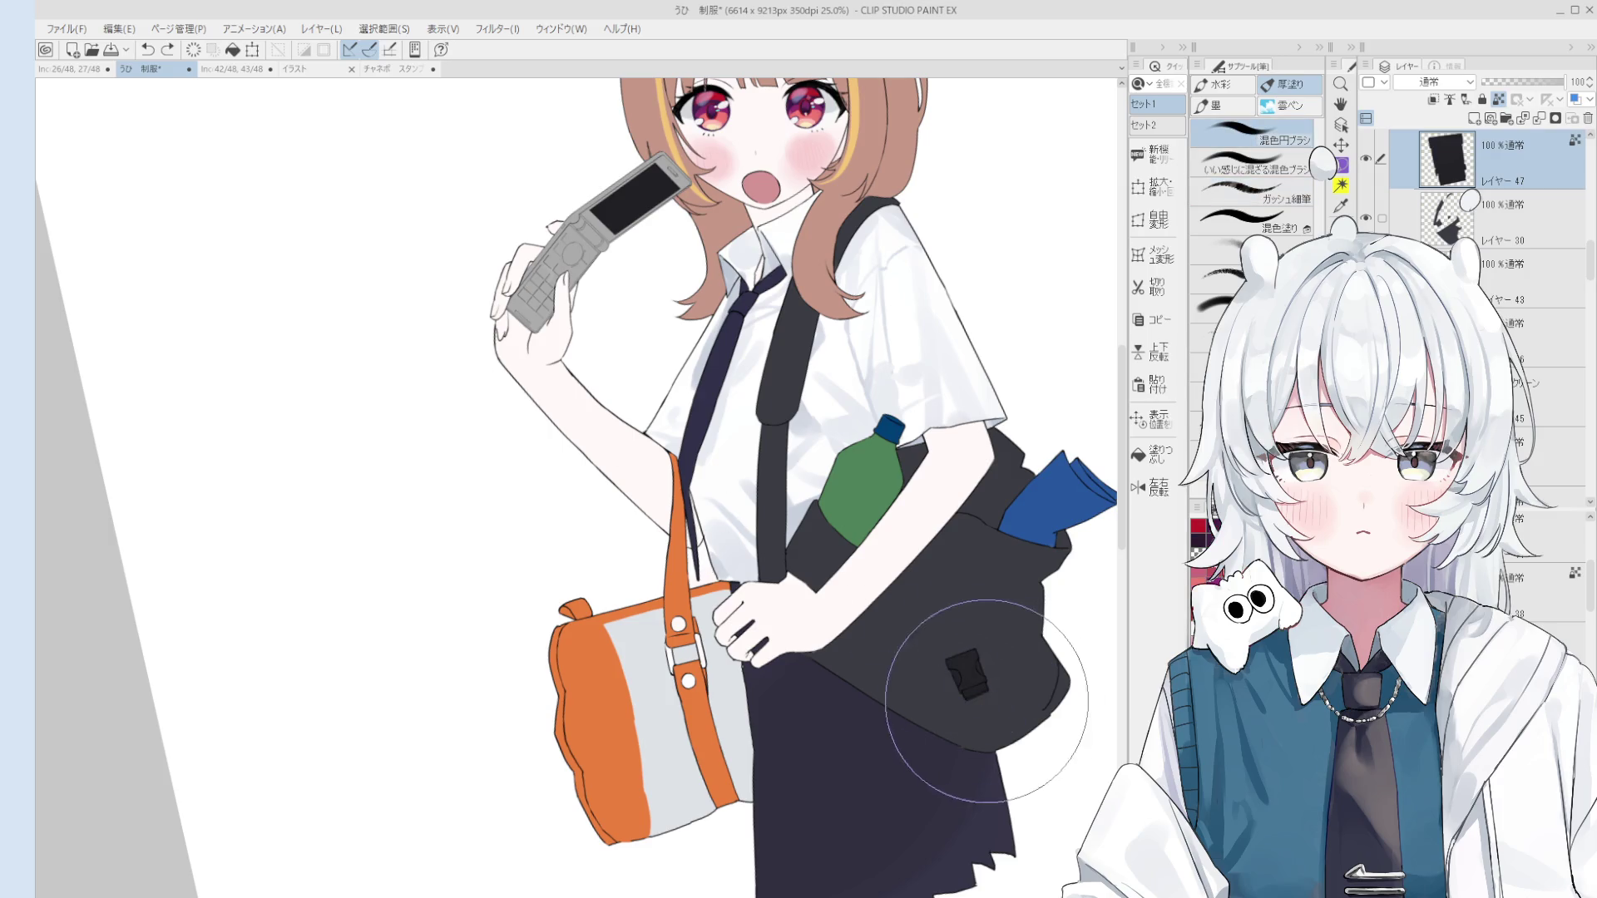
{"action": "left_click", "coordinate": [986, 597], "text": "ctrl+shift"}
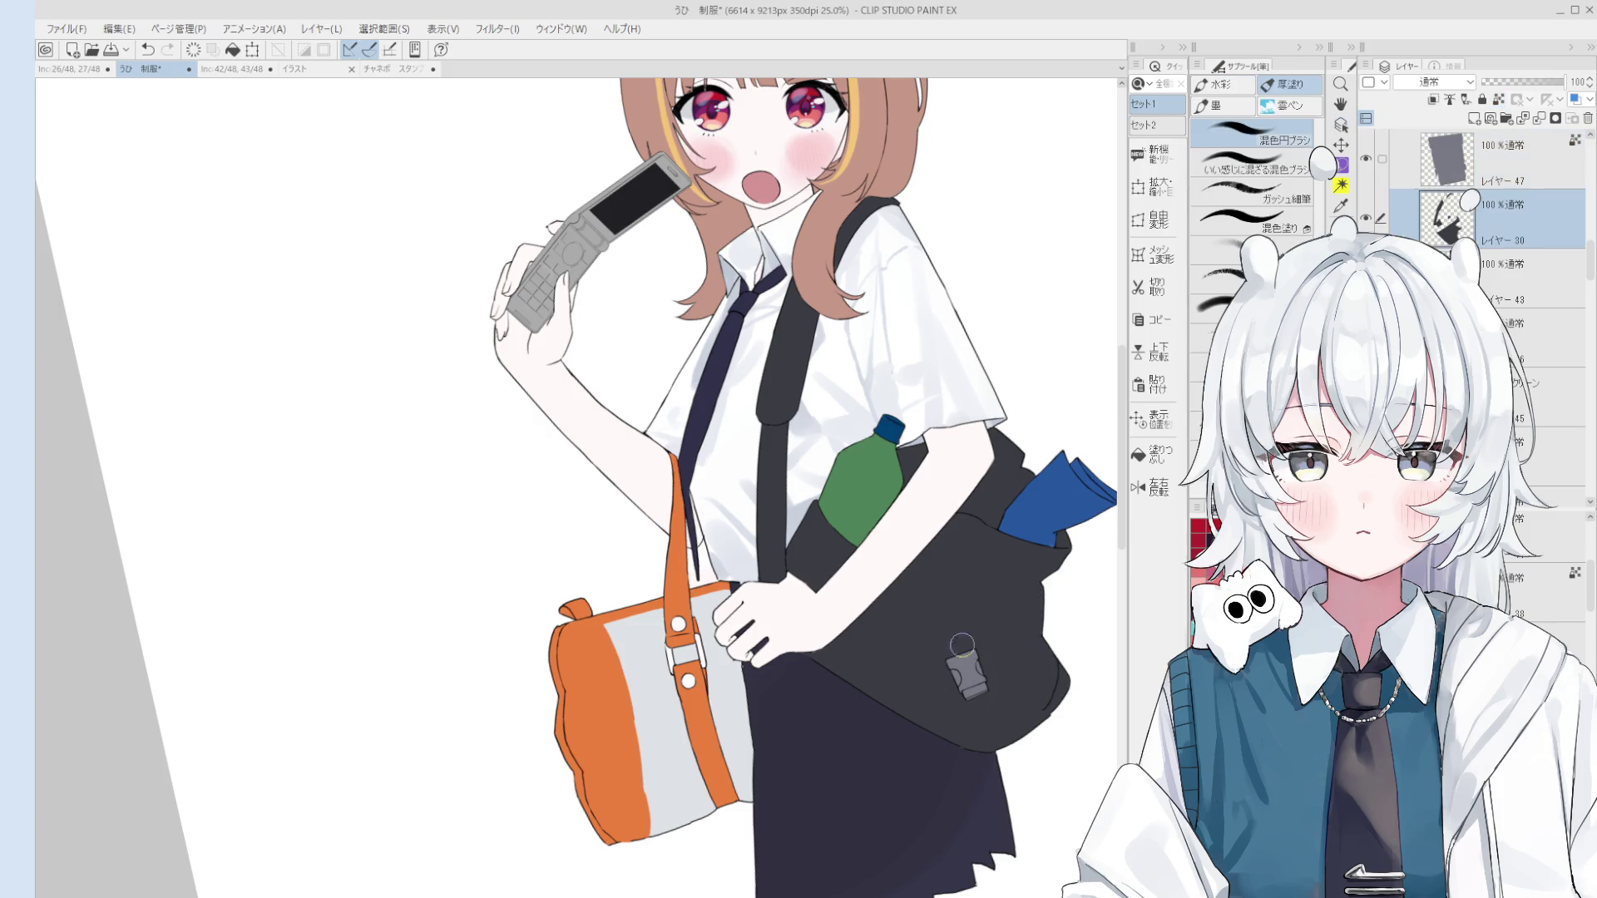
{"action": "left_click_drag", "start_coordinate": [866, 641], "coordinate": [990, 716]}
{"action": "key", "text": "ctrl+z"}
{"action": "key", "text": "ctrl+z"}
Step: Sample the bag's dark colour and try several fold strokes on the bag, undoing them
{"action": "mouse_move", "coordinate": [869, 639]}
{"action": "left_mouse_down"}
{"action": "mouse_move", "coordinate": [990, 719]}
{"action": "mouse_move", "coordinate": [973, 732]}
{"action": "left_mouse_up"}
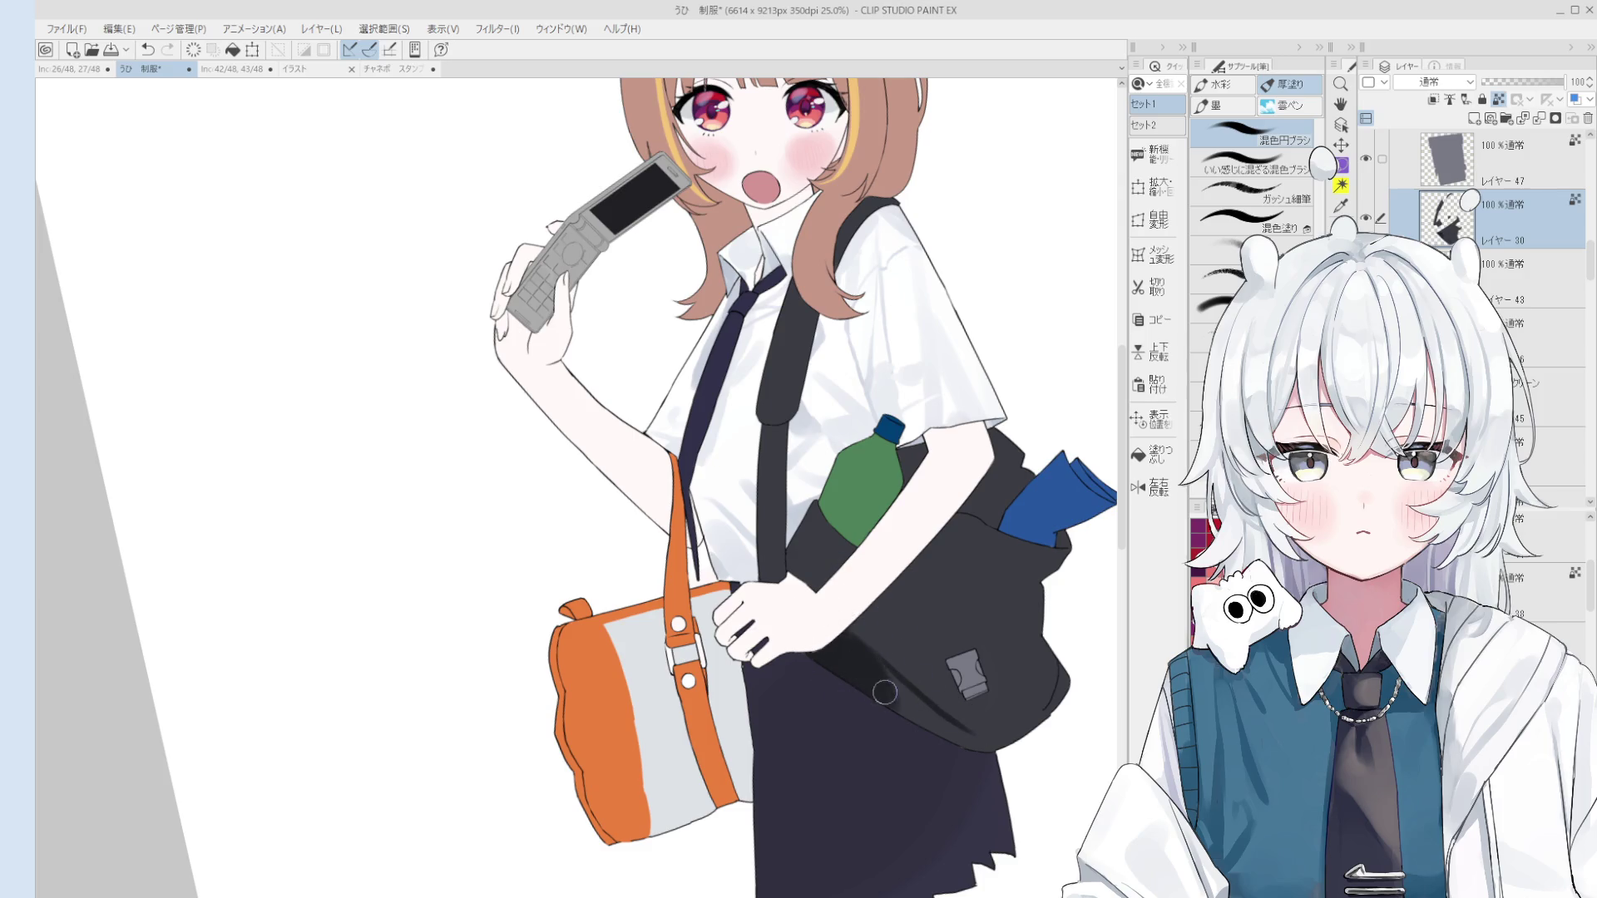
{"action": "left_click", "coordinate": [897, 670], "text": "alt"}
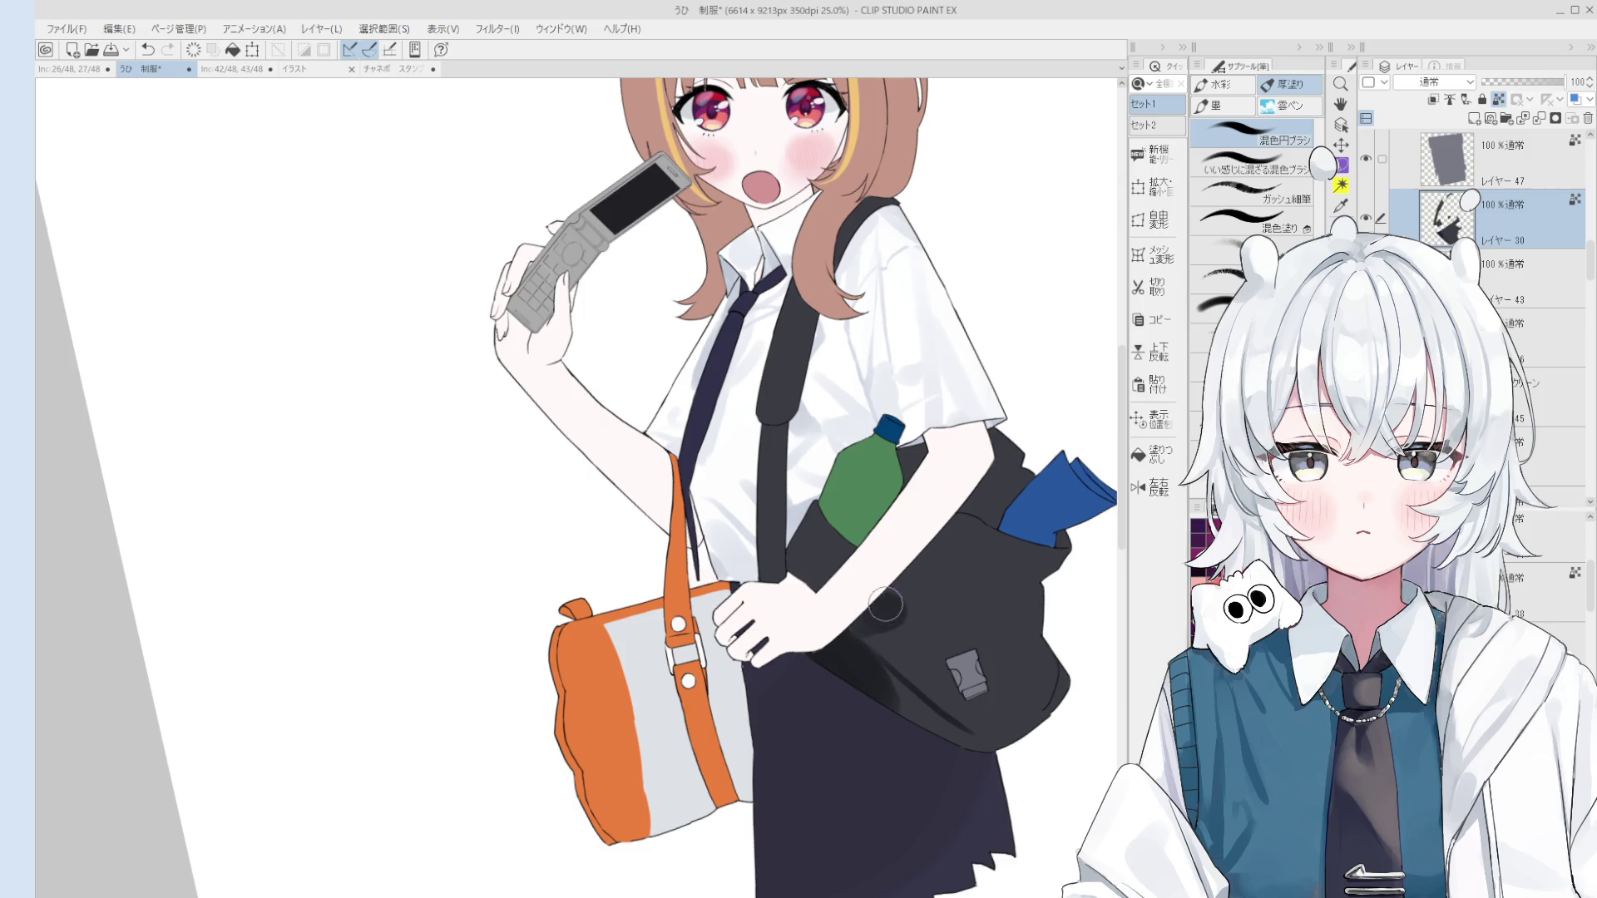
{"action": "scroll", "coordinate": [915, 587], "scroll_direction": "down", "scroll_amount": 2}
{"action": "scroll", "coordinate": [923, 592], "scroll_direction": "up", "scroll_amount": 2}
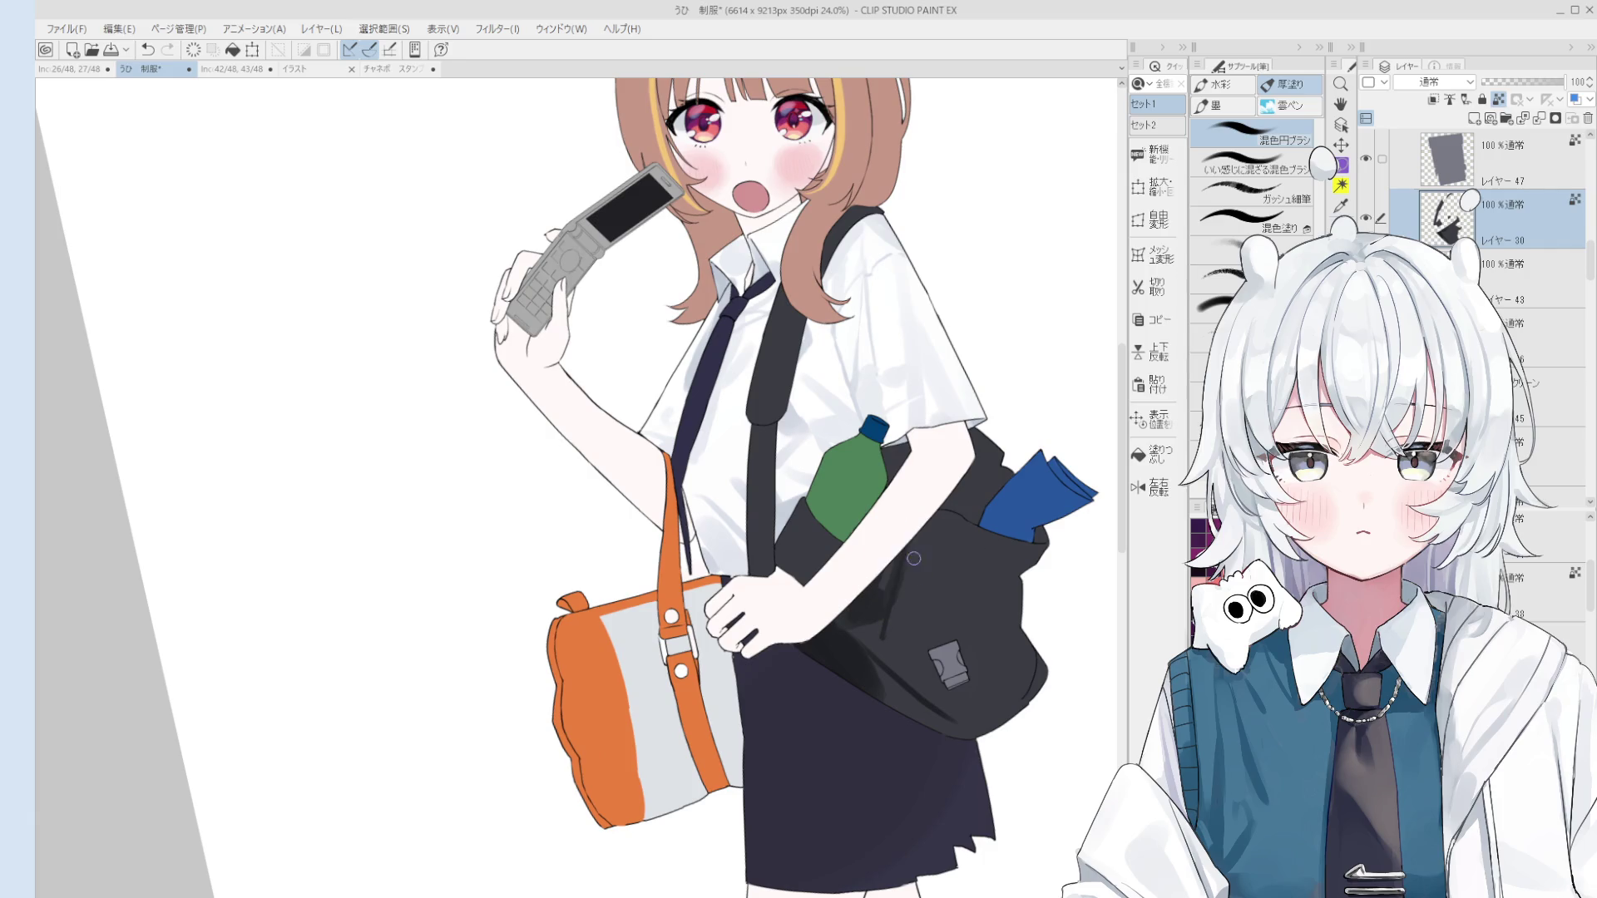
{"action": "key", "text": "ctrl+z"}
{"action": "left_click", "coordinate": [910, 632], "text": "alt"}
{"action": "left_click_drag", "start_coordinate": [932, 515], "coordinate": [910, 653]}
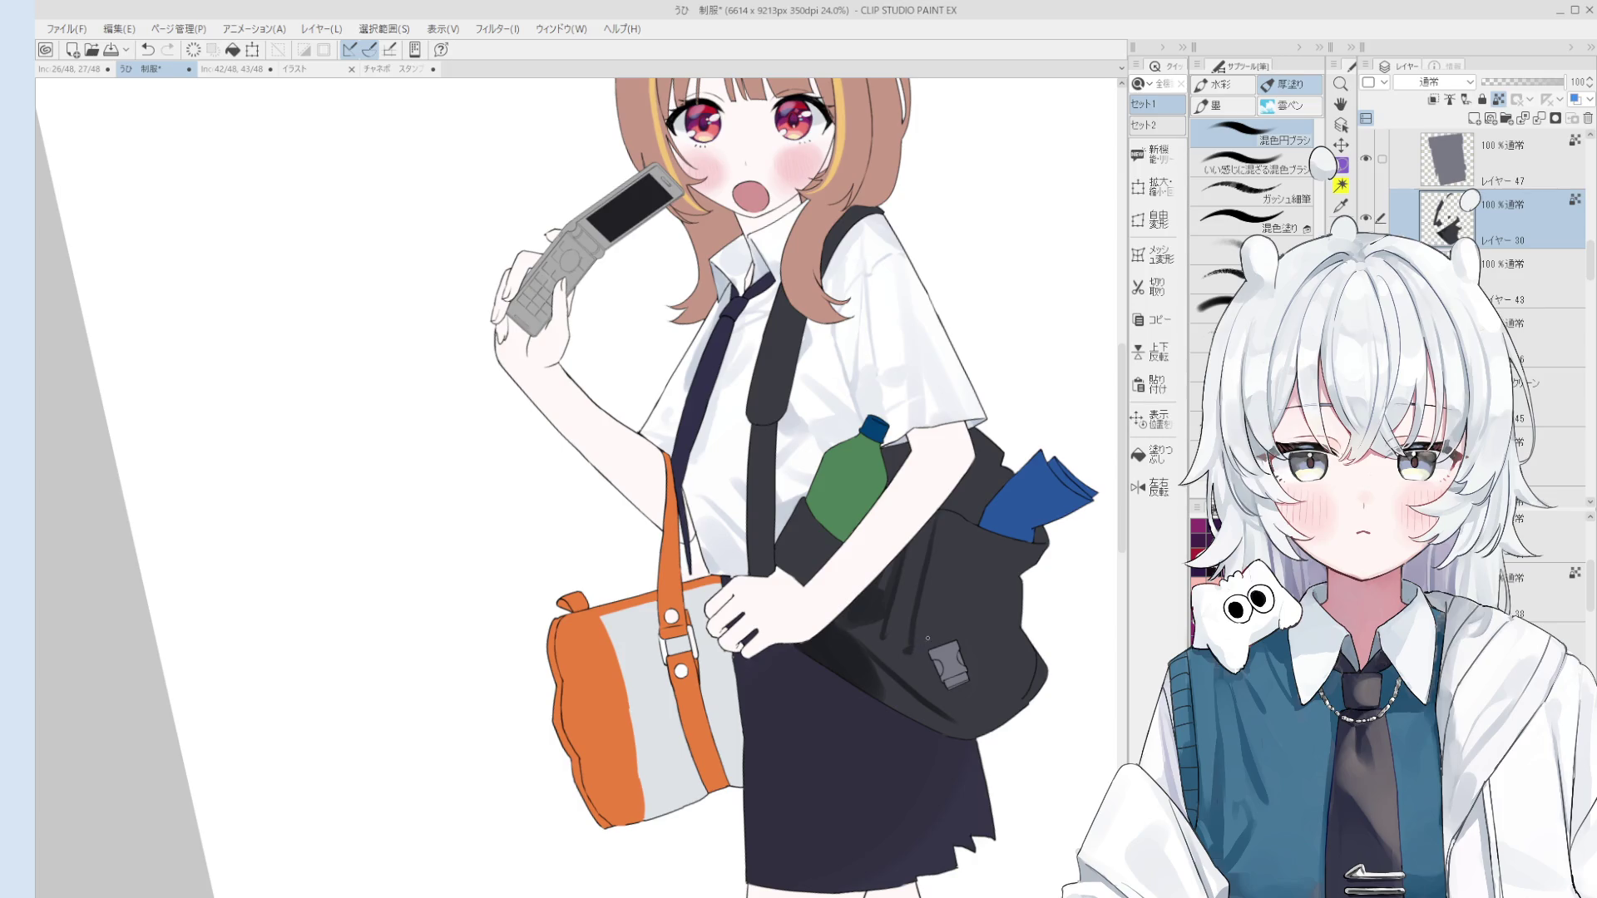
{"action": "key", "text": "ctrl+z"}
{"action": "mouse_move", "coordinate": [1015, 617]}
{"action": "left_mouse_down"}
{"action": "mouse_move", "coordinate": [958, 646]}
{"action": "mouse_move", "coordinate": [1010, 641]}
{"action": "mouse_move", "coordinate": [1031, 665]}
{"action": "mouse_move", "coordinate": [1001, 675]}
{"action": "left_mouse_up"}
{"action": "key", "text": "ctrl+z"}
{"action": "key", "text": "ctrl+z"}
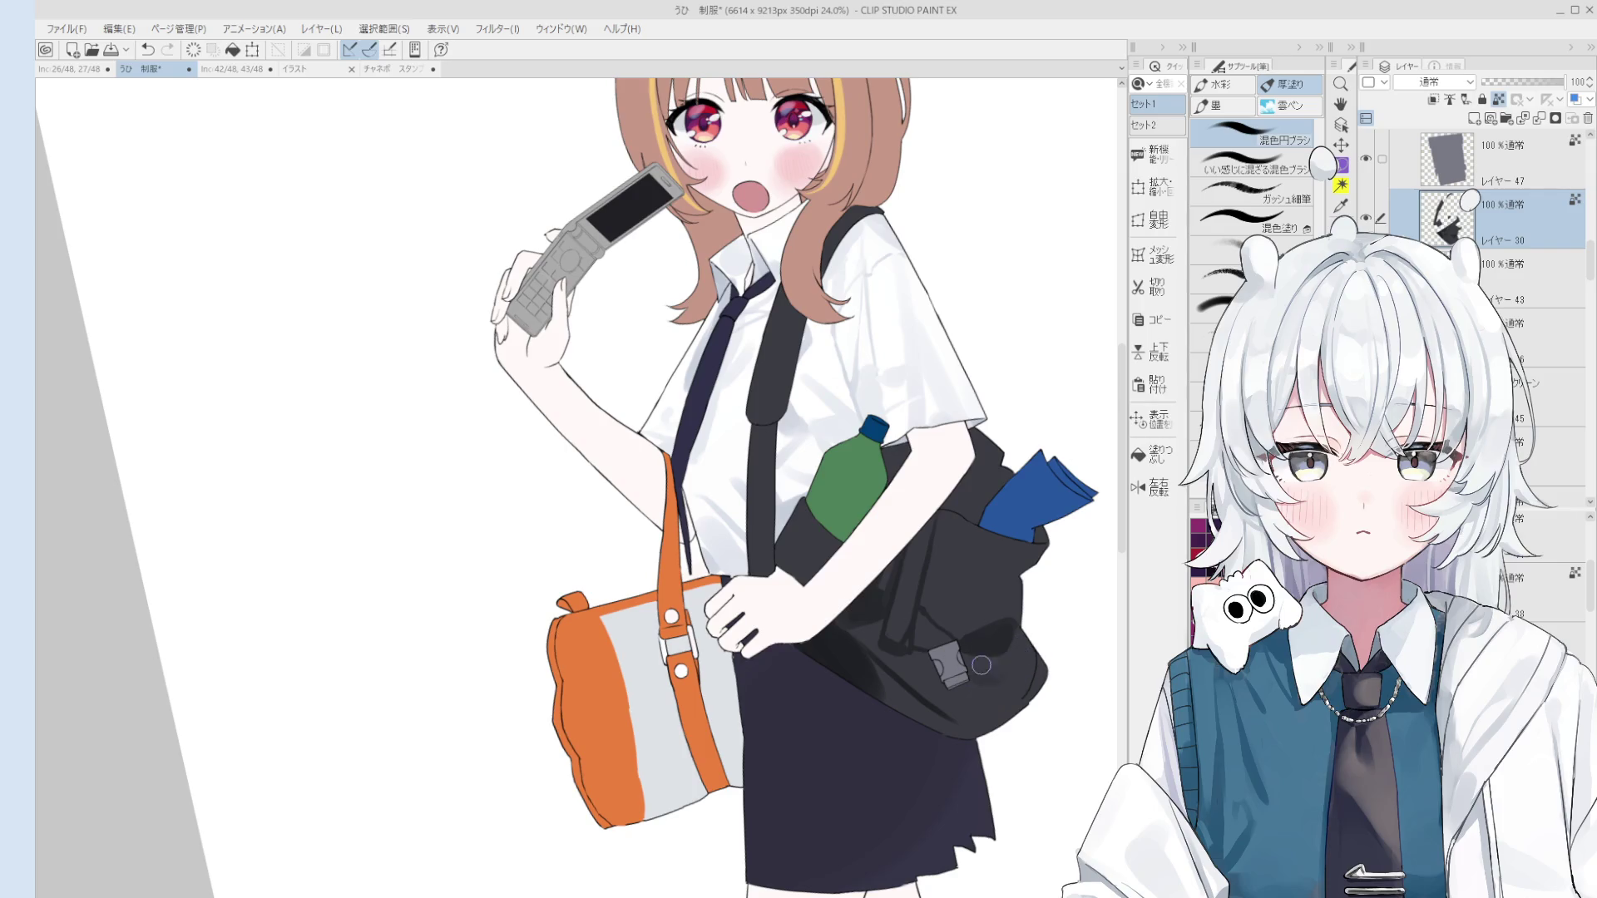
Step: Zoom in near the buckle and try a dark stroke beside it with the blending round brush, then undo
{"action": "key", "text": "o"}
{"action": "scroll", "coordinate": [981, 679], "scroll_direction": "up", "scroll_amount": 1}
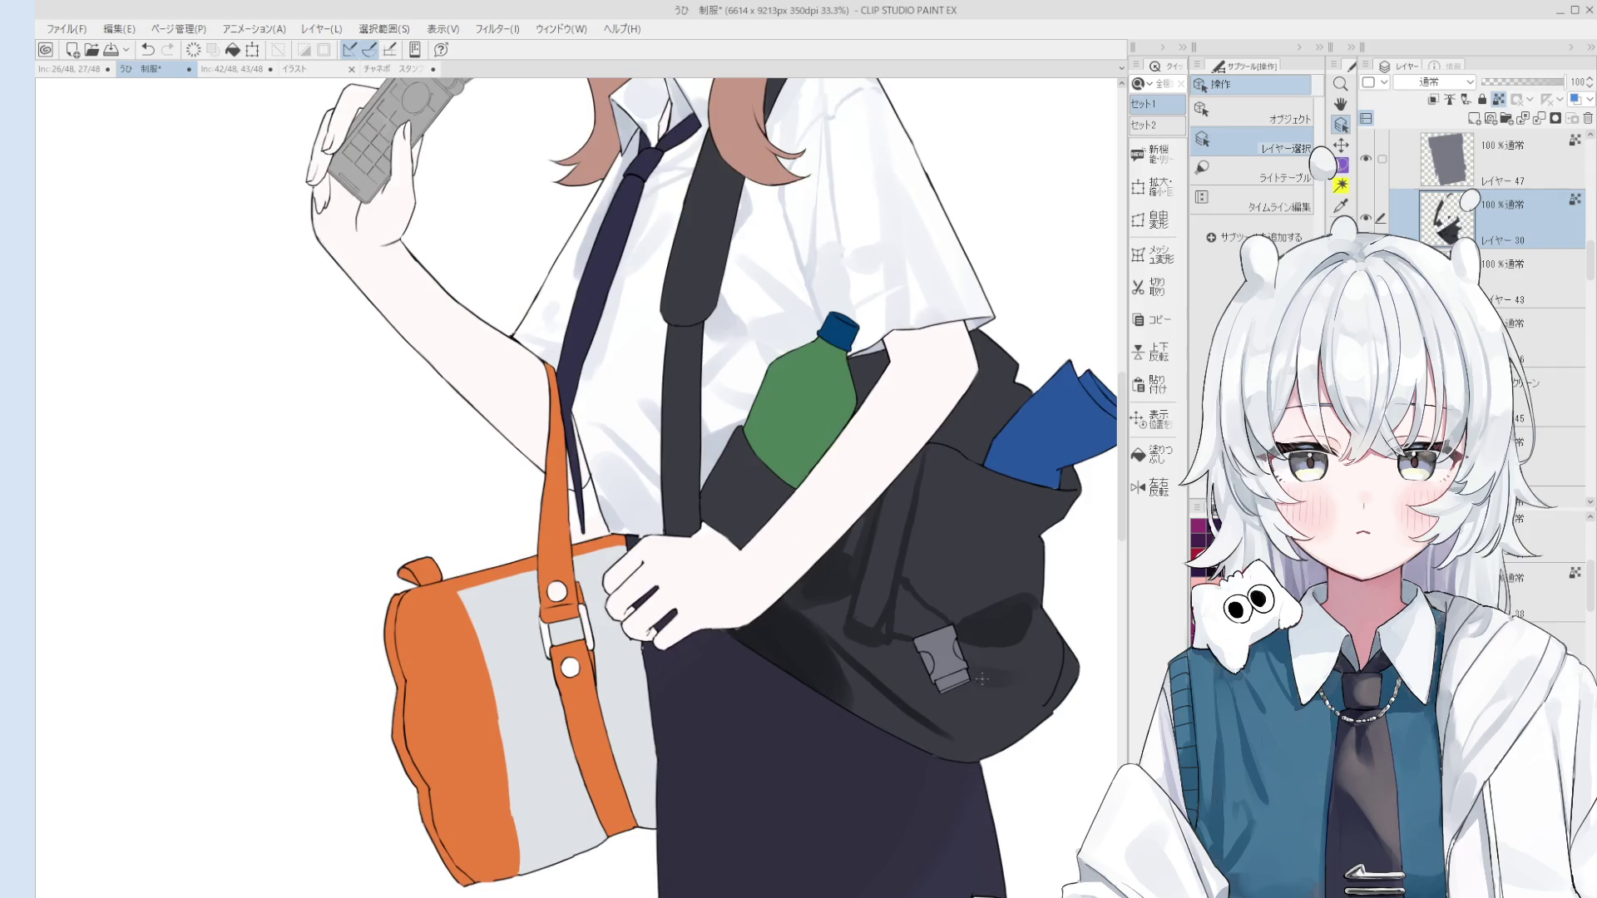
{"action": "key", "text": "b"}
{"action": "scroll", "coordinate": [989, 674], "scroll_direction": "up", "scroll_amount": 1}
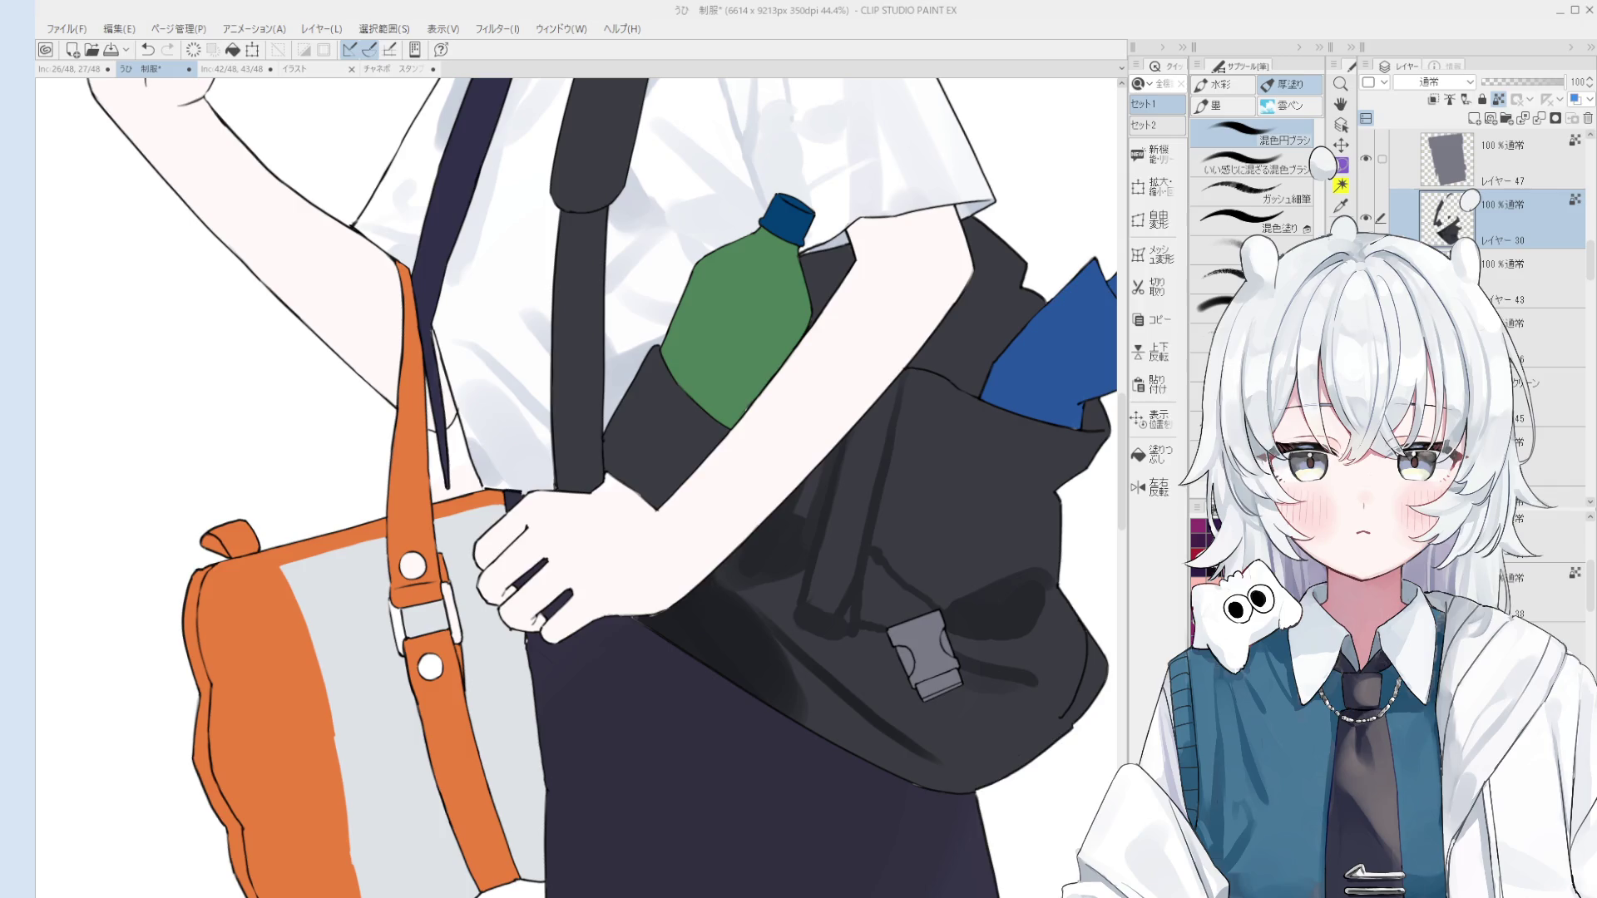
{"action": "key", "text": "period"}
{"action": "key", "text": "ctrl+z"}
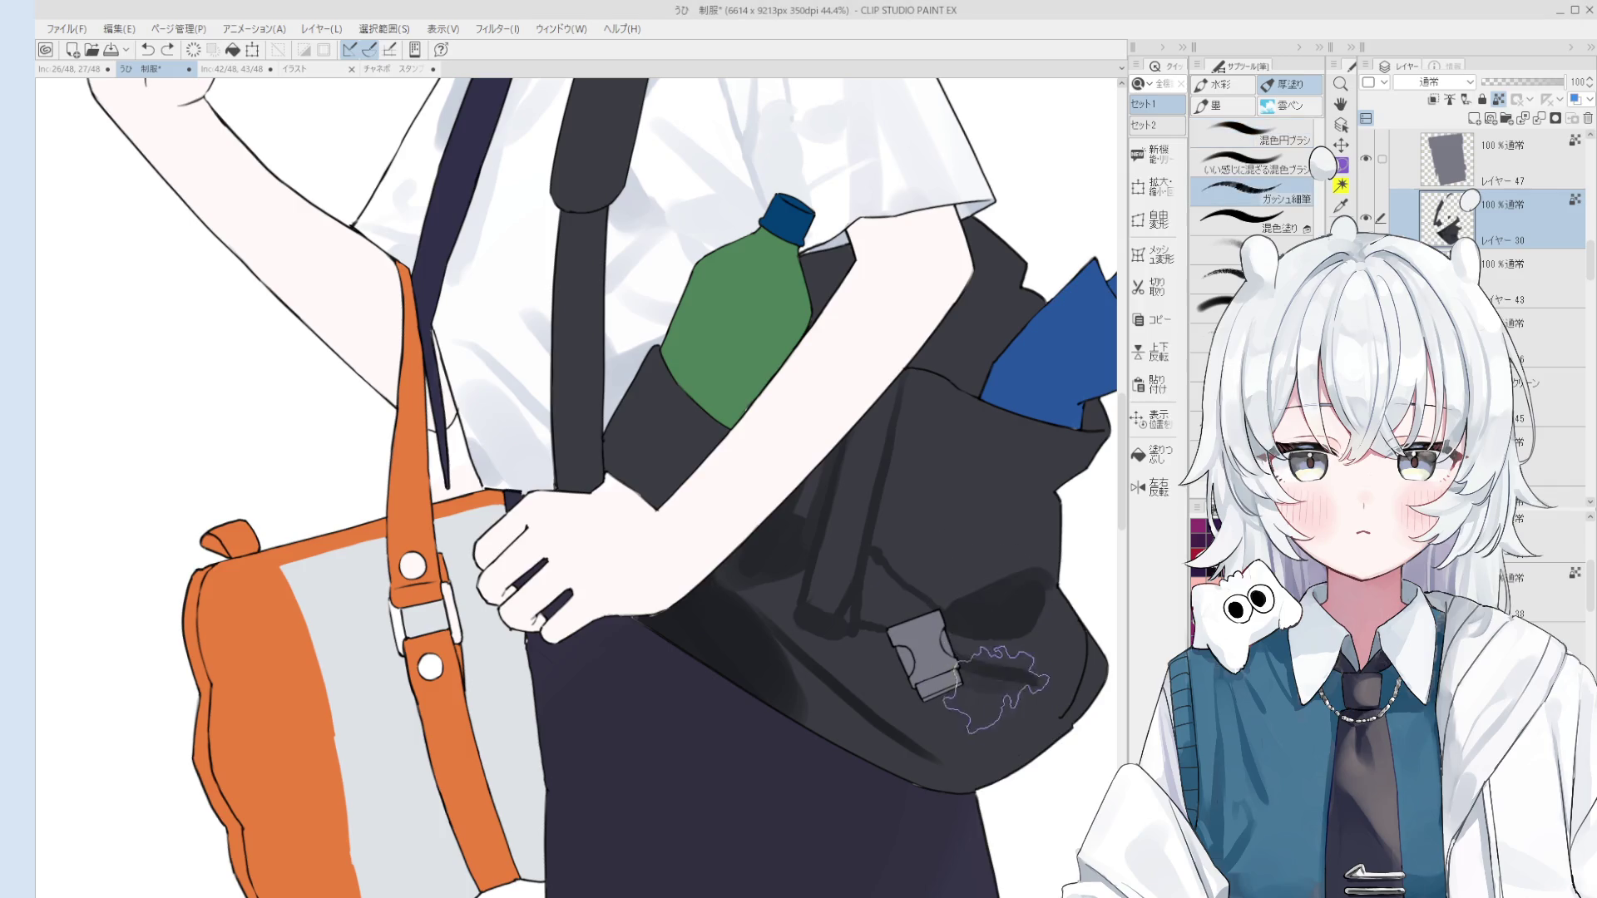
{"action": "key", "text": "comma"}
{"action": "mouse_move", "coordinate": [948, 666]}
{"action": "left_mouse_down"}
{"action": "mouse_move", "coordinate": [1081, 686]}
{"action": "mouse_move", "coordinate": [1088, 663]}
{"action": "left_mouse_up"}
{"action": "key", "text": "ctrl+z"}
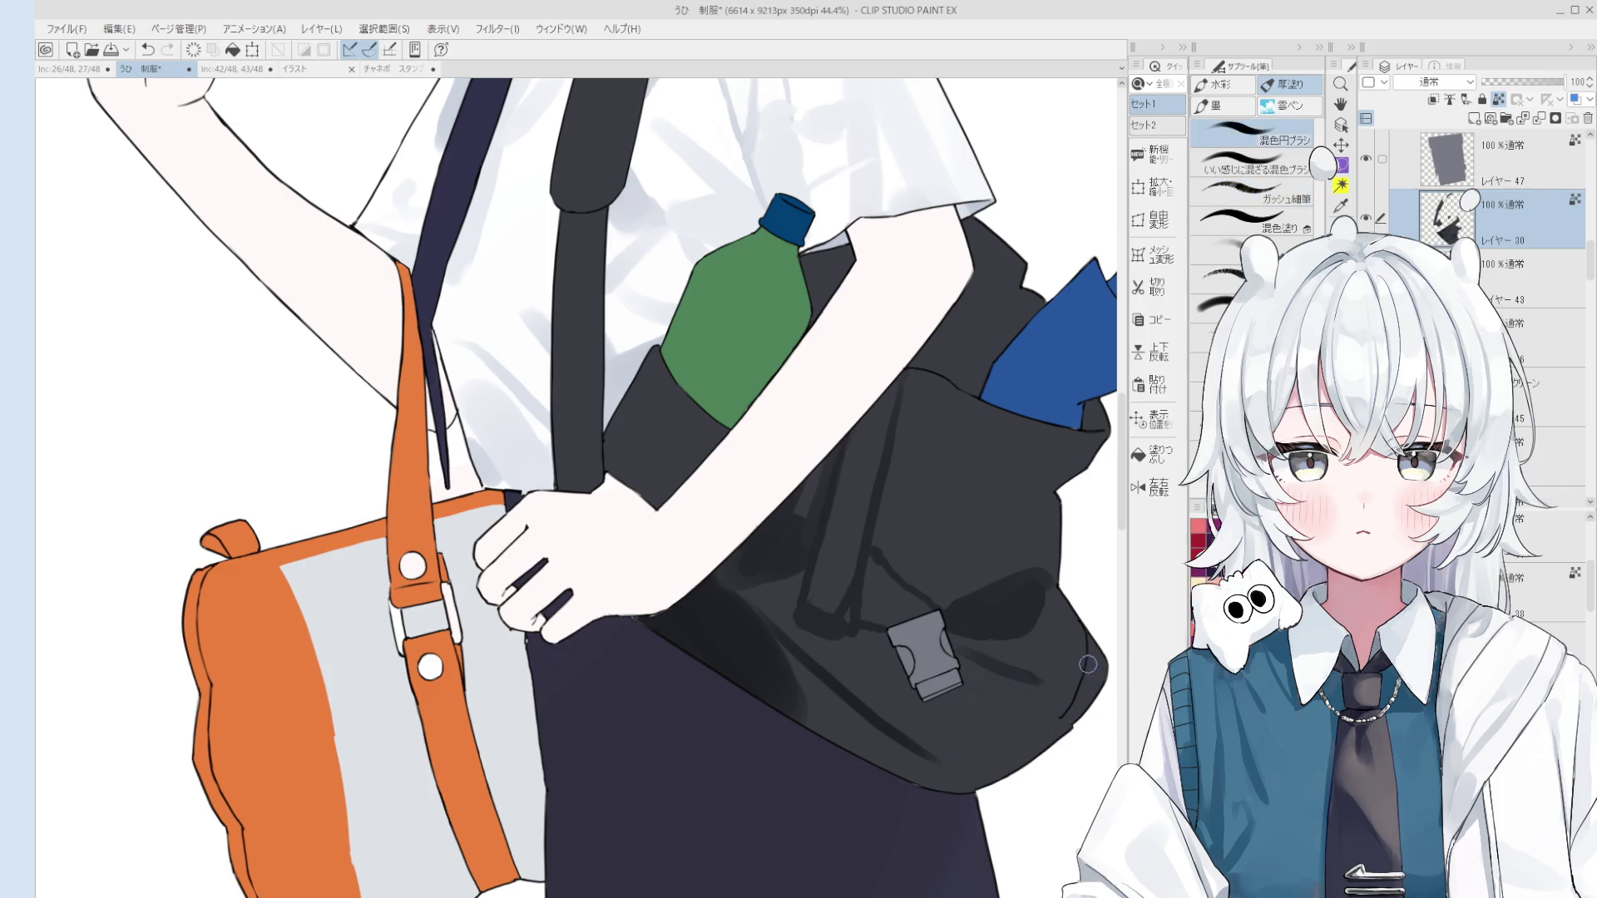
{"action": "scroll", "coordinate": [1081, 669], "scroll_direction": "down", "scroll_amount": 1}
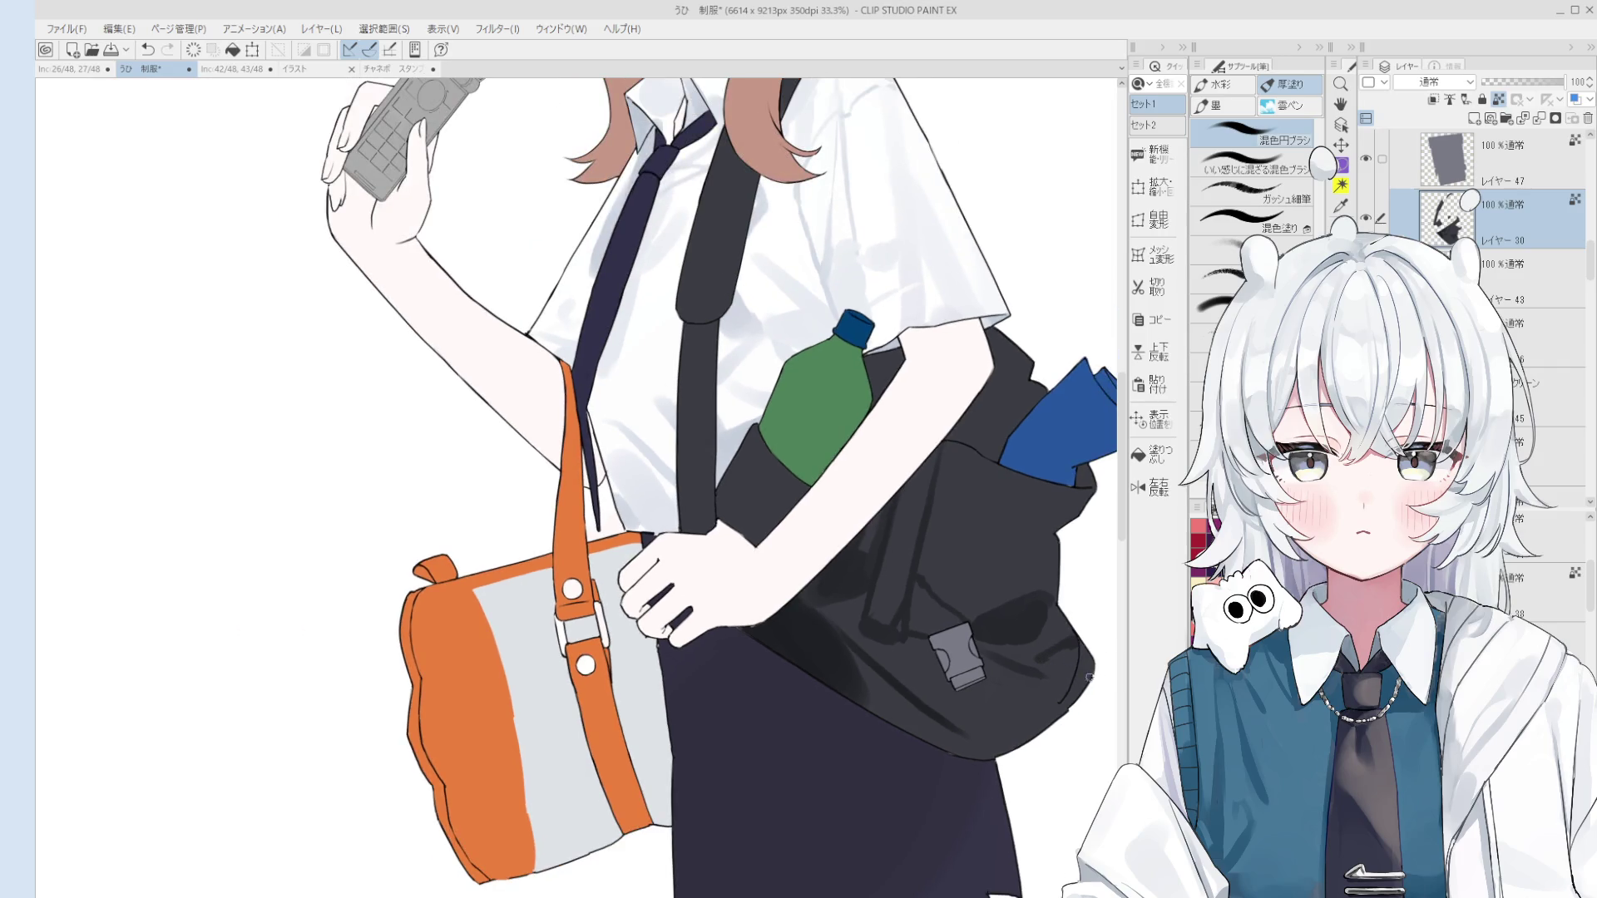
Step: Erase along the bag's right edge, then paint over the light curve with 混色円ブラシ
{"action": "key", "text": "e"}
{"action": "scroll", "coordinate": [1081, 673], "scroll_direction": "up", "scroll_amount": 3}
{"action": "mouse_move", "coordinate": [1044, 724]}
{"action": "left_mouse_down"}
{"action": "mouse_move", "coordinate": [1081, 678]}
{"action": "mouse_move", "coordinate": [1077, 639]}
{"action": "left_mouse_up"}
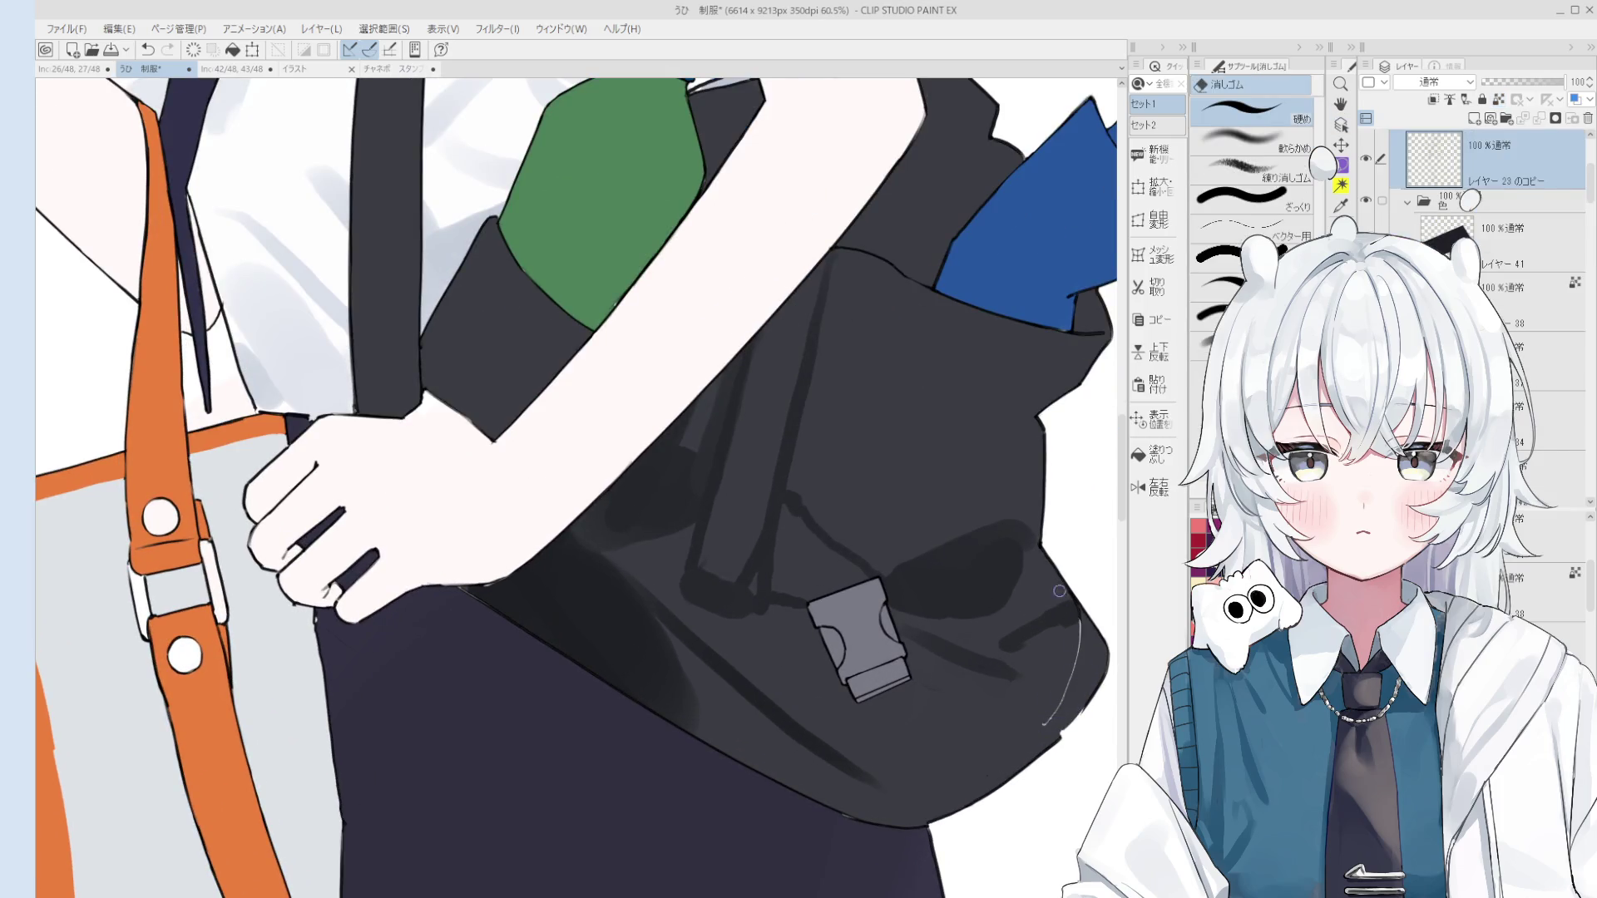
{"action": "key", "text": "b"}
{"action": "left_click", "coordinate": [1058, 688], "text": "ctrl+shift"}
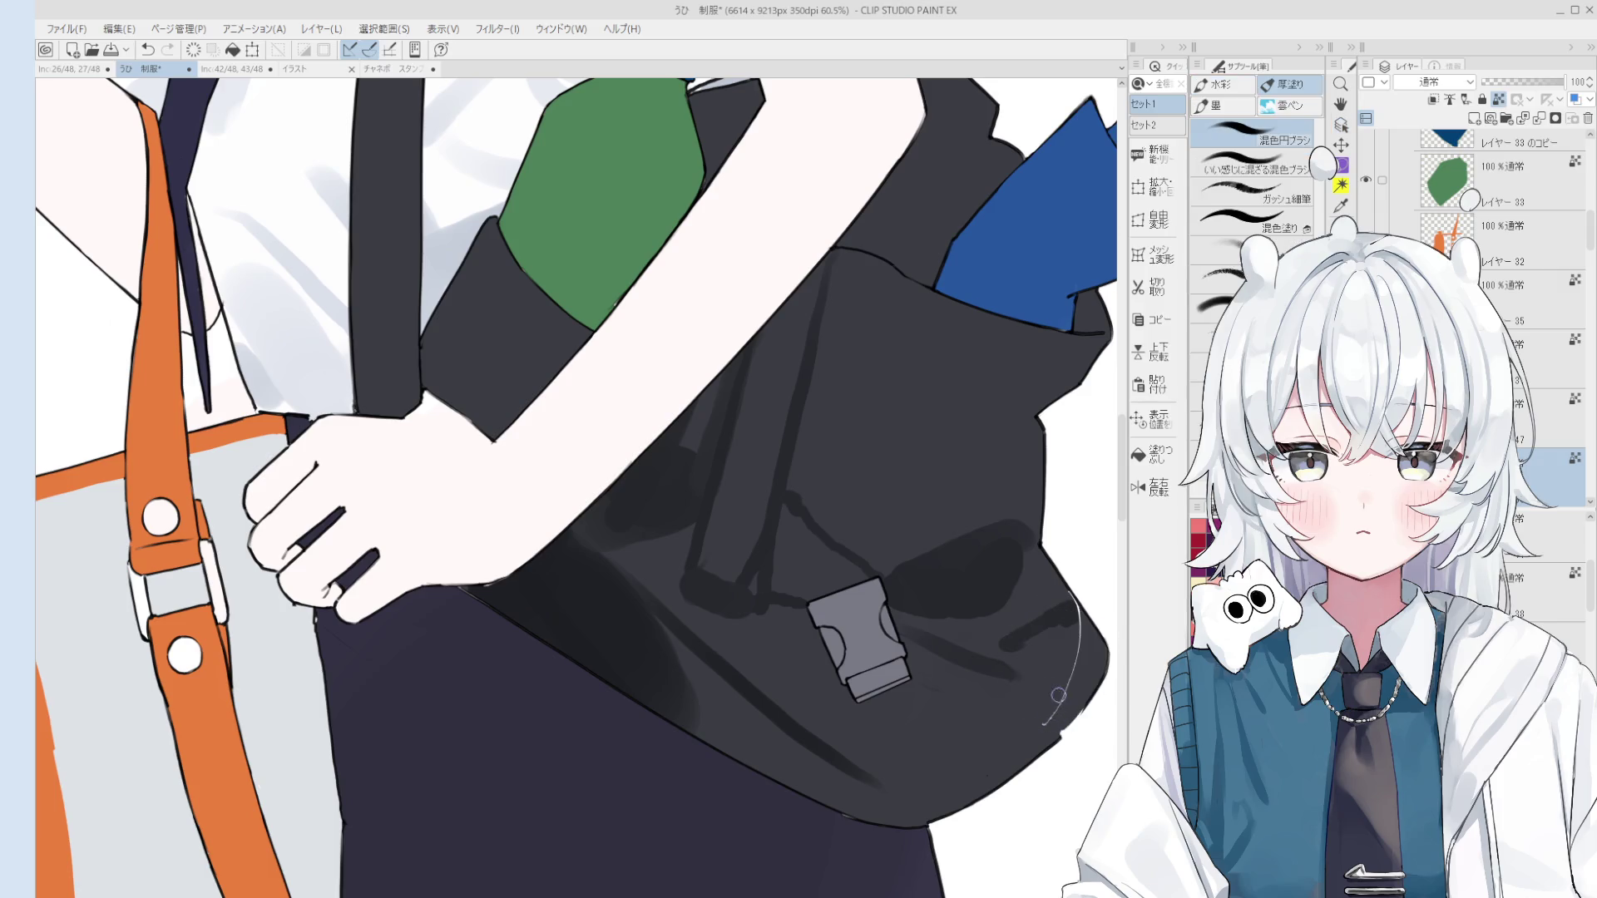
{"action": "key", "text": "b"}
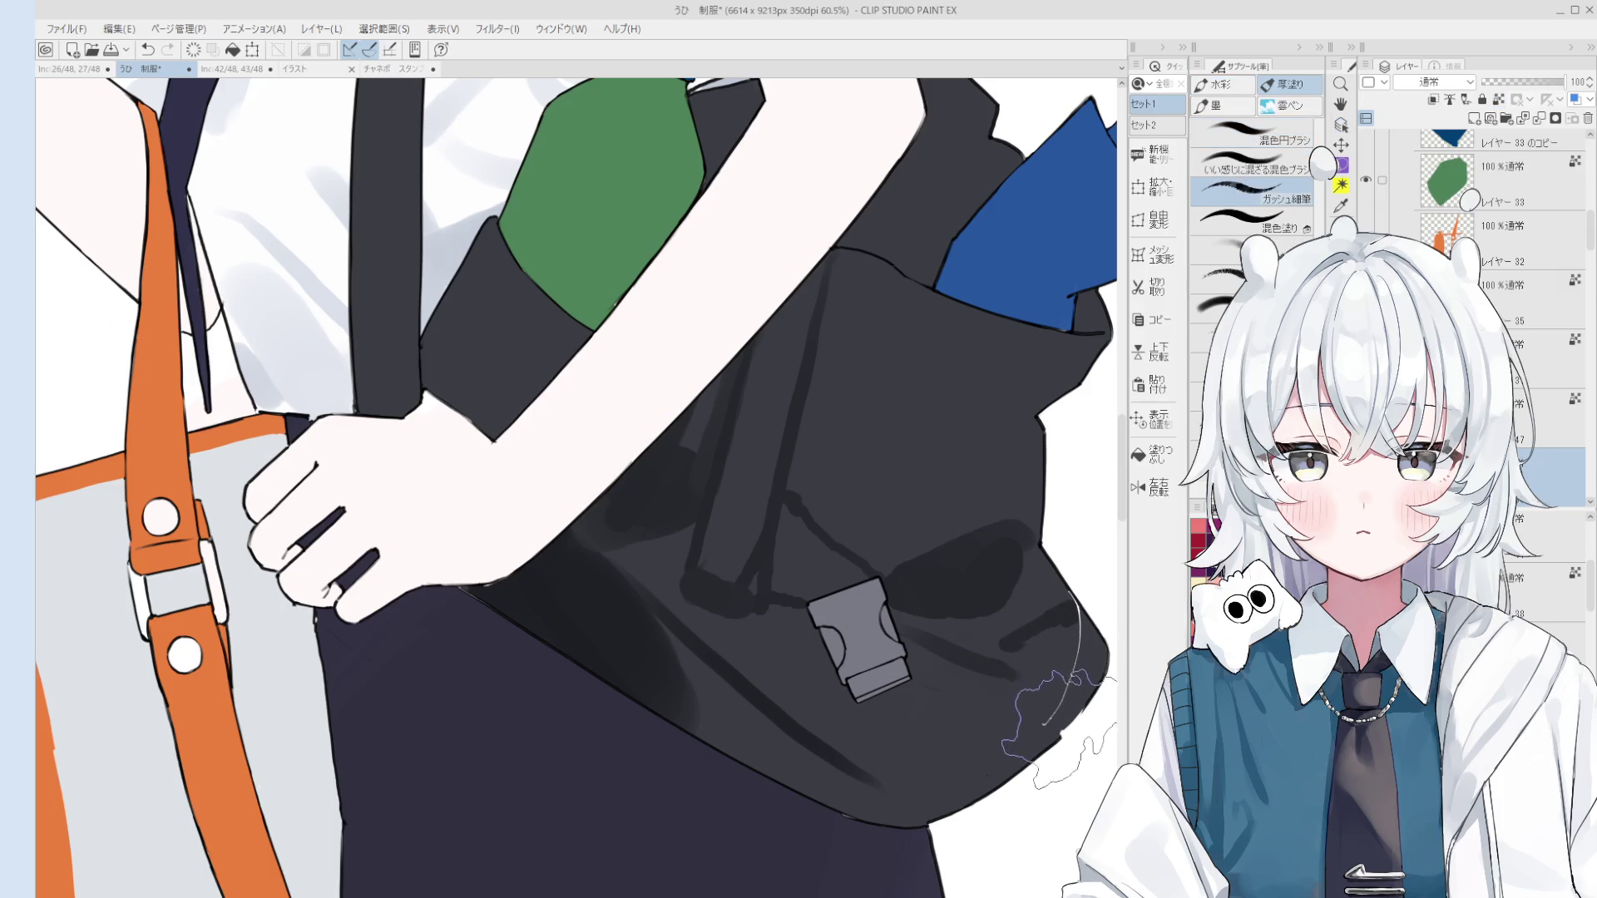
{"action": "key", "text": "b"}
{"action": "left_click_drag", "start_coordinate": [1080, 636], "coordinate": [1062, 596]}
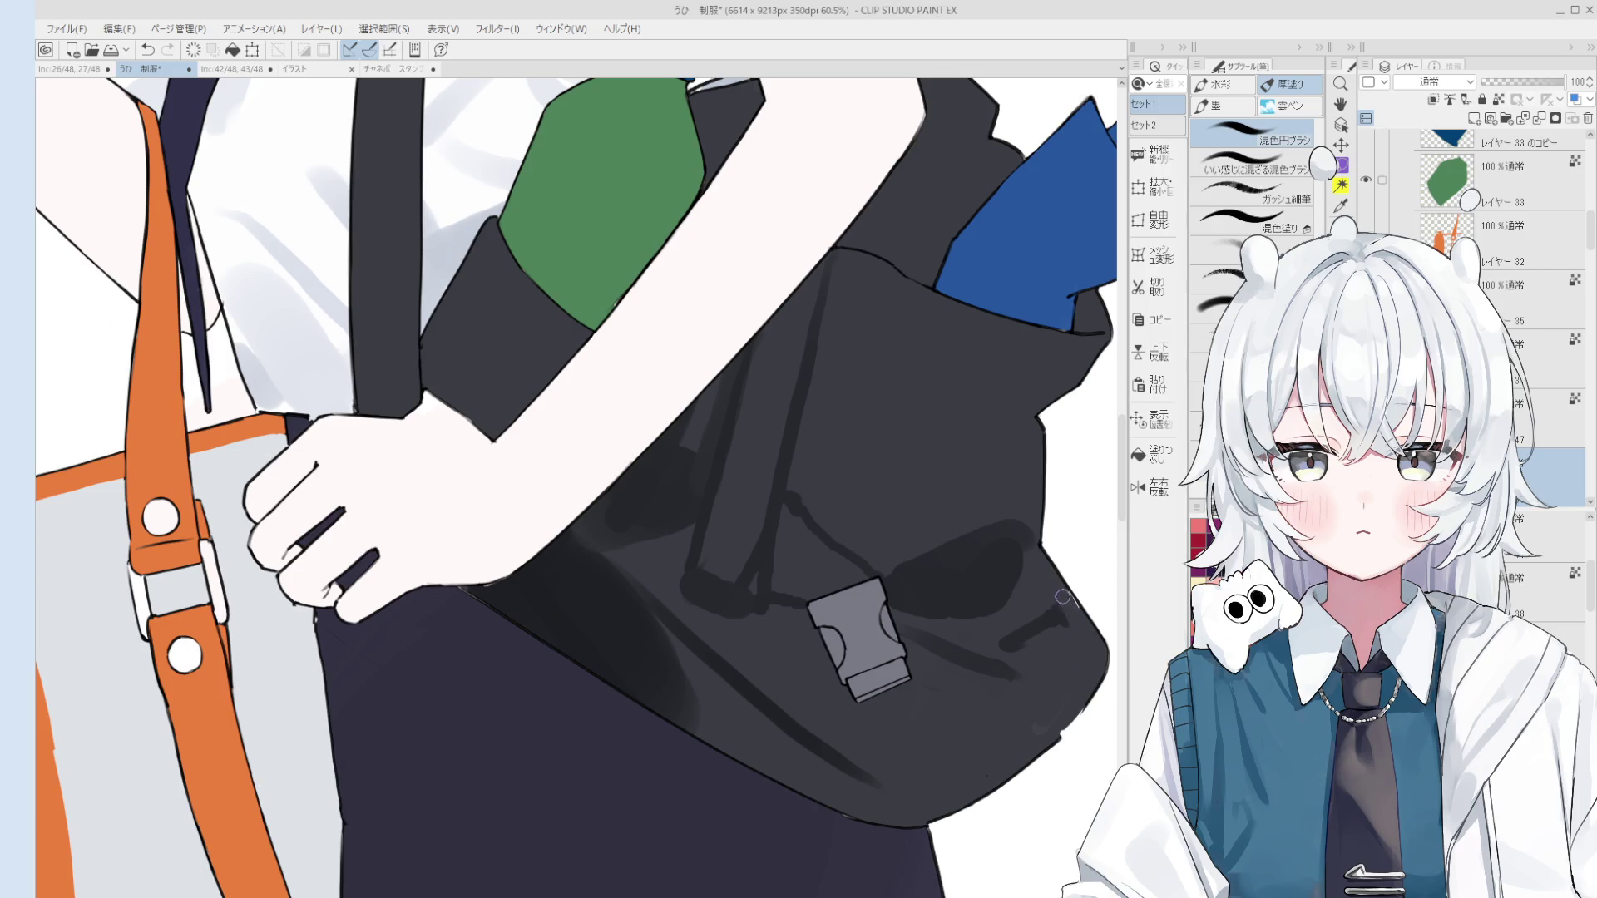
{"action": "scroll", "coordinate": [1079, 715], "scroll_direction": "up", "scroll_amount": 5}
{"action": "key", "text": "o"}
{"action": "left_click", "coordinate": [1023, 750]}
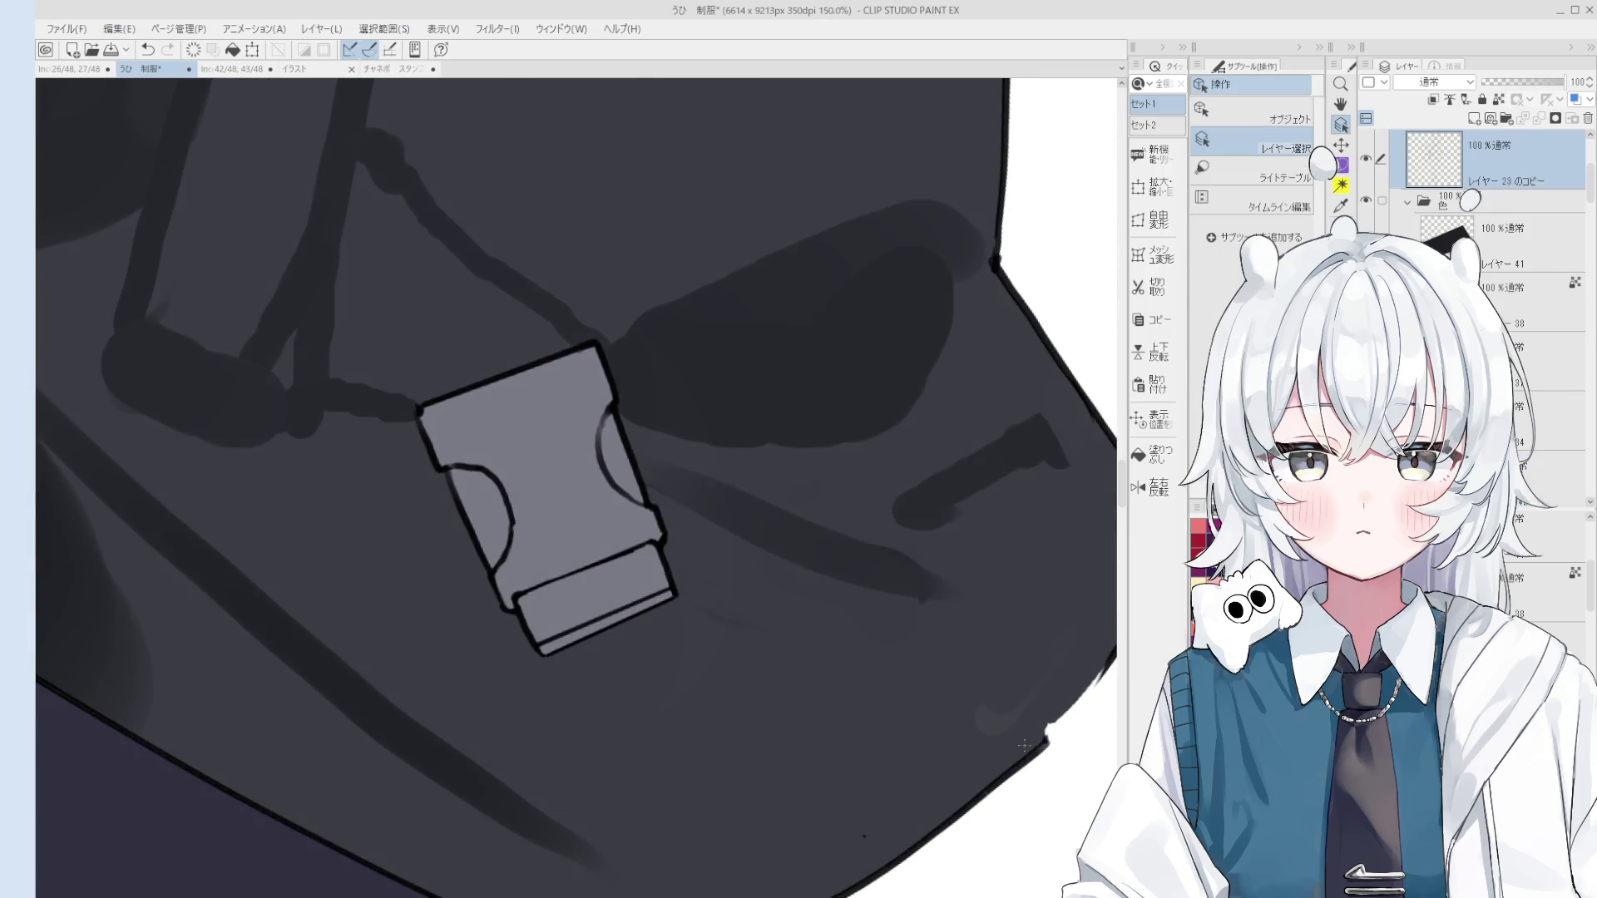
Step: Fill the white gap in the bag's outline with the line-art pen
{"action": "key", "text": "h"}
{"action": "scroll", "coordinate": [1019, 715], "scroll_direction": "down", "scroll_amount": 3}
{"action": "key", "text": "p"}
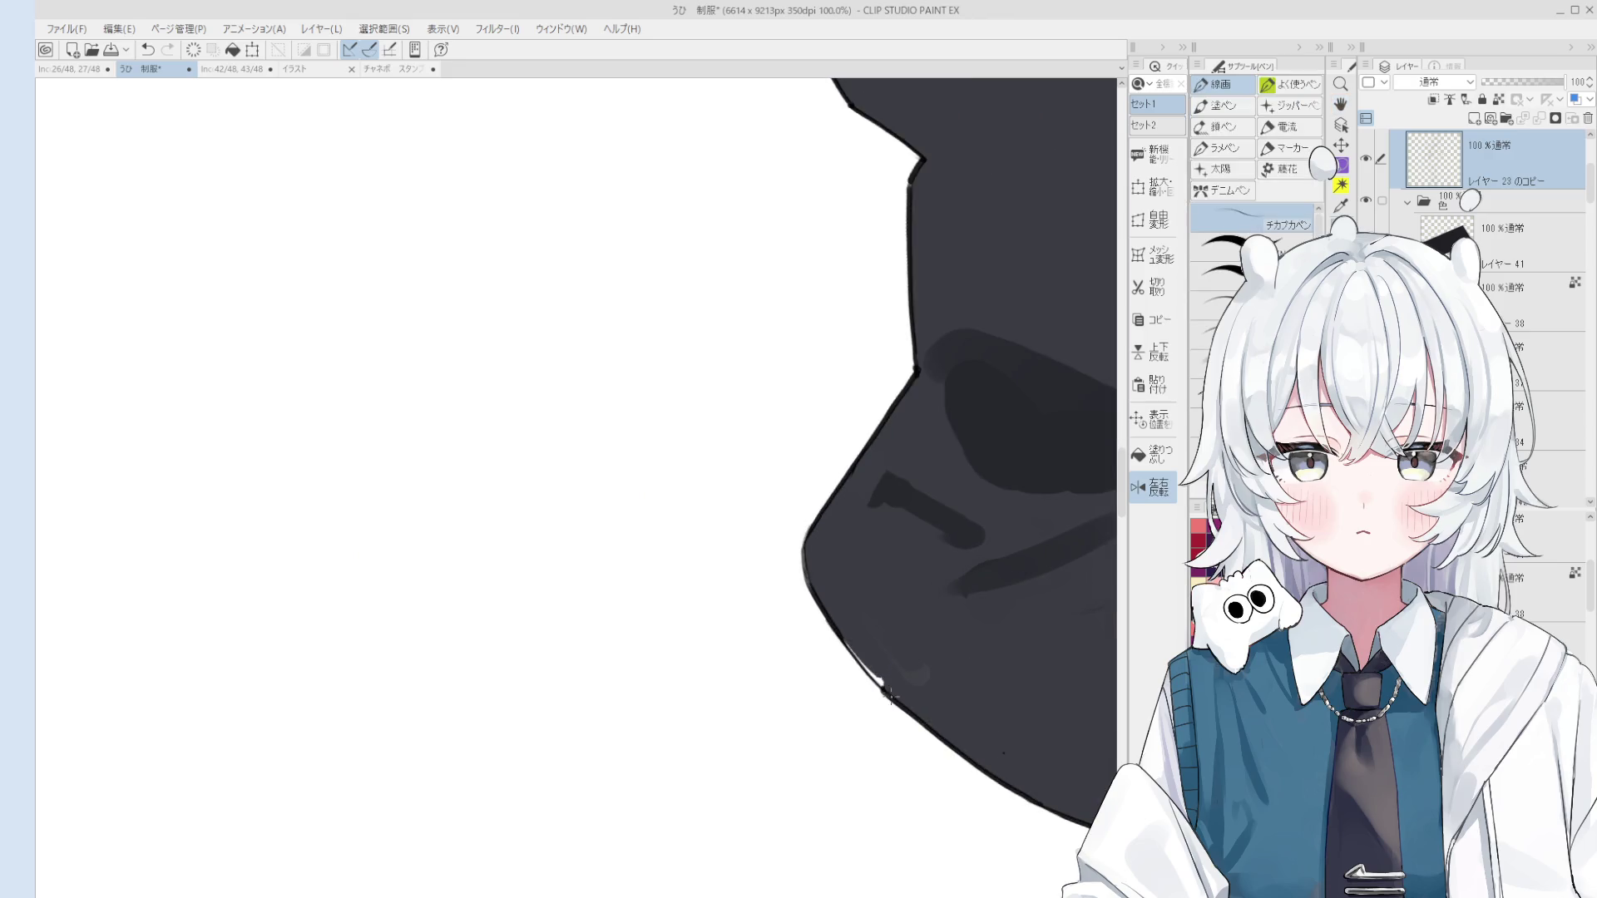
{"action": "left_click_drag", "start_coordinate": [882, 692], "coordinate": [857, 659]}
Step: Select the レイヤー 23 のコピー layer by picking it from the canvas
{"action": "key", "text": "b"}
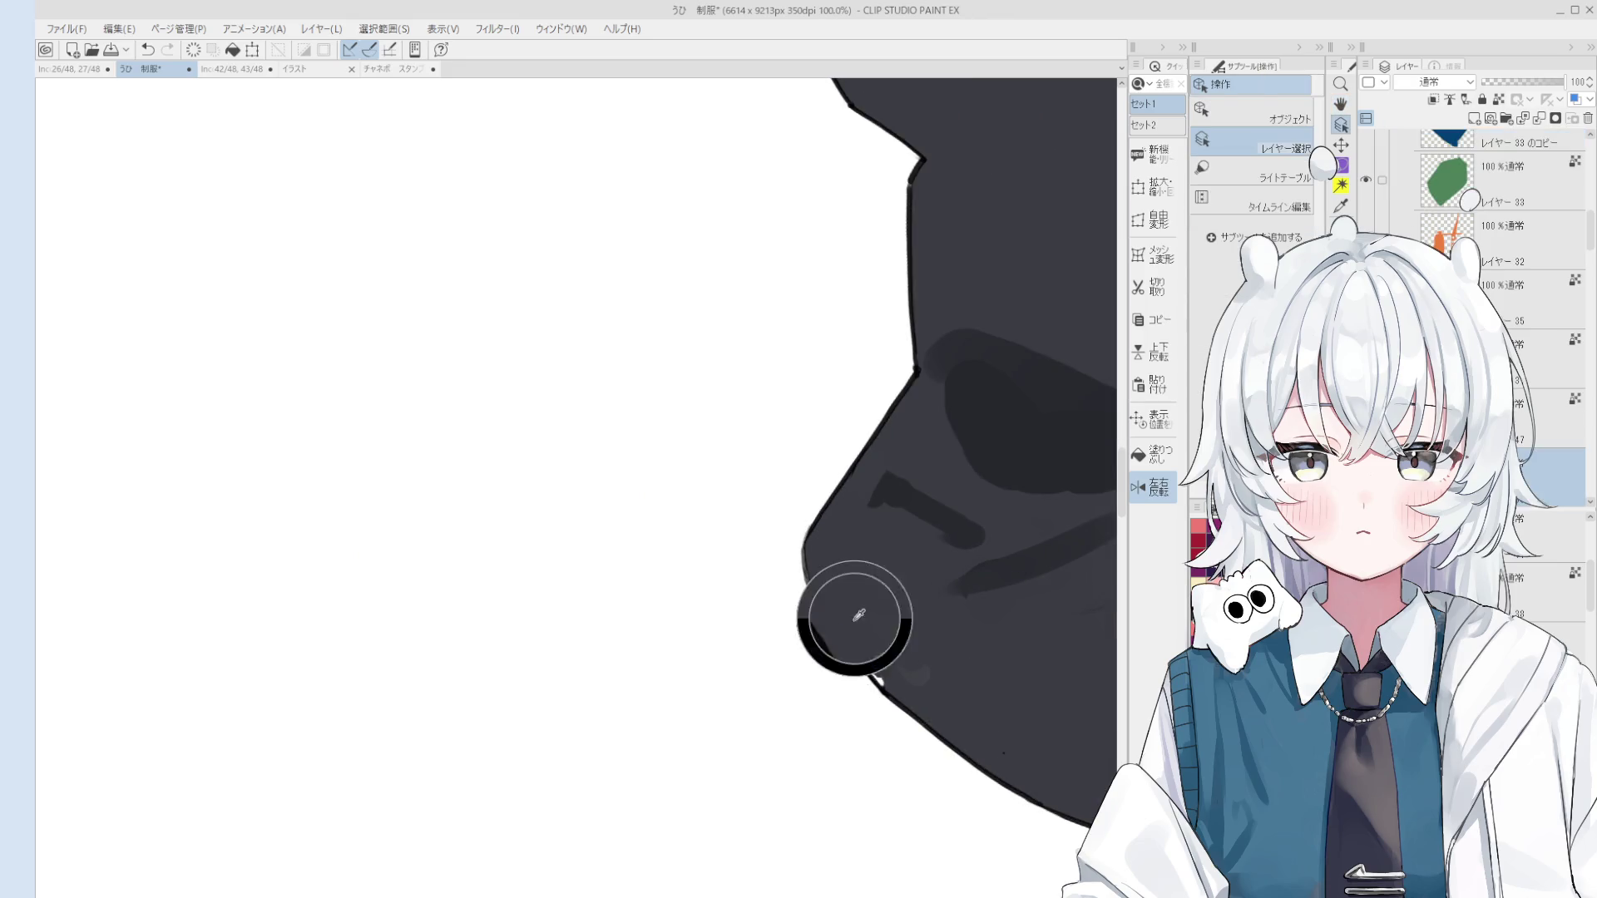
{"action": "scroll", "coordinate": [950, 706], "scroll_direction": "down", "scroll_amount": 2}
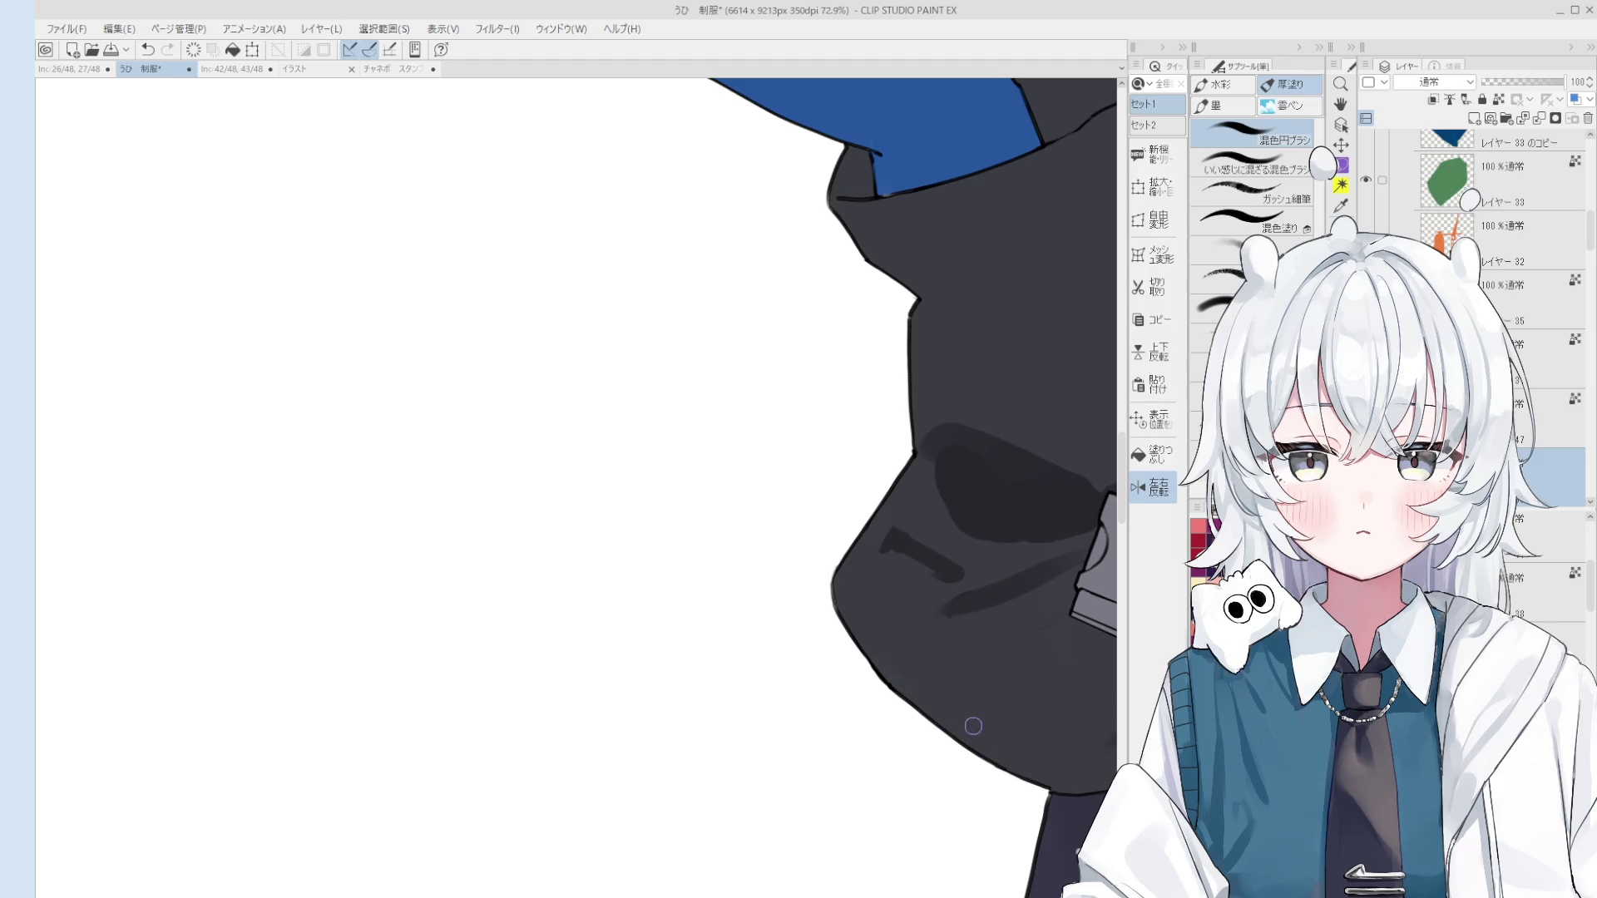
{"action": "scroll", "coordinate": [949, 707], "scroll_direction": "up", "scroll_amount": 5}
{"action": "key", "text": "o"}
{"action": "left_click", "coordinate": [955, 719]}
Step: Pick the layer at the bag's edge from the canvas
{"action": "key", "text": "b"}
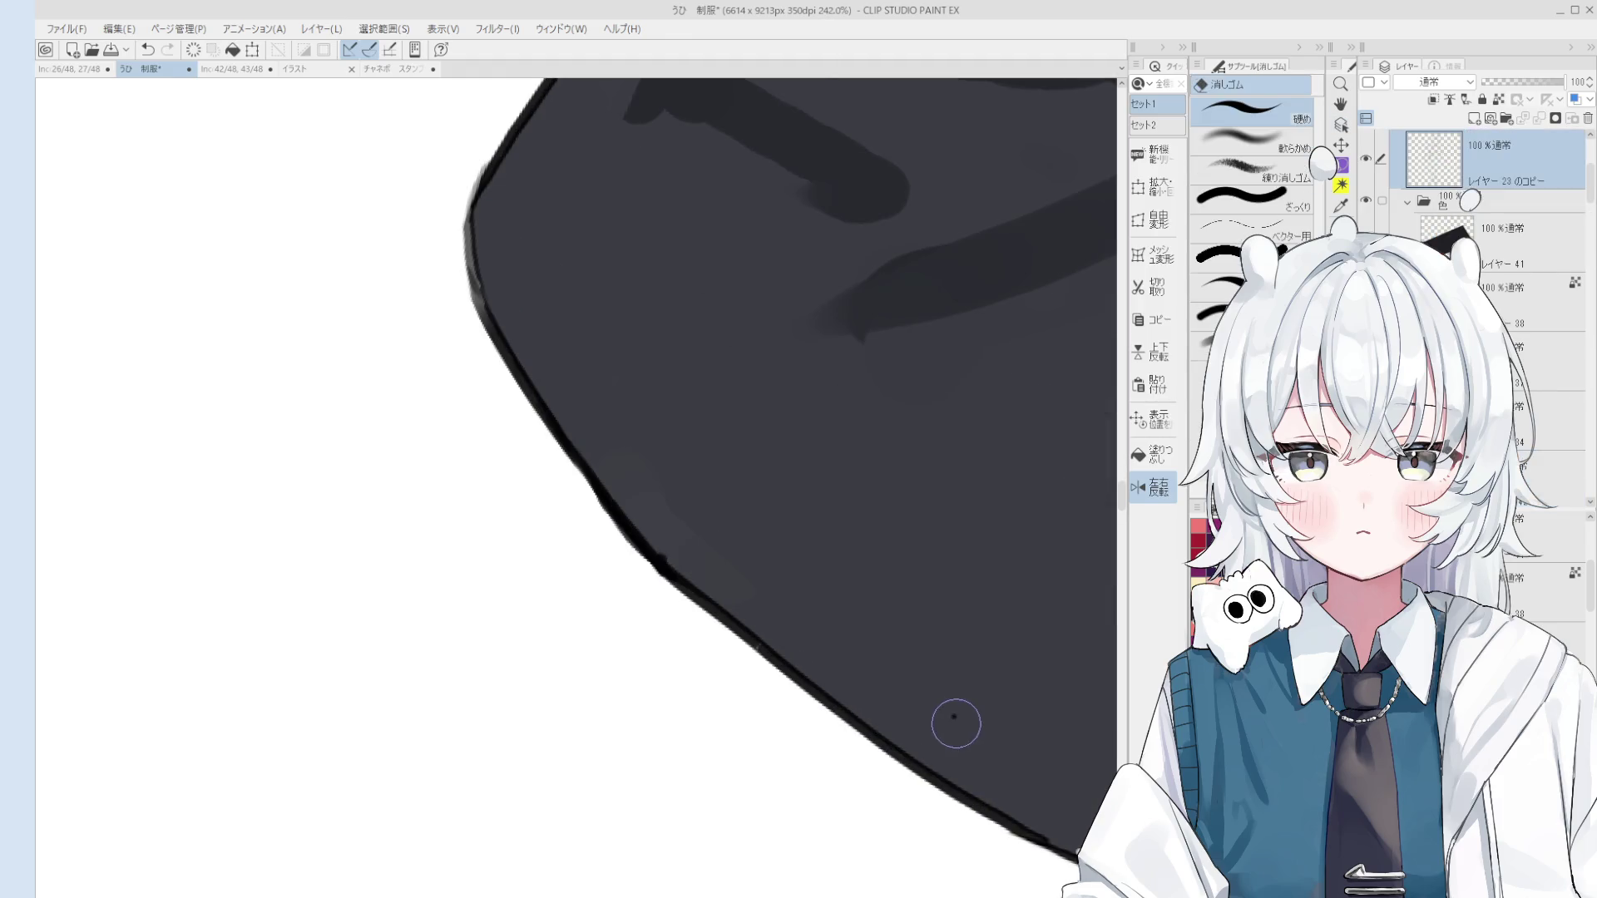
{"action": "scroll", "coordinate": [953, 721], "scroll_direction": "down", "scroll_amount": 6}
{"action": "key", "text": "h"}
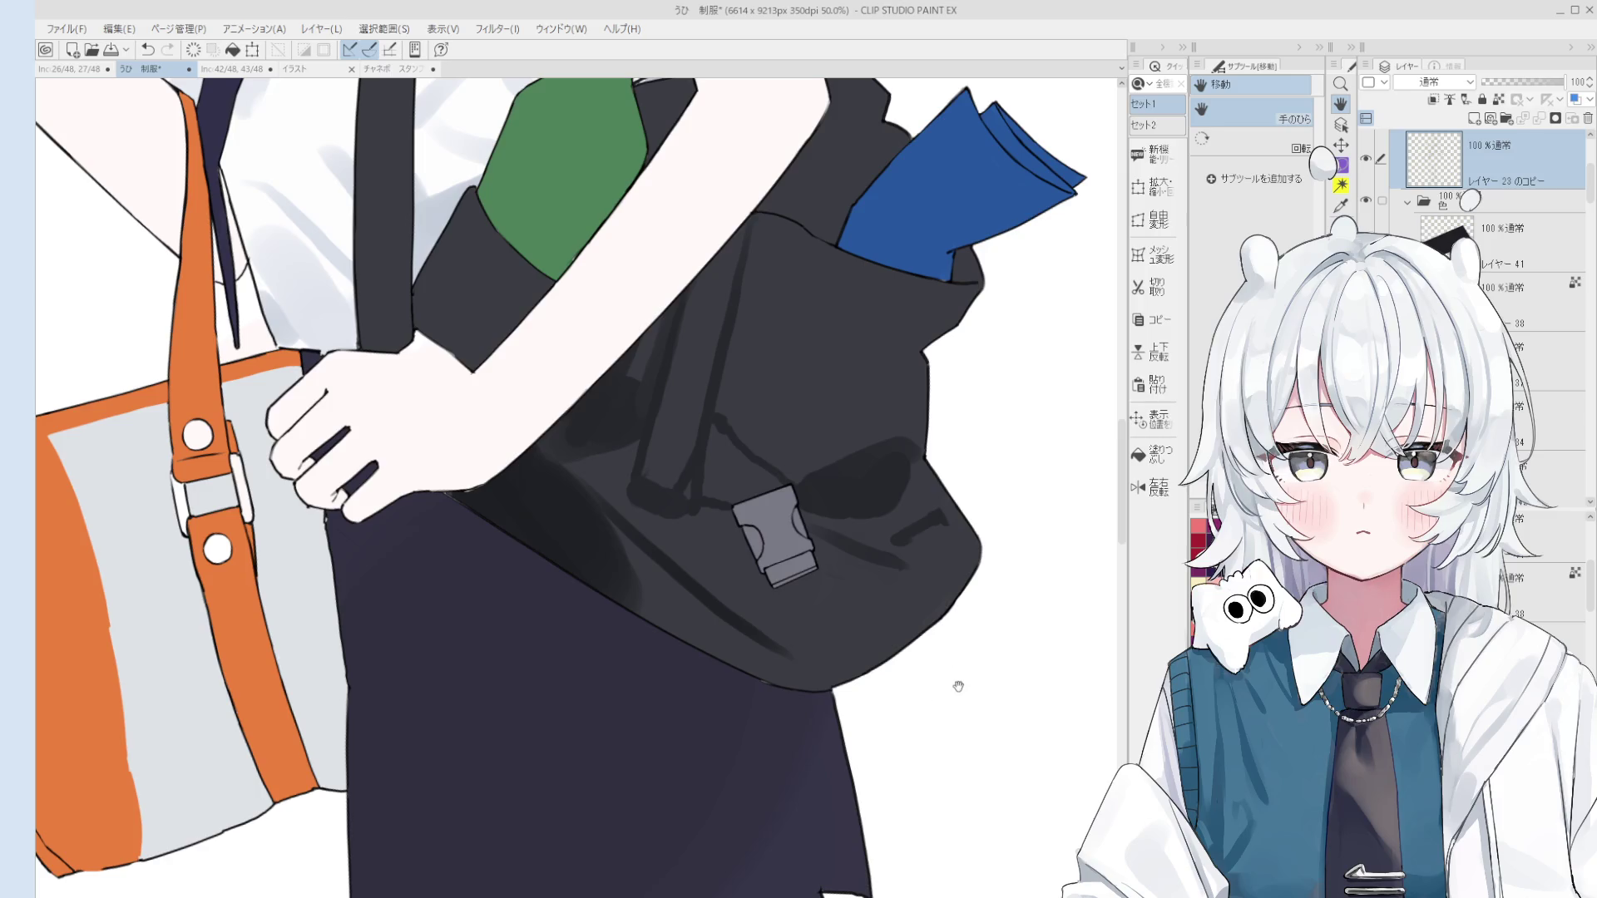
{"action": "scroll", "coordinate": [947, 725], "scroll_direction": "down", "scroll_amount": 1}
{"action": "key", "text": "o"}
{"action": "left_click", "coordinate": [955, 581]}
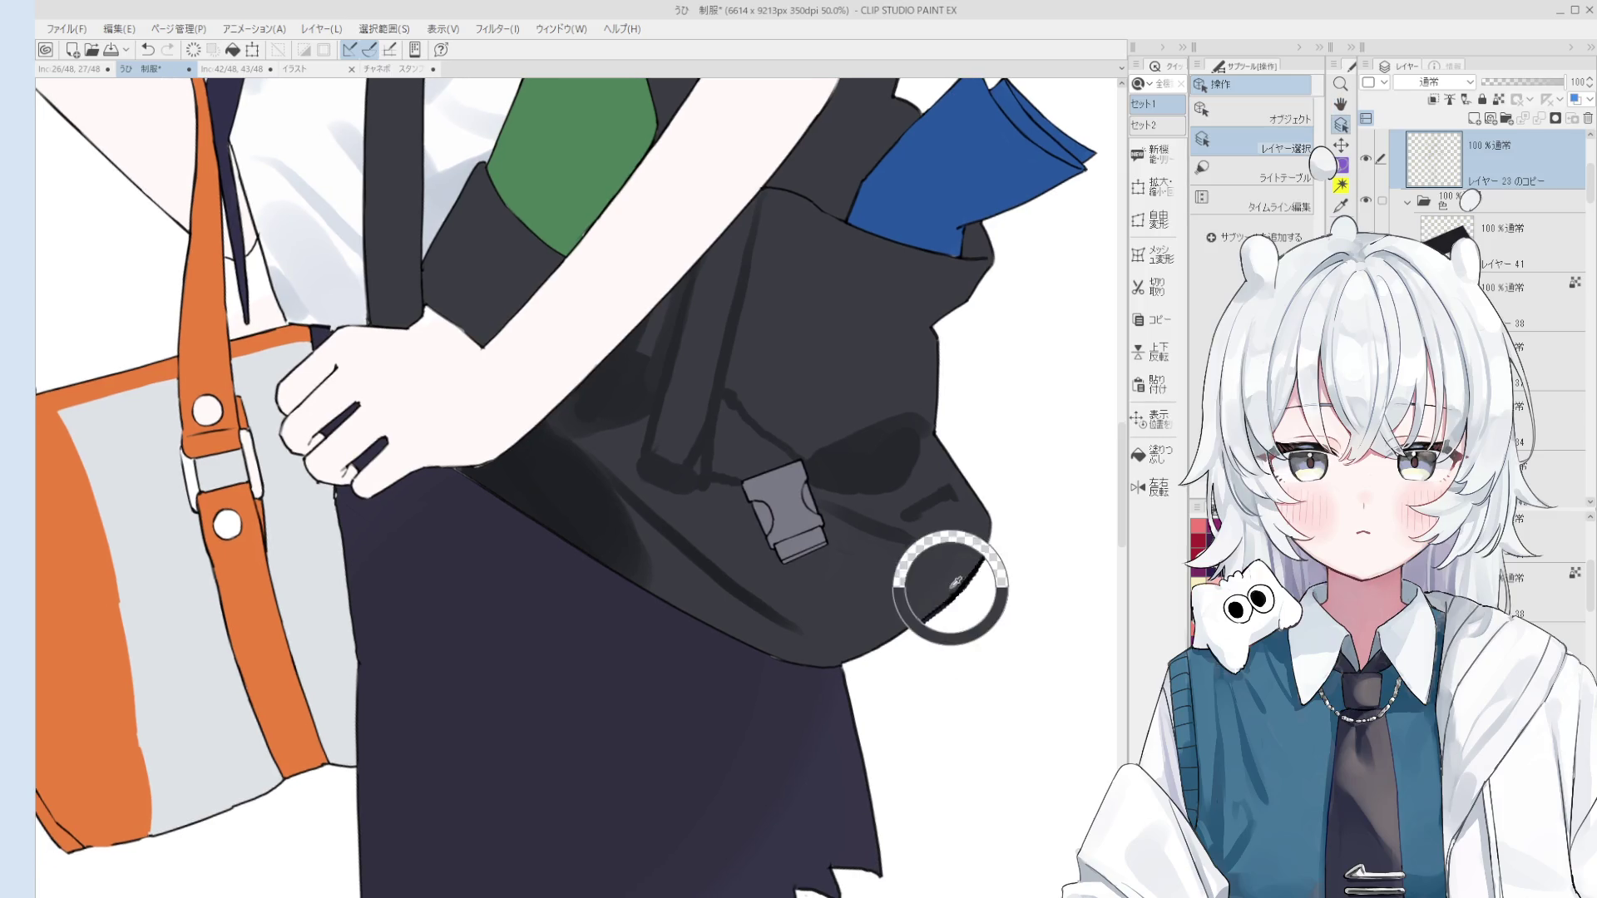
Step: Bring the area where the bag meets the skirt into view, trying the eraser and brushes
{"action": "key", "text": "e"}
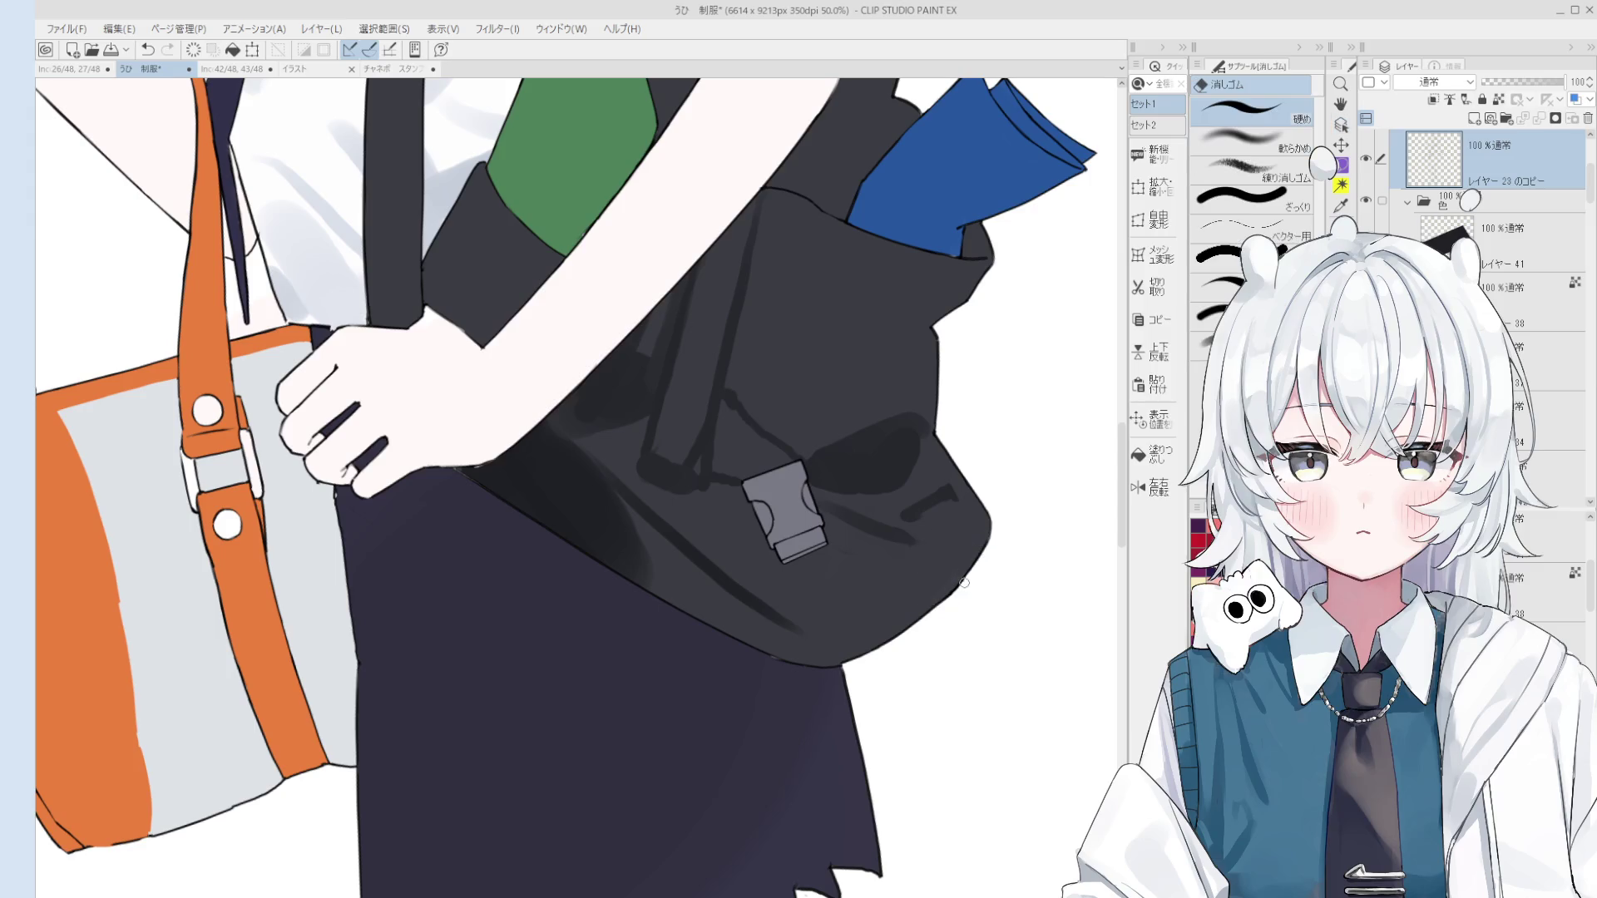
{"action": "scroll", "coordinate": [978, 574], "scroll_direction": "down", "scroll_amount": 1}
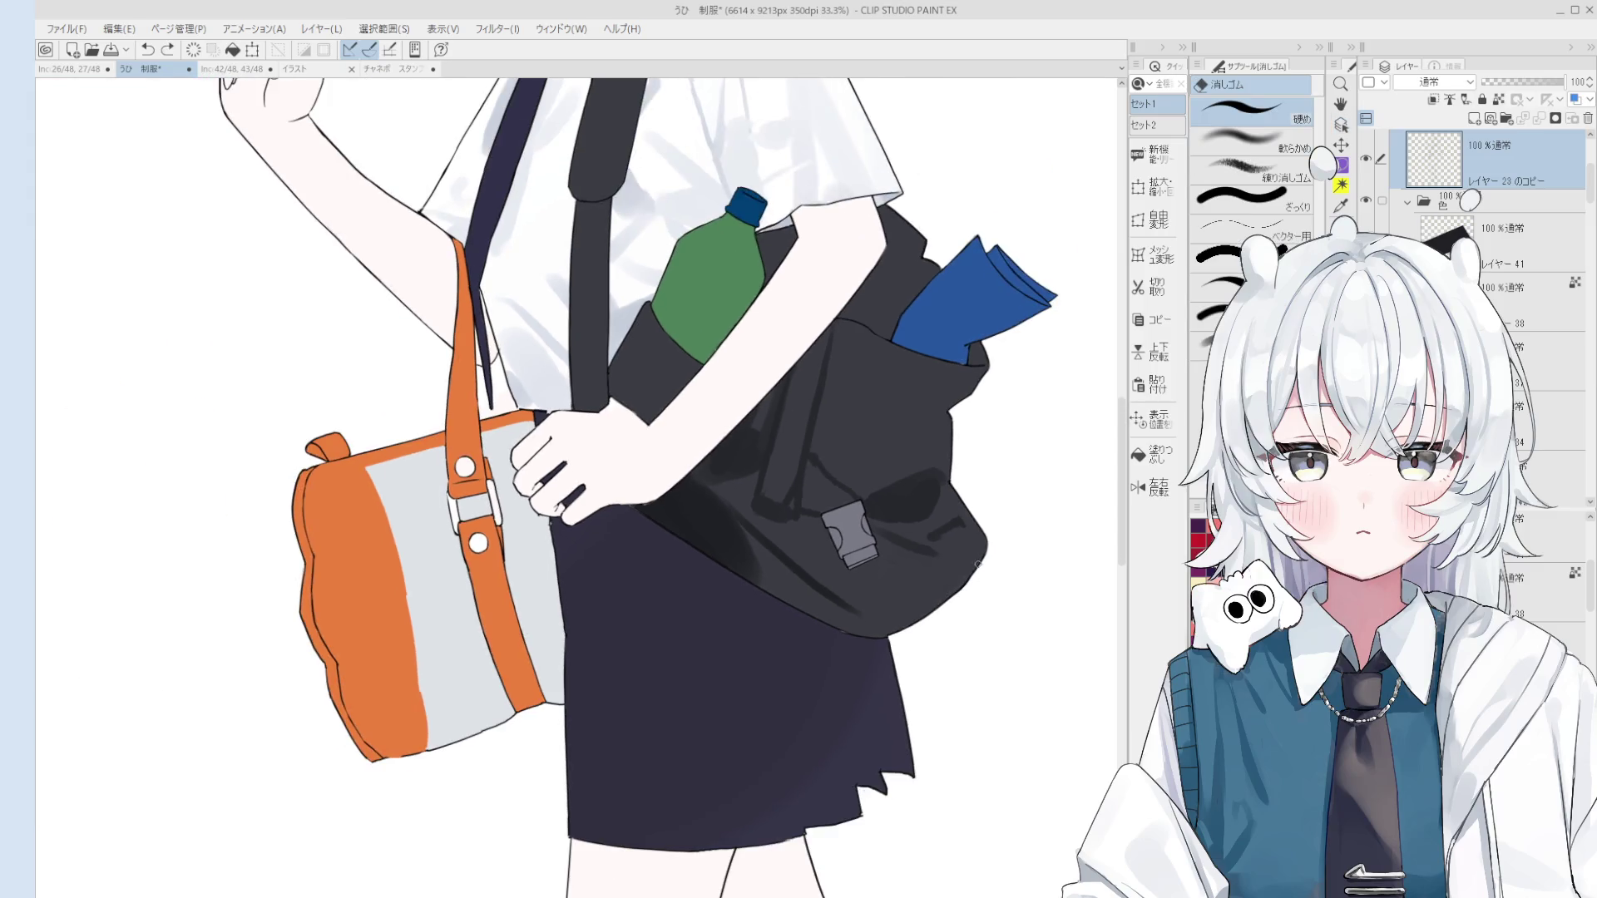
{"action": "left_click_drag", "start_coordinate": [899, 513], "coordinate": [949, 546]}
{"action": "key", "text": "e"}
{"action": "scroll", "coordinate": [865, 707], "scroll_direction": "up", "scroll_amount": 1}
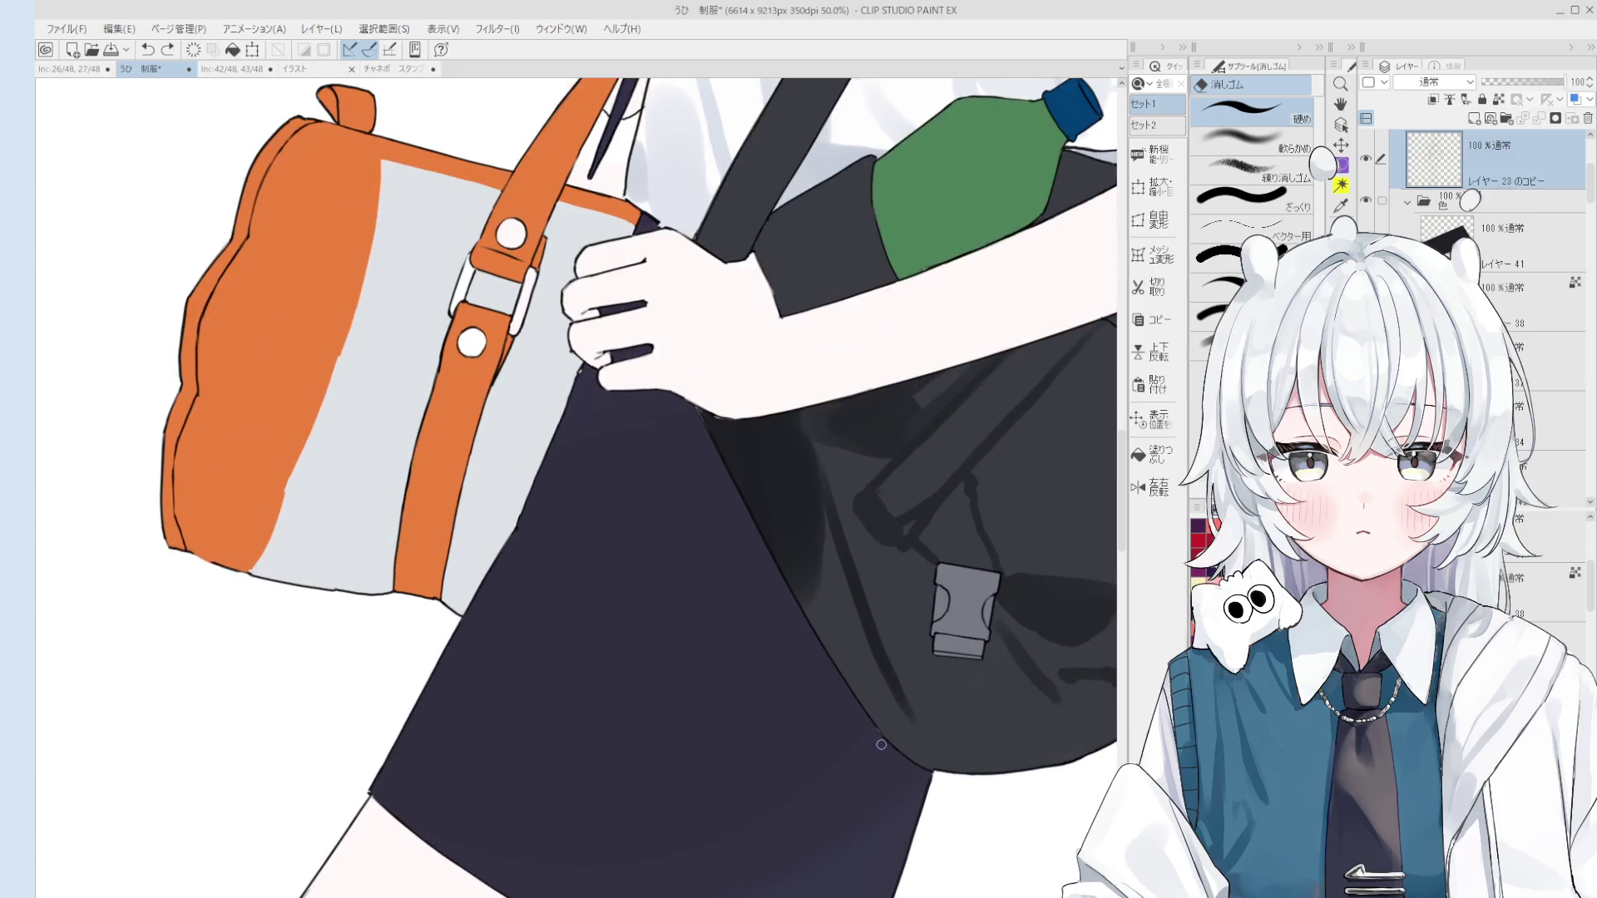
{"action": "scroll", "coordinate": [870, 716], "scroll_direction": "up", "scroll_amount": 2}
{"action": "key", "text": "b"}
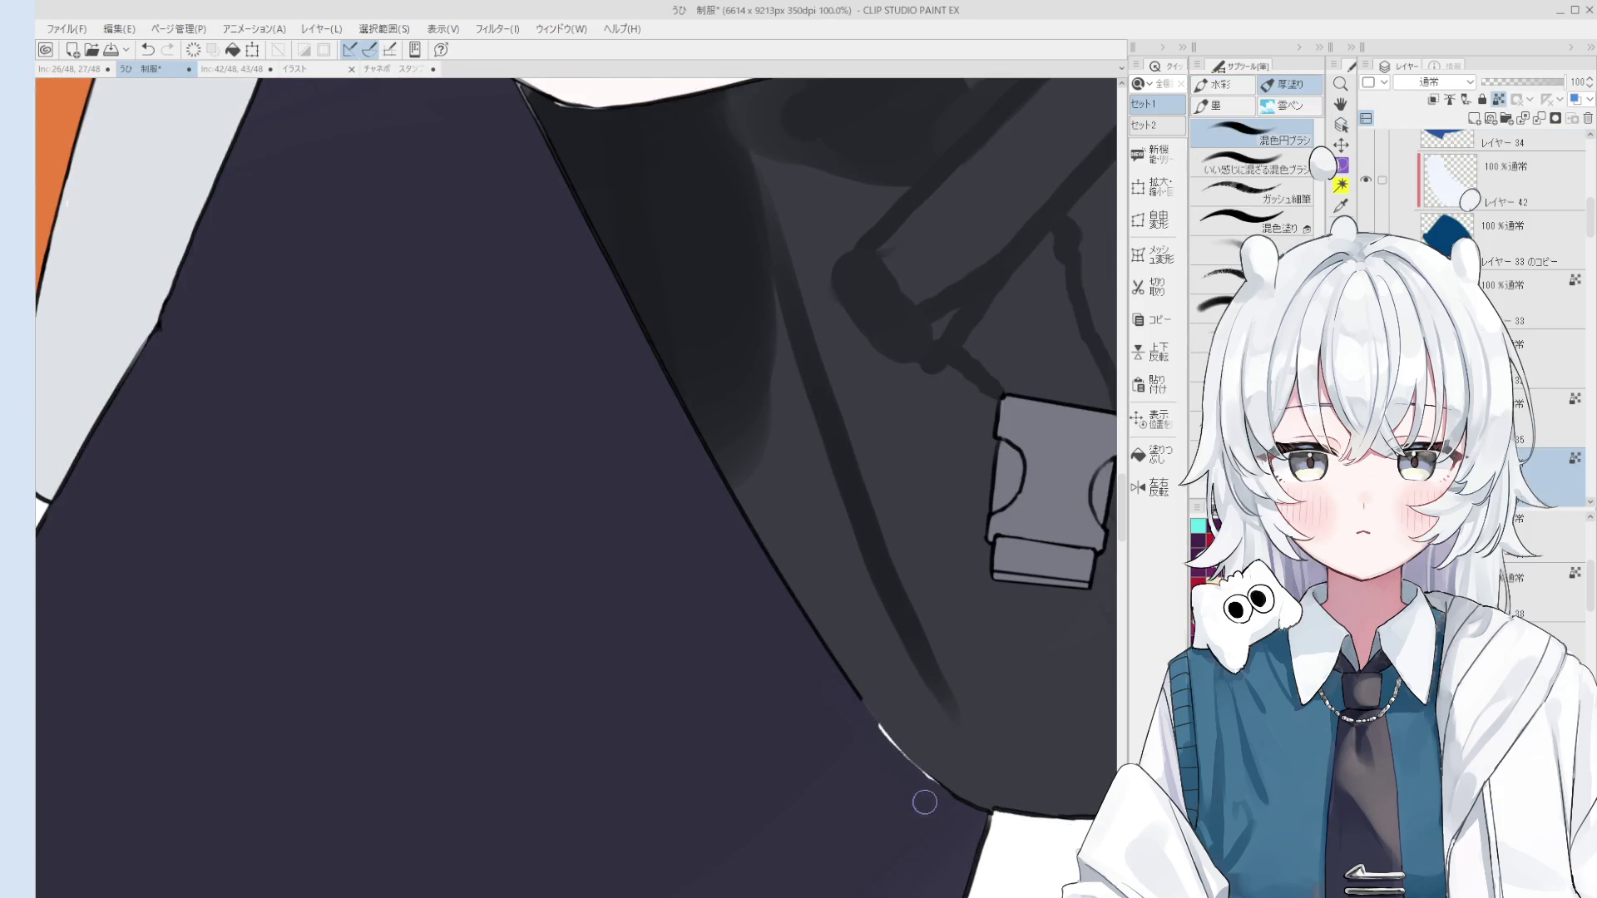
{"action": "key", "text": "period"}
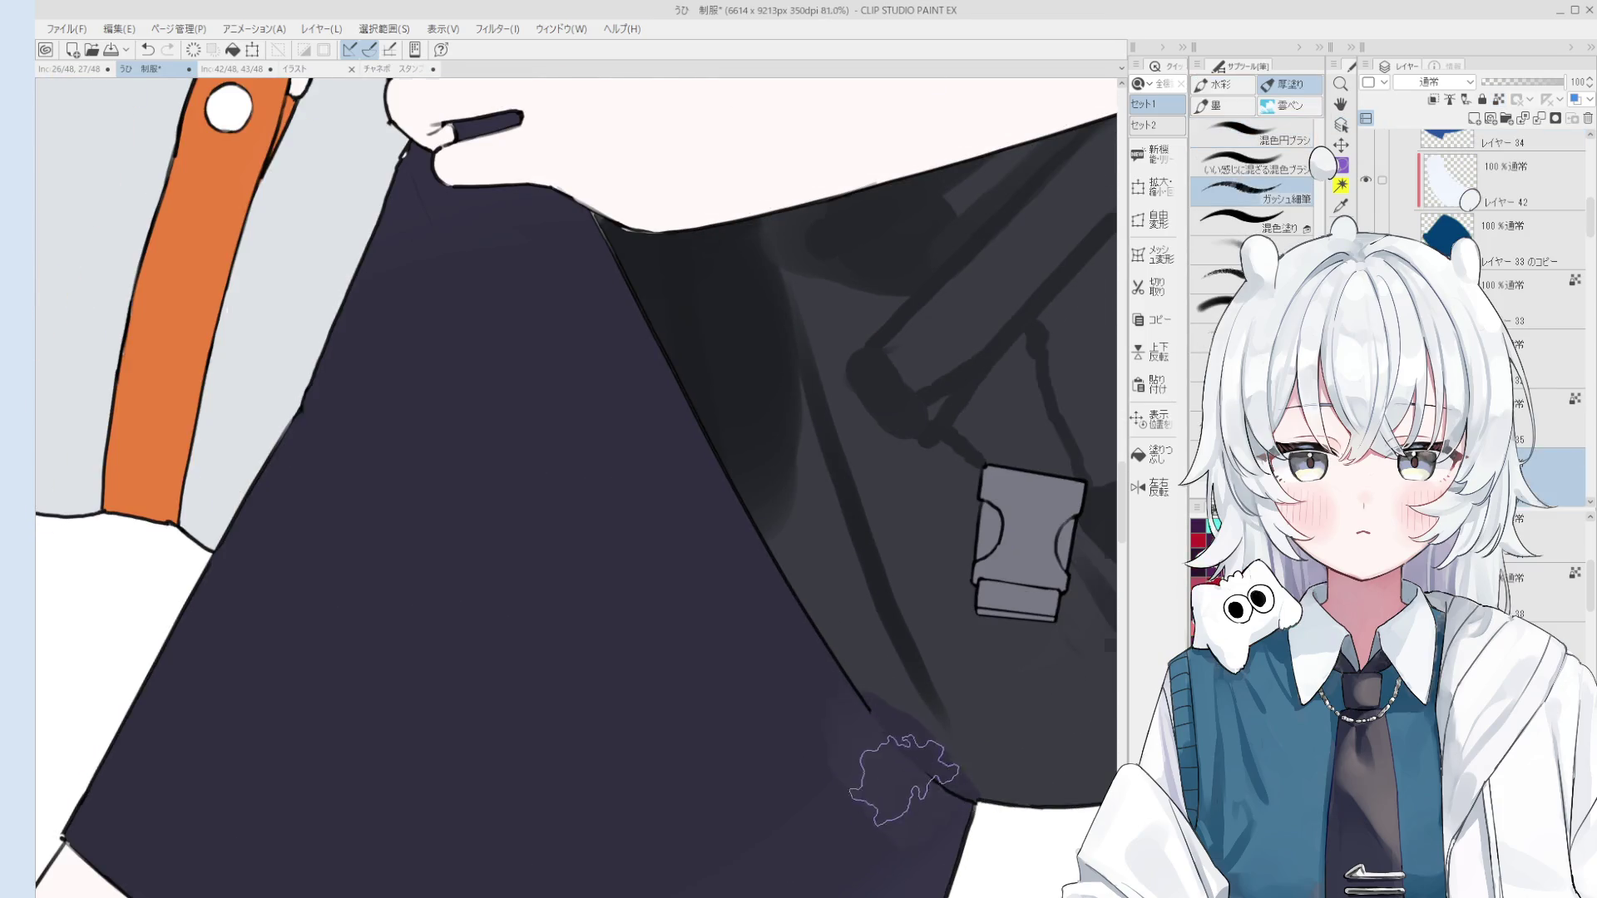
{"action": "scroll", "coordinate": [890, 759], "scroll_direction": "down", "scroll_amount": 2}
{"action": "scroll", "coordinate": [900, 777], "scroll_direction": "up", "scroll_amount": 1}
{"action": "scroll", "coordinate": [901, 769], "scroll_direction": "up", "scroll_amount": 2}
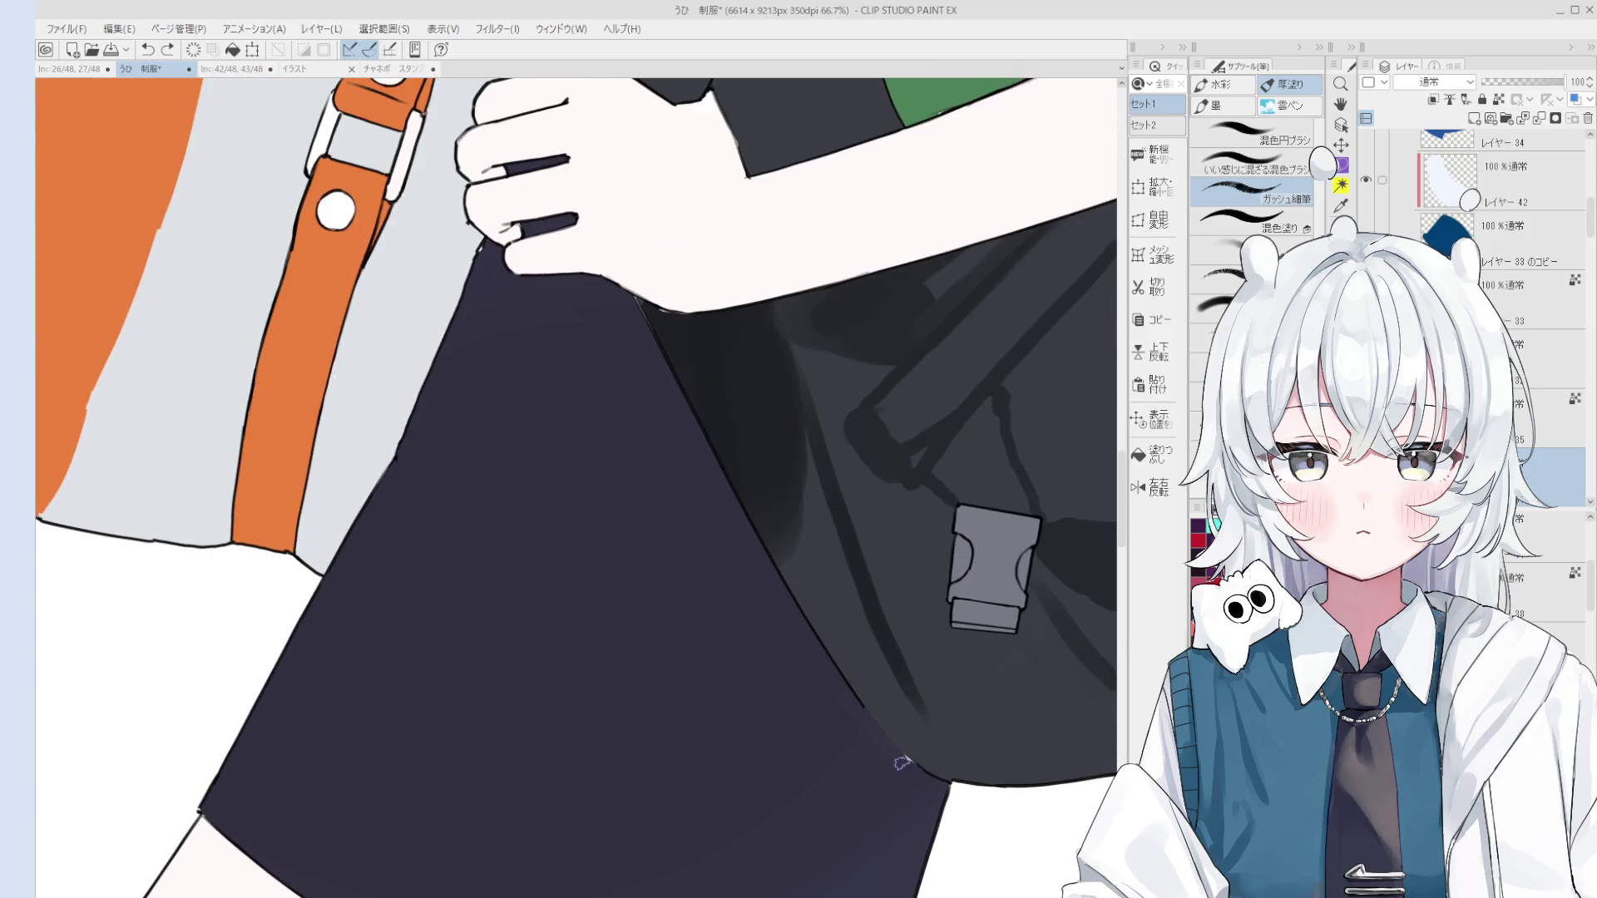
Step: Draw a dark line where the bag meets the navy skirt, then undo it
{"action": "key", "text": "p"}
{"action": "scroll", "coordinate": [856, 697], "scroll_direction": "up", "scroll_amount": 2}
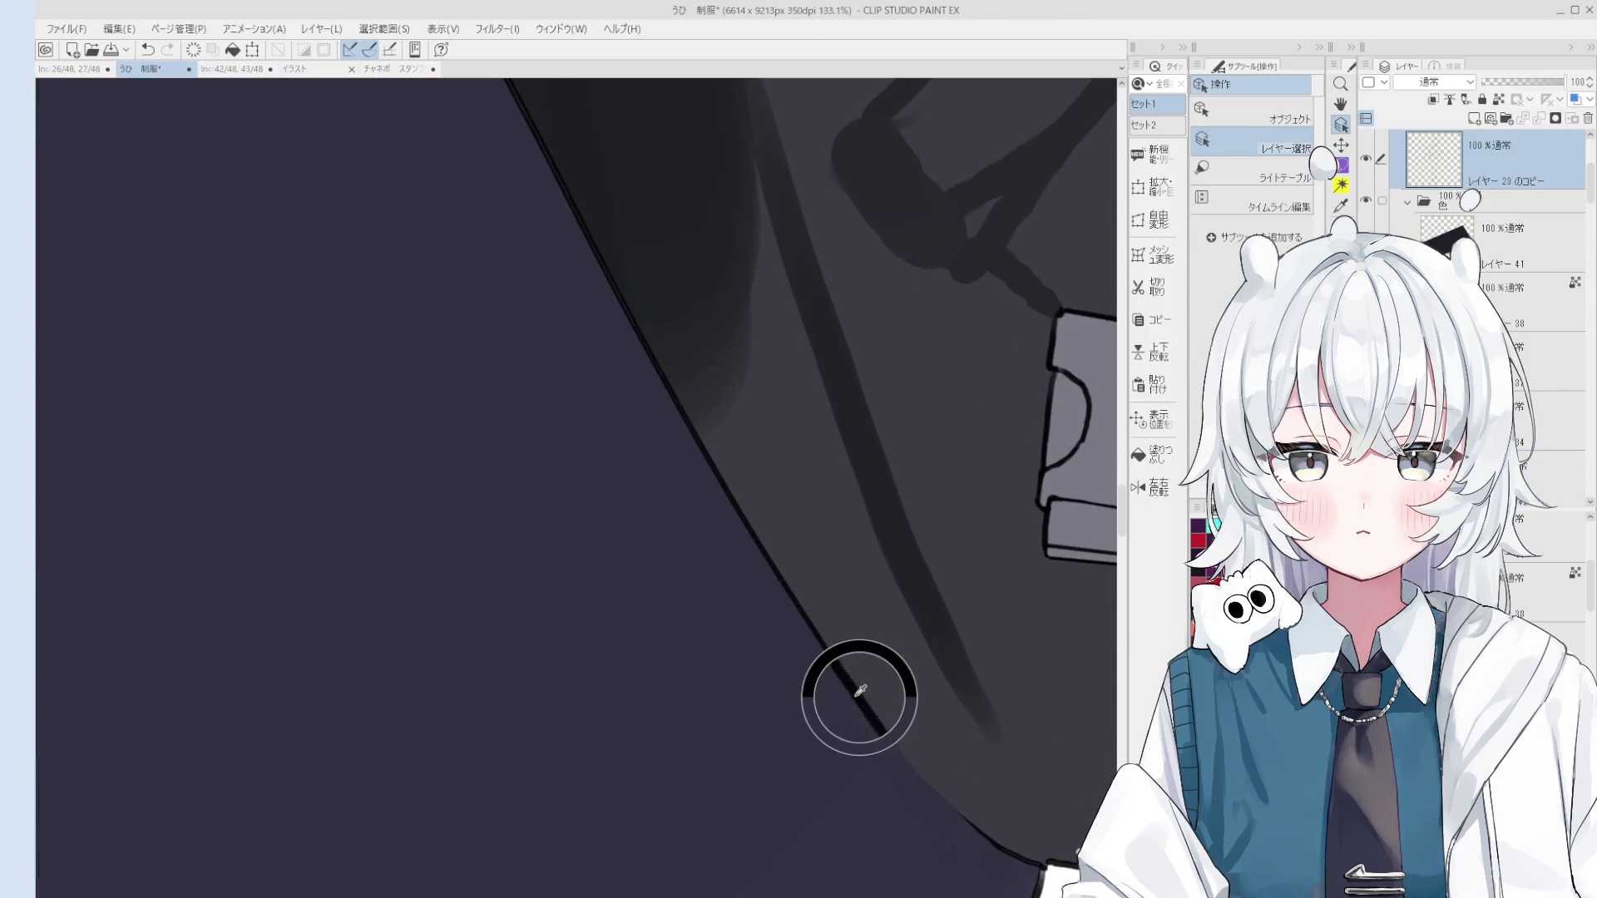
{"action": "scroll", "coordinate": [858, 697], "scroll_direction": "down", "scroll_amount": 1}
{"action": "left_click_drag", "start_coordinate": [848, 676], "coordinate": [922, 745]}
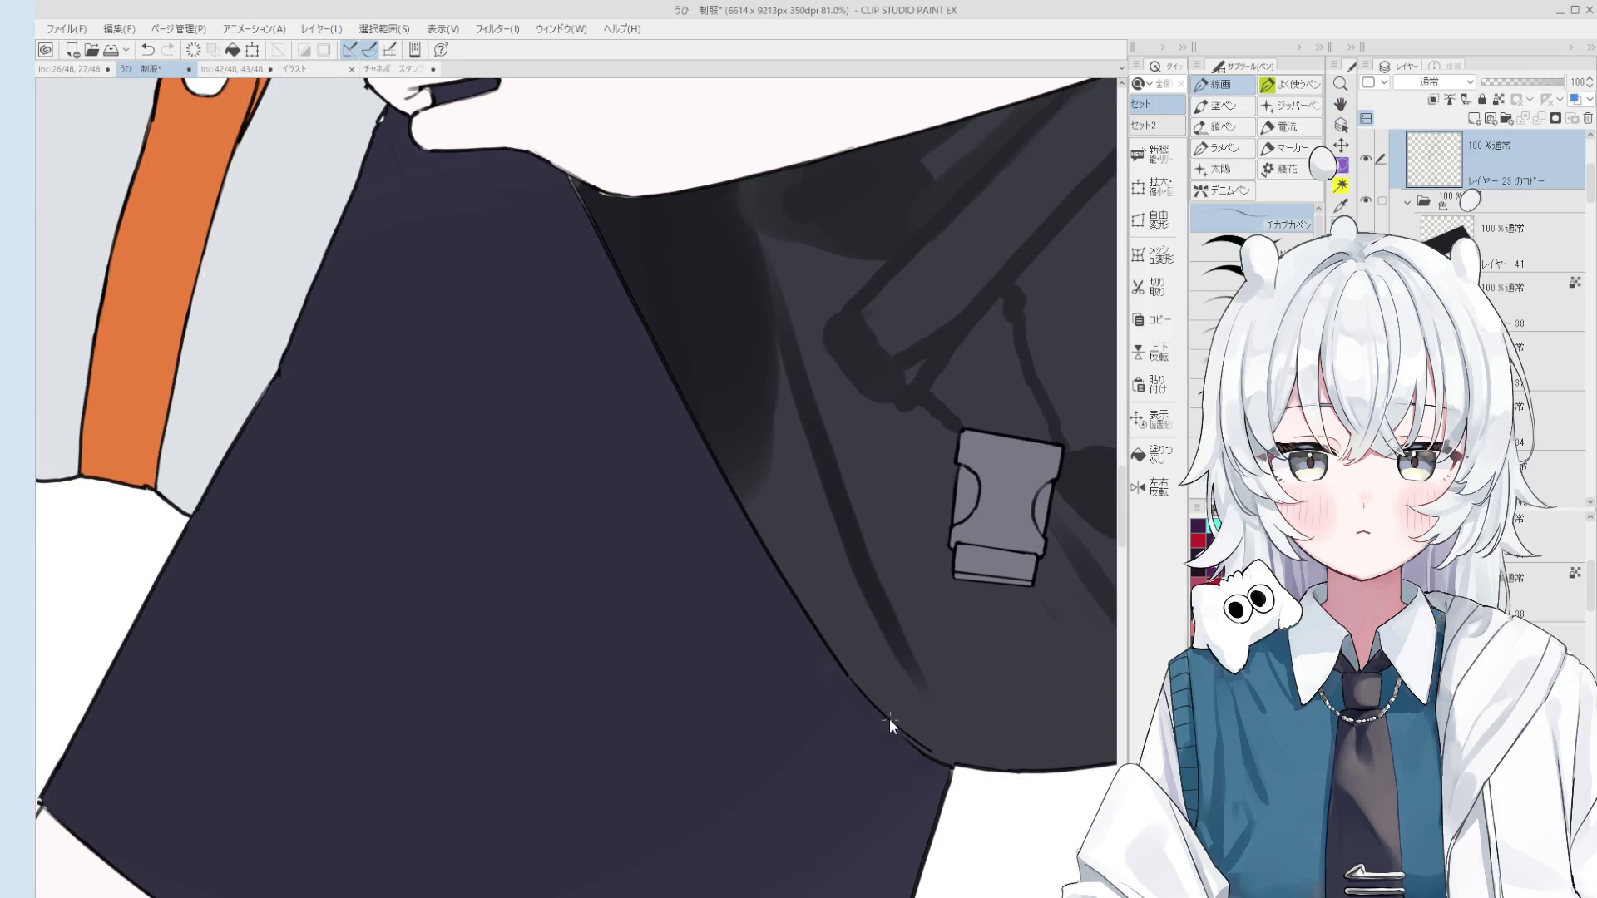
{"action": "scroll", "coordinate": [890, 719], "scroll_direction": "up", "scroll_amount": 1}
{"action": "key", "text": "ctrl+z"}
{"action": "key", "text": "ctrl+y"}
{"action": "key", "text": "ctrl+z"}
Step: Retry the dark line along the skirt–bag boundary, undoing each unsatisfactory stroke
{"action": "left_click_drag", "start_coordinate": [821, 647], "coordinate": [915, 749]}
{"action": "key", "text": "ctrl+z"}
{"action": "left_click_drag", "start_coordinate": [818, 638], "coordinate": [939, 755]}
{"action": "key", "text": "ctrl+z"}
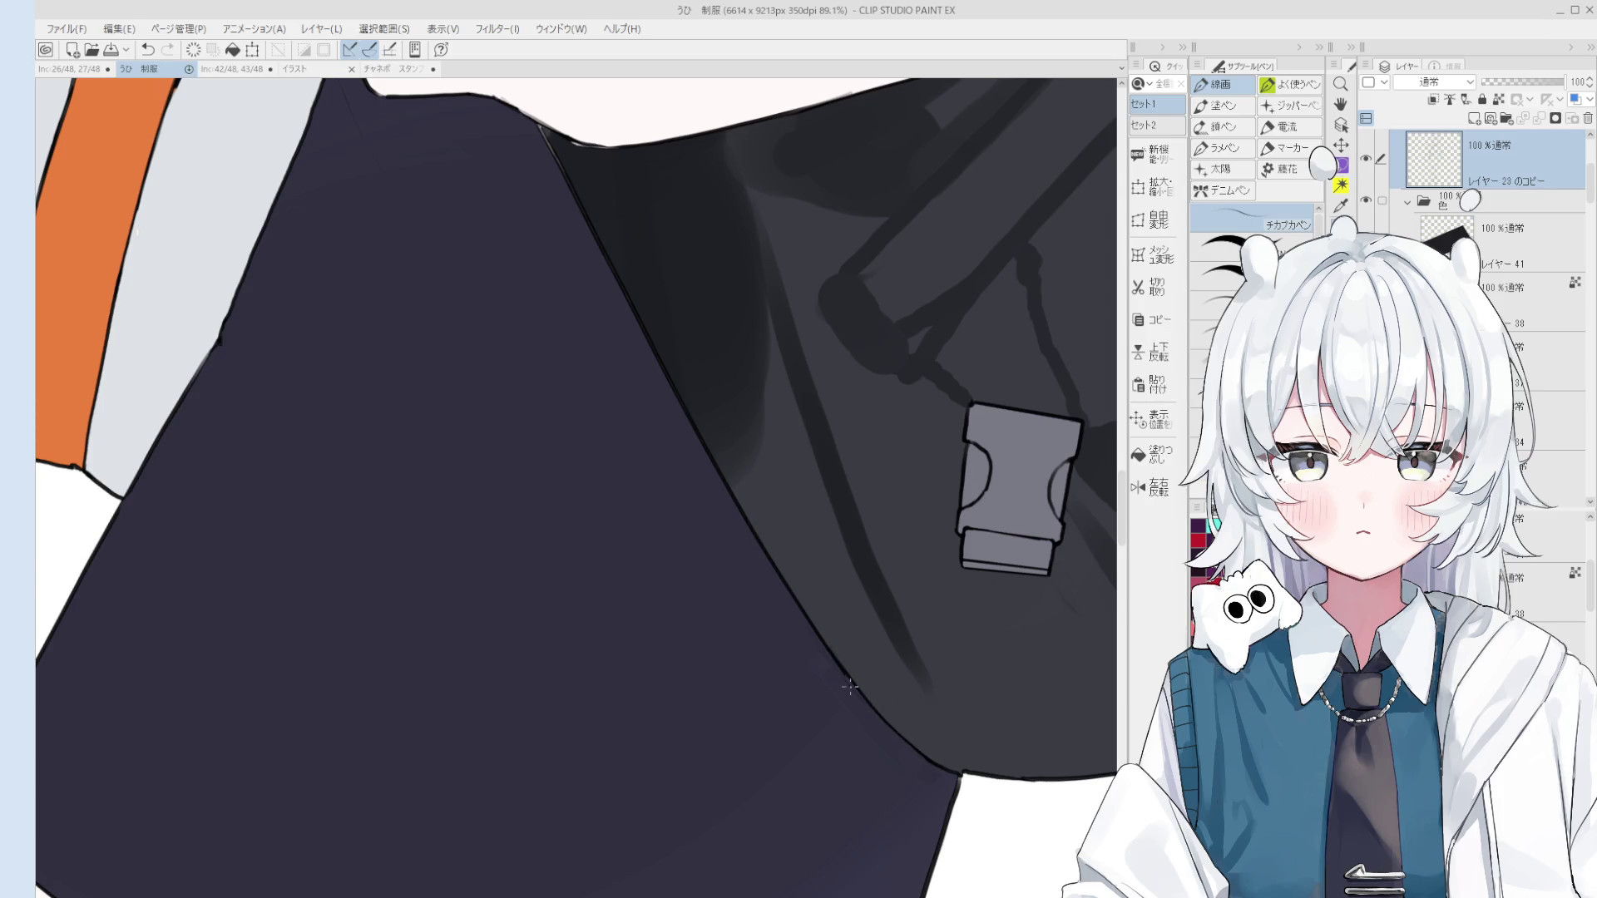
{"action": "scroll", "coordinate": [859, 682], "scroll_direction": "up", "scroll_amount": 2}
{"action": "key", "text": "ctrl+z"}
Step: Erase a short bit of the bag's edge line
{"action": "key", "text": "e"}
{"action": "key", "text": "p"}
{"action": "mouse_move", "coordinate": [838, 647]}
{"action": "left_mouse_down"}
{"action": "mouse_move", "coordinate": [850, 674]}
{"action": "mouse_move", "coordinate": [867, 556]}
{"action": "left_mouse_up"}
{"action": "scroll", "coordinate": [836, 667], "scroll_direction": "down", "scroll_amount": 5}
{"action": "key", "text": "space"}
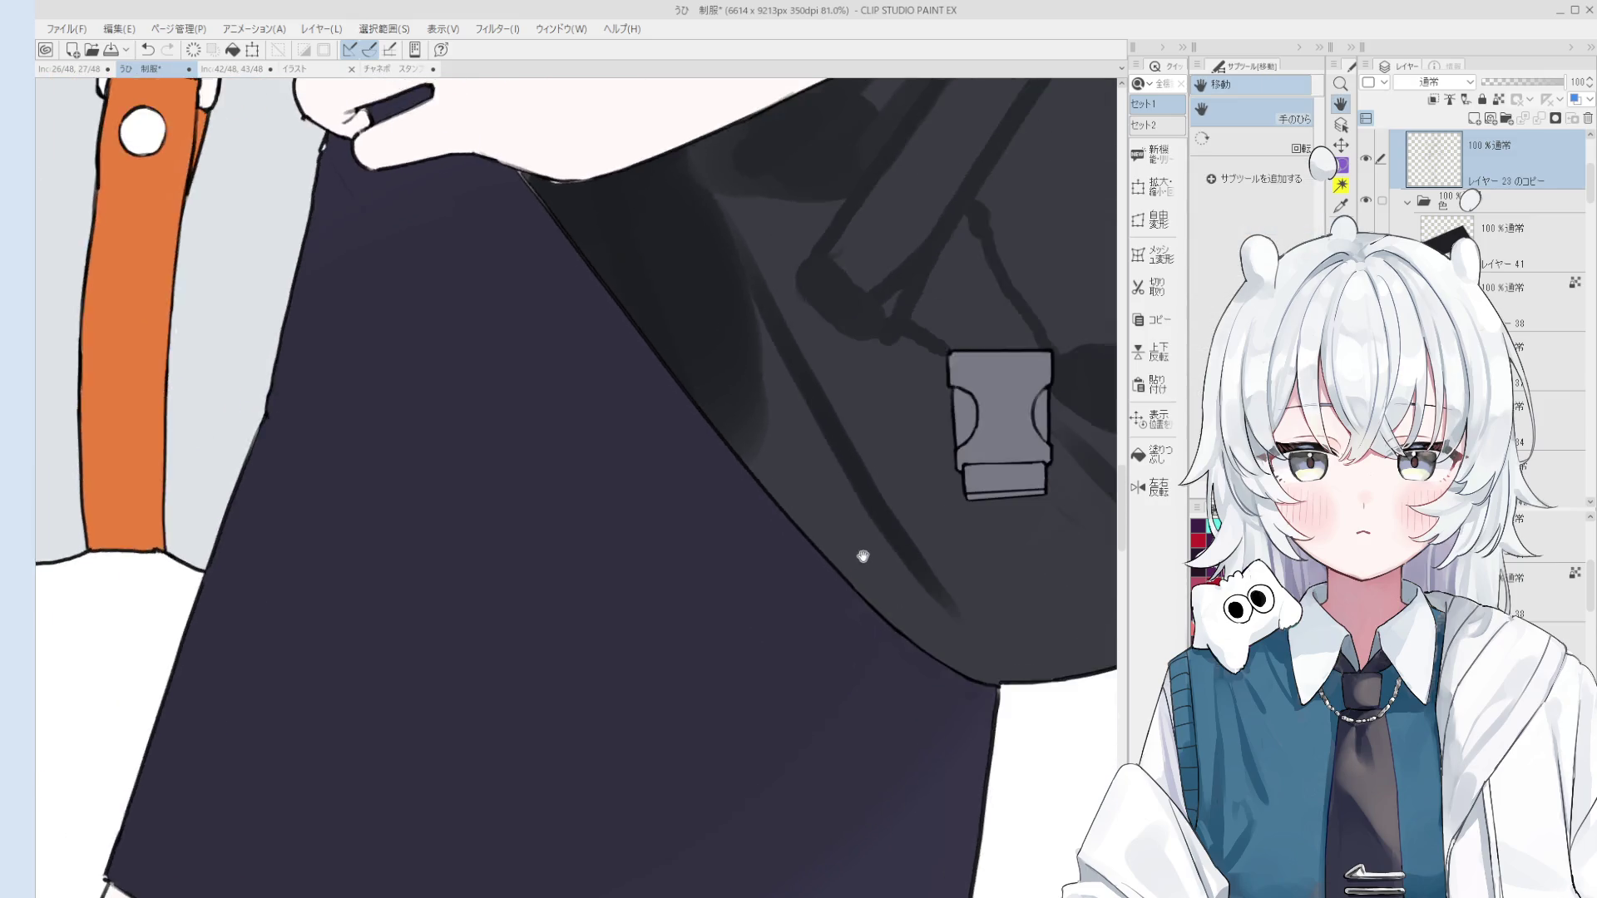
{"action": "scroll", "coordinate": [898, 582], "scroll_direction": "down", "scroll_amount": 2}
Step: Select the bag's colour layer, shrink the blending brush, and rotate the view clockwise
{"action": "key", "text": "b"}
{"action": "left_click", "coordinate": [847, 506], "text": "ctrl"}
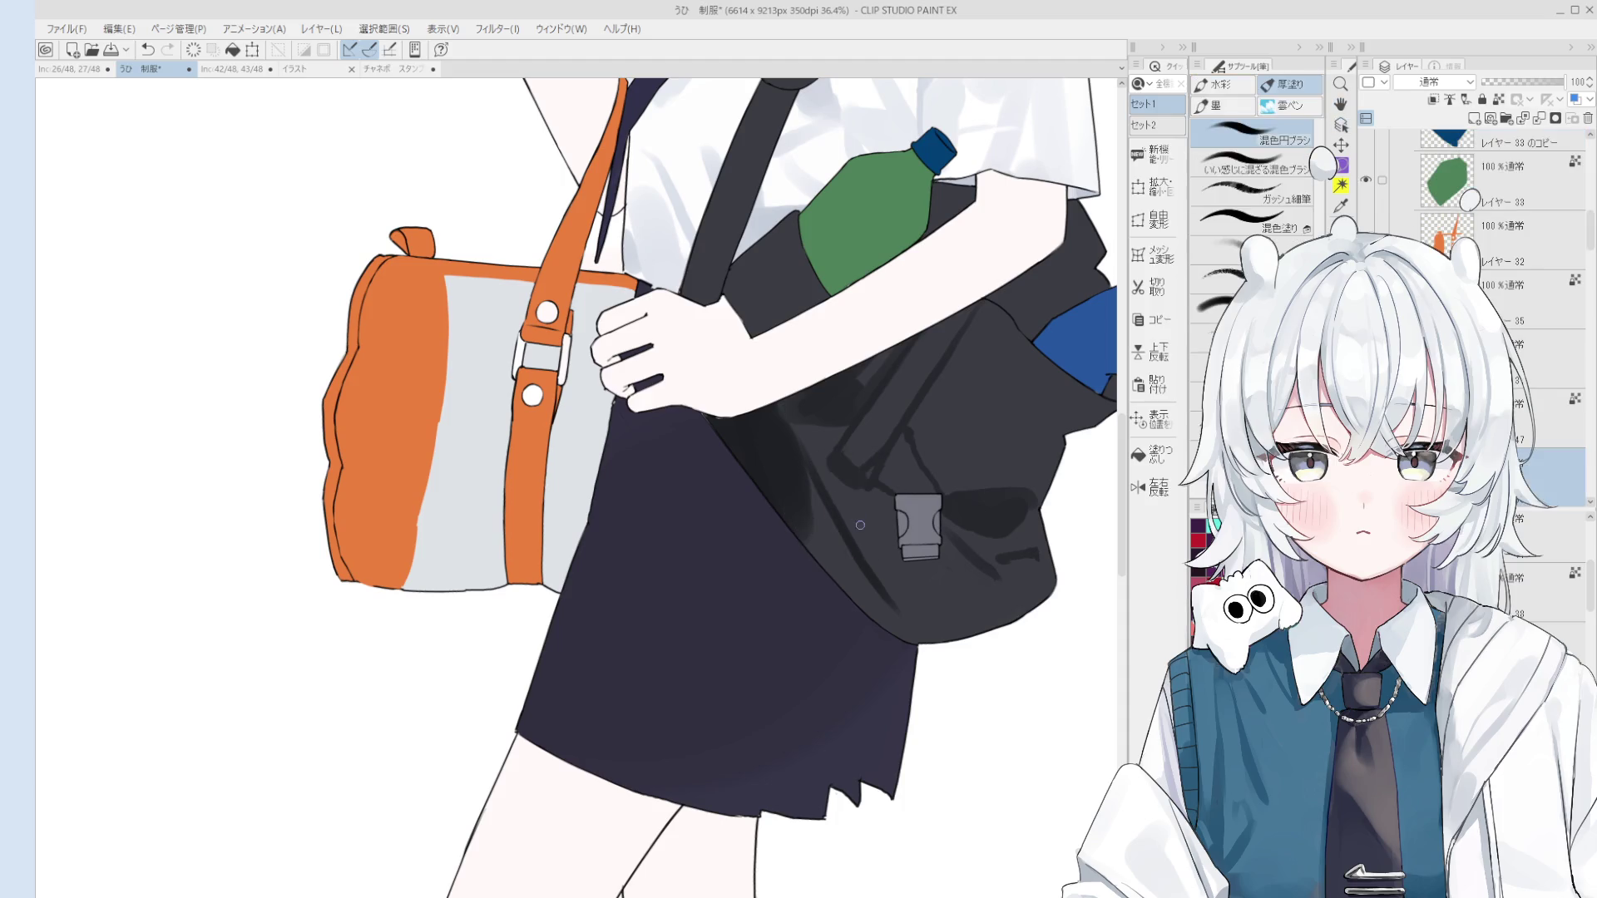
{"action": "scroll", "coordinate": [911, 593], "scroll_direction": "down", "scroll_amount": 1}
{"action": "left_click_drag", "start_coordinate": [816, 484], "coordinate": [803, 474]}
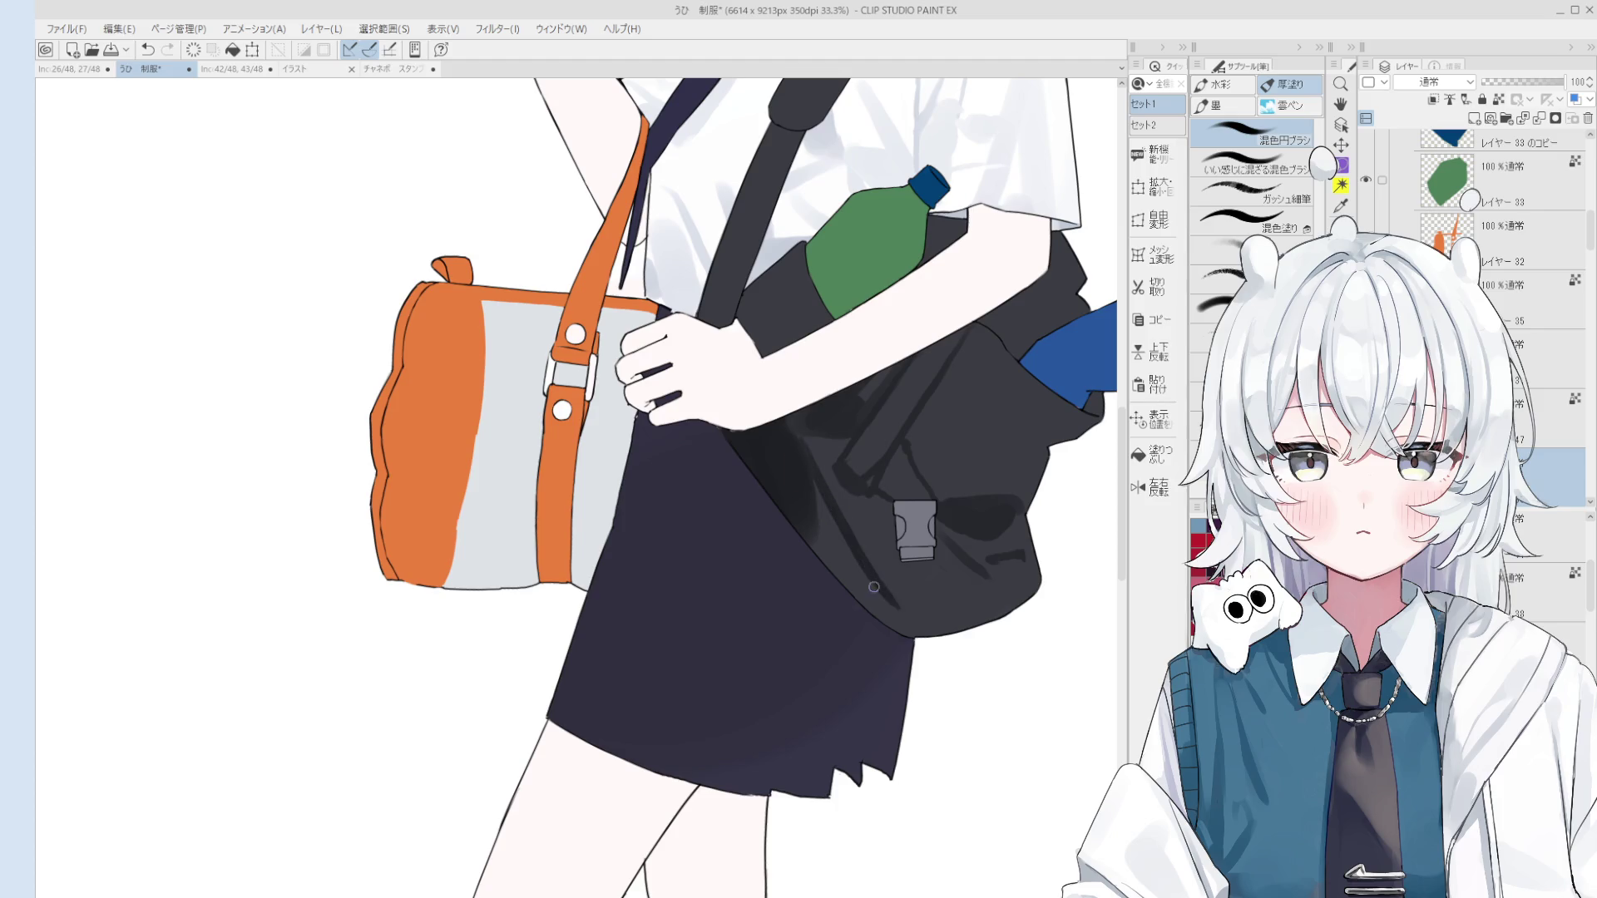
{"action": "scroll", "coordinate": [873, 587], "scroll_direction": "down", "scroll_amount": 1}
{"action": "scroll", "coordinate": [915, 615], "scroll_direction": "down", "scroll_amount": 1}
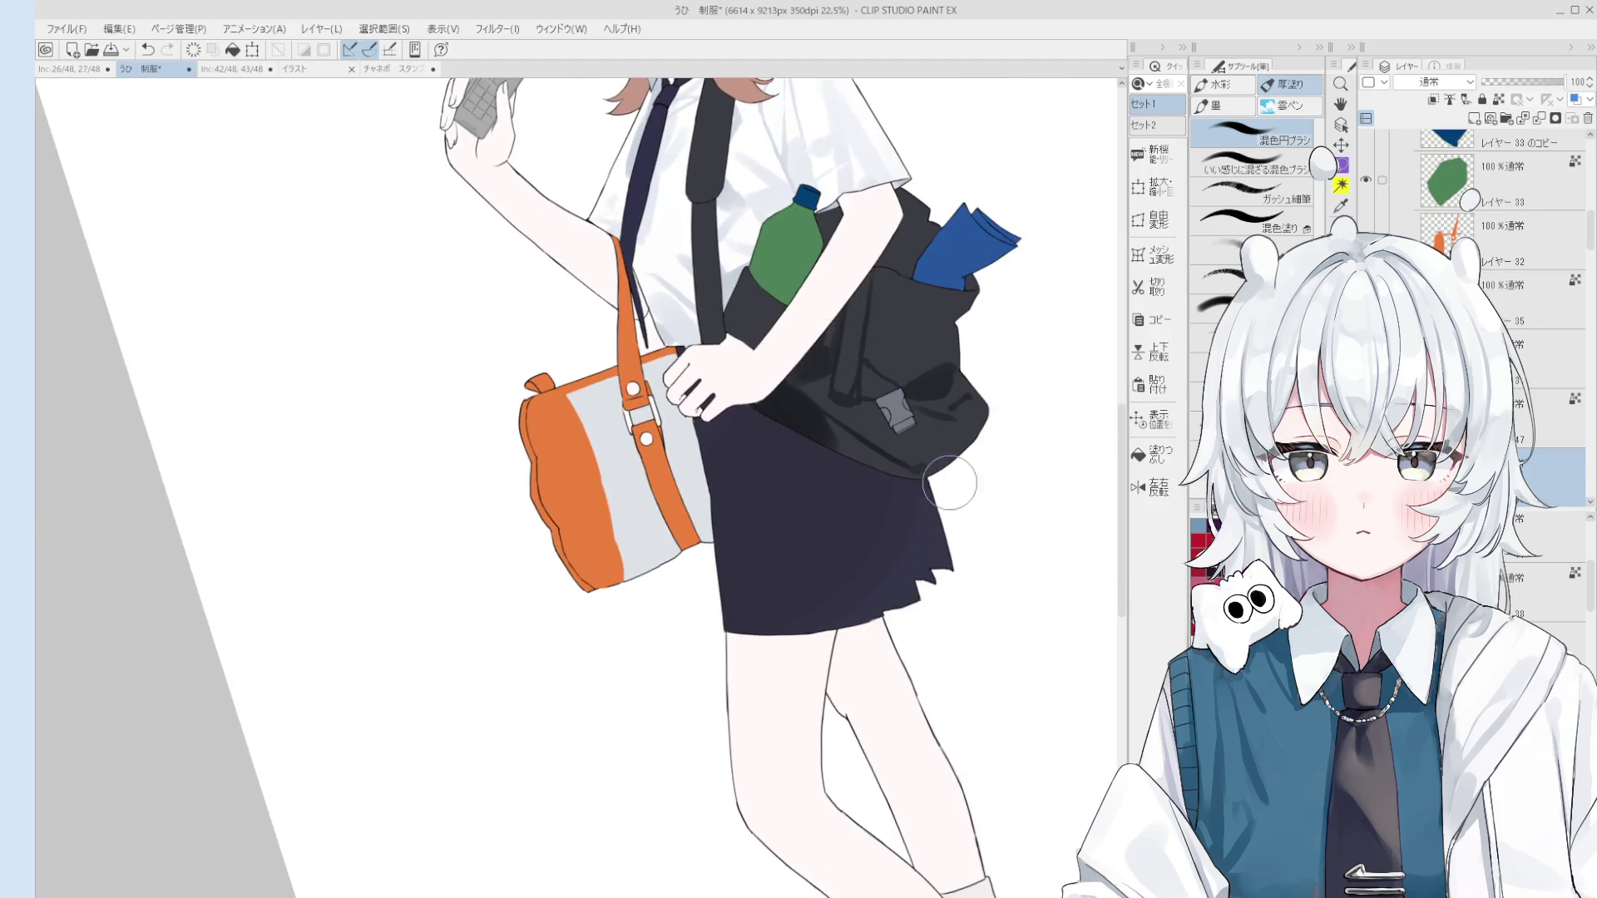
{"action": "scroll", "coordinate": [931, 449], "scroll_direction": "up", "scroll_amount": 1}
{"action": "left_click_drag", "start_coordinate": [969, 416], "coordinate": [942, 473]}
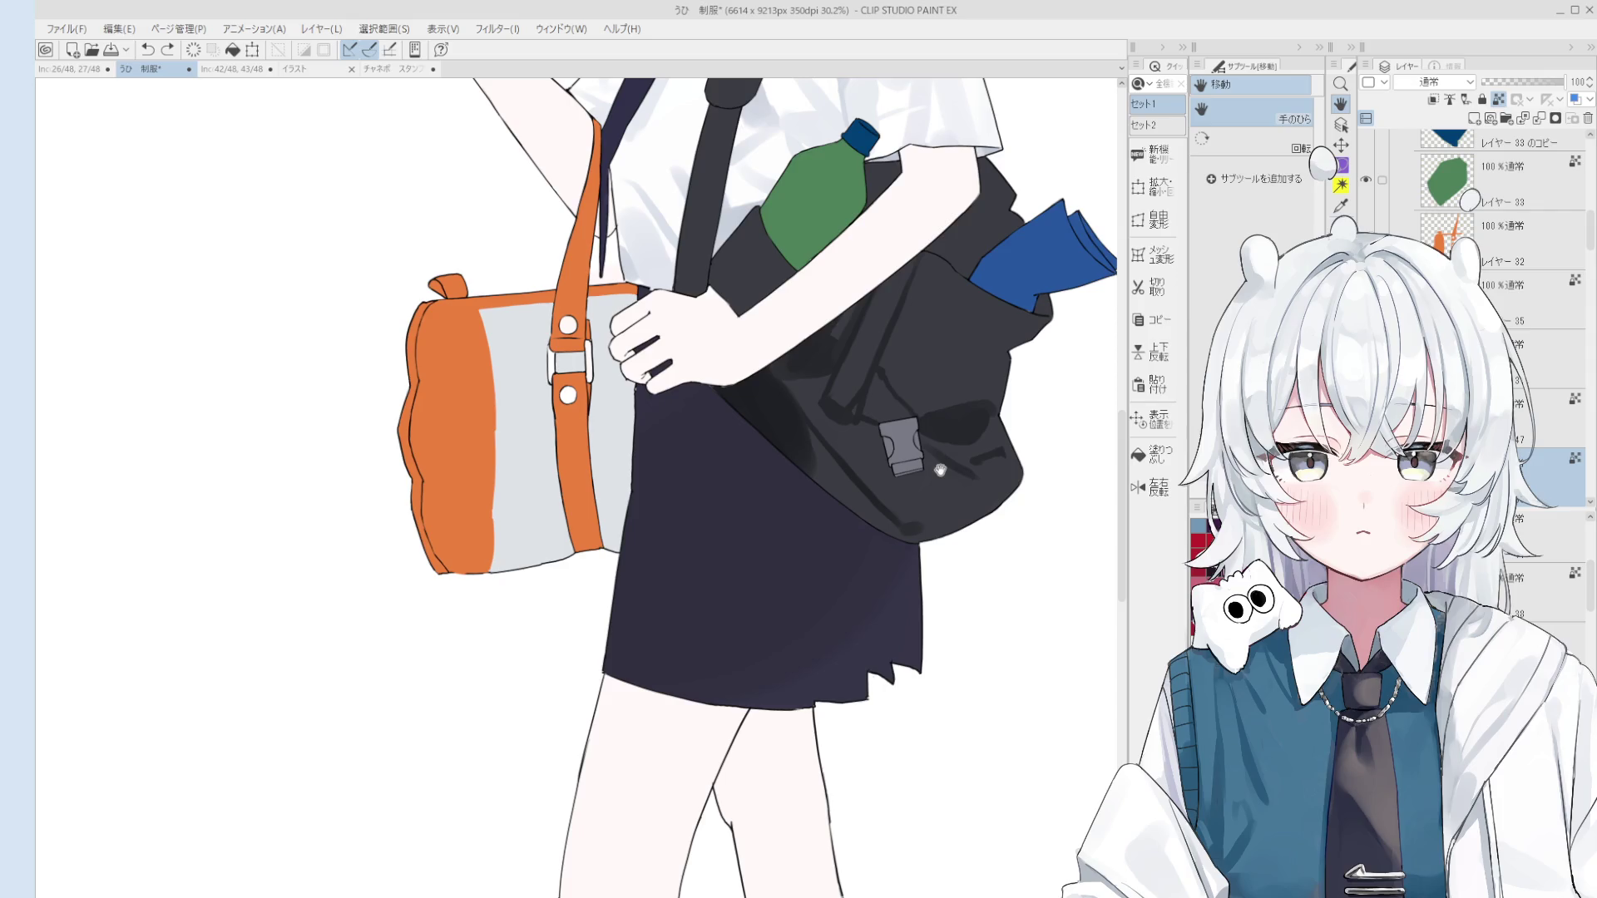
Step: Sample the bag's shading colour and blend the shadows on the black bag with the 混色円ブラシ
{"action": "scroll", "coordinate": [939, 470], "scroll_direction": "down", "scroll_amount": 2}
{"action": "key", "text": "b"}
{"action": "left_click_drag", "start_coordinate": [865, 465], "coordinate": [819, 463]}
{"action": "scroll", "coordinate": [790, 449], "scroll_direction": "up", "scroll_amount": 1}
{"action": "scroll", "coordinate": [831, 482], "scroll_direction": "down", "scroll_amount": 2}
{"action": "scroll", "coordinate": [861, 516], "scroll_direction": "up", "scroll_amount": 2}
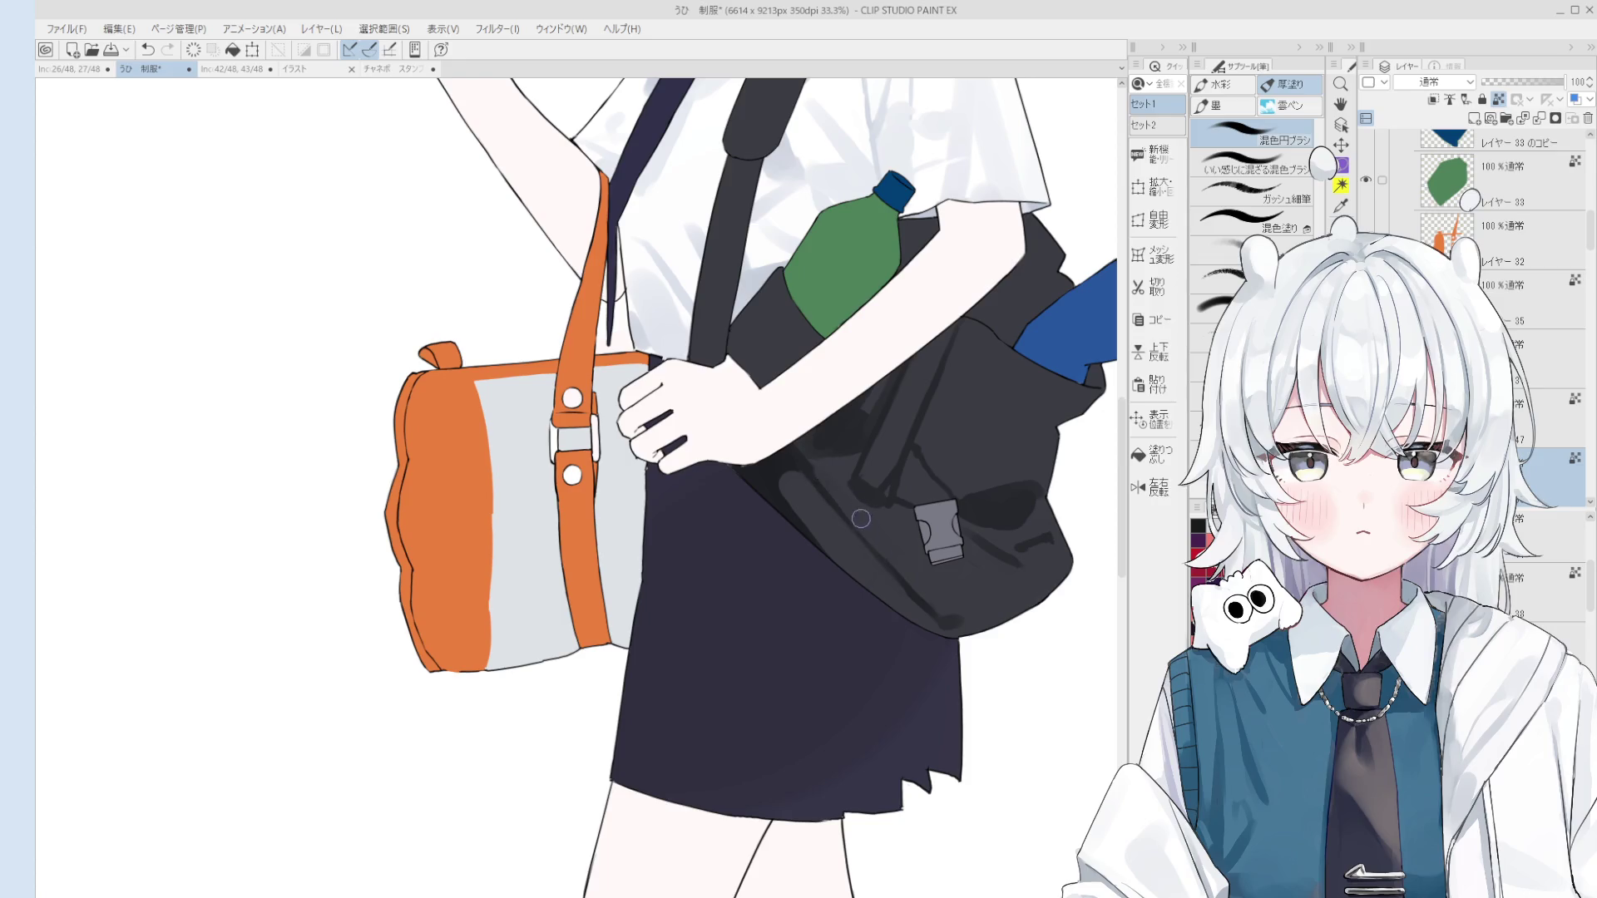
{"action": "scroll", "coordinate": [873, 532], "scroll_direction": "down", "scroll_amount": 1}
{"action": "left_click", "coordinate": [823, 492], "text": "alt"}
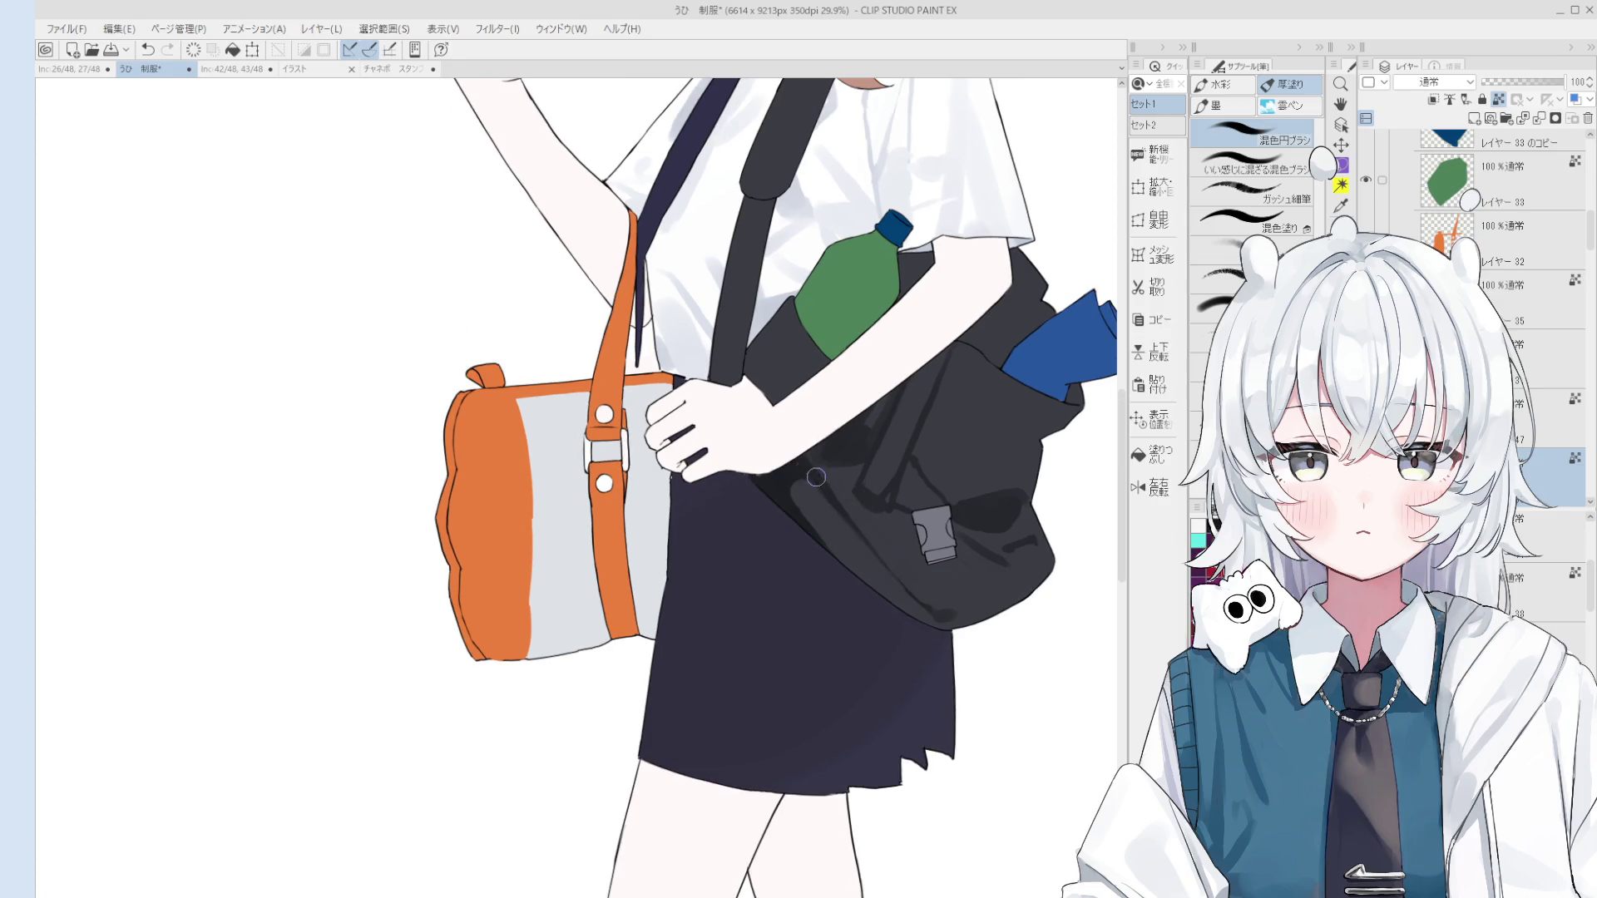
{"action": "mouse_move", "coordinate": [820, 489]}
{"action": "left_mouse_down"}
{"action": "mouse_move", "coordinate": [869, 453]}
{"action": "mouse_move", "coordinate": [856, 479]}
{"action": "left_mouse_up"}
Step: Rotate the view toward the strap and hand, pick a colour there, and undo a stray stroke
{"action": "scroll", "coordinate": [815, 486], "scroll_direction": "up", "scroll_amount": 4}
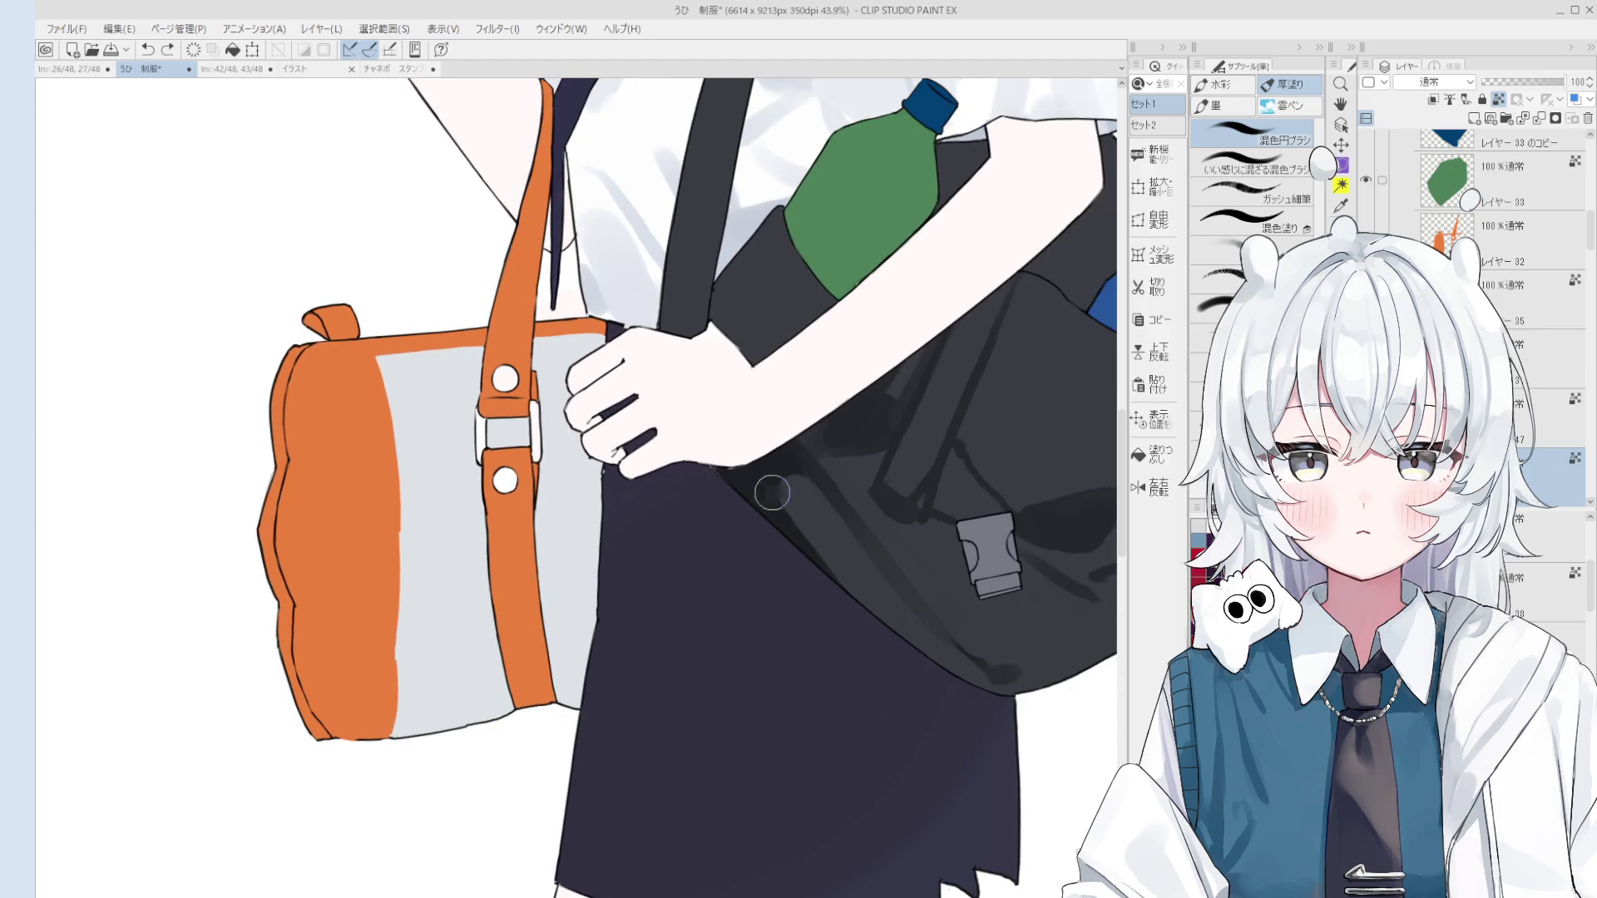
{"action": "scroll", "coordinate": [773, 499], "scroll_direction": "up", "scroll_amount": 4}
{"action": "key", "text": "space"}
{"action": "left_click_drag", "start_coordinate": [720, 507], "coordinate": [744, 518]}
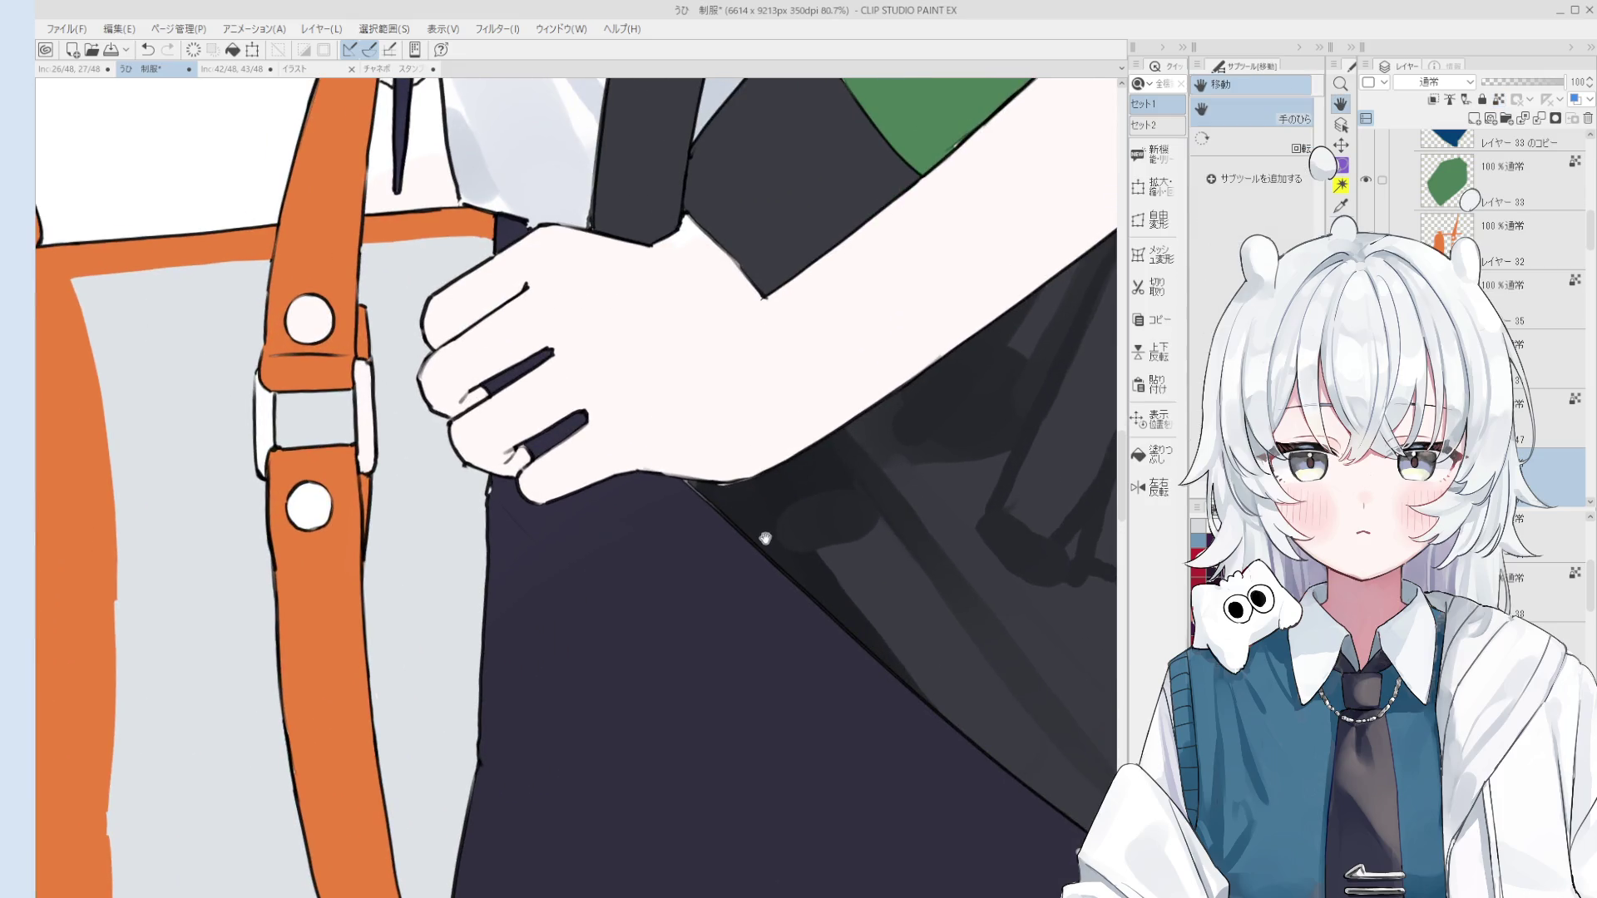
{"action": "mouse_move", "coordinate": [732, 594]}
{"action": "left_mouse_down"}
{"action": "mouse_move", "coordinate": [827, 577]}
{"action": "mouse_move", "coordinate": [803, 549]}
{"action": "left_mouse_up"}
{"action": "left_click", "coordinate": [804, 546], "text": "alt"}
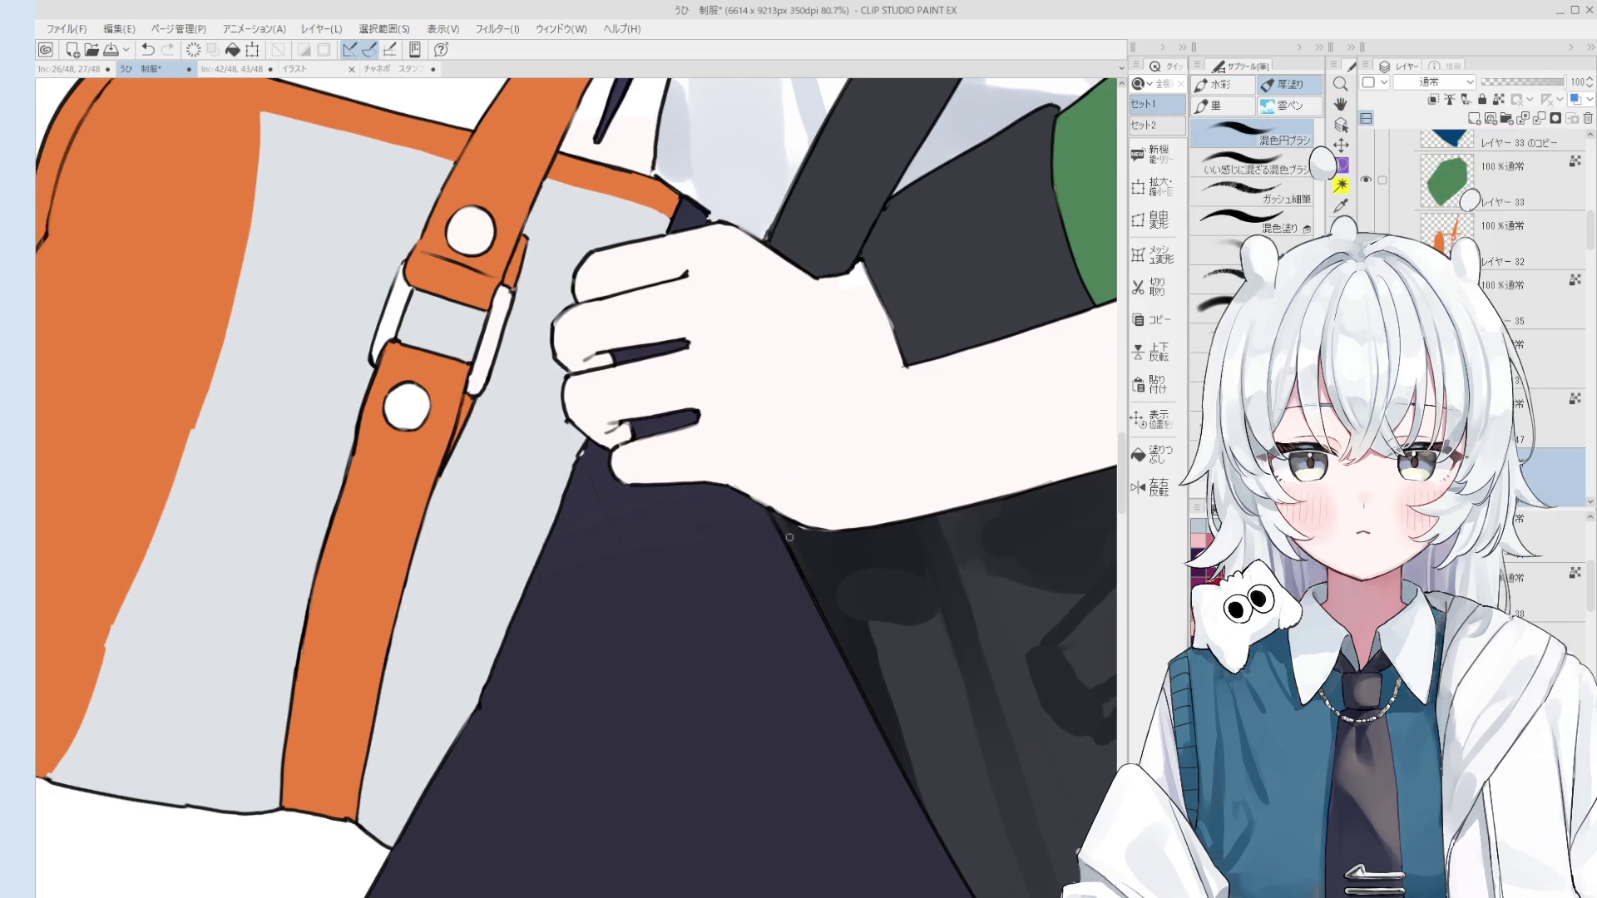
{"action": "scroll", "coordinate": [830, 539], "scroll_direction": "down", "scroll_amount": 1}
{"action": "key", "text": "e"}
{"action": "key", "text": "b"}
{"action": "key", "text": "minus"}
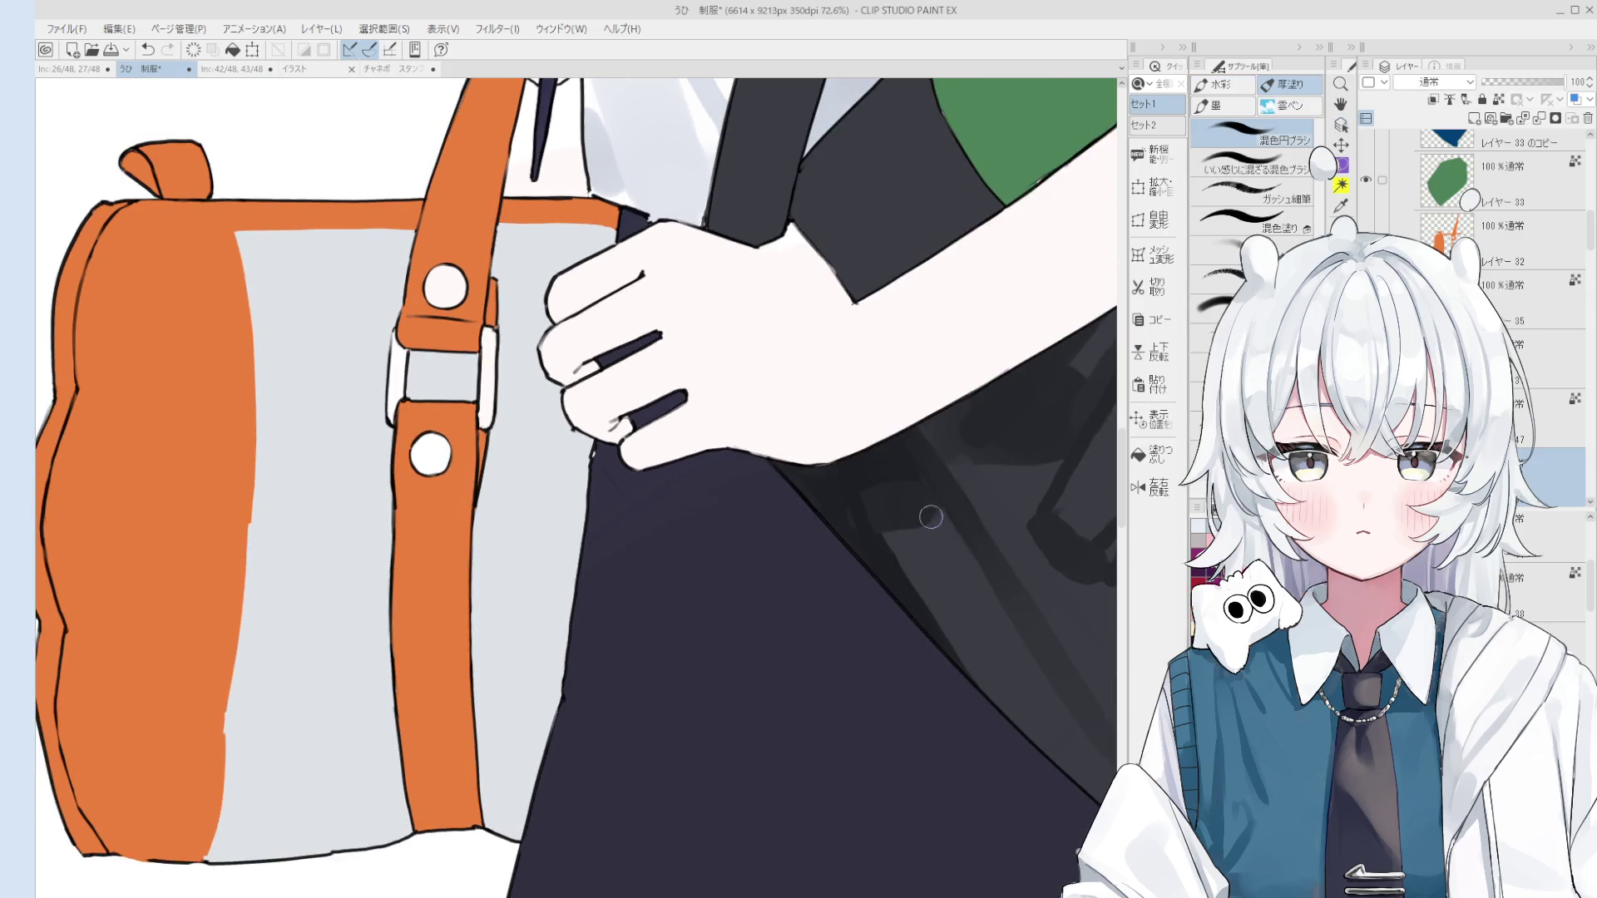
{"action": "scroll", "coordinate": [931, 516], "scroll_direction": "down", "scroll_amount": 3}
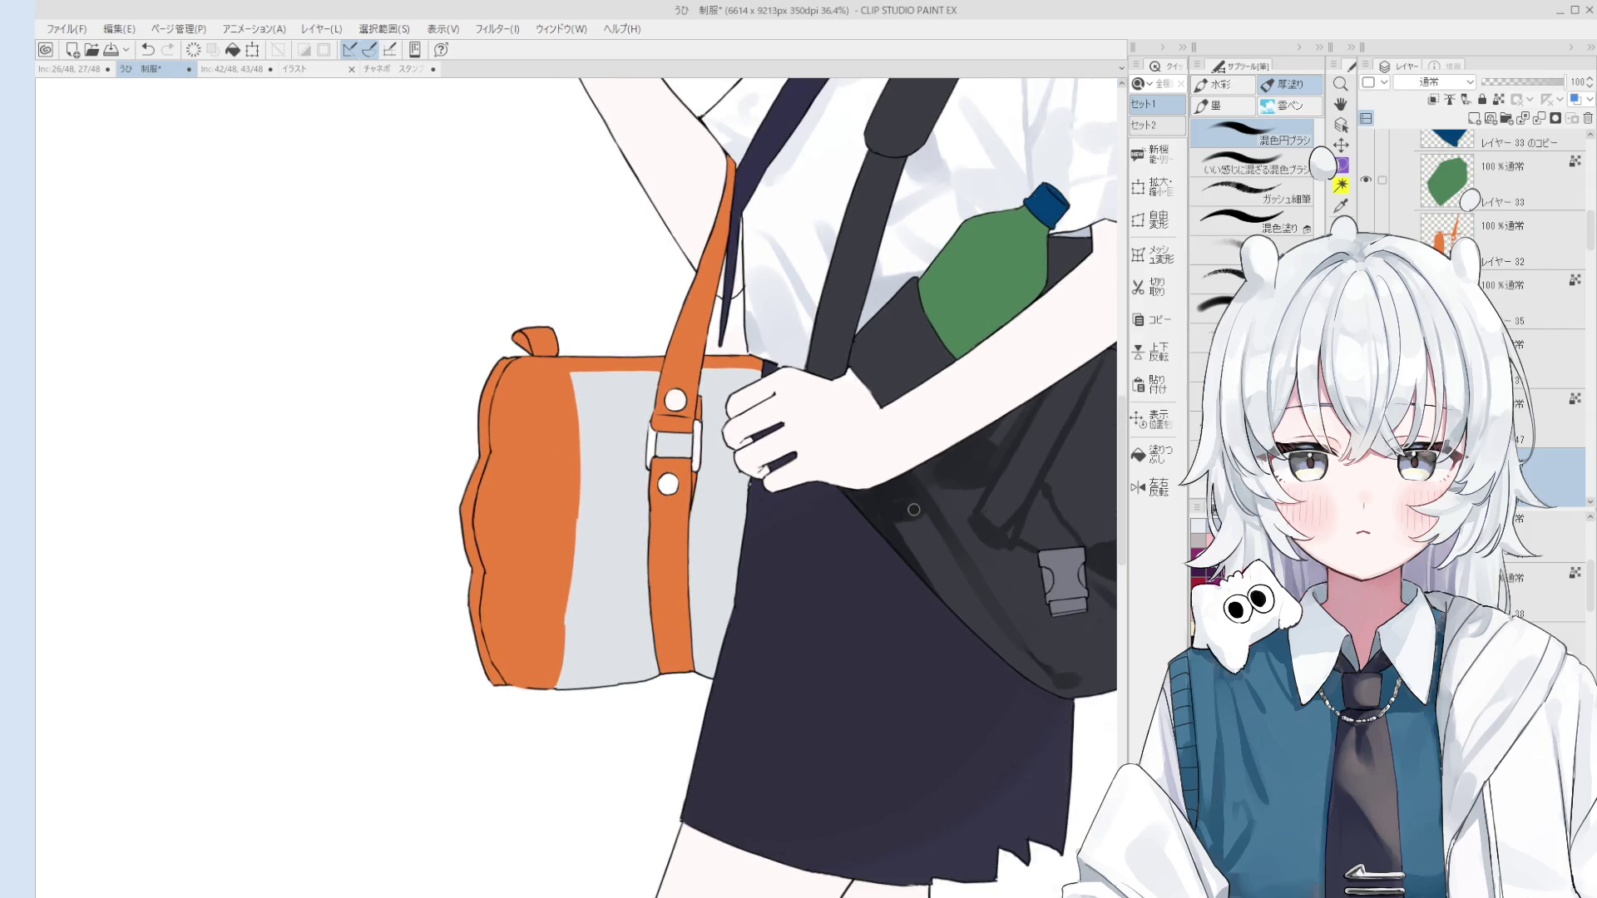
{"action": "scroll", "coordinate": [918, 531], "scroll_direction": "down", "scroll_amount": 3}
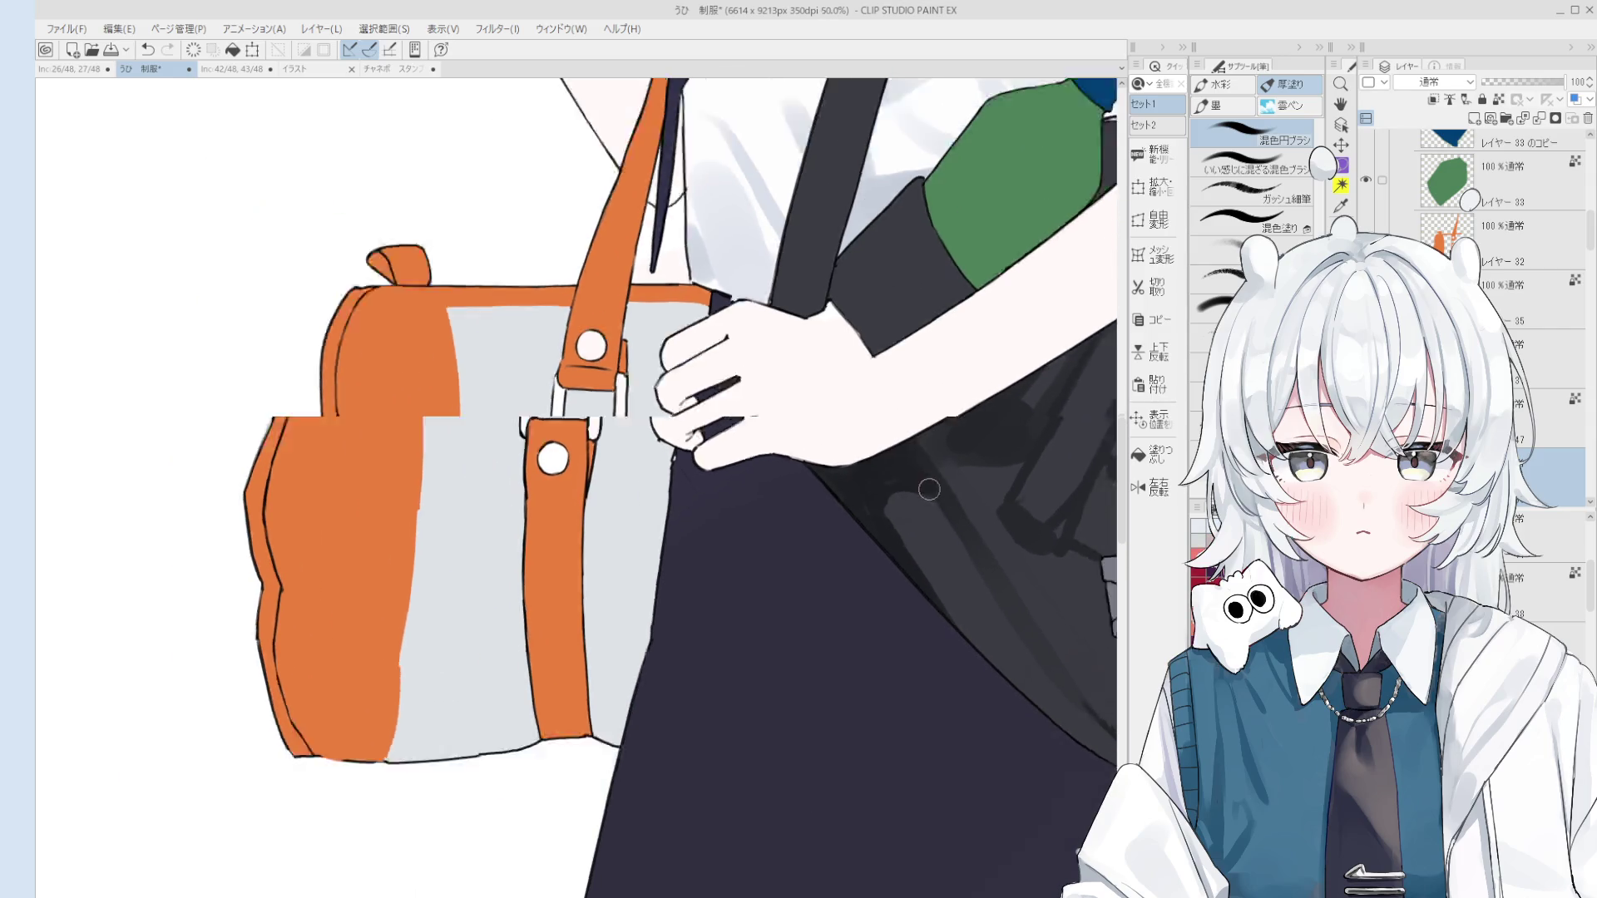
{"action": "key", "text": "ctrl+z"}
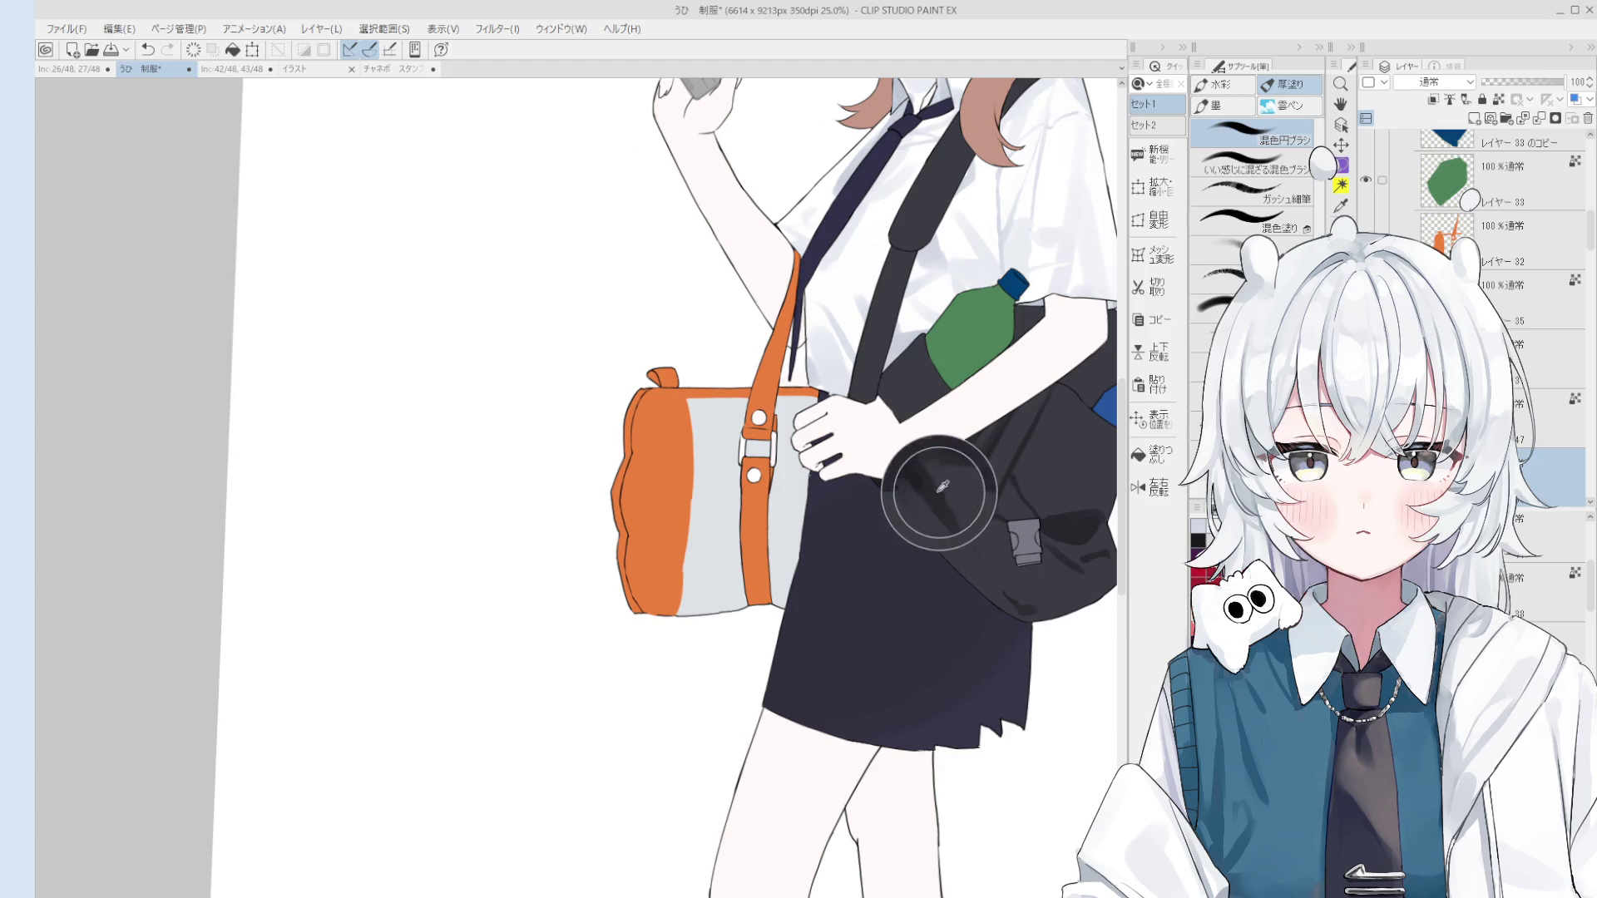
Step: Flip the canvas horizontally to check the drawing, then select the fine gouache brush
{"action": "scroll", "coordinate": [956, 549], "scroll_direction": "down", "scroll_amount": 4}
{"action": "key", "text": "h"}
{"action": "scroll", "coordinate": [922, 545], "scroll_direction": "up", "scroll_amount": 3}
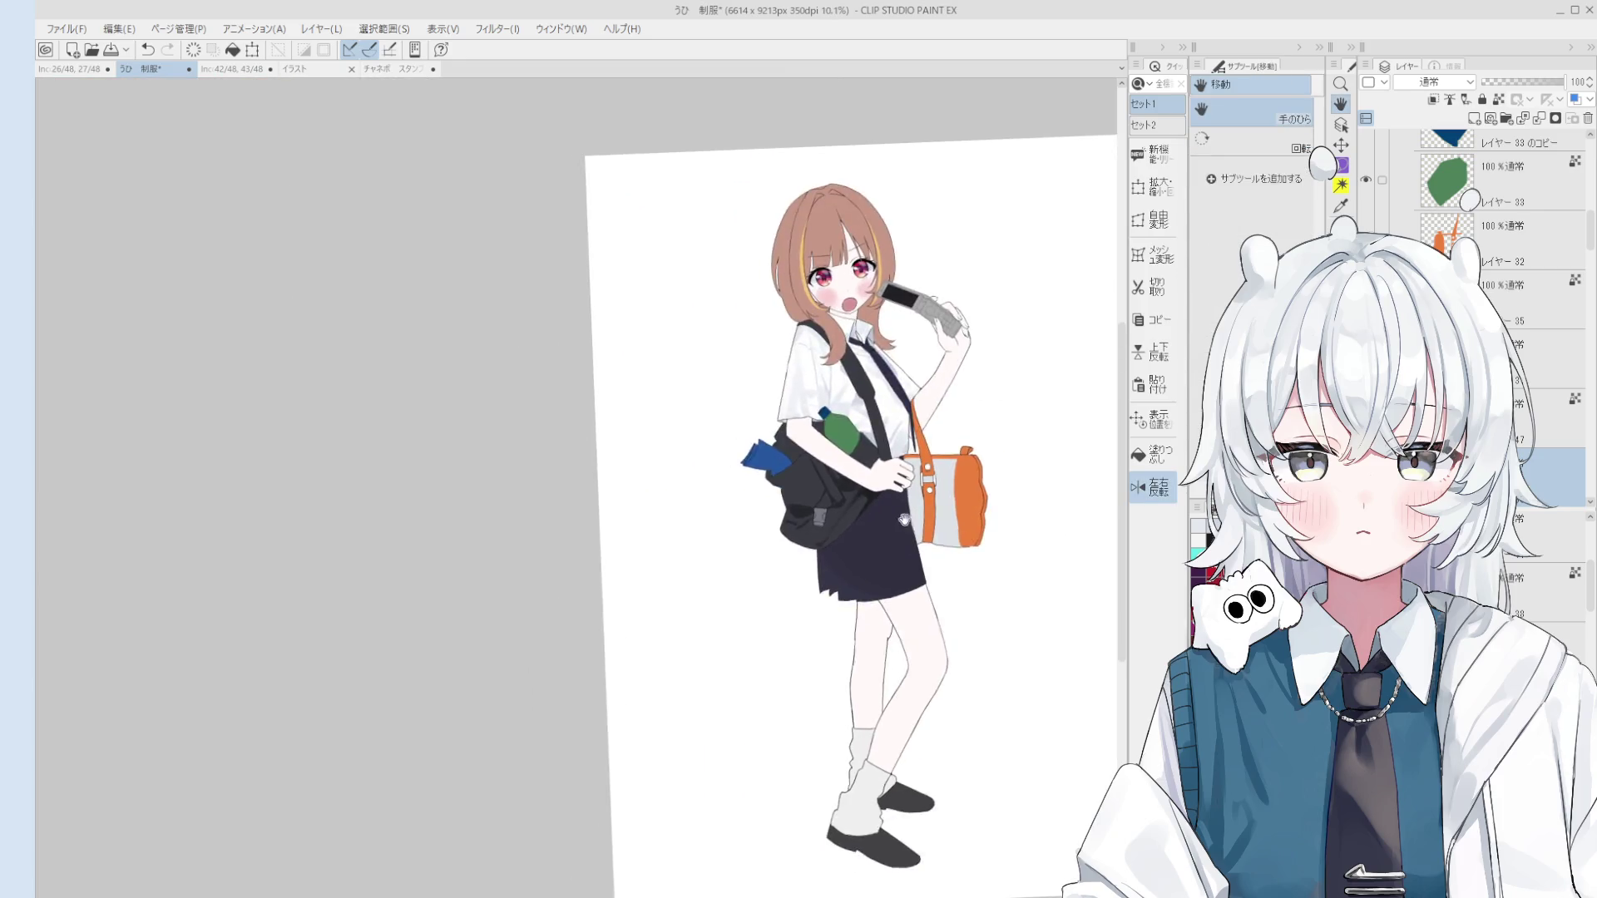
{"action": "scroll", "coordinate": [892, 510], "scroll_direction": "up", "scroll_amount": 2}
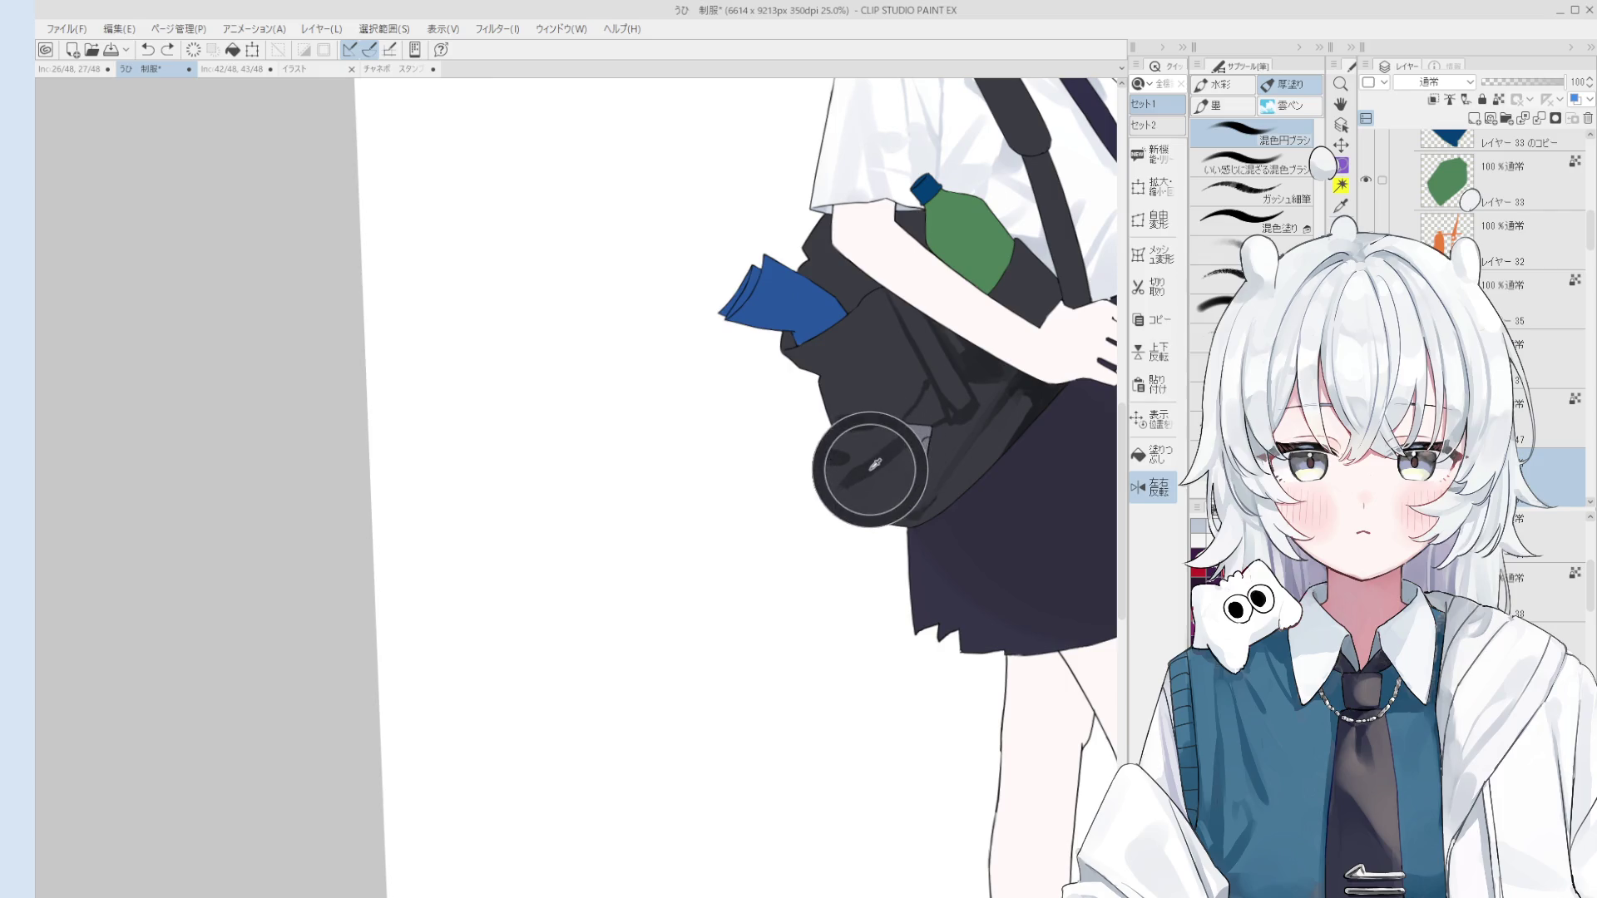
{"action": "scroll", "coordinate": [866, 463], "scroll_direction": "up", "scroll_amount": 1}
{"action": "key", "text": "o"}
{"action": "key", "text": "b"}
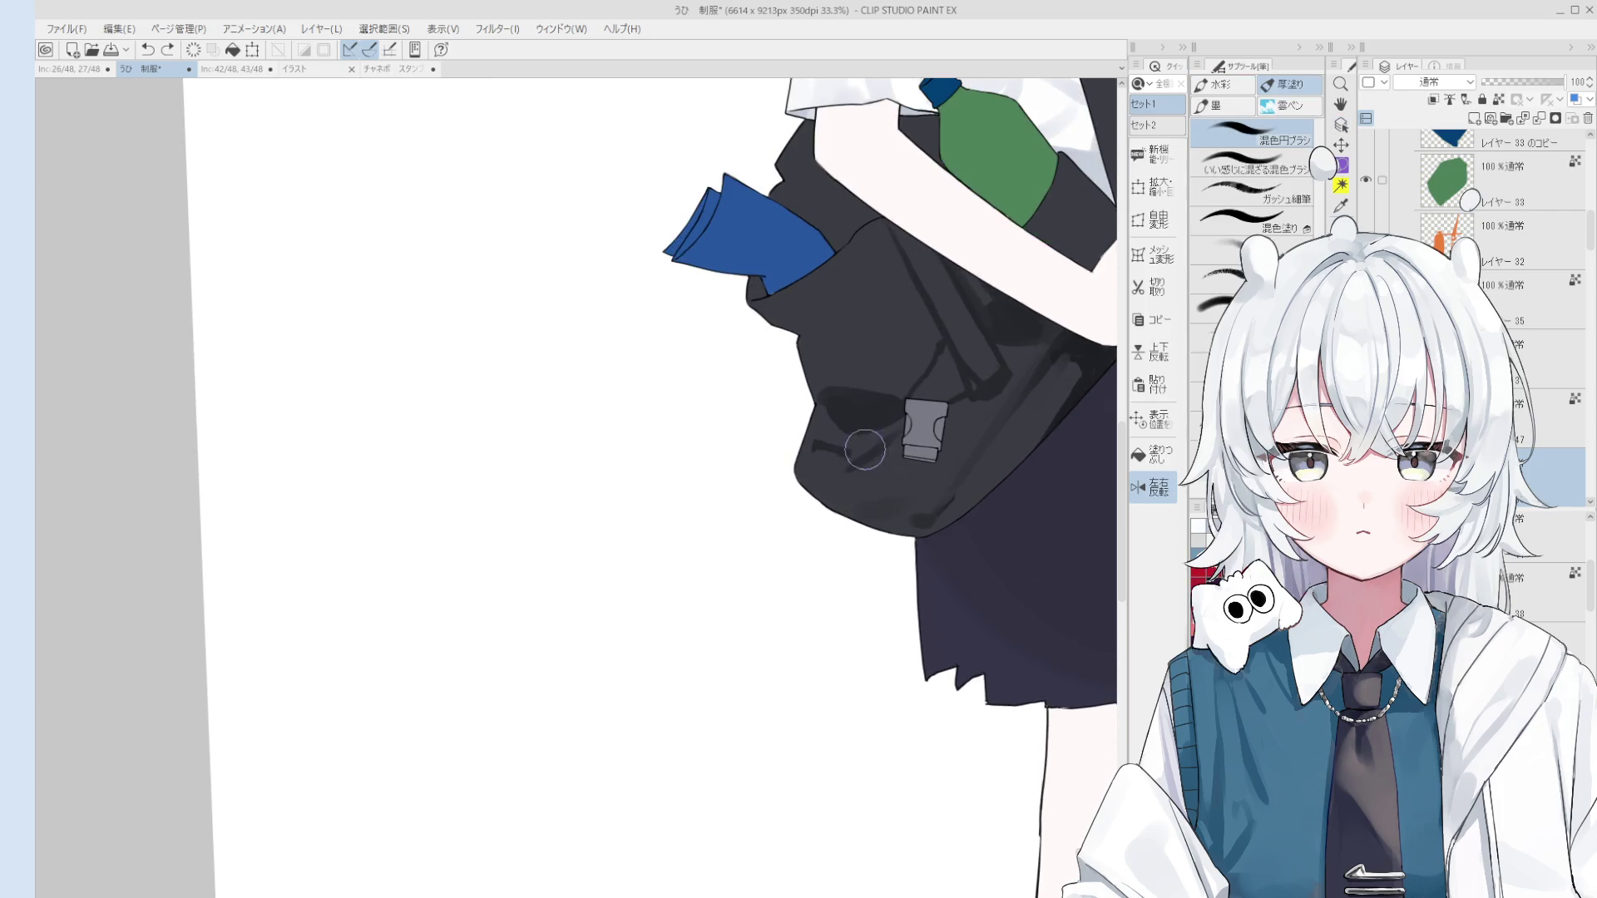
{"action": "left_click", "coordinate": [1256, 191]}
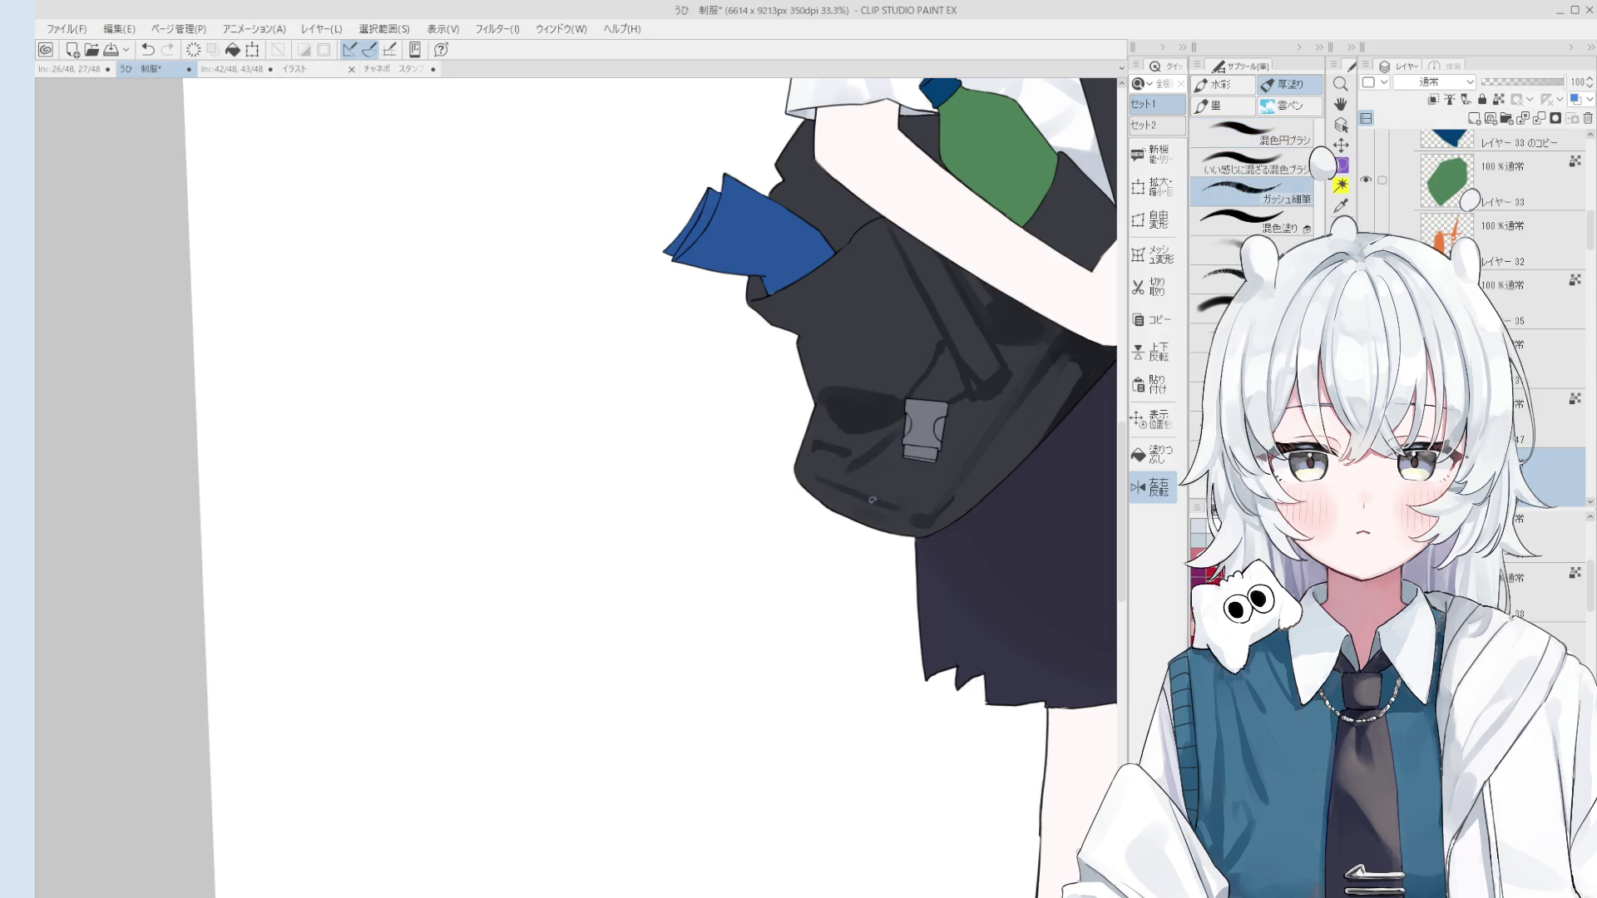
Step: Paint dark shading strokes along the bottom of the black bag
{"action": "left_click_drag", "start_coordinate": [857, 494], "coordinate": [894, 526]}
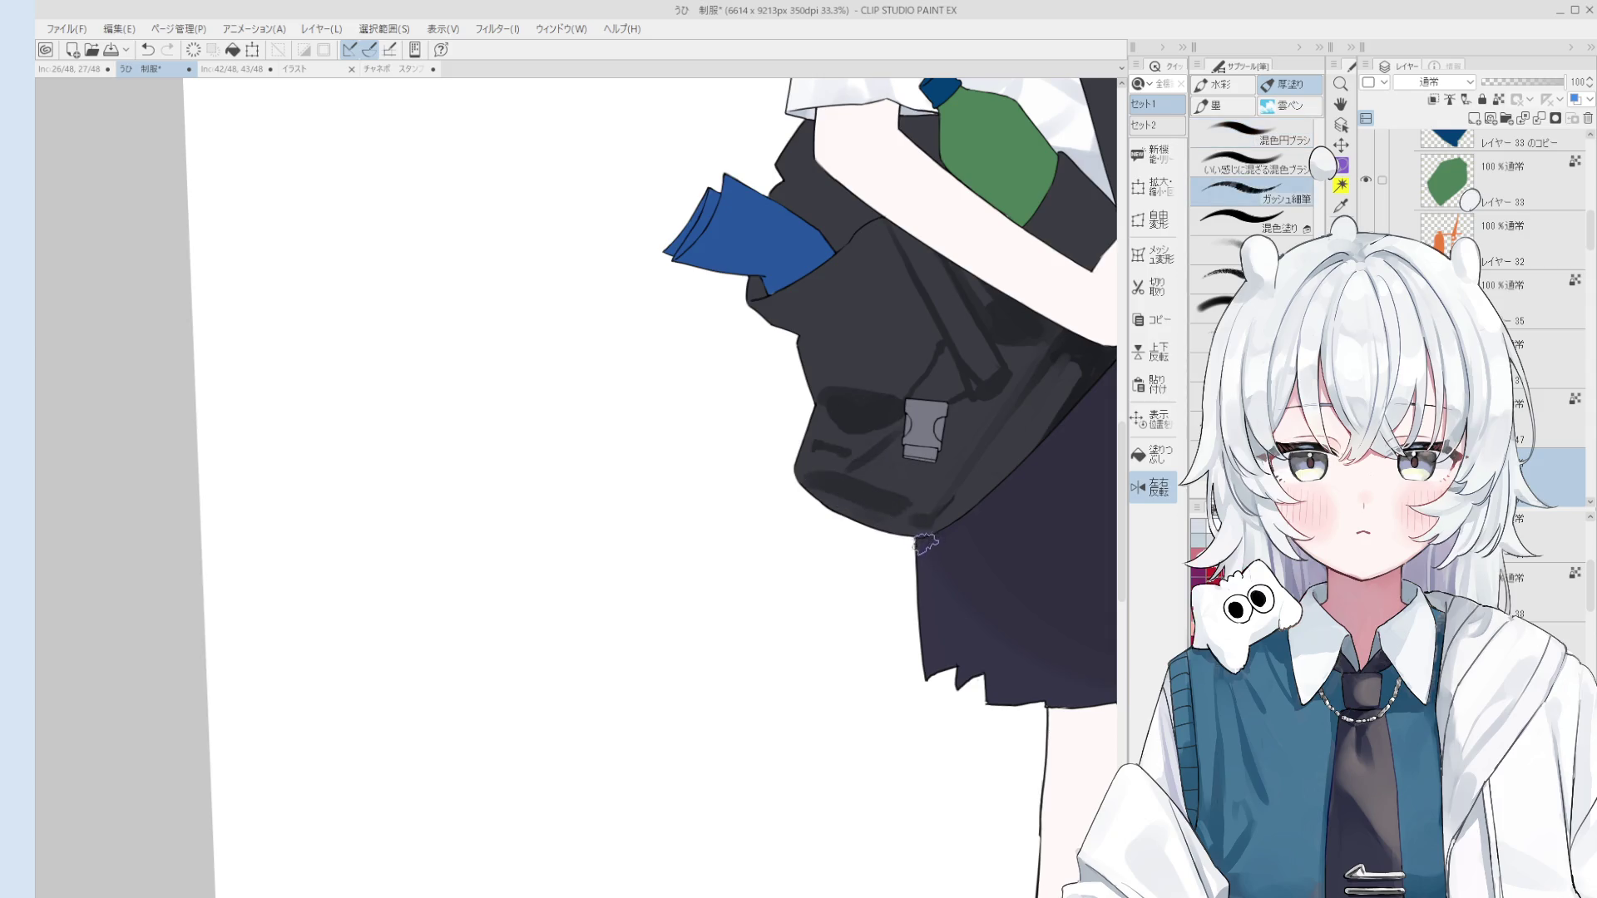
{"action": "scroll", "coordinate": [925, 549], "scroll_direction": "down", "scroll_amount": 1}
{"action": "mouse_move", "coordinate": [790, 615]}
{"action": "left_mouse_down"}
{"action": "mouse_move", "coordinate": [962, 529]}
{"action": "mouse_move", "coordinate": [956, 456]}
{"action": "left_mouse_up"}
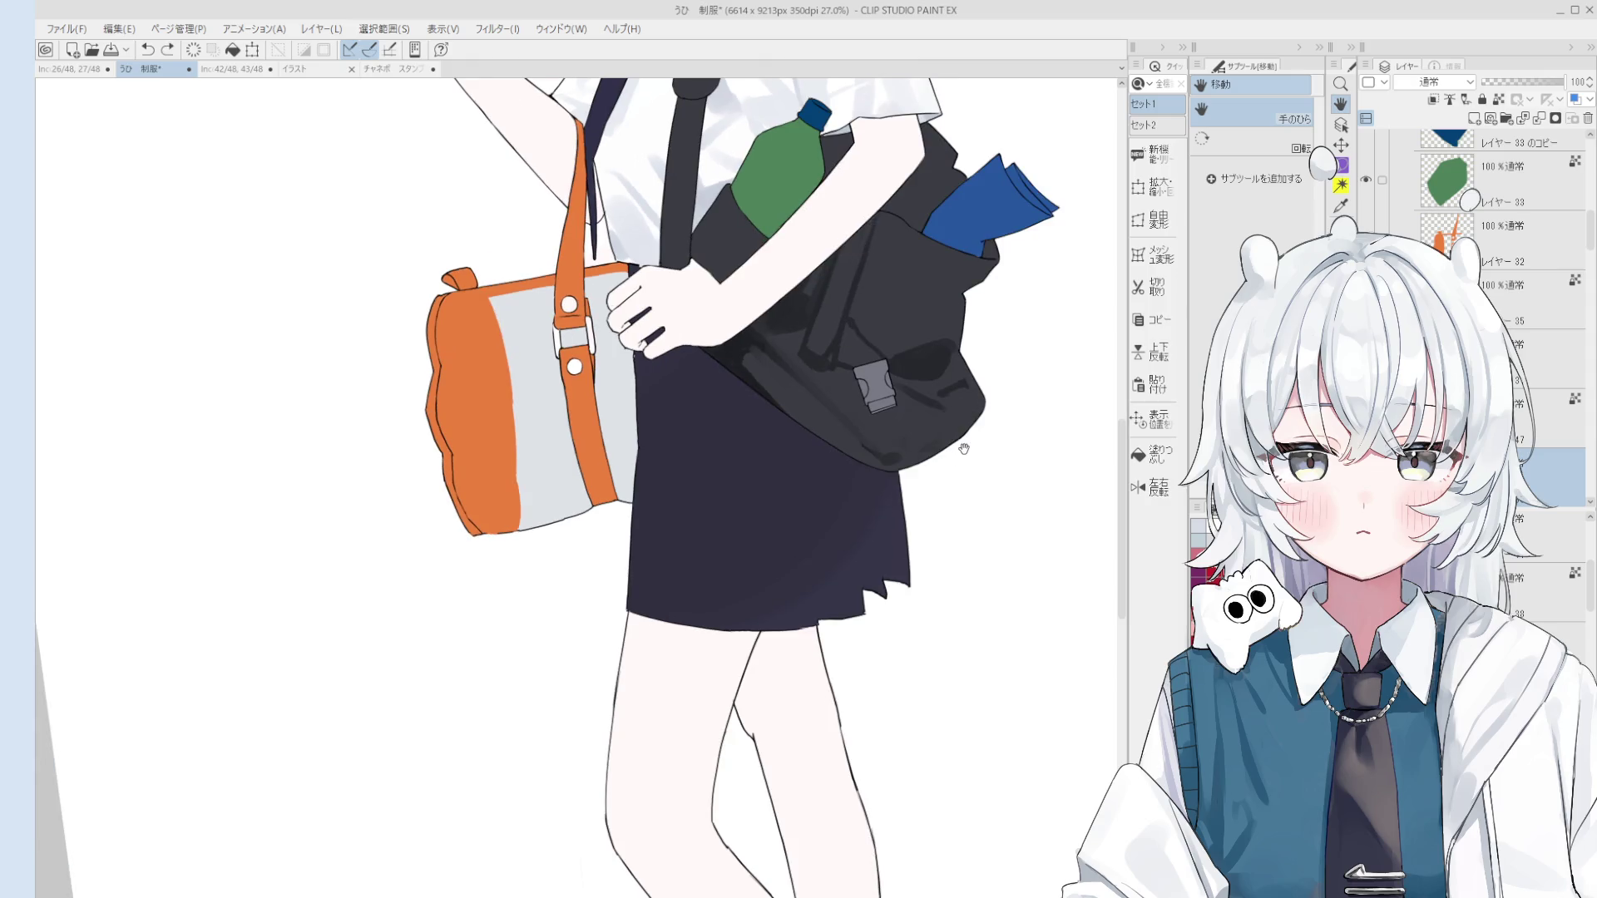
{"action": "key", "text": "b"}
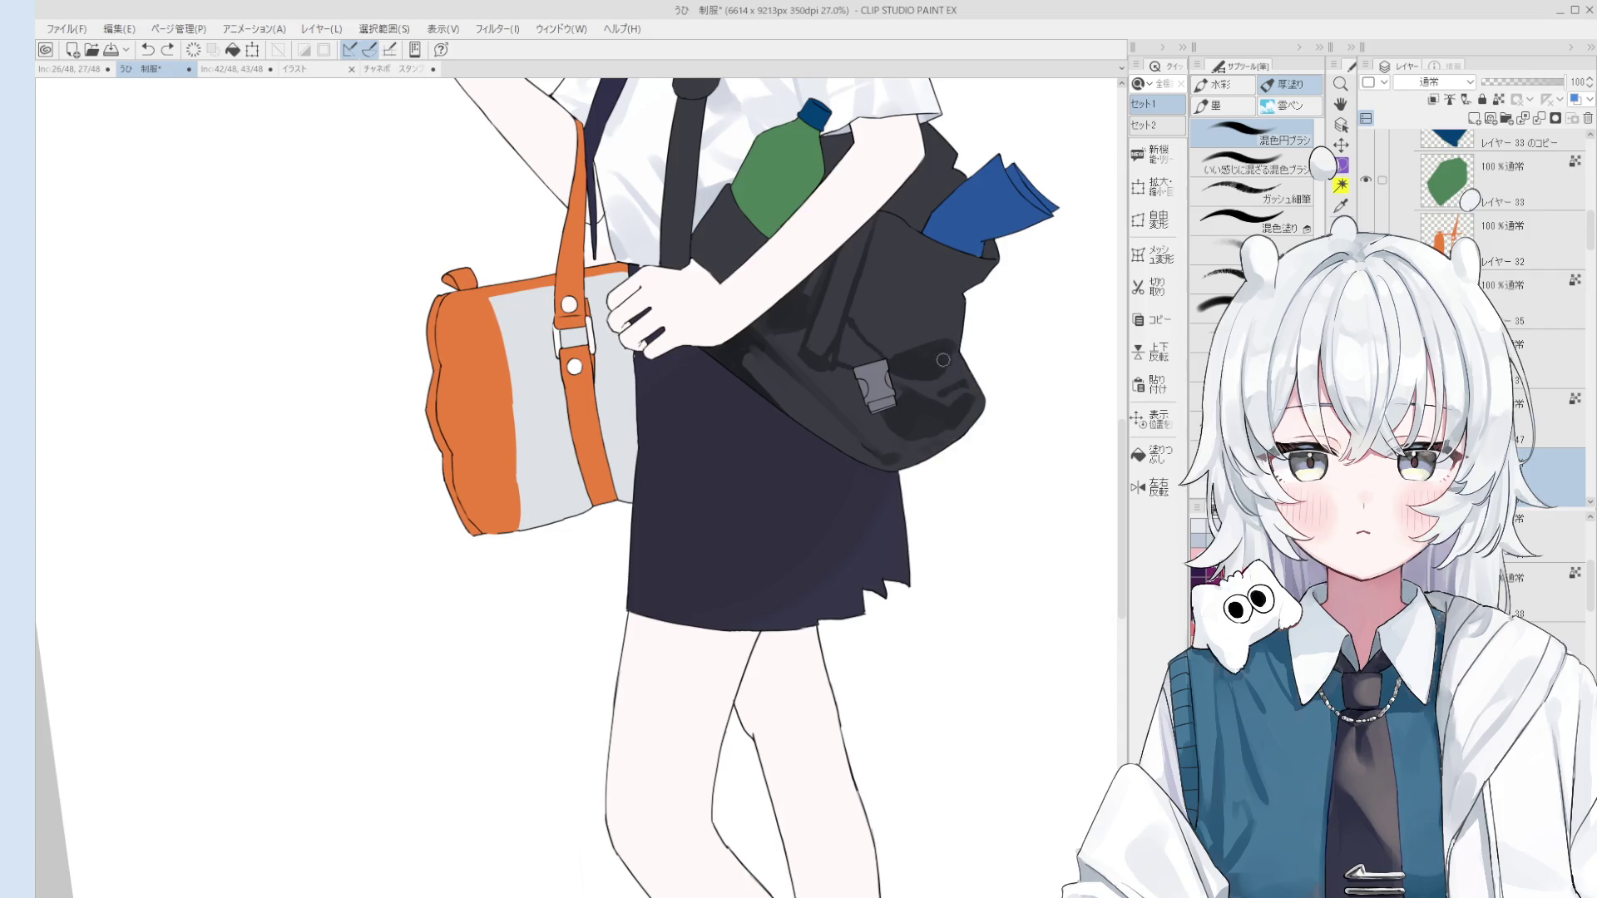
Step: Switch to the ガッシュ細筆 brush and lock the layer's transparent pixels
{"action": "key", "text": "period"}
{"action": "key", "text": "period"}
{"action": "key", "text": "slash"}
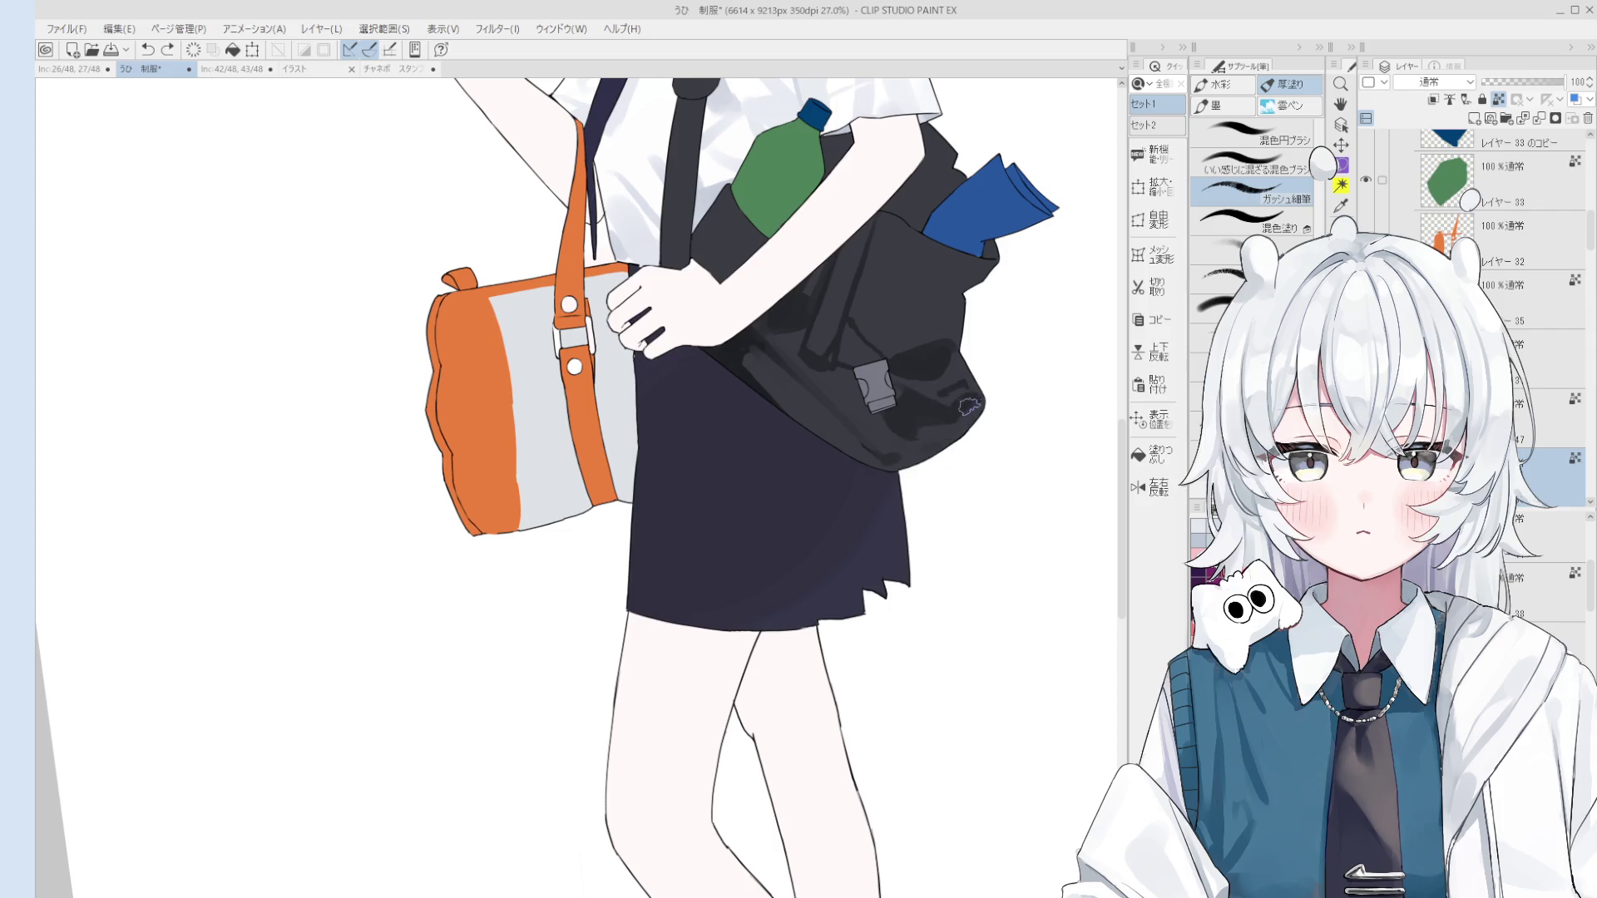
{"action": "scroll", "coordinate": [955, 422], "scroll_direction": "down", "scroll_amount": 2}
{"action": "scroll", "coordinate": [946, 450], "scroll_direction": "up", "scroll_amount": 3}
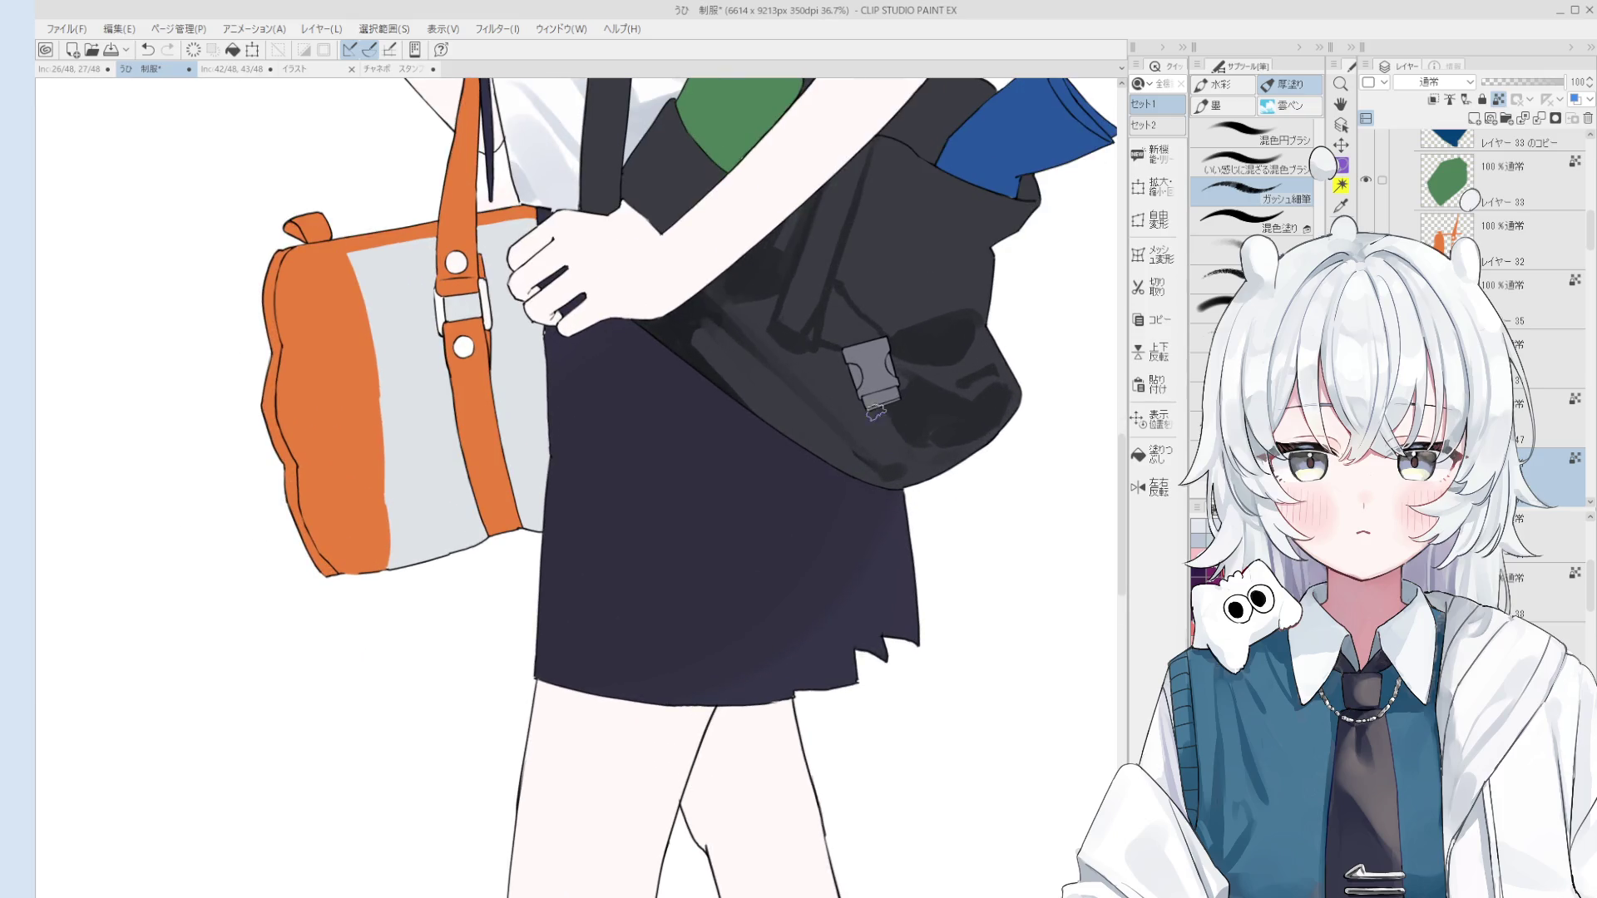
{"action": "scroll", "coordinate": [875, 413], "scroll_direction": "down", "scroll_amount": 1}
{"action": "scroll", "coordinate": [911, 421], "scroll_direction": "down", "scroll_amount": 1}
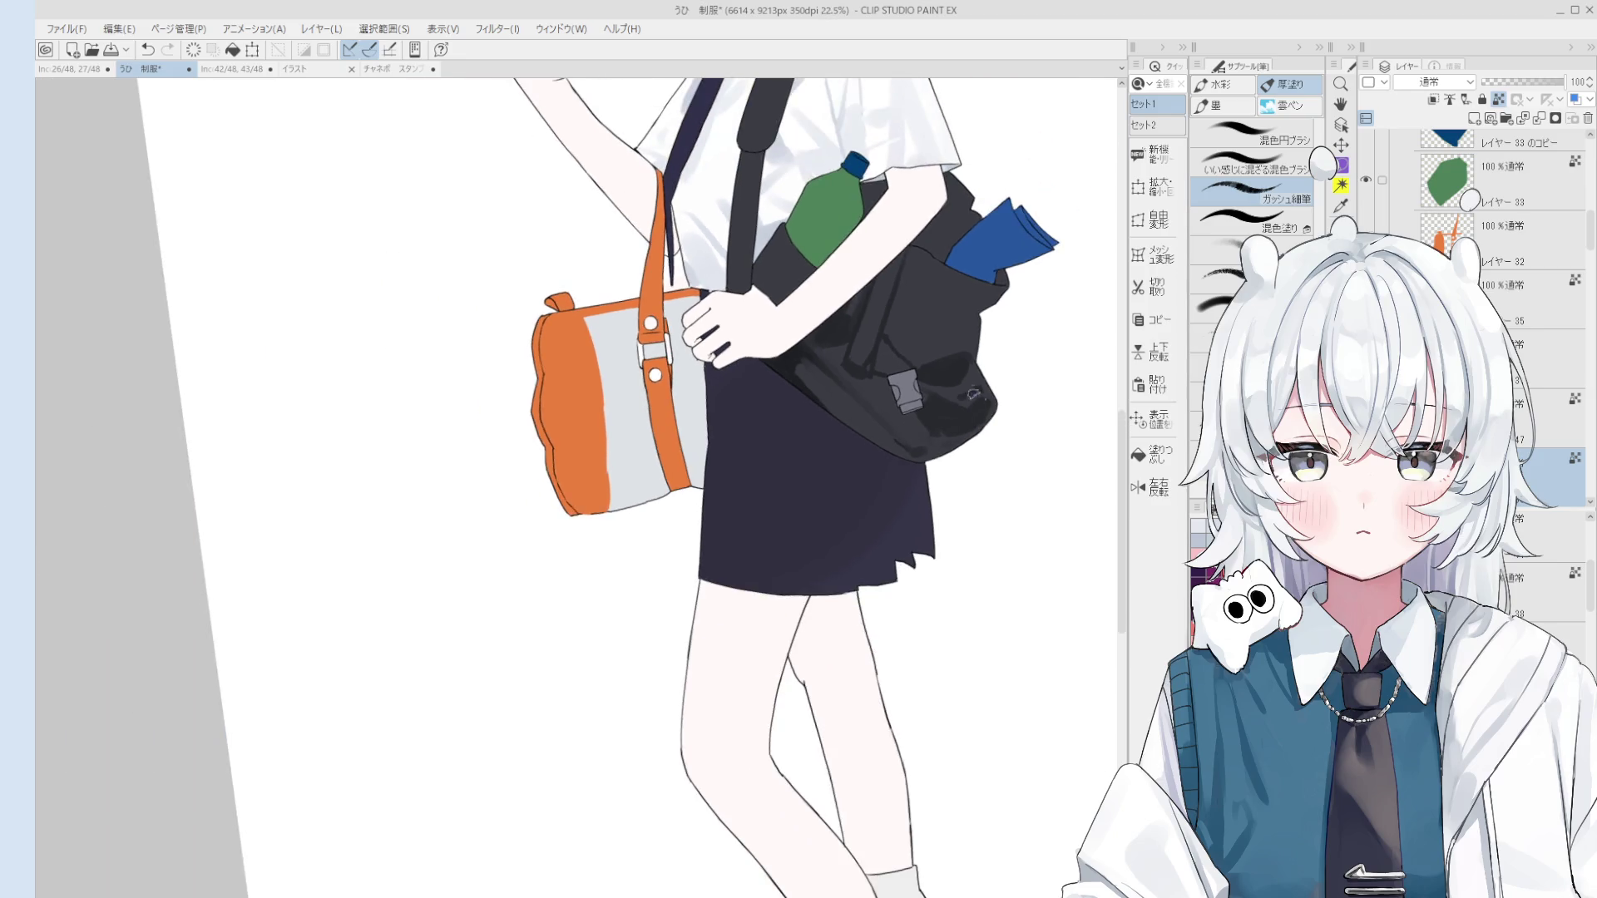
{"action": "scroll", "coordinate": [944, 385], "scroll_direction": "up", "scroll_amount": 1}
{"action": "scroll", "coordinate": [933, 392], "scroll_direction": "up", "scroll_amount": 1}
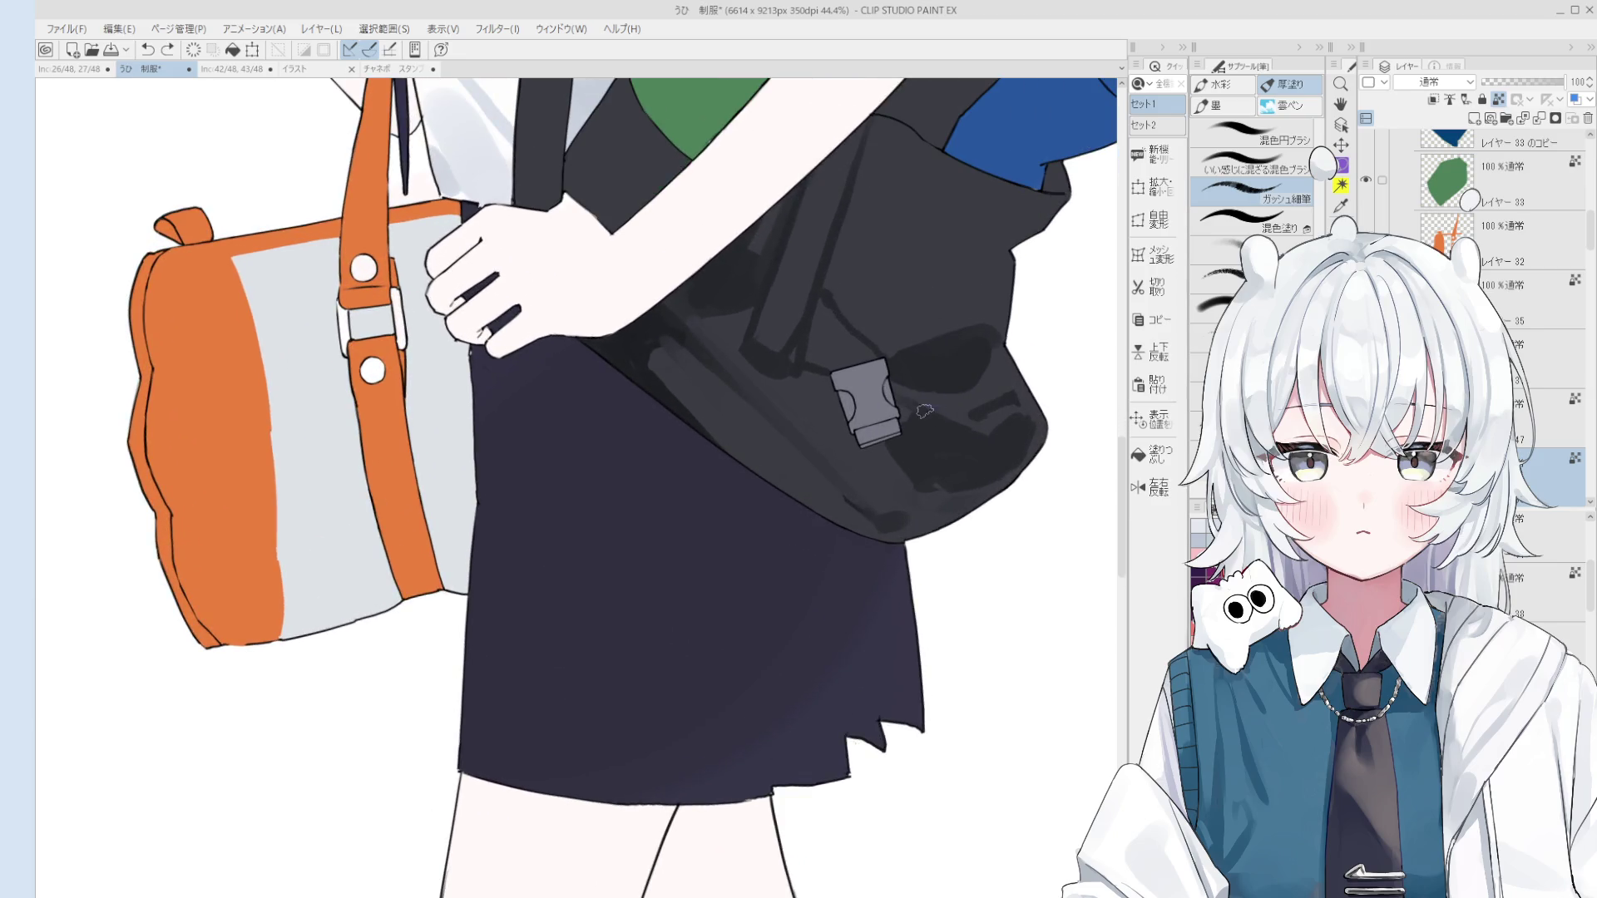
{"action": "scroll", "coordinate": [924, 411], "scroll_direction": "down", "scroll_amount": 2}
{"action": "scroll", "coordinate": [927, 425], "scroll_direction": "up", "scroll_amount": 1}
{"action": "scroll", "coordinate": [932, 441], "scroll_direction": "down", "scroll_amount": 1}
{"action": "scroll", "coordinate": [935, 460], "scroll_direction": "down", "scroll_amount": 1}
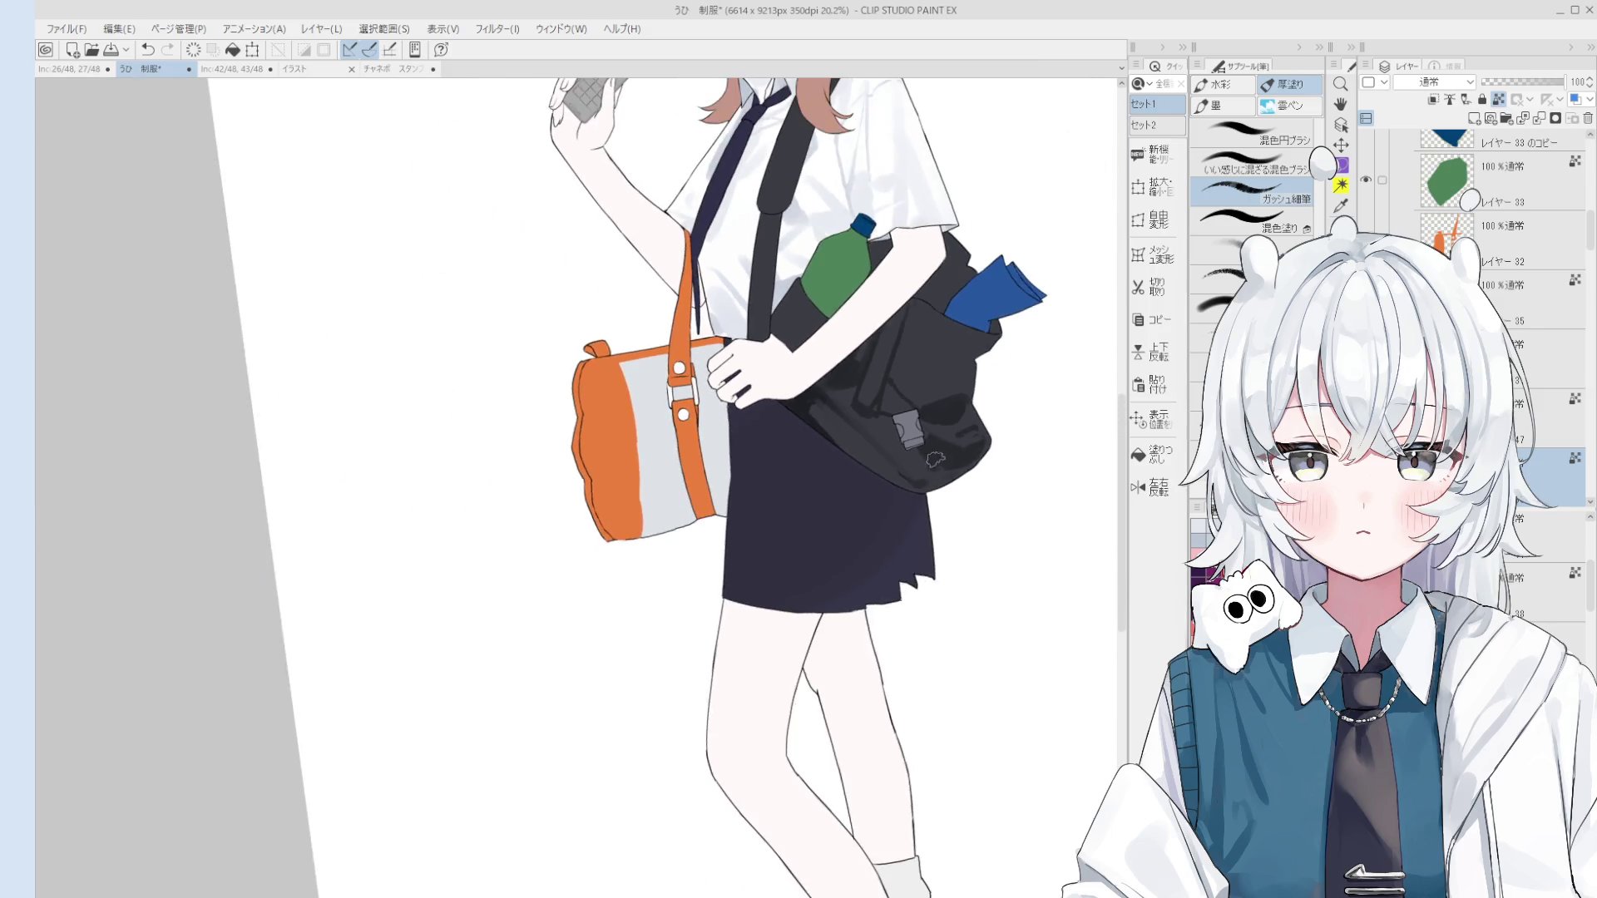
Step: Switch to a smaller blending round brush to refine shading near the buckle
{"action": "left_click_drag", "start_coordinate": [936, 460], "coordinate": [974, 554]}
{"action": "key", "text": "comma"}
{"action": "key", "text": "comma"}
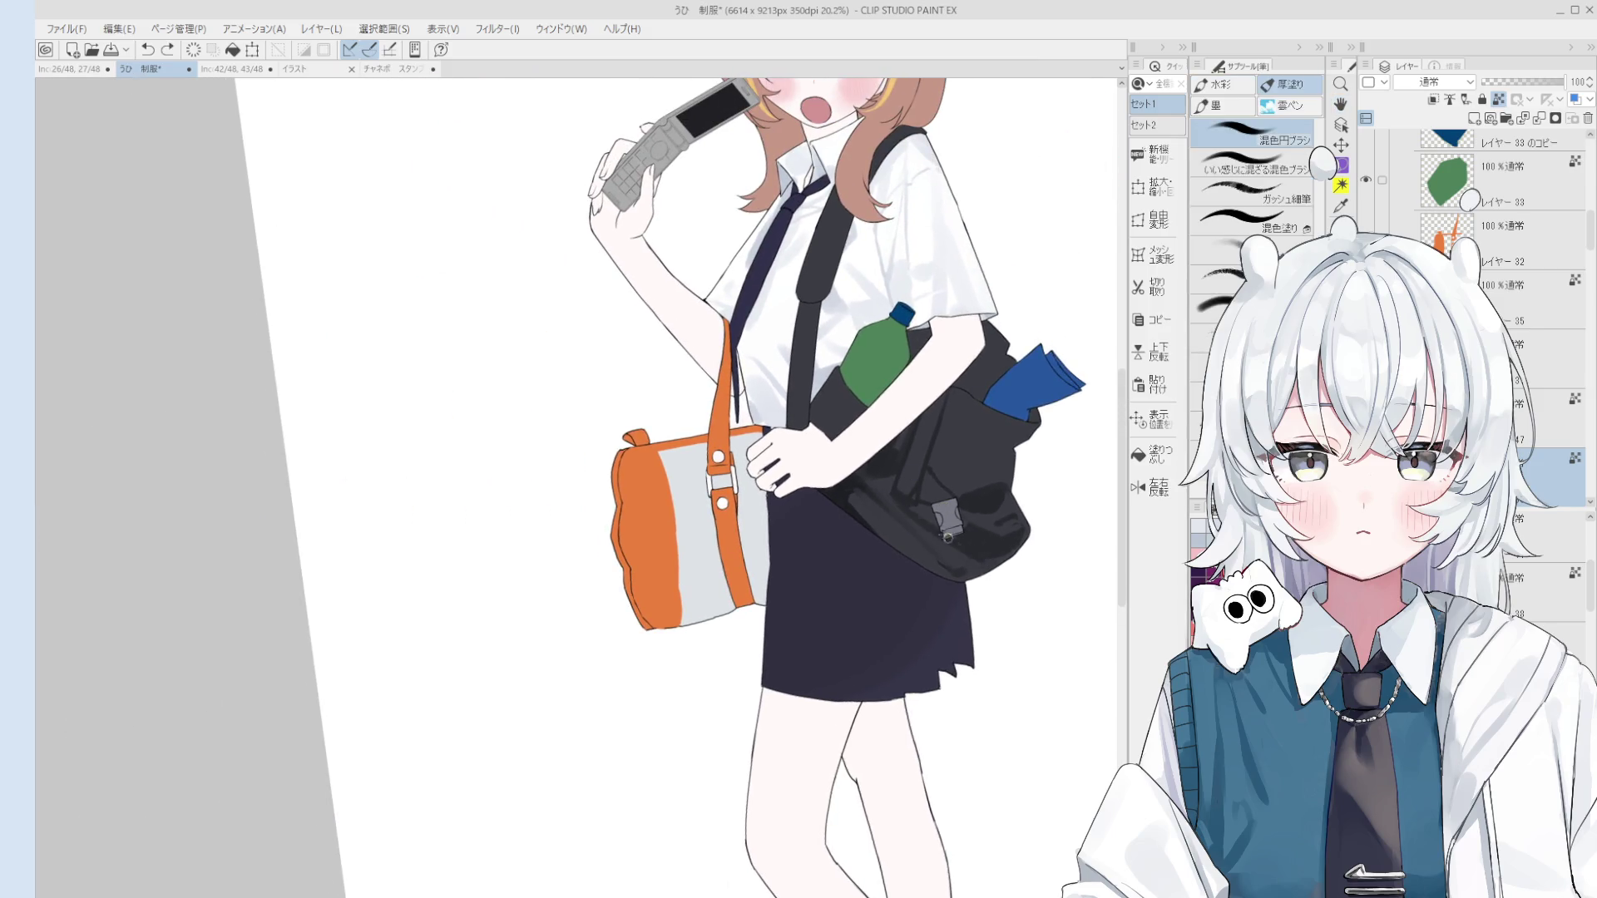
{"action": "scroll", "coordinate": [906, 505], "scroll_direction": "up", "scroll_amount": 2}
{"action": "key", "text": "bracketleft"}
{"action": "key", "text": "bracketleft"}
{"action": "key", "text": "bracketleft"}
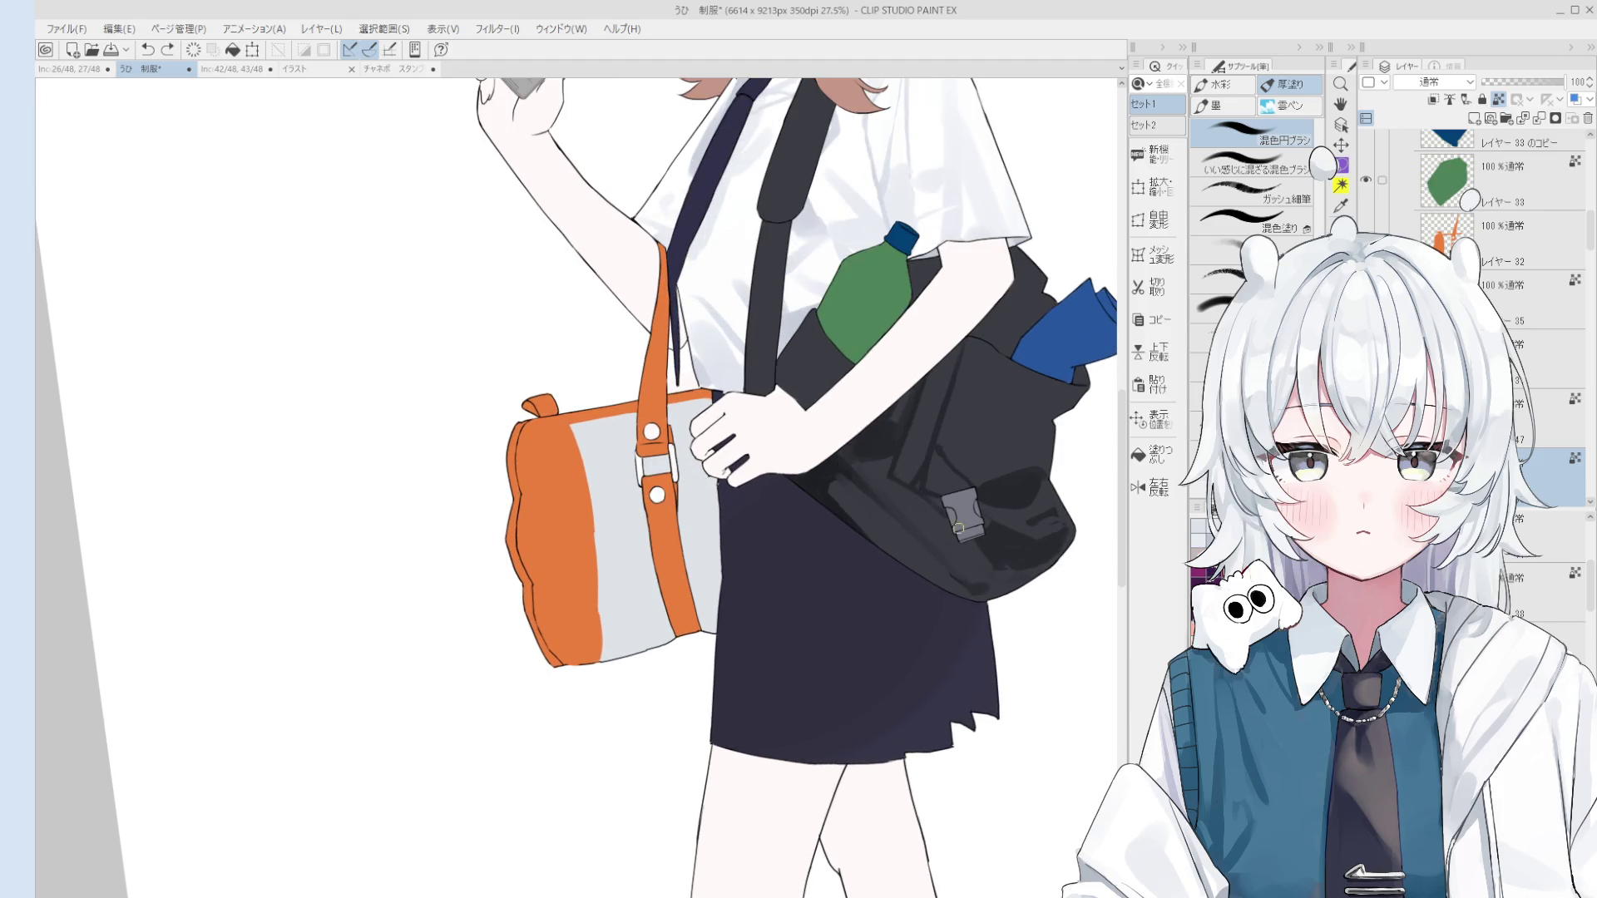
{"action": "left_click", "coordinate": [958, 528]}
{"action": "scroll", "coordinate": [958, 528], "scroll_direction": "down", "scroll_amount": 1}
{"action": "left_click_drag", "start_coordinate": [1029, 492], "coordinate": [948, 439]}
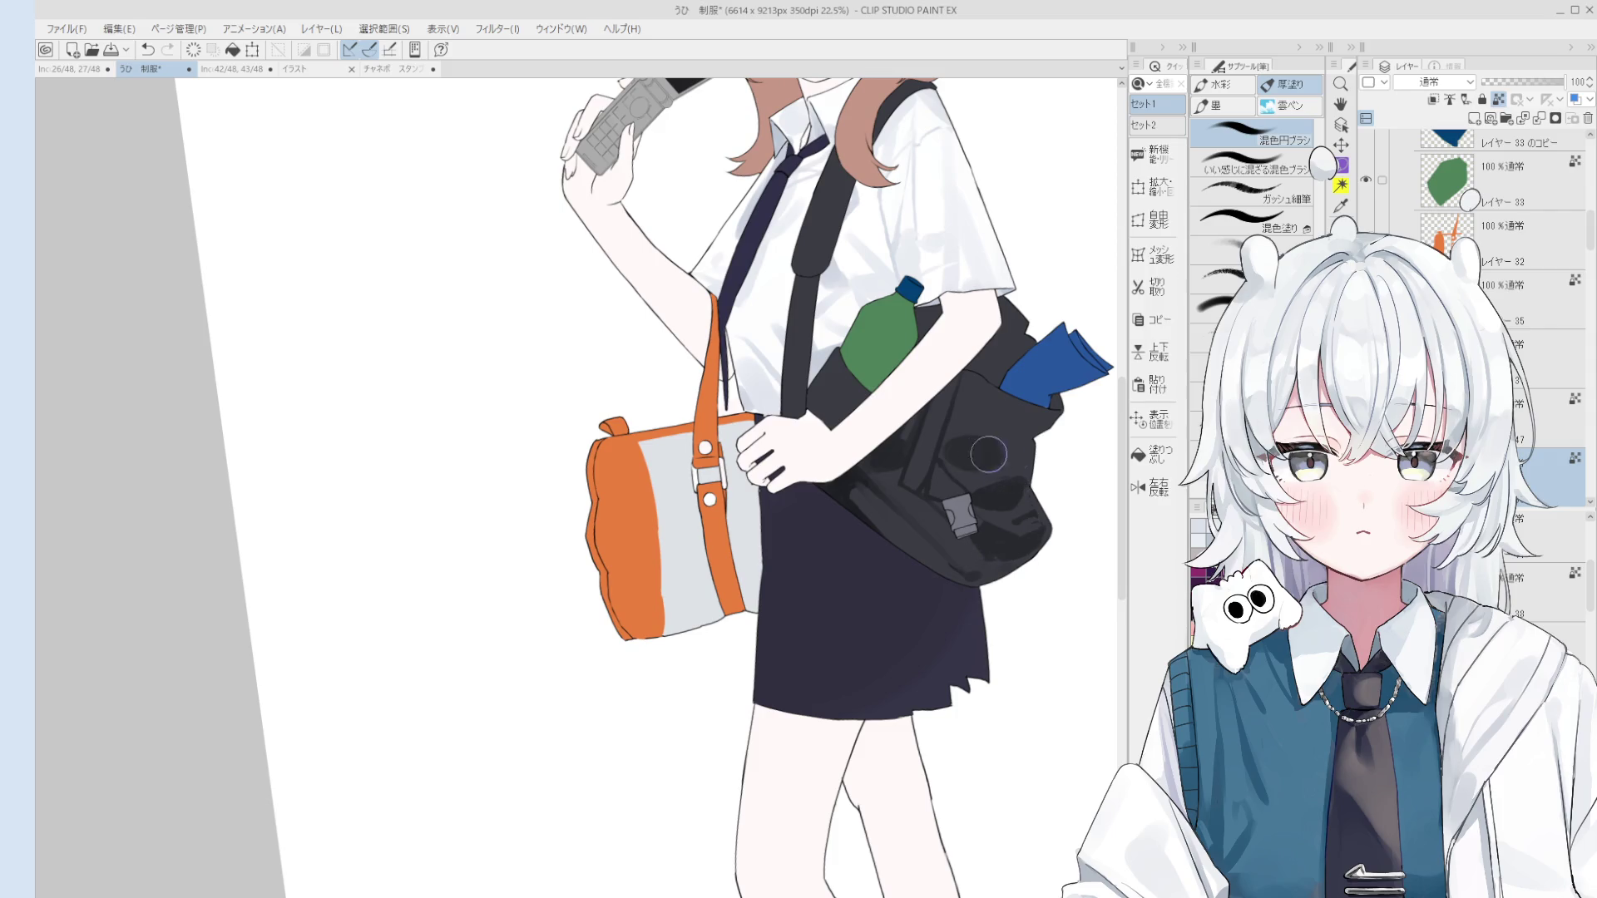
{"action": "key", "text": "ctrl+z"}
{"action": "scroll", "coordinate": [1032, 476], "scroll_direction": "down", "scroll_amount": 2}
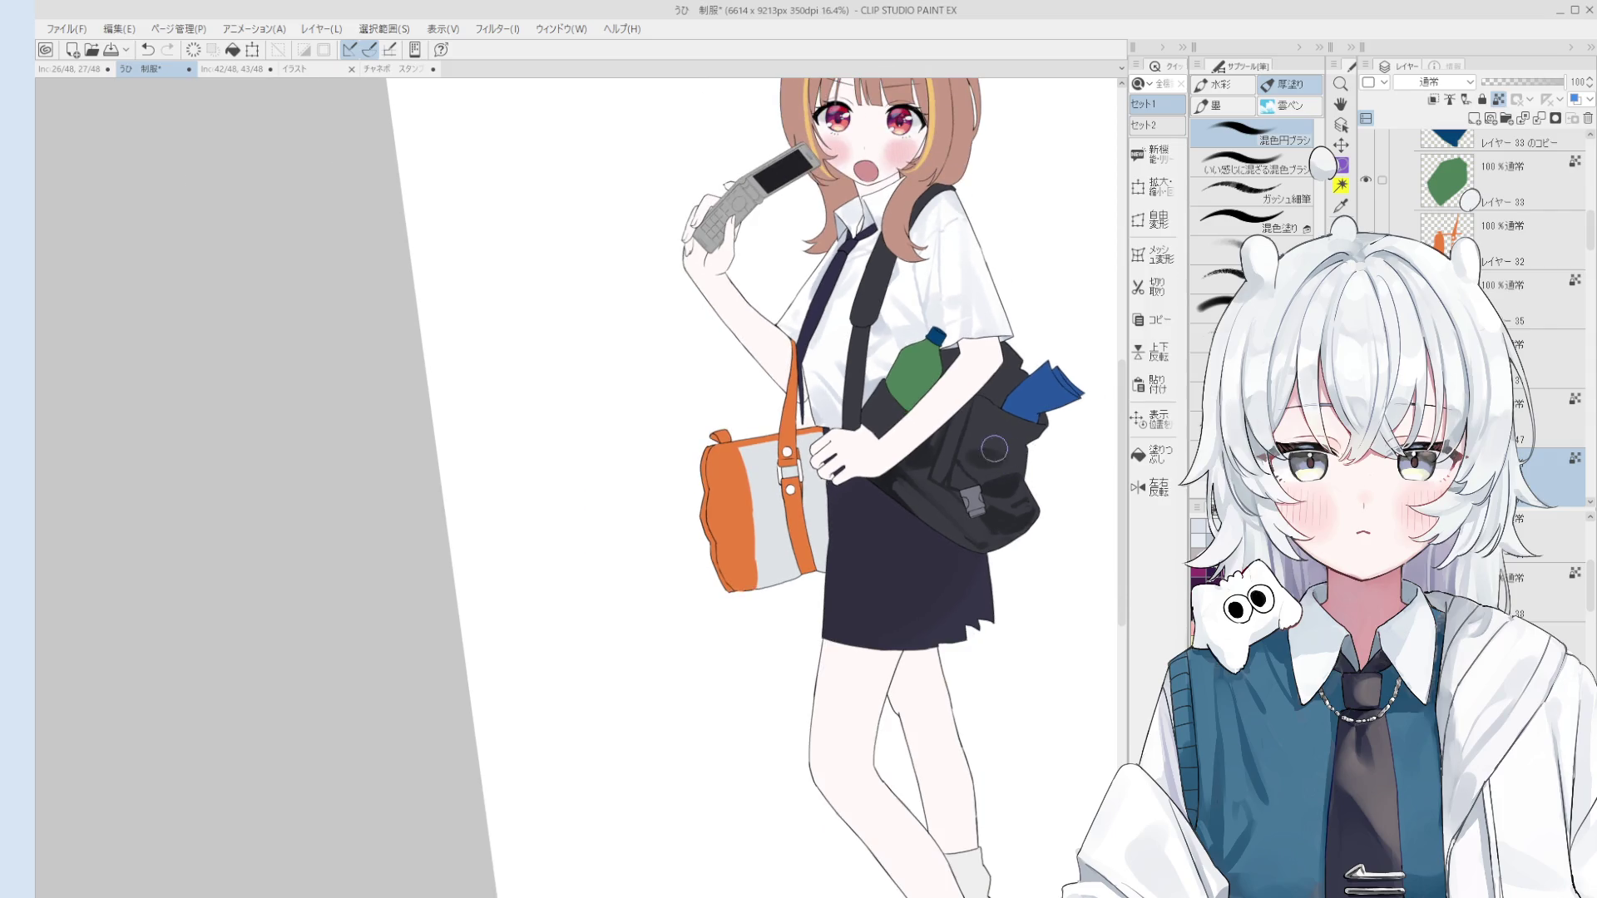
{"action": "mouse_move", "coordinate": [985, 449]}
{"action": "left_mouse_down"}
{"action": "mouse_move", "coordinate": [1005, 499]}
{"action": "mouse_move", "coordinate": [993, 524]}
{"action": "left_mouse_up"}
{"action": "key", "text": "ctrl+z"}
{"action": "key", "text": "h"}
{"action": "scroll", "coordinate": [1043, 419], "scroll_direction": "up", "scroll_amount": 2}
{"action": "key", "text": "b"}
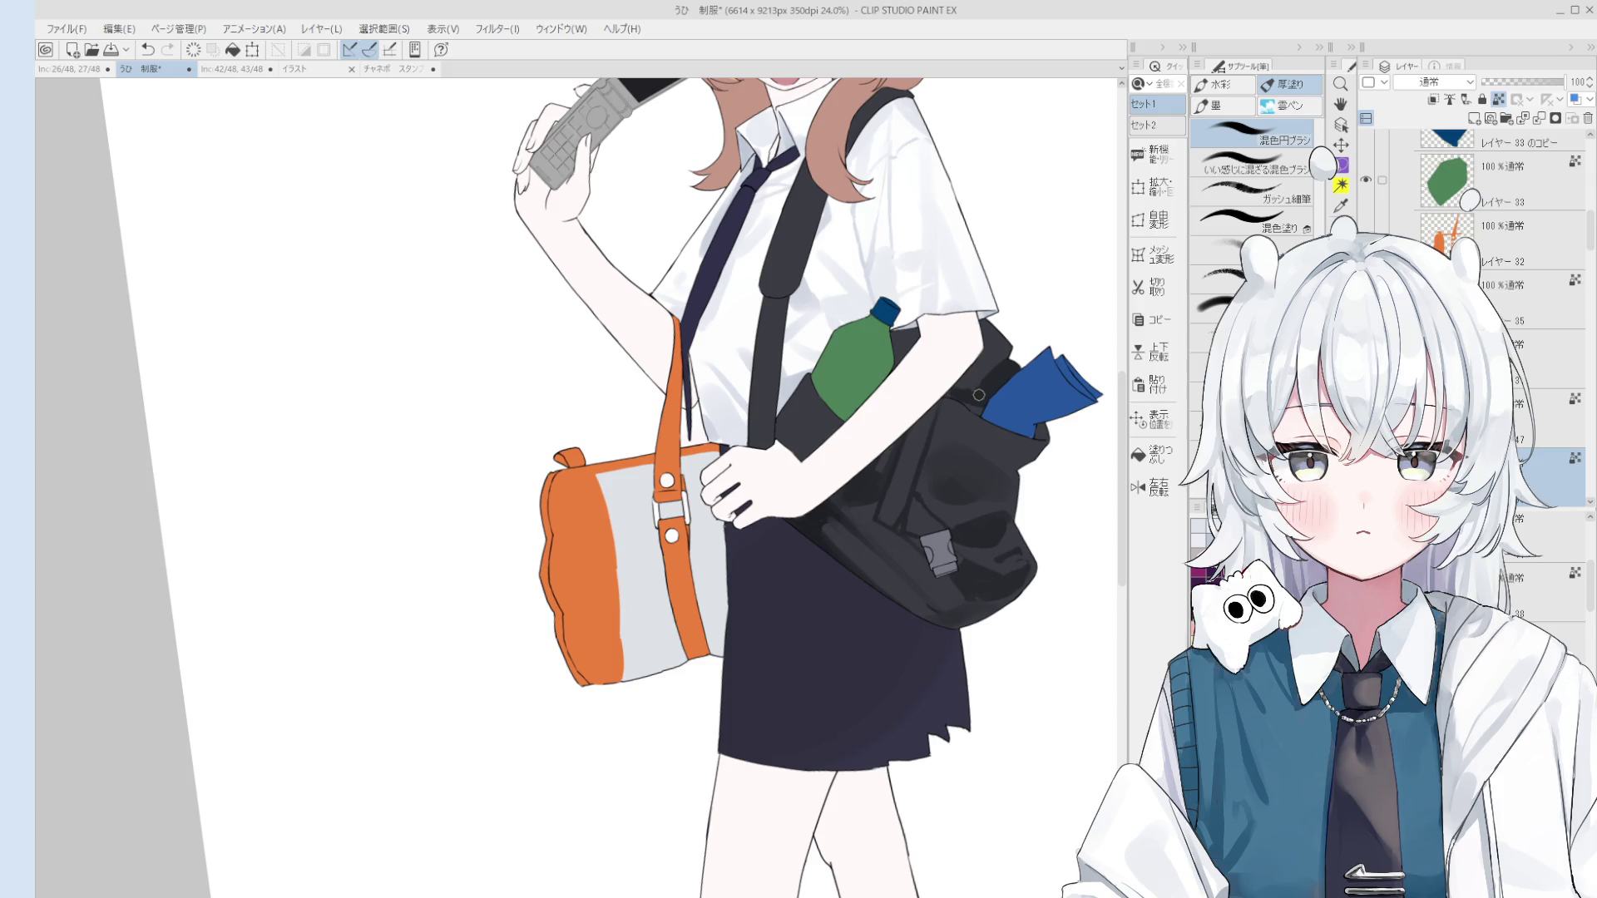
{"action": "scroll", "coordinate": [975, 361], "scroll_direction": "down", "scroll_amount": 1}
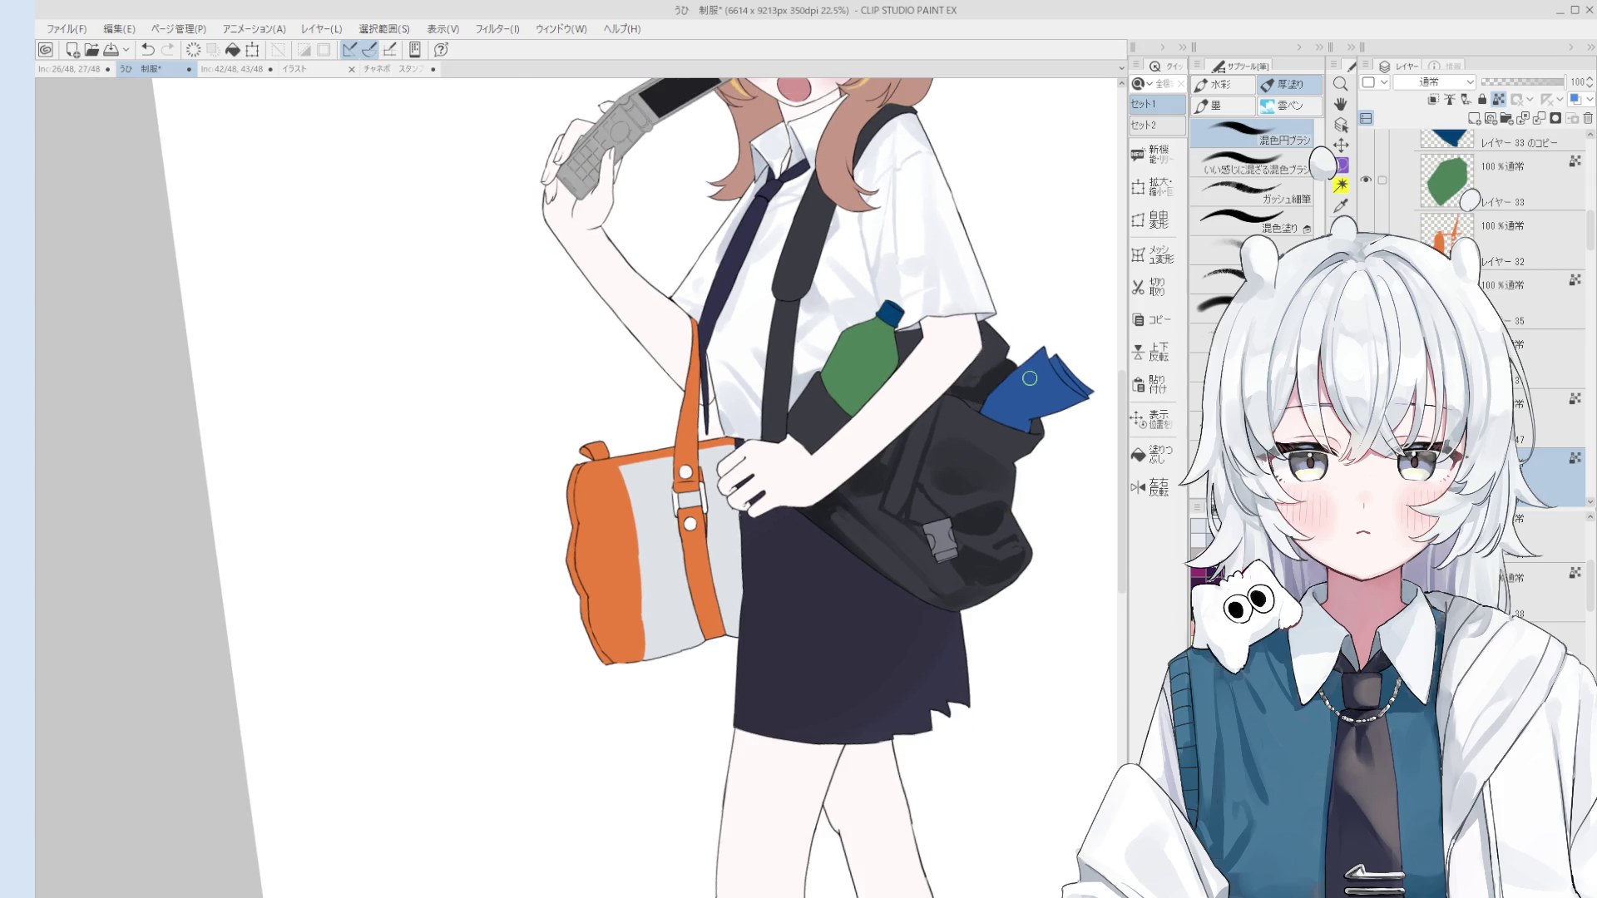
{"action": "scroll", "coordinate": [988, 350], "scroll_direction": "up", "scroll_amount": 3}
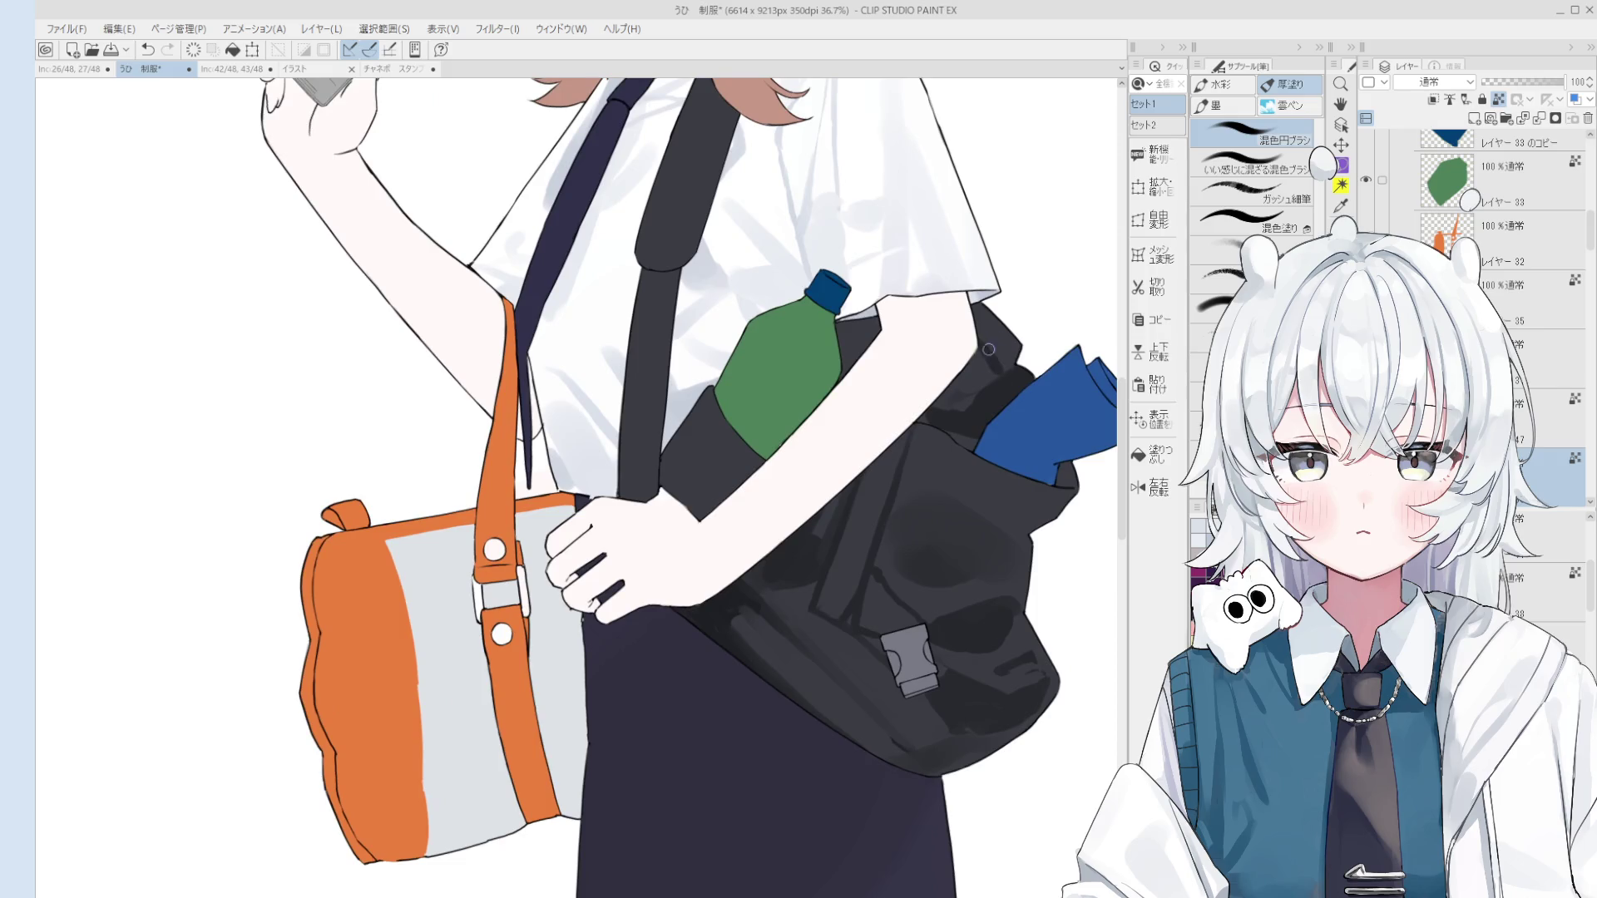
{"action": "scroll", "coordinate": [995, 371], "scroll_direction": "up", "scroll_amount": 1}
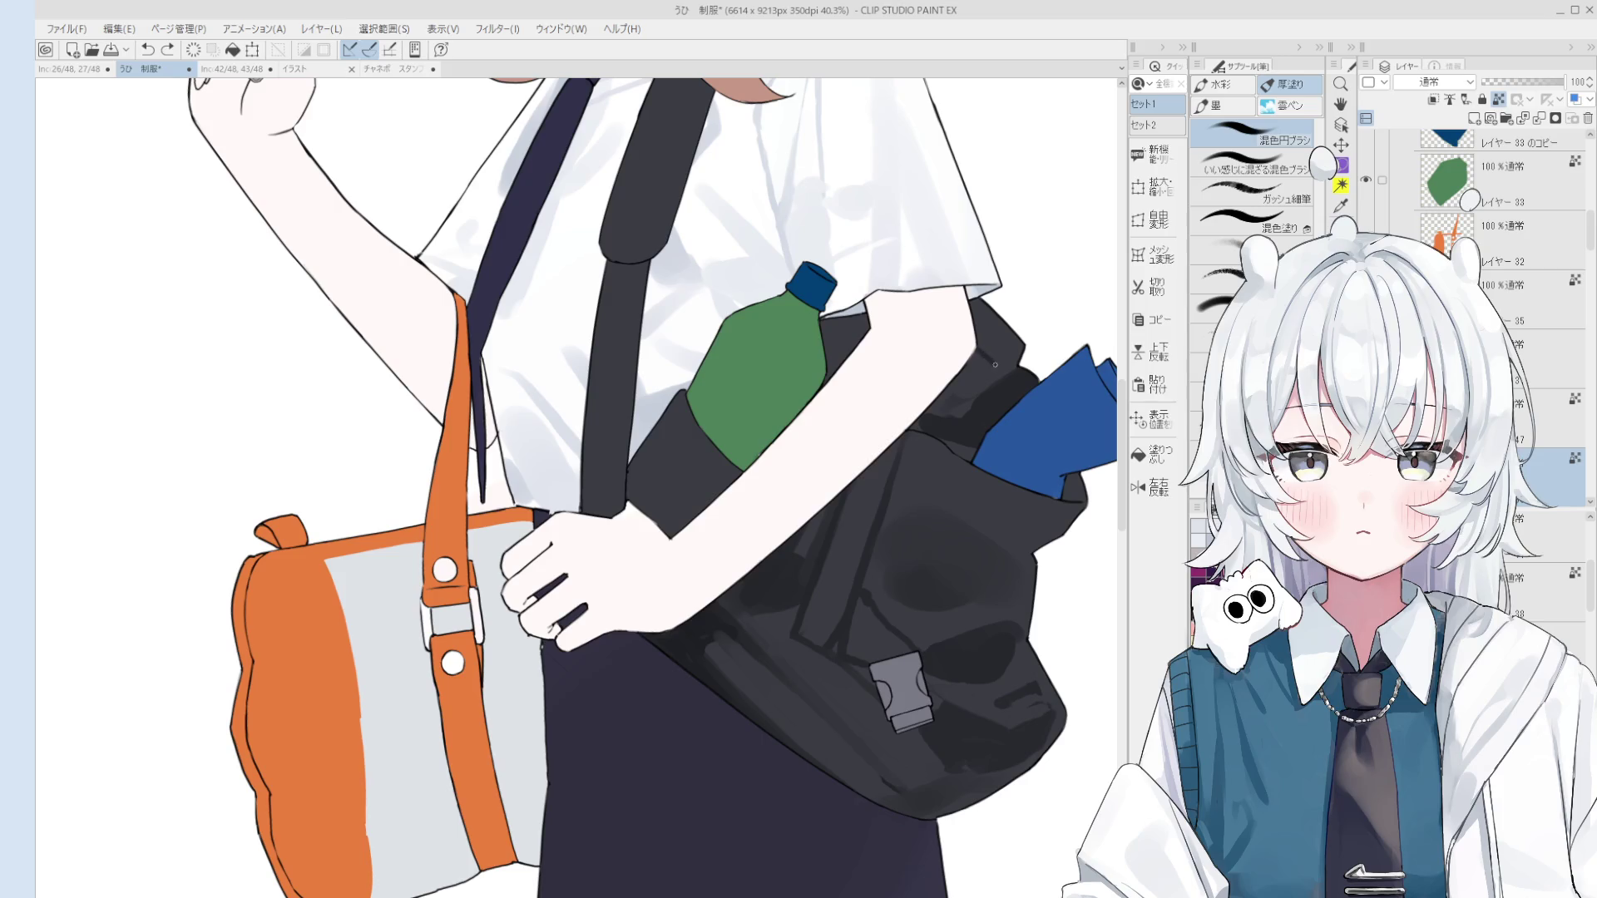
{"action": "key", "text": "space"}
{"action": "left_click_drag", "start_coordinate": [1029, 455], "coordinate": [1029, 465]}
{"action": "scroll", "coordinate": [1020, 426], "scroll_direction": "up", "scroll_amount": 6}
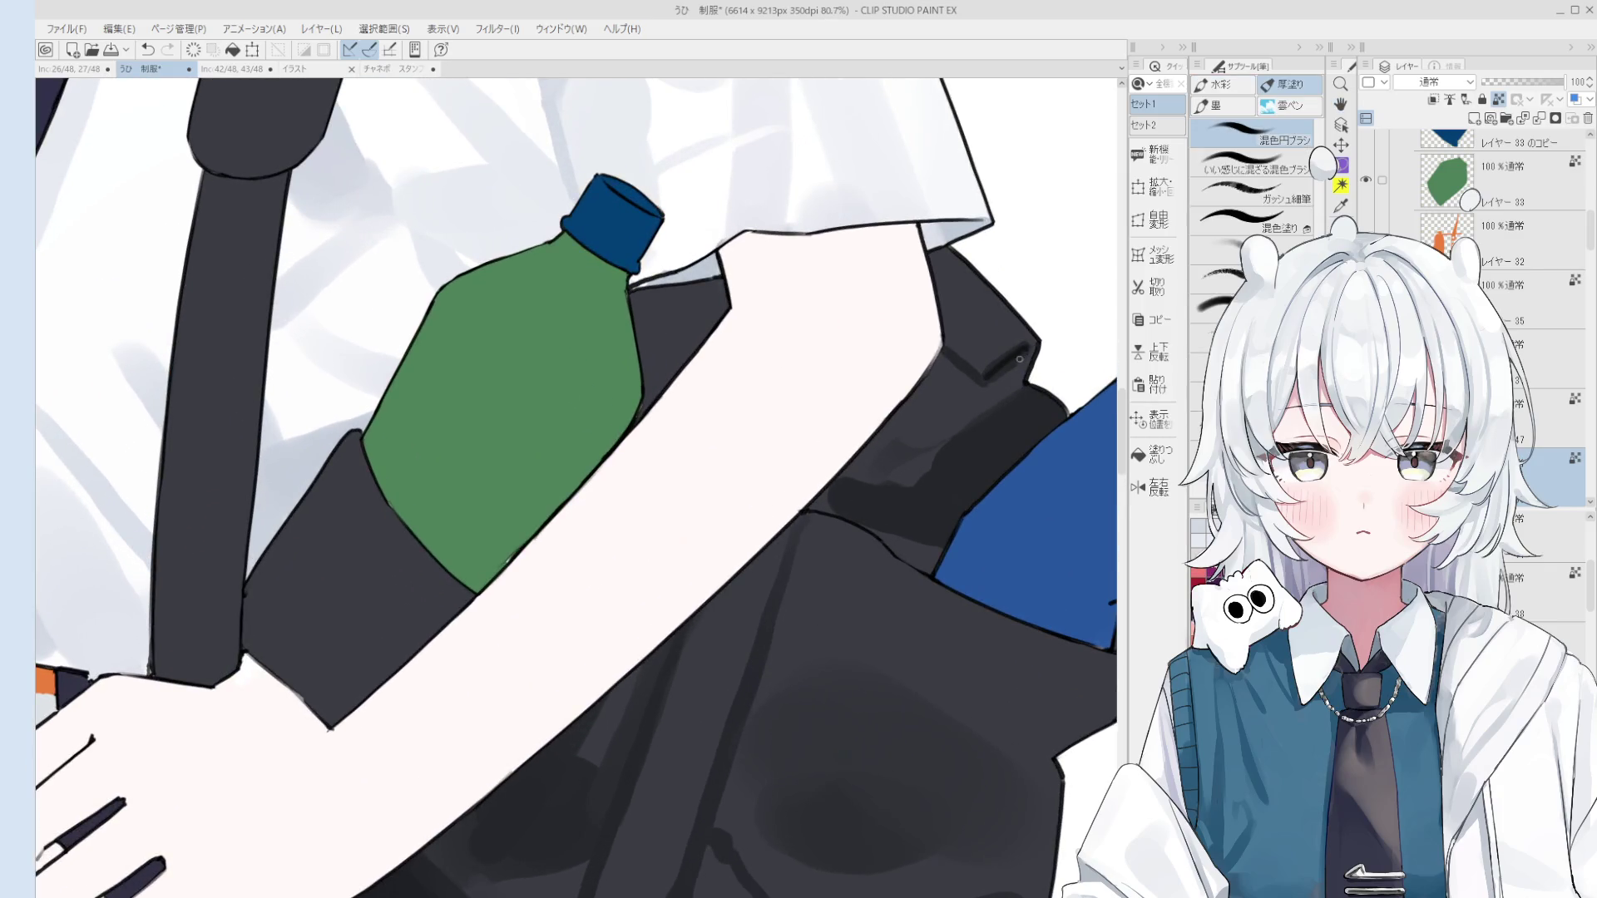
{"action": "scroll", "coordinate": [993, 376], "scroll_direction": "up", "scroll_amount": 3}
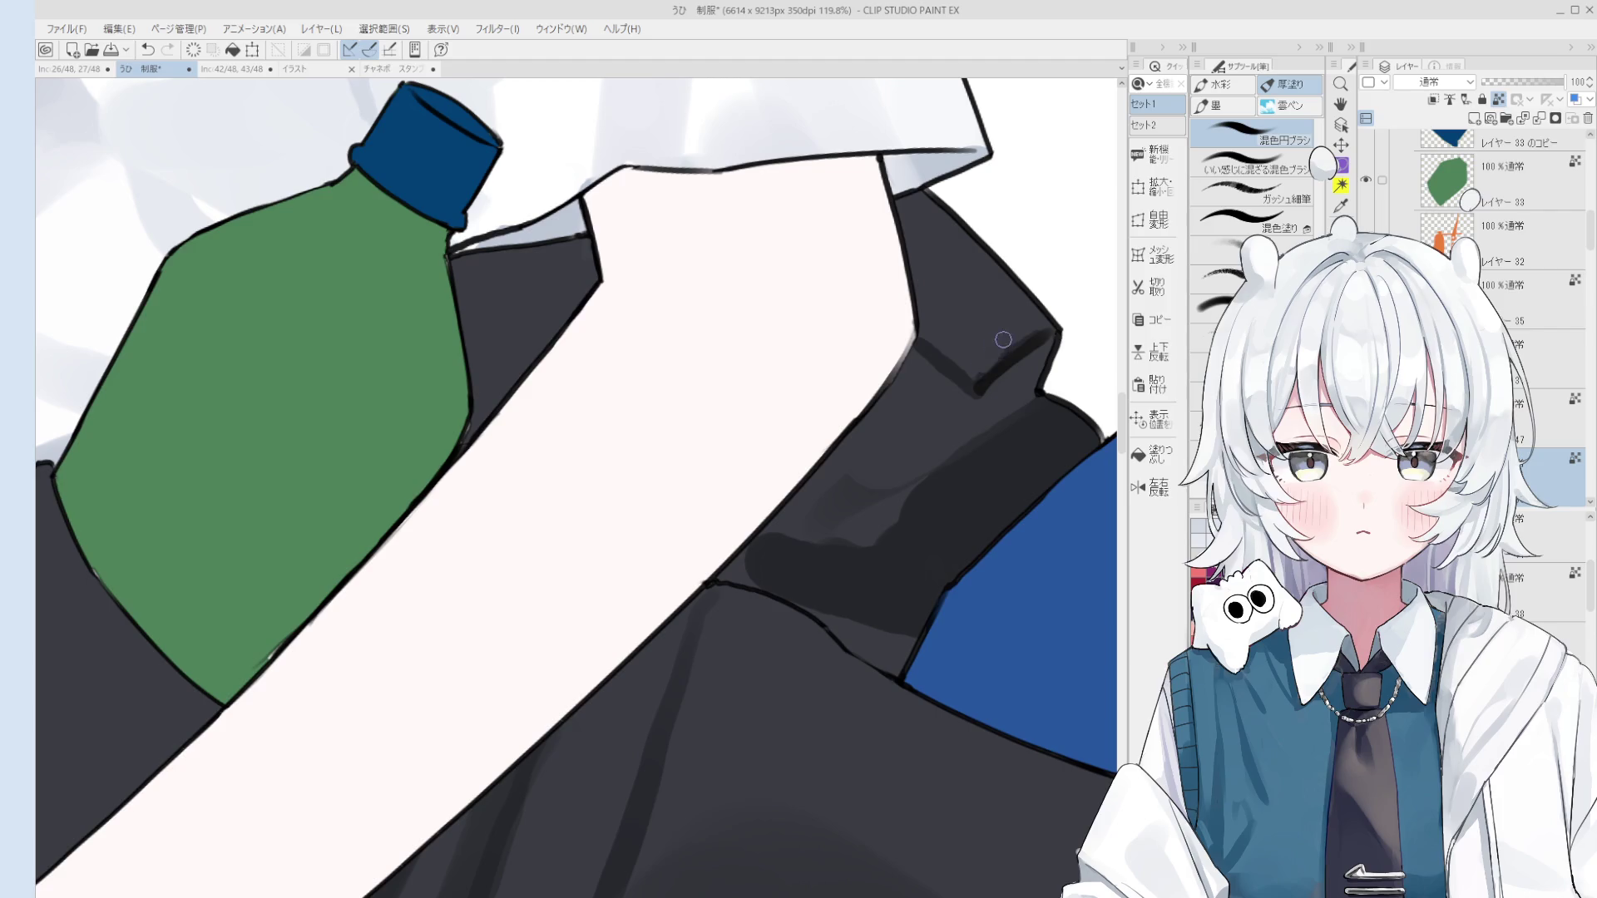
{"action": "scroll", "coordinate": [1054, 363], "scroll_direction": "down", "scroll_amount": 3}
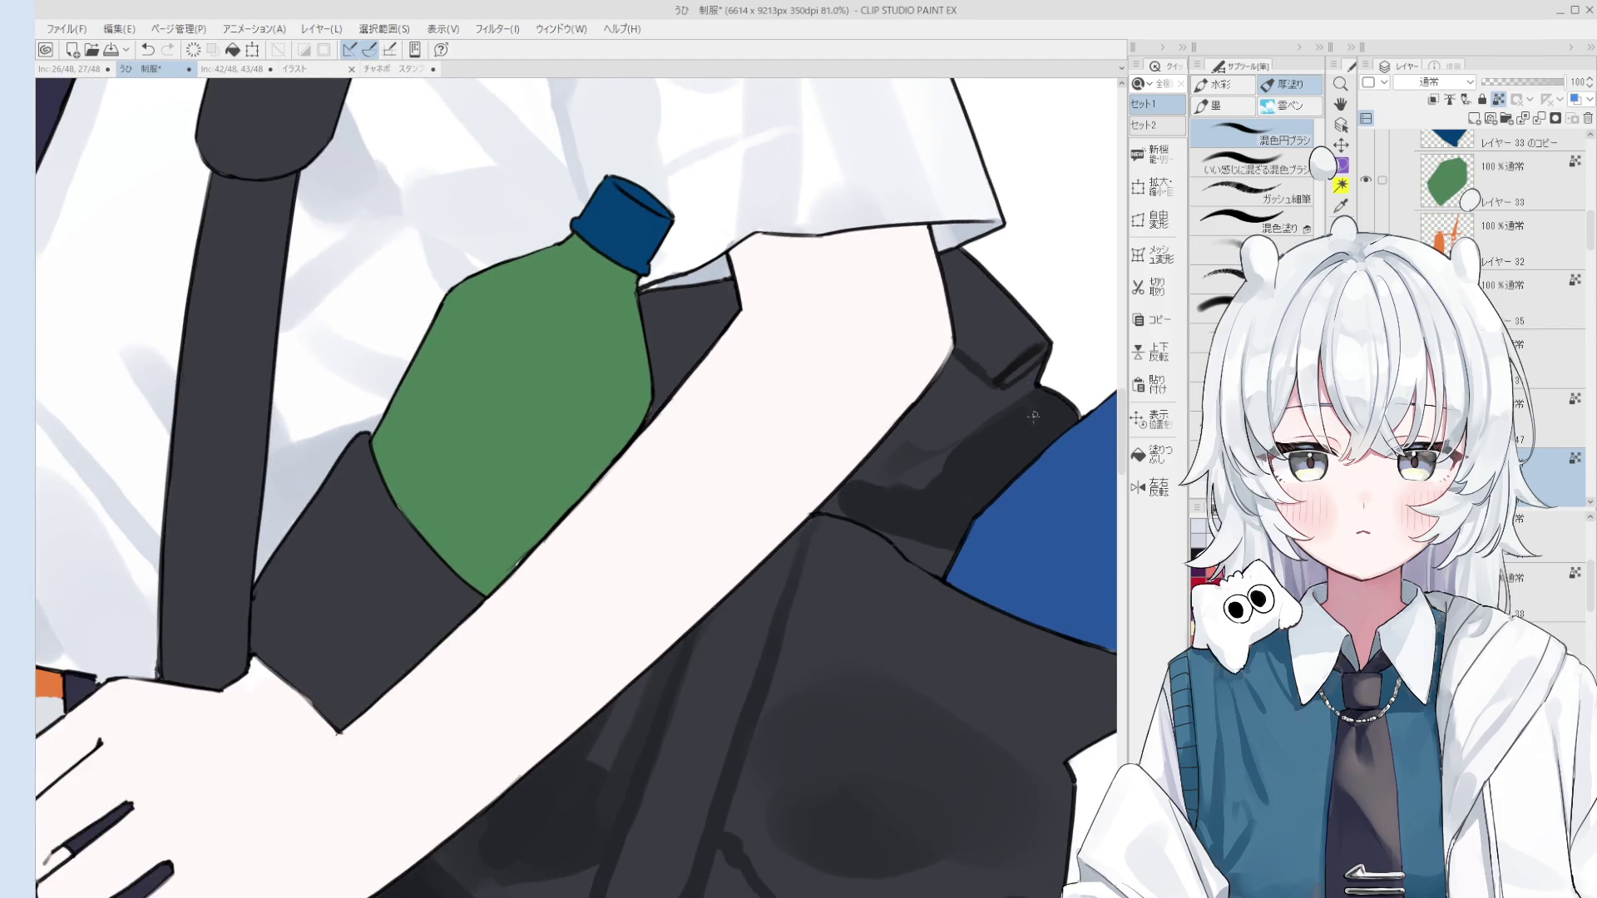
{"action": "scroll", "coordinate": [1050, 388], "scroll_direction": "up", "scroll_amount": 2}
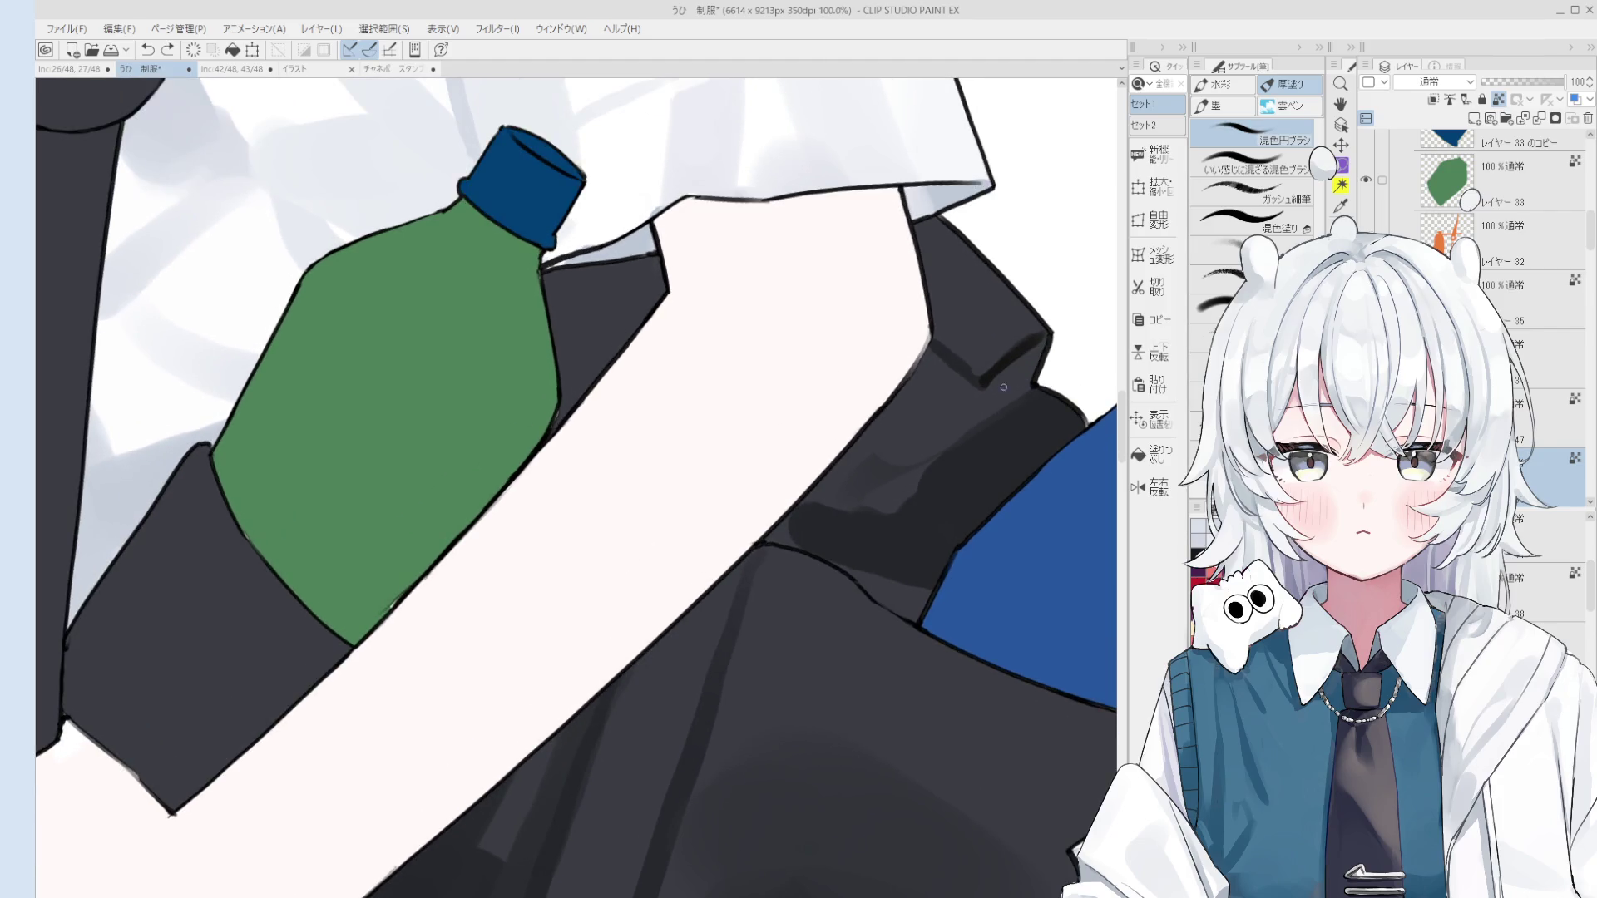
{"action": "scroll", "coordinate": [1022, 384], "scroll_direction": "down", "scroll_amount": 1}
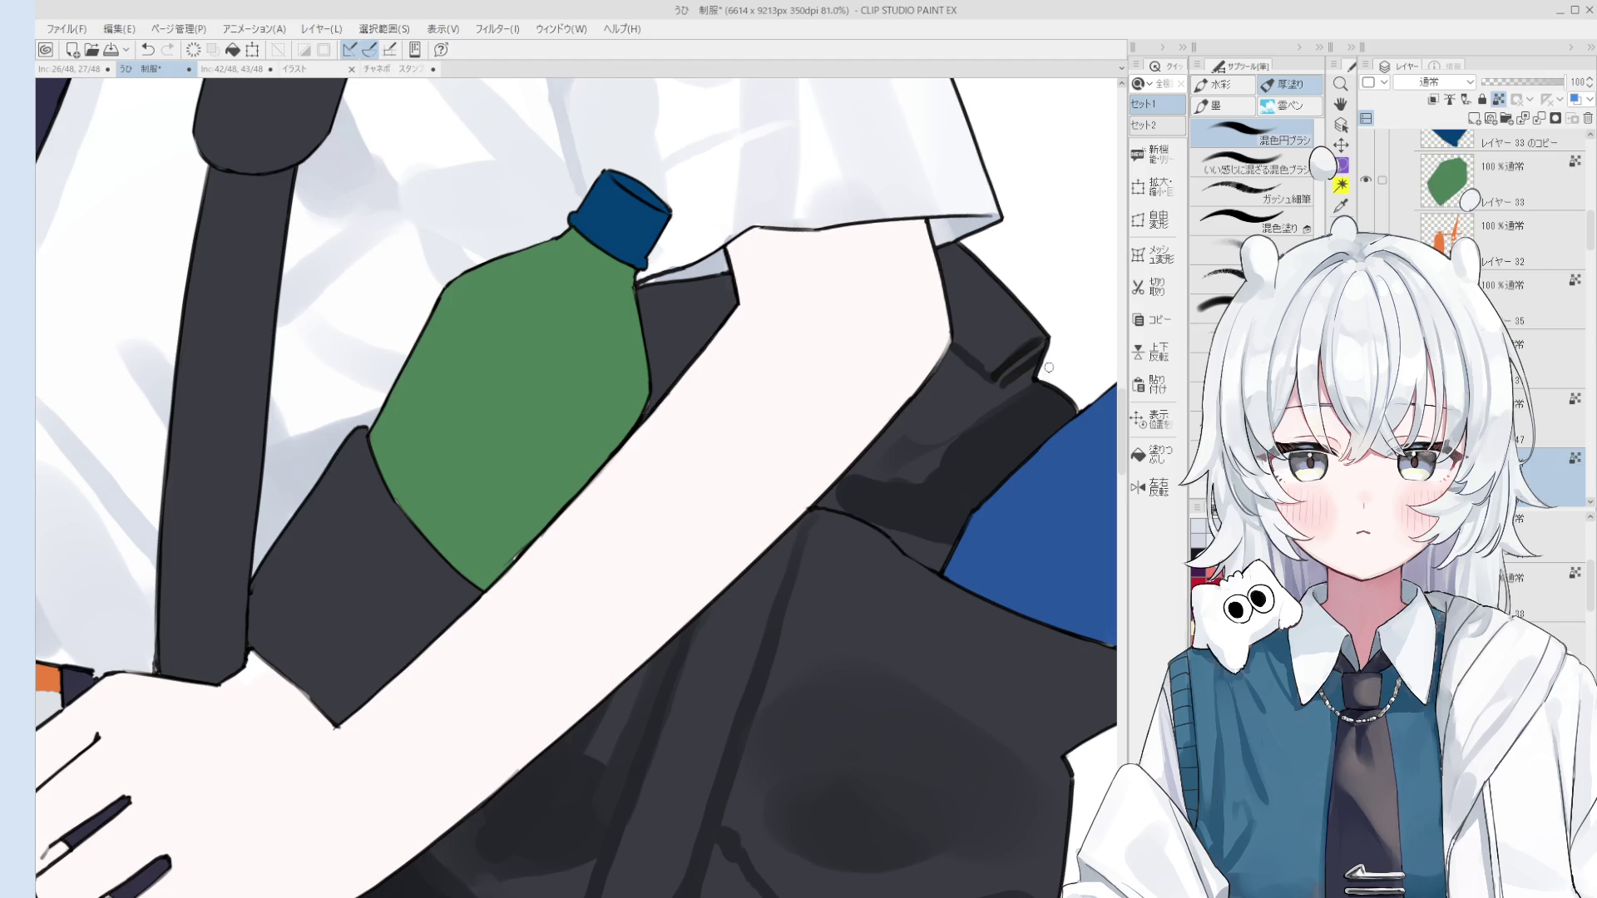
{"action": "key", "text": "o"}
{"action": "scroll", "coordinate": [1022, 372], "scroll_direction": "up", "scroll_amount": 3}
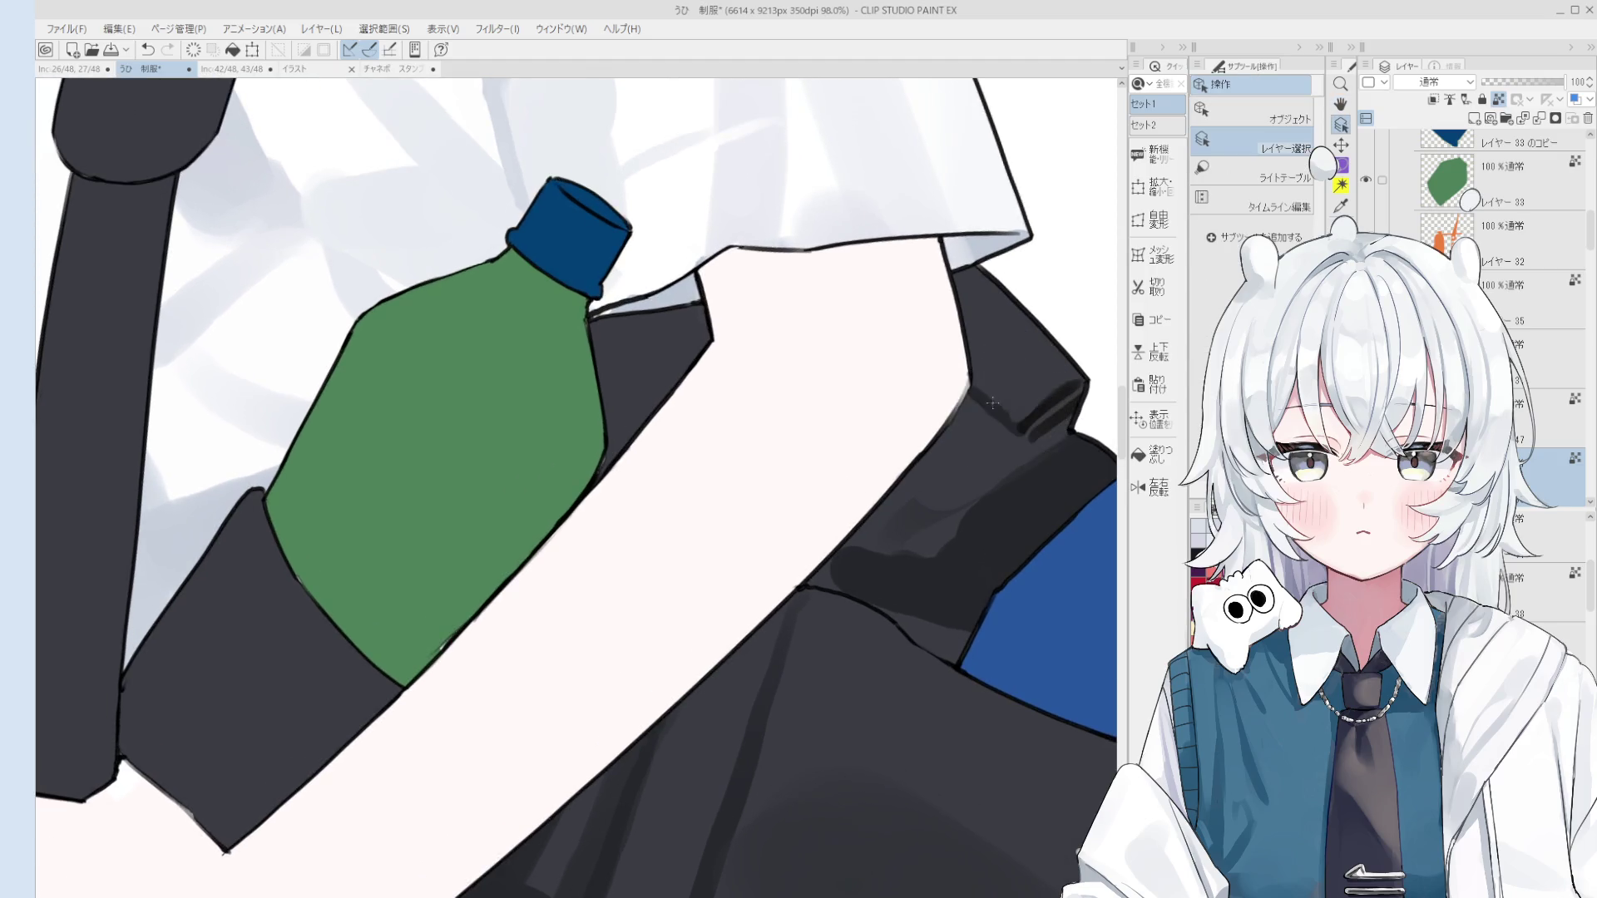
Step: Navigate the view around the bag while switching between layer-picking and the line-art pen
{"action": "key", "text": "h"}
{"action": "scroll", "coordinate": [943, 350], "scroll_direction": "down", "scroll_amount": 6}
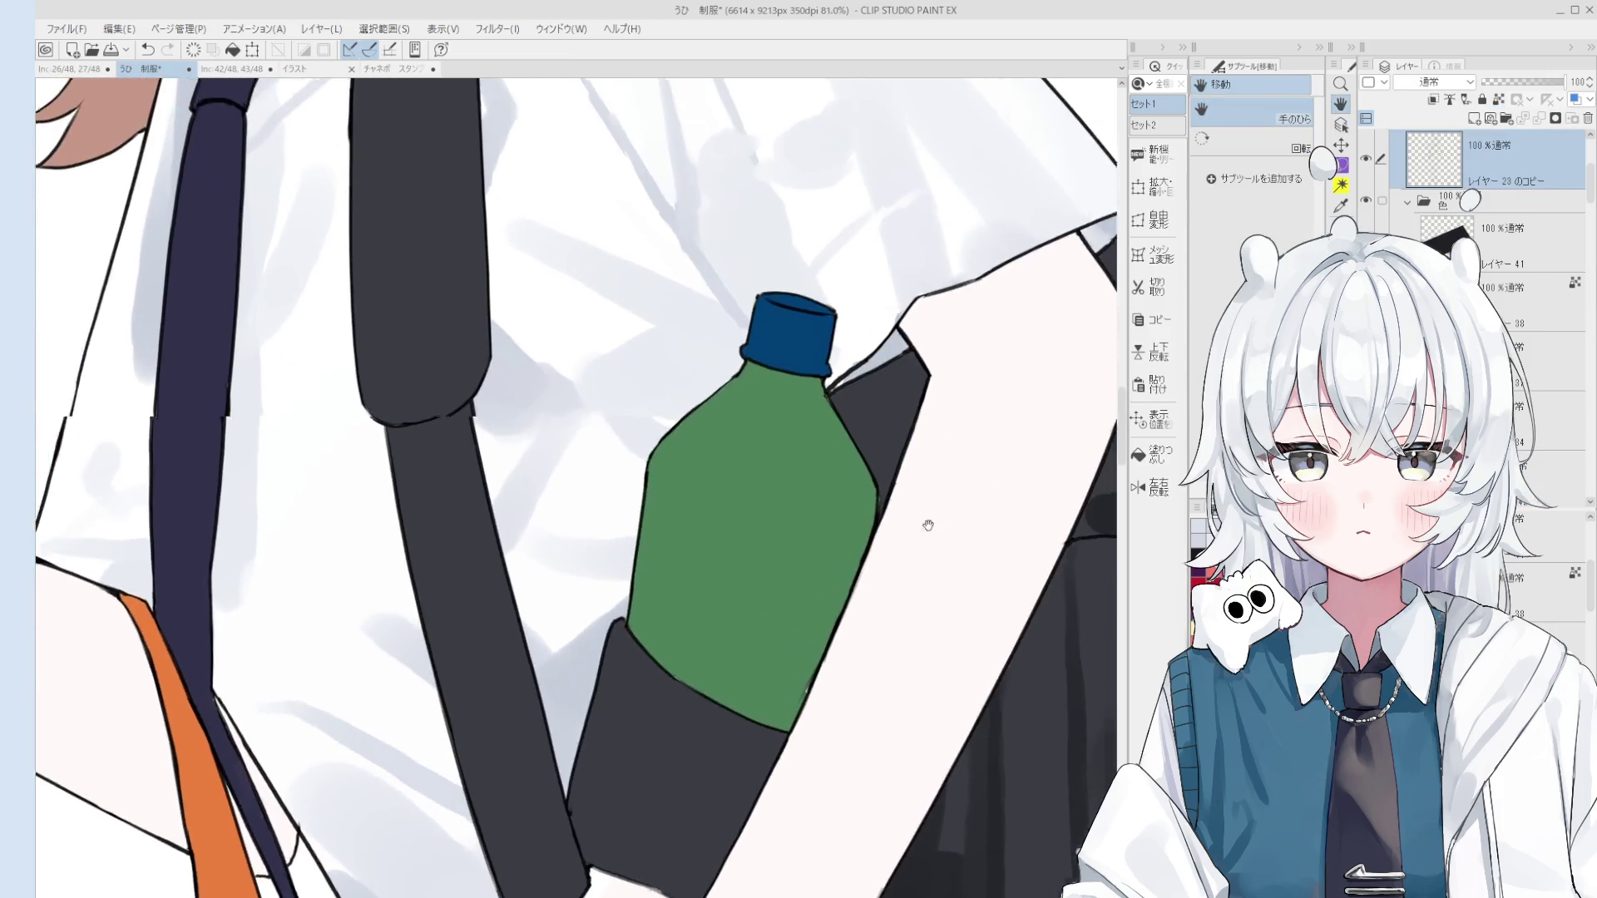
{"action": "scroll", "coordinate": [1025, 464], "scroll_direction": "down", "scroll_amount": 4}
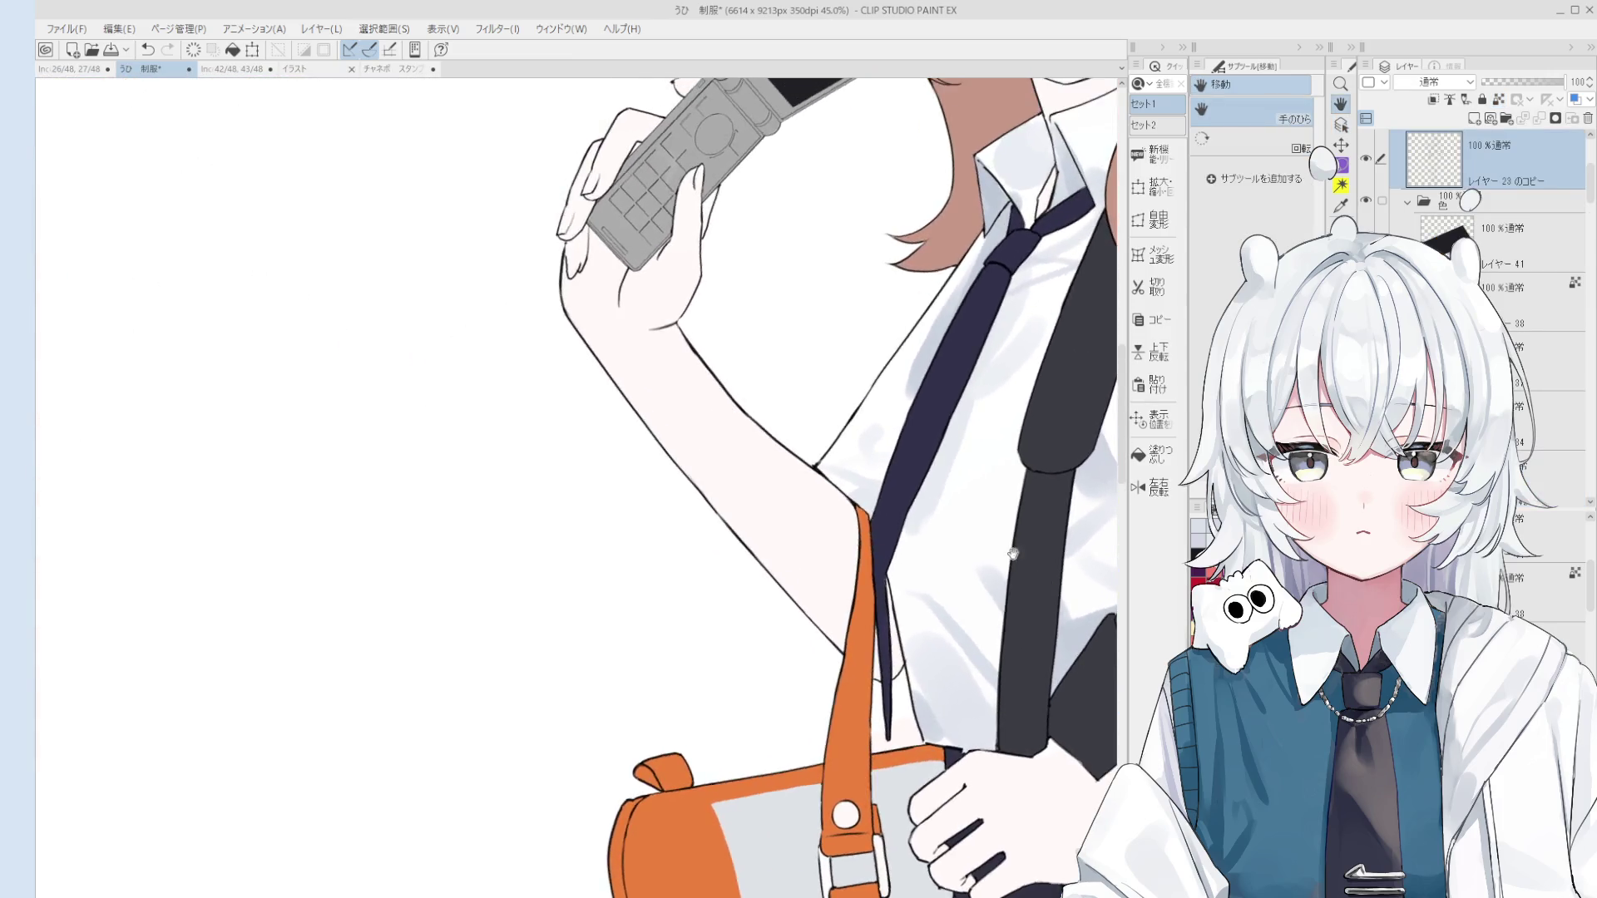
{"action": "scroll", "coordinate": [958, 574], "scroll_direction": "up", "scroll_amount": 5}
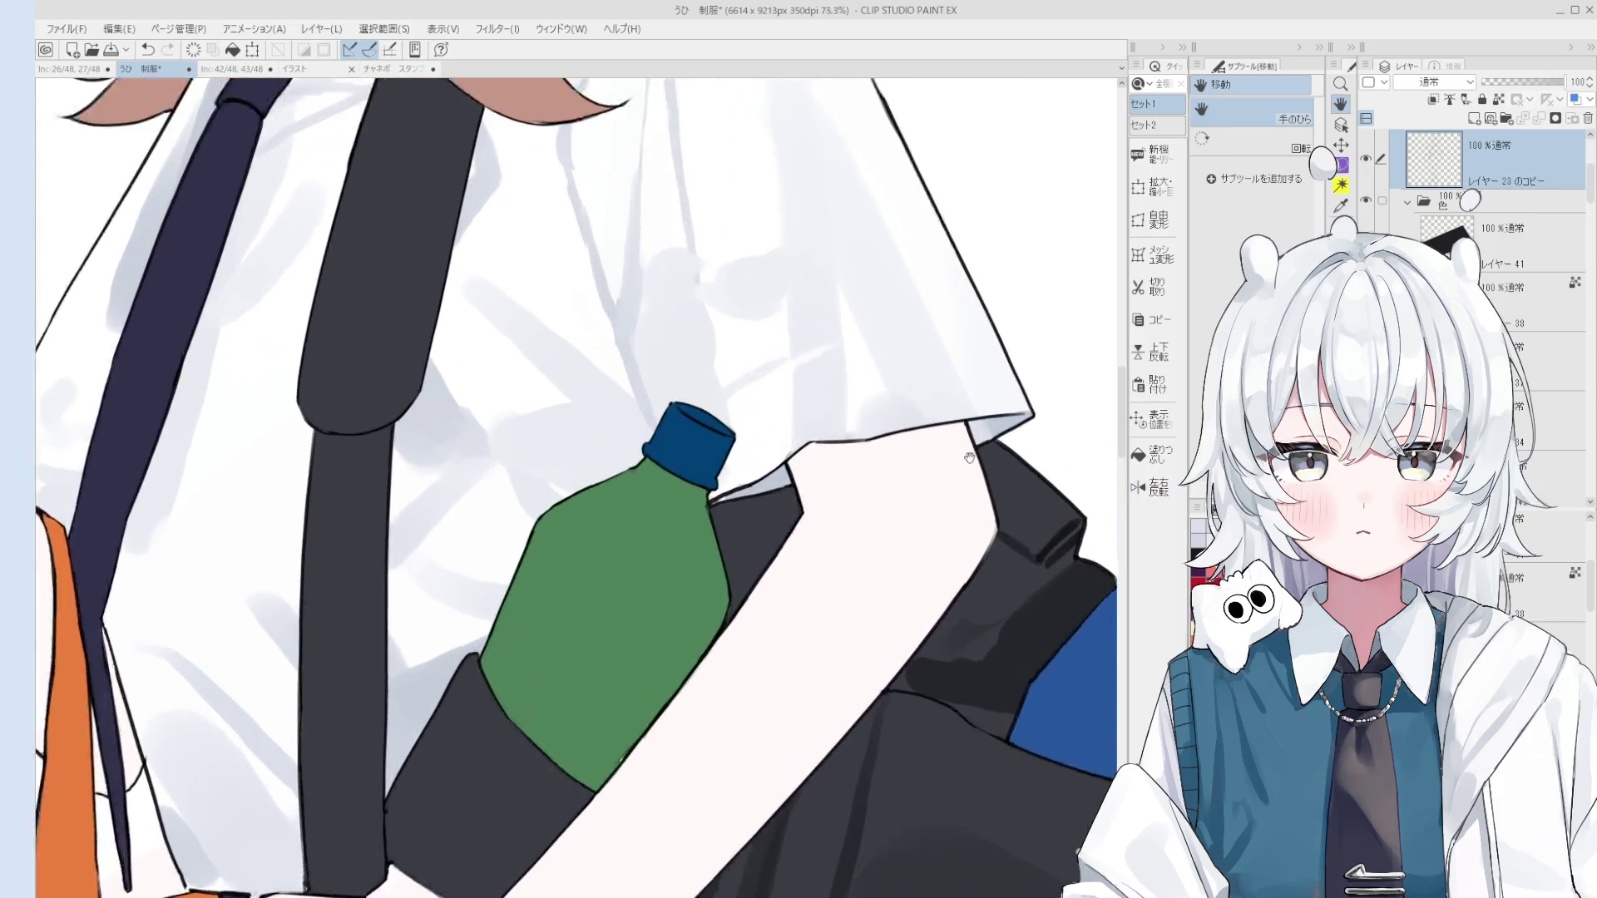
{"action": "scroll", "coordinate": [1012, 601], "scroll_direction": "up", "scroll_amount": 3}
{"action": "key", "text": "o"}
{"action": "key", "text": "p"}
{"action": "scroll", "coordinate": [985, 378], "scroll_direction": "up", "scroll_amount": 1}
{"action": "scroll", "coordinate": [991, 391], "scroll_direction": "down", "scroll_amount": 1}
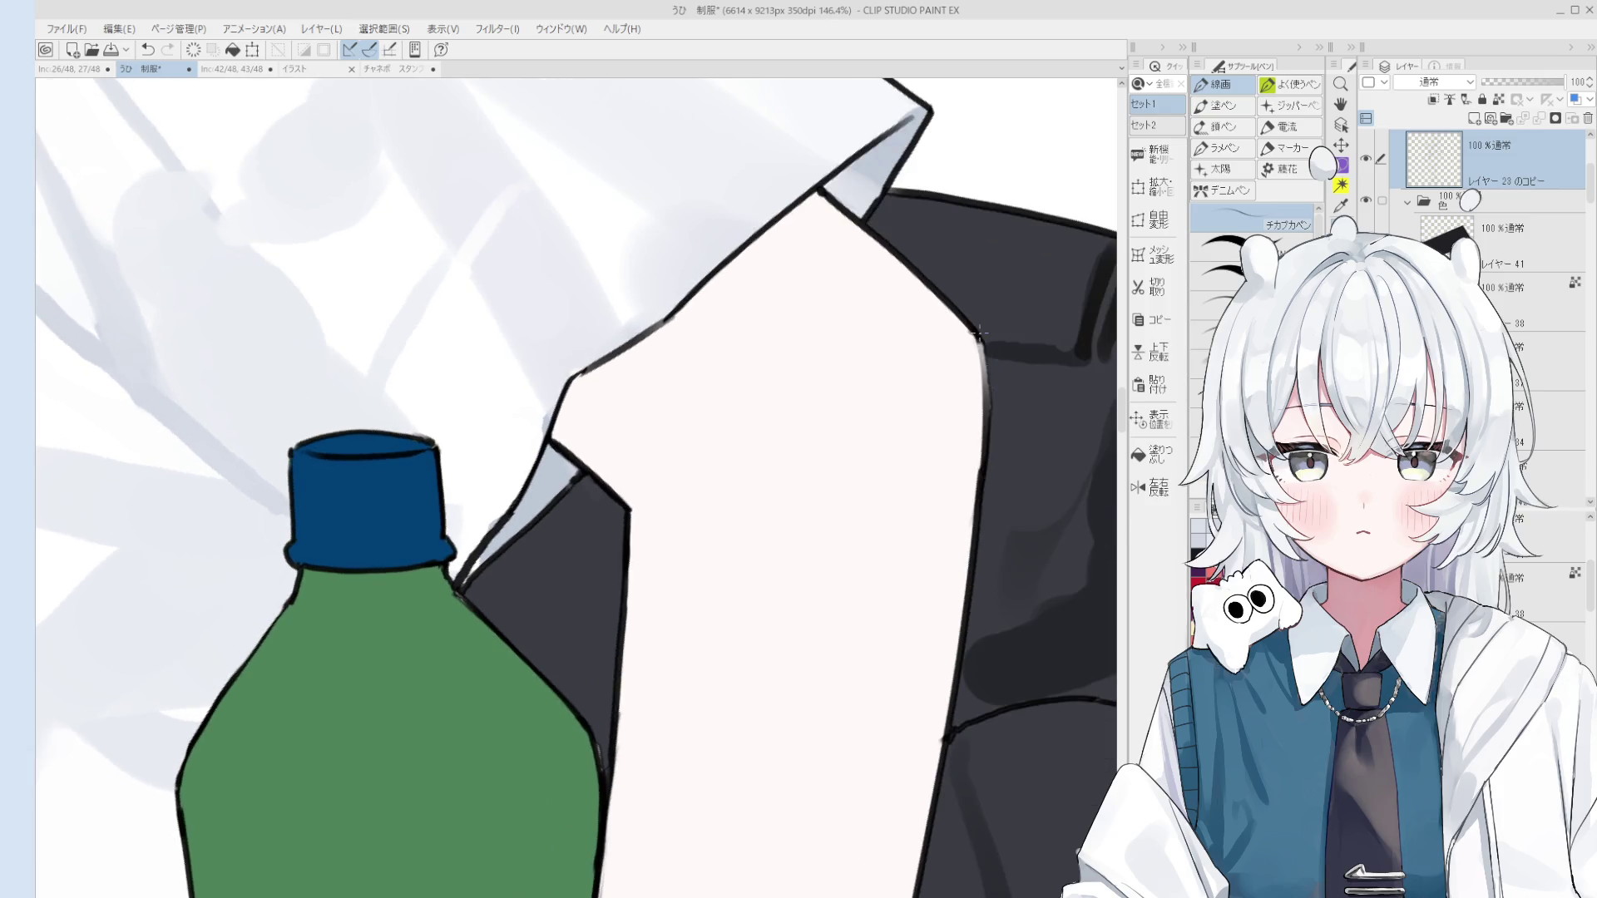
{"action": "scroll", "coordinate": [991, 391], "scroll_direction": "down", "scroll_amount": 3}
Step: Pan to the blue papers and extend a light highlight along the bag's edge
{"action": "key", "text": "h"}
{"action": "left_click_drag", "start_coordinate": [867, 703], "coordinate": [826, 564]}
{"action": "scroll", "coordinate": [827, 565], "scroll_direction": "up", "scroll_amount": 5}
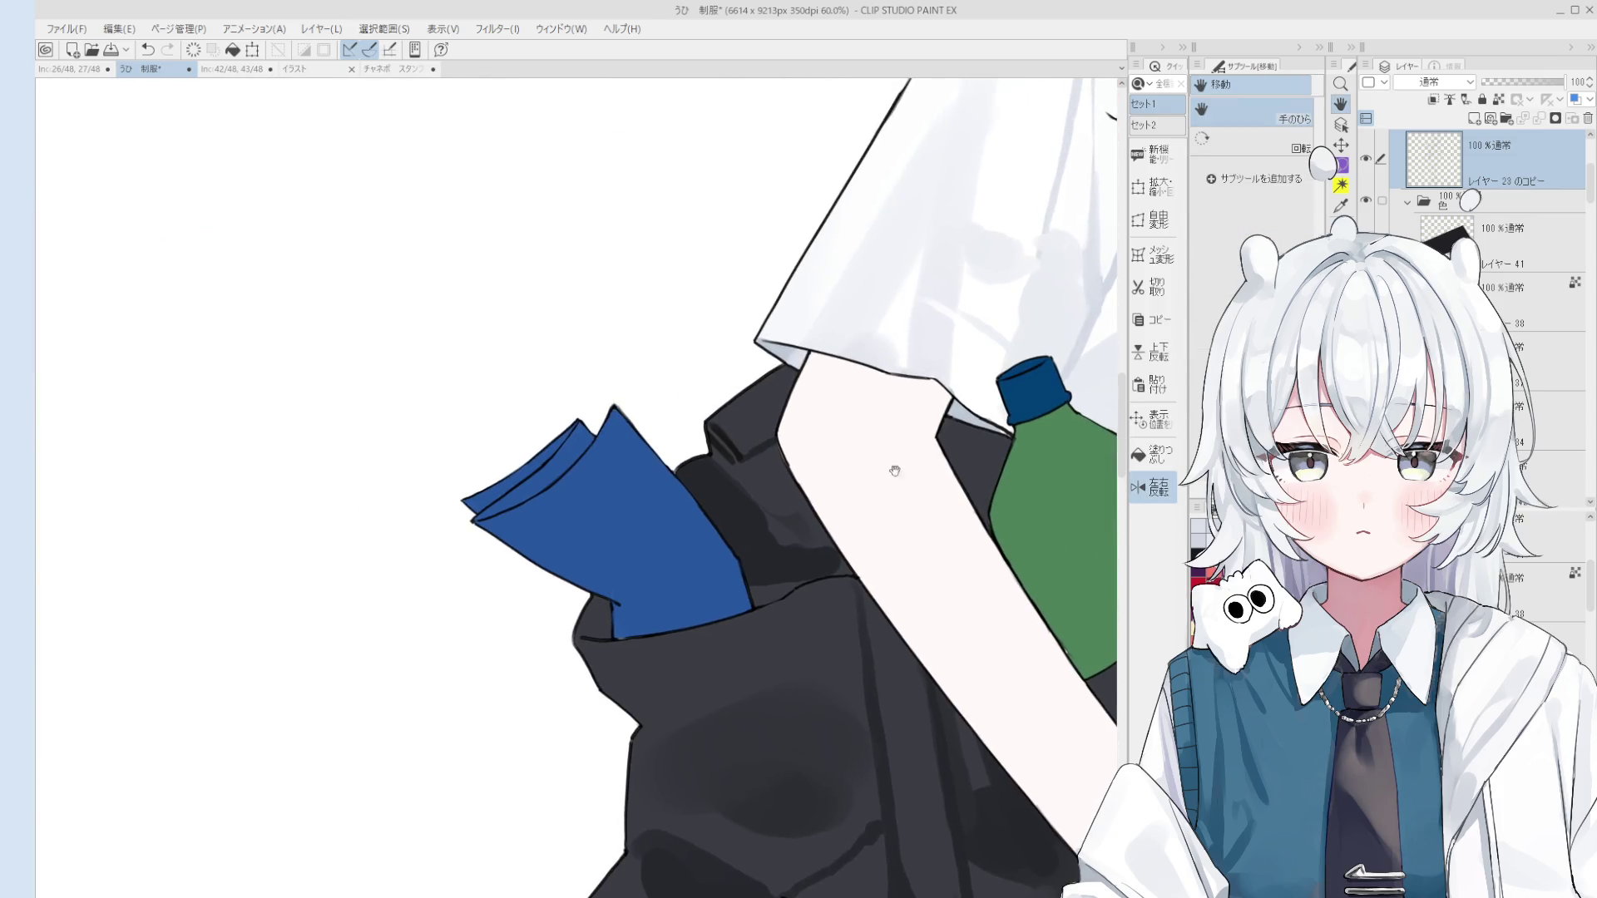
{"action": "key", "text": "p"}
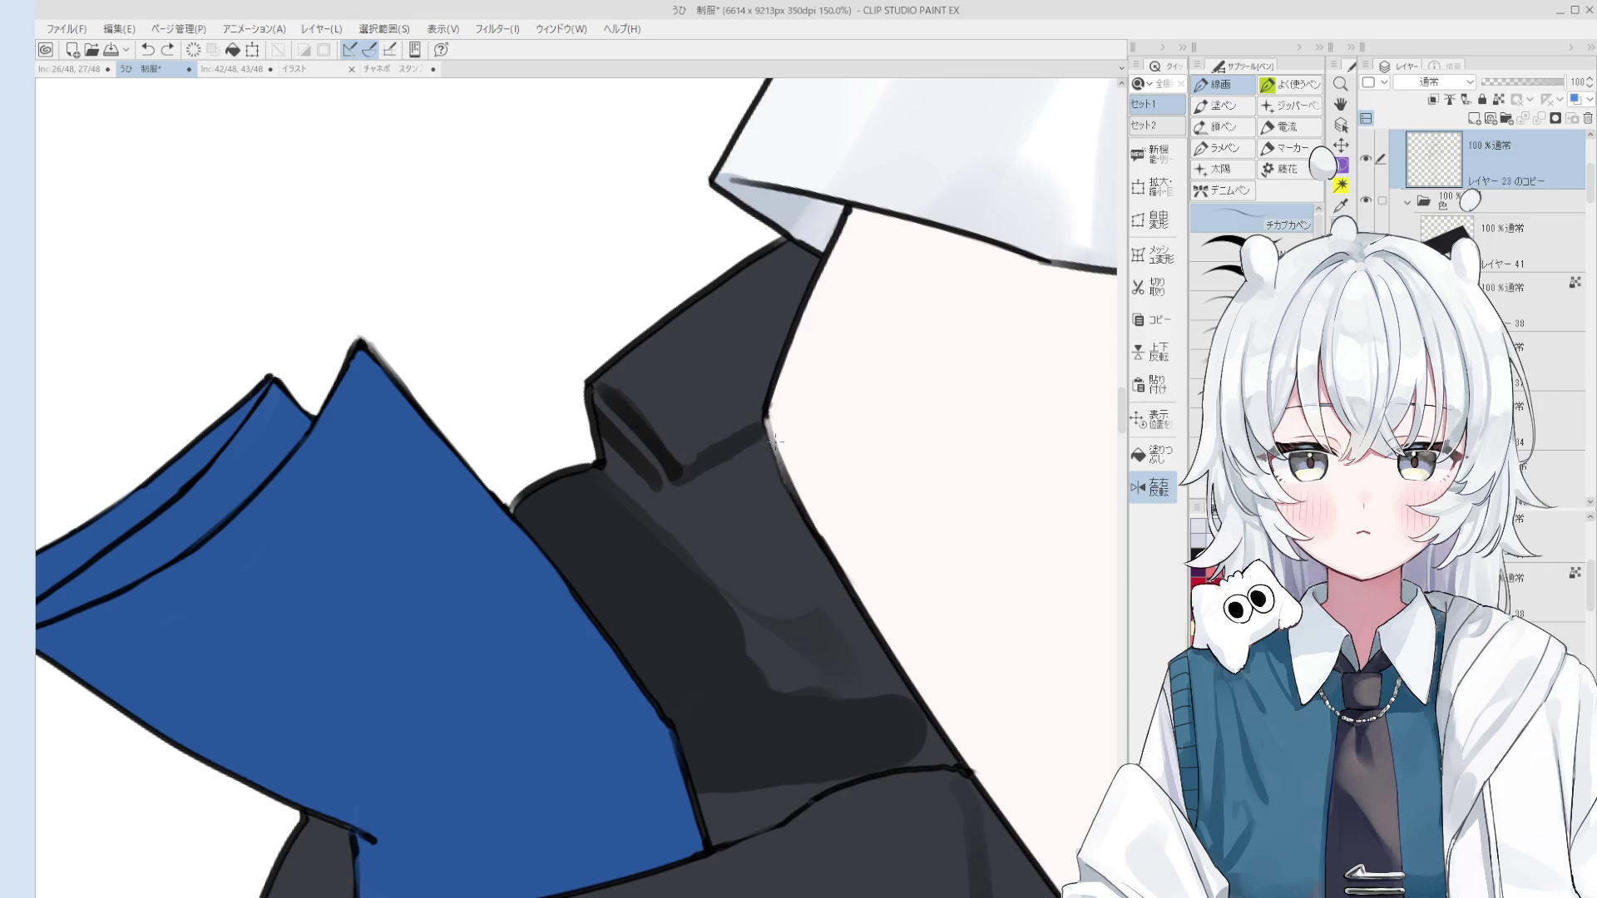
{"action": "scroll", "coordinate": [819, 539], "scroll_direction": "down", "scroll_amount": 1}
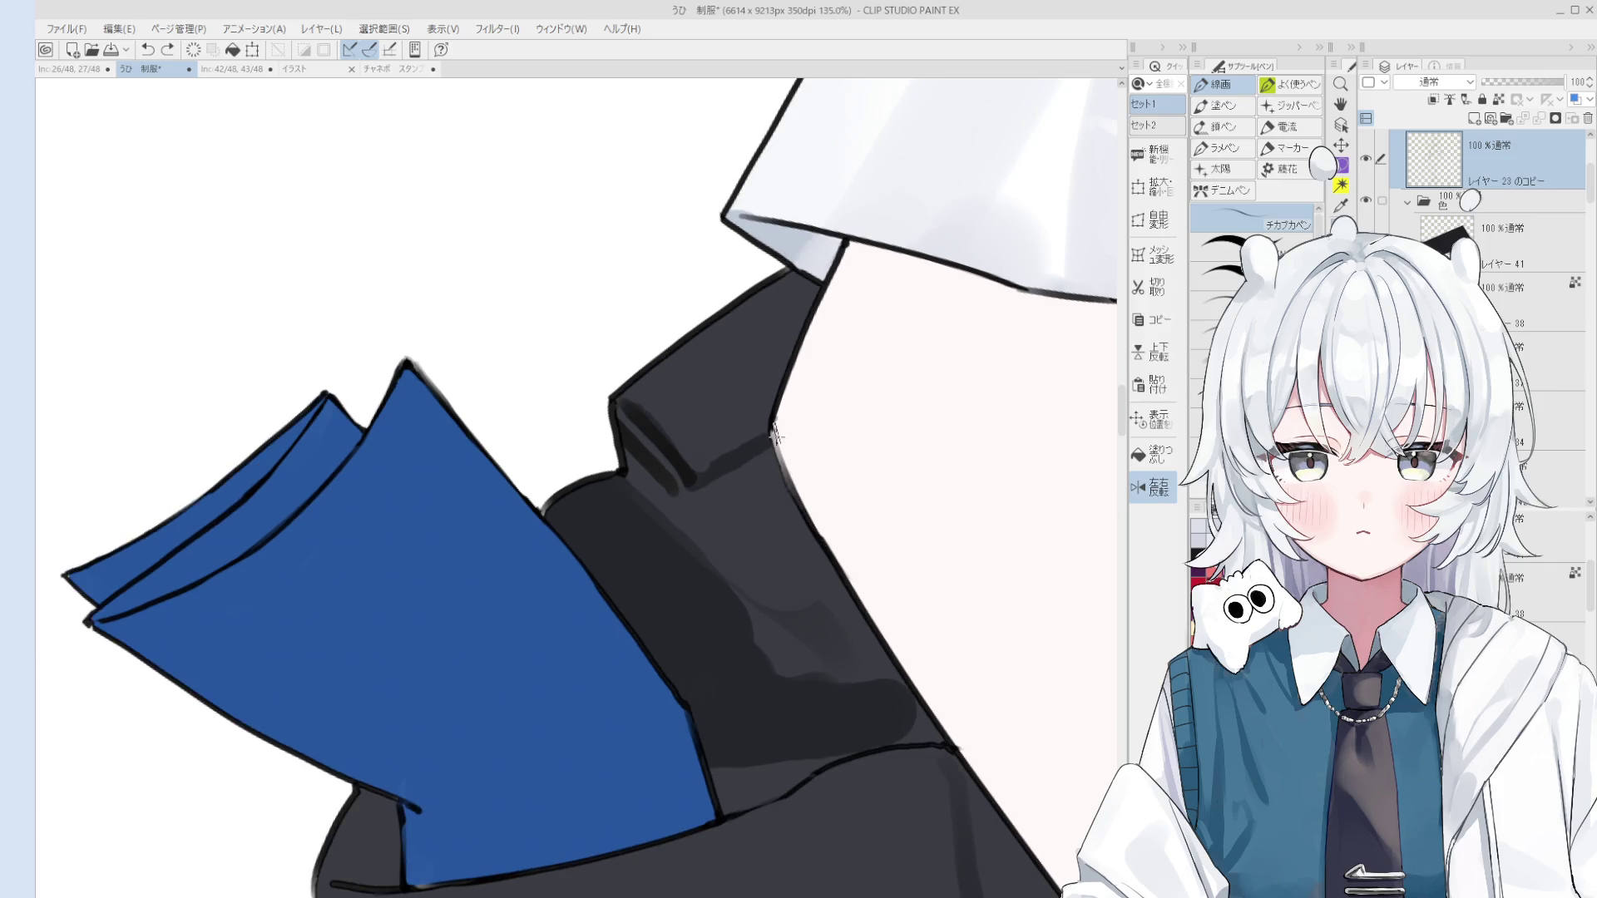
{"action": "key", "text": "e"}
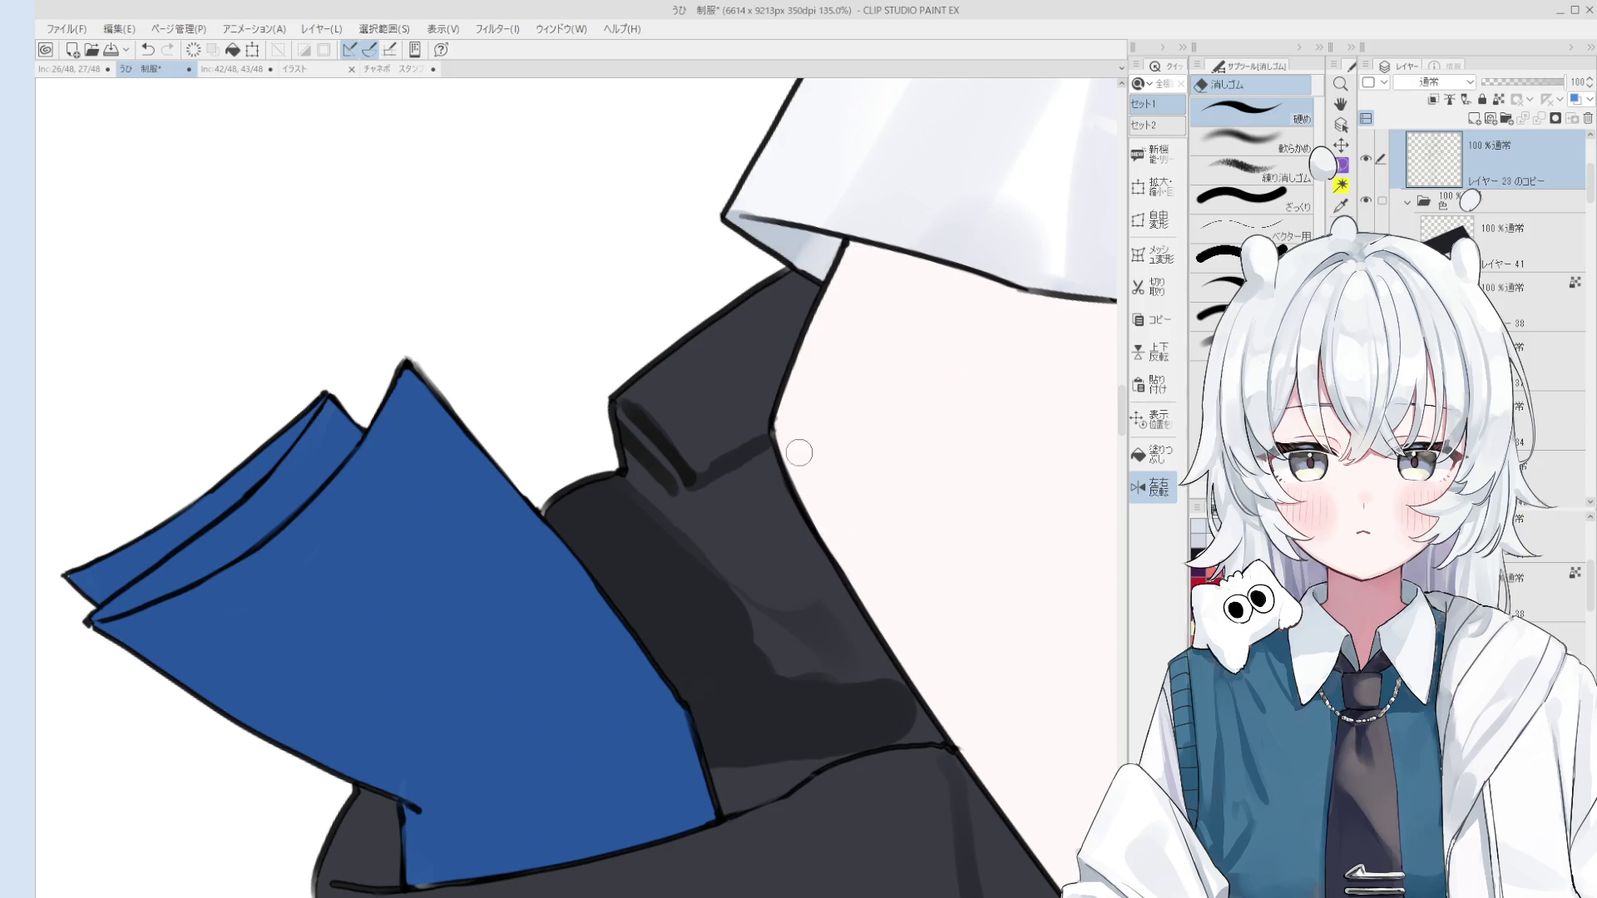
{"action": "scroll", "coordinate": [784, 421], "scroll_direction": "up", "scroll_amount": 3}
{"action": "key", "text": "p"}
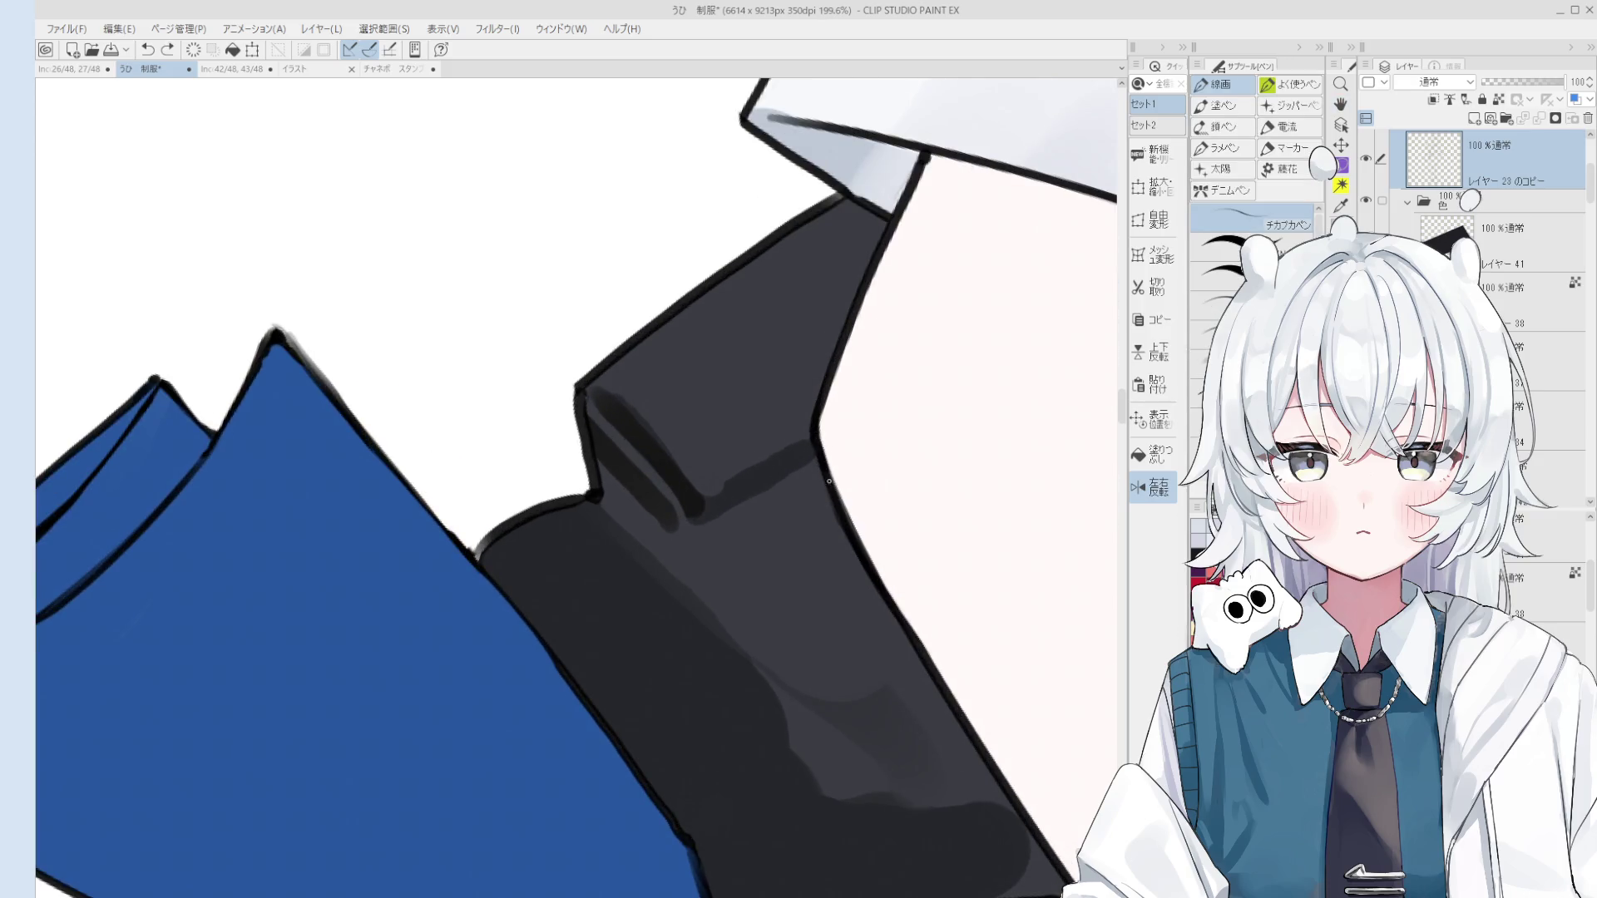
{"action": "scroll", "coordinate": [829, 481], "scroll_direction": "down", "scroll_amount": 2}
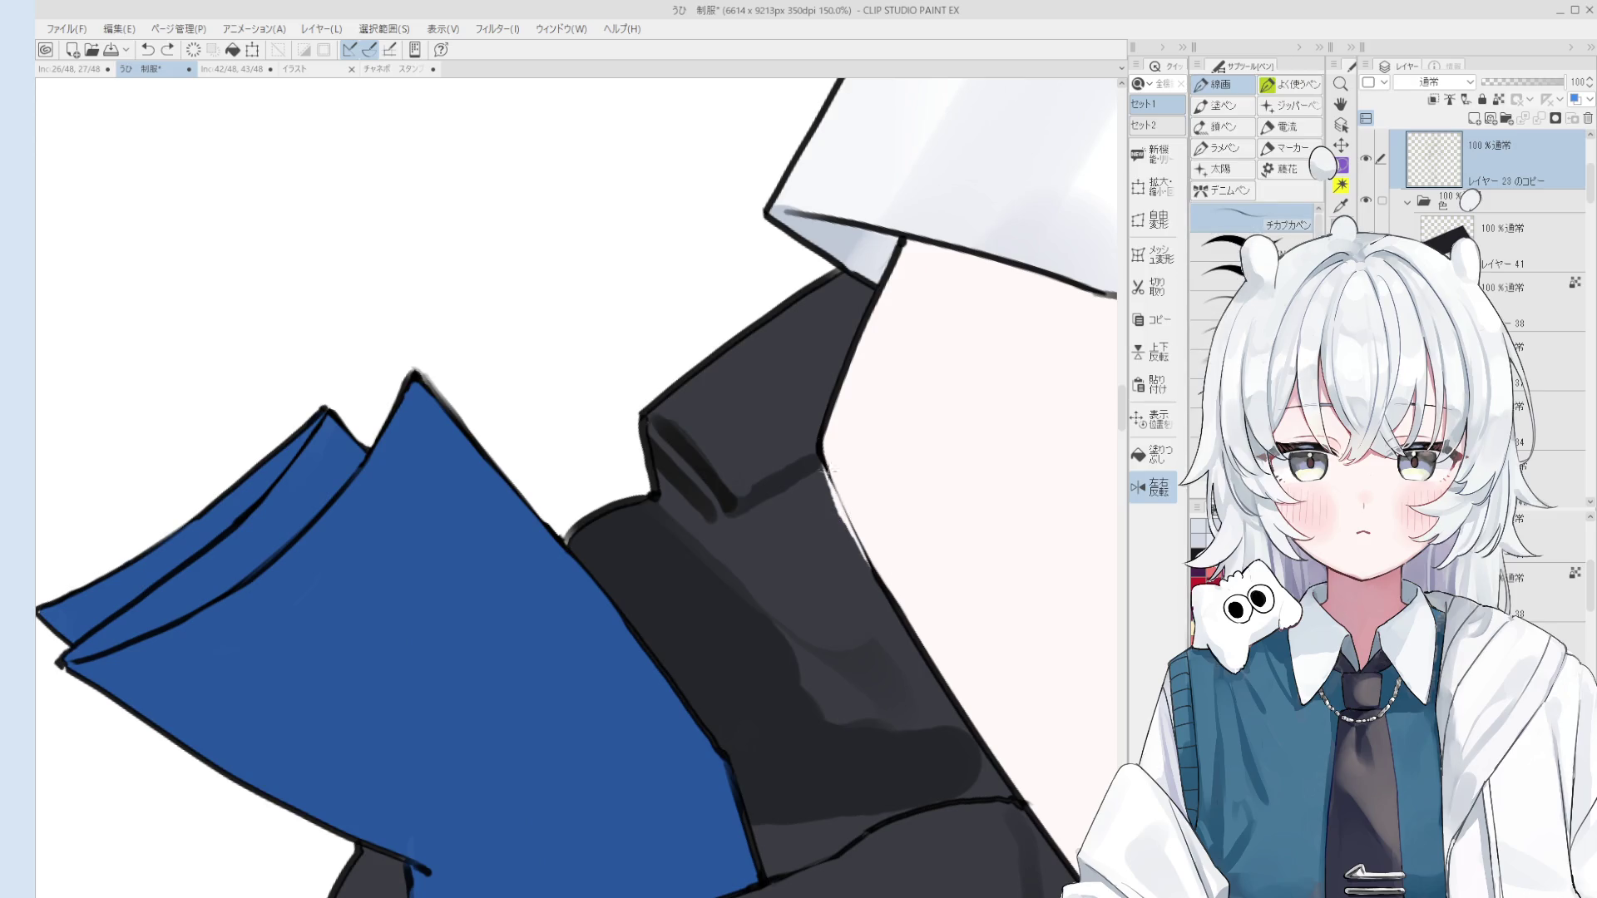
{"action": "left_click_drag", "start_coordinate": [828, 469], "coordinate": [877, 567]}
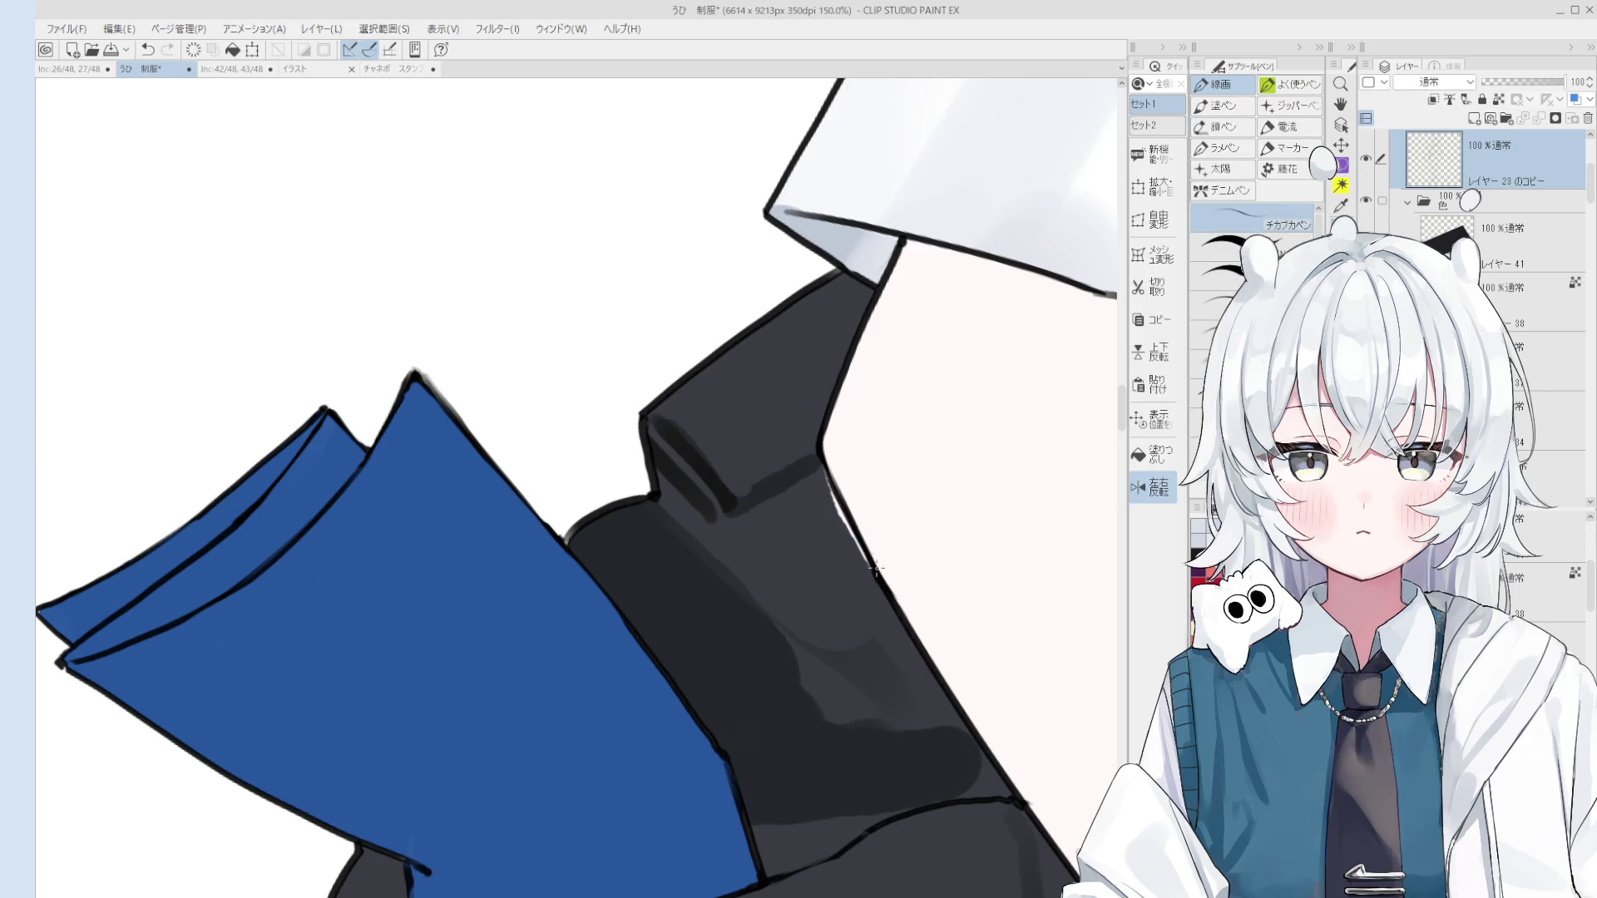
Step: Select レイヤー 30, lock its transparent pixels, and paint a light grey highlight along the flap edge
{"action": "left_click", "coordinate": [851, 468], "text": "ctrl+shift"}
{"action": "left_click", "coordinate": [807, 543], "text": "ctrl+shift"}
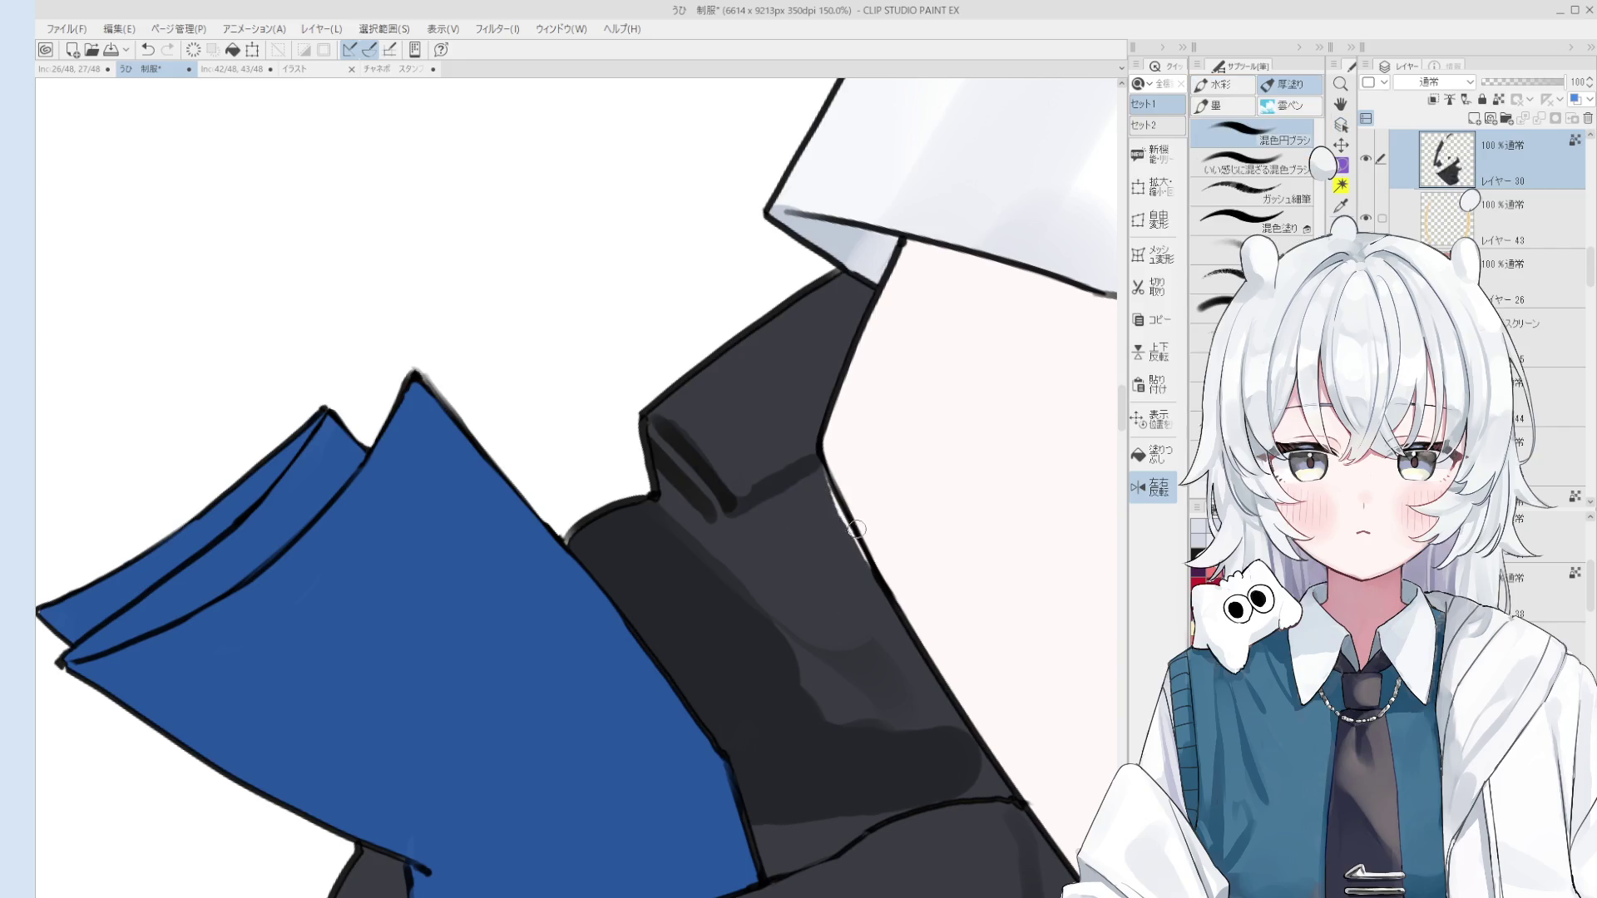
{"action": "key", "text": "slash"}
{"action": "left_click_drag", "start_coordinate": [819, 461], "coordinate": [852, 540]}
{"action": "scroll", "coordinate": [850, 547], "scroll_direction": "down", "scroll_amount": 4}
{"action": "left_click_drag", "start_coordinate": [657, 612], "coordinate": [885, 497]}
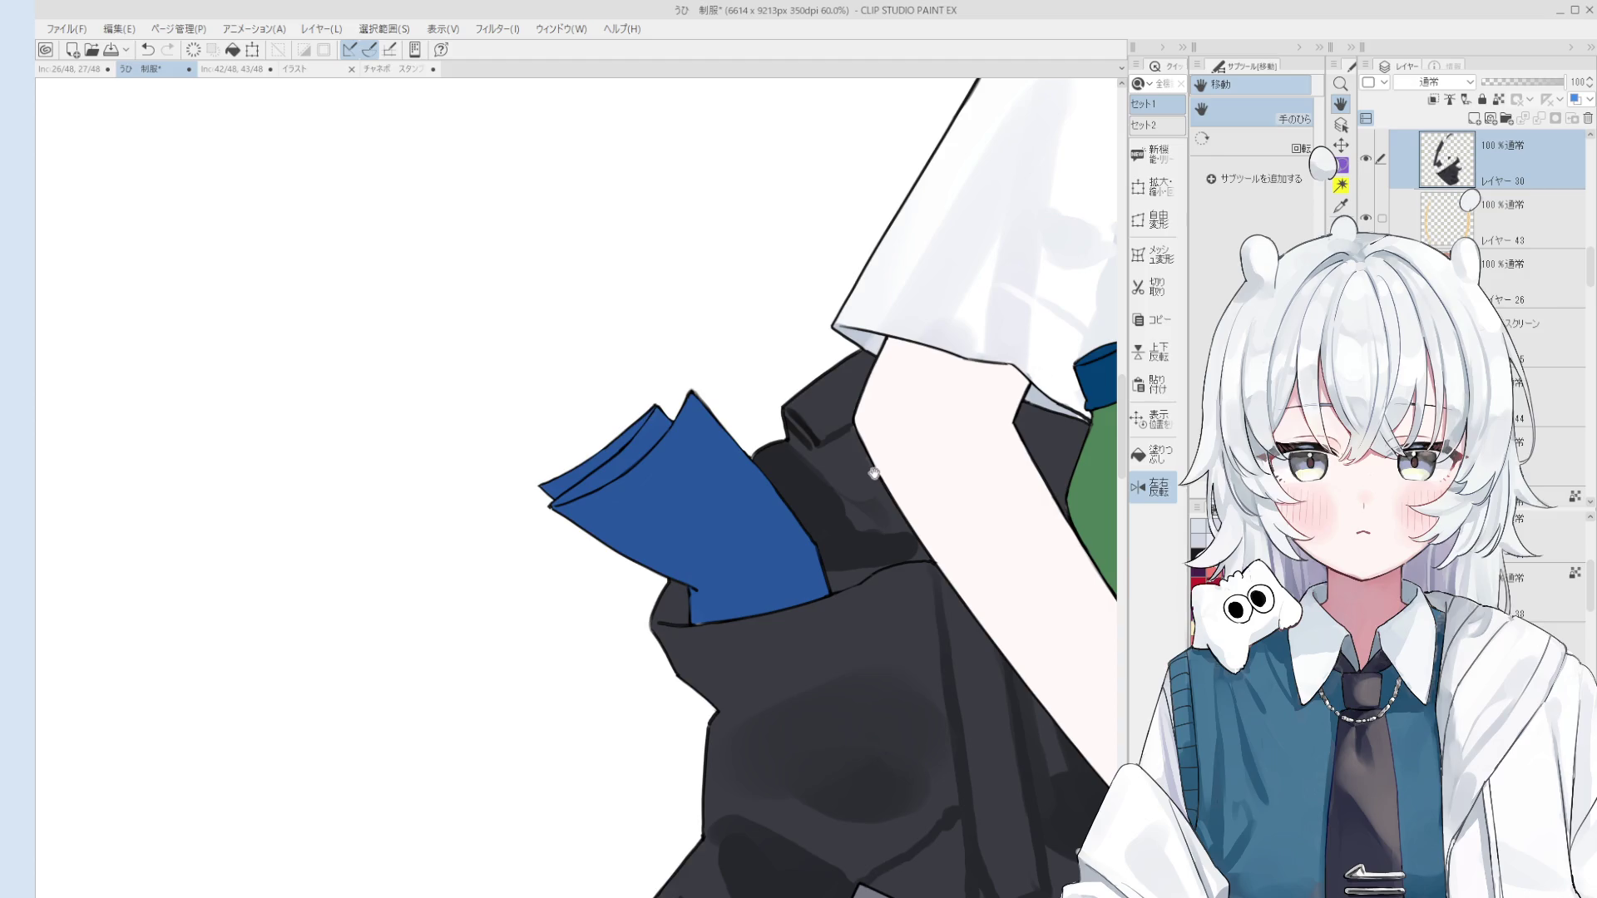
Step: Repaint the bag flap shadow with a lighter edge, undoing one stray stroke
{"action": "key", "text": "o"}
{"action": "scroll", "coordinate": [830, 434], "scroll_direction": "up", "scroll_amount": 2}
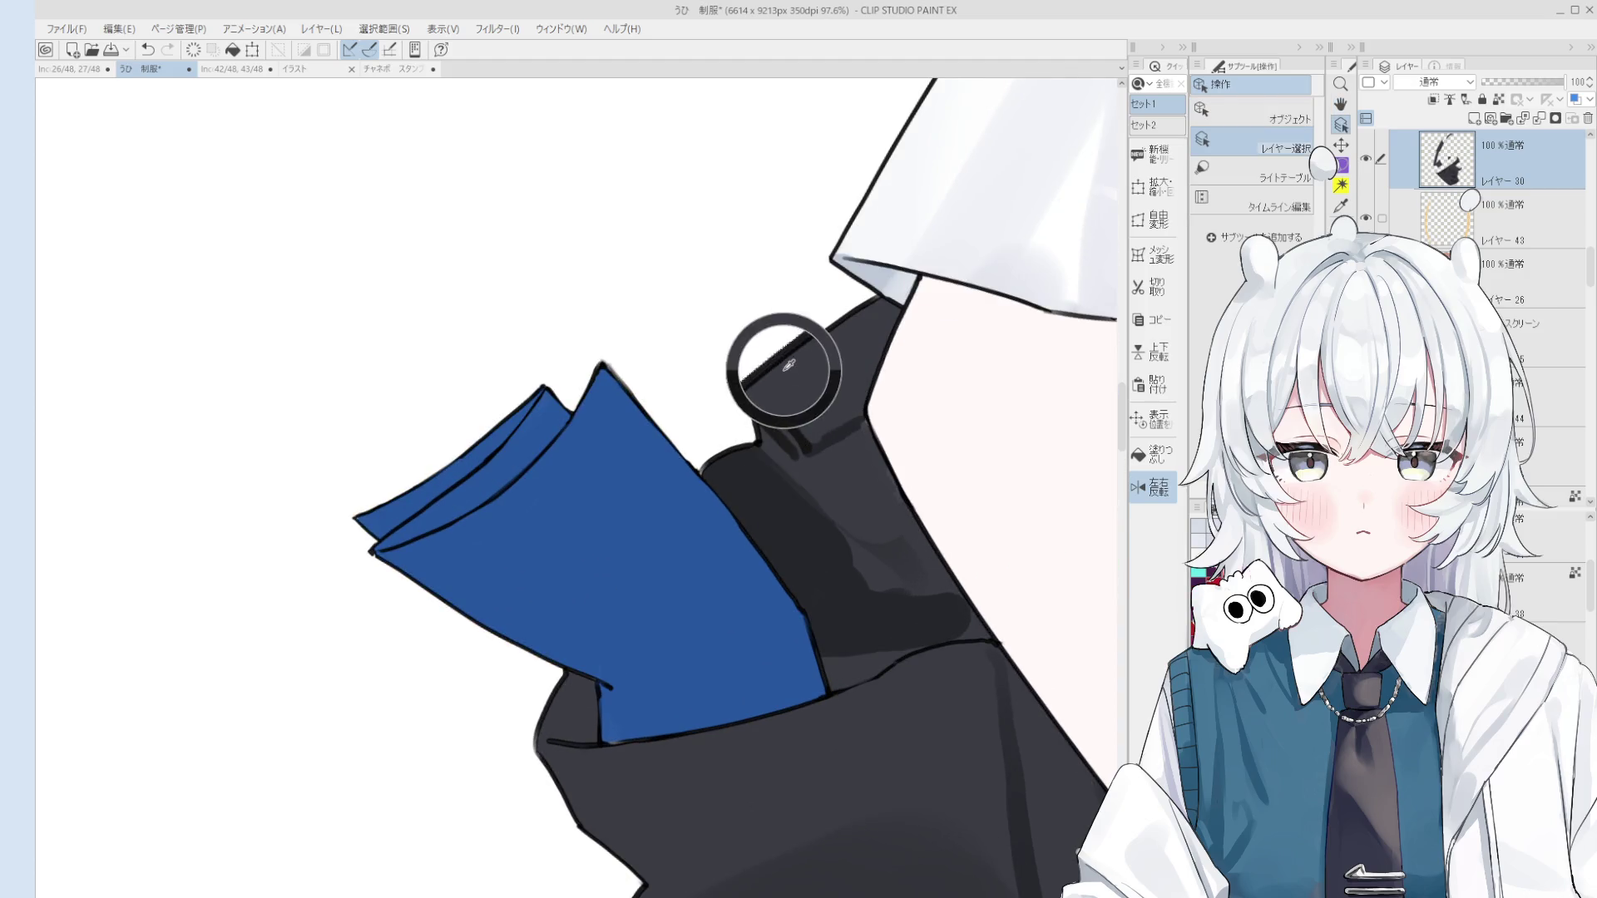
{"action": "key", "text": "b"}
{"action": "mouse_move", "coordinate": [768, 414]}
{"action": "left_mouse_down"}
{"action": "mouse_move", "coordinate": [810, 449]}
{"action": "mouse_move", "coordinate": [1025, 458]}
{"action": "left_mouse_up"}
{"action": "key", "text": "ctrl+z"}
{"action": "key", "text": "h"}
{"action": "scroll", "coordinate": [811, 449], "scroll_direction": "down", "scroll_amount": 2}
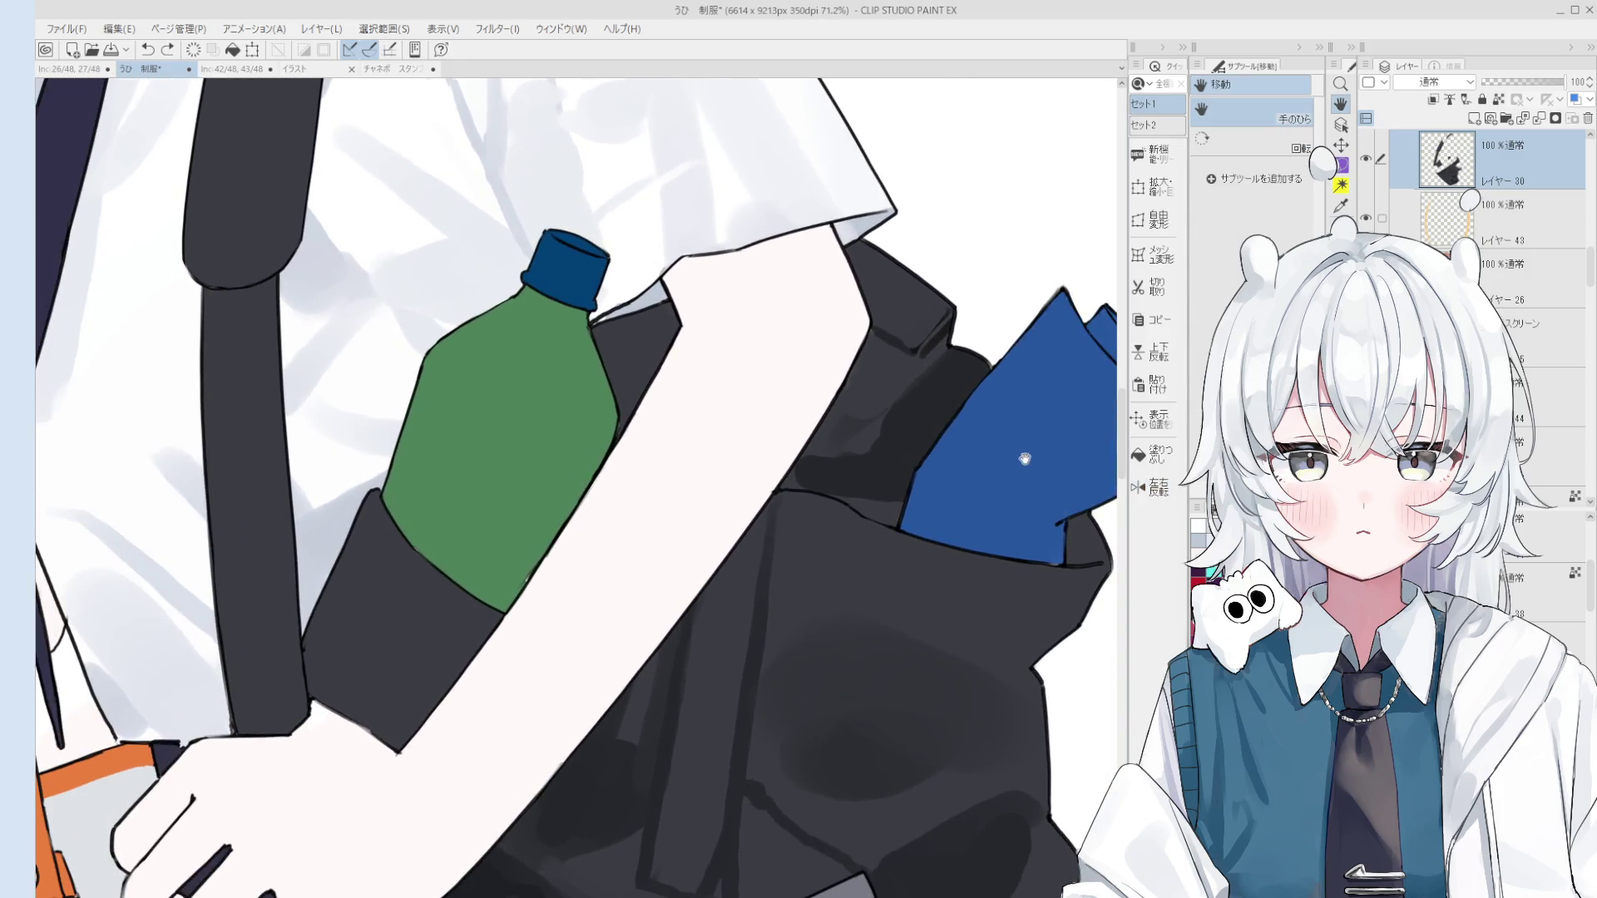
{"action": "key", "text": "b"}
{"action": "mouse_move", "coordinate": [936, 351]}
{"action": "left_mouse_down"}
{"action": "mouse_move", "coordinate": [914, 366]}
{"action": "mouse_move", "coordinate": [927, 412]}
{"action": "mouse_move", "coordinate": [936, 389]}
{"action": "left_mouse_up"}
Step: Re-lock transparent pixels on レイヤー 30 and make the brush much smaller
{"action": "scroll", "coordinate": [937, 390], "scroll_direction": "up", "scroll_amount": 1}
{"action": "scroll", "coordinate": [923, 350], "scroll_direction": "up", "scroll_amount": 1}
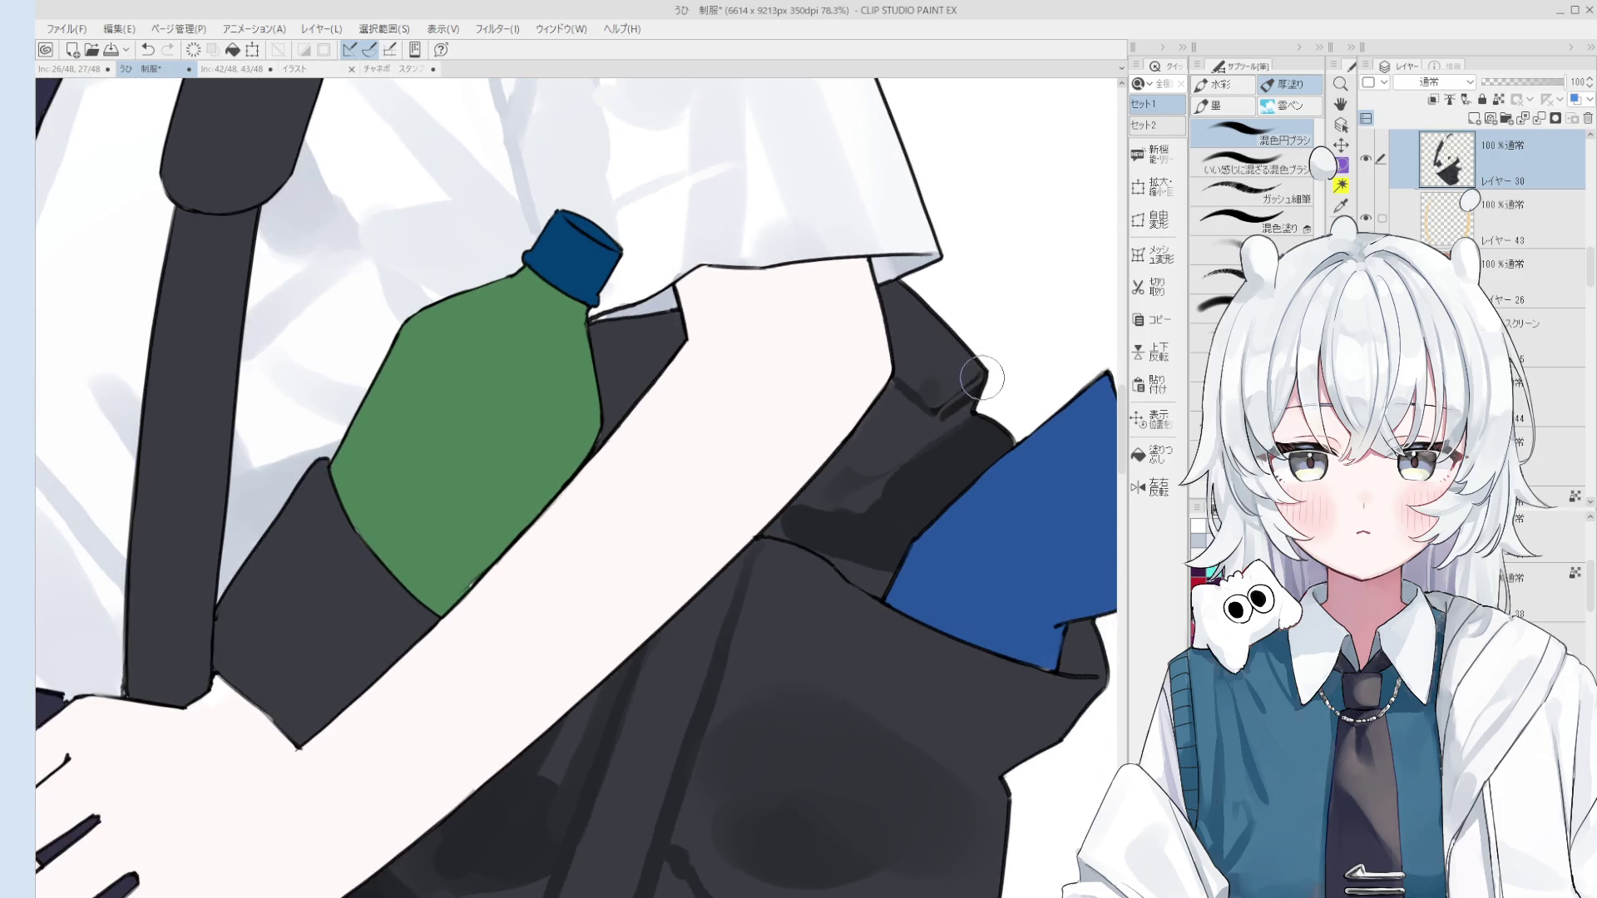
{"action": "key", "text": "slash"}
{"action": "scroll", "coordinate": [915, 333], "scroll_direction": "down", "scroll_amount": 2}
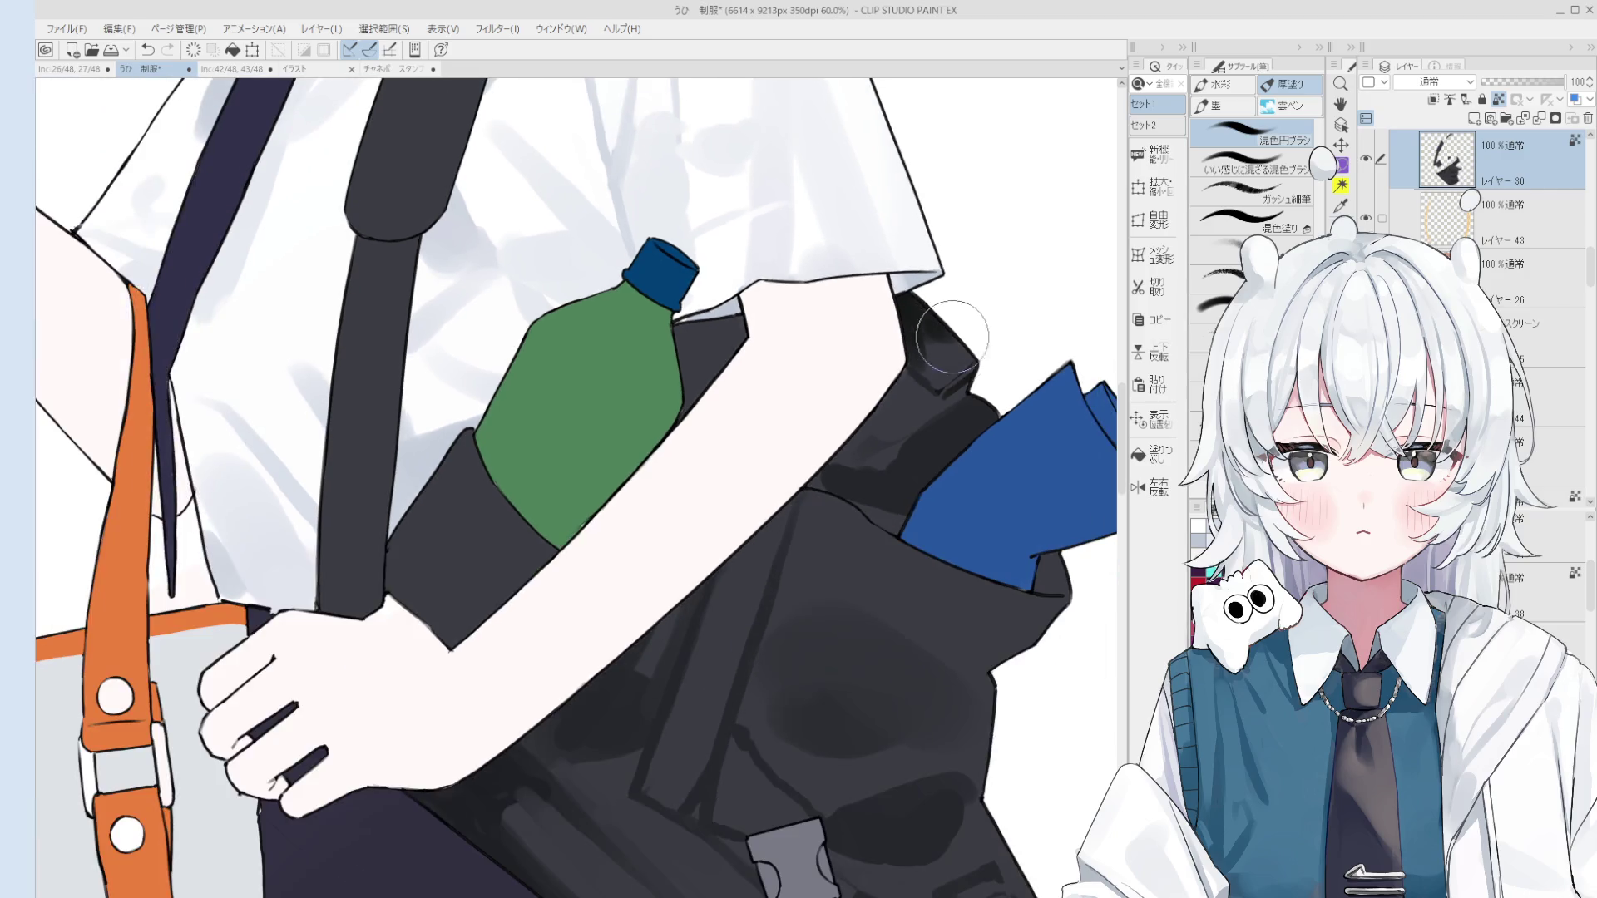
{"action": "key", "text": "bracketleft"}
{"action": "key", "text": "bracketleft"}
{"action": "key", "text": "bracketleft"}
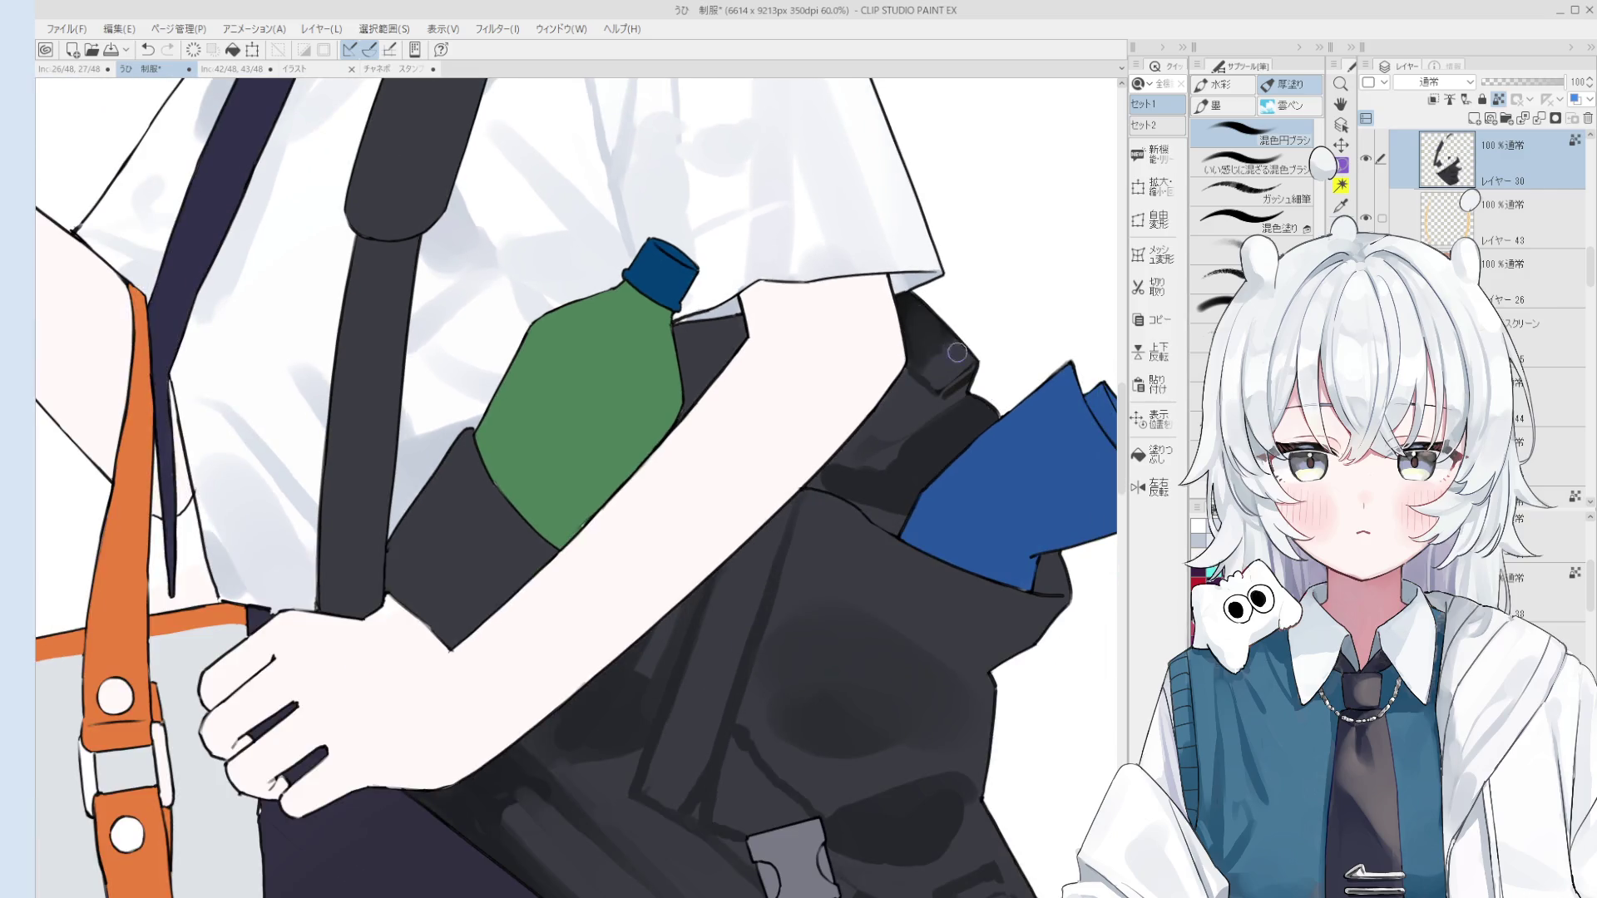
{"action": "scroll", "coordinate": [956, 352], "scroll_direction": "down", "scroll_amount": 2}
{"action": "left_click_drag", "start_coordinate": [981, 347], "coordinate": [990, 396]}
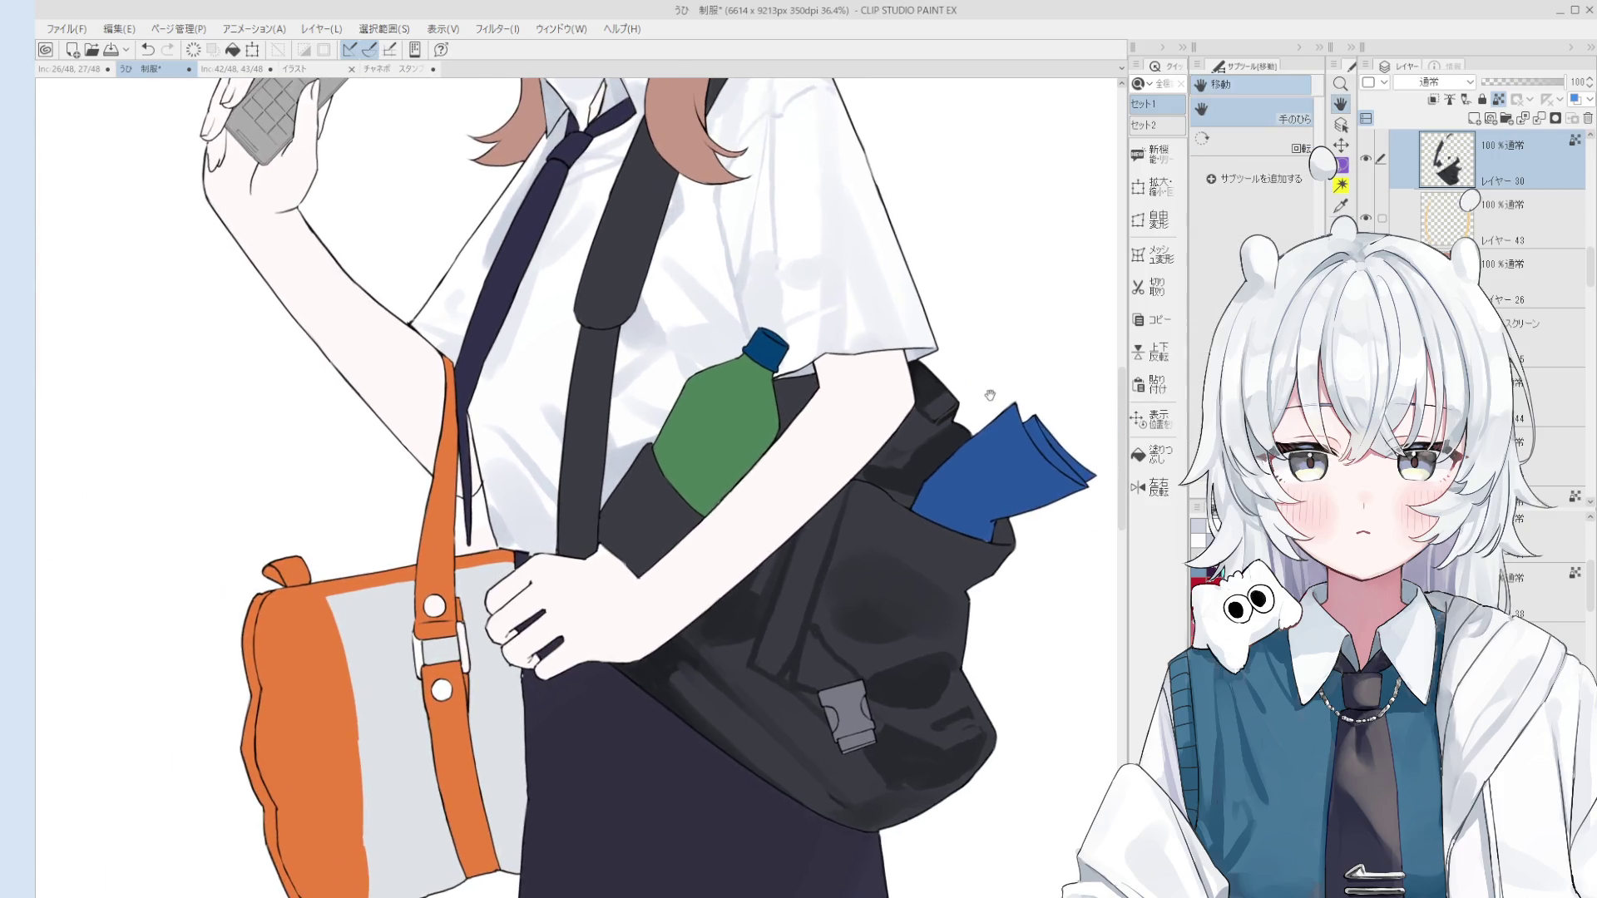
{"action": "scroll", "coordinate": [990, 396], "scroll_direction": "up", "scroll_amount": 2}
{"action": "scroll", "coordinate": [1030, 369], "scroll_direction": "up", "scroll_amount": 3}
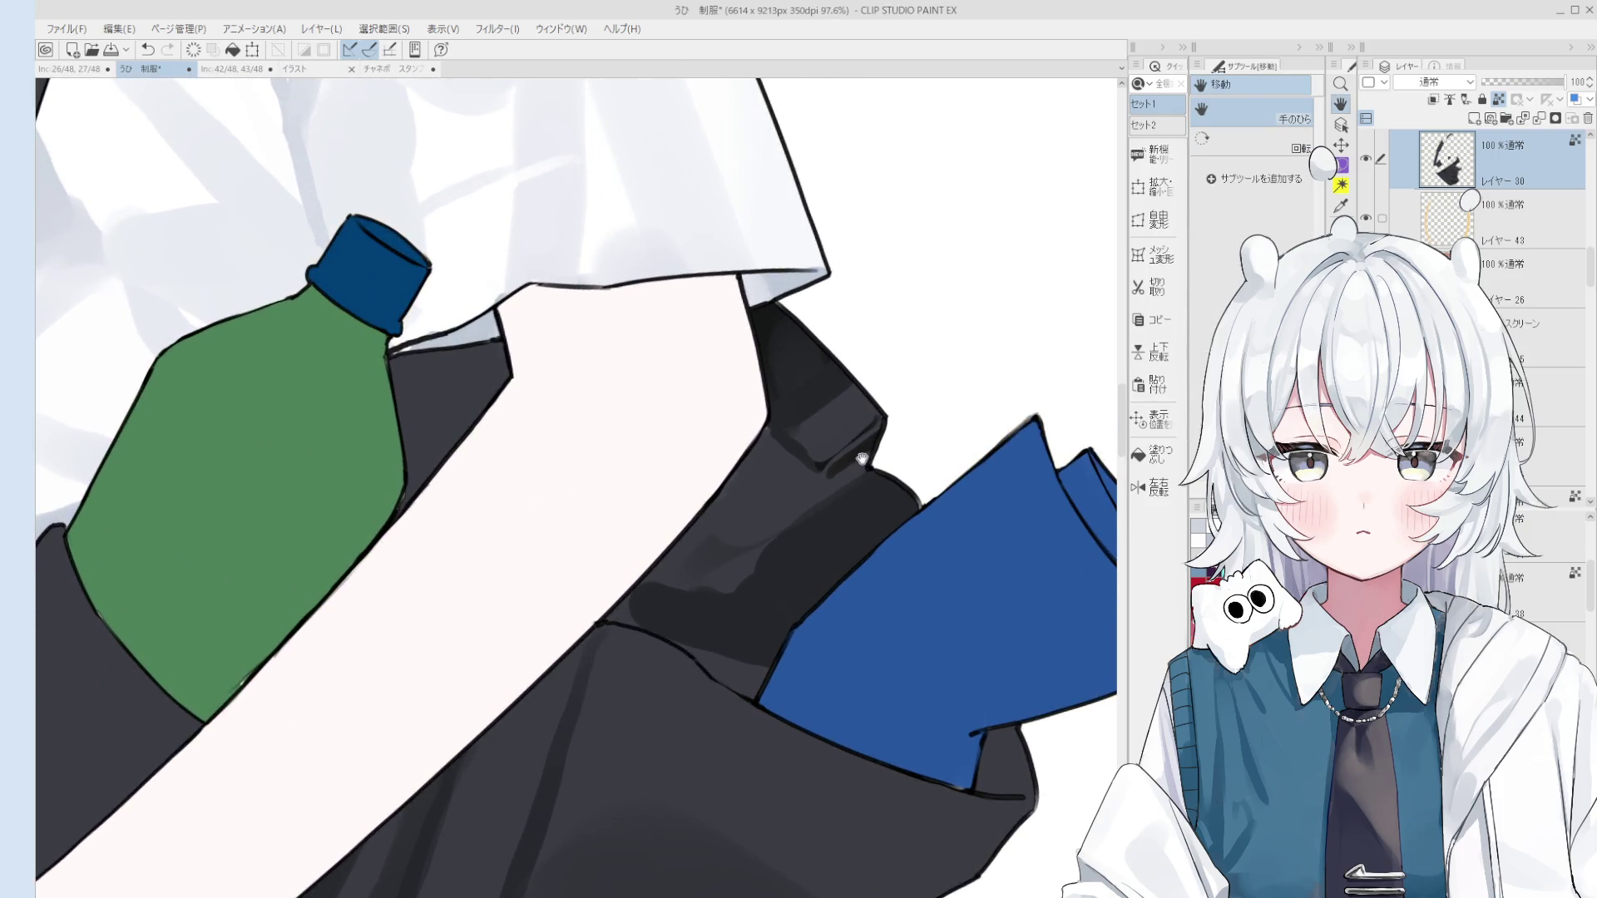
{"action": "key", "text": "e"}
{"action": "scroll", "coordinate": [861, 458], "scroll_direction": "up", "scroll_amount": 2}
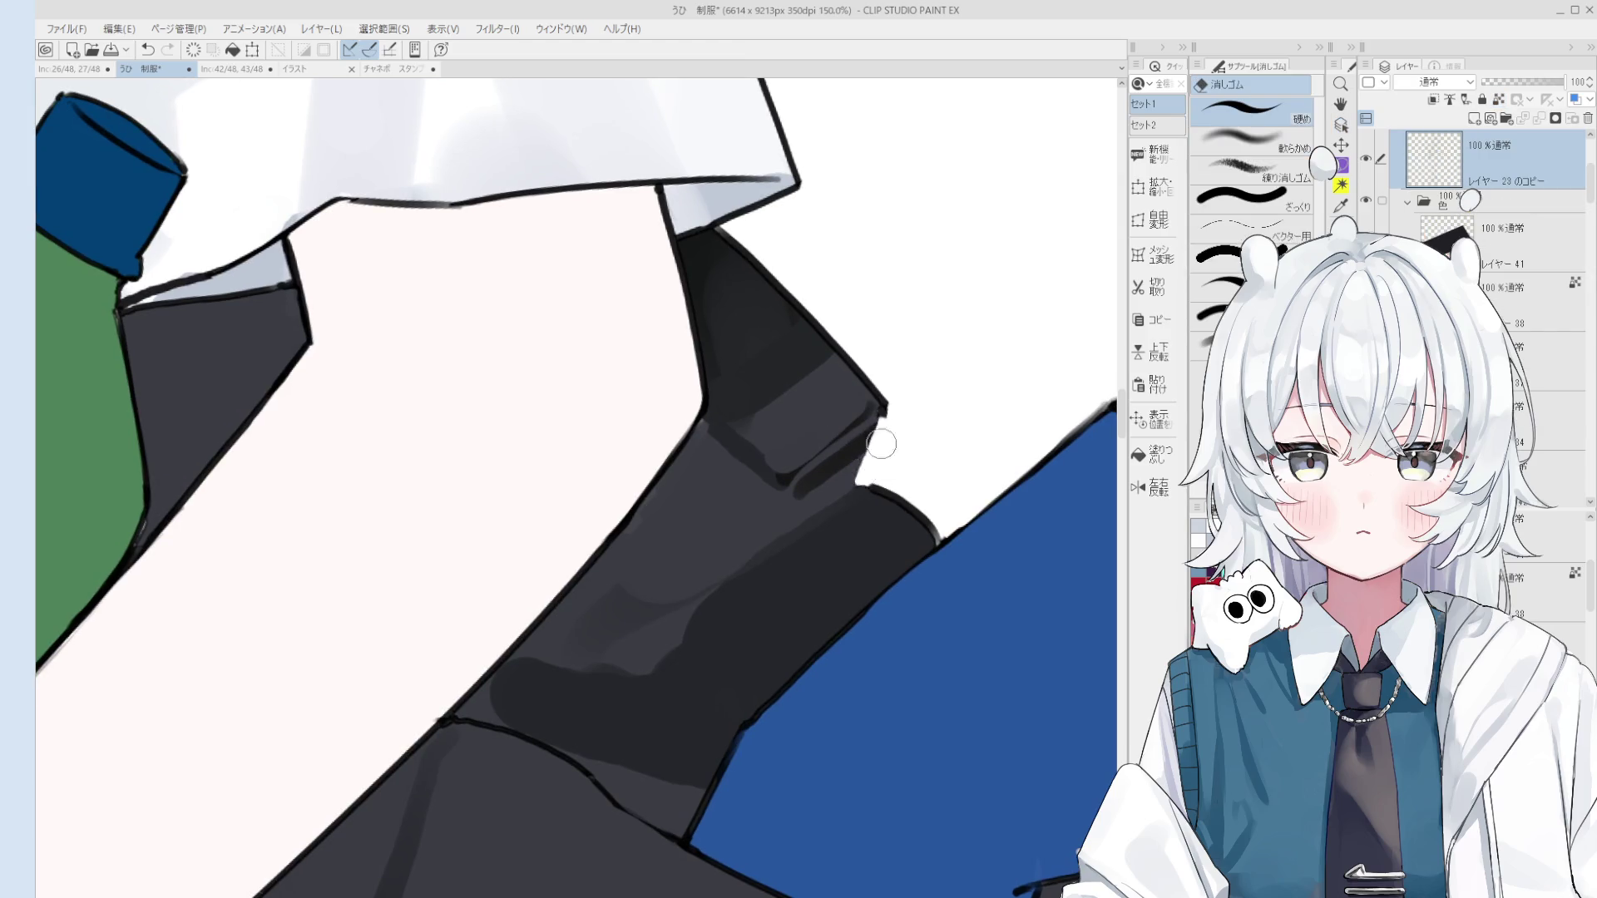
Step: Try a short dark line at the shirt corner and undo it
{"action": "key", "text": "p"}
{"action": "left_click_drag", "start_coordinate": [882, 418], "coordinate": [878, 399]}
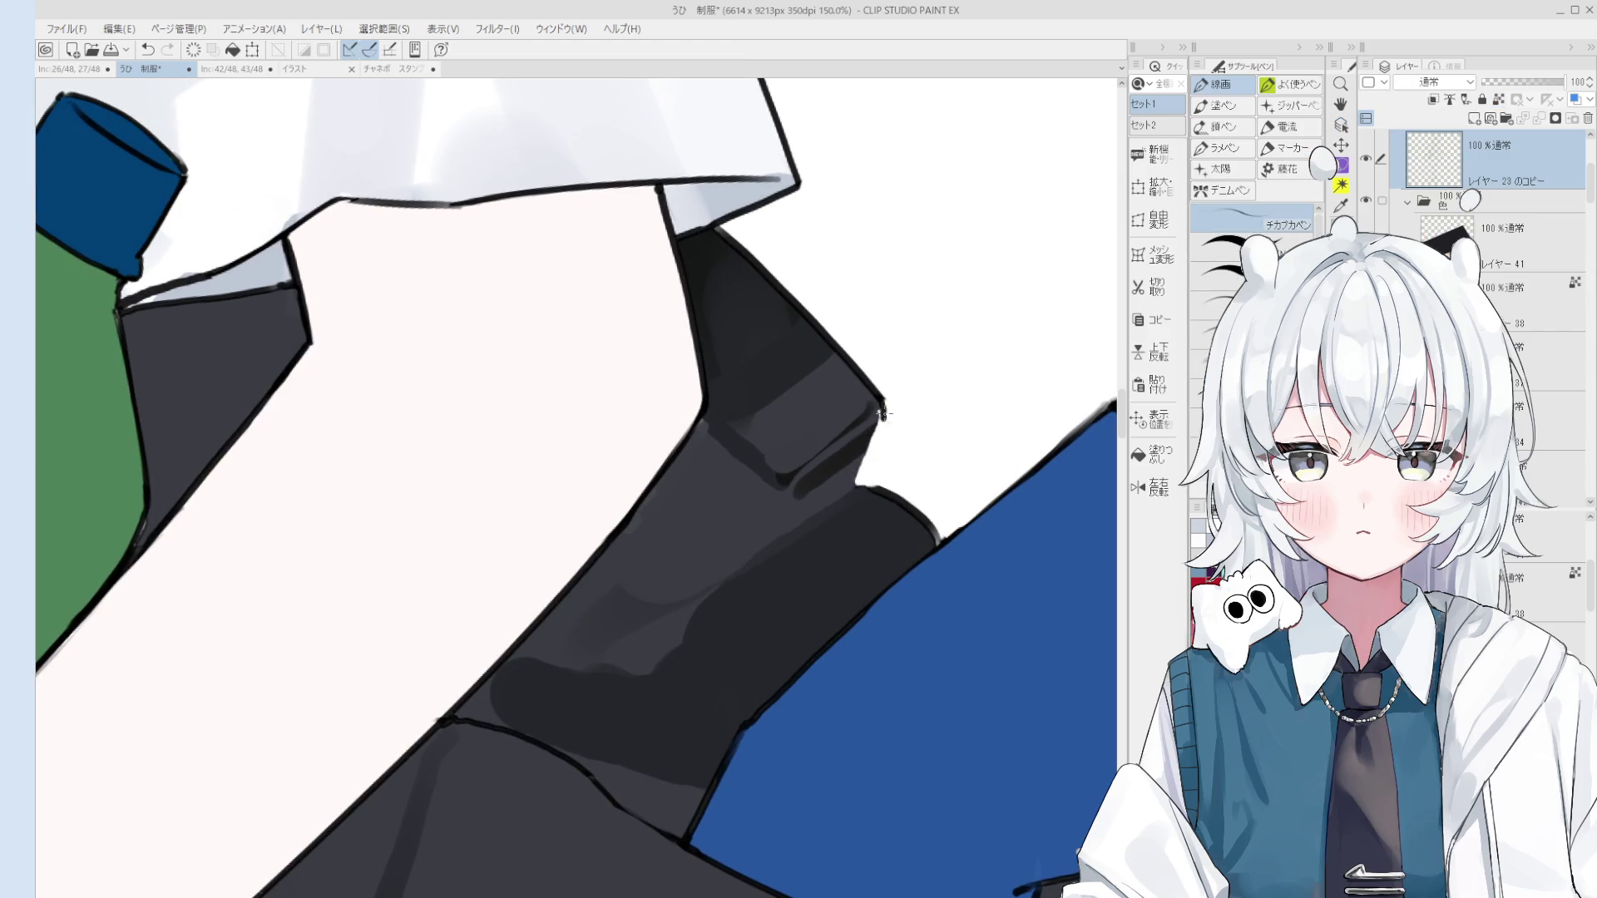
{"action": "key", "text": "ctrl+z"}
{"action": "scroll", "coordinate": [871, 449], "scroll_direction": "down", "scroll_amount": 1}
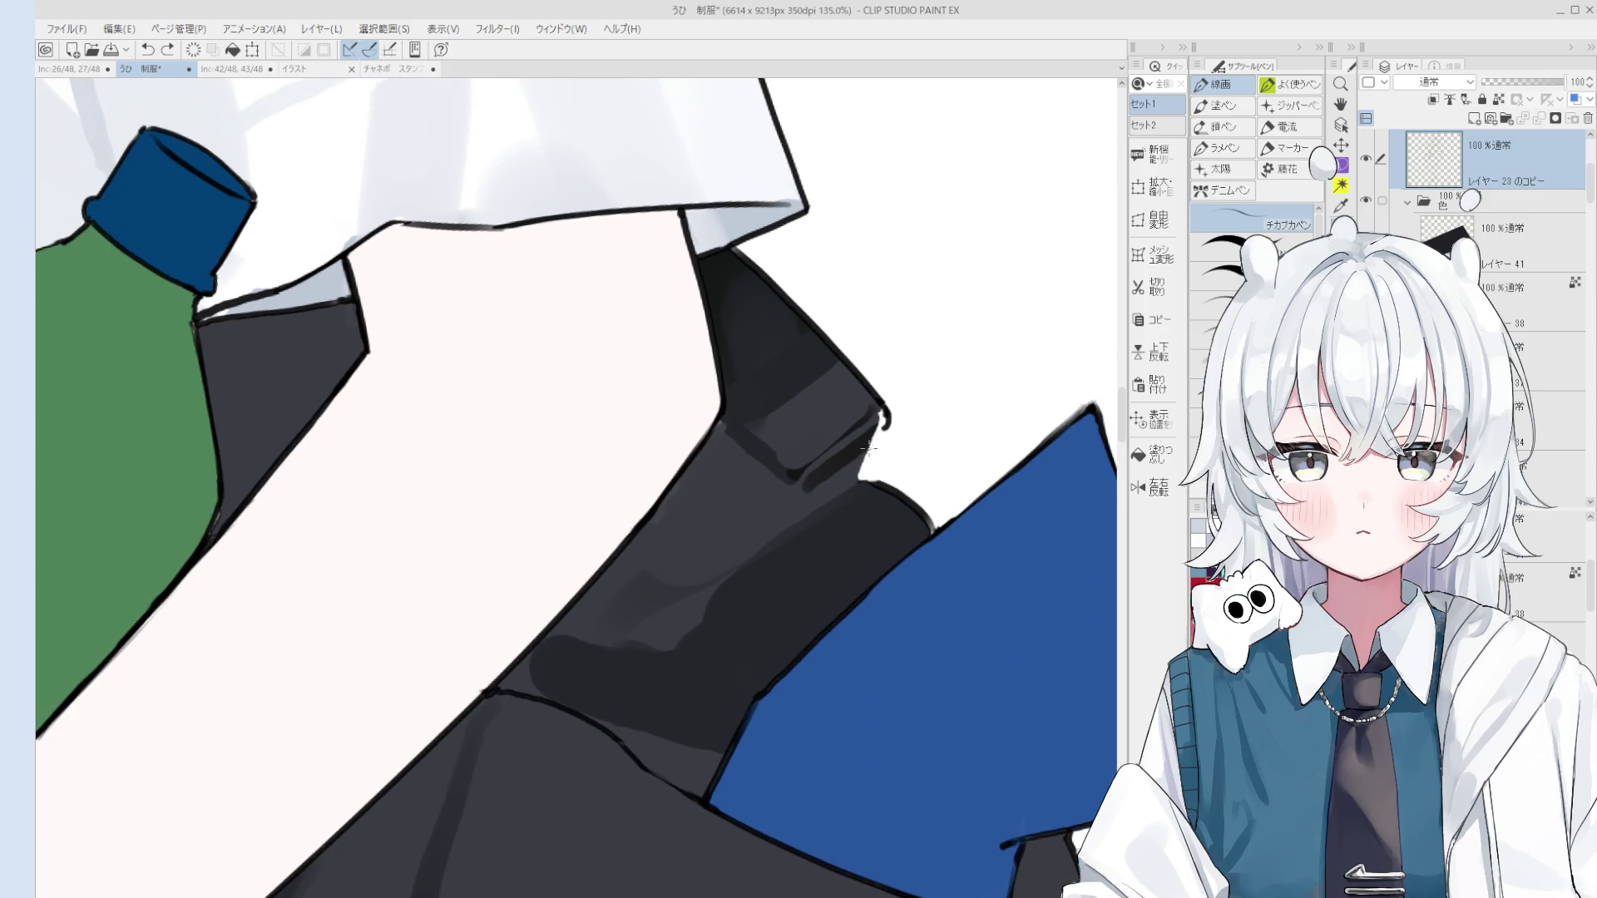
{"action": "key", "text": "e"}
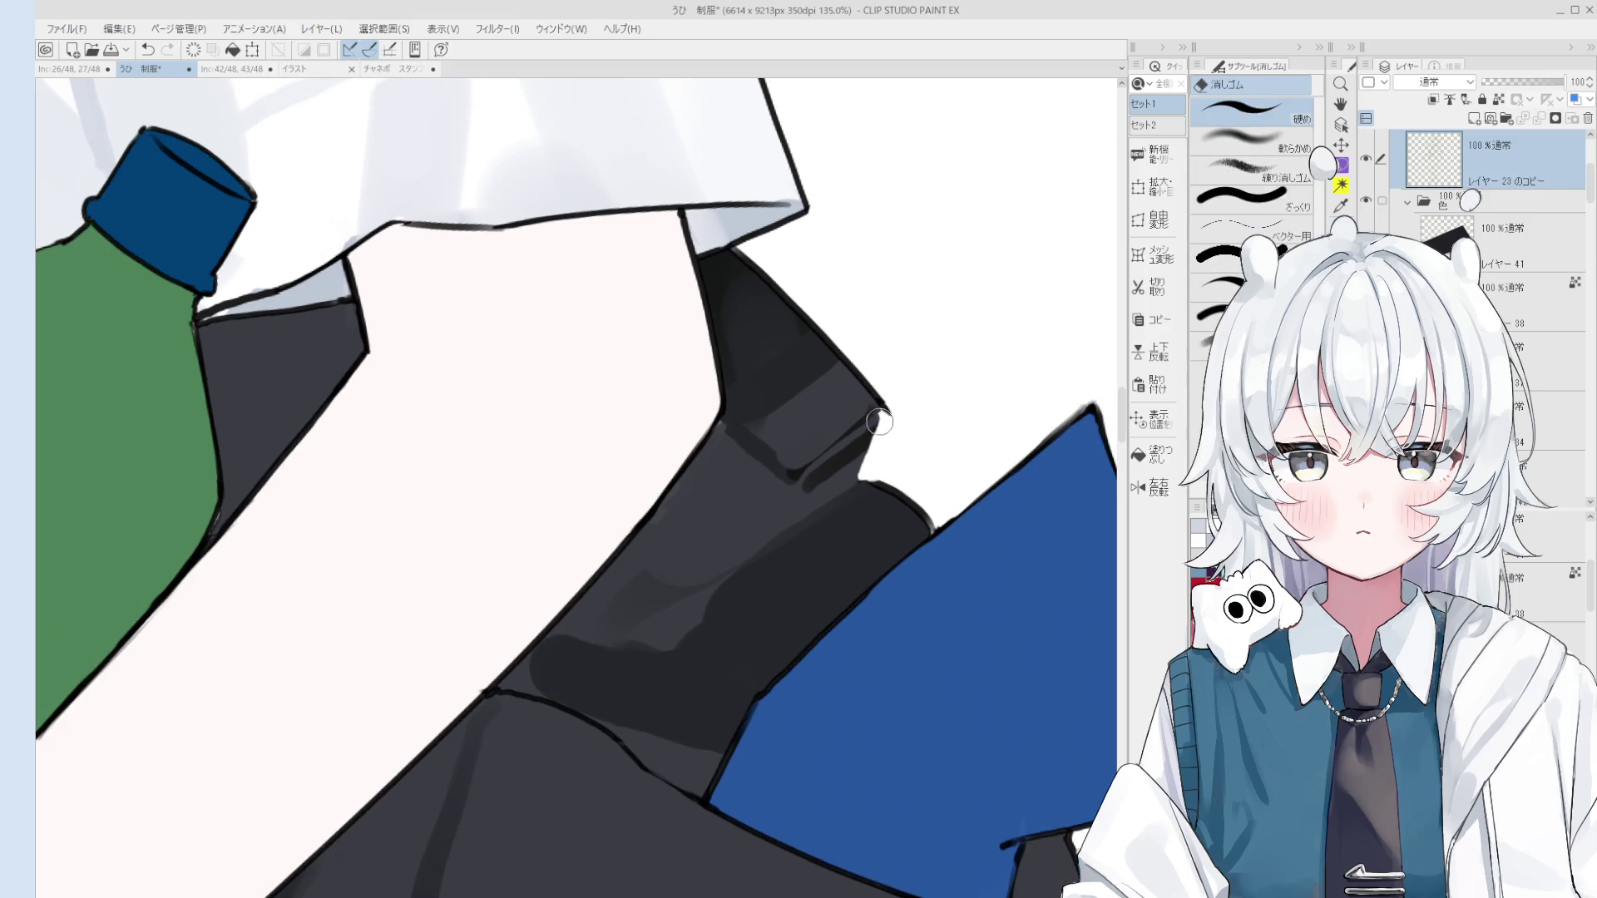
{"action": "key", "text": "p"}
{"action": "scroll", "coordinate": [880, 406], "scroll_direction": "down", "scroll_amount": 1}
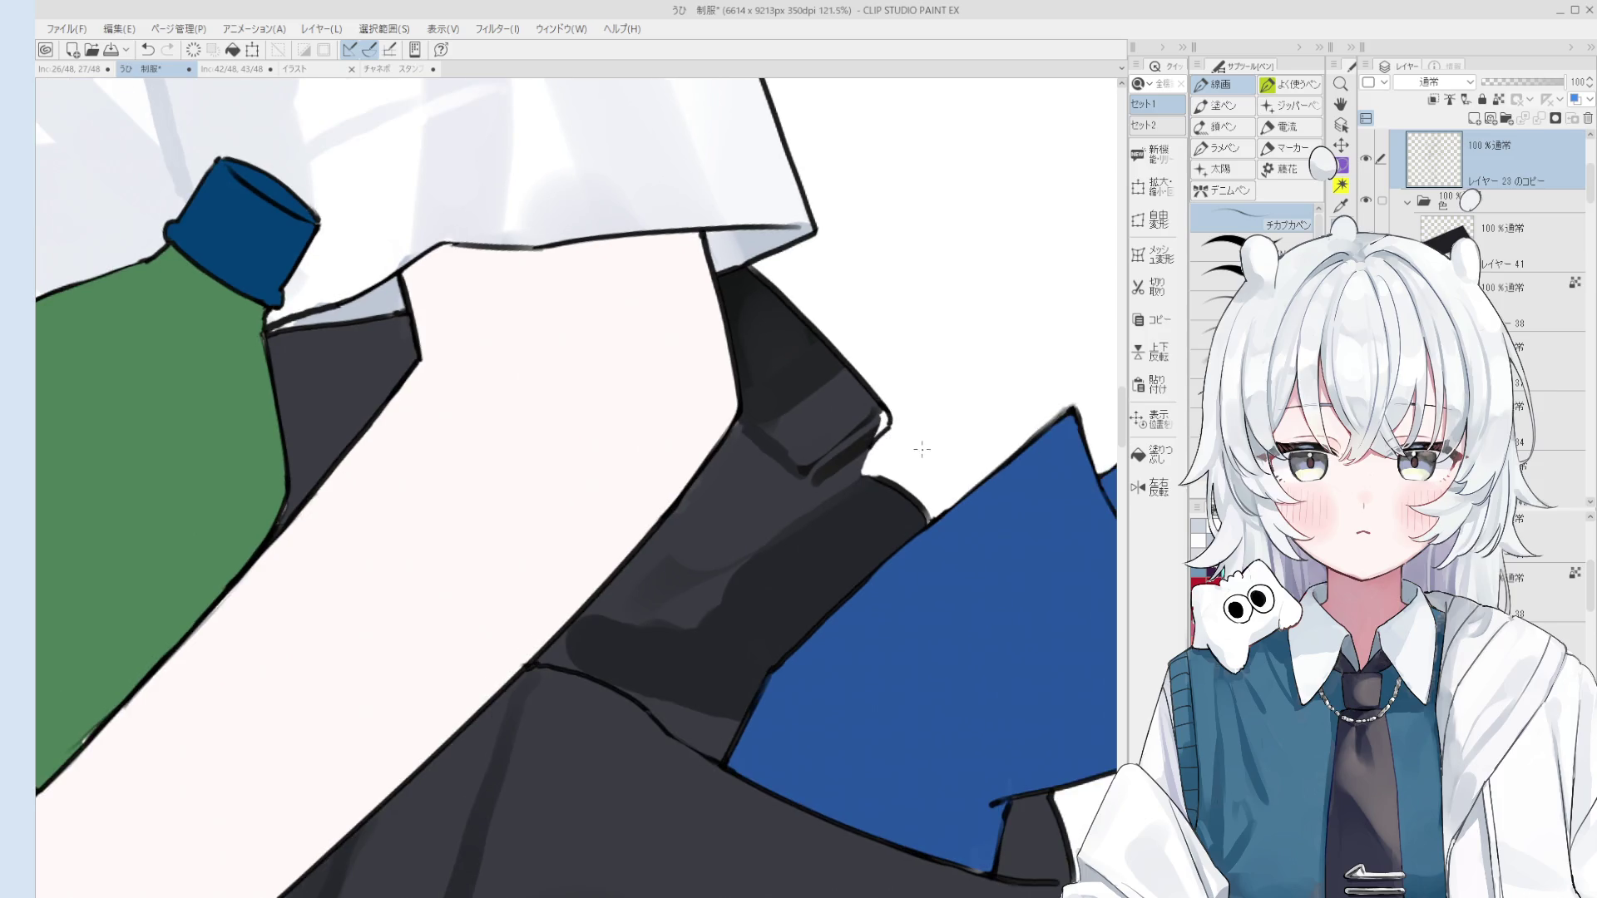
{"action": "scroll", "coordinate": [915, 449], "scroll_direction": "up", "scroll_amount": 1}
{"action": "key", "text": "e"}
{"action": "scroll", "coordinate": [878, 450], "scroll_direction": "up", "scroll_amount": 1}
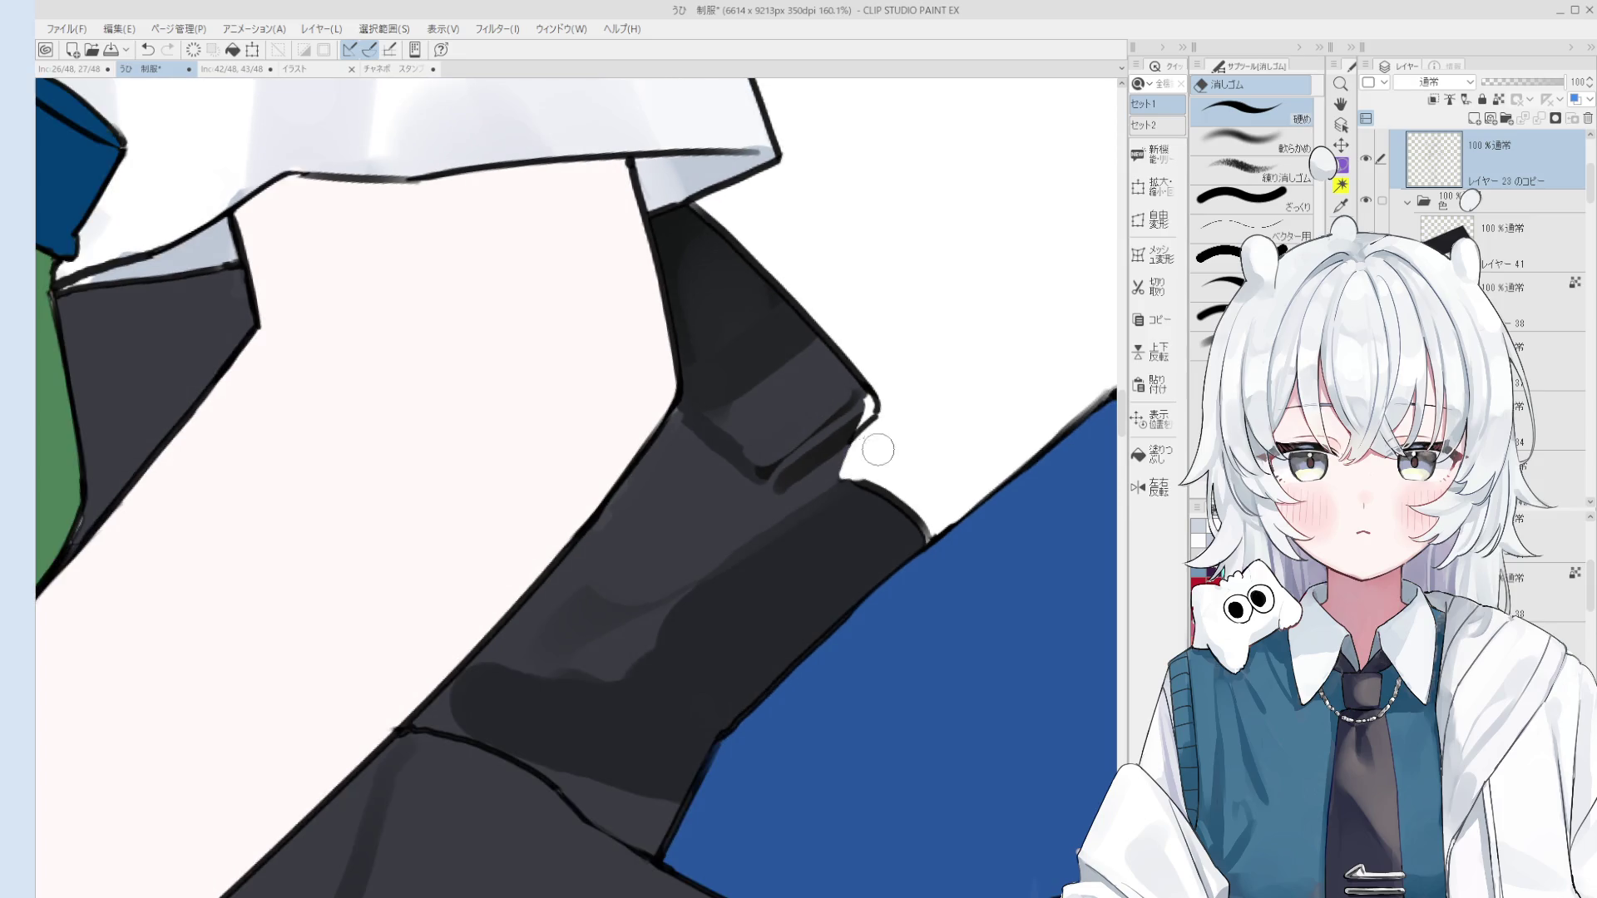
{"action": "scroll", "coordinate": [877, 450], "scroll_direction": "up", "scroll_amount": 1}
{"action": "key", "text": "p"}
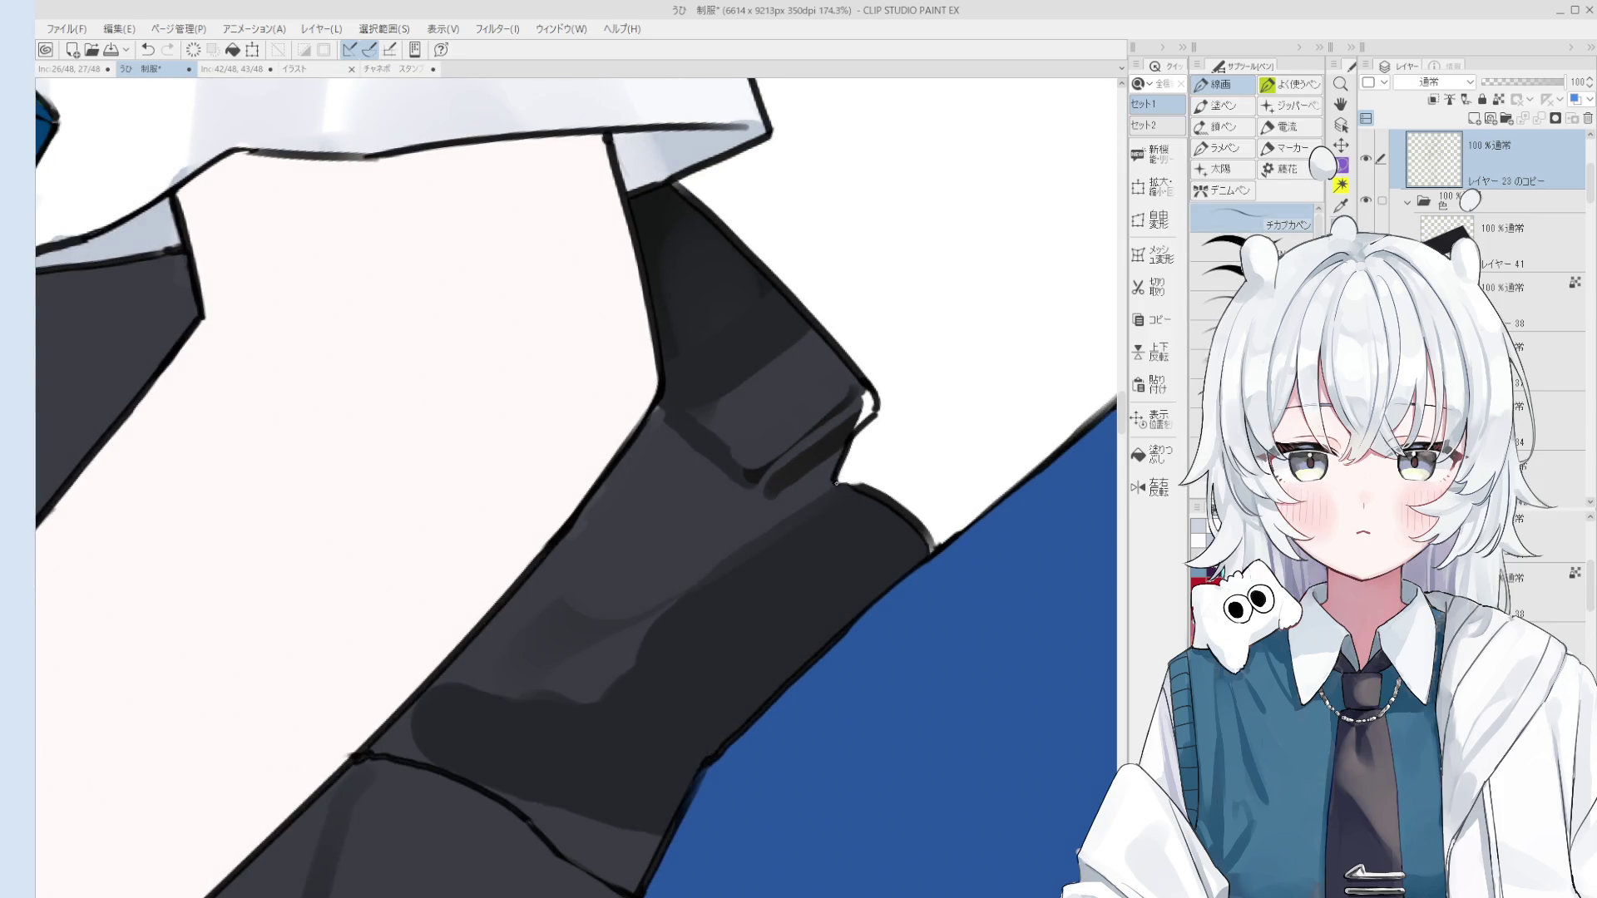
Step: Zoom in on the jacket edge beside the folder, undoing the last stroke there
{"action": "mouse_move", "coordinate": [826, 507]}
{"action": "left_mouse_down"}
{"action": "mouse_move", "coordinate": [901, 521]}
{"action": "mouse_move", "coordinate": [998, 571]}
{"action": "mouse_move", "coordinate": [968, 529]}
{"action": "left_mouse_up"}
{"action": "scroll", "coordinate": [1002, 566], "scroll_direction": "up", "scroll_amount": 1}
{"action": "scroll", "coordinate": [944, 503], "scroll_direction": "down", "scroll_amount": 2}
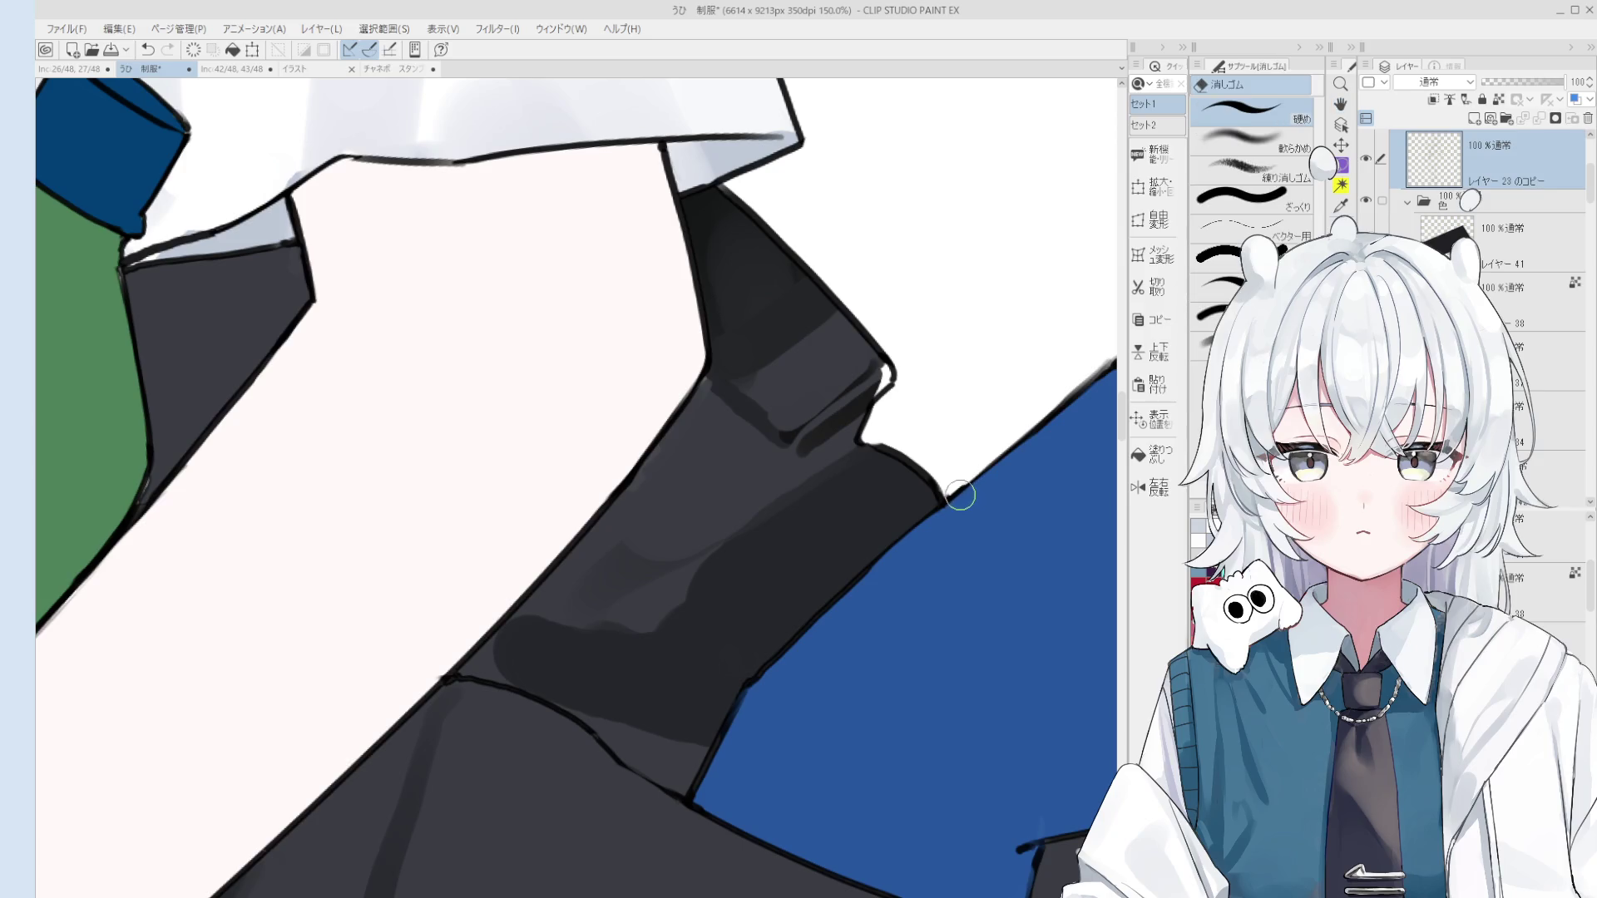
{"action": "scroll", "coordinate": [980, 507], "scroll_direction": "down", "scroll_amount": 6}
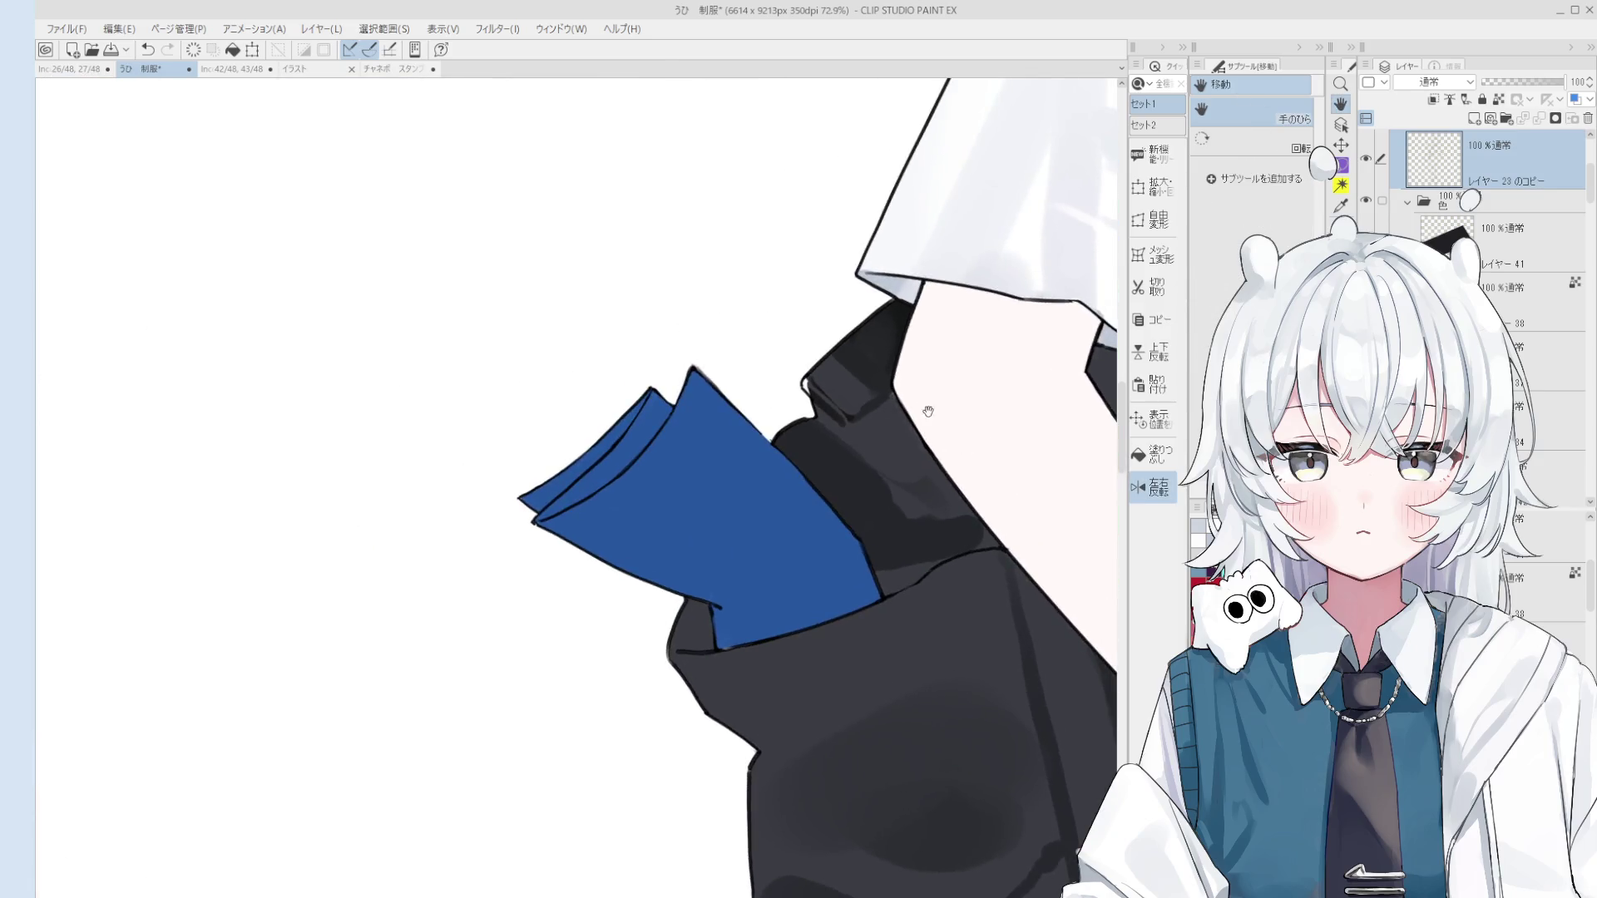
{"action": "scroll", "coordinate": [828, 466], "scroll_direction": "up", "scroll_amount": 5}
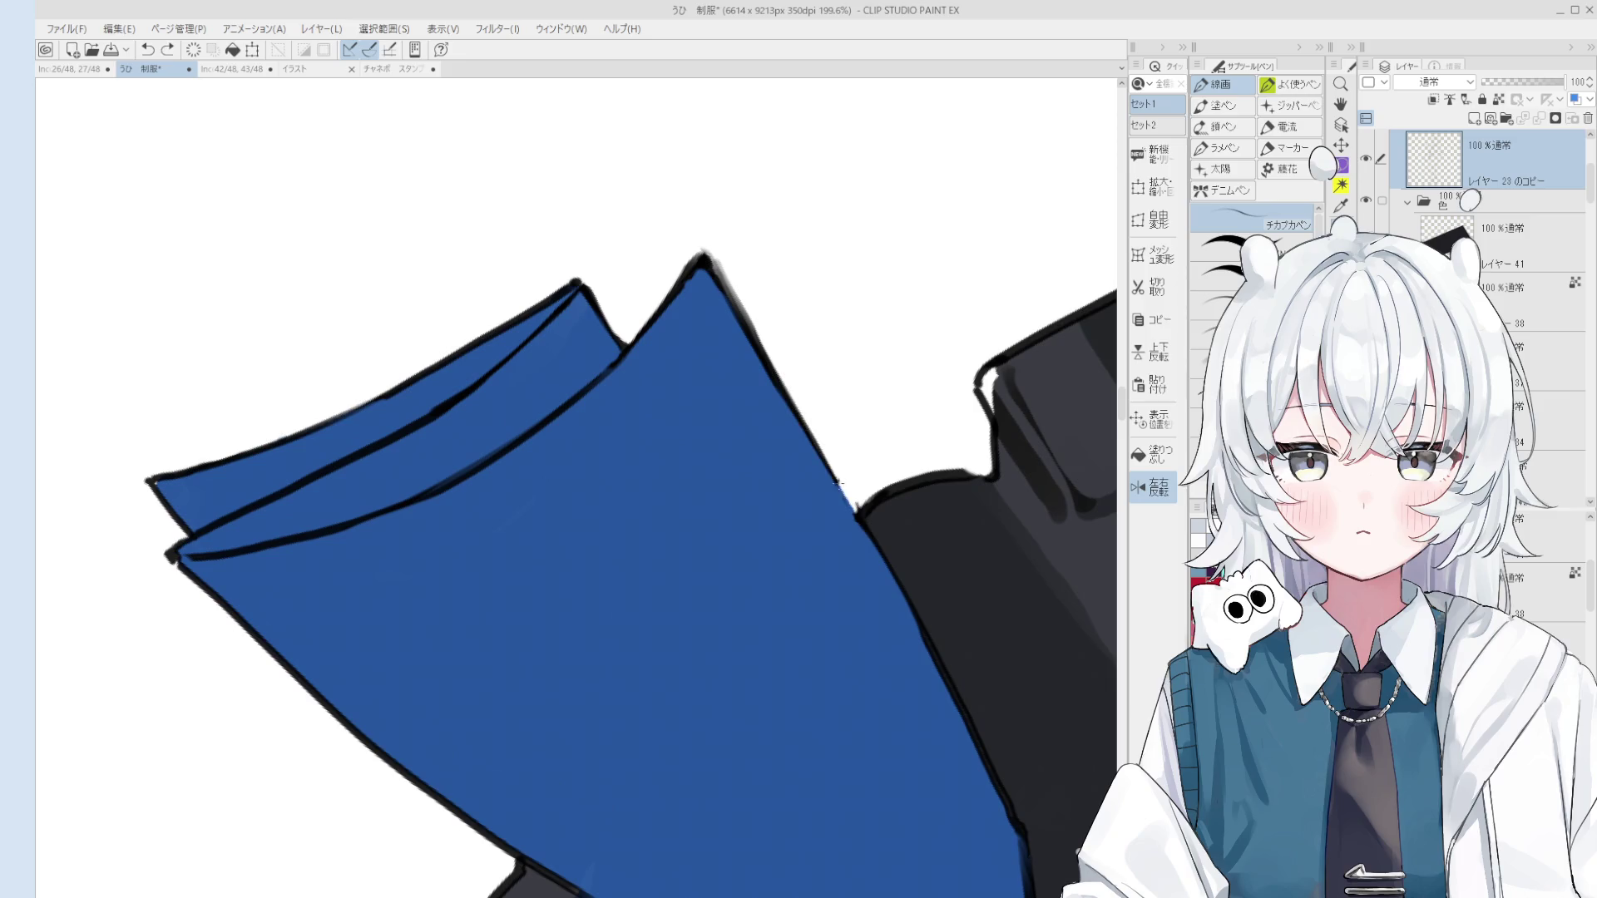
{"action": "scroll", "coordinate": [857, 517], "scroll_direction": "down", "scroll_amount": 1}
{"action": "key", "text": "e"}
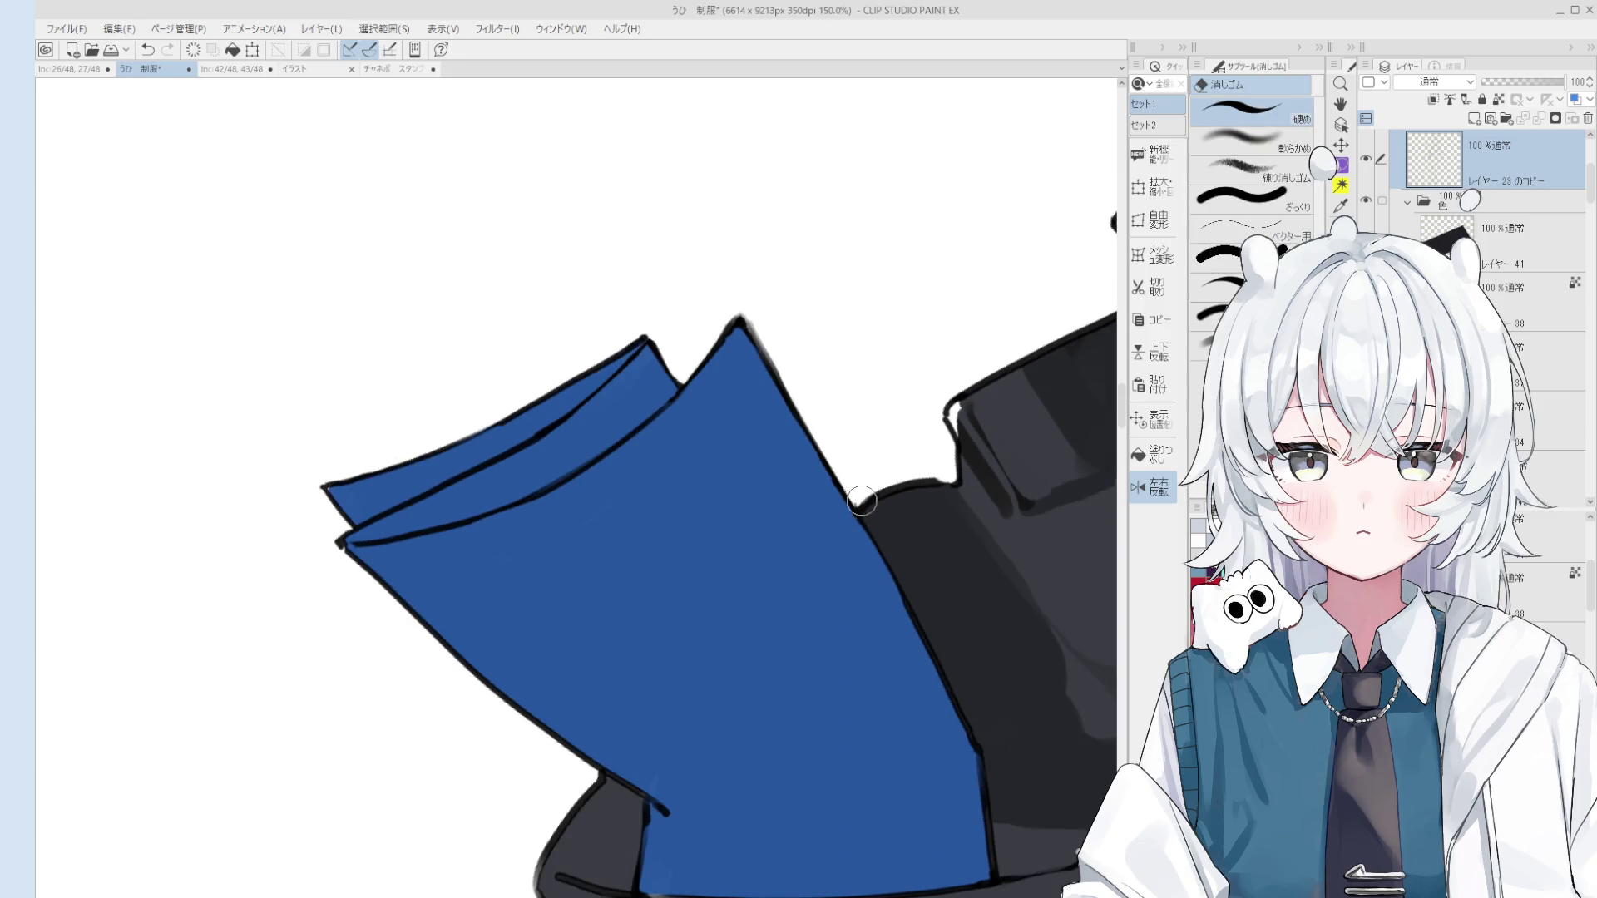
{"action": "key", "text": "p"}
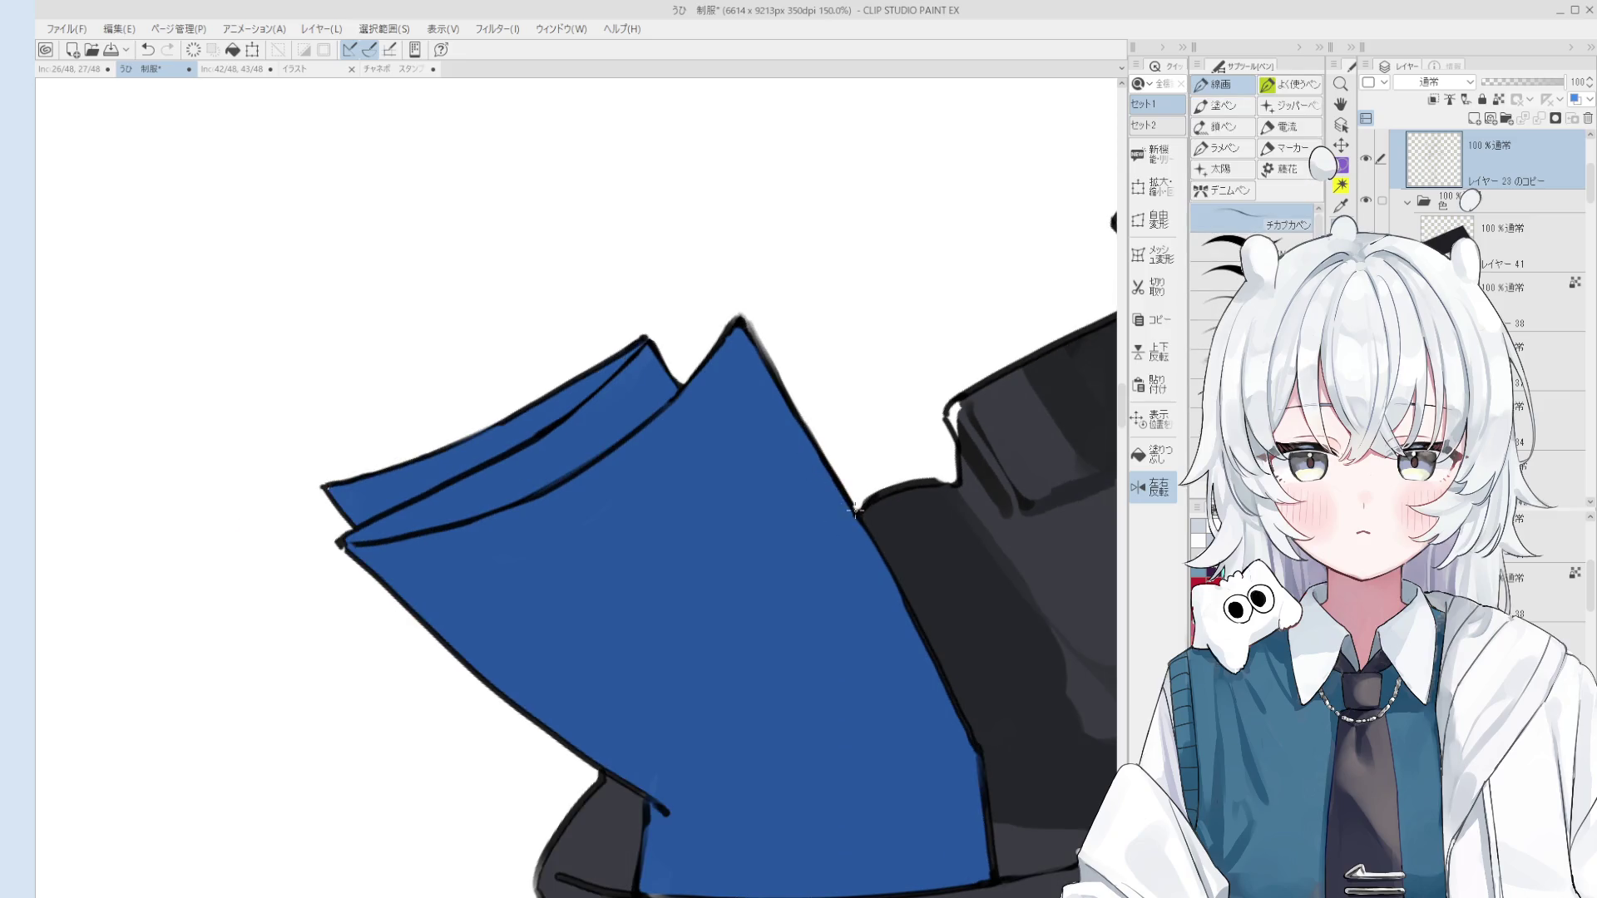
{"action": "scroll", "coordinate": [891, 498], "scroll_direction": "up", "scroll_amount": 2}
{"action": "scroll", "coordinate": [834, 517], "scroll_direction": "down", "scroll_amount": 1}
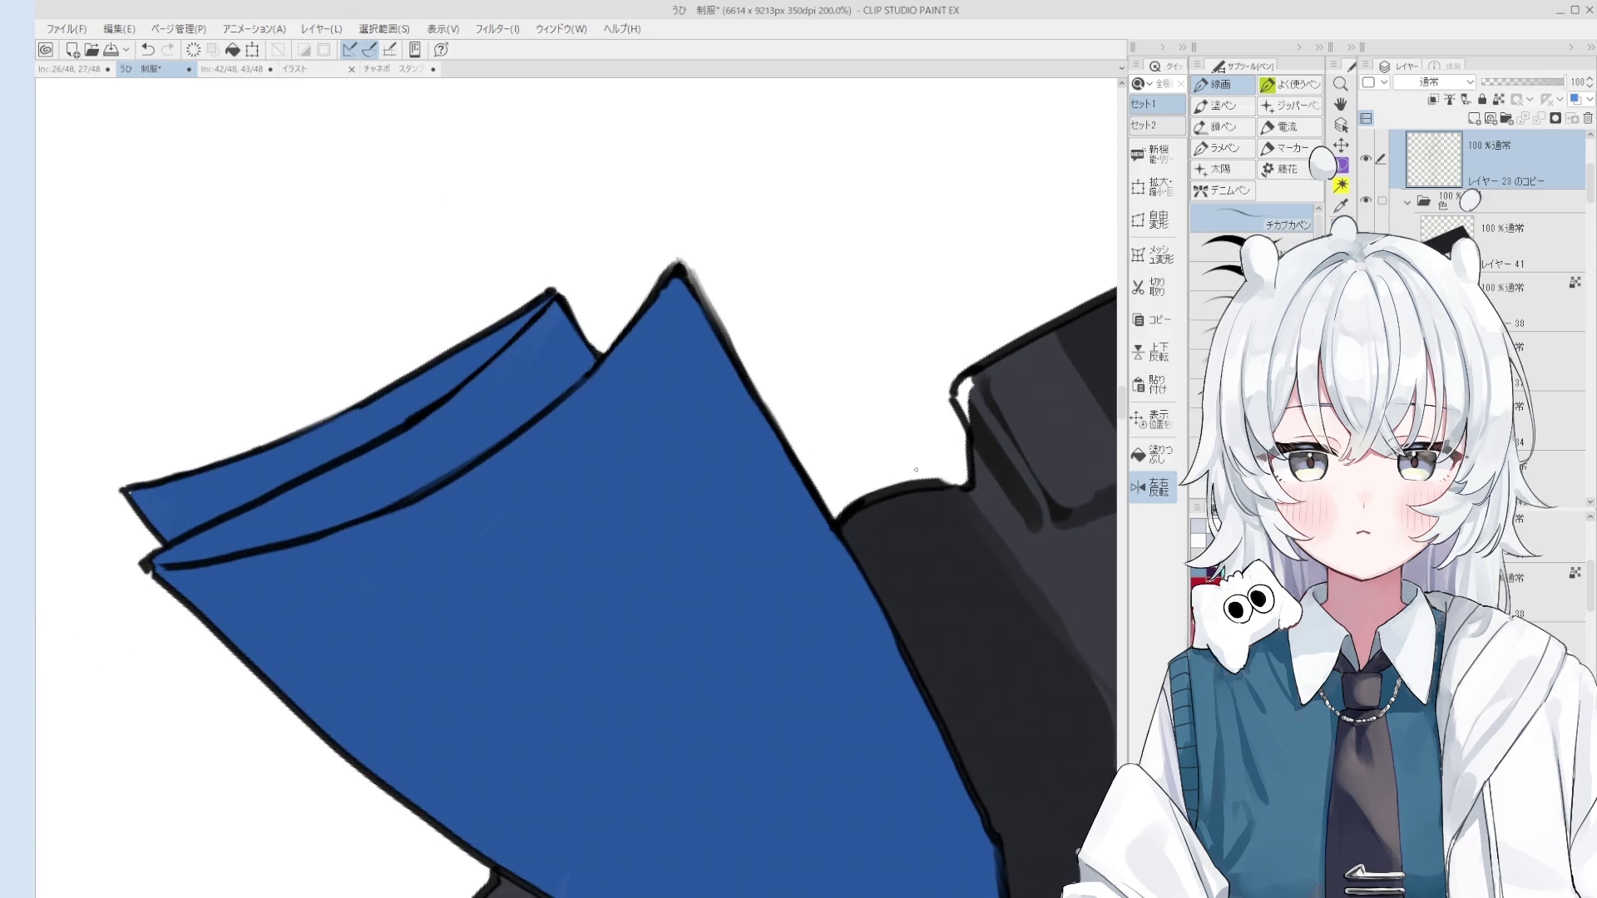
{"action": "key", "text": "e"}
{"action": "key", "text": "p"}
{"action": "key", "text": "ctrl+z"}
Step: Fill the white gap between folder and jacket dark, then try erasing the stray jacket edge
{"action": "left_click_drag", "start_coordinate": [829, 434], "coordinate": [896, 389]}
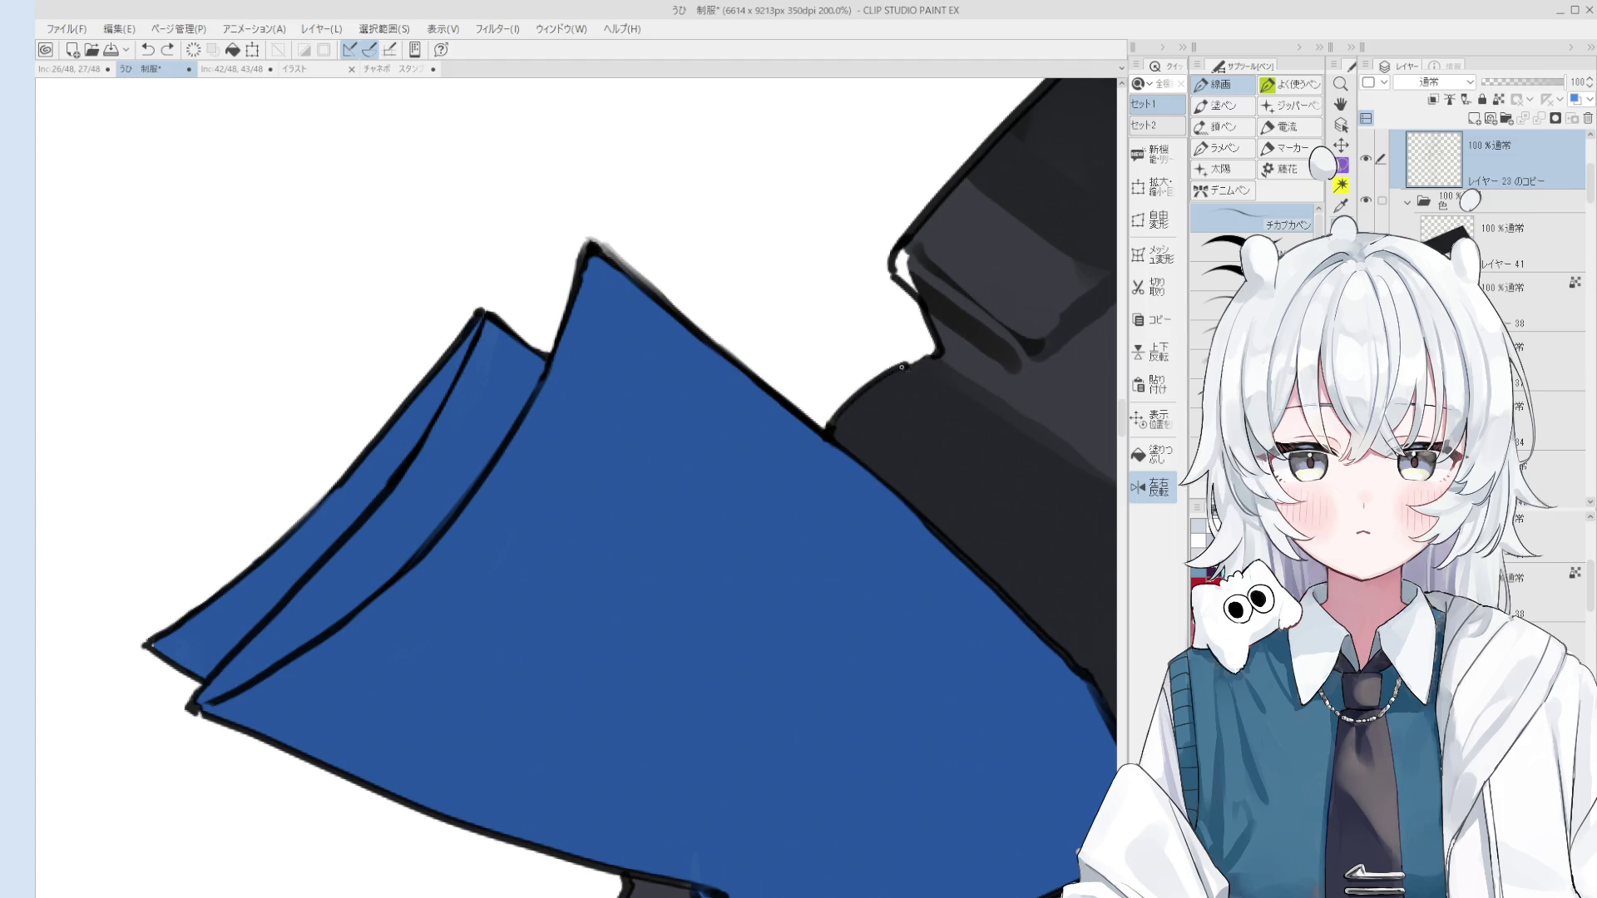
{"action": "scroll", "coordinate": [928, 361], "scroll_direction": "down", "scroll_amount": 2}
{"action": "scroll", "coordinate": [959, 372], "scroll_direction": "up", "scroll_amount": 2}
{"action": "key", "text": "e"}
{"action": "mouse_move", "coordinate": [959, 372]}
{"action": "left_mouse_down"}
{"action": "mouse_move", "coordinate": [944, 387]}
{"action": "mouse_move", "coordinate": [923, 332]}
{"action": "mouse_move", "coordinate": [931, 350]}
{"action": "left_mouse_up"}
{"action": "key", "text": "p"}
{"action": "key", "text": "ctrl+z"}
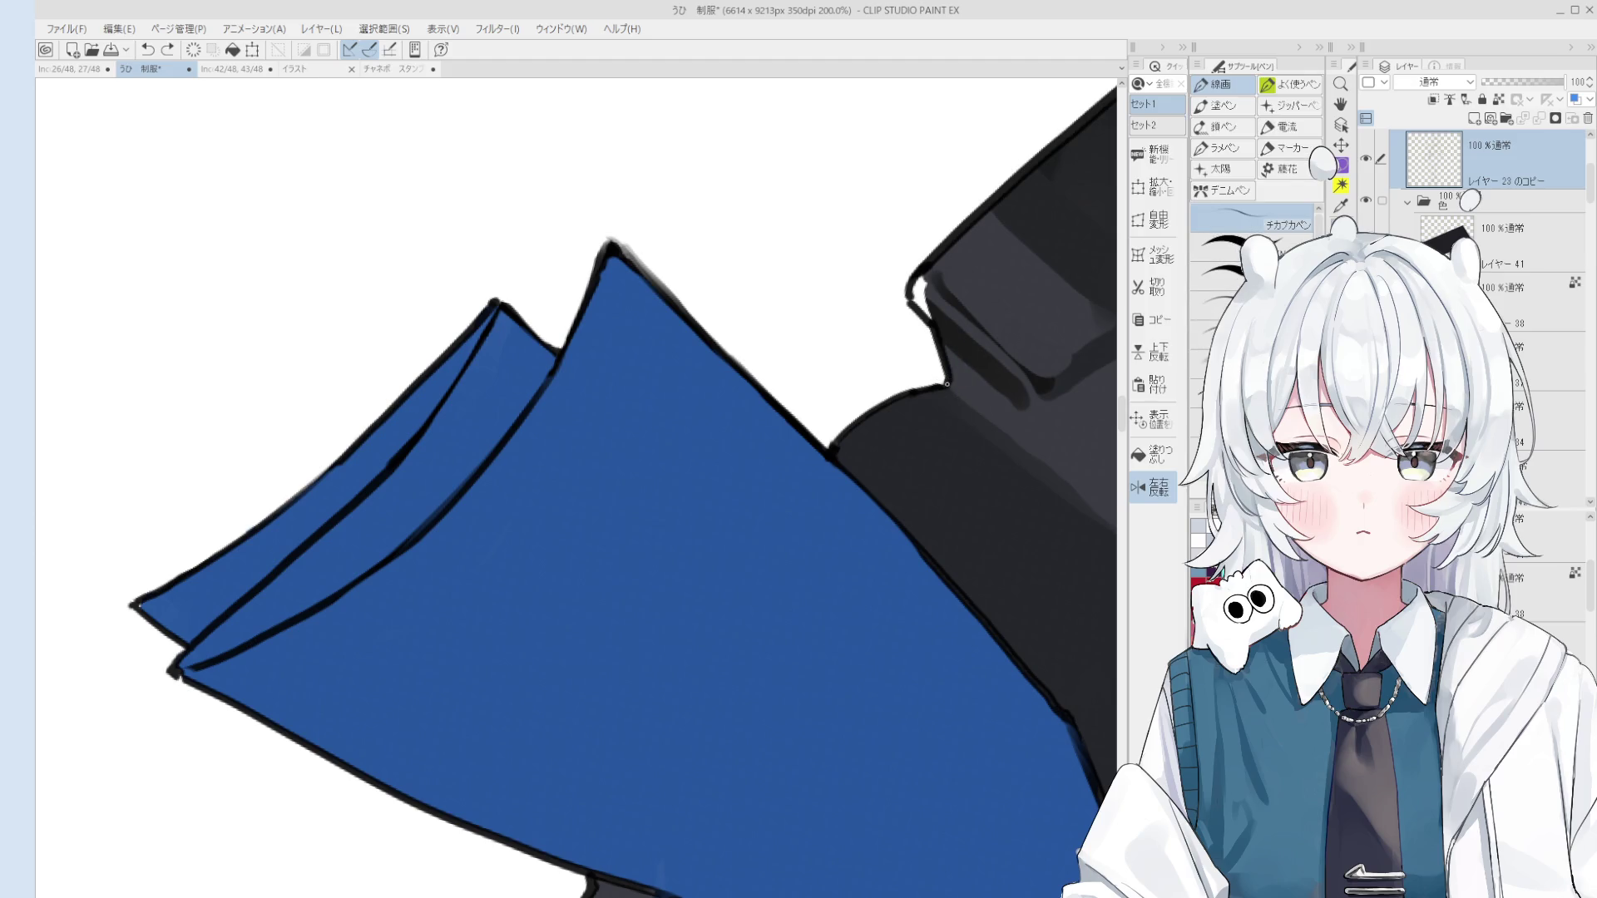
Step: Ctrl-click the jacket artwork to select its shading layer
{"action": "scroll", "coordinate": [944, 416], "scroll_direction": "down", "scroll_amount": 2}
{"action": "left_click", "coordinate": [943, 436], "text": "ctrl"}
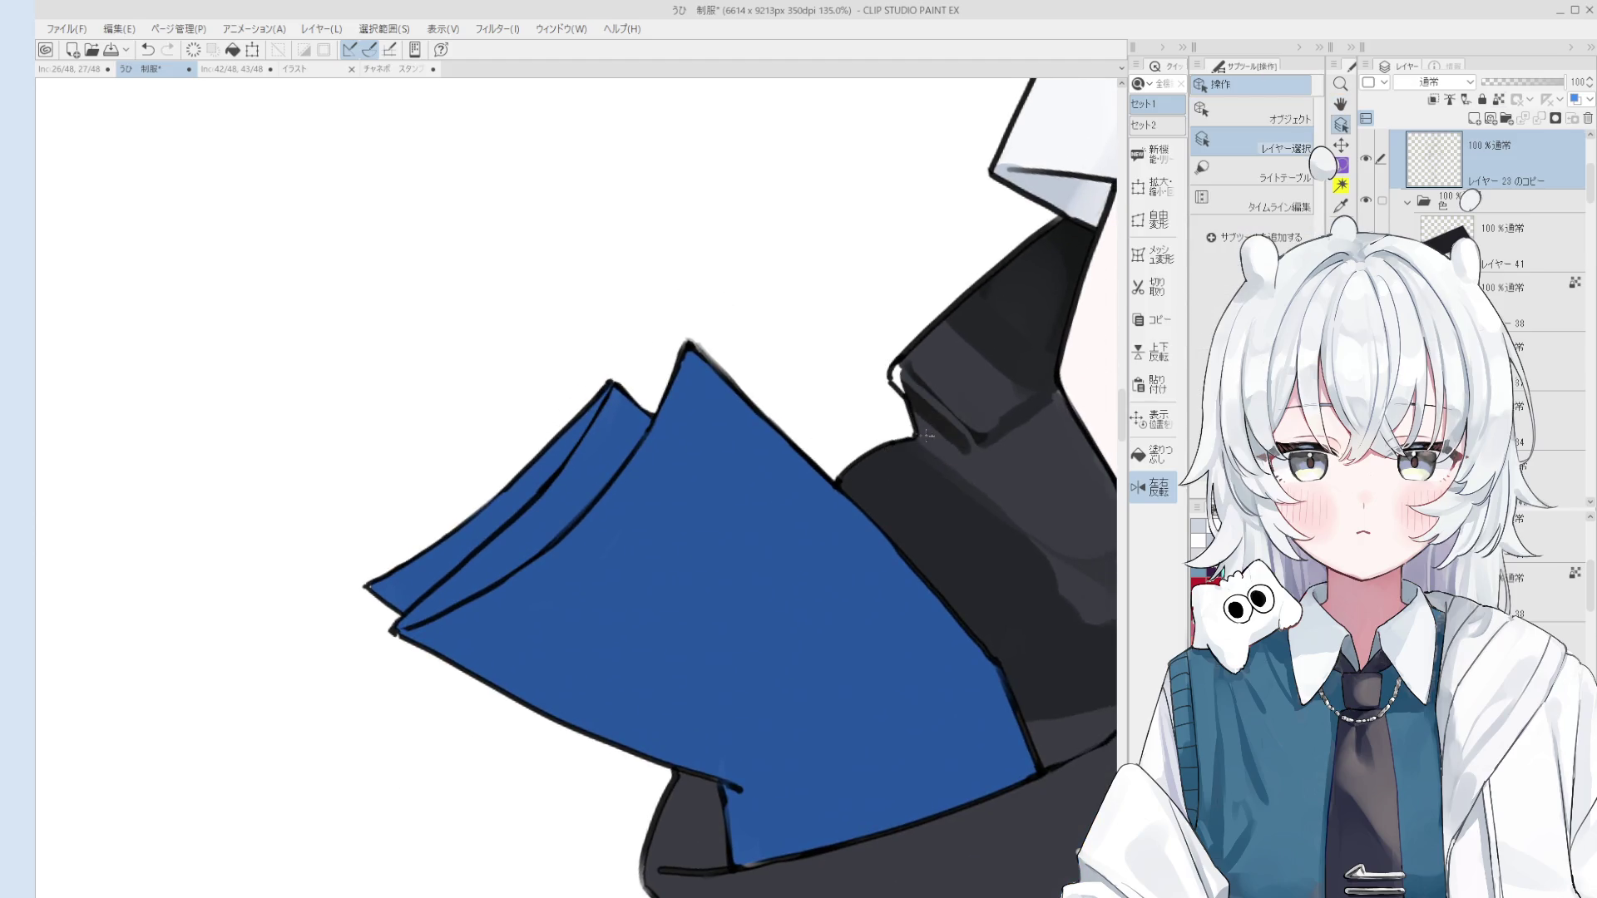
{"action": "left_click", "coordinate": [942, 436], "text": "ctrl"}
{"action": "scroll", "coordinate": [902, 378], "scroll_direction": "down", "scroll_amount": 5}
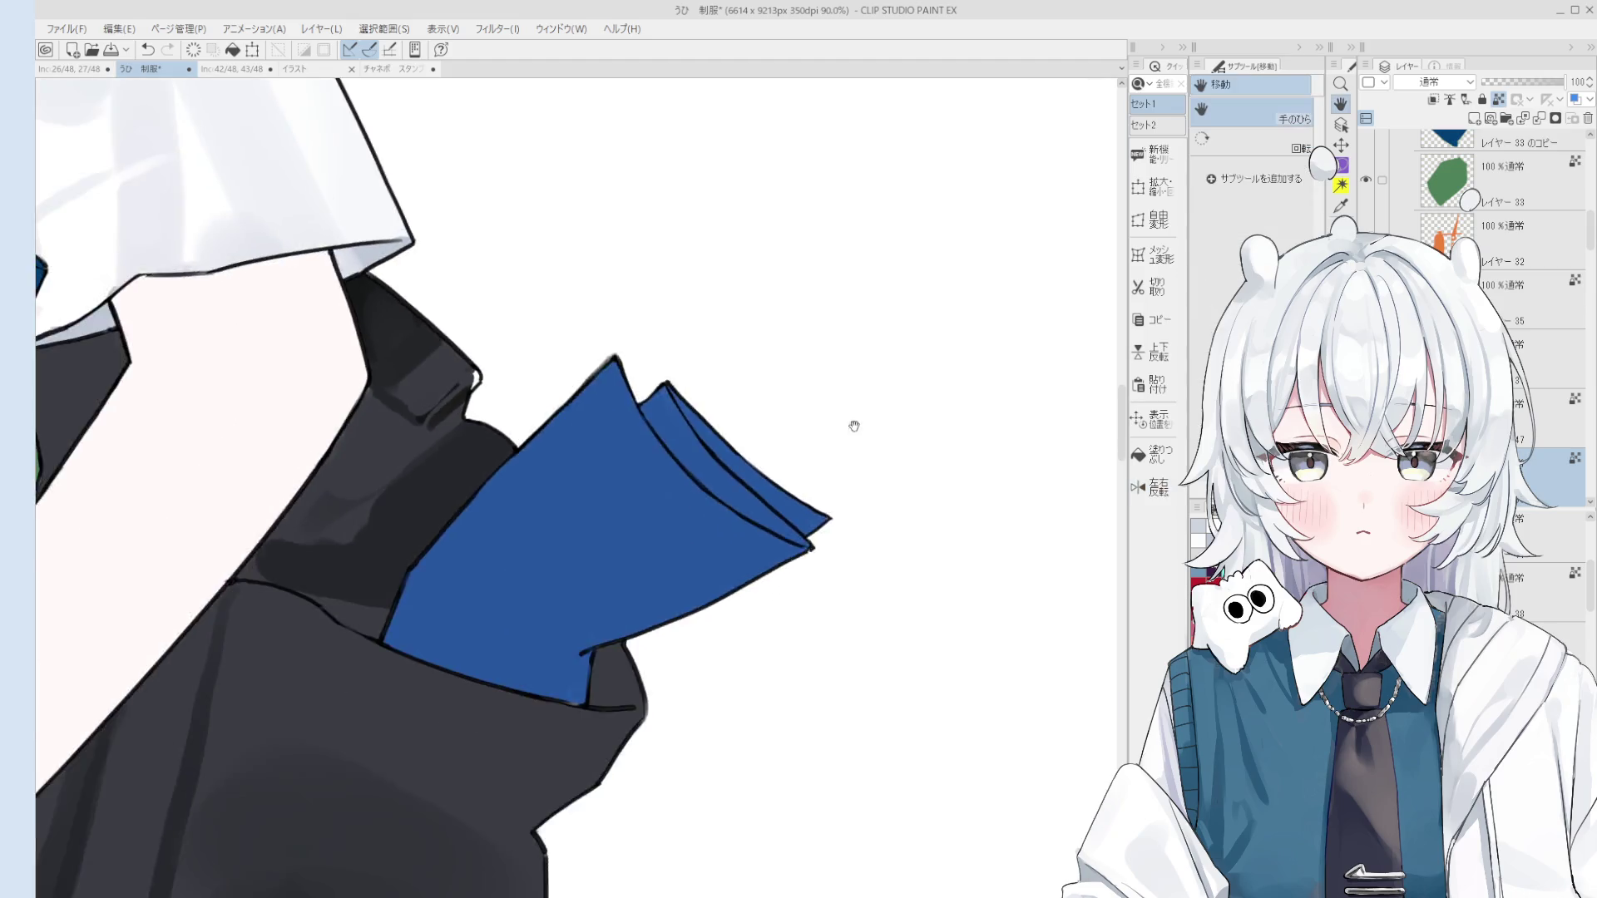
Step: Extend the dark shadow on the sleeve cuff and blend the nearby jacket shading
{"action": "scroll", "coordinate": [877, 444], "scroll_direction": "up", "scroll_amount": 5}
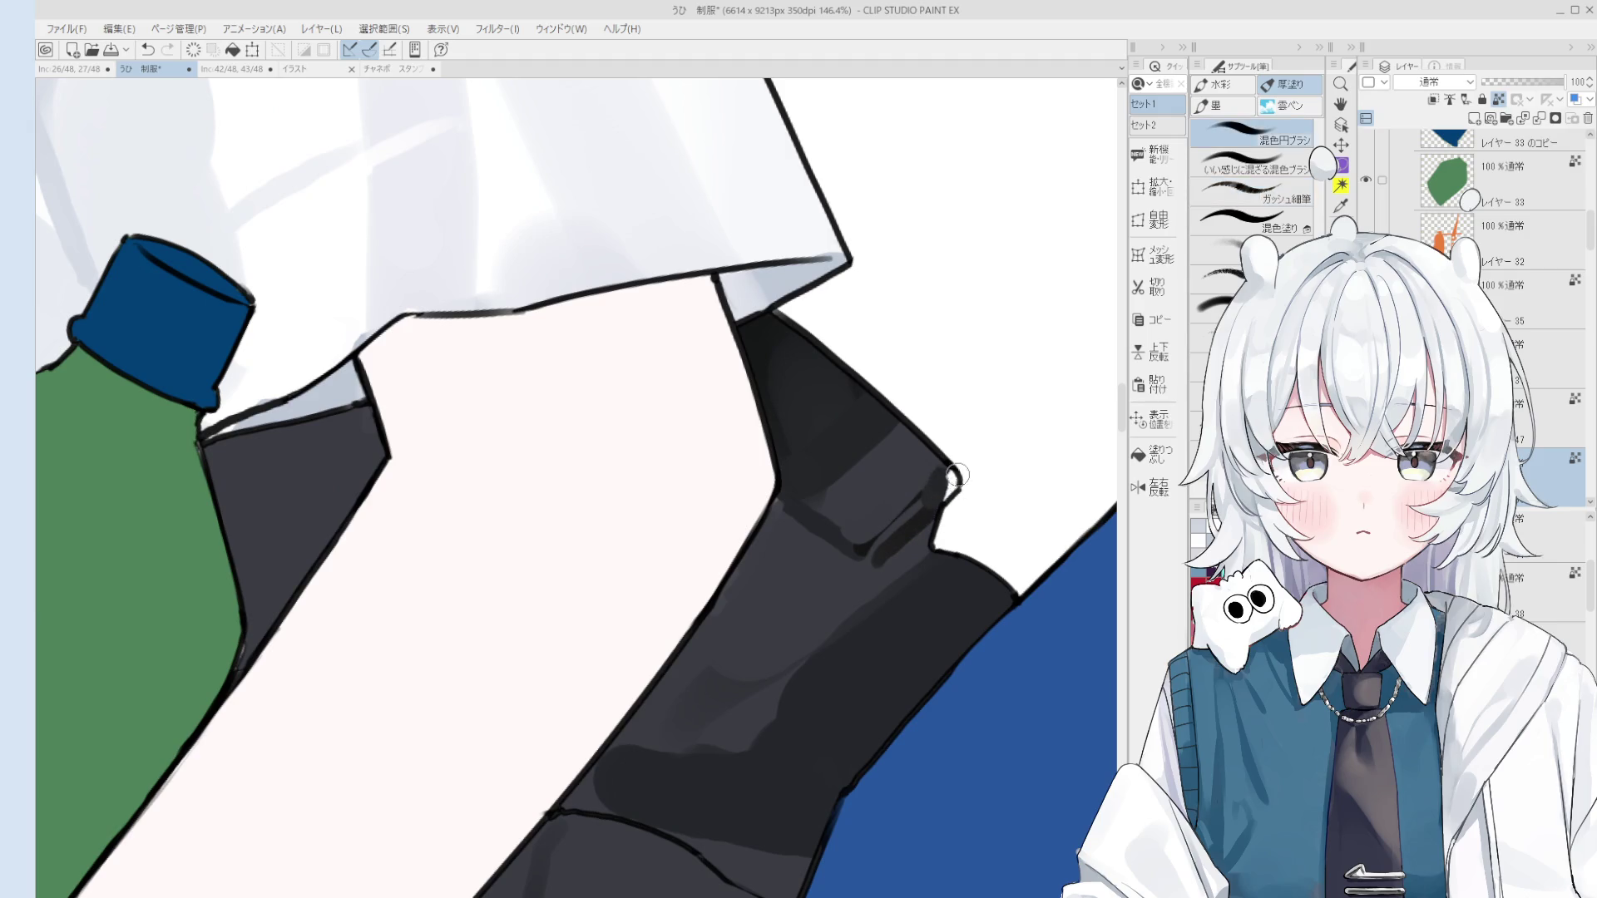
{"action": "scroll", "coordinate": [955, 478], "scroll_direction": "up", "scroll_amount": 2}
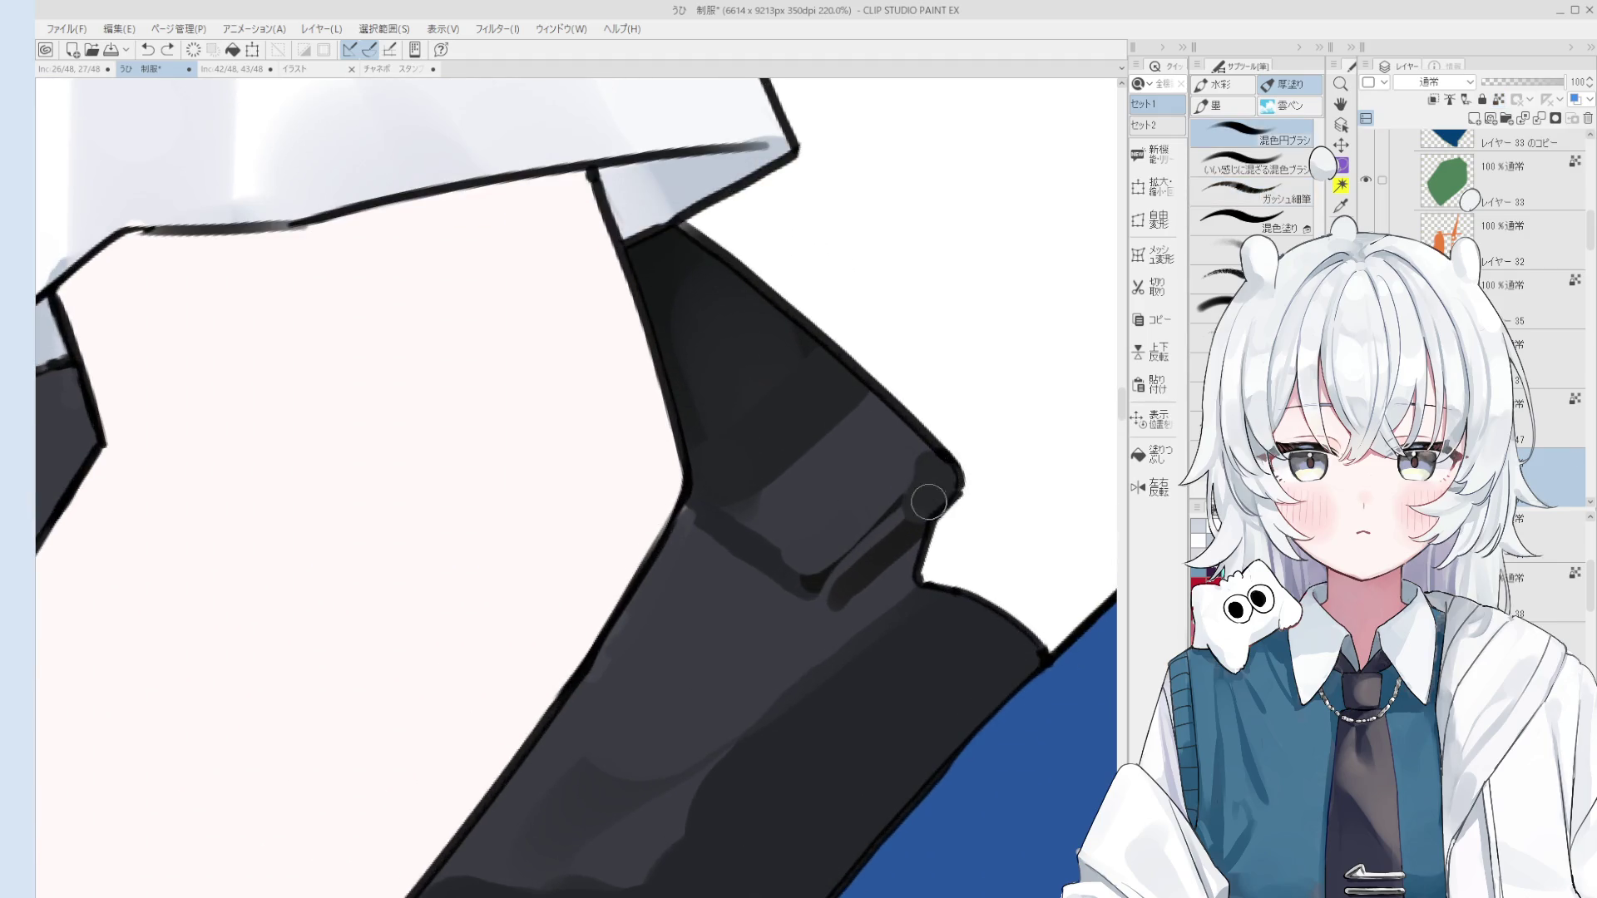
{"action": "scroll", "coordinate": [928, 501], "scroll_direction": "down", "scroll_amount": 1}
{"action": "scroll", "coordinate": [919, 471], "scroll_direction": "down", "scroll_amount": 1}
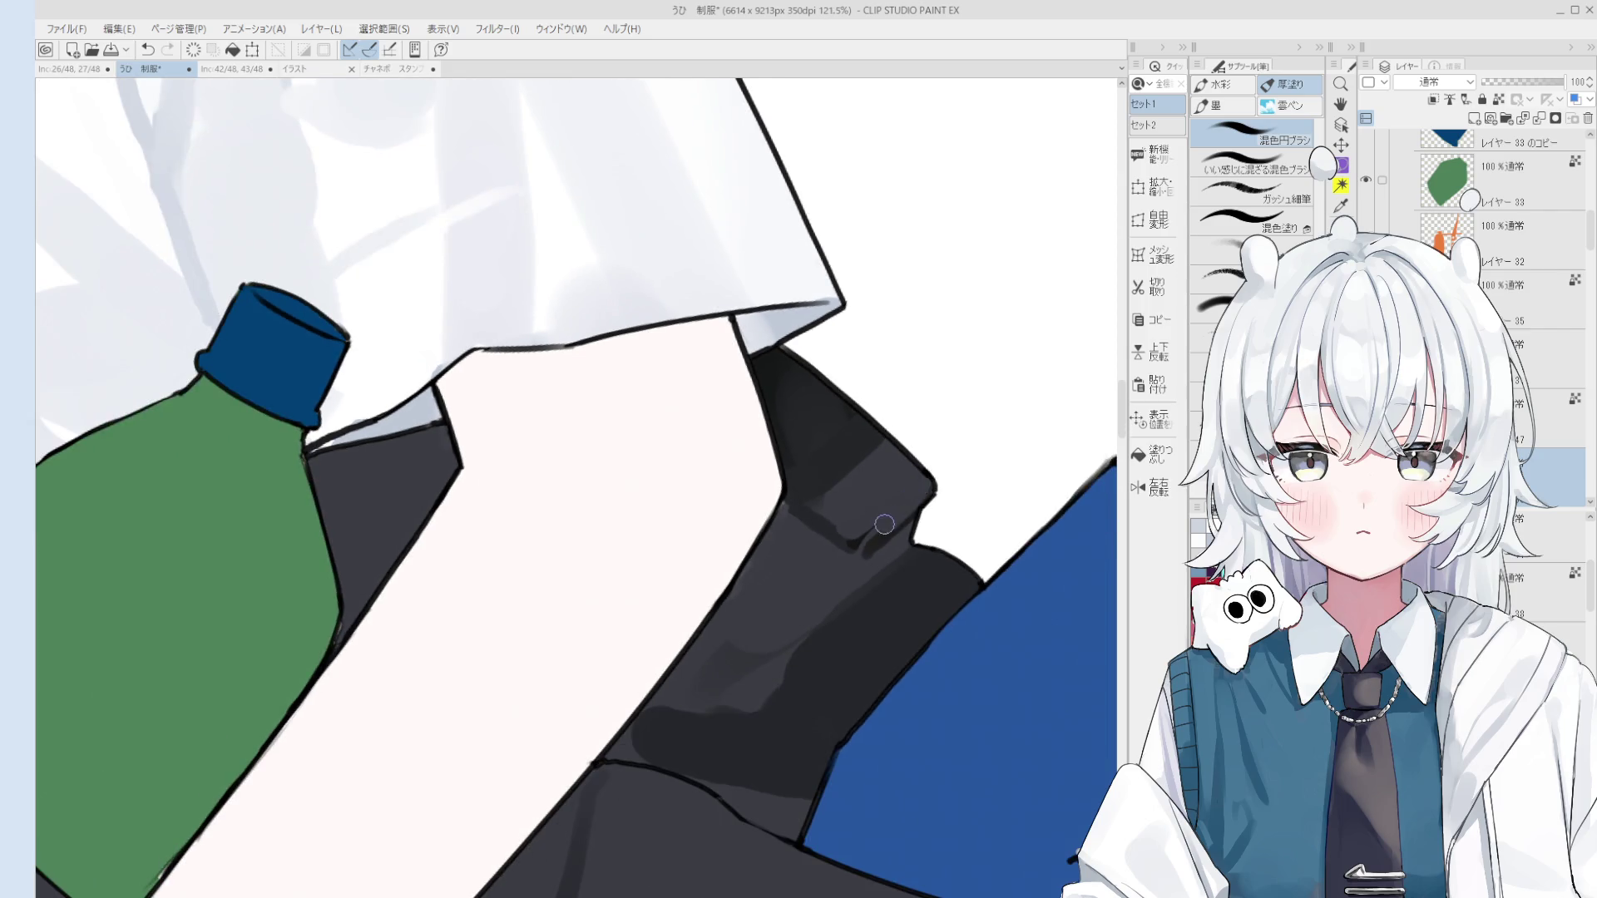
{"action": "scroll", "coordinate": [884, 524], "scroll_direction": "down", "scroll_amount": 1}
{"action": "key", "text": "space"}
{"action": "left_click_drag", "start_coordinate": [866, 551], "coordinate": [883, 521]}
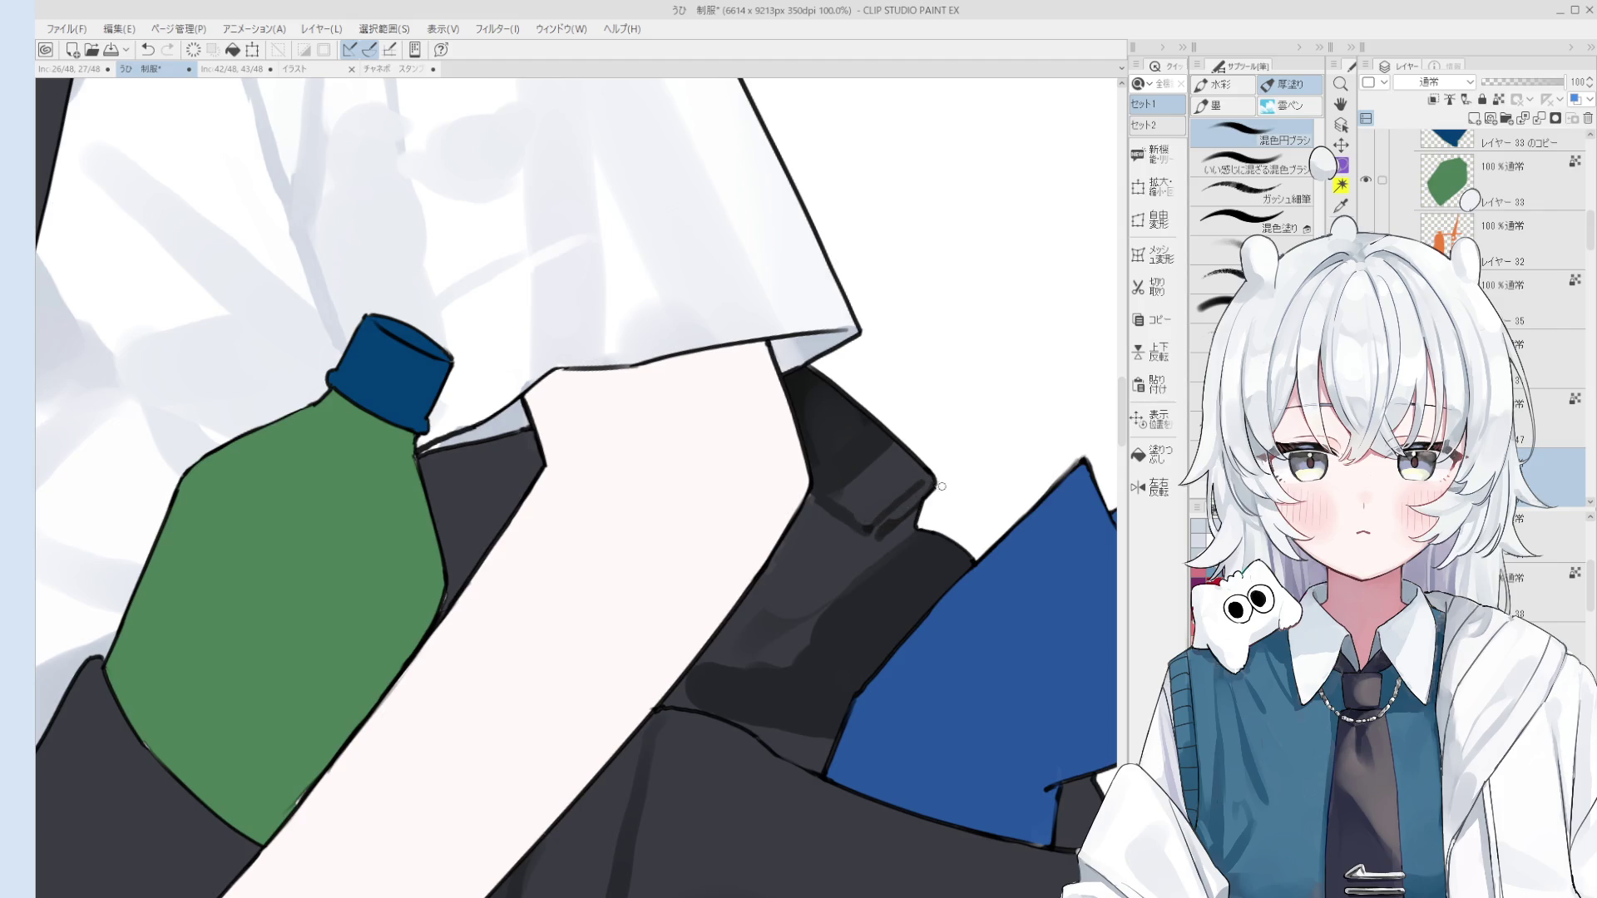
{"action": "scroll", "coordinate": [941, 485], "scroll_direction": "up", "scroll_amount": 1}
{"action": "scroll", "coordinate": [925, 483], "scroll_direction": "down", "scroll_amount": 2}
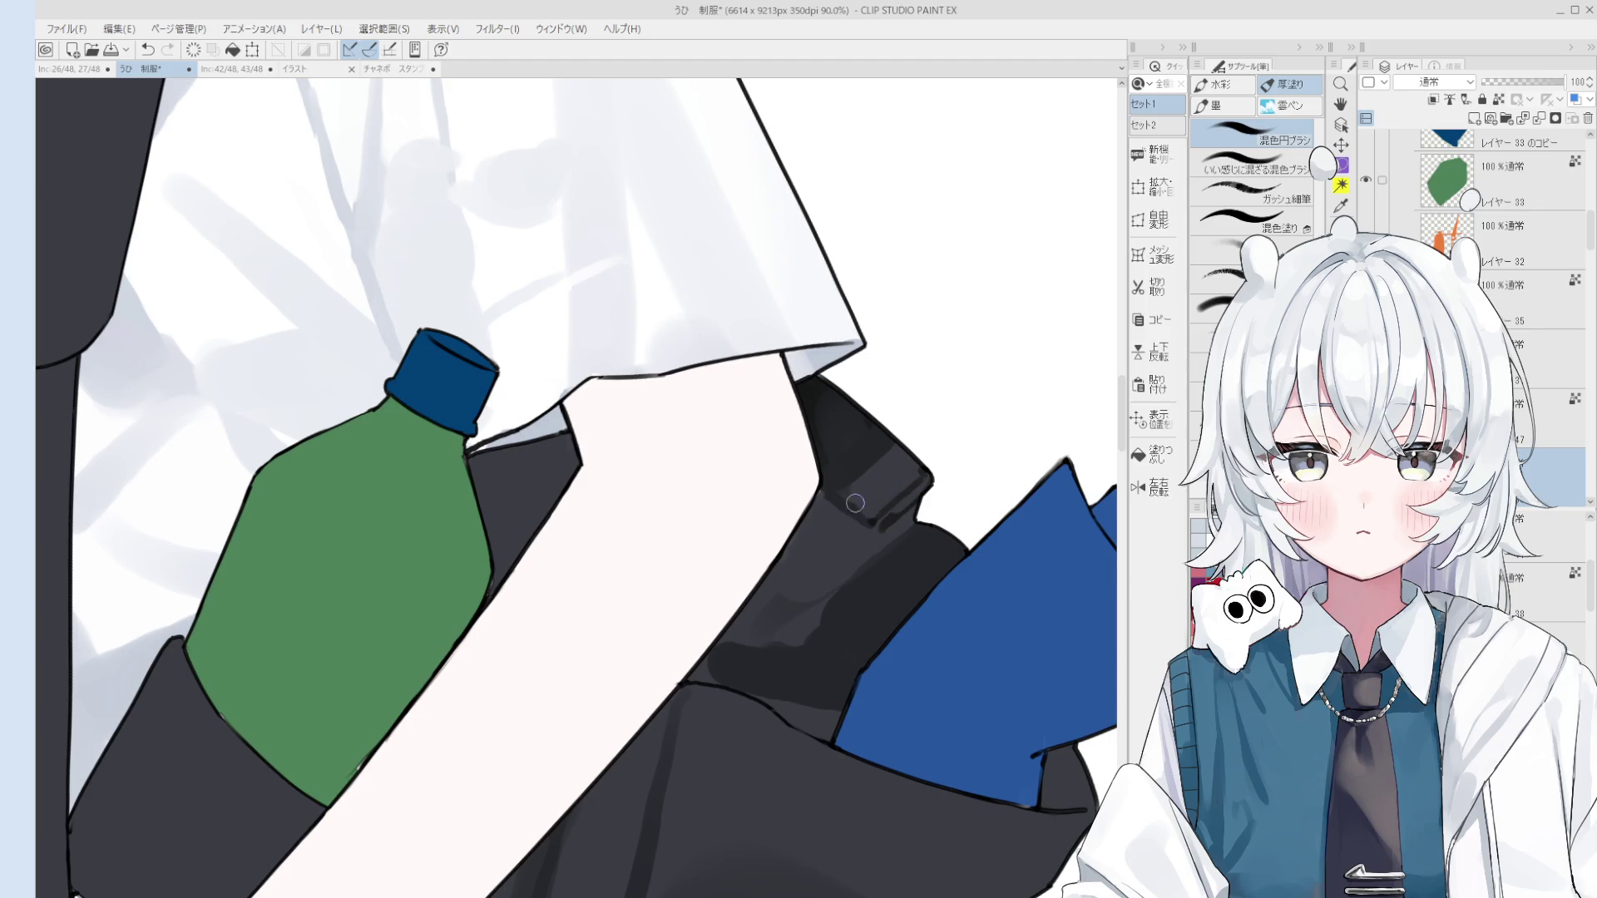
{"action": "scroll", "coordinate": [854, 502], "scroll_direction": "up", "scroll_amount": 2}
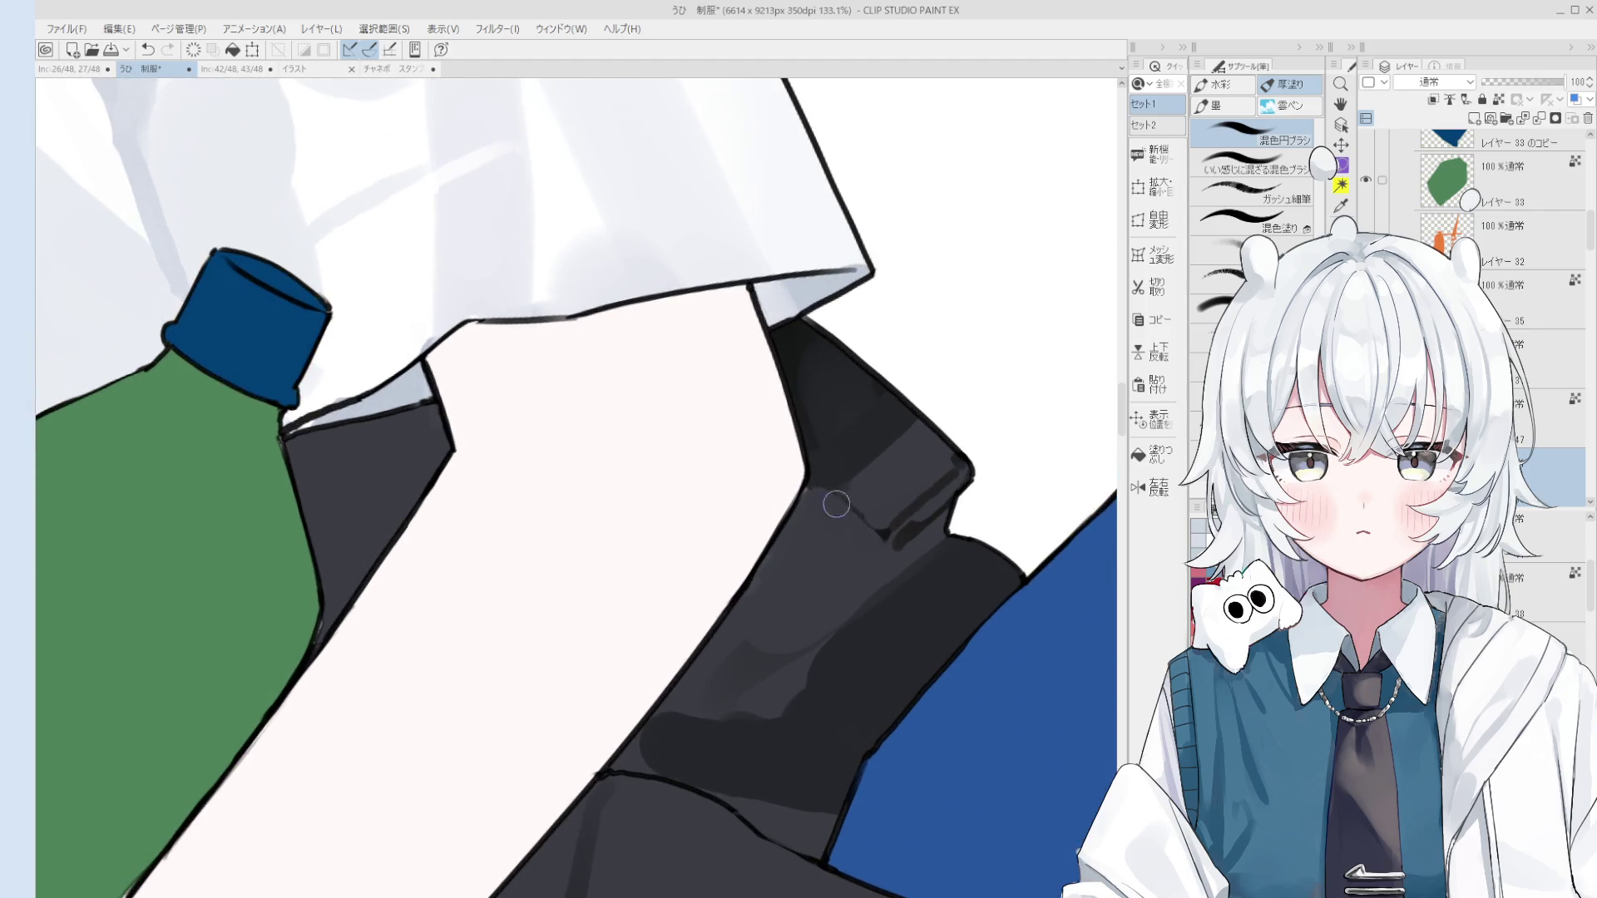
{"action": "scroll", "coordinate": [832, 499], "scroll_direction": "down", "scroll_amount": 1}
{"action": "scroll", "coordinate": [809, 496], "scroll_direction": "up", "scroll_amount": 2}
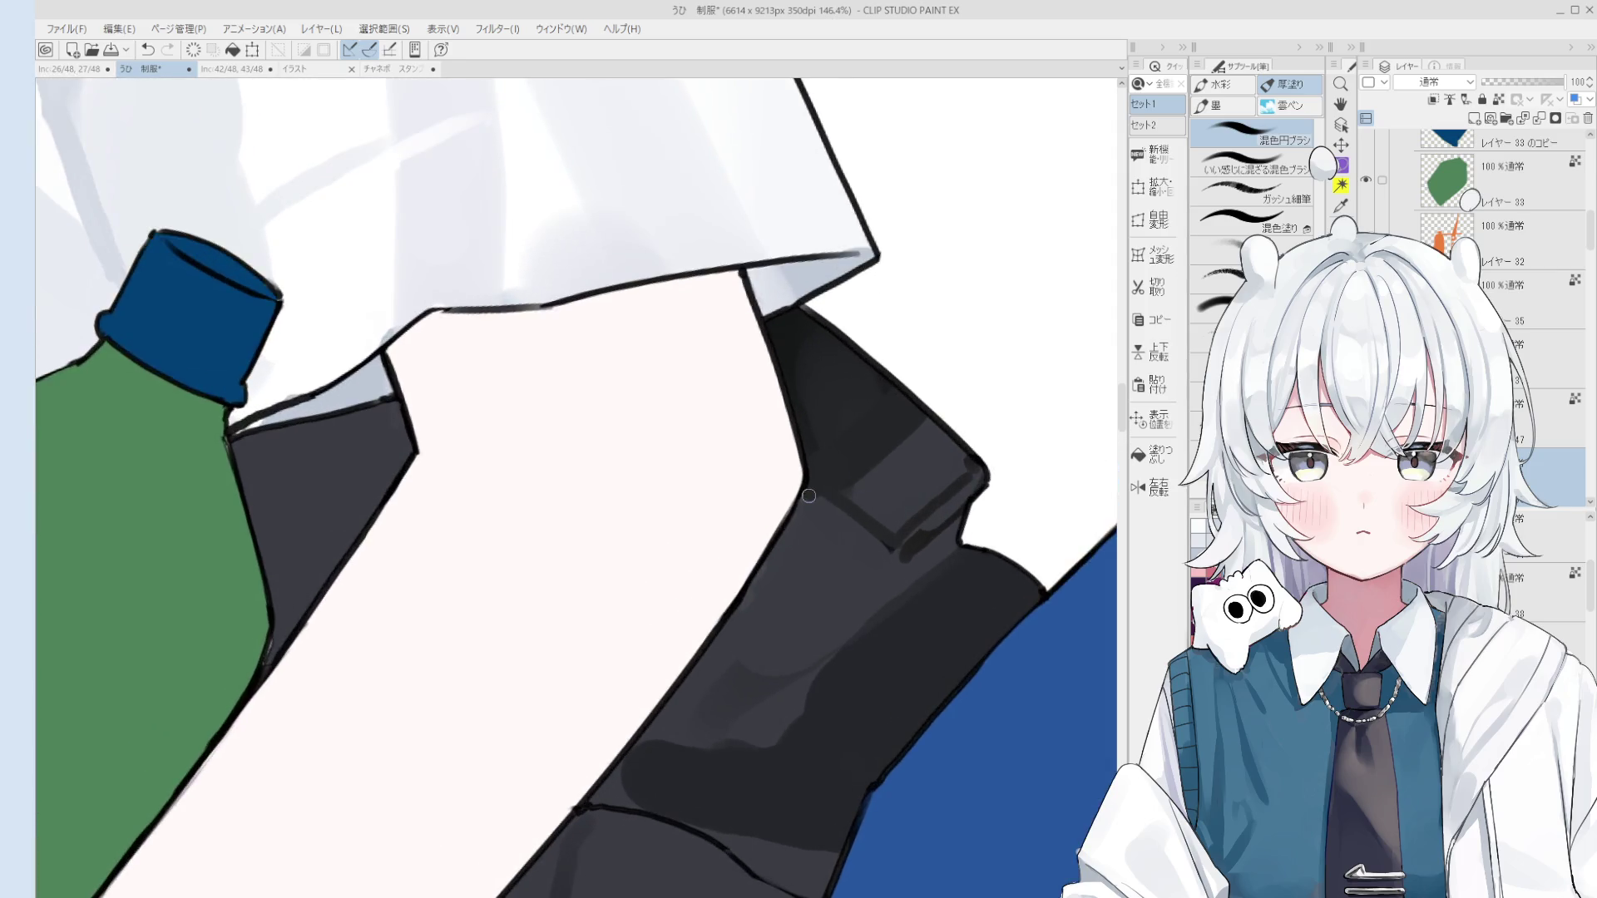
{"action": "scroll", "coordinate": [808, 496], "scroll_direction": "down", "scroll_amount": 1}
{"action": "scroll", "coordinate": [855, 496], "scroll_direction": "down", "scroll_amount": 1}
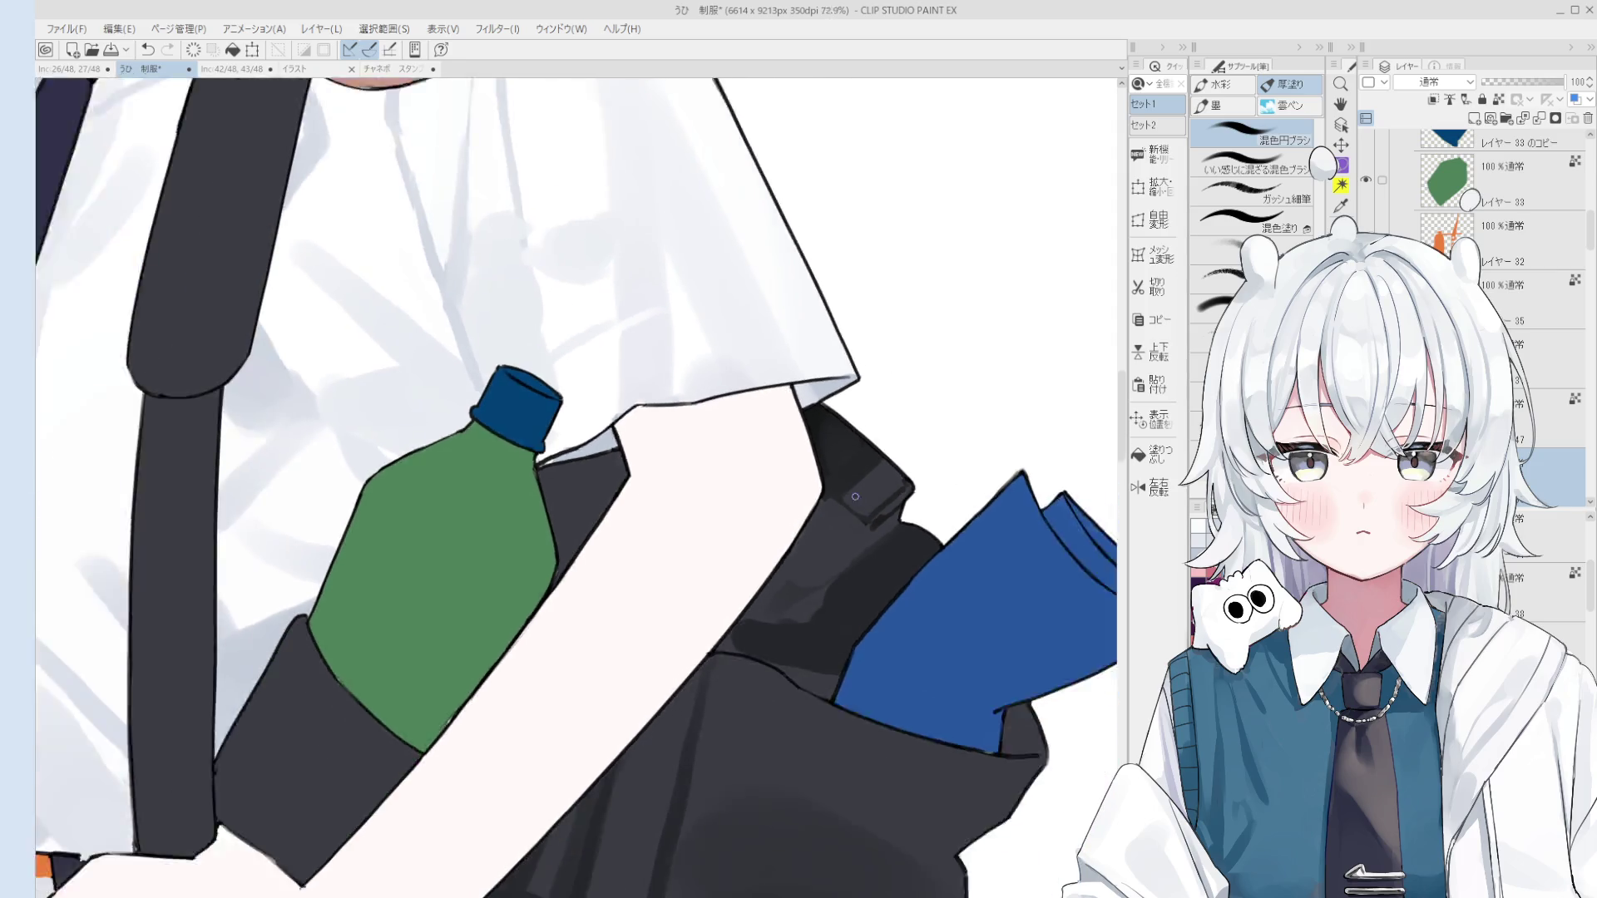
{"action": "scroll", "coordinate": [855, 496], "scroll_direction": "up", "scroll_amount": 1}
{"action": "scroll", "coordinate": [865, 532], "scroll_direction": "up", "scroll_amount": 2}
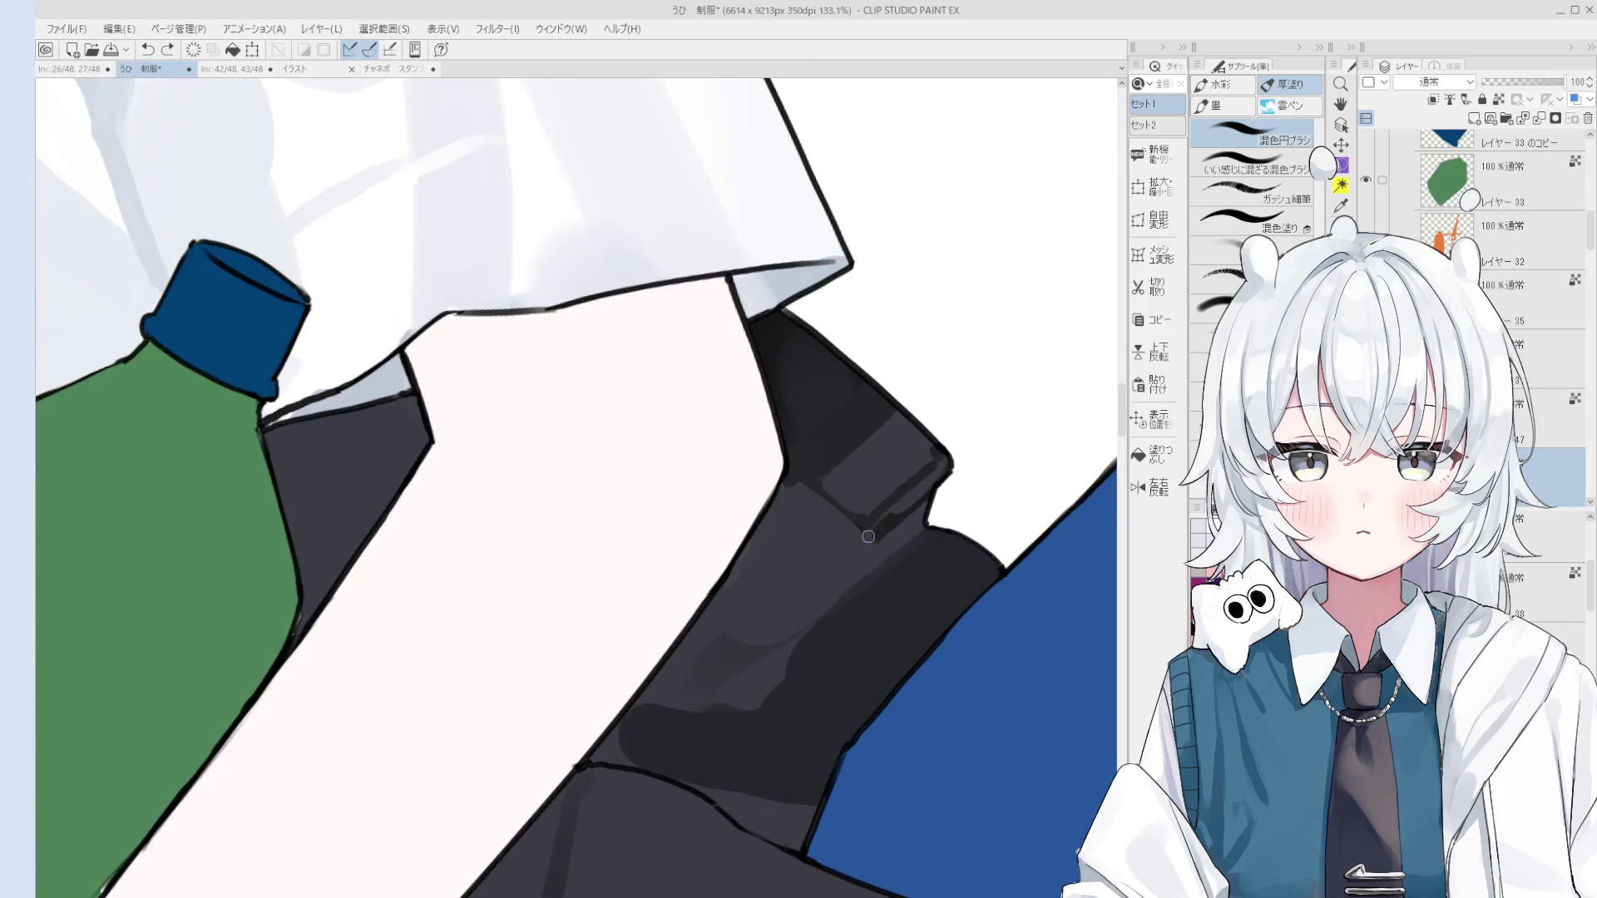
{"action": "mouse_move", "coordinate": [898, 540]}
{"action": "left_mouse_down"}
{"action": "mouse_move", "coordinate": [869, 531]}
{"action": "mouse_move", "coordinate": [896, 526]}
{"action": "left_mouse_up"}
{"action": "left_click_drag", "start_coordinate": [844, 458], "coordinate": [823, 445]}
{"action": "left_click_drag", "start_coordinate": [844, 536], "coordinate": [812, 497]}
Step: Shade the jacket collar with a faint tone, a dark slit line and a darker corner
{"action": "scroll", "coordinate": [820, 496], "scroll_direction": "down", "scroll_amount": 1}
{"action": "scroll", "coordinate": [863, 524], "scroll_direction": "down", "scroll_amount": 1}
{"action": "scroll", "coordinate": [862, 524], "scroll_direction": "up", "scroll_amount": 4}
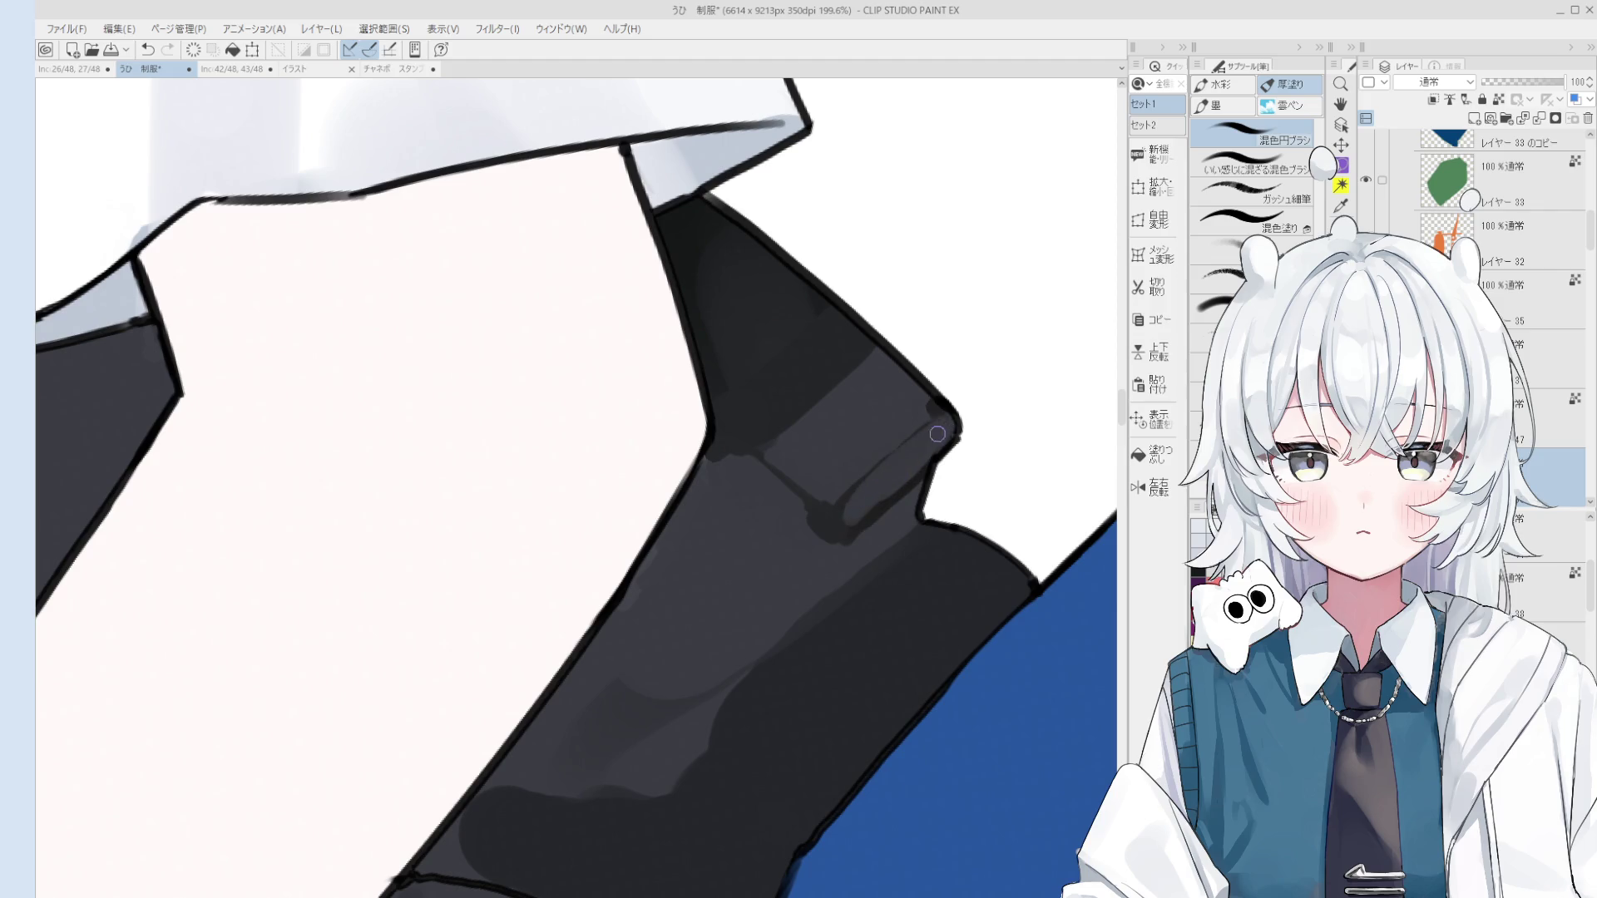
{"action": "scroll", "coordinate": [977, 433], "scroll_direction": "down", "scroll_amount": 1}
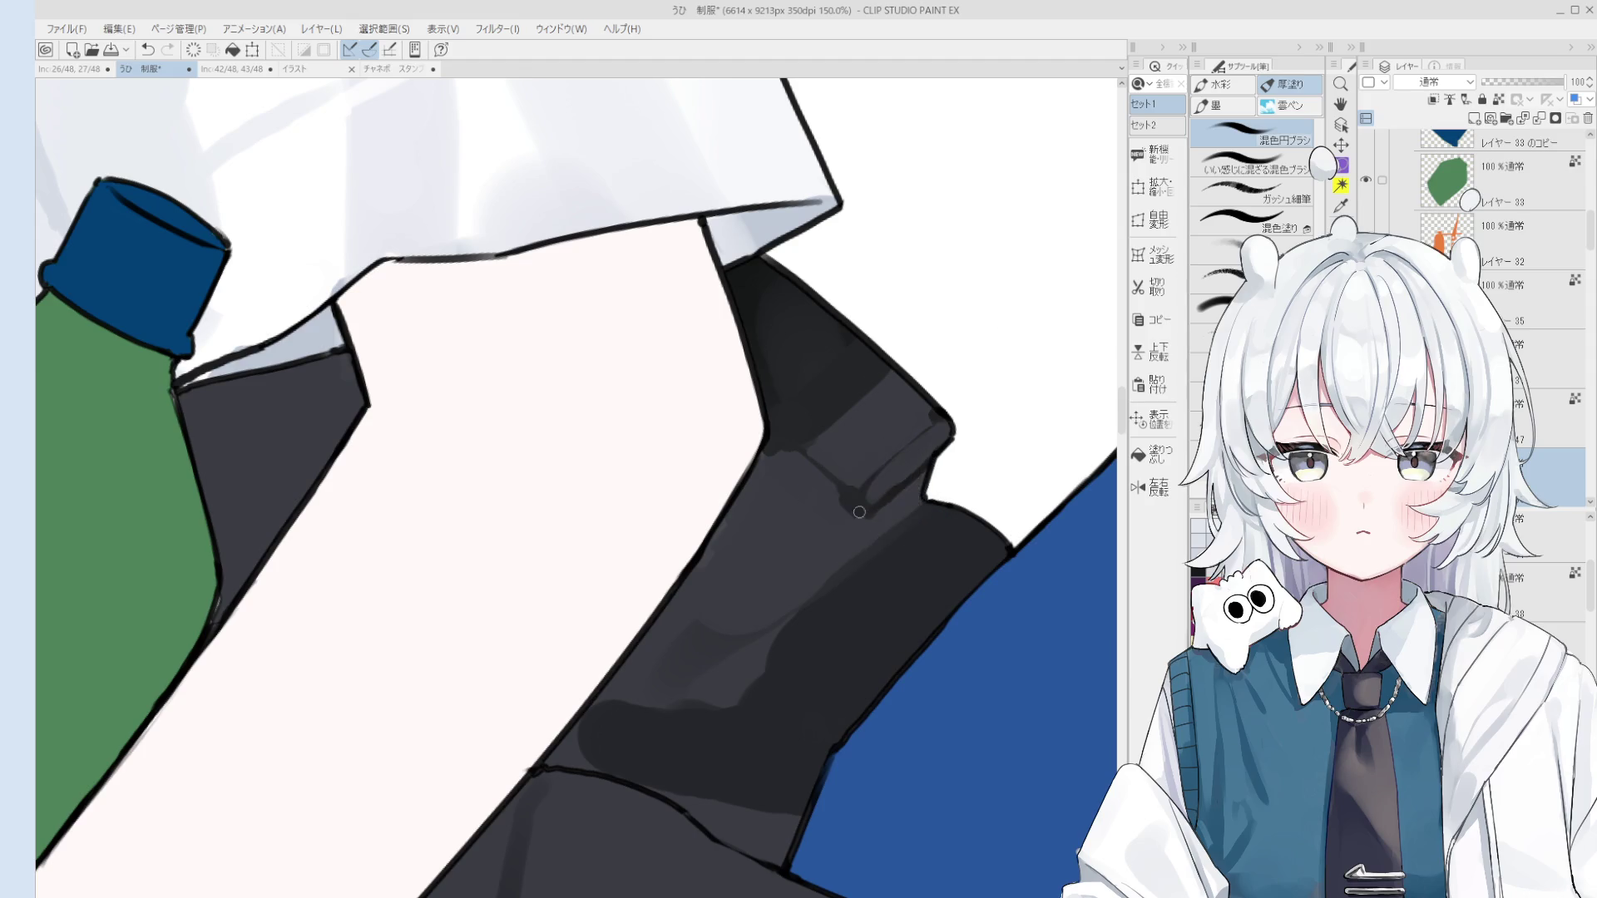
{"action": "left_click_drag", "start_coordinate": [893, 497], "coordinate": [926, 519]}
{"action": "key", "text": "b"}
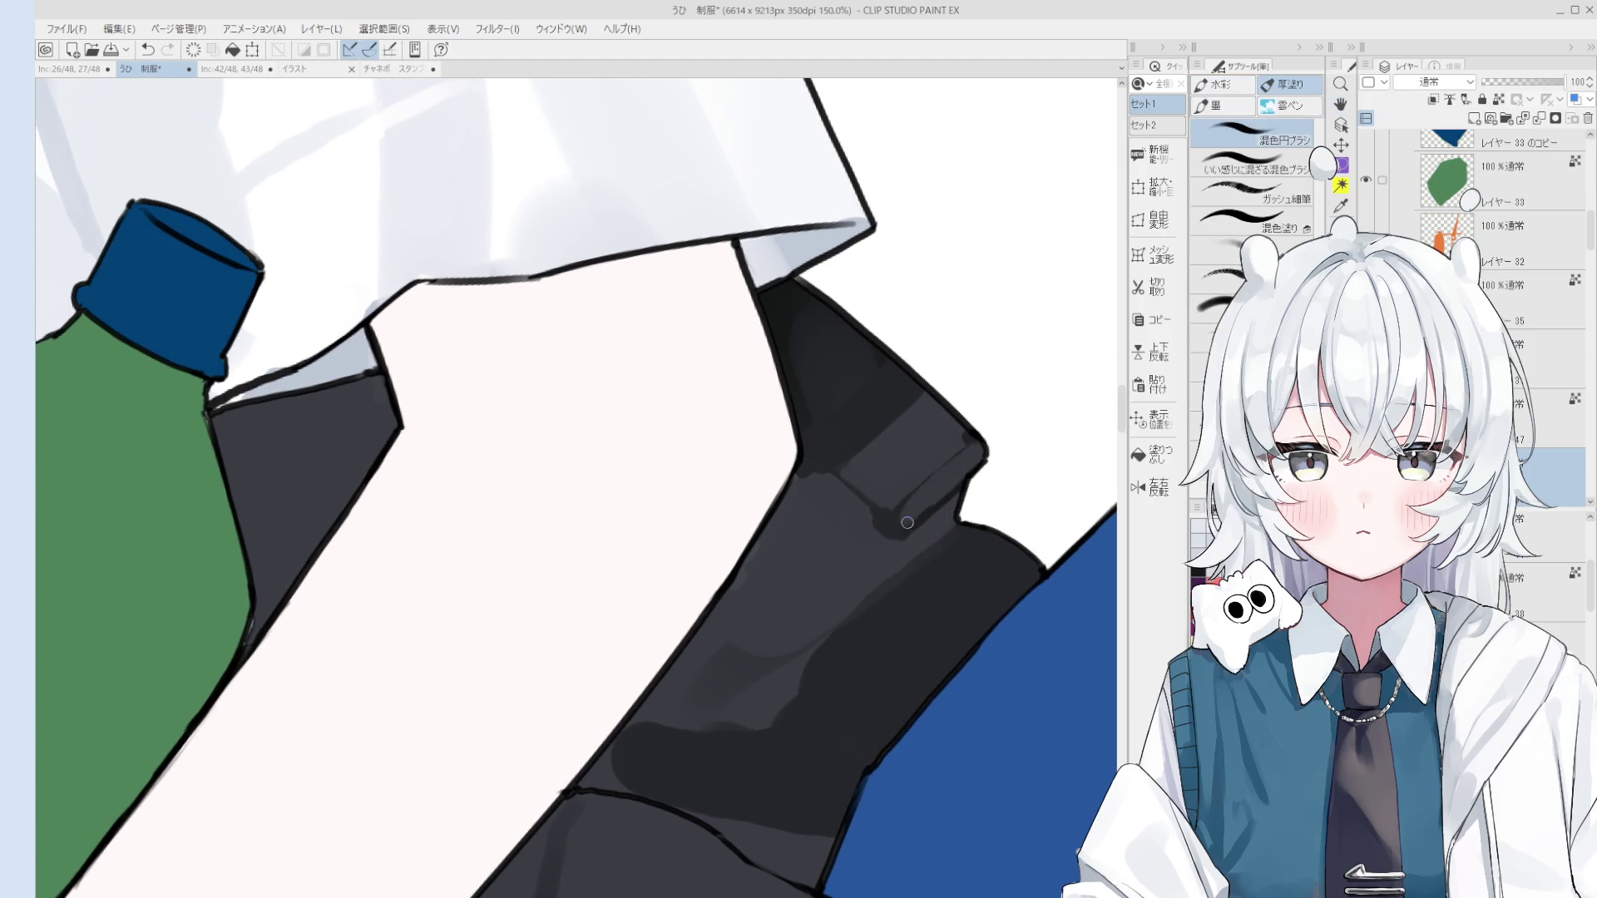
{"action": "scroll", "coordinate": [927, 529], "scroll_direction": "down", "scroll_amount": 1}
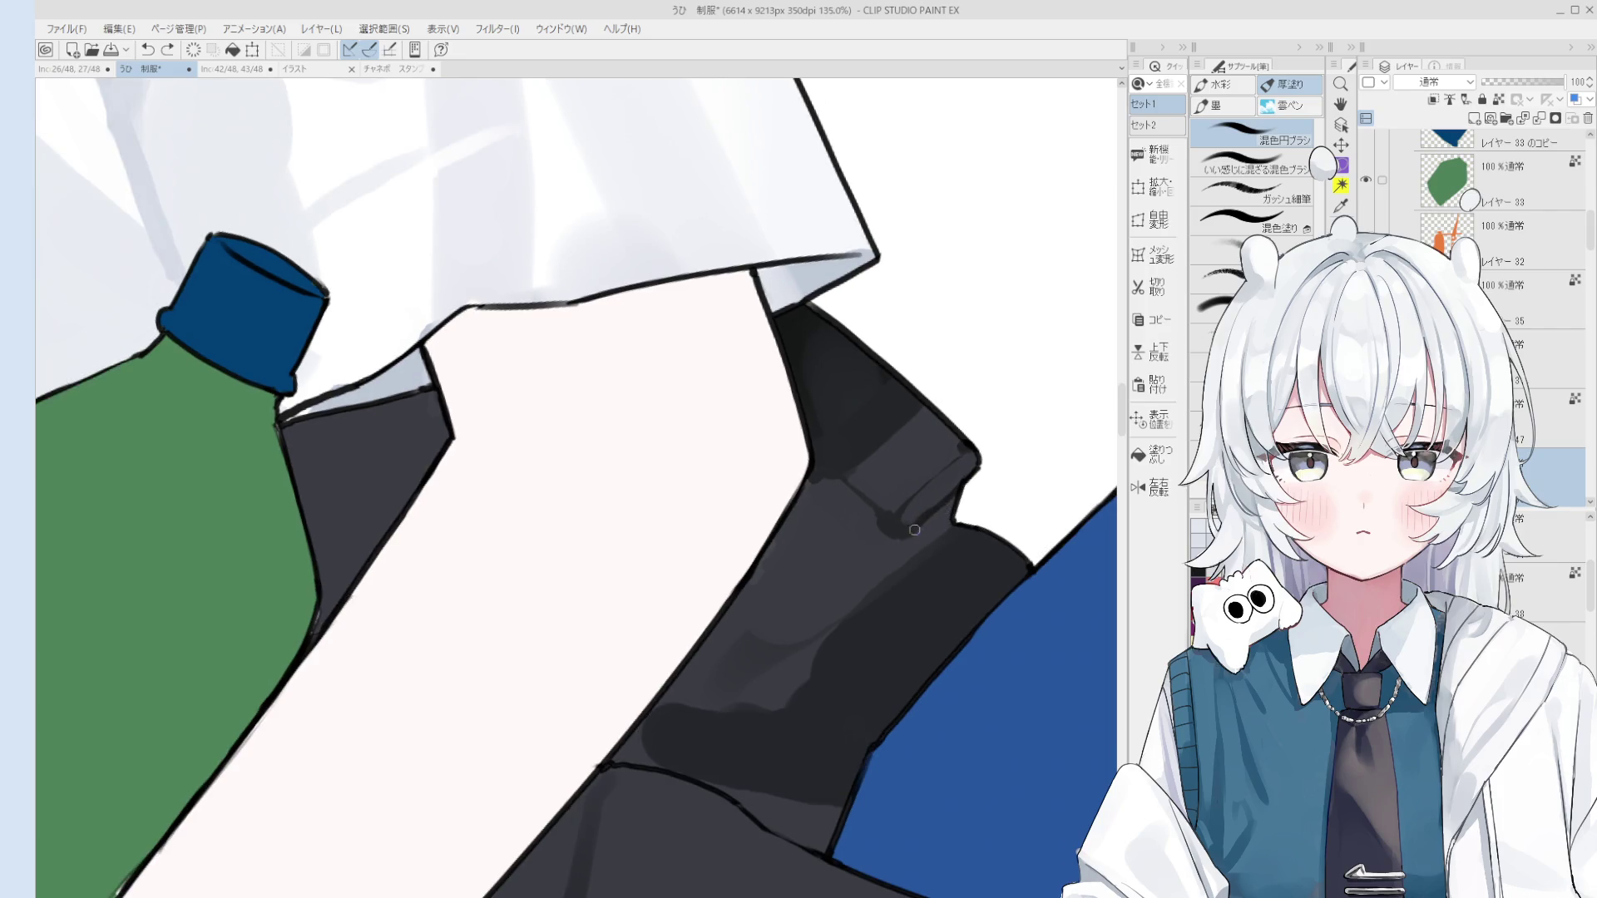
{"action": "scroll", "coordinate": [923, 524], "scroll_direction": "down", "scroll_amount": 2}
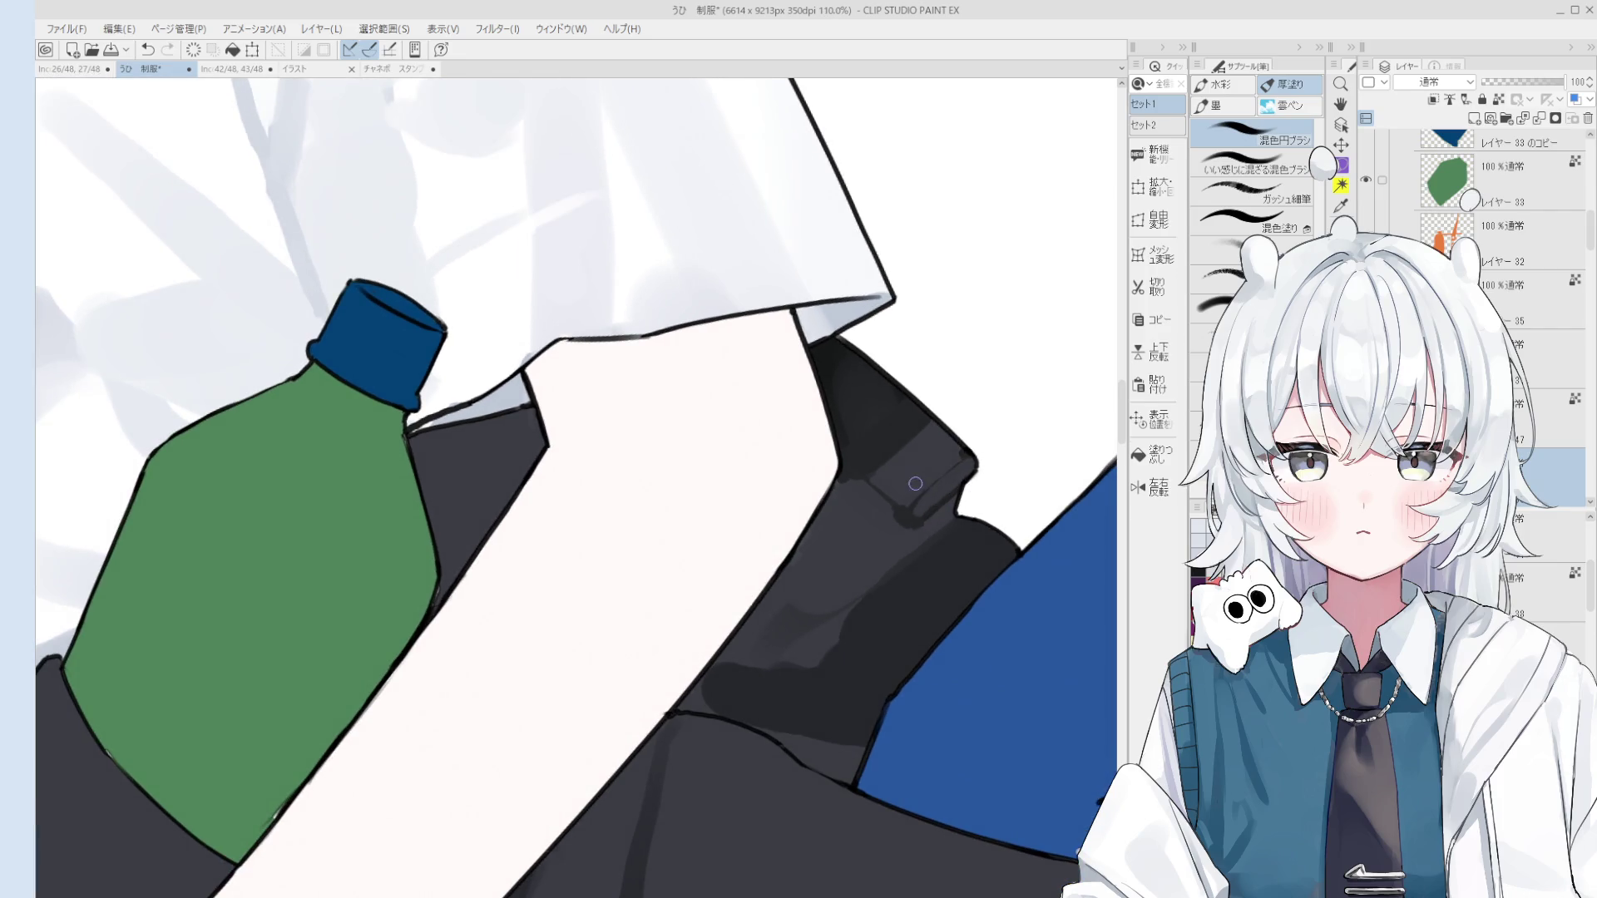
{"action": "scroll", "coordinate": [932, 520], "scroll_direction": "down", "scroll_amount": 5}
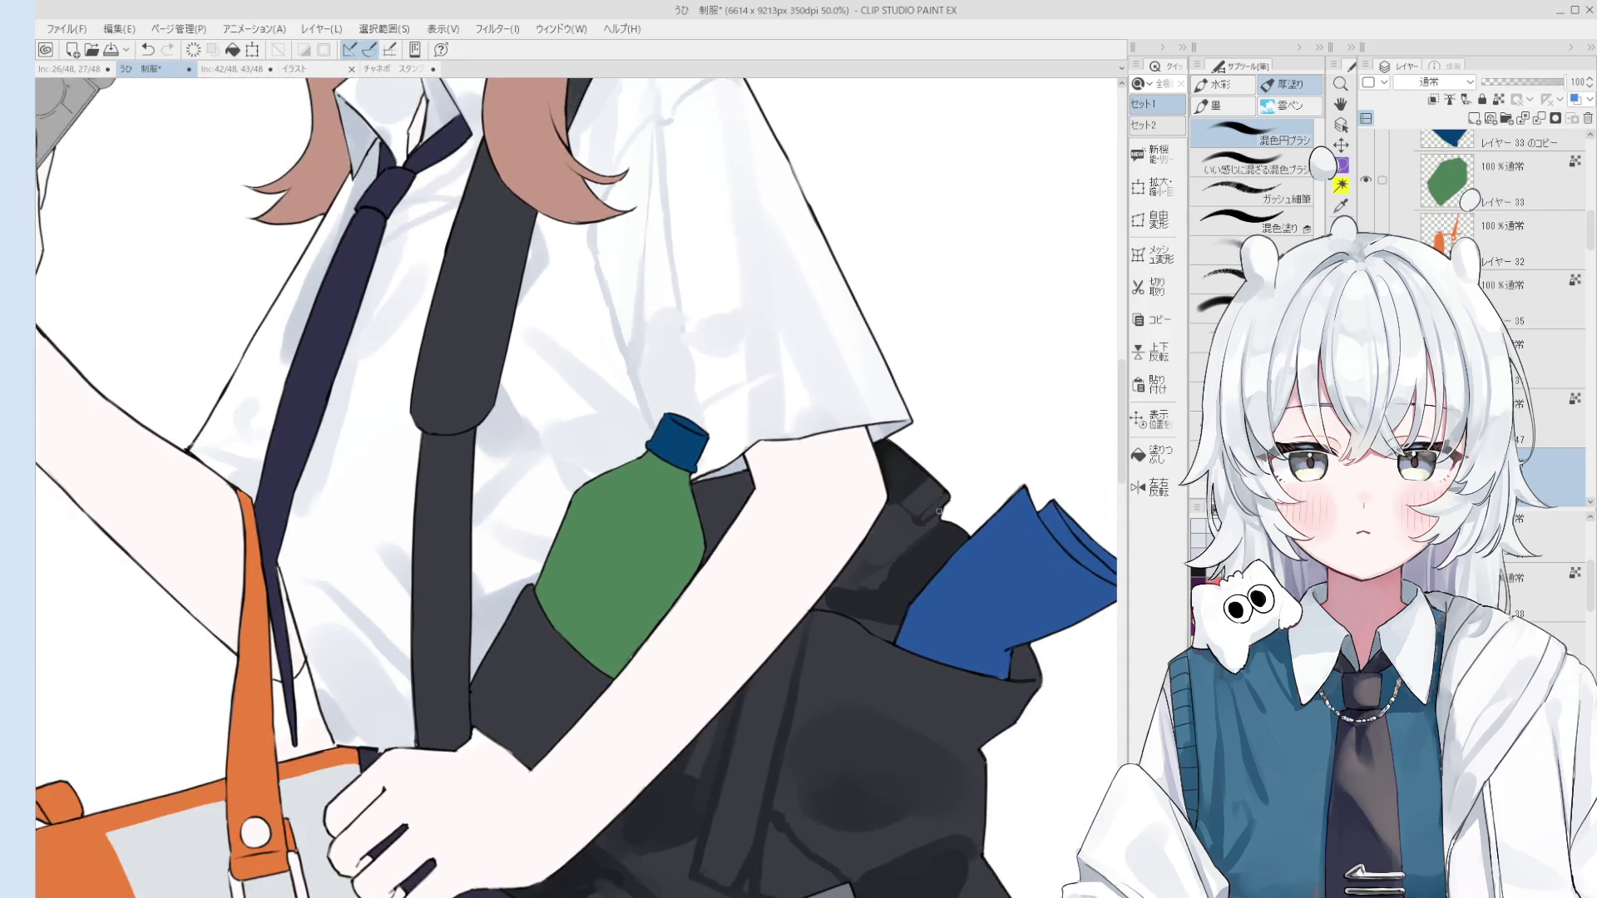
{"action": "scroll", "coordinate": [923, 518], "scroll_direction": "up", "scroll_amount": 4}
{"action": "left_click_drag", "start_coordinate": [923, 517], "coordinate": [935, 485]}
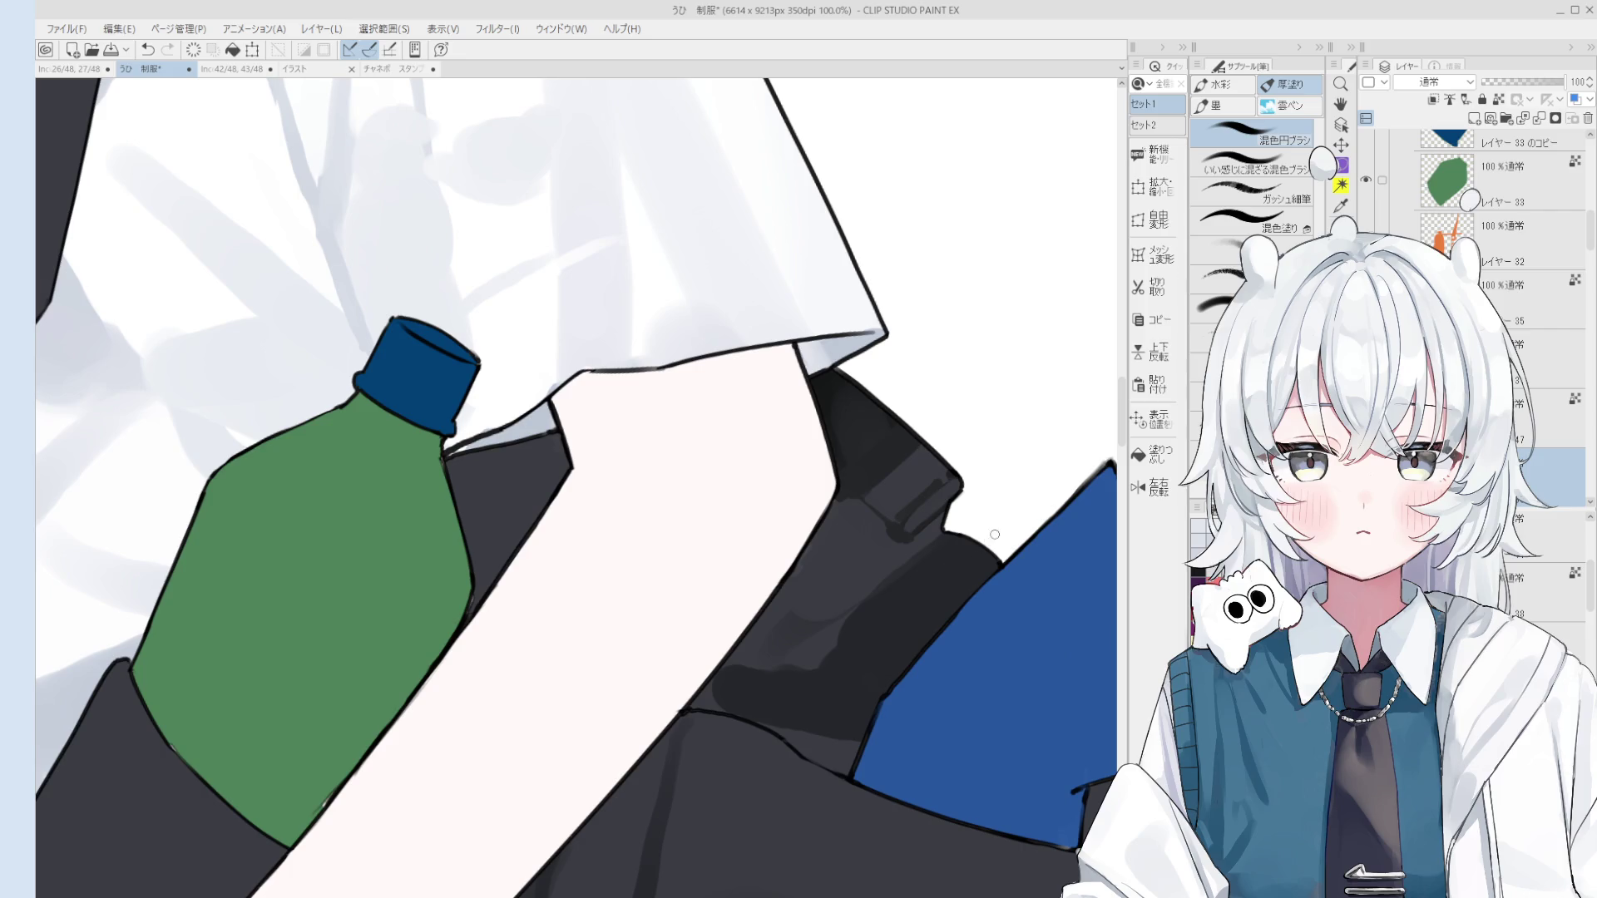
{"action": "left_click_drag", "start_coordinate": [945, 486], "coordinate": [905, 521]}
{"action": "left_click_drag", "start_coordinate": [945, 483], "coordinate": [935, 467]}
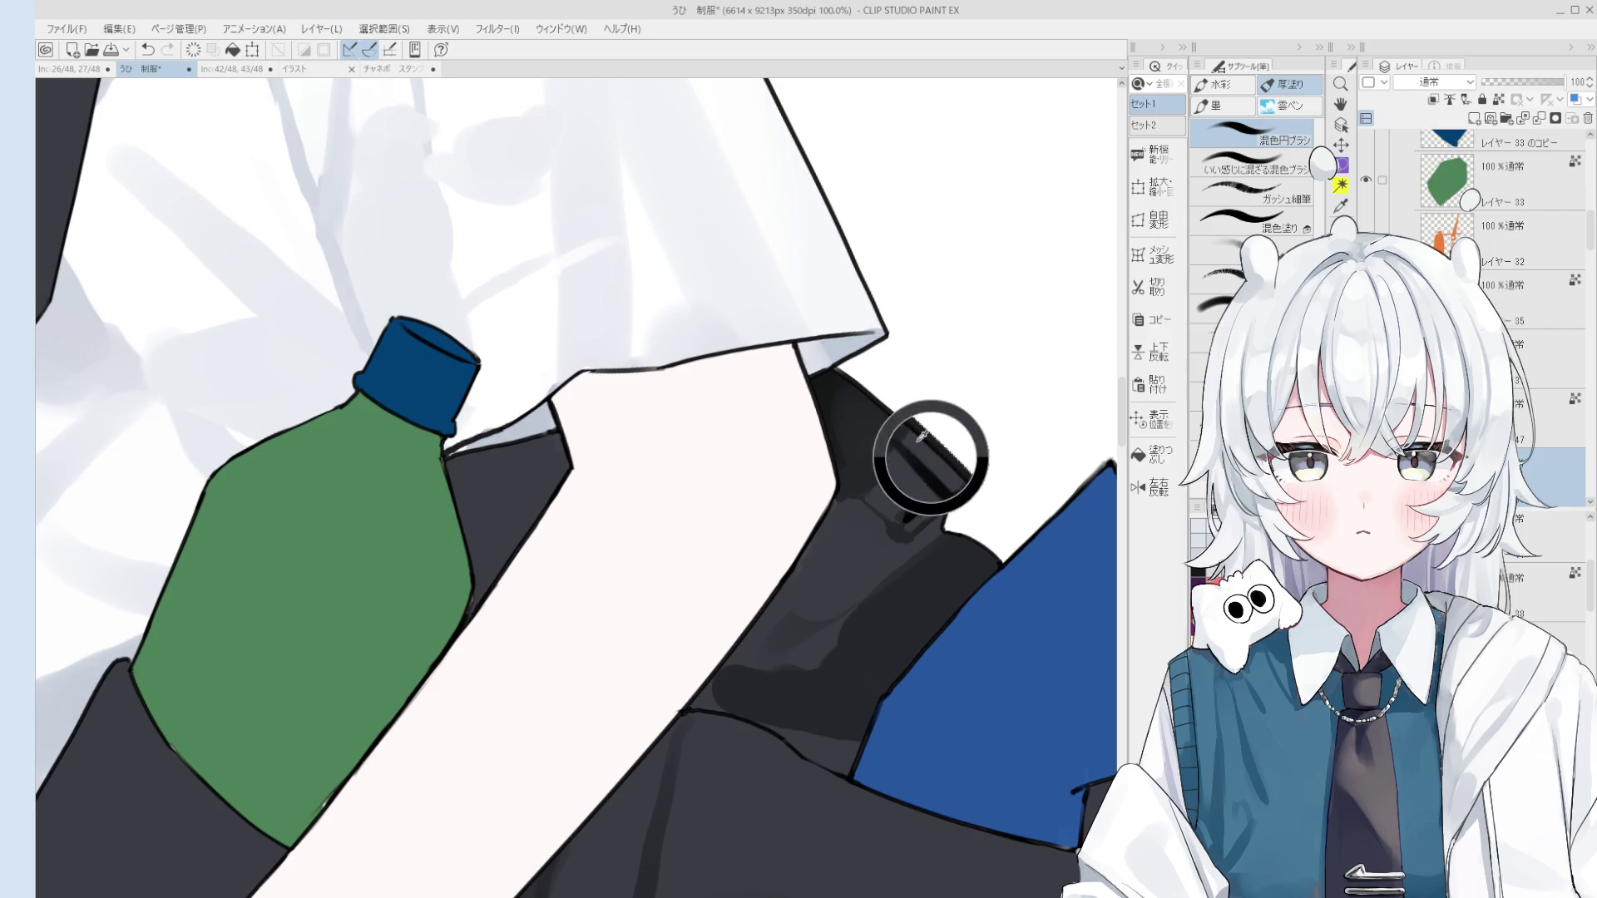
{"action": "scroll", "coordinate": [890, 465], "scroll_direction": "down", "scroll_amount": 3}
{"action": "key", "text": "ctrl+z"}
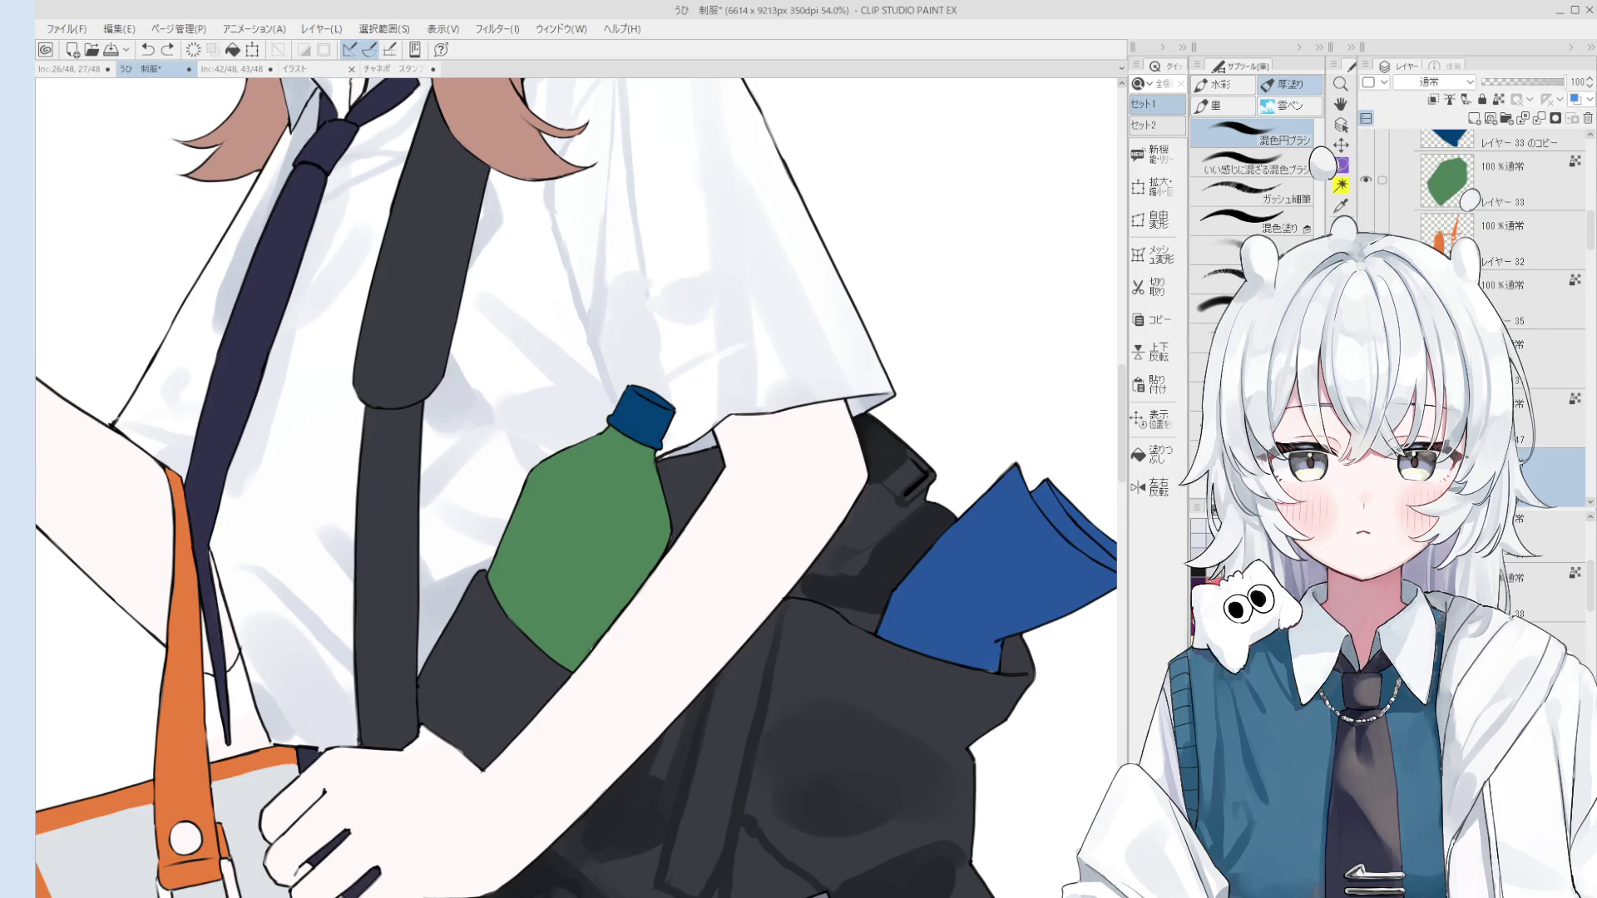
{"action": "key", "text": "ctrl+y"}
Step: Paint darker shading on the black bag left of the buckle and sample its dark tone
{"action": "scroll", "coordinate": [908, 454], "scroll_direction": "up", "scroll_amount": 1}
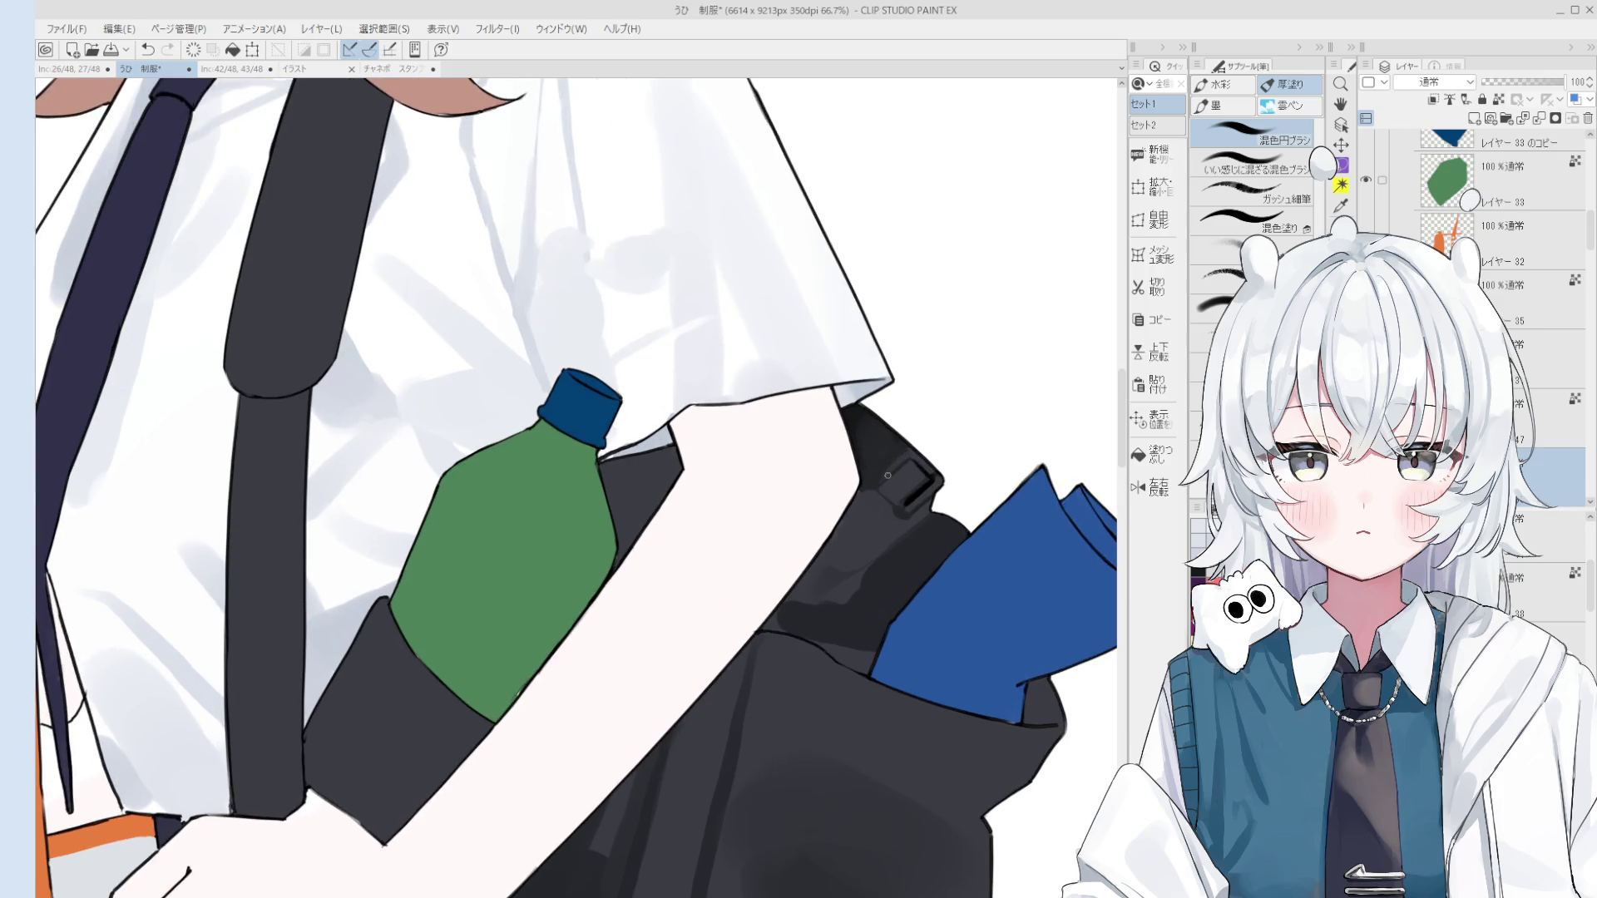
{"action": "scroll", "coordinate": [892, 464], "scroll_direction": "down", "scroll_amount": 5}
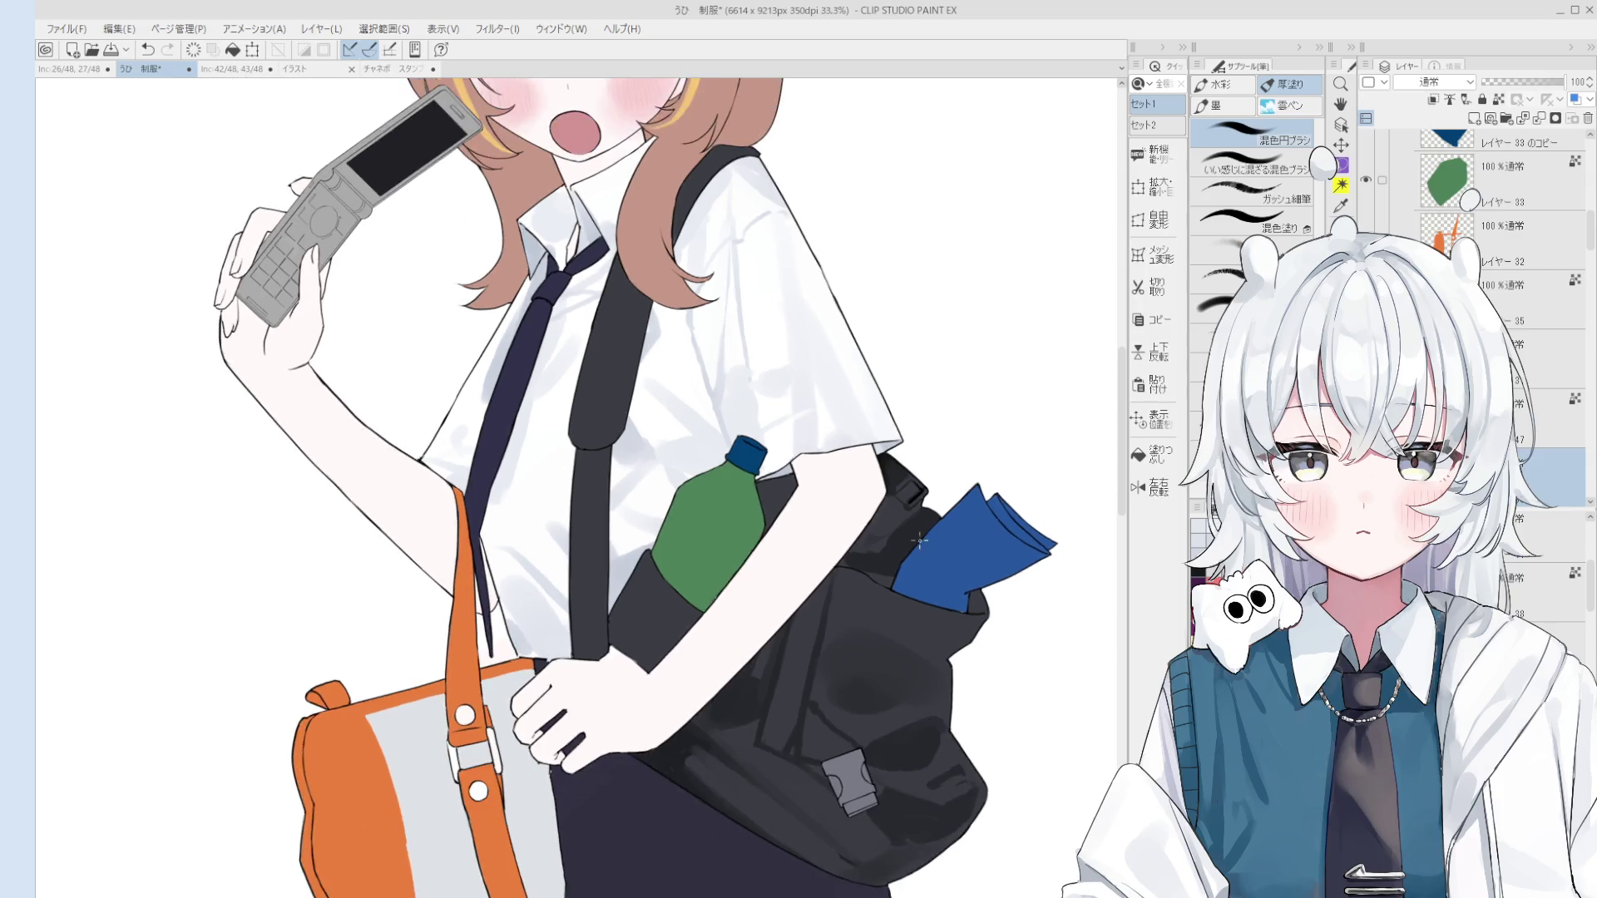
{"action": "scroll", "coordinate": [973, 502], "scroll_direction": "down", "scroll_amount": 1}
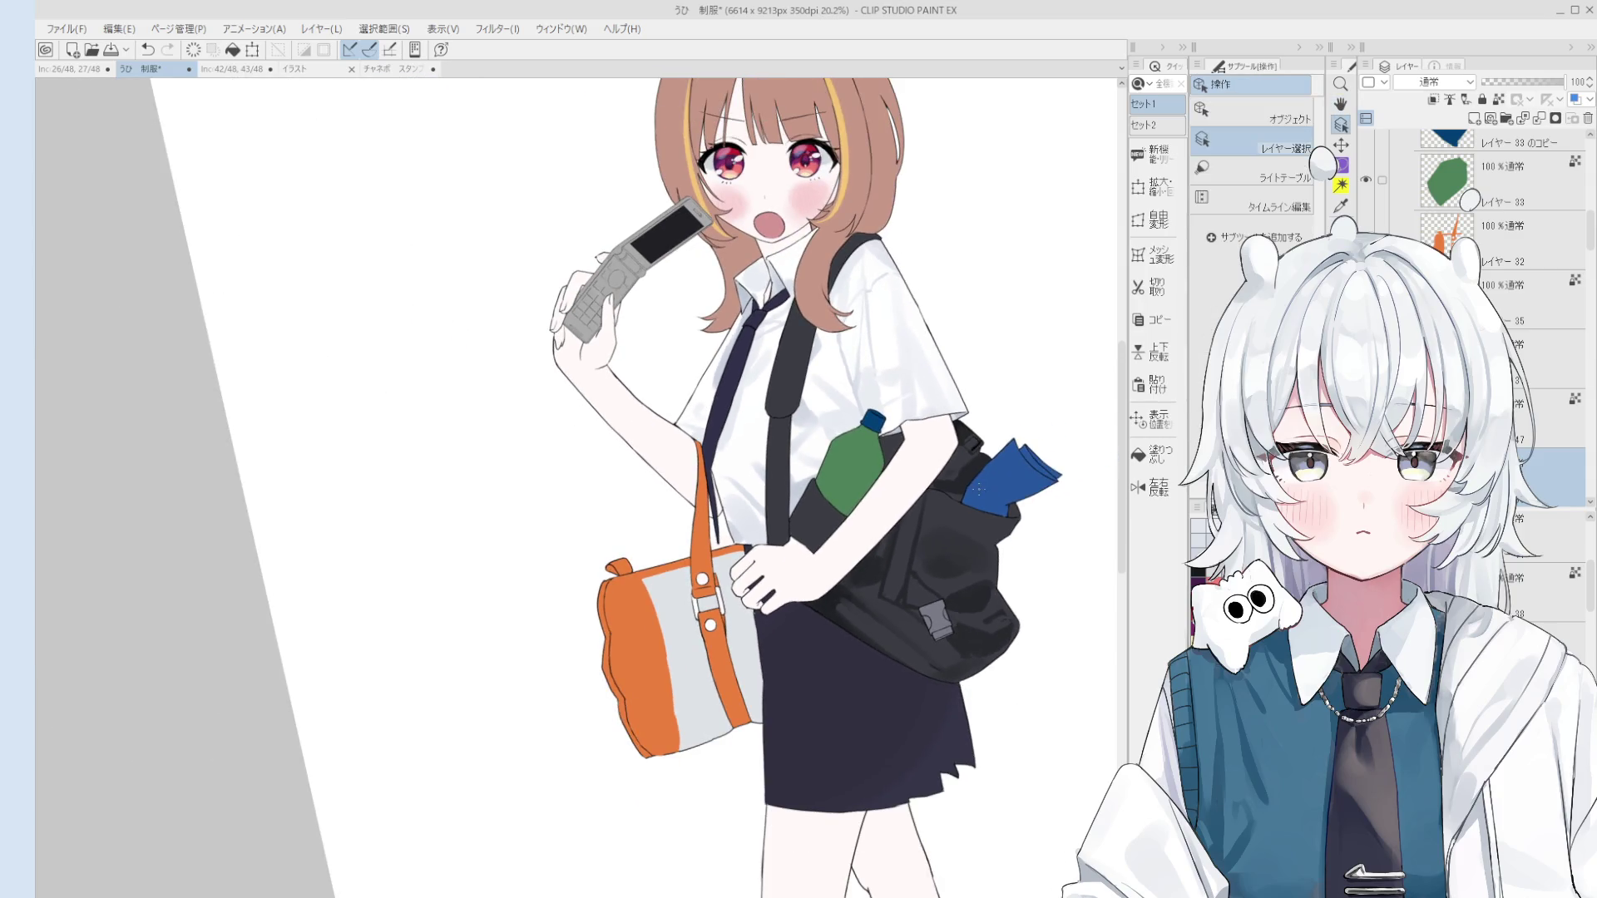
{"action": "scroll", "coordinate": [972, 512], "scroll_direction": "up", "scroll_amount": 3}
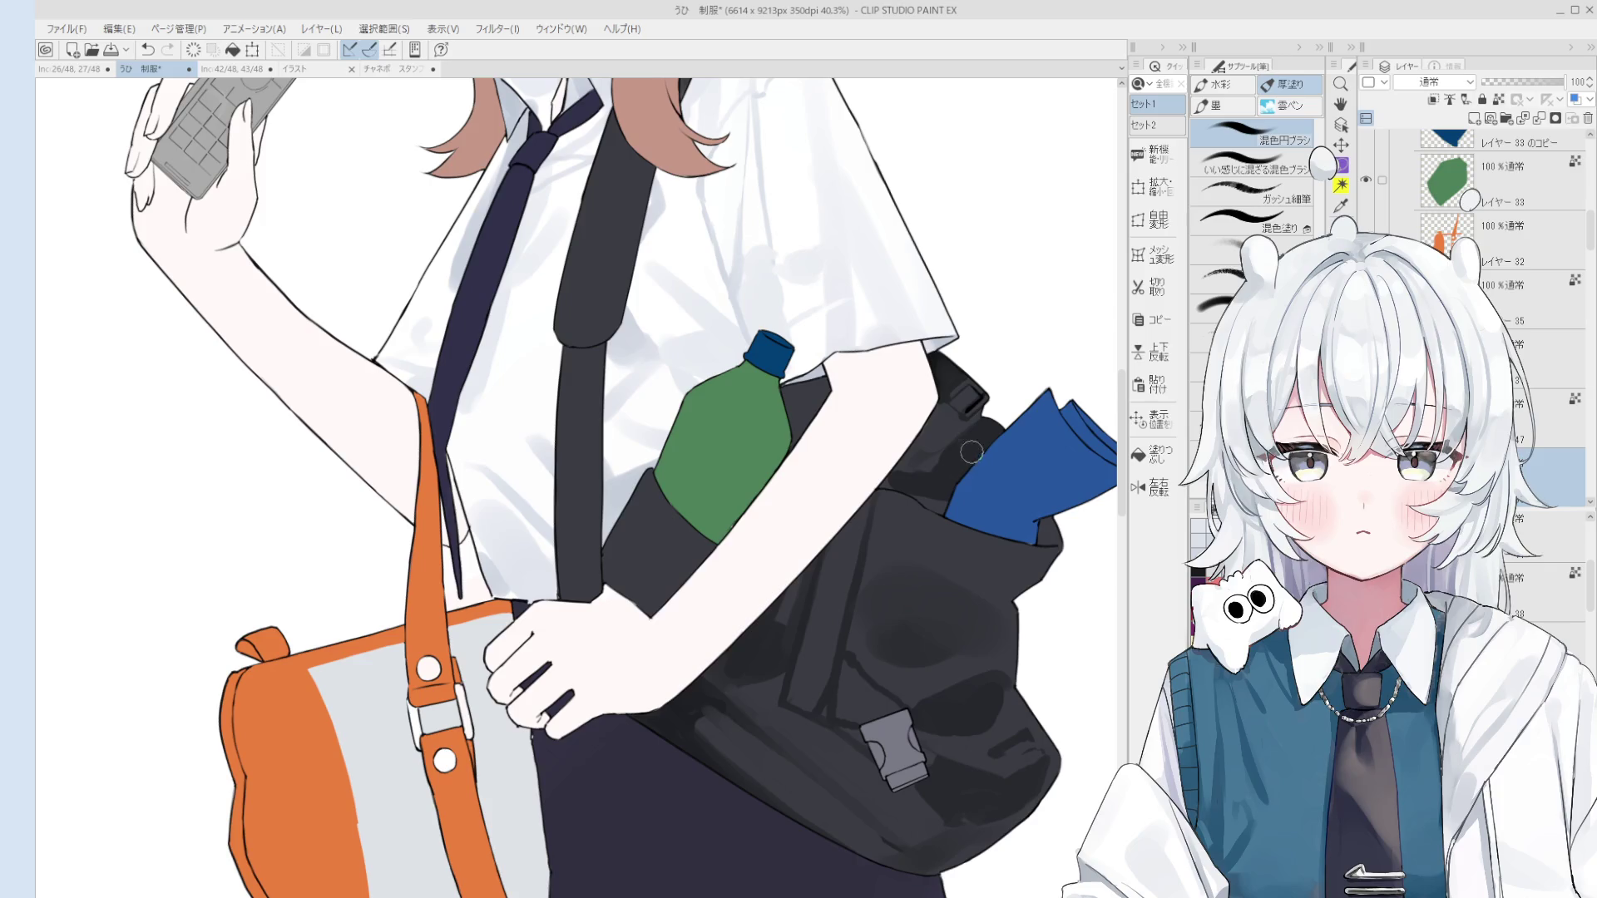
{"action": "scroll", "coordinate": [956, 449], "scroll_direction": "down", "scroll_amount": 1}
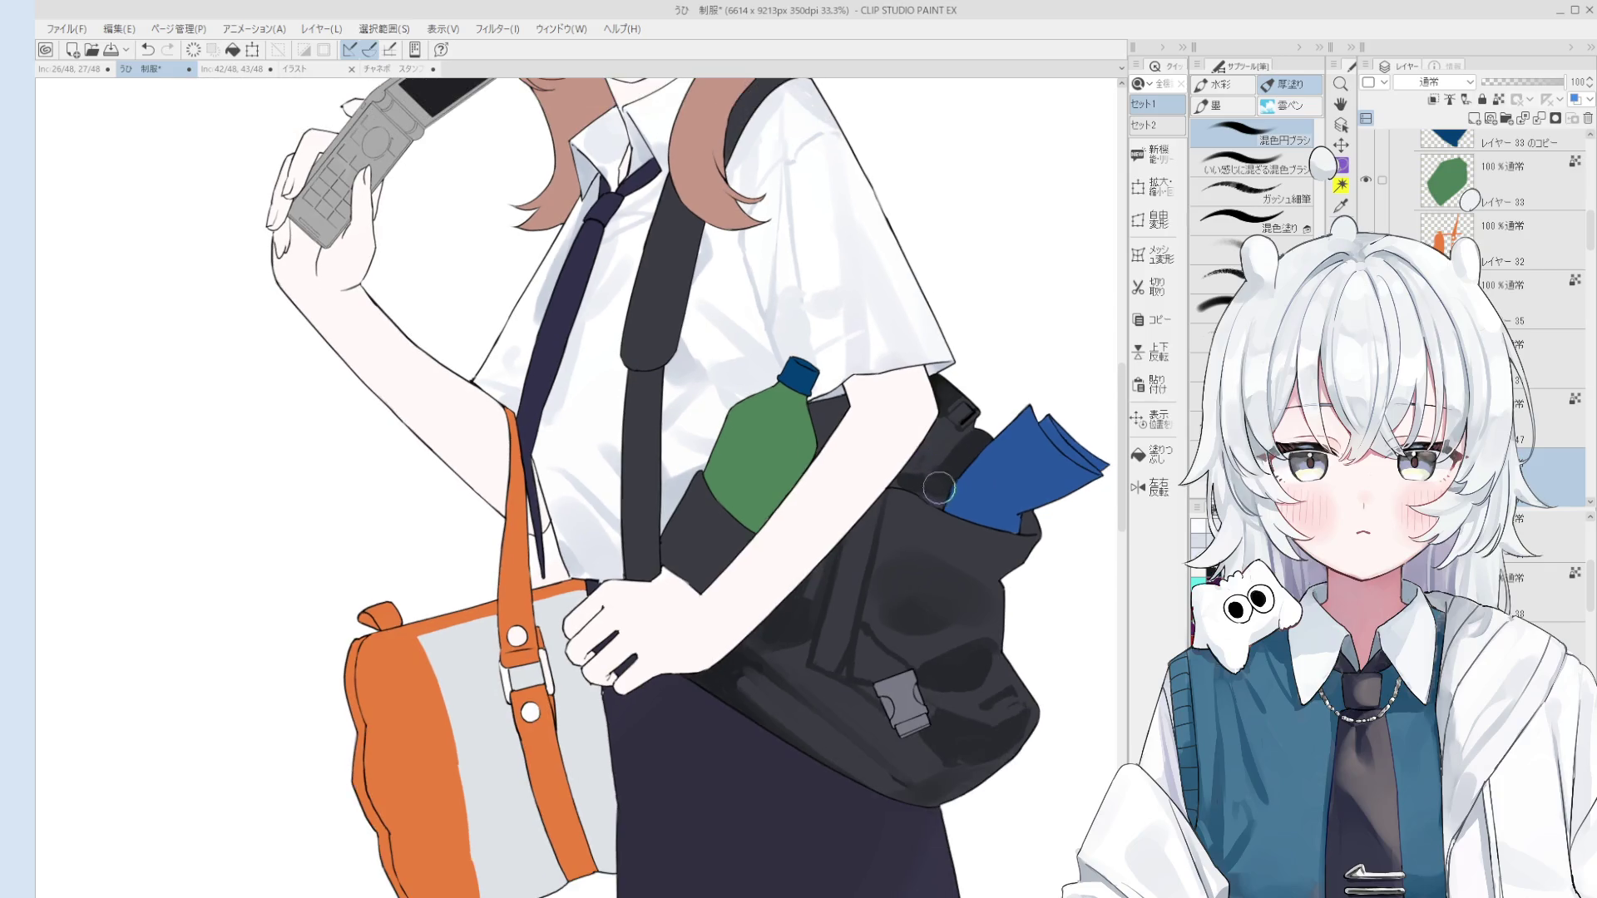
{"action": "scroll", "coordinate": [940, 491], "scroll_direction": "down", "scroll_amount": 2}
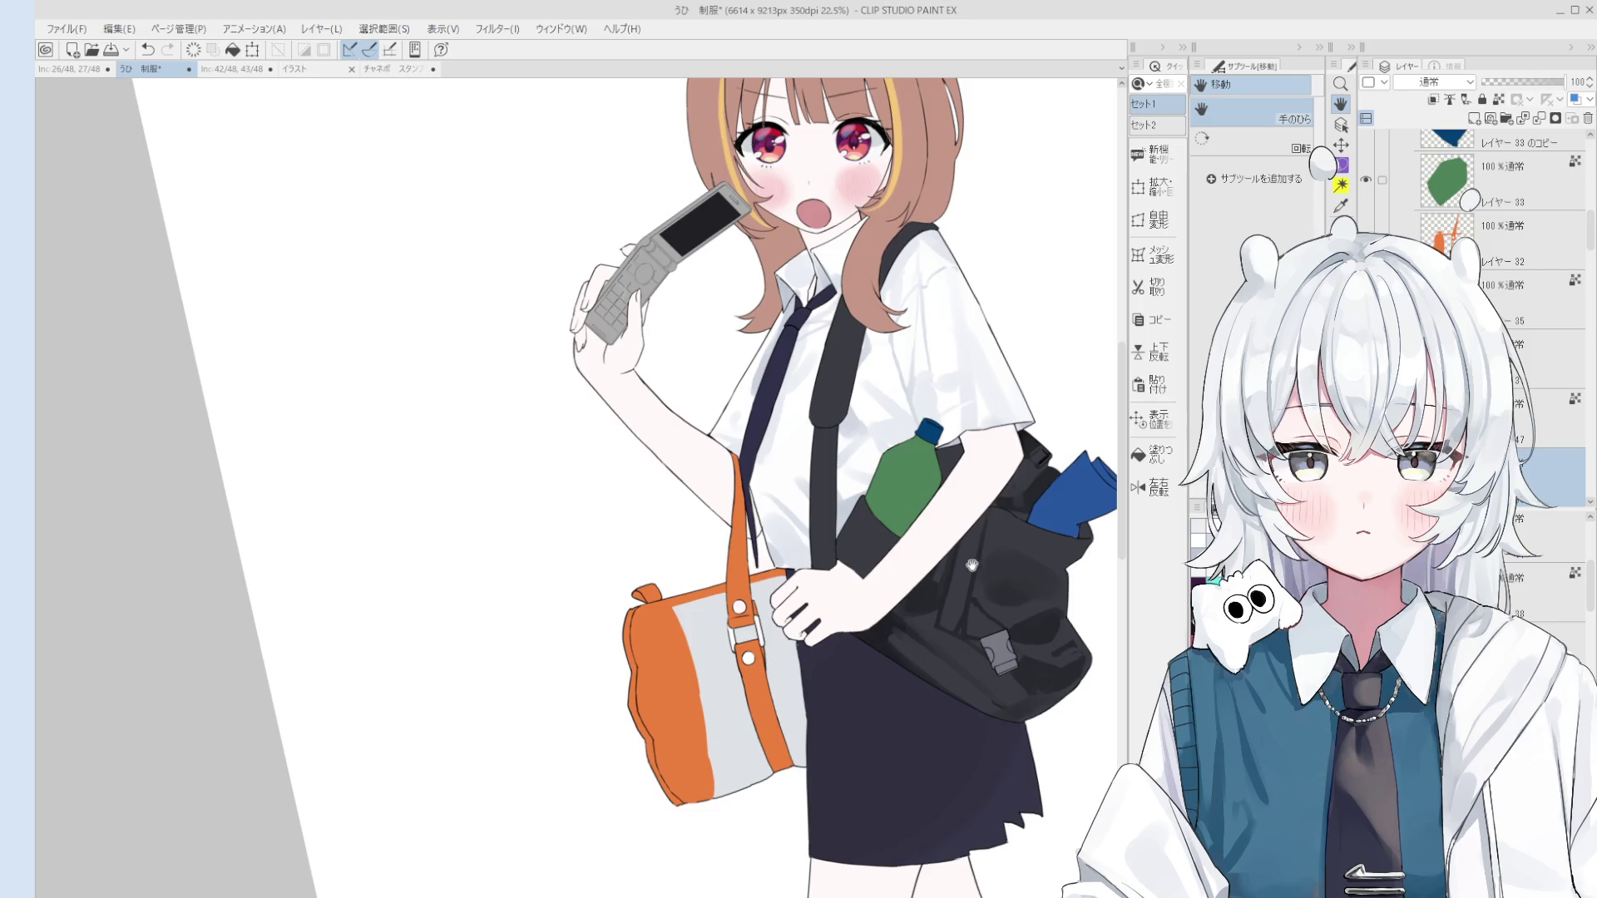
{"action": "left_click_drag", "start_coordinate": [972, 566], "coordinate": [958, 541]}
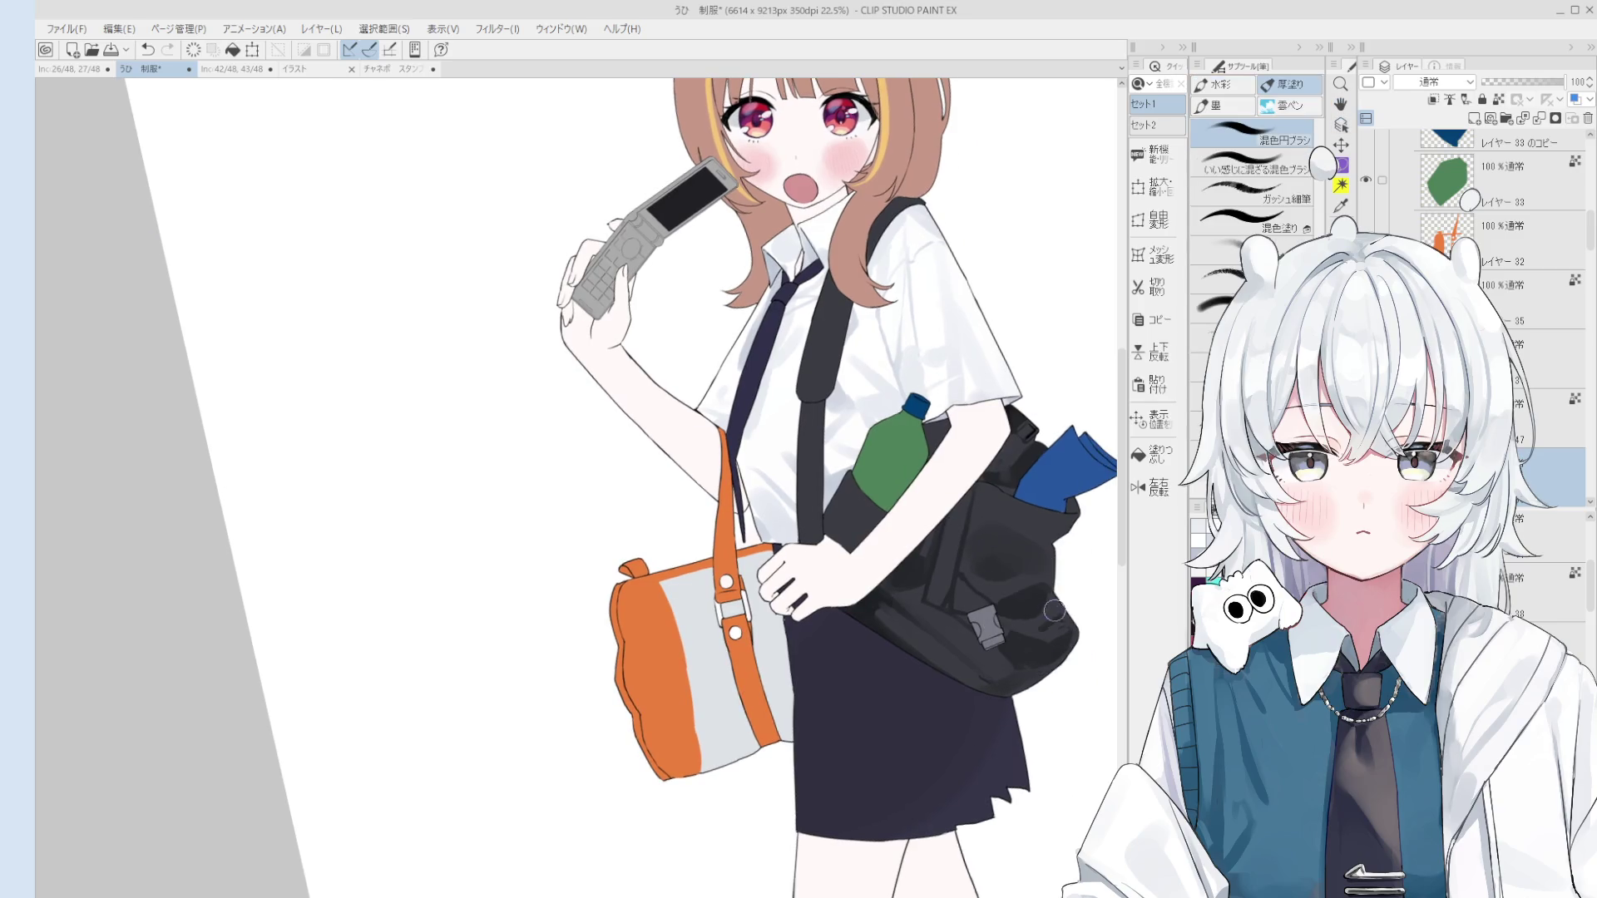
{"action": "scroll", "coordinate": [1054, 611], "scroll_direction": "up", "scroll_amount": 1}
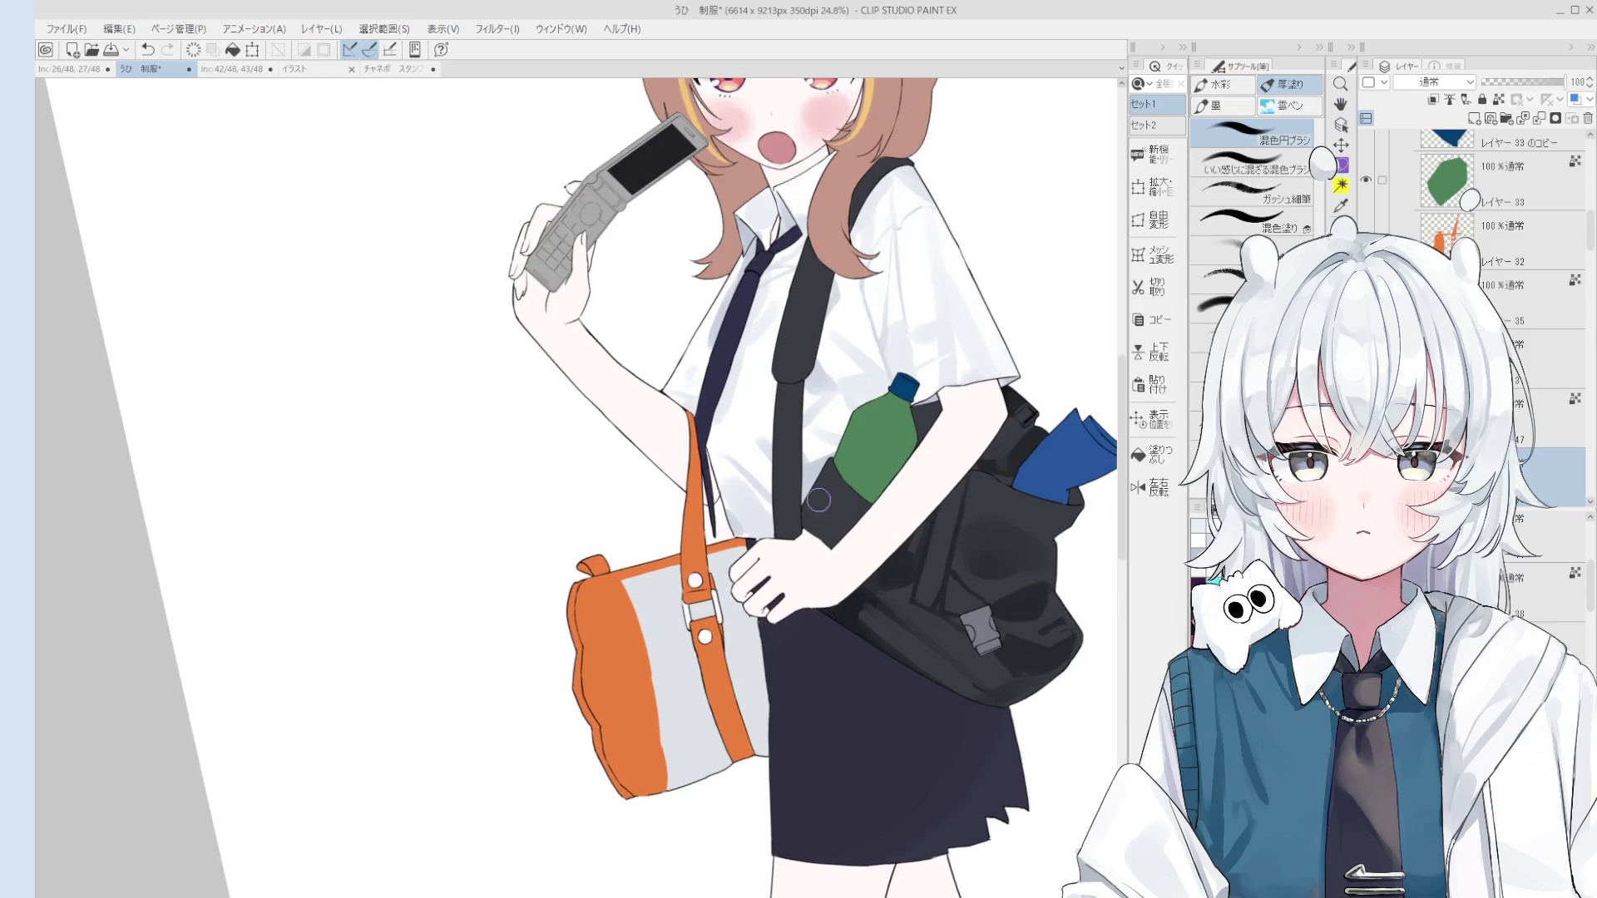
{"action": "key", "text": "space"}
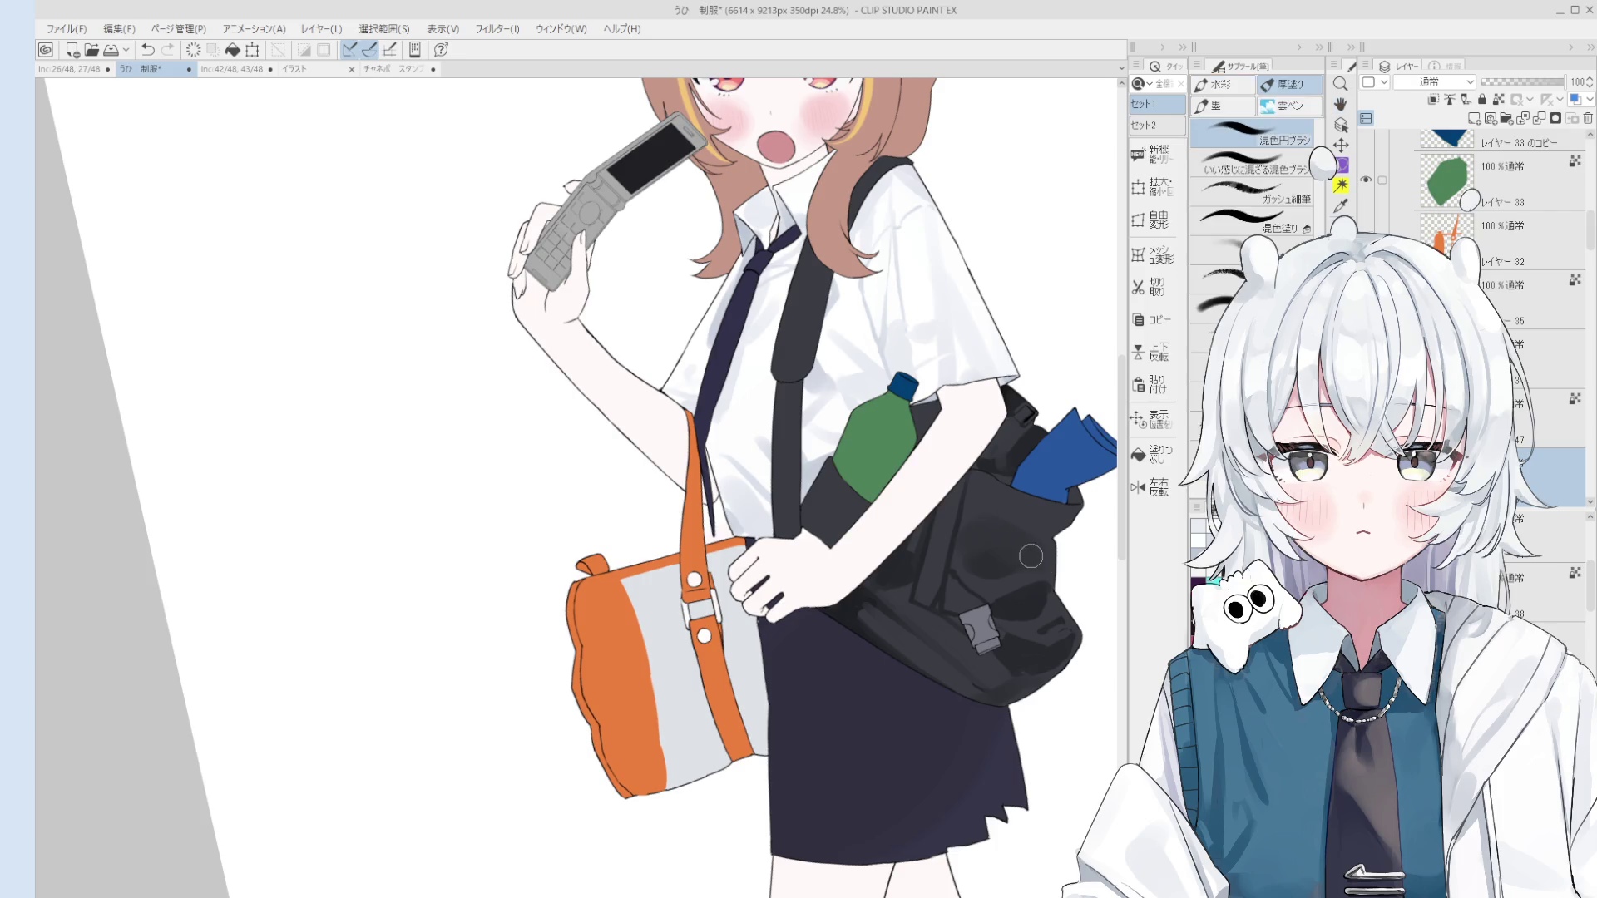
{"action": "scroll", "coordinate": [1032, 561], "scroll_direction": "up", "scroll_amount": 2}
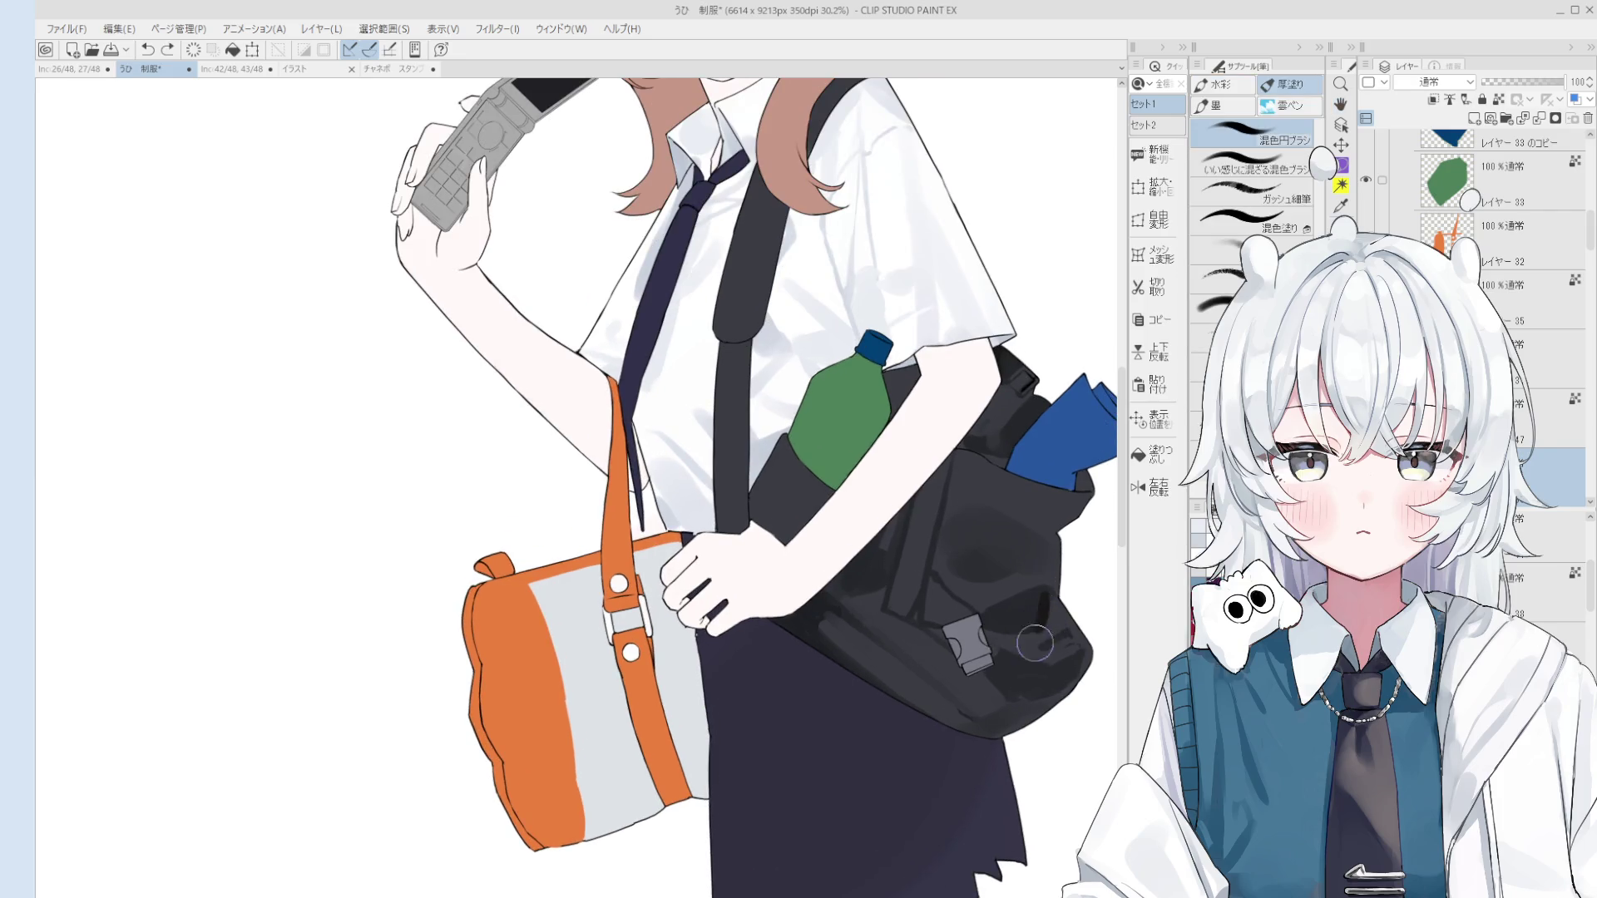
{"action": "scroll", "coordinate": [989, 635], "scroll_direction": "down", "scroll_amount": 1}
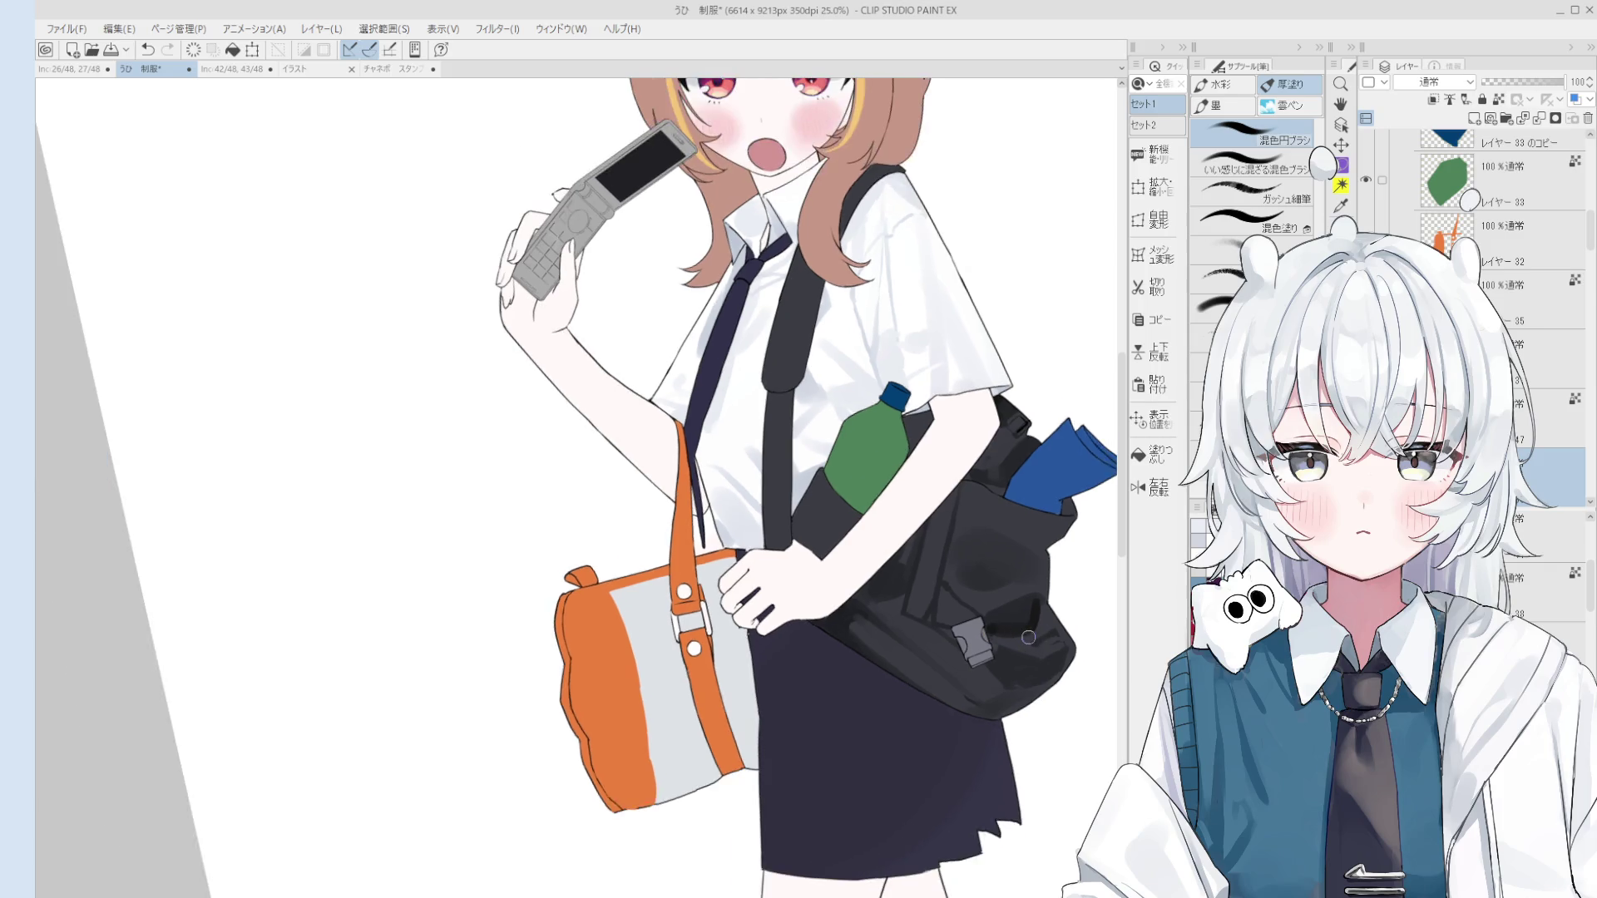
{"action": "scroll", "coordinate": [989, 635], "scroll_direction": "up", "scroll_amount": 2}
{"action": "scroll", "coordinate": [990, 634], "scroll_direction": "down", "scroll_amount": 1}
{"action": "mouse_move", "coordinate": [991, 611]}
{"action": "left_mouse_down"}
{"action": "mouse_move", "coordinate": [1031, 619]}
{"action": "mouse_move", "coordinate": [994, 617]}
{"action": "mouse_move", "coordinate": [1003, 590]}
{"action": "mouse_move", "coordinate": [977, 615]}
{"action": "mouse_move", "coordinate": [999, 603]}
{"action": "left_mouse_up"}
{"action": "left_click", "coordinate": [998, 573], "text": "alt"}
{"action": "left_click", "coordinate": [992, 594], "text": "alt"}
Step: With a larger brush and darker colour, lay a shading stroke and a dark dab on the bag
{"action": "scroll", "coordinate": [1056, 597], "scroll_direction": "down", "scroll_amount": 1}
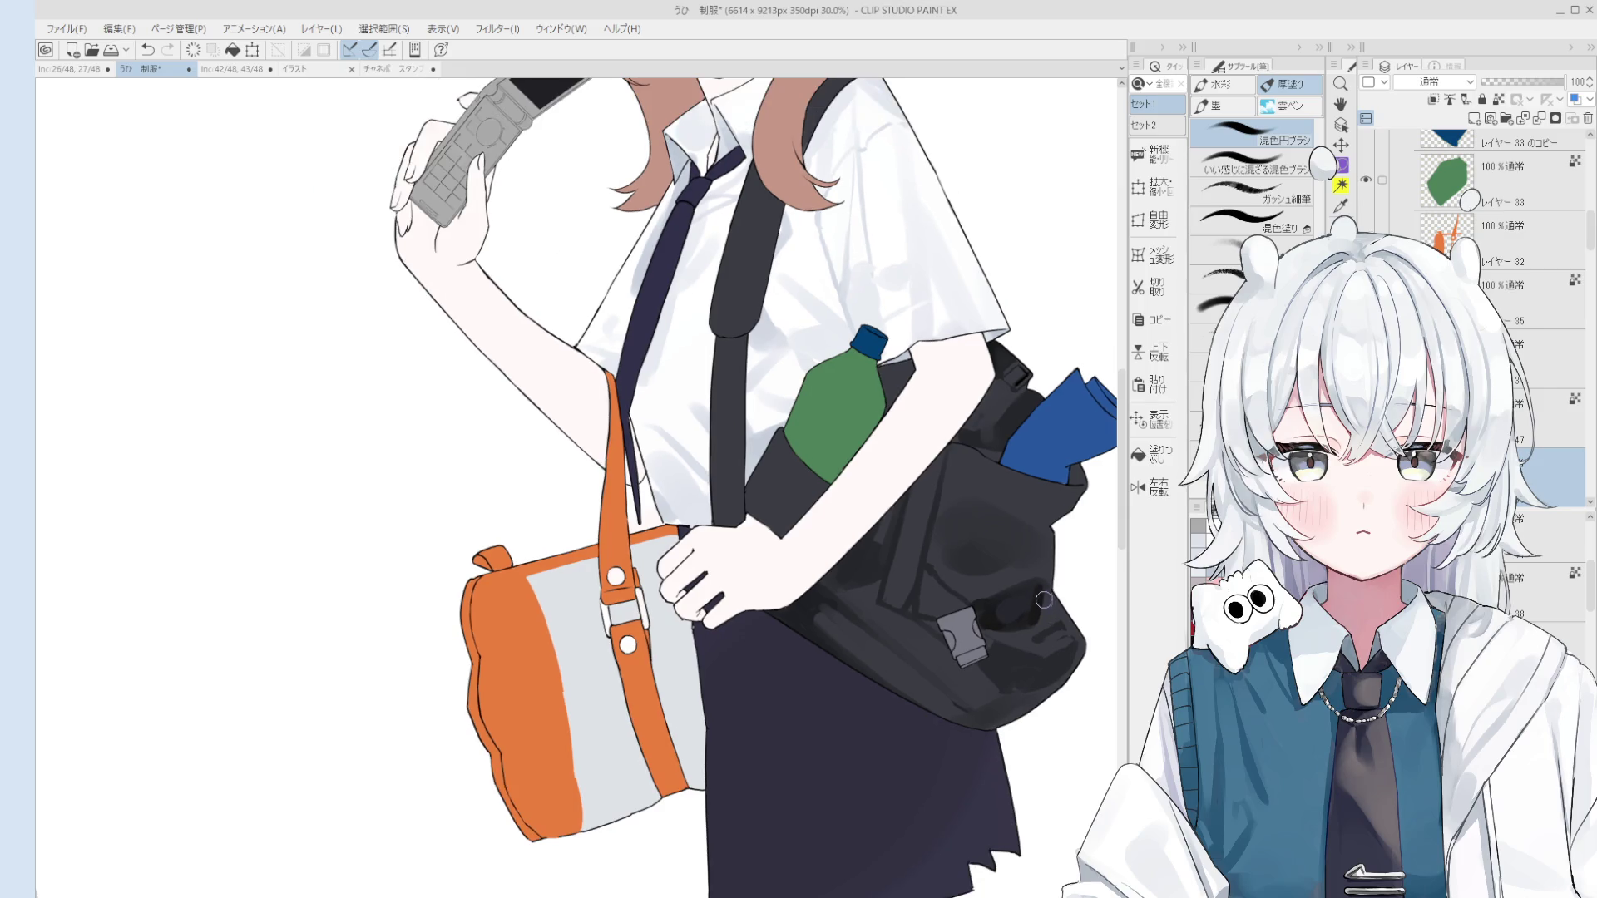
{"action": "scroll", "coordinate": [1076, 633], "scroll_direction": "up", "scroll_amount": 1}
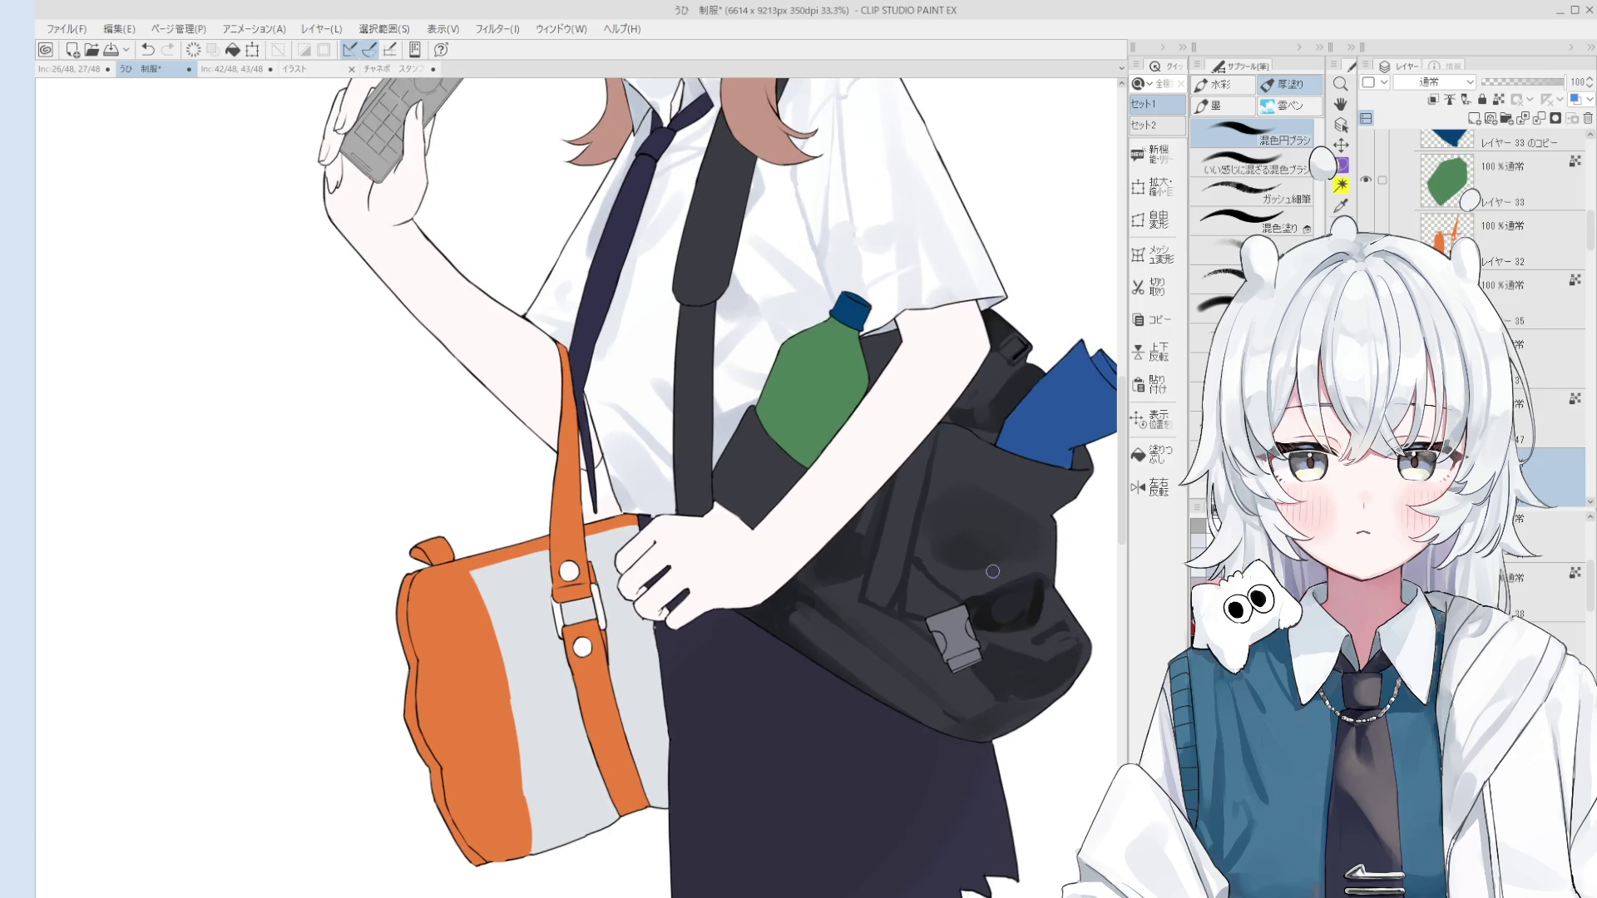
{"action": "key", "text": "bracketright"}
{"action": "key", "text": "bracketright"}
{"action": "key", "text": "bracketright"}
{"action": "left_click", "coordinate": [981, 541], "text": "alt"}
{"action": "key", "text": "ctrl+z"}
{"action": "mouse_move", "coordinate": [1023, 499]}
{"action": "left_mouse_down"}
{"action": "mouse_move", "coordinate": [989, 474]}
{"action": "mouse_move", "coordinate": [1040, 505]}
{"action": "left_mouse_up"}
{"action": "key", "text": "ctrl+z"}
{"action": "key", "text": "ctrl+z"}
{"action": "left_click_drag", "start_coordinate": [965, 449], "coordinate": [1039, 507]}
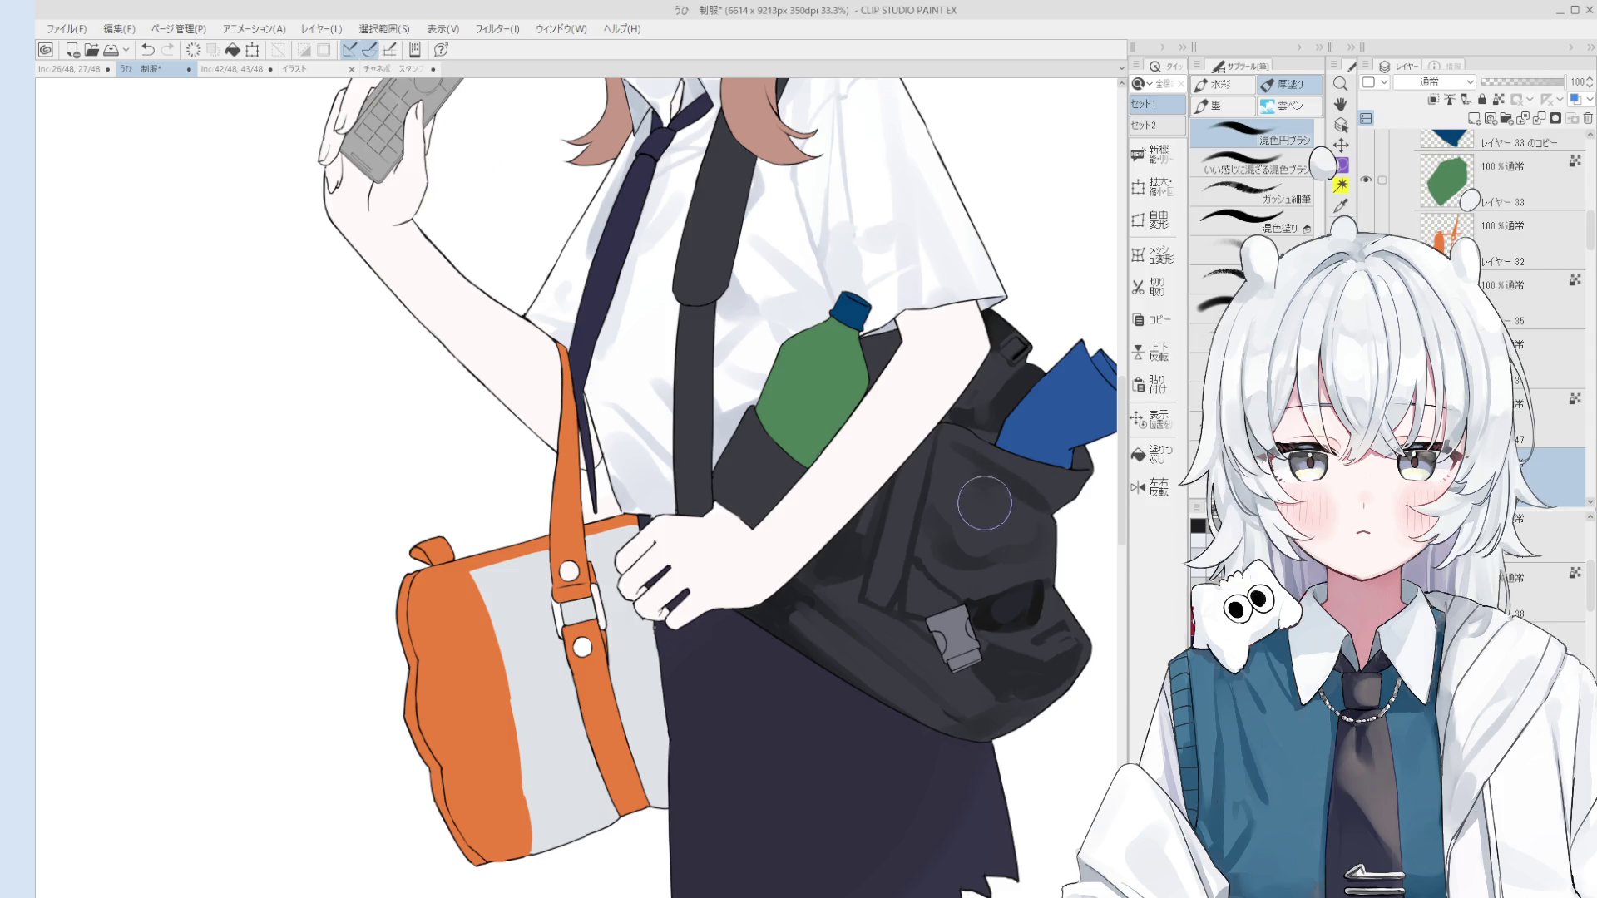
{"action": "scroll", "coordinate": [973, 499], "scroll_direction": "down", "scroll_amount": 2}
{"action": "scroll", "coordinate": [950, 487], "scroll_direction": "up", "scroll_amount": 2}
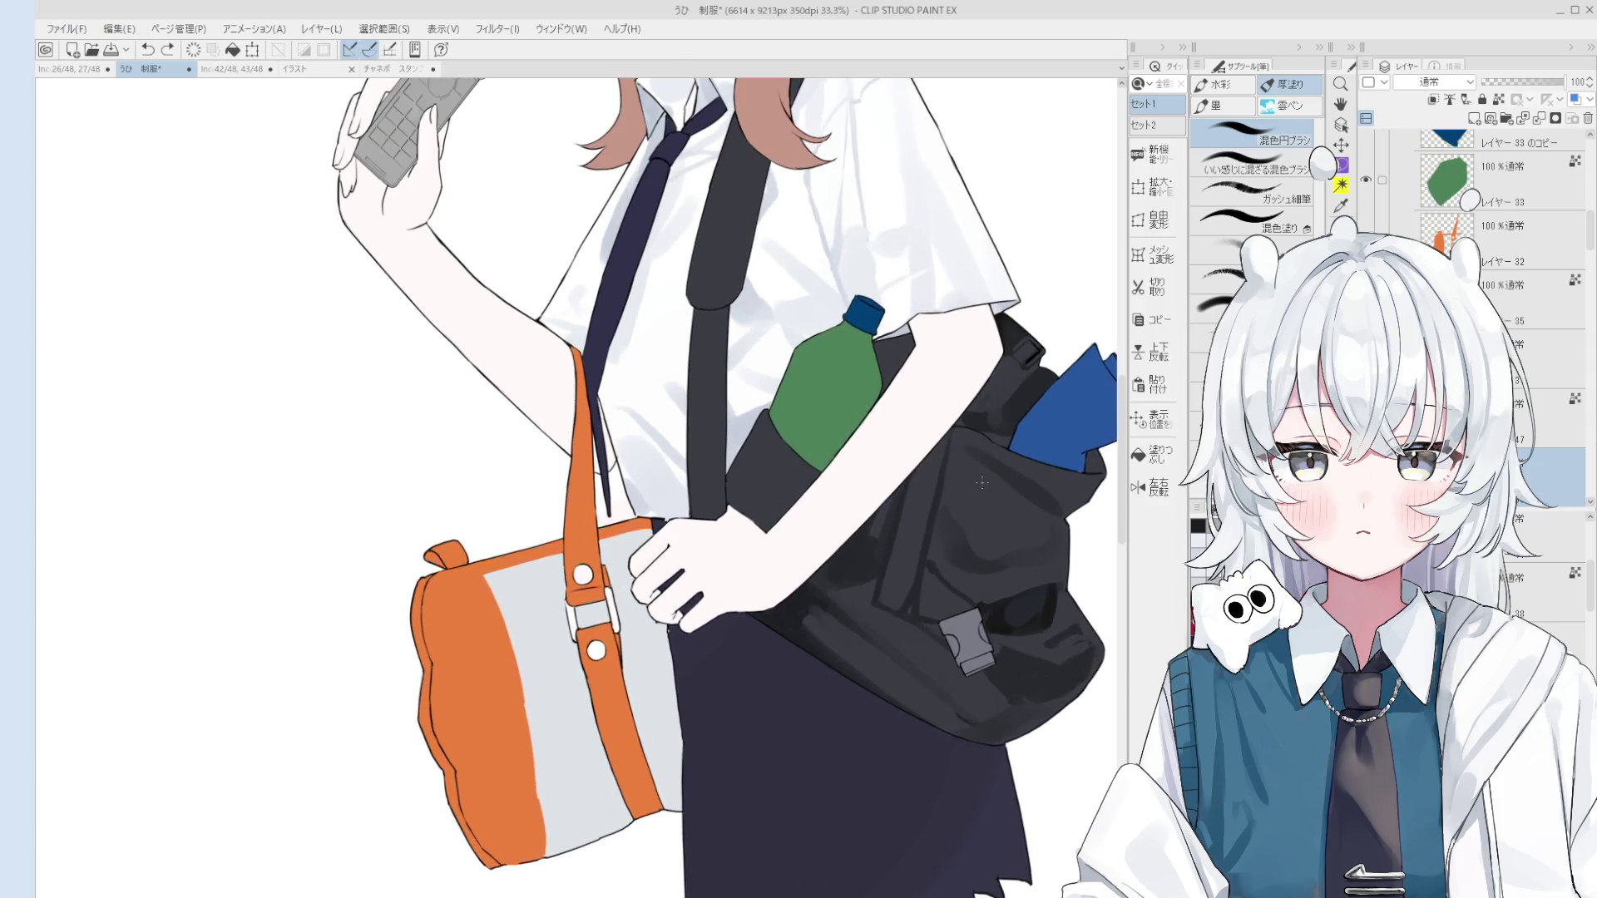
{"action": "scroll", "coordinate": [967, 518], "scroll_direction": "down", "scroll_amount": 2}
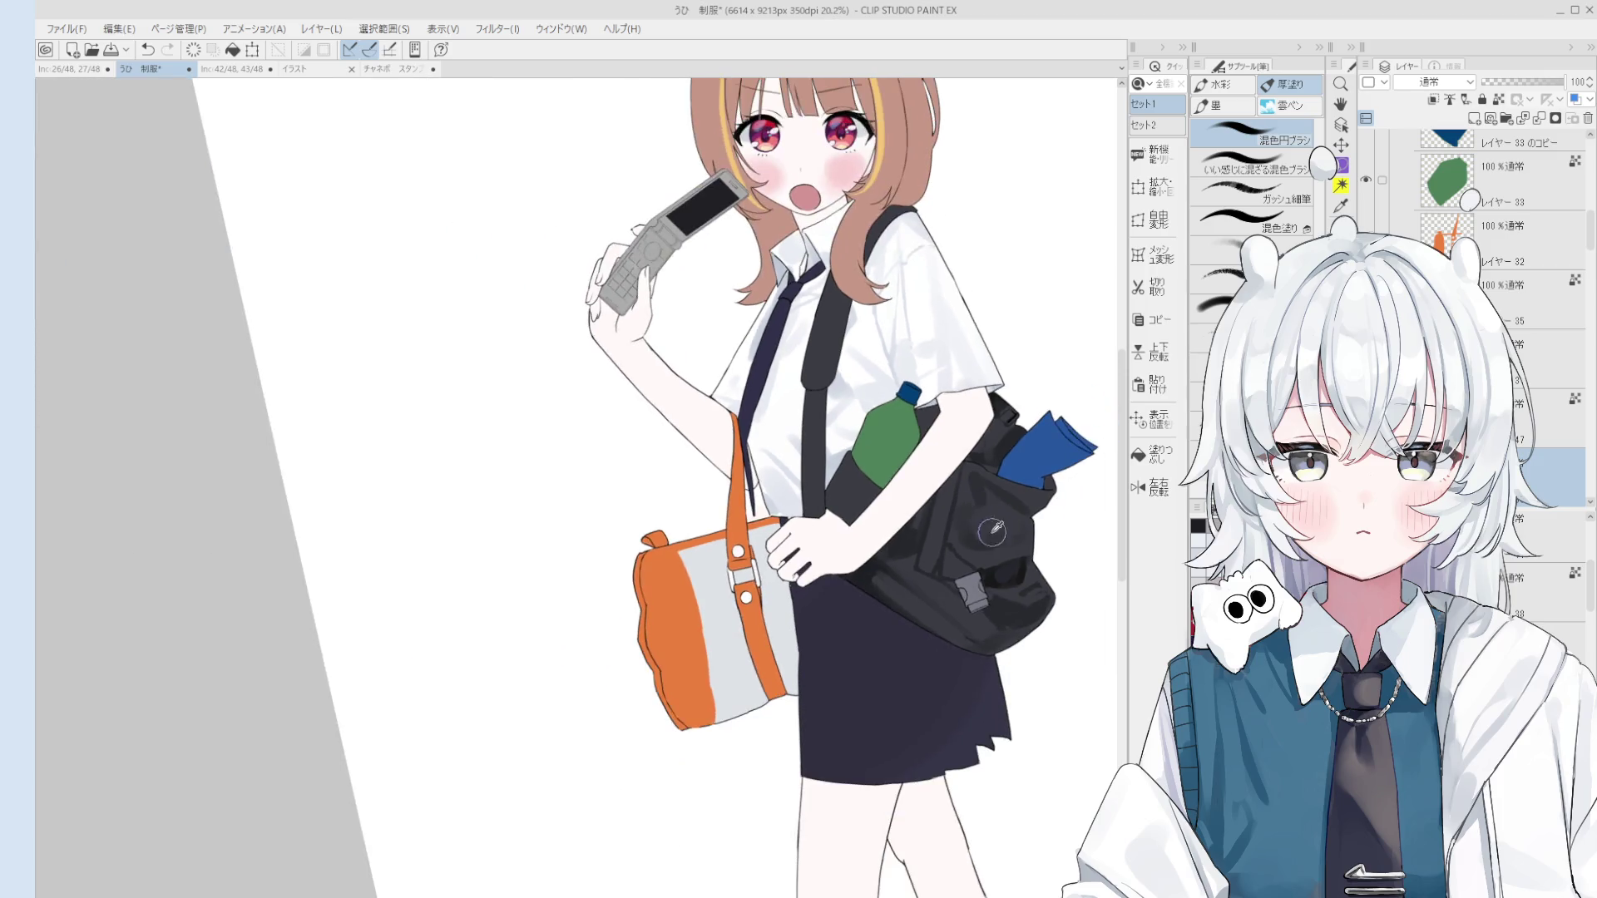
{"action": "scroll", "coordinate": [983, 483], "scroll_direction": "up", "scroll_amount": 1}
{"action": "left_click", "coordinate": [1006, 495]}
{"action": "key", "text": "ctrl+z"}
{"action": "left_click", "coordinate": [994, 511]}
{"action": "key", "text": "ctrl+z"}
{"action": "left_click", "coordinate": [980, 486]}
Step: Paint darker fold shading on the bag above the buckle, undoing trial strokes
{"action": "scroll", "coordinate": [978, 478], "scroll_direction": "up", "scroll_amount": 1}
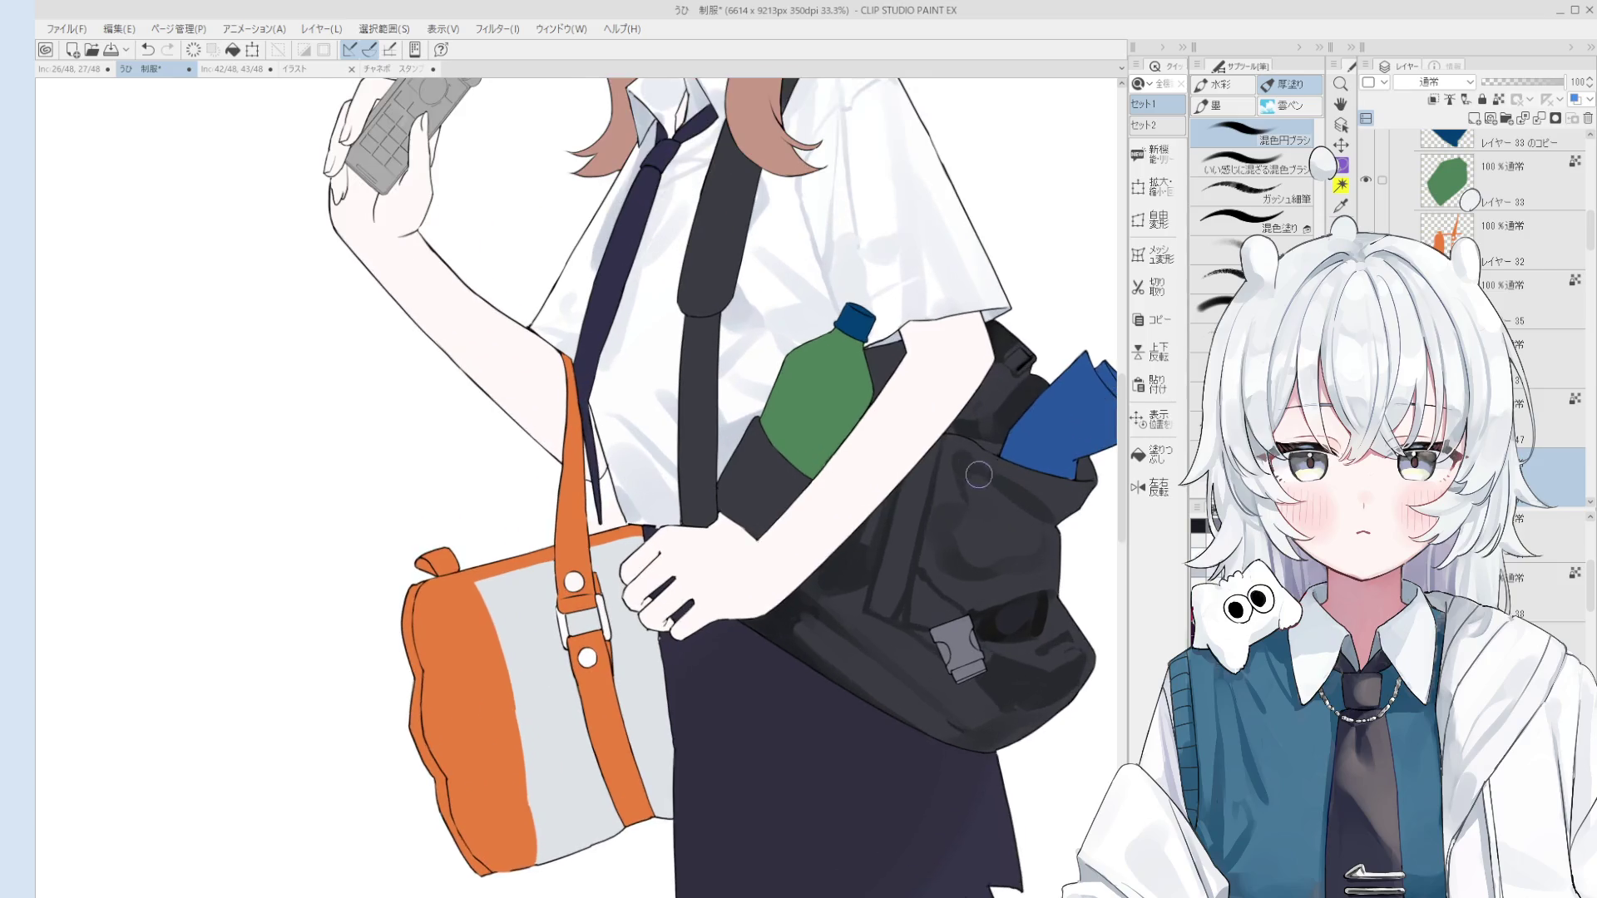
{"action": "scroll", "coordinate": [987, 510], "scroll_direction": "up", "scroll_amount": 1}
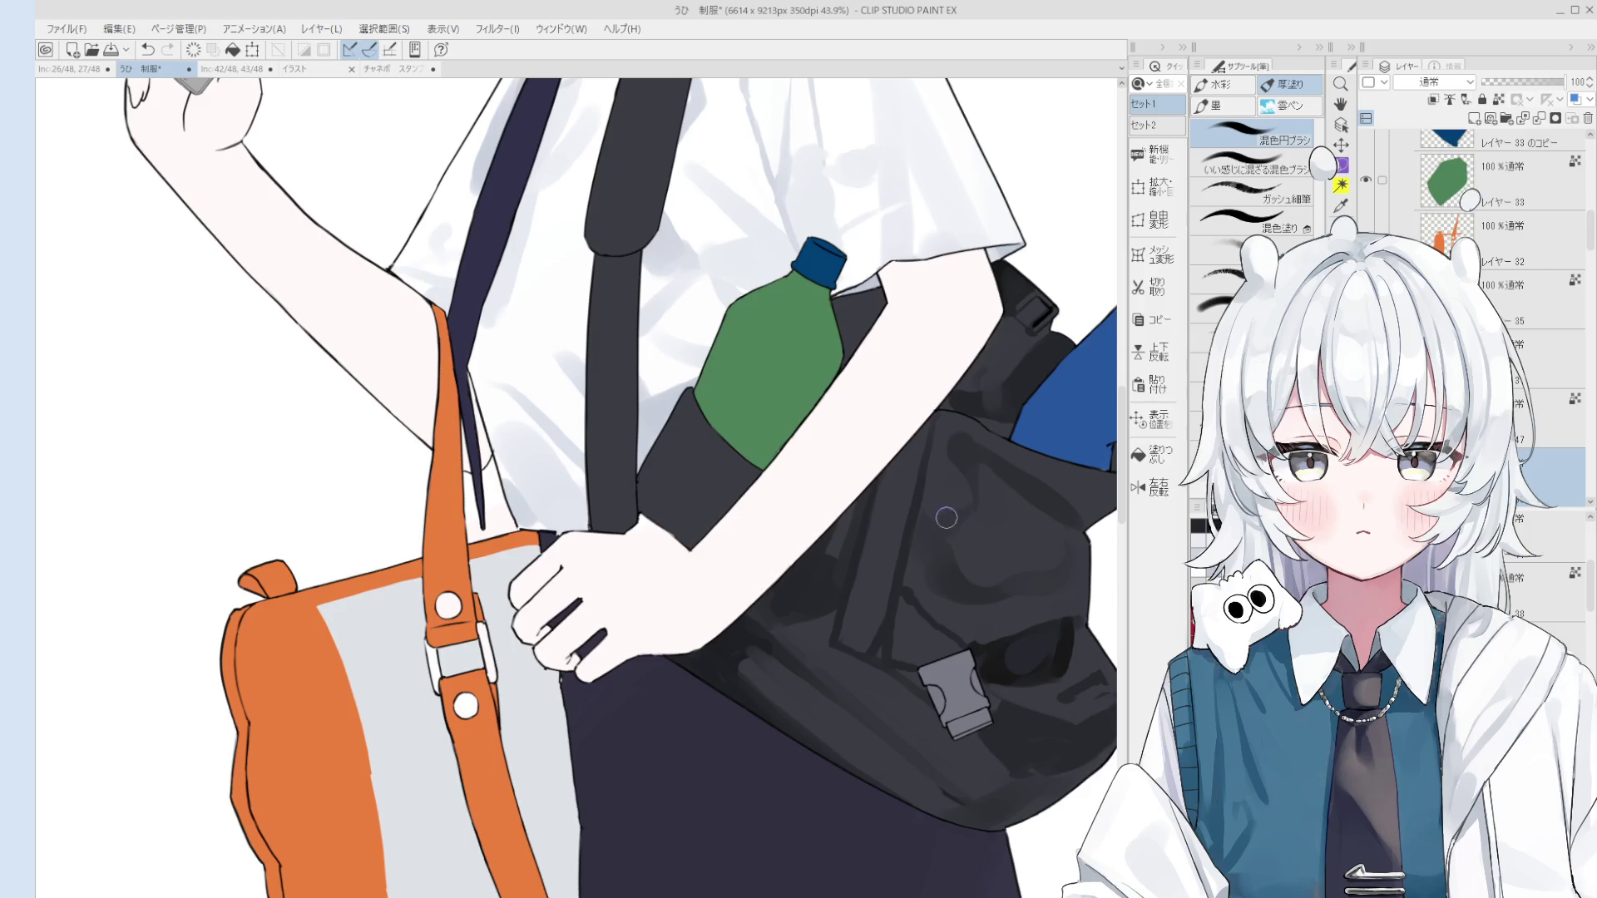
{"action": "scroll", "coordinate": [945, 518], "scroll_direction": "down", "scroll_amount": 1}
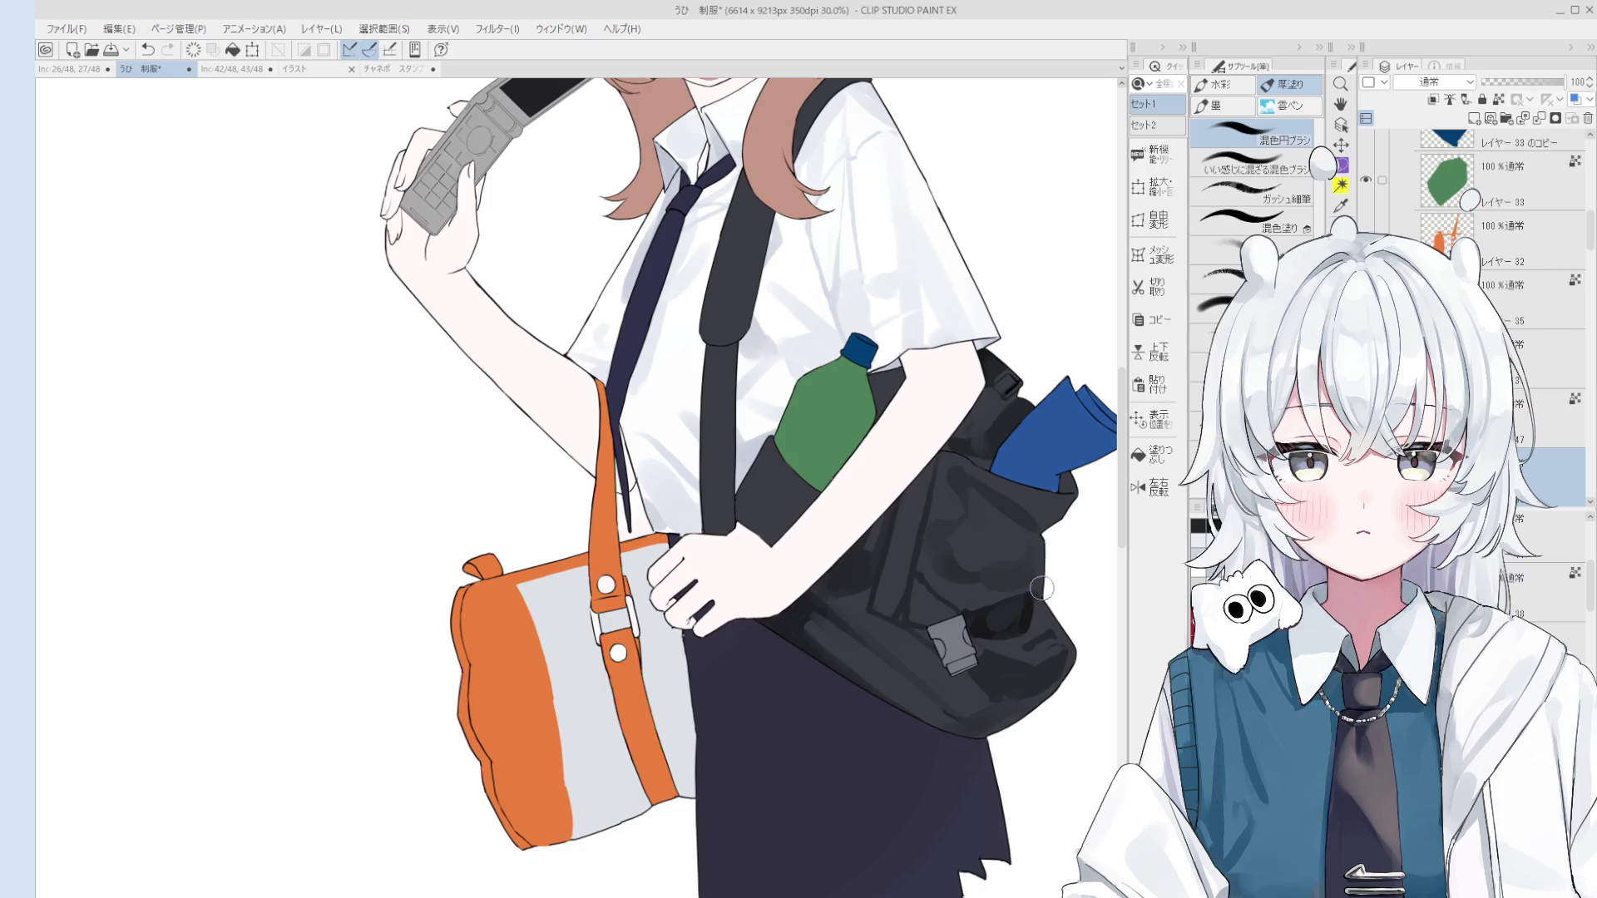
{"action": "scroll", "coordinate": [1006, 599], "scroll_direction": "up", "scroll_amount": 2}
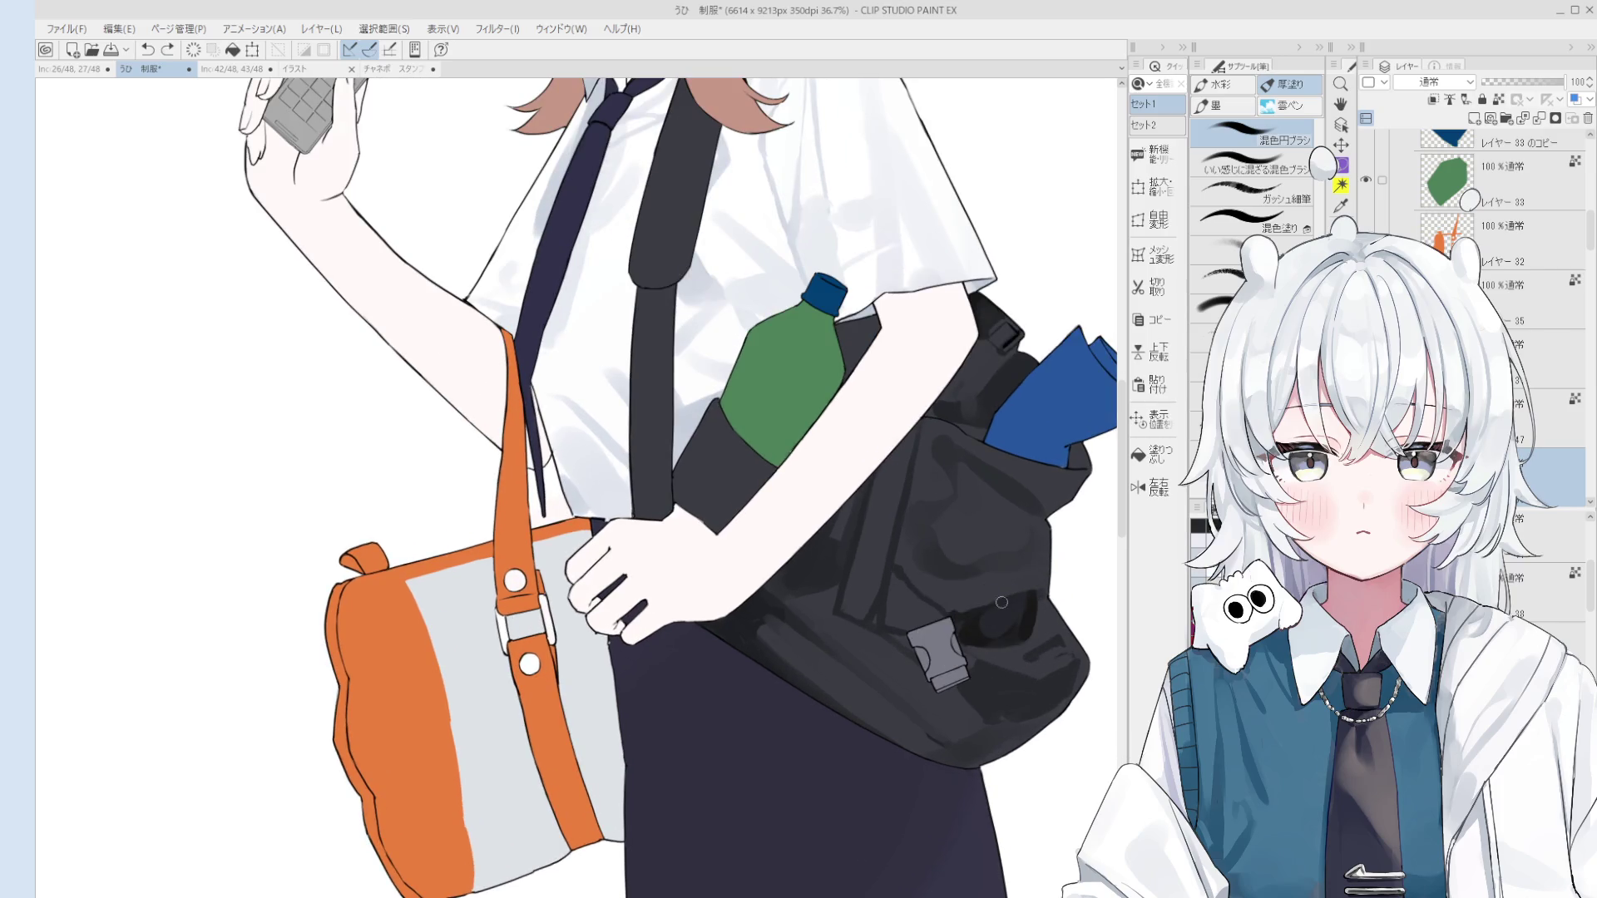
{"action": "left_click_drag", "start_coordinate": [965, 607], "coordinate": [1053, 563]}
{"action": "key", "text": "ctrl+z"}
{"action": "left_click_drag", "start_coordinate": [957, 612], "coordinate": [1035, 558]}
{"action": "scroll", "coordinate": [1038, 567], "scroll_direction": "down", "scroll_amount": 2}
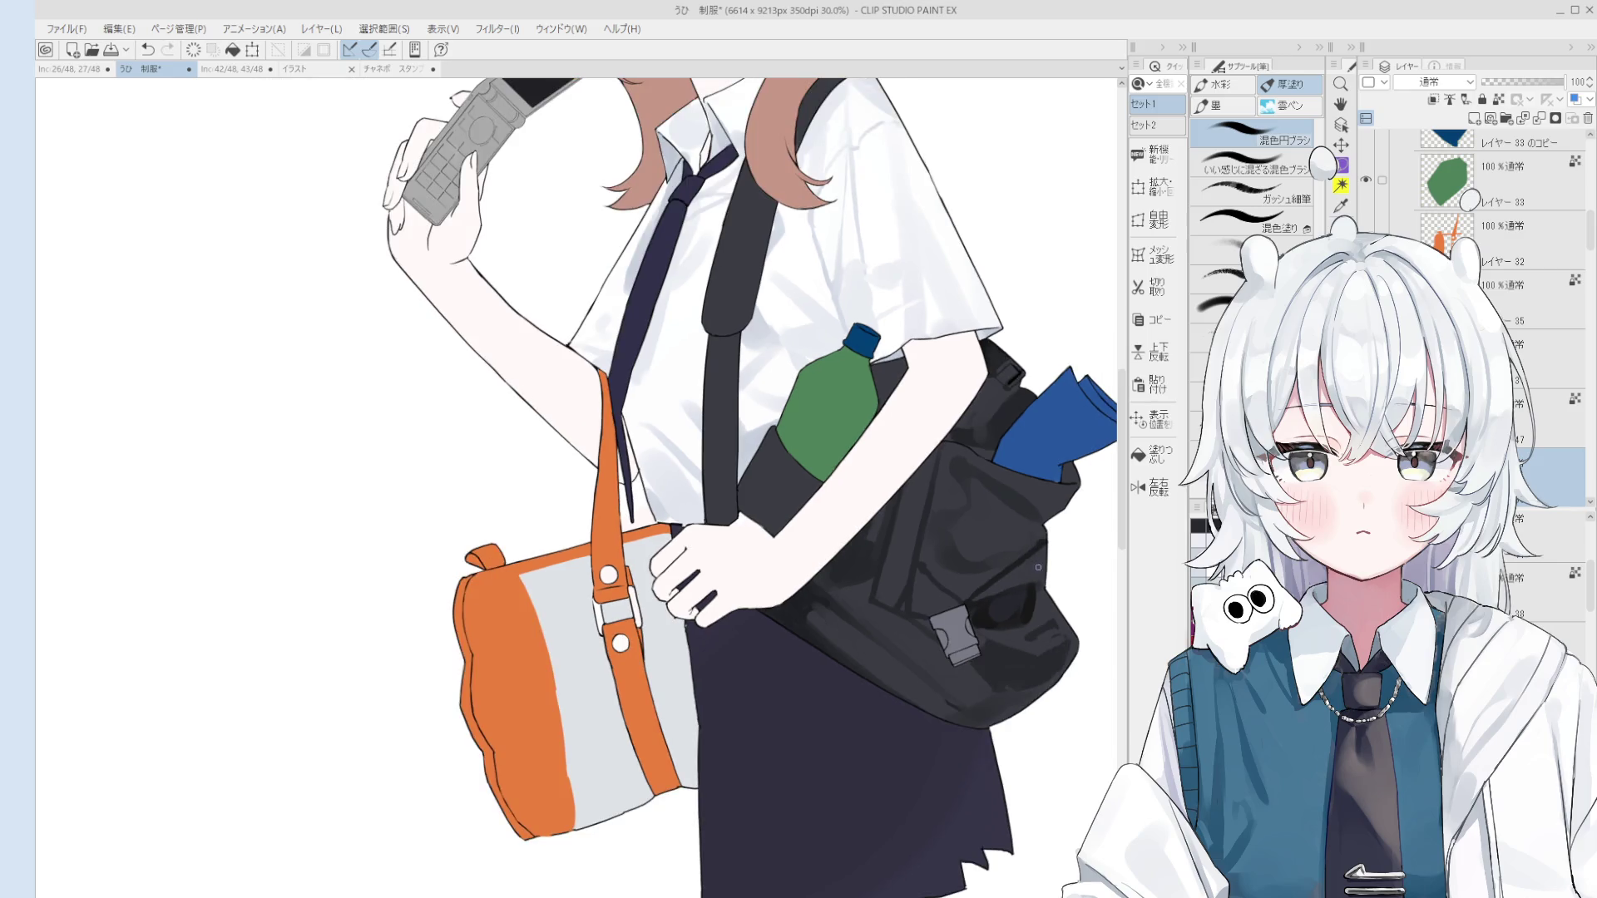
{"action": "key", "text": "ctrl+z"}
{"action": "mouse_move", "coordinate": [962, 587]}
{"action": "left_mouse_down"}
{"action": "mouse_move", "coordinate": [1036, 556]}
{"action": "mouse_move", "coordinate": [1034, 531]}
{"action": "left_mouse_up"}
{"action": "key", "text": "ctrl+z"}
{"action": "key", "text": "ctrl+z"}
{"action": "key", "text": "e"}
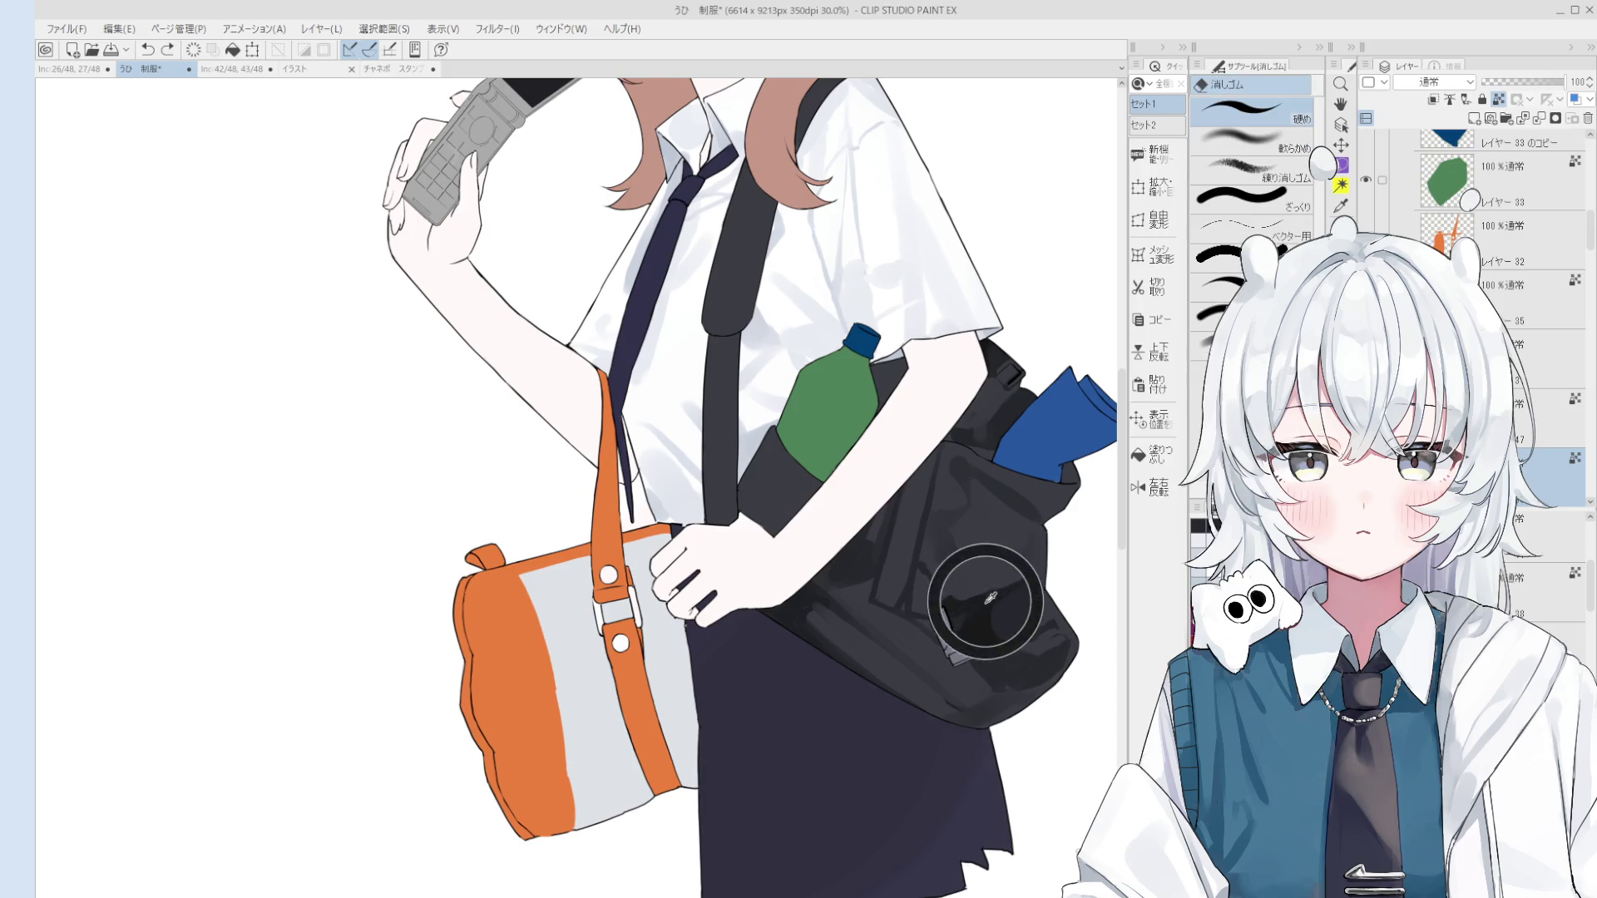
{"action": "key", "text": "b"}
{"action": "left_click_drag", "start_coordinate": [975, 567], "coordinate": [1035, 542]}
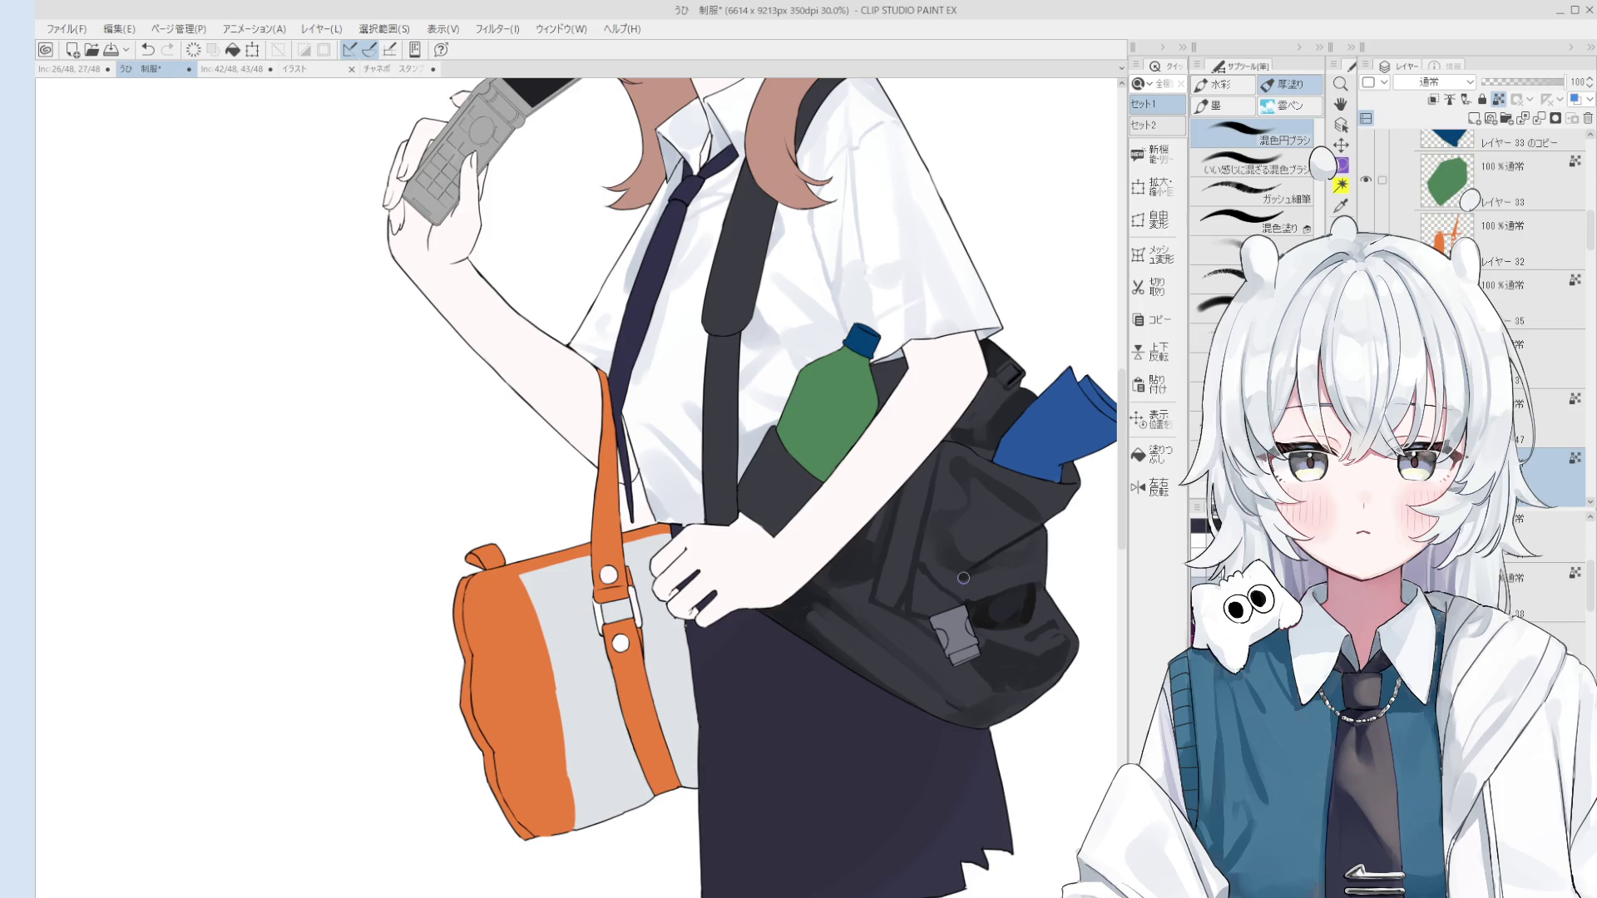
{"action": "key", "text": "ctrl+z"}
{"action": "left_click_drag", "start_coordinate": [966, 580], "coordinate": [1021, 559]}
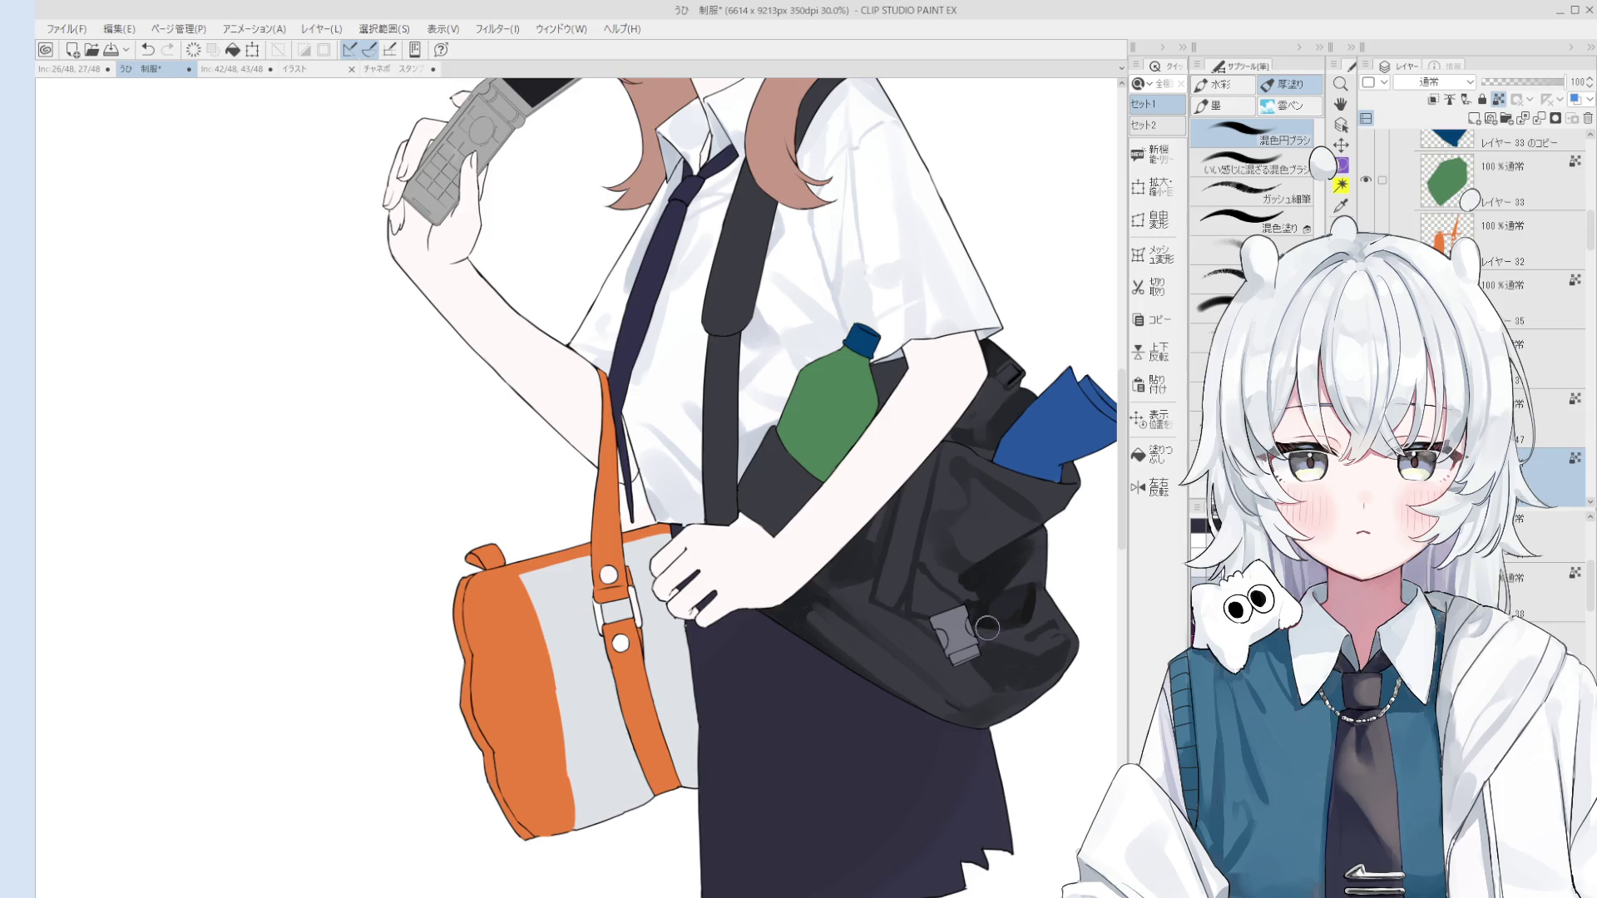
{"action": "key", "text": "ctrl+z"}
{"action": "left_click_drag", "start_coordinate": [967, 582], "coordinate": [986, 573]}
{"action": "scroll", "coordinate": [998, 582], "scroll_direction": "down", "scroll_amount": 4}
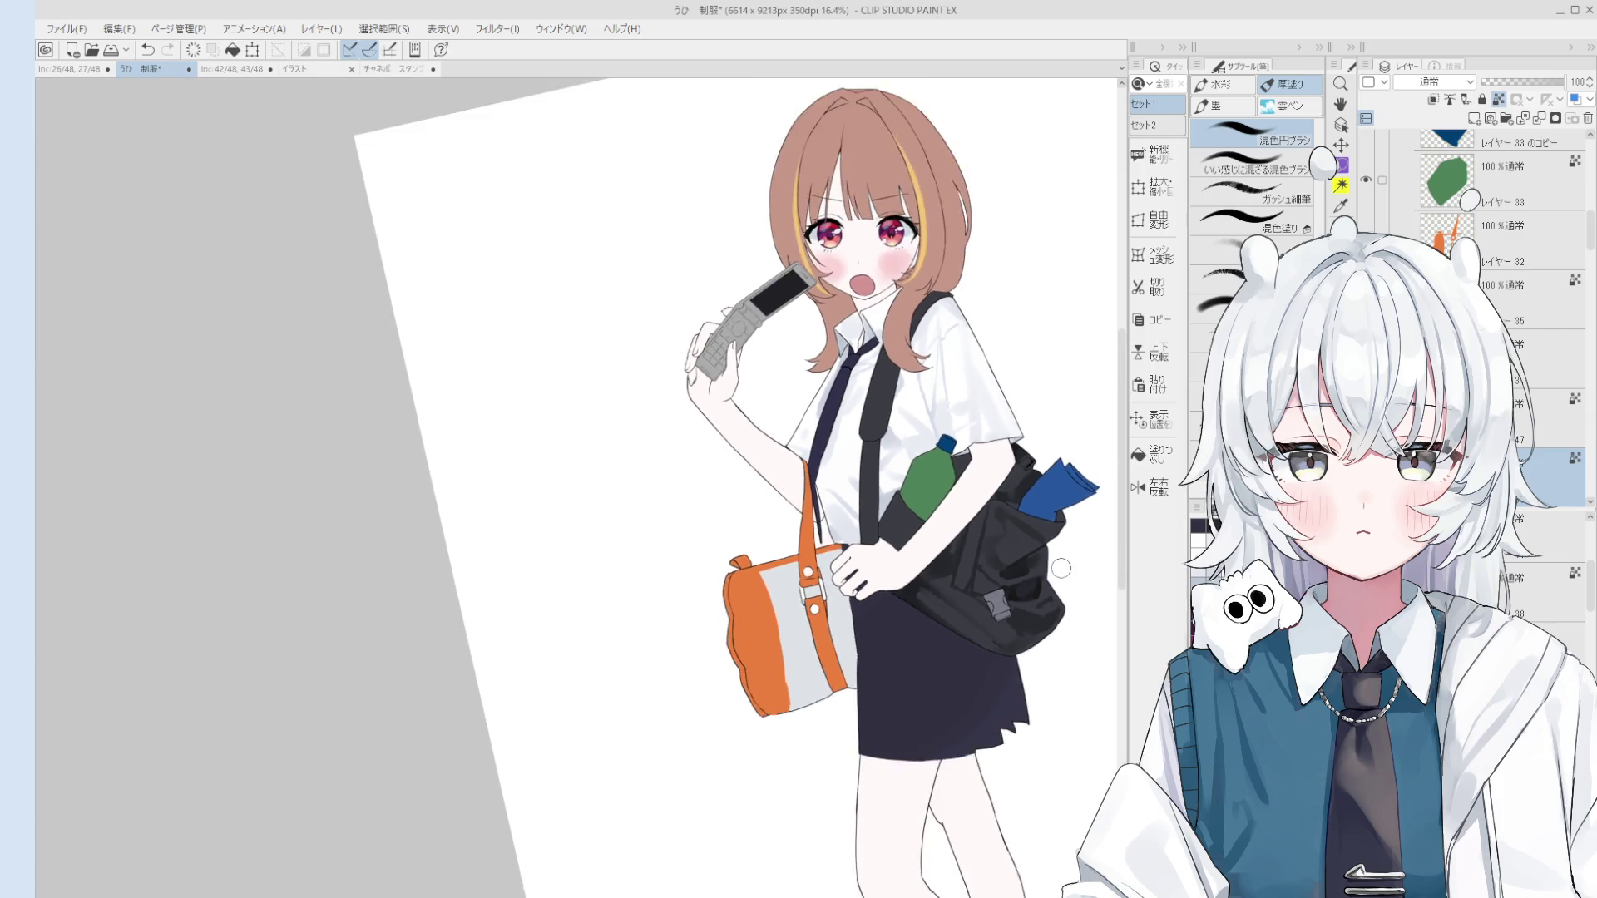
Step: Compare the last black-bag stroke by toggling undo and redo, keeping the stroke
{"action": "scroll", "coordinate": [1011, 628], "scroll_direction": "down", "scroll_amount": 2}
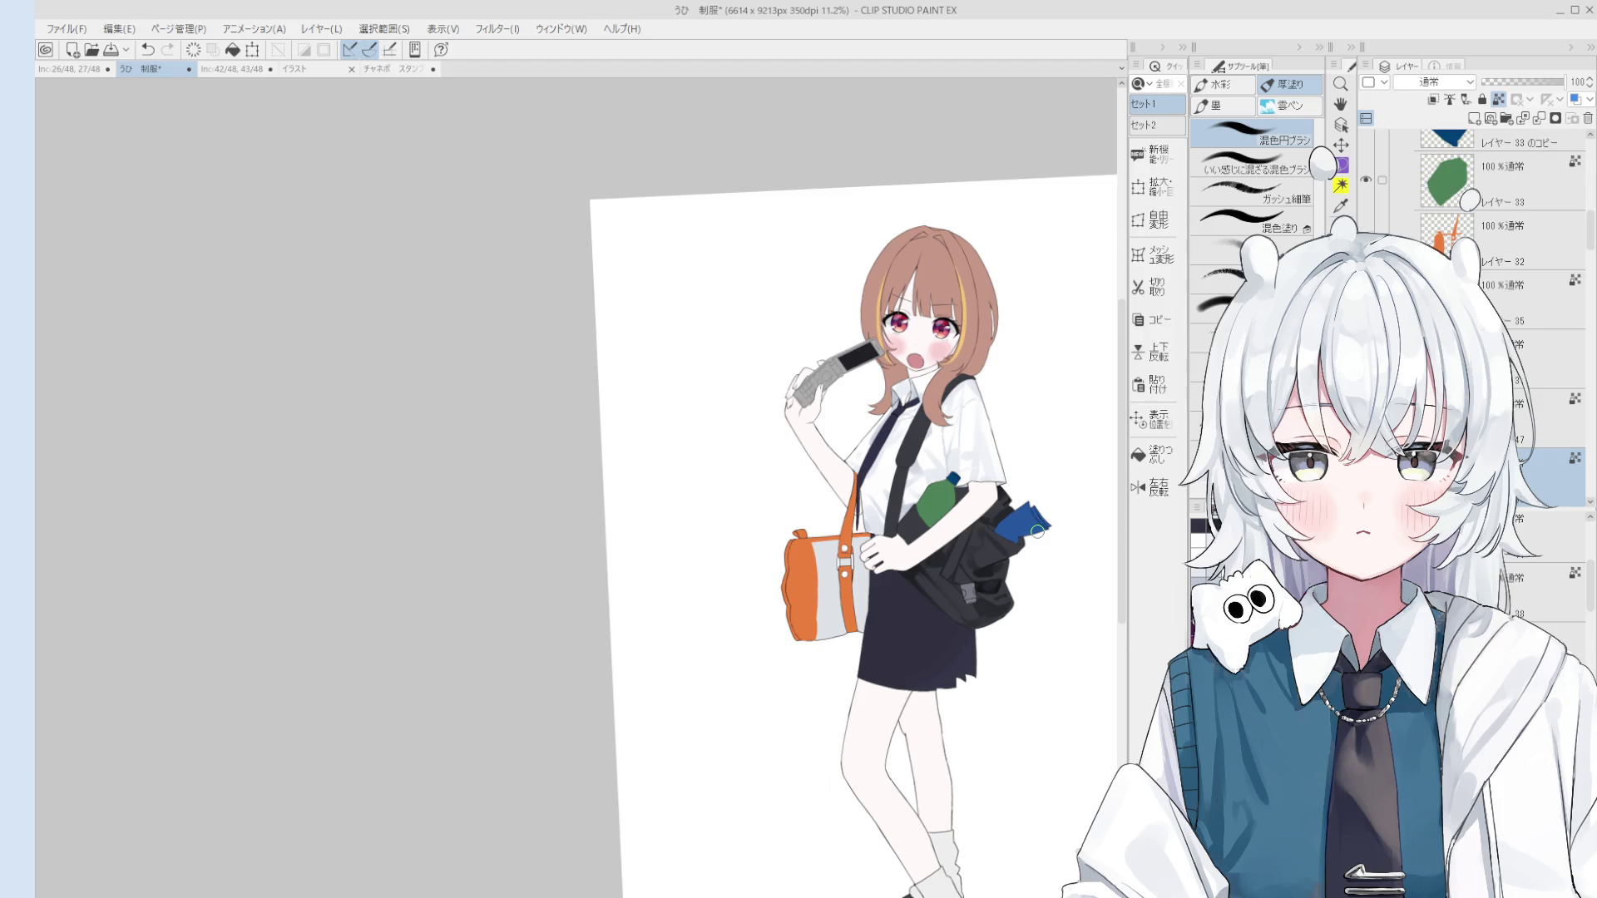
{"action": "scroll", "coordinate": [1037, 531], "scroll_direction": "up", "scroll_amount": 4}
{"action": "key", "text": "o"}
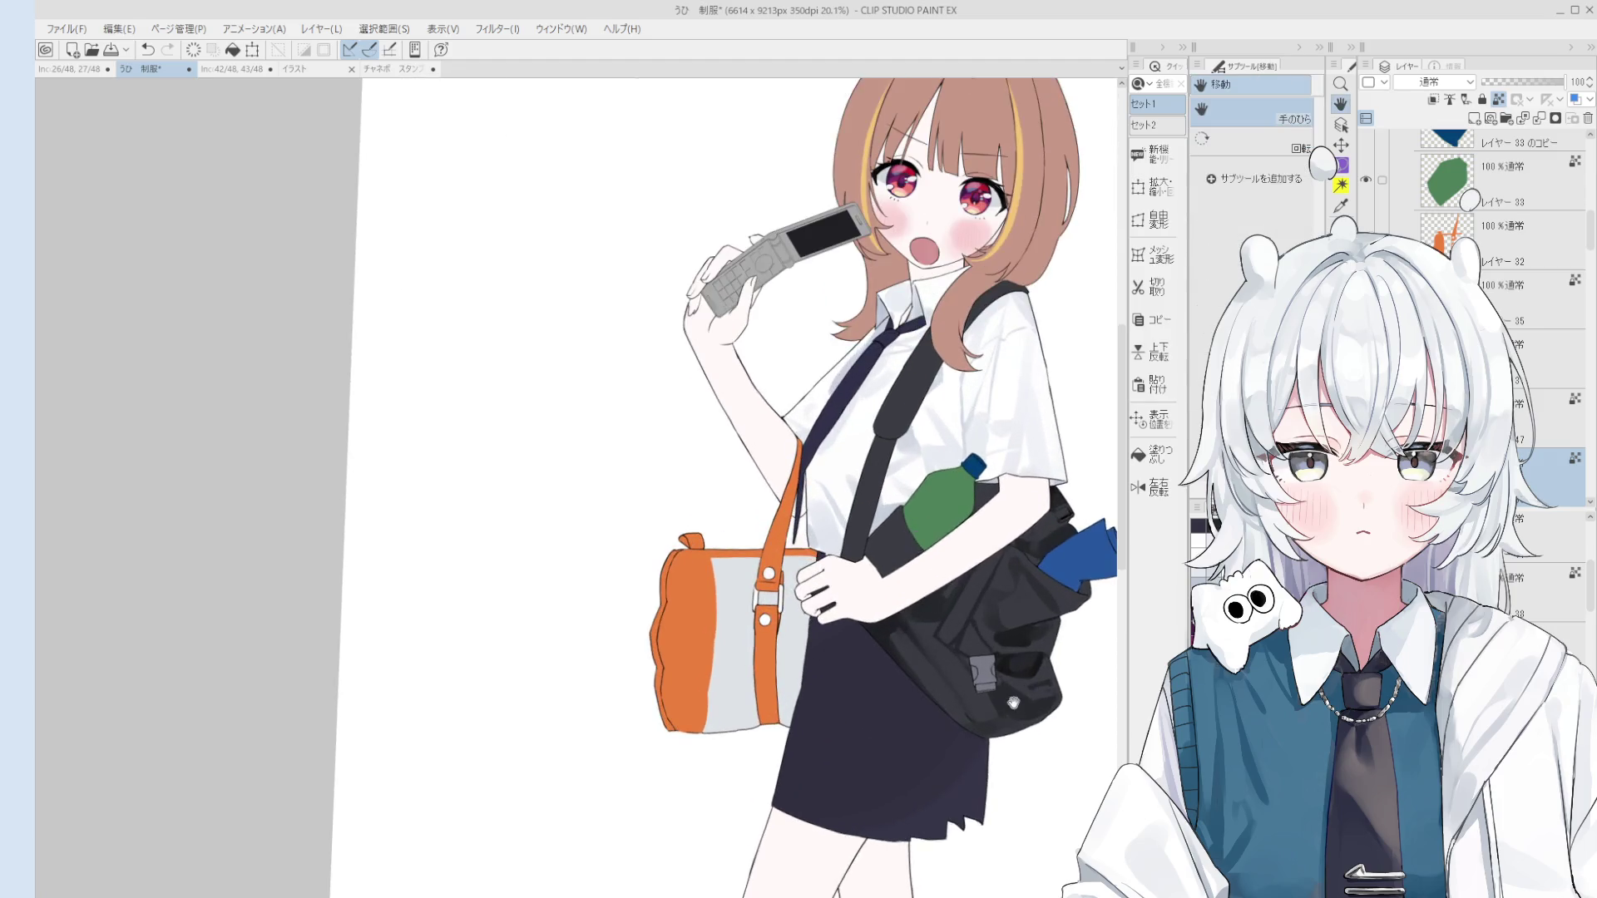
{"action": "scroll", "coordinate": [1010, 648], "scroll_direction": "up", "scroll_amount": 4}
{"action": "key", "text": "e"}
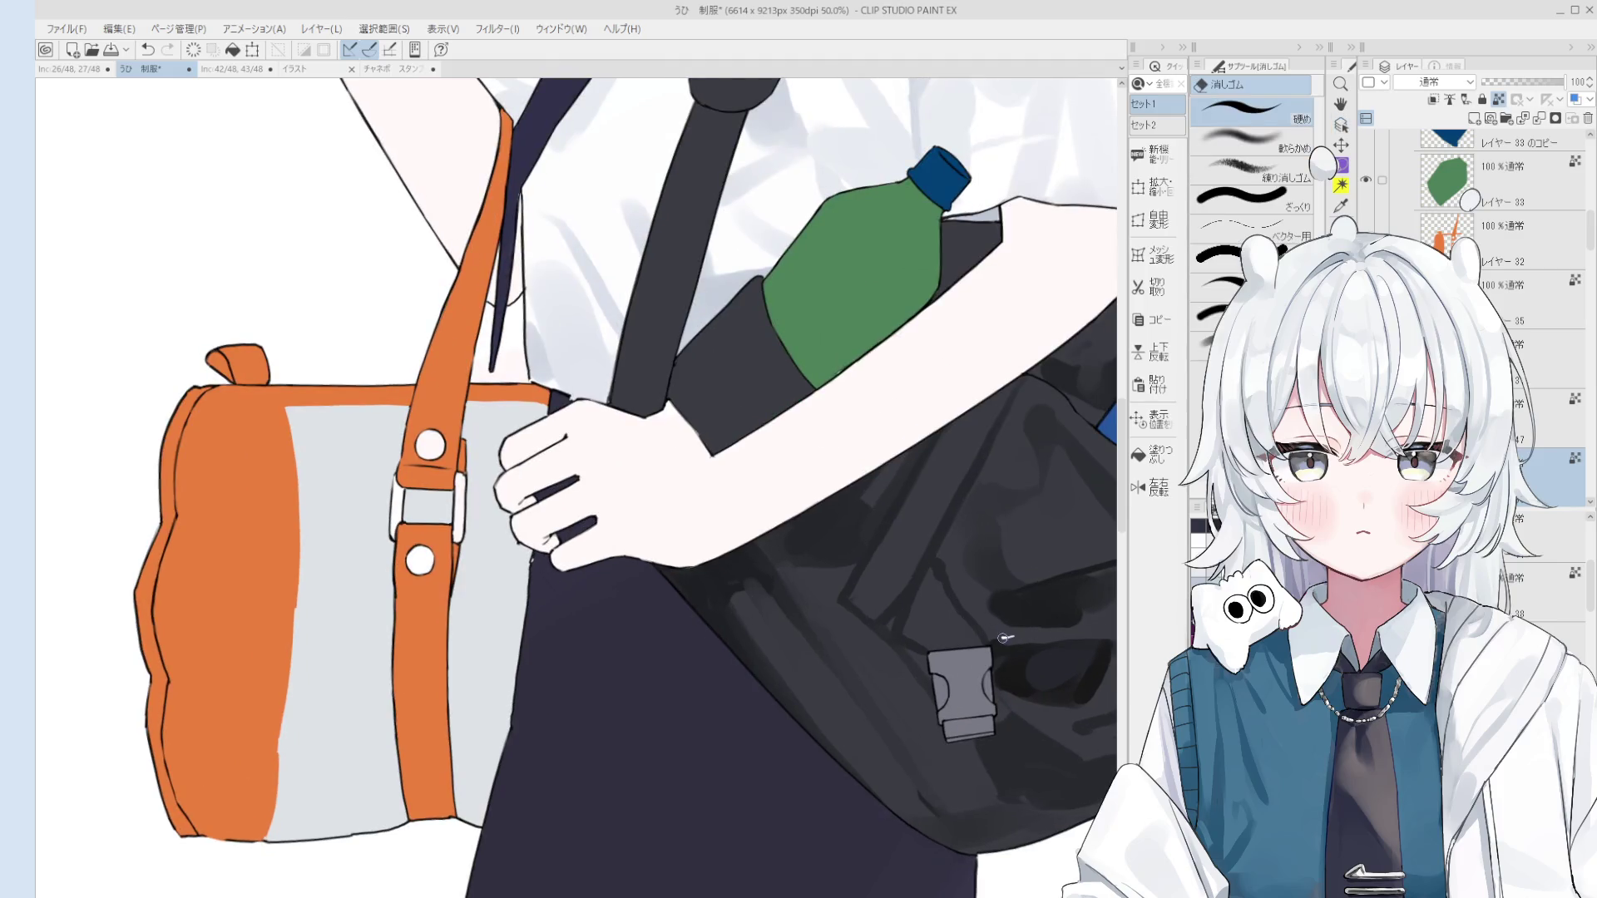
{"action": "key", "text": "b"}
{"action": "key", "text": "b"}
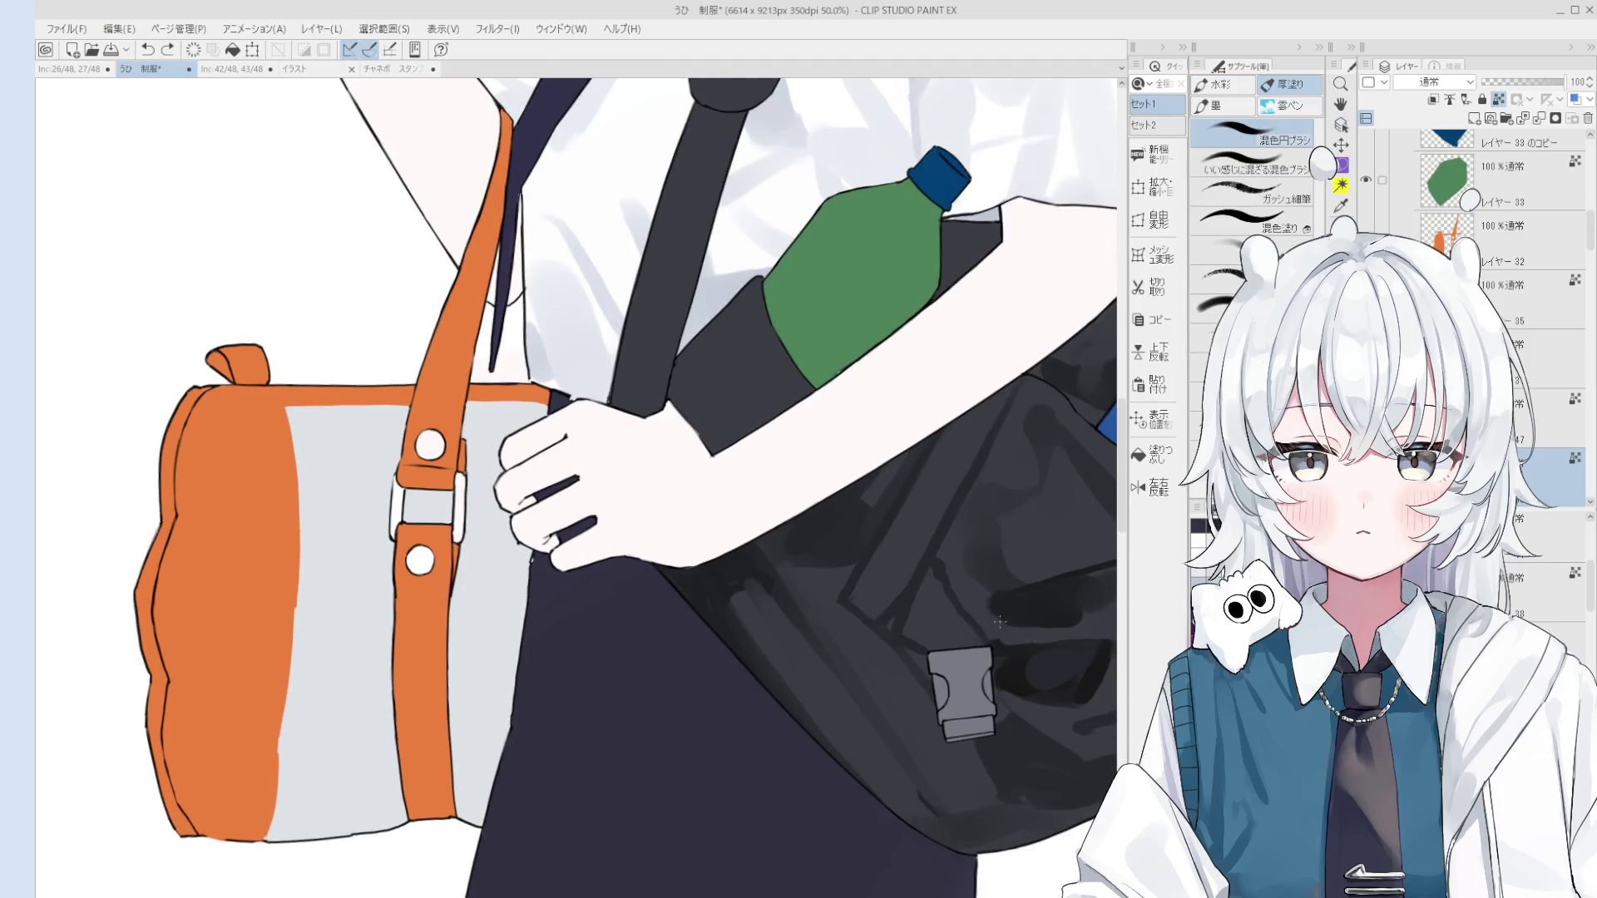
{"action": "left_click_drag", "start_coordinate": [943, 574], "coordinate": [990, 645]}
{"action": "key", "text": "ctrl+z"}
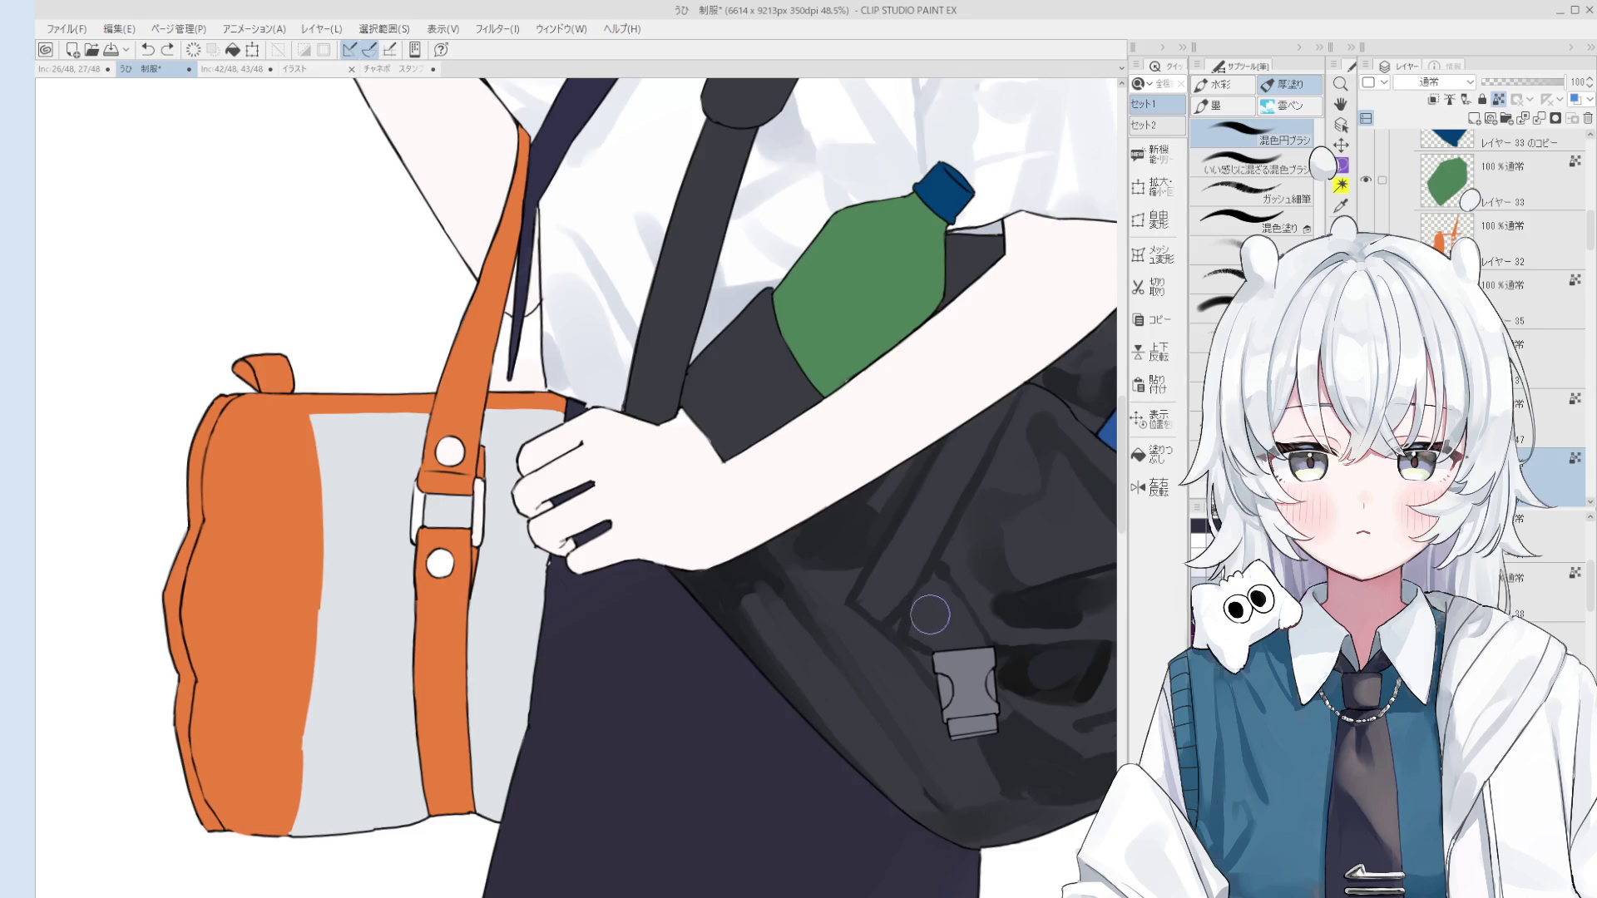
{"action": "key", "text": "ctrl+y"}
{"action": "key", "text": "ctrl+y"}
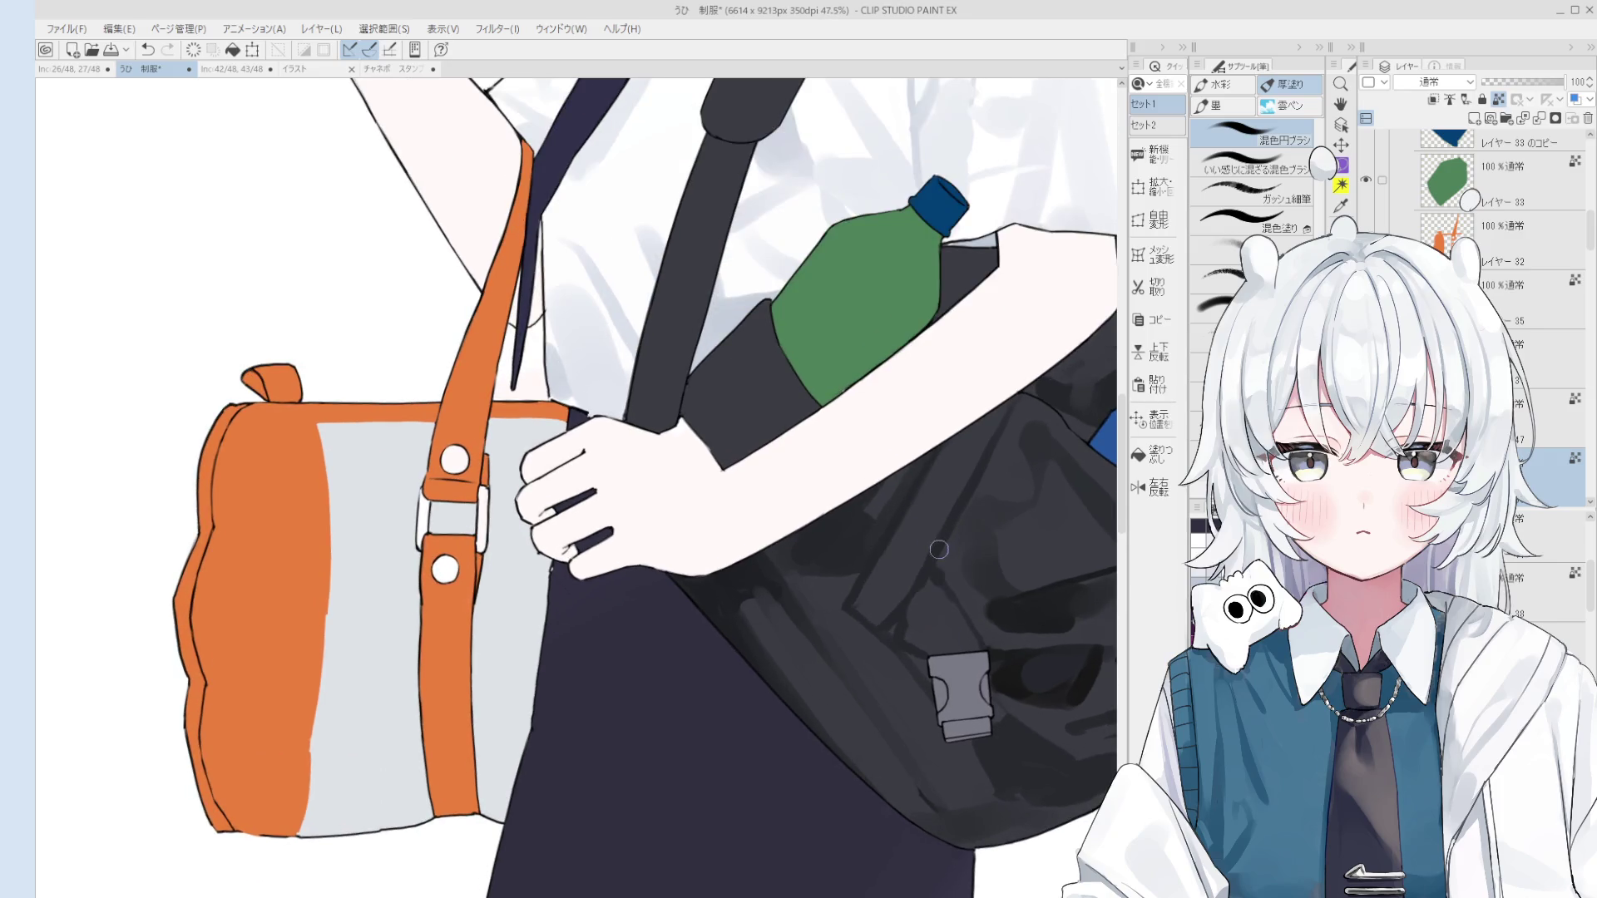
{"action": "key", "text": "ctrl+z"}
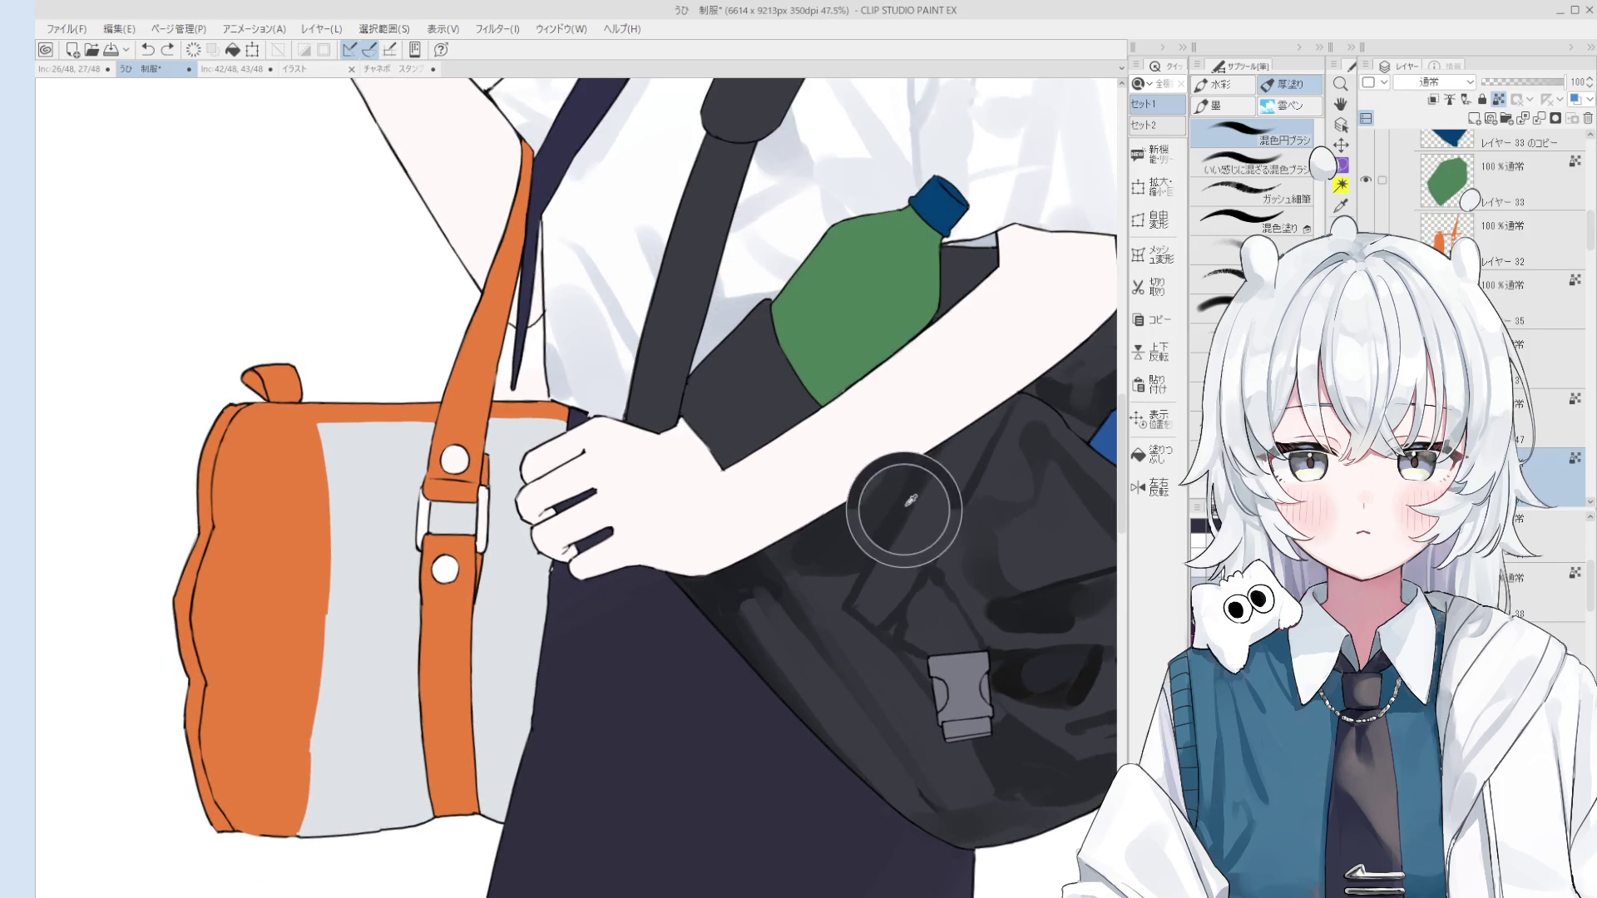
{"action": "key", "text": "ctrl+y"}
{"action": "key", "text": "ctrl+z"}
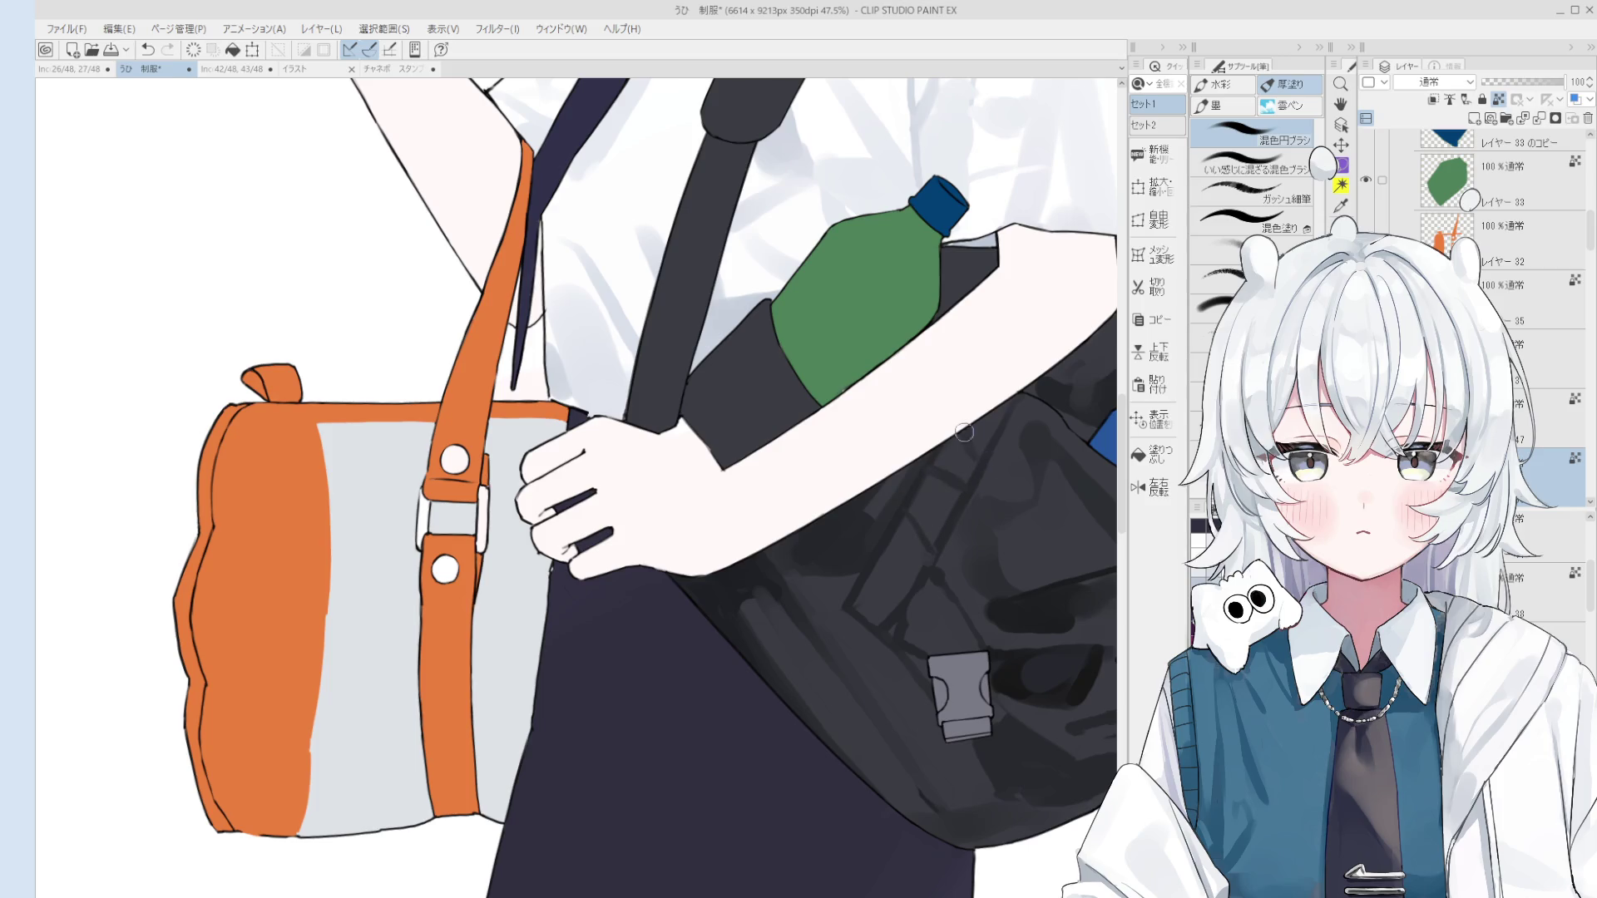
{"action": "key", "text": "ctrl+y"}
Step: Zoom out and flip the canvas view horizontally to check the whole figure
{"action": "scroll", "coordinate": [974, 459], "scroll_direction": "up", "scroll_amount": 2}
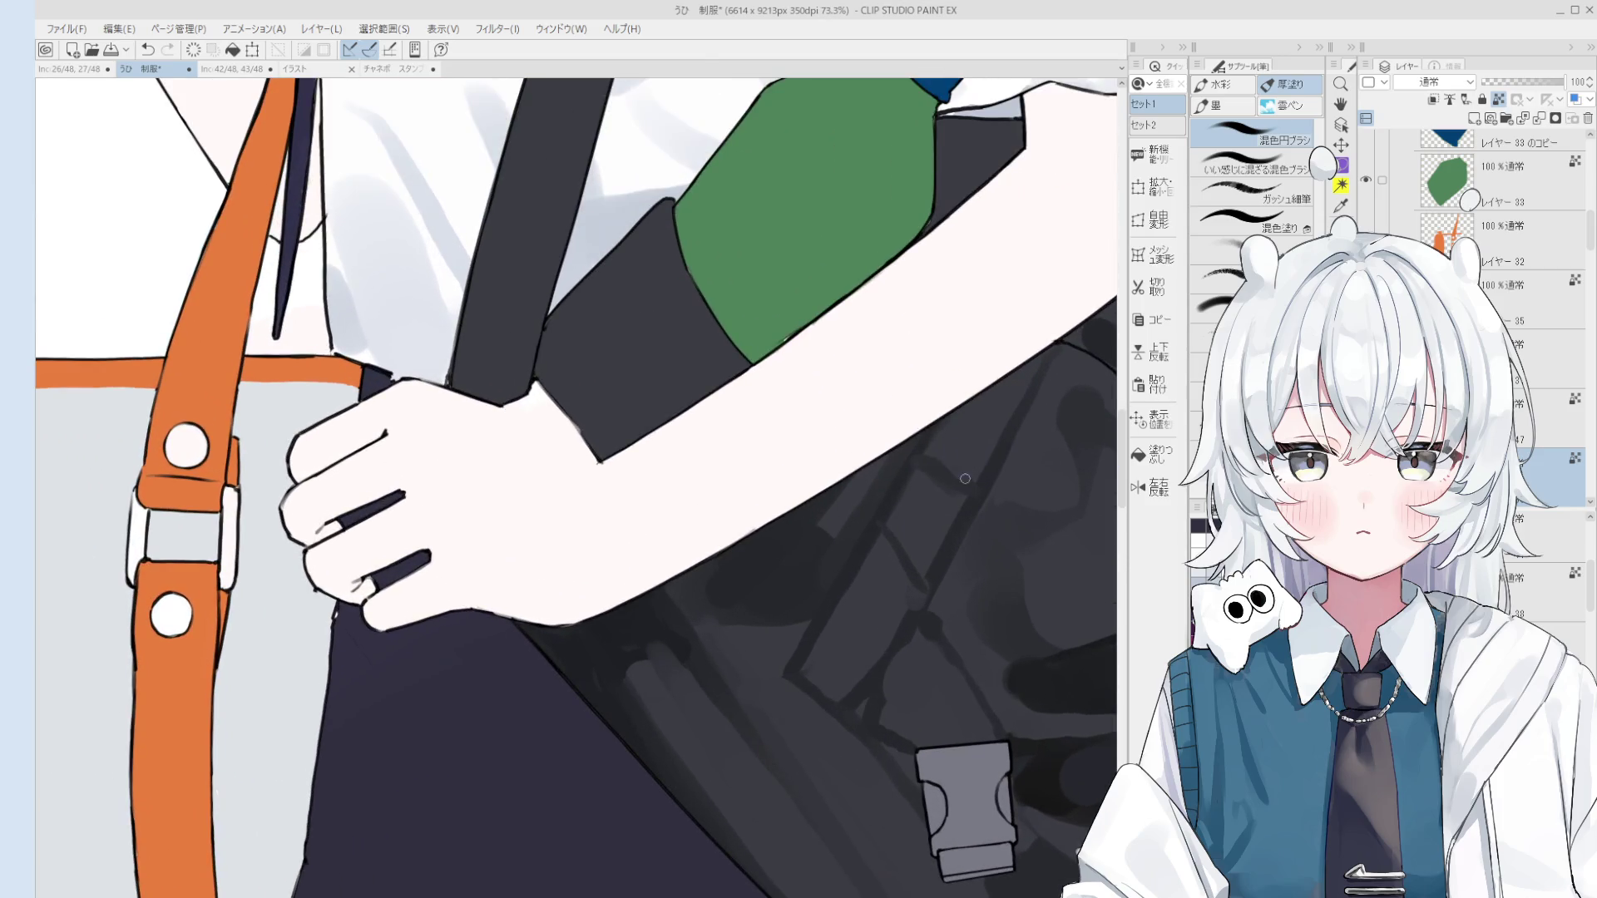
{"action": "scroll", "coordinate": [967, 475], "scroll_direction": "down", "scroll_amount": 3}
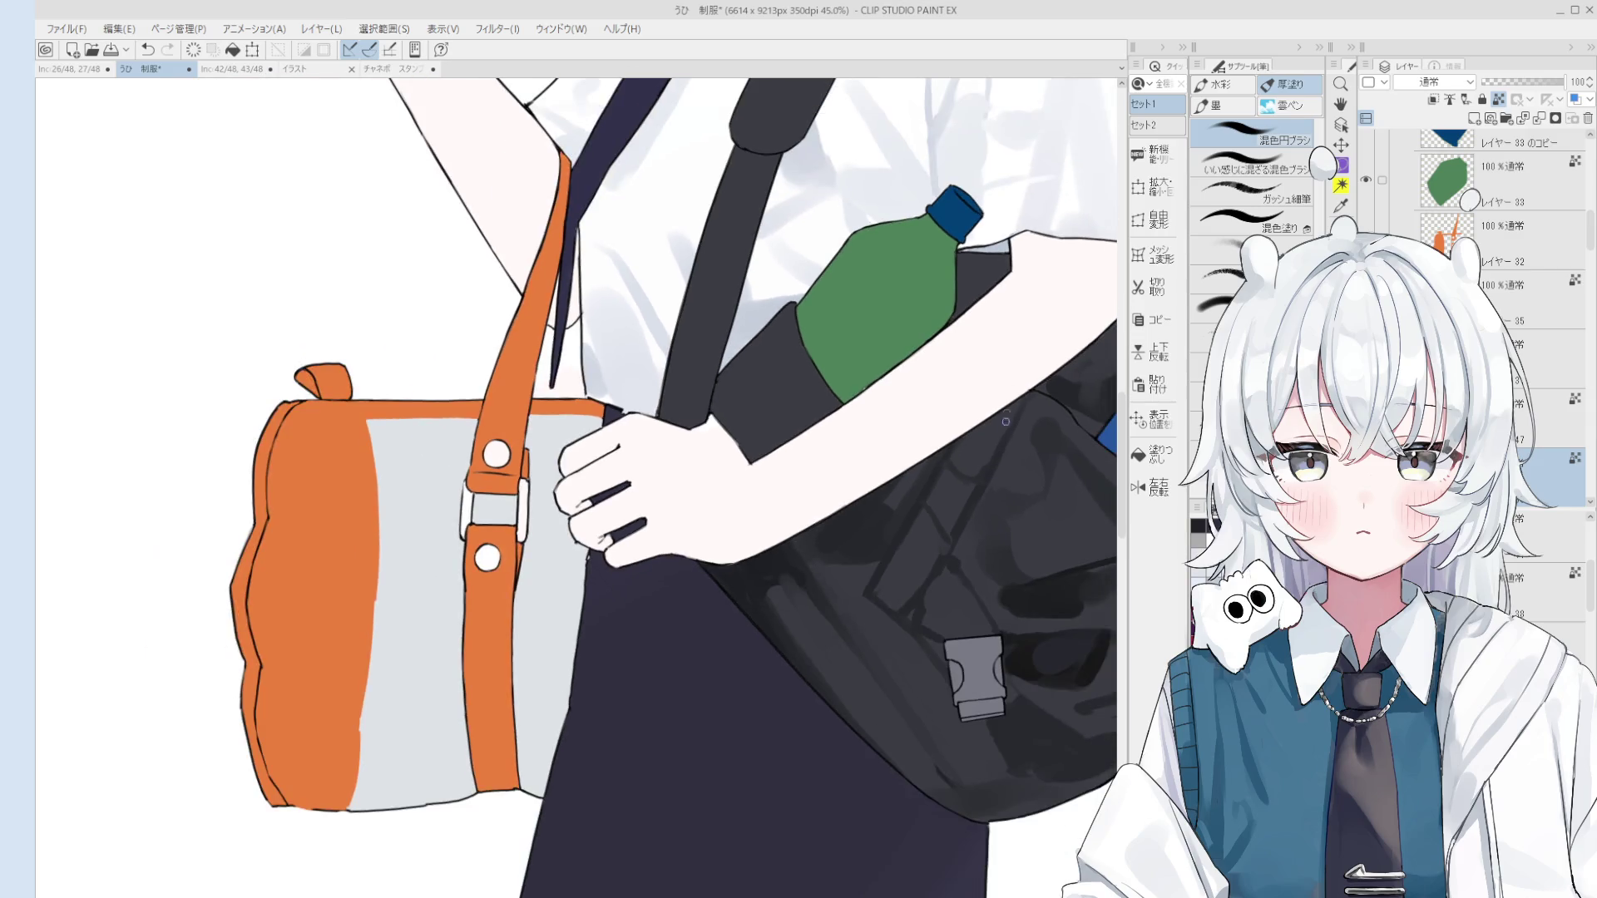
{"action": "scroll", "coordinate": [1000, 444], "scroll_direction": "down", "scroll_amount": 1}
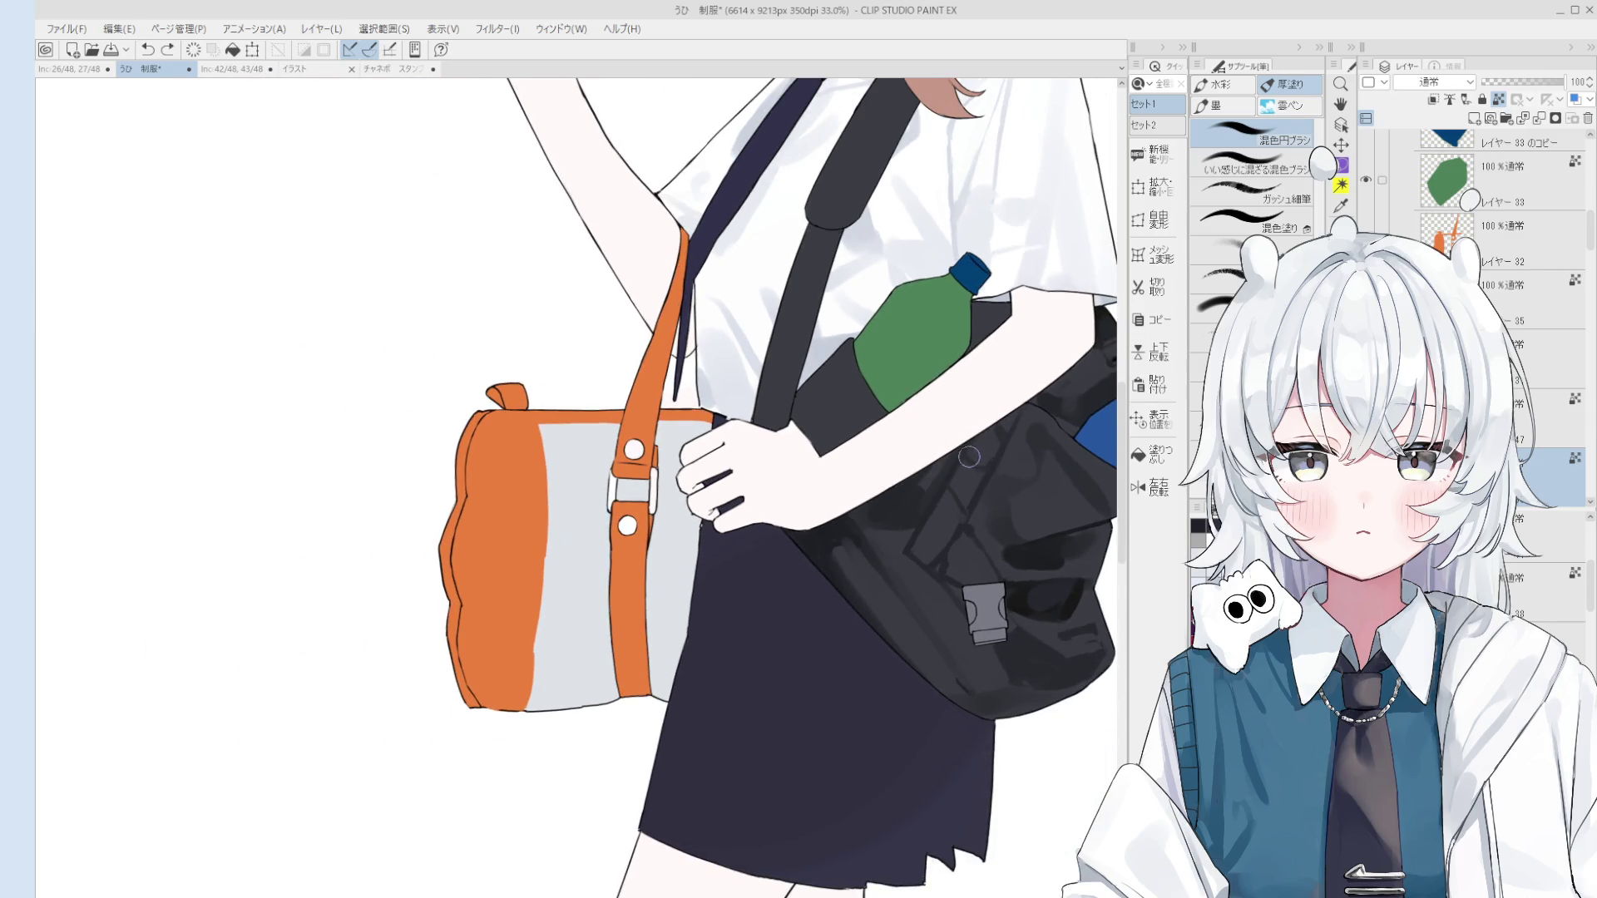
{"action": "scroll", "coordinate": [971, 453], "scroll_direction": "down", "scroll_amount": 2}
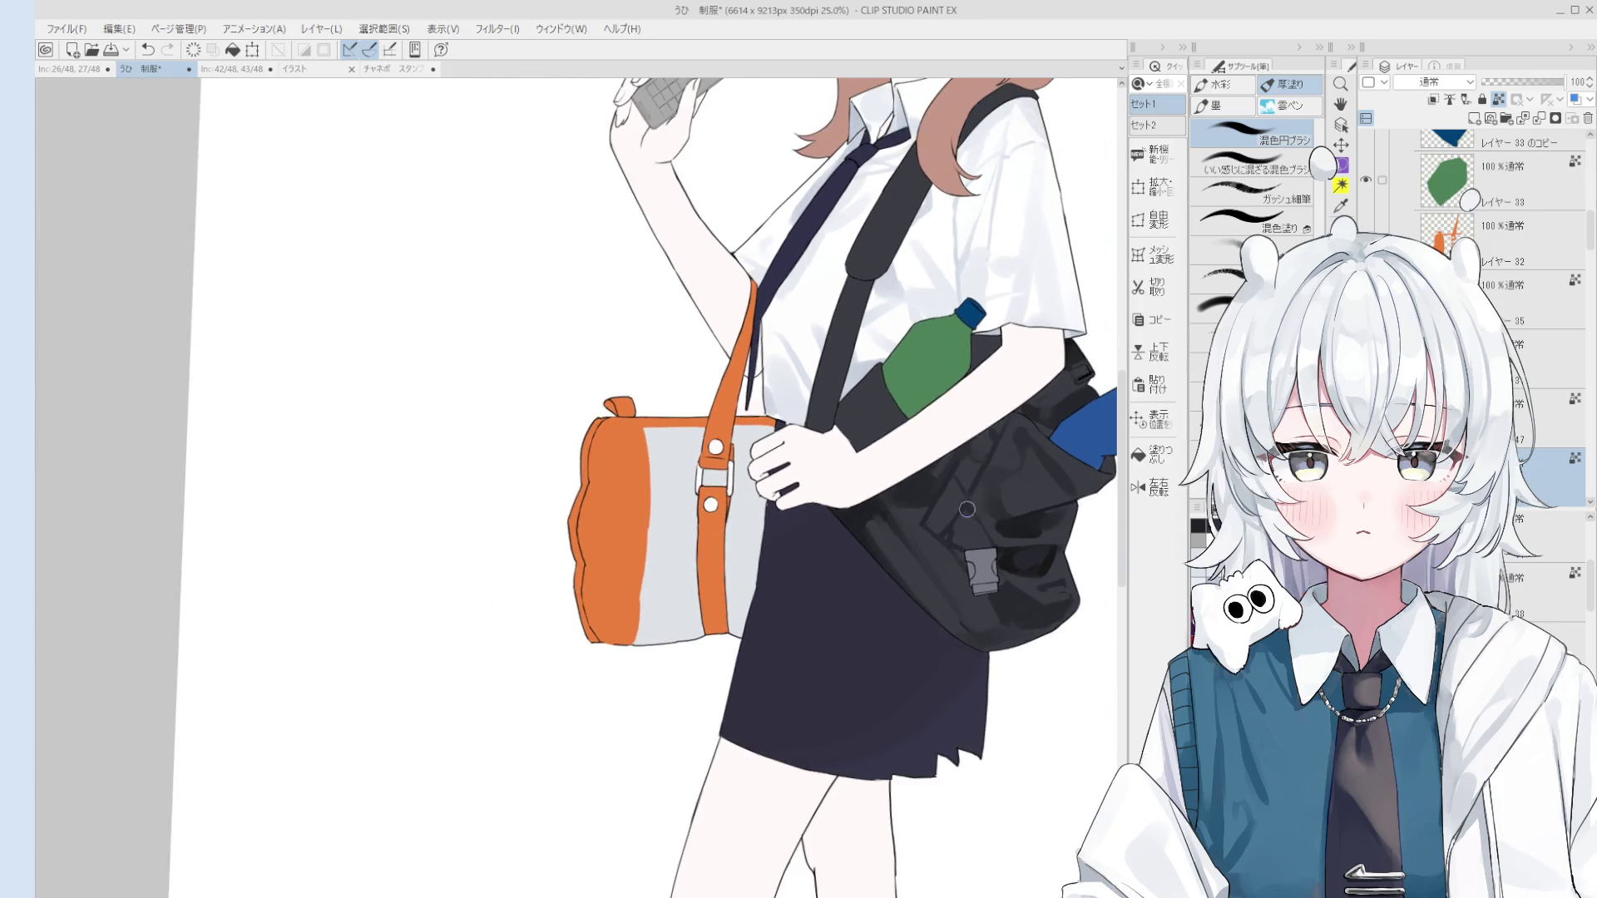
{"action": "key", "text": "h"}
{"action": "scroll", "coordinate": [940, 506], "scroll_direction": "down", "scroll_amount": 3}
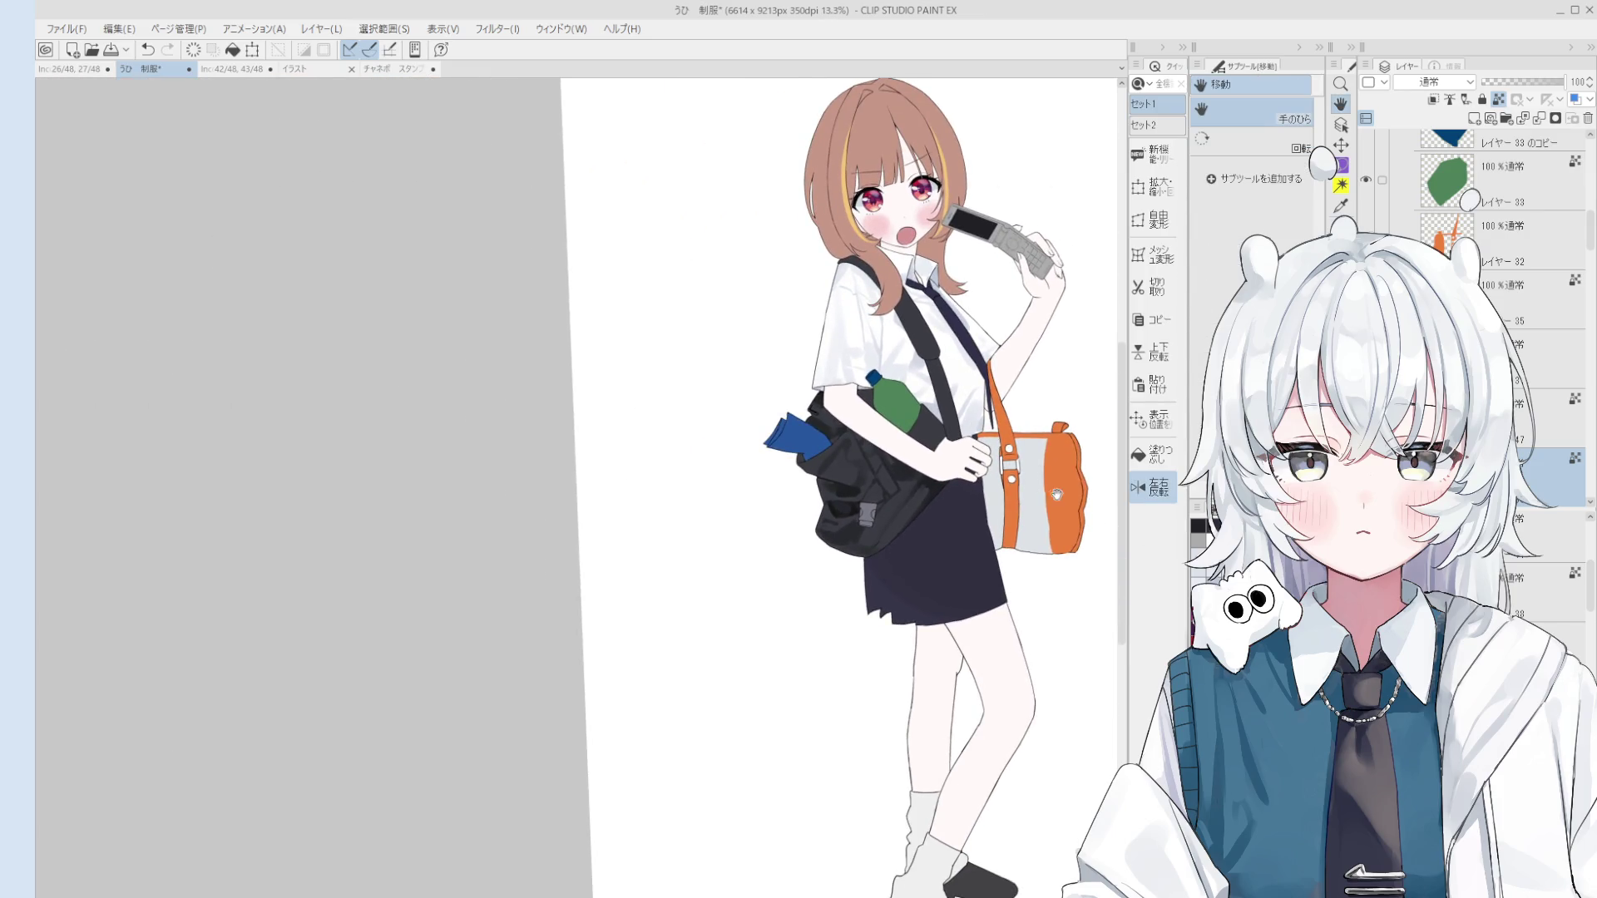
Step: Select the orange bag's layer and paint a dark brown shadow down its end panel
{"action": "key", "text": "o"}
{"action": "scroll", "coordinate": [1085, 443], "scroll_direction": "up", "scroll_amount": 3}
{"action": "left_click", "coordinate": [1082, 449]}
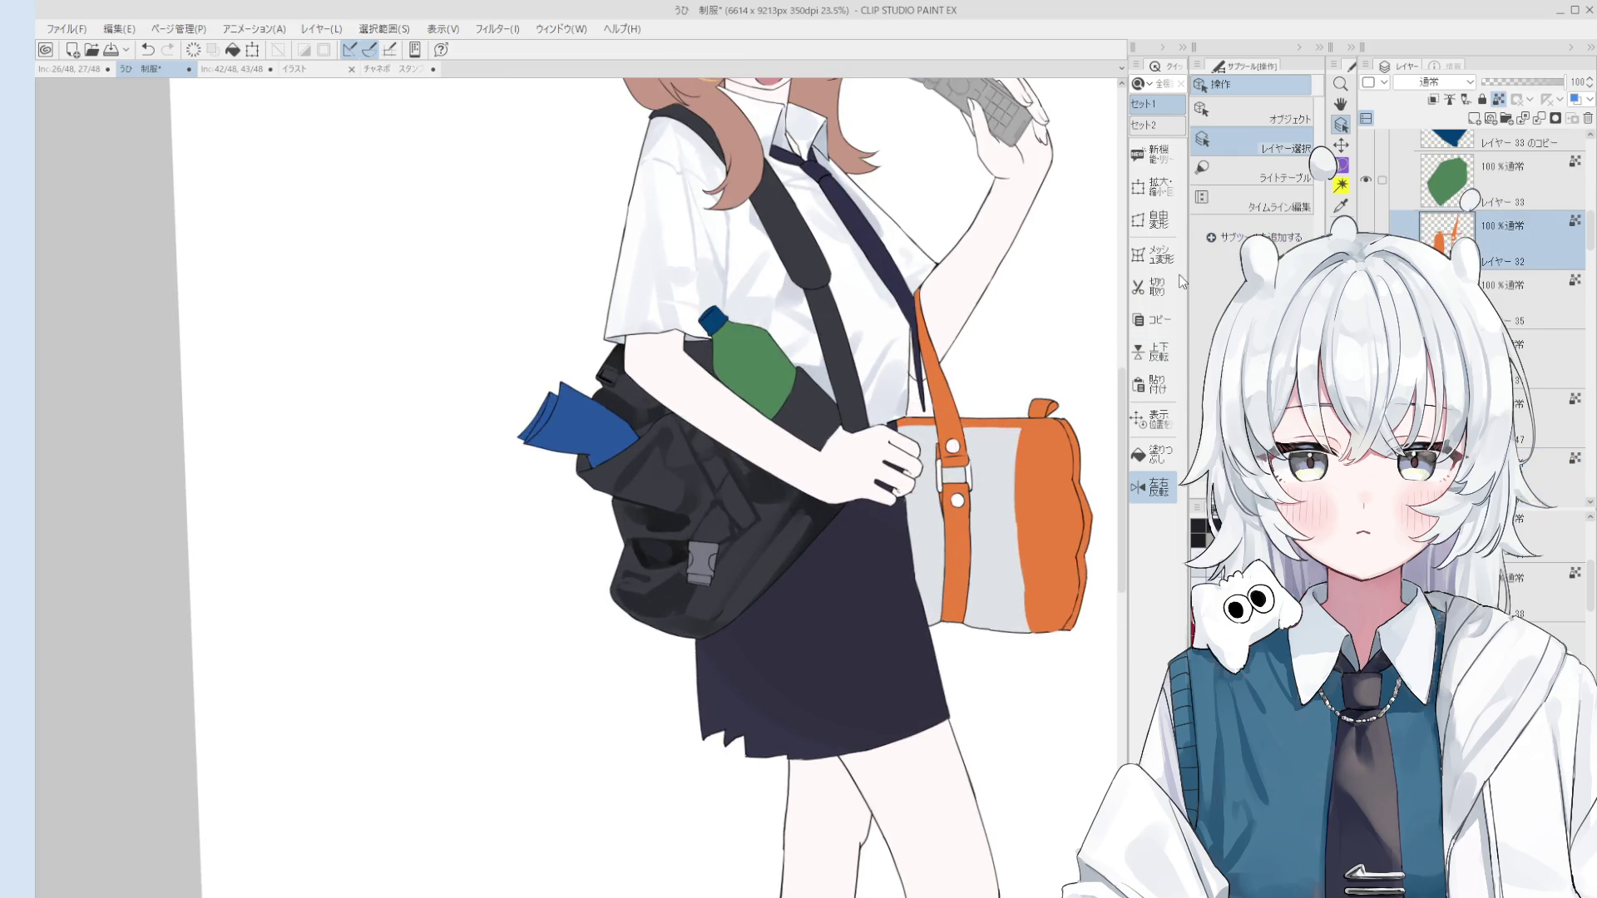
{"action": "key", "text": "b"}
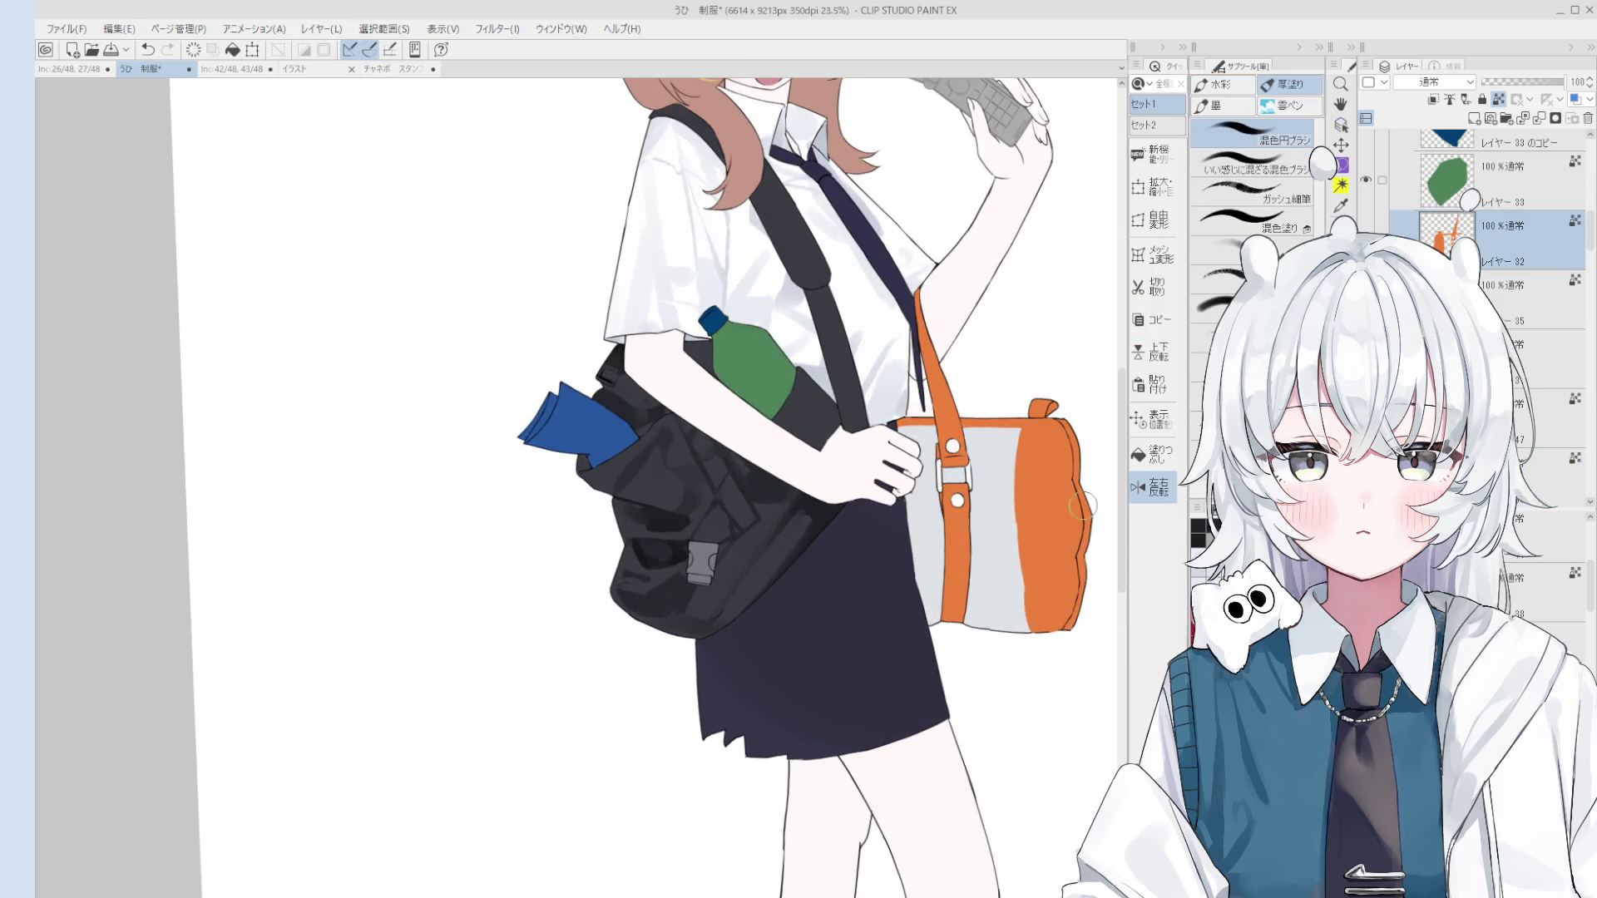
{"action": "mouse_move", "coordinate": [1029, 453]}
{"action": "left_mouse_down"}
{"action": "mouse_move", "coordinate": [1046, 516]}
{"action": "mouse_move", "coordinate": [1038, 449]}
{"action": "mouse_move", "coordinate": [1052, 441]}
{"action": "mouse_move", "coordinate": [1063, 467]}
{"action": "mouse_move", "coordinate": [1044, 437]}
{"action": "mouse_move", "coordinate": [1056, 441]}
{"action": "mouse_move", "coordinate": [1064, 499]}
{"action": "left_mouse_up"}
{"action": "key", "text": "ctrl+z"}
{"action": "scroll", "coordinate": [1066, 508], "scroll_direction": "up", "scroll_amount": 1}
{"action": "scroll", "coordinate": [1066, 507], "scroll_direction": "up", "scroll_amount": 1}
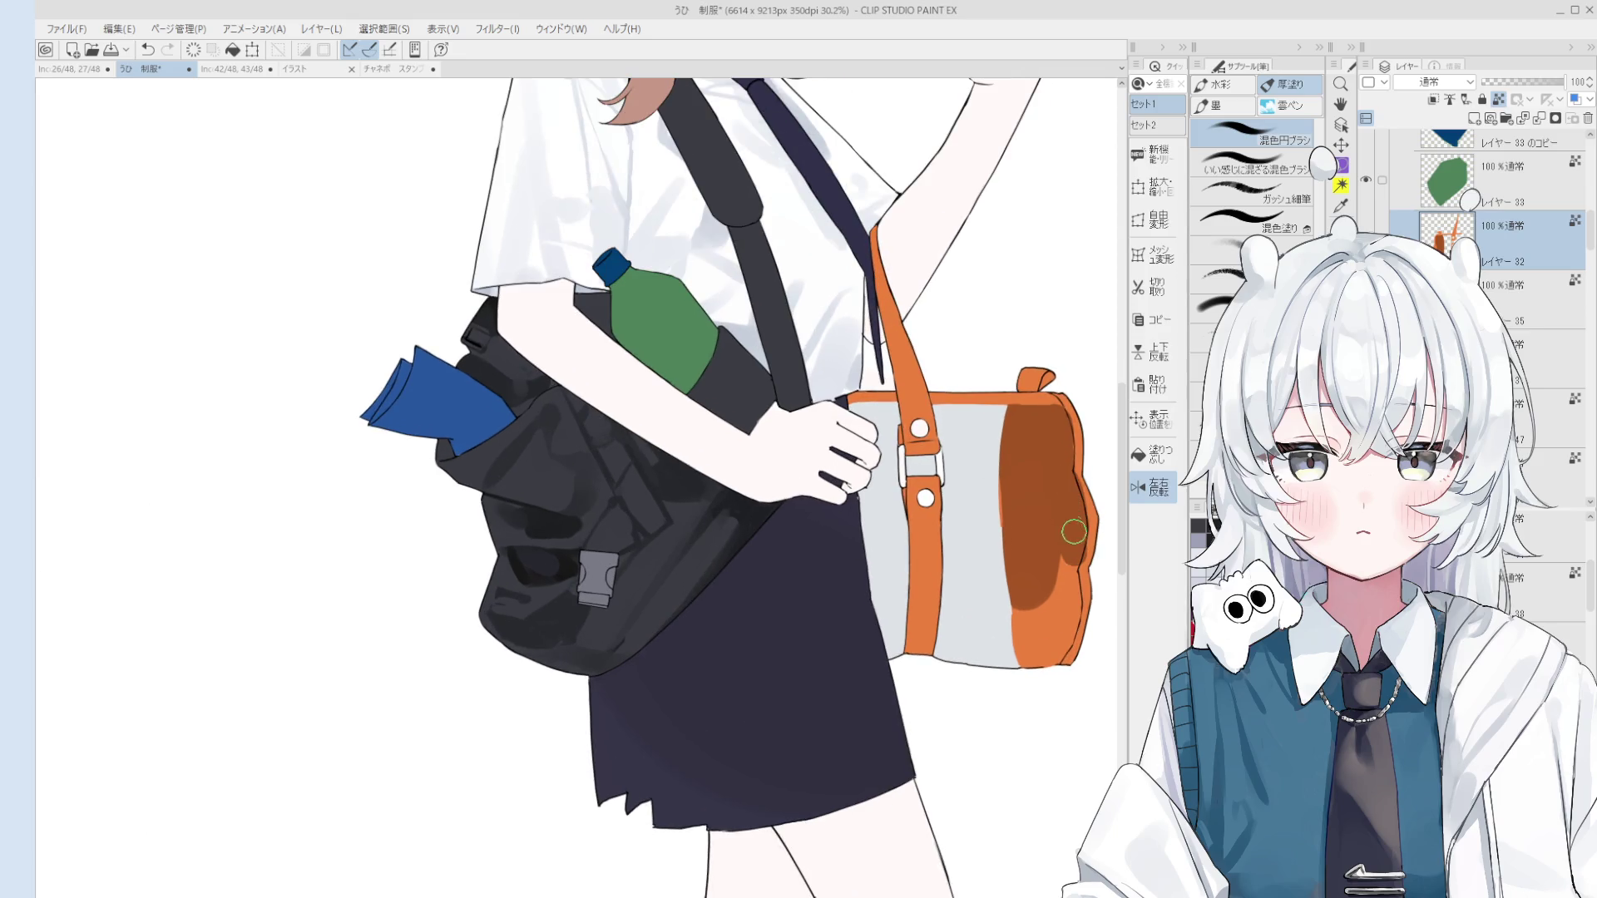
{"action": "mouse_move", "coordinate": [1023, 545]}
{"action": "left_mouse_down"}
{"action": "mouse_move", "coordinate": [1018, 649]}
{"action": "mouse_move", "coordinate": [1041, 582]}
{"action": "mouse_move", "coordinate": [1052, 640]}
{"action": "mouse_move", "coordinate": [1058, 575]}
{"action": "left_mouse_up"}
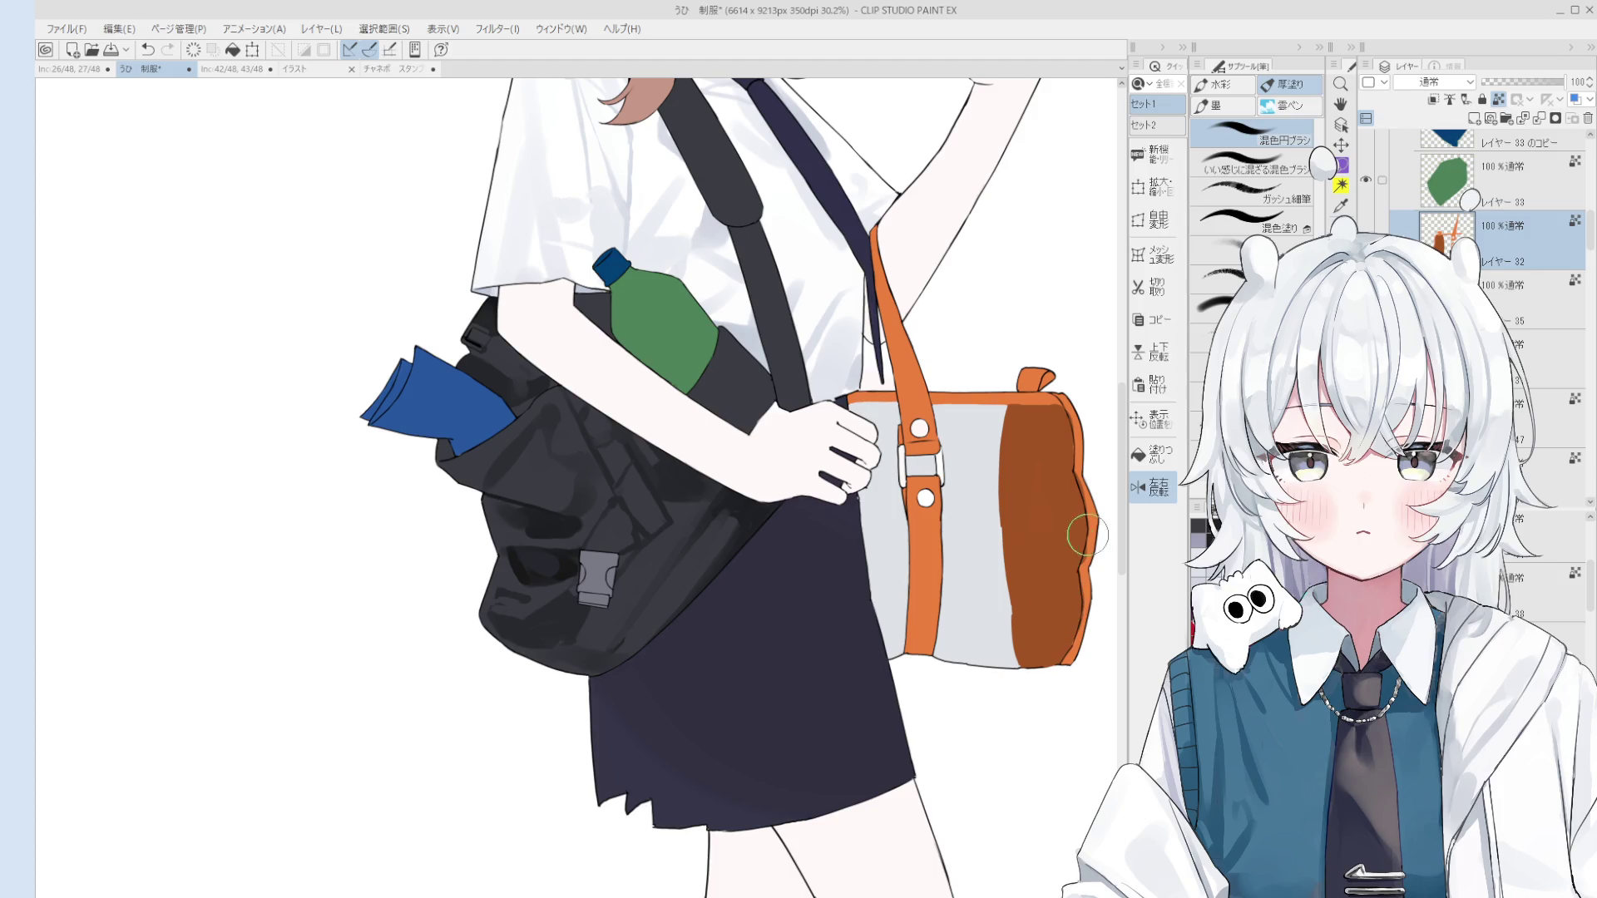
{"action": "key", "text": "bracketleft"}
{"action": "scroll", "coordinate": [1089, 549], "scroll_direction": "down", "scroll_amount": 2}
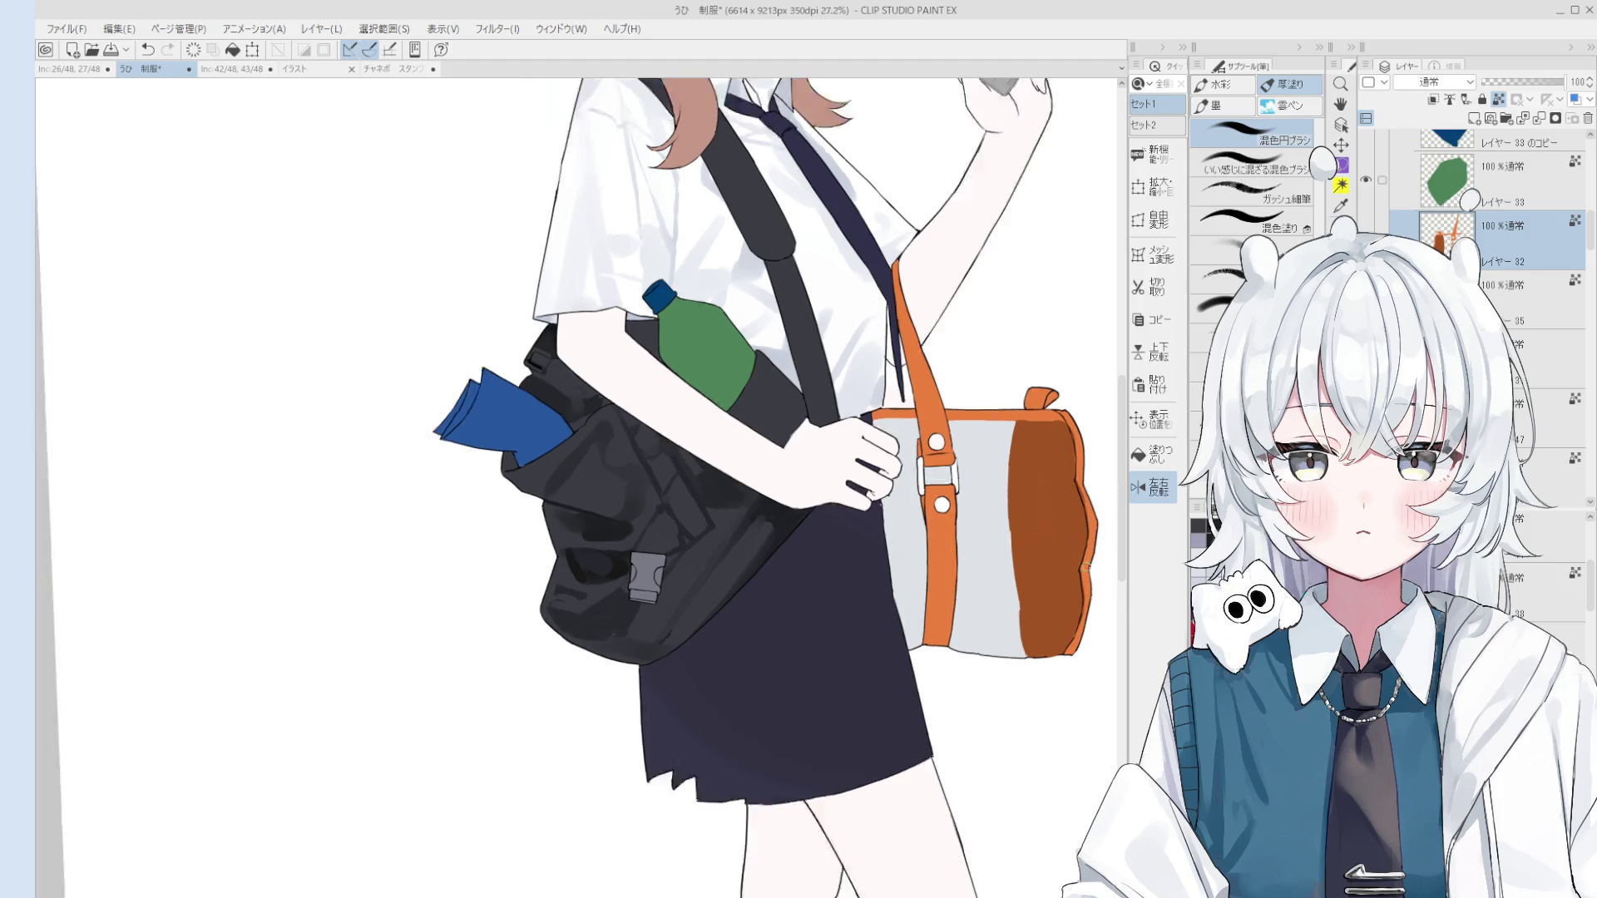
Step: Add a thin brown stroke to the bag shadow and unflip the canvas view
{"action": "left_click_drag", "start_coordinate": [1090, 549], "coordinate": [1120, 517]}
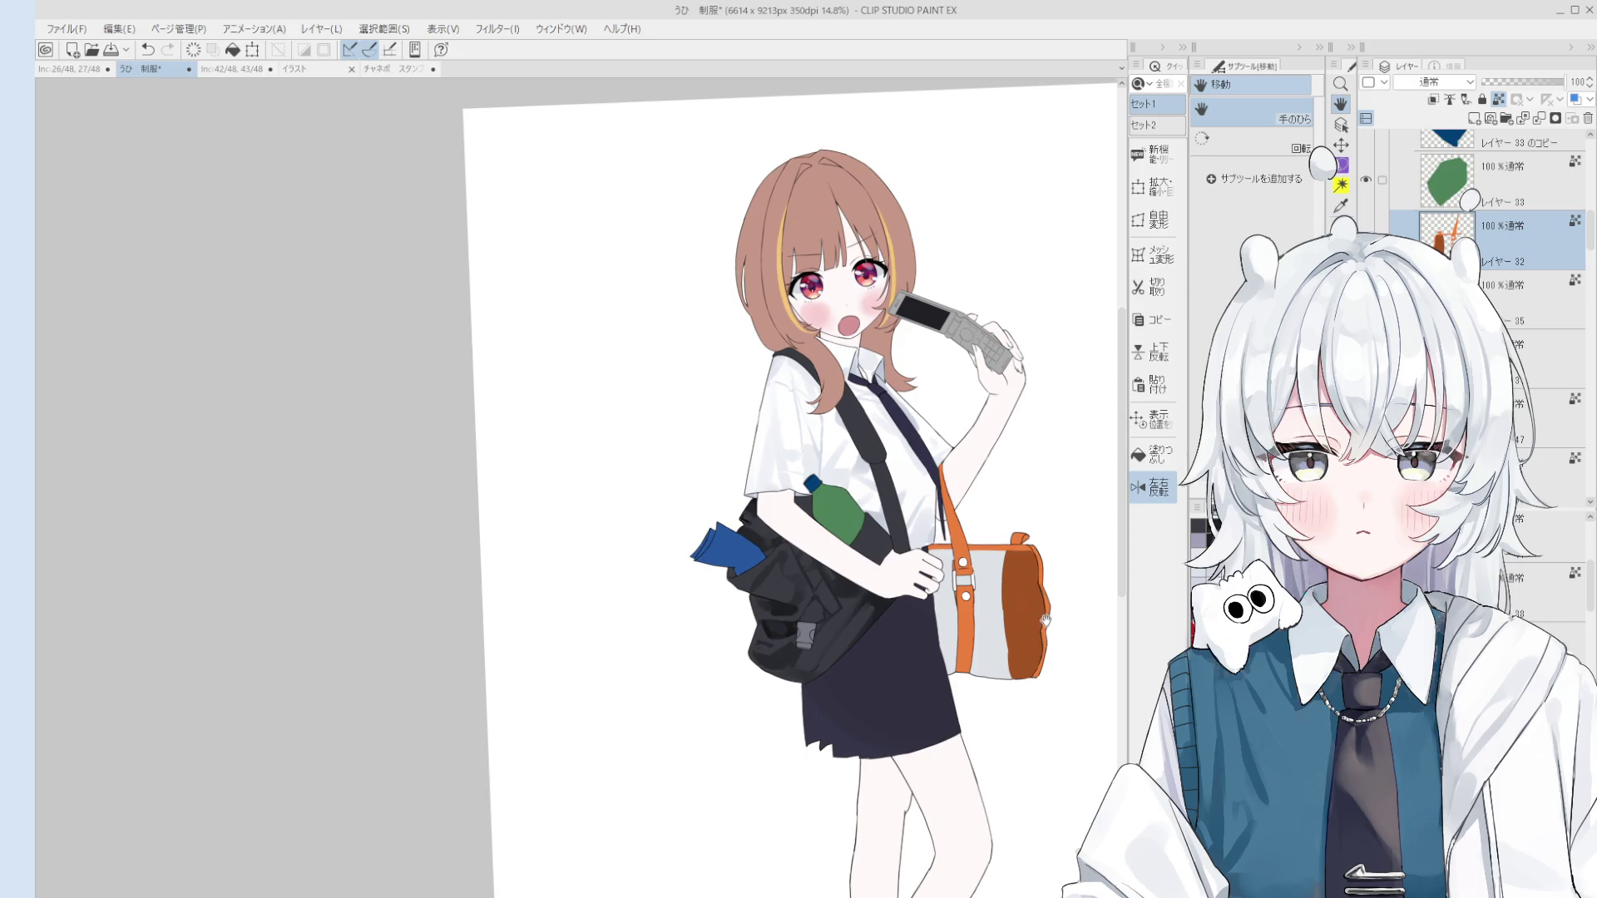
{"action": "key", "text": "e"}
{"action": "scroll", "coordinate": [1021, 582], "scroll_direction": "up", "scroll_amount": 2}
{"action": "key", "text": "b"}
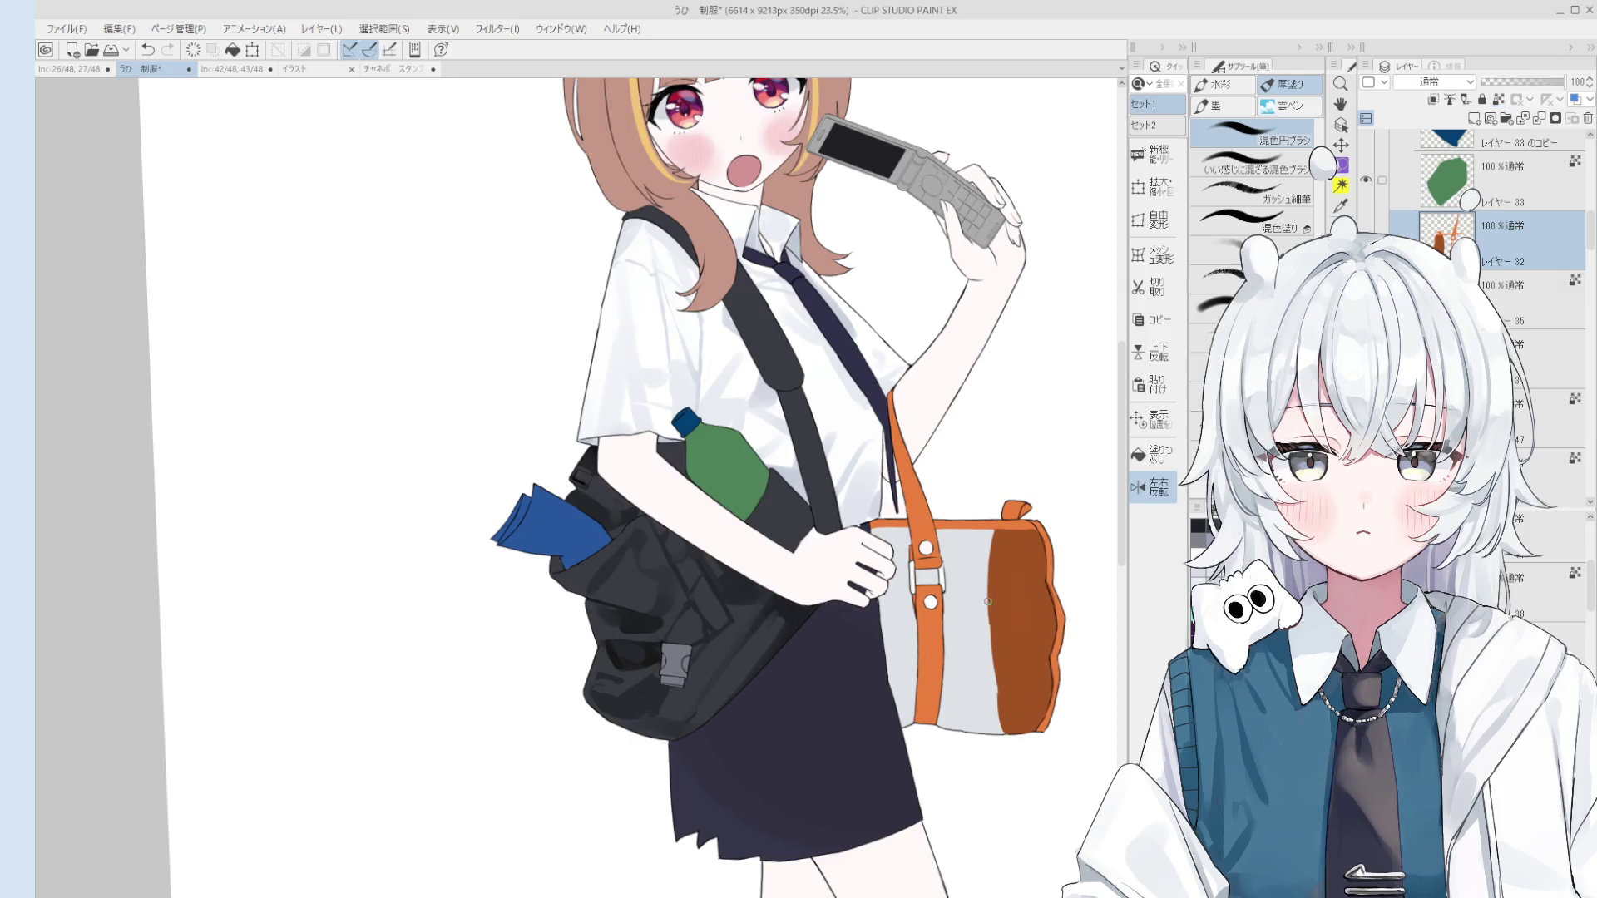
{"action": "key", "text": "o"}
{"action": "key", "text": "b"}
{"action": "key", "text": "ctrl+z"}
{"action": "left_click_drag", "start_coordinate": [990, 607], "coordinate": [983, 648]}
{"action": "key", "text": "h"}
{"action": "scroll", "coordinate": [998, 536], "scroll_direction": "down", "scroll_amount": 5}
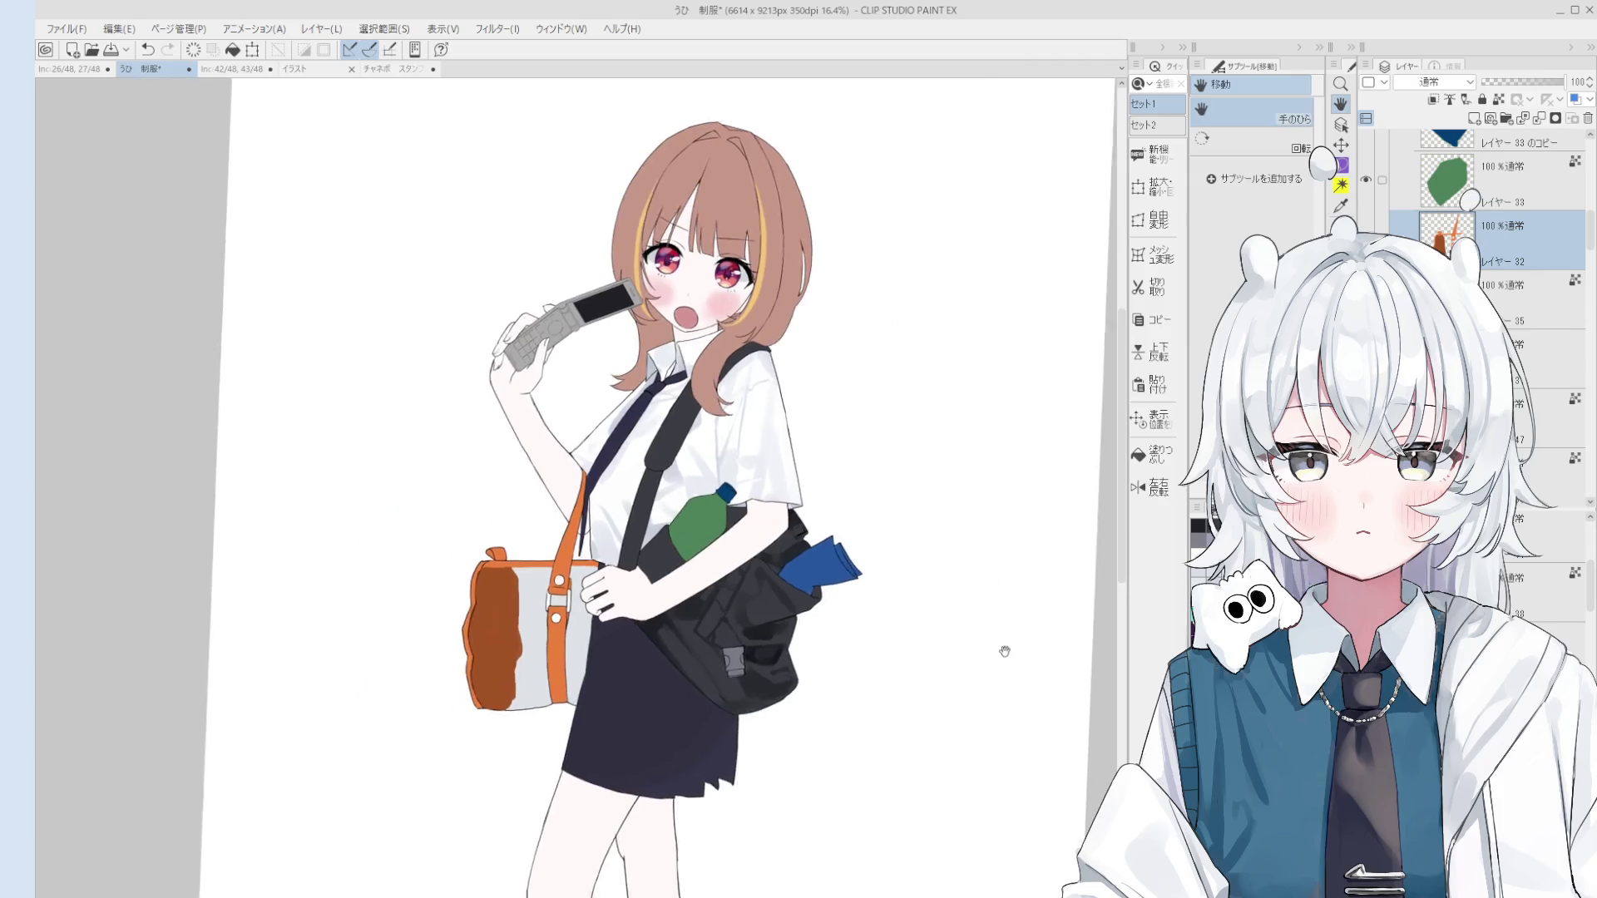
{"action": "mouse_move", "coordinate": [1006, 649]}
{"action": "left_mouse_down"}
{"action": "mouse_move", "coordinate": [909, 599]}
{"action": "mouse_move", "coordinate": [967, 876]}
{"action": "left_mouse_up"}
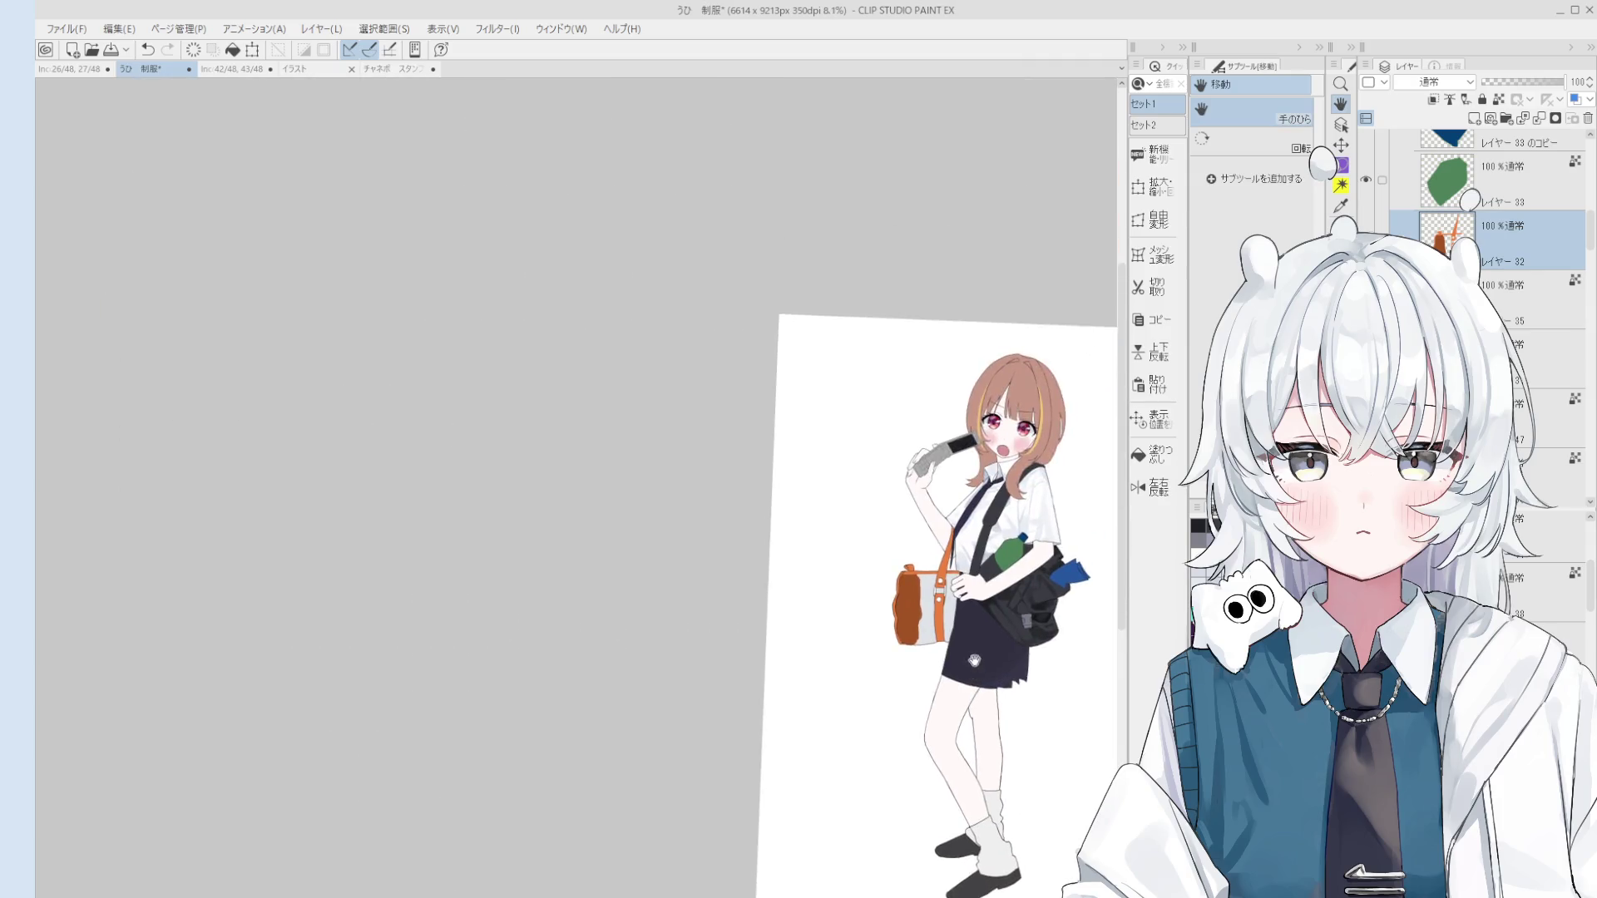
Step: Try extending the brown shading down the tote's end panel, then undo it
{"action": "scroll", "coordinate": [879, 453], "scroll_direction": "up", "scroll_amount": 6}
{"action": "key", "text": "e"}
{"action": "key", "text": "b"}
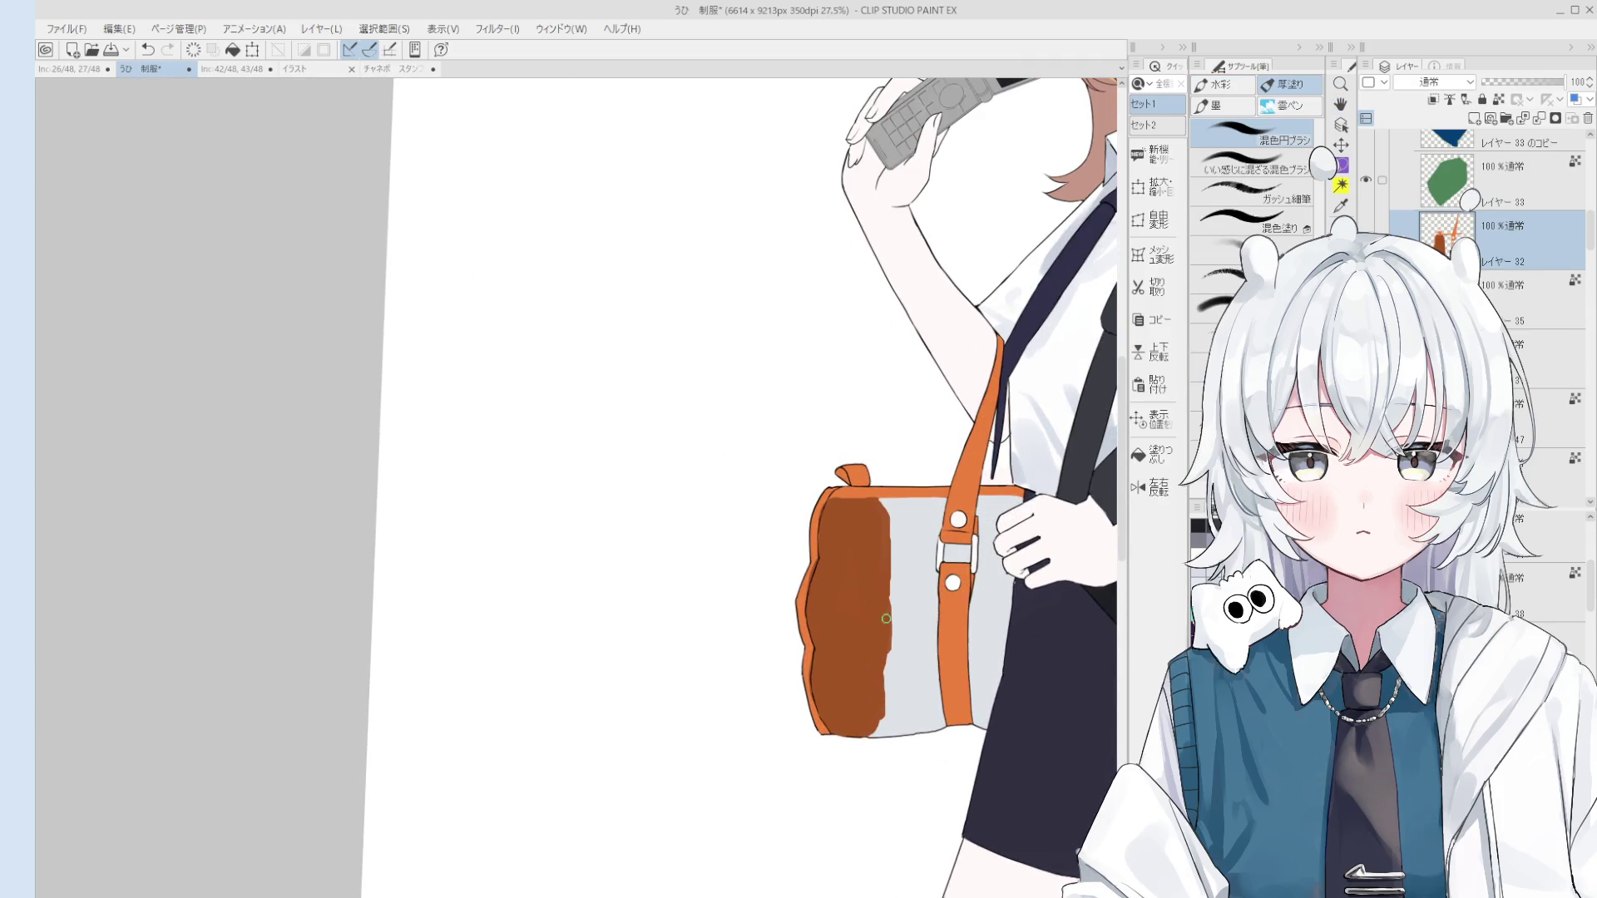
{"action": "key", "text": "ctrl+z"}
{"action": "mouse_move", "coordinate": [885, 585]}
{"action": "left_mouse_down"}
{"action": "mouse_move", "coordinate": [886, 691]}
{"action": "mouse_move", "coordinate": [869, 729]}
{"action": "mouse_move", "coordinate": [878, 705]}
{"action": "left_mouse_up"}
{"action": "scroll", "coordinate": [913, 691], "scroll_direction": "up", "scroll_amount": 1}
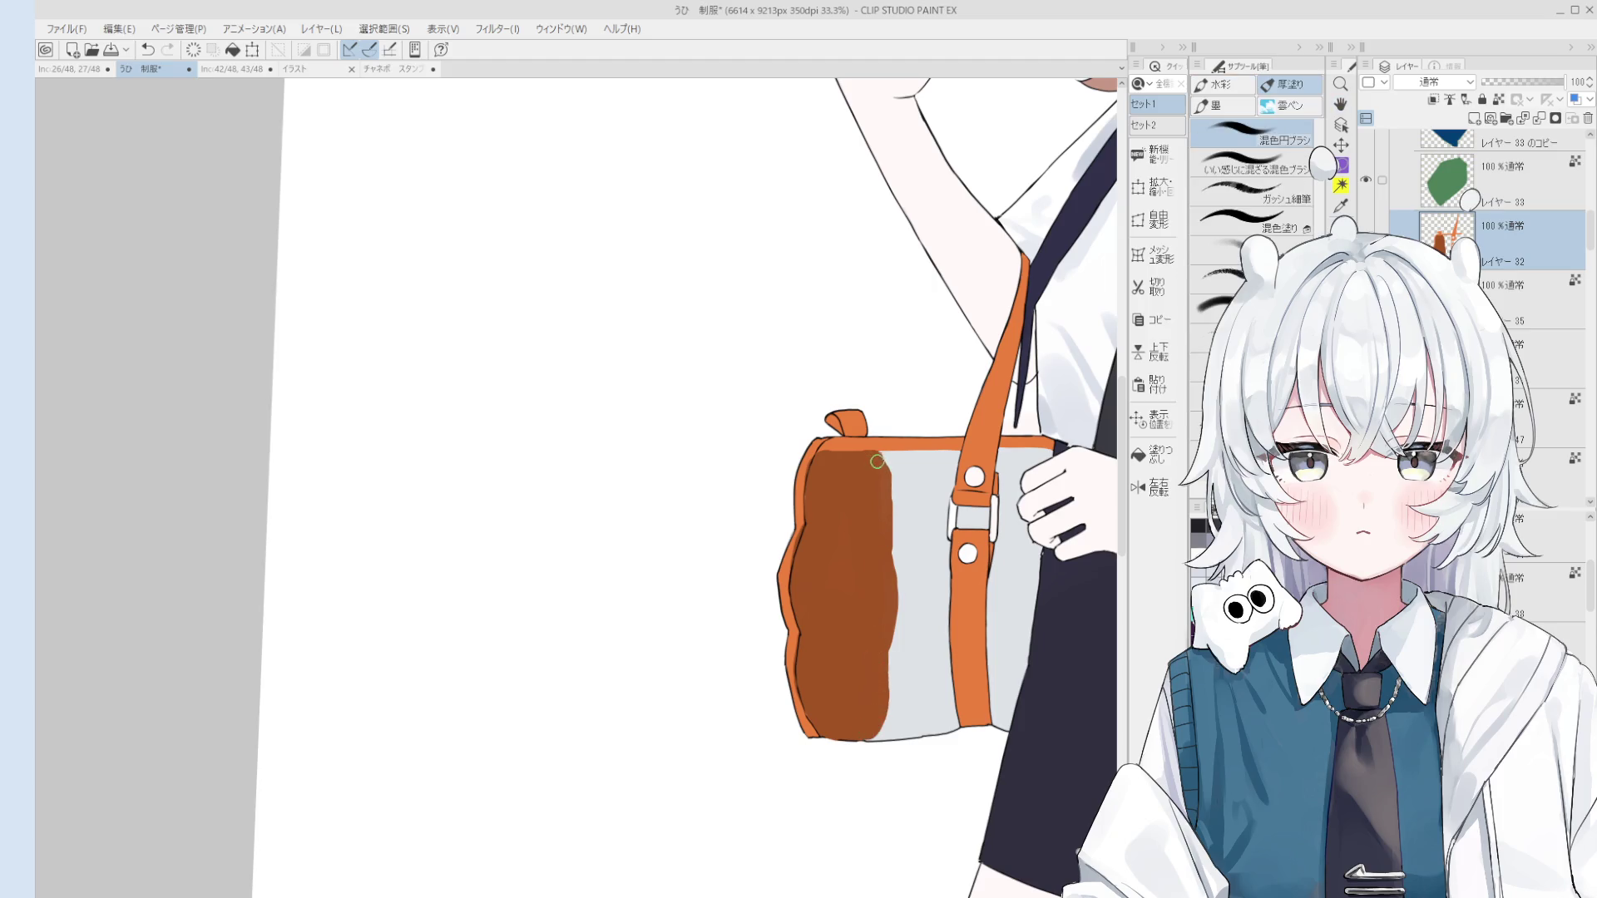
{"action": "scroll", "coordinate": [895, 549], "scroll_direction": "down", "scroll_amount": 1}
{"action": "scroll", "coordinate": [872, 510], "scroll_direction": "up", "scroll_amount": 4}
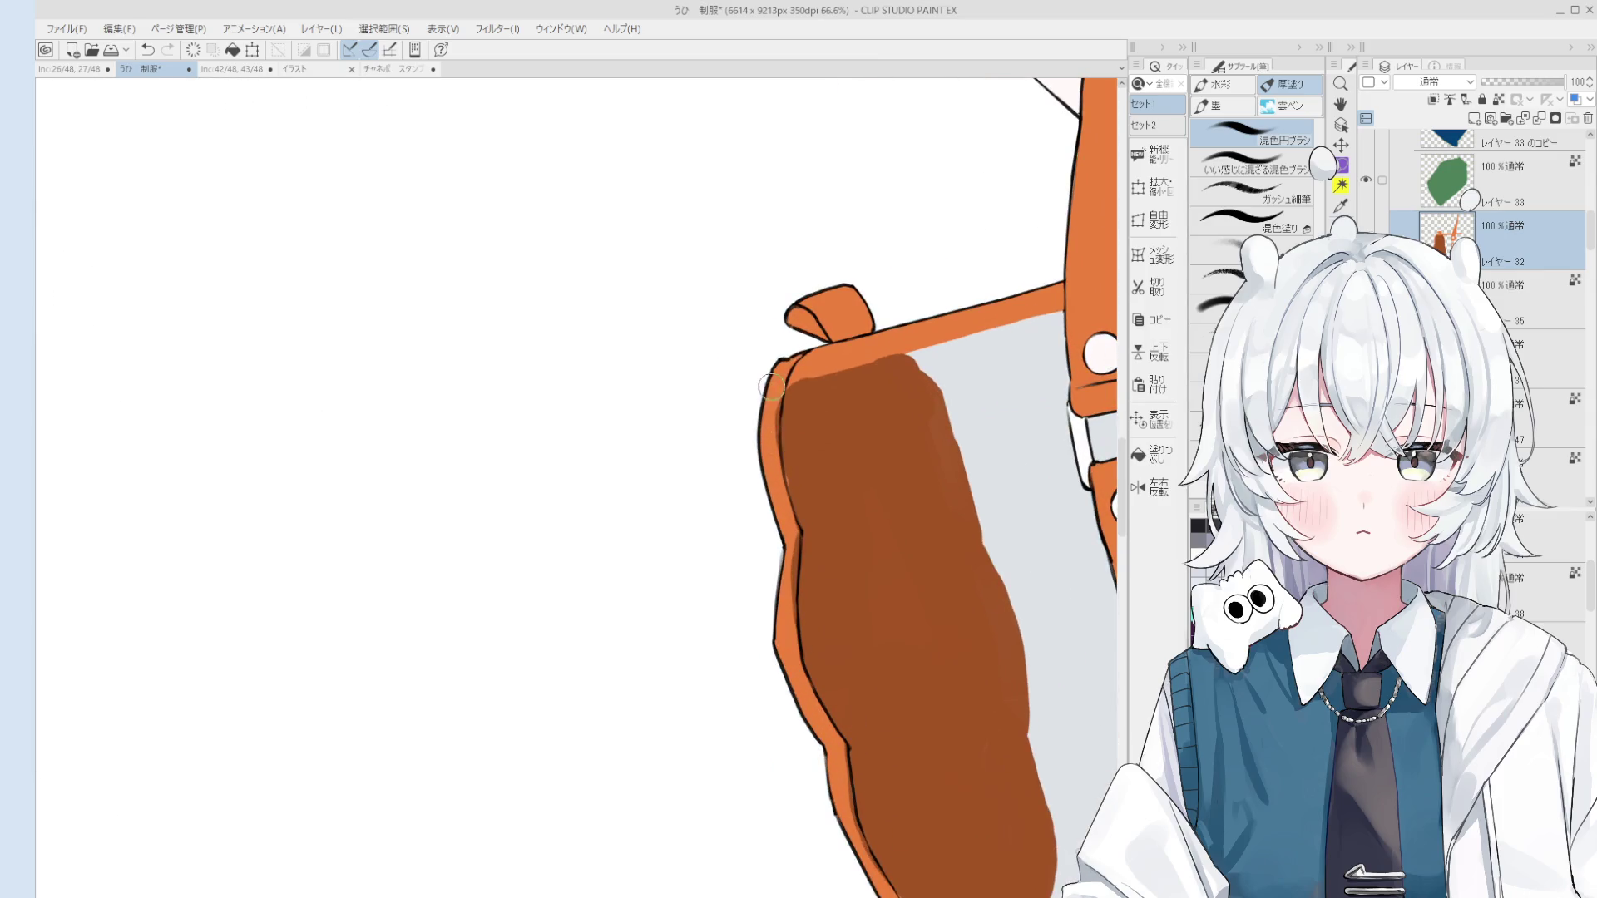
{"action": "key", "text": "ctrl+z"}
Step: Test erasing part of the bag's left orange outline and revert the change
{"action": "key", "text": "e"}
{"action": "left_click_drag", "start_coordinate": [777, 374], "coordinate": [769, 478]}
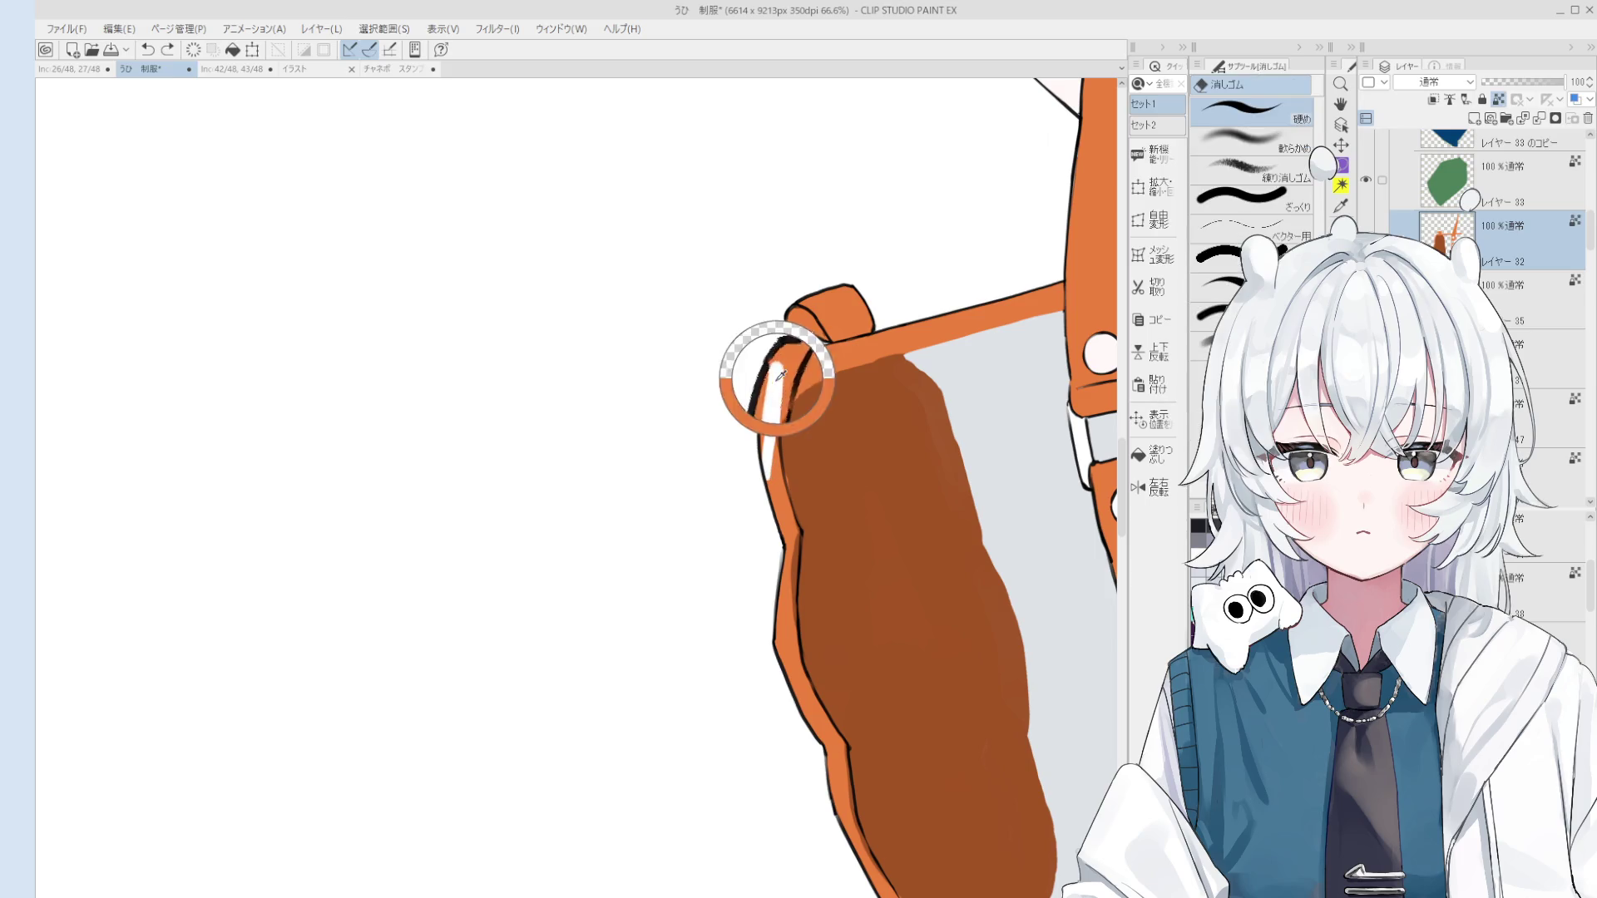
{"action": "key", "text": "ctrl+z"}
{"action": "key", "text": "b"}
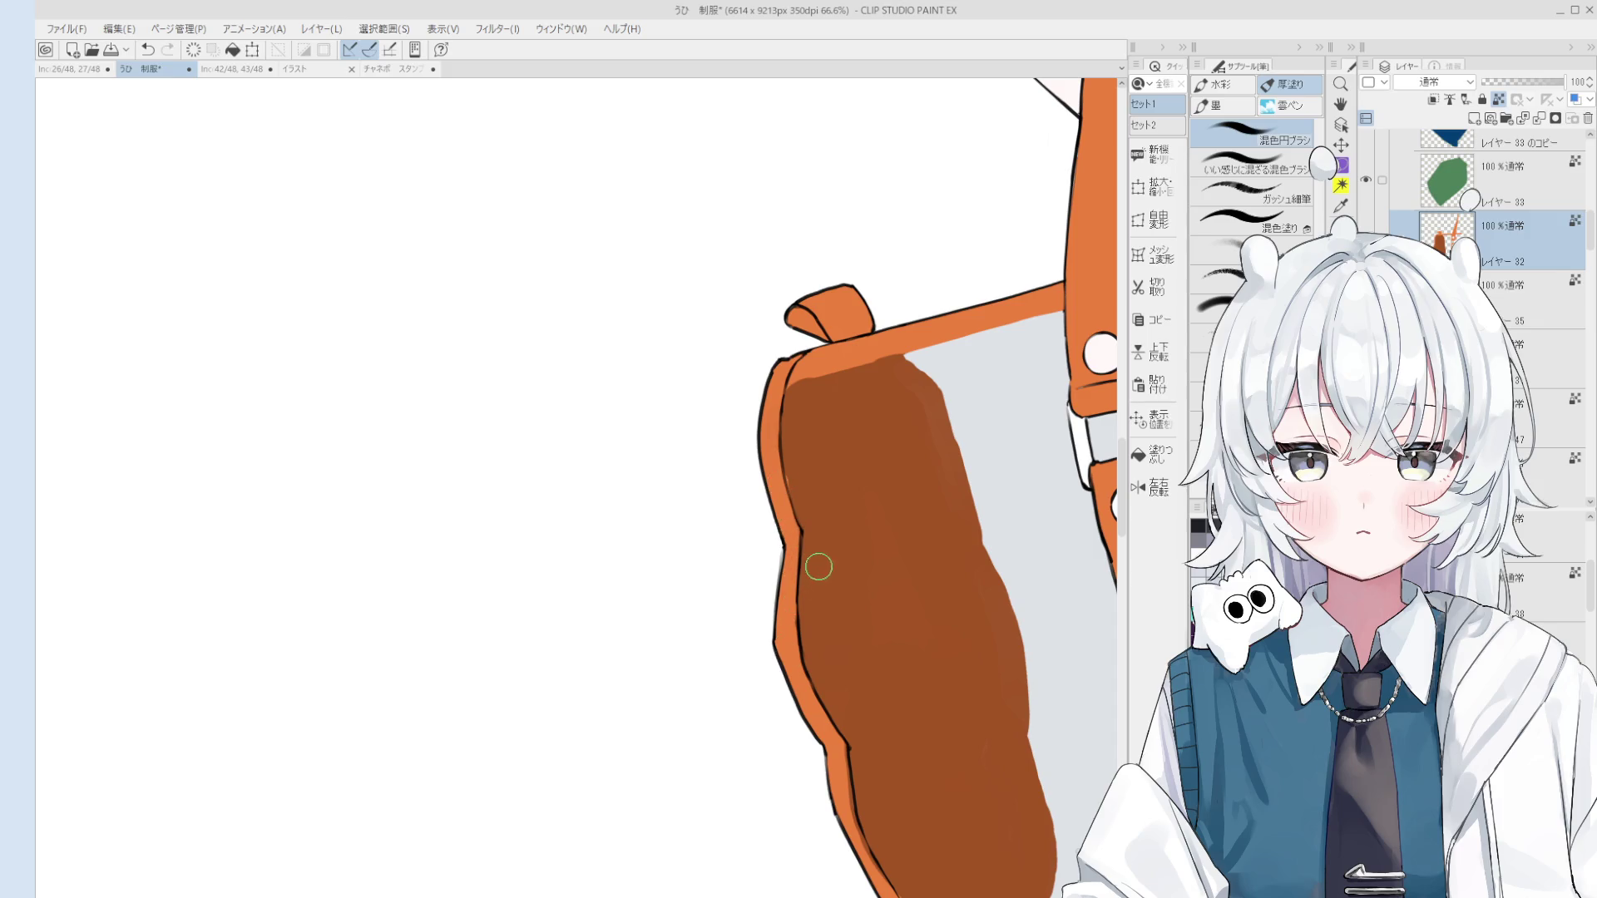
{"action": "scroll", "coordinate": [837, 728], "scroll_direction": "down", "scroll_amount": 1}
{"action": "scroll", "coordinate": [832, 758], "scroll_direction": "up", "scroll_amount": 1}
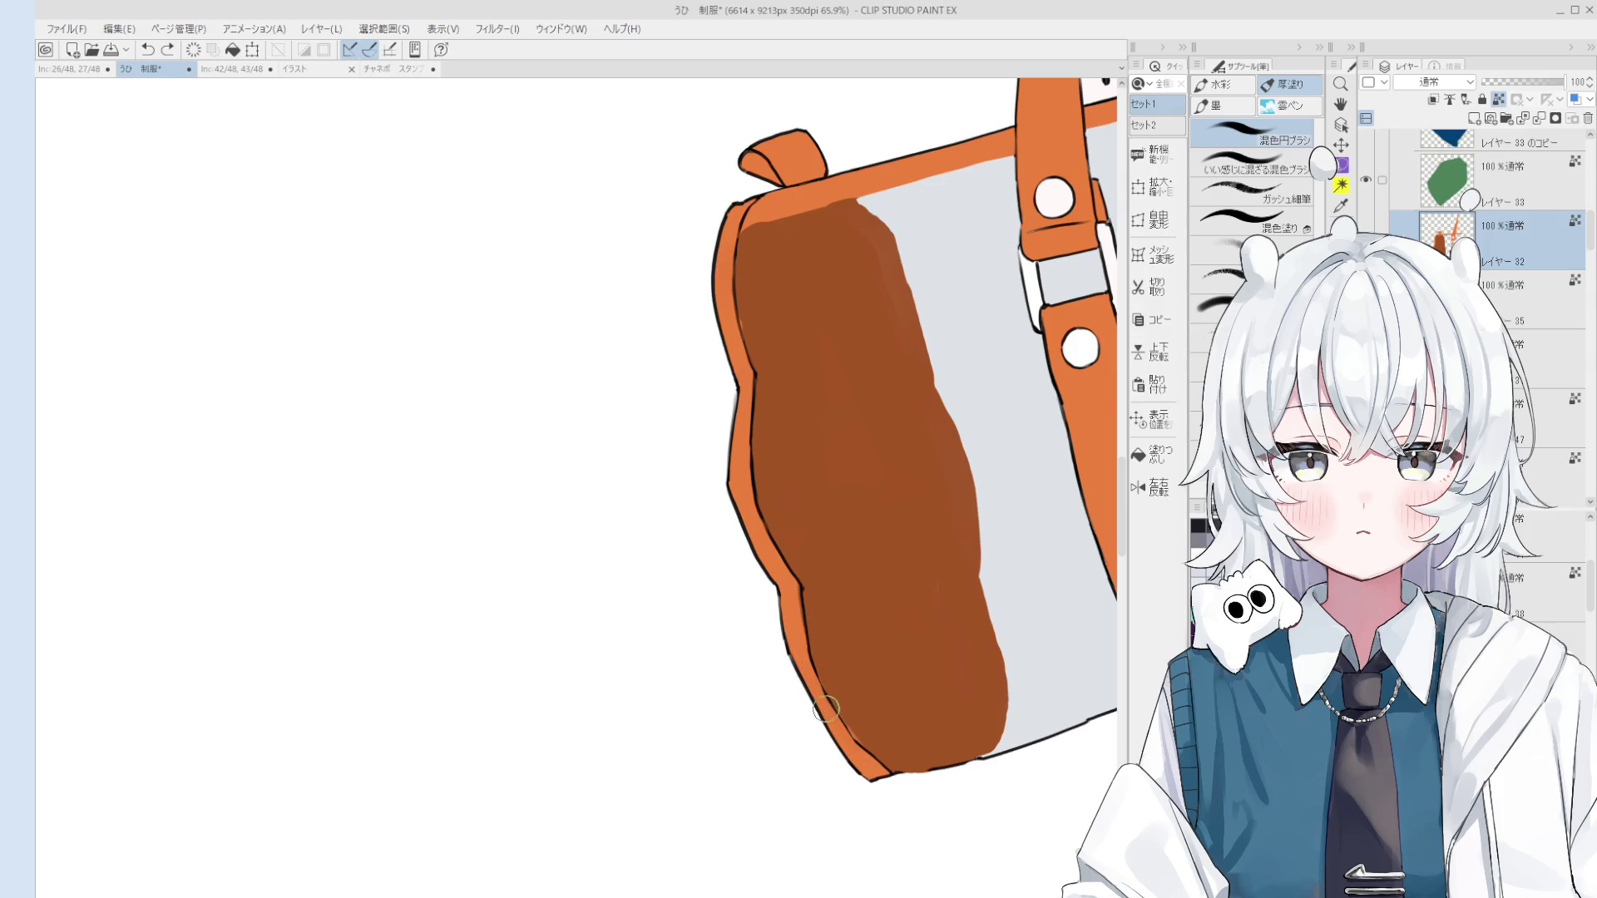
{"action": "key", "text": "ctrl+z"}
{"action": "scroll", "coordinate": [838, 731], "scroll_direction": "down", "scroll_amount": 5}
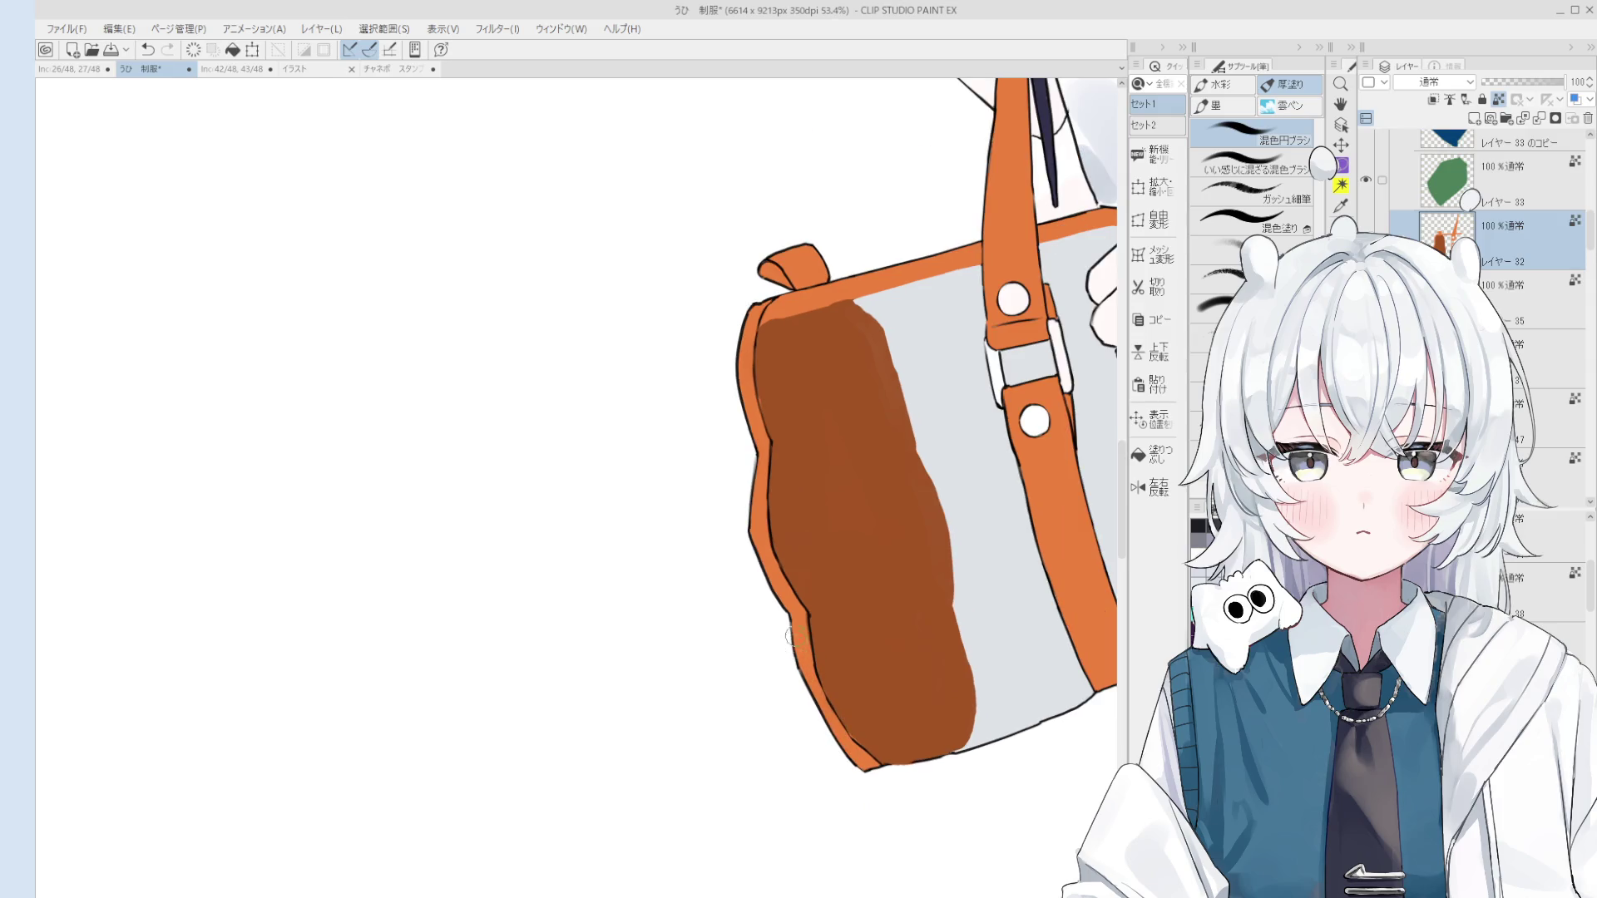
Step: Select the layer holding the bag strap by picking it from the canvas
{"action": "key", "text": "o"}
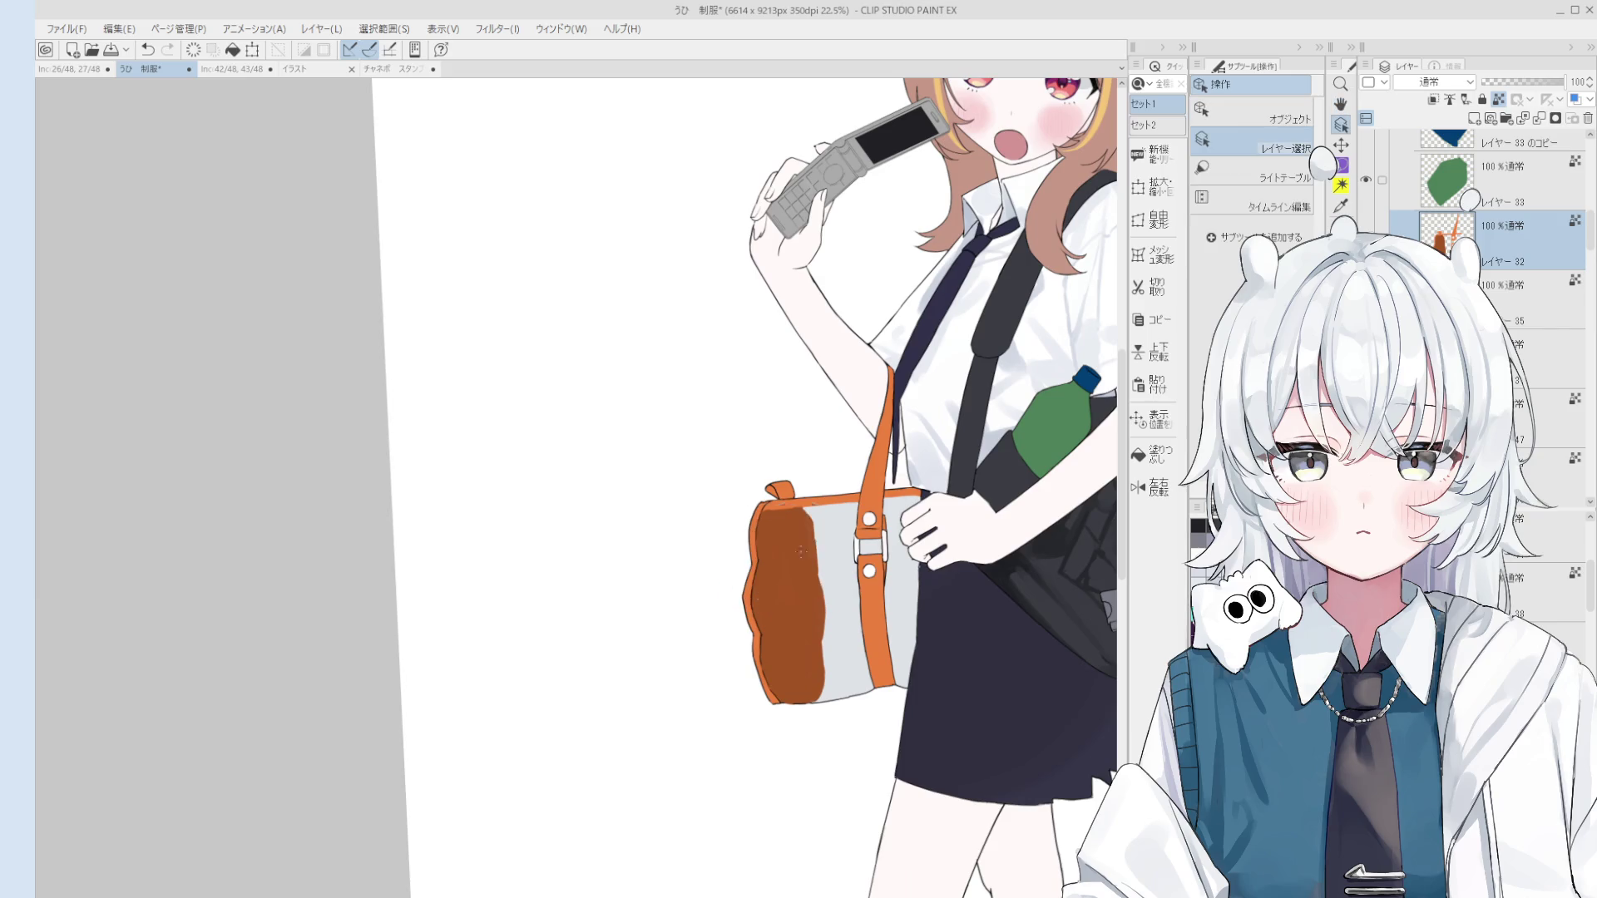
{"action": "key", "text": "b"}
{"action": "scroll", "coordinate": [898, 507], "scroll_direction": "down", "scroll_amount": 2}
{"action": "scroll", "coordinate": [903, 507], "scroll_direction": "up", "scroll_amount": 1}
{"action": "scroll", "coordinate": [886, 486], "scroll_direction": "up", "scroll_amount": 6}
{"action": "key", "text": "o"}
{"action": "left_click", "coordinate": [886, 484]}
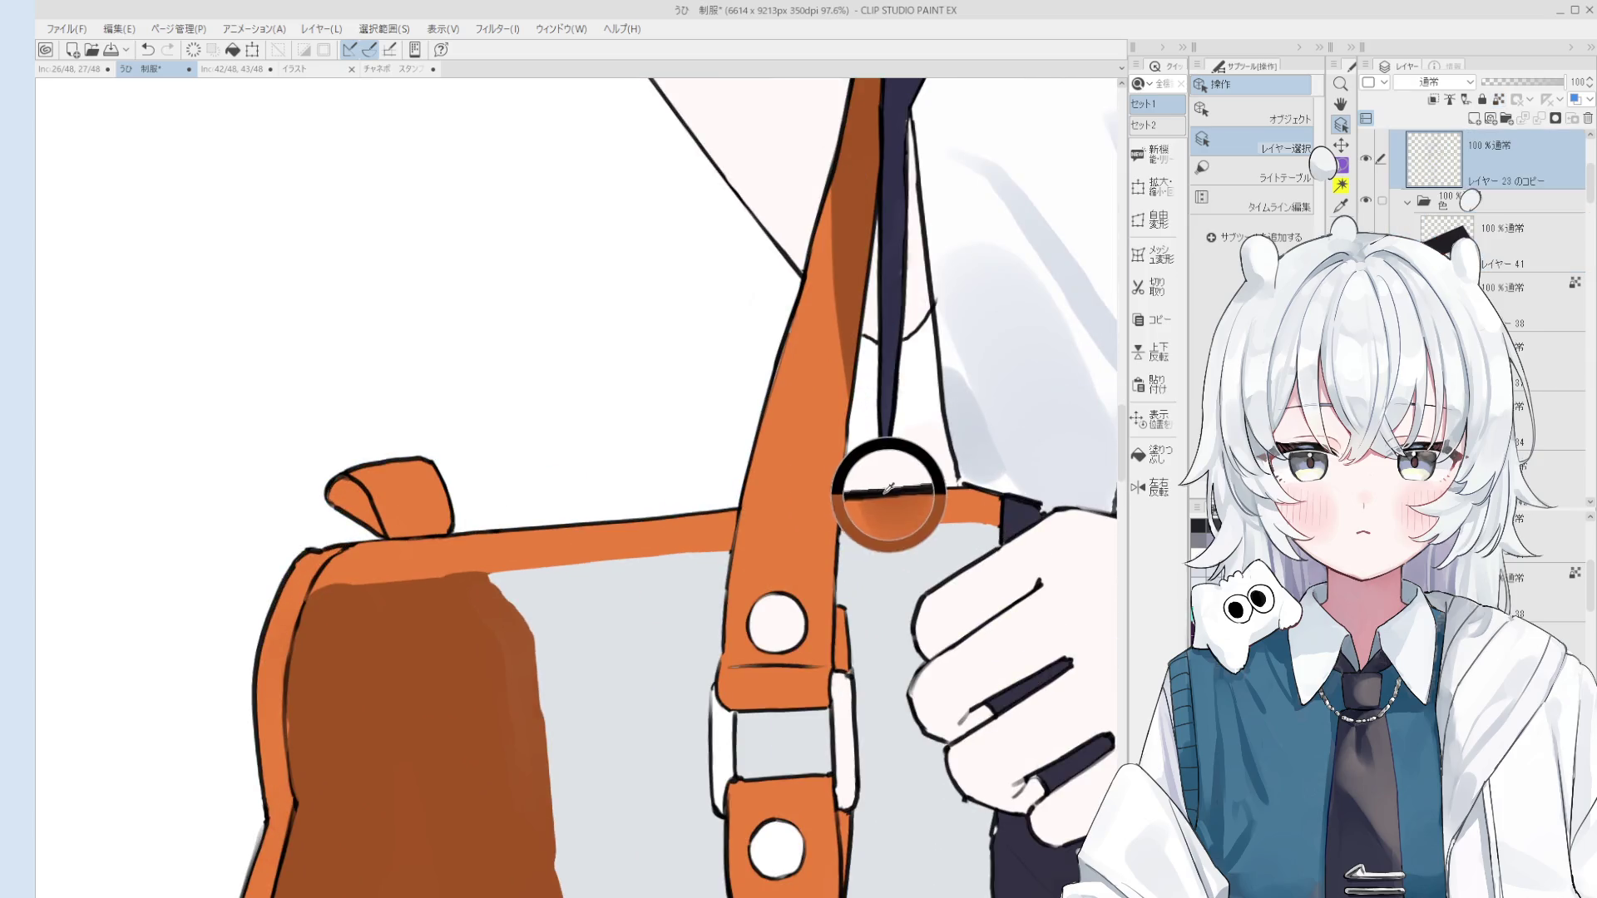
{"action": "scroll", "coordinate": [885, 484], "scroll_direction": "down", "scroll_amount": 4}
Step: Ready the line-art pen and eraser while zooming in on the strap crossing
{"action": "key", "text": "p"}
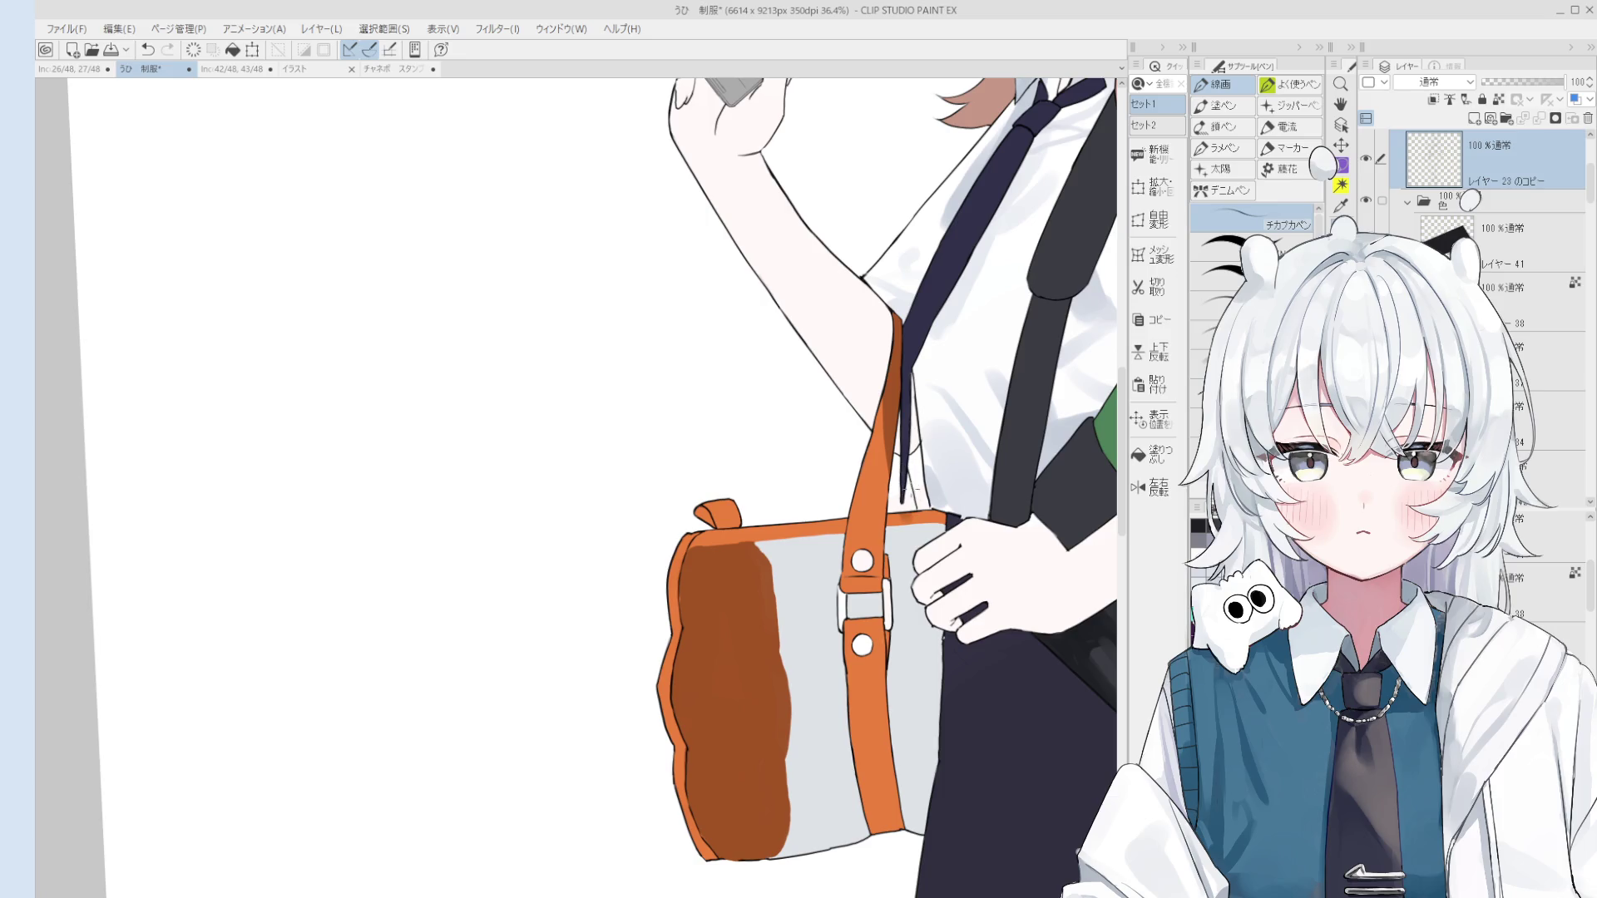
{"action": "scroll", "coordinate": [900, 497], "scroll_direction": "up", "scroll_amount": 1}
{"action": "scroll", "coordinate": [898, 514], "scroll_direction": "up", "scroll_amount": 2}
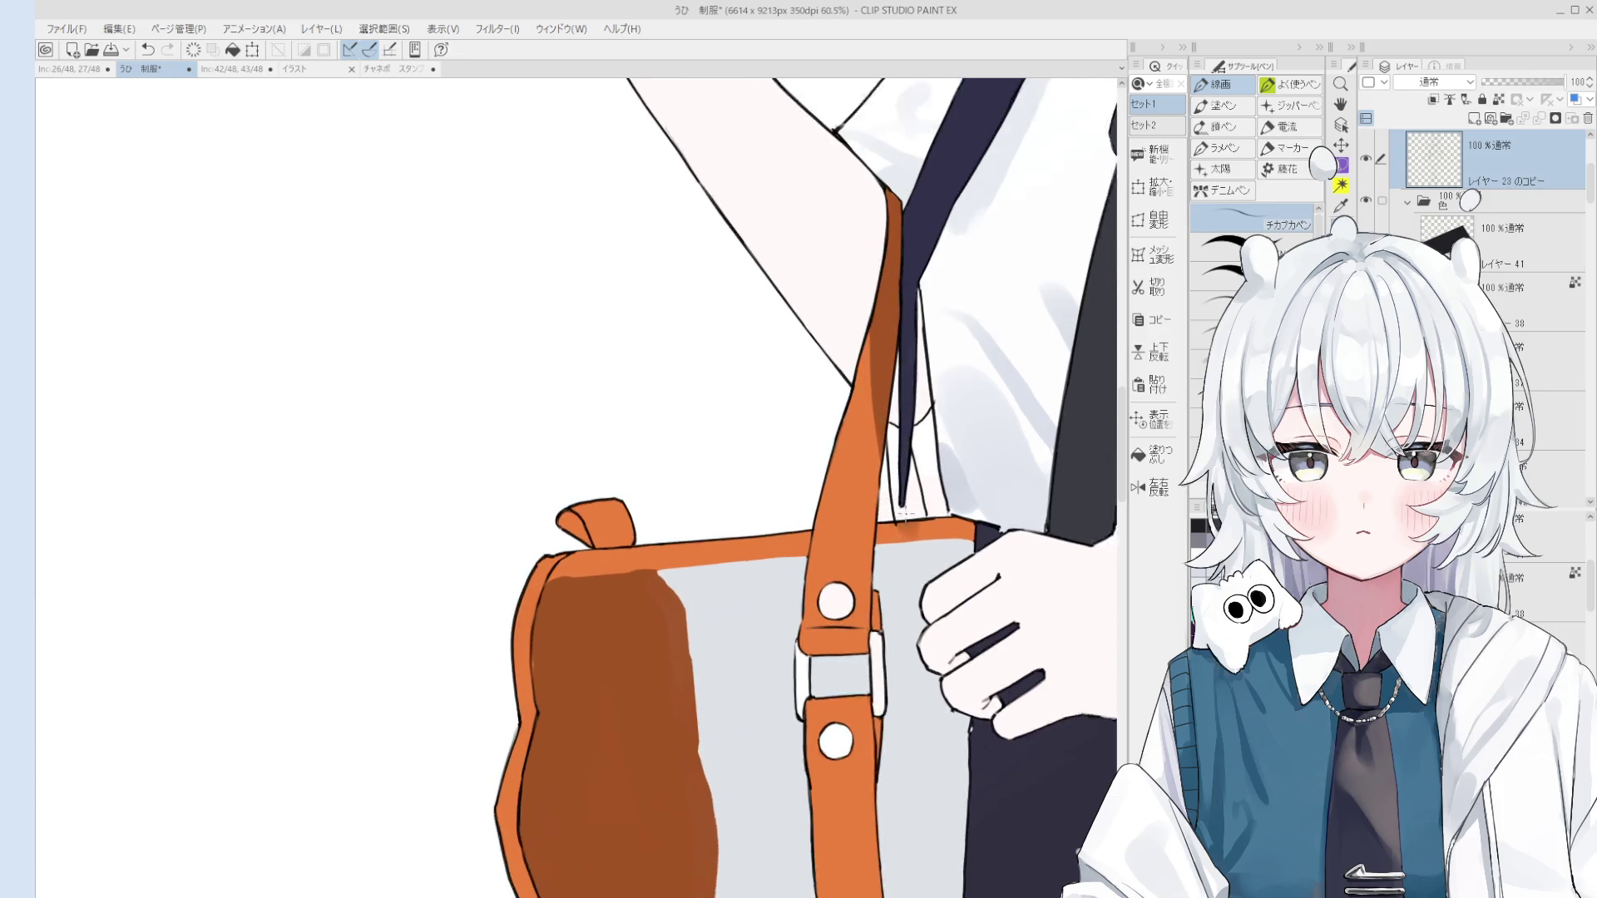
{"action": "key", "text": "e"}
{"action": "key", "text": "p"}
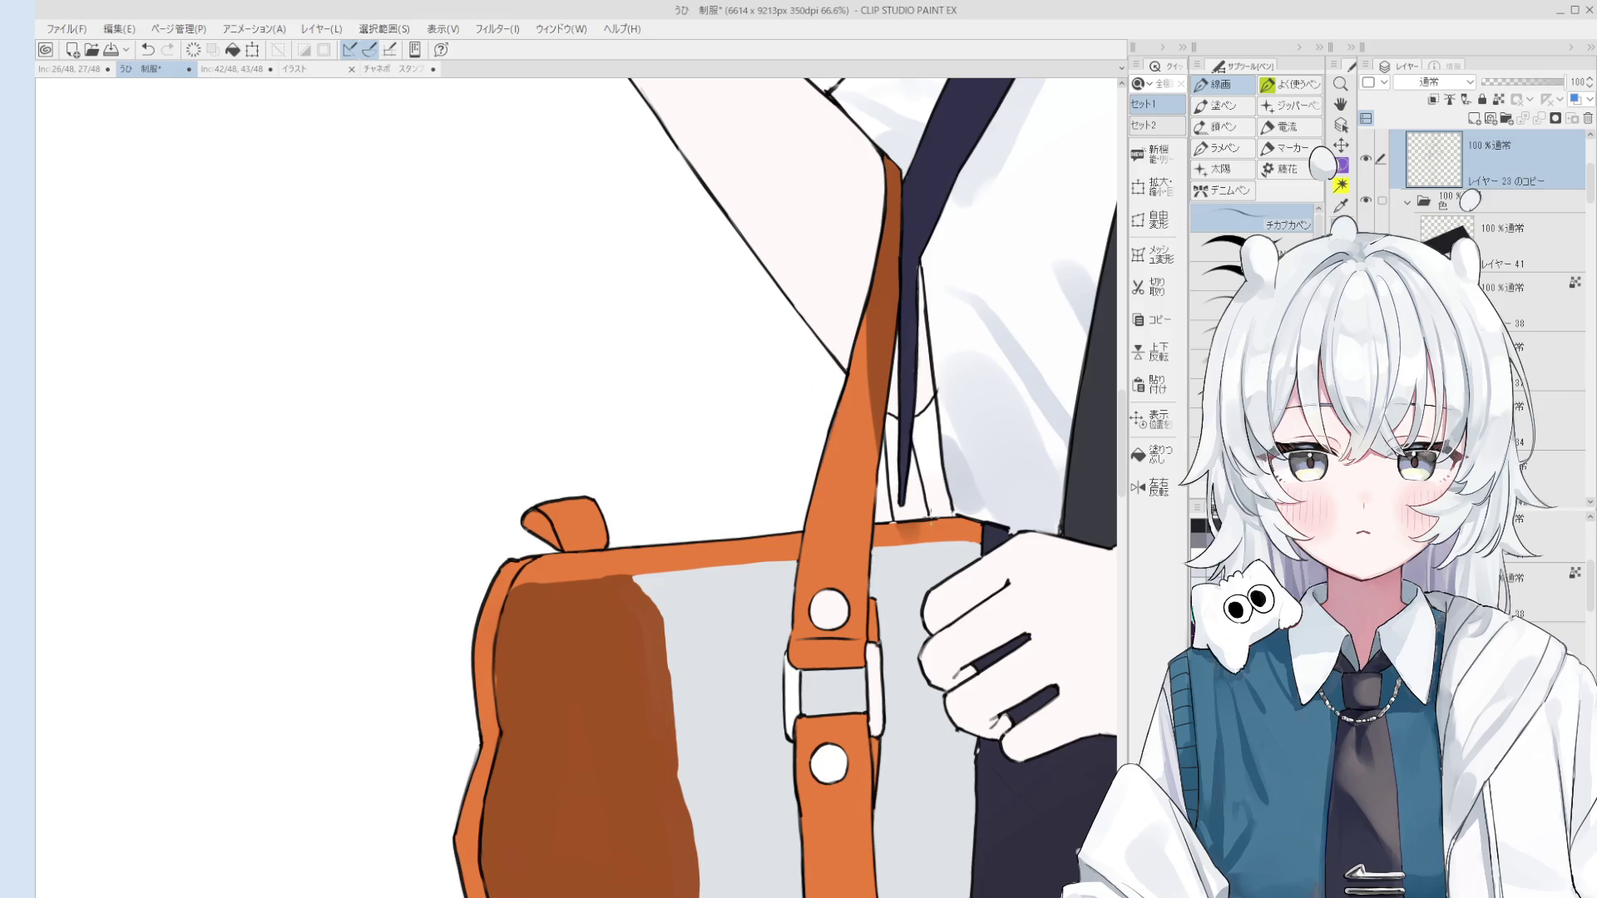
{"action": "scroll", "coordinate": [927, 516], "scroll_direction": "down", "scroll_amount": 2}
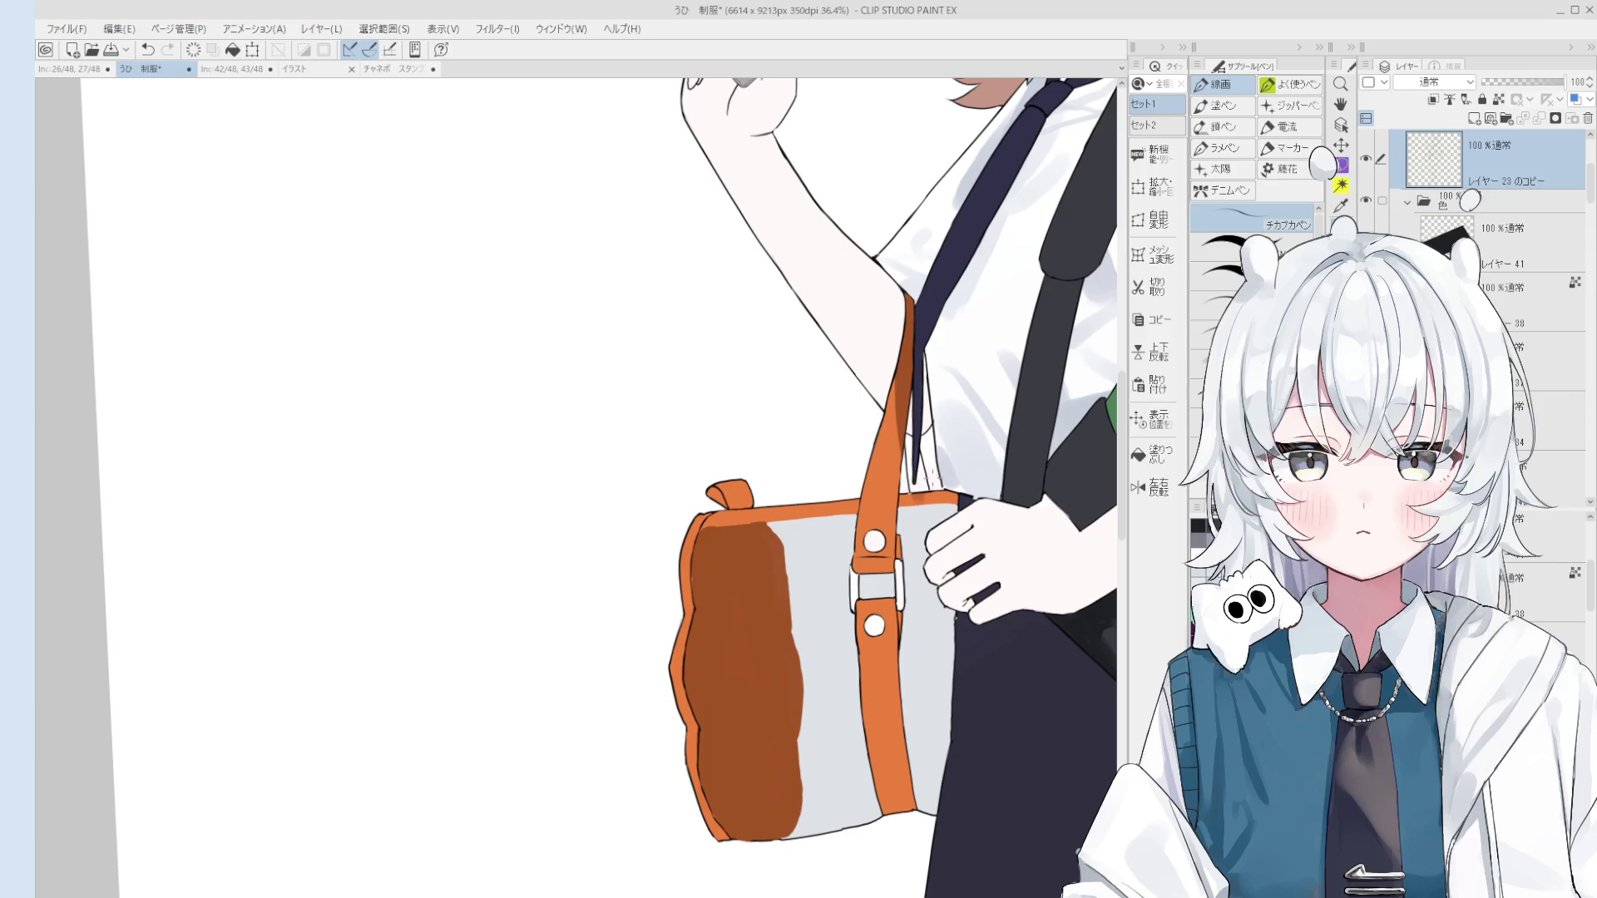
{"action": "scroll", "coordinate": [931, 466], "scroll_direction": "down", "scroll_amount": 1}
Step: Choose the Fill tool and 混色円ブラシ brush and pick the strap colour layer
{"action": "key", "text": "o"}
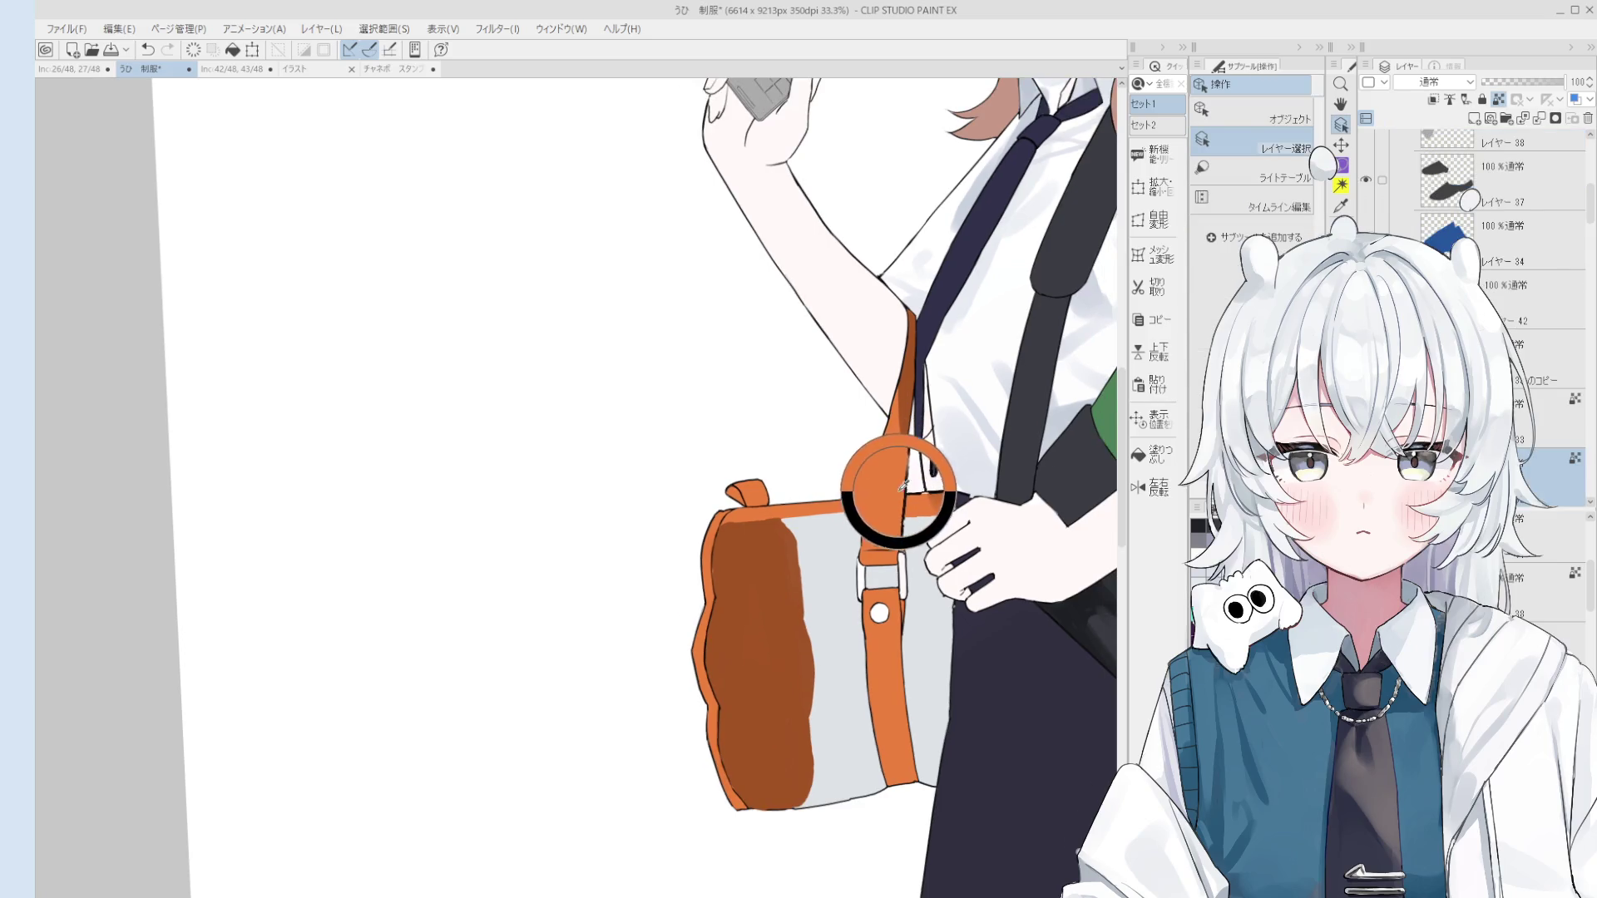
{"action": "left_click", "coordinate": [1176, 450]}
{"action": "scroll", "coordinate": [907, 467], "scroll_direction": "up", "scroll_amount": 2}
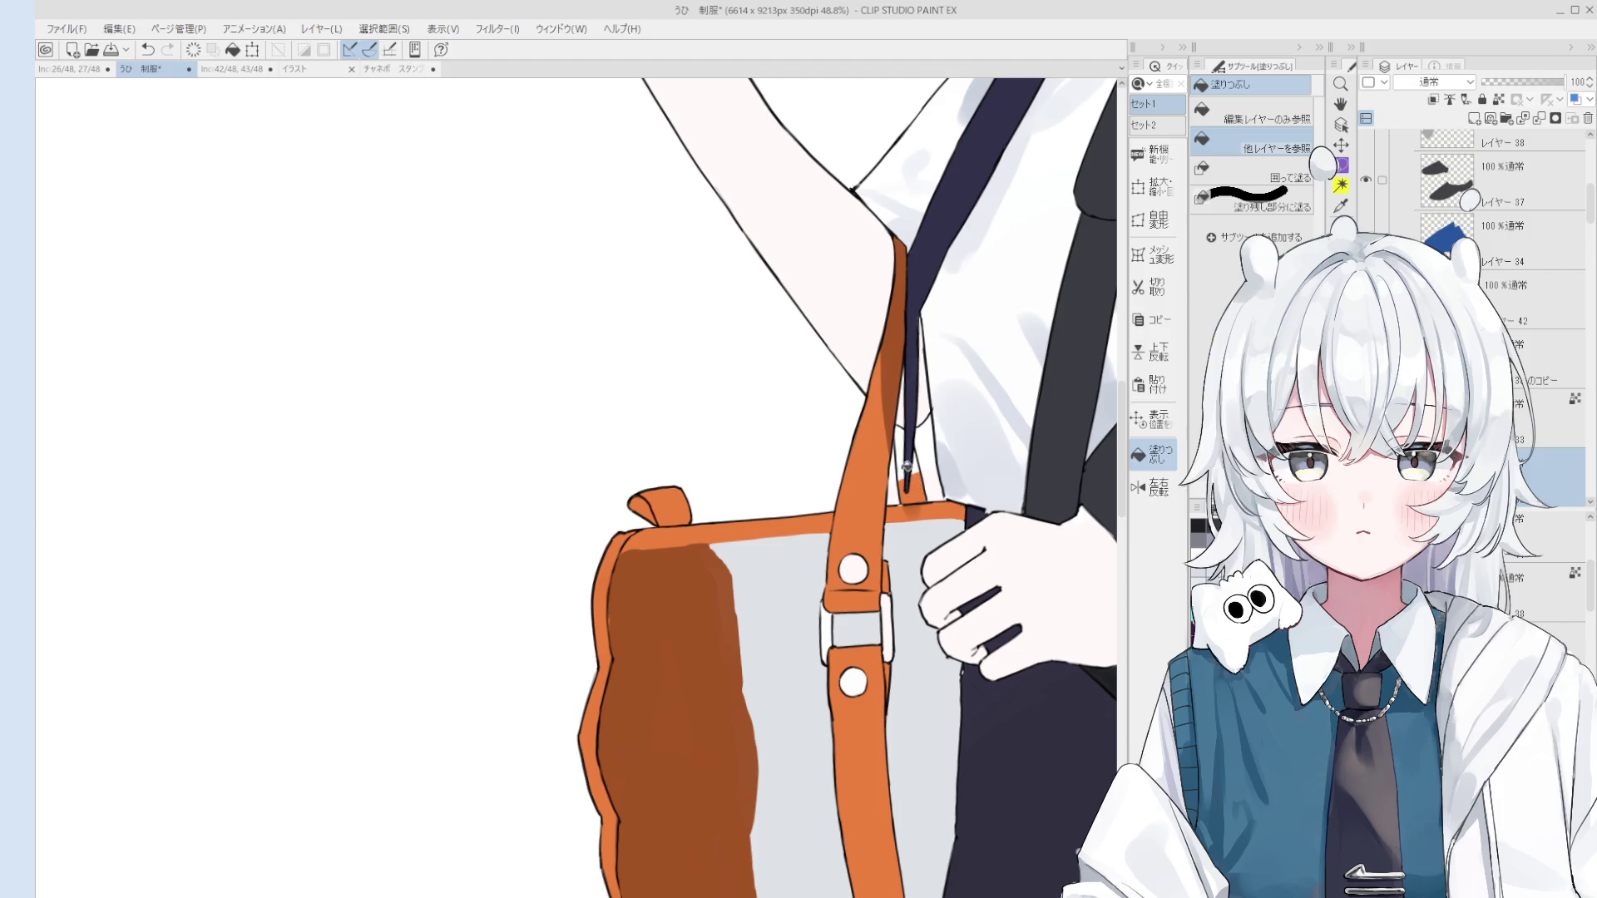
{"action": "scroll", "coordinate": [918, 464], "scroll_direction": "up", "scroll_amount": 3}
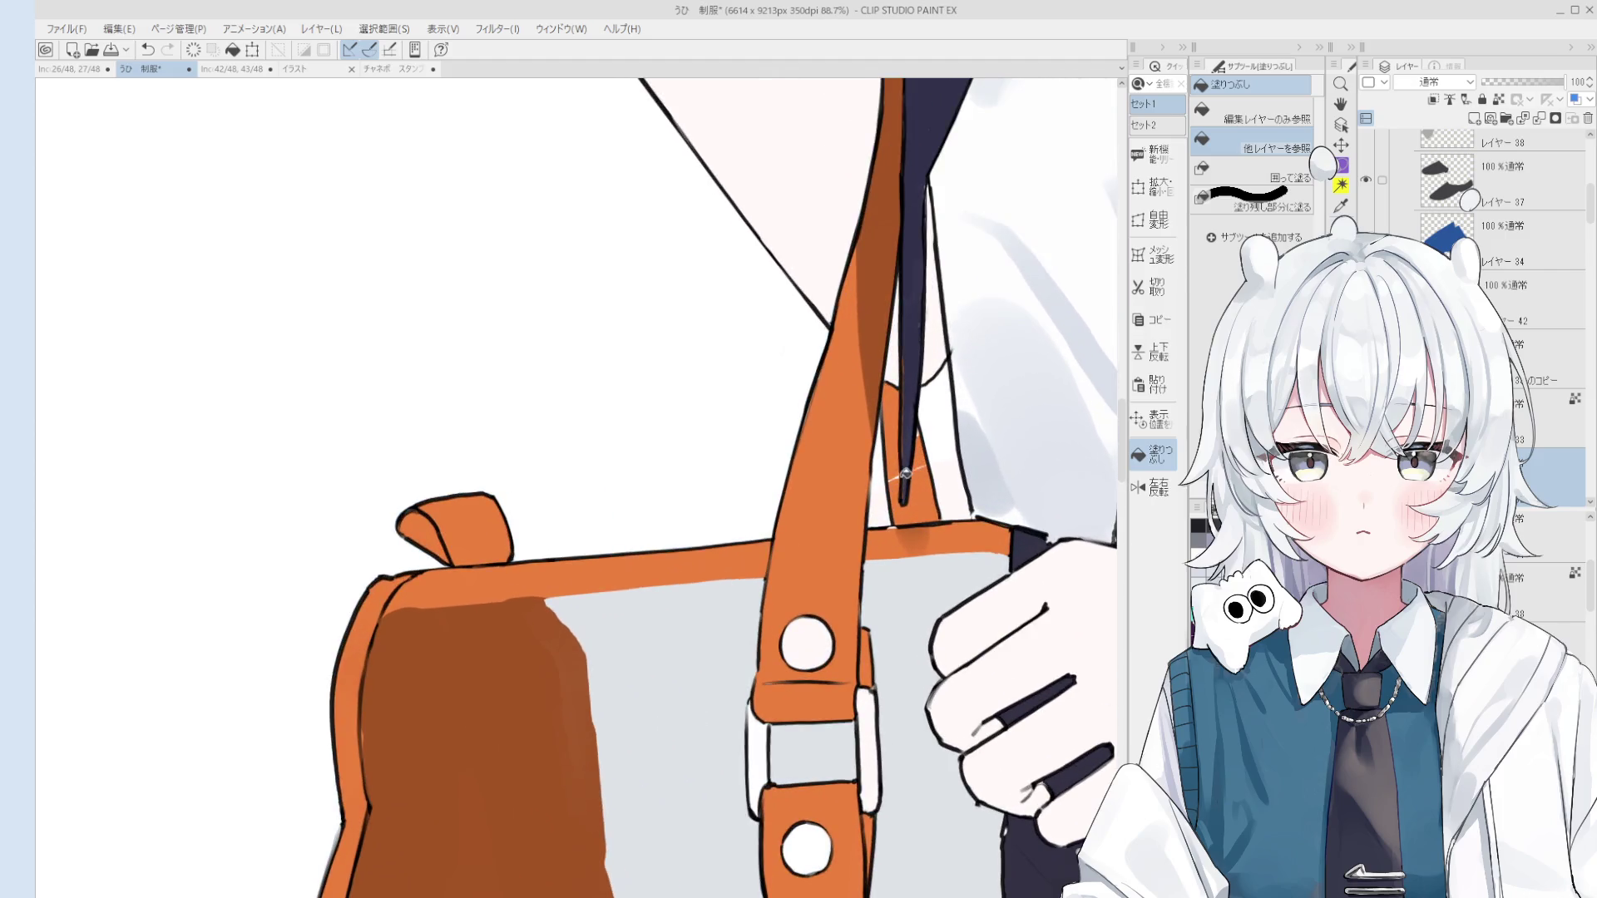
{"action": "key", "text": "b"}
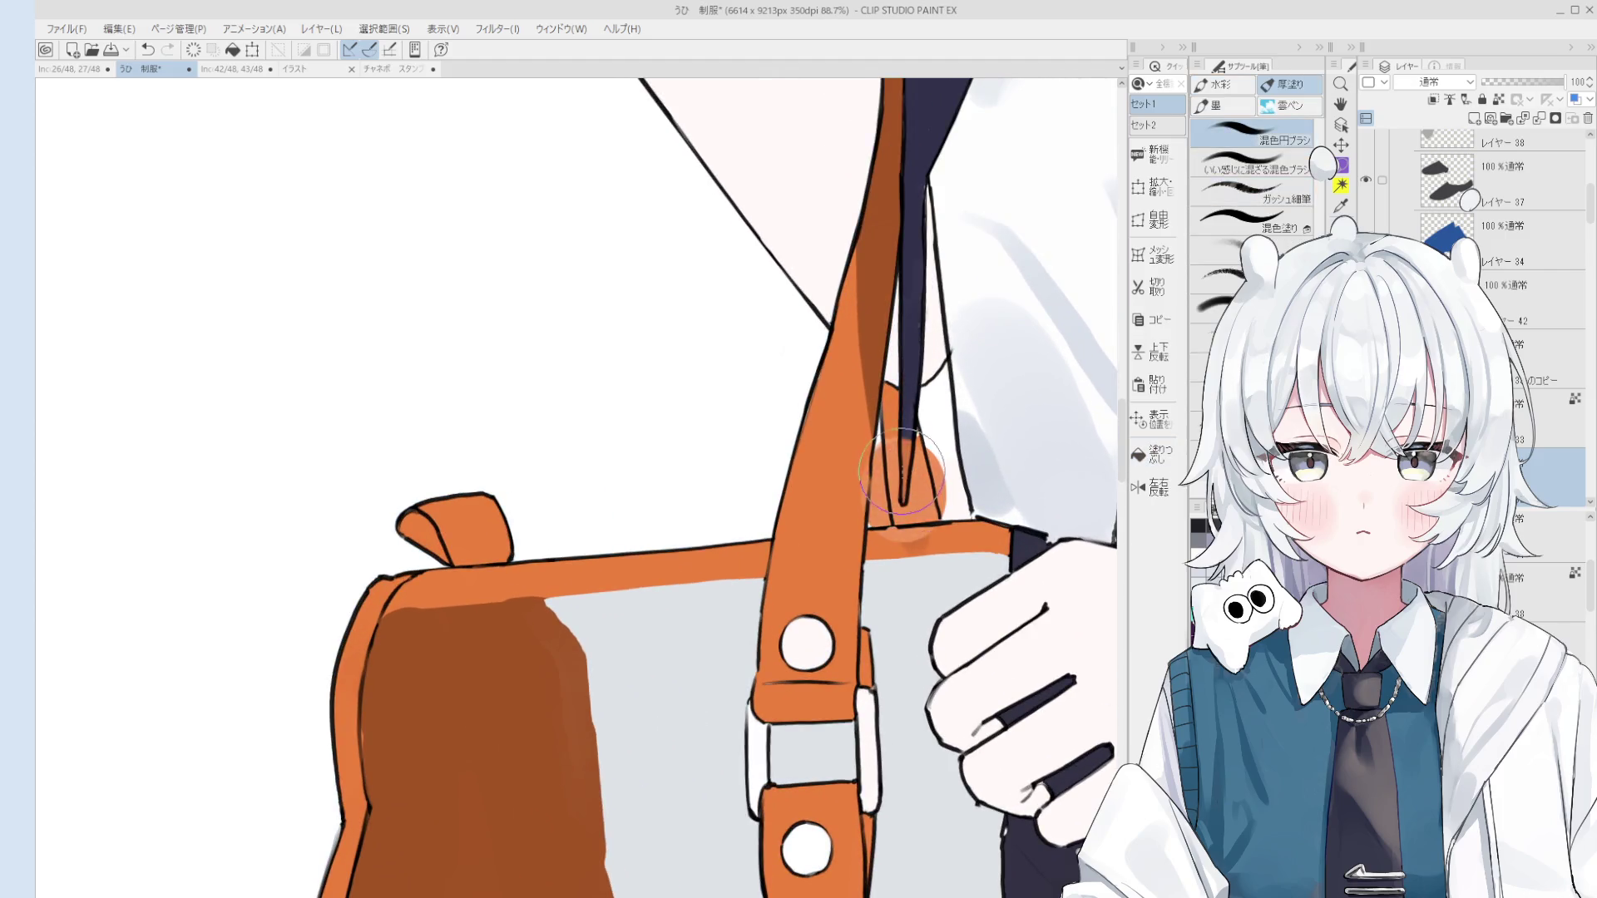
{"action": "left_click", "coordinate": [900, 476], "text": "ctrl"}
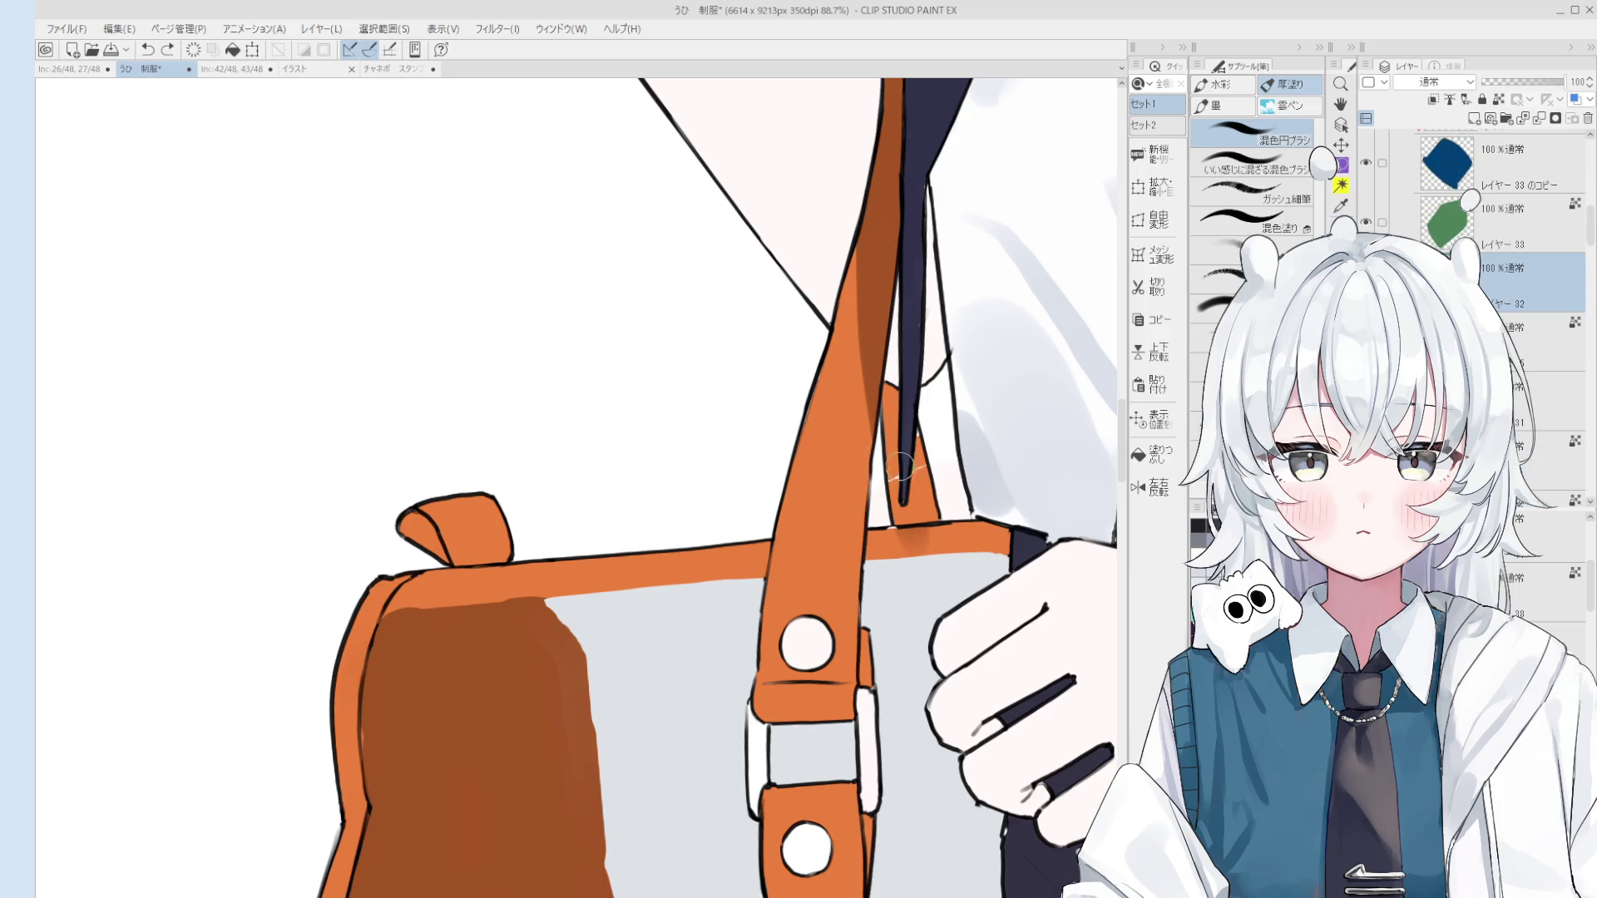
{"action": "scroll", "coordinate": [901, 469], "scroll_direction": "up", "scroll_amount": 2}
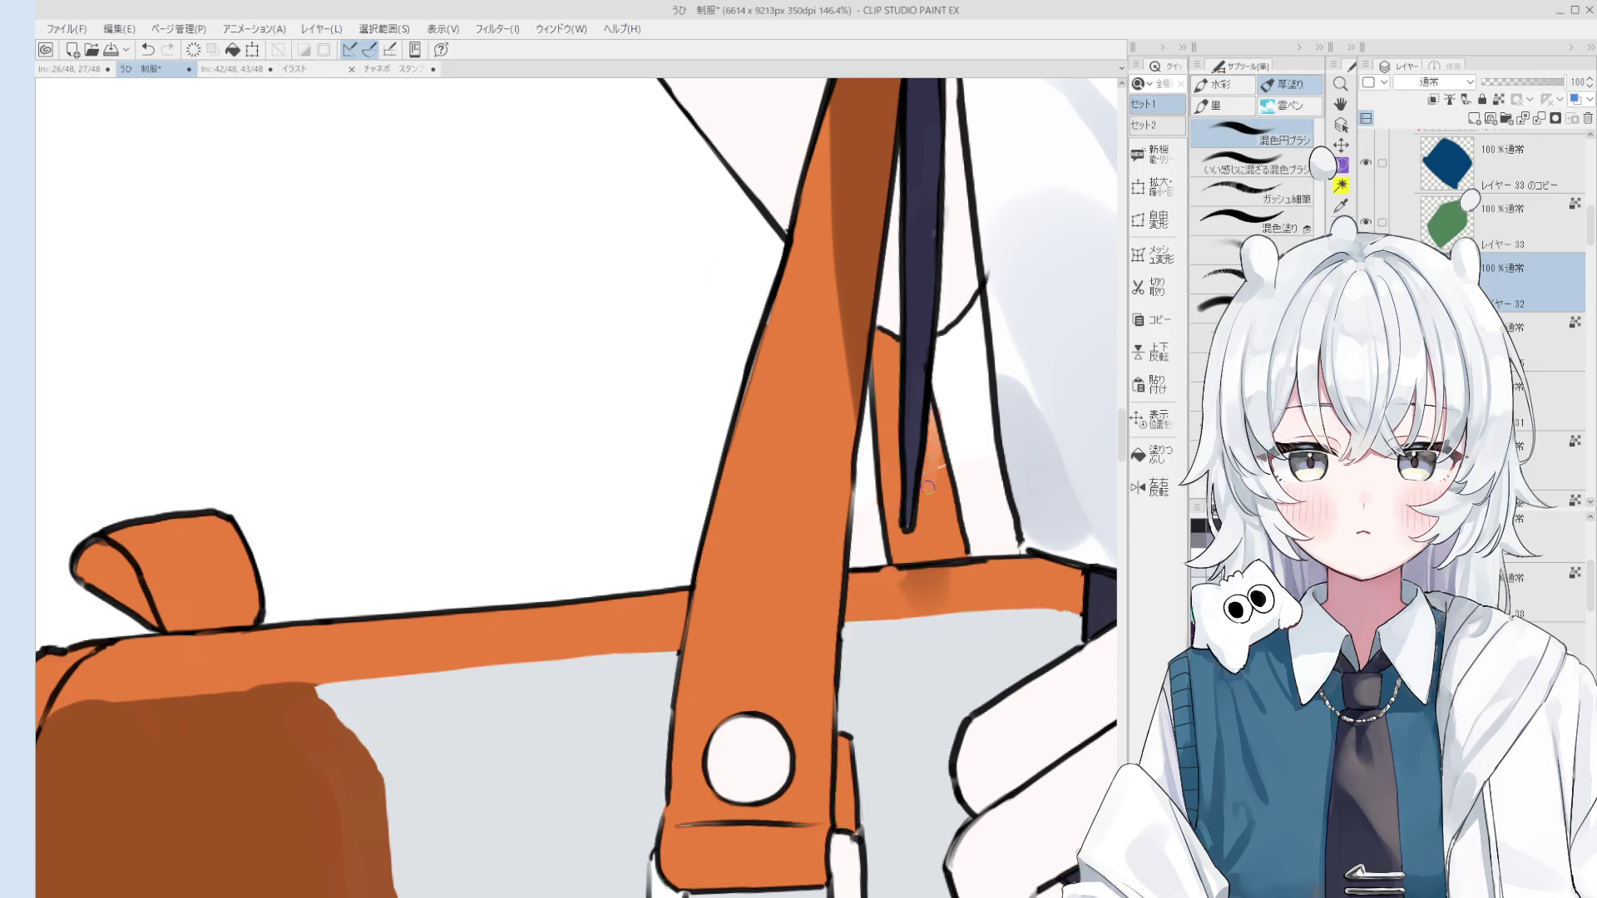
Step: Rotate the canvas so the strap runs diagonally, try the line-art pen, then reset the rotation
{"action": "key", "text": "o"}
{"action": "scroll", "coordinate": [931, 507], "scroll_direction": "down", "scroll_amount": 1}
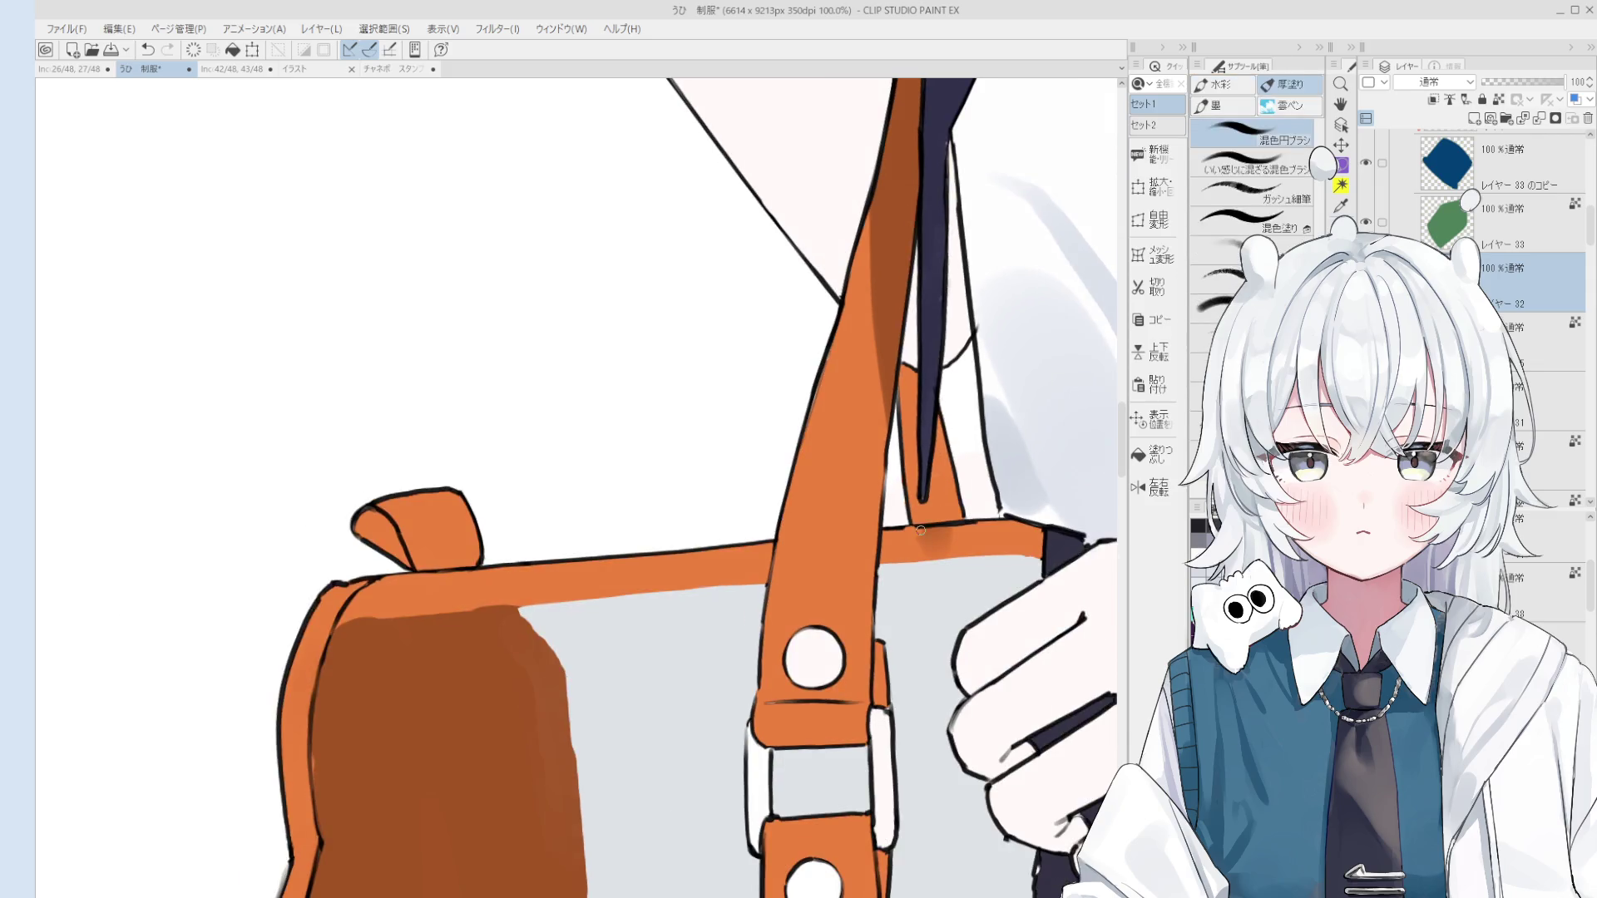
{"action": "scroll", "coordinate": [927, 524], "scroll_direction": "up", "scroll_amount": 1}
{"action": "left_click_drag", "start_coordinate": [926, 531], "coordinate": [917, 512]}
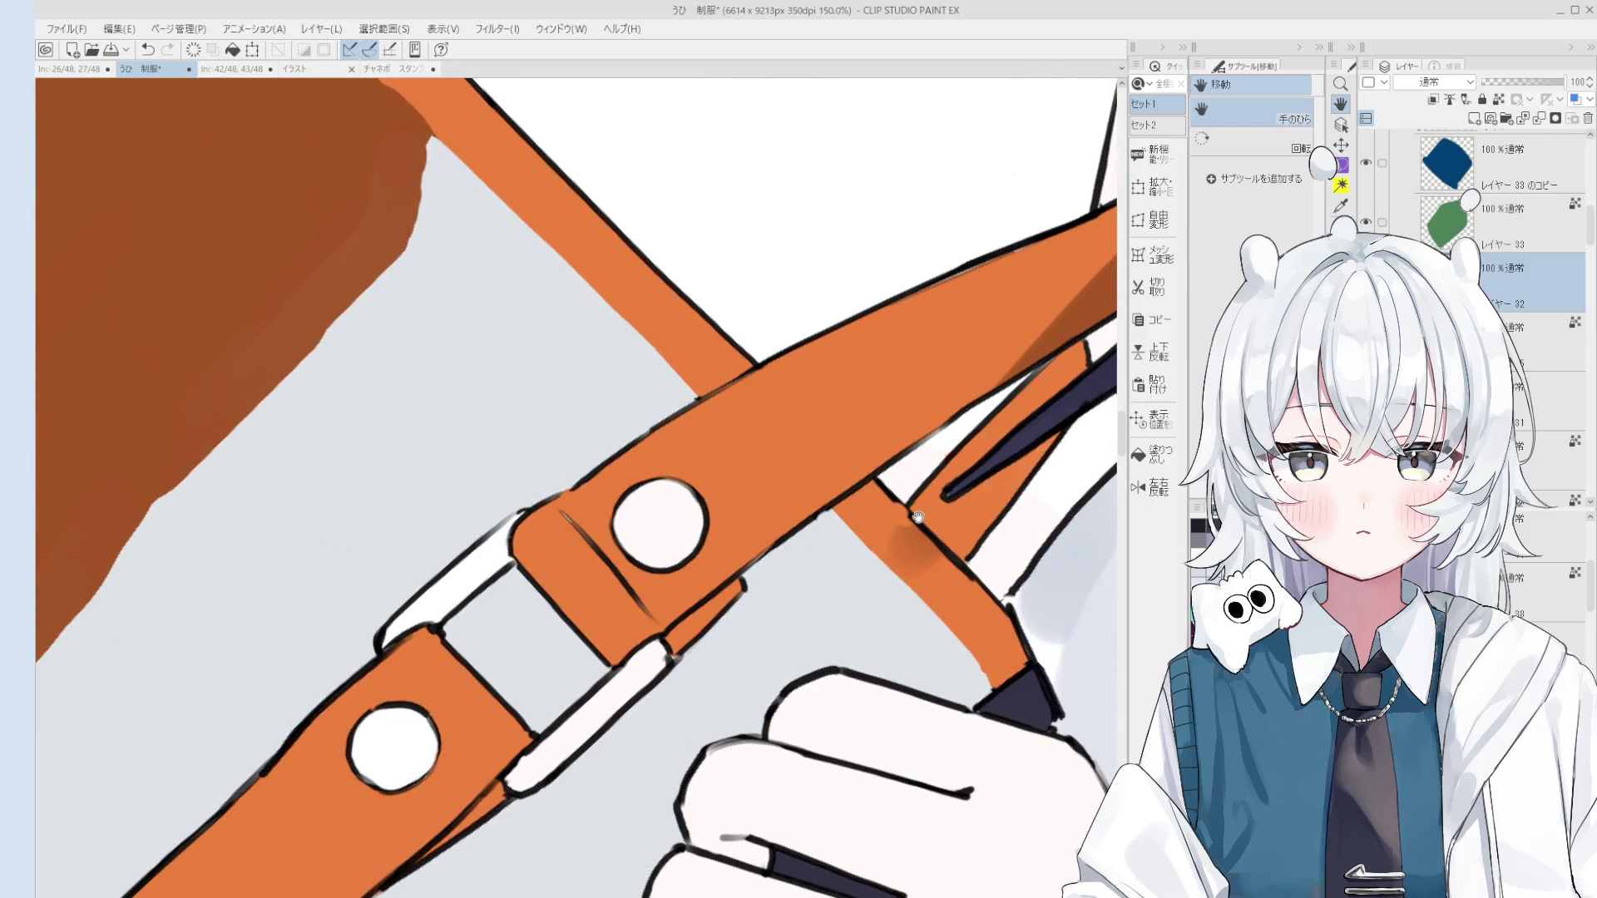
{"action": "key", "text": "p"}
{"action": "scroll", "coordinate": [864, 418], "scroll_direction": "up", "scroll_amount": 2}
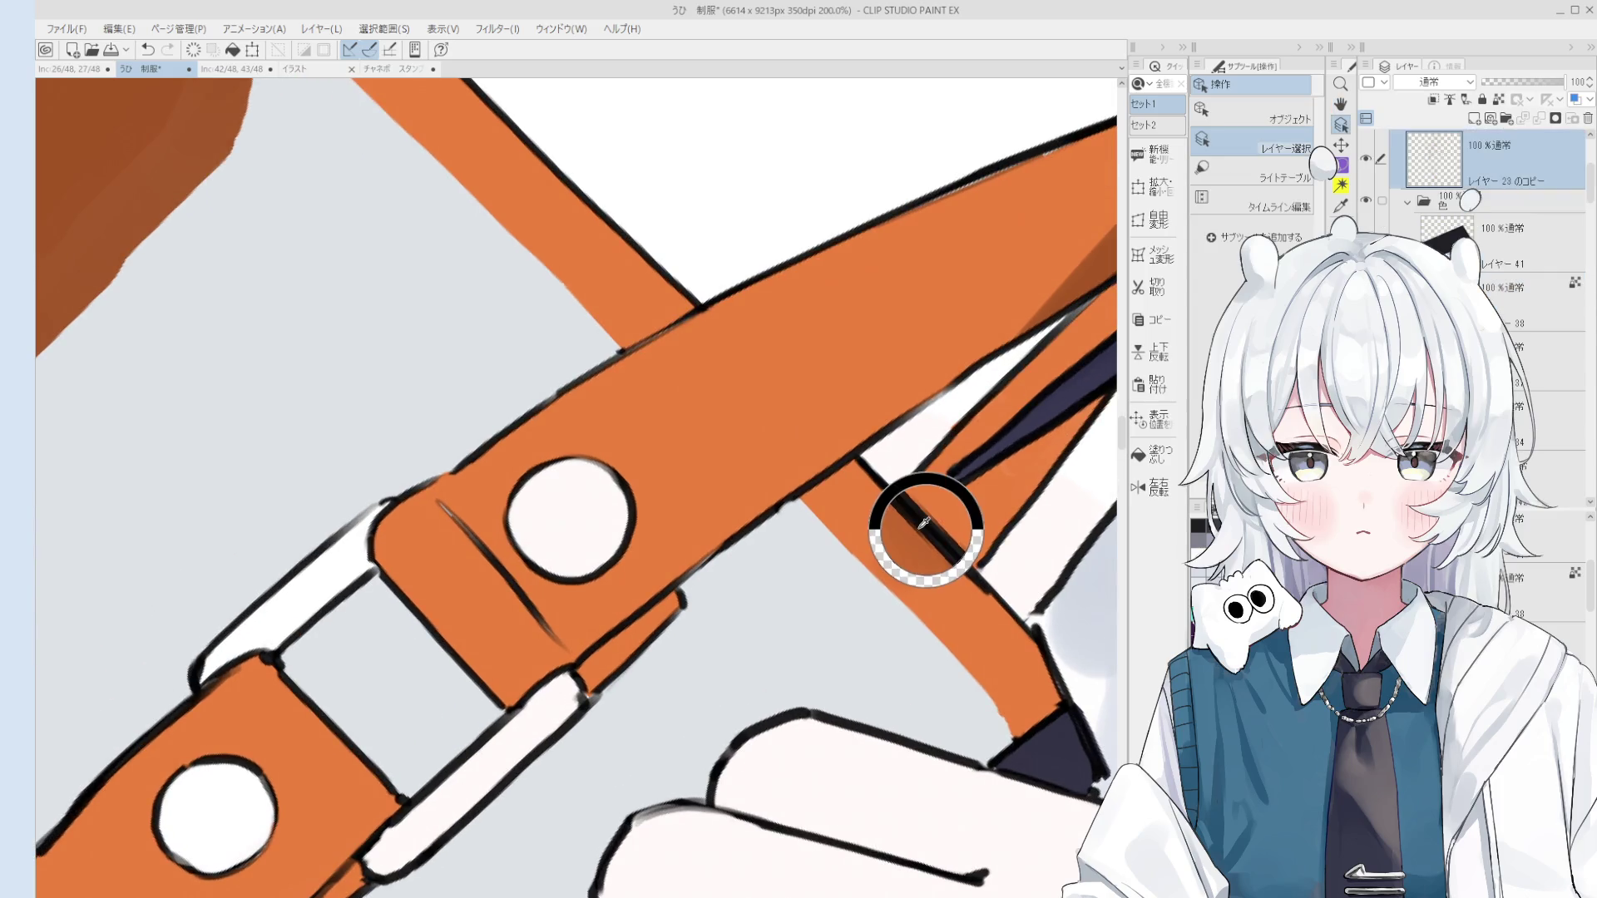
{"action": "scroll", "coordinate": [893, 505], "scroll_direction": "up", "scroll_amount": 1}
{"action": "scroll", "coordinate": [890, 504], "scroll_direction": "down", "scroll_amount": 2}
{"action": "key", "text": "o"}
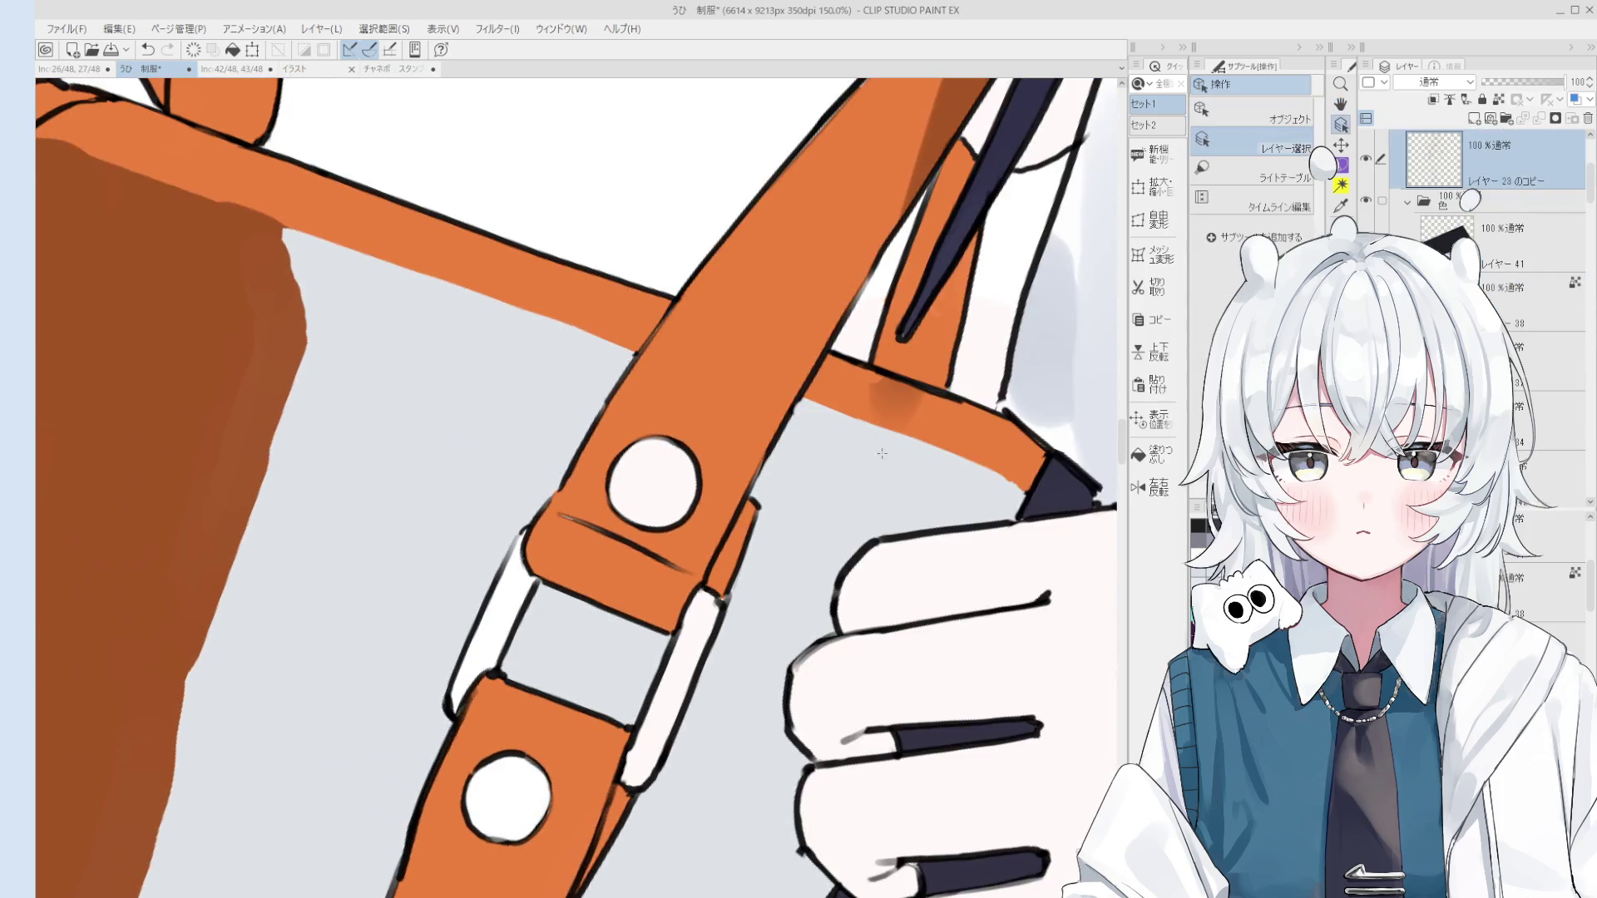
{"action": "key", "text": "p"}
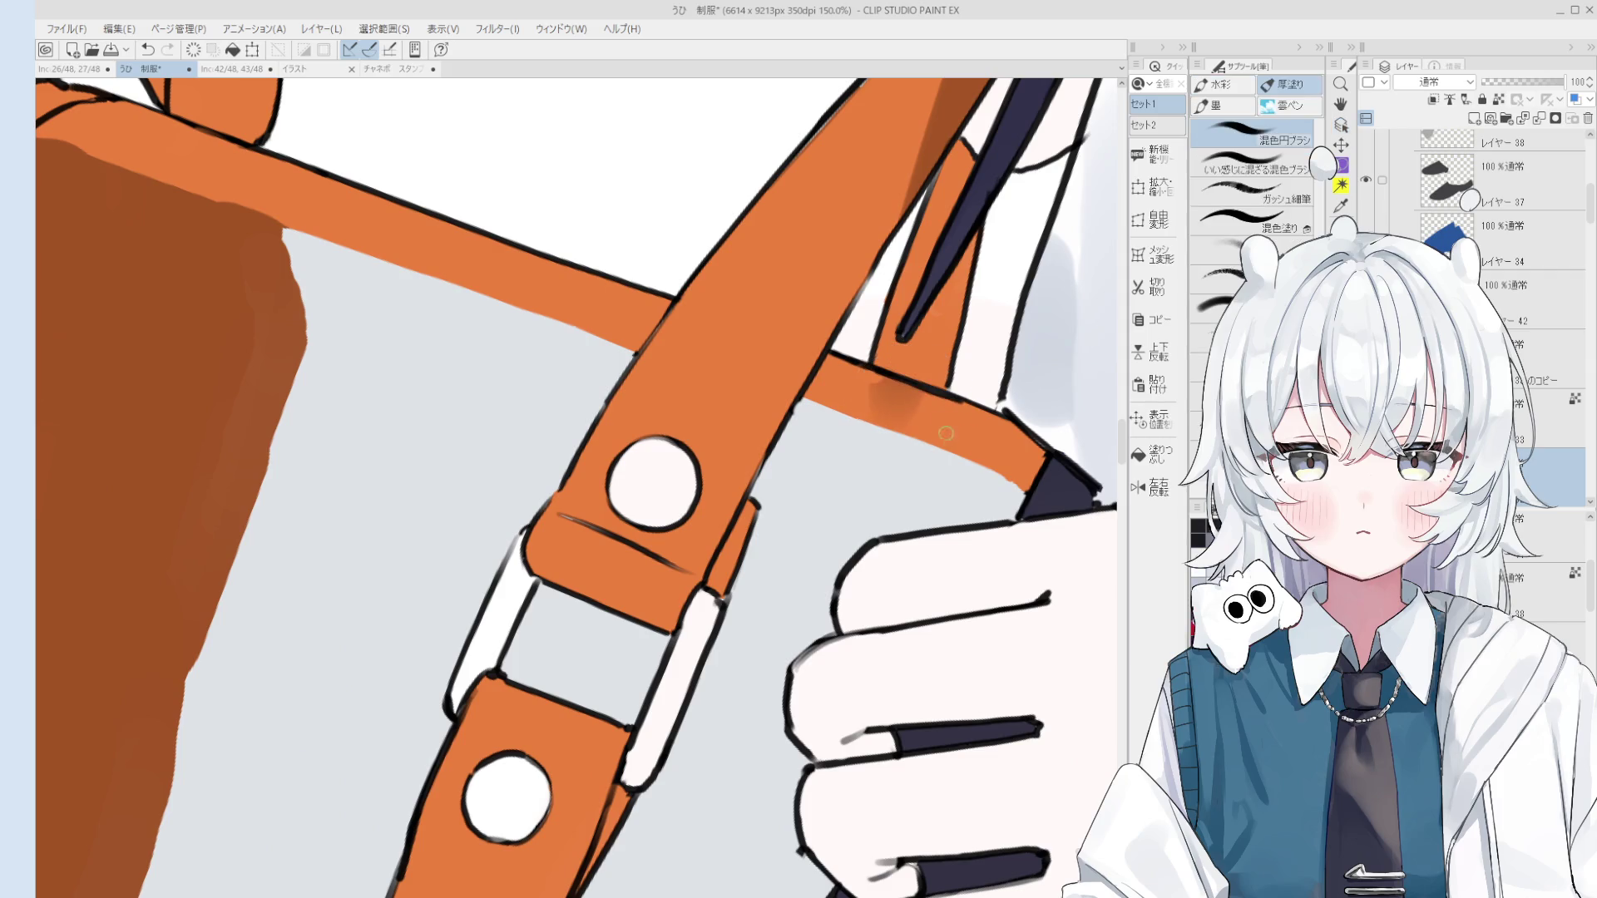
{"action": "key", "text": "at"}
{"action": "key", "text": "o"}
Step: Fit the figure in view and test erasing a stray mark near the bag's top edge
{"action": "key", "text": "b"}
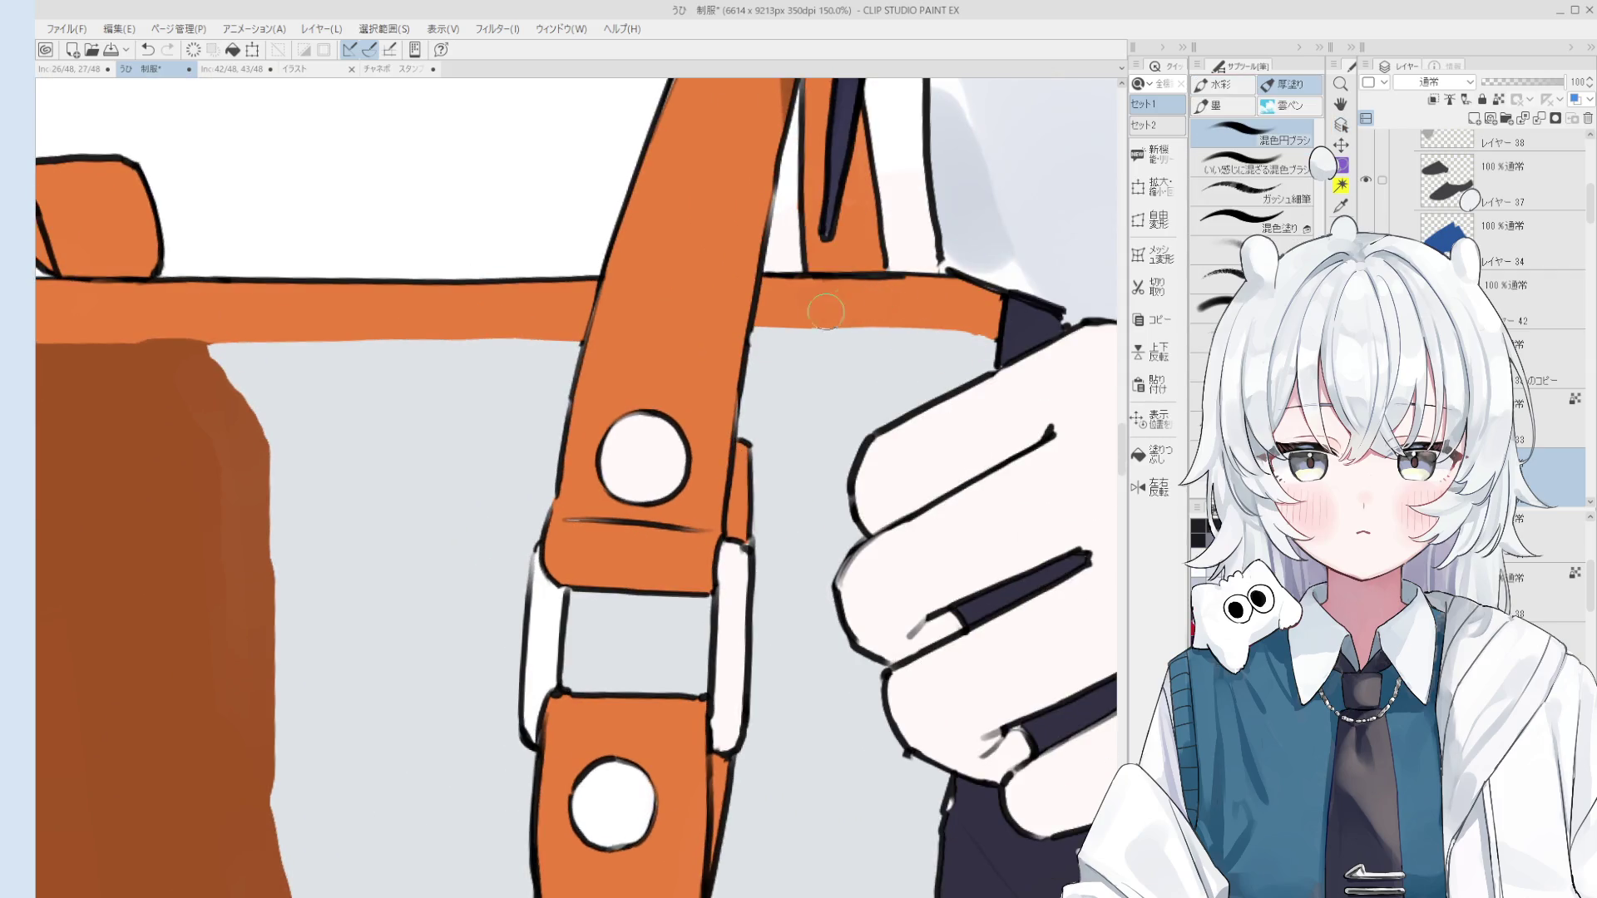
{"action": "scroll", "coordinate": [831, 304], "scroll_direction": "down", "scroll_amount": 1}
{"action": "scroll", "coordinate": [872, 301], "scroll_direction": "down", "scroll_amount": 8}
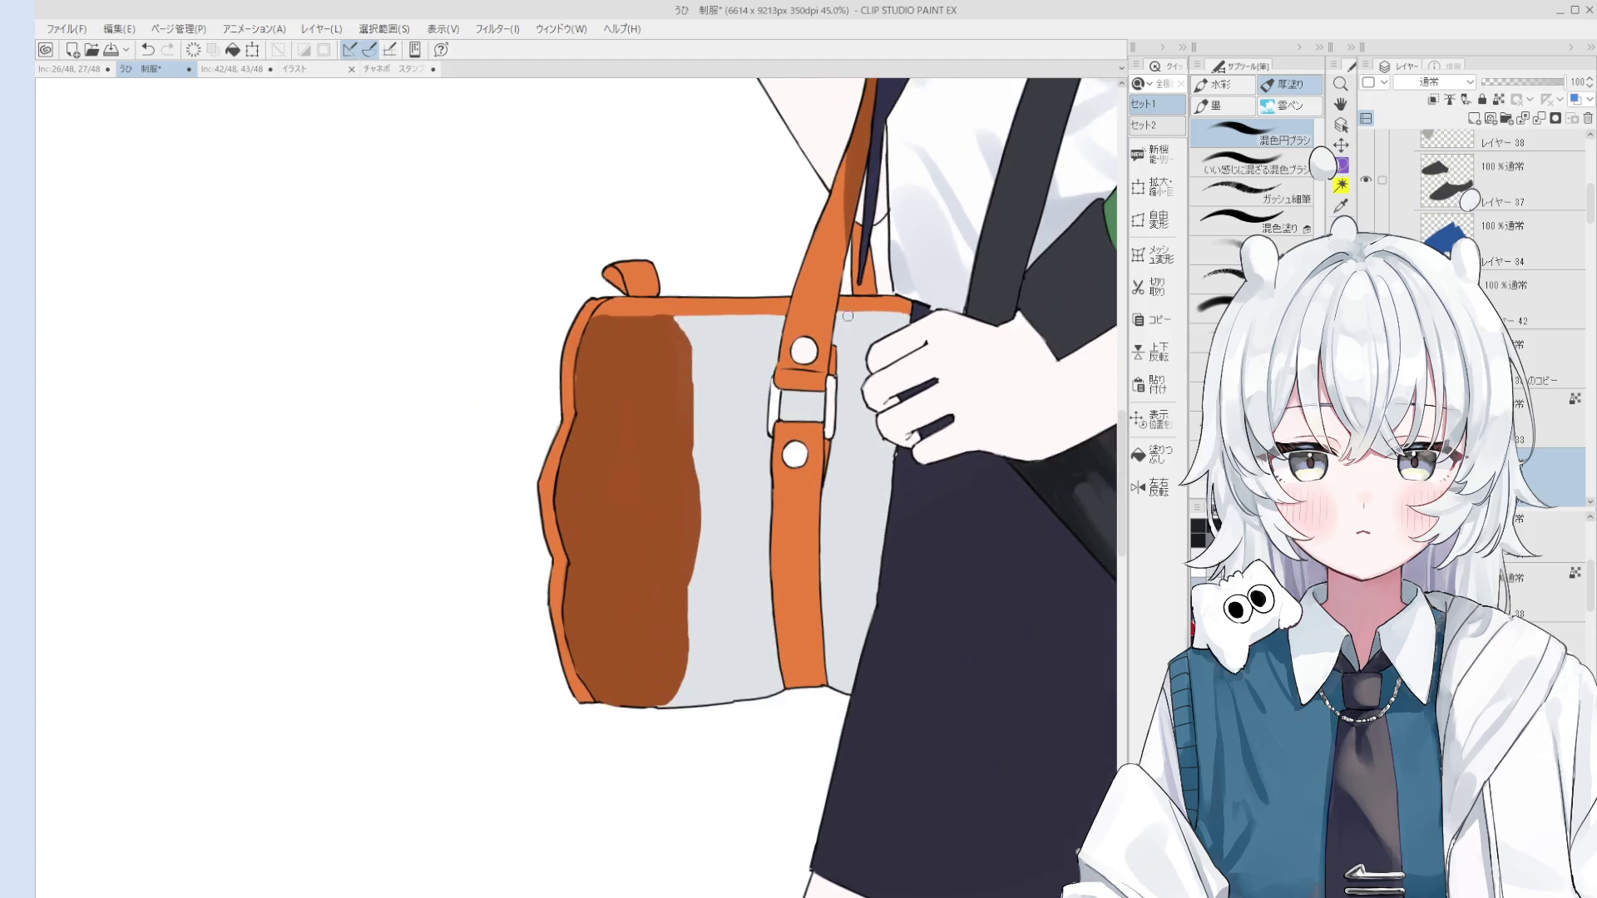
{"action": "key", "text": "h"}
{"action": "scroll", "coordinate": [928, 383], "scroll_direction": "up", "scroll_amount": 3}
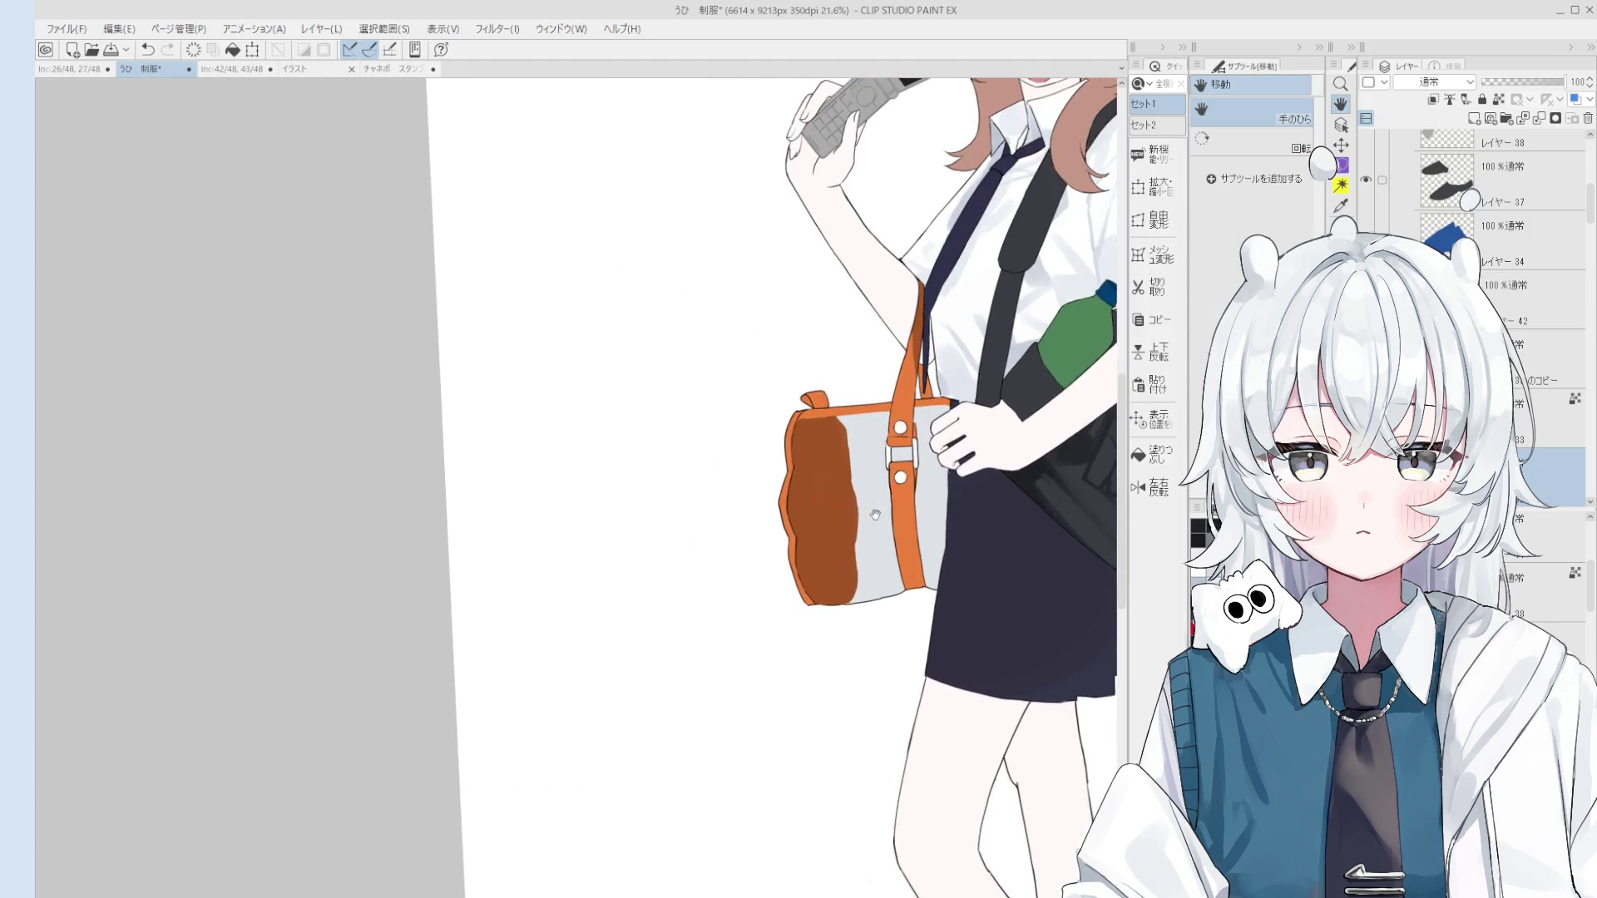
{"action": "scroll", "coordinate": [797, 552], "scroll_direction": "up", "scroll_amount": 4}
{"action": "key", "text": "e"}
{"action": "left_click_drag", "start_coordinate": [803, 532], "coordinate": [783, 512]}
{"action": "key", "text": "ctrl+z"}
{"action": "key", "text": "ctrl+z"}
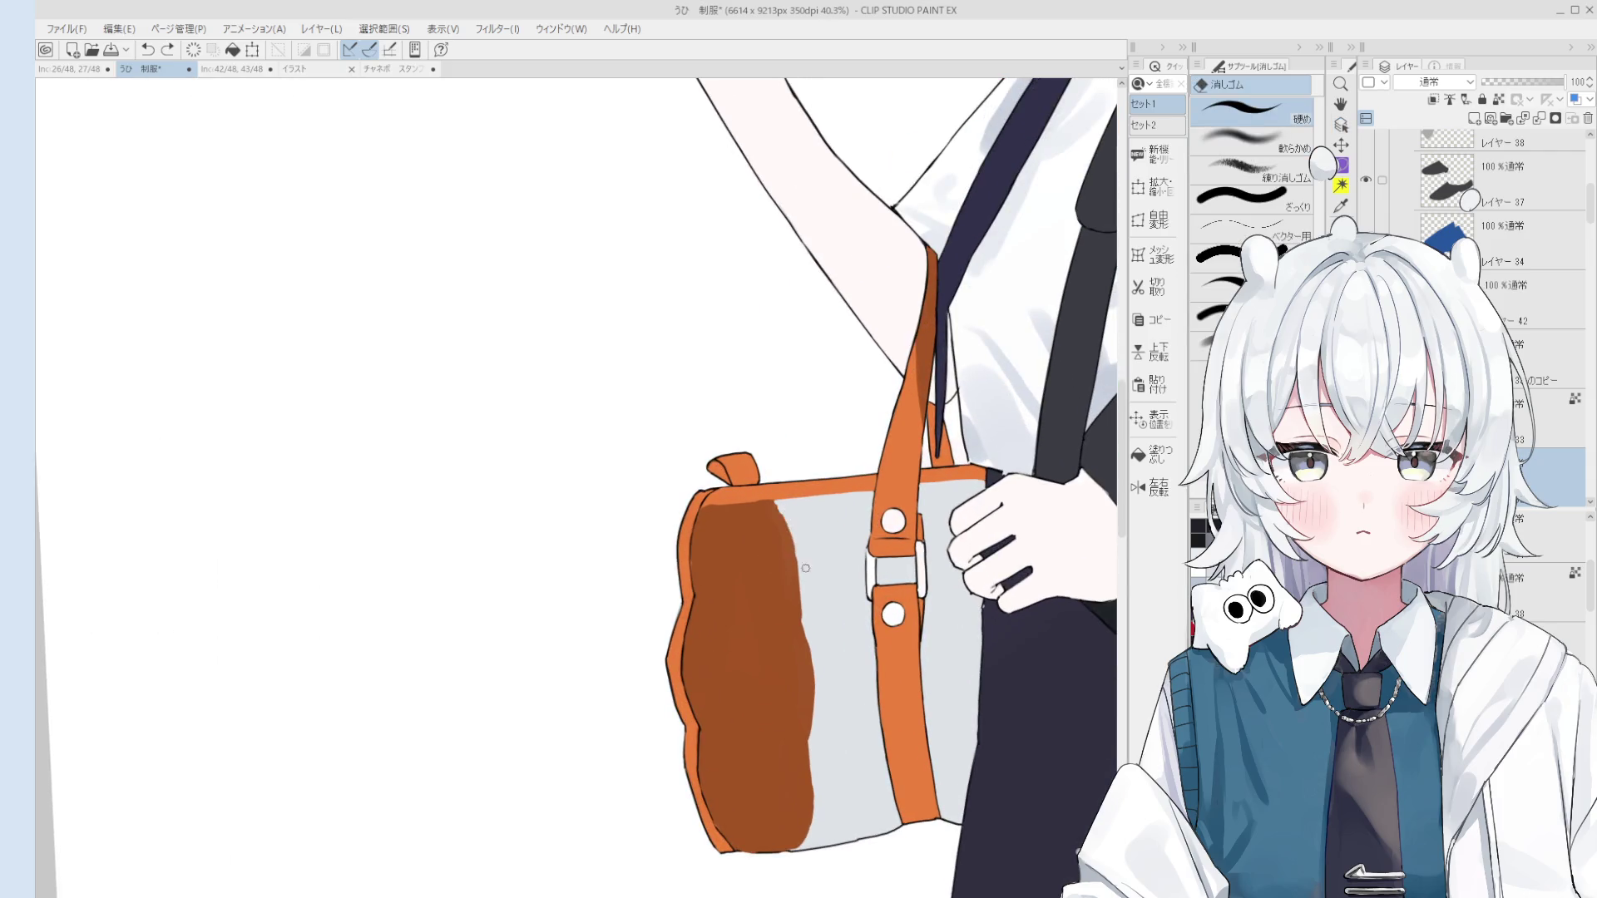
{"action": "scroll", "coordinate": [805, 572], "scroll_direction": "down", "scroll_amount": 2}
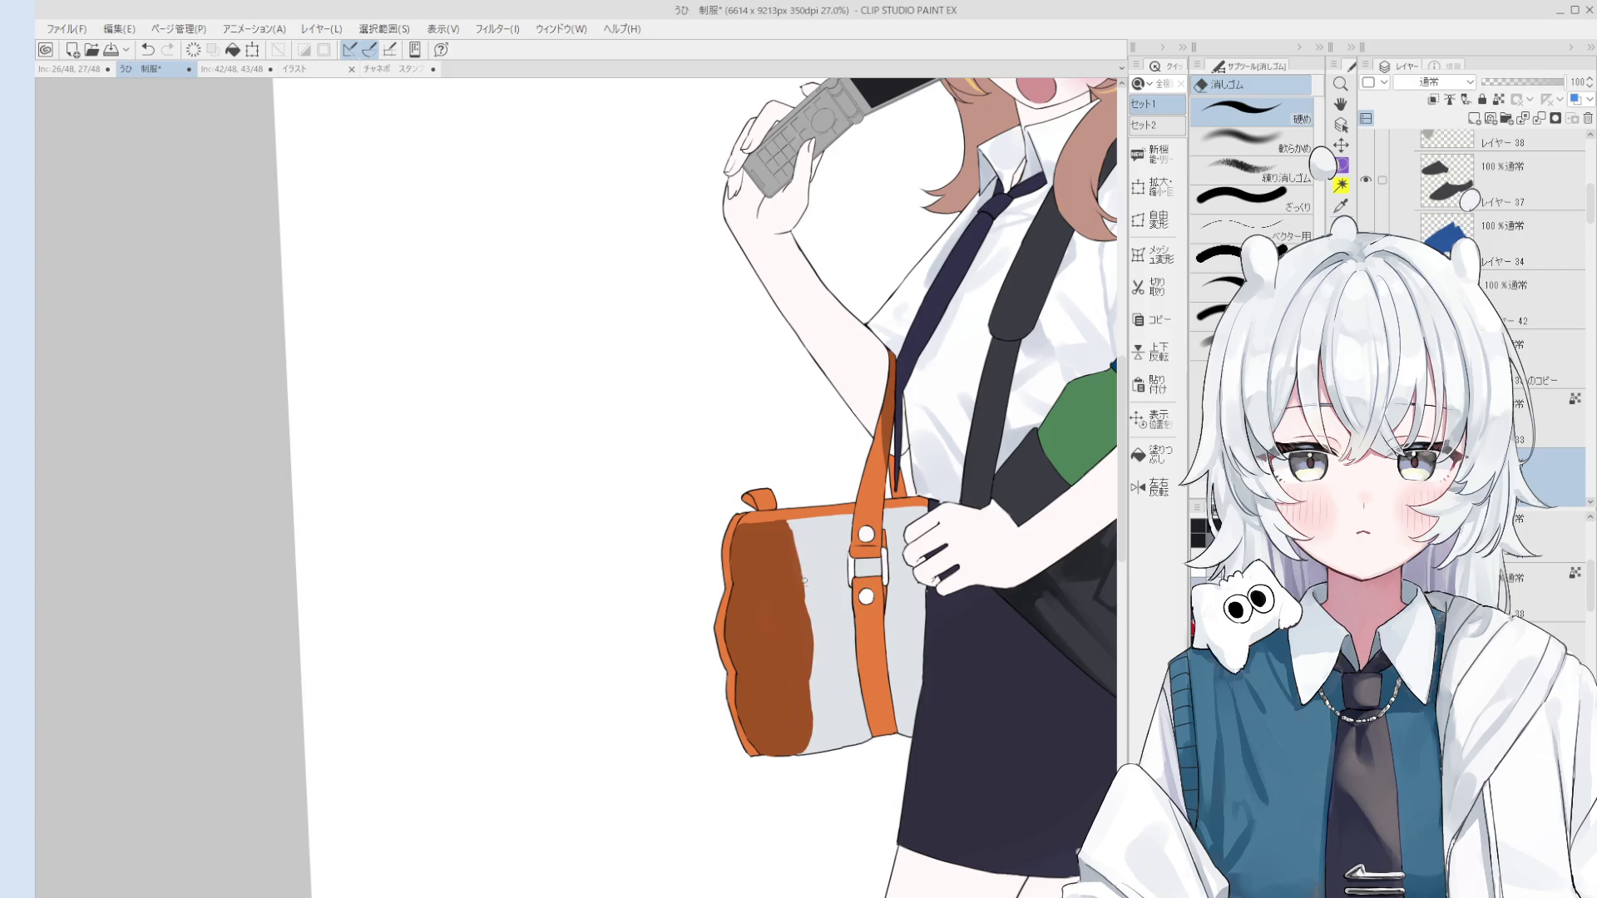
{"action": "key", "text": "b"}
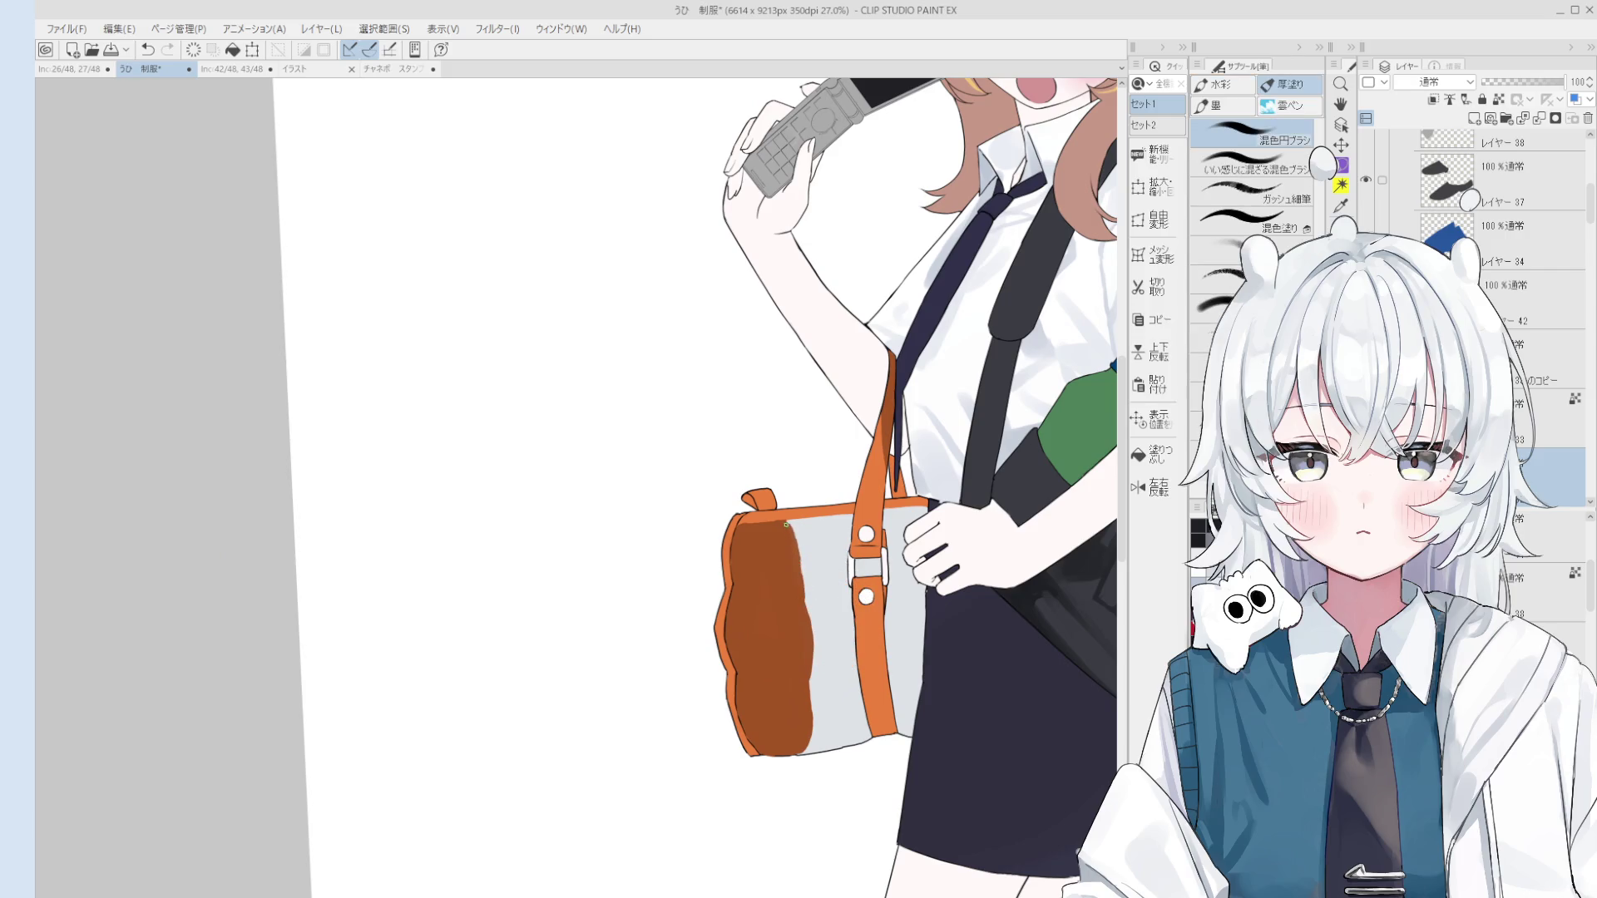
{"action": "scroll", "coordinate": [805, 549], "scroll_direction": "down", "scroll_amount": 1}
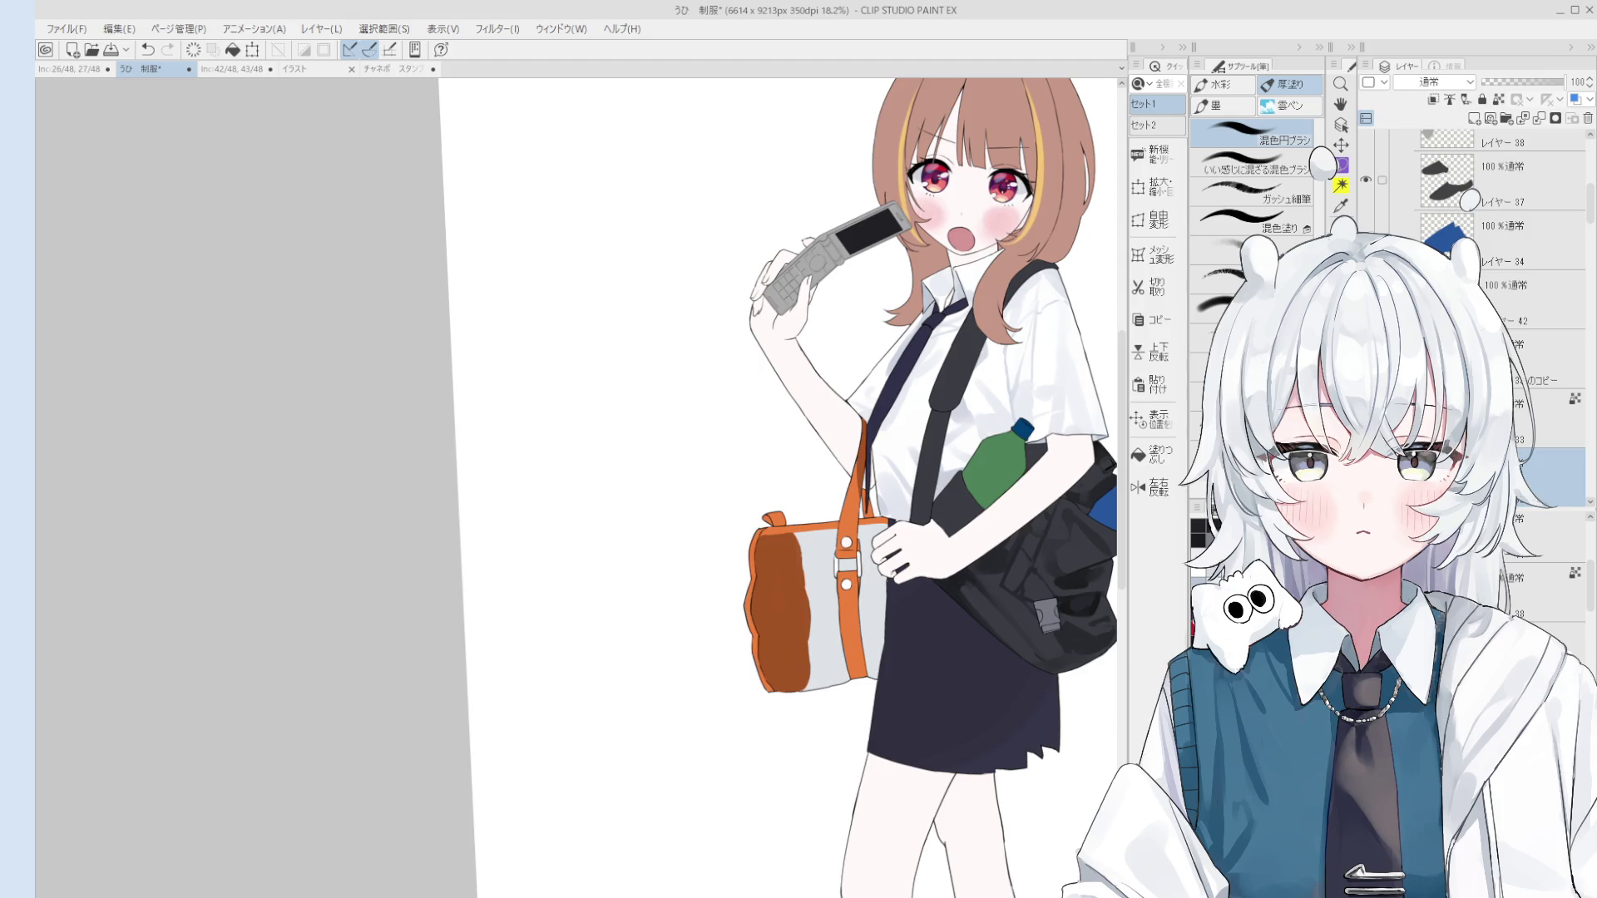
Step: Save the 制服 illustration with Ctrl+S
{"action": "key", "text": "ctrl+s"}
{"action": "scroll", "coordinate": [911, 658], "scroll_direction": "up", "scroll_amount": 4}
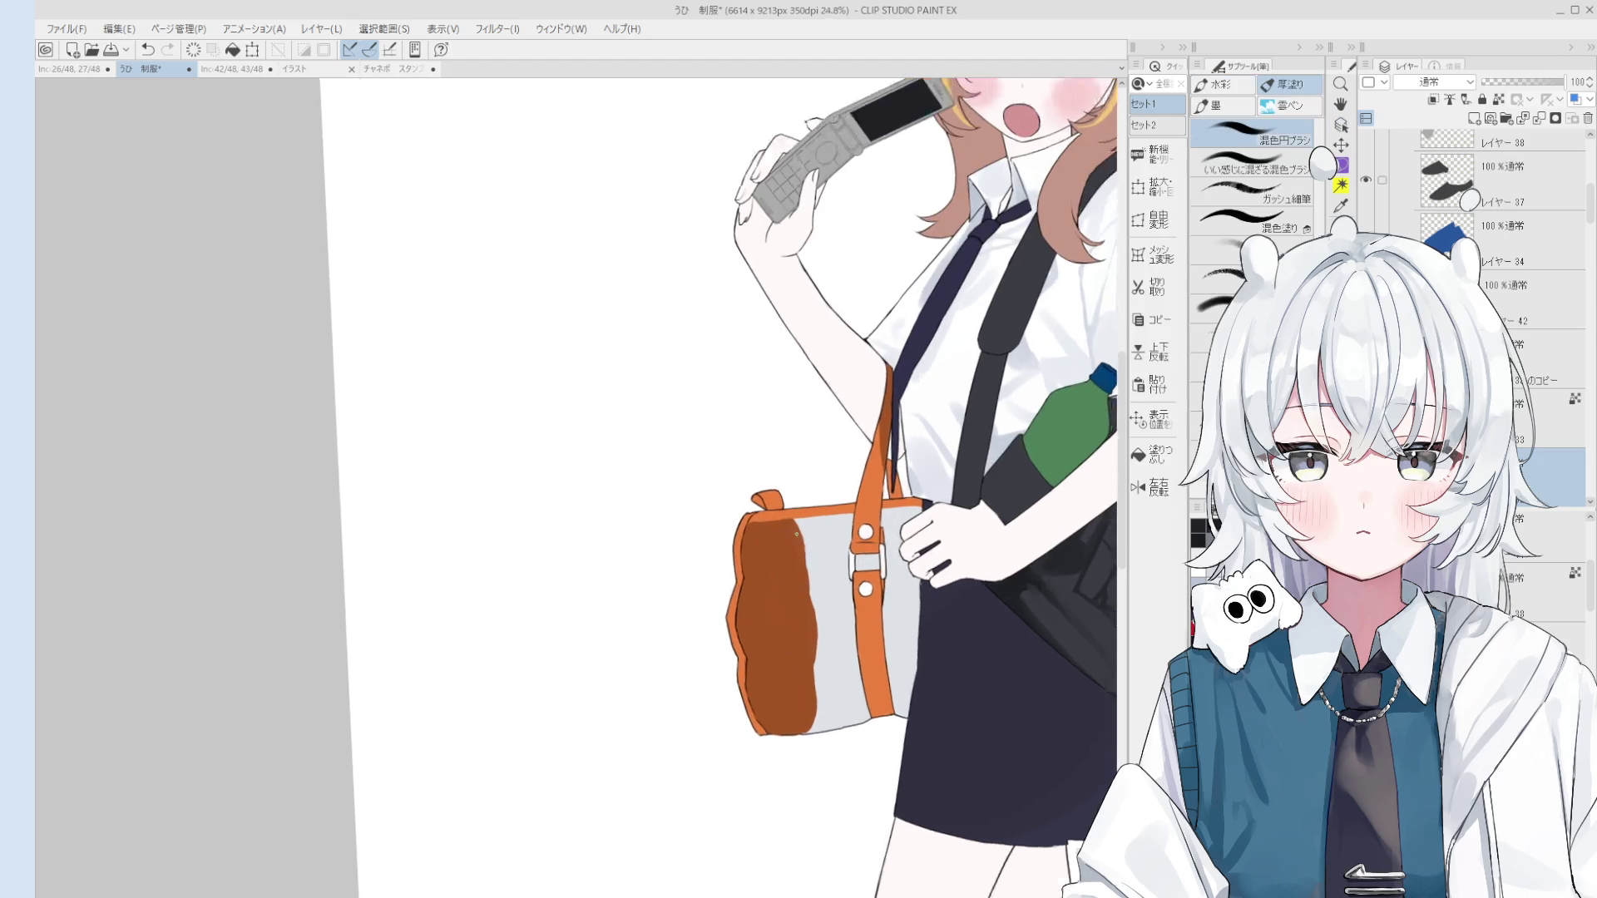
Step: Draw pleat lines on the skirt, undoing the trial strokes
{"action": "left_click_drag", "start_coordinate": [808, 584], "coordinate": [811, 567]}
{"action": "scroll", "coordinate": [811, 567], "scroll_direction": "down", "scroll_amount": 5}
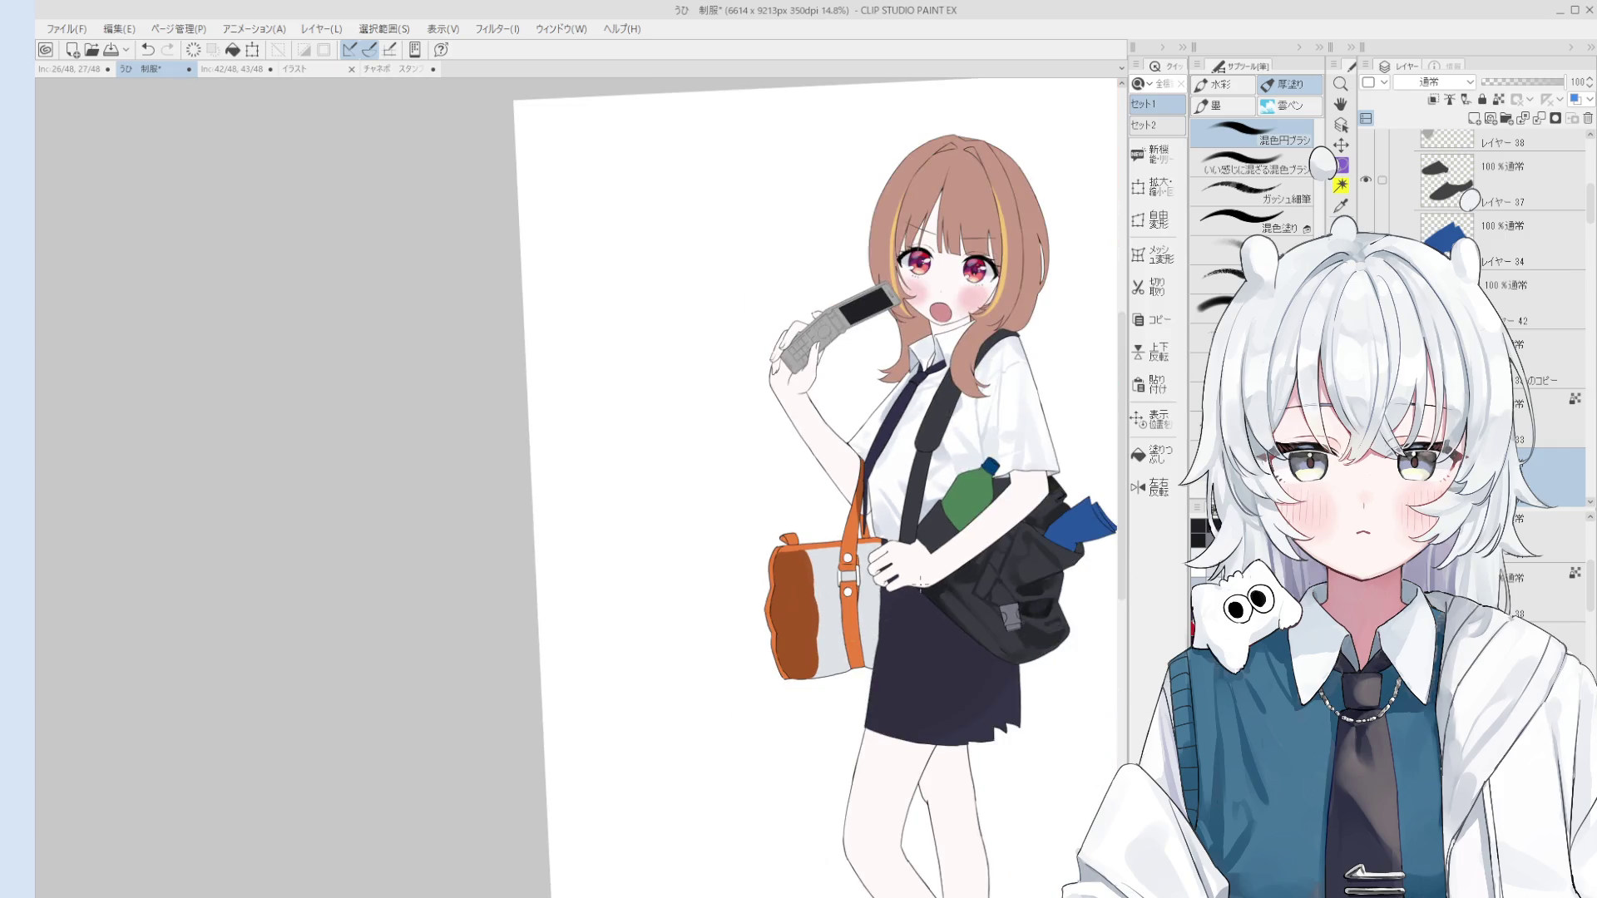
{"action": "key", "text": "o"}
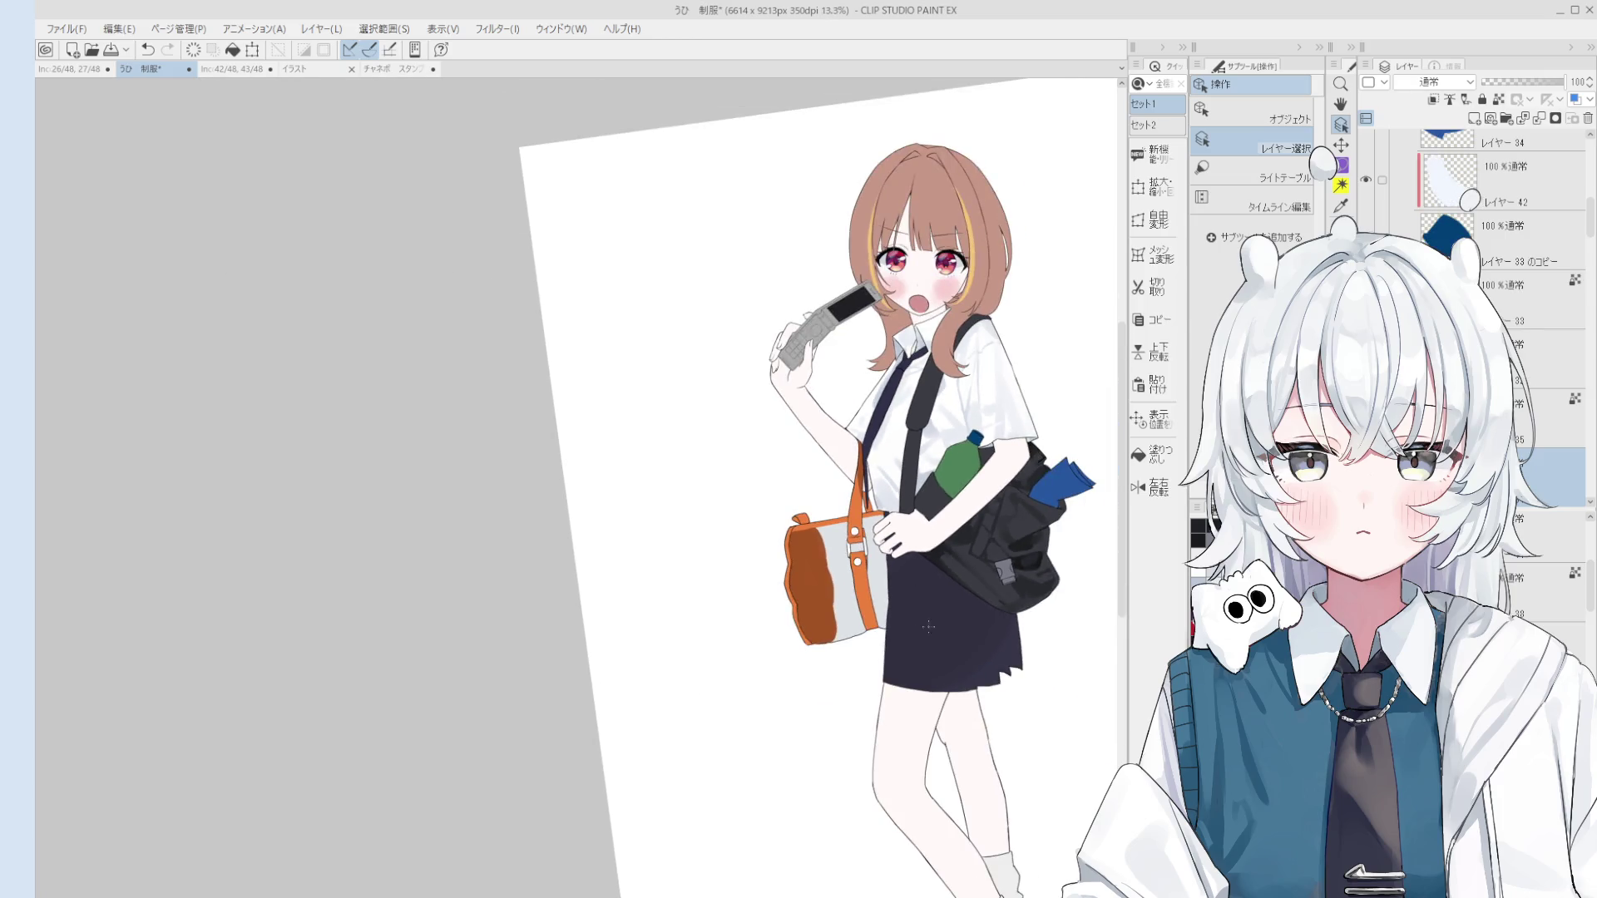
{"action": "key", "text": "e"}
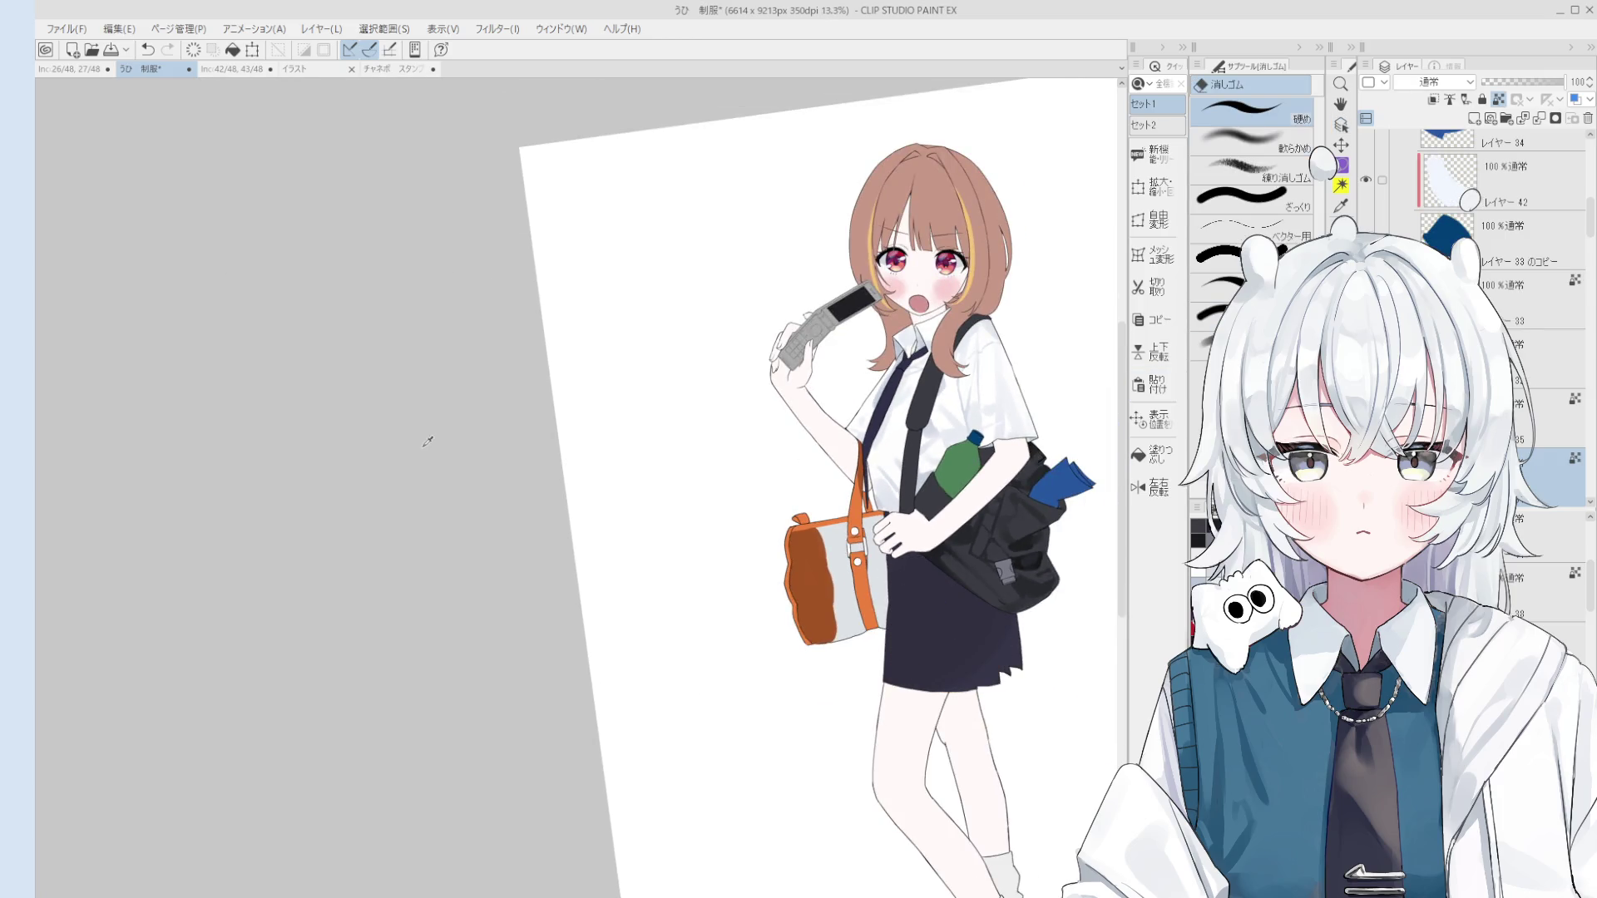
{"action": "key", "text": "b"}
{"action": "key", "text": "ctrl+z"}
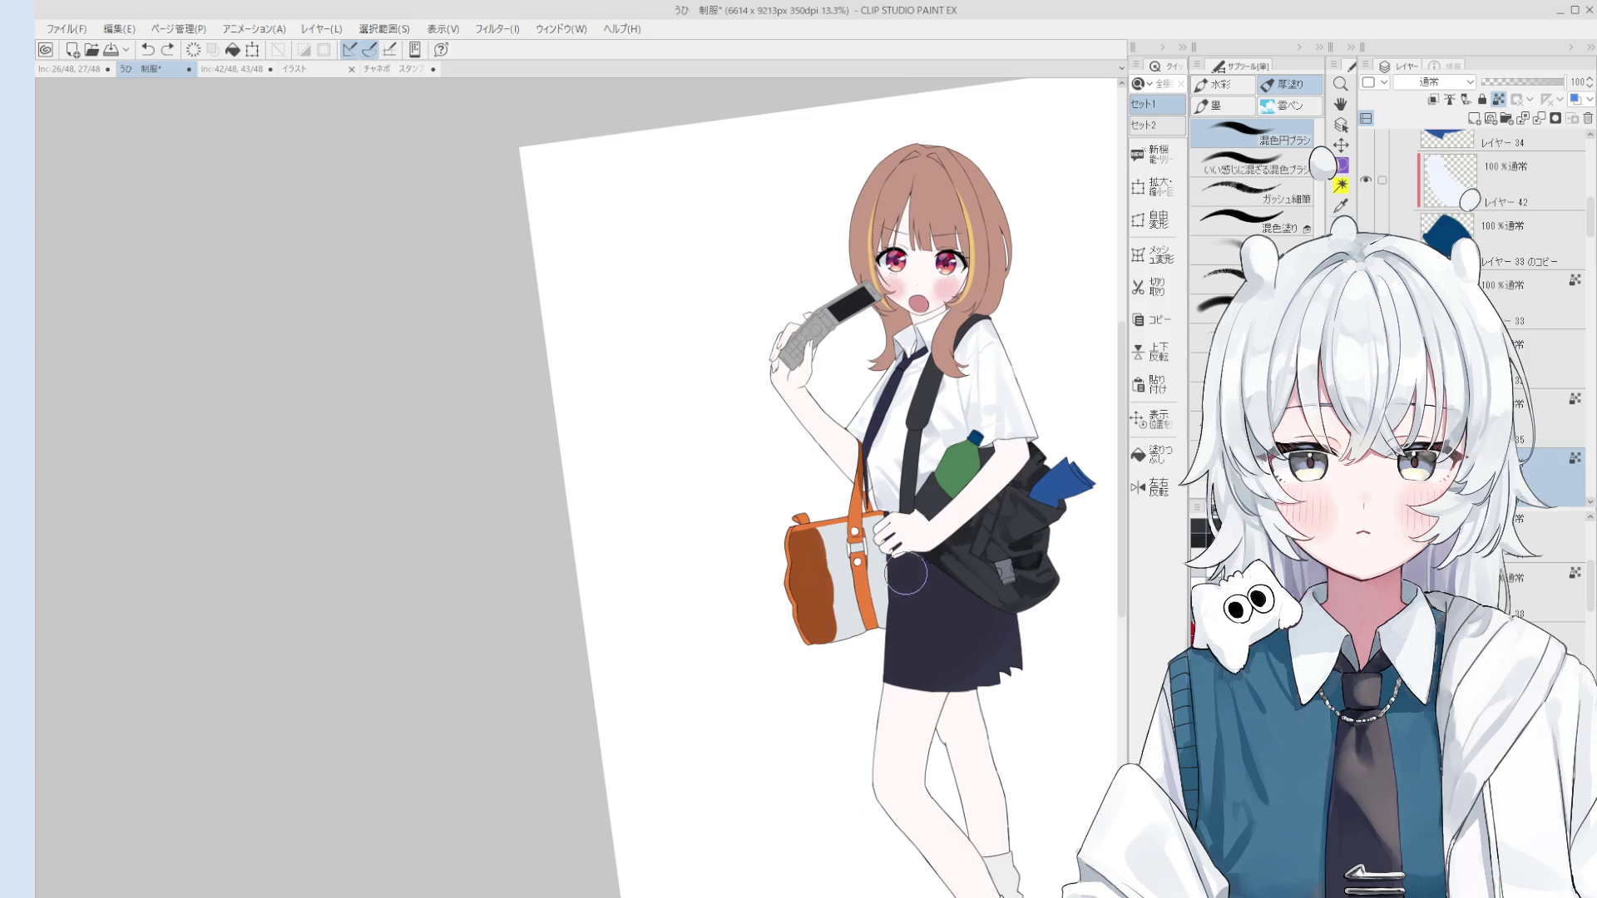
{"action": "mouse_move", "coordinate": [955, 650]}
{"action": "left_mouse_down"}
{"action": "mouse_move", "coordinate": [925, 669]}
{"action": "mouse_move", "coordinate": [927, 688]}
{"action": "mouse_move", "coordinate": [958, 654]}
{"action": "mouse_move", "coordinate": [974, 681]}
{"action": "left_mouse_up"}
{"action": "key", "text": "ctrl+z"}
{"action": "key", "text": "ctrl+z"}
{"action": "key", "text": "ctrl+z"}
{"action": "key", "text": "ctrl+z"}
{"action": "key", "text": "ctrl+z"}
{"action": "left_click_drag", "start_coordinate": [989, 605], "coordinate": [1002, 670]}
{"action": "key", "text": "ctrl+z"}
{"action": "key", "text": "ctrl+z"}
{"action": "left_click_drag", "start_coordinate": [1012, 615], "coordinate": [1022, 677]}
Step: Try further pleat strokes on the skirt and undo them
{"action": "scroll", "coordinate": [982, 596], "scroll_direction": "down", "scroll_amount": 1}
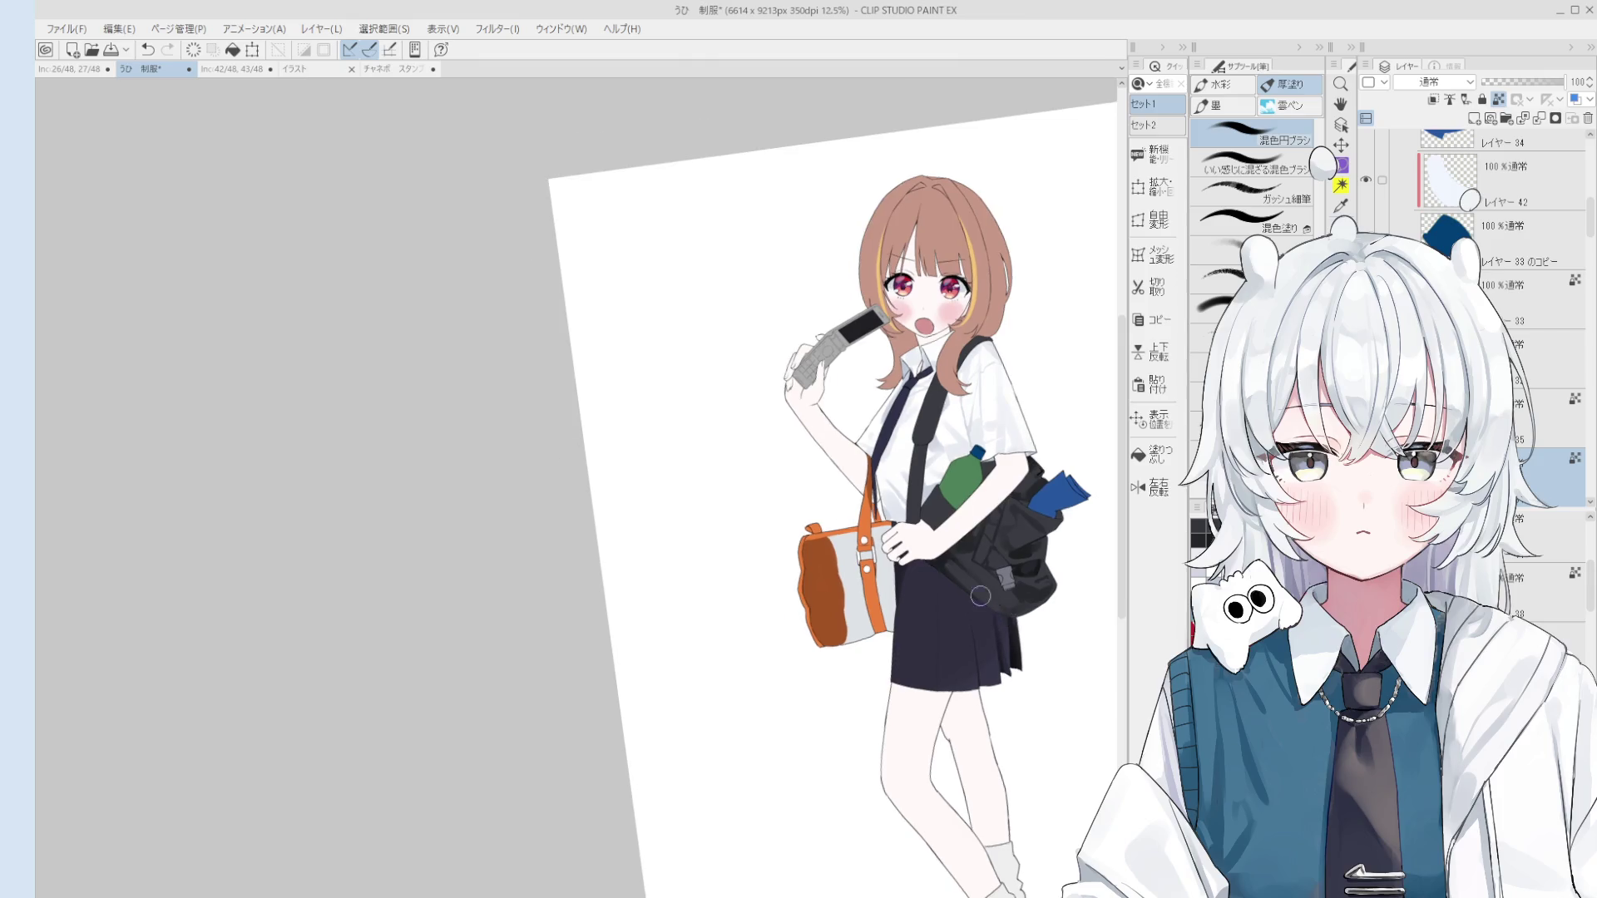
{"action": "scroll", "coordinate": [980, 596], "scroll_direction": "down", "scroll_amount": 2}
{"action": "key", "text": "ctrl+z"}
{"action": "left_click_drag", "start_coordinate": [942, 622], "coordinate": [925, 657]}
{"action": "key", "text": "ctrl+z"}
{"action": "left_click_drag", "start_coordinate": [956, 589], "coordinate": [947, 615]}
{"action": "key", "text": "ctrl+z"}
{"action": "key", "text": "ctrl+z"}
Step: Rotate and pan the view, then bring up the green bag reference photo
{"action": "scroll", "coordinate": [940, 615], "scroll_direction": "up", "scroll_amount": 2}
{"action": "left_click_drag", "start_coordinate": [934, 466], "coordinate": [927, 557]}
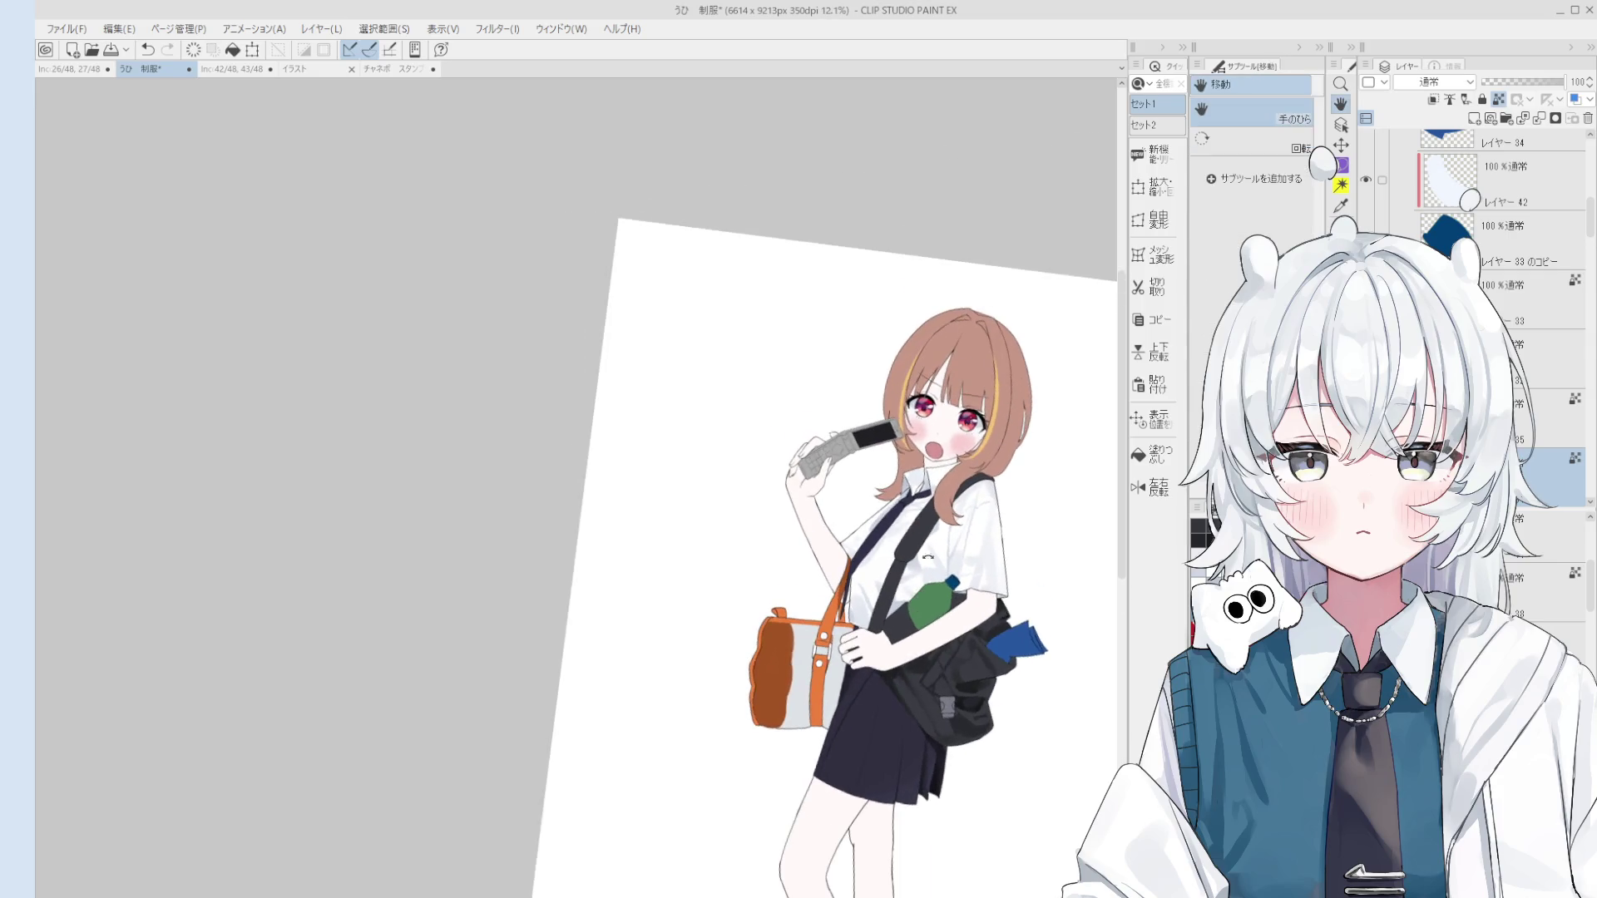
{"action": "scroll", "coordinate": [932, 507], "scroll_direction": "up", "scroll_amount": 1}
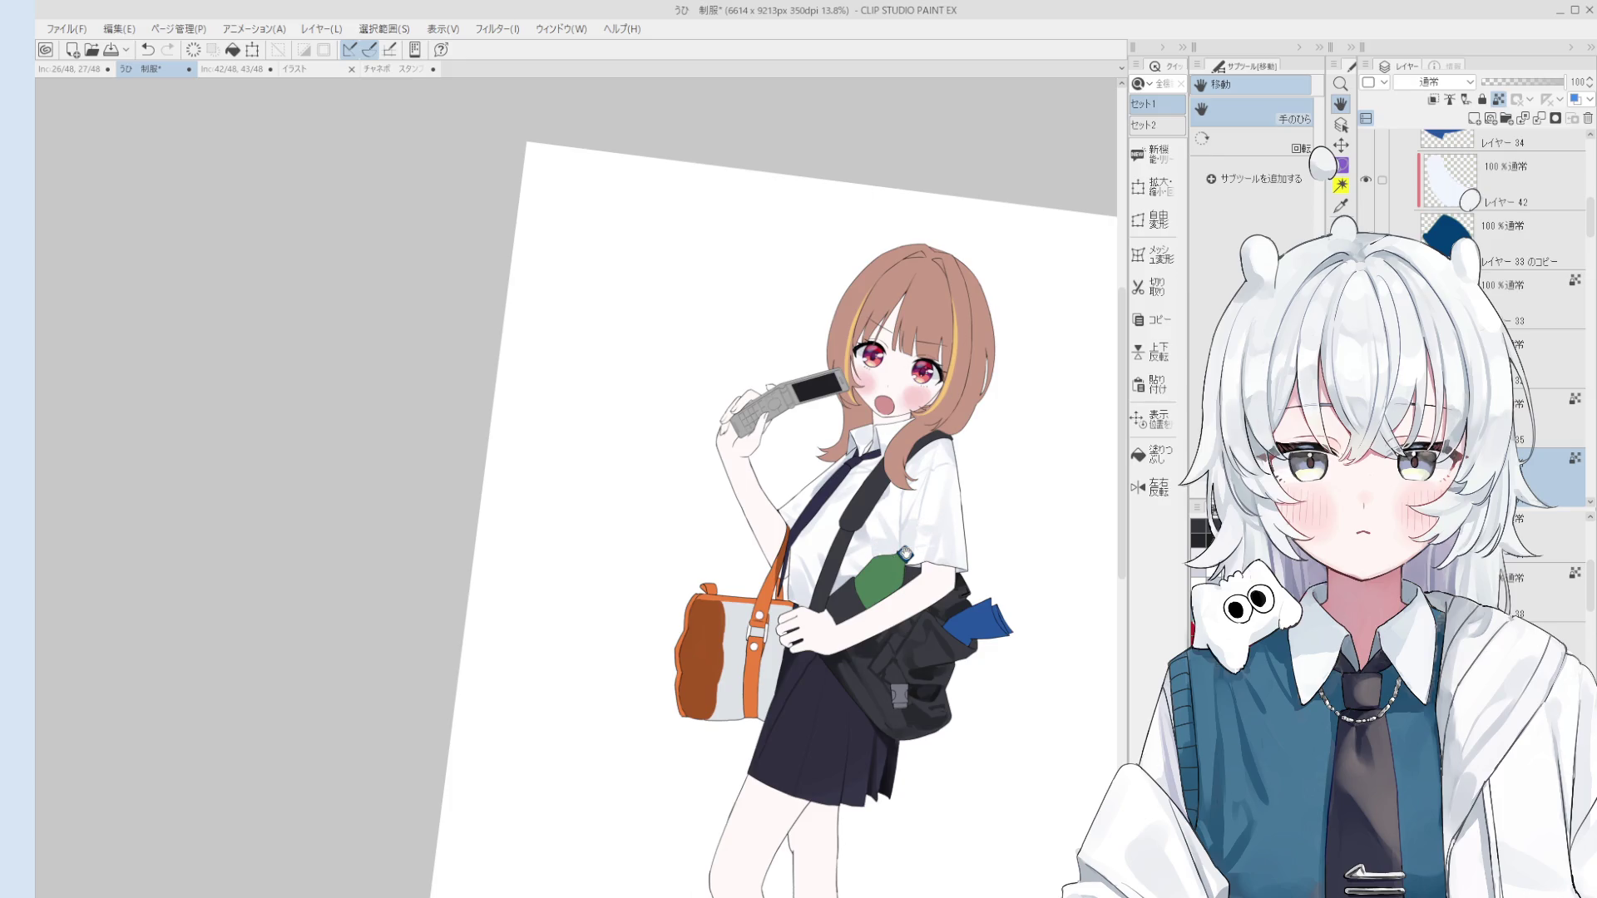
{"action": "key", "text": "minus"}
{"action": "left_click_drag", "start_coordinate": [911, 559], "coordinate": [958, 574]}
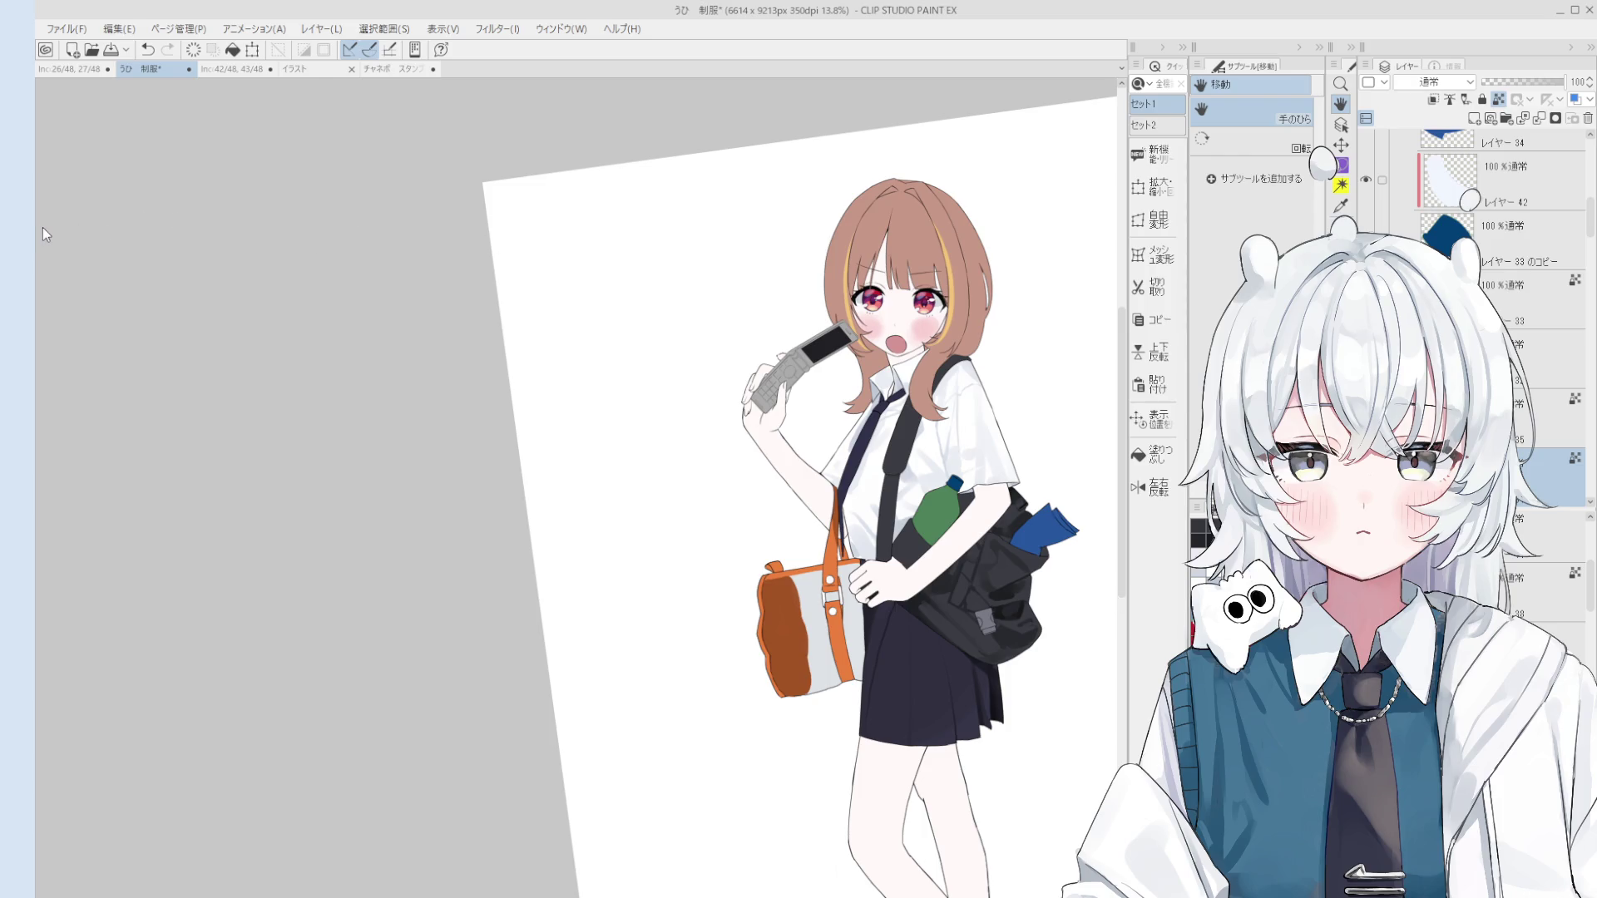
{"action": "key", "text": "Tab"}
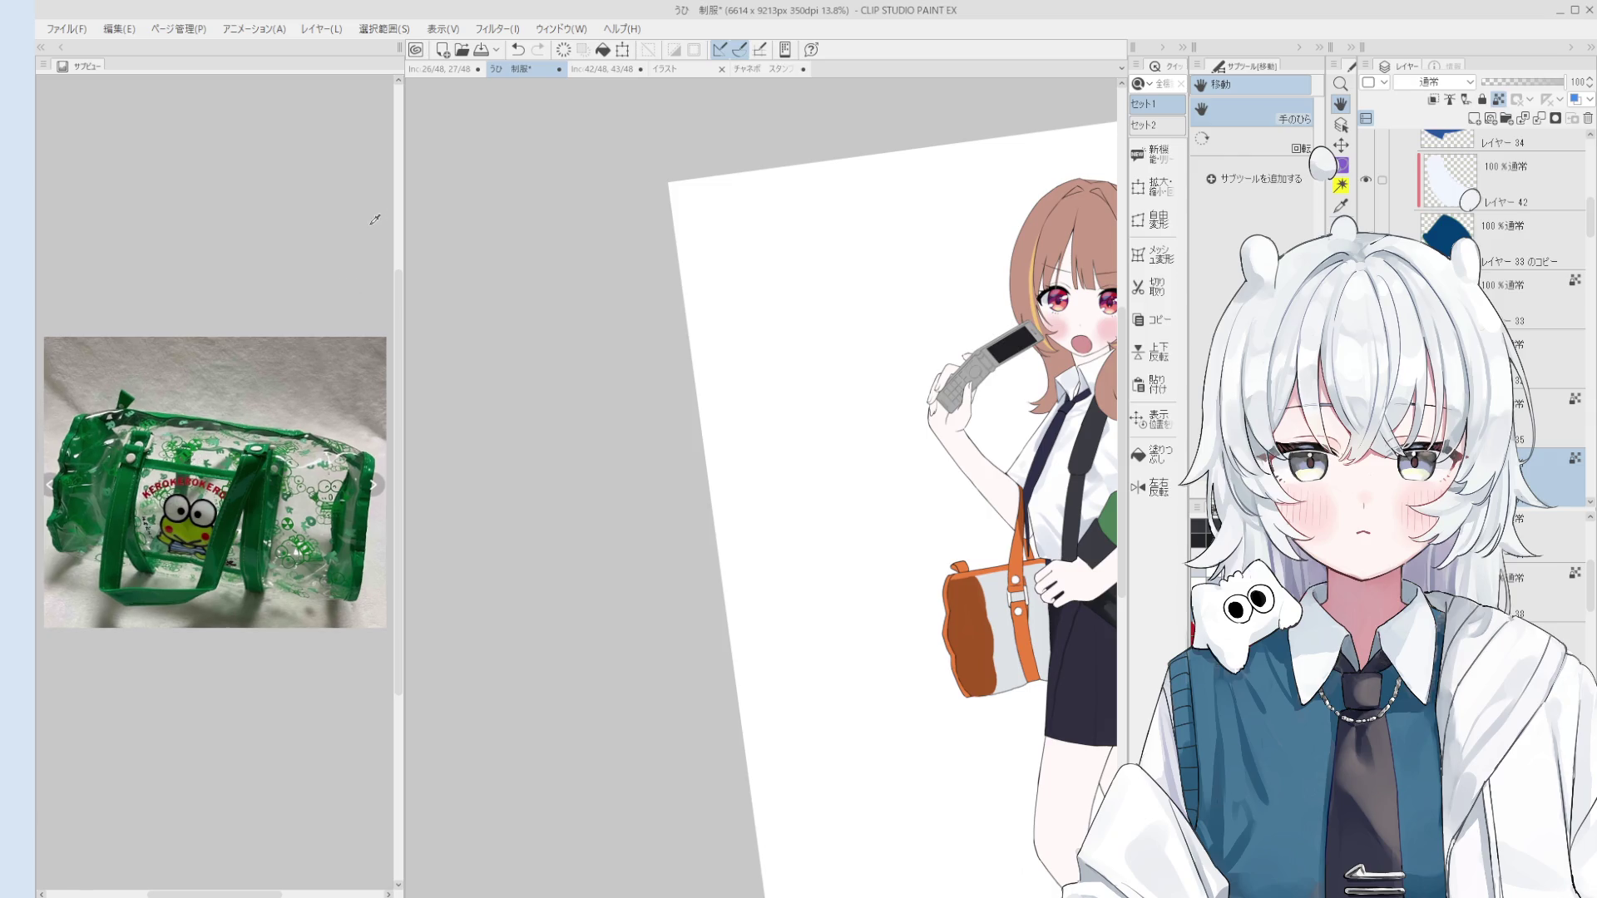
Step: Resize the reference photo panel, recentre and rotate the view, zoom out, and select the leg layer
{"action": "left_click_drag", "start_coordinate": [405, 196], "coordinate": [693, 196]}
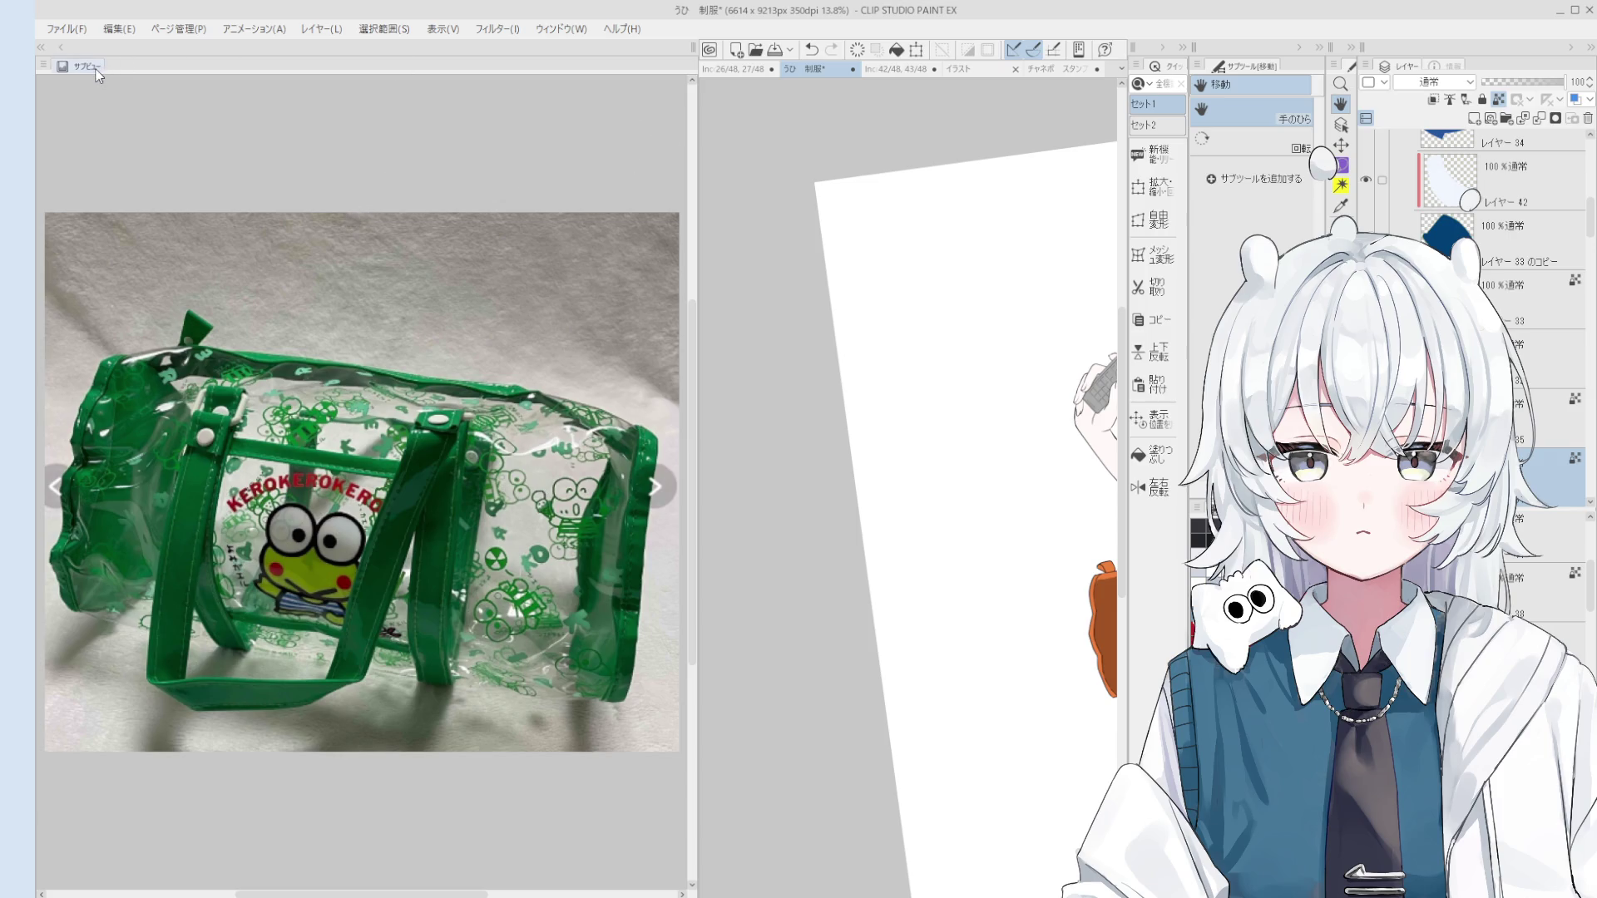
{"action": "left_click_drag", "start_coordinate": [698, 181], "coordinate": [374, 204]}
{"action": "mouse_move", "coordinate": [1073, 181]}
{"action": "left_mouse_down"}
{"action": "mouse_move", "coordinate": [752, 176]}
{"action": "mouse_move", "coordinate": [807, 178]}
{"action": "left_mouse_up"}
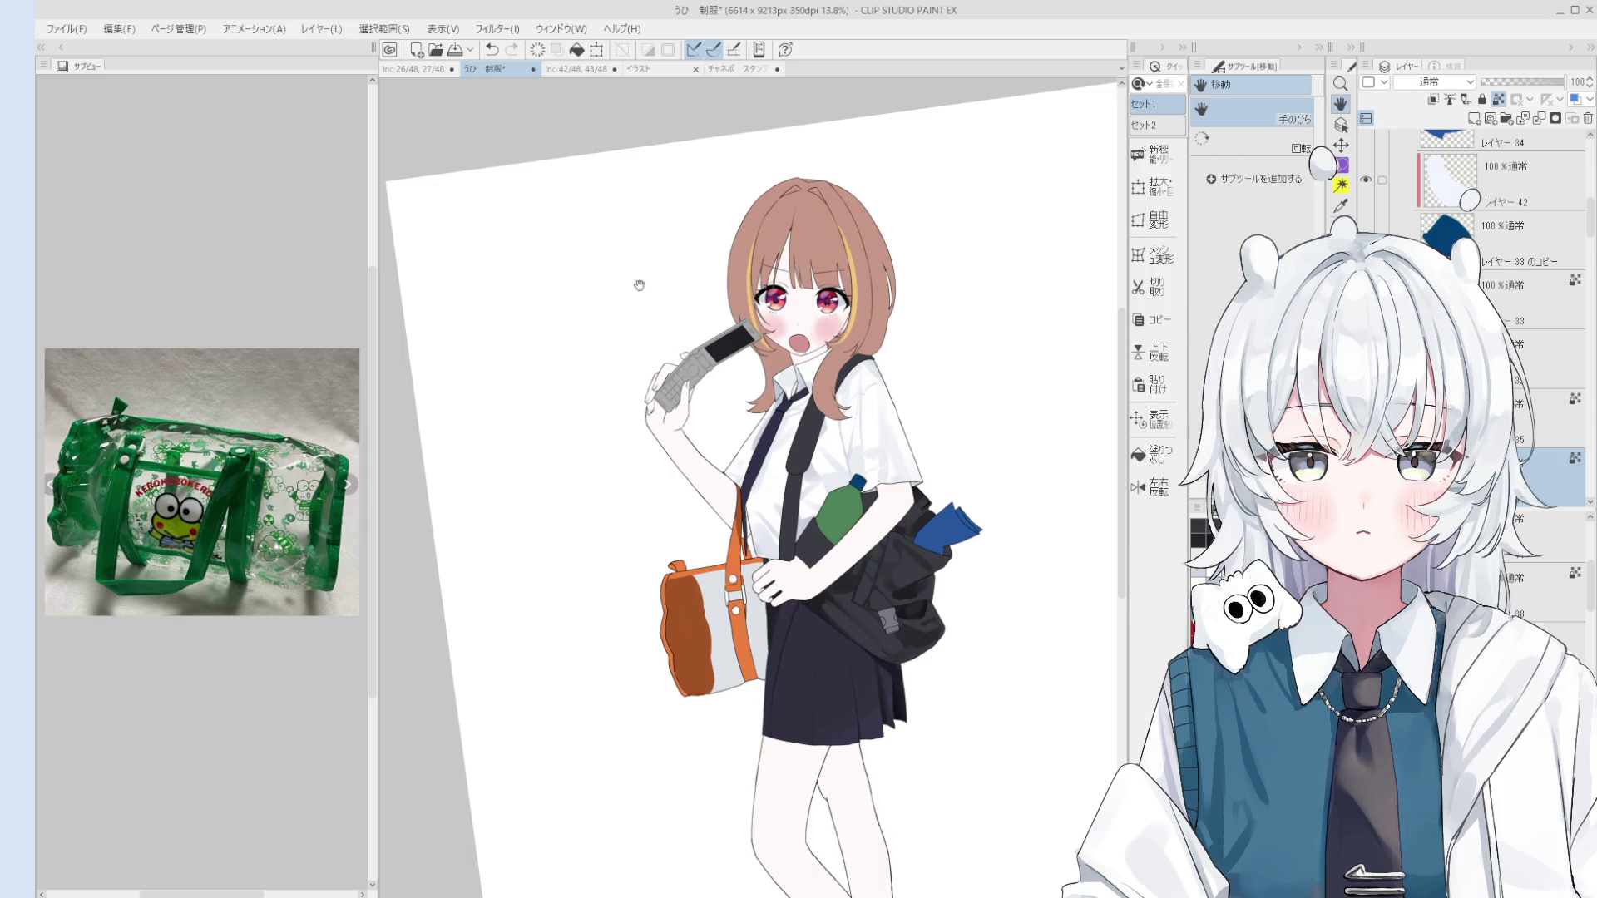
{"action": "left_click_drag", "start_coordinate": [669, 279], "coordinate": [653, 208]}
{"action": "left_click_drag", "start_coordinate": [715, 466], "coordinate": [674, 453]}
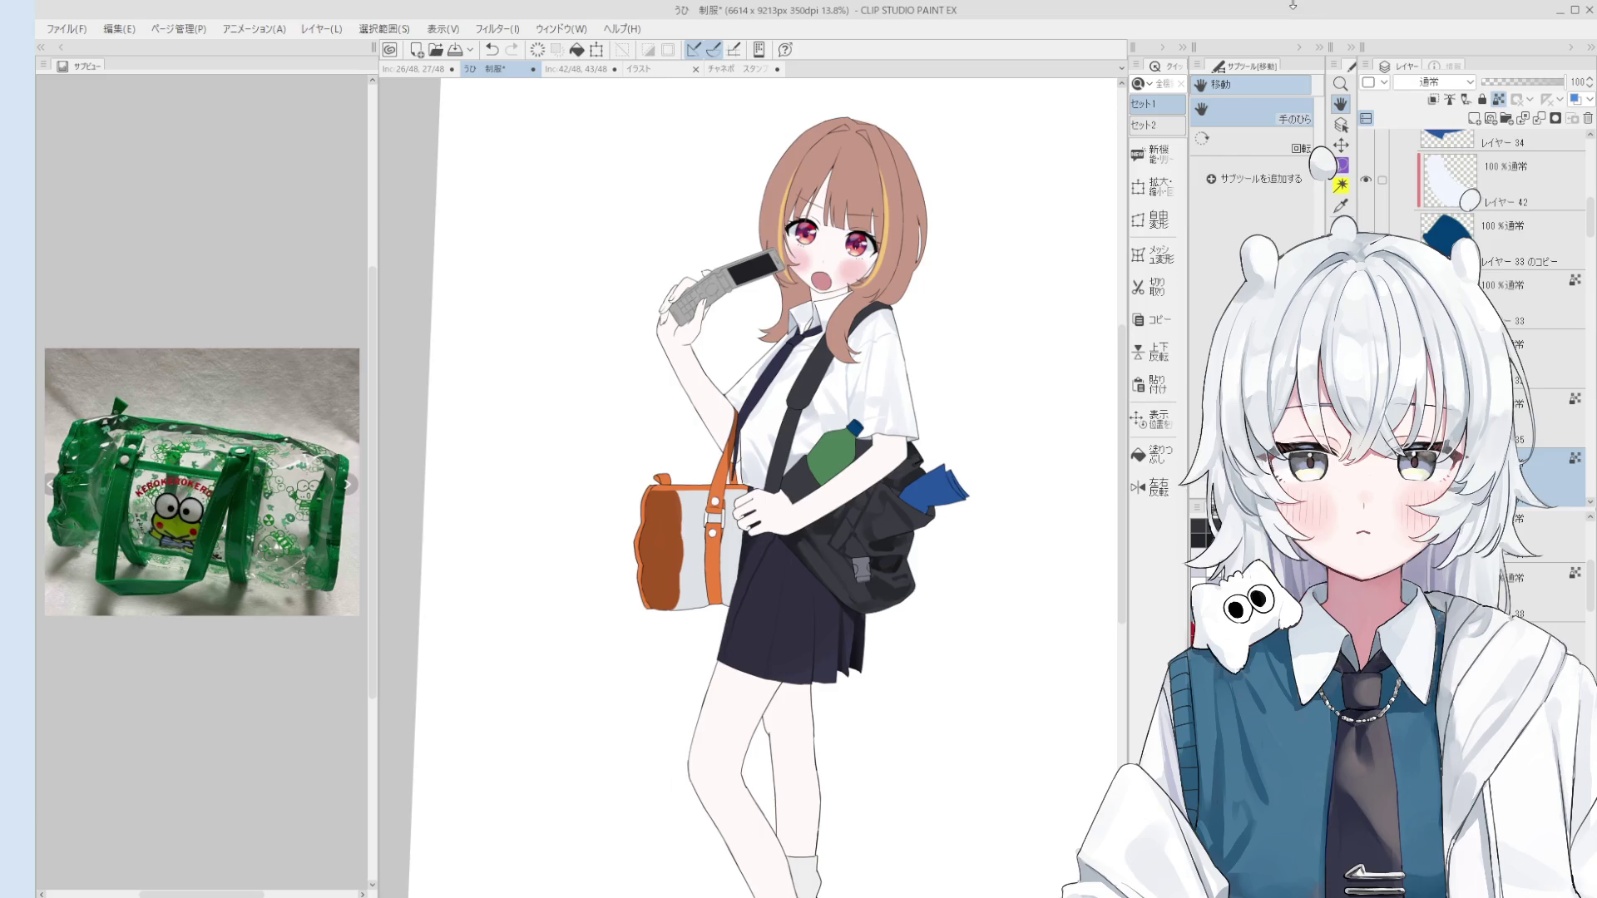
{"action": "key", "text": "ctrl+minus"}
{"action": "key", "text": "o"}
{"action": "left_click", "coordinate": [764, 565]}
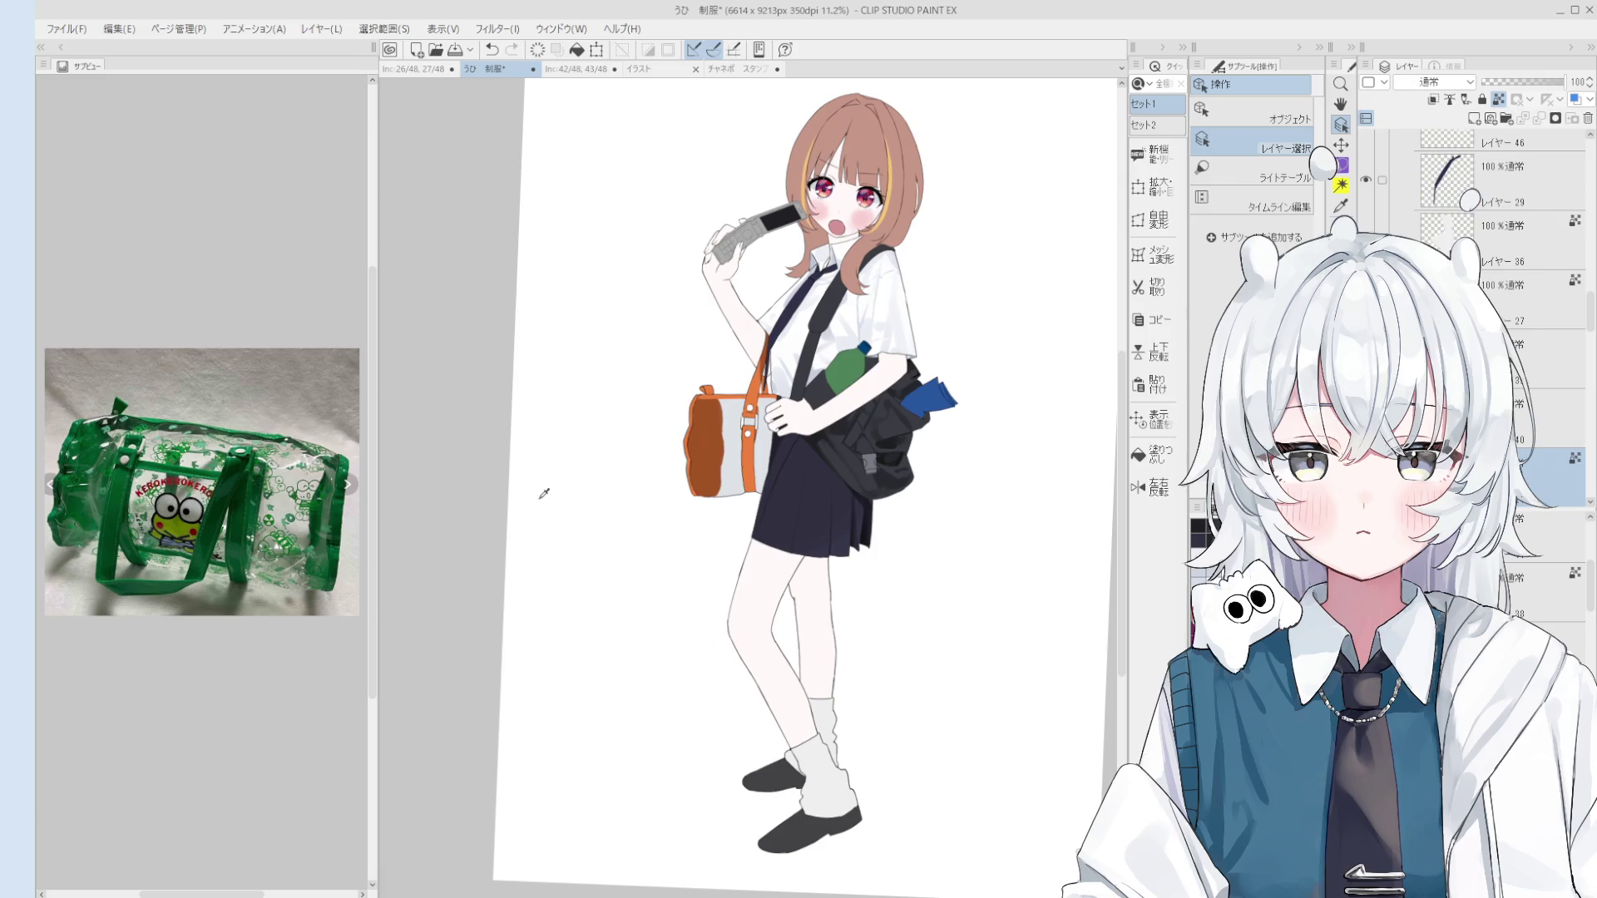
Step: Paint pink shadow on the thigh under the skirt hem using the sampled leg shadow colour
{"action": "key", "text": "b"}
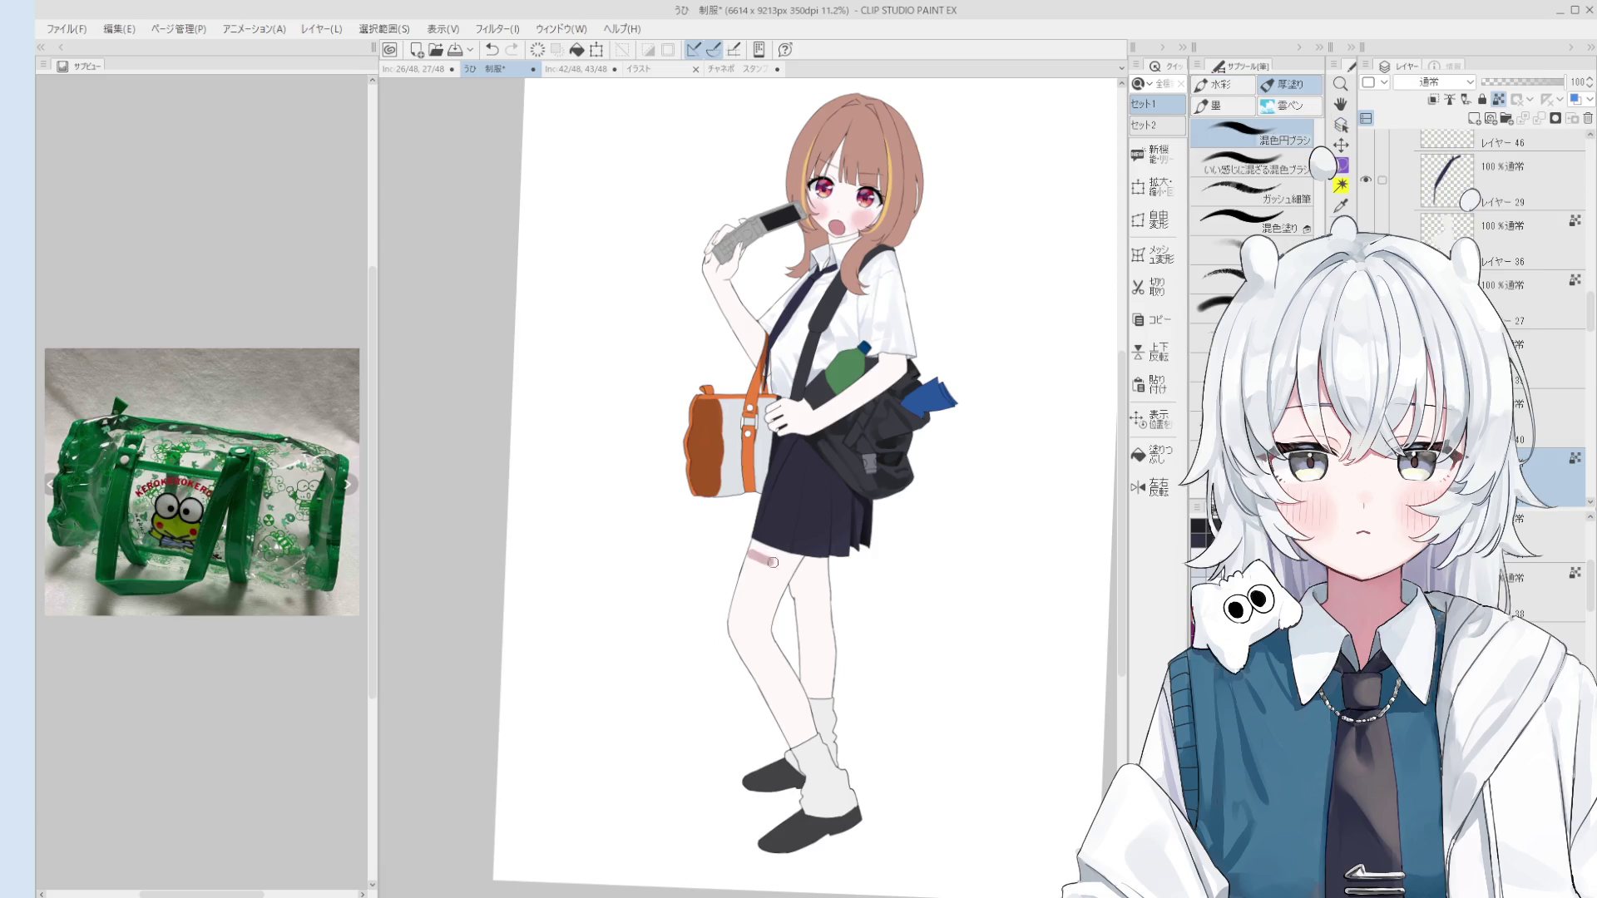
{"action": "mouse_move", "coordinate": [728, 547]}
{"action": "left_mouse_down"}
{"action": "mouse_move", "coordinate": [821, 563]}
{"action": "mouse_move", "coordinate": [815, 582]}
{"action": "mouse_move", "coordinate": [827, 536]}
{"action": "mouse_move", "coordinate": [842, 613]}
{"action": "mouse_move", "coordinate": [819, 674]}
{"action": "mouse_move", "coordinate": [819, 637]}
{"action": "left_mouse_up"}
{"action": "key", "text": "ctrl+z"}
{"action": "key", "text": "ctrl+z"}
{"action": "key", "text": "ctrl+z"}
{"action": "key", "text": "ctrl+z"}
{"action": "left_click", "coordinate": [806, 643], "text": "alt"}
{"action": "left_click_drag", "start_coordinate": [773, 572], "coordinate": [771, 647]}
{"action": "key", "text": "ctrl+z"}
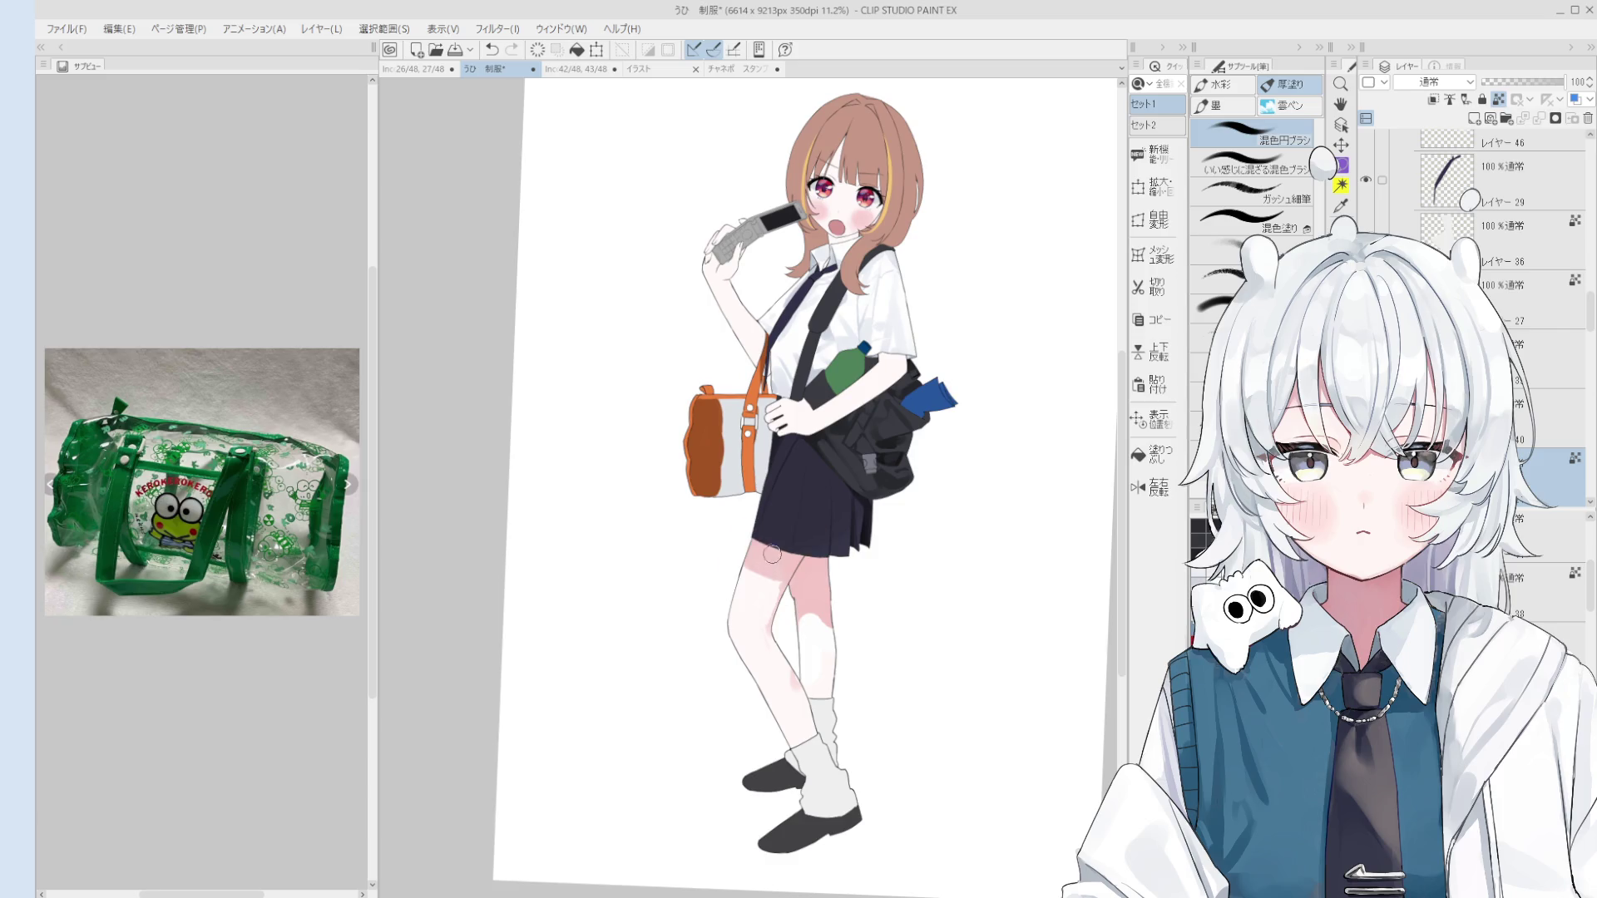
{"action": "left_click_drag", "start_coordinate": [773, 555], "coordinate": [782, 585]}
Step: Try a pink mark on the knee and undo it
{"action": "scroll", "coordinate": [773, 642], "scroll_direction": "up", "scroll_amount": 1}
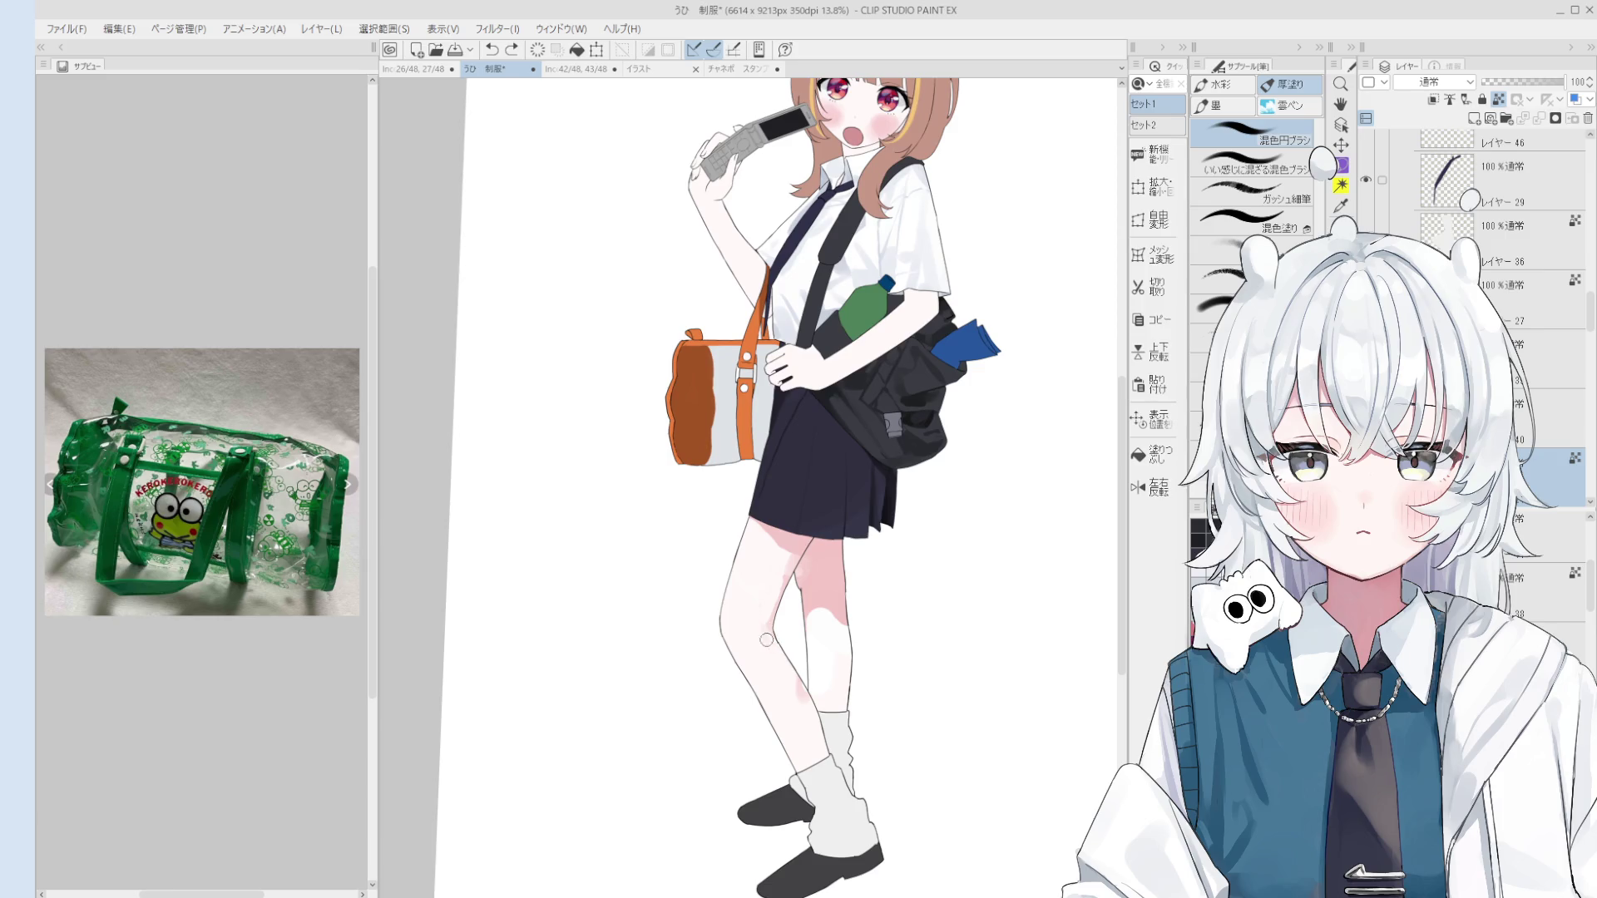
{"action": "scroll", "coordinate": [773, 642], "scroll_direction": "up", "scroll_amount": 1}
{"action": "scroll", "coordinate": [773, 637], "scroll_direction": "up", "scroll_amount": 1}
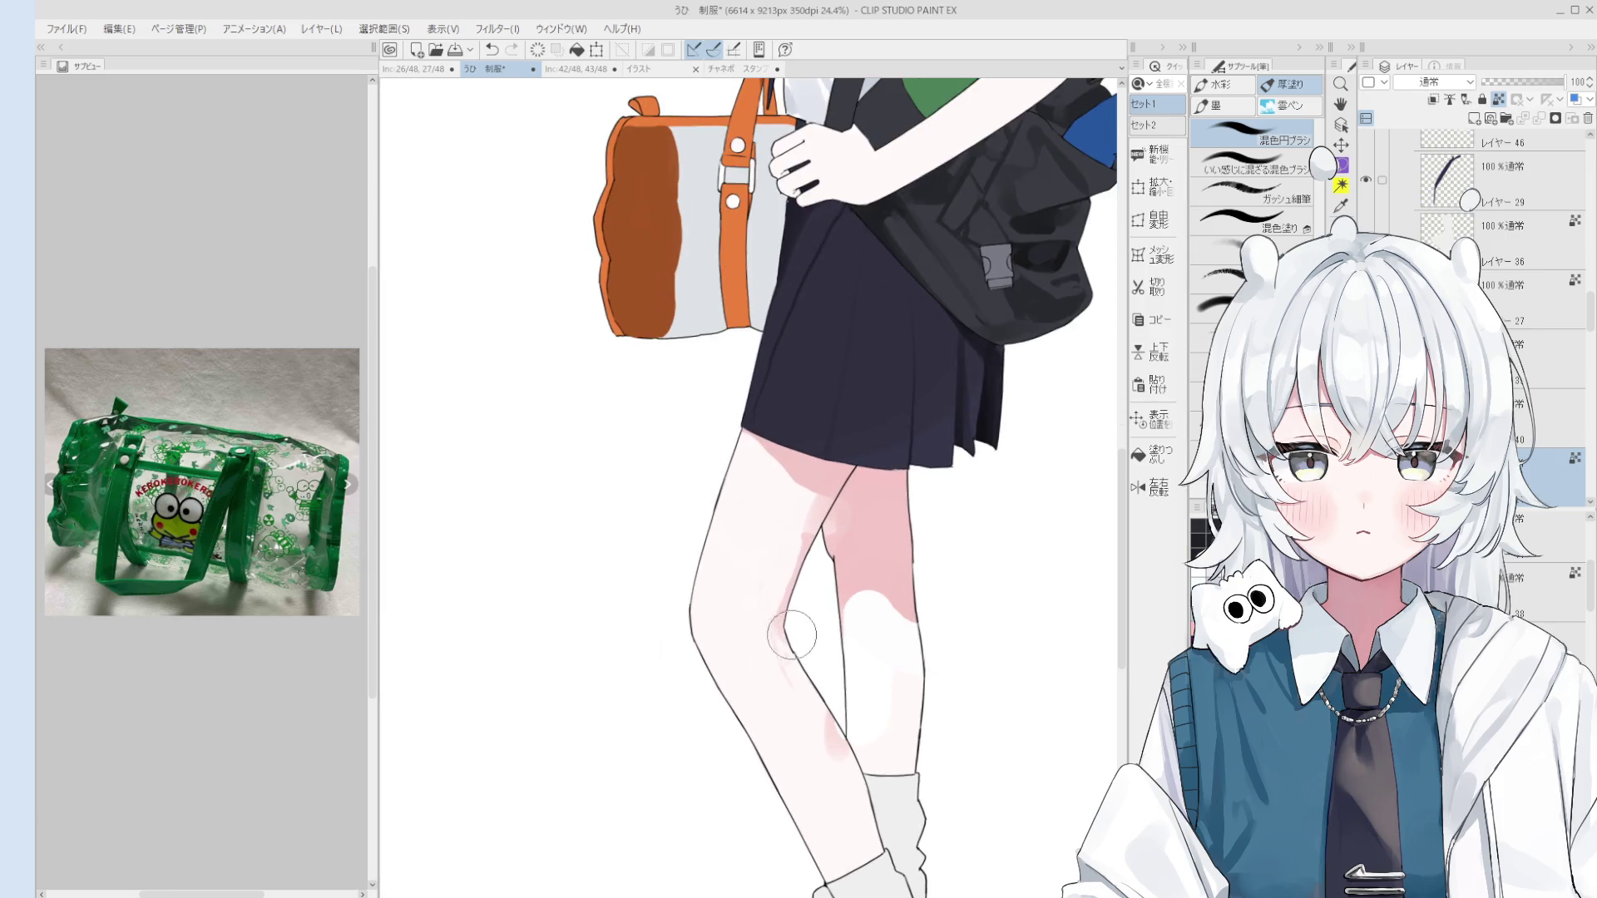
{"action": "scroll", "coordinate": [797, 670], "scroll_direction": "down", "scroll_amount": 2}
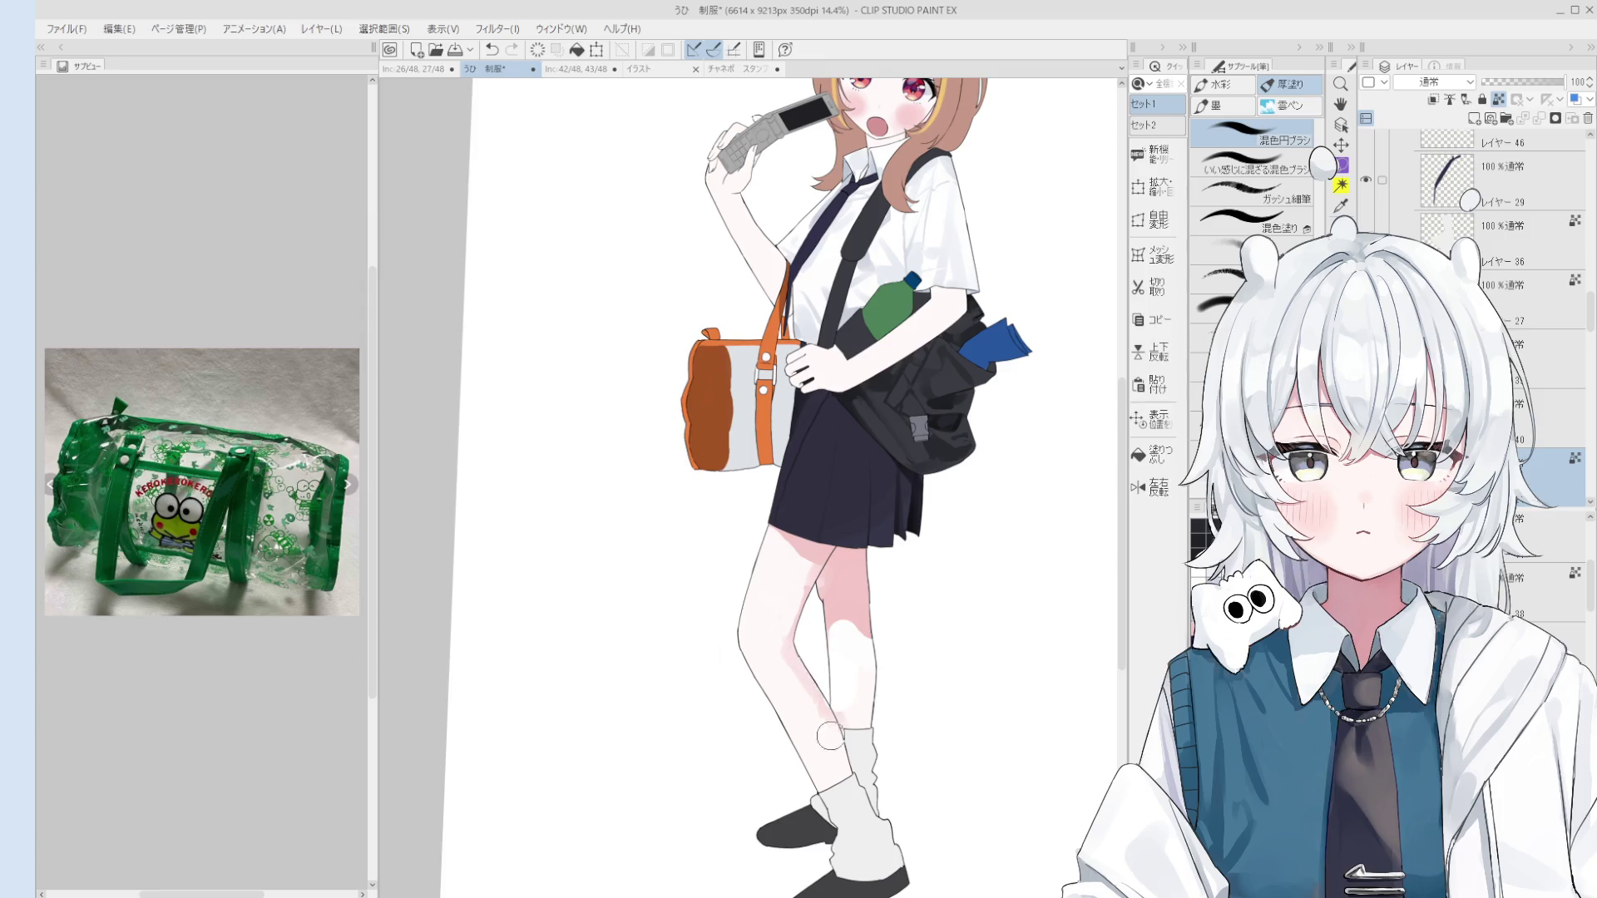
{"action": "scroll", "coordinate": [826, 601], "scroll_direction": "up", "scroll_amount": 1}
{"action": "scroll", "coordinate": [826, 600], "scroll_direction": "up", "scroll_amount": 2}
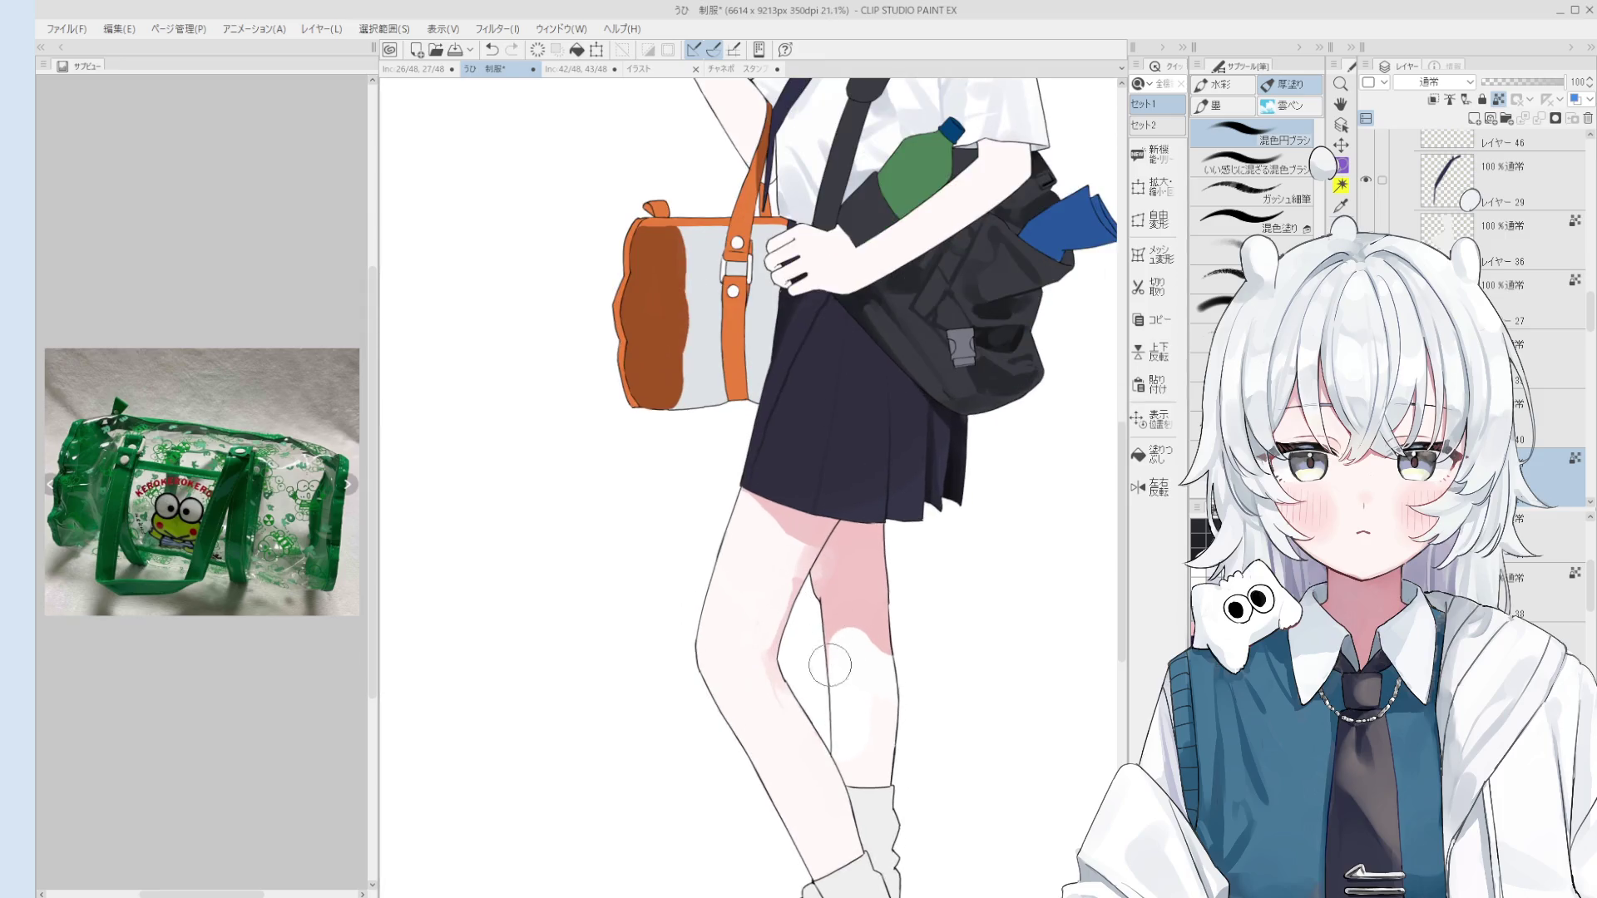
{"action": "left_click_drag", "start_coordinate": [840, 653], "coordinate": [834, 699]}
{"action": "key", "text": "ctrl+z"}
{"action": "key", "text": "ctrl+z"}
{"action": "key", "text": "ctrl+z"}
{"action": "key", "text": "ctrl+z"}
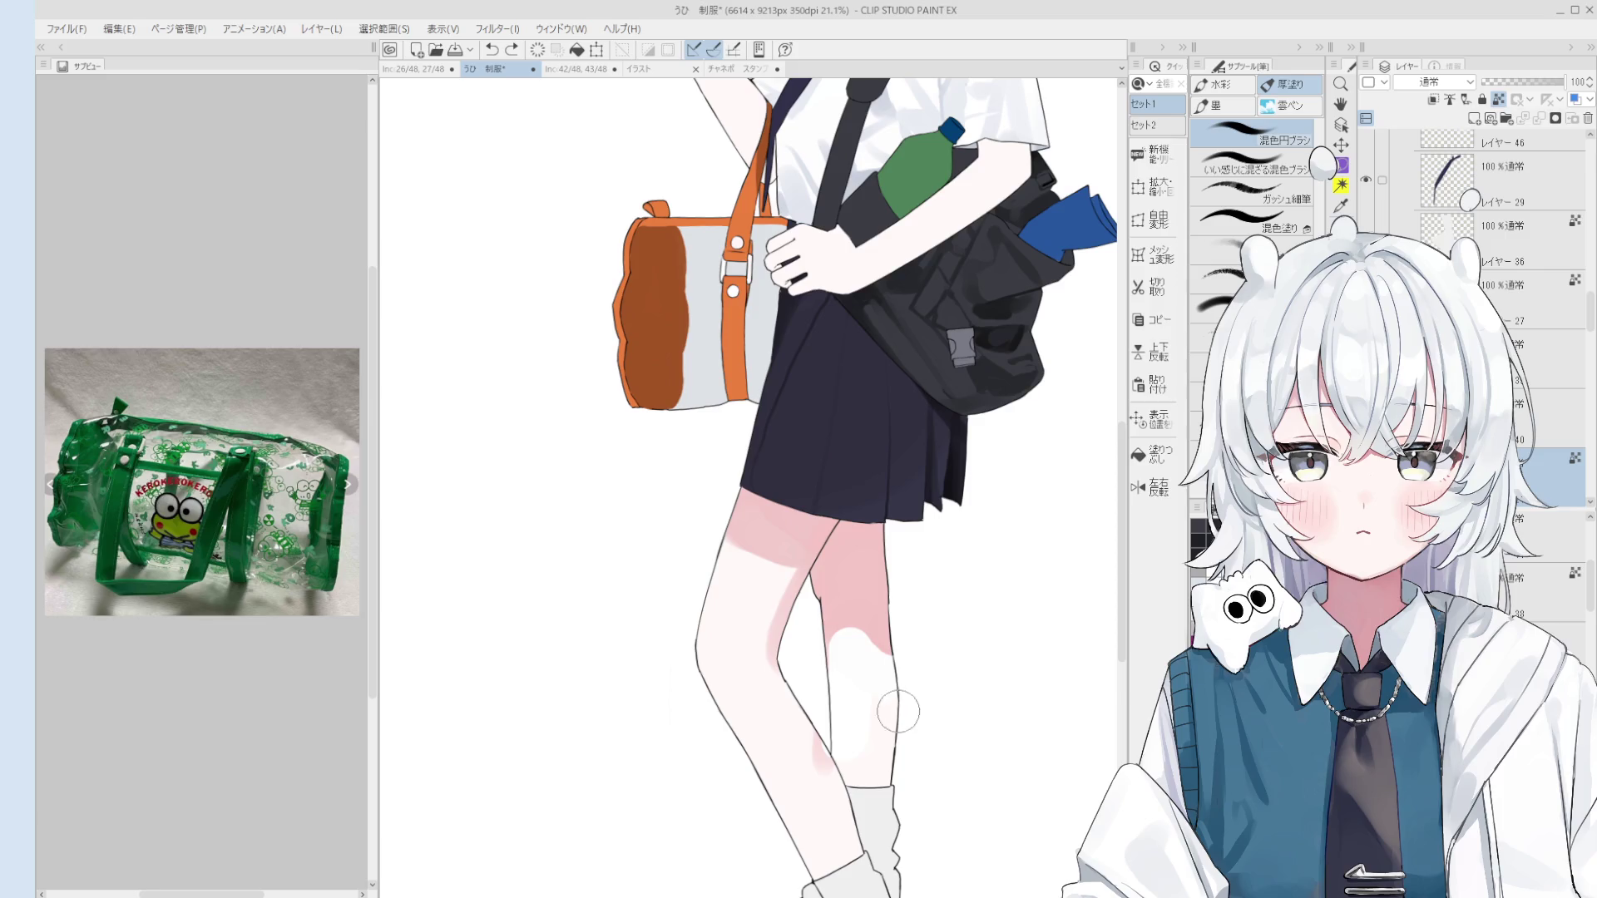
{"action": "scroll", "coordinate": [841, 608], "scroll_direction": "down", "scroll_amount": 3}
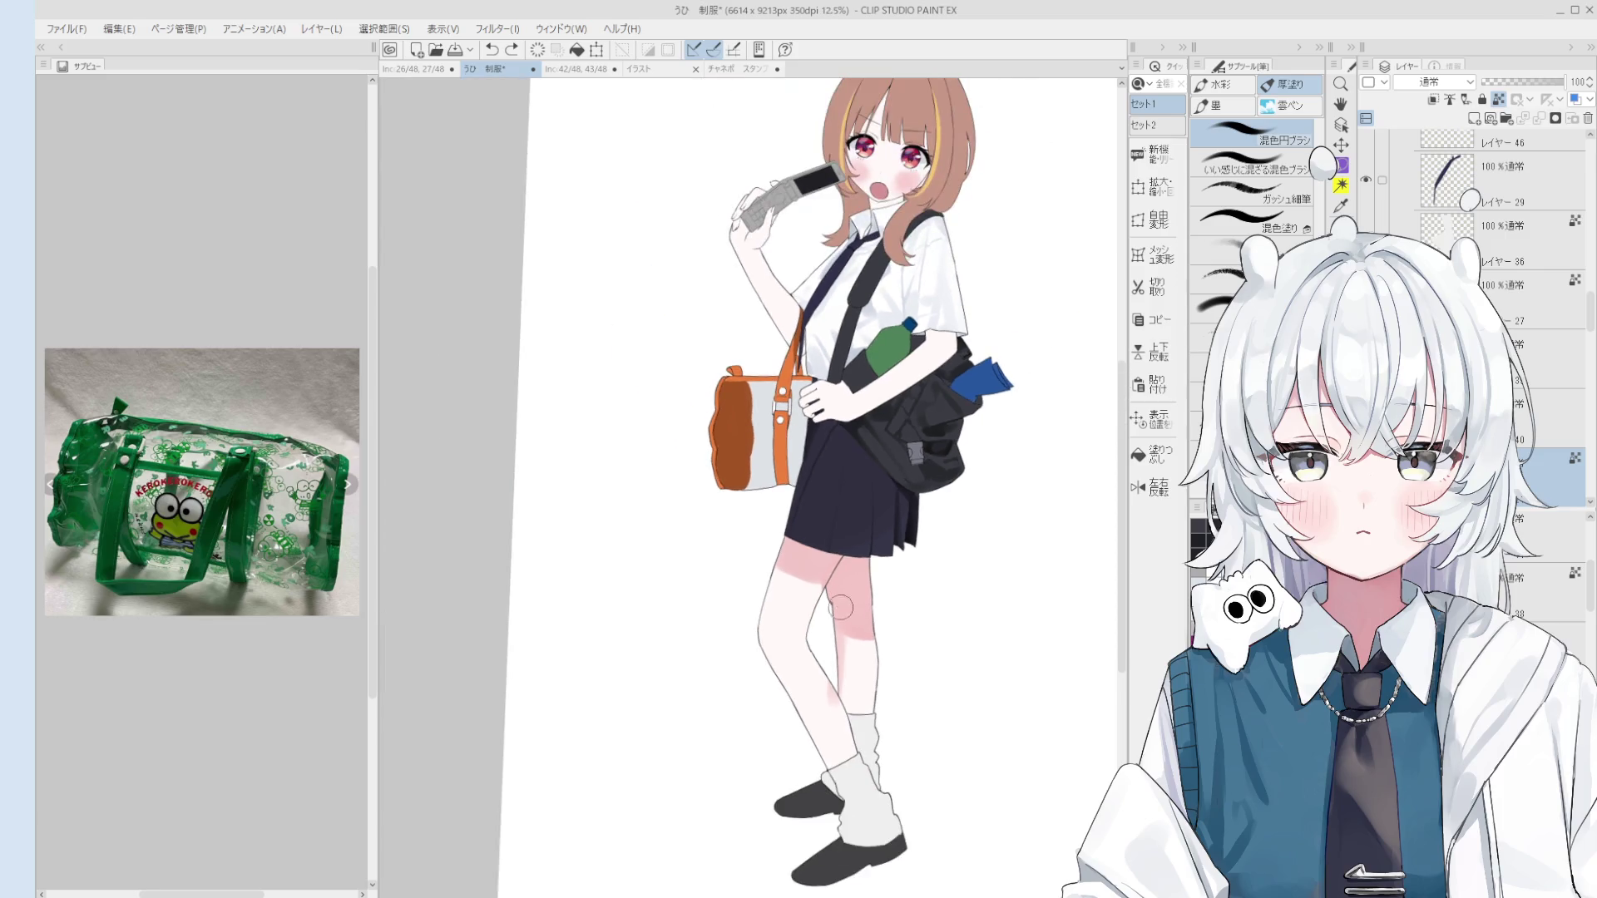
{"action": "scroll", "coordinate": [840, 612], "scroll_direction": "up", "scroll_amount": 3}
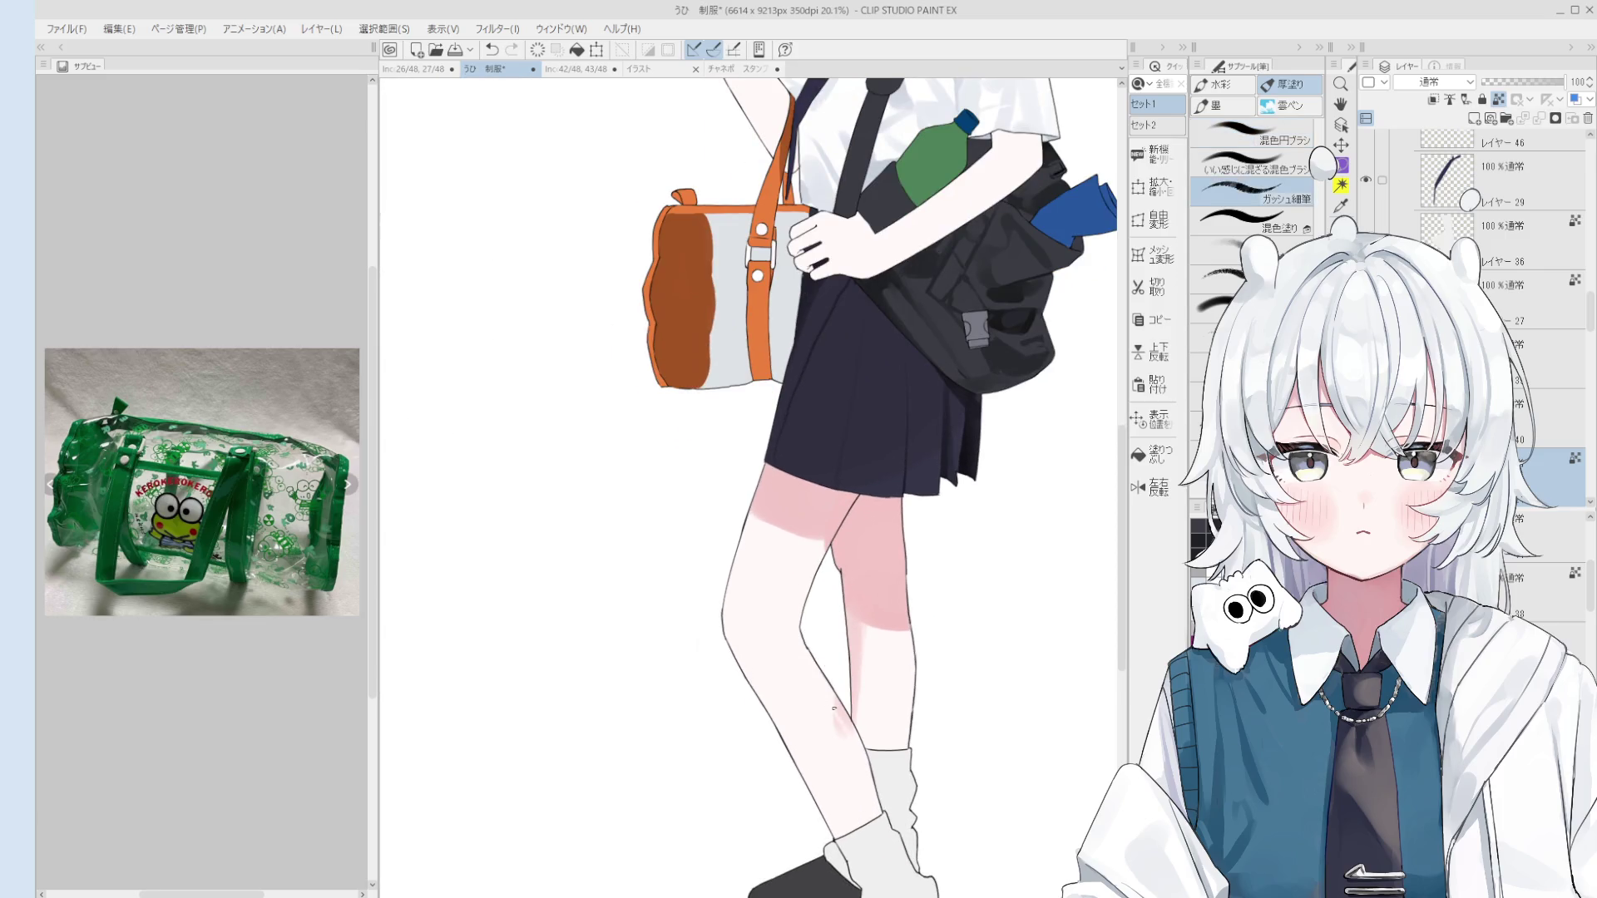
Step: With a blending brush, shade the inner leg edge and blend just below the knee
{"action": "key", "text": "comma"}
{"action": "key", "text": "comma"}
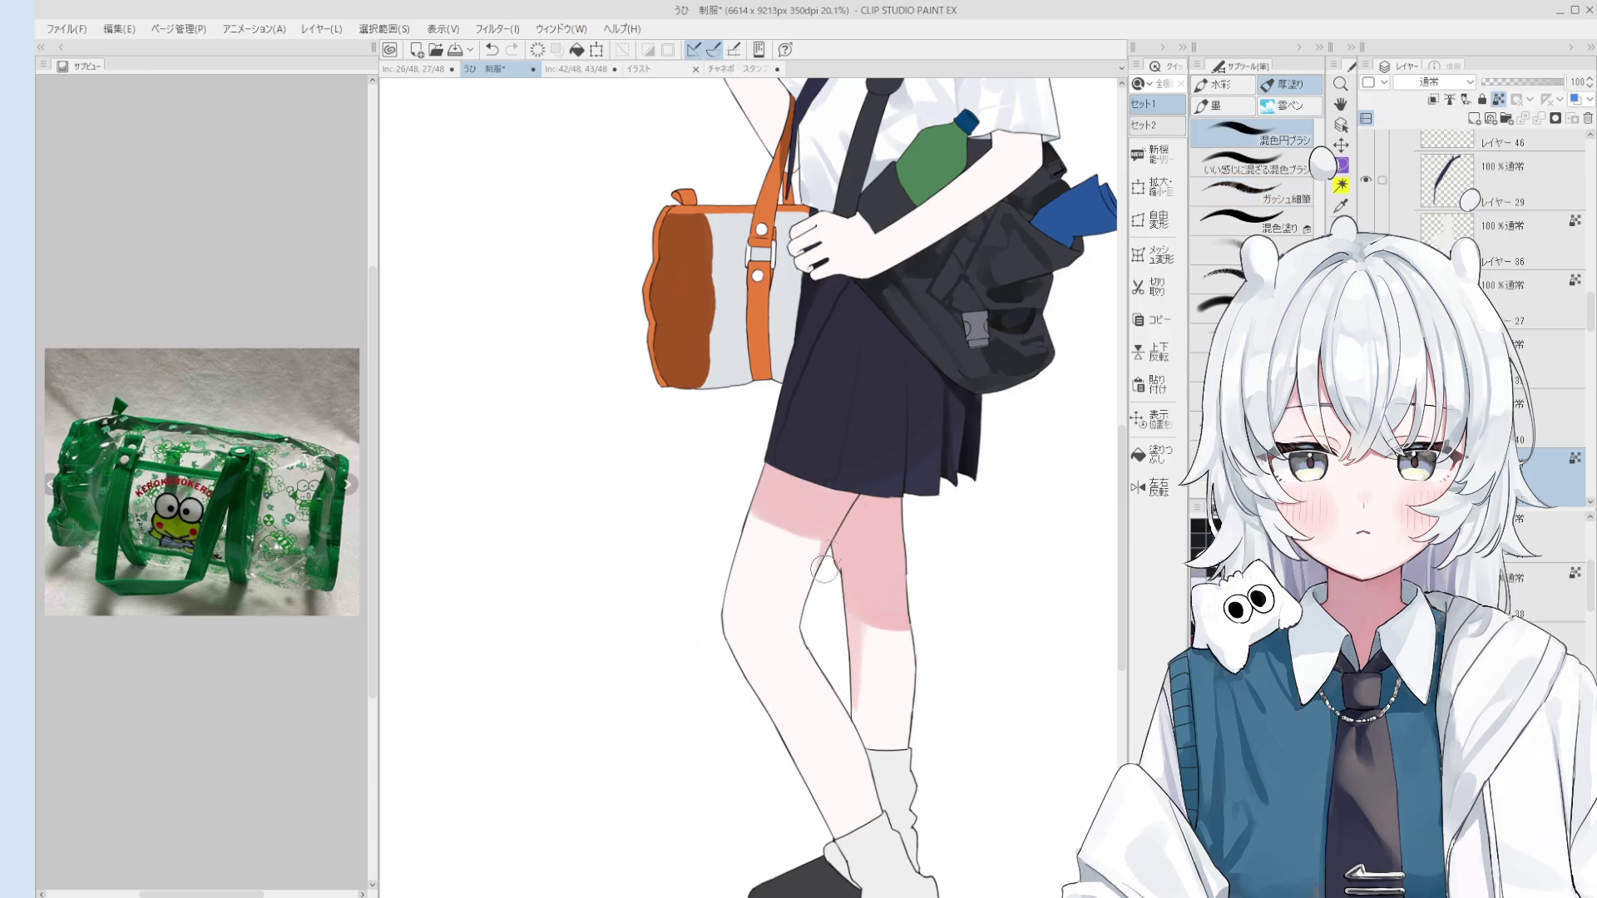
{"action": "mouse_move", "coordinate": [810, 544]}
{"action": "left_mouse_down"}
{"action": "mouse_move", "coordinate": [818, 636]}
{"action": "mouse_move", "coordinate": [819, 551]}
{"action": "mouse_move", "coordinate": [797, 591]}
{"action": "mouse_move", "coordinate": [829, 522]}
{"action": "mouse_move", "coordinate": [798, 625]}
{"action": "mouse_move", "coordinate": [865, 603]}
{"action": "mouse_move", "coordinate": [873, 669]}
{"action": "mouse_move", "coordinate": [880, 617]}
{"action": "left_mouse_up"}
{"action": "key", "text": "ctrl+z"}
{"action": "scroll", "coordinate": [870, 646], "scroll_direction": "down", "scroll_amount": 2}
{"action": "scroll", "coordinate": [880, 617], "scroll_direction": "down", "scroll_amount": 2}
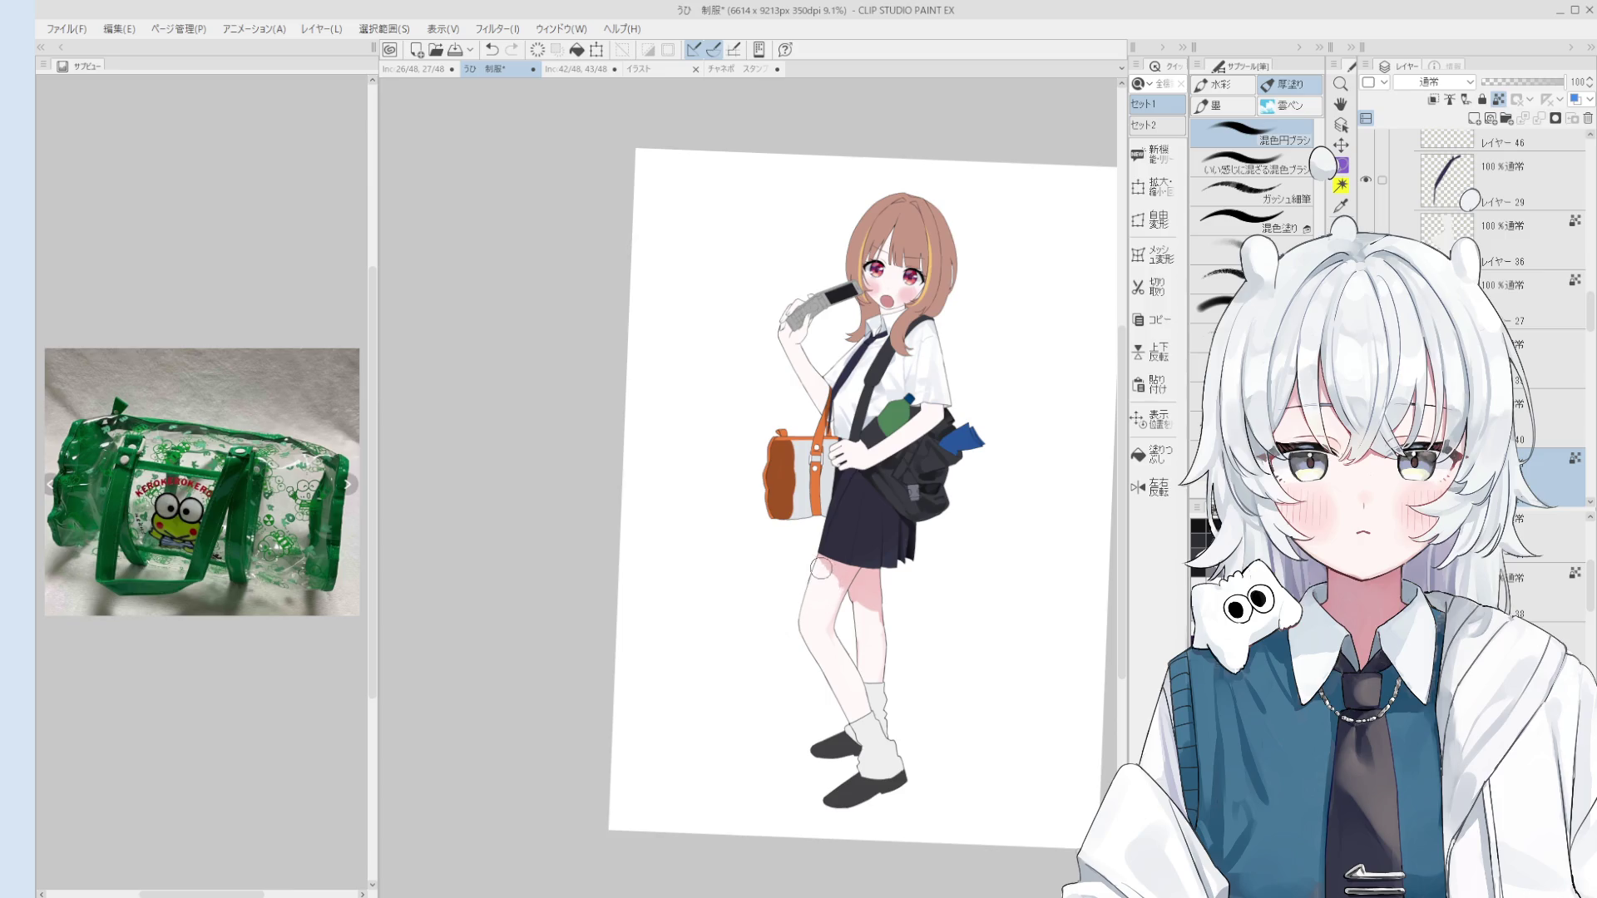
{"action": "left_click_drag", "start_coordinate": [838, 554], "coordinate": [859, 574]}
Step: Blend a pinker blush into the knee with the 混色円ブラシ brush
{"action": "scroll", "coordinate": [854, 581], "scroll_direction": "up", "scroll_amount": 4}
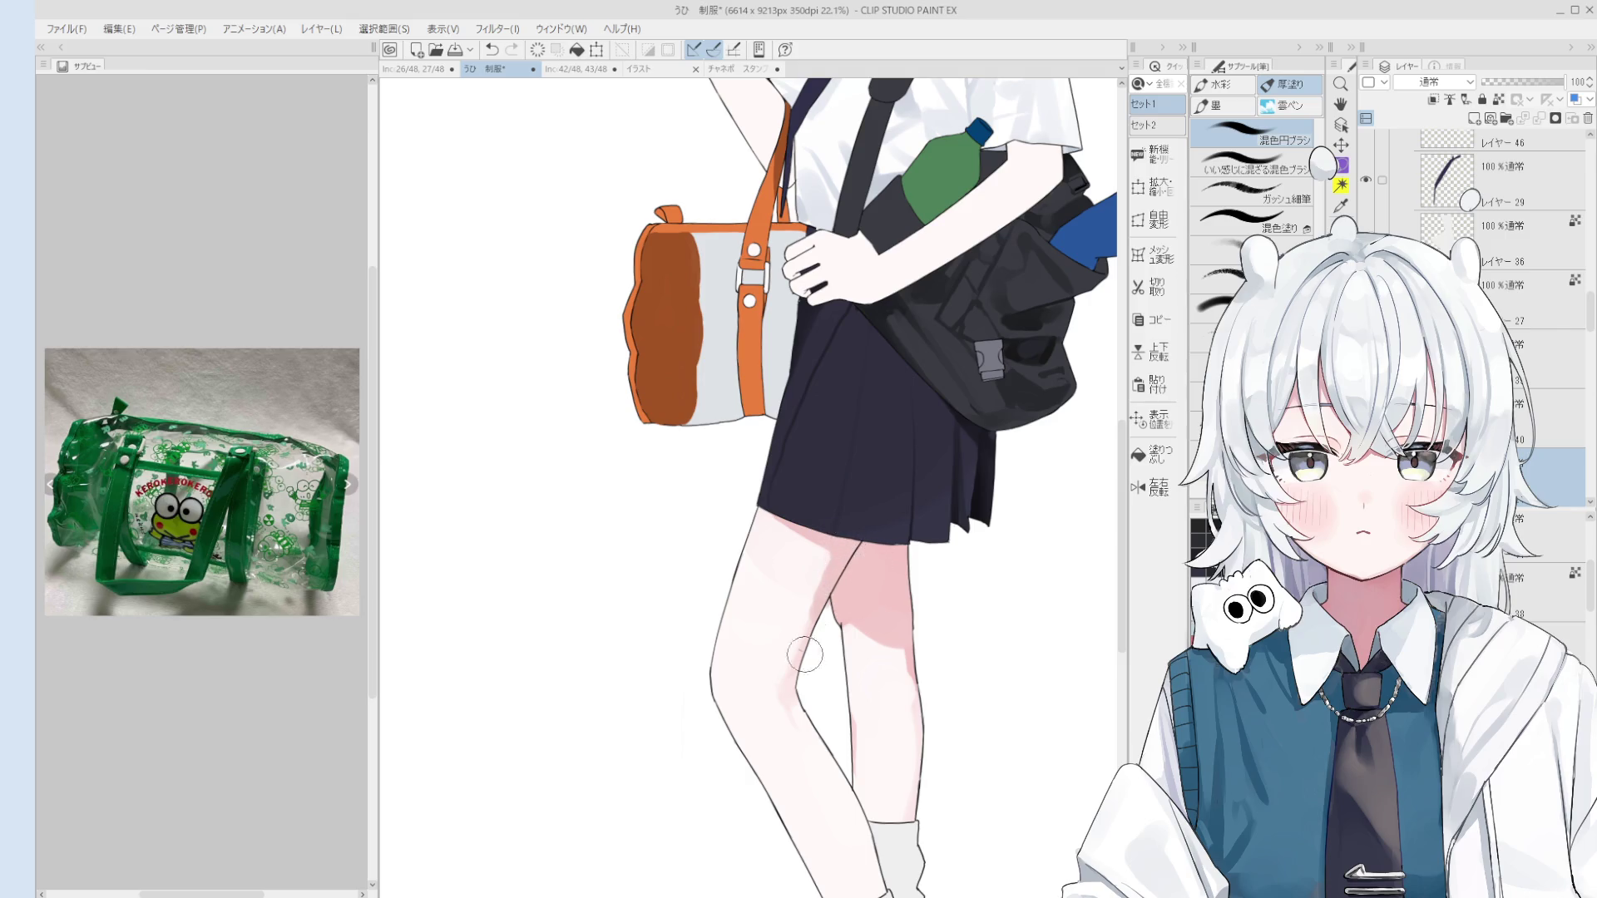
{"action": "scroll", "coordinate": [818, 625], "scroll_direction": "up", "scroll_amount": 2}
{"action": "key", "text": "e"}
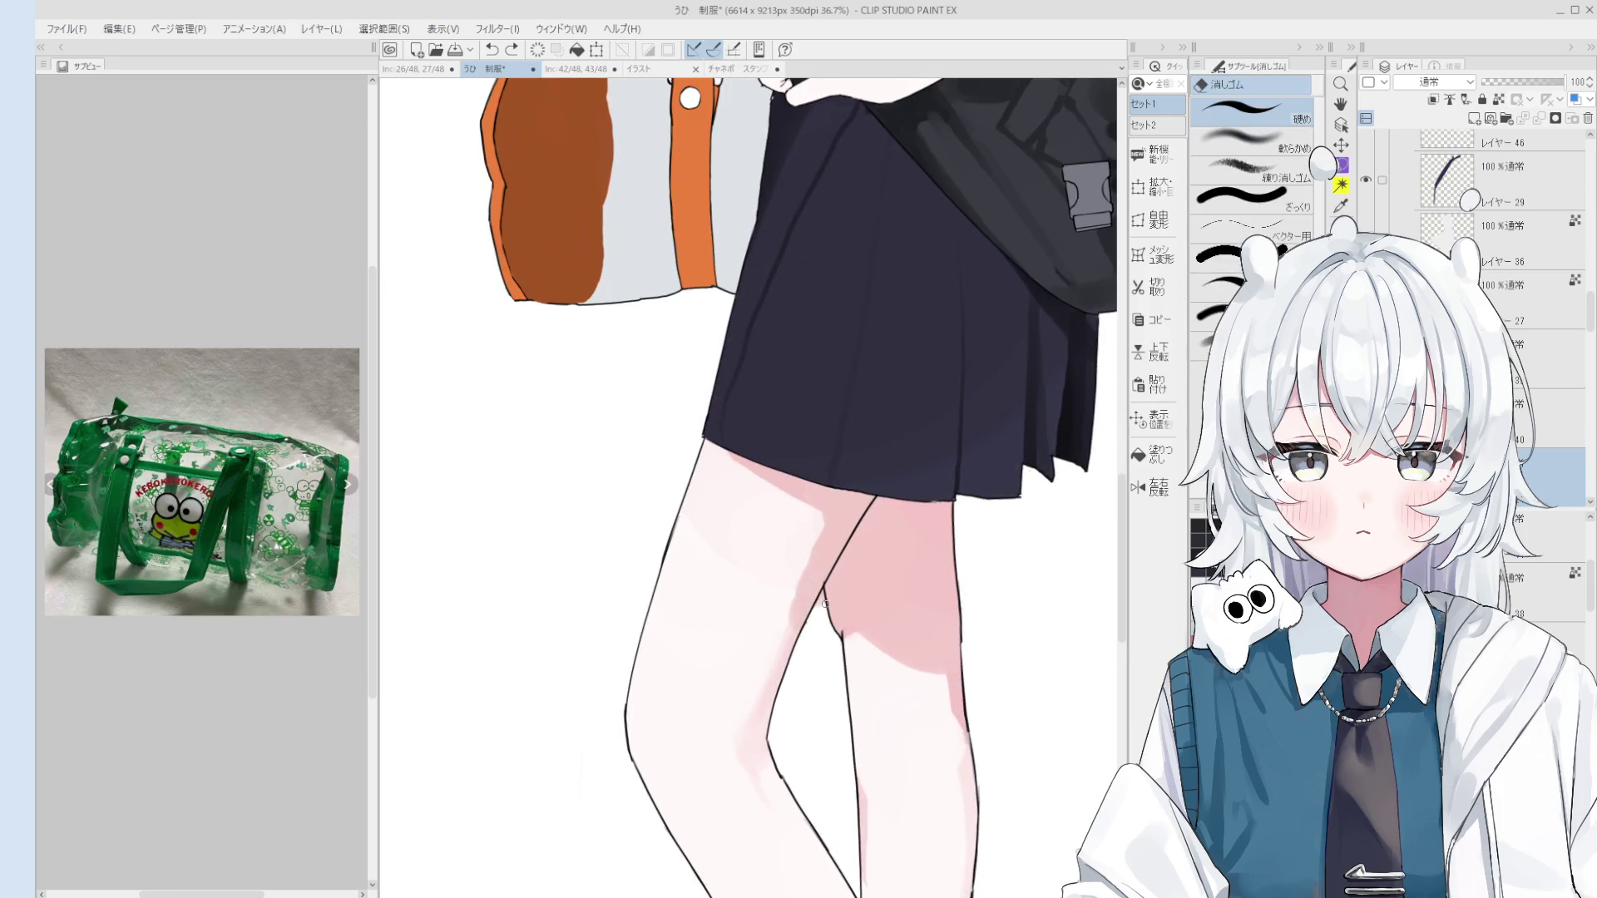
{"action": "scroll", "coordinate": [821, 610], "scroll_direction": "down", "scroll_amount": 2}
{"action": "key", "text": "b"}
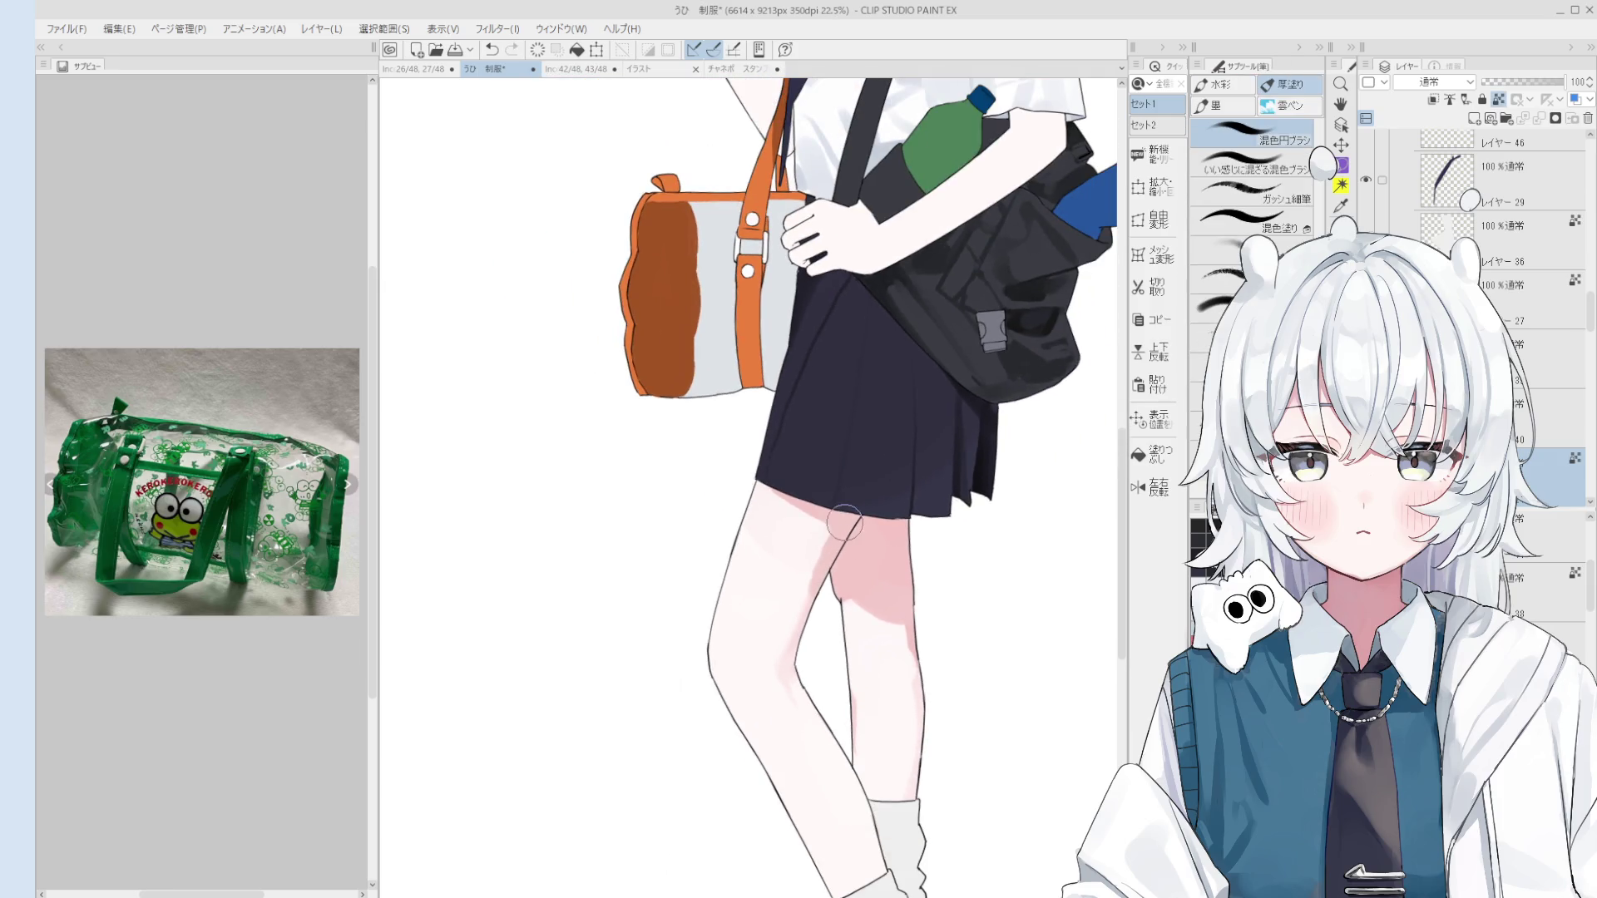
{"action": "scroll", "coordinate": [793, 646], "scroll_direction": "down", "scroll_amount": 3}
{"action": "key", "text": "b"}
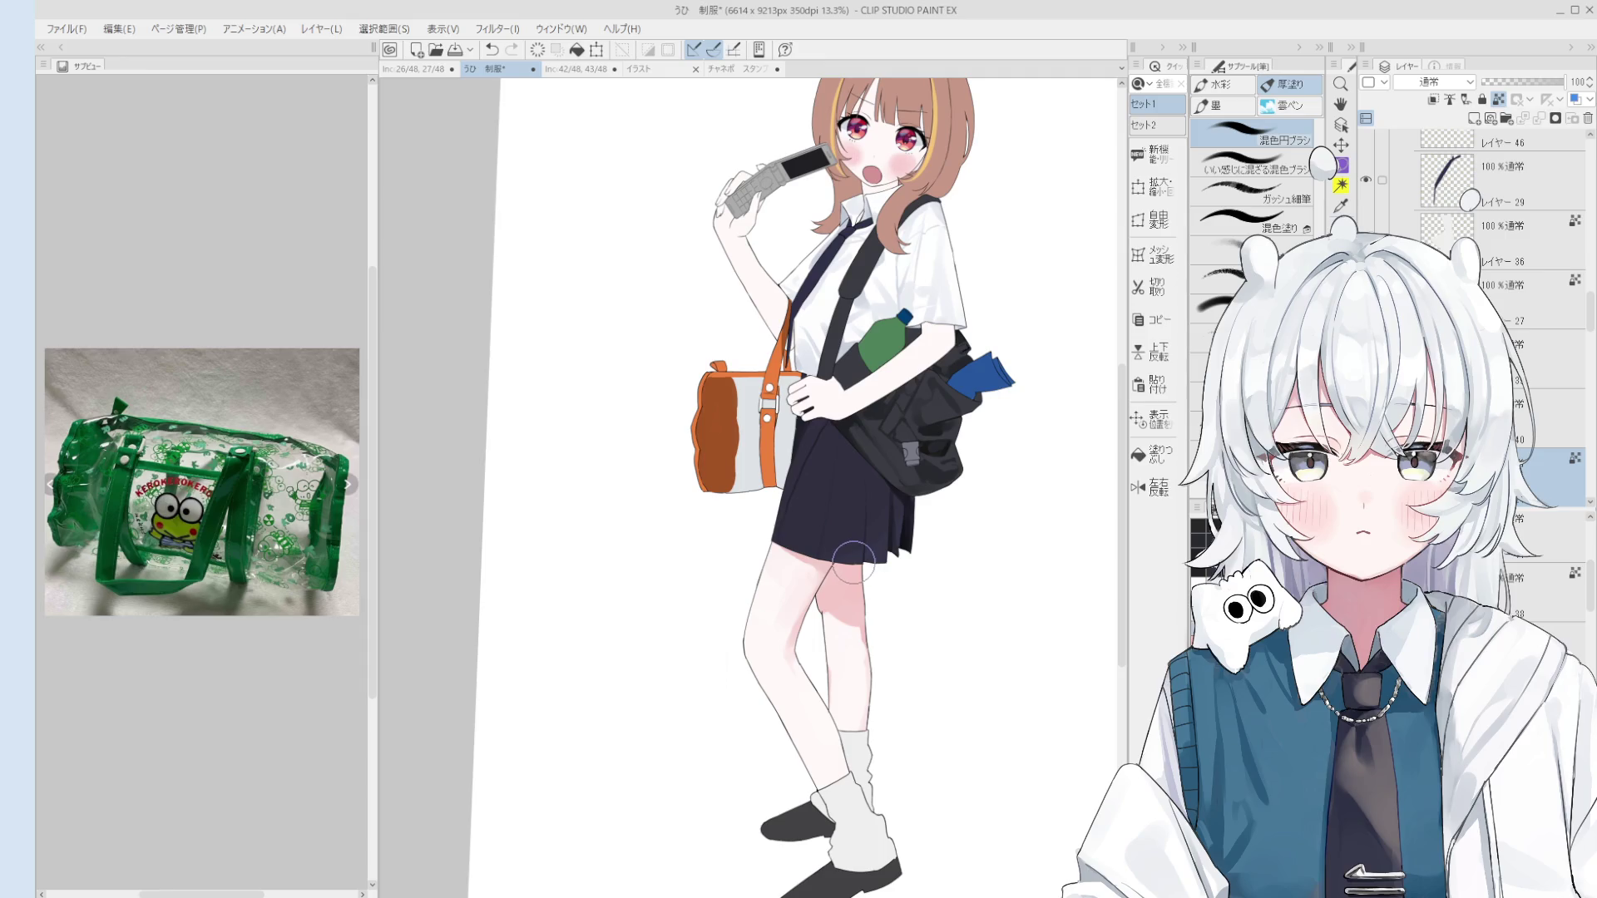
{"action": "mouse_move", "coordinate": [855, 573]}
{"action": "left_mouse_down"}
{"action": "mouse_move", "coordinate": [859, 601]}
{"action": "mouse_move", "coordinate": [848, 586]}
{"action": "left_mouse_up"}
Step: Compare the back thigh with and without its pink shading, keeping the shading
{"action": "key", "text": "ctrl+z"}
{"action": "key", "text": "ctrl+y"}
{"action": "key", "text": "ctrl+z"}
{"action": "key", "text": "ctrl+y"}
{"action": "scroll", "coordinate": [806, 553], "scroll_direction": "up", "scroll_amount": 1}
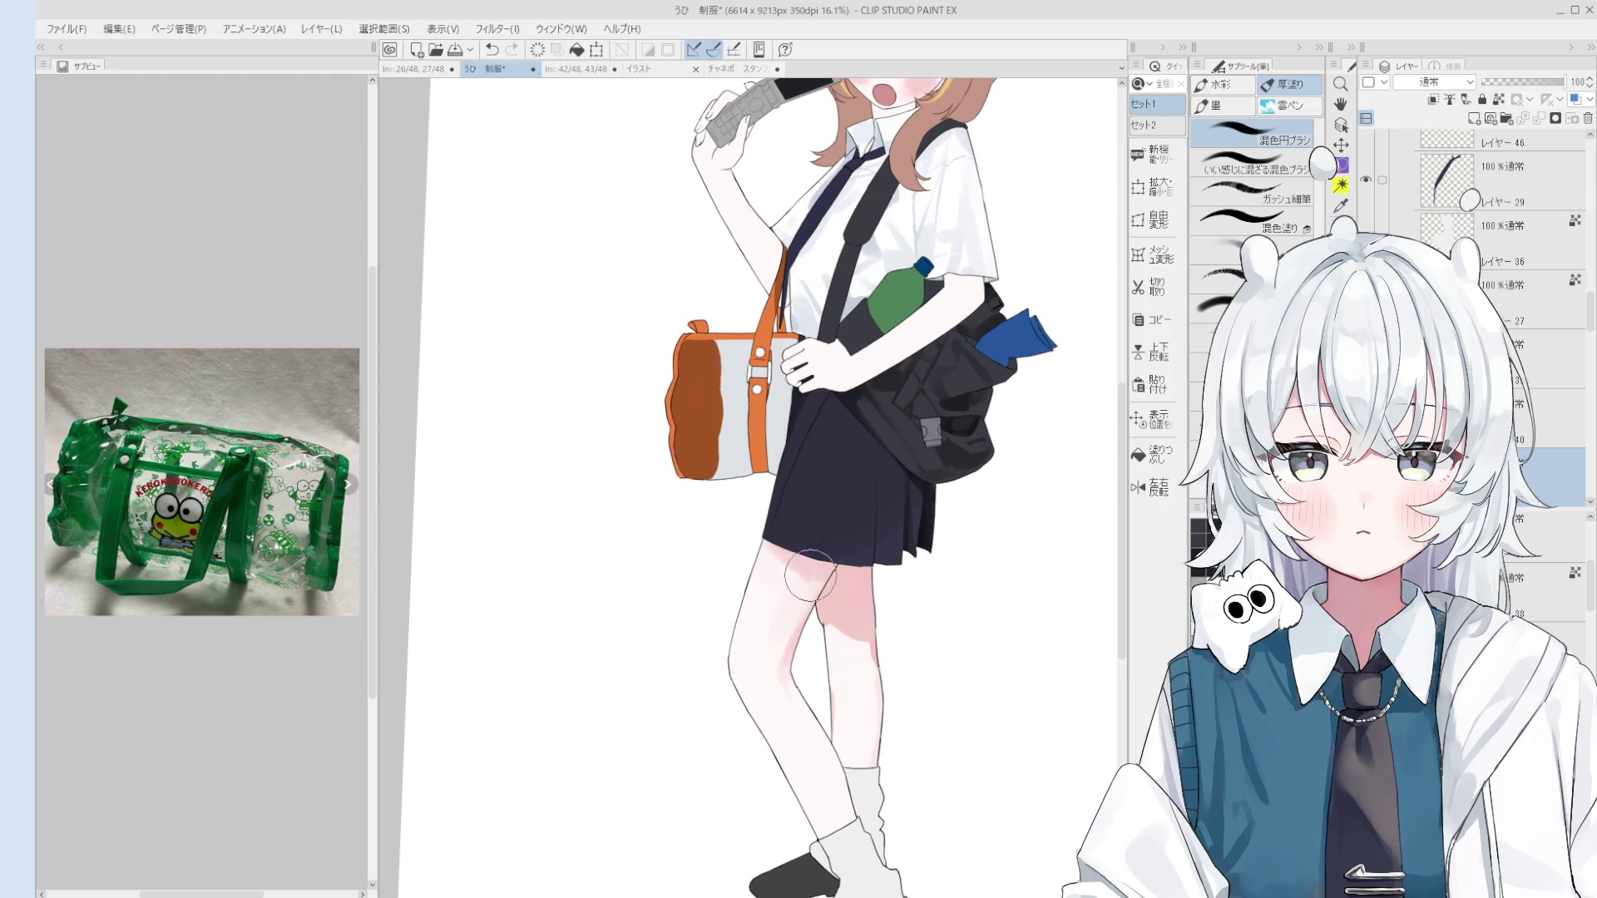
{"action": "scroll", "coordinate": [811, 573], "scroll_direction": "down", "scroll_amount": 2}
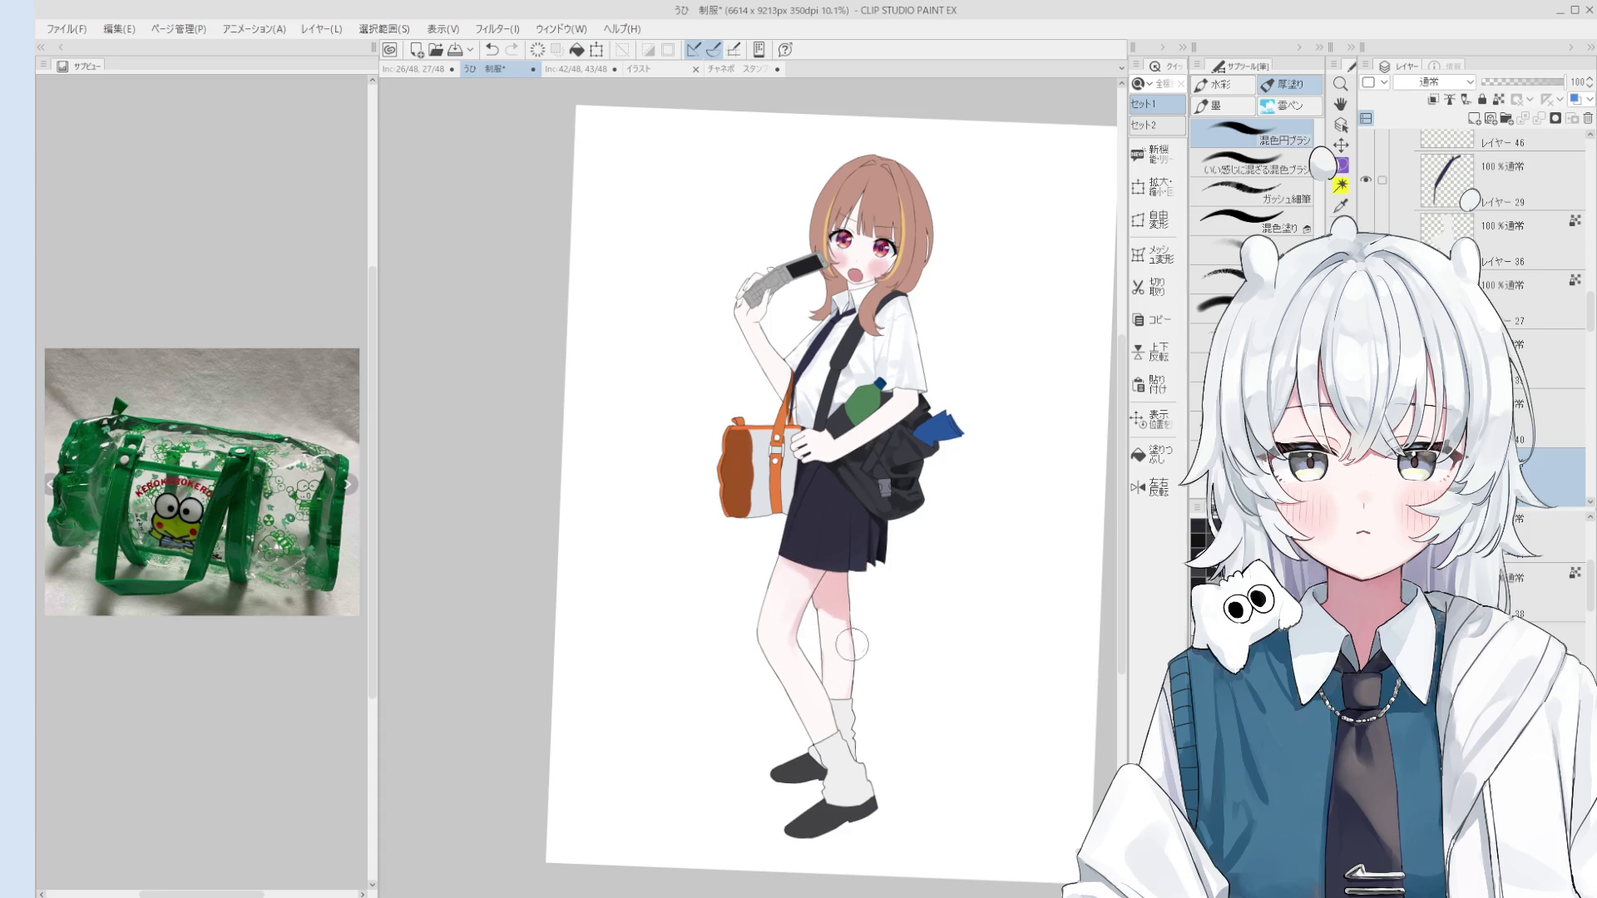
{"action": "scroll", "coordinate": [831, 675], "scroll_direction": "up", "scroll_amount": 1}
Step: Eyedrop the thigh's skin colour, undo the last stroke, and cycle through eraser, fine brush and blending brush
{"action": "left_click", "coordinate": [830, 632], "text": "alt"}
{"action": "key", "text": "ctrl+z"}
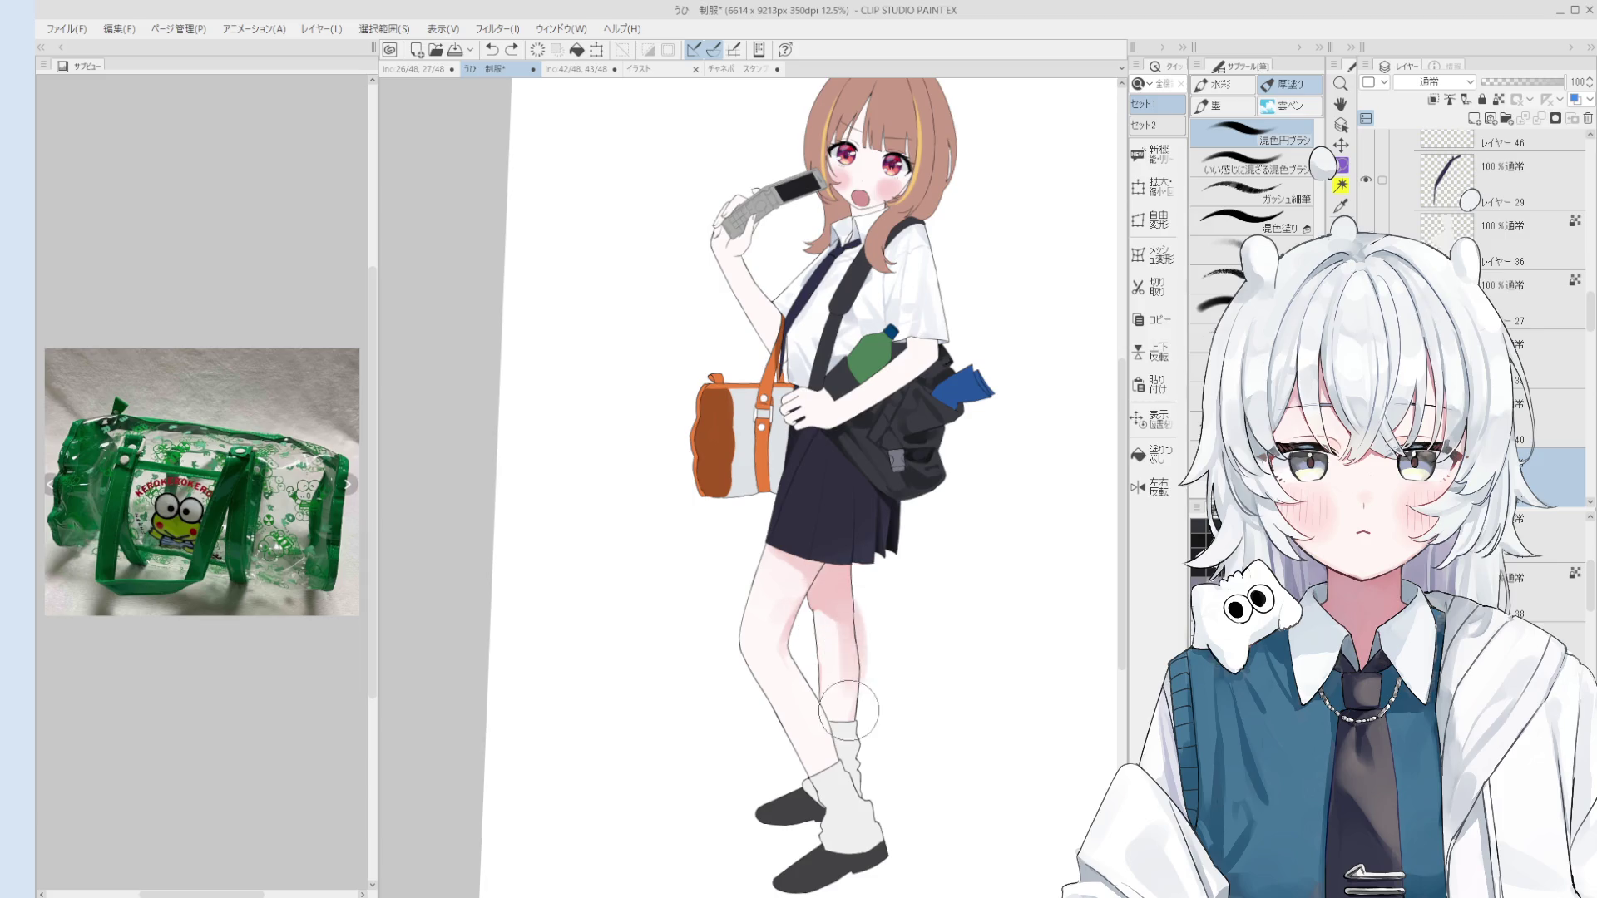
{"action": "scroll", "coordinate": [855, 663], "scroll_direction": "up", "scroll_amount": 2}
{"action": "key", "text": "e"}
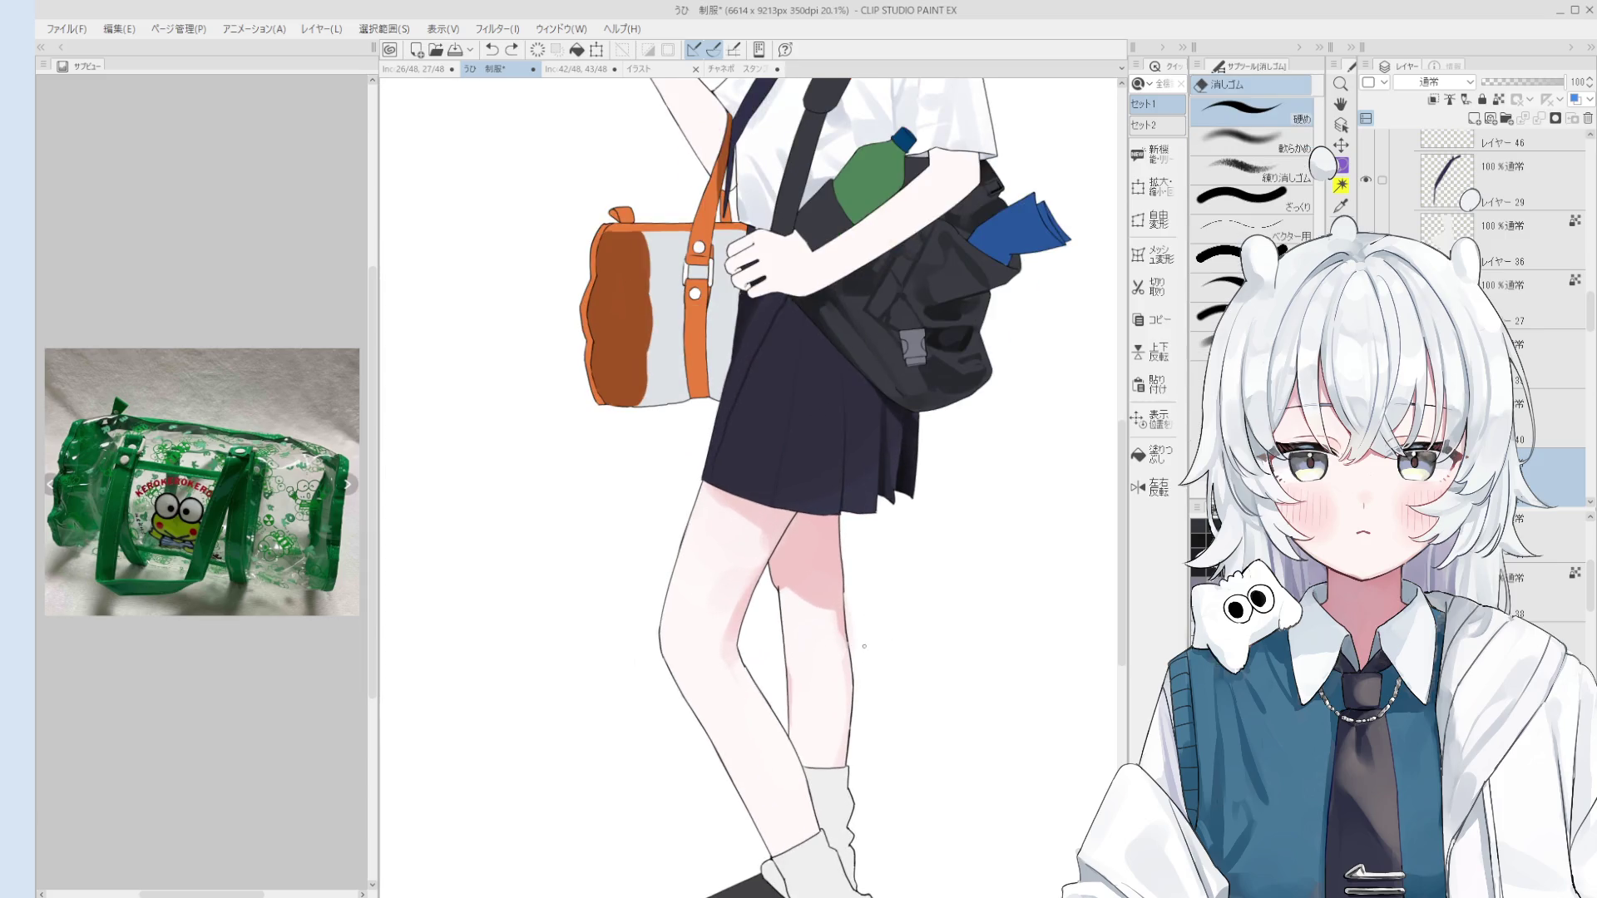
{"action": "key", "text": "b"}
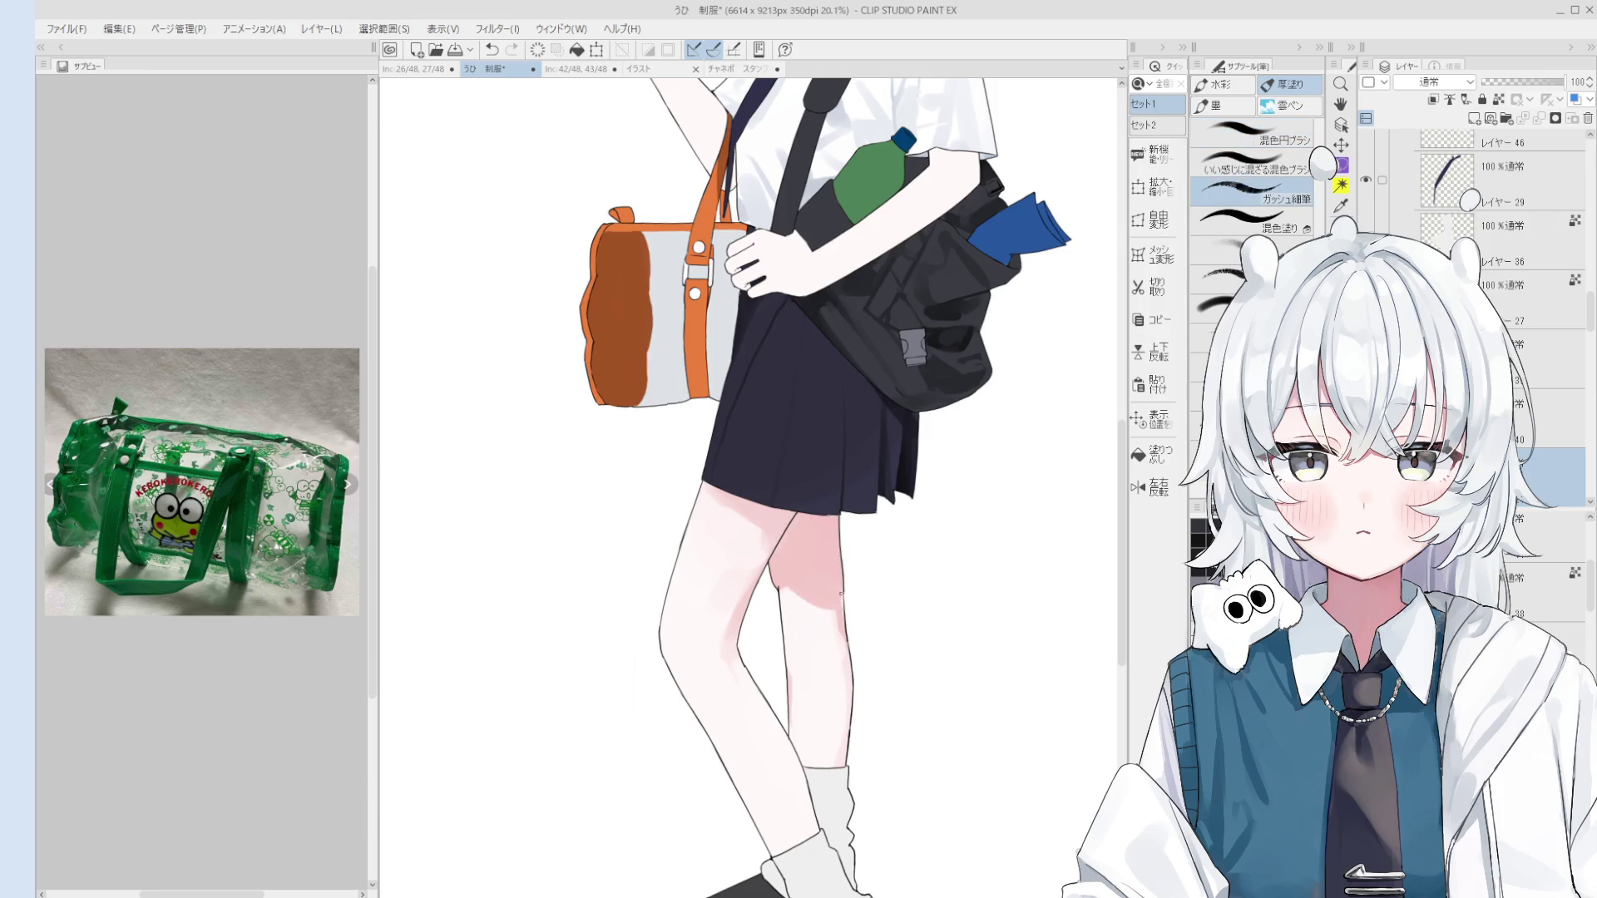
{"action": "scroll", "coordinate": [840, 593], "scroll_direction": "down", "scroll_amount": 1}
{"action": "key", "text": "comma"}
{"action": "key", "text": "comma"}
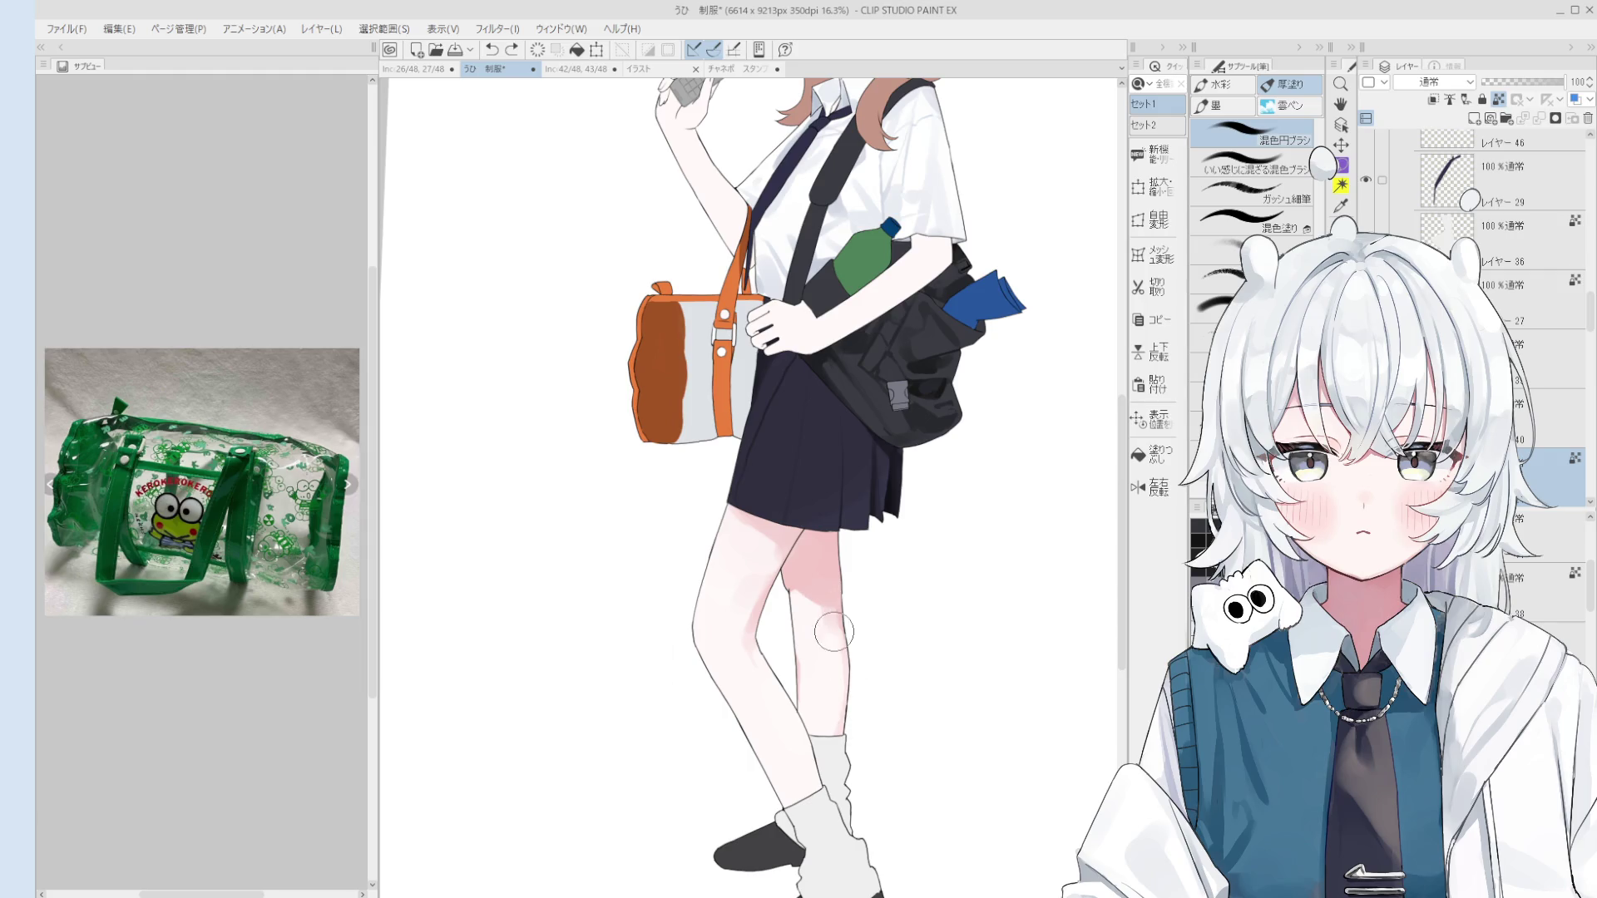
{"action": "scroll", "coordinate": [841, 723], "scroll_direction": "down", "scroll_amount": 1}
Step: Compare the elbow skin shading with and without it, keeping the shading
{"action": "scroll", "coordinate": [841, 716], "scroll_direction": "up", "scroll_amount": 1}
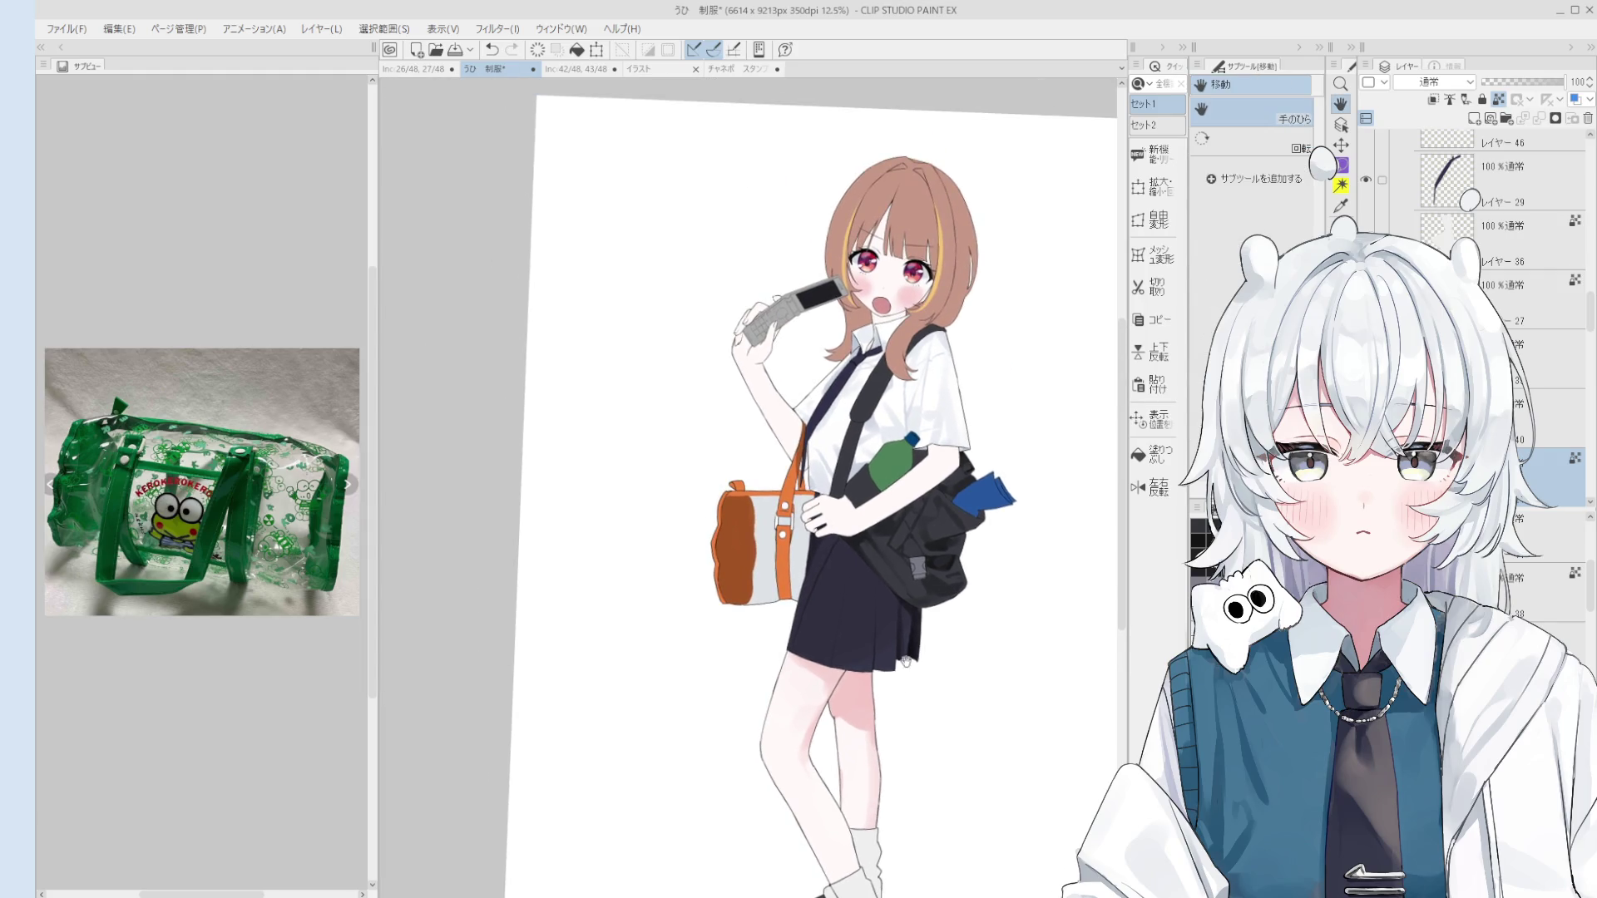
{"action": "scroll", "coordinate": [907, 582], "scroll_direction": "up", "scroll_amount": 1}
{"action": "key", "text": "ctrl+z"}
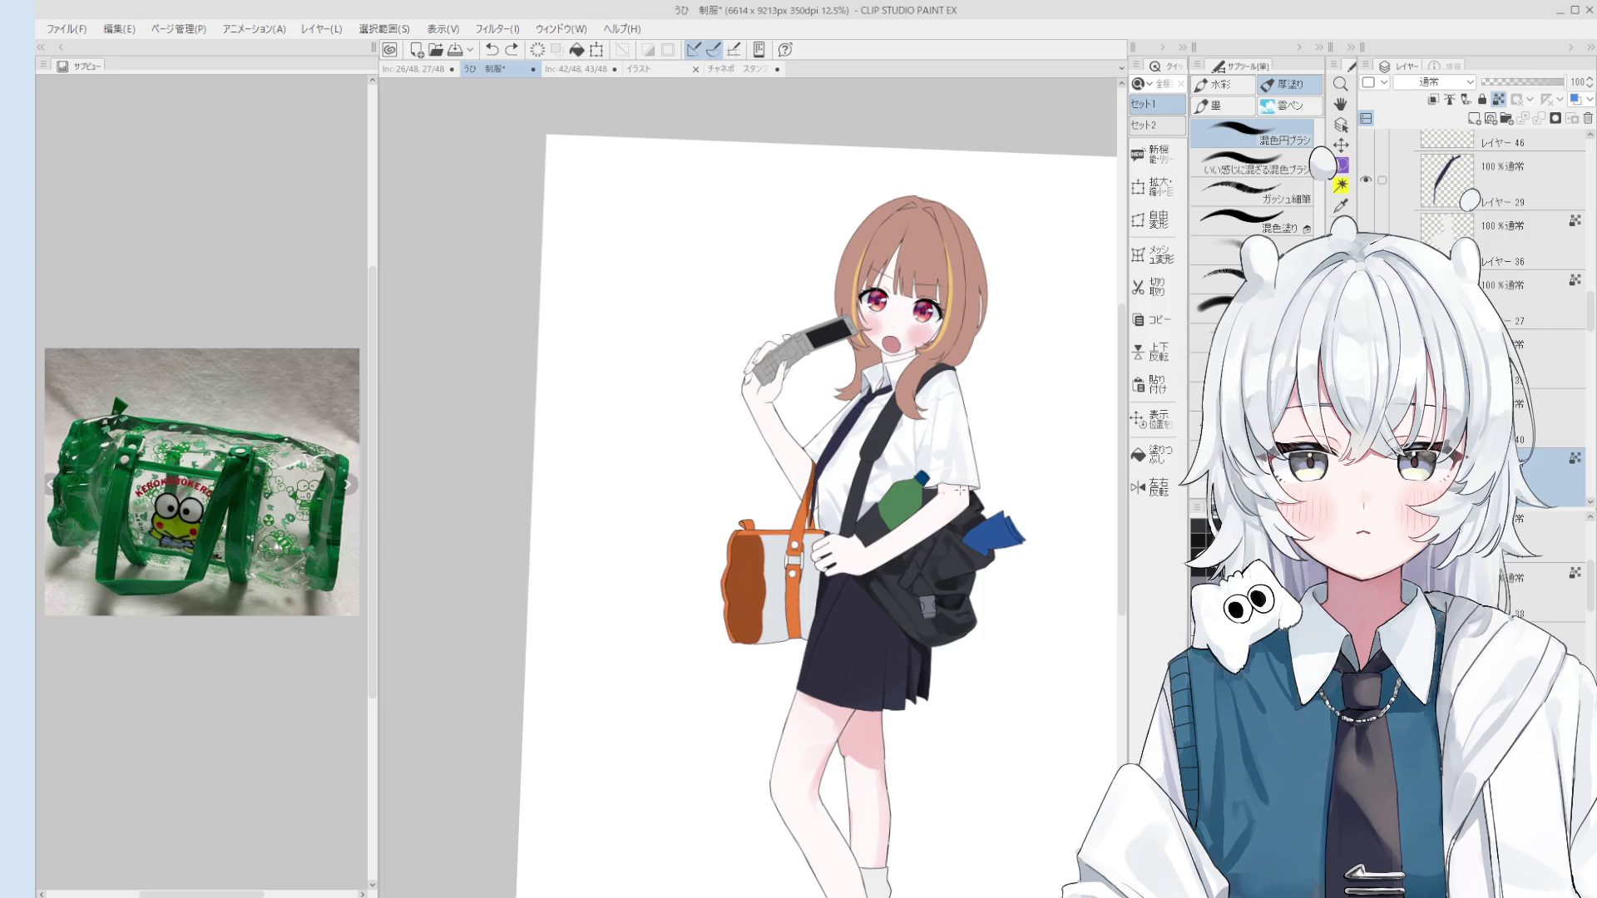
{"action": "key", "text": "ctrl+y"}
{"action": "scroll", "coordinate": [889, 366], "scroll_direction": "up", "scroll_amount": 1}
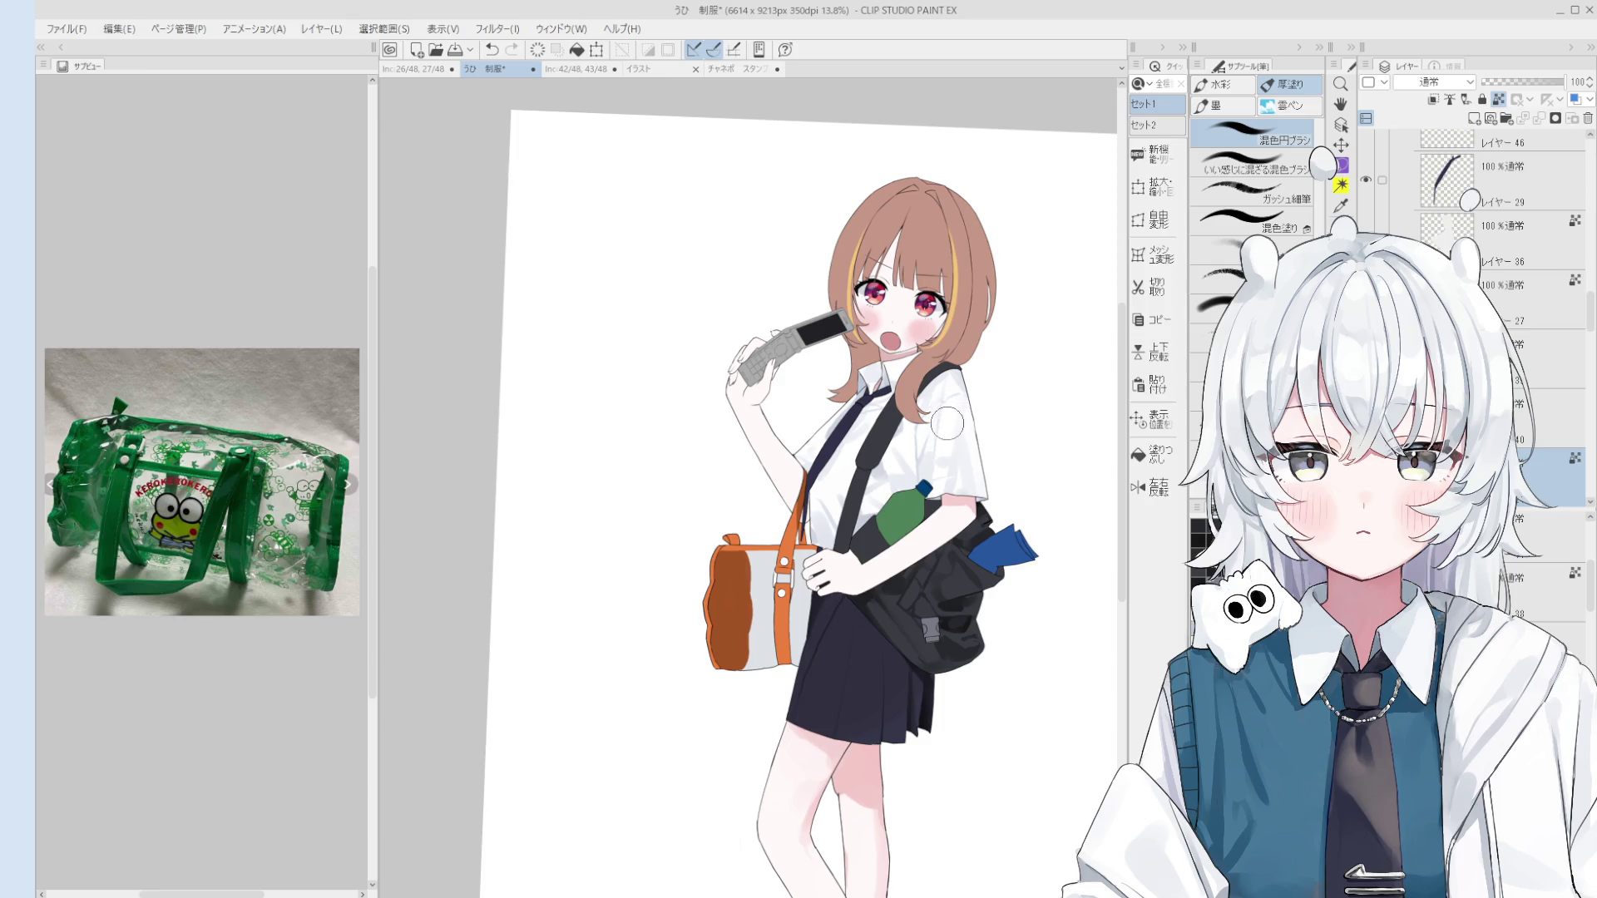
{"action": "scroll", "coordinate": [946, 404], "scroll_direction": "up", "scroll_amount": 3}
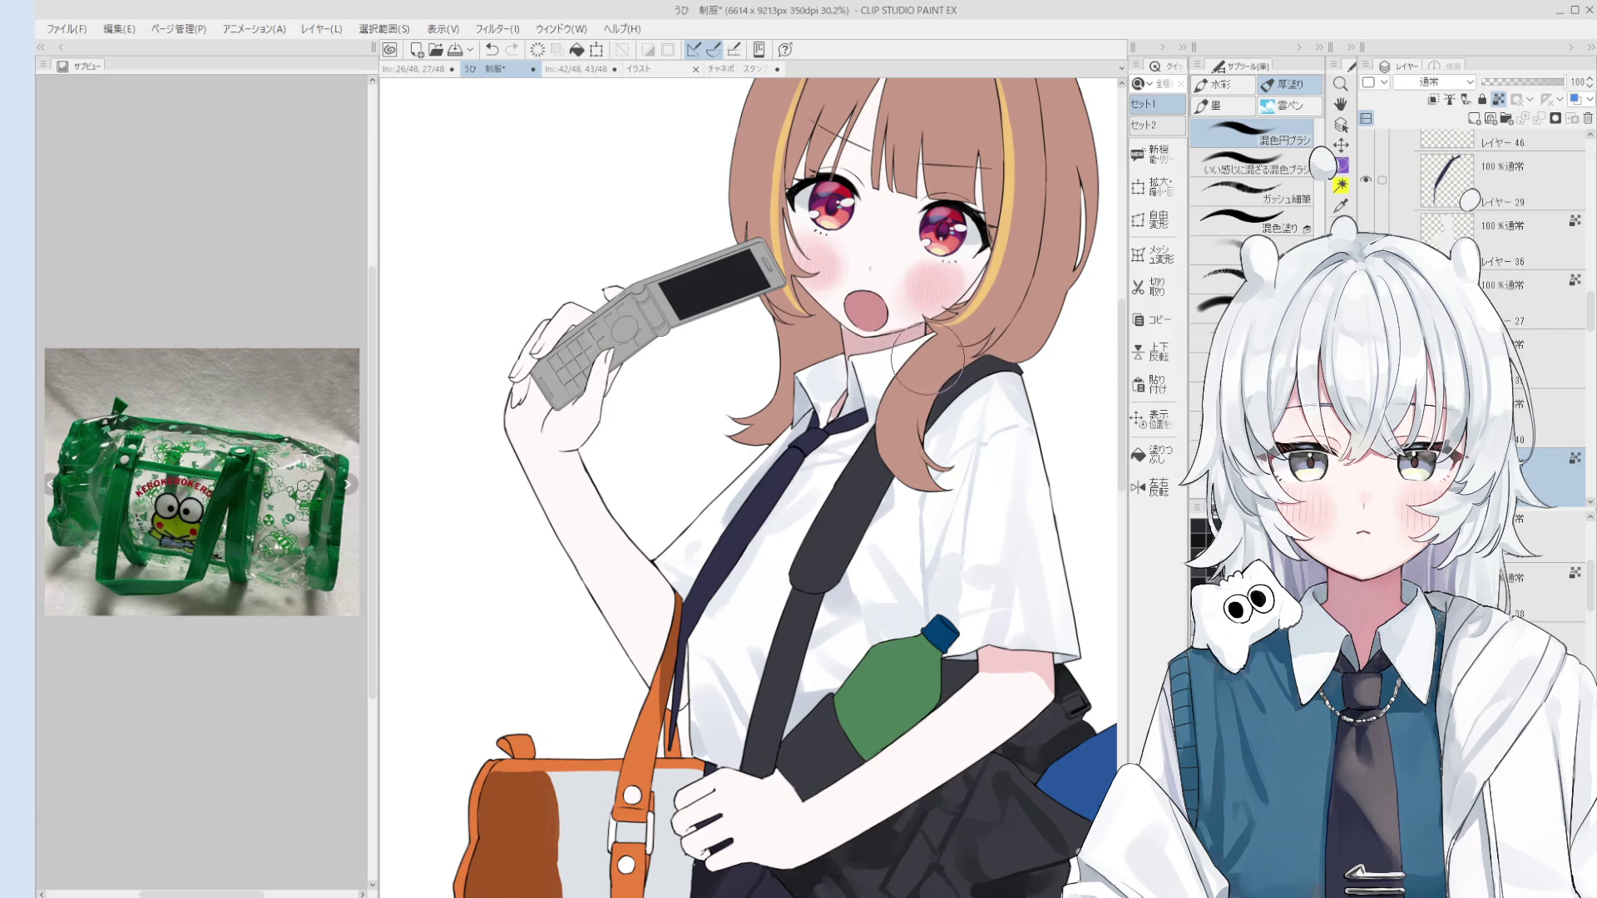
Step: Undo a stray stroke near the mouth, enlarge the brush, and paint skin colour over the forearm's bag edge
{"action": "key", "text": "ctrl+z"}
{"action": "scroll", "coordinate": [990, 287], "scroll_direction": "down", "scroll_amount": 2}
{"action": "scroll", "coordinate": [936, 297], "scroll_direction": "up", "scroll_amount": 5}
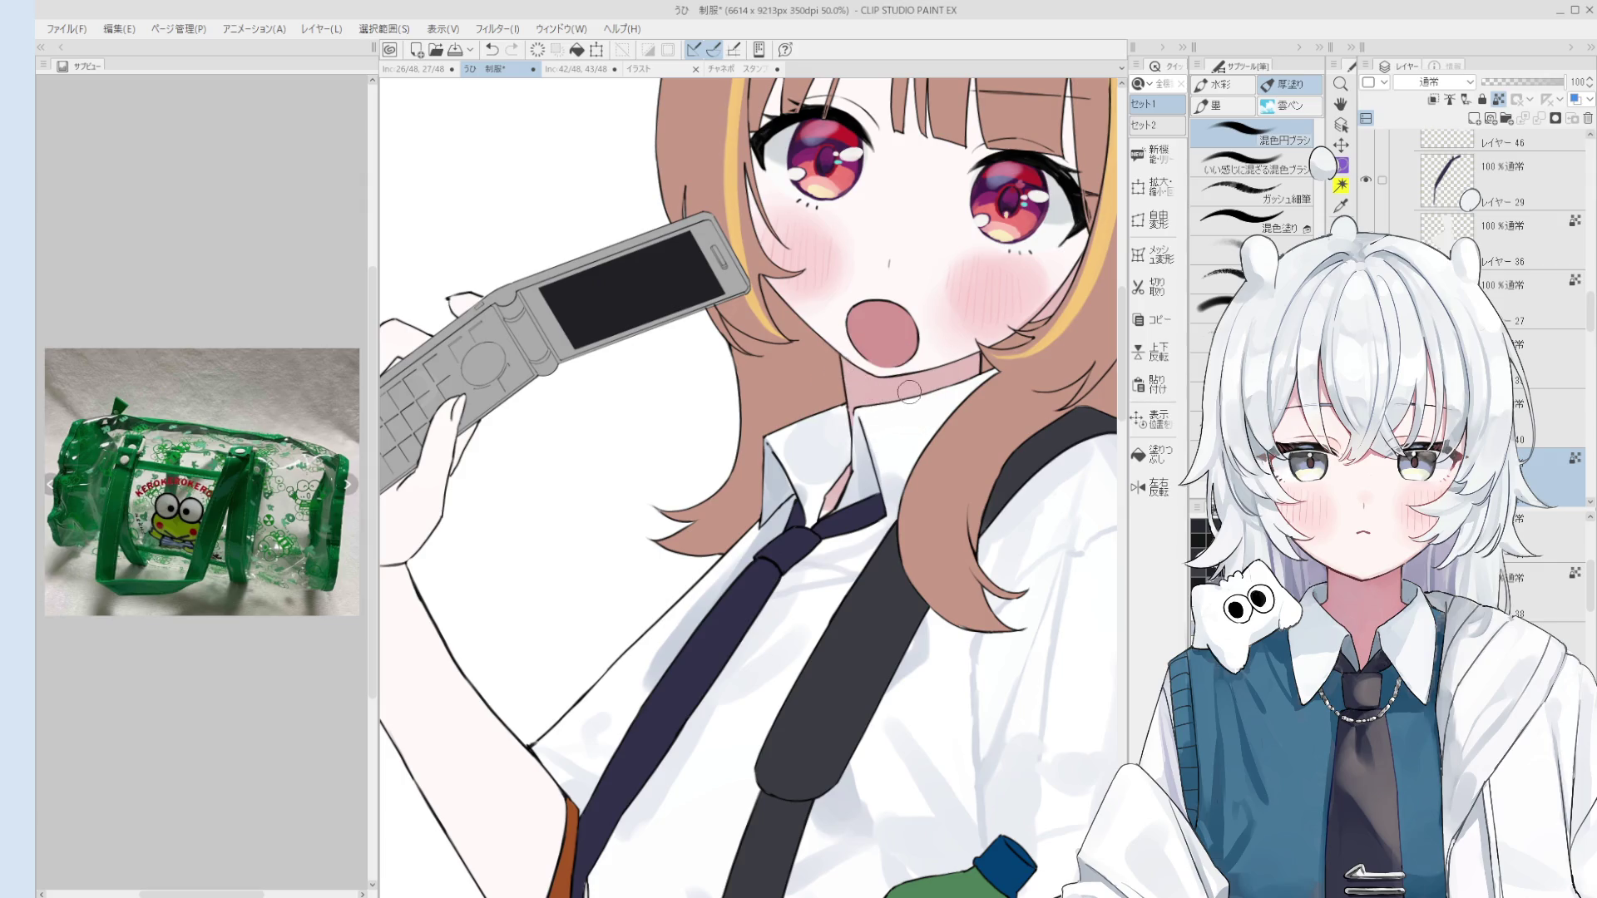
{"action": "scroll", "coordinate": [903, 338], "scroll_direction": "down", "scroll_amount": 4}
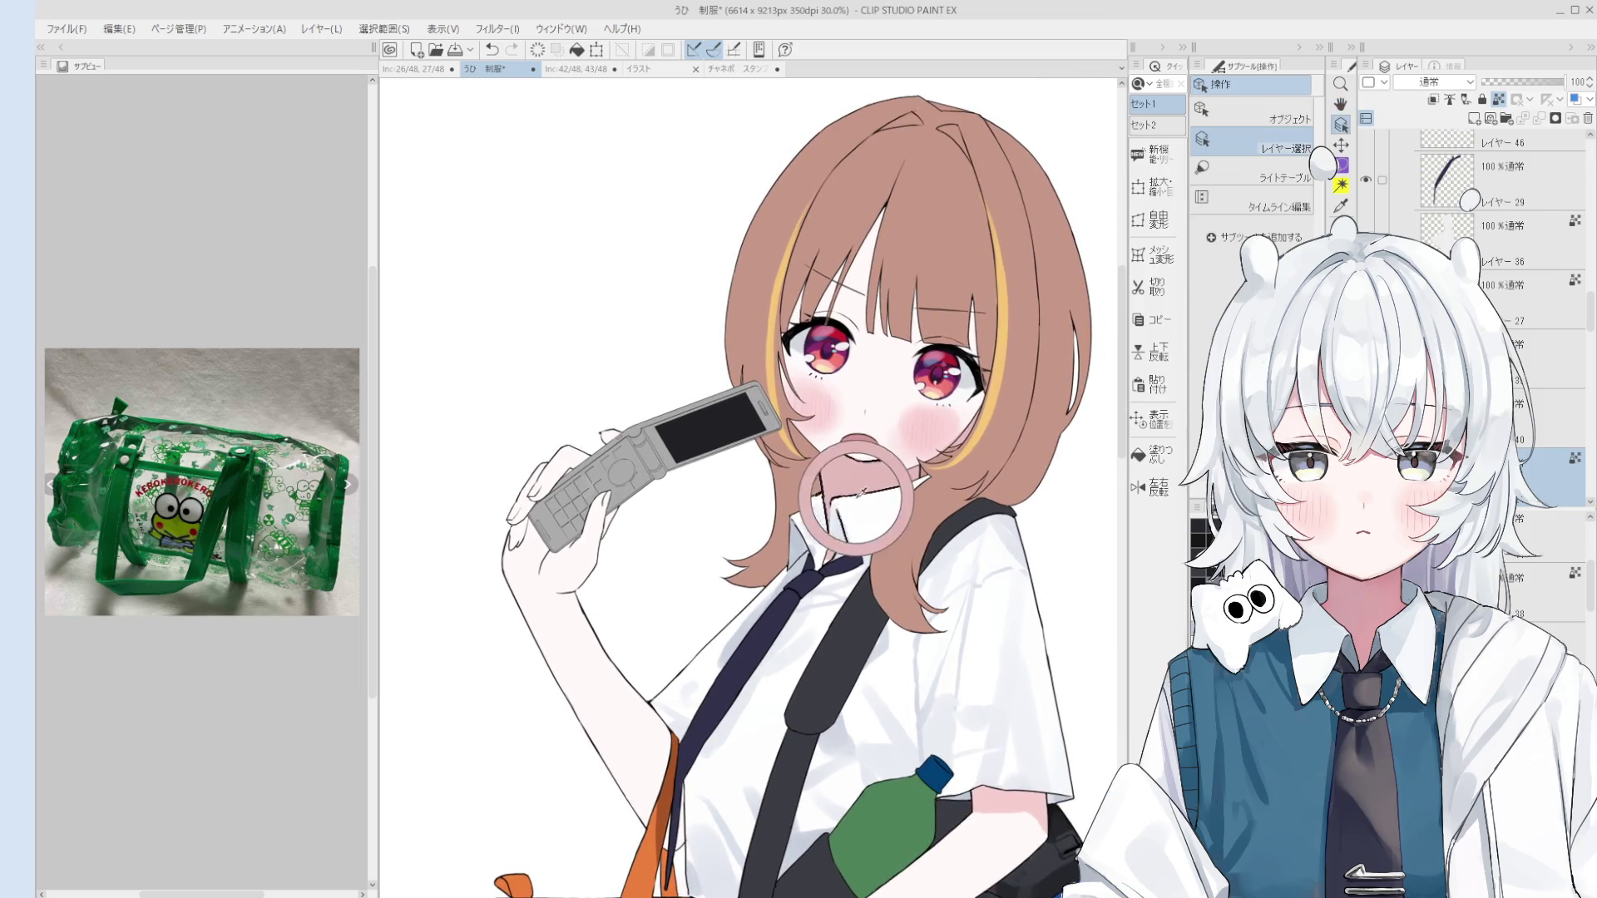
{"action": "scroll", "coordinate": [828, 563], "scroll_direction": "down", "scroll_amount": 5}
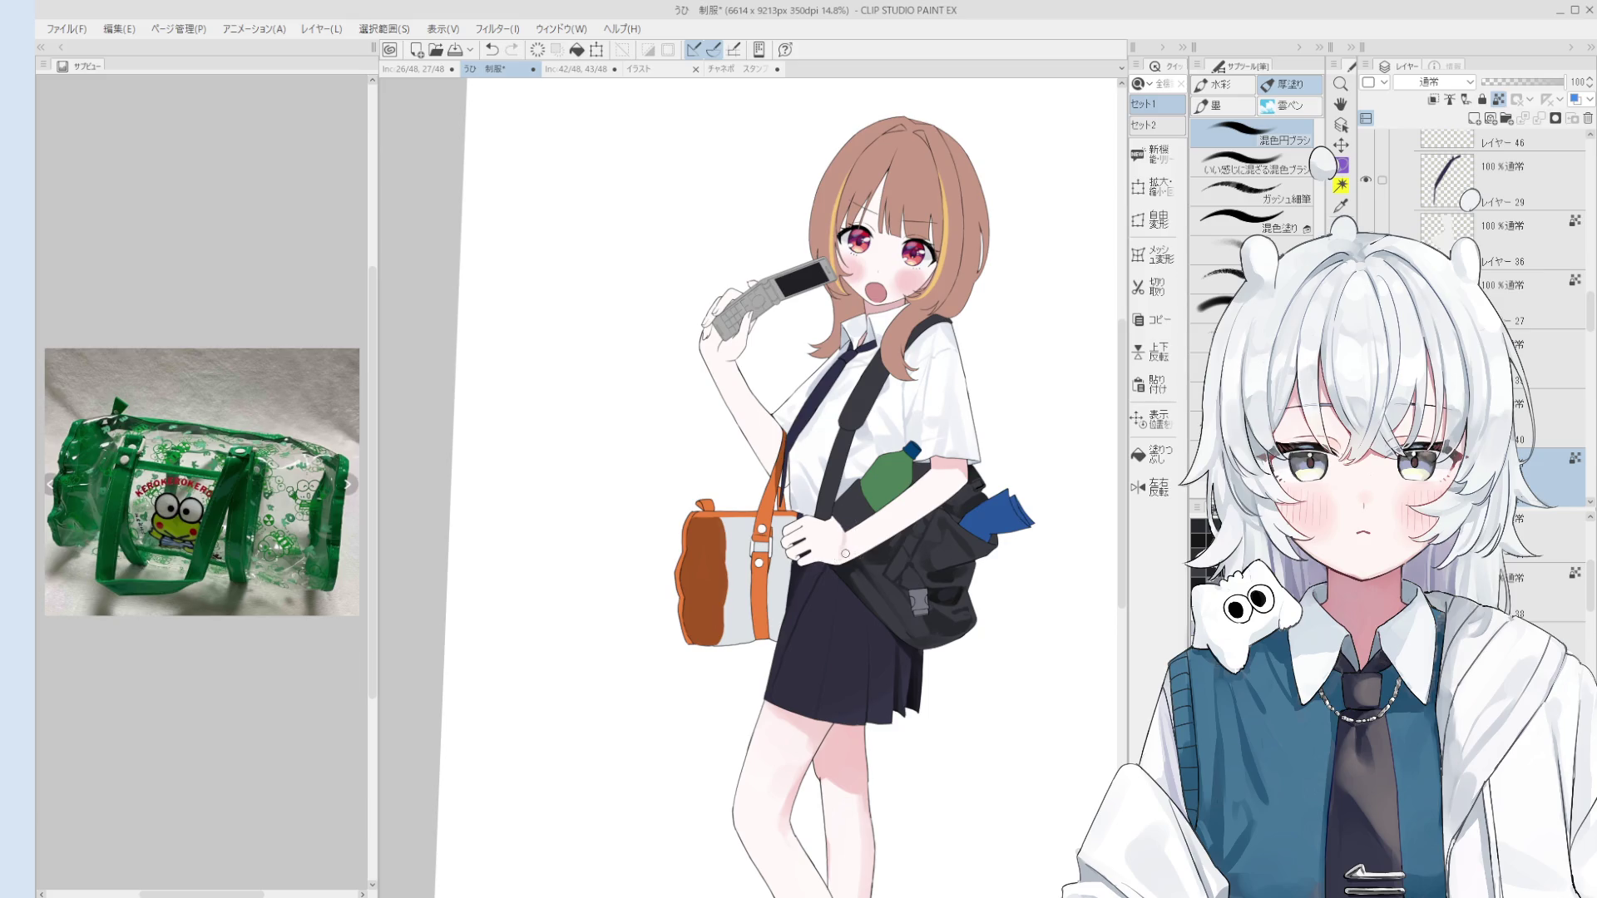
{"action": "scroll", "coordinate": [845, 553], "scroll_direction": "up", "scroll_amount": 2}
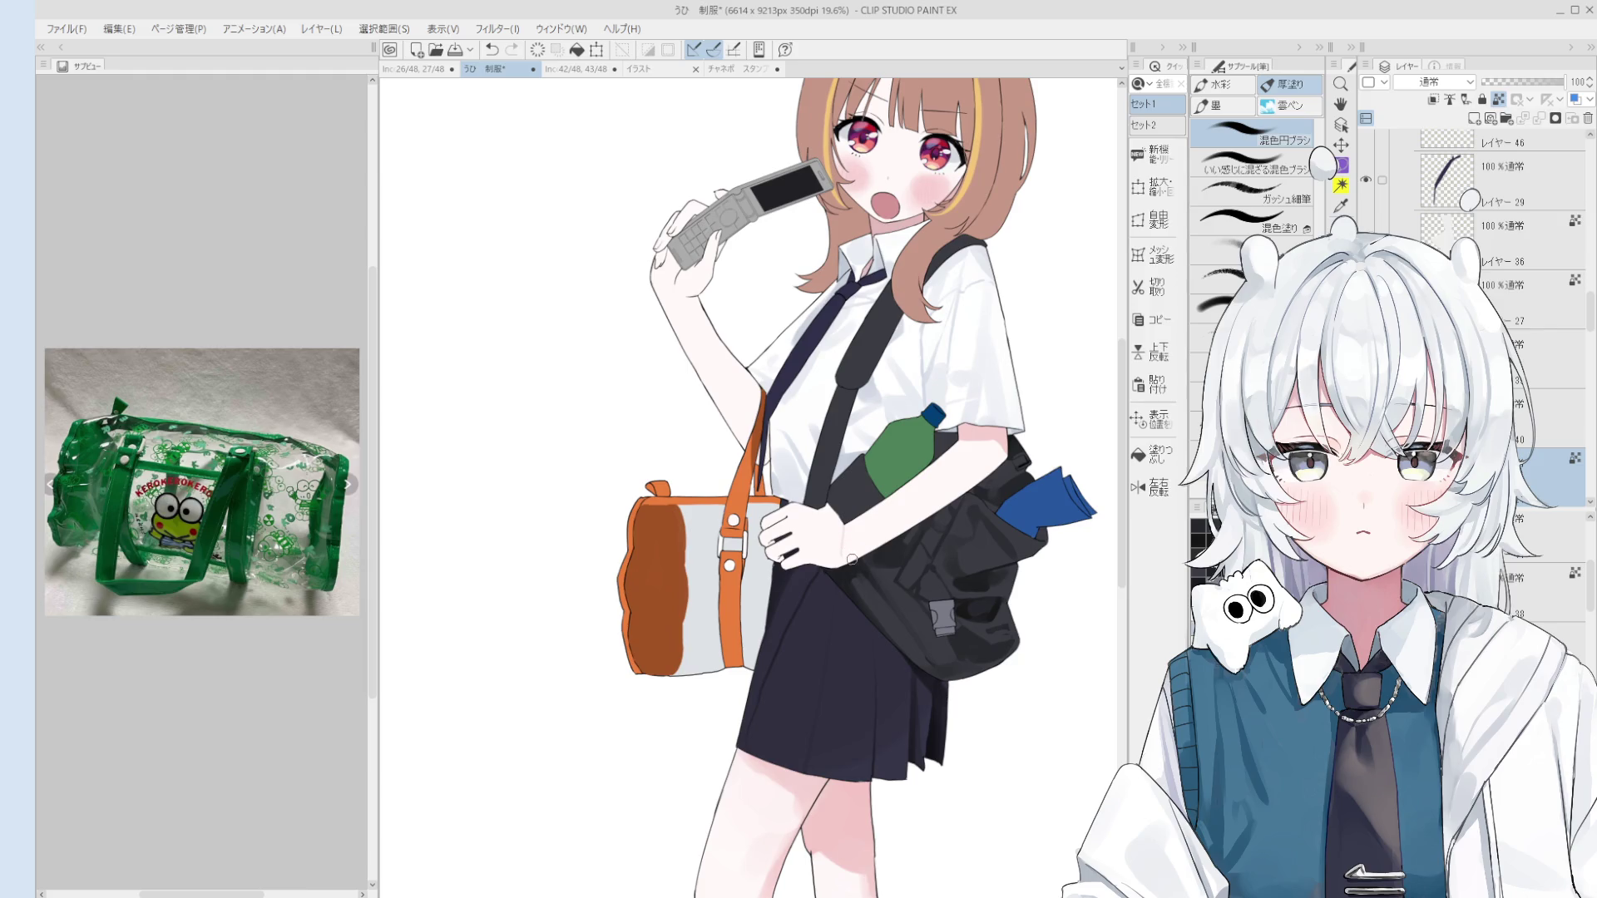
{"action": "key", "text": "bracketright"}
{"action": "key", "text": "bracketright"}
{"action": "key", "text": "bracketright"}
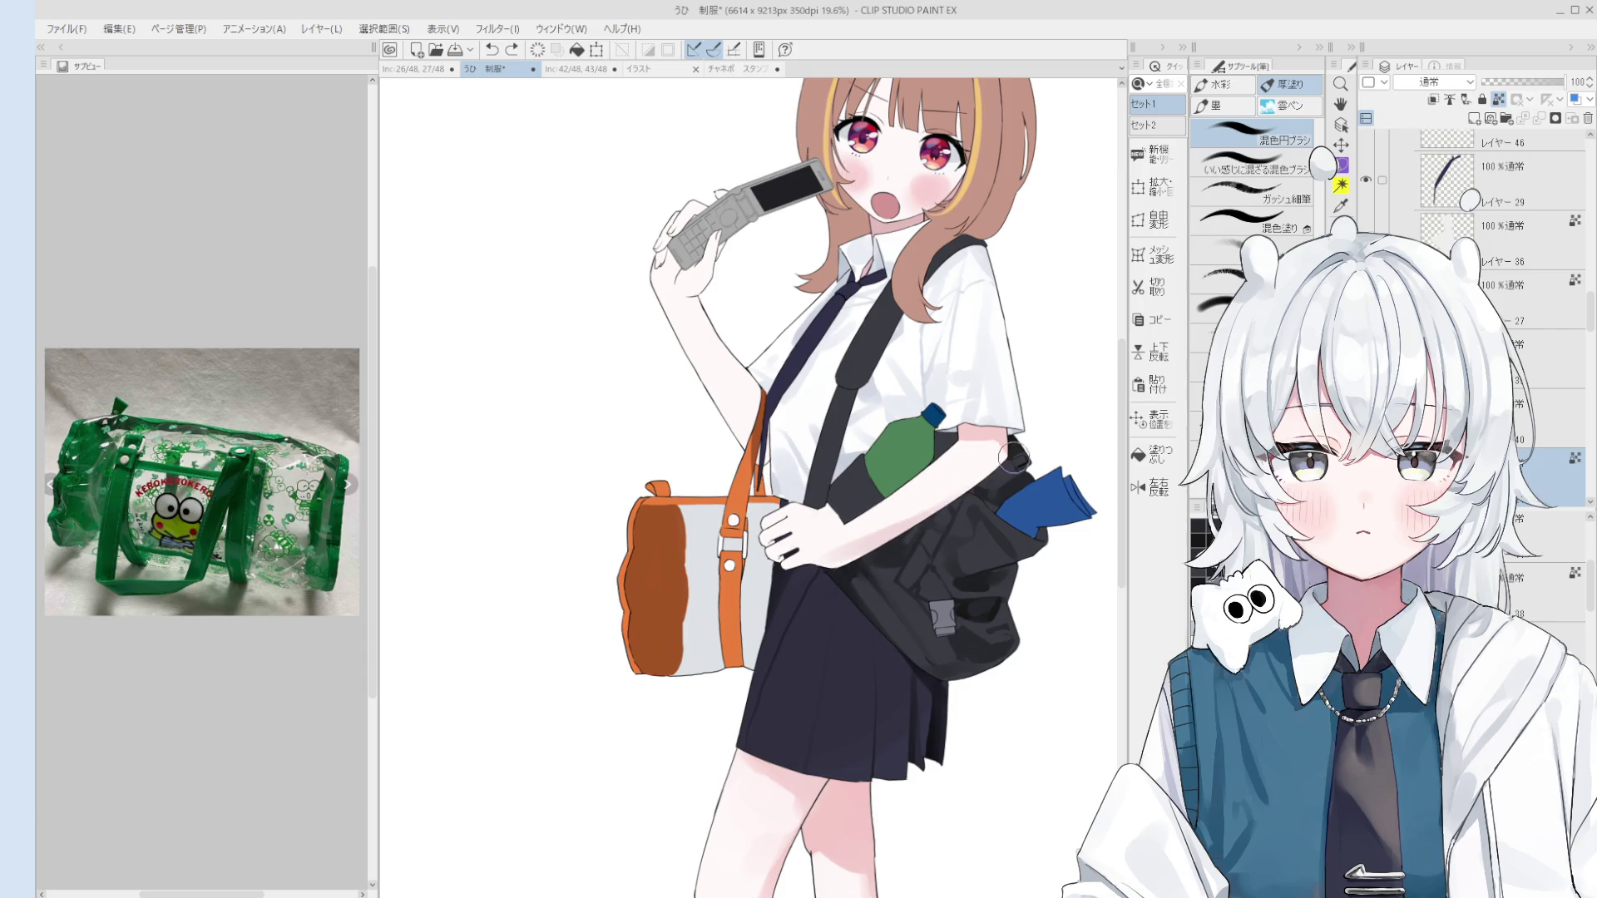
{"action": "mouse_move", "coordinate": [869, 549]}
{"action": "left_mouse_down"}
{"action": "mouse_move", "coordinate": [1002, 466]}
{"action": "mouse_move", "coordinate": [987, 482]}
{"action": "left_mouse_up"}
Step: Resize the brush up and back down, then undo the last stroke around the forearm
{"action": "scroll", "coordinate": [987, 482], "scroll_direction": "up", "scroll_amount": 1}
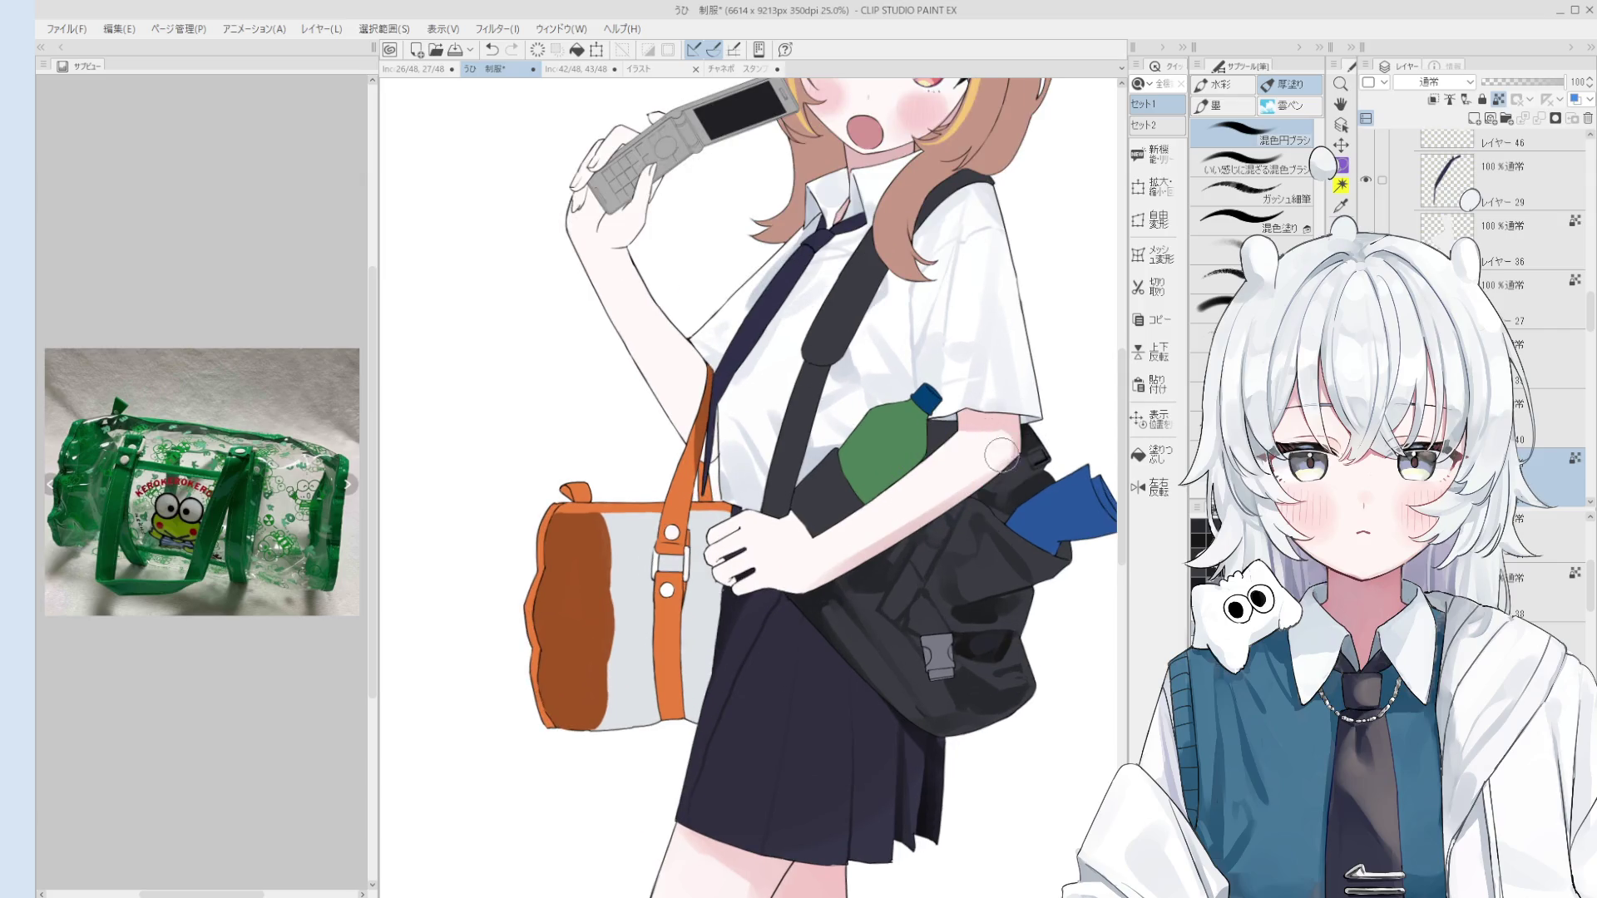
{"action": "scroll", "coordinate": [995, 412], "scroll_direction": "down", "scroll_amount": 1}
{"action": "scroll", "coordinate": [994, 420], "scroll_direction": "down", "scroll_amount": 1}
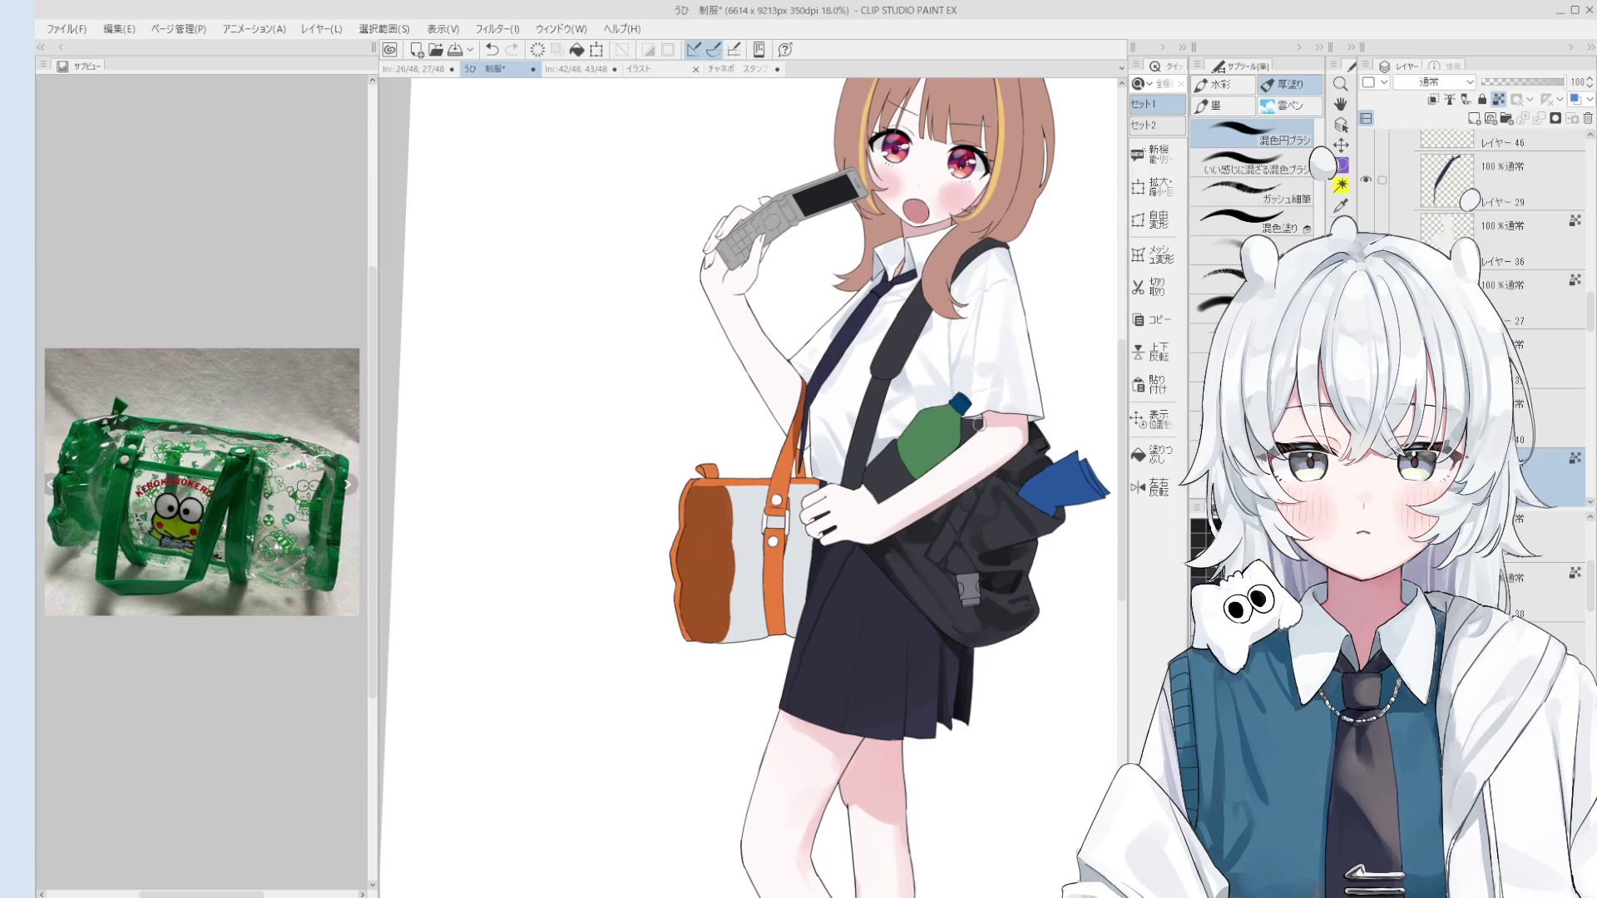
{"action": "scroll", "coordinate": [981, 426], "scroll_direction": "down", "scroll_amount": 1}
{"action": "scroll", "coordinate": [840, 524], "scroll_direction": "up", "scroll_amount": 2}
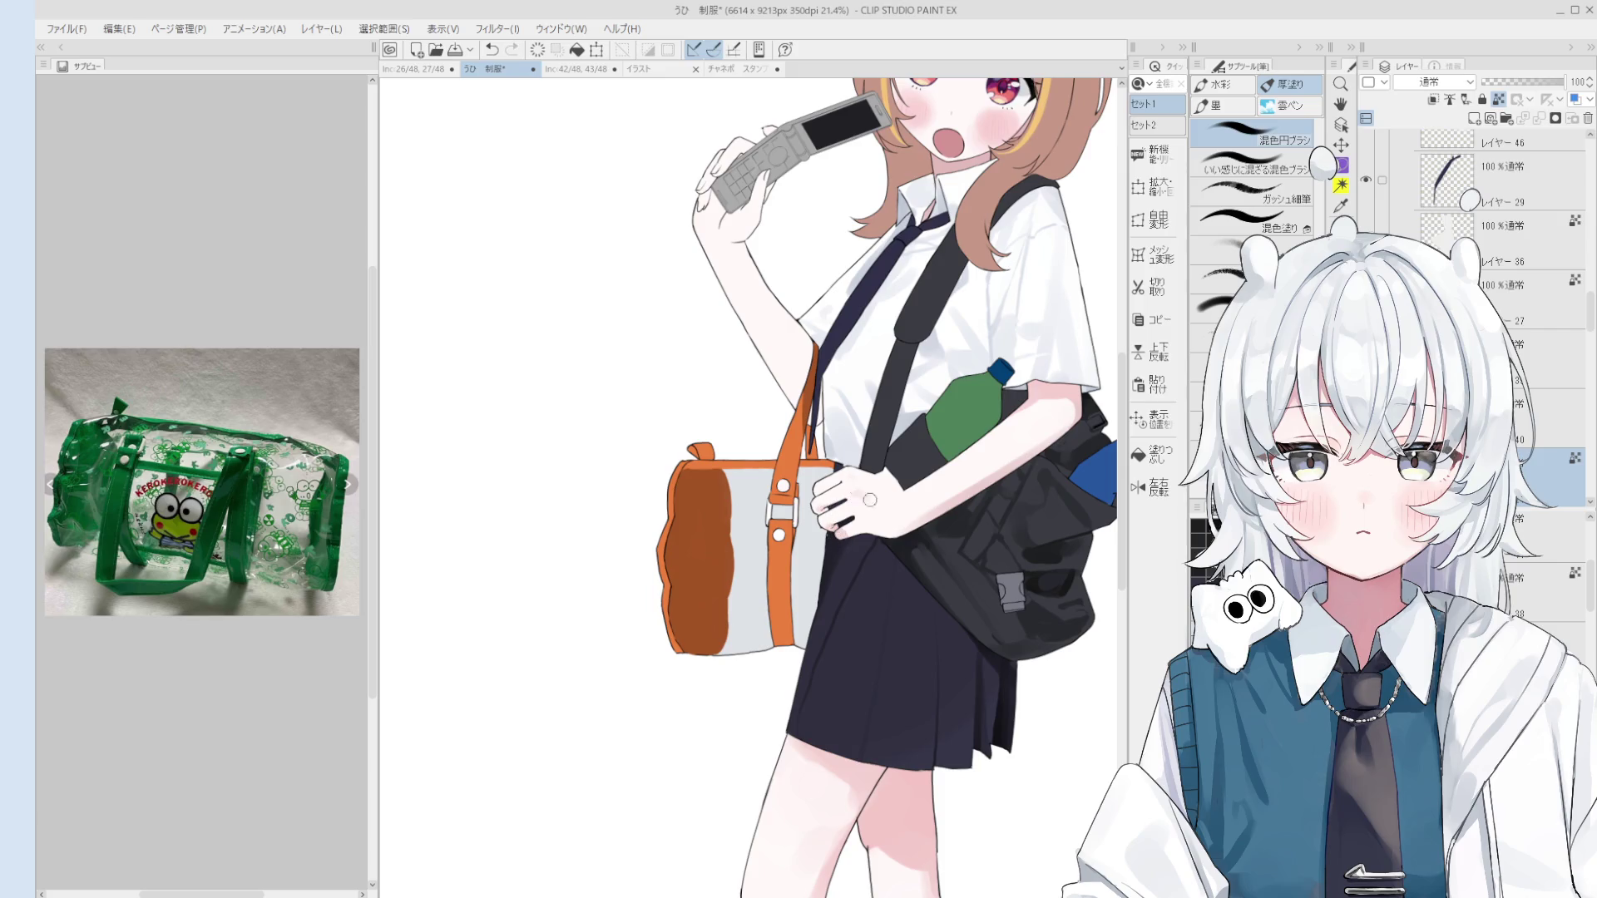
{"action": "scroll", "coordinate": [868, 509], "scroll_direction": "down", "scroll_amount": 2}
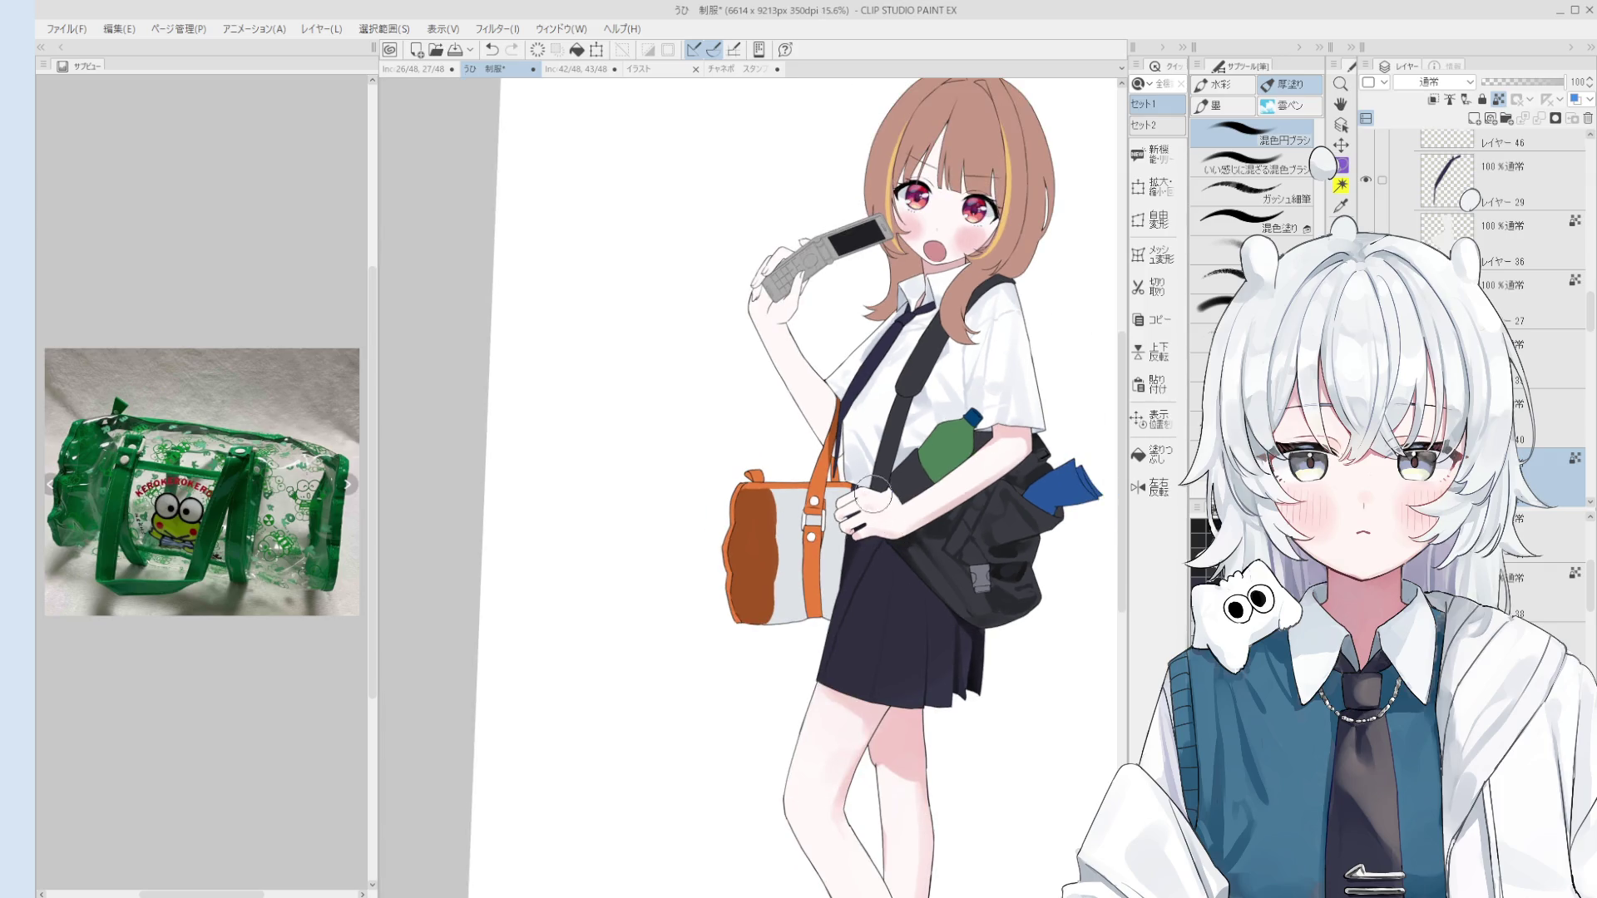
{"action": "key", "text": "bracketright"}
{"action": "key", "text": "bracketright"}
{"action": "key", "text": "bracketright"}
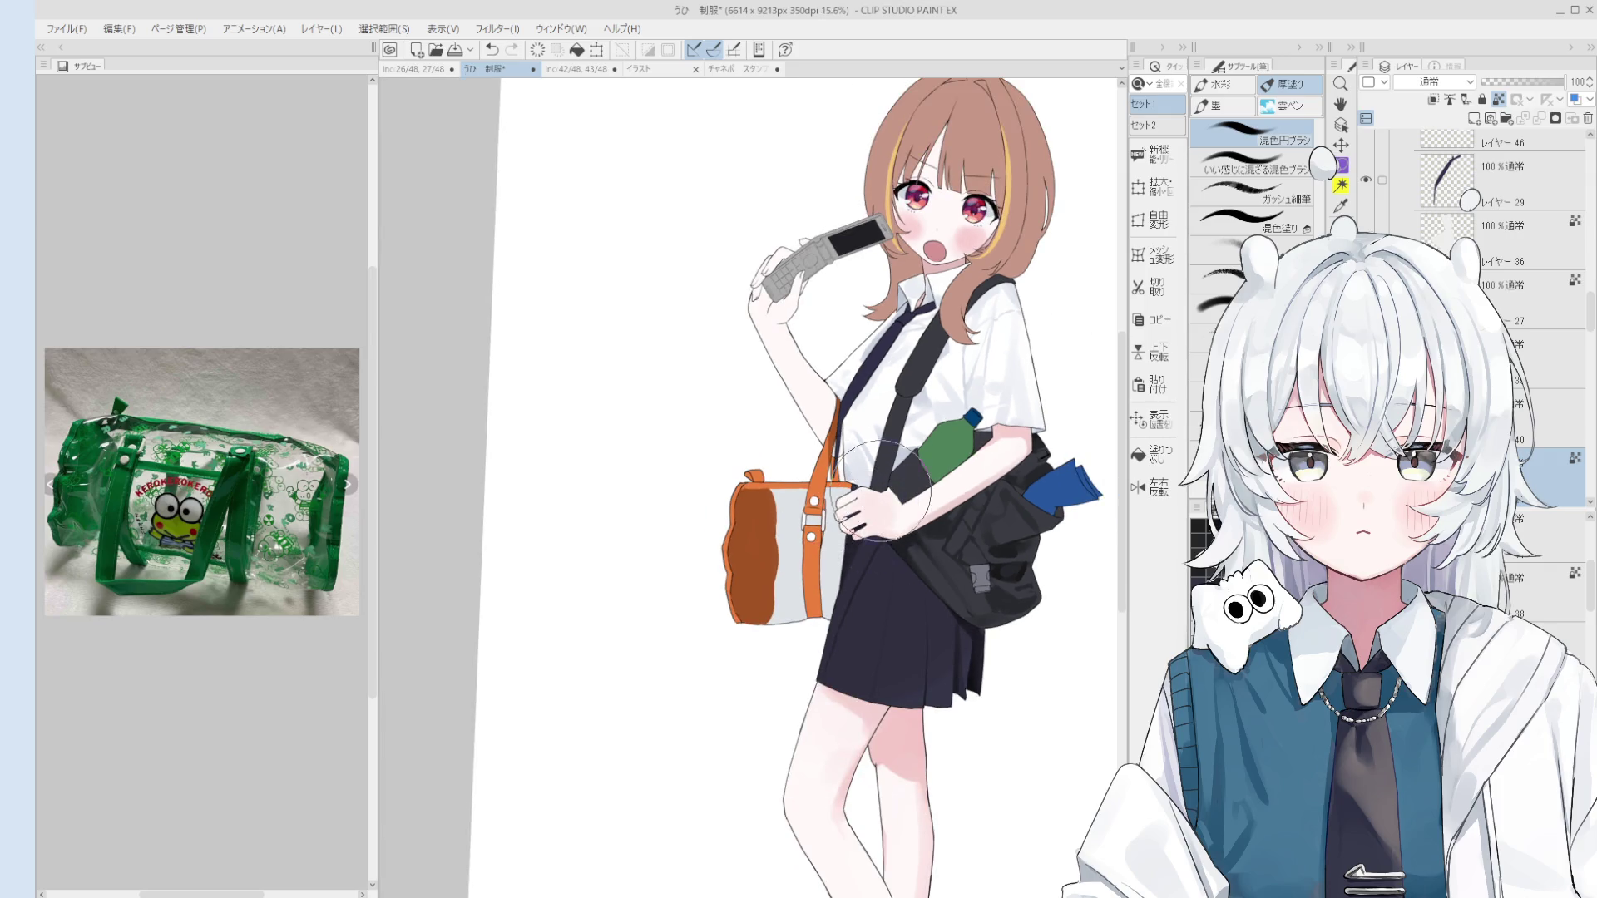
{"action": "key", "text": "bracketleft"}
{"action": "key", "text": "bracketleft"}
{"action": "key", "text": "bracketleft"}
{"action": "scroll", "coordinate": [859, 538], "scroll_direction": "up", "scroll_amount": 1}
{"action": "scroll", "coordinate": [866, 519], "scroll_direction": "up", "scroll_amount": 1}
{"action": "key", "text": "ctrl+z"}
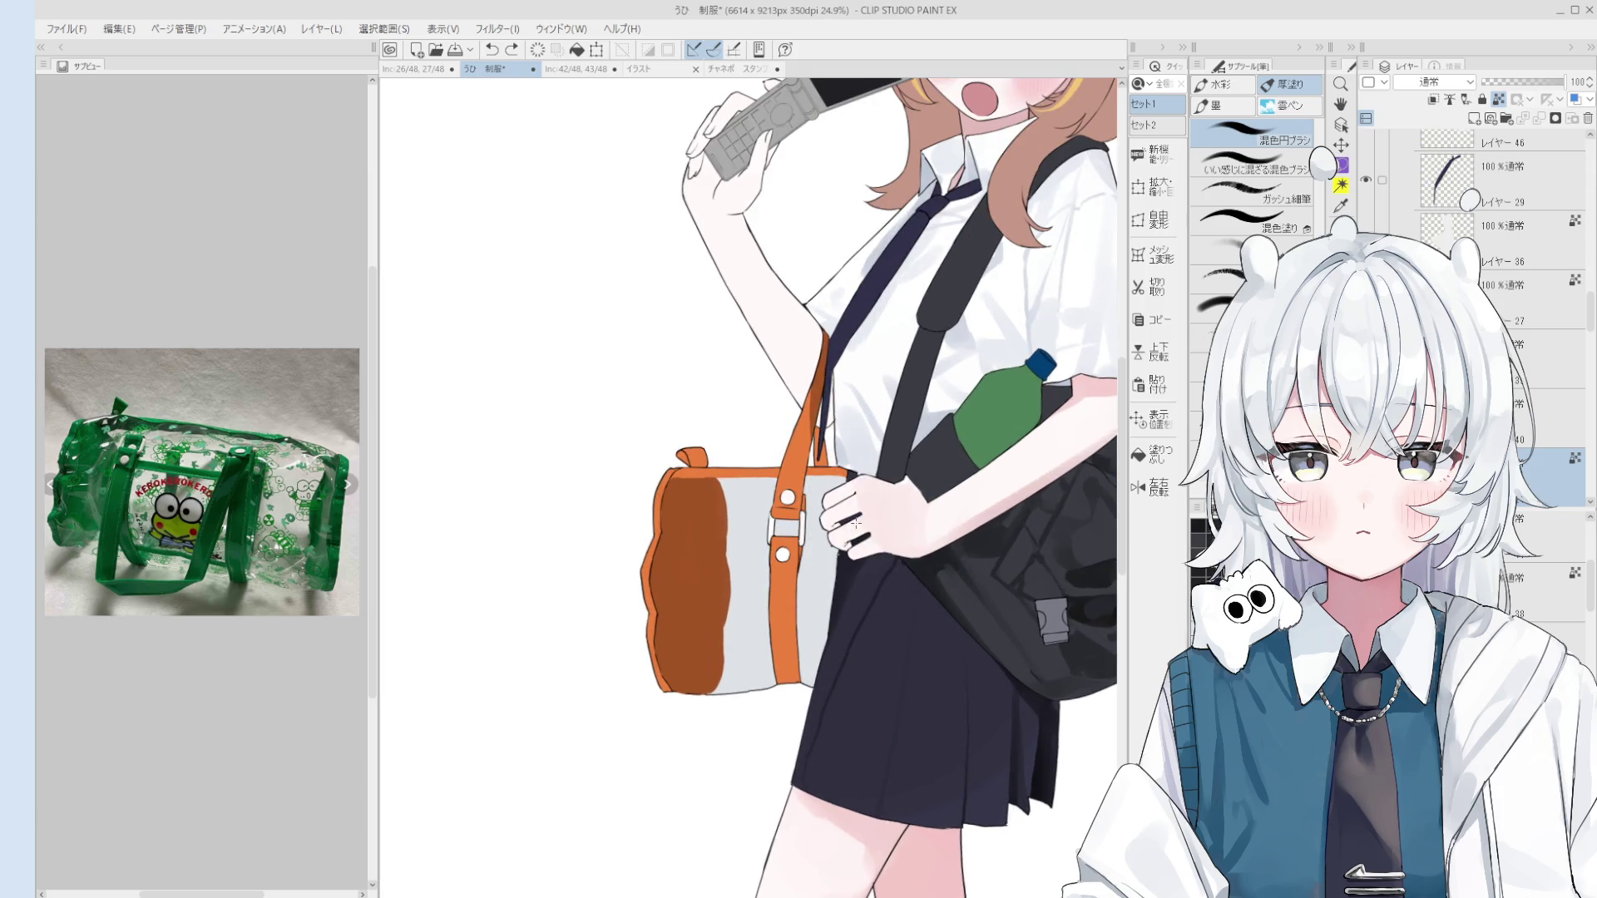
Step: Undo one more recent stroke near the bag and review the hand area
{"action": "scroll", "coordinate": [874, 503], "scroll_direction": "down", "scroll_amount": 1}
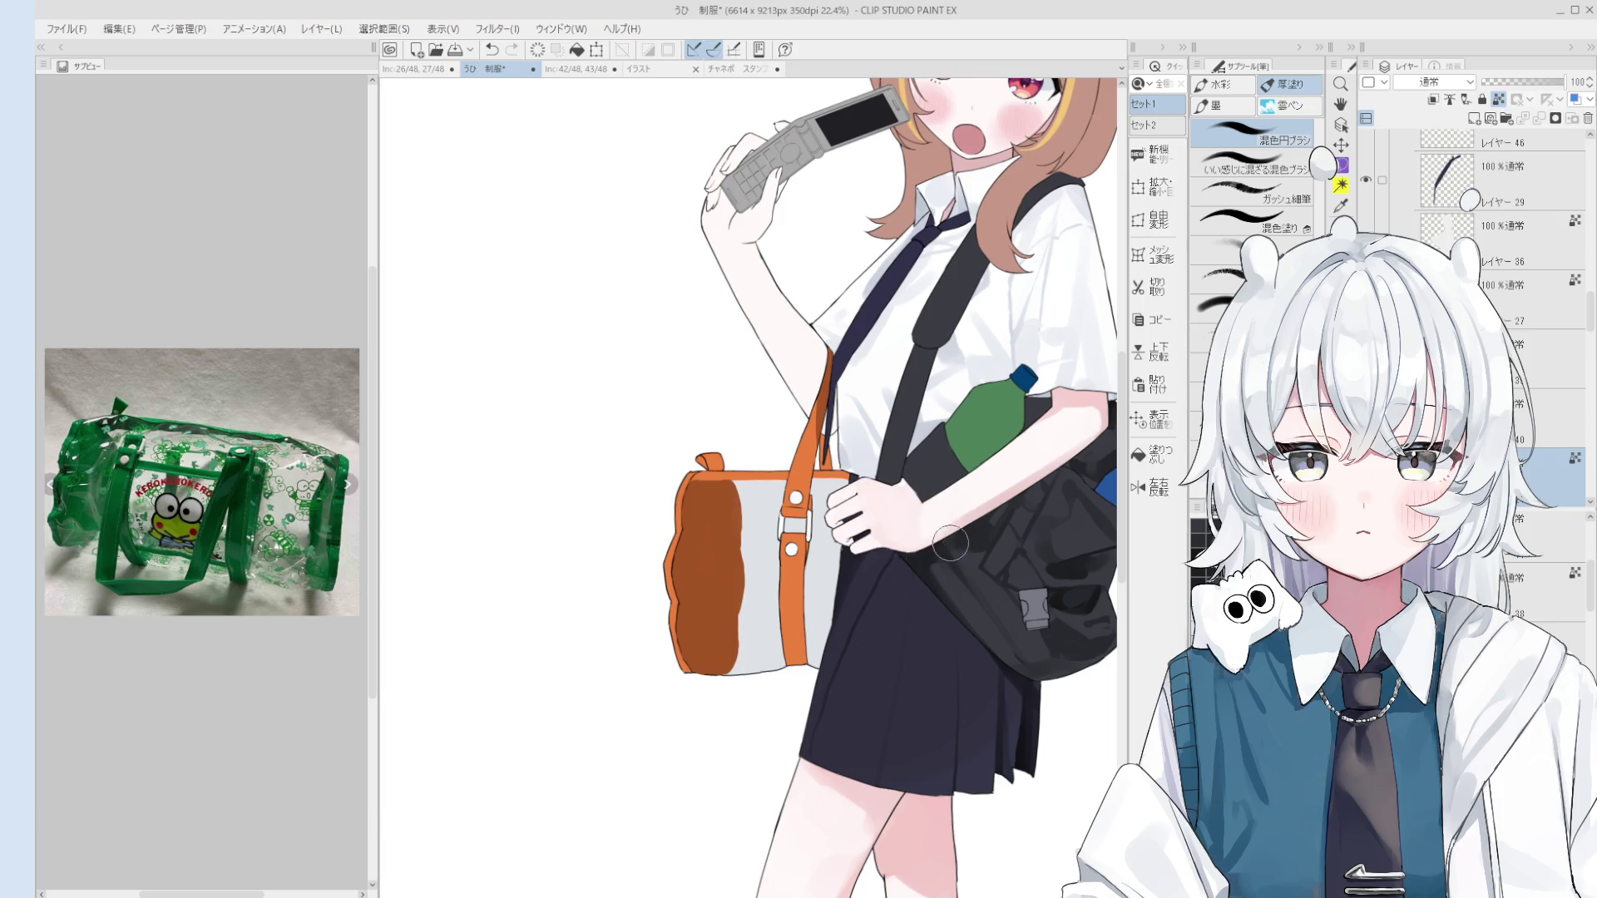
{"action": "scroll", "coordinate": [932, 532], "scroll_direction": "down", "scroll_amount": 2}
{"action": "scroll", "coordinate": [954, 524], "scroll_direction": "up", "scroll_amount": 1}
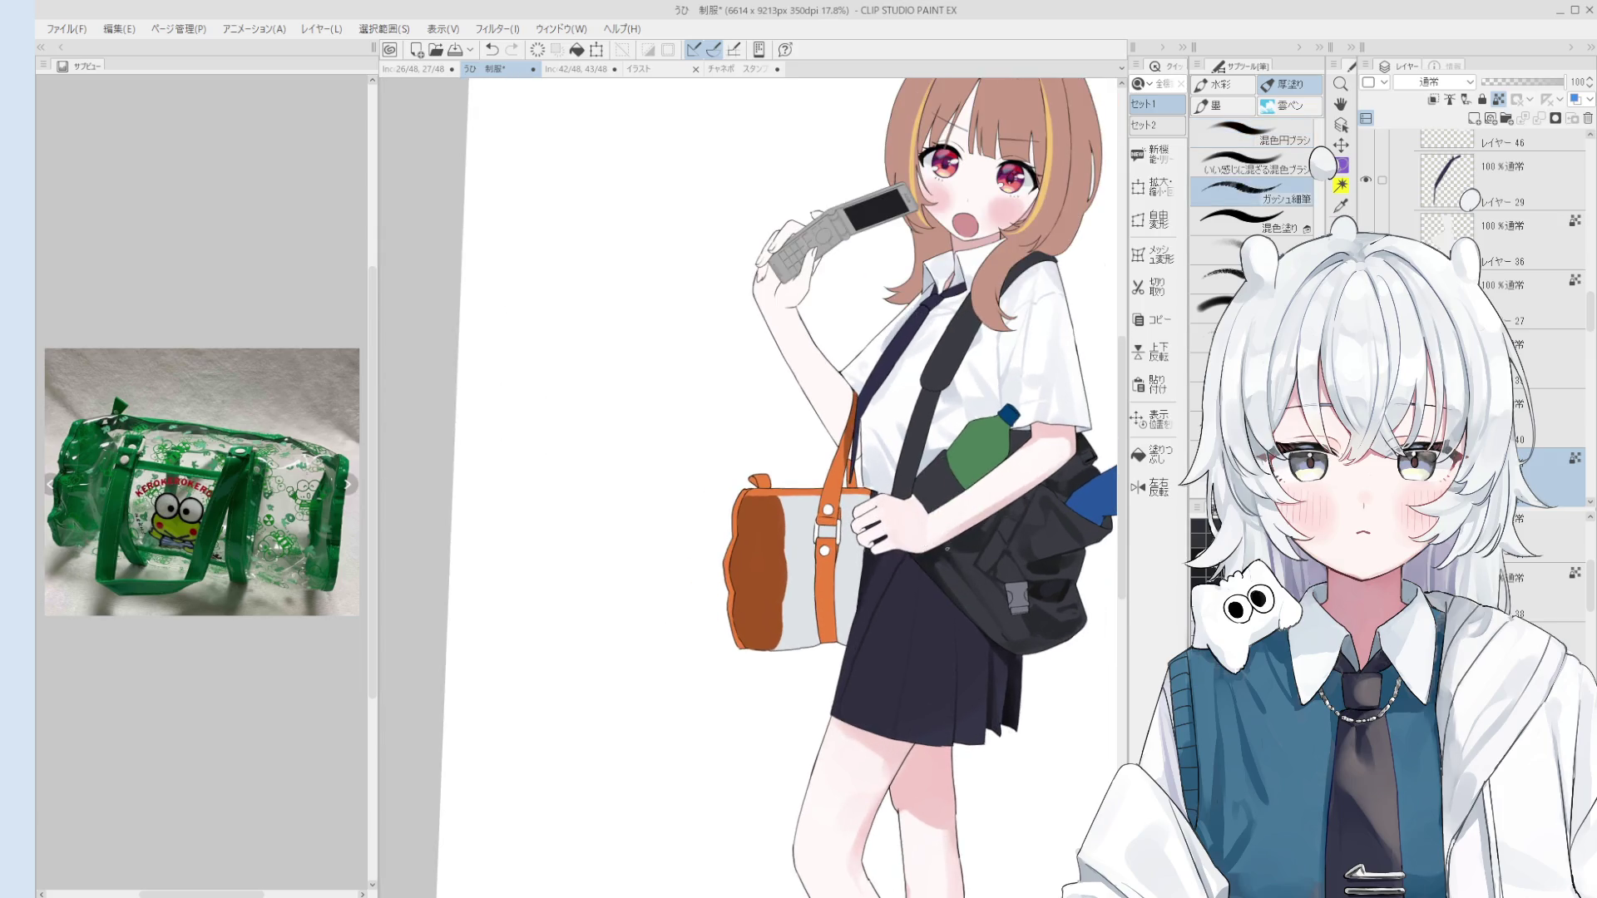
{"action": "scroll", "coordinate": [952, 540], "scroll_direction": "up", "scroll_amount": 2}
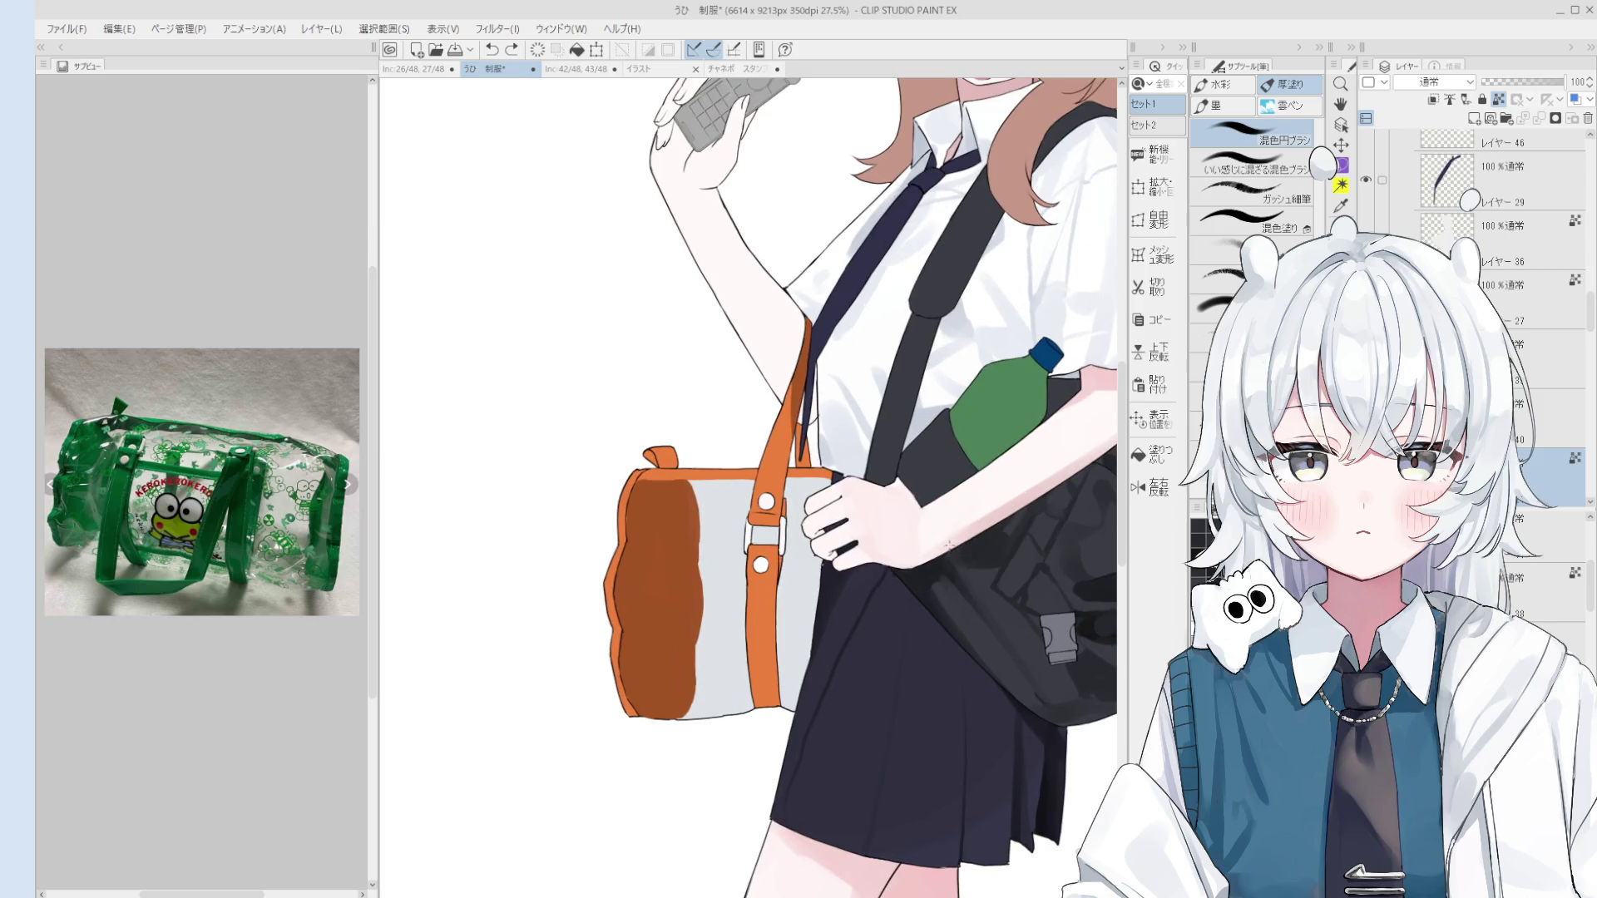
{"action": "scroll", "coordinate": [969, 542], "scroll_direction": "down", "scroll_amount": 3}
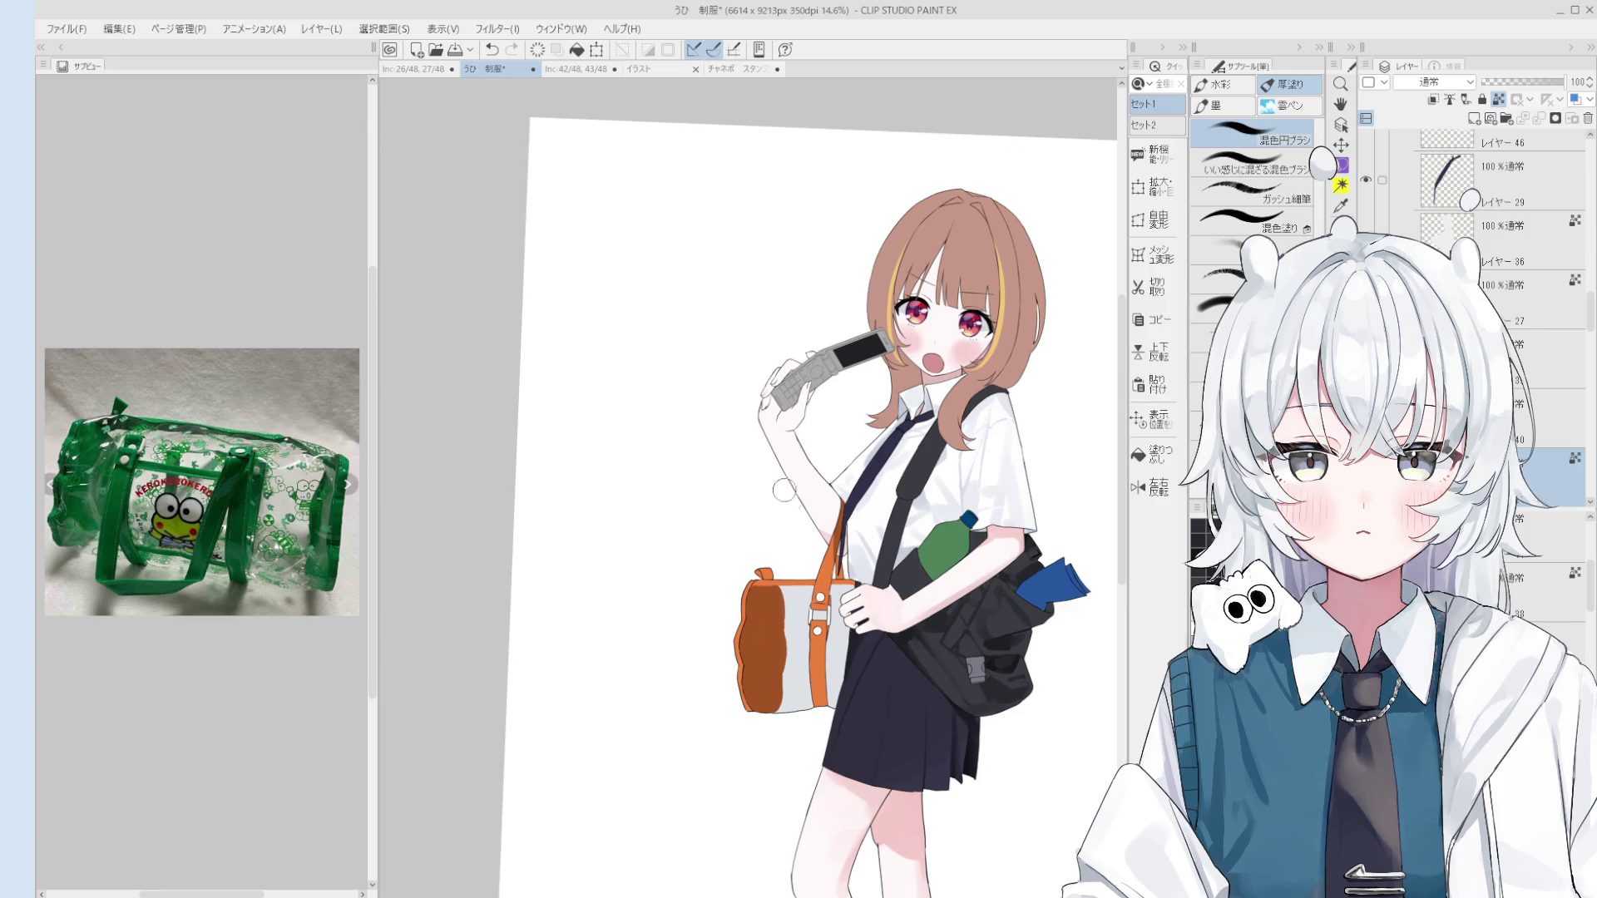
{"action": "key", "text": "ctrl+z"}
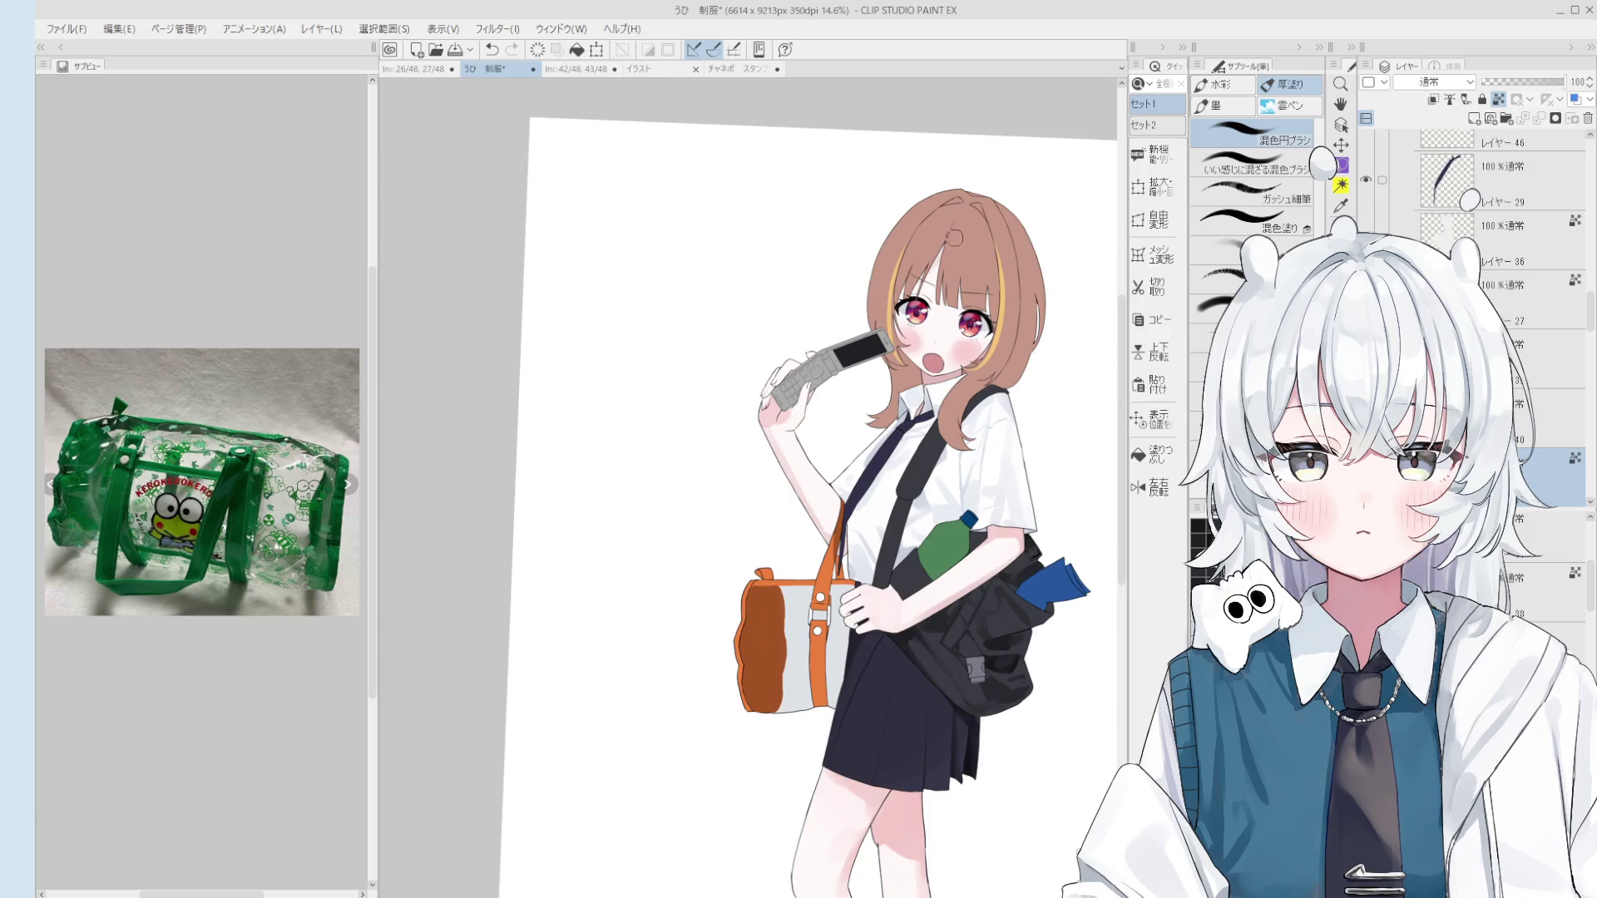
{"action": "scroll", "coordinate": [919, 616], "scroll_direction": "up", "scroll_amount": 3}
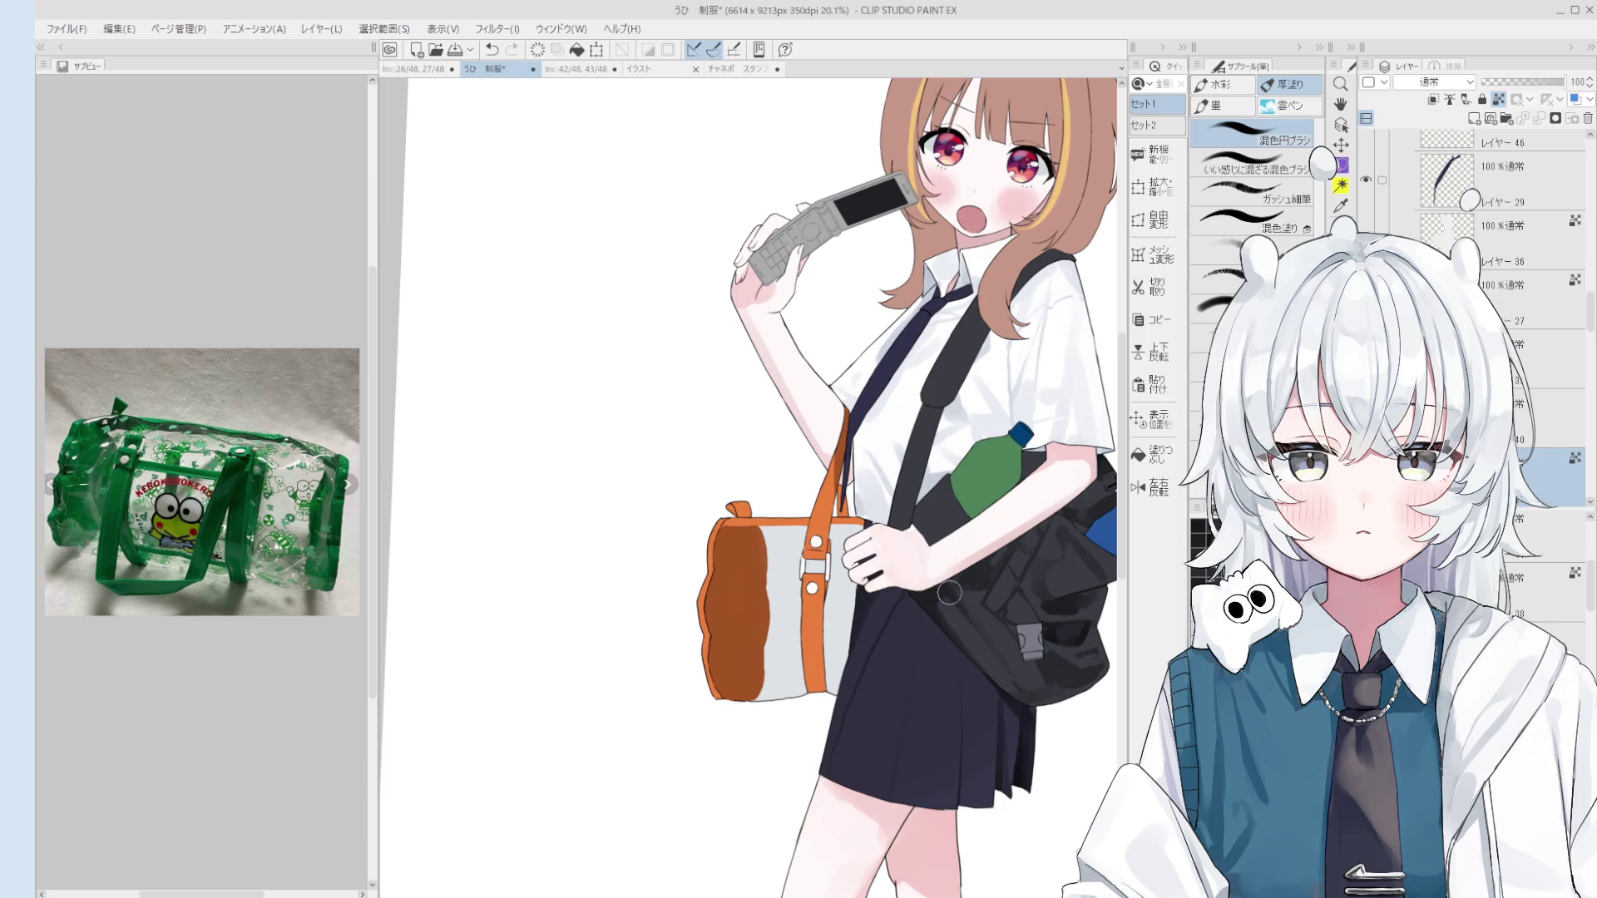
{"action": "scroll", "coordinate": [883, 588], "scroll_direction": "up", "scroll_amount": 1}
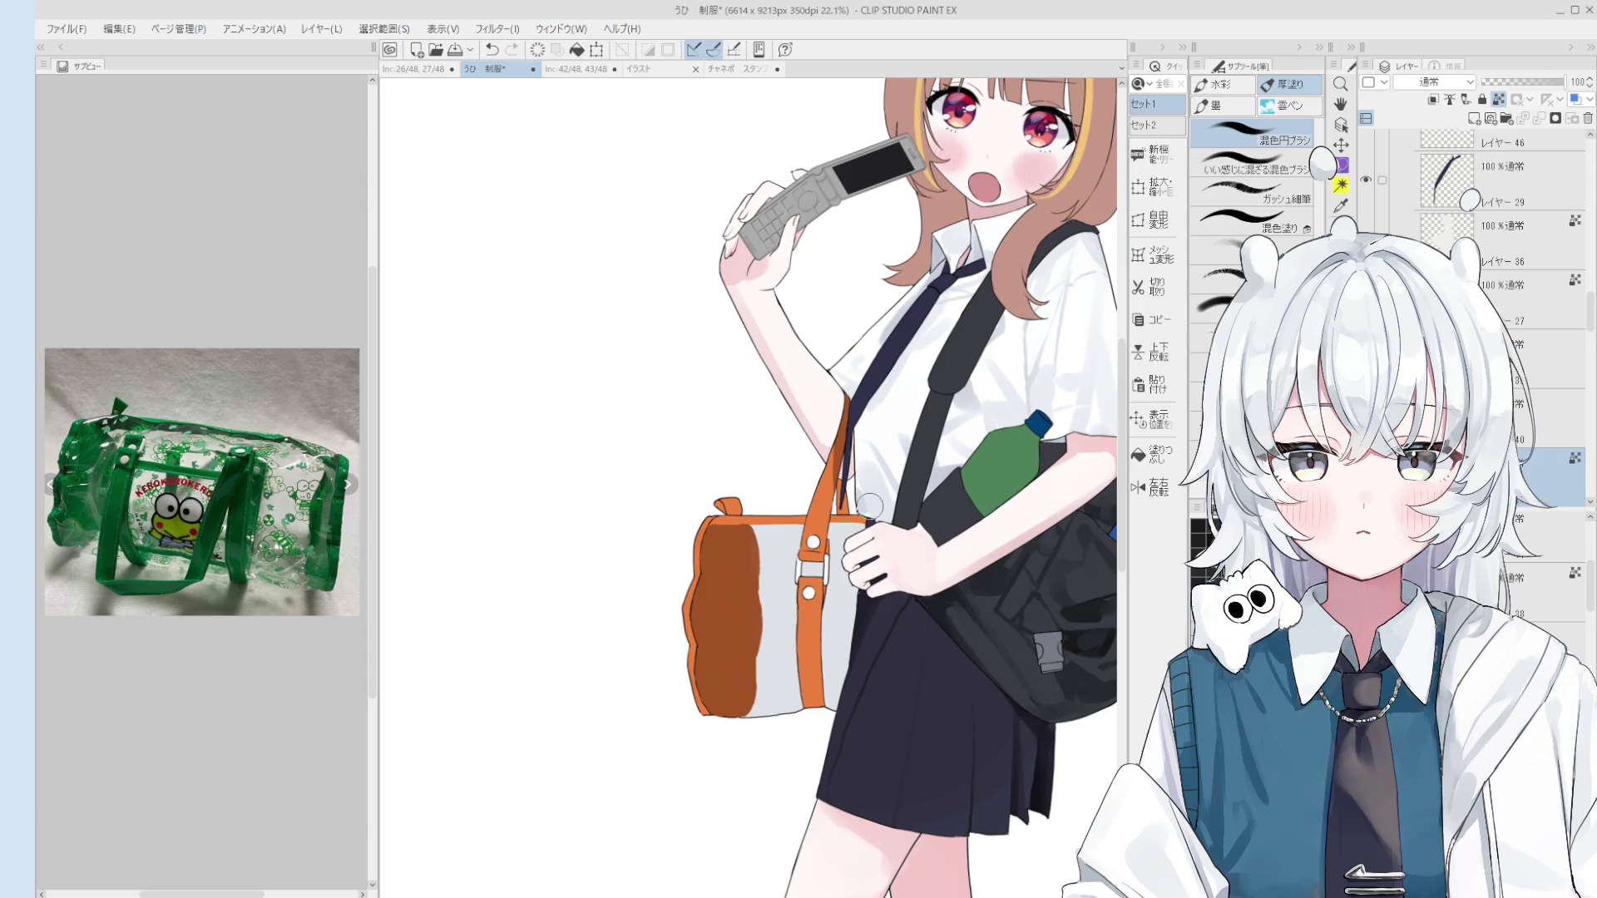
{"action": "scroll", "coordinate": [870, 506], "scroll_direction": "down", "scroll_amount": 2}
{"action": "mouse_move", "coordinate": [990, 654]}
{"action": "left_mouse_down"}
{"action": "mouse_move", "coordinate": [1009, 652]}
{"action": "mouse_move", "coordinate": [1001, 688]}
{"action": "mouse_move", "coordinate": [995, 640]}
{"action": "left_mouse_up"}
{"action": "left_click_drag", "start_coordinate": [1040, 700], "coordinate": [920, 606]}
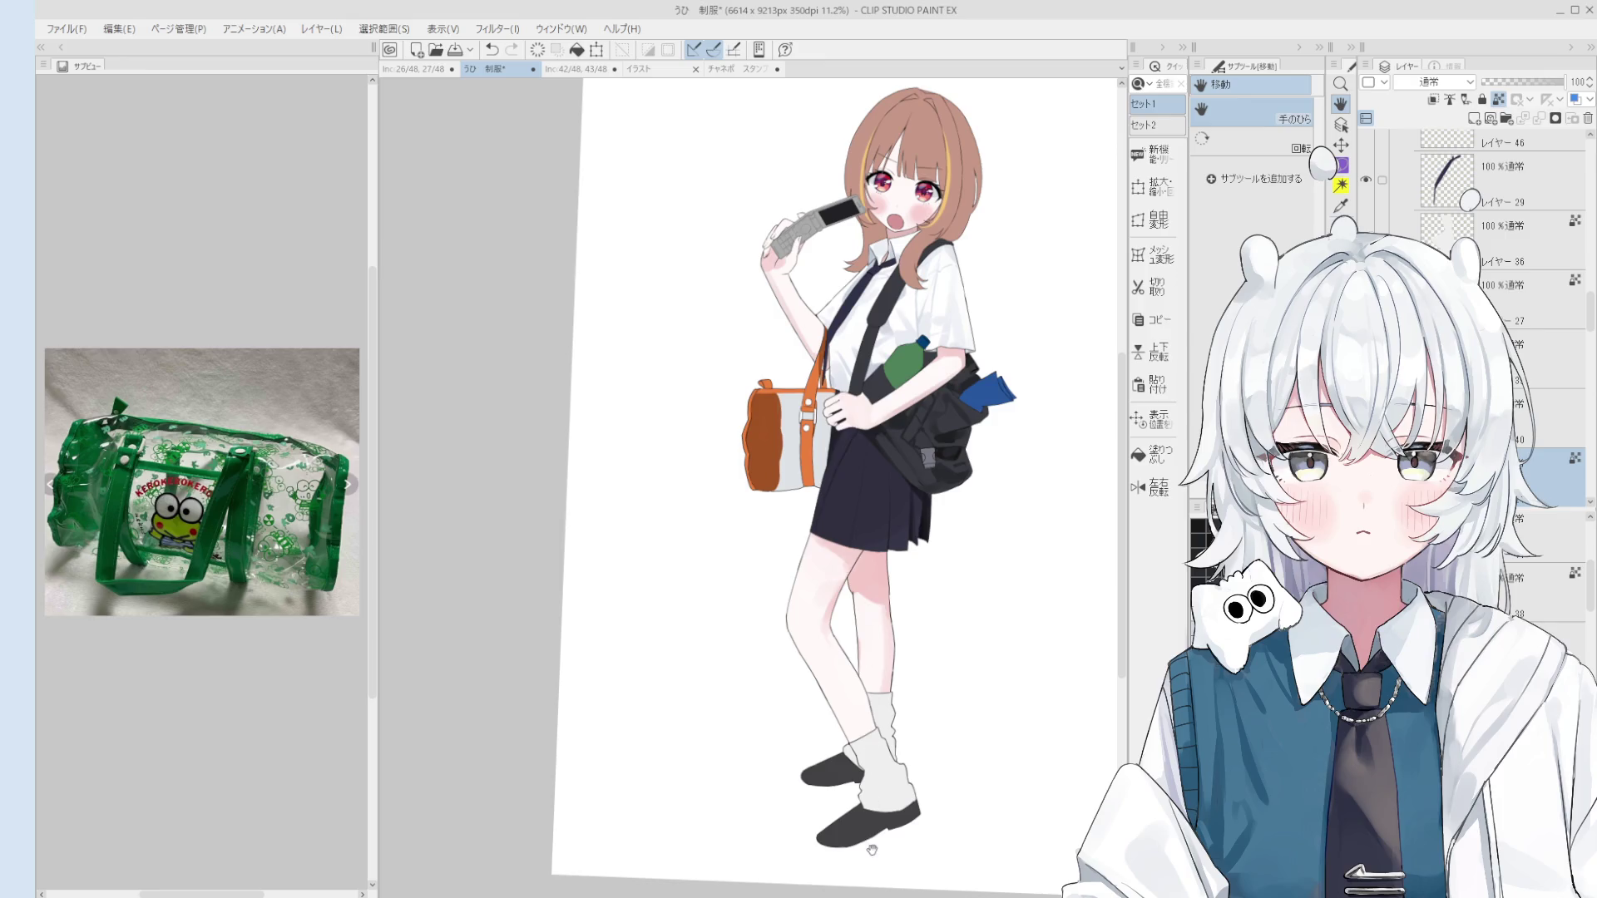
{"action": "scroll", "coordinate": [853, 413], "scroll_direction": "up", "scroll_amount": 1}
{"action": "key", "text": "o"}
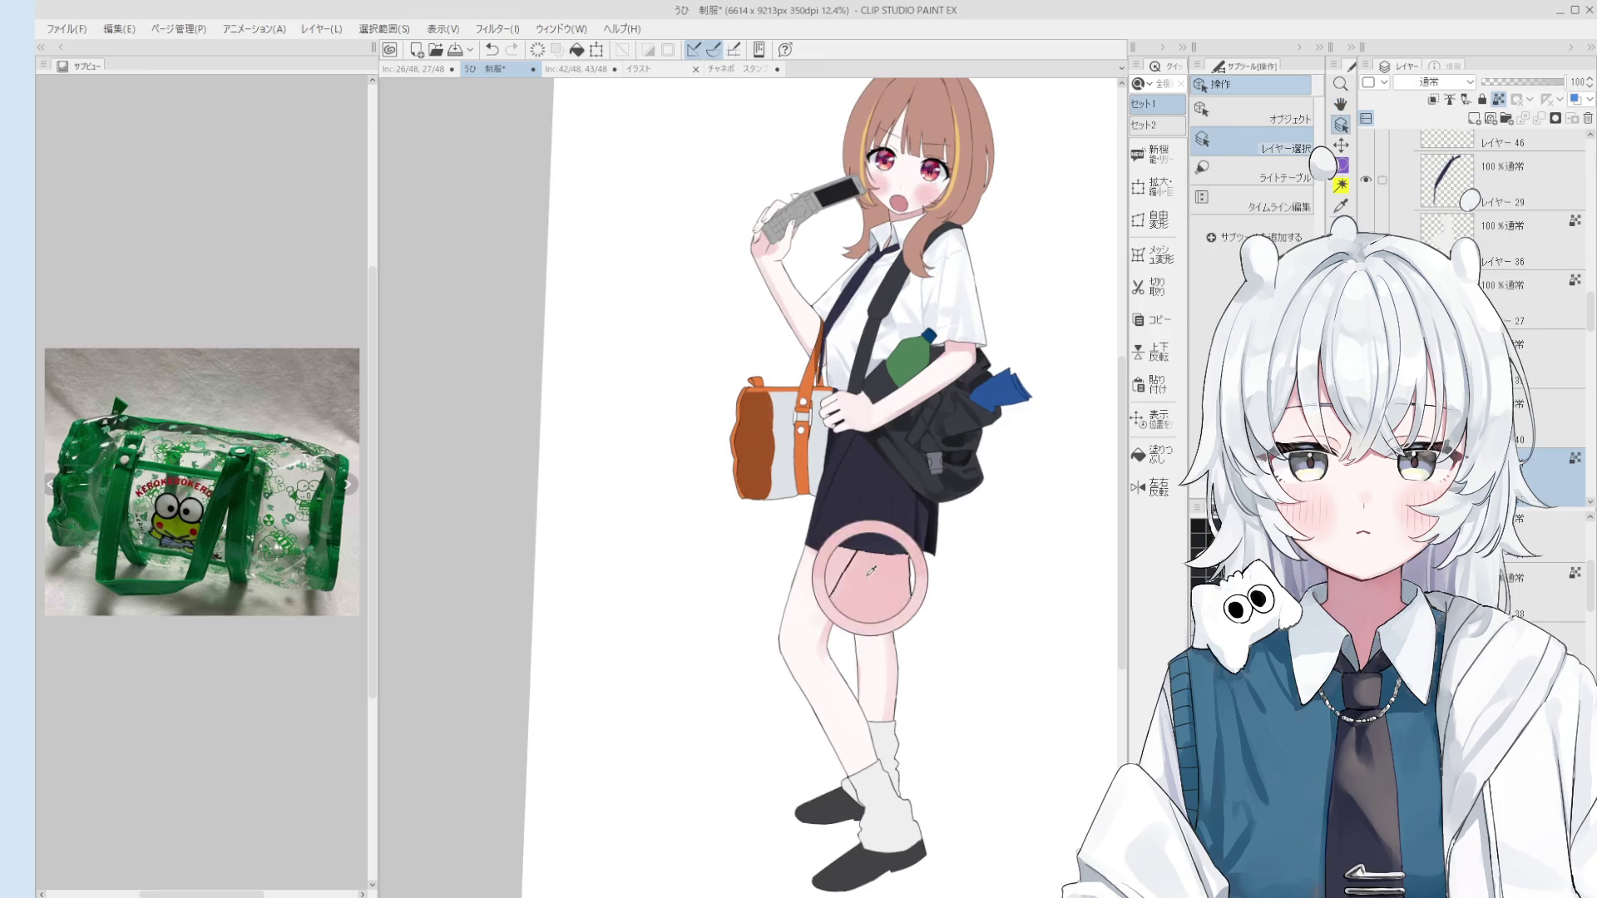
{"action": "key", "text": "h"}
{"action": "left_click_drag", "start_coordinate": [908, 491], "coordinate": [903, 509]}
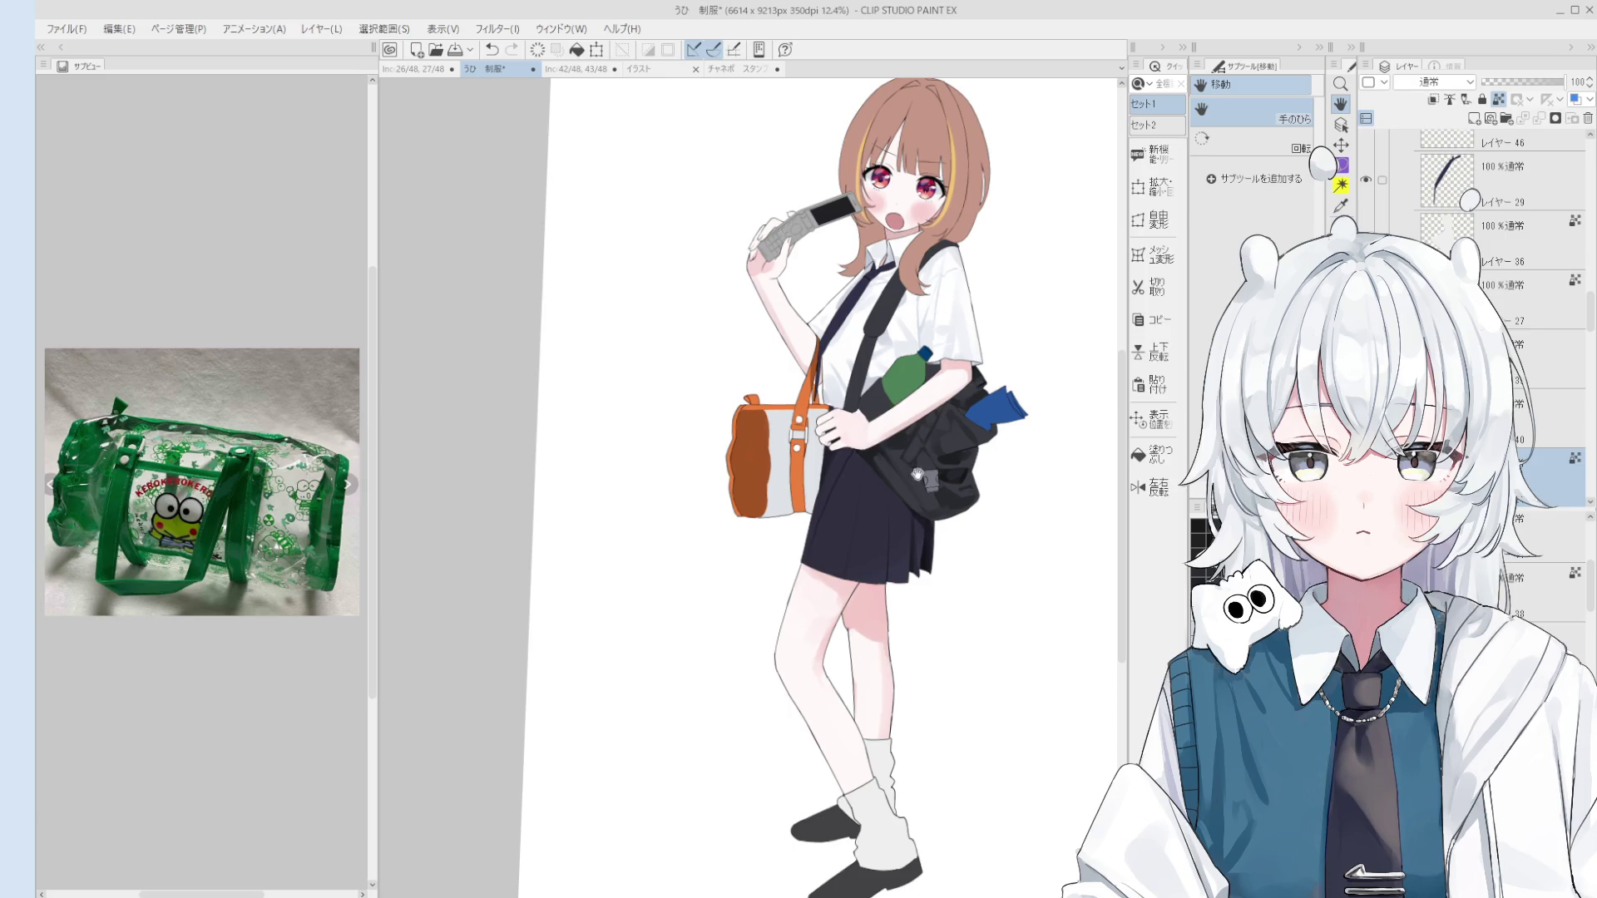
{"action": "scroll", "coordinate": [864, 516], "scroll_direction": "up", "scroll_amount": 5}
{"action": "key", "text": "b"}
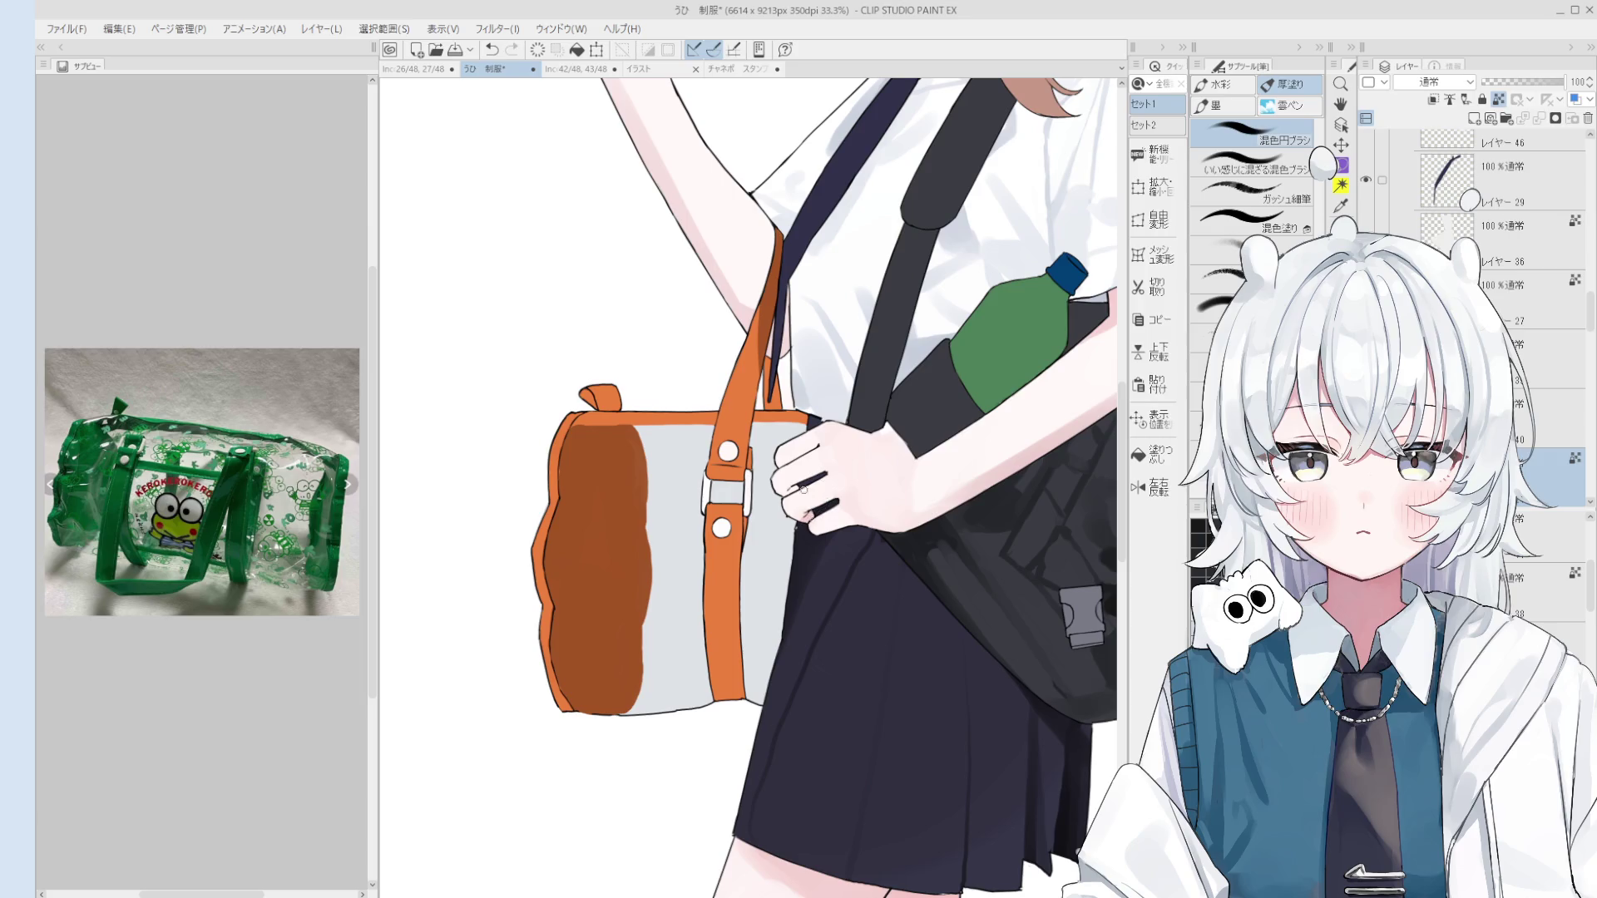
{"action": "key", "text": "h"}
{"action": "scroll", "coordinate": [851, 462], "scroll_direction": "down", "scroll_amount": 4}
{"action": "left_click_drag", "start_coordinate": [944, 422], "coordinate": [948, 419]}
{"action": "key", "text": "b"}
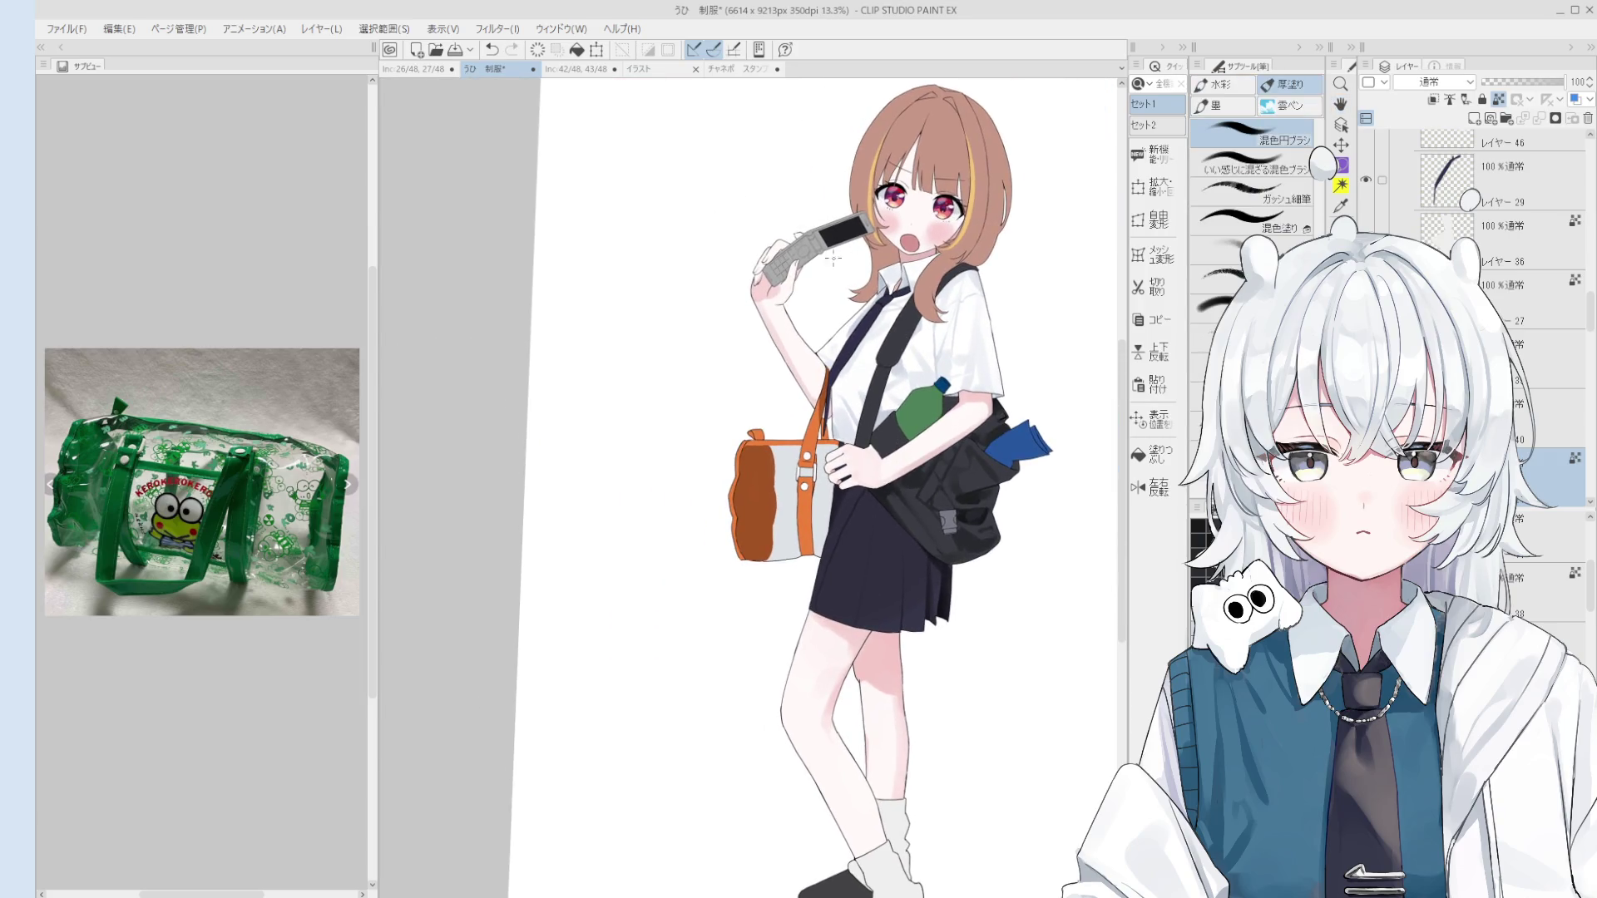
{"action": "scroll", "coordinate": [1497, 208], "scroll_direction": "up", "scroll_amount": 10}
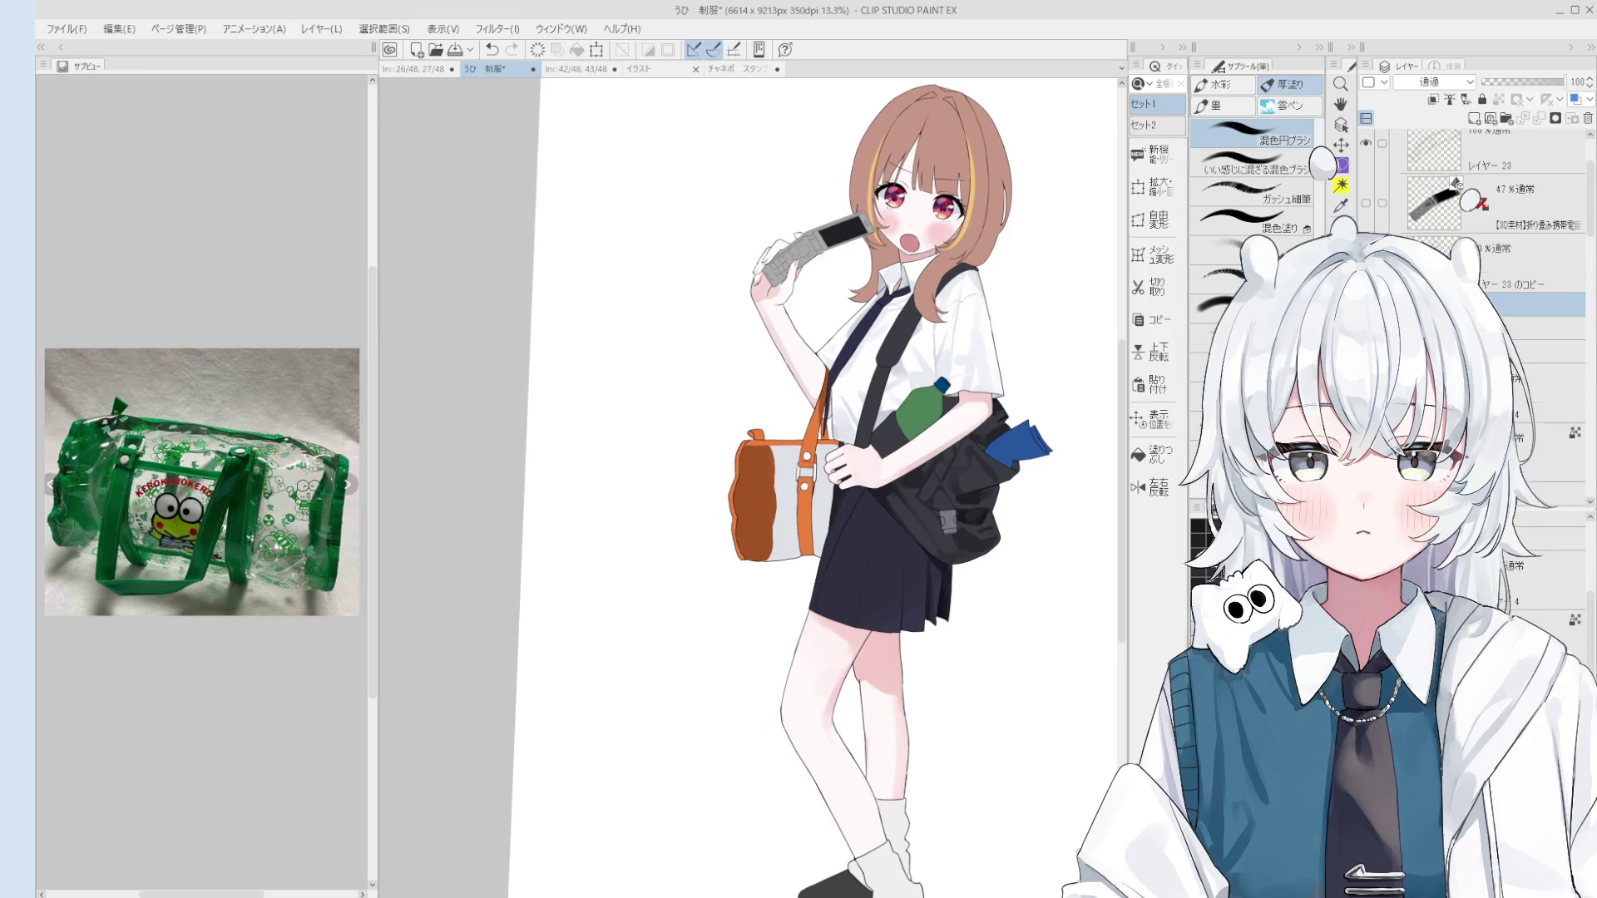
Step: Hide the 線画 folder's coloured artwork to reveal the pencil sketch, then save 制服
{"action": "key", "text": "h"}
{"action": "scroll", "coordinate": [1390, 154], "scroll_direction": "down", "scroll_amount": 5}
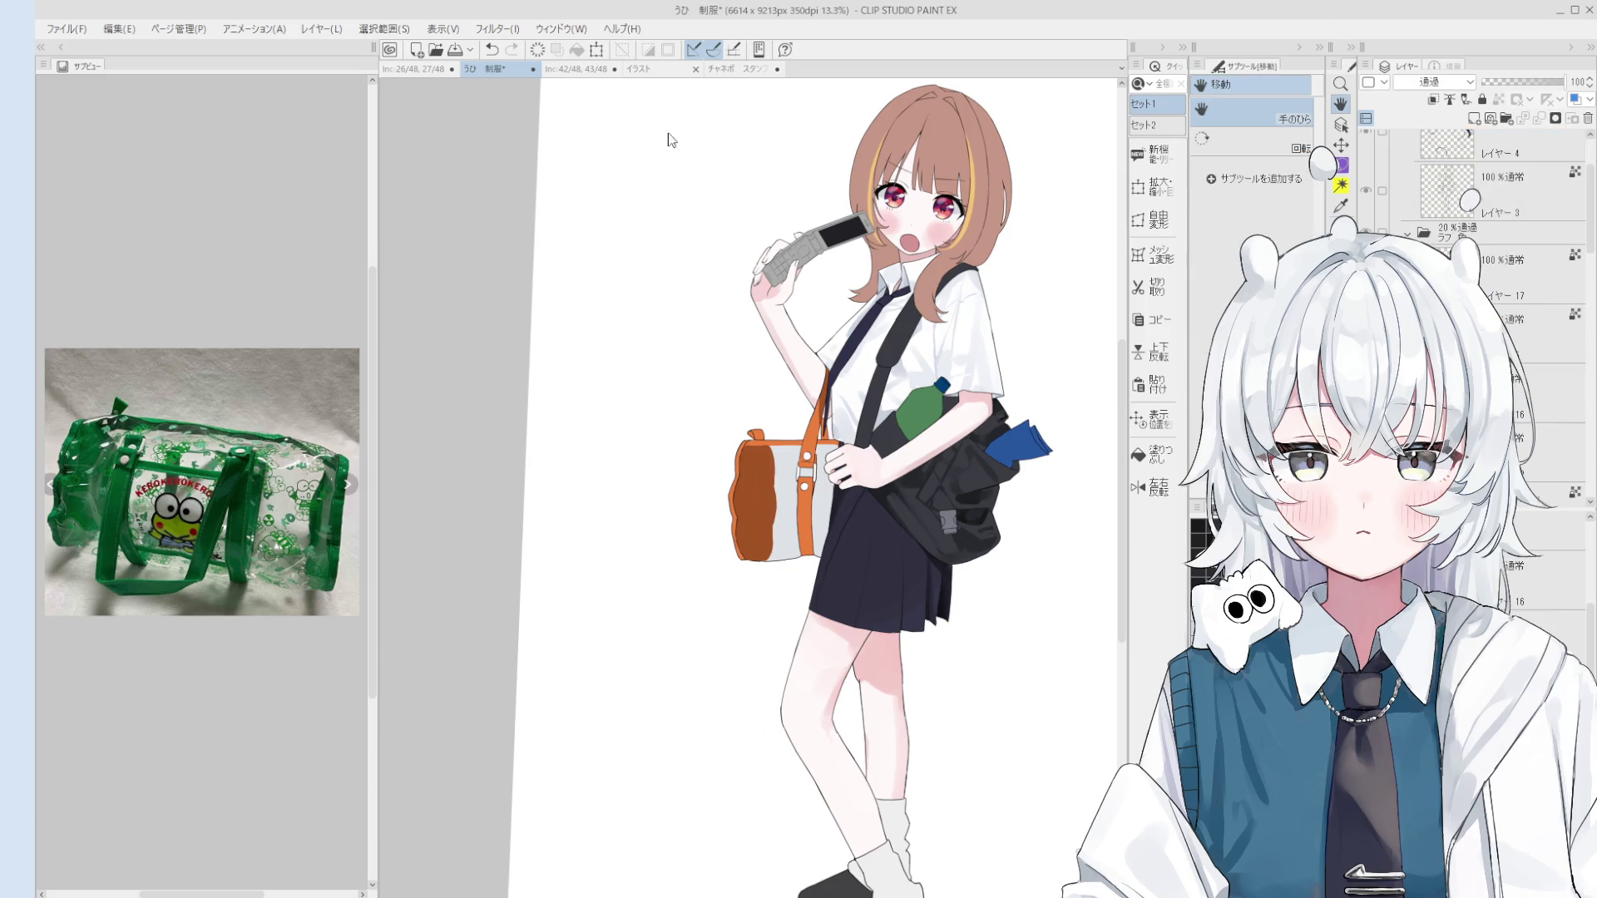
{"action": "scroll", "coordinate": [1385, 179], "scroll_direction": "up", "scroll_amount": 3}
{"action": "left_click", "coordinate": [1368, 141]}
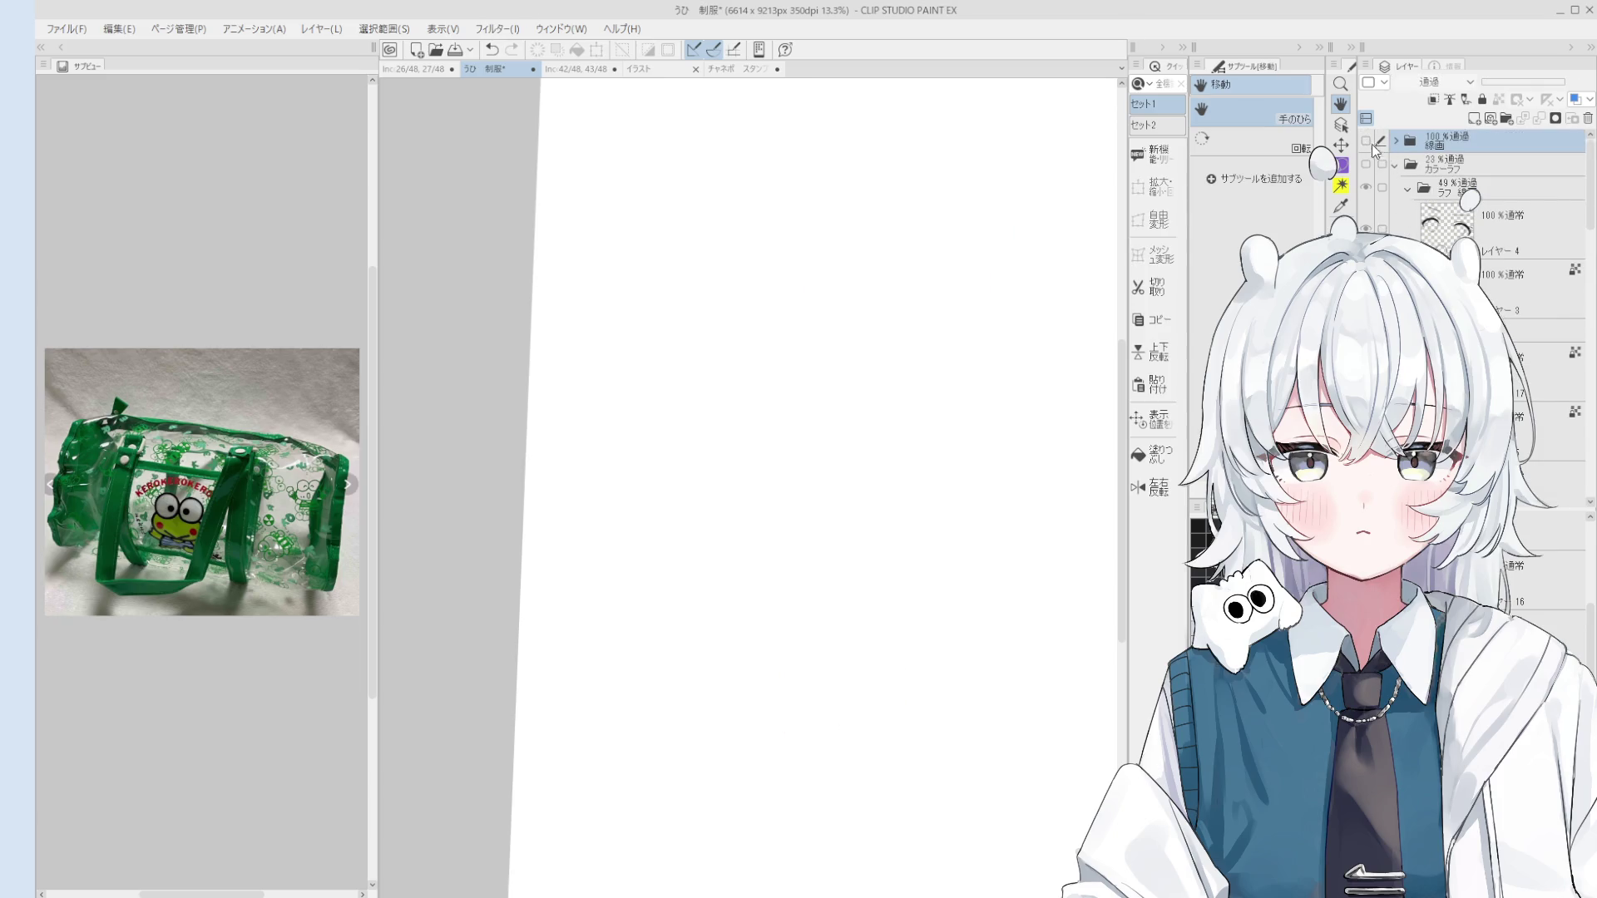
{"action": "scroll", "coordinate": [1381, 204], "scroll_direction": "down", "scroll_amount": 5}
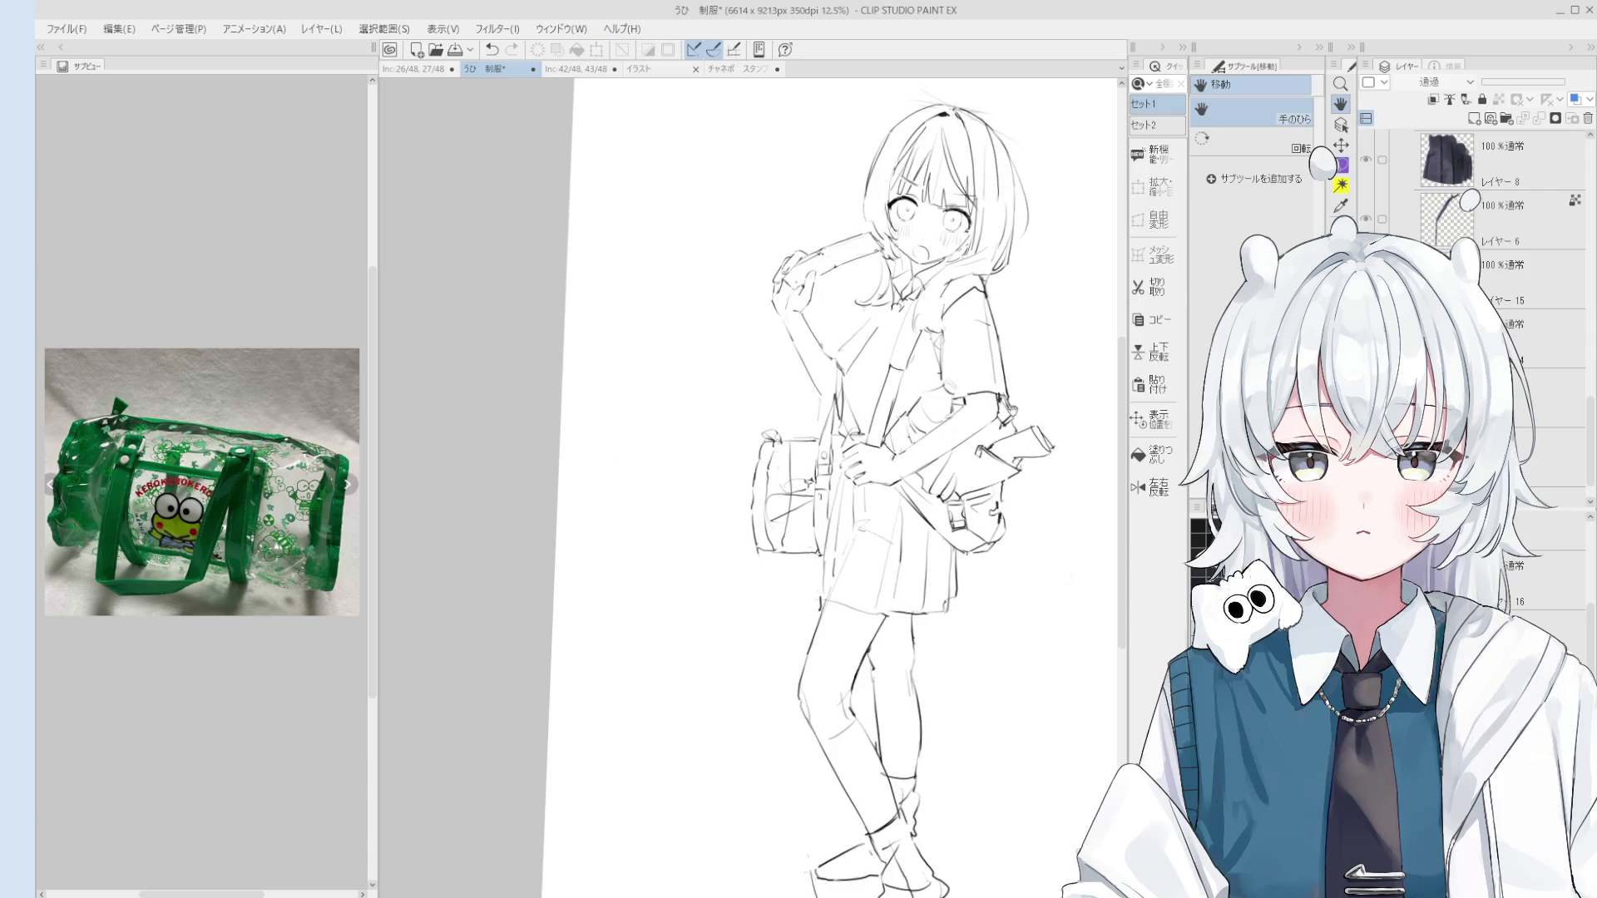
{"action": "scroll", "coordinate": [1021, 486], "scroll_direction": "down", "scroll_amount": 3}
{"action": "scroll", "coordinate": [1020, 486], "scroll_direction": "up", "scroll_amount": 3}
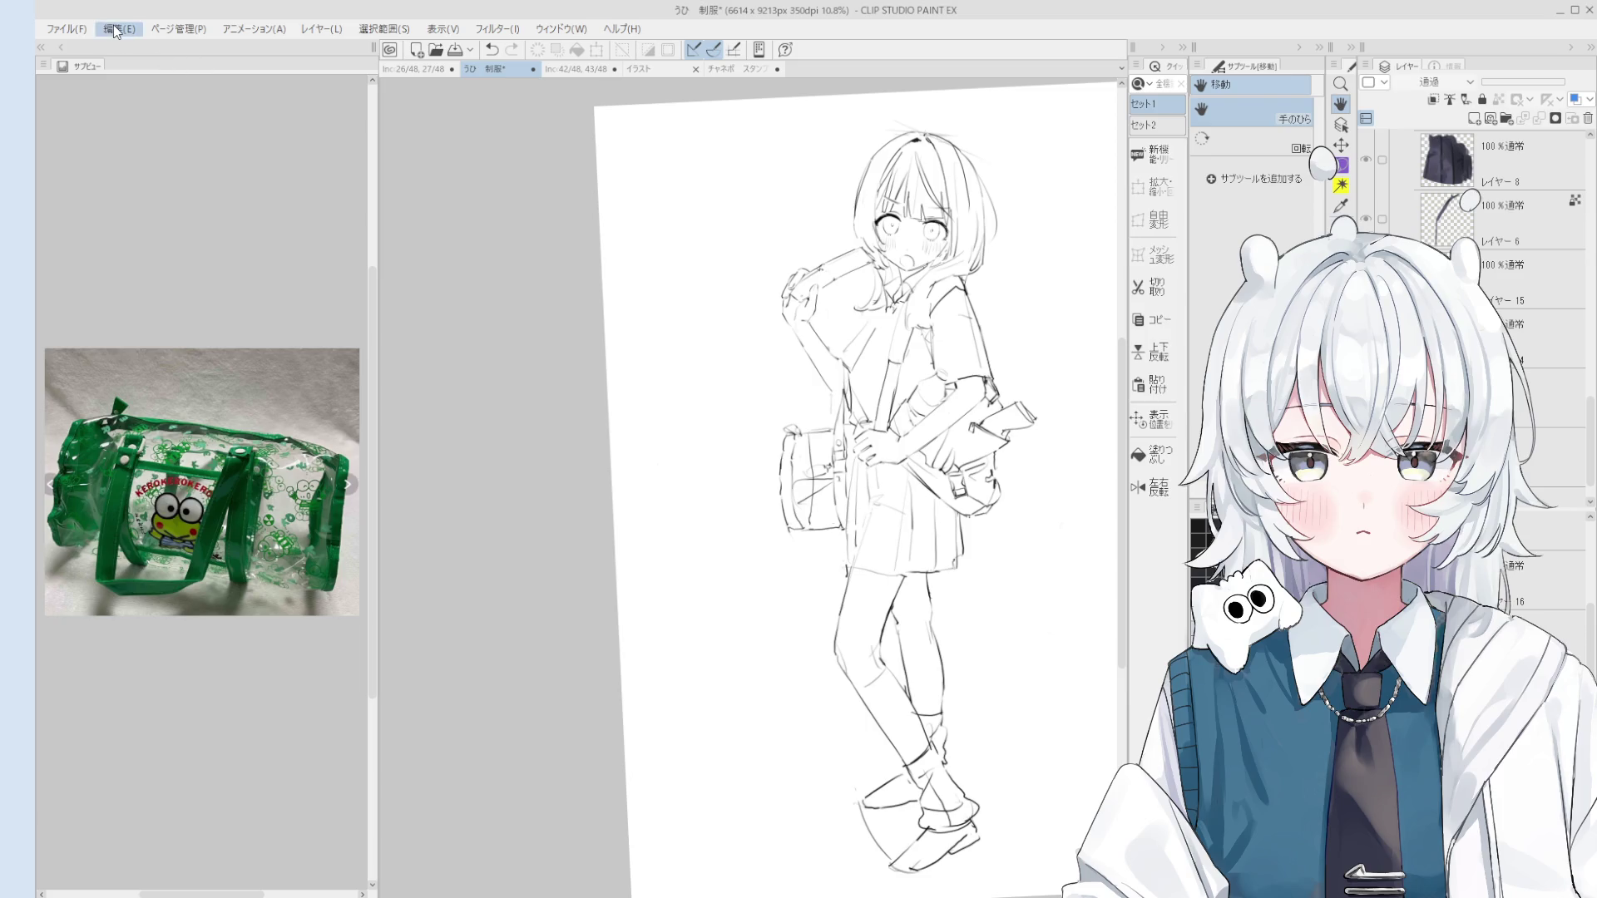
{"action": "key", "text": "ctrl+s"}
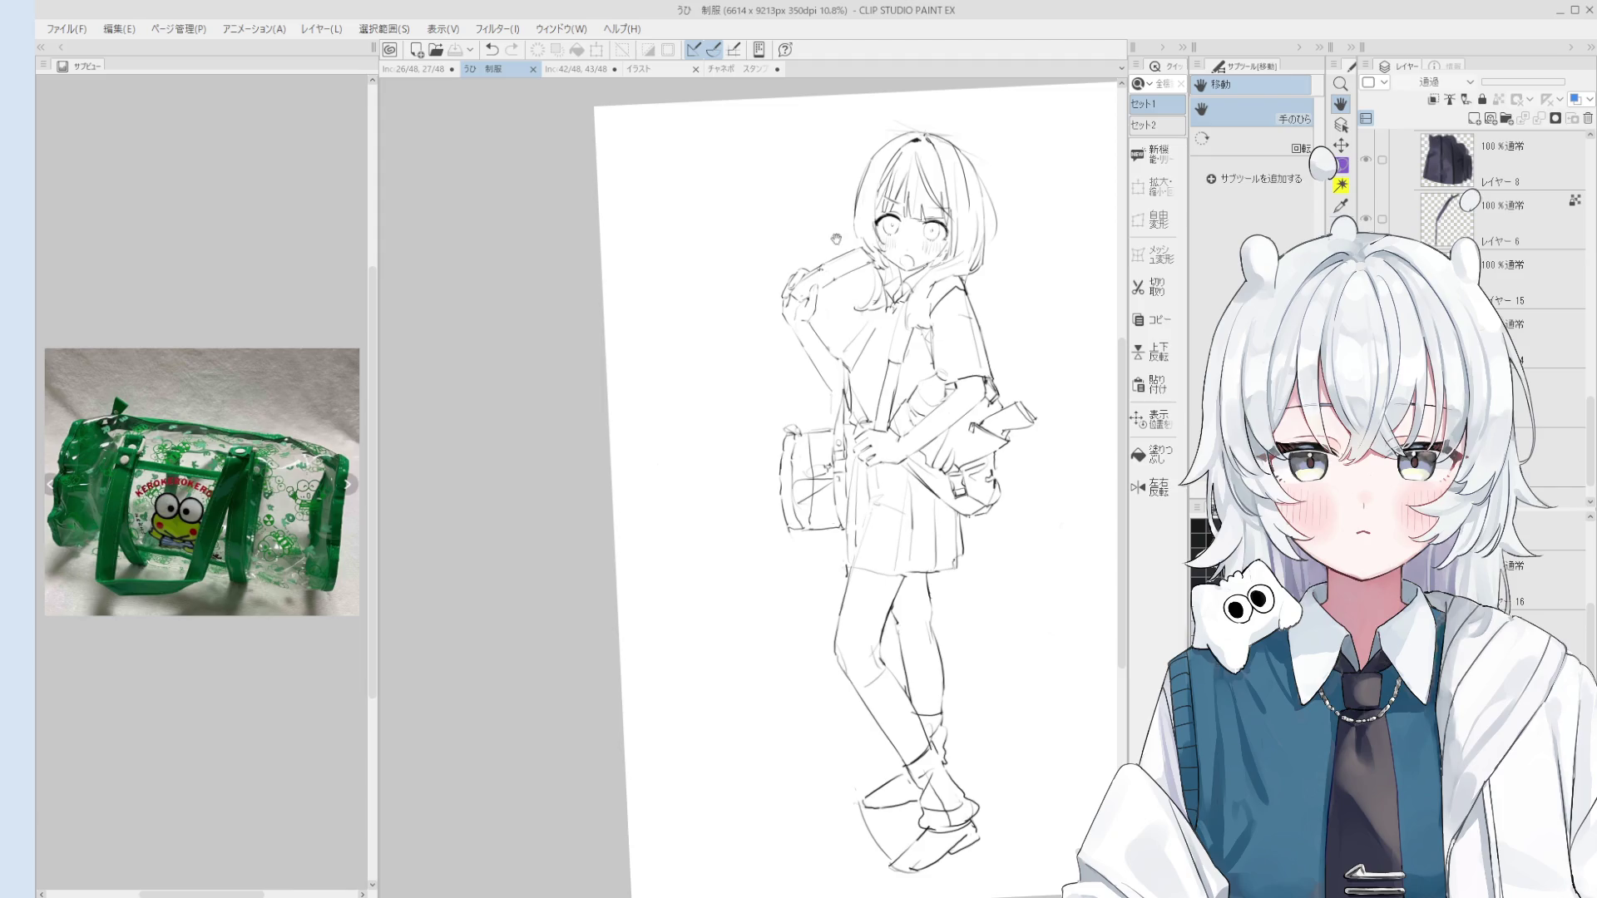
Step: Review the sketch in a tilted, zoomed view, reset the view, and hide the rough sketch folder
{"action": "scroll", "coordinate": [994, 351], "scroll_direction": "up", "scroll_amount": 2}
{"action": "left_click_drag", "start_coordinate": [994, 351], "coordinate": [1002, 466]}
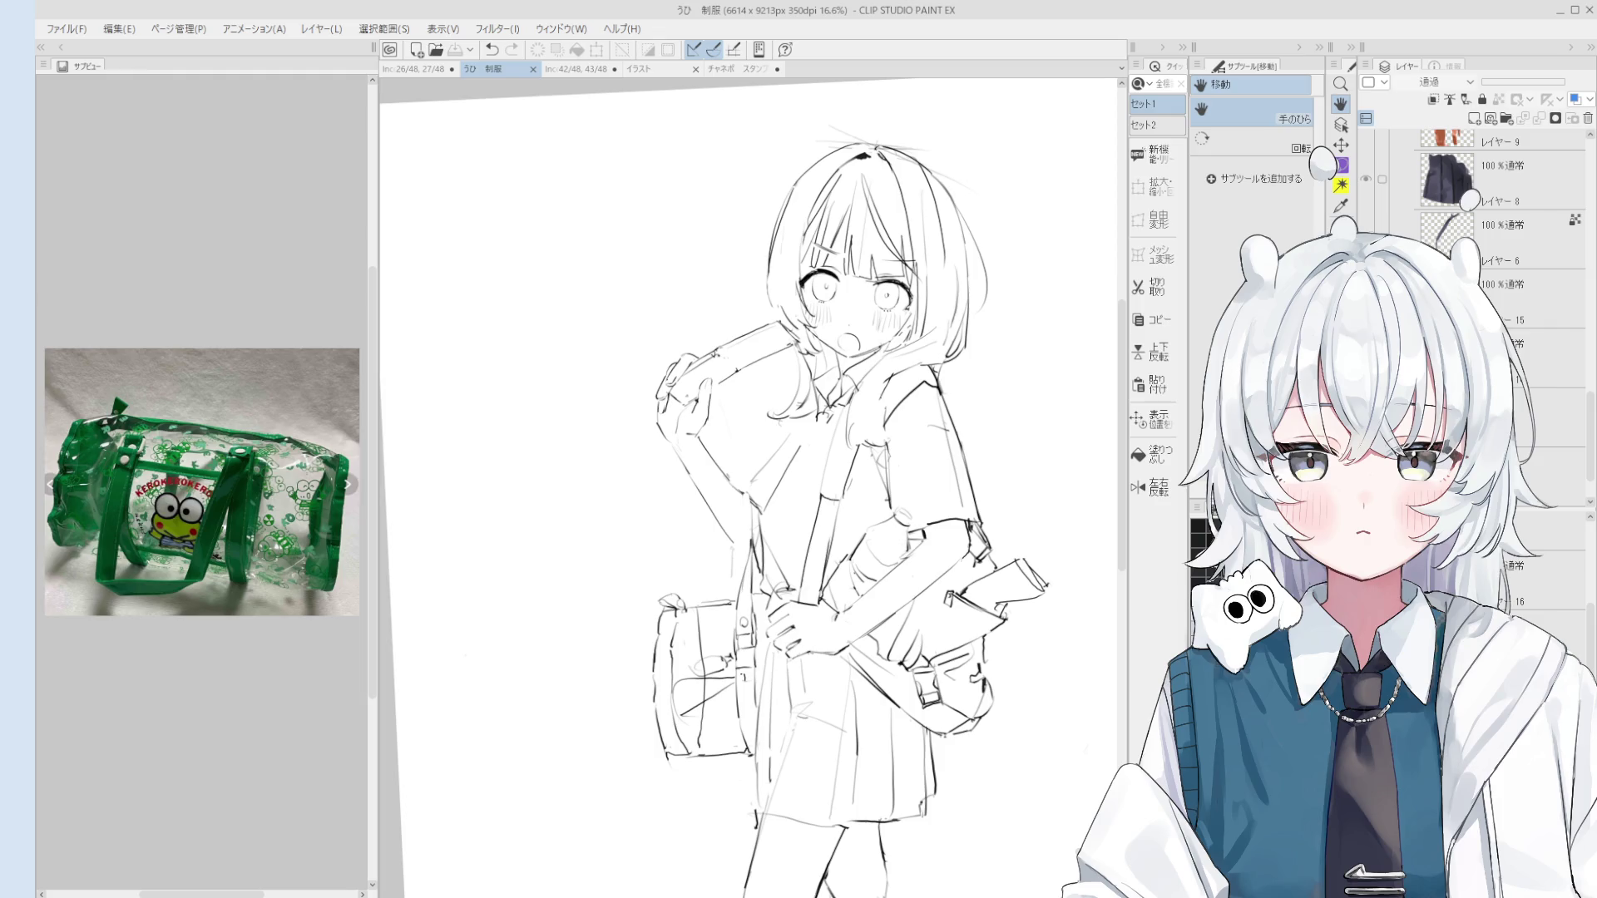
{"action": "scroll", "coordinate": [1021, 475], "scroll_direction": "up", "scroll_amount": 2}
{"action": "scroll", "coordinate": [1056, 533], "scroll_direction": "down", "scroll_amount": 3}
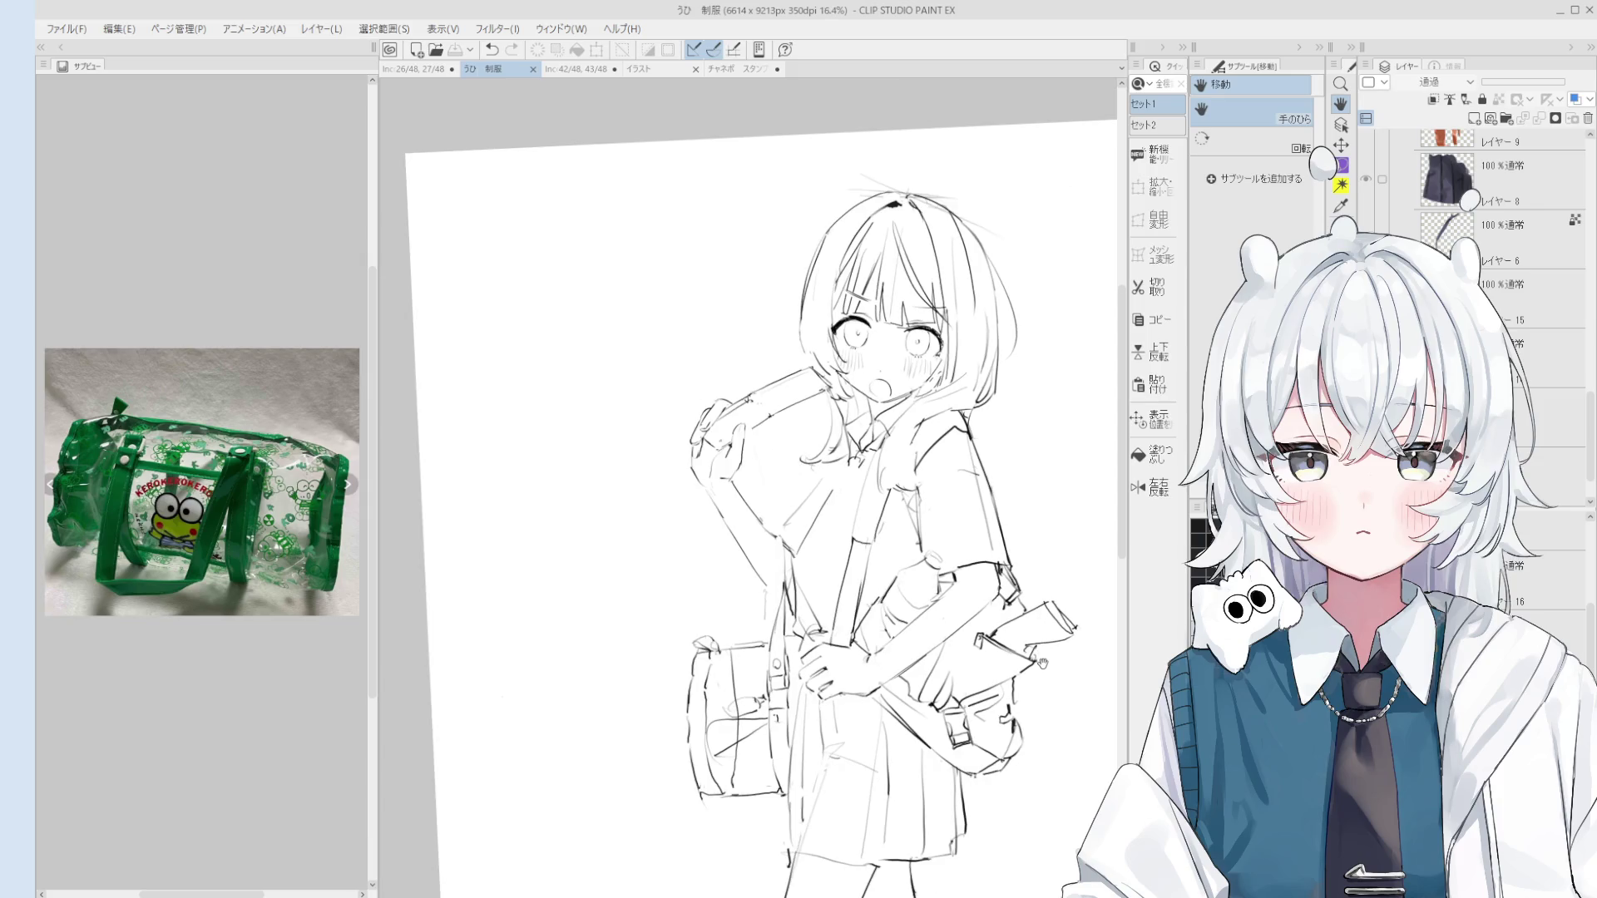
{"action": "scroll", "coordinate": [1042, 660], "scroll_direction": "down", "scroll_amount": 1}
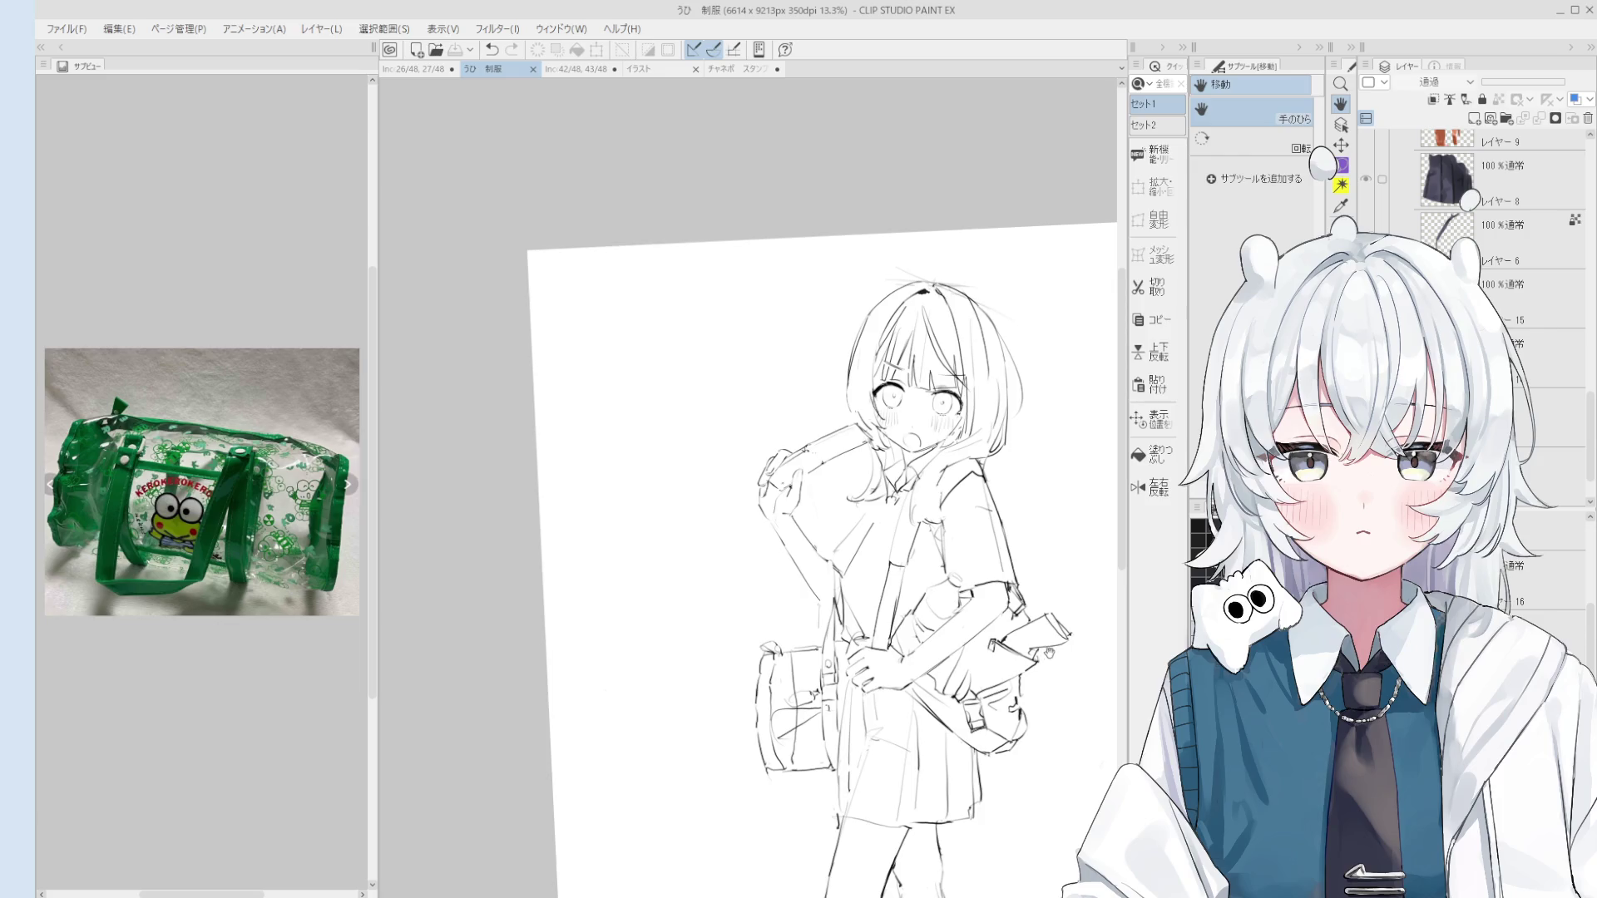
{"action": "key", "text": "ctrl+0"}
{"action": "scroll", "coordinate": [1464, 216], "scroll_direction": "up", "scroll_amount": 5}
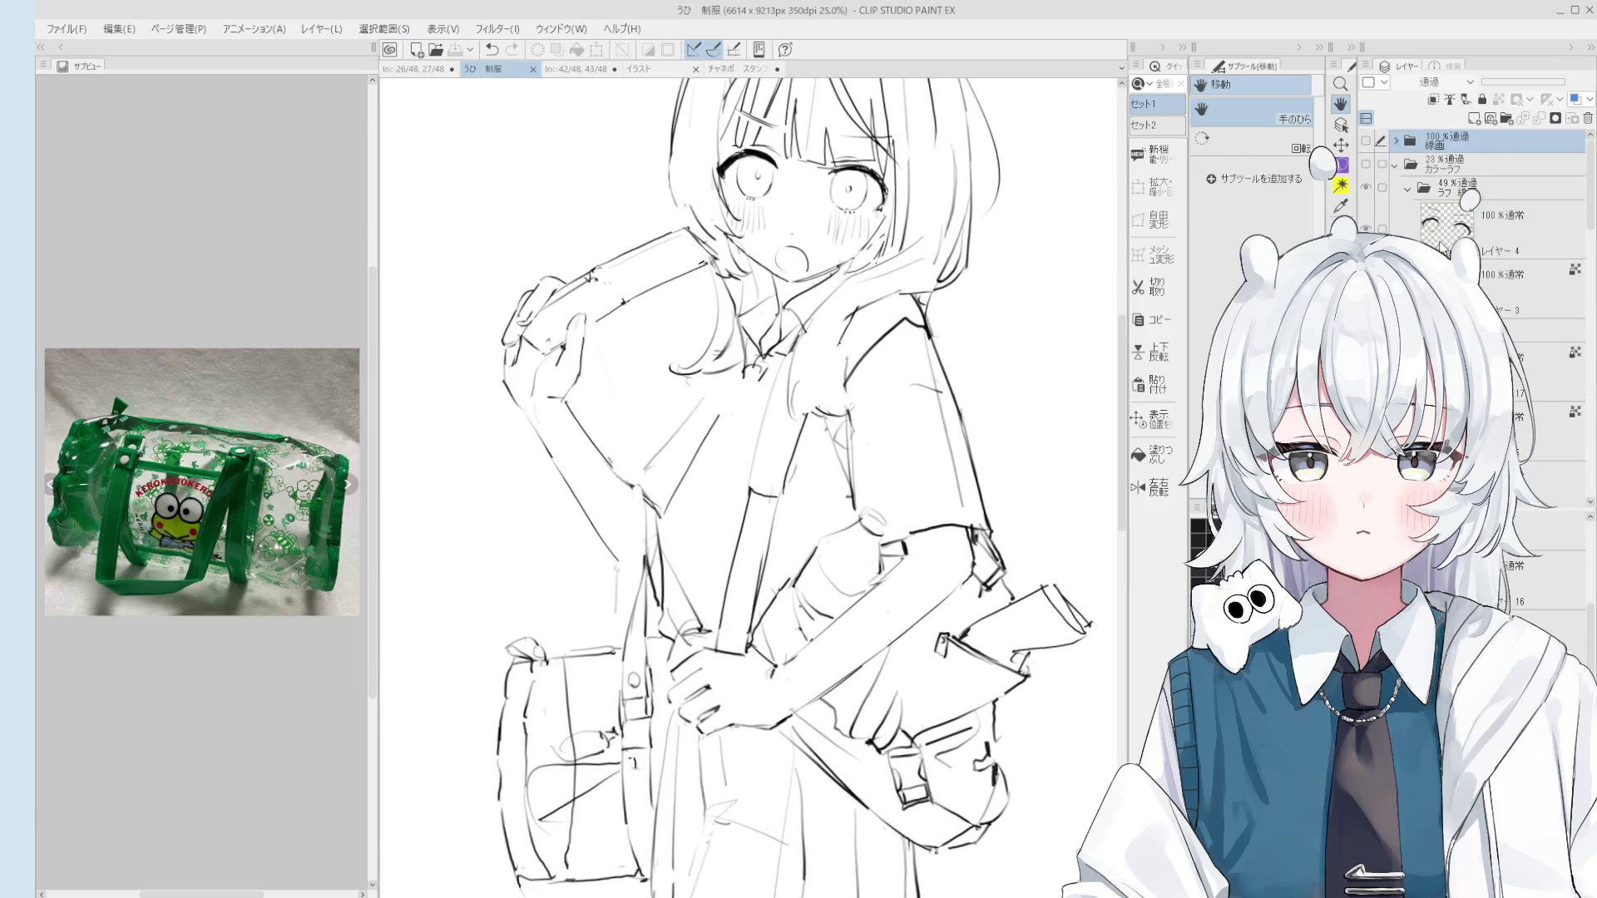
{"action": "scroll", "coordinate": [1377, 160], "scroll_direction": "down", "scroll_amount": 6}
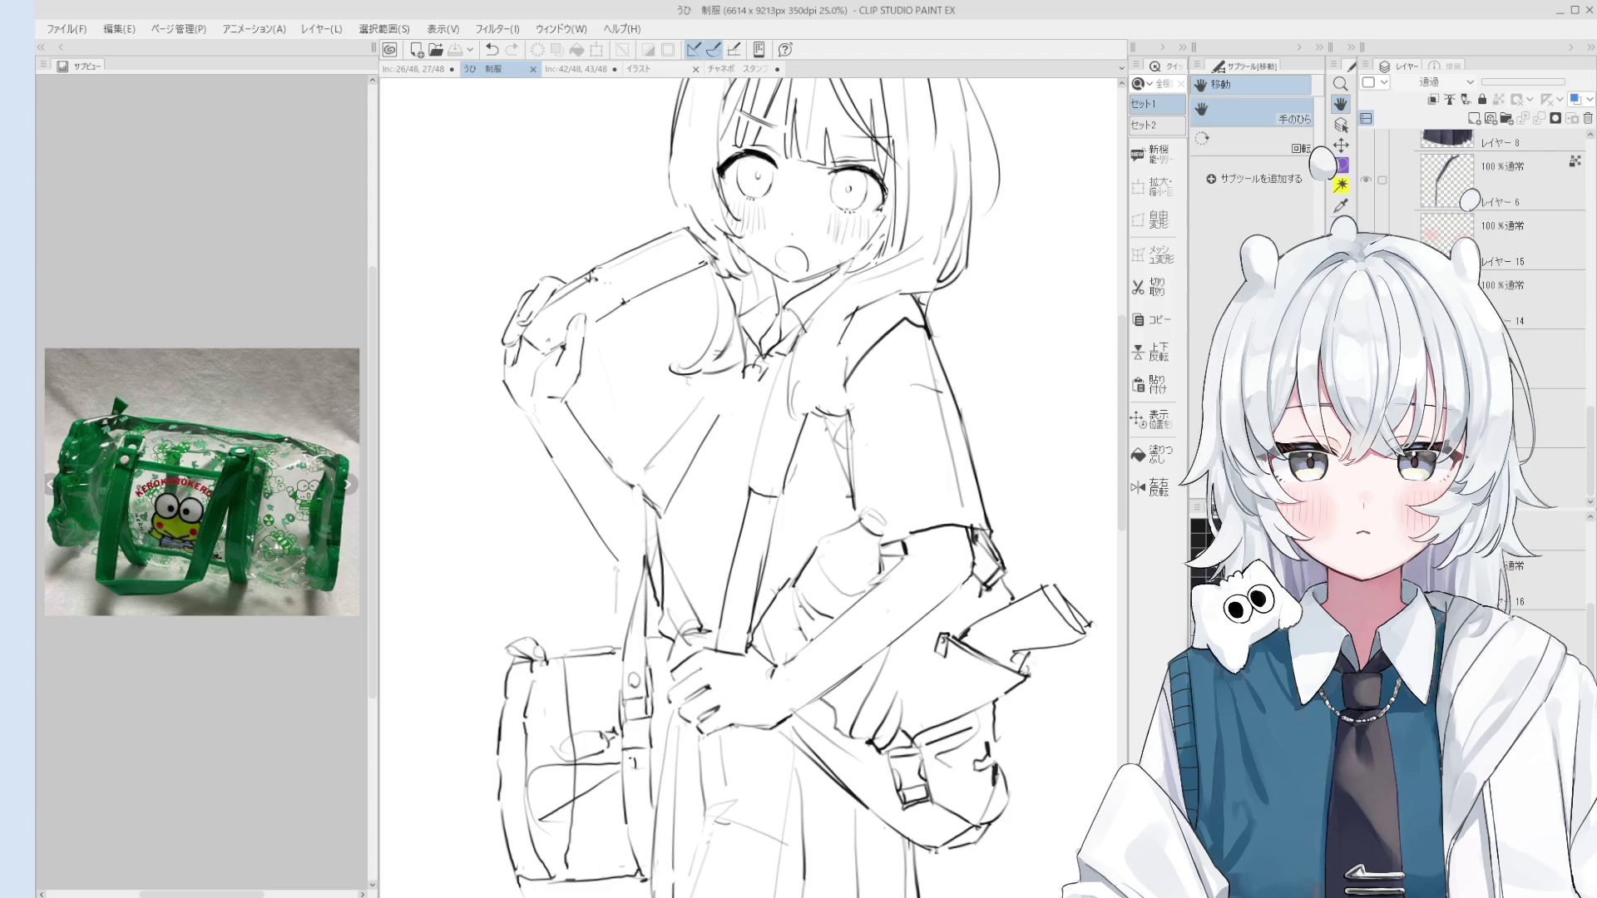
{"action": "left_click", "coordinate": [1366, 180]}
{"action": "scroll", "coordinate": [1382, 166], "scroll_direction": "up", "scroll_amount": 5}
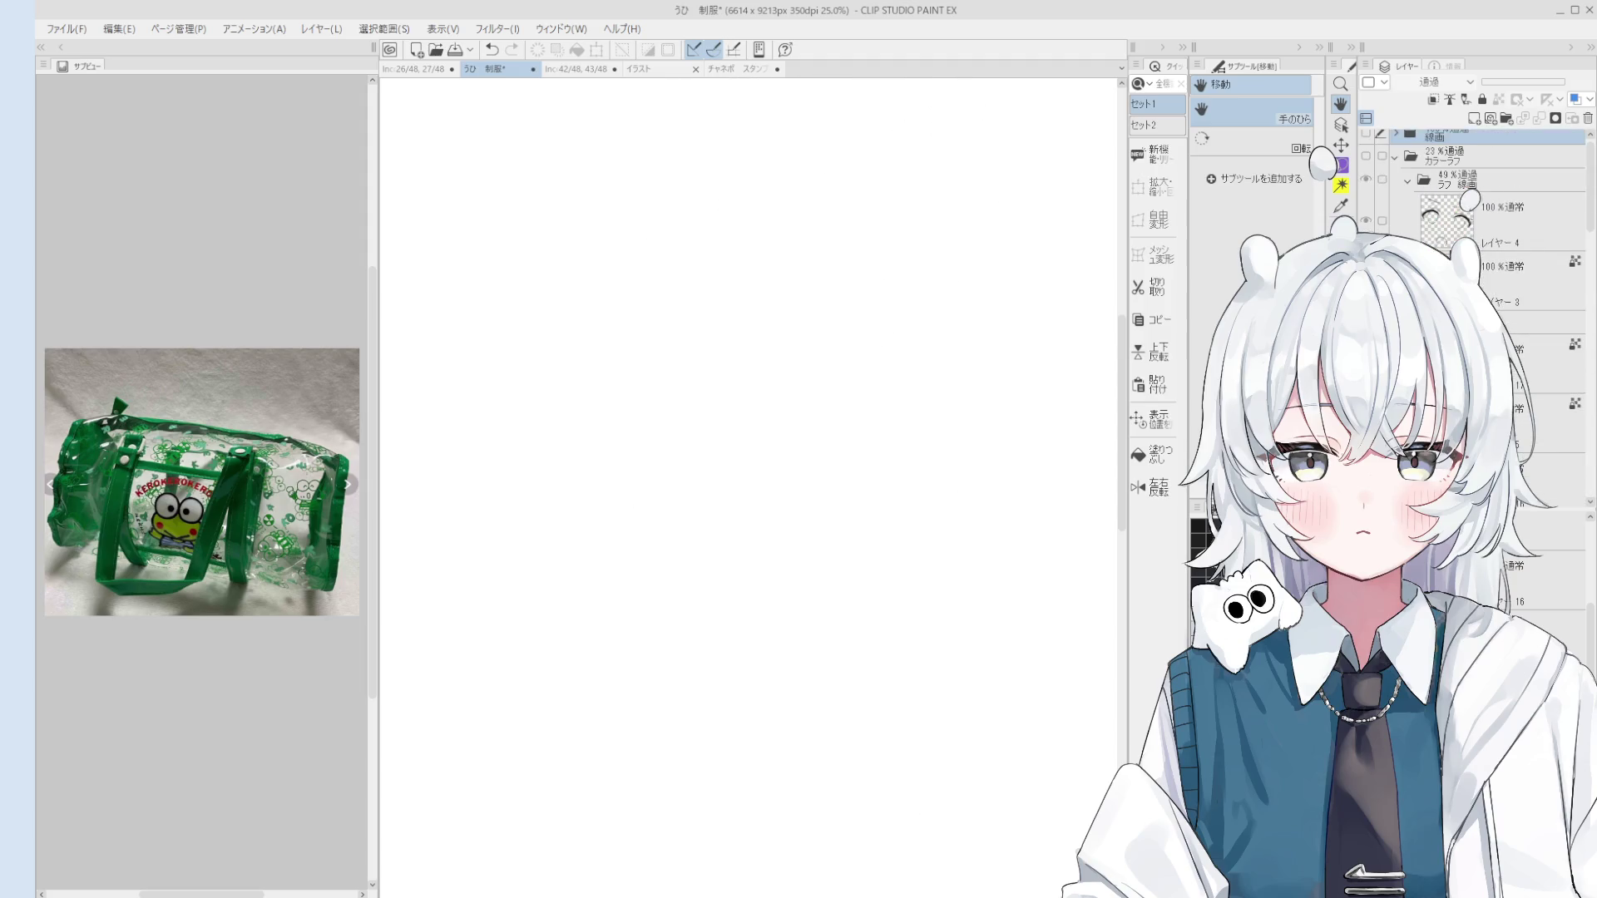
Step: Show the 線画 folder again and make the skirt's layer active
{"action": "left_click", "coordinate": [1366, 142]}
{"action": "scroll", "coordinate": [1071, 420], "scroll_direction": "down", "scroll_amount": 3}
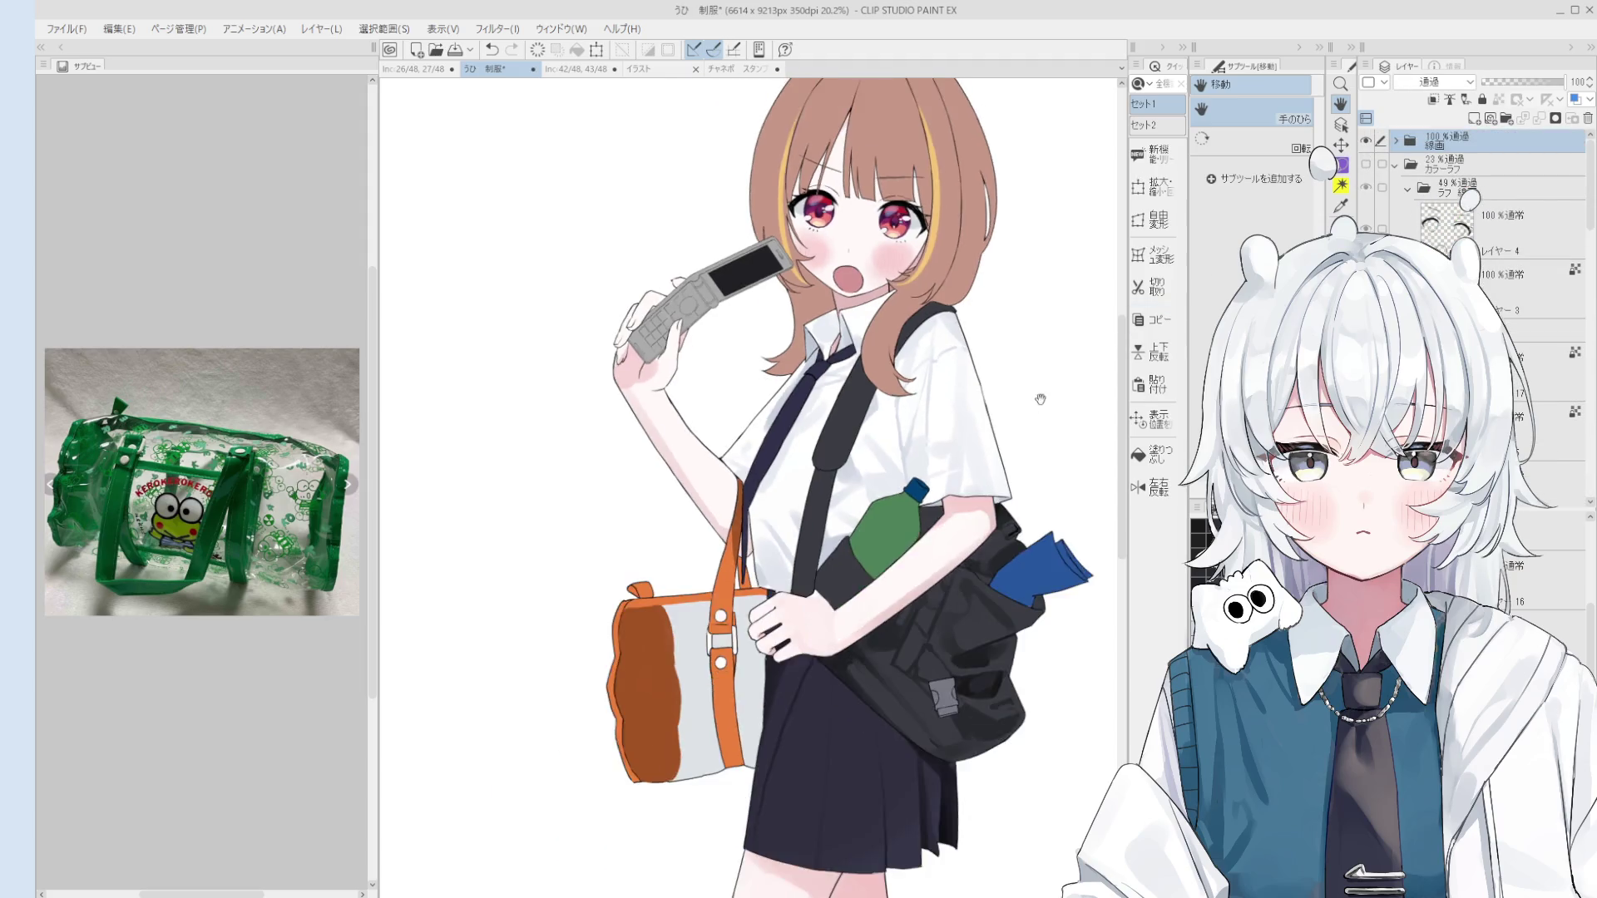
{"action": "left_click", "coordinate": [957, 589], "text": "ctrl+shift"}
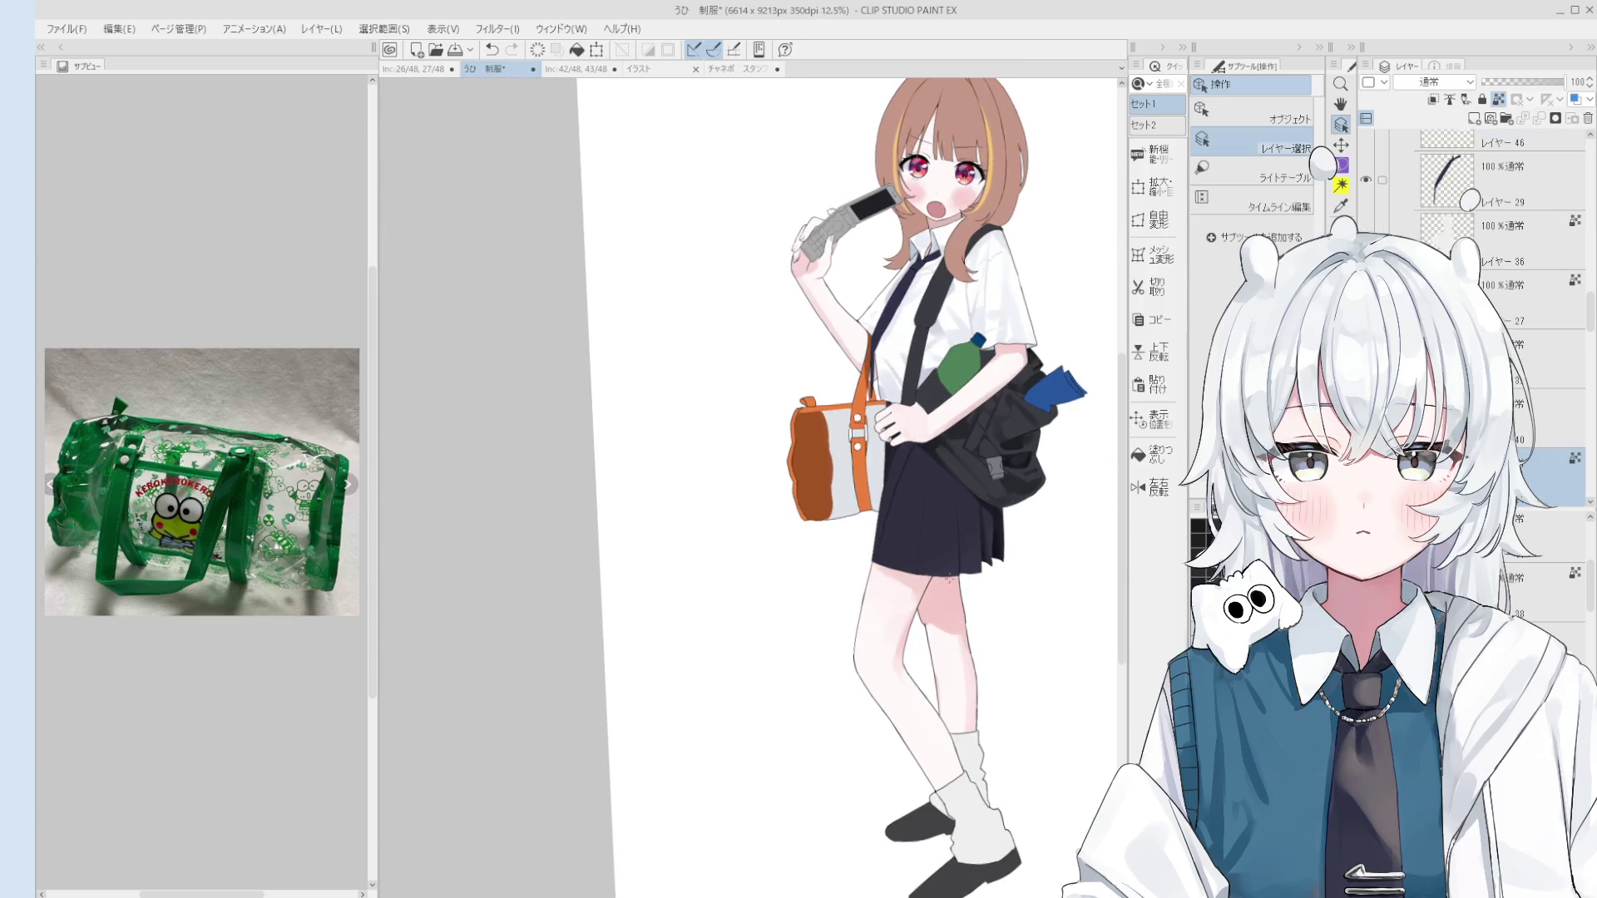
{"action": "left_click_drag", "start_coordinate": [956, 582], "coordinate": [963, 600]}
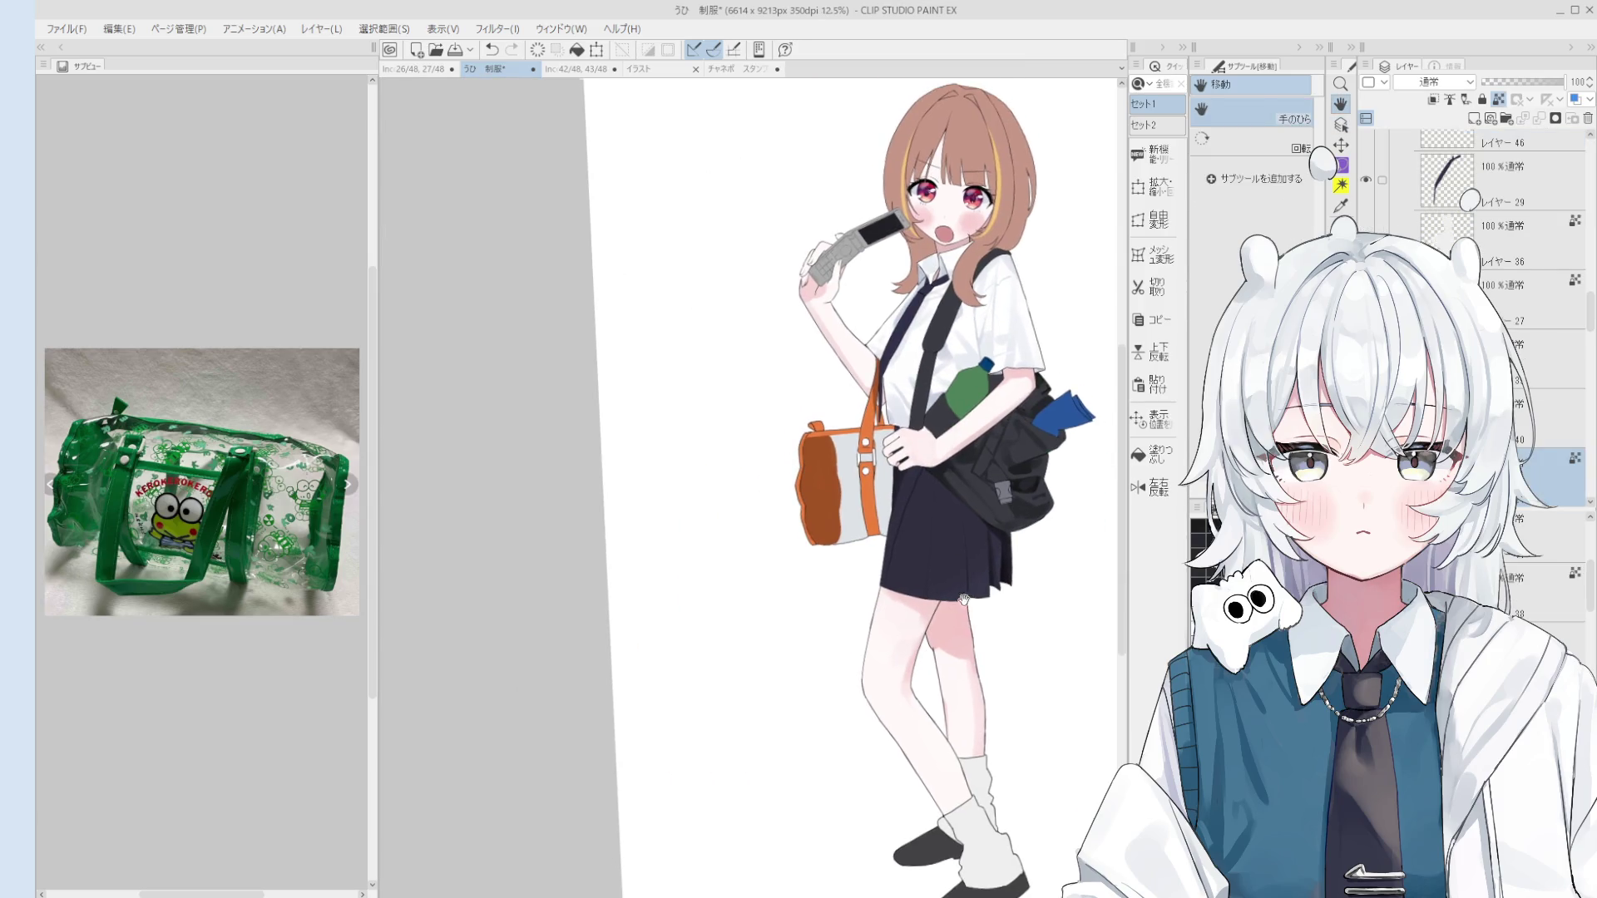
{"action": "left_click", "coordinate": [981, 541], "text": "ctrl+shift"}
{"action": "scroll", "coordinate": [980, 545], "scroll_direction": "up", "scroll_amount": 2}
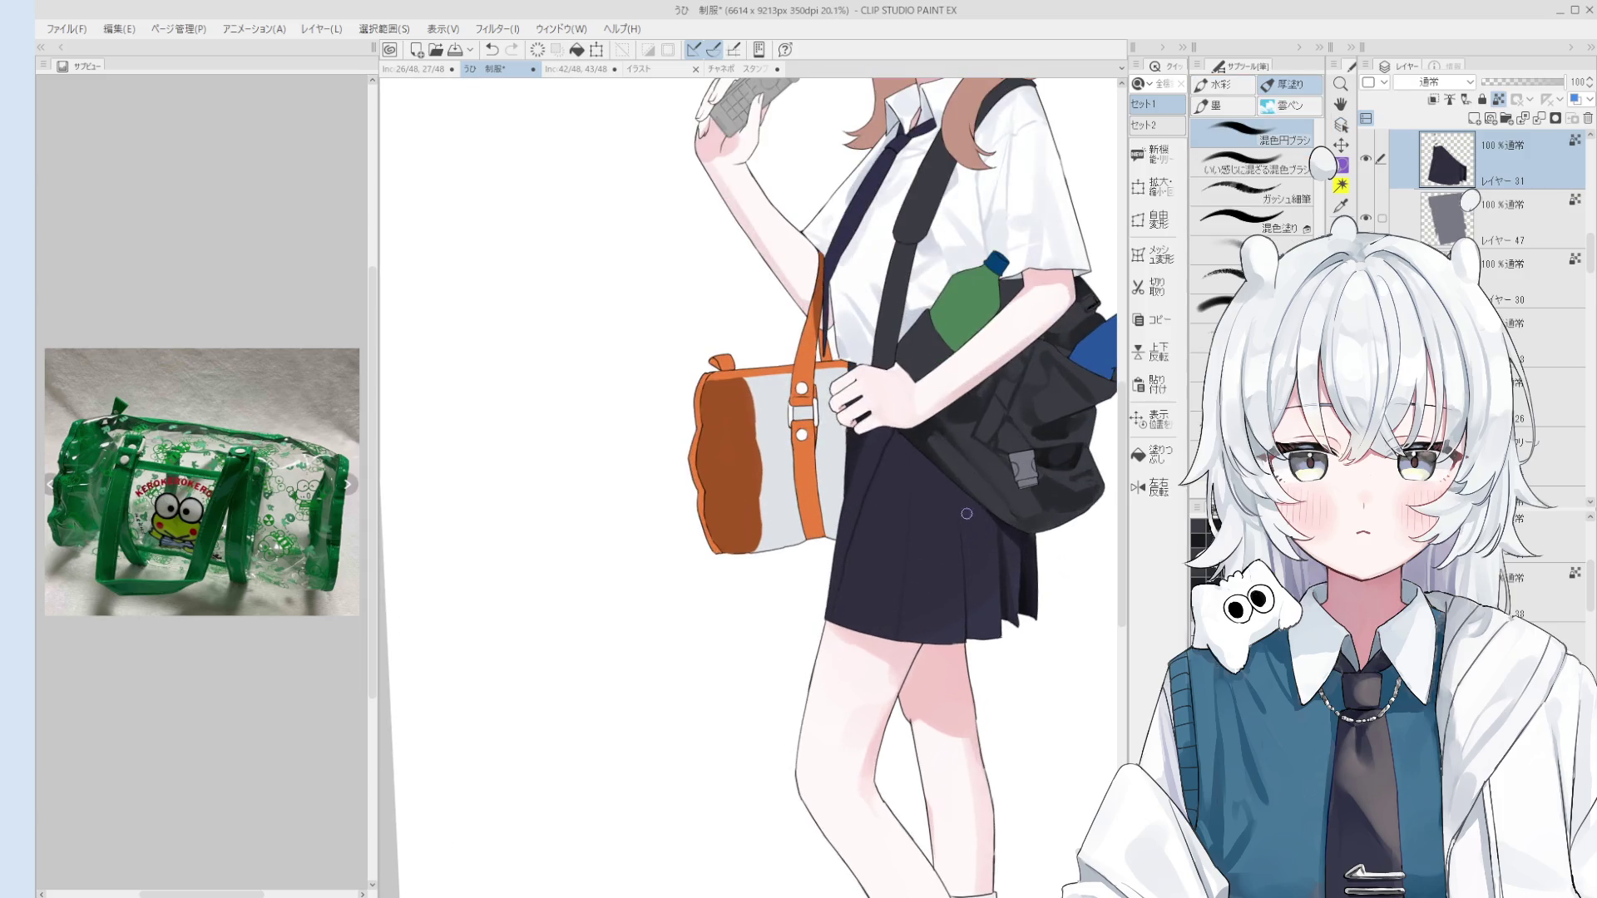
Step: Toggle the skirt fold stroke with undo and redo to compare the skirt with and without it
{"action": "key", "text": "ctrl+y"}
{"action": "key", "text": "ctrl+z"}
{"action": "key", "text": "ctrl+y"}
{"action": "key", "text": "ctrl+z"}
{"action": "key", "text": "ctrl+y"}
{"action": "key", "text": "ctrl+z"}
{"action": "key", "text": "ctrl+y"}
{"action": "scroll", "coordinate": [981, 549], "scroll_direction": "down", "scroll_amount": 3}
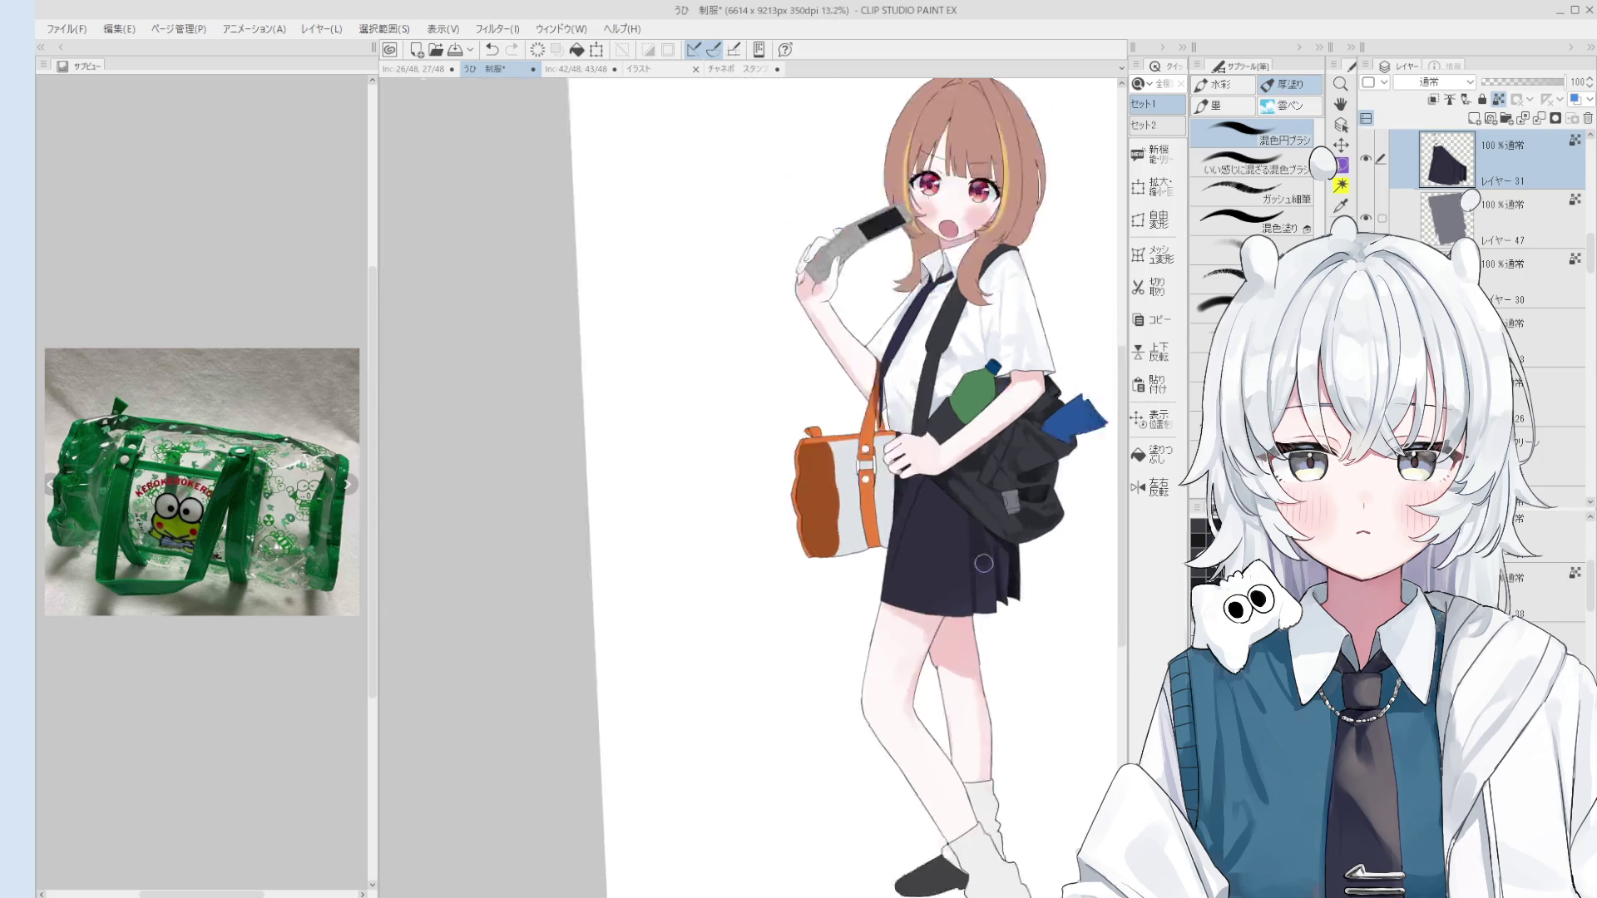
{"action": "key", "text": "ctrl+z"}
{"action": "key", "text": "ctrl+y"}
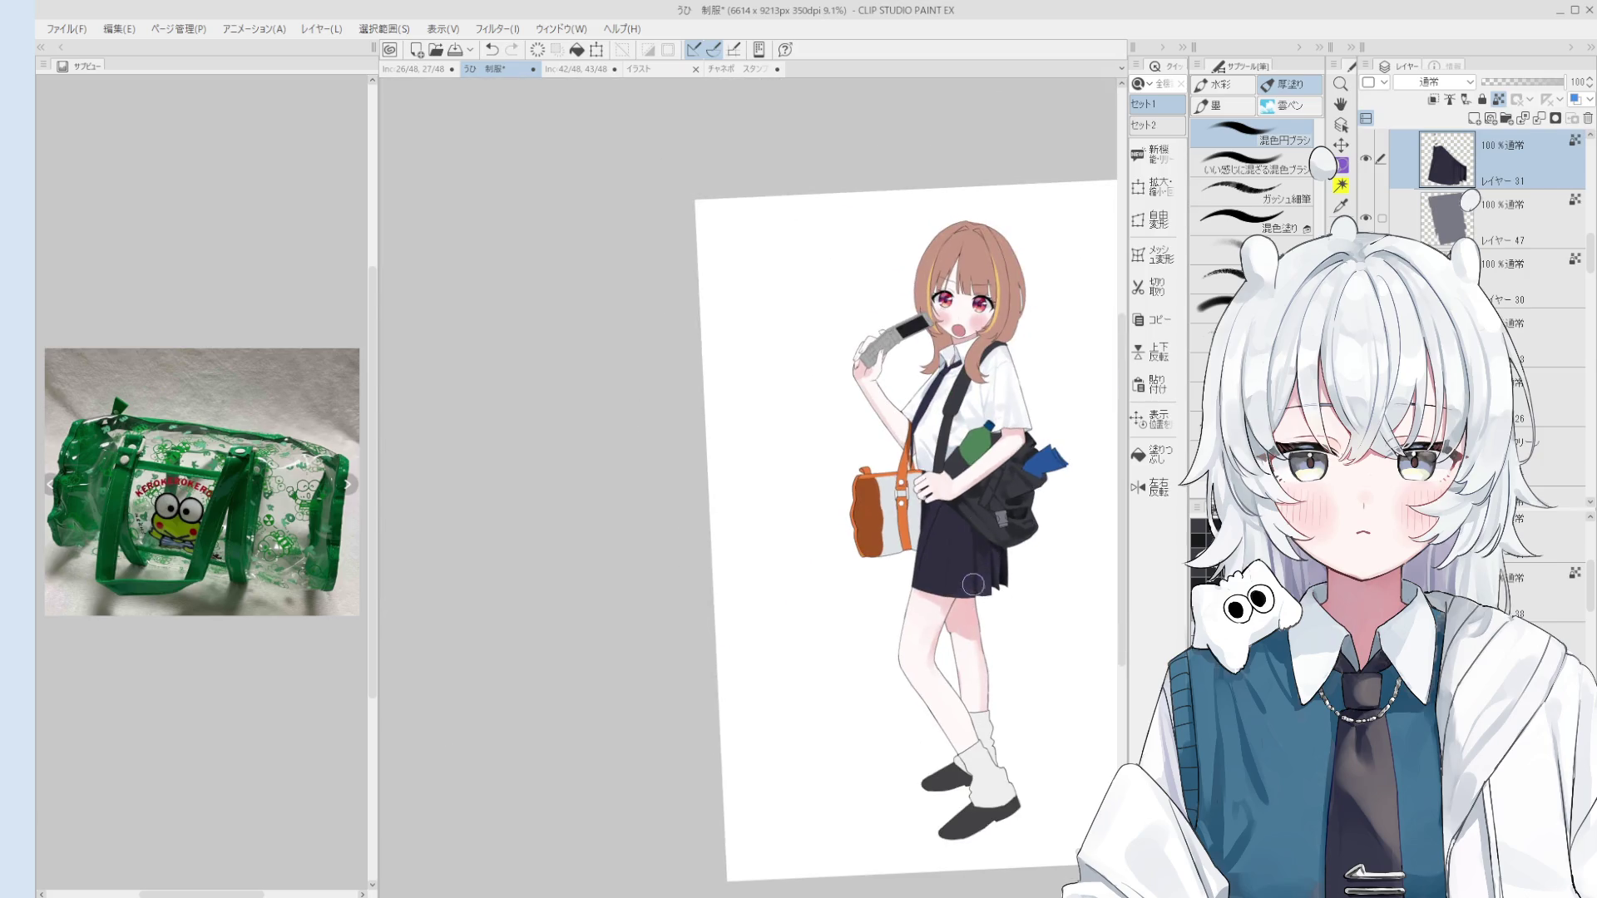
{"action": "scroll", "coordinate": [988, 785], "scroll_direction": "up", "scroll_amount": 3}
Step: Select the lower-leg layer and try the gouache brush before returning to 混色円ブラシ
{"action": "left_click", "coordinate": [985, 786], "text": "ctrl+shift"}
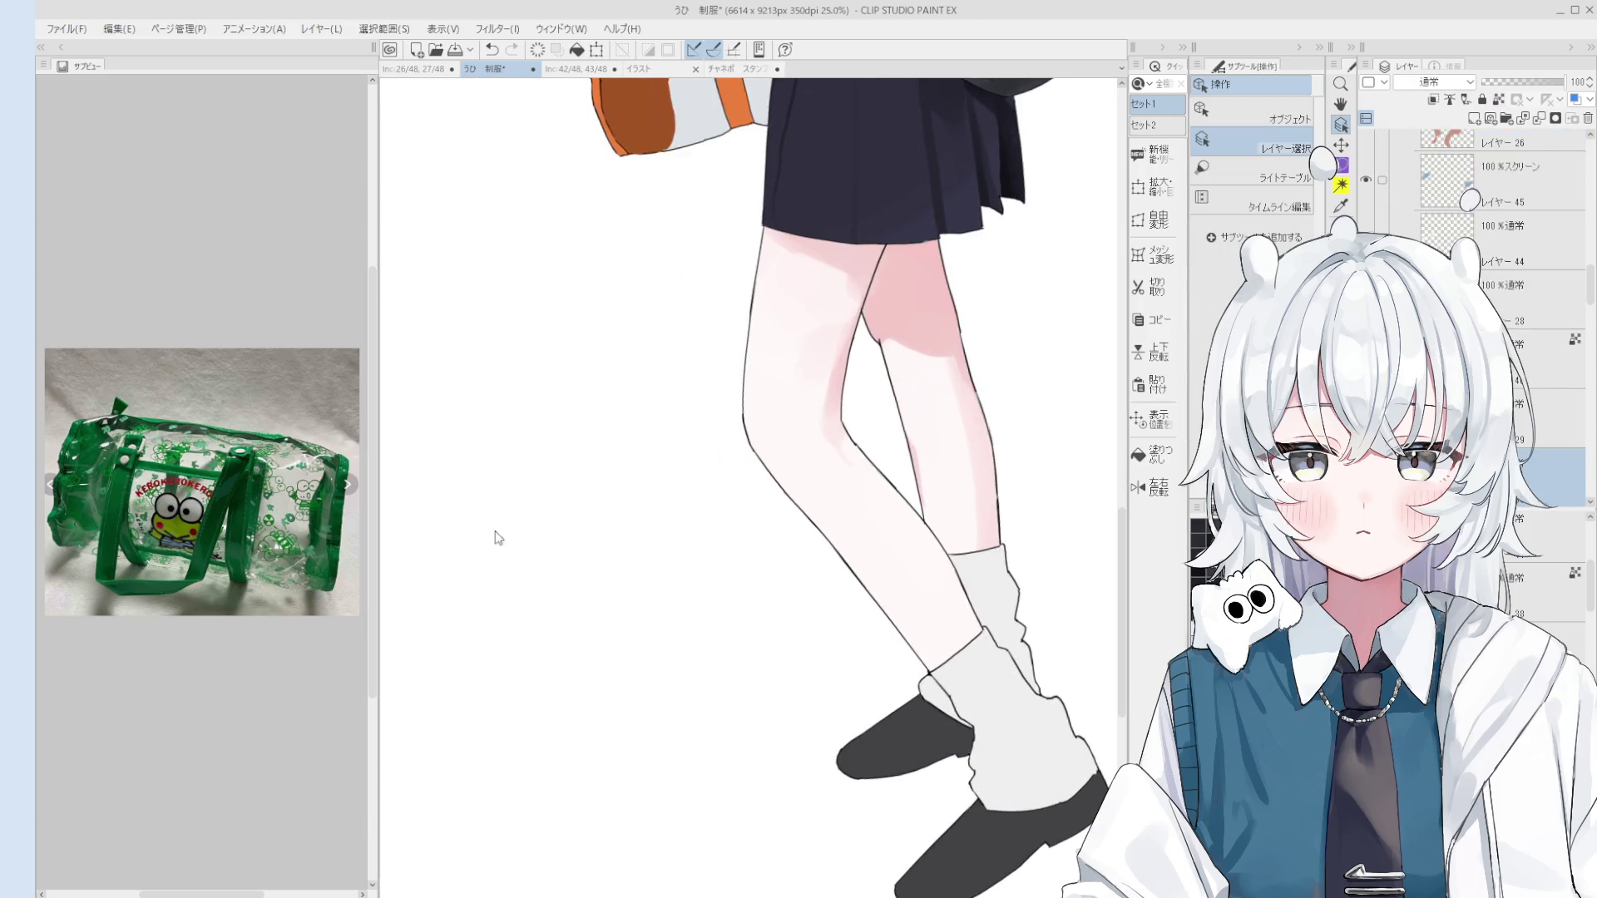
{"action": "key", "text": "b"}
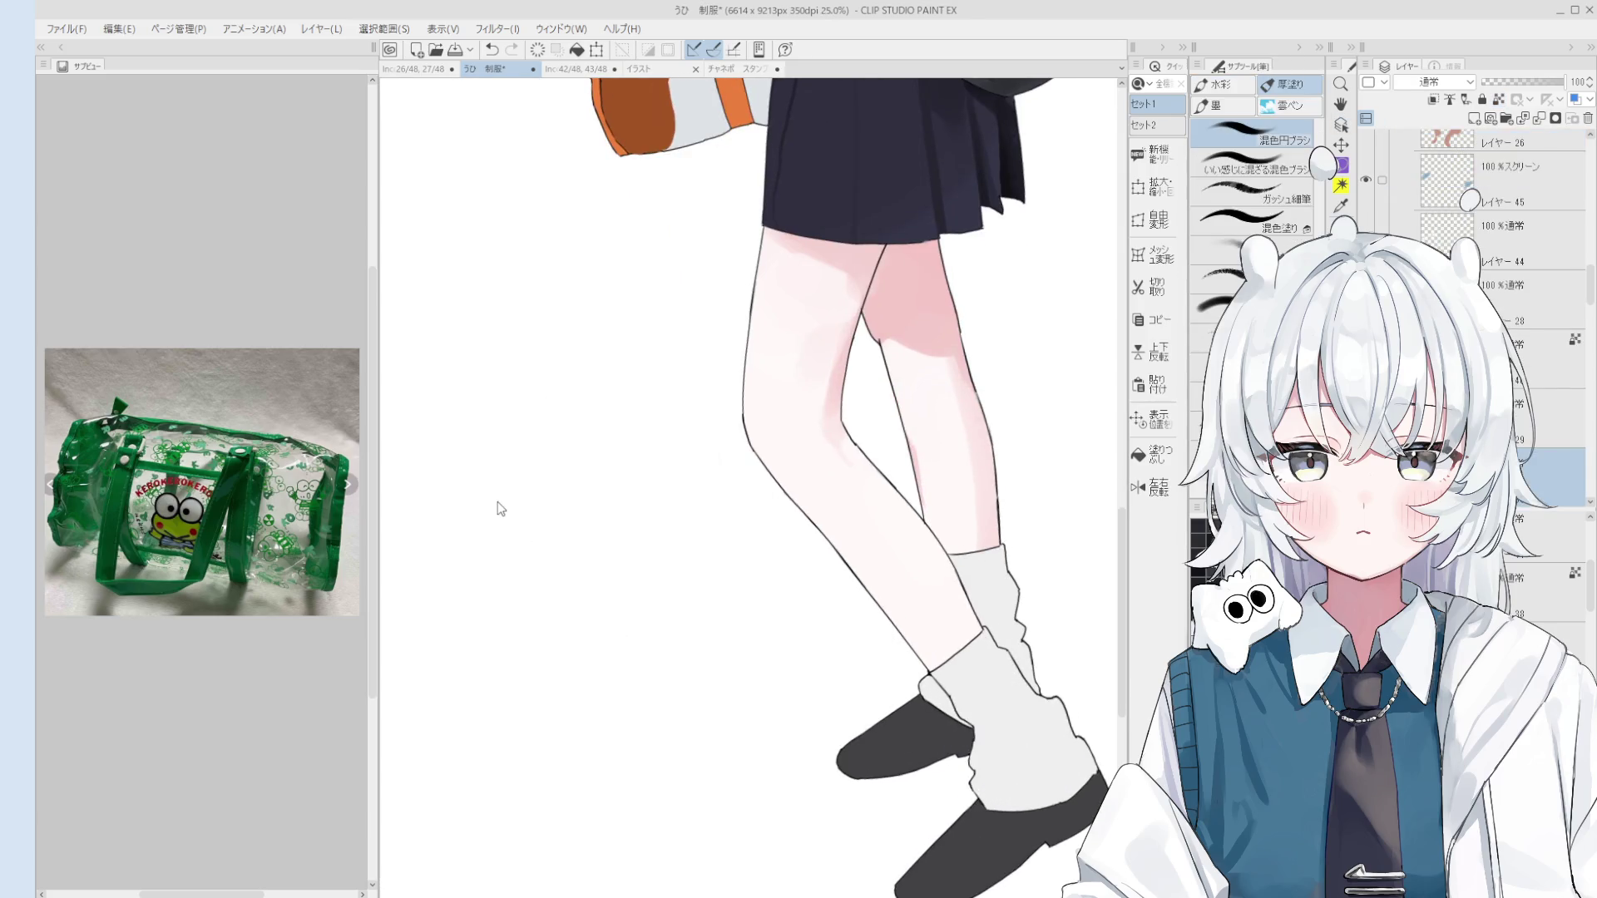
{"action": "scroll", "coordinate": [998, 715], "scroll_direction": "down", "scroll_amount": 1}
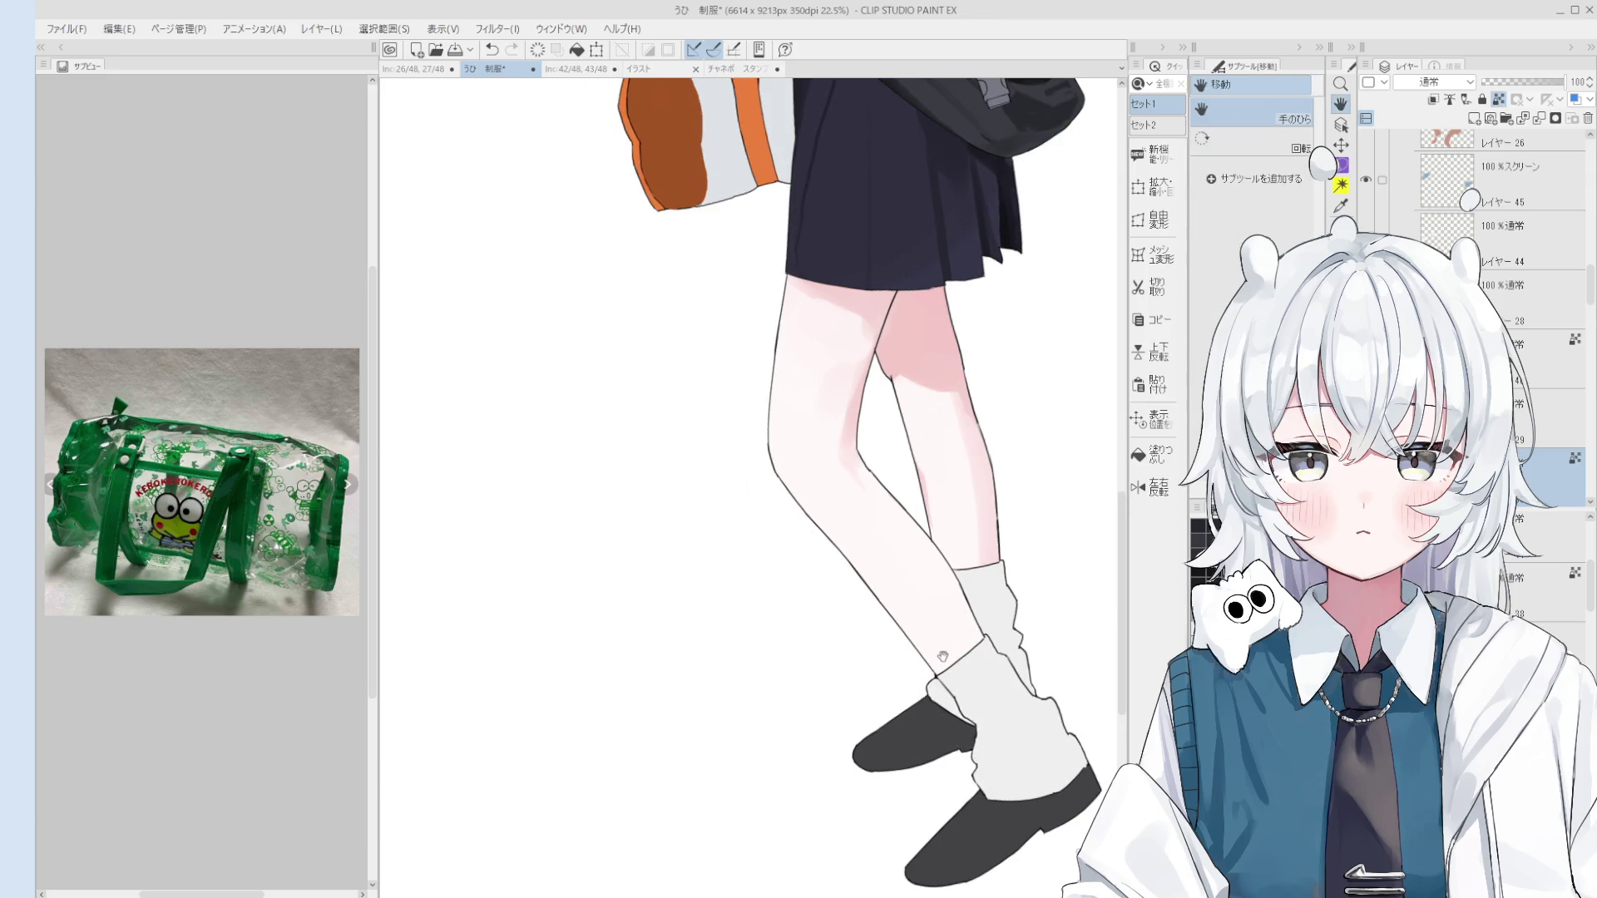
{"action": "scroll", "coordinate": [1019, 675], "scroll_direction": "down", "scroll_amount": 2}
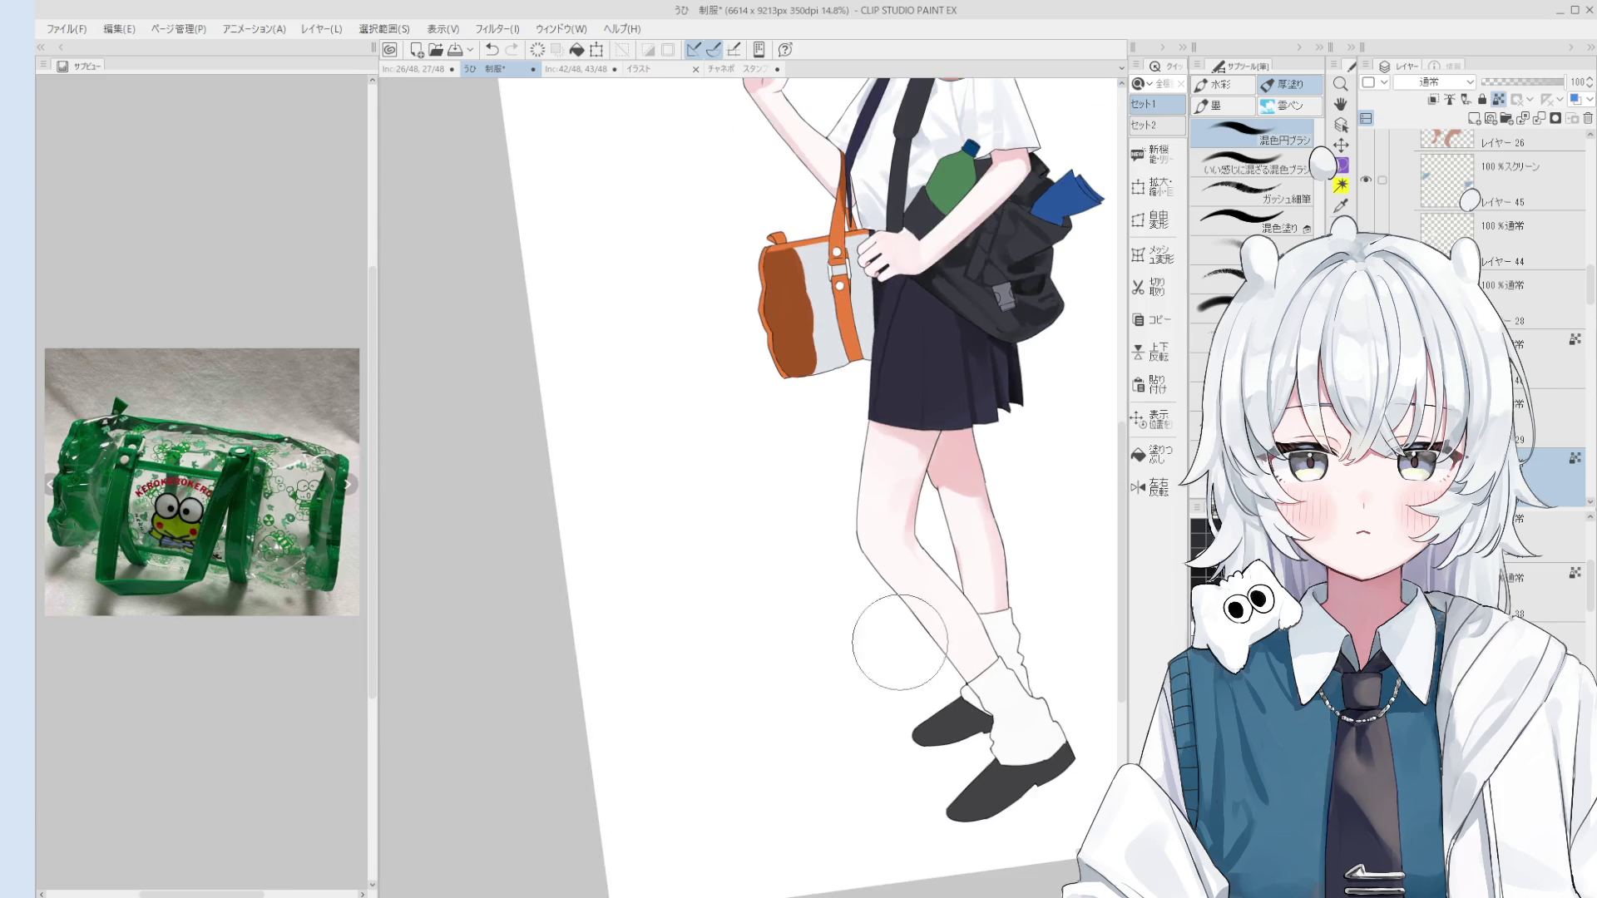
{"action": "key", "text": "period"}
{"action": "key", "text": "period"}
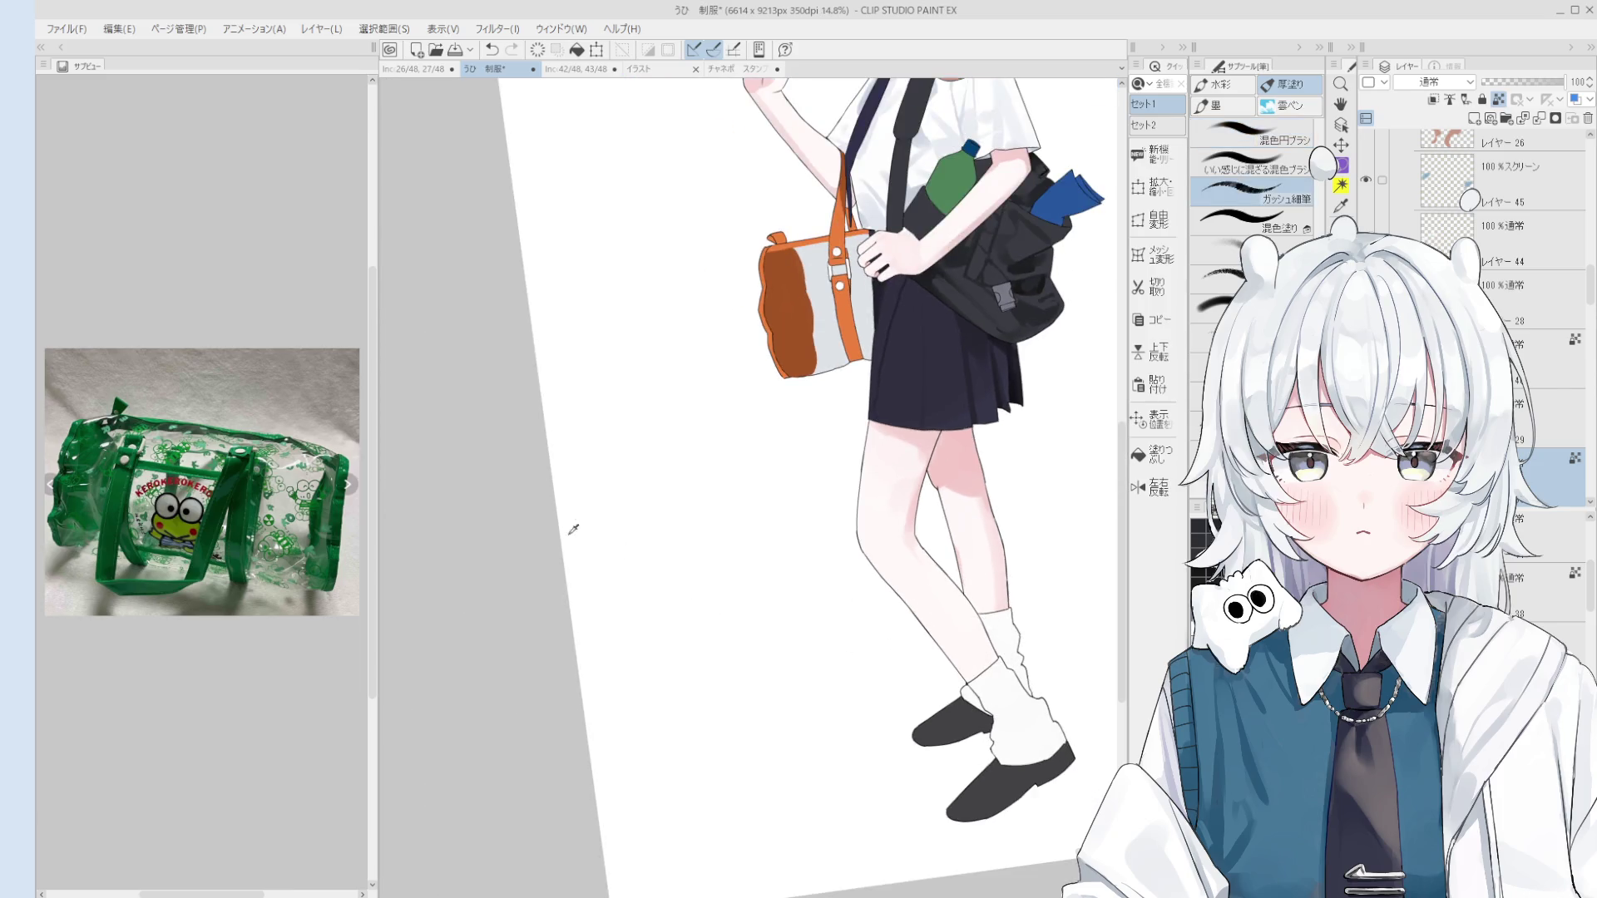
{"action": "key", "text": "comma"}
{"action": "key", "text": "comma"}
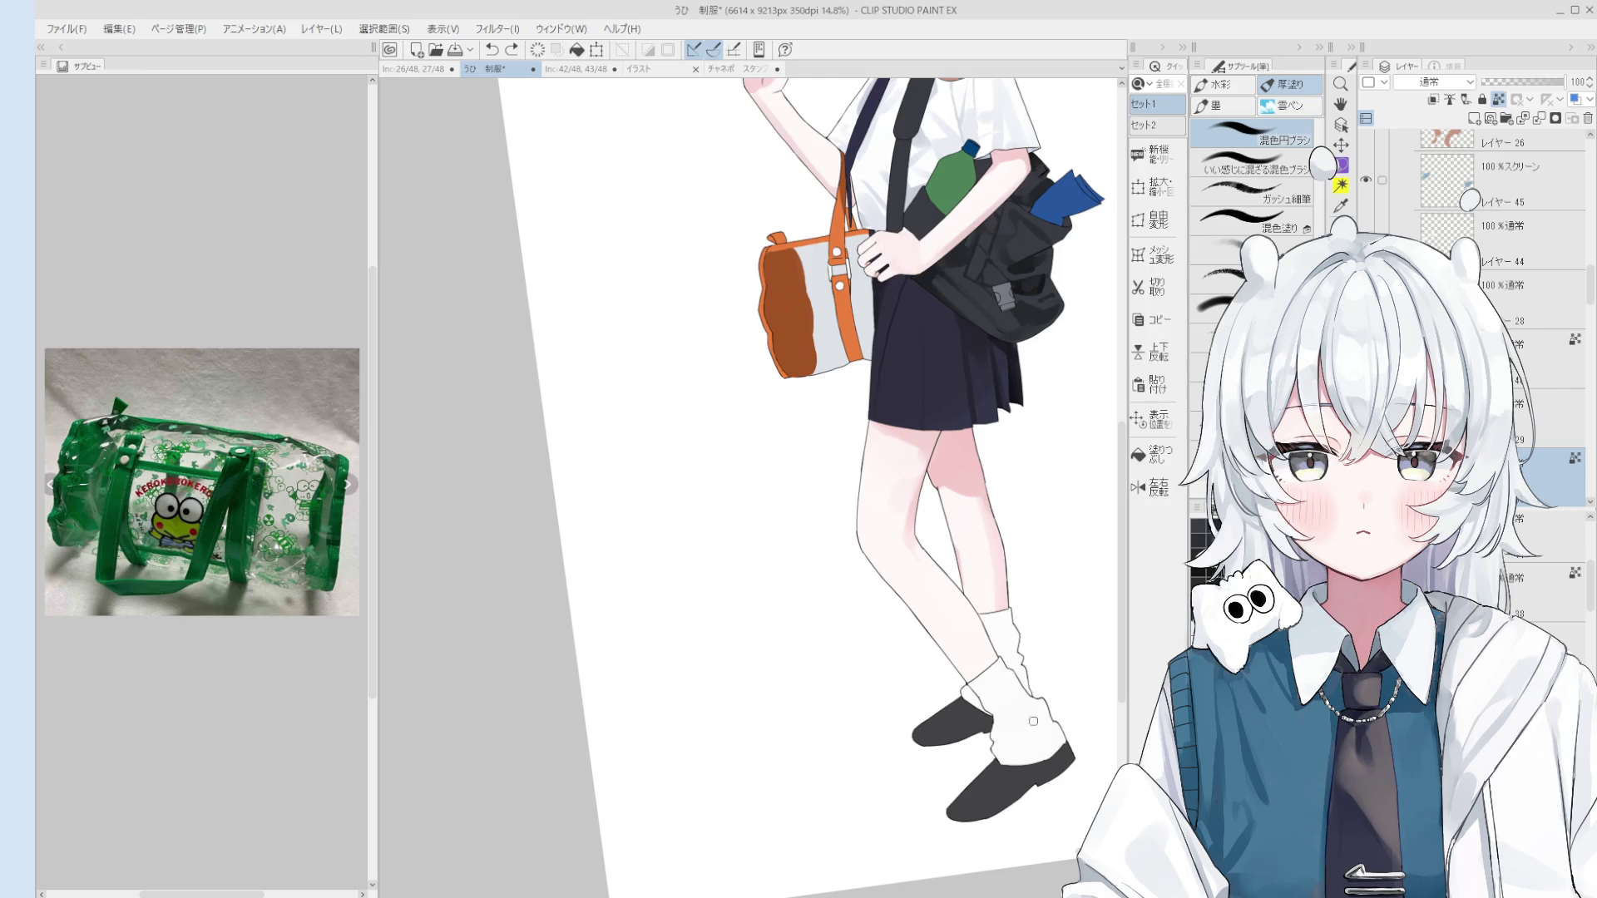
{"action": "scroll", "coordinate": [1052, 747], "scroll_direction": "down", "scroll_amount": 2}
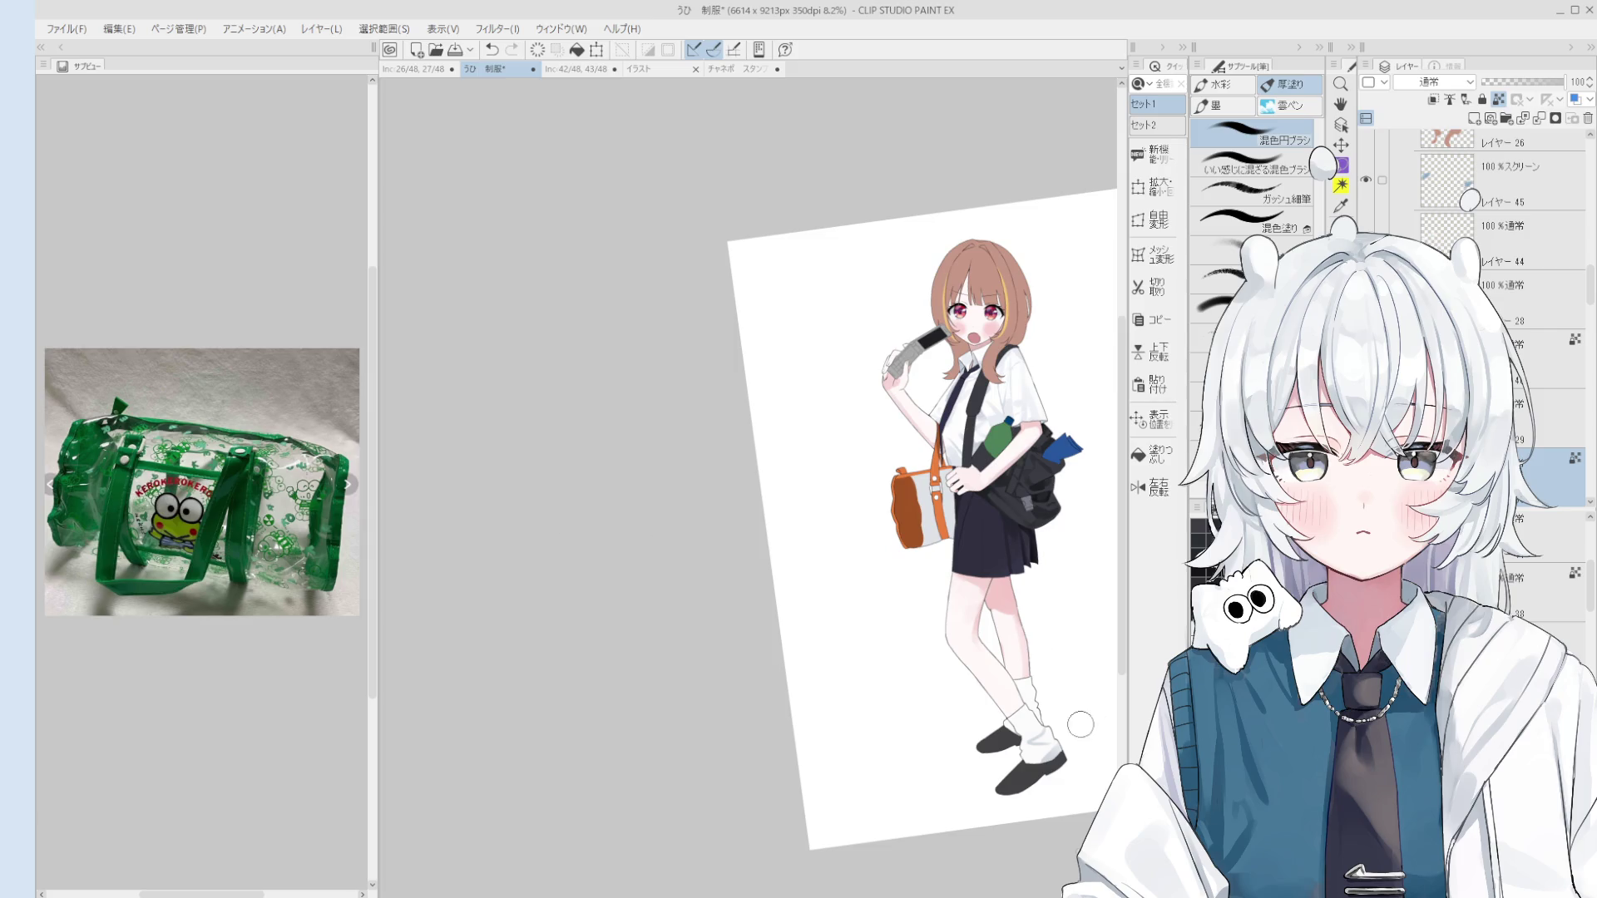
{"action": "scroll", "coordinate": [1031, 699], "scroll_direction": "up", "scroll_amount": 1}
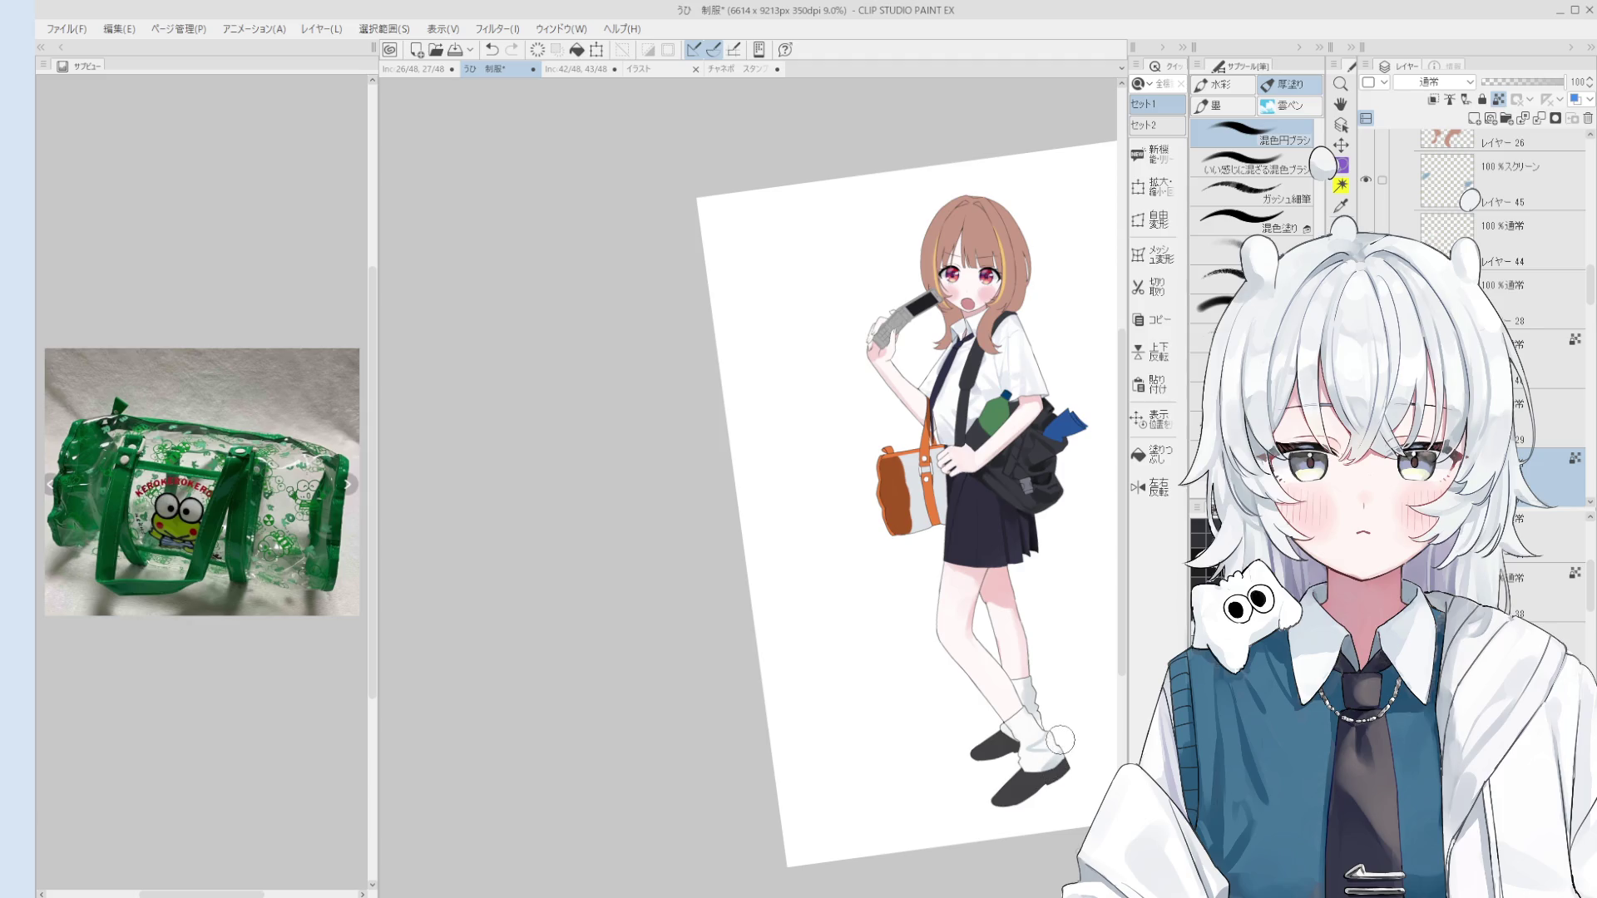
{"action": "scroll", "coordinate": [1057, 748], "scroll_direction": "up", "scroll_amount": 2}
{"action": "scroll", "coordinate": [1040, 724], "scroll_direction": "down", "scroll_amount": 1}
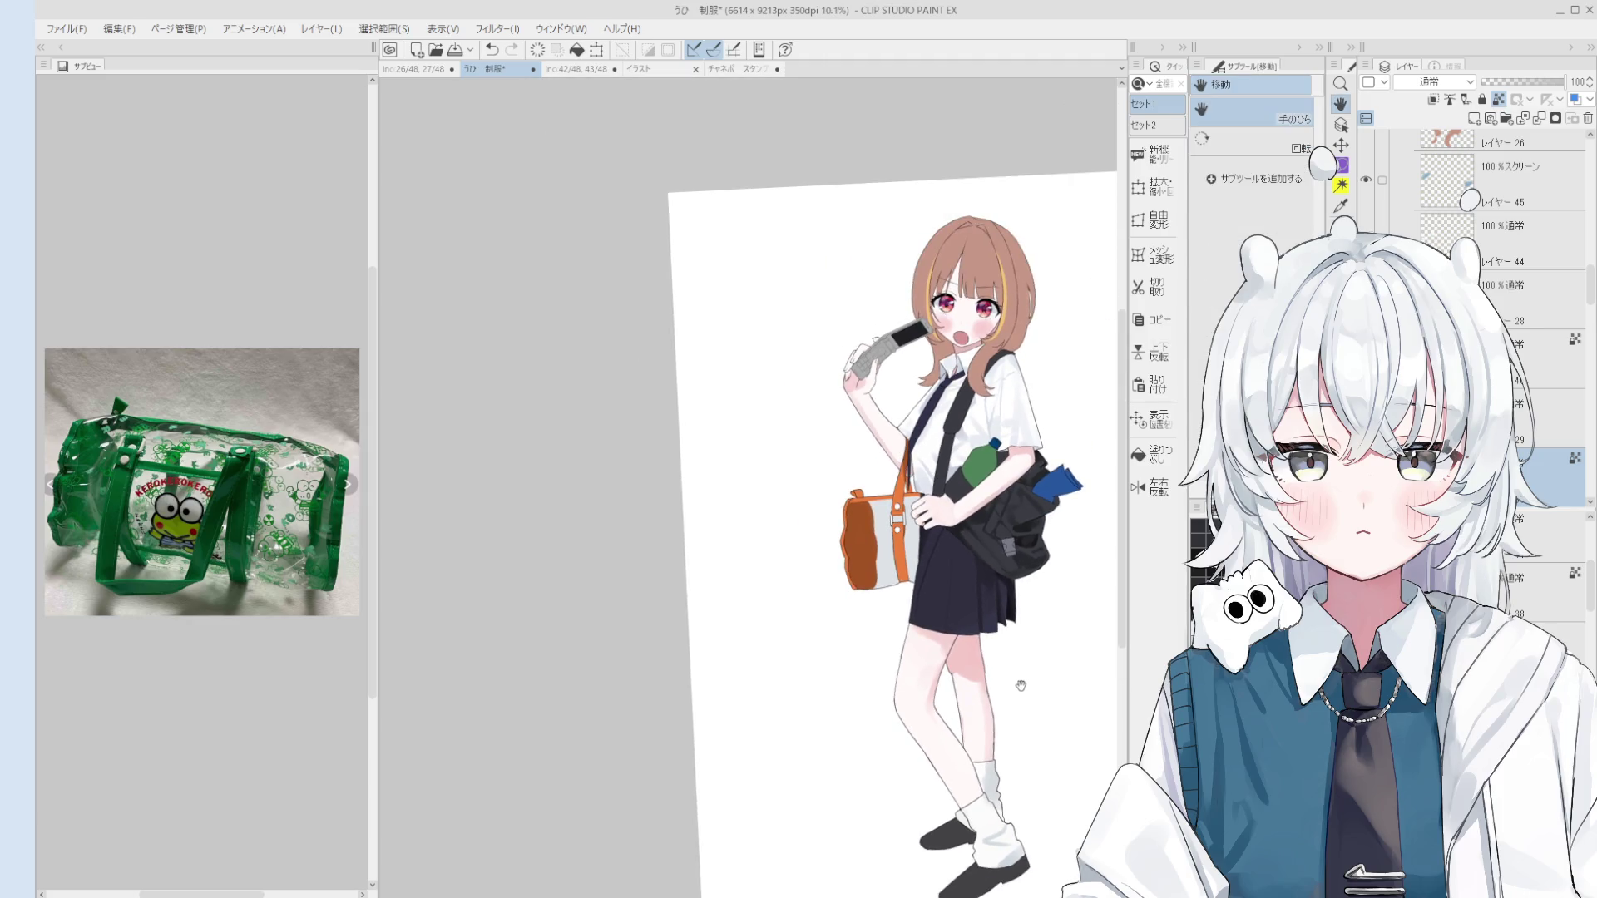
Step: On the skirt layer, undo a lighter blended stroke and paint dark tone over the lower skirt
{"action": "key", "text": "o"}
{"action": "left_click", "coordinate": [947, 584]}
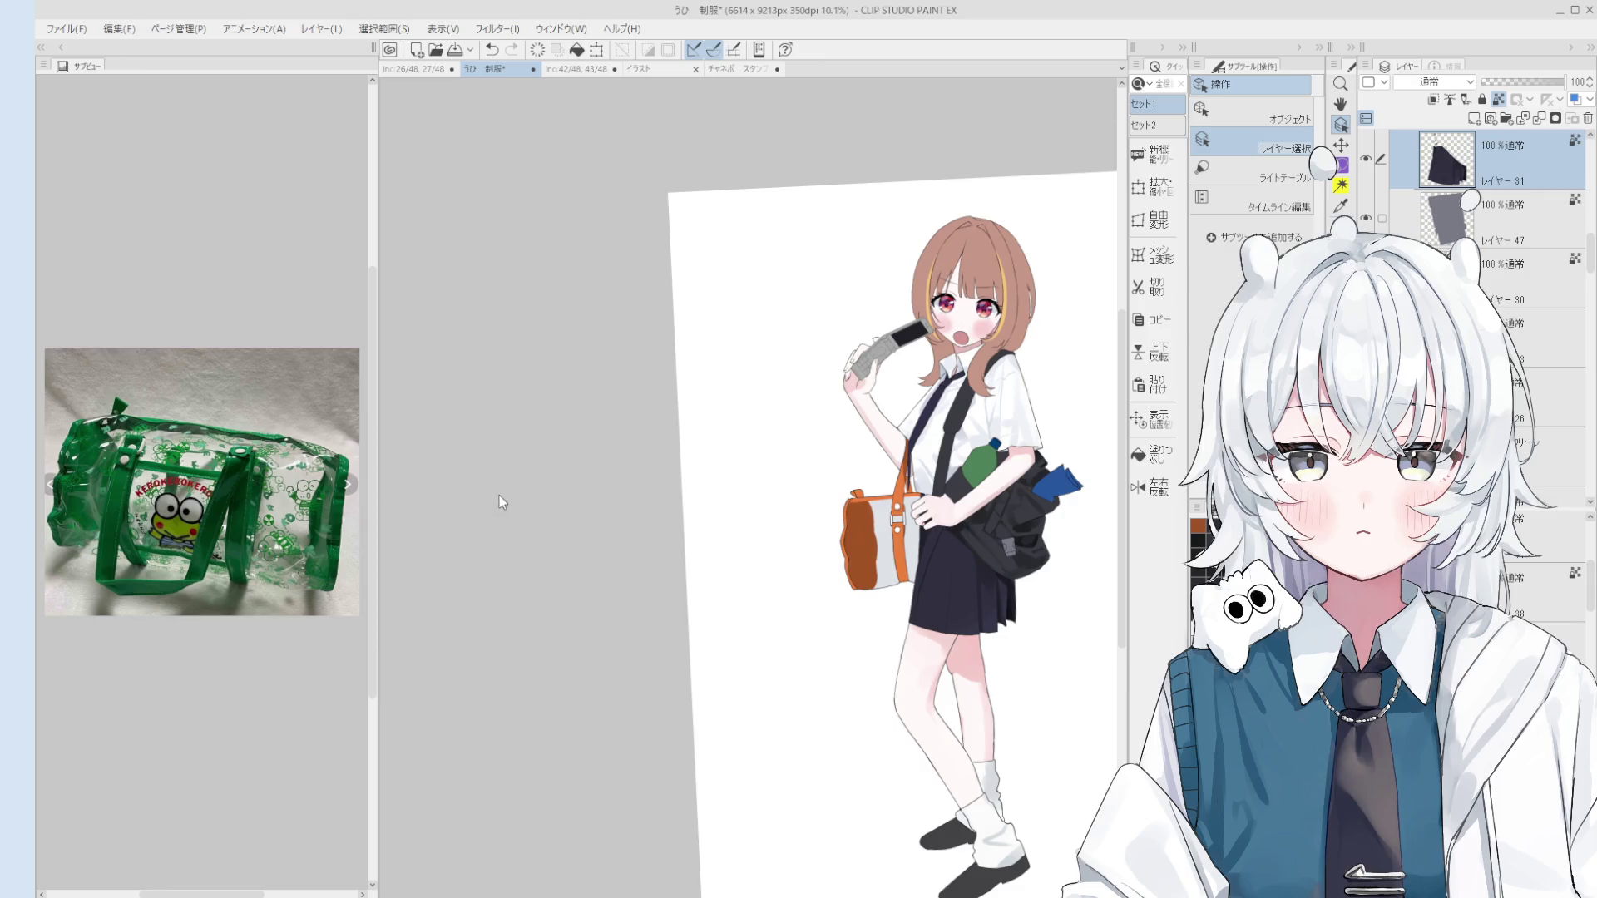
{"action": "key", "text": "b"}
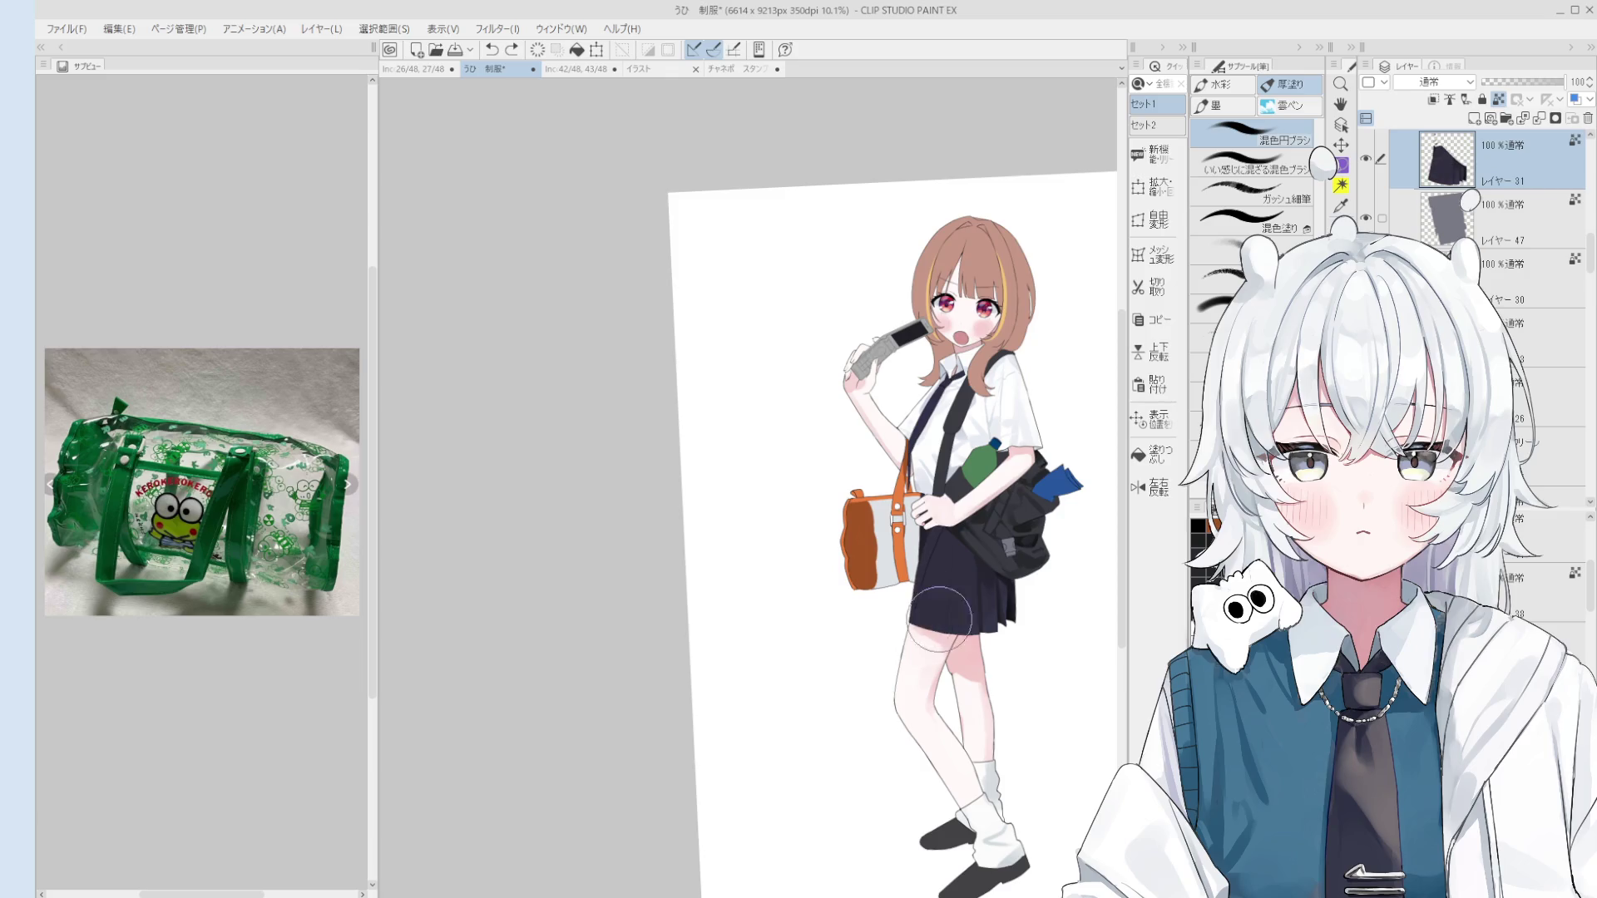
{"action": "mouse_move", "coordinate": [931, 610]}
{"action": "left_mouse_down"}
{"action": "mouse_move", "coordinate": [915, 628]}
{"action": "mouse_move", "coordinate": [935, 573]}
{"action": "mouse_move", "coordinate": [932, 620]}
{"action": "left_mouse_up"}
{"action": "key", "text": "ctrl+z"}
{"action": "key", "text": "ctrl+z"}
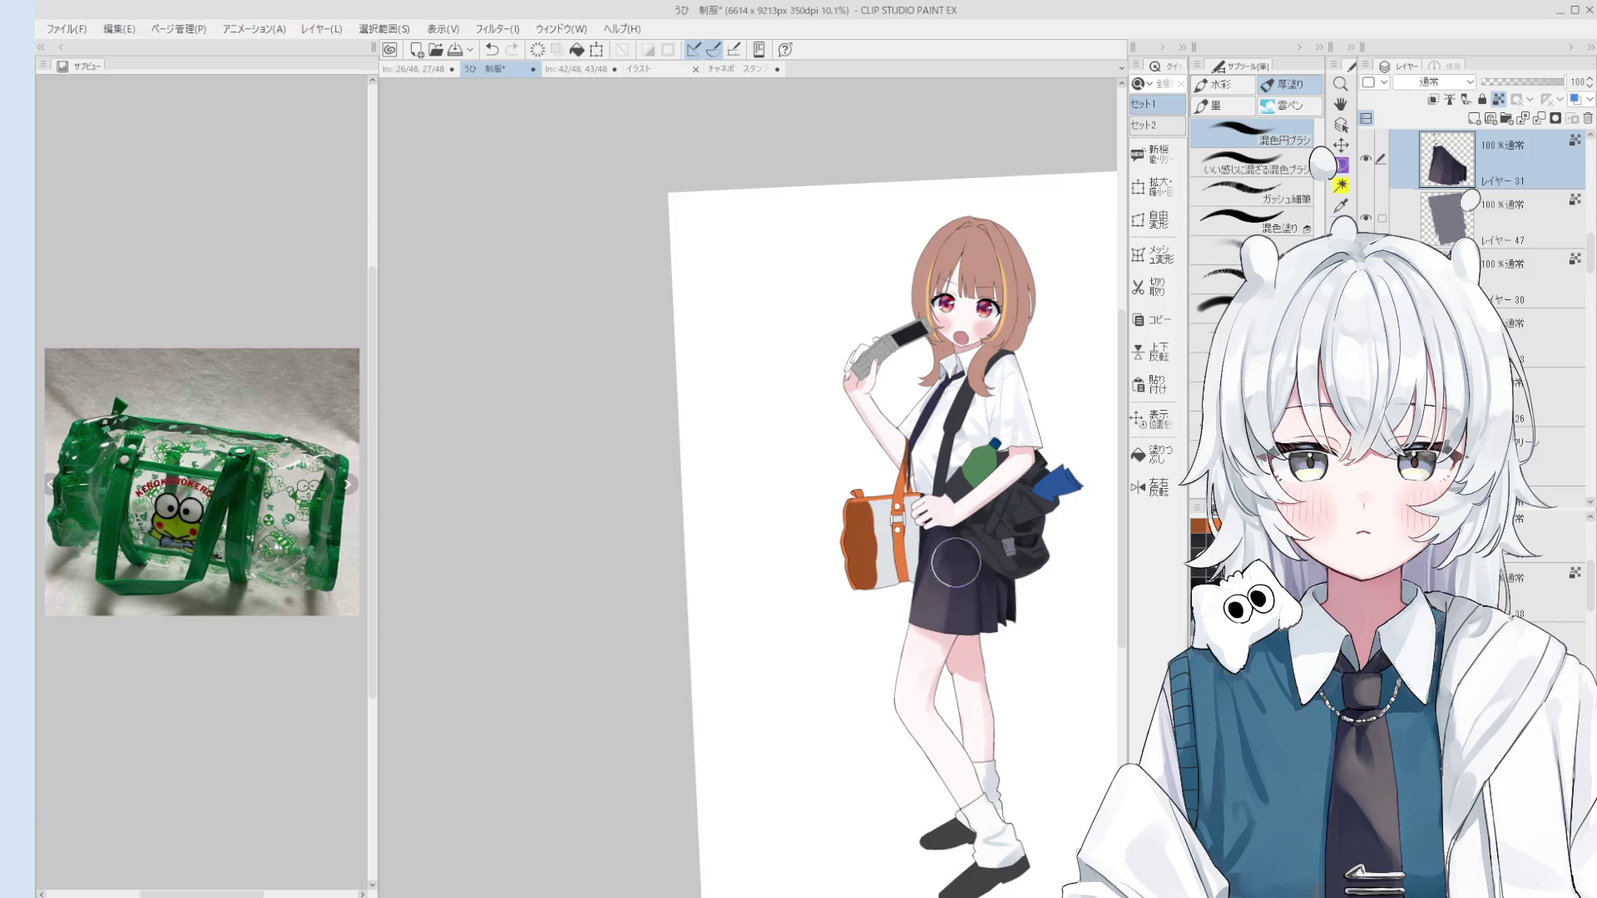
{"action": "scroll", "coordinate": [956, 632], "scroll_direction": "down", "scroll_amount": 1}
{"action": "left_click_drag", "start_coordinate": [957, 611], "coordinate": [923, 616]}
{"action": "key", "text": "h"}
{"action": "scroll", "coordinate": [974, 653], "scroll_direction": "down", "scroll_amount": 3}
{"action": "key", "text": "ctrl+shift+h"}
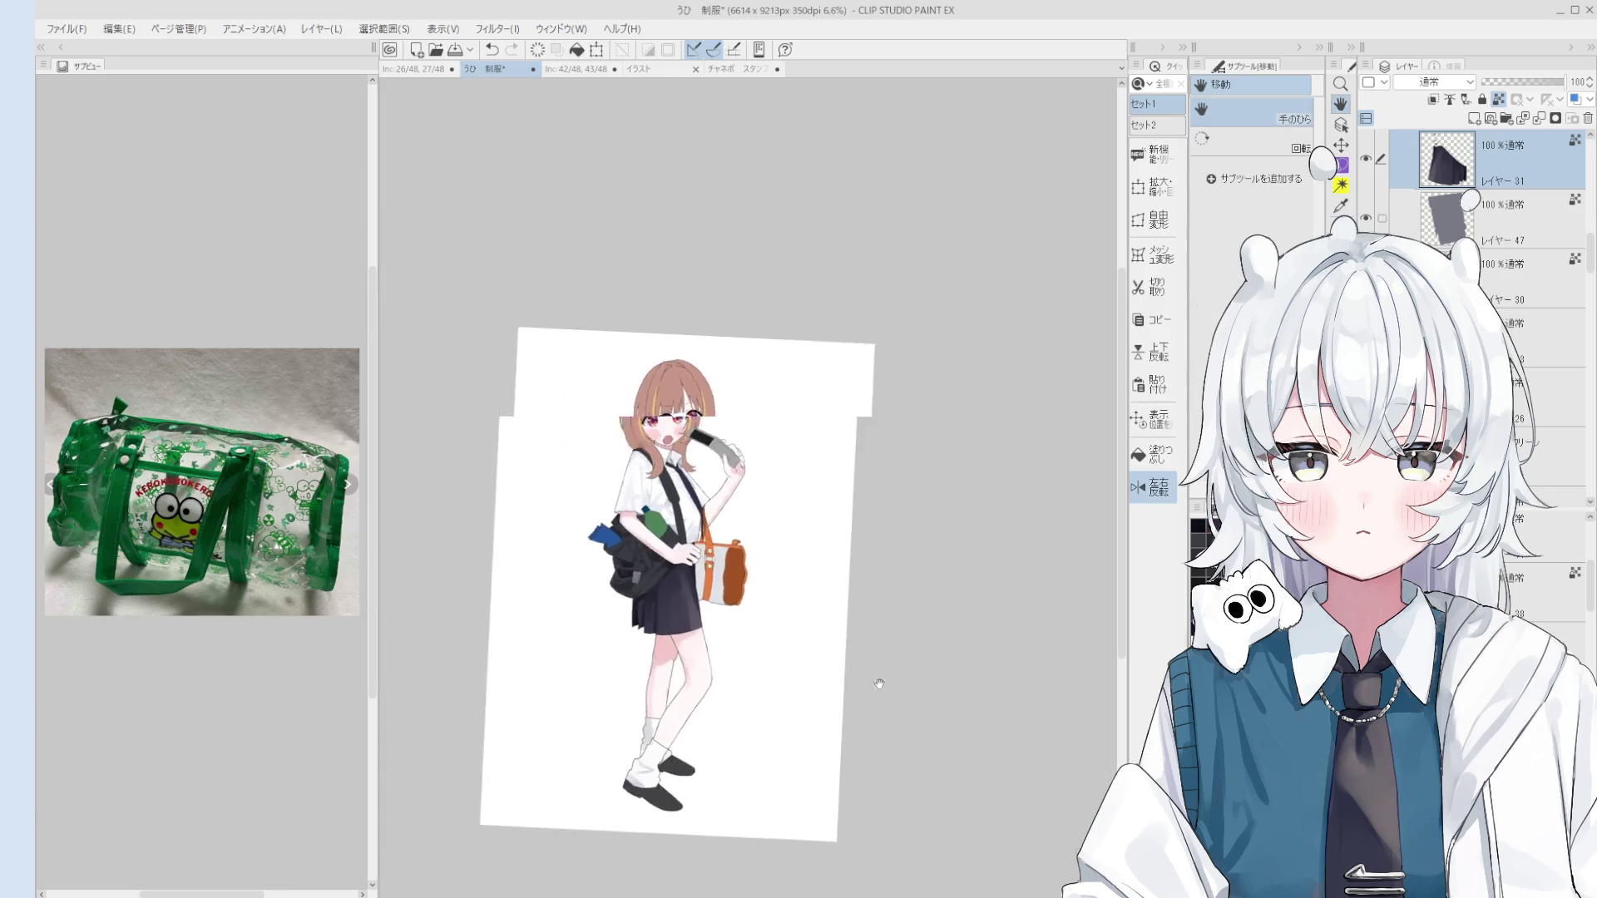
Step: Pick the bag's fill layer from the canvas and add a new empty layer above it
{"action": "key", "text": "minus"}
{"action": "key", "text": "b"}
{"action": "scroll", "coordinate": [915, 582], "scroll_direction": "up", "scroll_amount": 3}
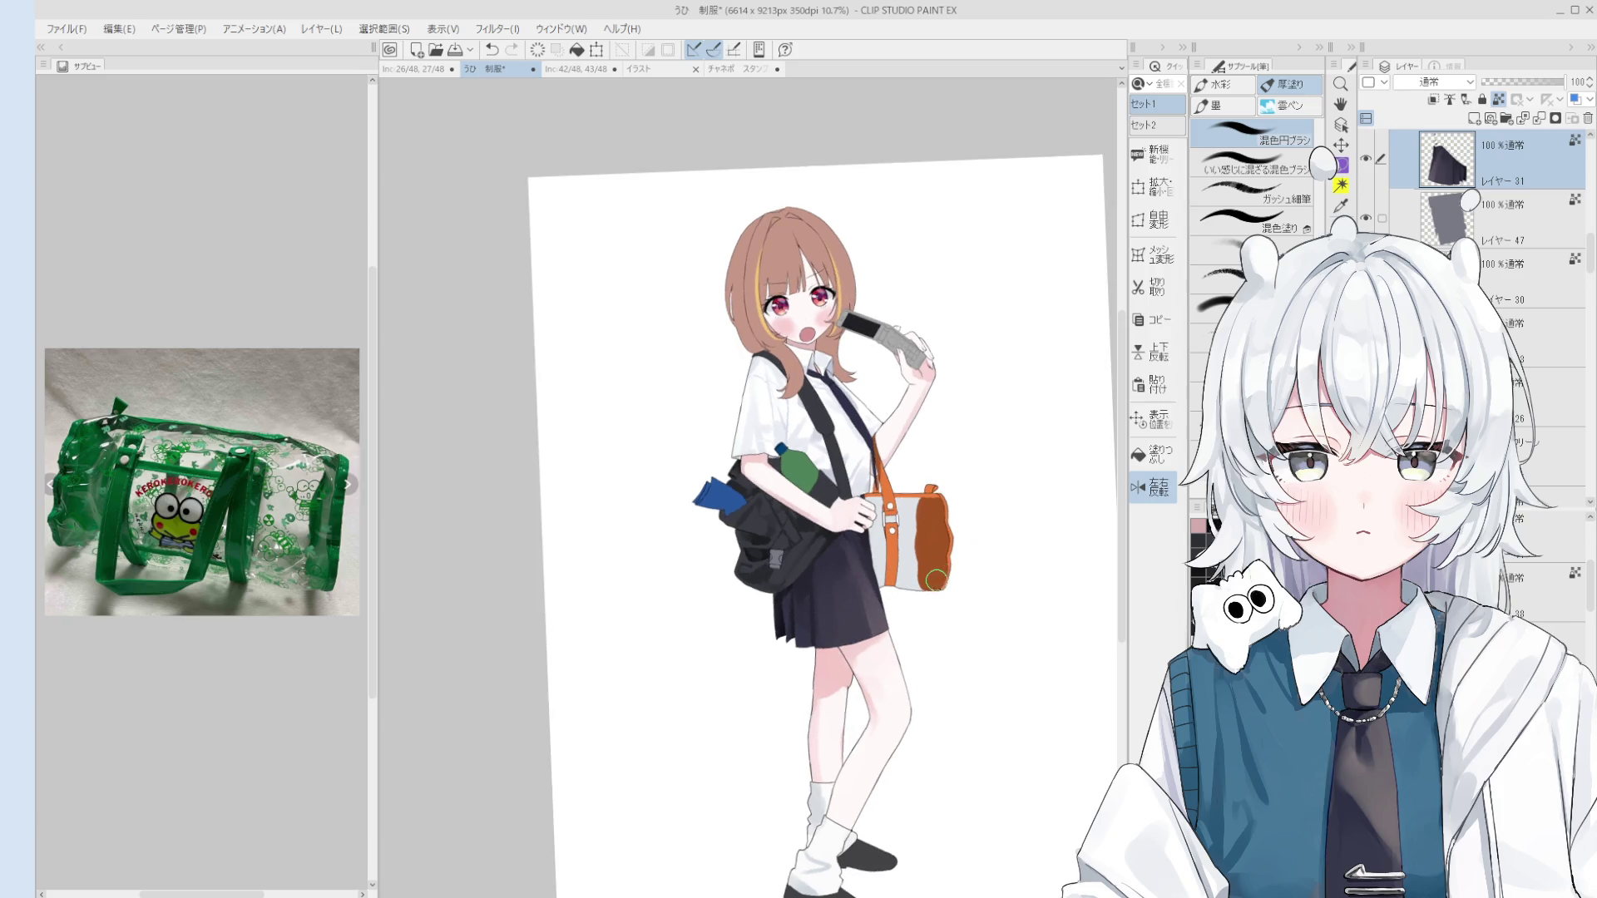
{"action": "key", "text": "o"}
{"action": "scroll", "coordinate": [935, 580], "scroll_direction": "up", "scroll_amount": 2}
{"action": "left_click", "coordinate": [923, 549]}
{"action": "scroll", "coordinate": [1465, 149], "scroll_direction": "up", "scroll_amount": 1}
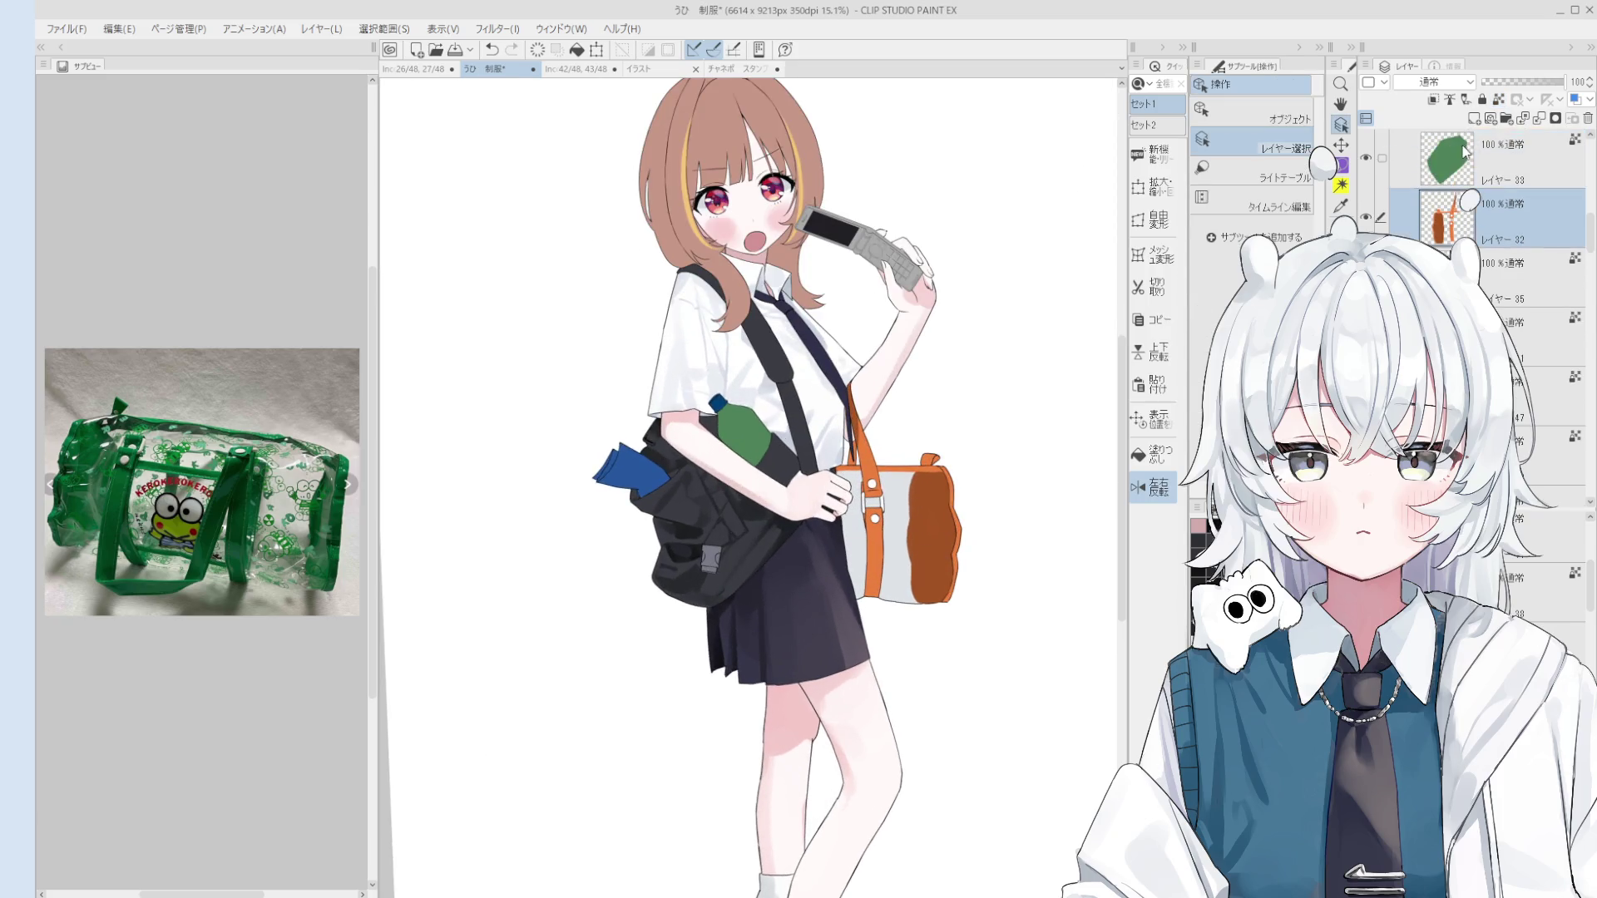
{"action": "left_click", "coordinate": [1474, 118]}
Step: Paint a purple blob at the bag's bottom, undoing the accidental layer move below the bag
{"action": "key", "text": "b"}
{"action": "mouse_move", "coordinate": [890, 582]}
{"action": "left_mouse_down"}
{"action": "mouse_move", "coordinate": [928, 579]}
{"action": "mouse_move", "coordinate": [891, 594]}
{"action": "mouse_move", "coordinate": [900, 578]}
{"action": "left_mouse_up"}
{"action": "left_click_drag", "start_coordinate": [1488, 218], "coordinate": [1497, 307]}
{"action": "key", "text": "ctrl+z"}
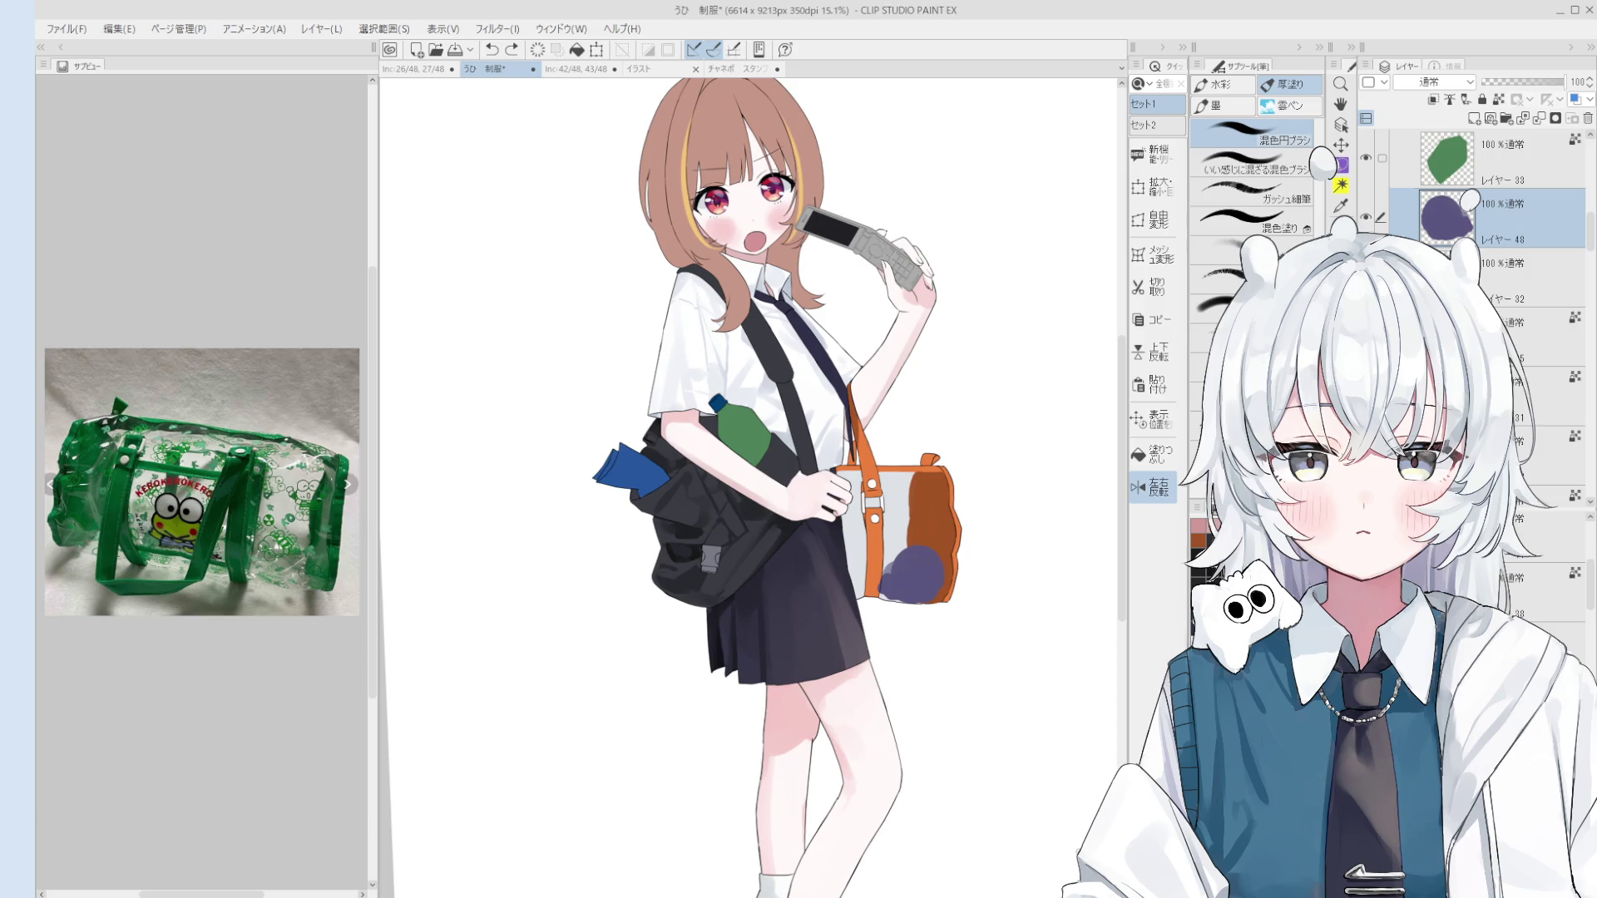
Step: Paint the purple fill's lower-left edge along the strap
{"action": "scroll", "coordinate": [888, 581], "scroll_direction": "up", "scroll_amount": 2}
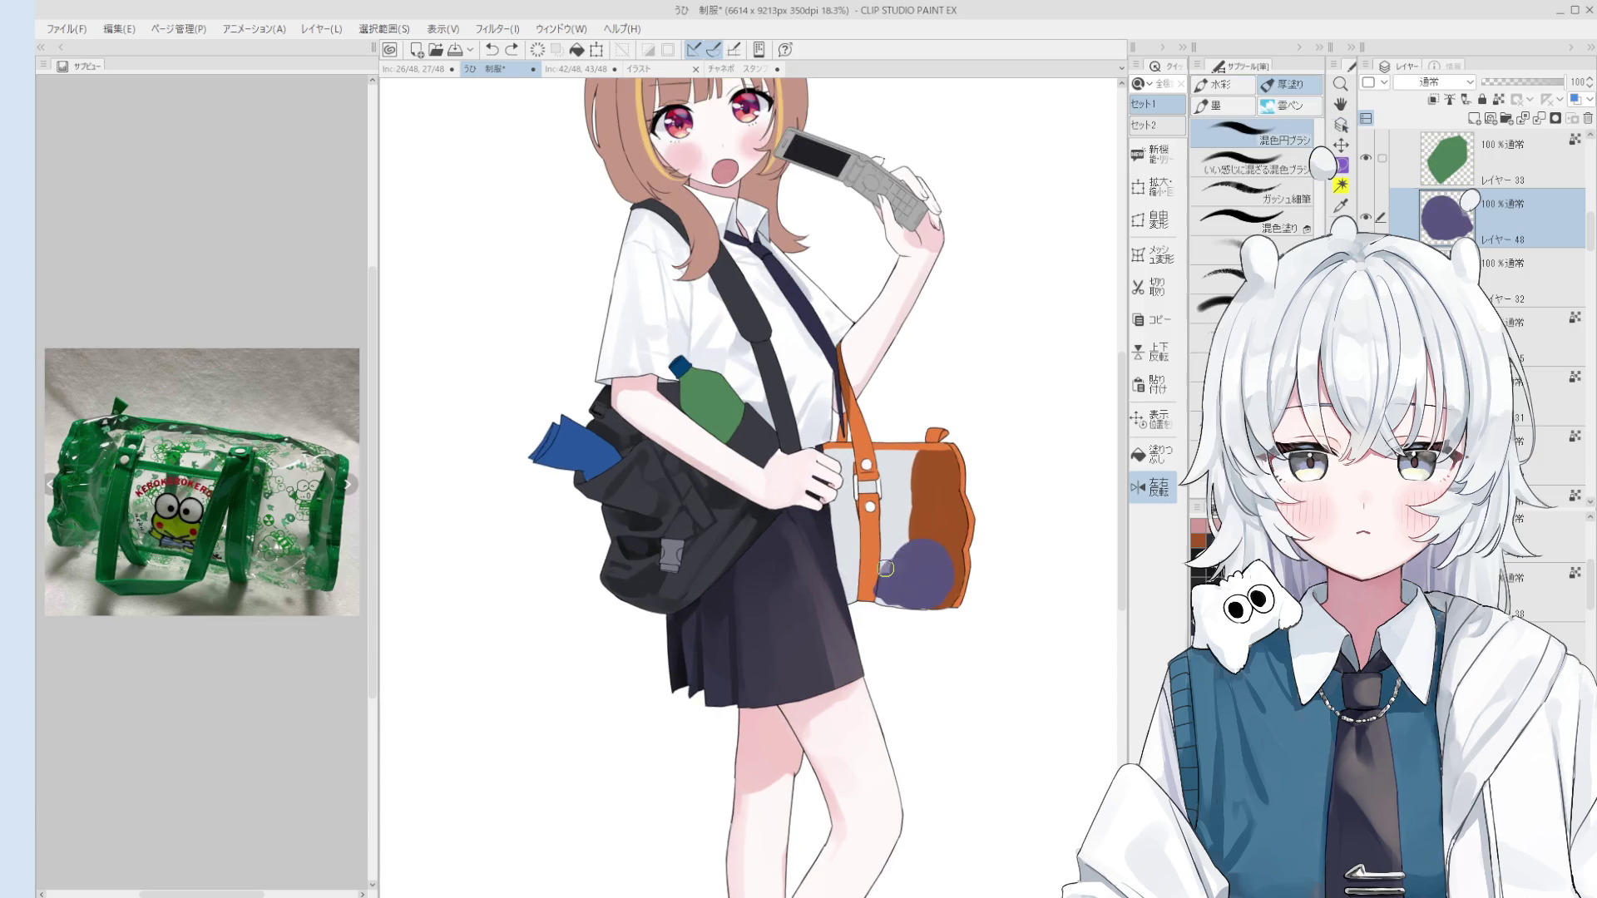
{"action": "scroll", "coordinate": [888, 581], "scroll_direction": "up", "scroll_amount": 1}
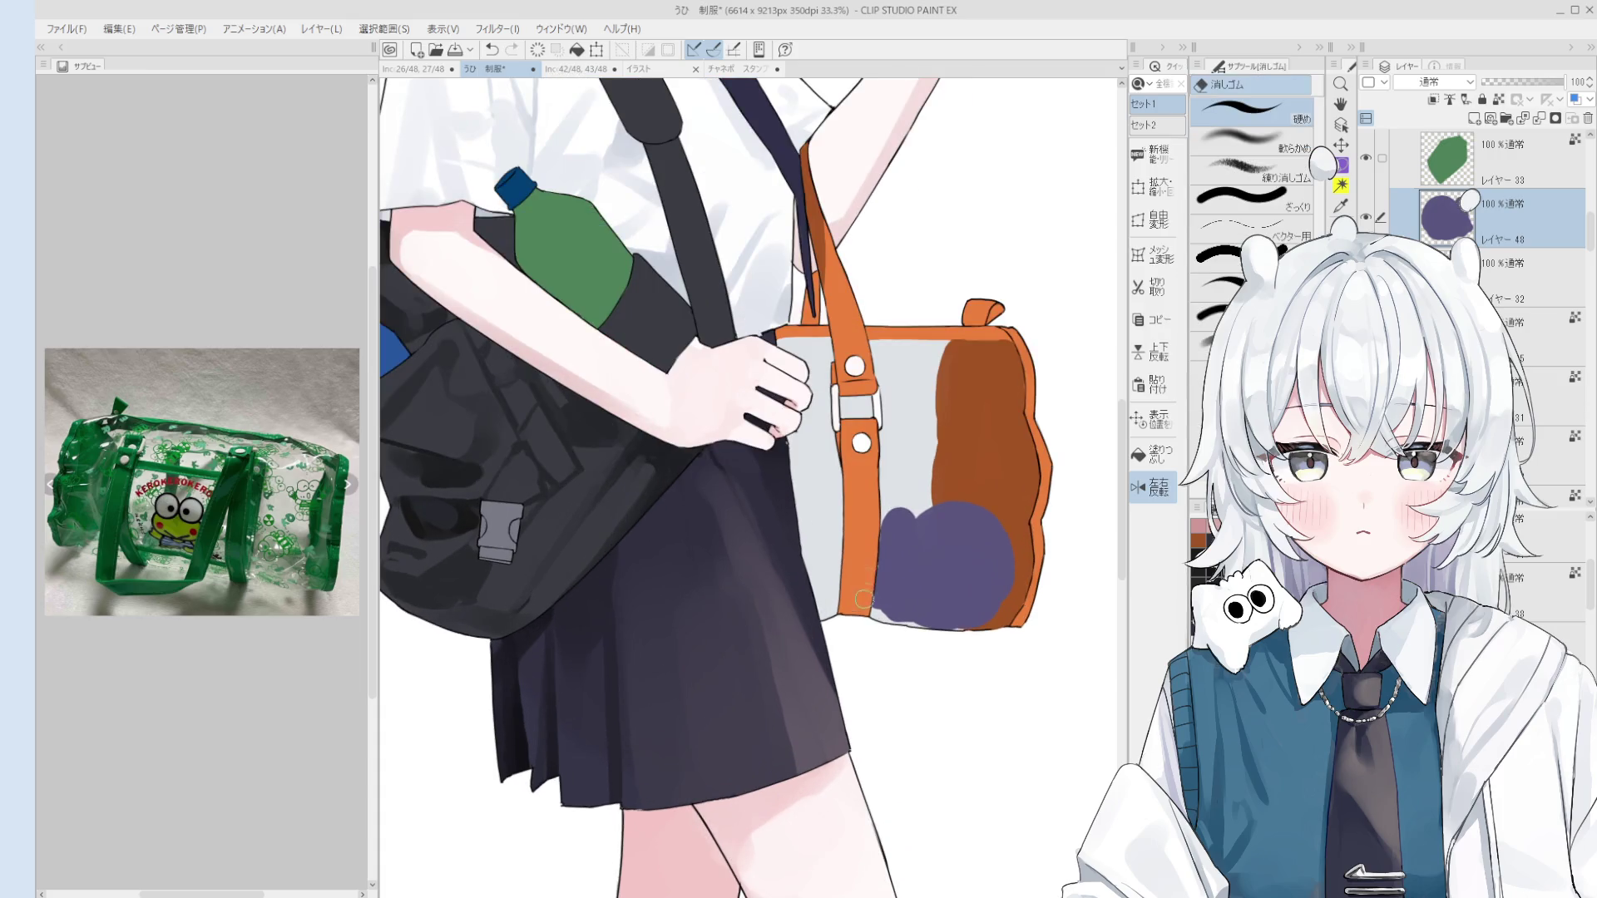
{"action": "key", "text": "o"}
{"action": "key", "text": "b"}
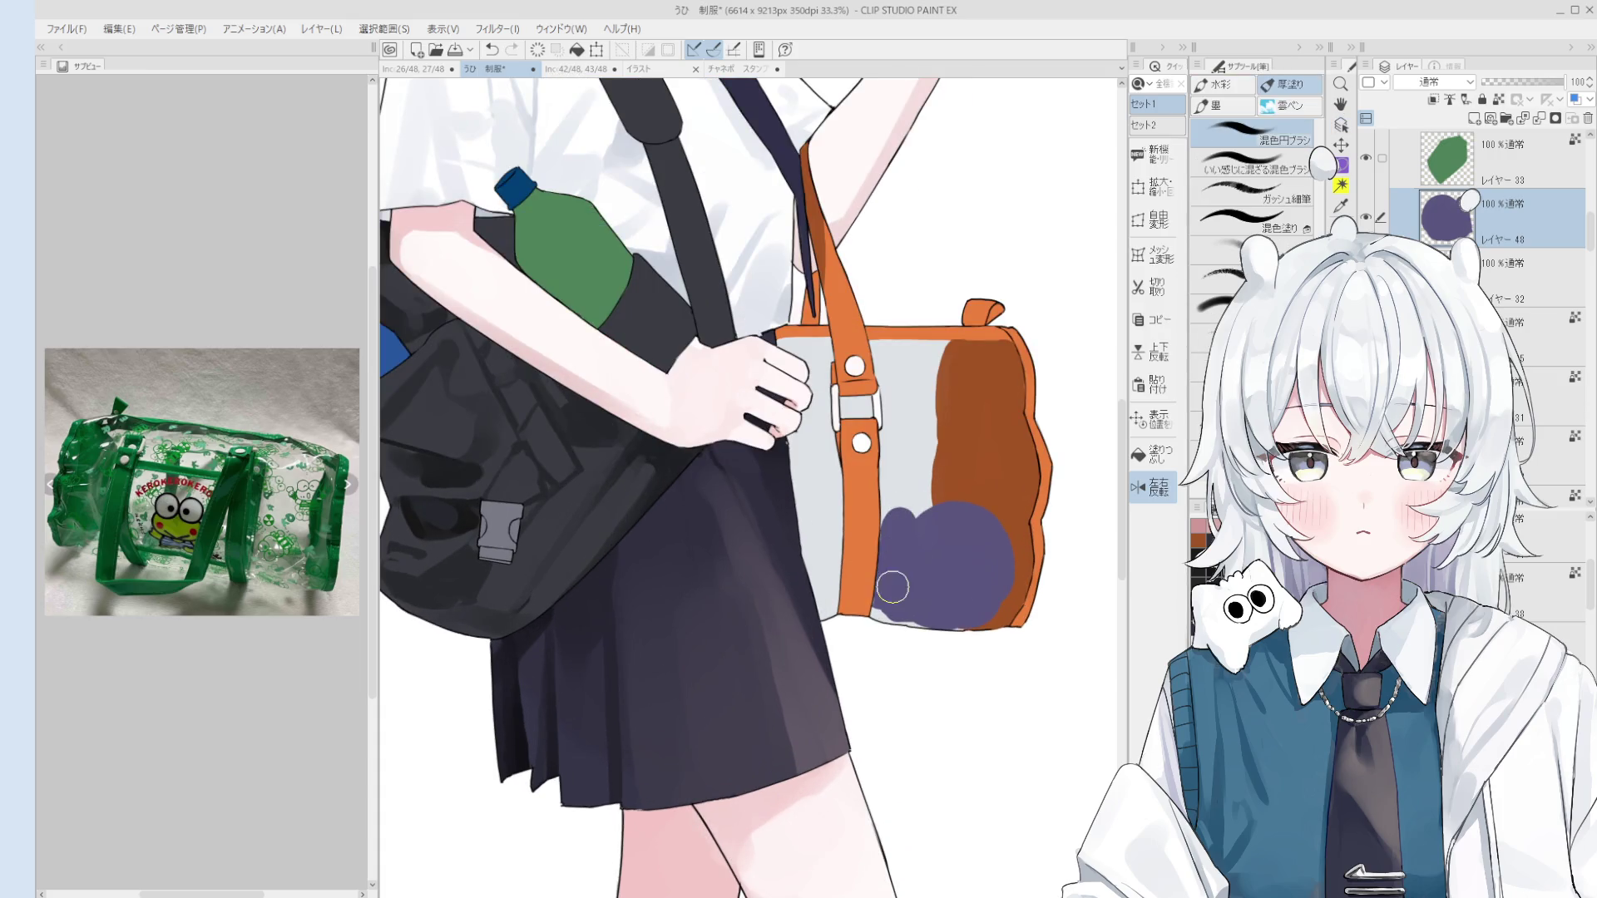
{"action": "scroll", "coordinate": [923, 617], "scroll_direction": "down", "scroll_amount": 2}
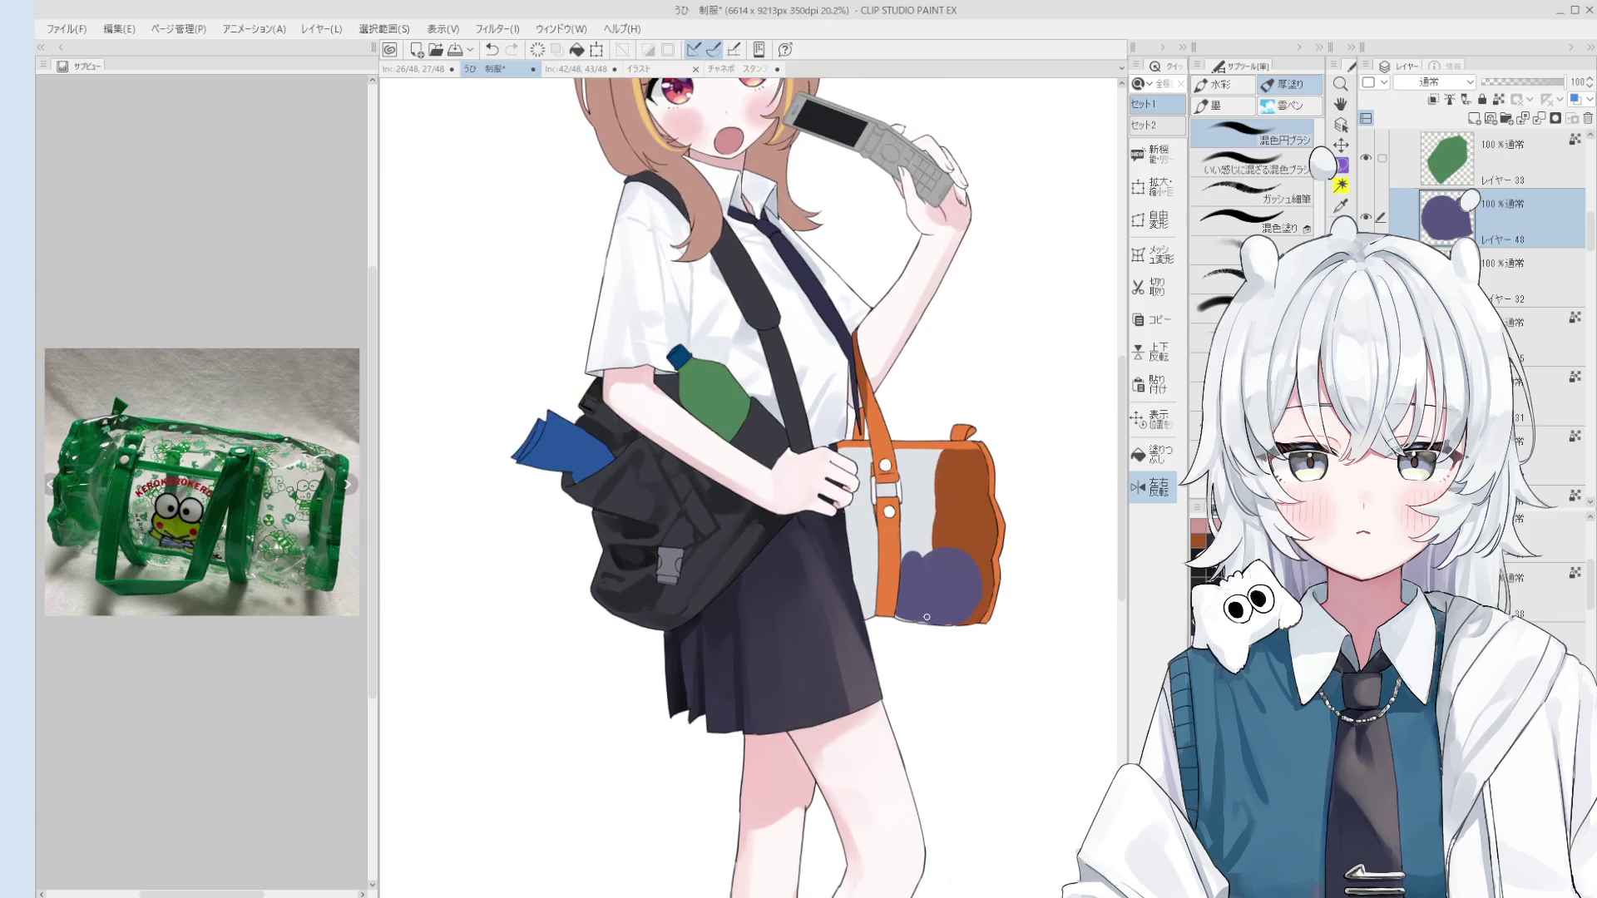
{"action": "scroll", "coordinate": [923, 619], "scroll_direction": "up", "scroll_amount": 2}
{"action": "key", "text": "e"}
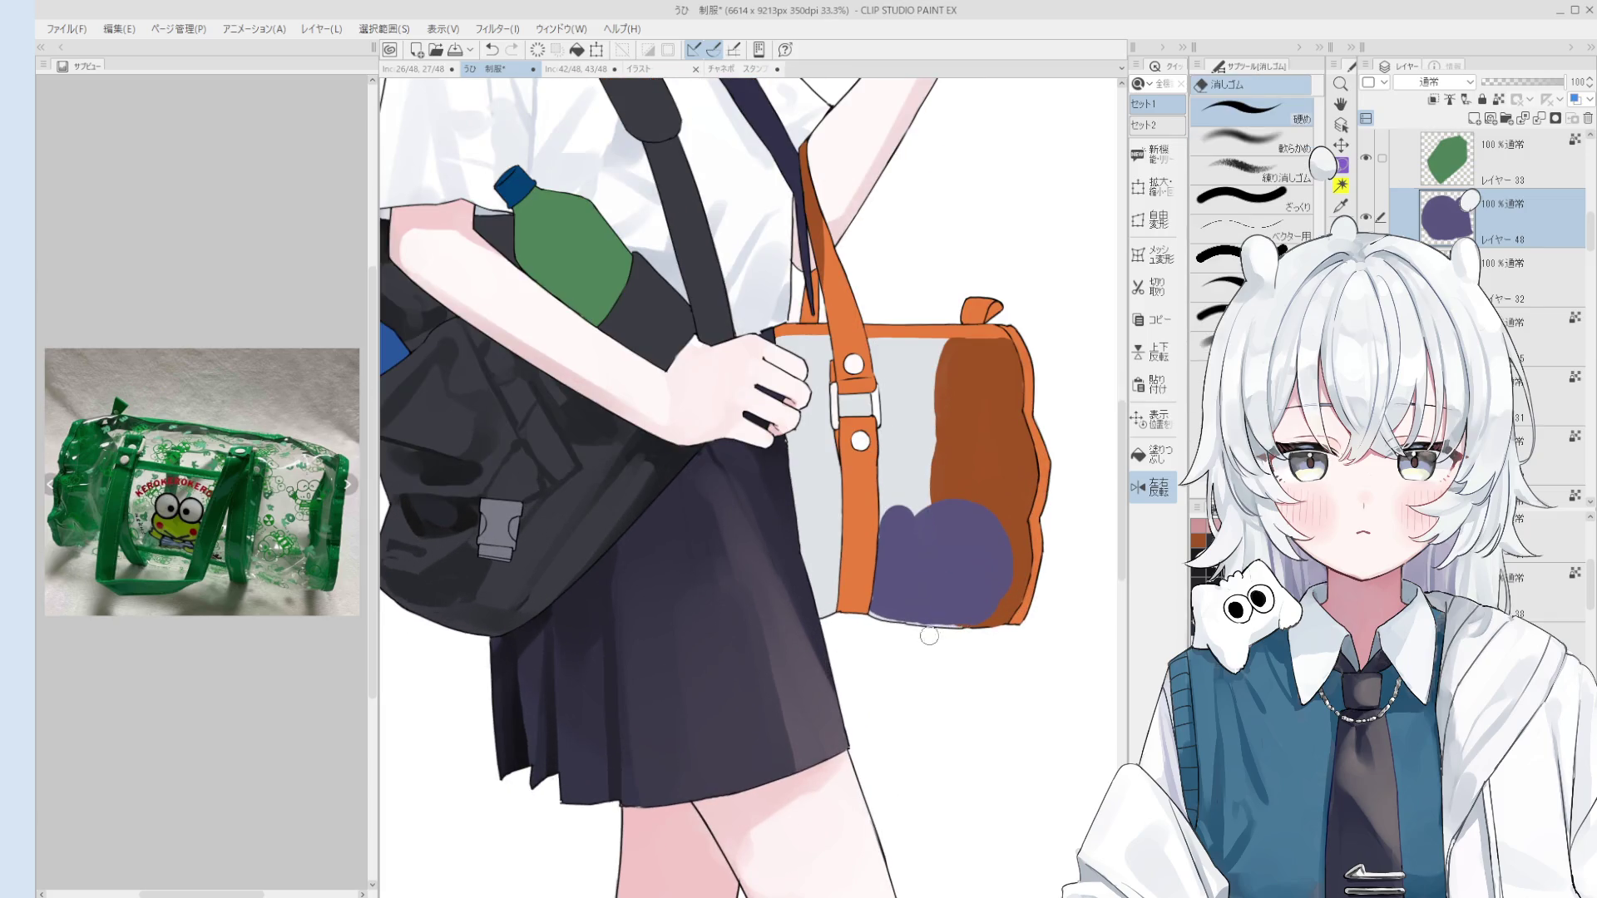
{"action": "scroll", "coordinate": [915, 633], "scroll_direction": "down", "scroll_amount": 1}
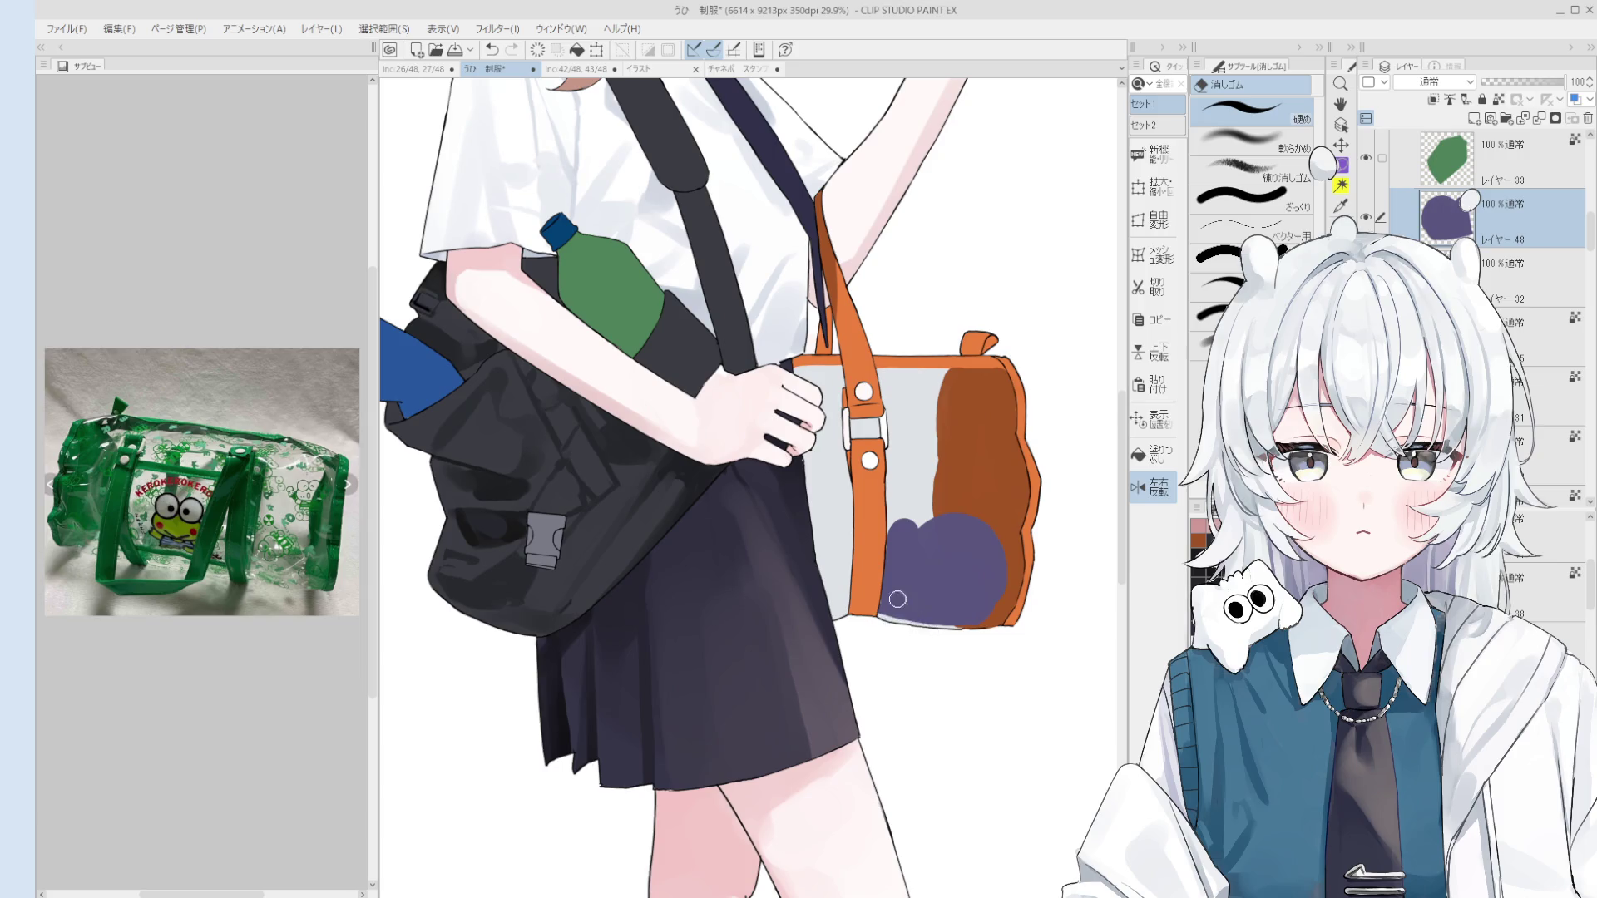
{"action": "key", "text": "b"}
{"action": "left_click_drag", "start_coordinate": [884, 602], "coordinate": [927, 608]}
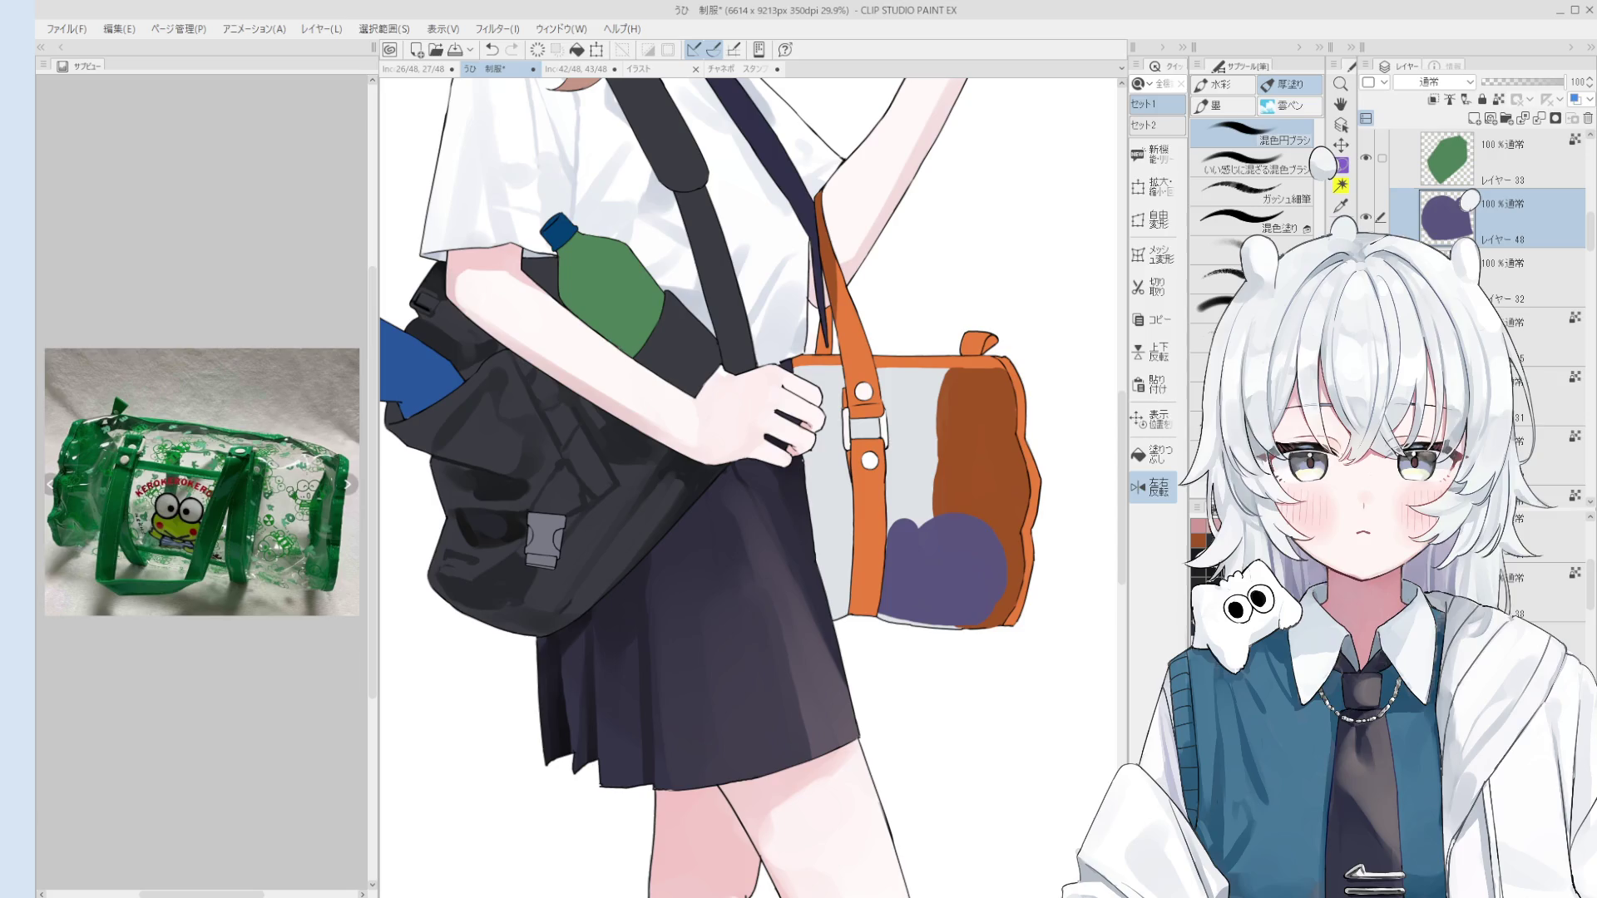
{"action": "scroll", "coordinate": [890, 549], "scroll_direction": "up", "scroll_amount": 3}
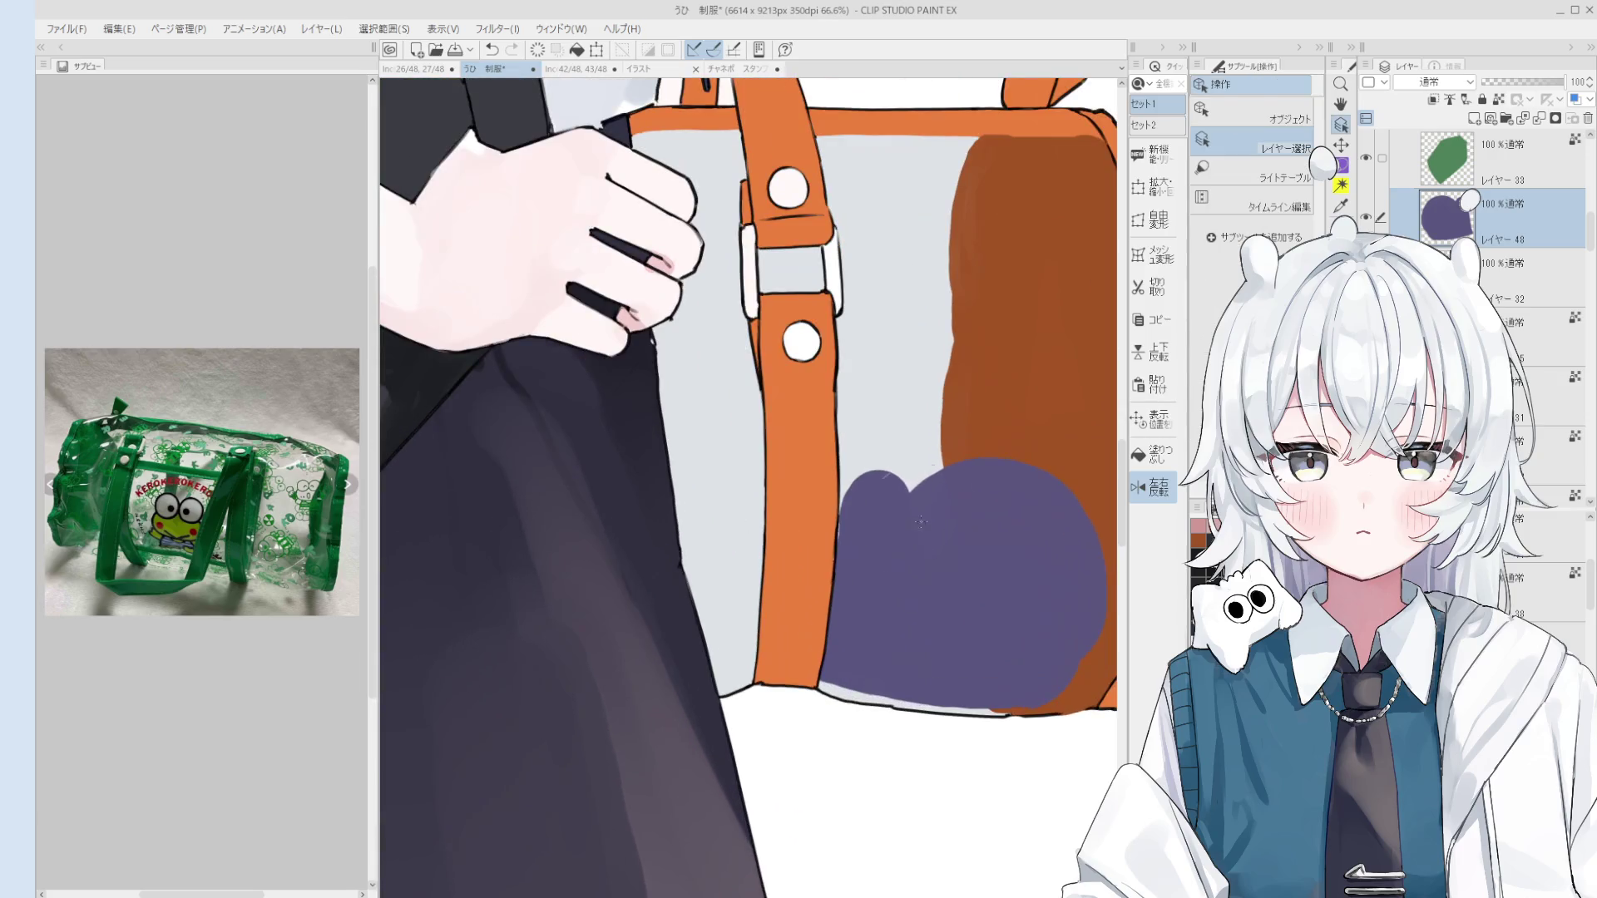
Step: Try redrawing the strap's outer edge line with the 線画 pen, undoing the attempts
{"action": "scroll", "coordinate": [849, 554], "scroll_direction": "down", "scroll_amount": 1}
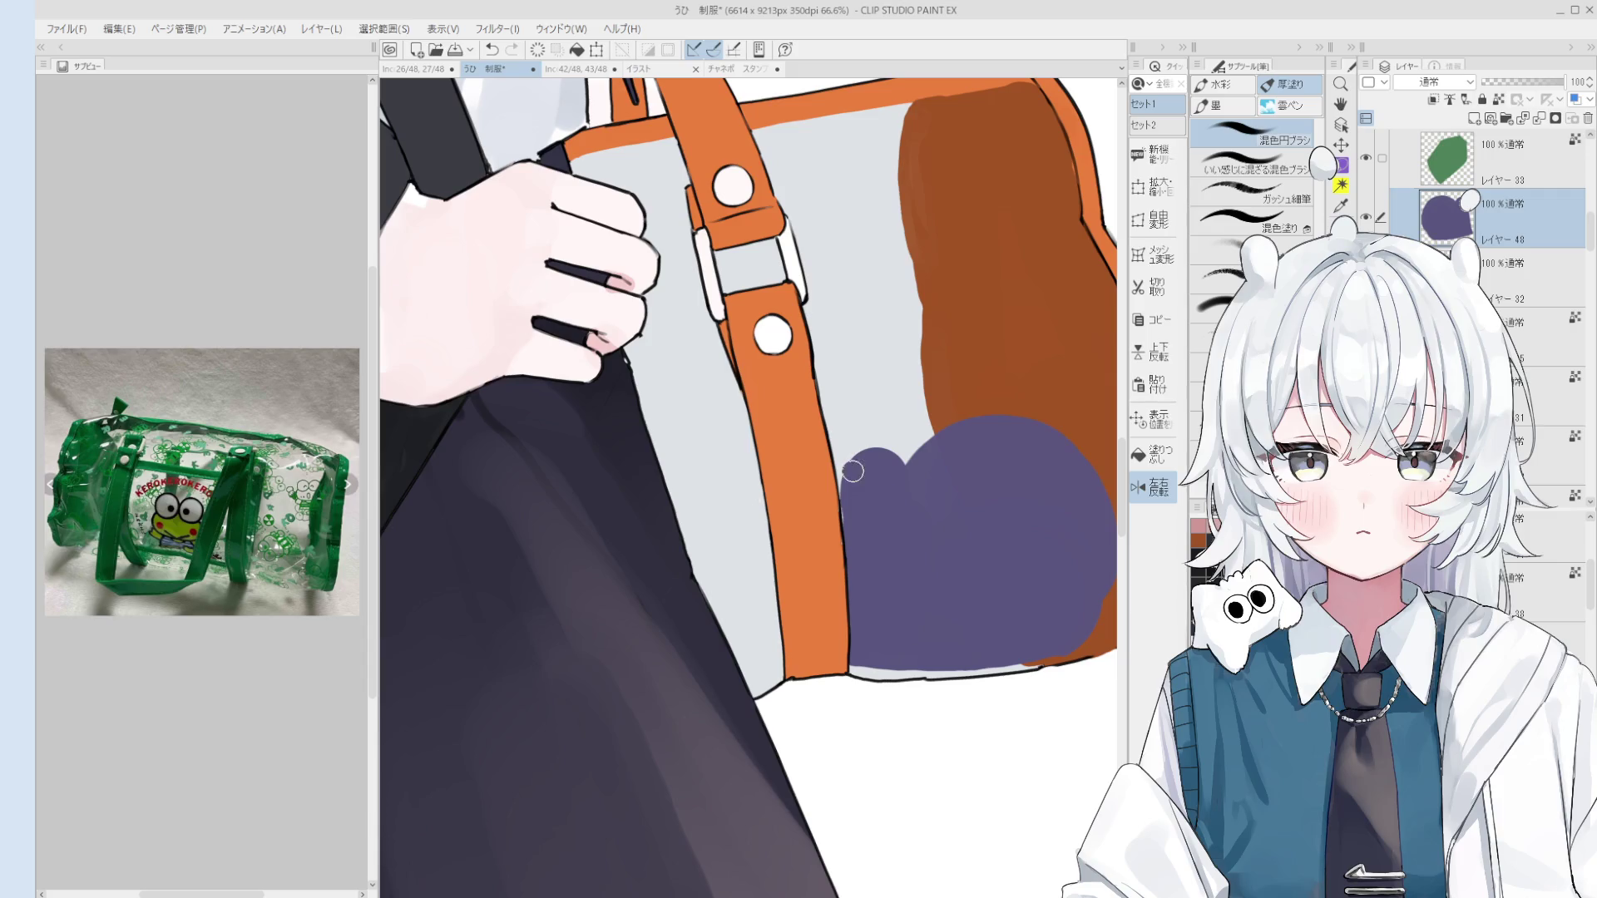
{"action": "left_click_drag", "start_coordinate": [857, 537], "coordinate": [849, 530]}
{"action": "scroll", "coordinate": [849, 531], "scroll_direction": "up", "scroll_amount": 3}
{"action": "key", "text": "e"}
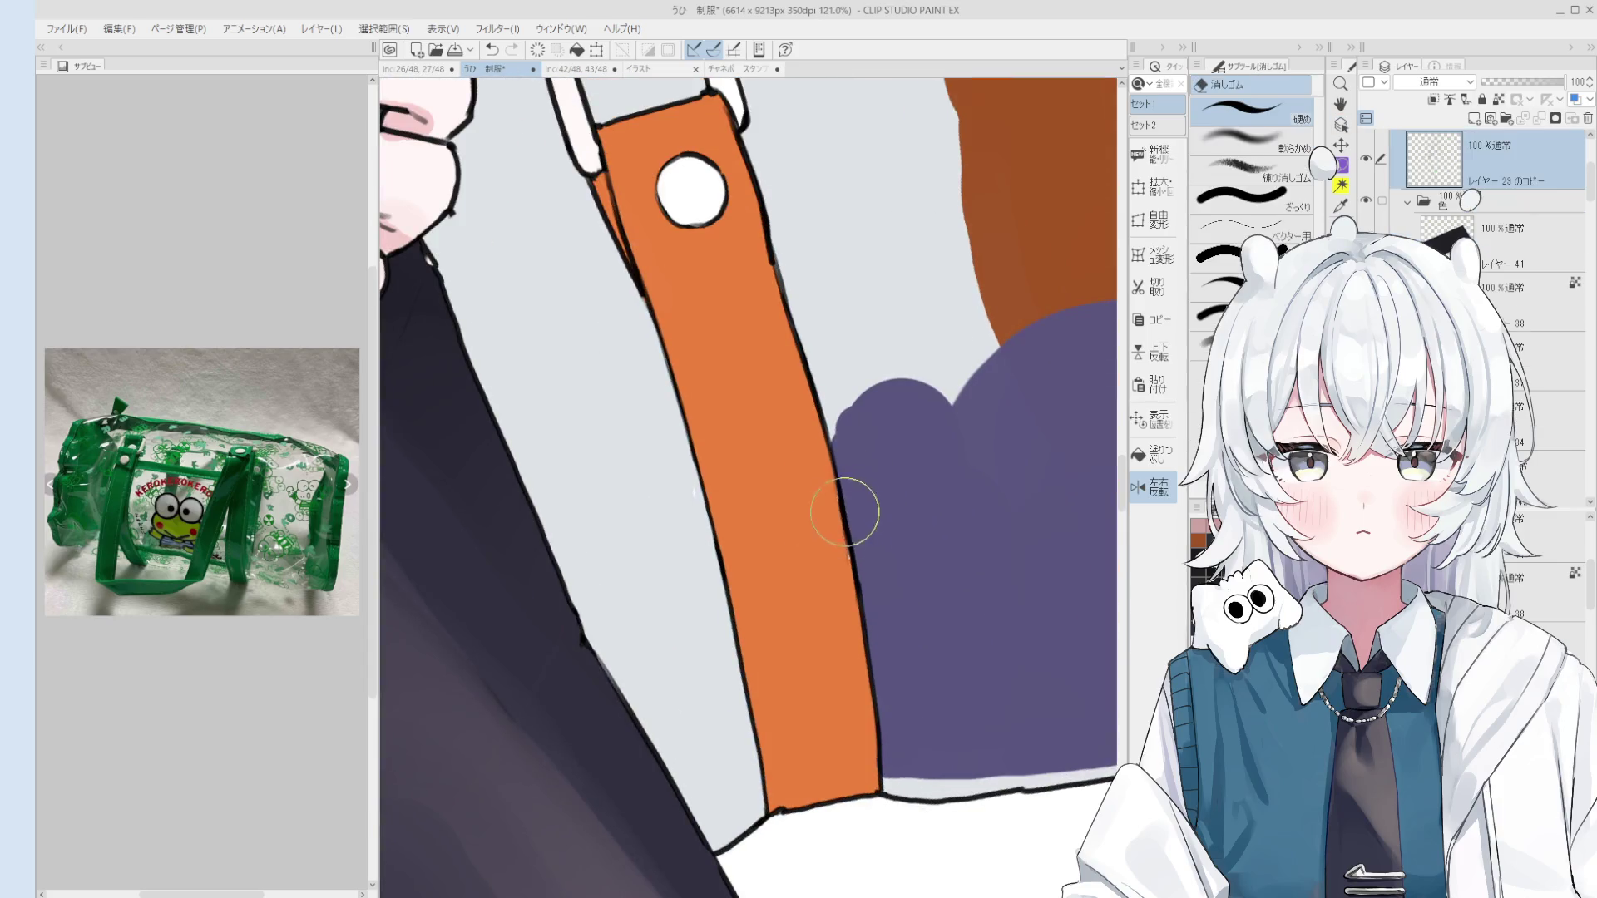
{"action": "scroll", "coordinate": [852, 509], "scroll_direction": "down", "scroll_amount": 3}
{"action": "scroll", "coordinate": [828, 428], "scroll_direction": "up", "scroll_amount": 1}
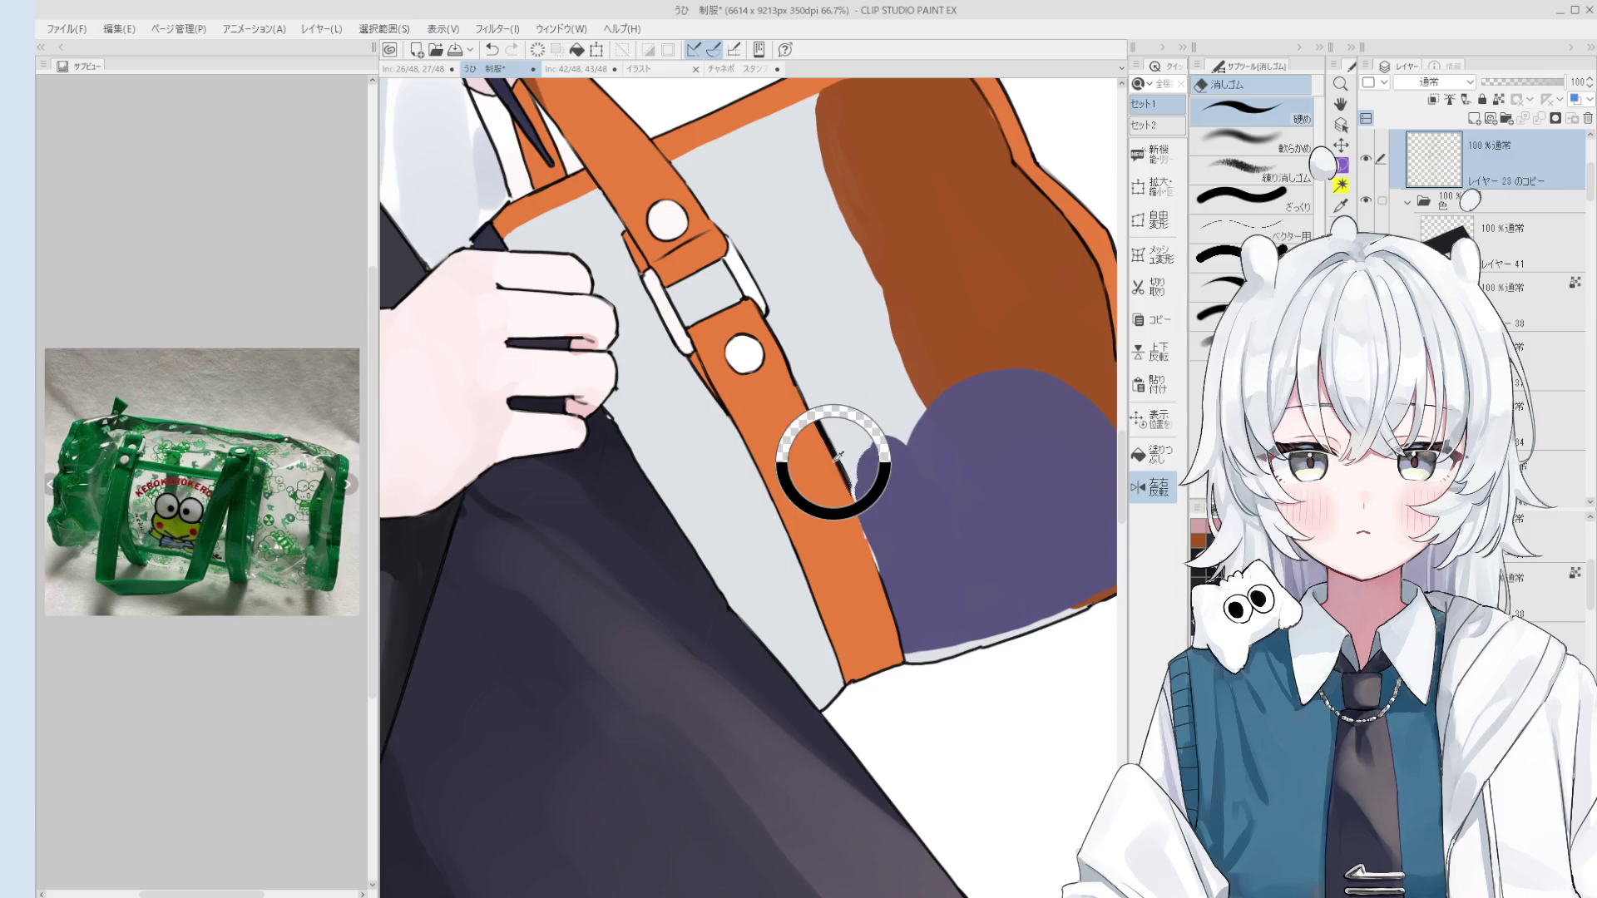
{"action": "key", "text": "p"}
{"action": "scroll", "coordinate": [842, 460], "scroll_direction": "up", "scroll_amount": 1}
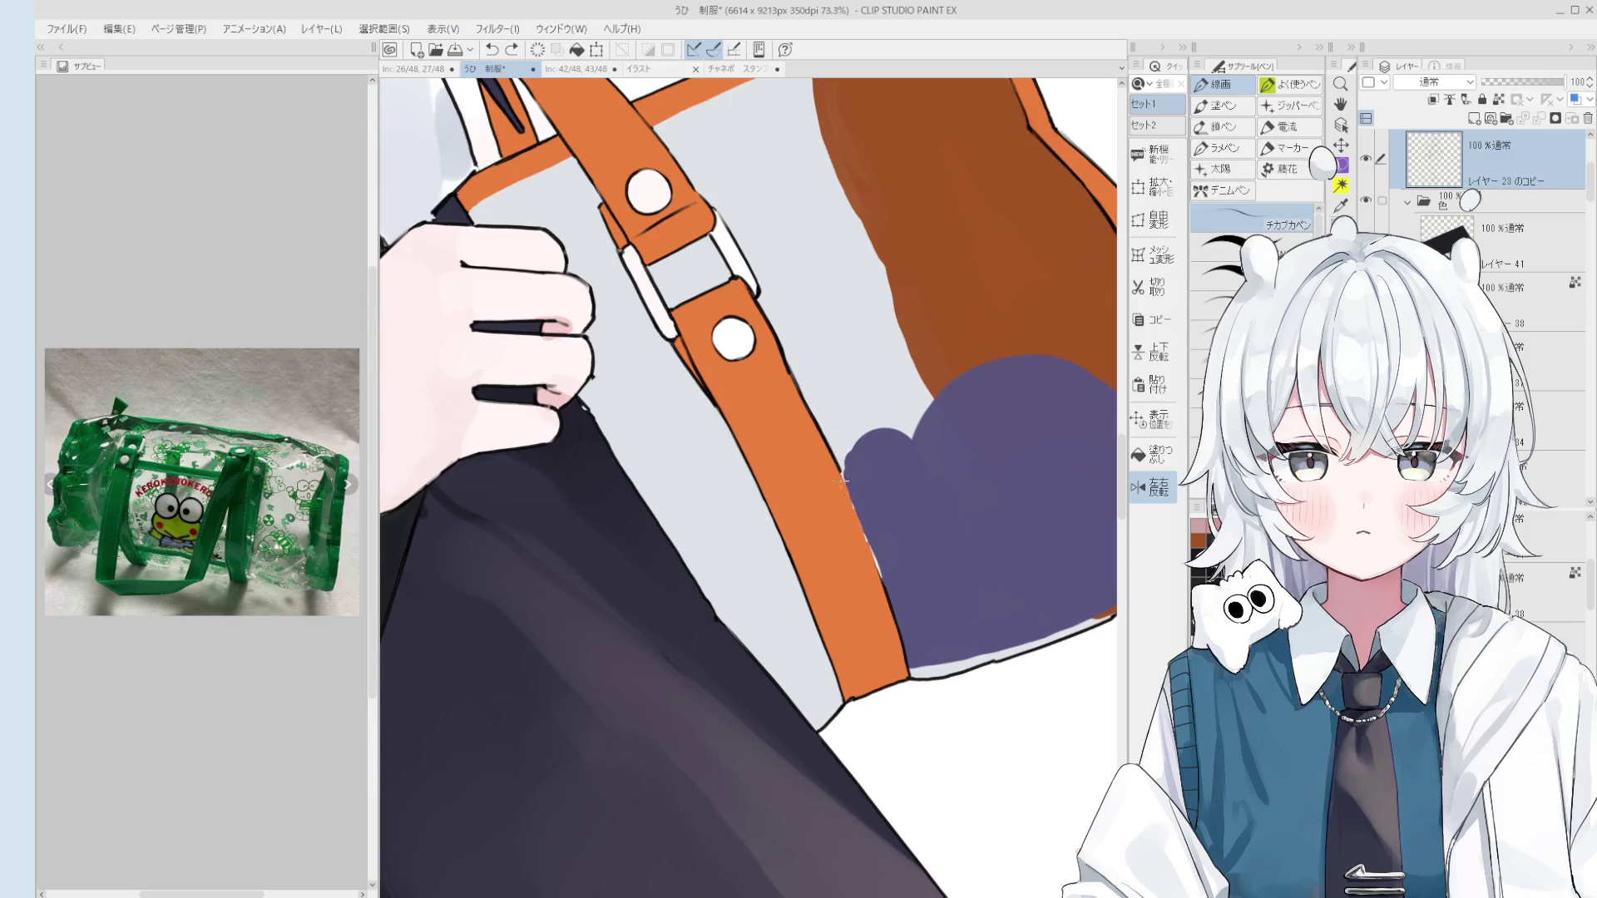
{"action": "left_click", "coordinate": [866, 567]}
{"action": "key", "text": "ctrl+z"}
{"action": "left_click_drag", "start_coordinate": [831, 460], "coordinate": [885, 585]}
{"action": "key", "text": "ctrl+z"}
Step: Extend the purple fill rightward over the bag's brown area and undo the stray lower-left stroke
{"action": "key", "text": "b"}
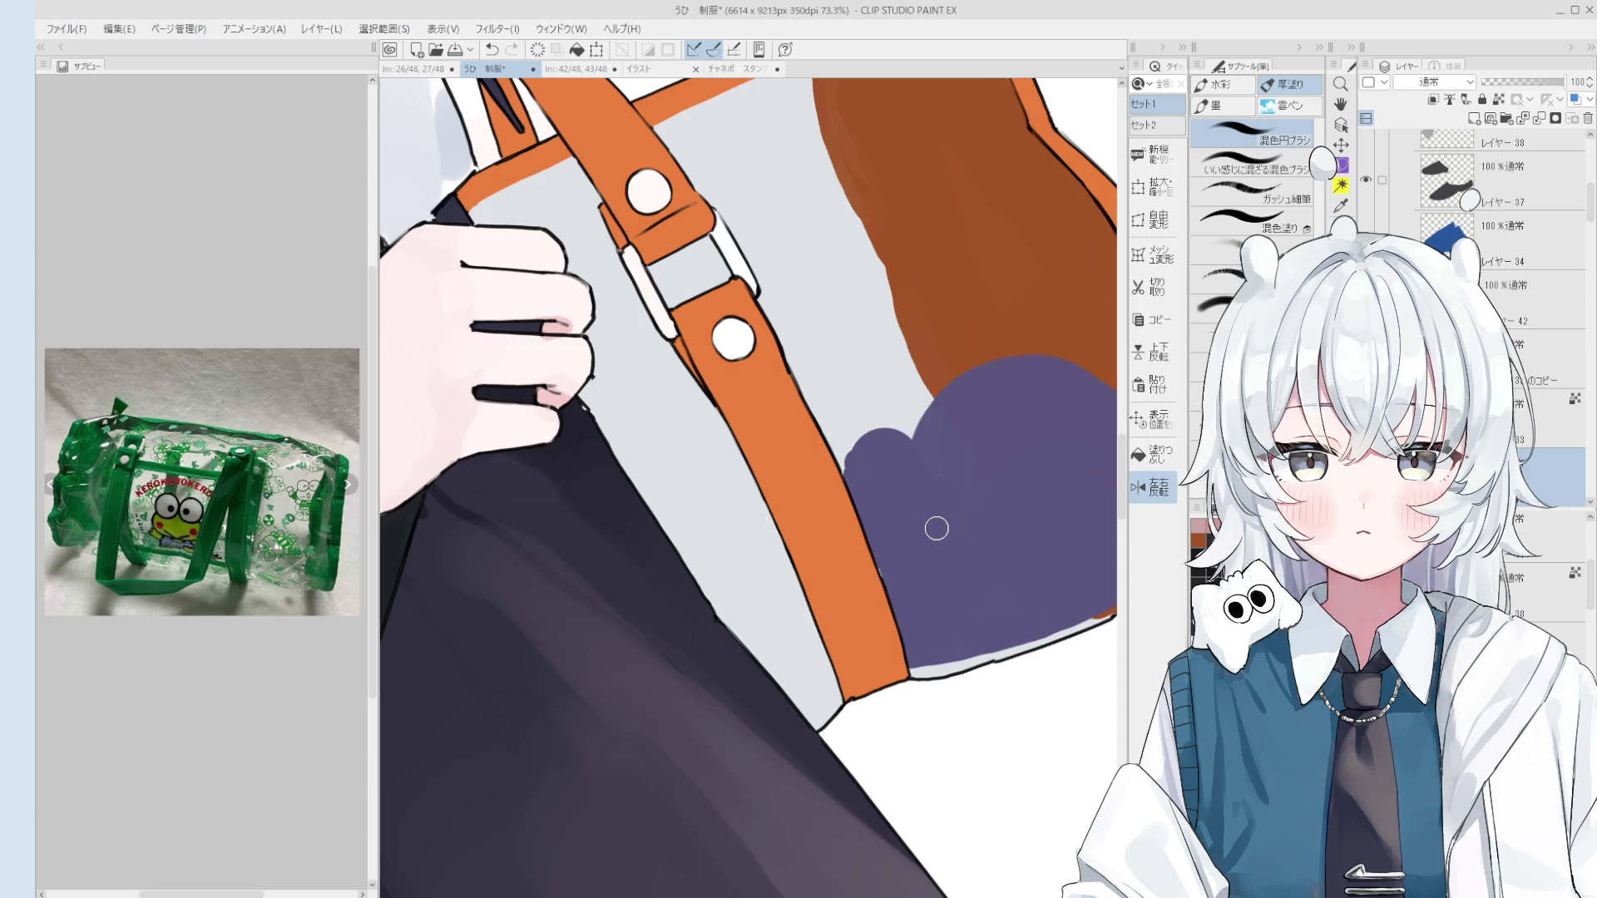
{"action": "key", "text": "o"}
{"action": "key", "text": "b"}
{"action": "scroll", "coordinate": [907, 574], "scroll_direction": "up", "scroll_amount": 2}
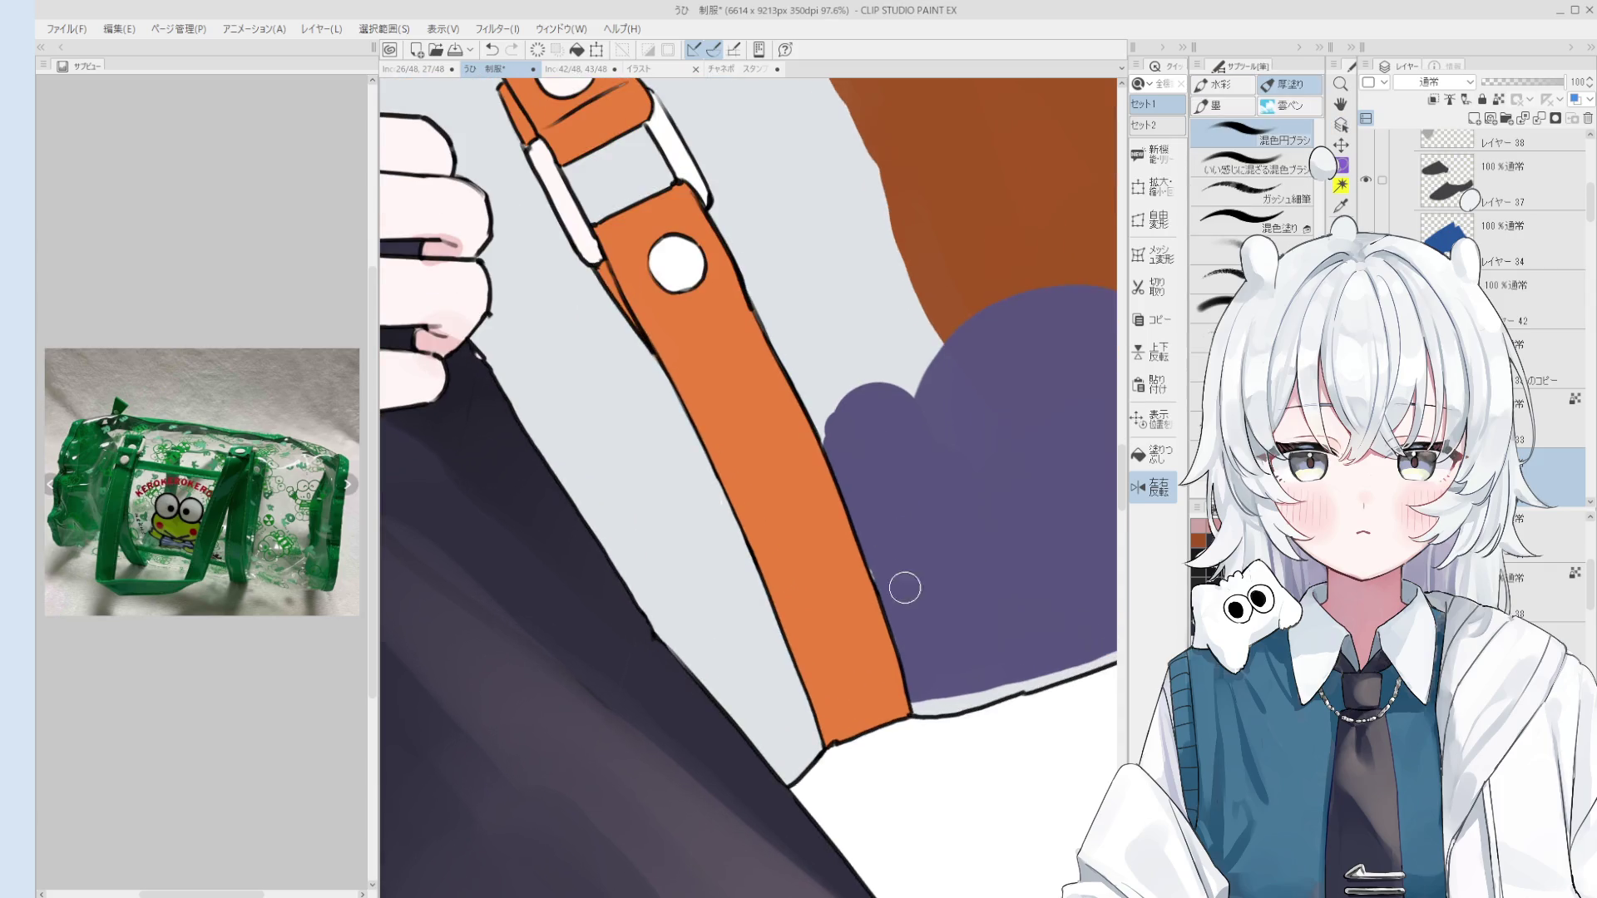
{"action": "scroll", "coordinate": [905, 582], "scroll_direction": "down", "scroll_amount": 1}
{"action": "scroll", "coordinate": [928, 552], "scroll_direction": "up", "scroll_amount": 2}
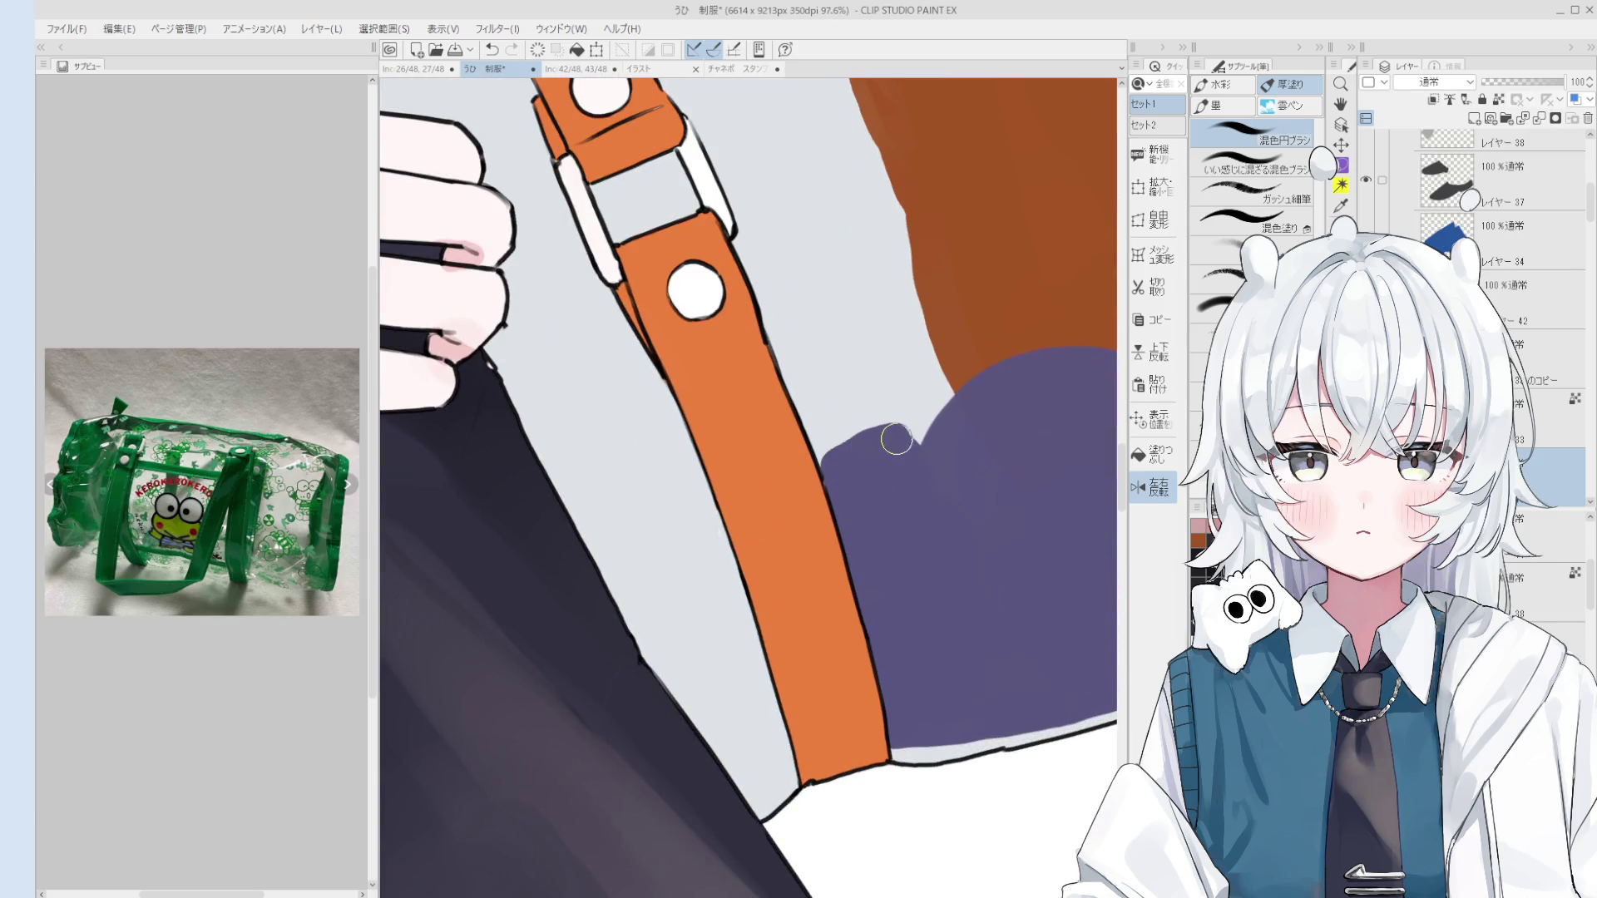
{"action": "scroll", "coordinate": [923, 449], "scroll_direction": "down", "scroll_amount": 1}
{"action": "scroll", "coordinate": [942, 466], "scroll_direction": "down", "scroll_amount": 3}
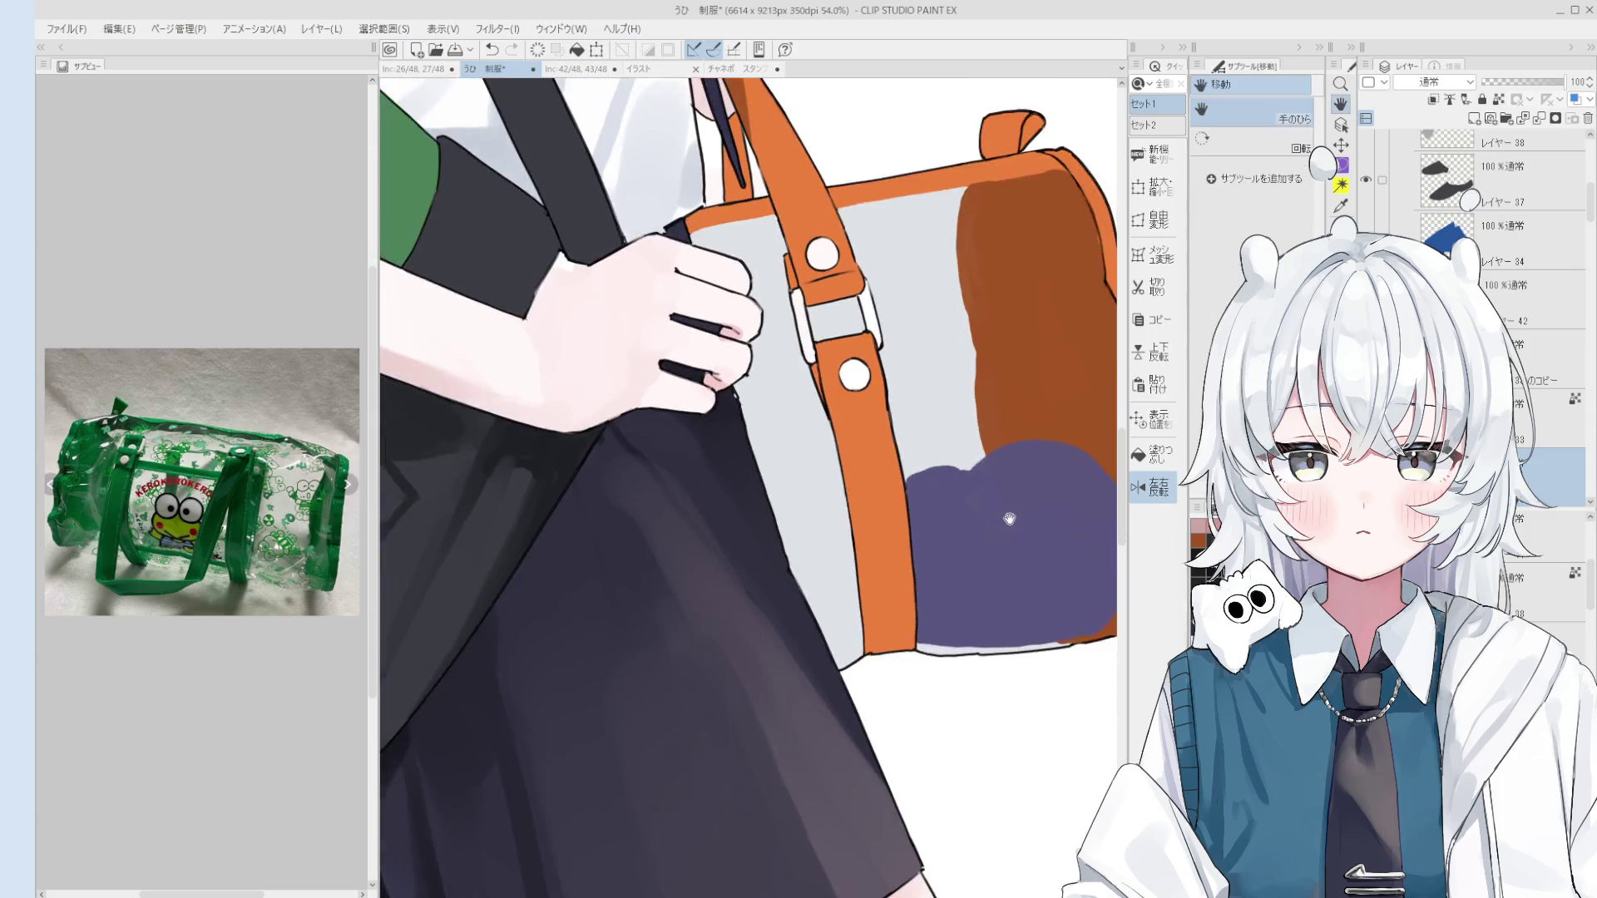
{"action": "mouse_move", "coordinate": [941, 586]}
{"action": "left_mouse_down"}
{"action": "mouse_move", "coordinate": [954, 595]}
{"action": "mouse_move", "coordinate": [984, 552]}
{"action": "mouse_move", "coordinate": [969, 585]}
{"action": "left_mouse_up"}
{"action": "scroll", "coordinate": [970, 586], "scroll_direction": "down", "scroll_amount": 3}
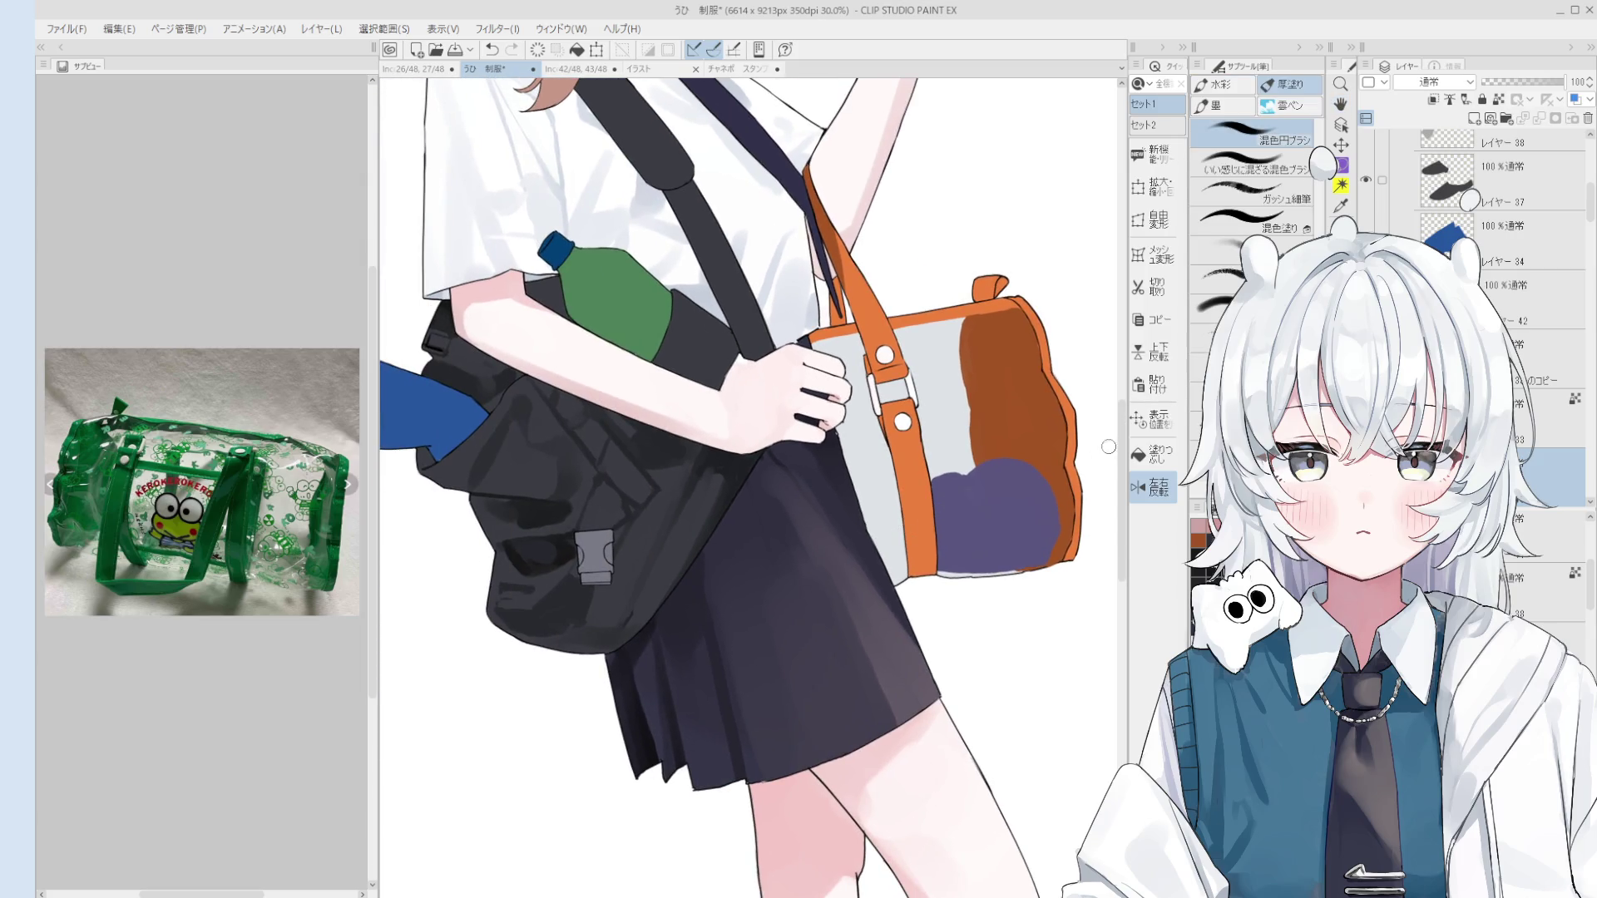
{"action": "key", "text": "ctrl+z"}
Step: Sample a colour from the bag and switch to the 混色円ブラシ blending brush
{"action": "scroll", "coordinate": [865, 507], "scroll_direction": "up", "scroll_amount": 2}
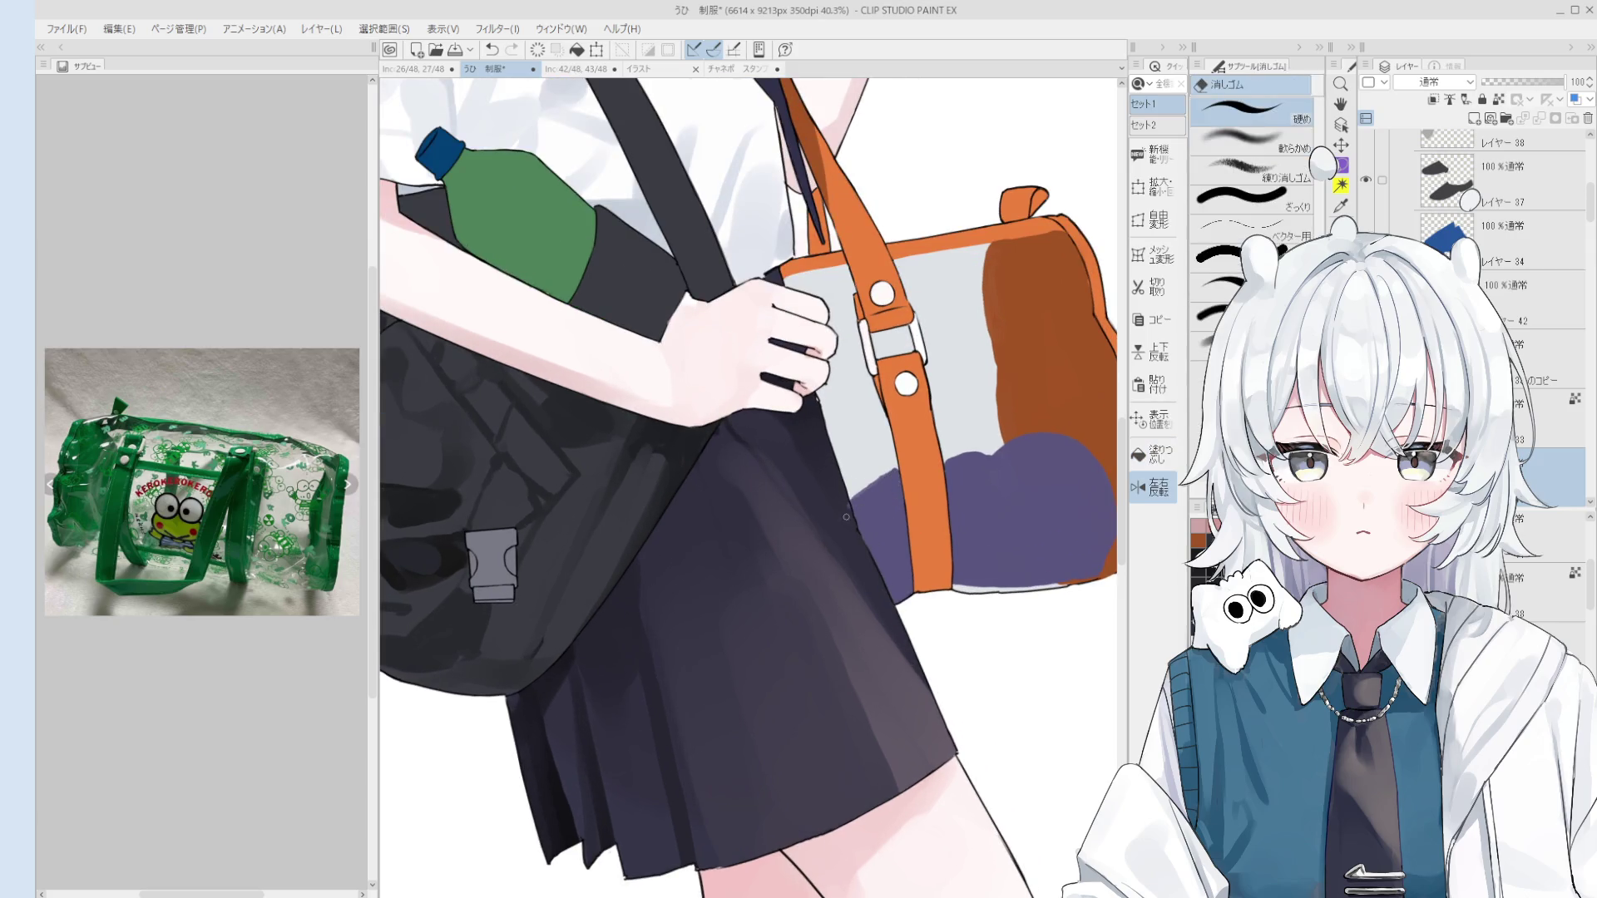
{"action": "key", "text": "e"}
{"action": "scroll", "coordinate": [898, 610], "scroll_direction": "up", "scroll_amount": 2}
{"action": "key", "text": "b"}
{"action": "scroll", "coordinate": [900, 610], "scroll_direction": "down", "scroll_amount": 2}
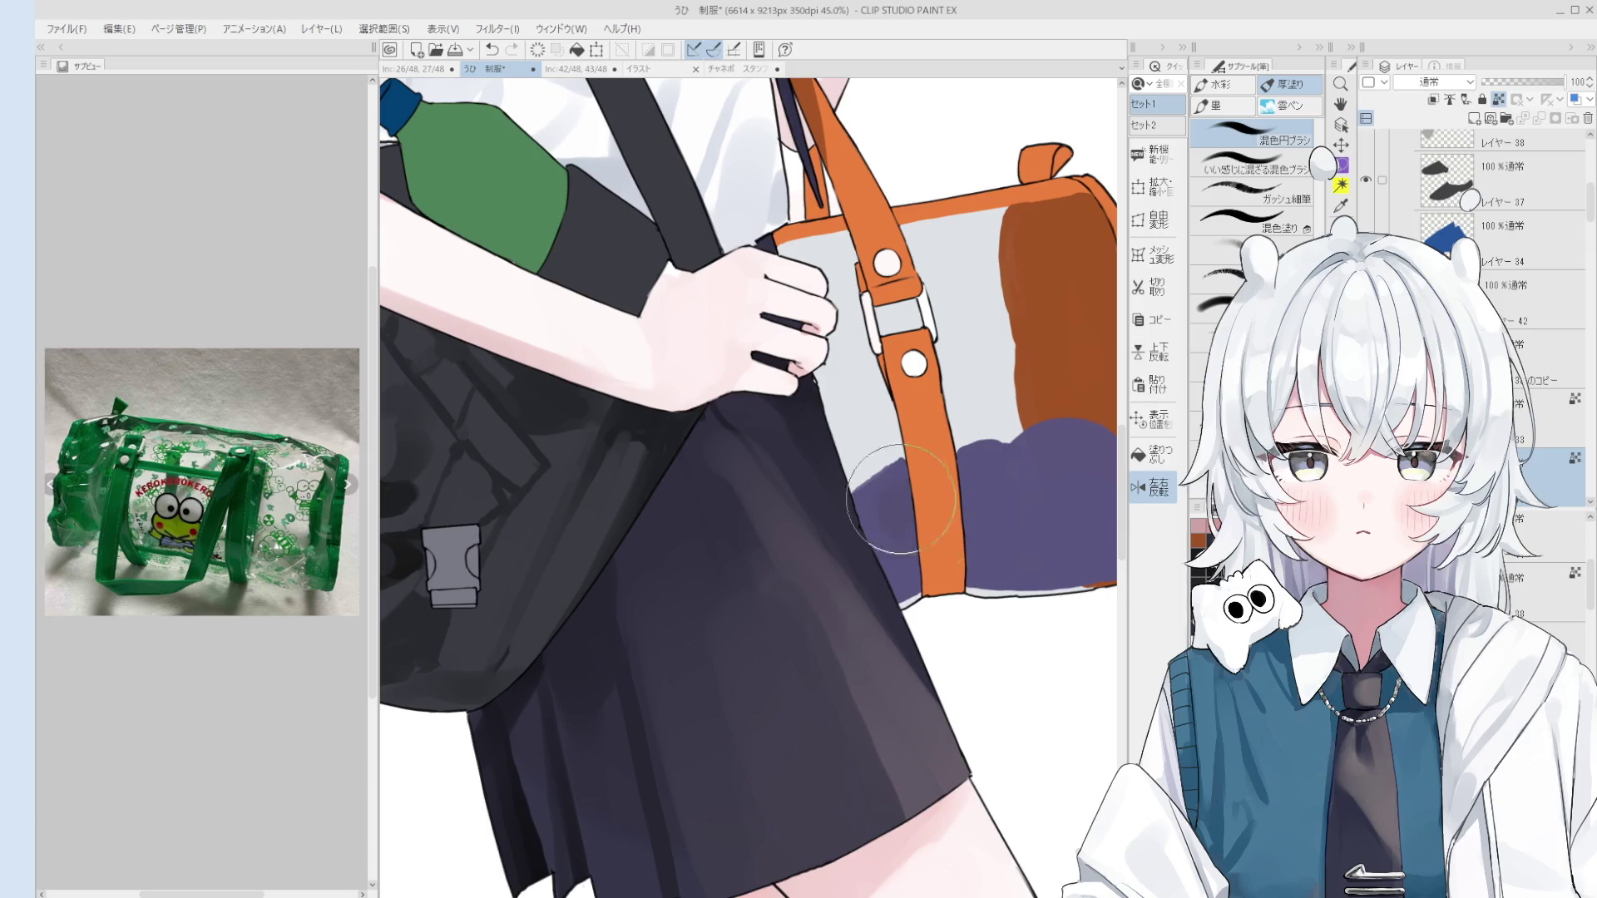
{"action": "scroll", "coordinate": [911, 553], "scroll_direction": "down", "scroll_amount": 3}
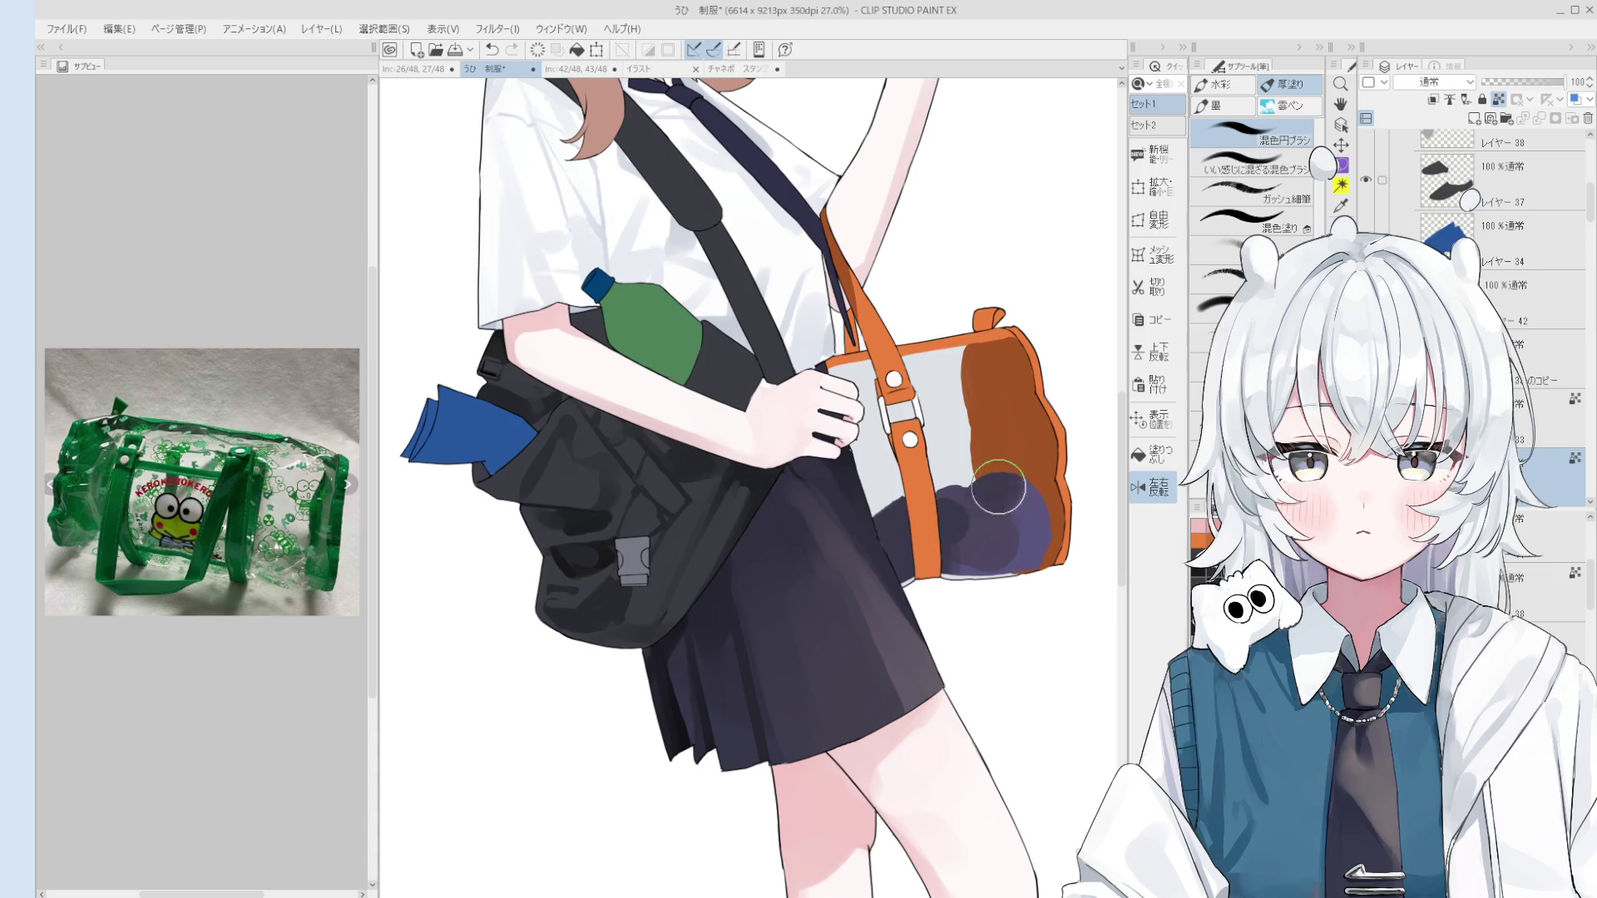
{"action": "scroll", "coordinate": [923, 520], "scroll_direction": "down", "scroll_amount": 2}
{"action": "left_click", "coordinate": [938, 501], "text": "alt"}
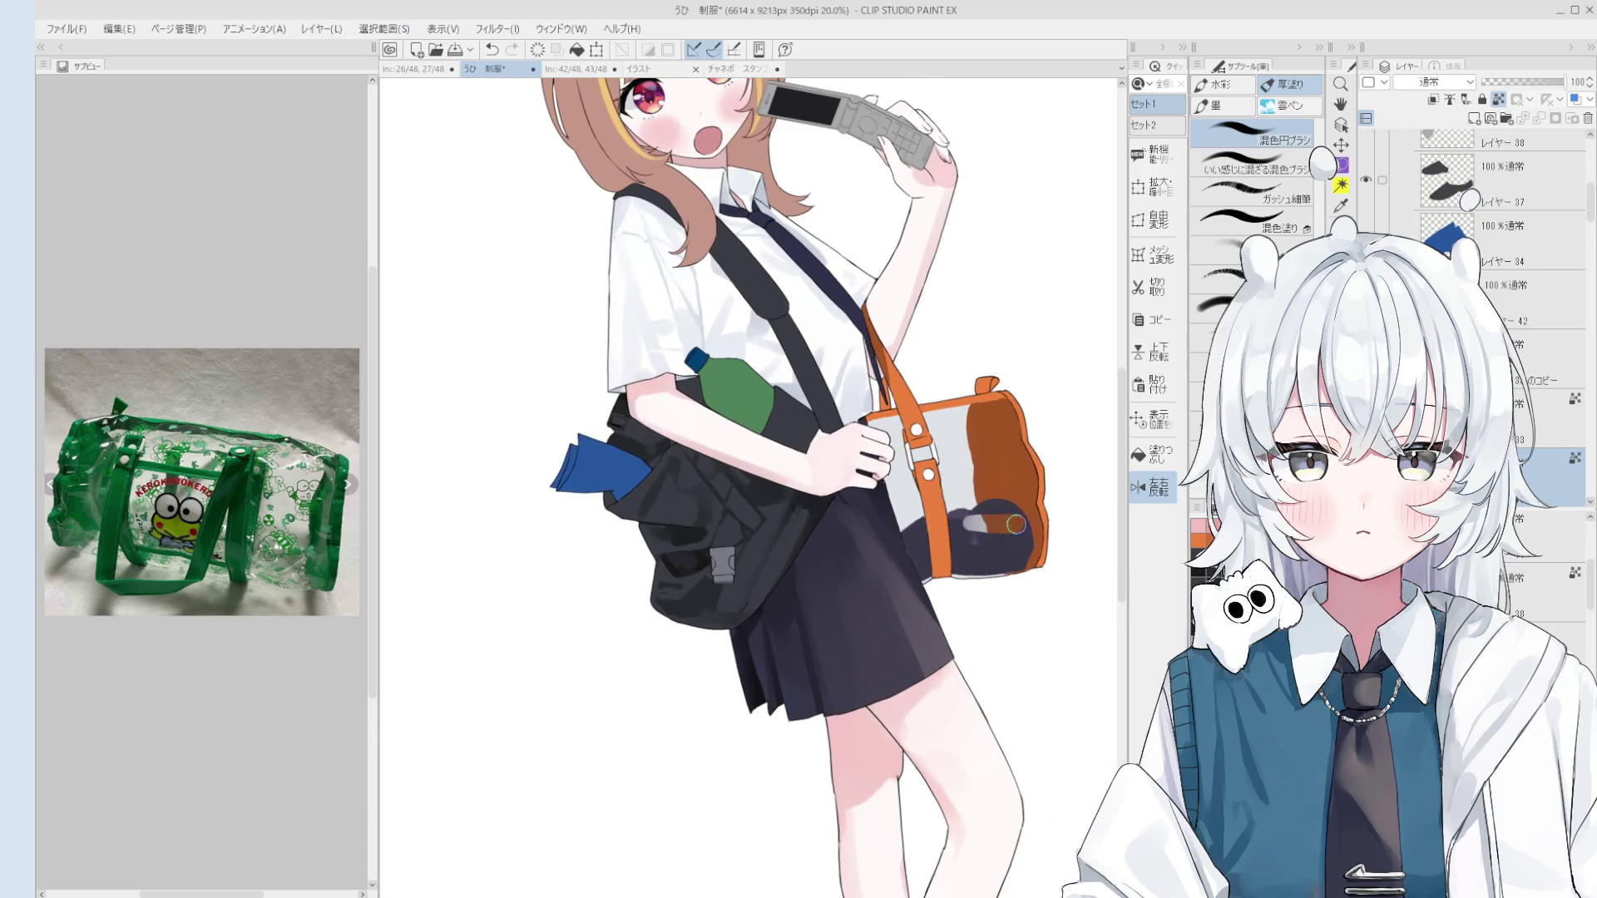
{"action": "key", "text": "asciicircum"}
{"action": "left_click", "coordinate": [967, 545], "text": "alt"}
{"action": "left_click", "coordinate": [968, 549], "text": "alt"}
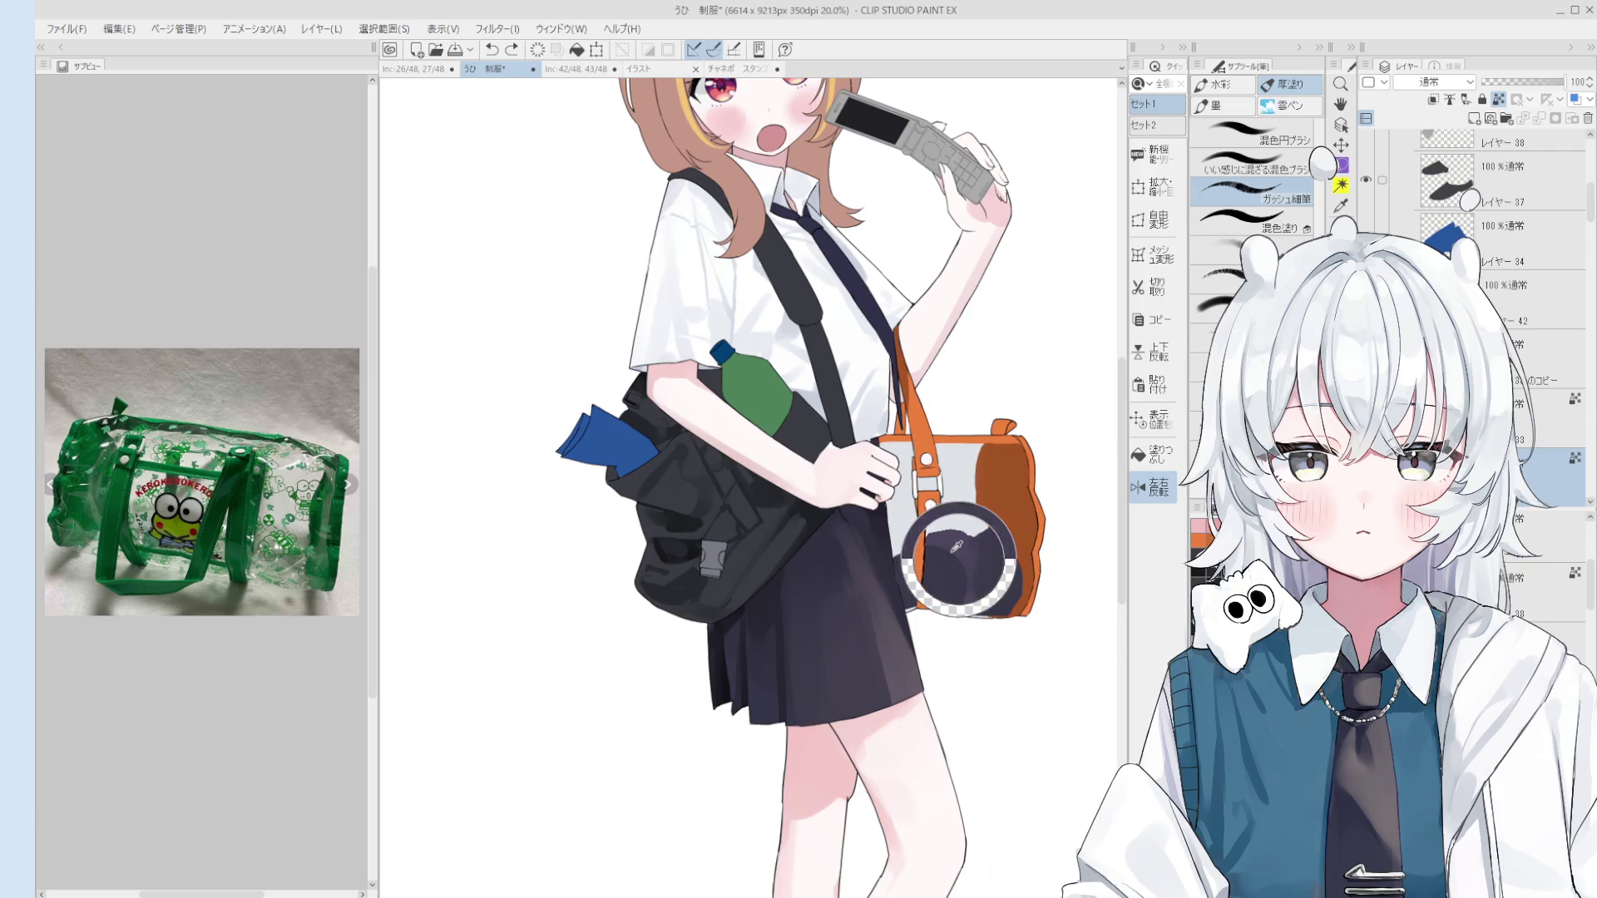
{"action": "key", "text": "comma"}
{"action": "key", "text": "comma"}
Step: Turn off Lock transparent pixels on the layer so paint can go anywhere
{"action": "scroll", "coordinate": [998, 540], "scroll_direction": "down", "scroll_amount": 1}
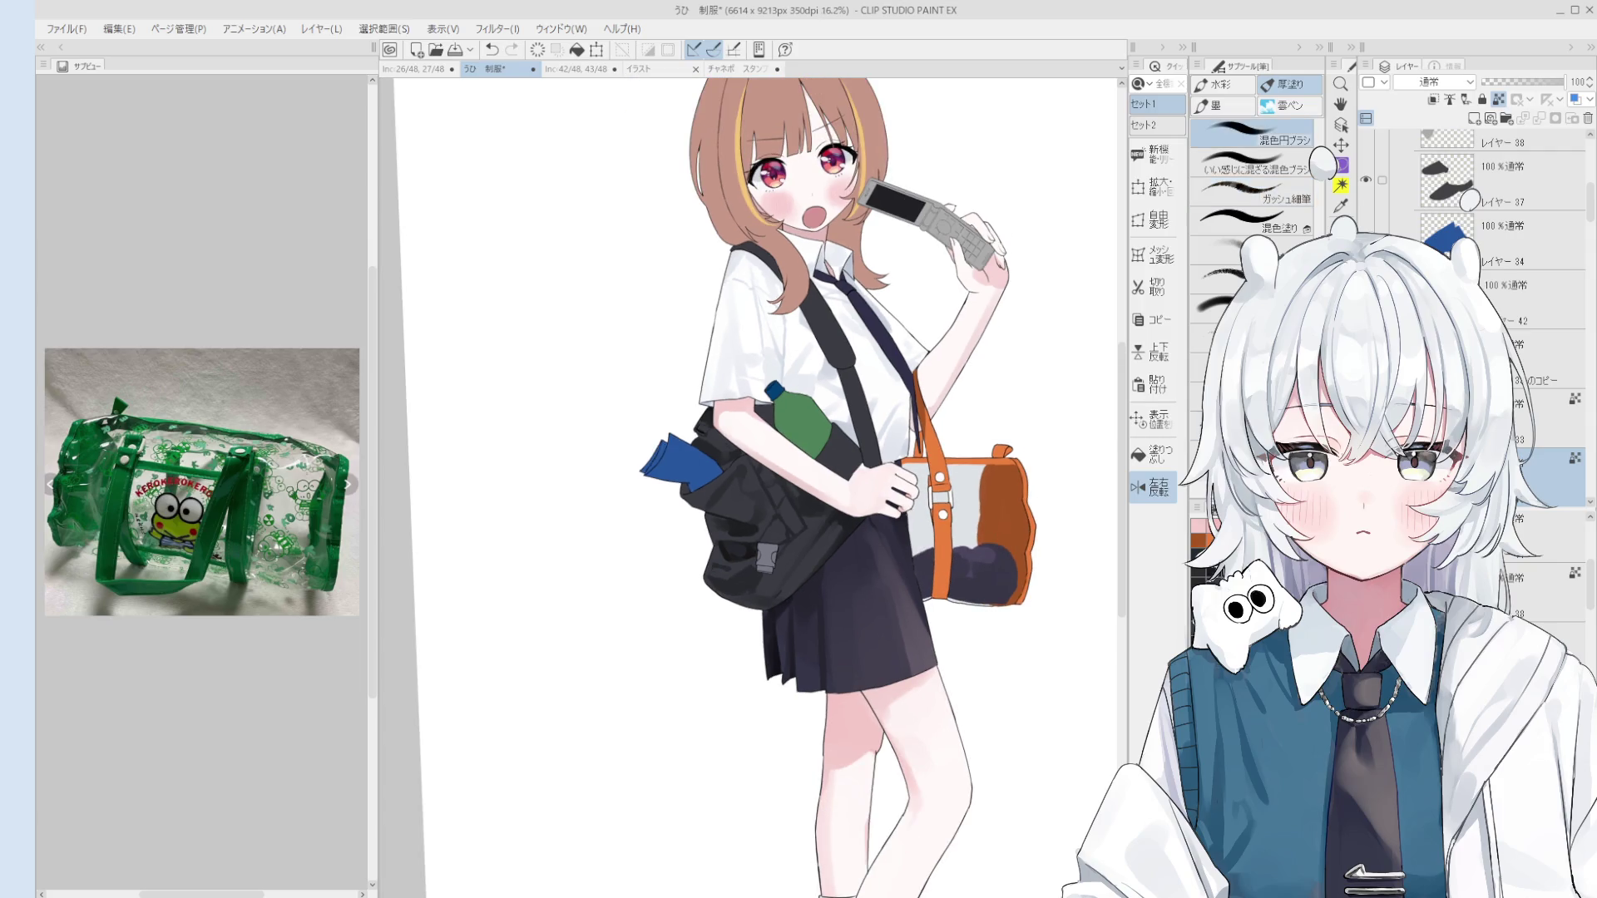
{"action": "left_click", "coordinate": [1499, 99]}
{"action": "scroll", "coordinate": [982, 575], "scroll_direction": "up", "scroll_amount": 4}
{"action": "key", "text": "period"}
{"action": "key", "text": "period"}
Step: Undo the last stroke, brush light blue into the bag's interior and erase stray paint
{"action": "key", "text": "ctrl+z"}
{"action": "mouse_move", "coordinate": [991, 499]}
{"action": "left_mouse_down"}
{"action": "mouse_move", "coordinate": [952, 509]}
{"action": "mouse_move", "coordinate": [1040, 507]}
{"action": "mouse_move", "coordinate": [1002, 461]}
{"action": "mouse_move", "coordinate": [922, 499]}
{"action": "mouse_move", "coordinate": [910, 478]}
{"action": "mouse_move", "coordinate": [956, 466]}
{"action": "mouse_move", "coordinate": [923, 427]}
{"action": "mouse_move", "coordinate": [1017, 454]}
{"action": "left_mouse_up"}
{"action": "scroll", "coordinate": [1016, 455], "scroll_direction": "down", "scroll_amount": 1}
{"action": "key", "text": "e"}
{"action": "mouse_move", "coordinate": [1036, 512]}
{"action": "left_mouse_down"}
{"action": "mouse_move", "coordinate": [1027, 528]}
{"action": "mouse_move", "coordinate": [1065, 499]}
{"action": "mouse_move", "coordinate": [1041, 441]}
{"action": "mouse_move", "coordinate": [1056, 487]}
{"action": "left_mouse_up"}
{"action": "key", "text": "b"}
Step: Sample a colour from the bag and add light blue paint to its lower left
{"action": "scroll", "coordinate": [1056, 487], "scroll_direction": "down", "scroll_amount": 4}
{"action": "scroll", "coordinate": [1044, 474], "scroll_direction": "up", "scroll_amount": 3}
{"action": "key", "text": "e"}
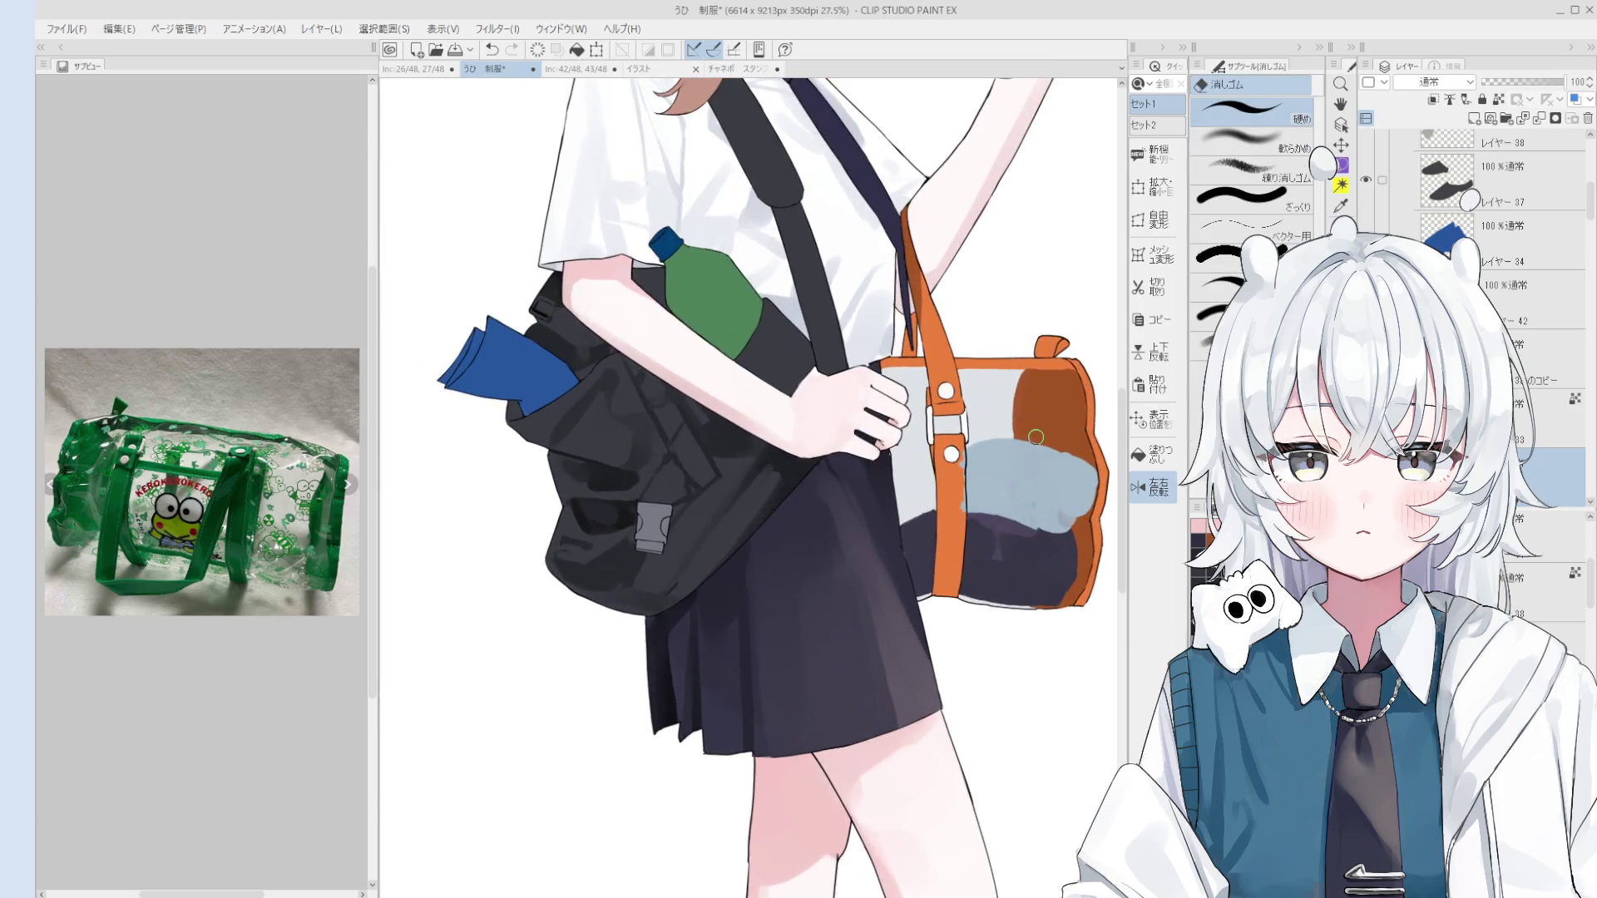
{"action": "key", "text": "b"}
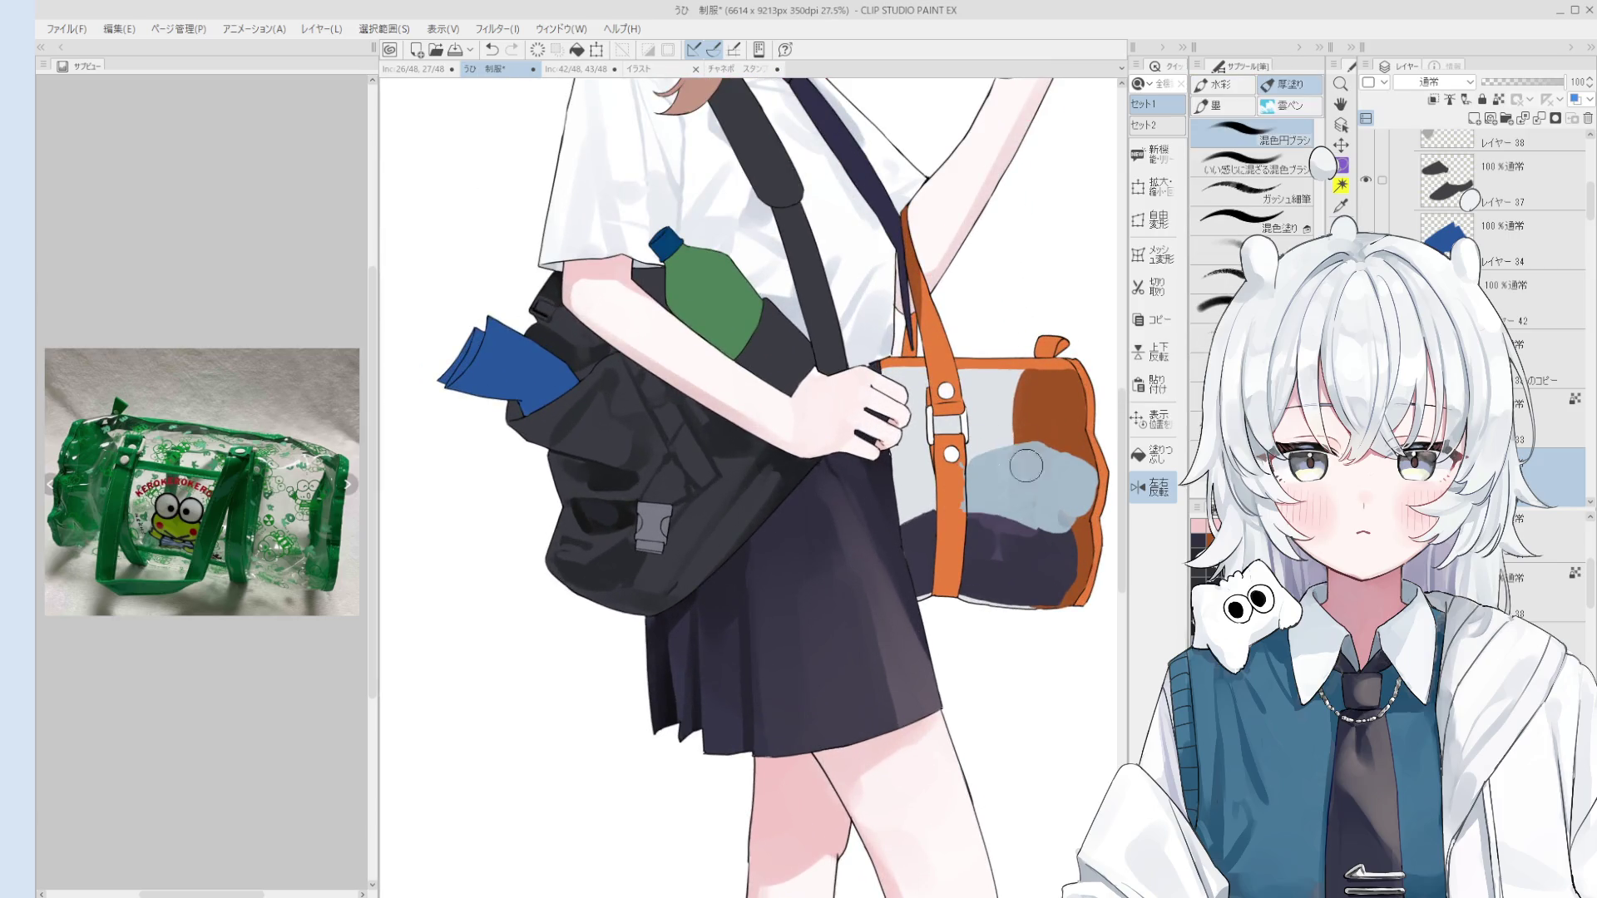
{"action": "scroll", "coordinate": [1073, 481], "scroll_direction": "down", "scroll_amount": 2}
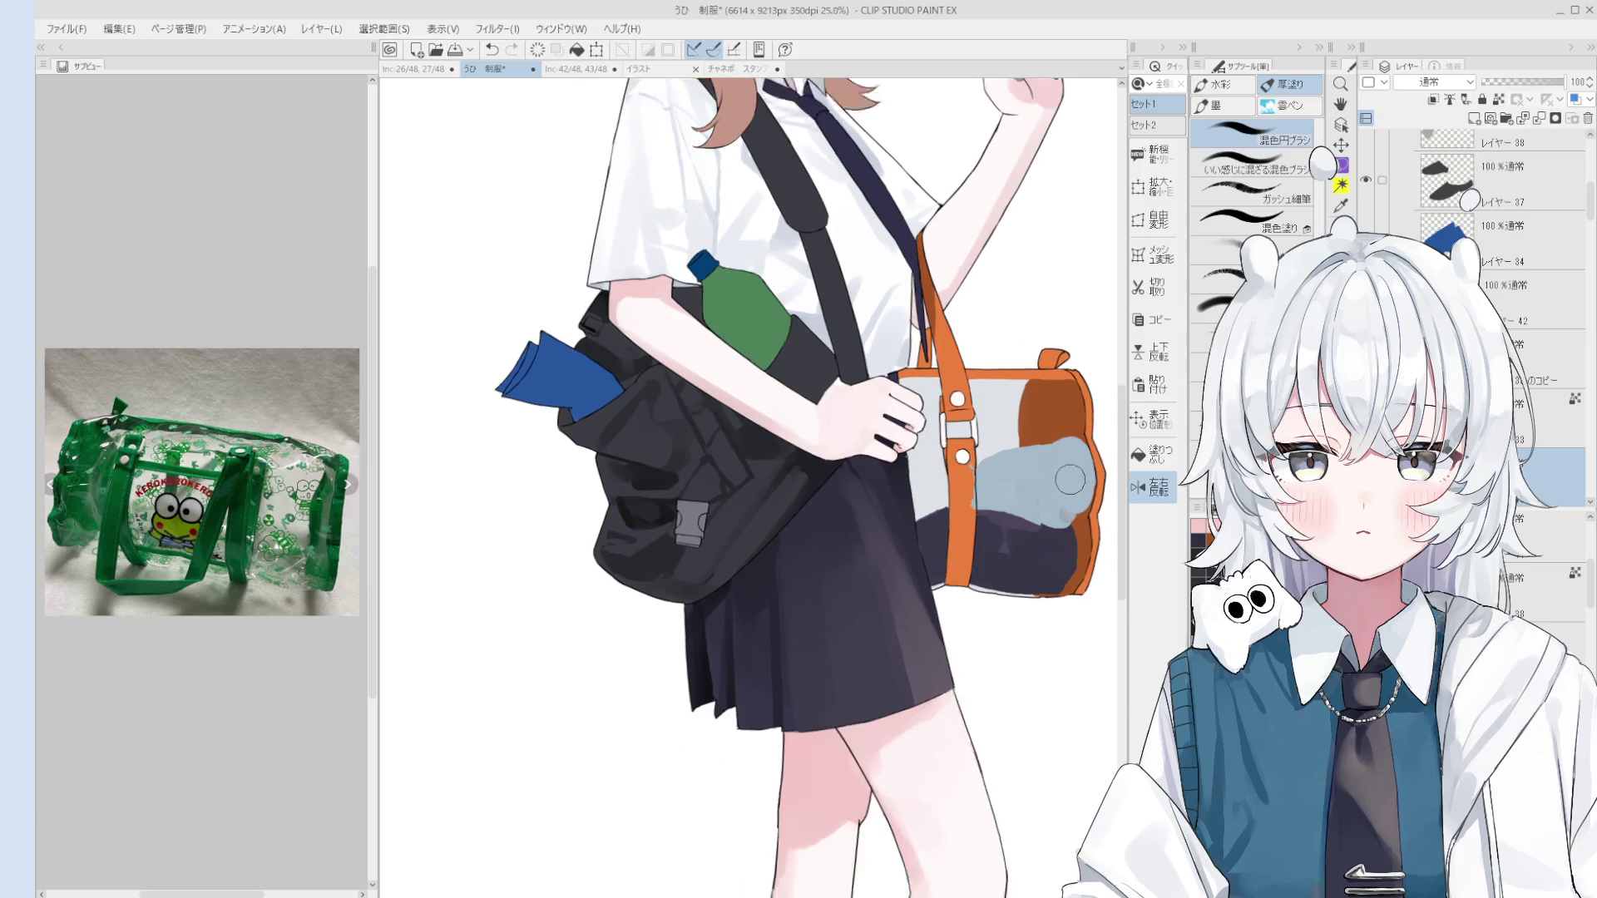
{"action": "scroll", "coordinate": [1010, 505], "scroll_direction": "up", "scroll_amount": 2}
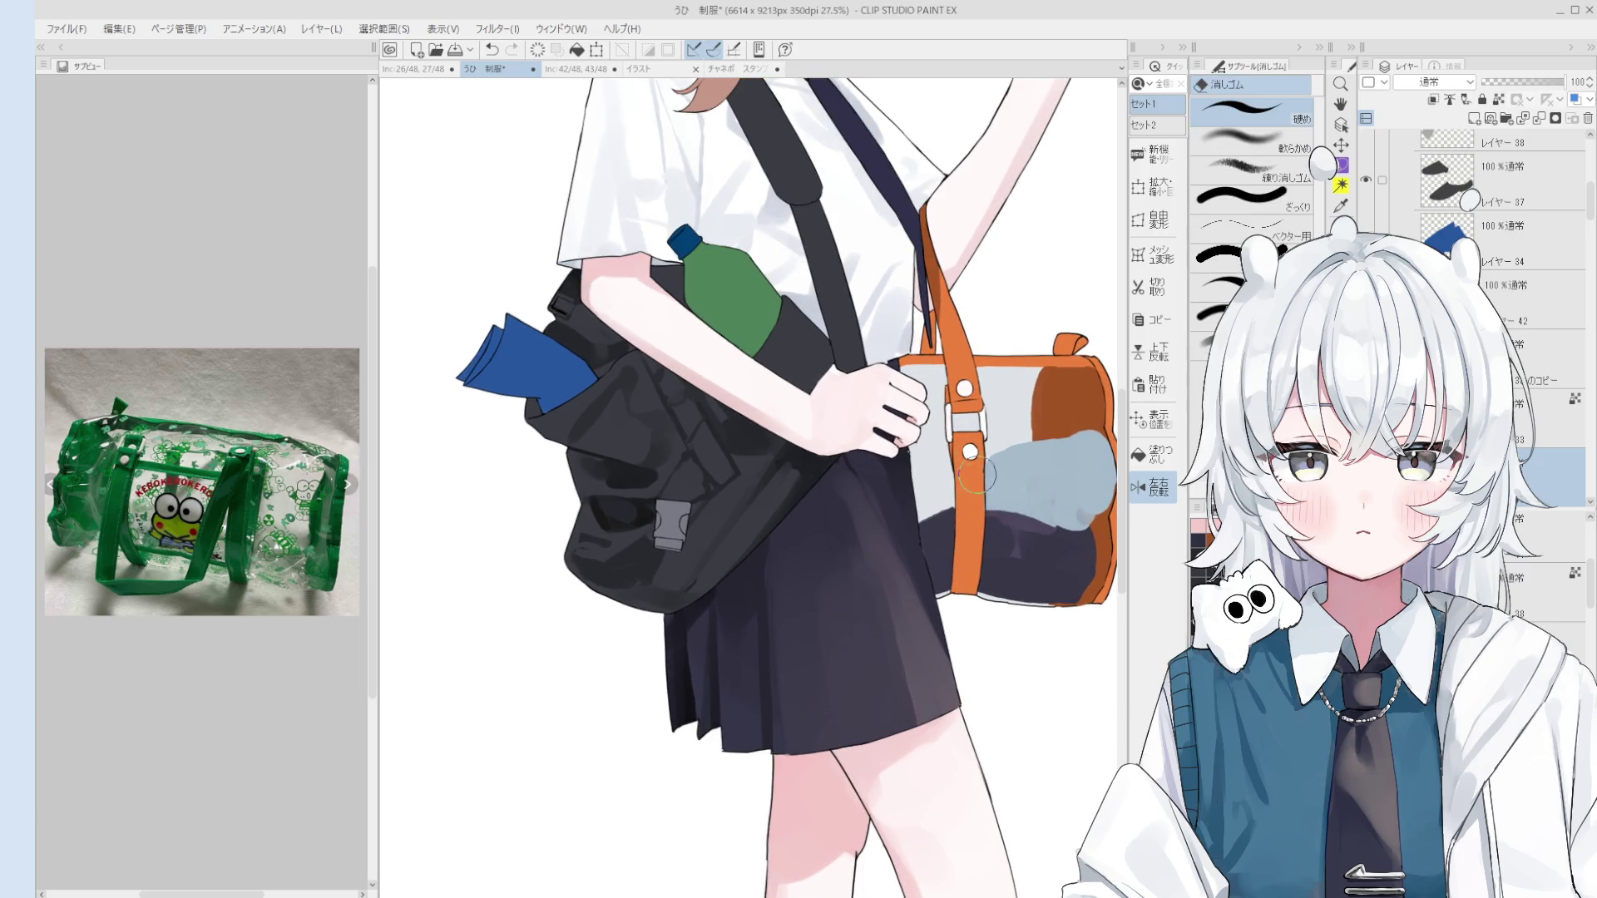
{"action": "left_click", "coordinate": [998, 441], "text": "alt"}
{"action": "left_click_drag", "start_coordinate": [944, 503], "coordinate": [935, 491]}
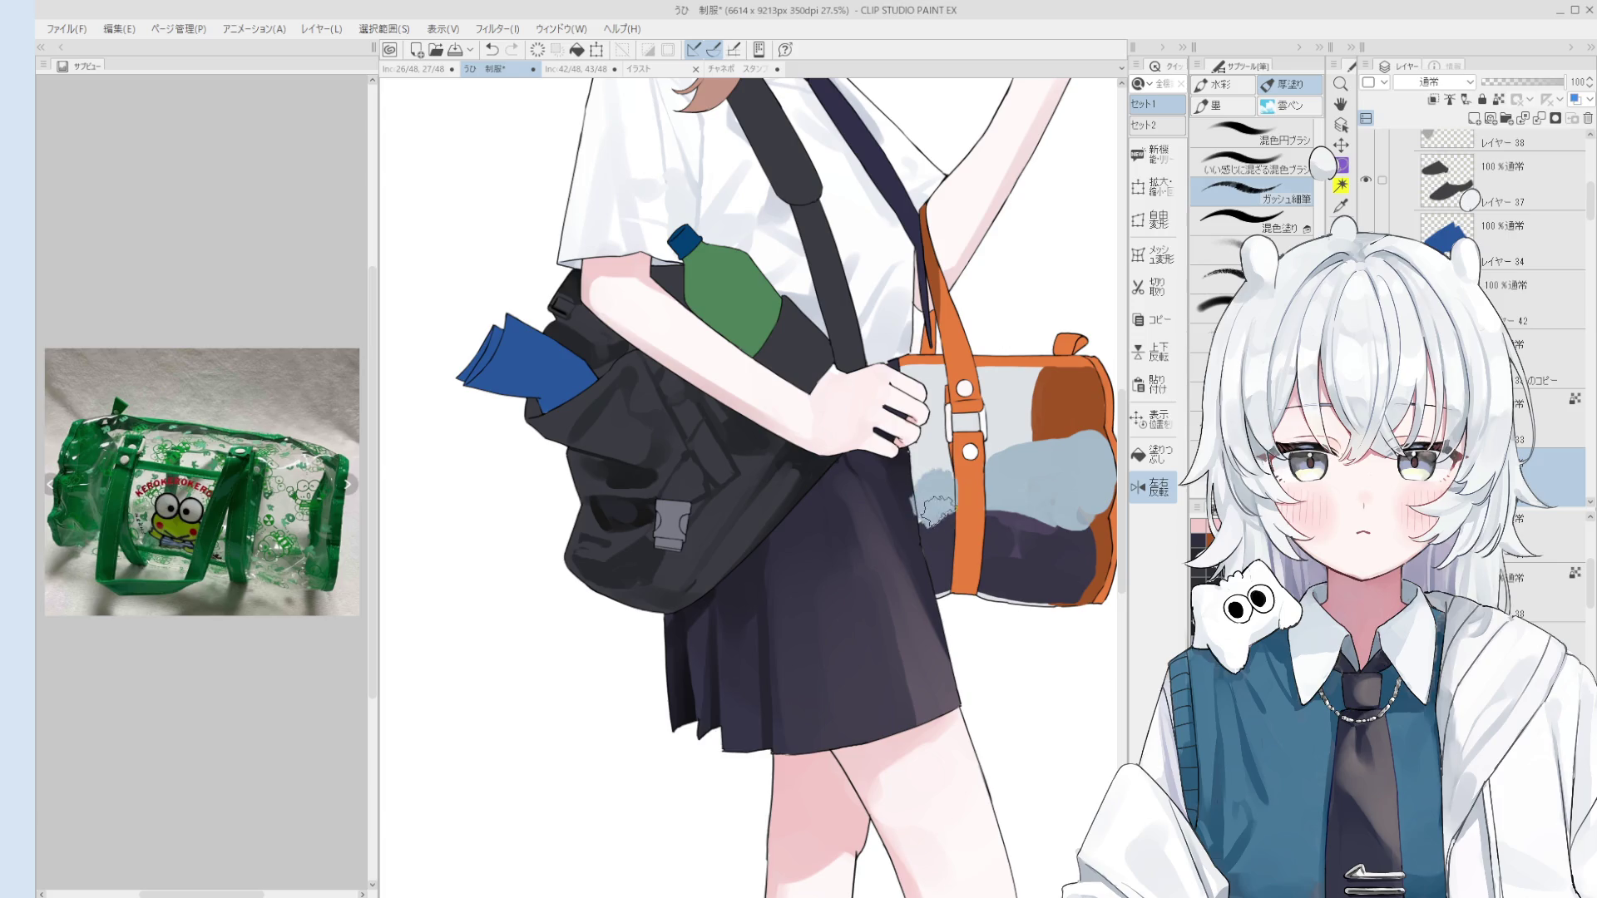
Step: Sample the orange strap colour and add small darker marks on the light-blue contents
{"action": "key", "text": "e"}
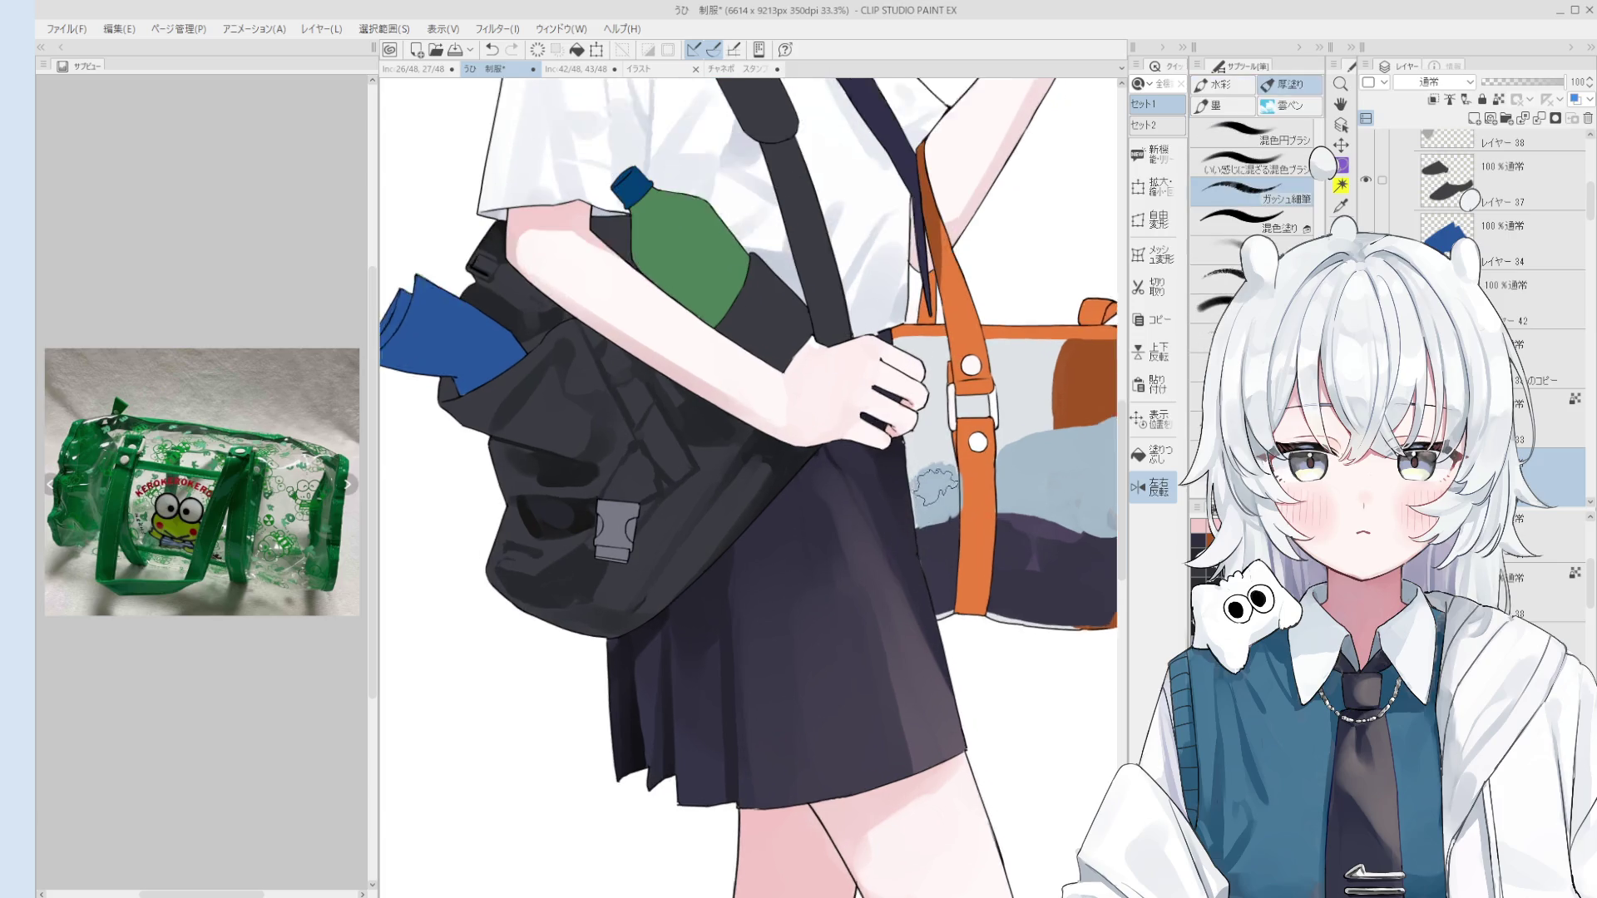
{"action": "scroll", "coordinate": [928, 453], "scroll_direction": "up", "scroll_amount": 2}
{"action": "left_click", "coordinate": [975, 478], "text": "alt"}
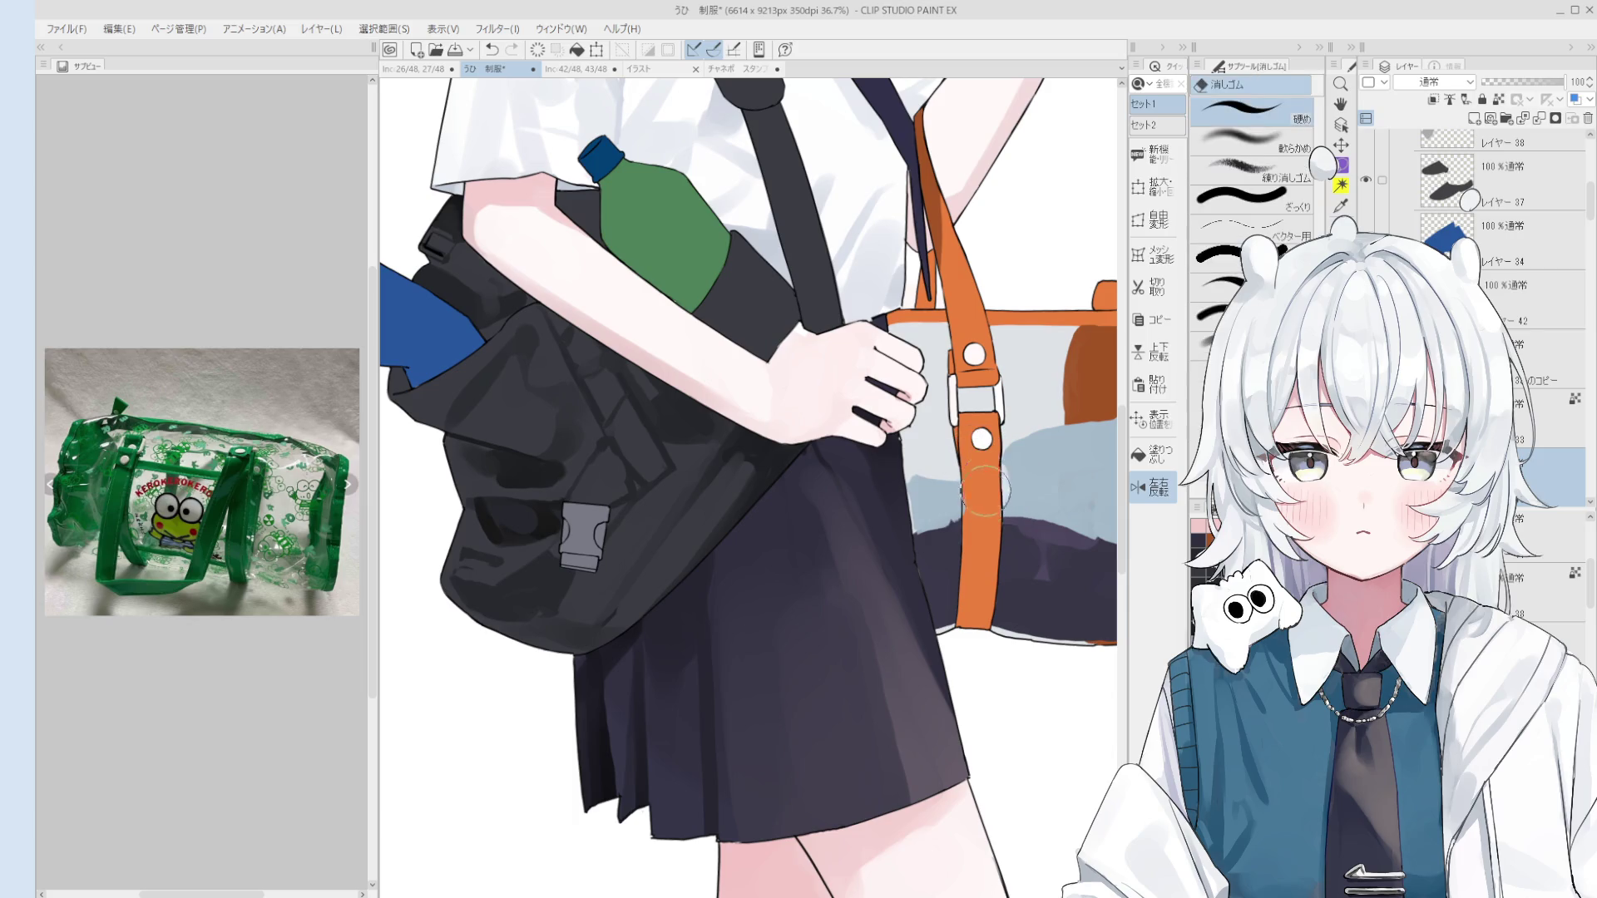
{"action": "key", "text": "b"}
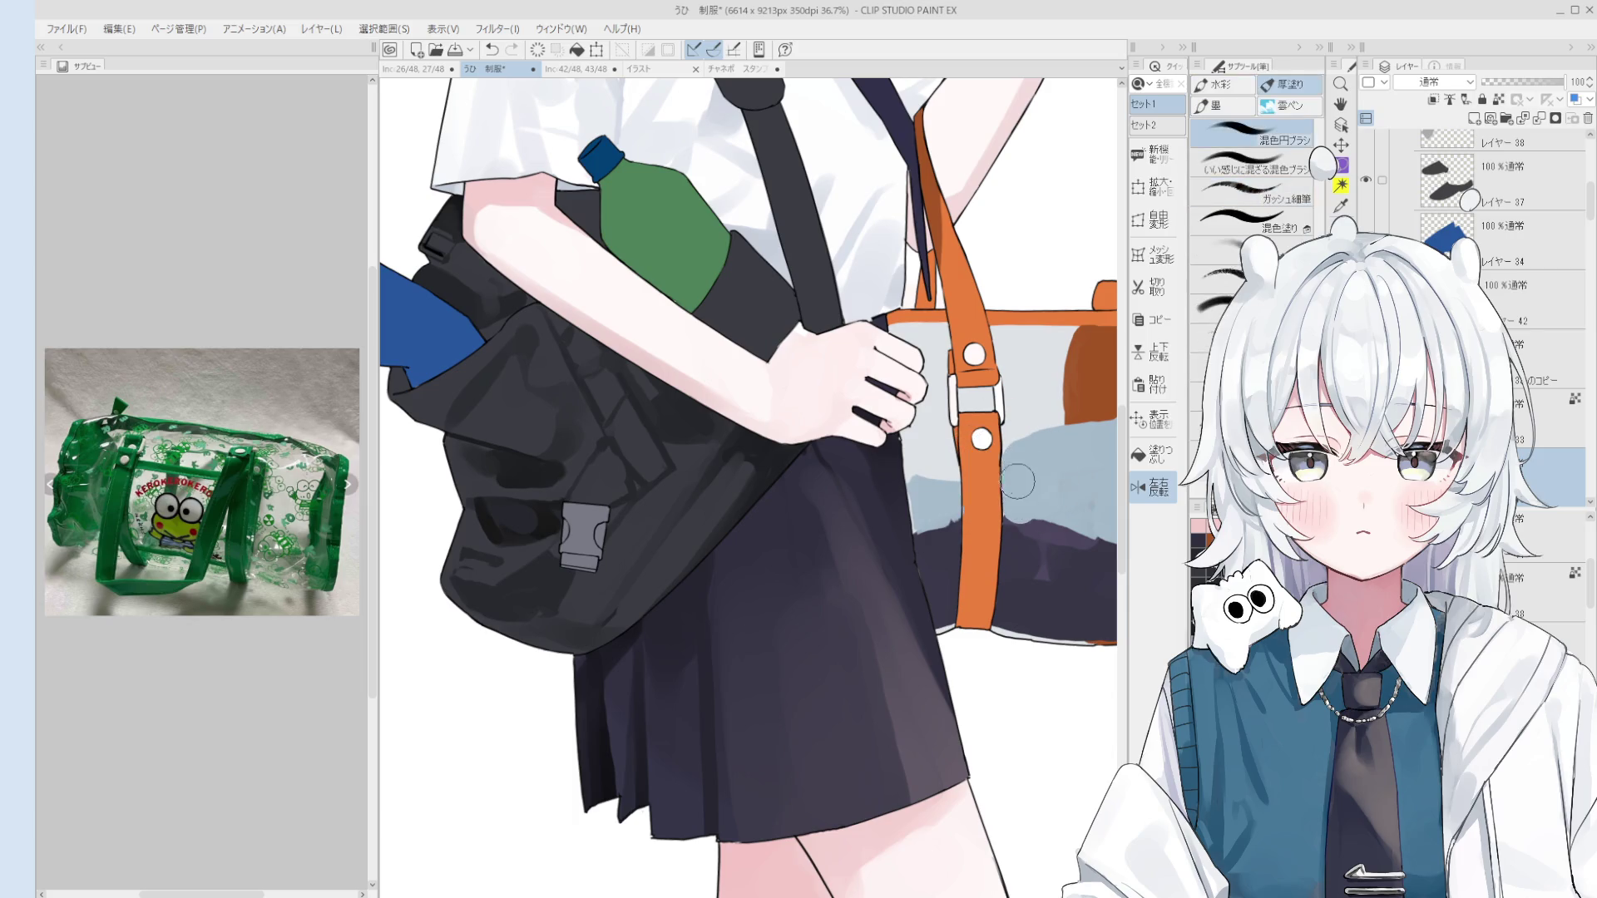
{"action": "scroll", "coordinate": [1008, 503], "scroll_direction": "down", "scroll_amount": 5}
{"action": "scroll", "coordinate": [1002, 490], "scroll_direction": "up", "scroll_amount": 3}
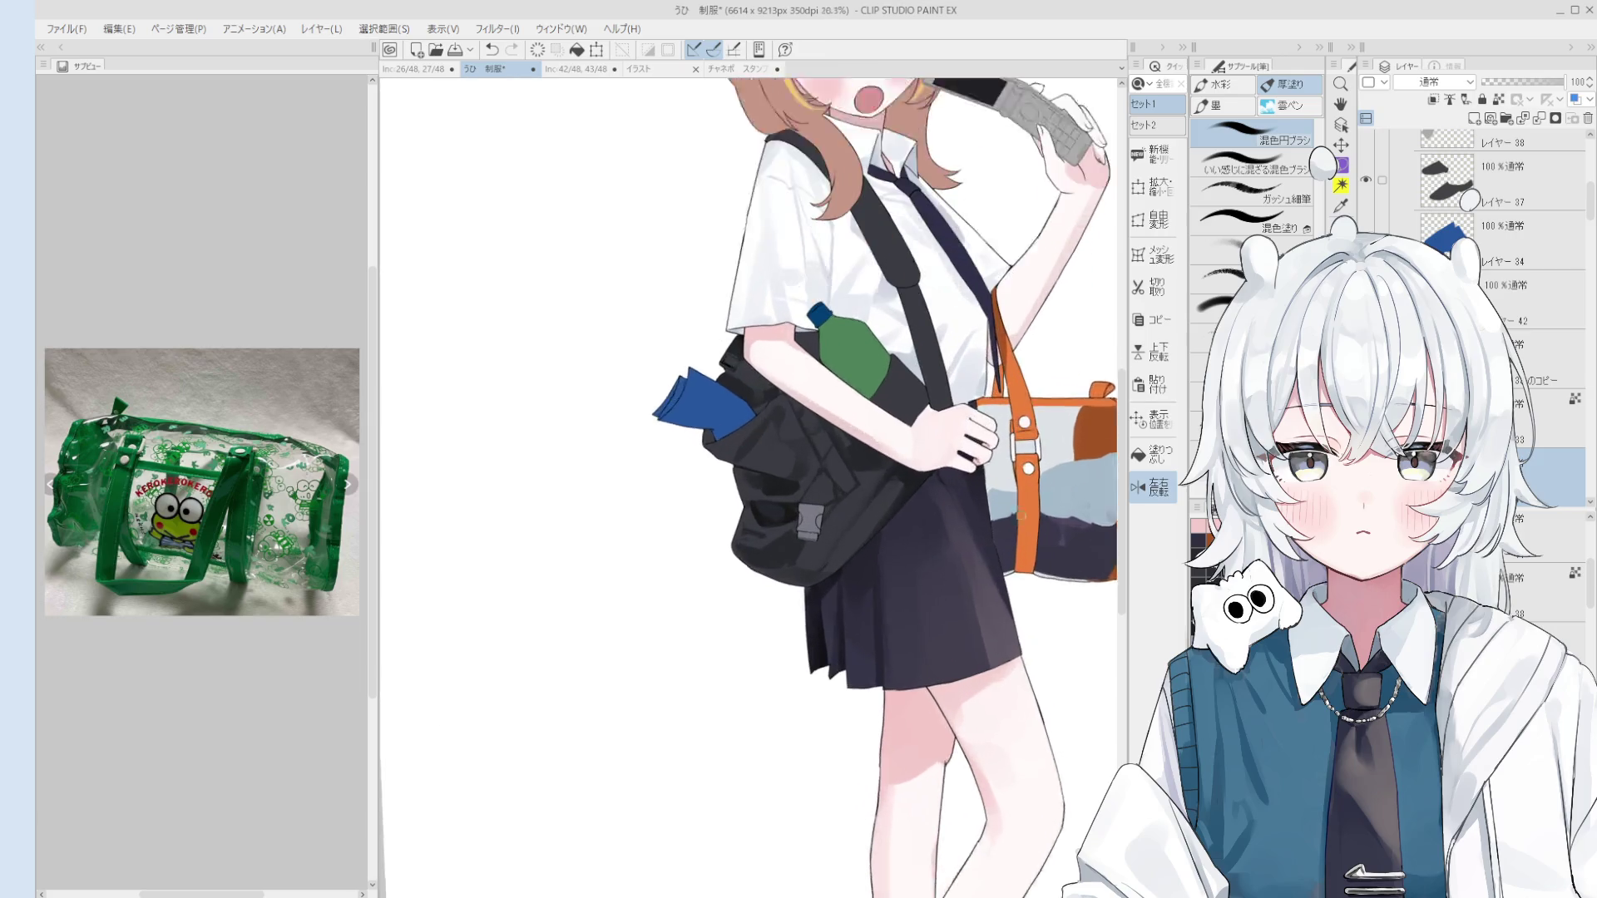
{"action": "left_click_drag", "start_coordinate": [1000, 487], "coordinate": [1010, 495]}
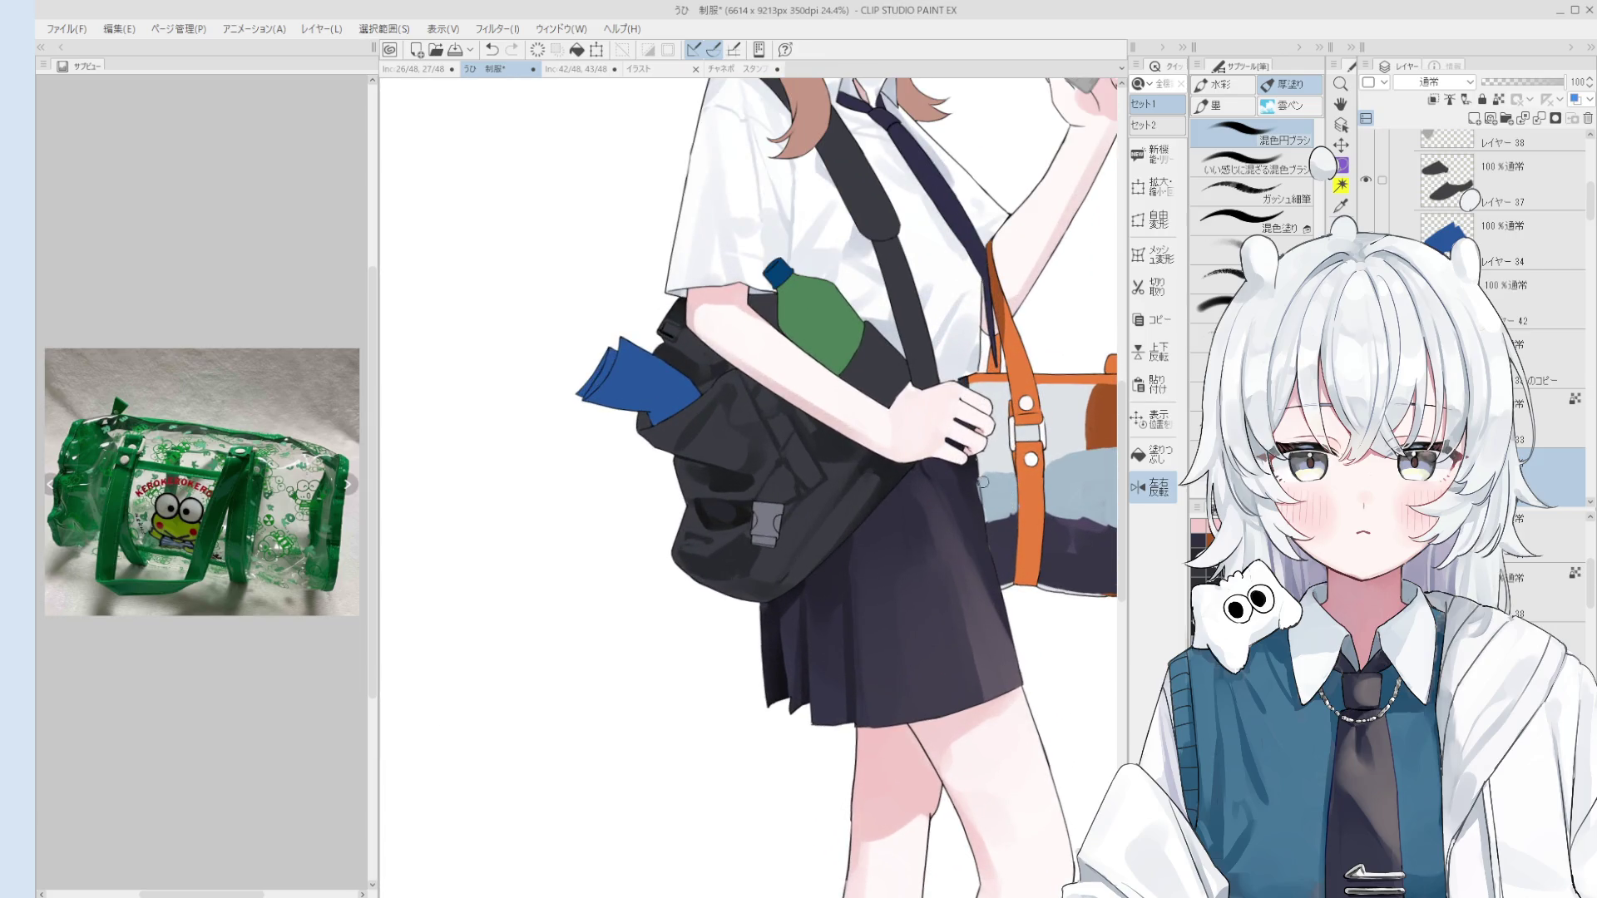
{"action": "key", "text": "e"}
{"action": "key", "text": "b"}
Step: Cover the dark patch with light blue-grey paint and trim it with the eraser
{"action": "scroll", "coordinate": [974, 485], "scroll_direction": "up", "scroll_amount": 2}
{"action": "key", "text": "e"}
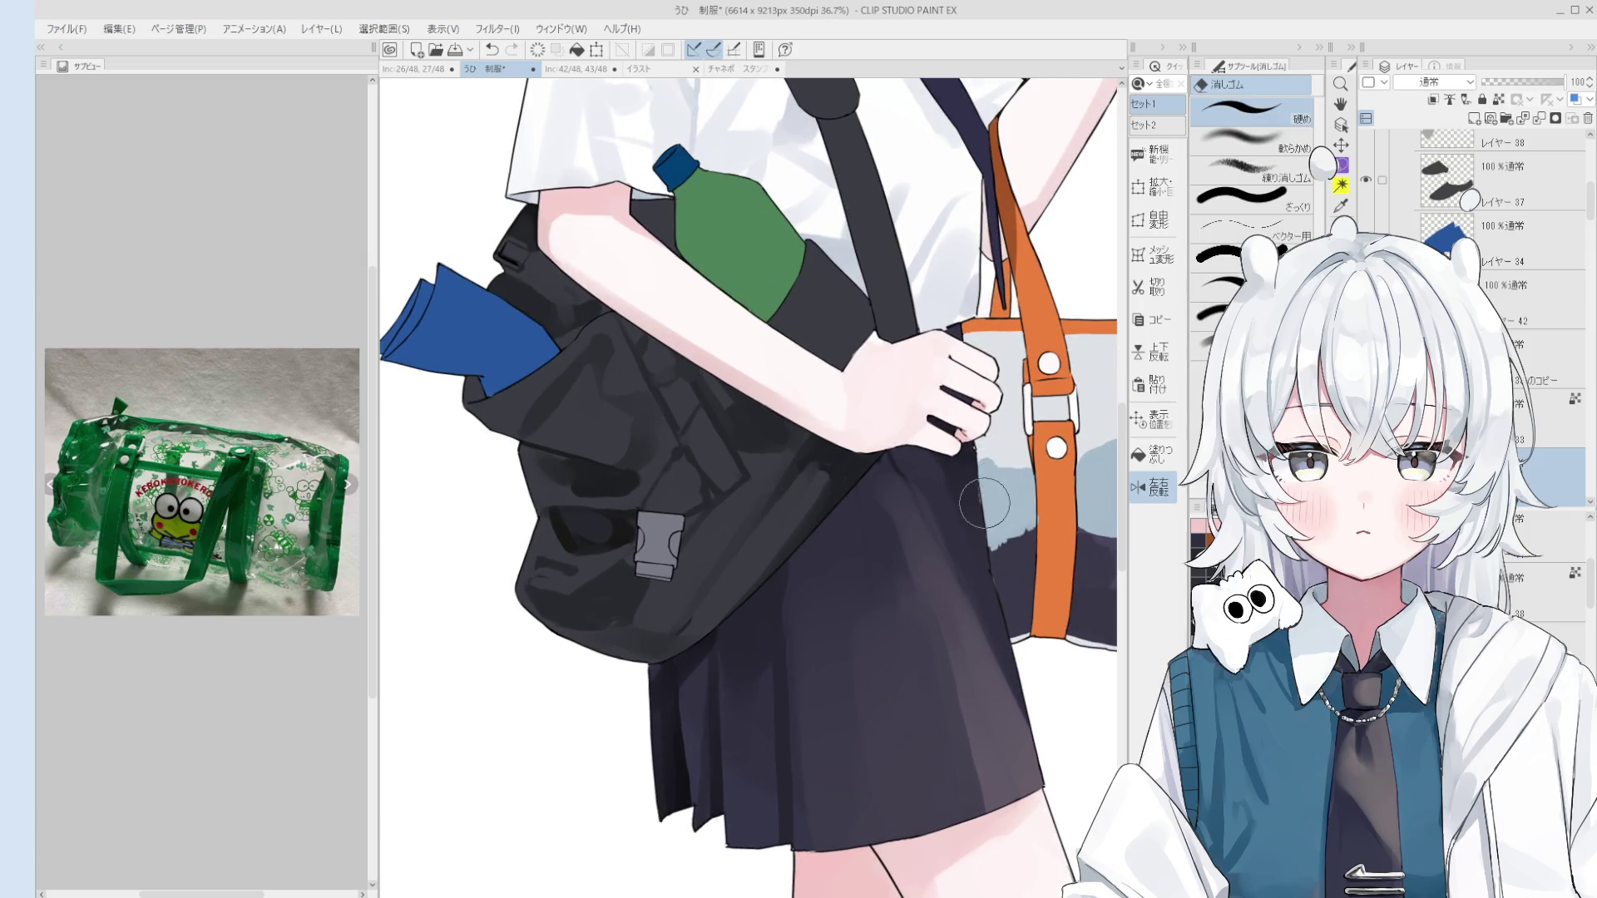
{"action": "key", "text": "b"}
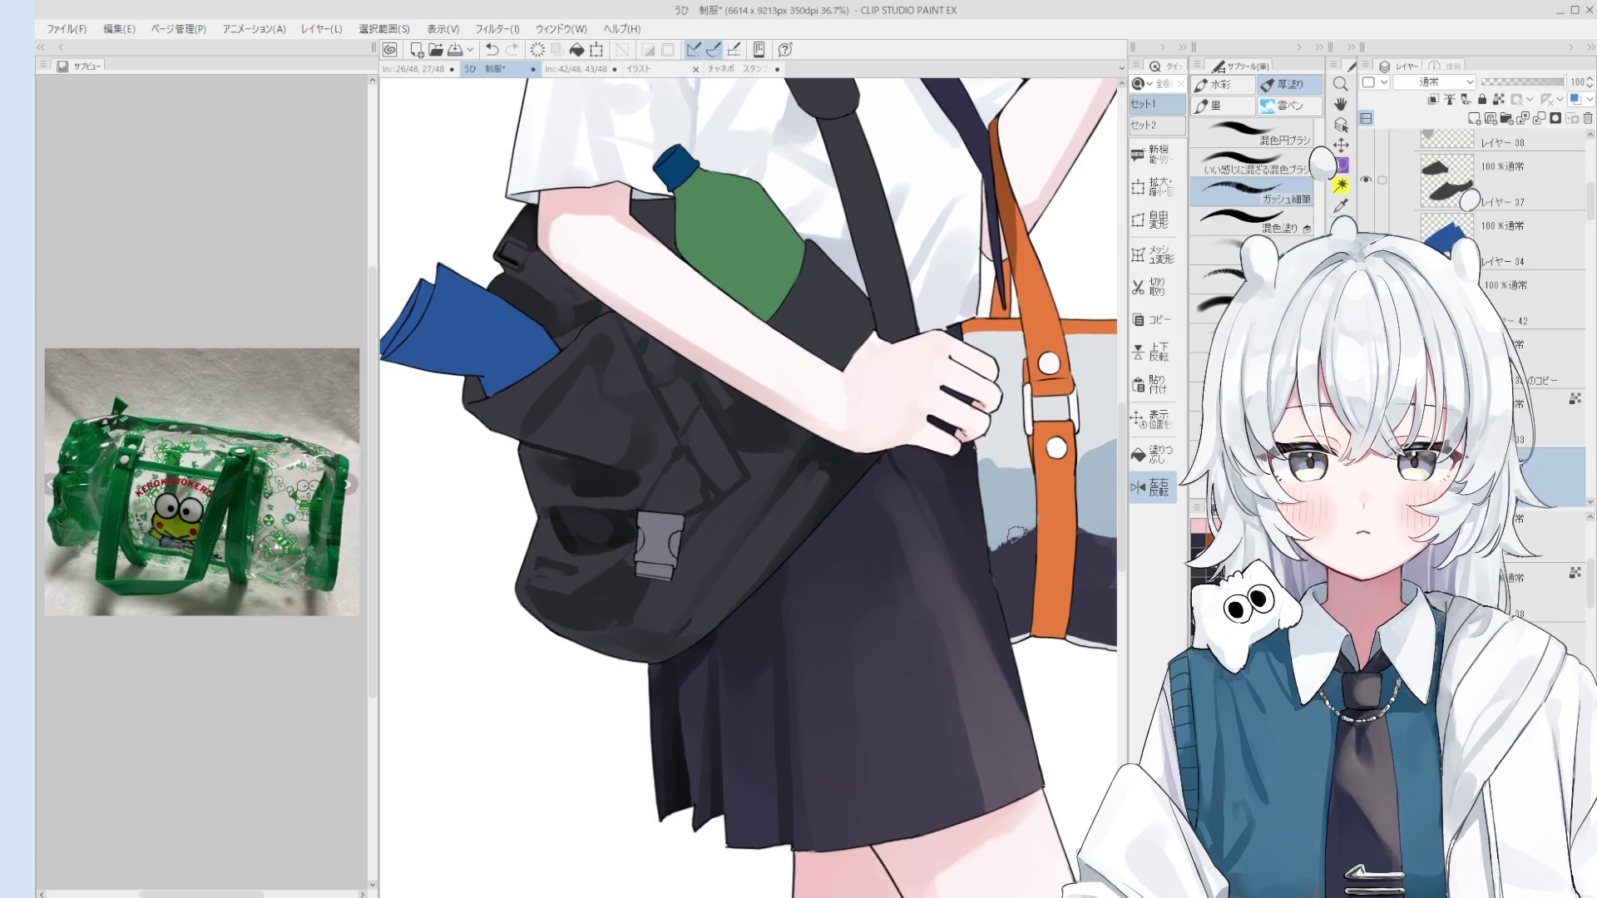
{"action": "scroll", "coordinate": [1015, 524], "scroll_direction": "up", "scroll_amount": 2}
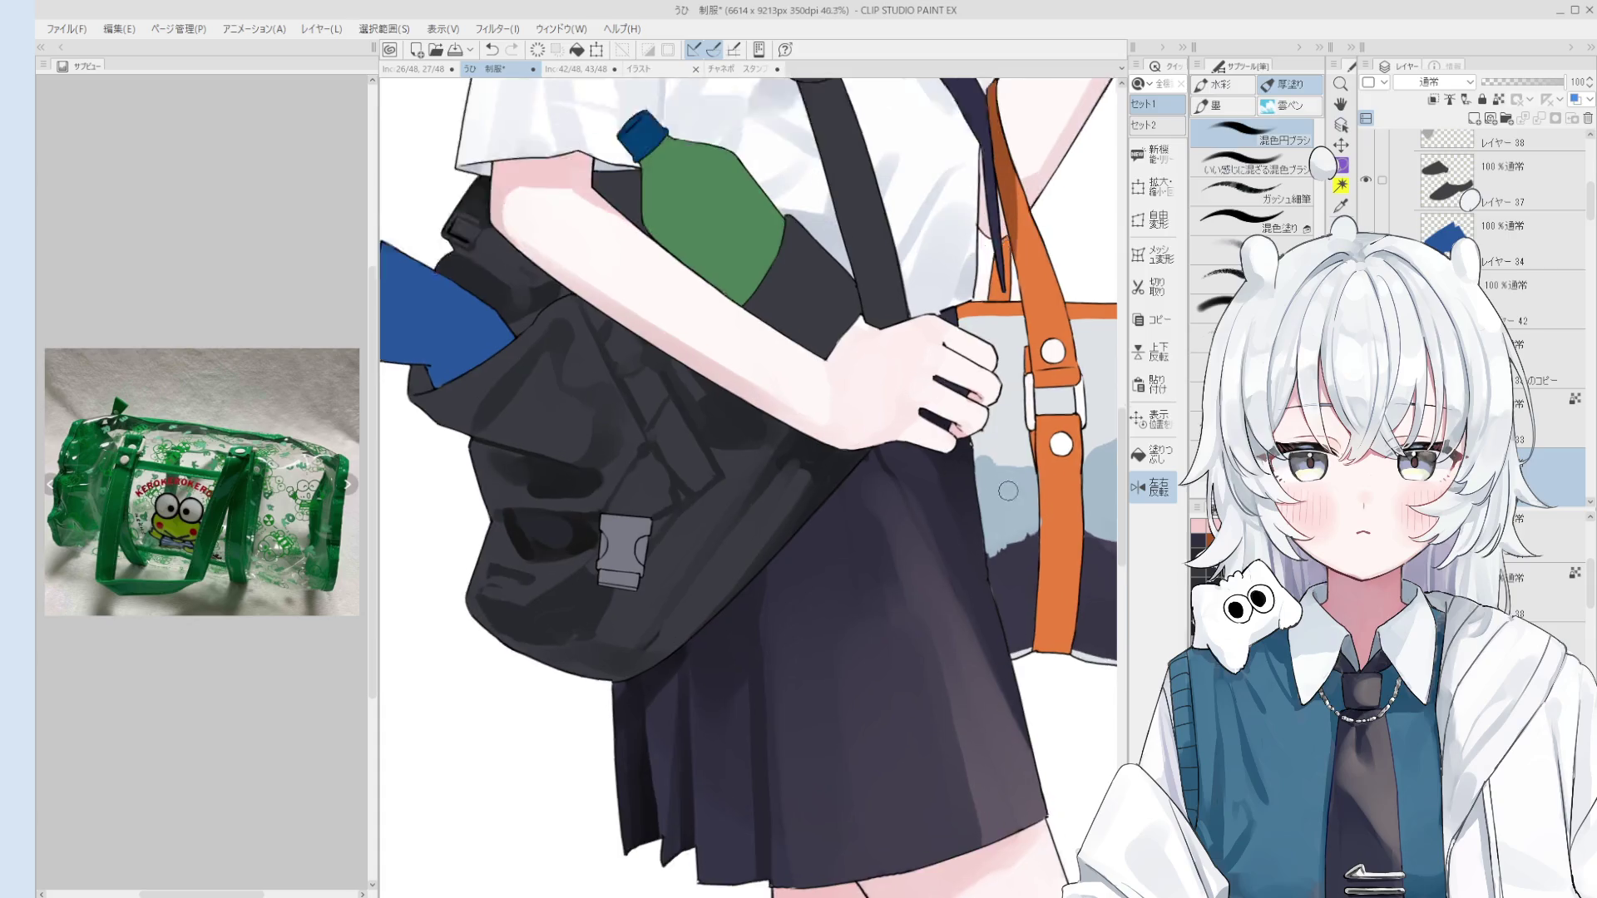
{"action": "mouse_move", "coordinate": [1018, 557]}
{"action": "left_mouse_down"}
{"action": "mouse_move", "coordinate": [997, 568]}
{"action": "mouse_move", "coordinate": [1018, 582]}
{"action": "mouse_move", "coordinate": [1040, 565]}
{"action": "left_mouse_up"}
{"action": "key", "text": "e"}
{"action": "key", "text": "b"}
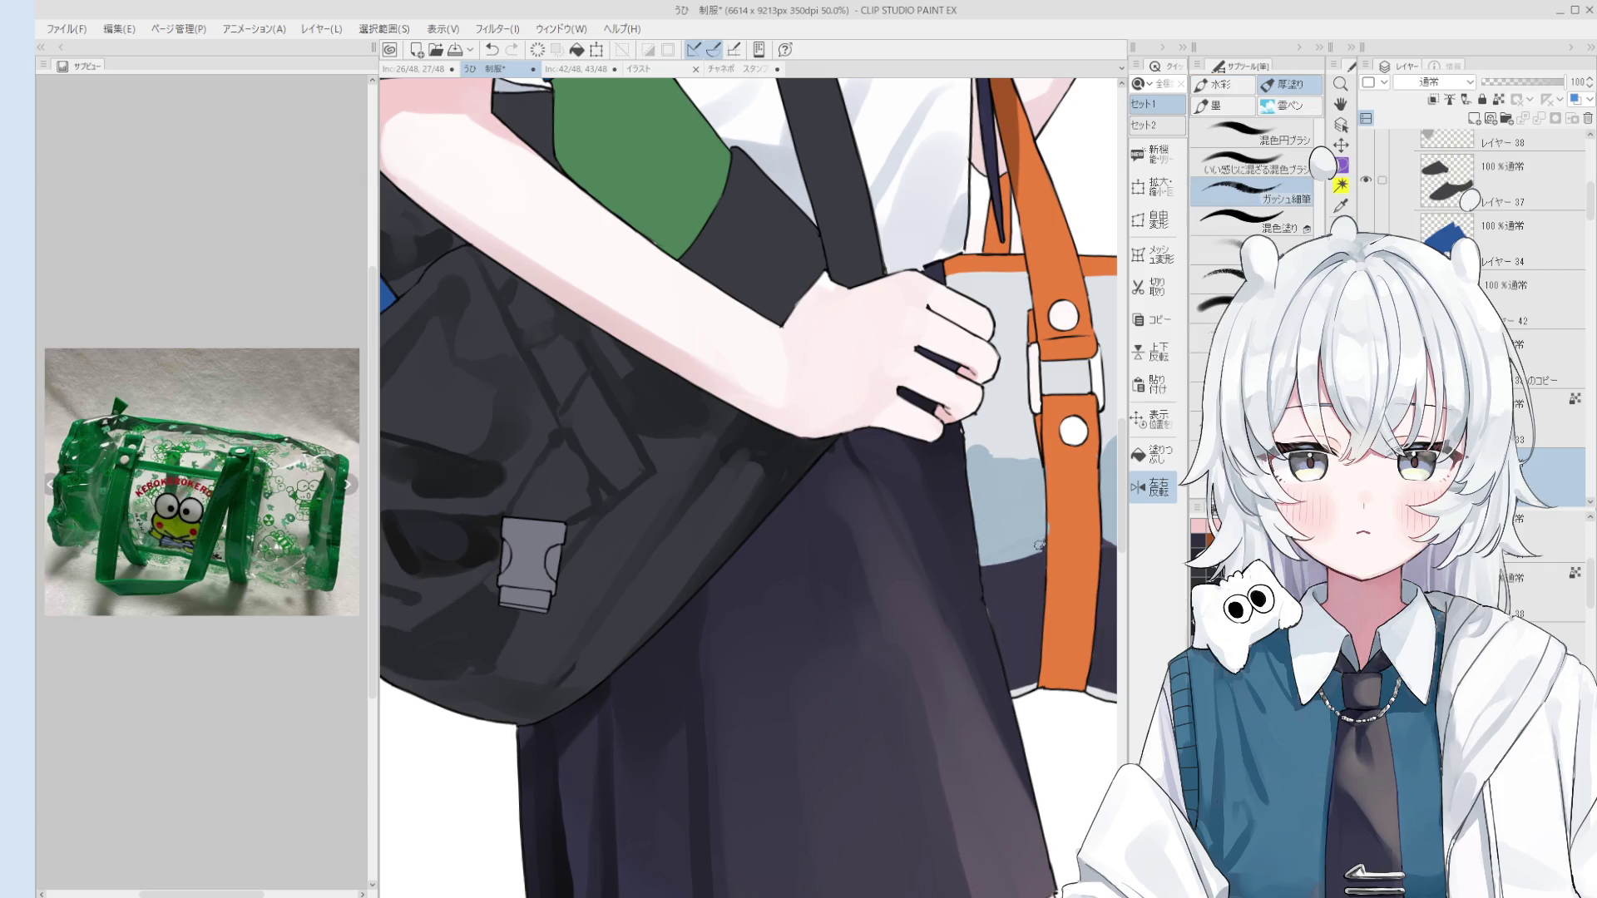
{"action": "key", "text": "e"}
{"action": "scroll", "coordinate": [1039, 544], "scroll_direction": "down", "scroll_amount": 4}
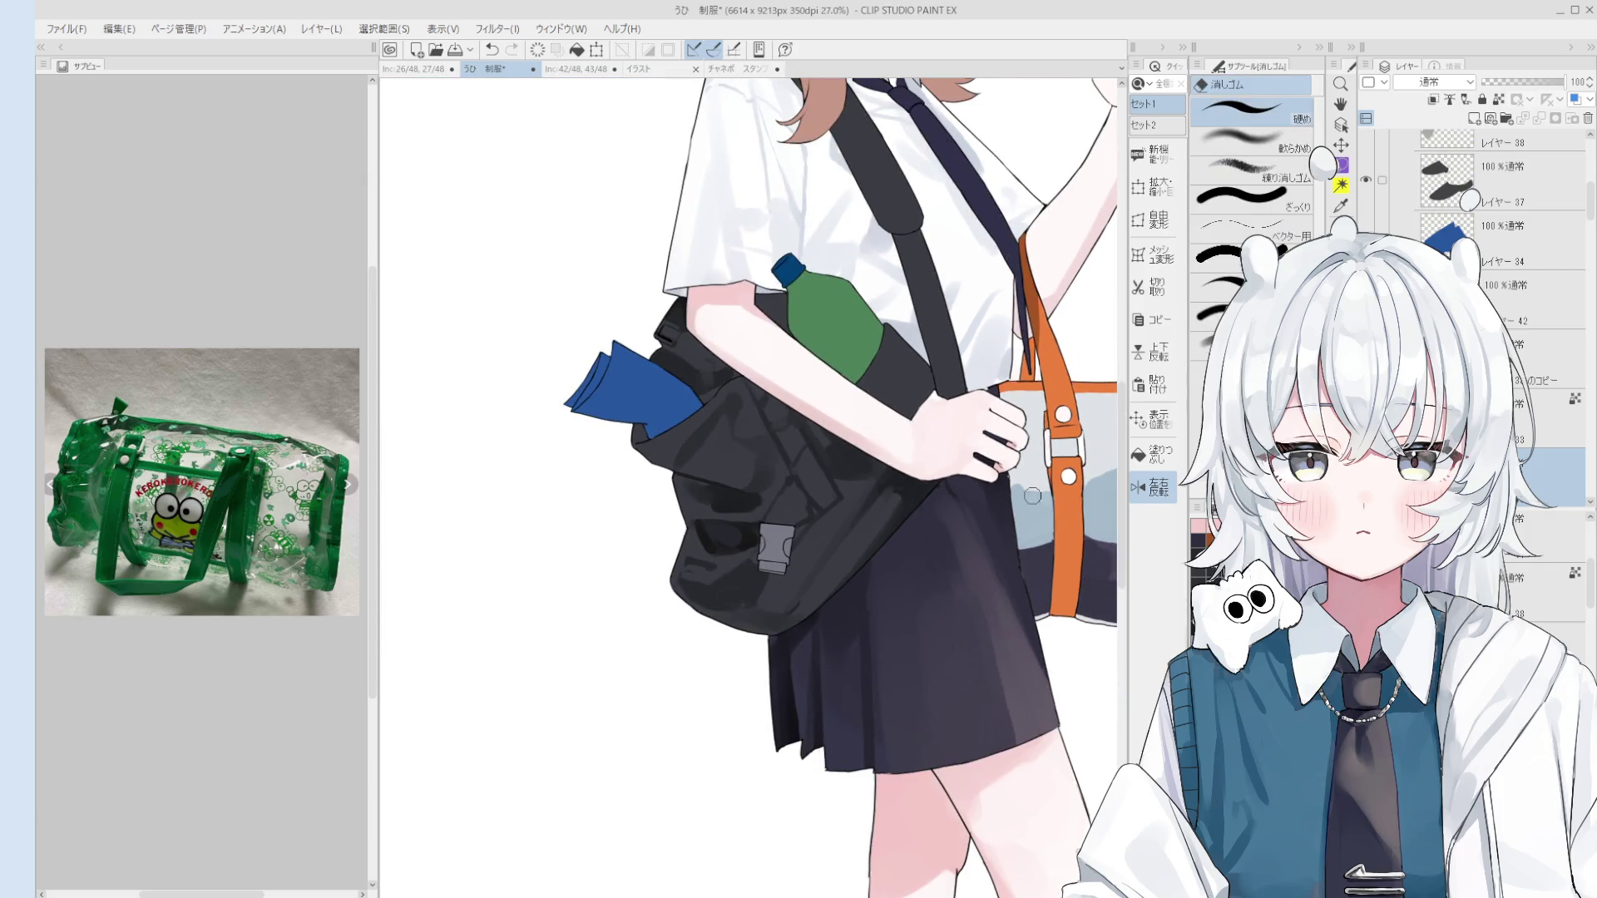
Step: Centre the bag in the view with the blending round brush ready
{"action": "key", "text": "b"}
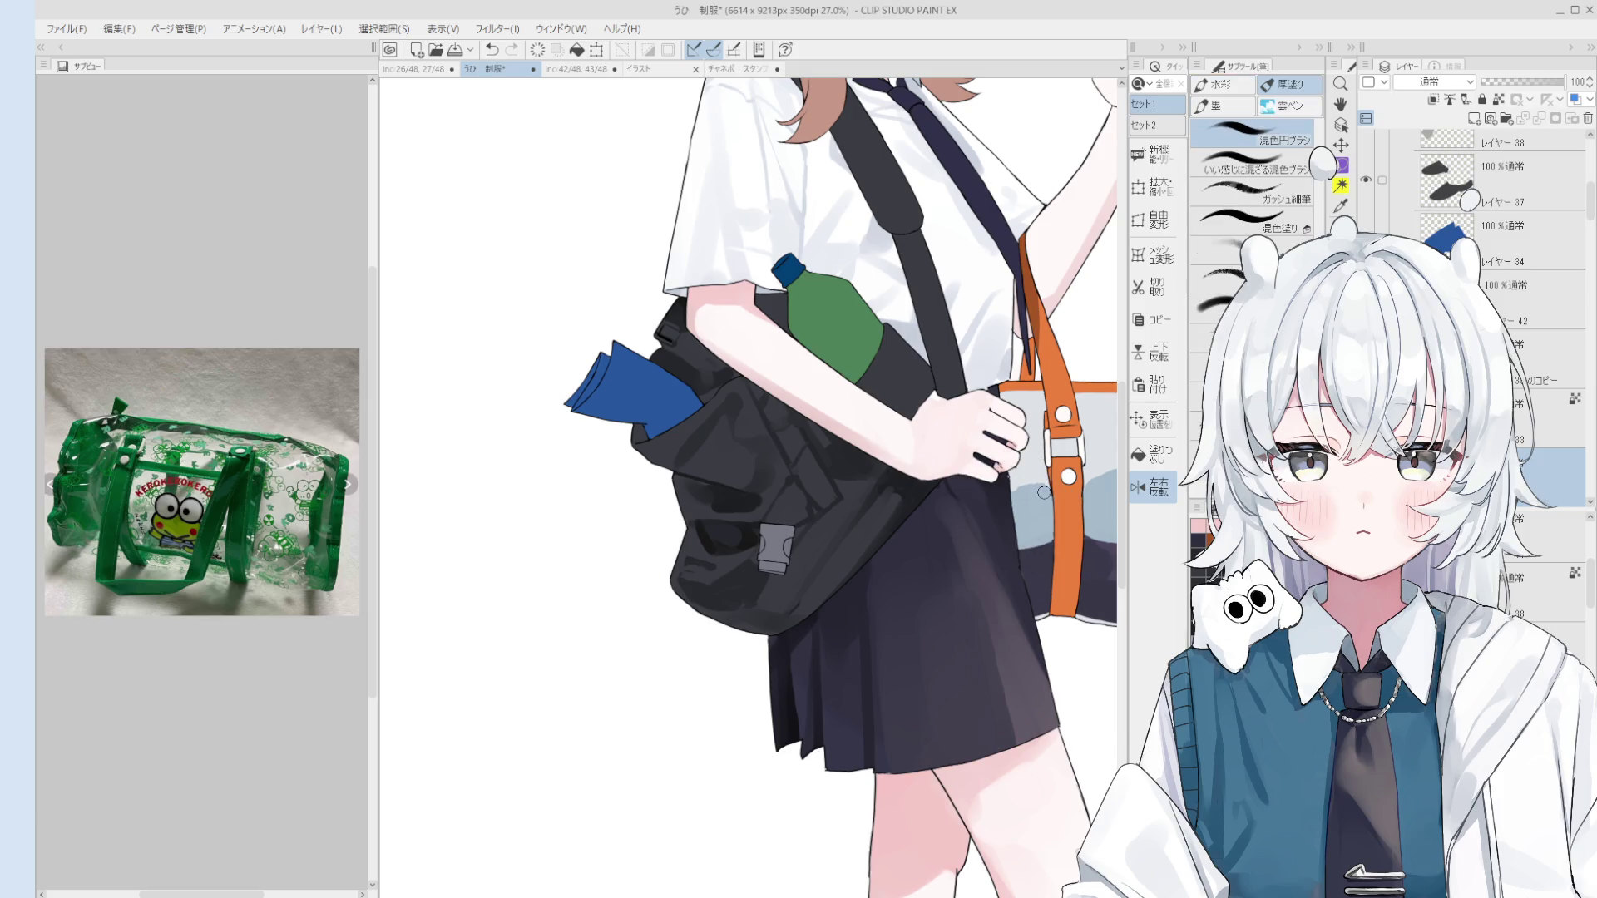
{"action": "key", "text": "h"}
{"action": "scroll", "coordinate": [1084, 483], "scroll_direction": "down", "scroll_amount": 1}
{"action": "left_click_drag", "start_coordinate": [1084, 482], "coordinate": [931, 488]}
{"action": "key", "text": "e"}
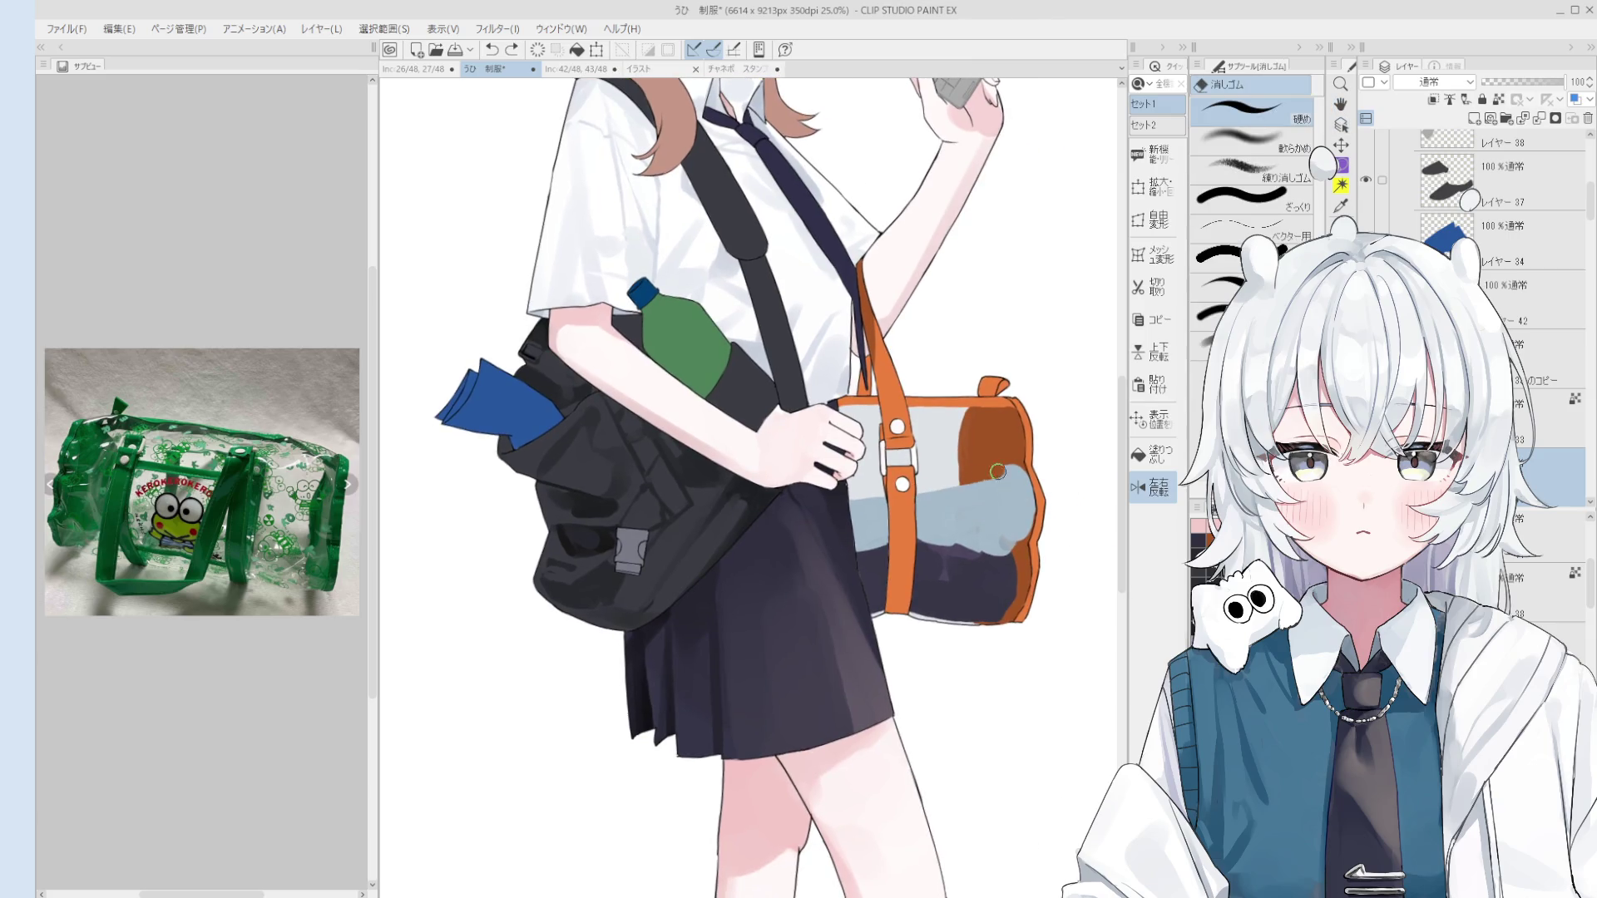
{"action": "scroll", "coordinate": [998, 471], "scroll_direction": "up", "scroll_amount": 1}
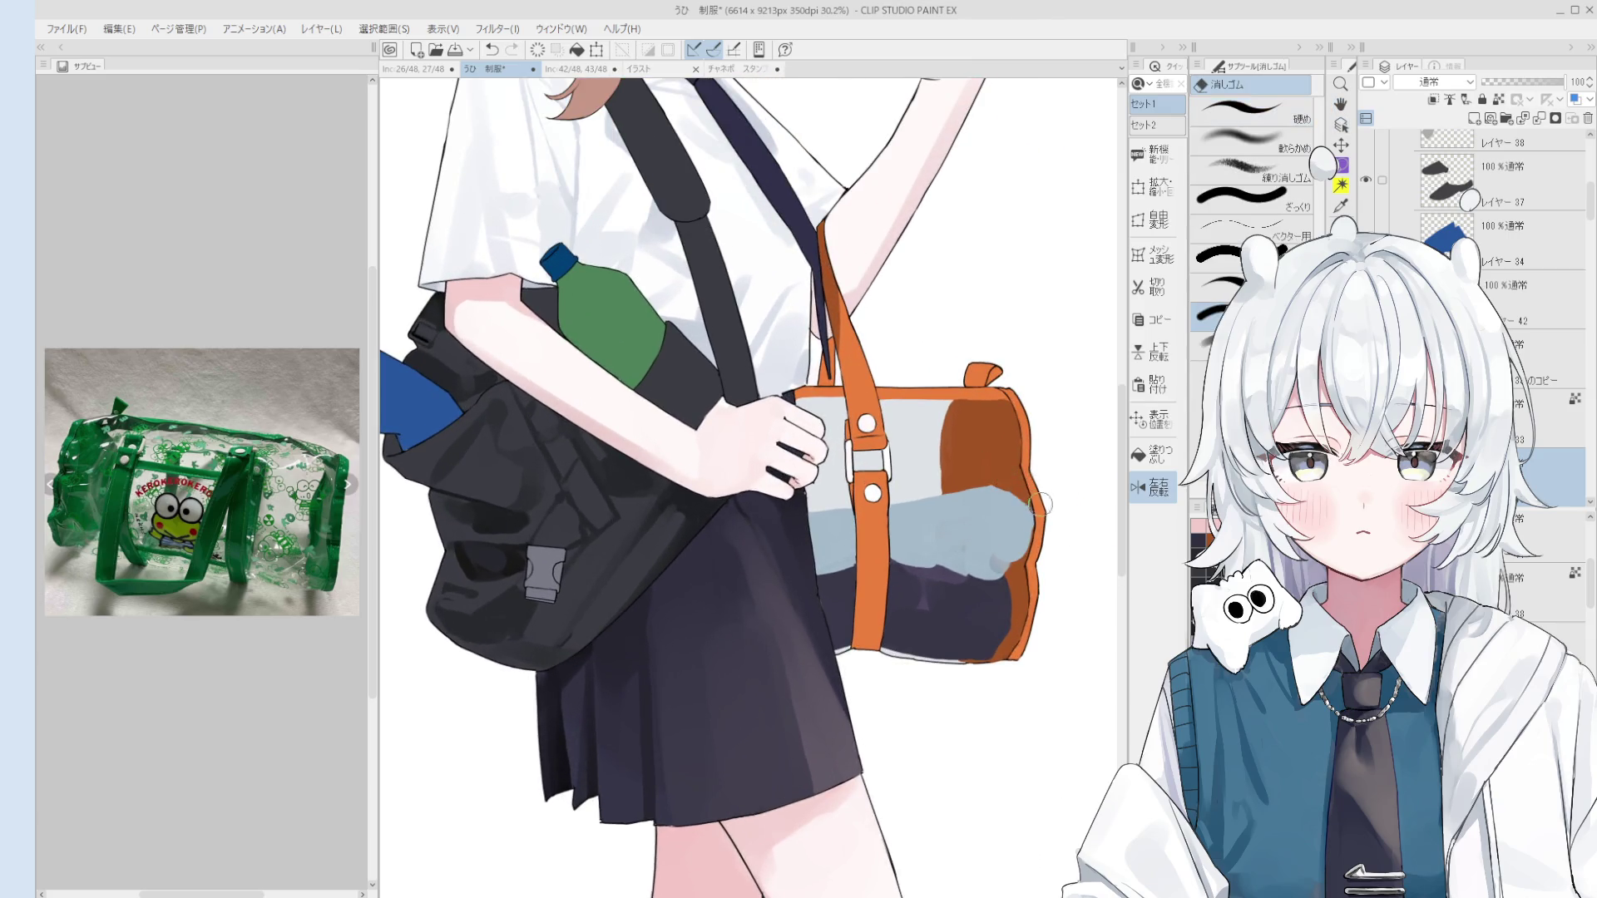
{"action": "scroll", "coordinate": [1022, 537], "scroll_direction": "down", "scroll_amount": 1}
{"action": "key", "text": "b"}
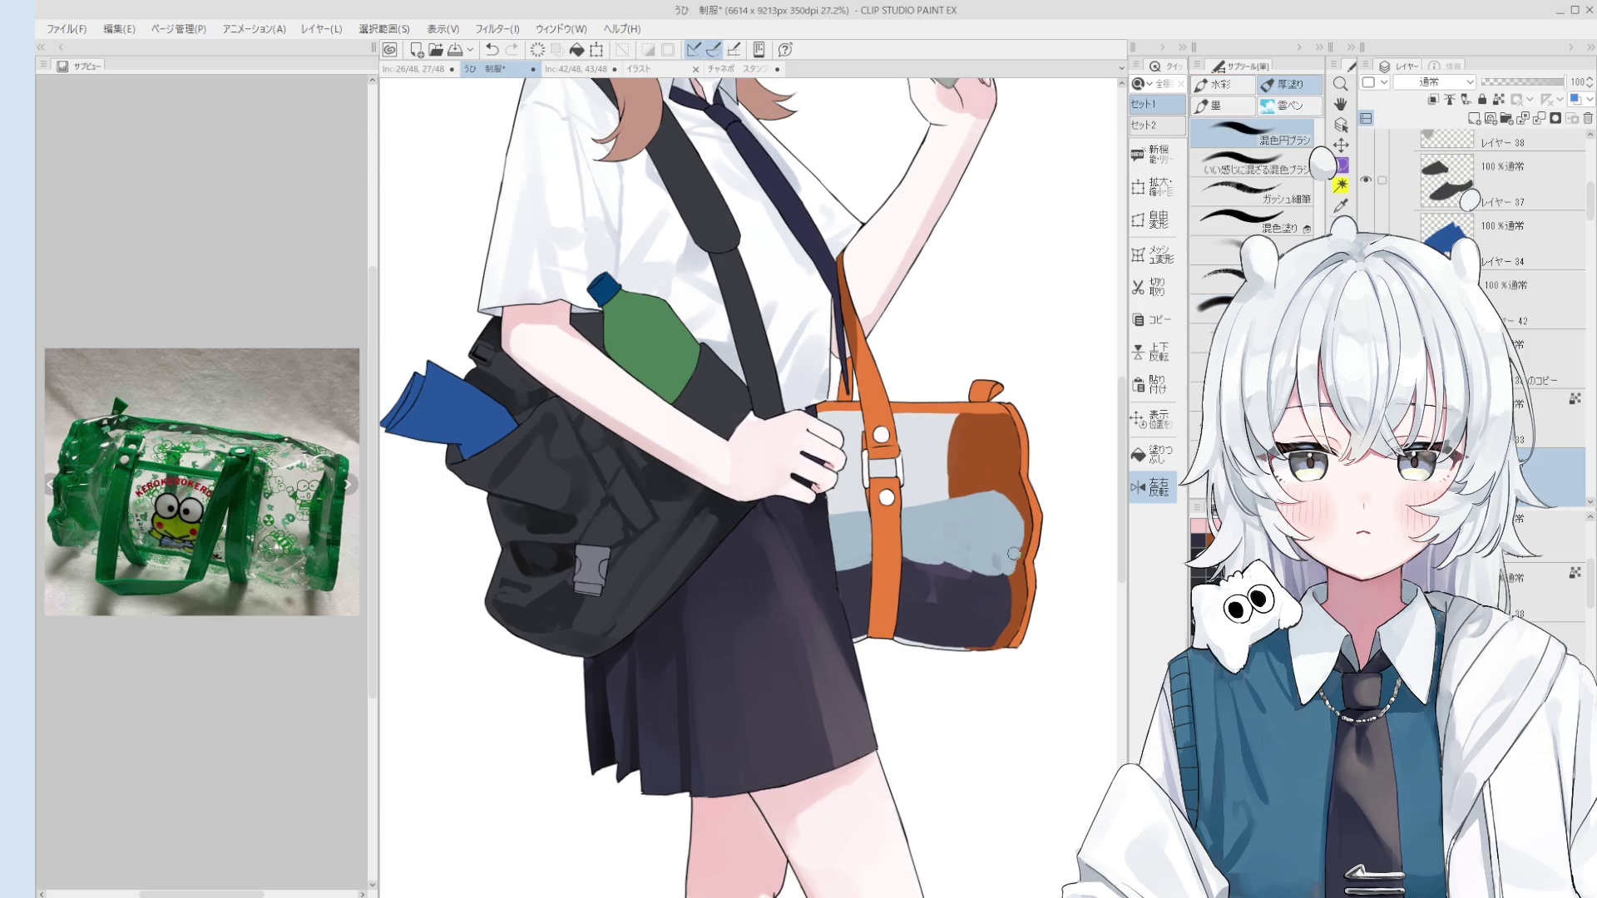
{"action": "scroll", "coordinate": [1014, 554], "scroll_direction": "down", "scroll_amount": 2}
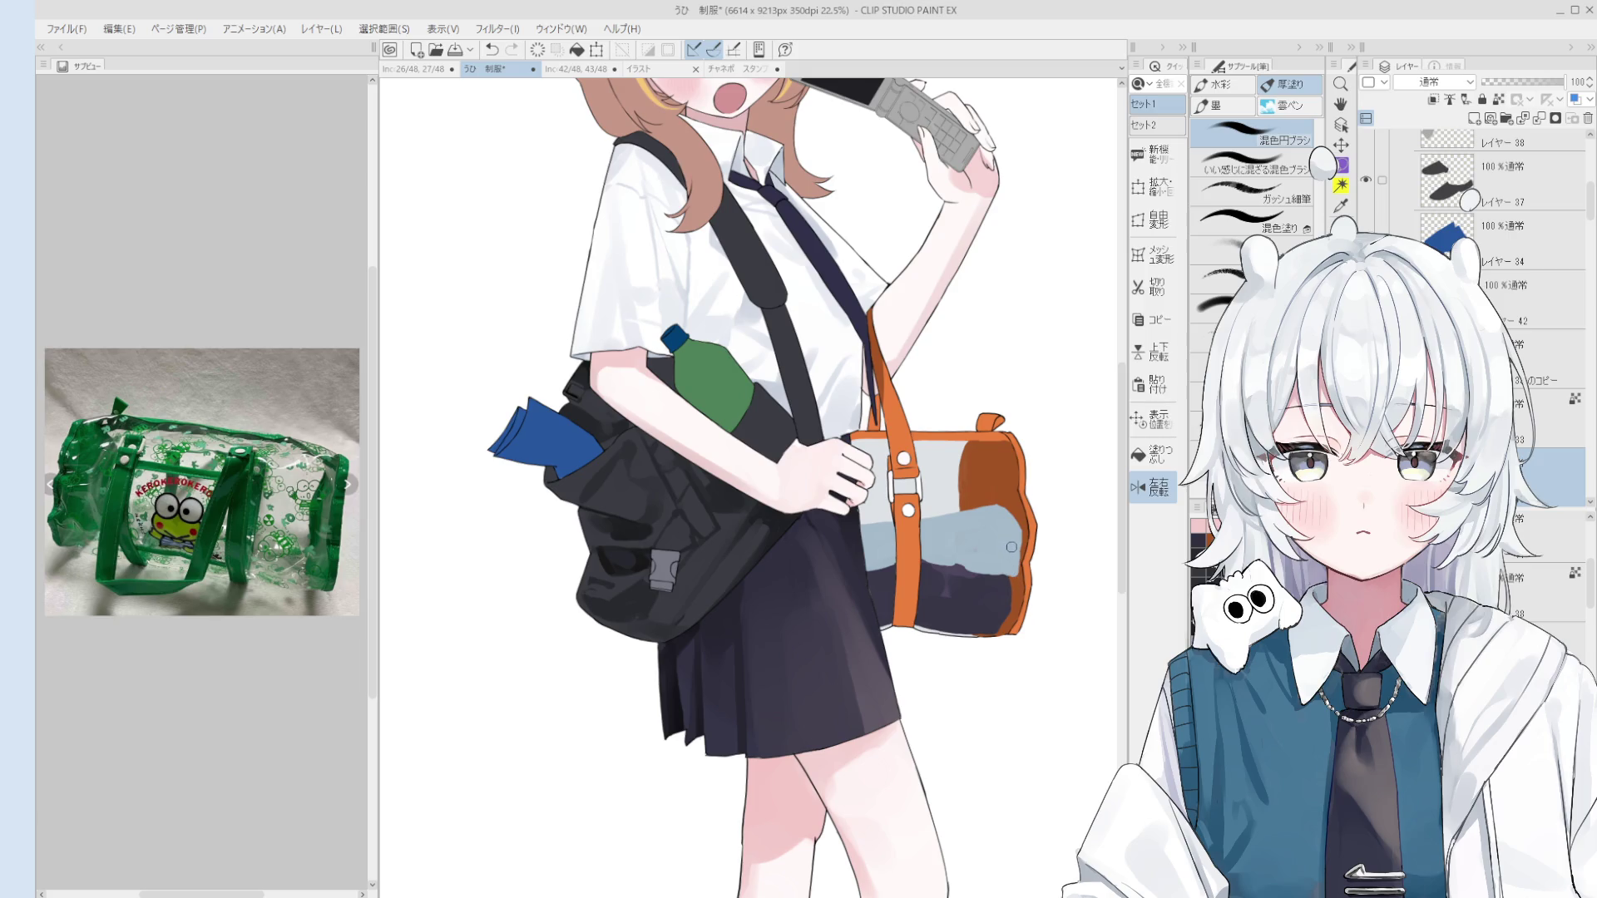
Step: Mirror the canvas view horizontally and recentre it on the bag to check the drawing
{"action": "key", "text": "h"}
{"action": "scroll", "coordinate": [931, 511], "scroll_direction": "down", "scroll_amount": 5}
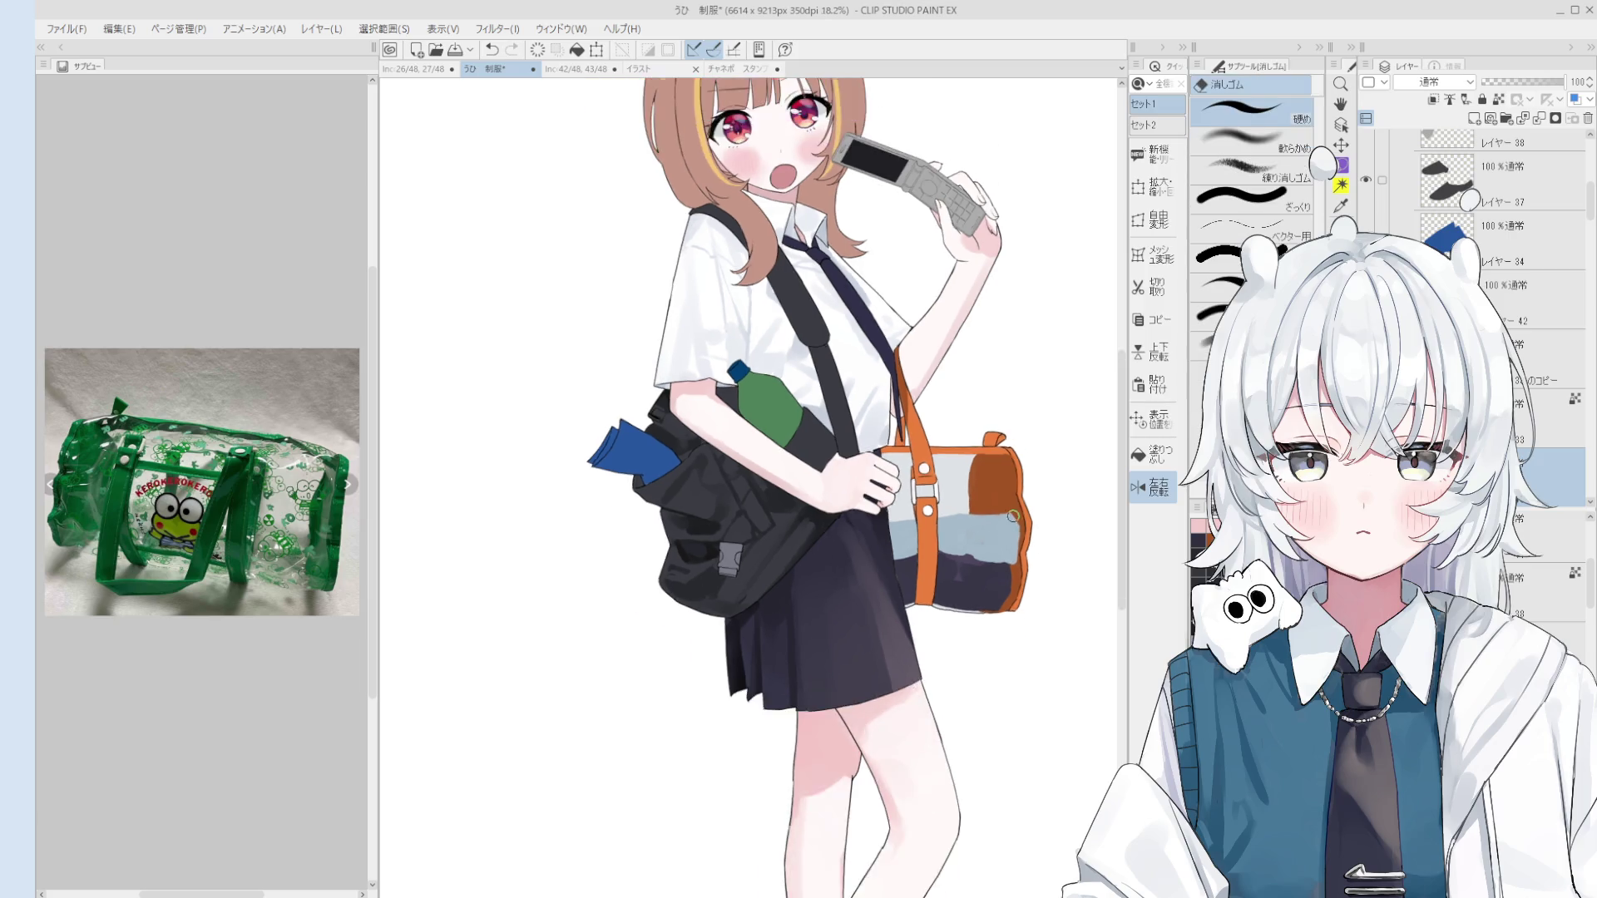
{"action": "key", "text": "ctrl+shift+h"}
{"action": "left_click_drag", "start_coordinate": [880, 519], "coordinate": [1065, 531]}
{"action": "scroll", "coordinate": [873, 491], "scroll_direction": "up", "scroll_amount": 4}
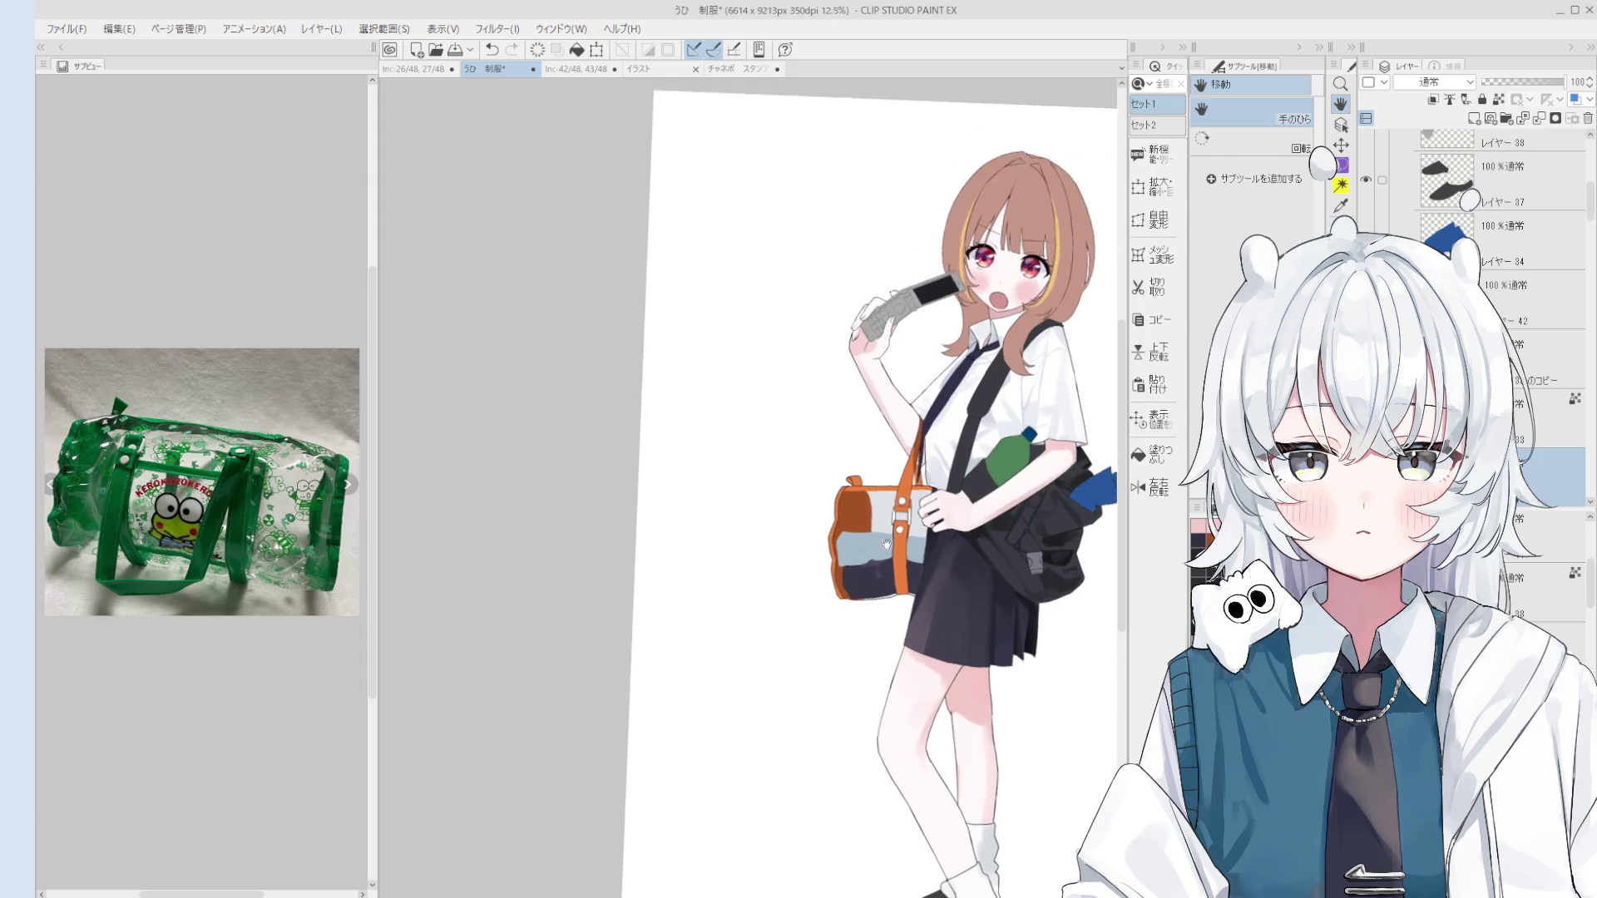
{"action": "key", "text": "e"}
{"action": "scroll", "coordinate": [838, 524], "scroll_direction": "down", "scroll_amount": 1}
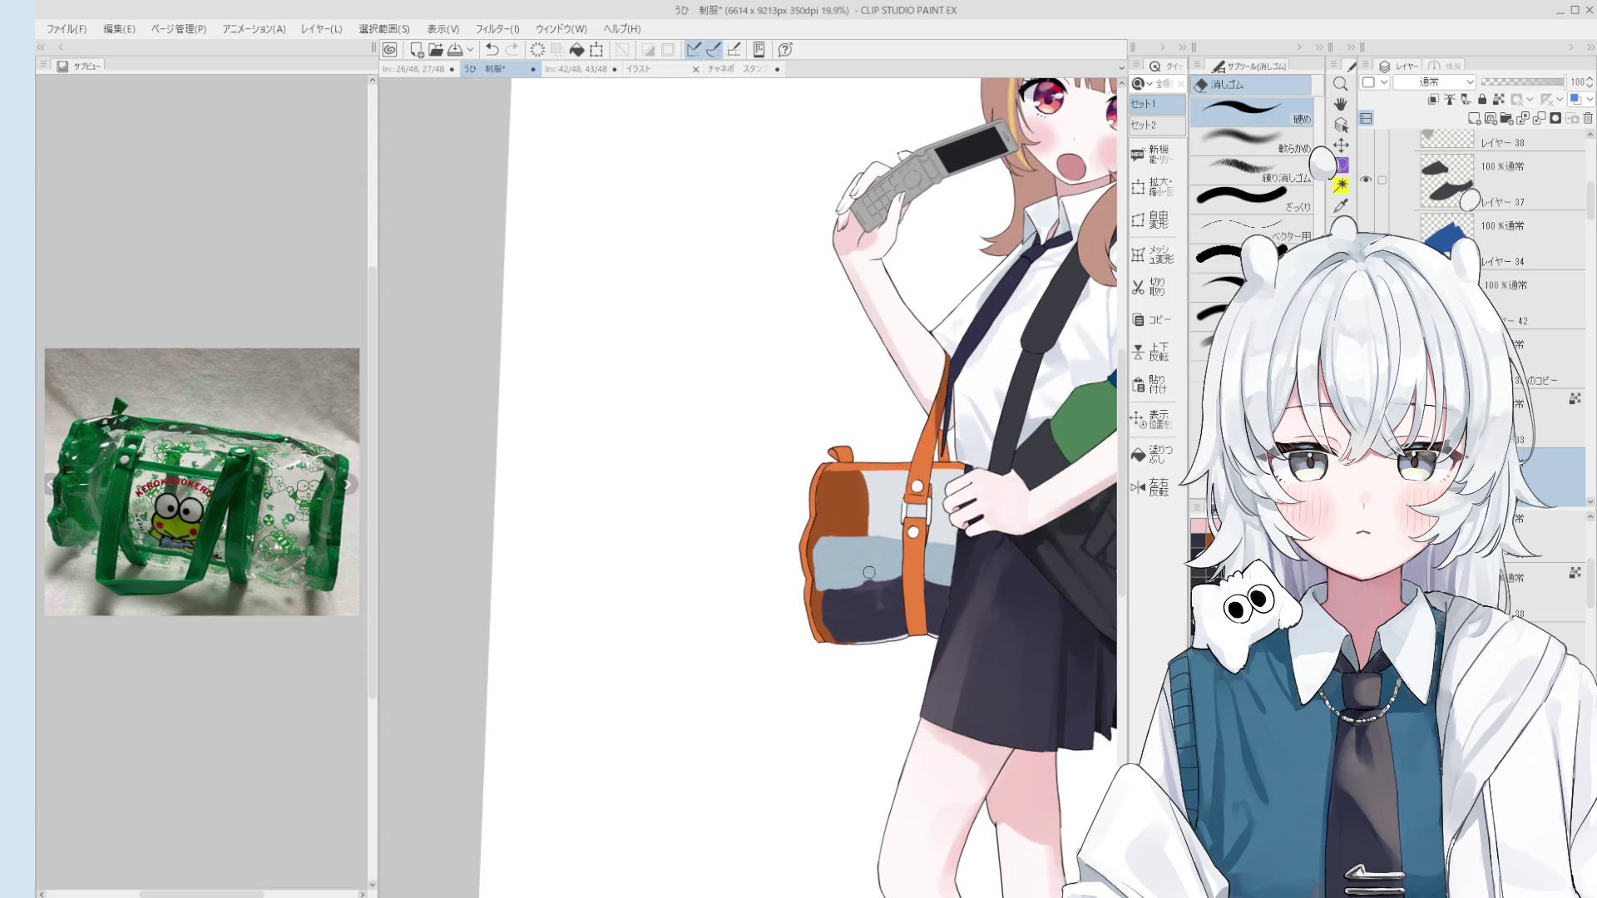
{"action": "key", "text": "b"}
{"action": "scroll", "coordinate": [895, 586], "scroll_direction": "up", "scroll_amount": 1}
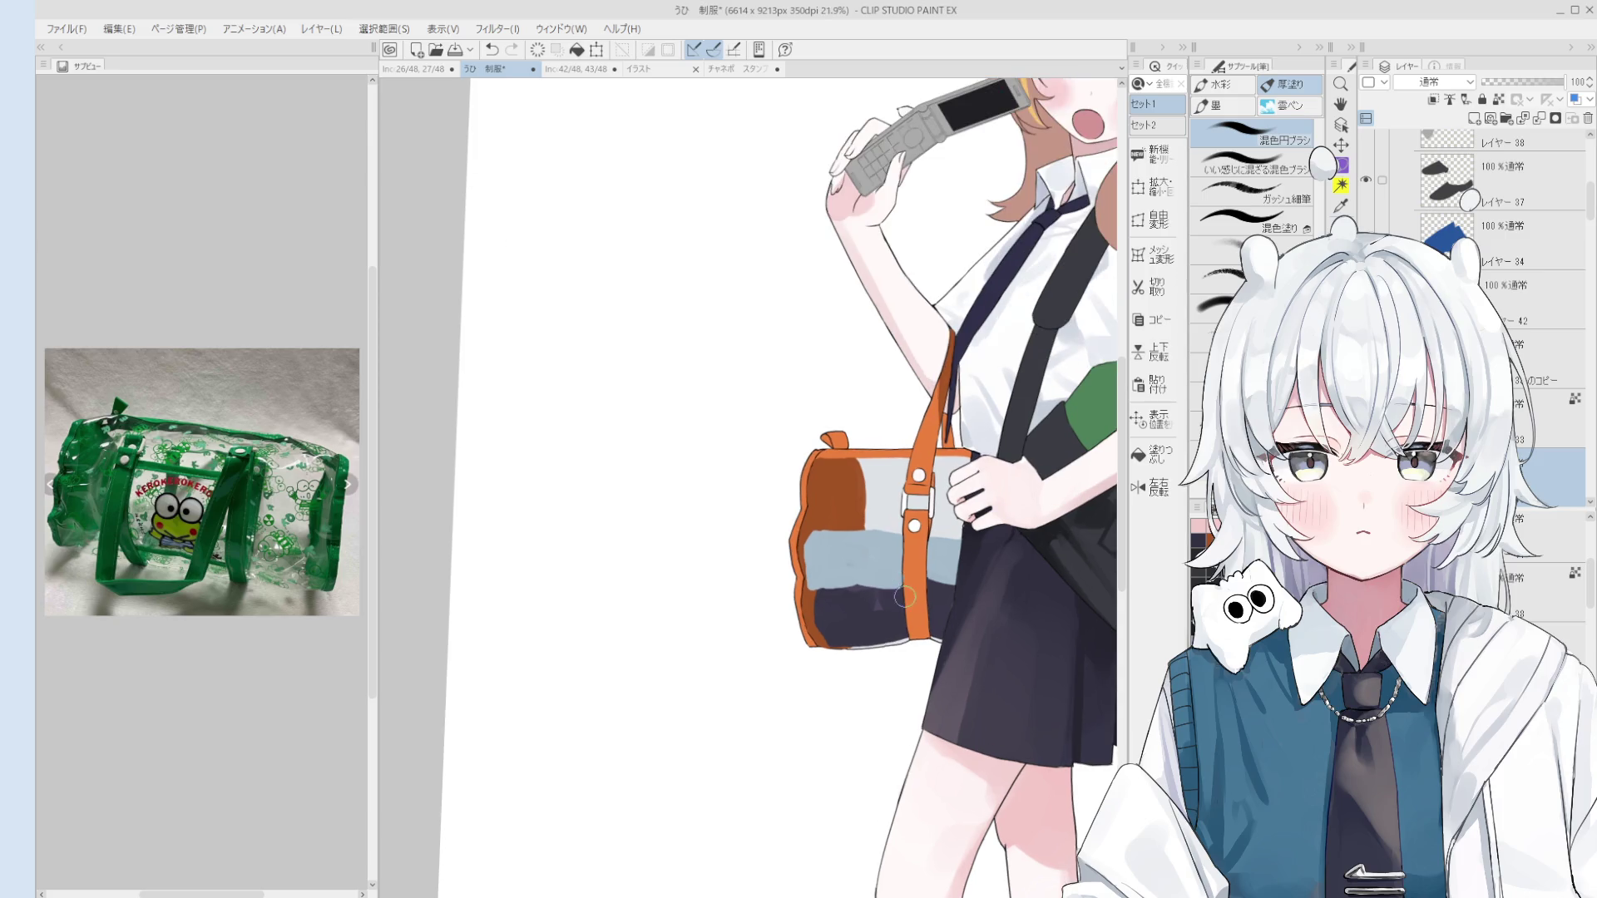
{"action": "key", "text": "e"}
{"action": "scroll", "coordinate": [915, 581], "scroll_direction": "up", "scroll_amount": 5}
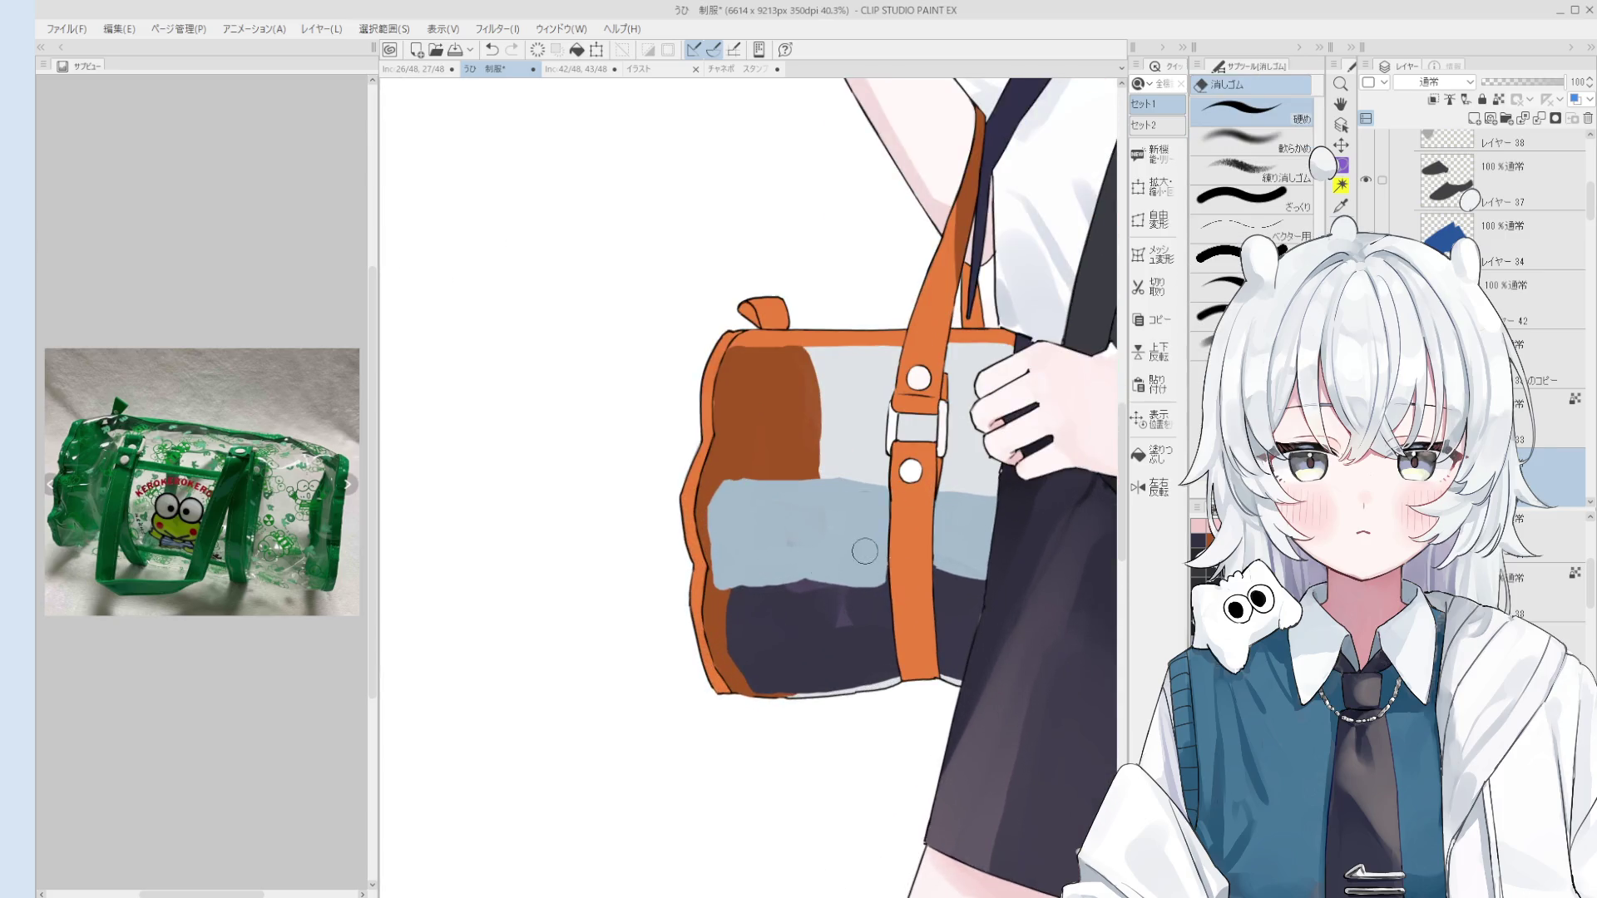
{"action": "key", "text": "b"}
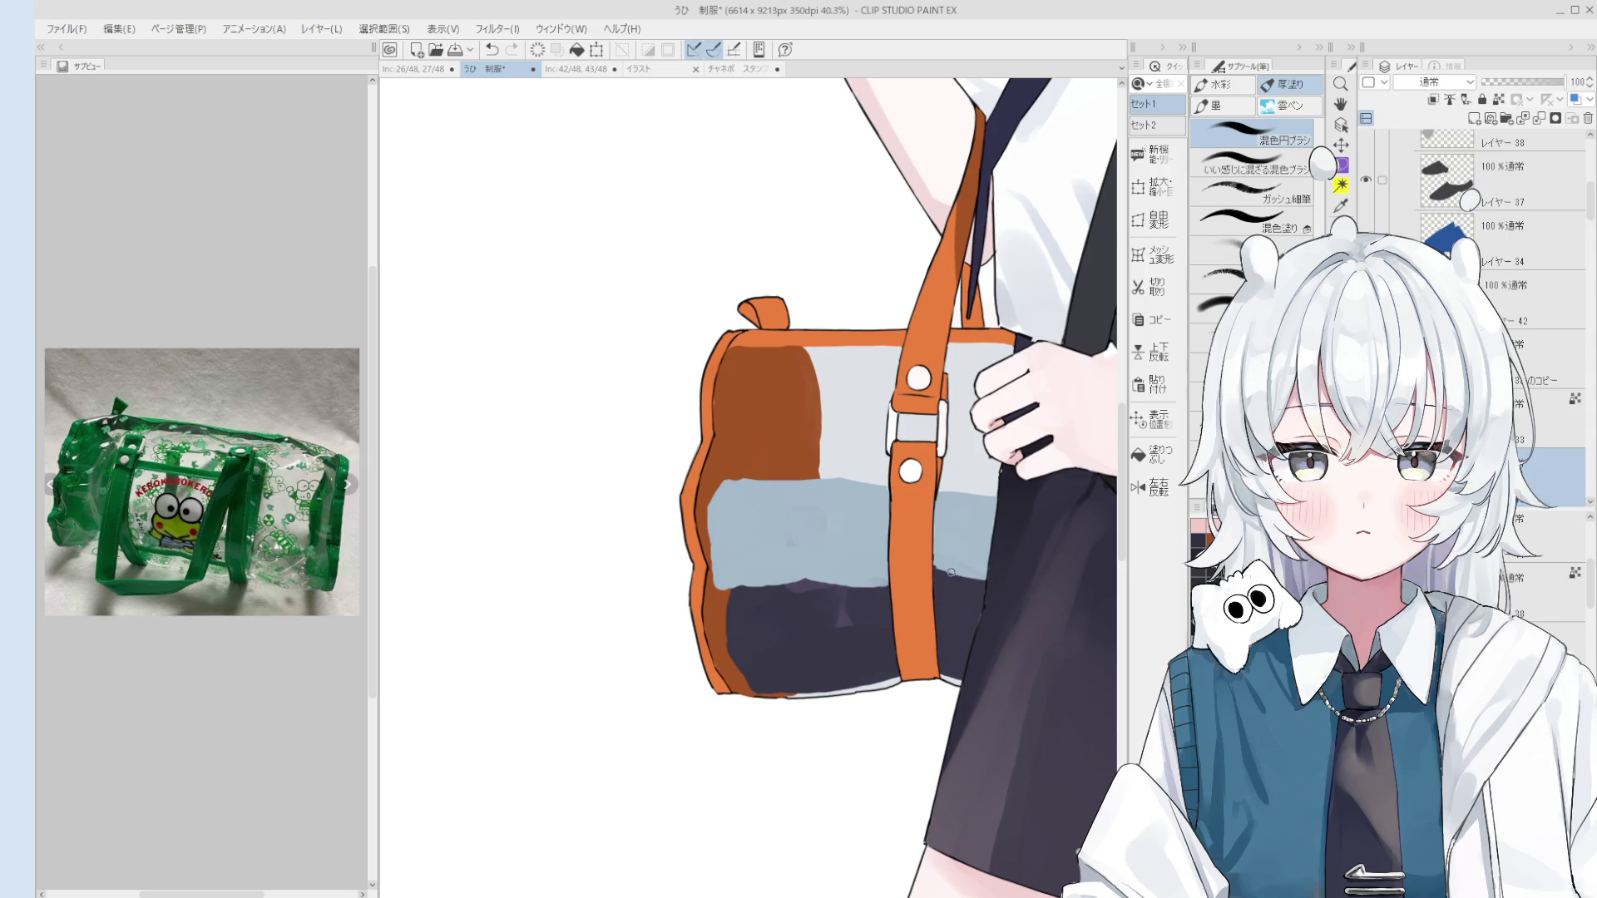
Step: Paint light blue along the band's lower-right edge with the mixing brush, then pan to the torso
{"action": "left_click_drag", "start_coordinate": [949, 578], "coordinate": [975, 572]}
{"action": "scroll", "coordinate": [1032, 590], "scroll_direction": "up", "scroll_amount": 1}
{"action": "key", "text": "e"}
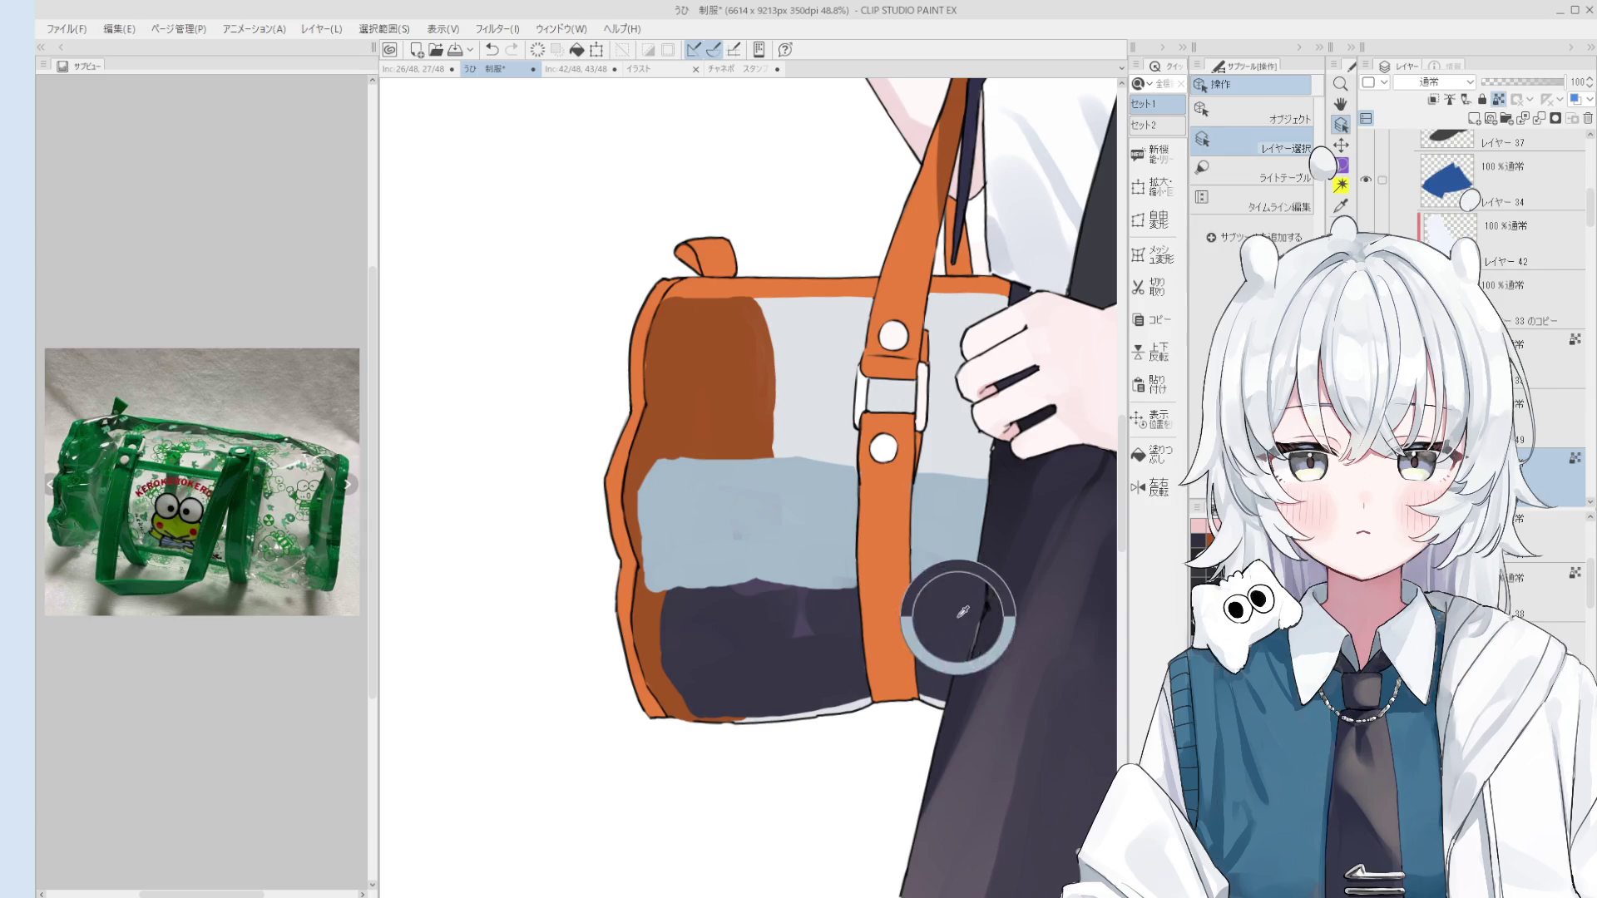
{"action": "key", "text": "ctrl+minus"}
{"action": "key", "text": "h"}
{"action": "left_click_drag", "start_coordinate": [819, 607], "coordinate": [997, 596]}
{"action": "scroll", "coordinate": [997, 596], "scroll_direction": "up", "scroll_amount": 3}
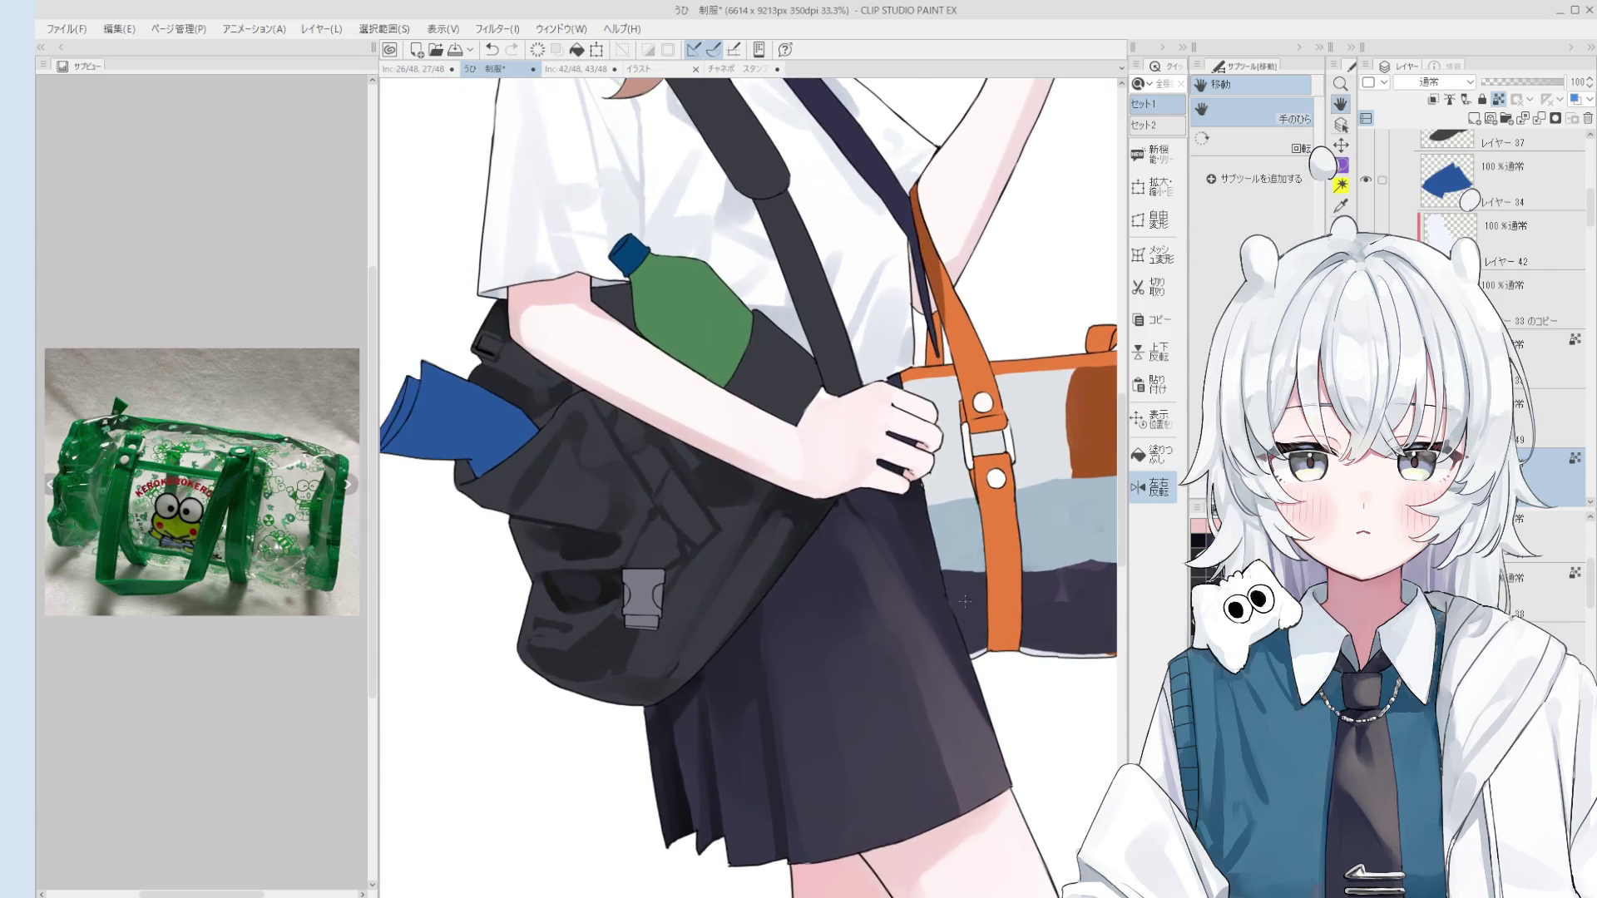
{"action": "key", "text": "b"}
{"action": "scroll", "coordinate": [954, 592], "scroll_direction": "up", "scroll_amount": 1}
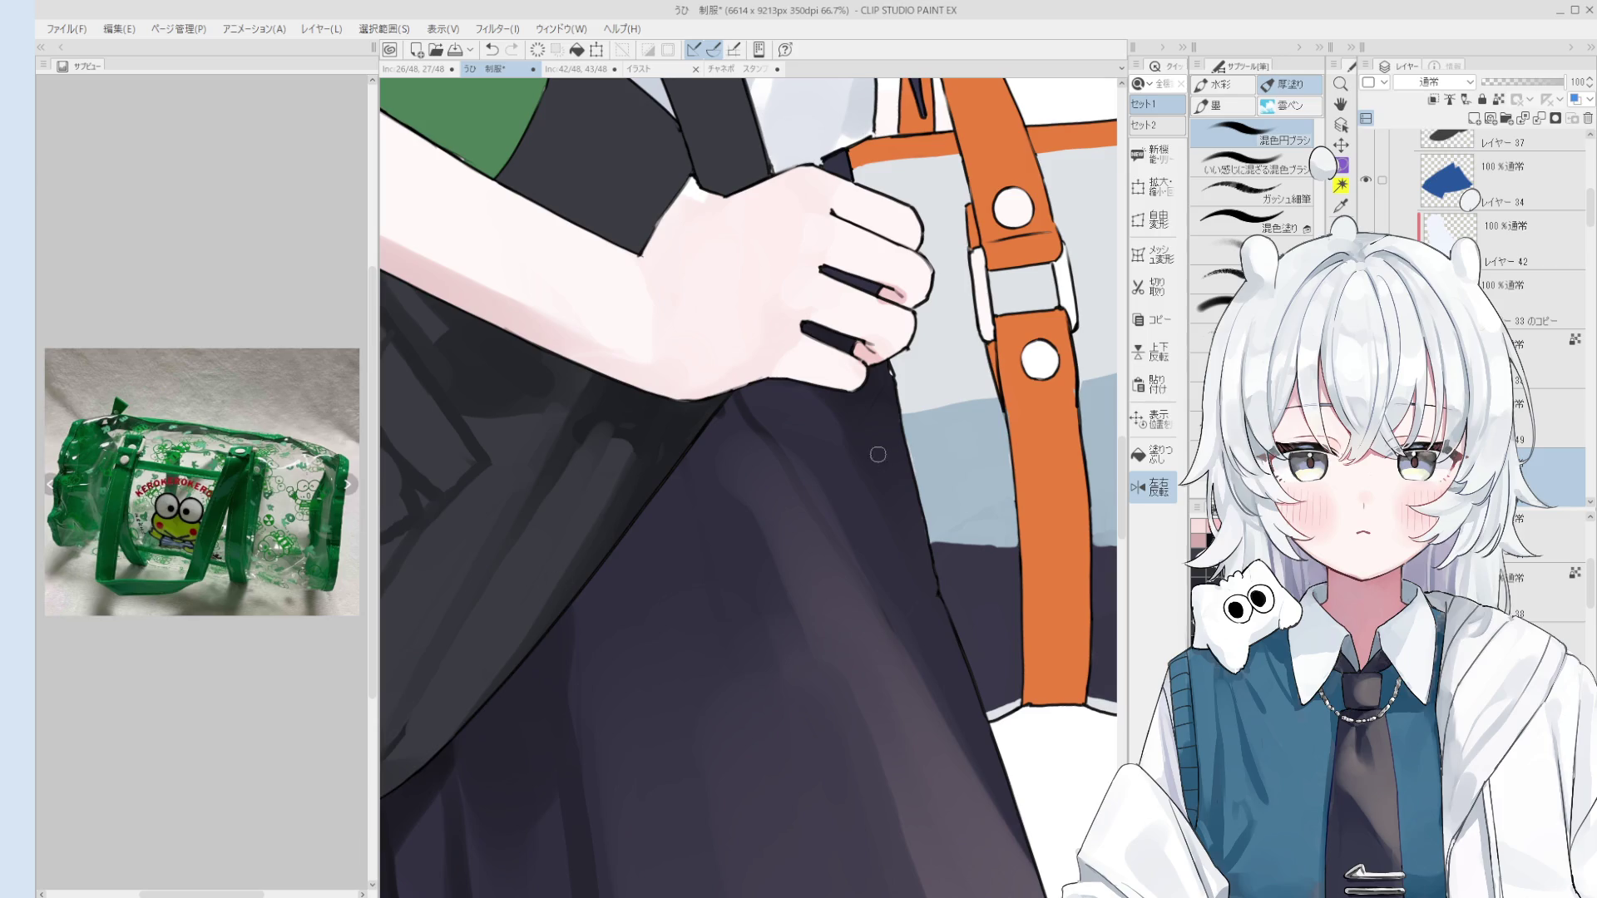
{"action": "scroll", "coordinate": [882, 449], "scroll_direction": "down", "scroll_amount": 1}
{"action": "key", "text": "o"}
{"action": "scroll", "coordinate": [887, 474], "scroll_direction": "up", "scroll_amount": 2}
{"action": "left_click", "coordinate": [884, 416]}
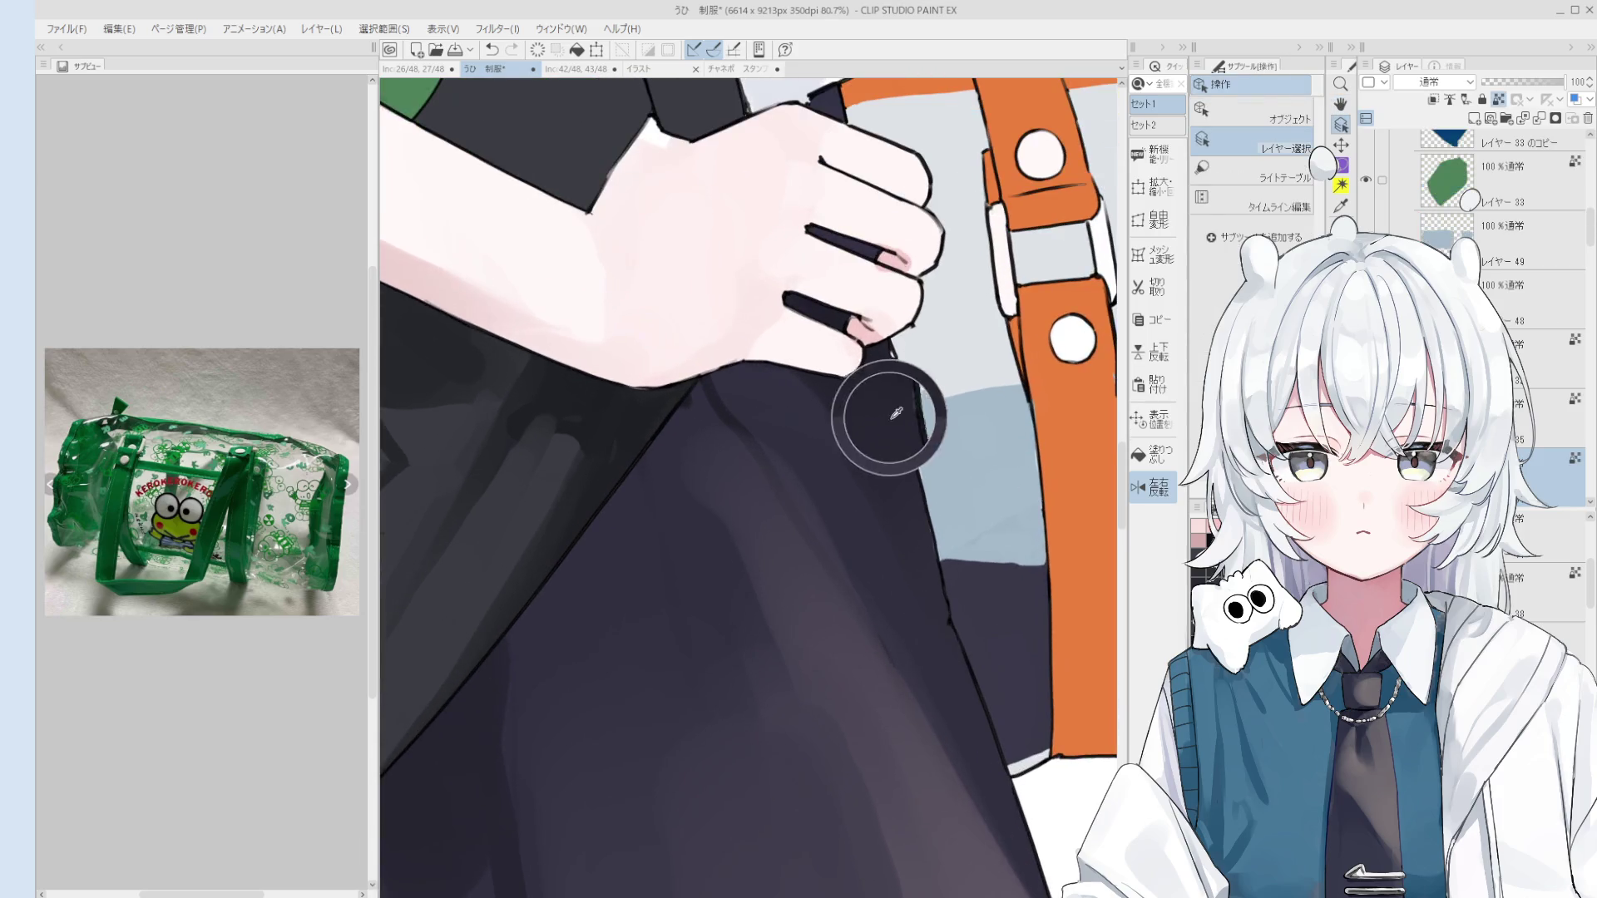
{"action": "key", "text": "b"}
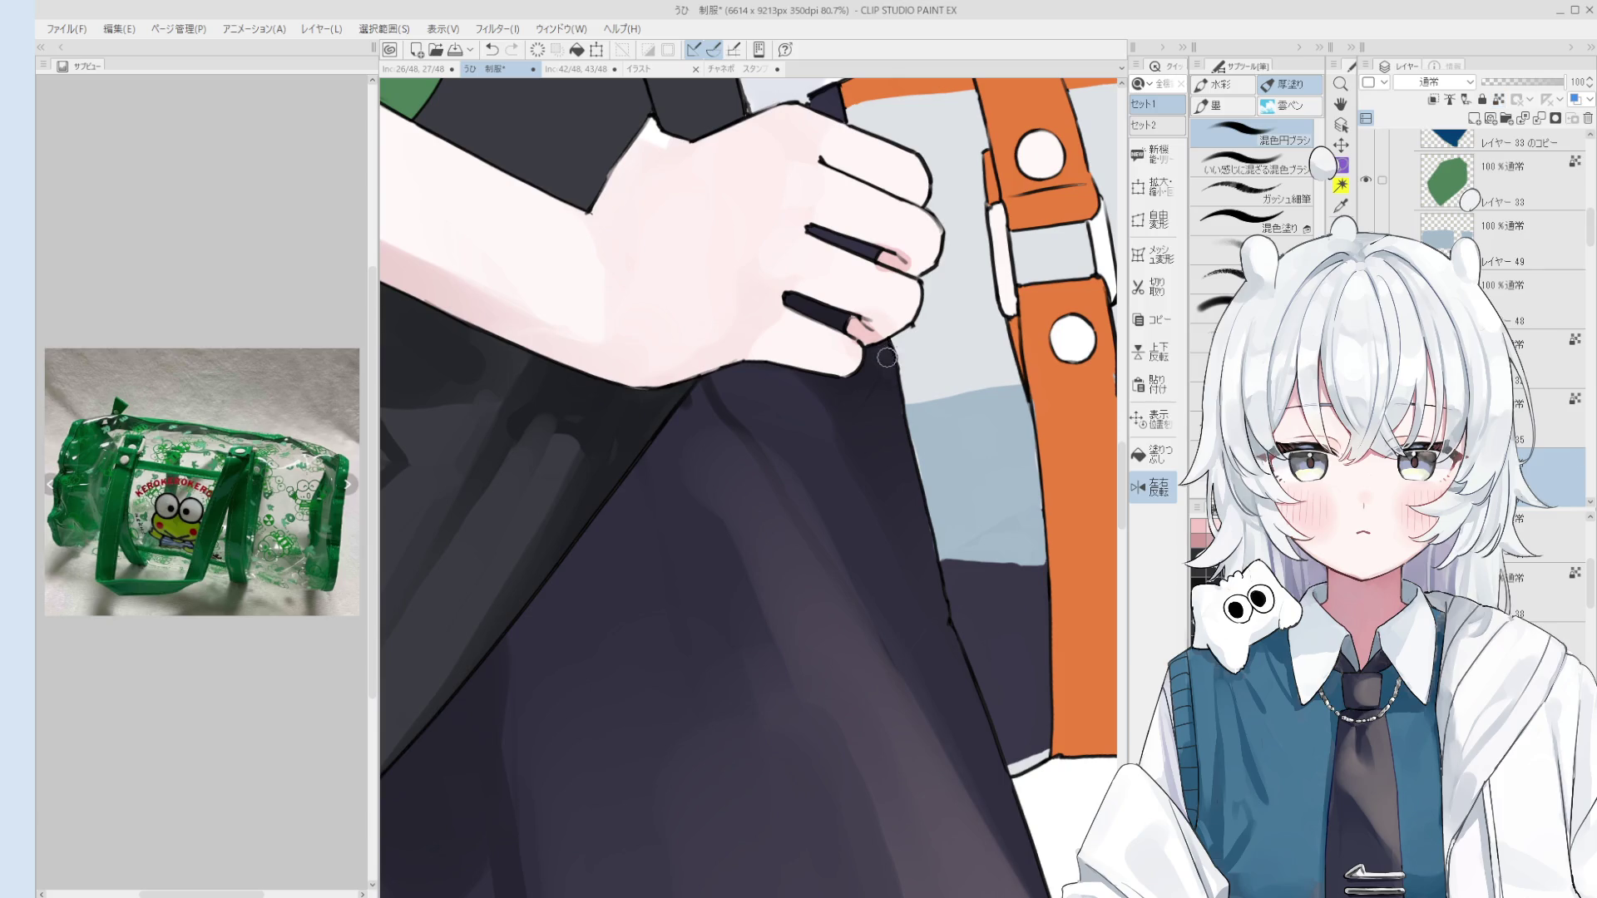
{"action": "key", "text": "h"}
{"action": "scroll", "coordinate": [956, 374], "scroll_direction": "down", "scroll_amount": 6}
{"action": "scroll", "coordinate": [1002, 377], "scroll_direction": "up", "scroll_amount": 5}
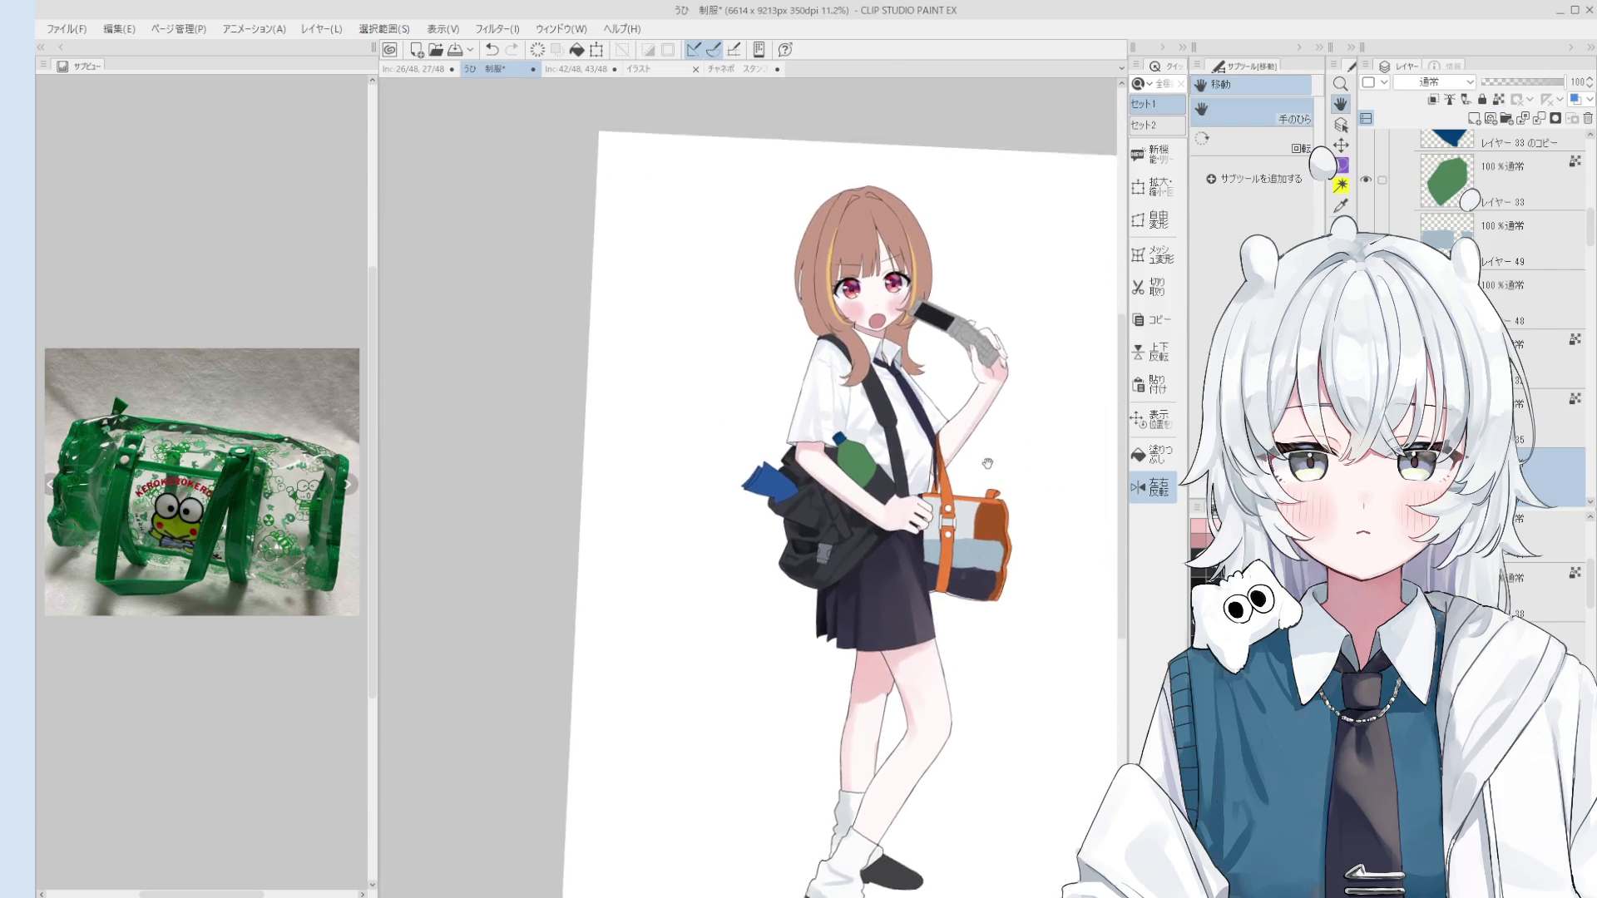
{"action": "scroll", "coordinate": [897, 325], "scroll_direction": "up", "scroll_amount": 8}
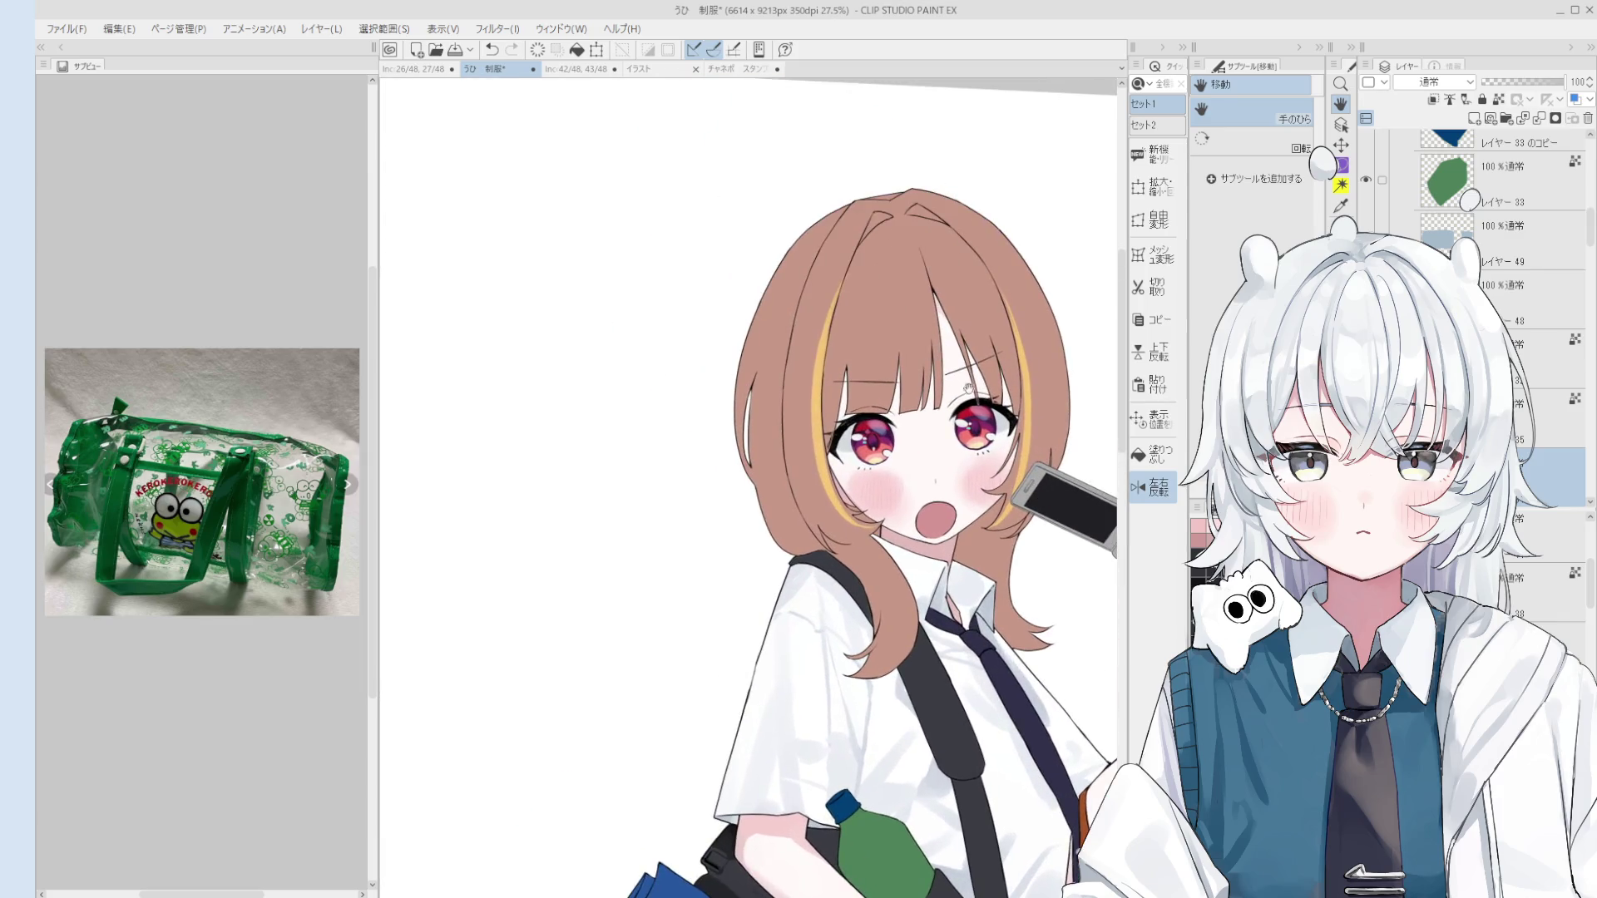
Step: Erase the rightmost and middle short strokes under the eye
{"action": "key", "text": "e"}
{"action": "left_click_drag", "start_coordinate": [1009, 488], "coordinate": [1002, 492]}
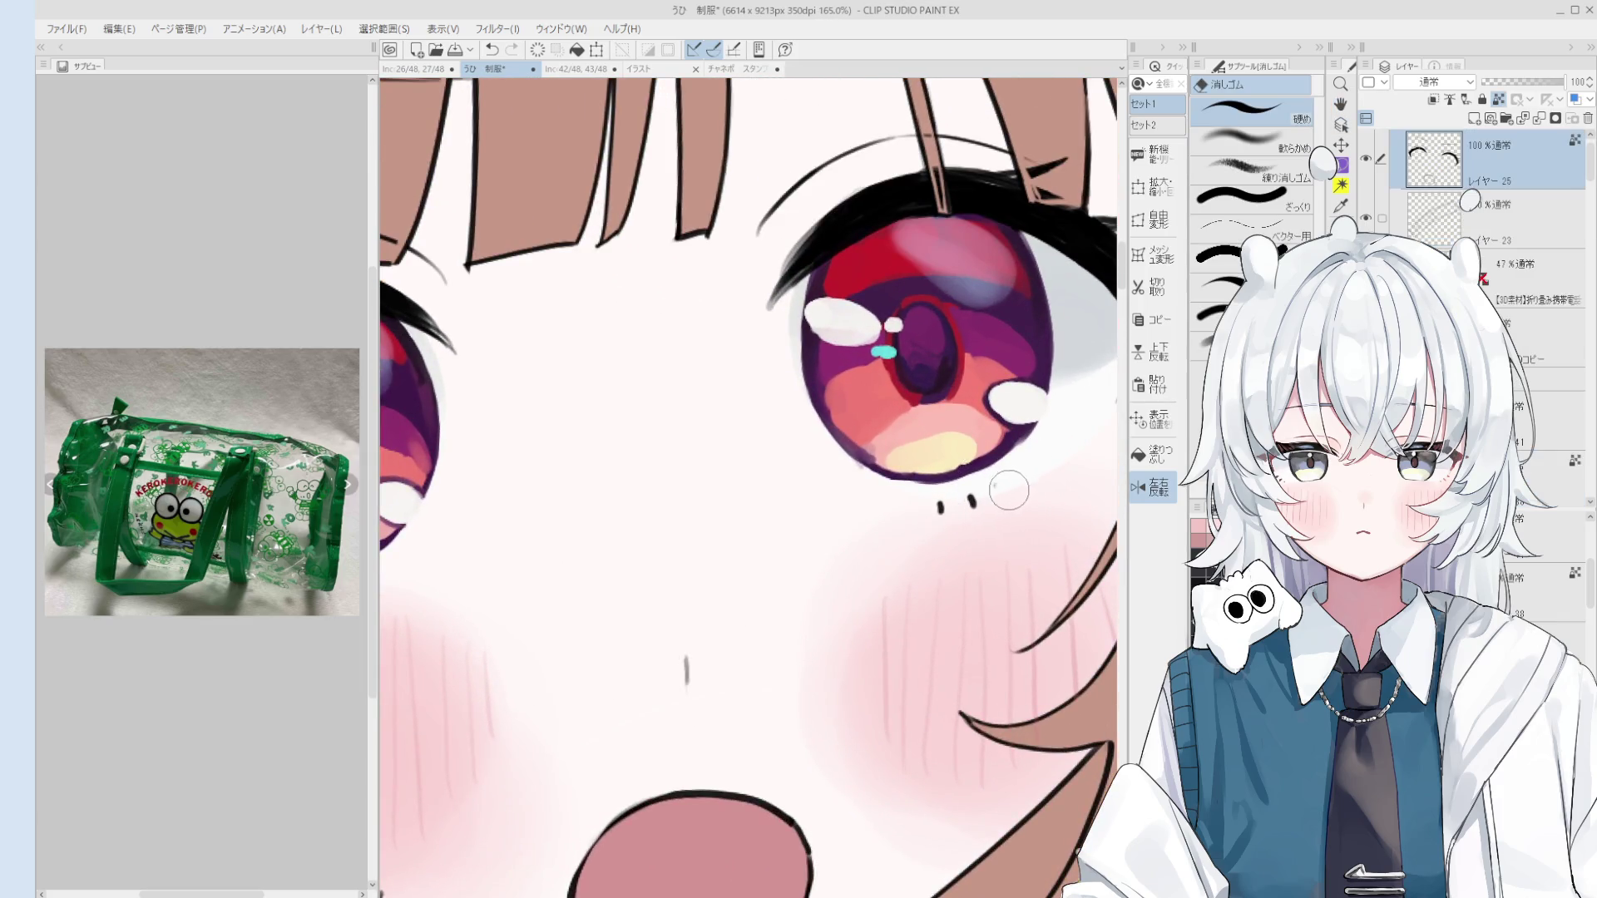
{"action": "key", "text": "p"}
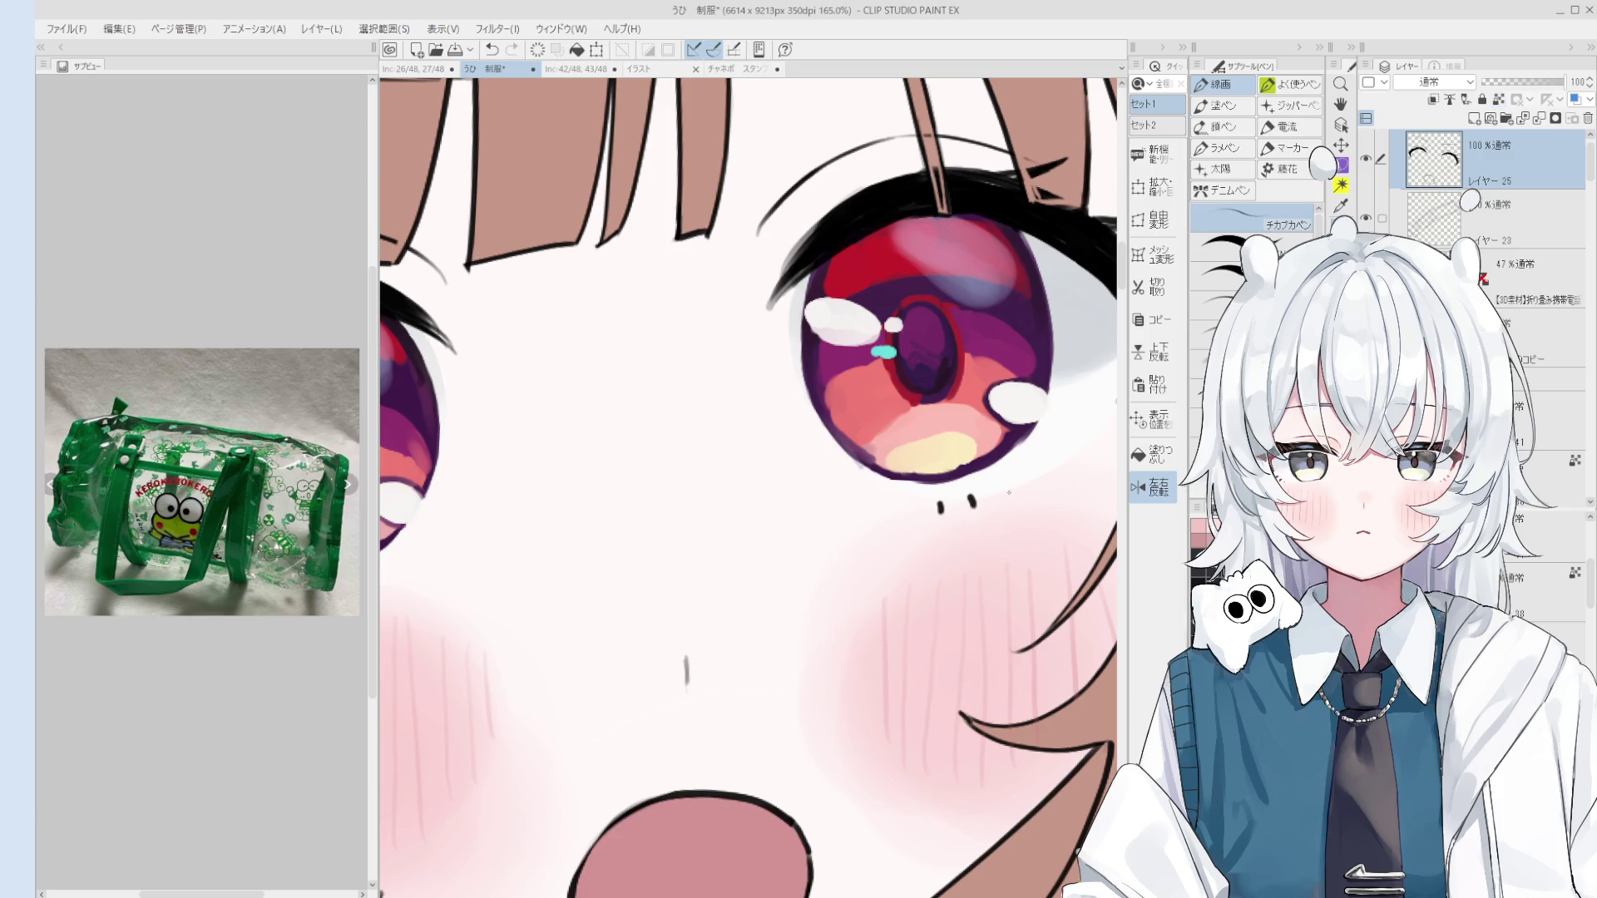
{"action": "key", "text": "e"}
{"action": "left_click_drag", "start_coordinate": [973, 499], "coordinate": [969, 504]}
{"action": "key", "text": "p"}
Step: Pan up and zoom in on the girl's face
{"action": "scroll", "coordinate": [971, 497], "scroll_direction": "down", "scroll_amount": 8}
{"action": "left_click_drag", "start_coordinate": [1010, 540], "coordinate": [995, 403]}
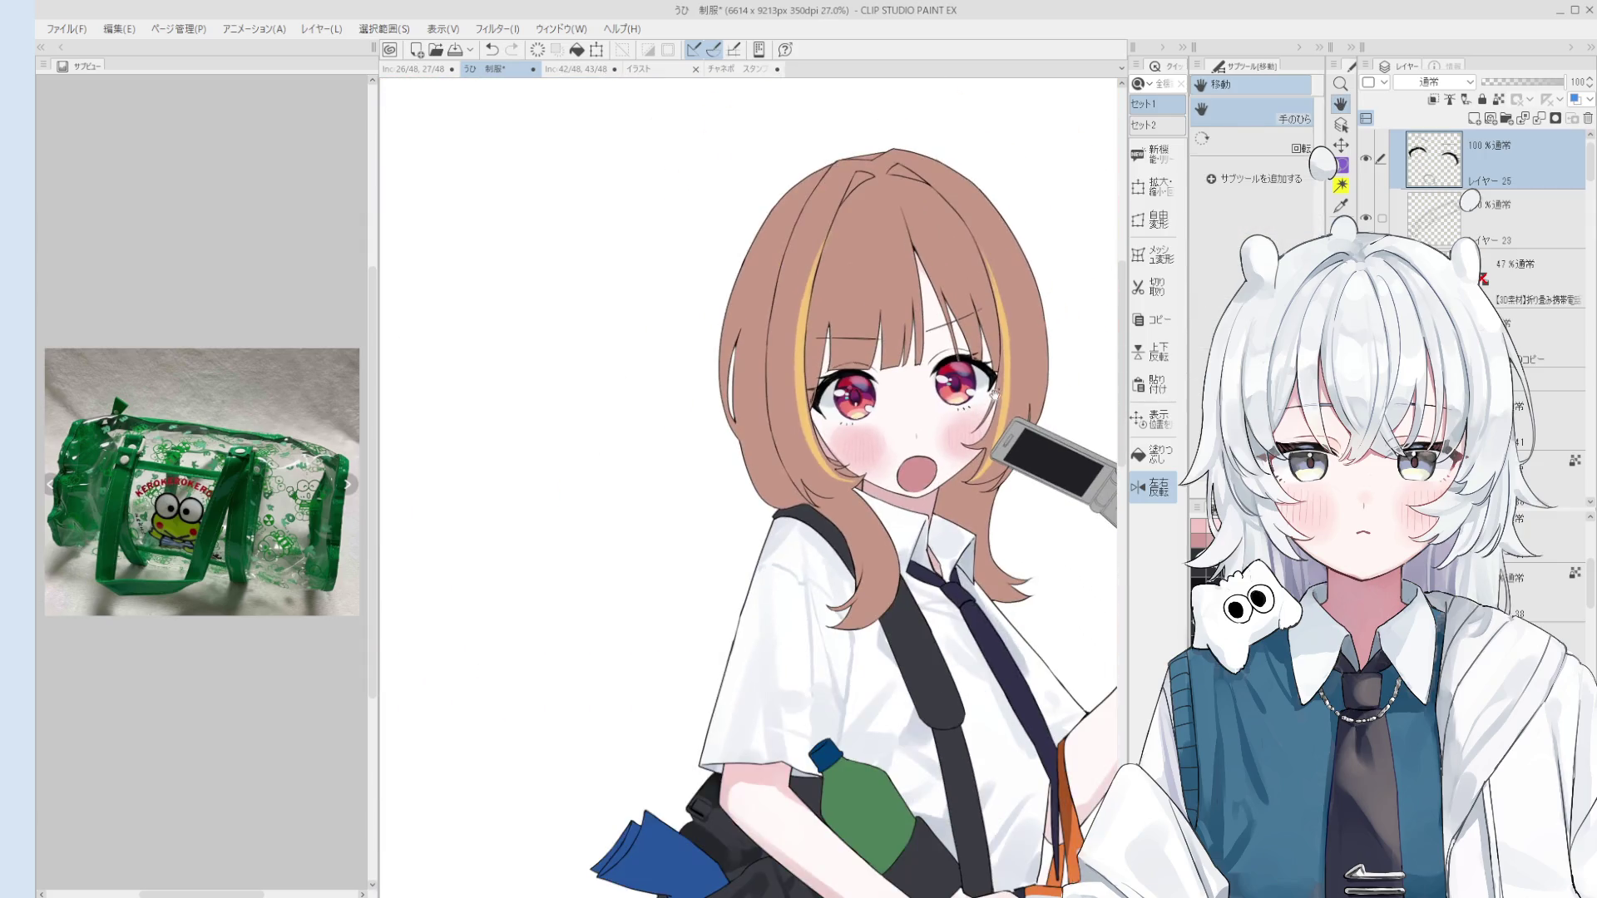
{"action": "key", "text": "o"}
{"action": "scroll", "coordinate": [998, 374], "scroll_direction": "up", "scroll_amount": 4}
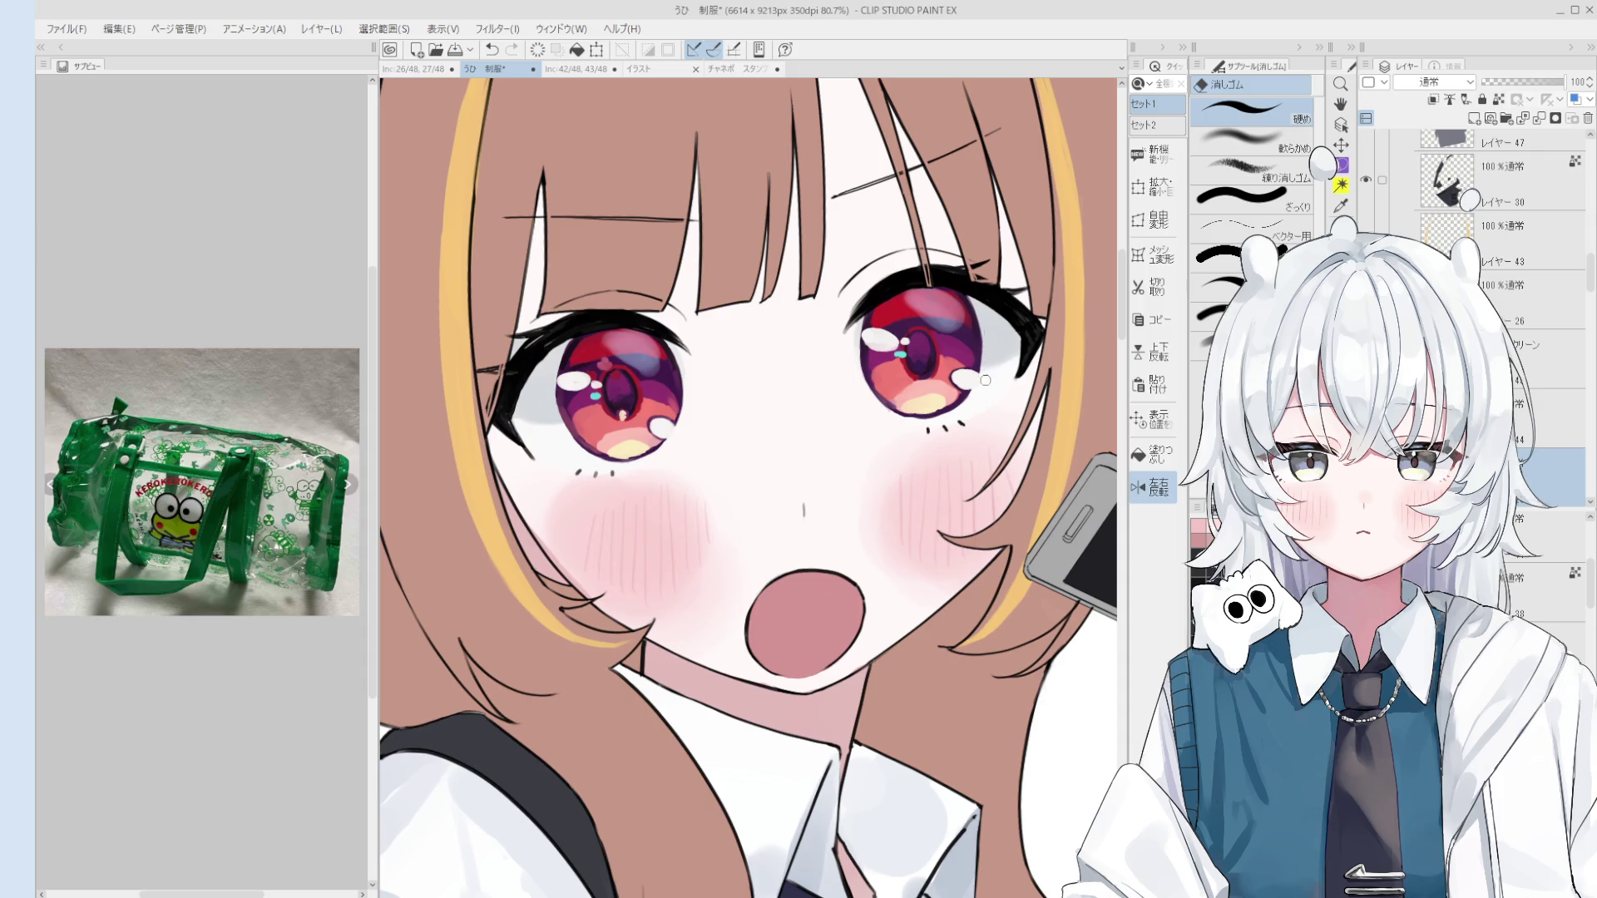
{"action": "scroll", "coordinate": [982, 399], "scroll_direction": "down", "scroll_amount": 6}
{"action": "scroll", "coordinate": [977, 448], "scroll_direction": "down", "scroll_amount": 2}
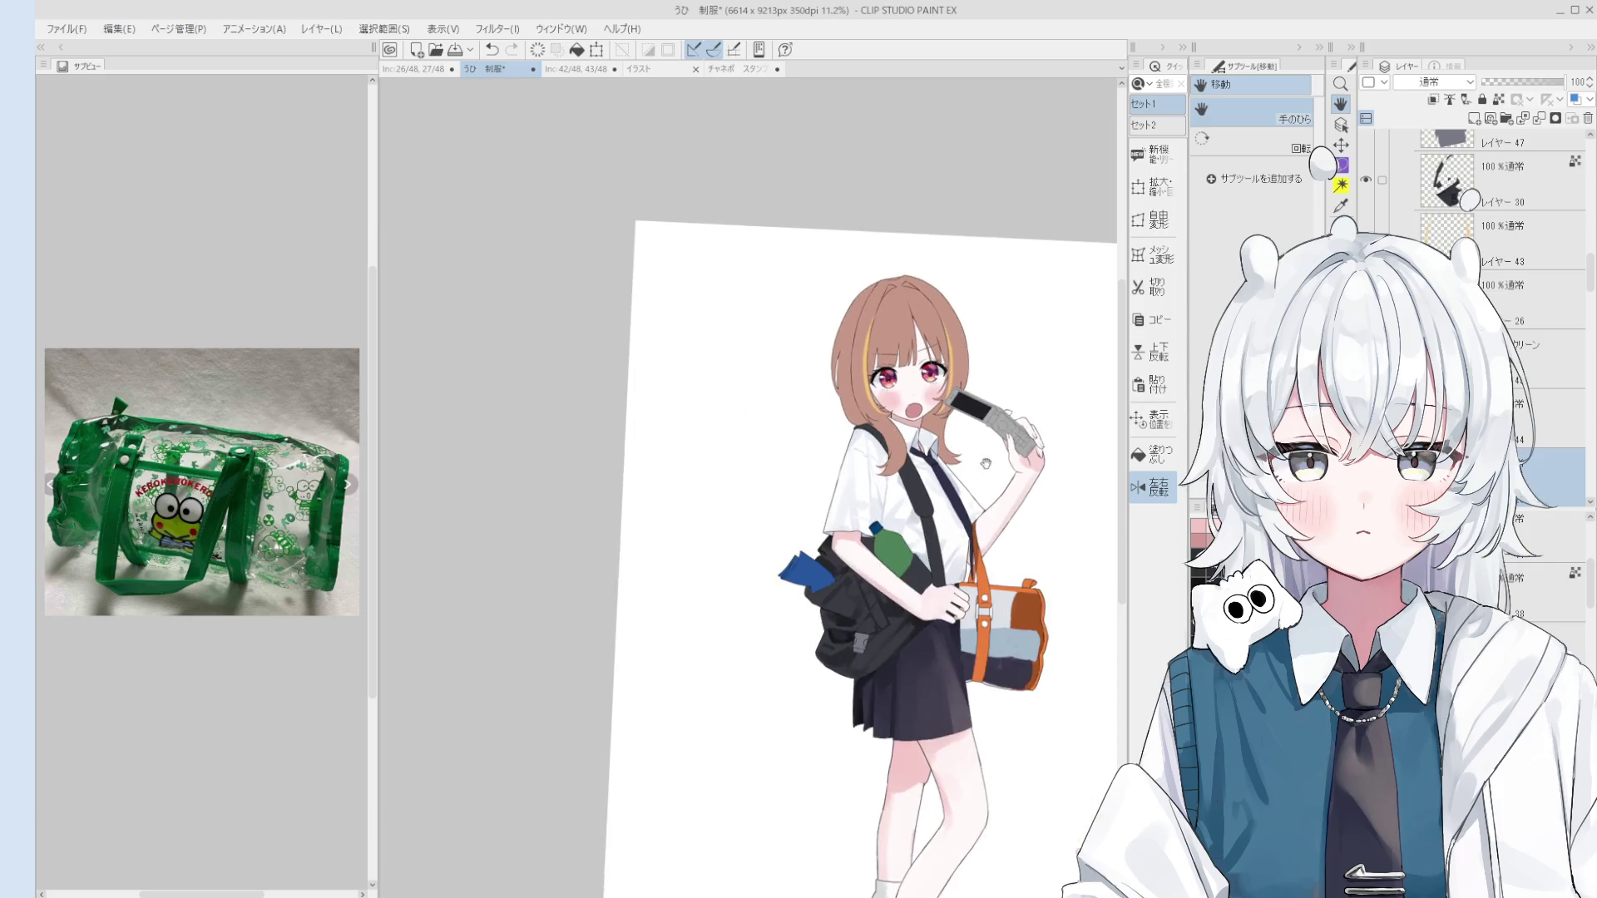
{"action": "scroll", "coordinate": [918, 303], "scroll_direction": "up", "scroll_amount": 8}
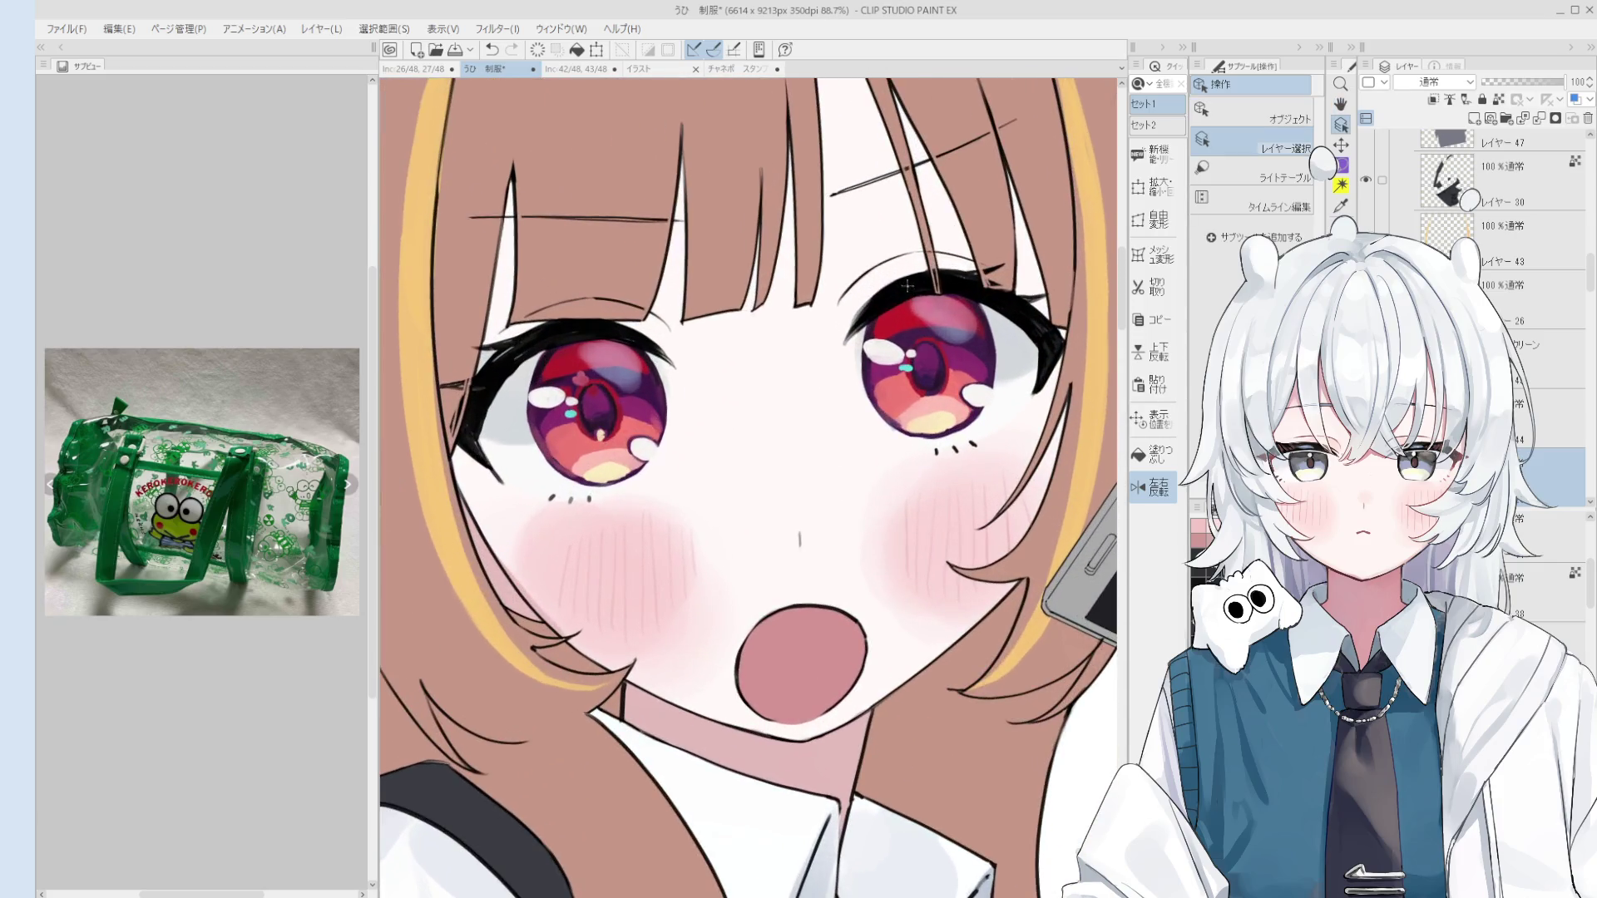
Step: Select the eye-line layer (Layer 25) with the eraser and zoom out to view the upper body
{"action": "left_click", "coordinate": [915, 289], "text": "ctrl+shift"}
{"action": "scroll", "coordinate": [914, 291], "scroll_direction": "up", "scroll_amount": 2}
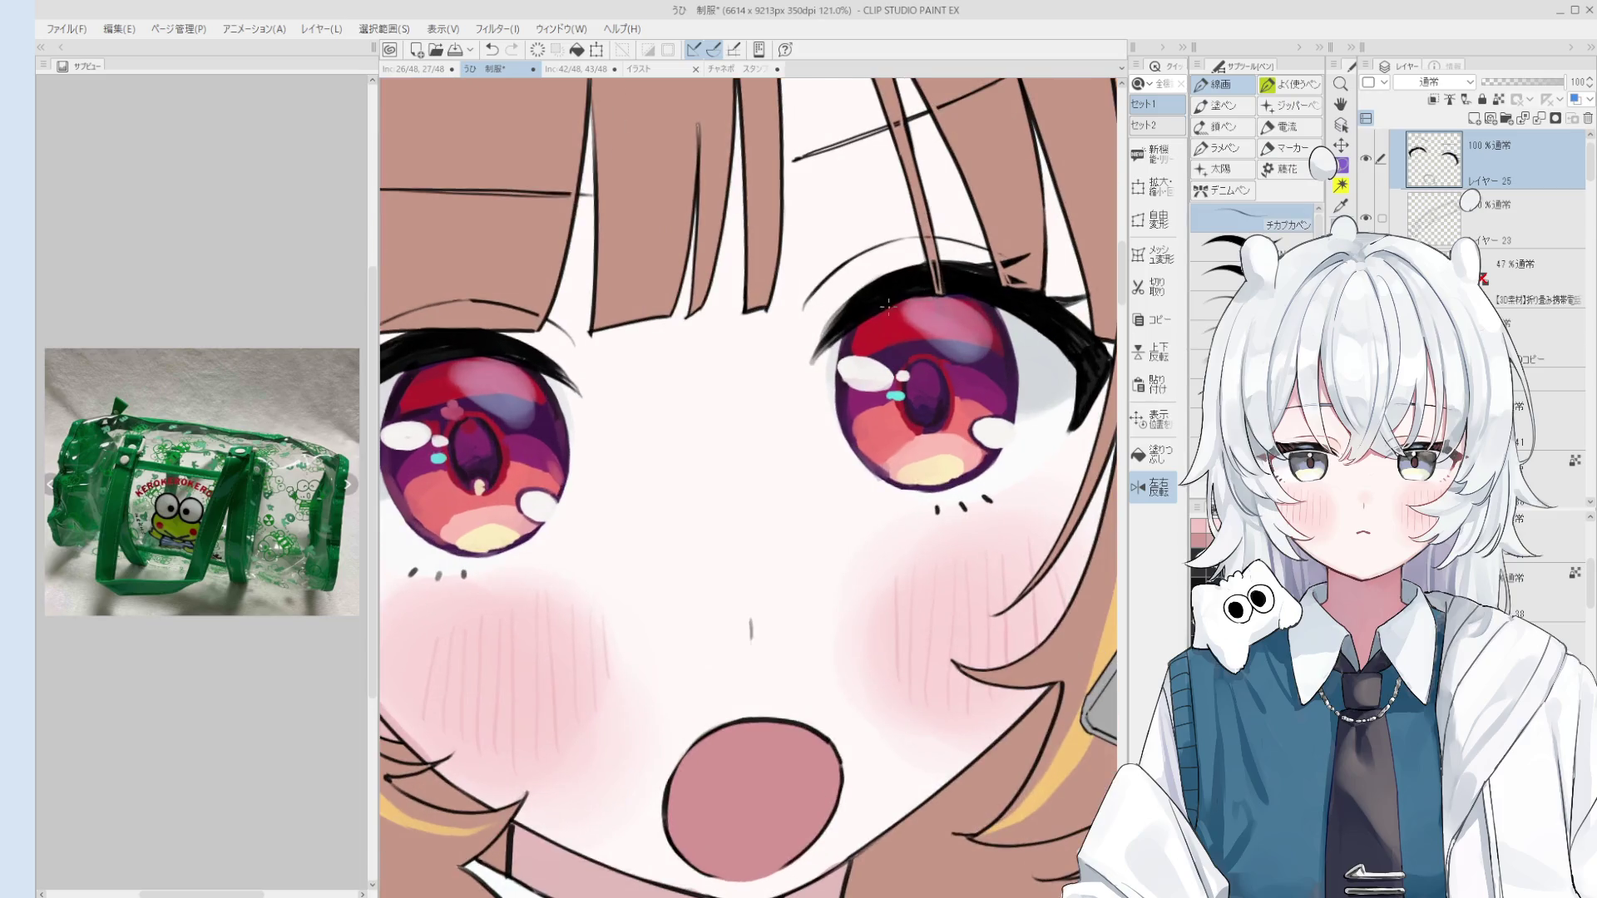
{"action": "key", "text": "e"}
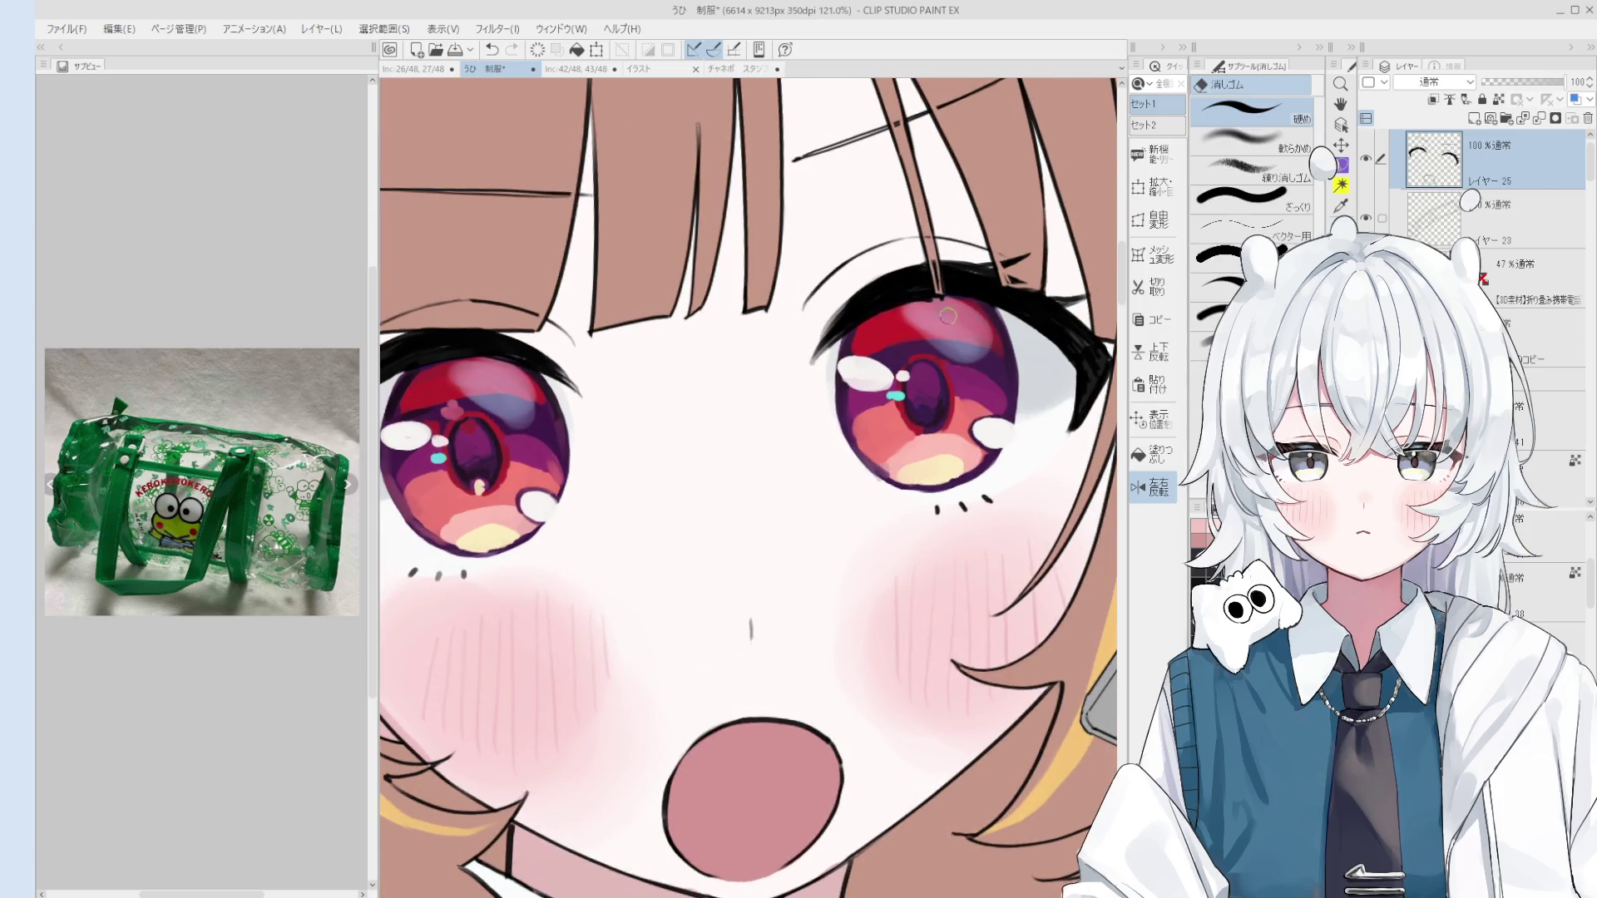
{"action": "key", "text": "space"}
{"action": "scroll", "coordinate": [946, 306], "scroll_direction": "down", "scroll_amount": 5}
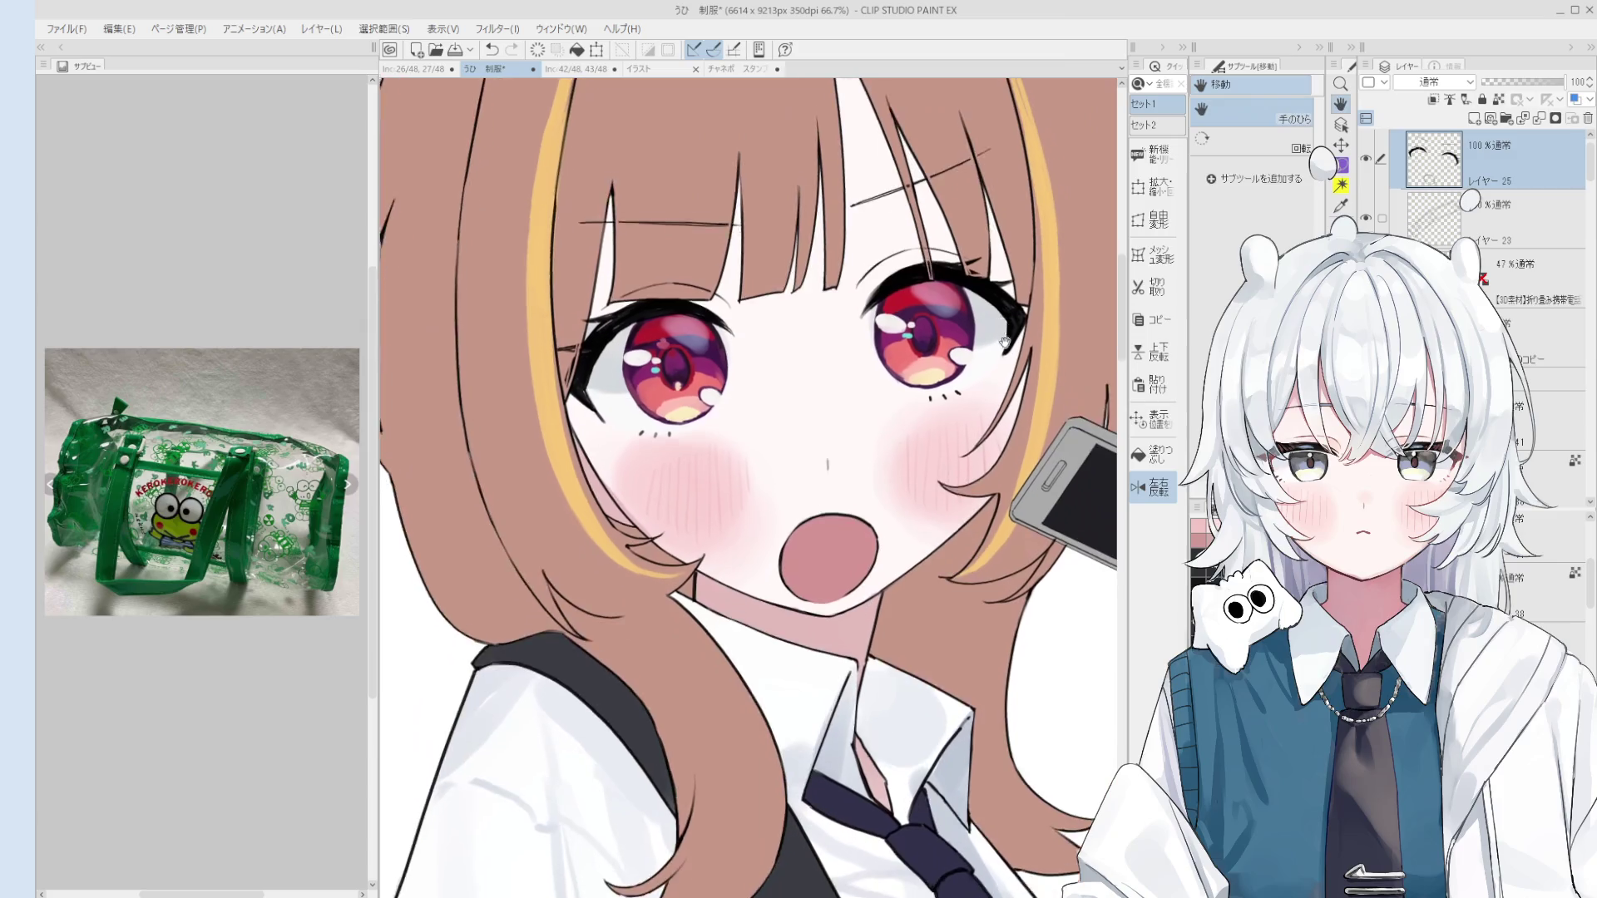
{"action": "scroll", "coordinate": [749, 312], "scroll_direction": "up", "scroll_amount": 2}
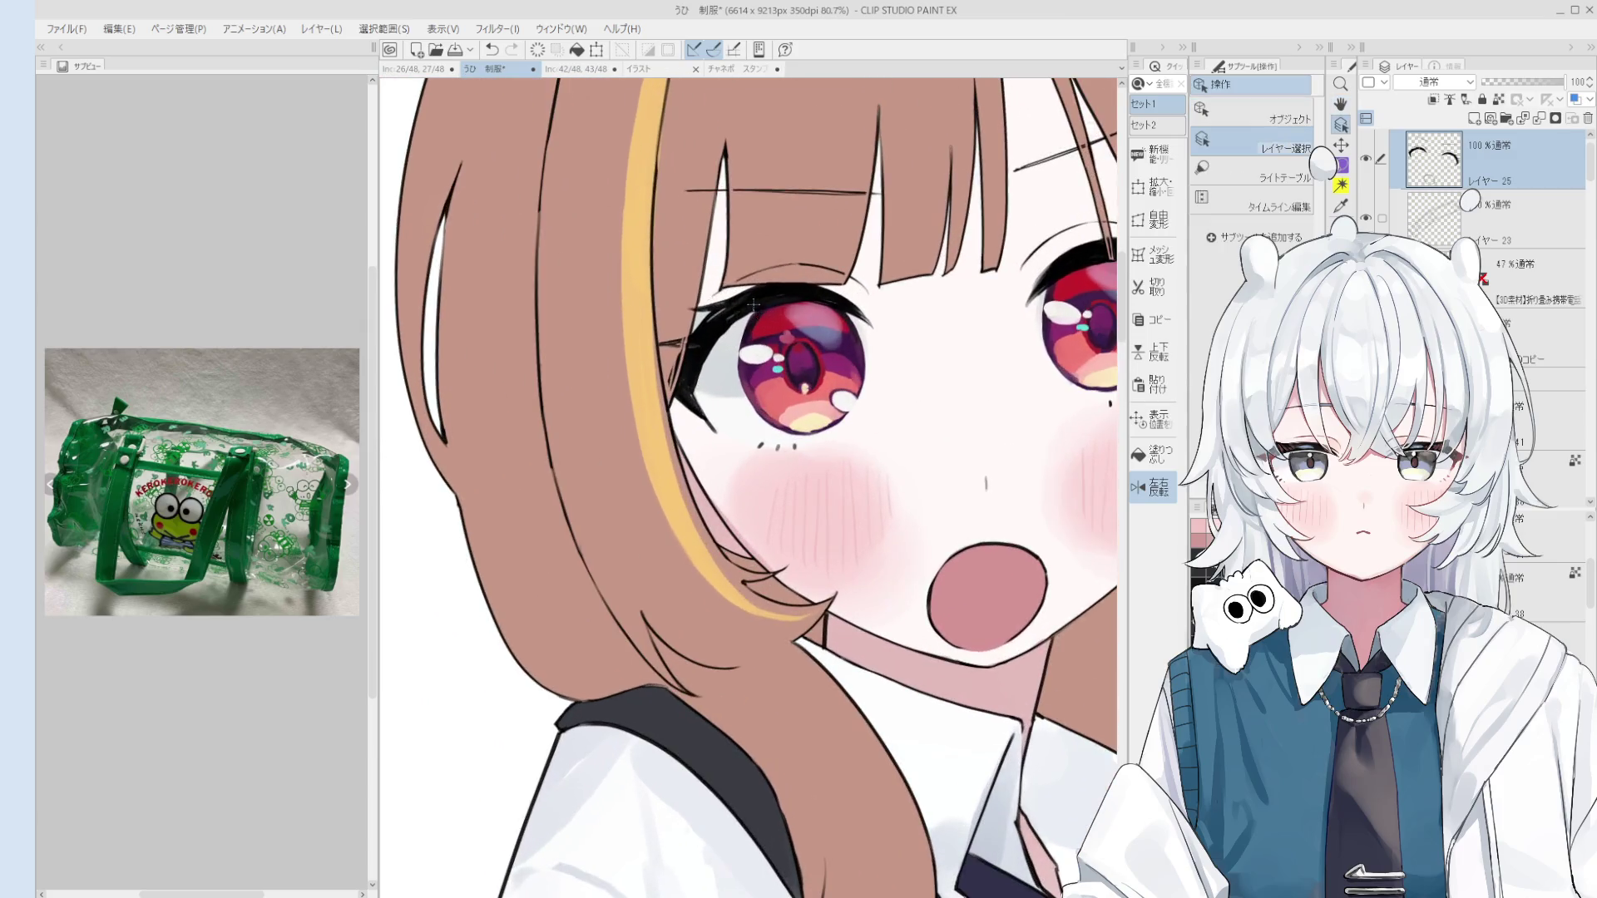
{"action": "scroll", "coordinate": [732, 320], "scroll_direction": "up", "scroll_amount": 4}
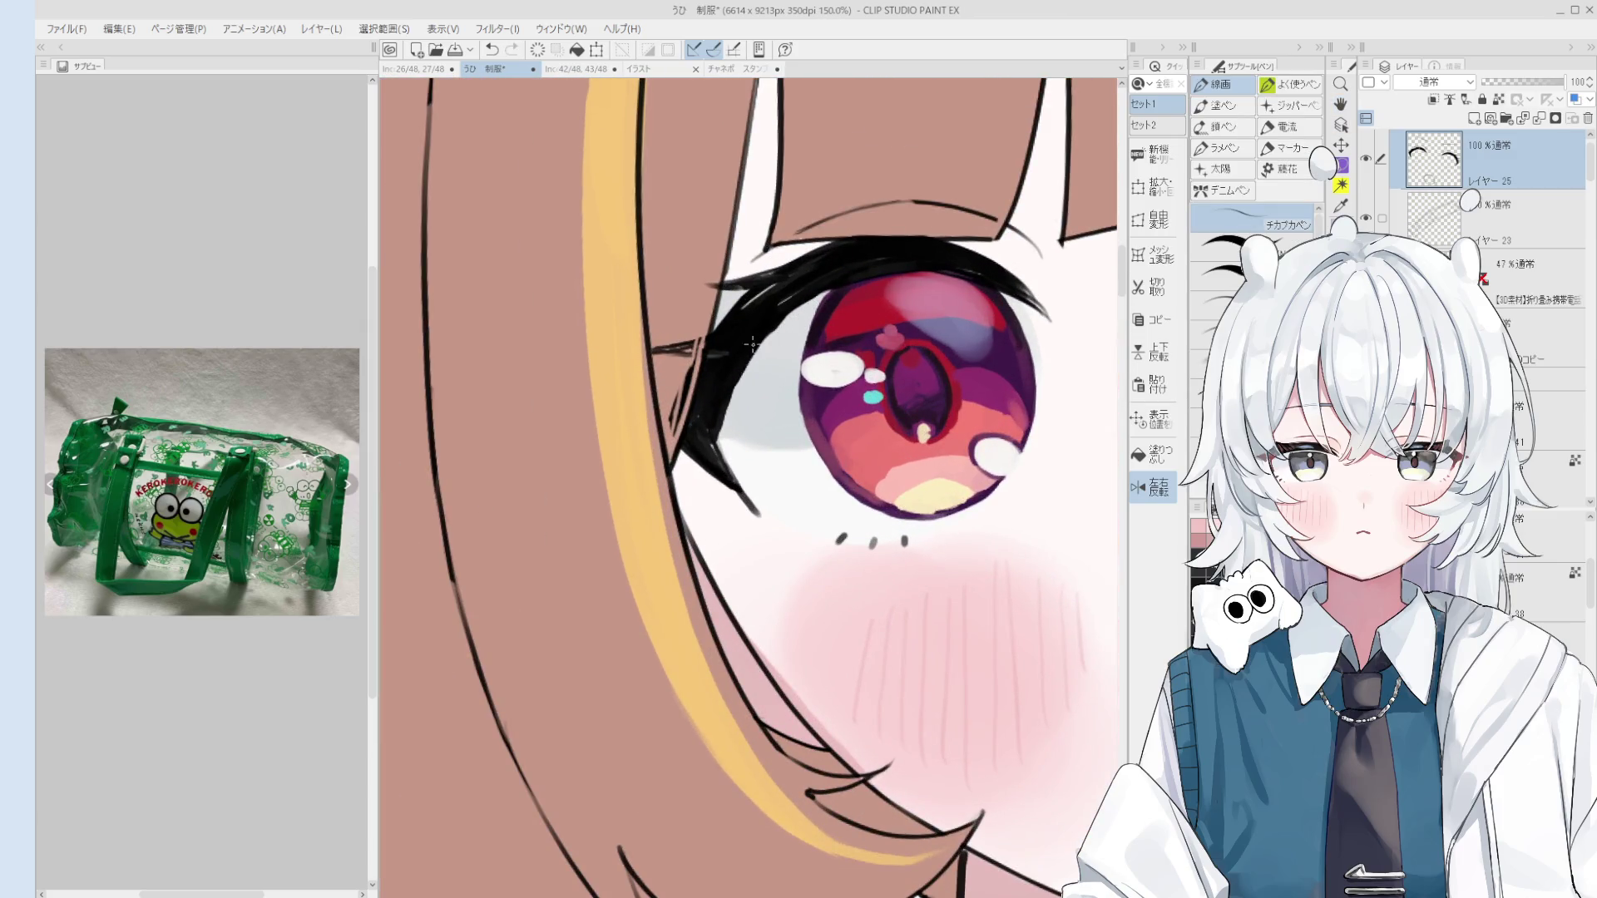
{"action": "scroll", "coordinate": [865, 295], "scroll_direction": "down", "scroll_amount": 2}
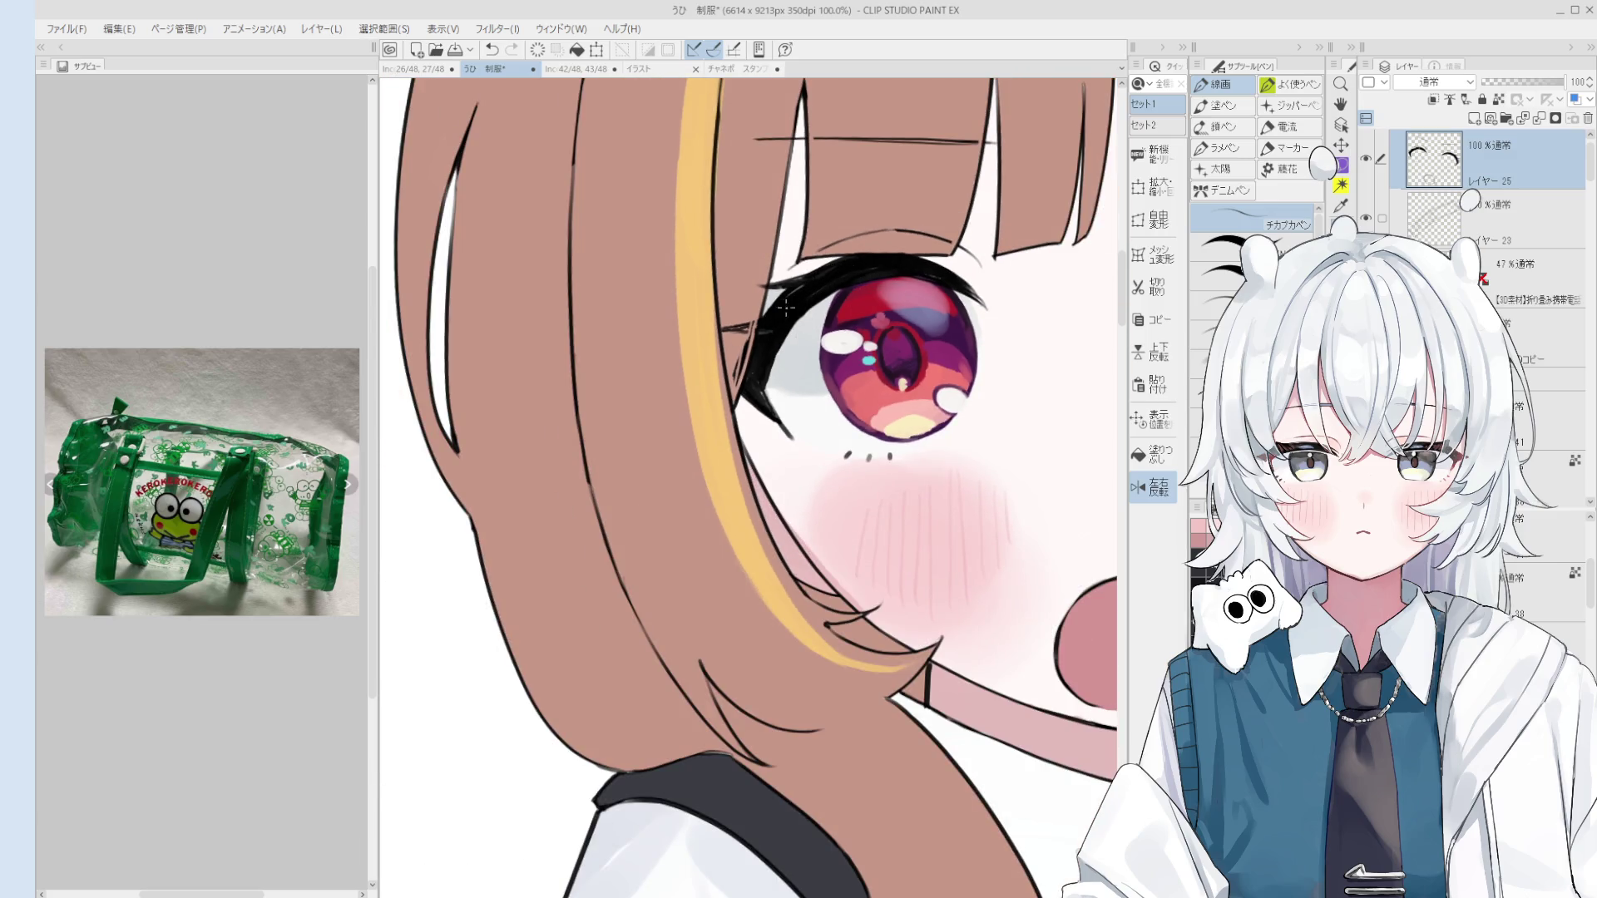
{"action": "scroll", "coordinate": [789, 304], "scroll_direction": "down", "scroll_amount": 1}
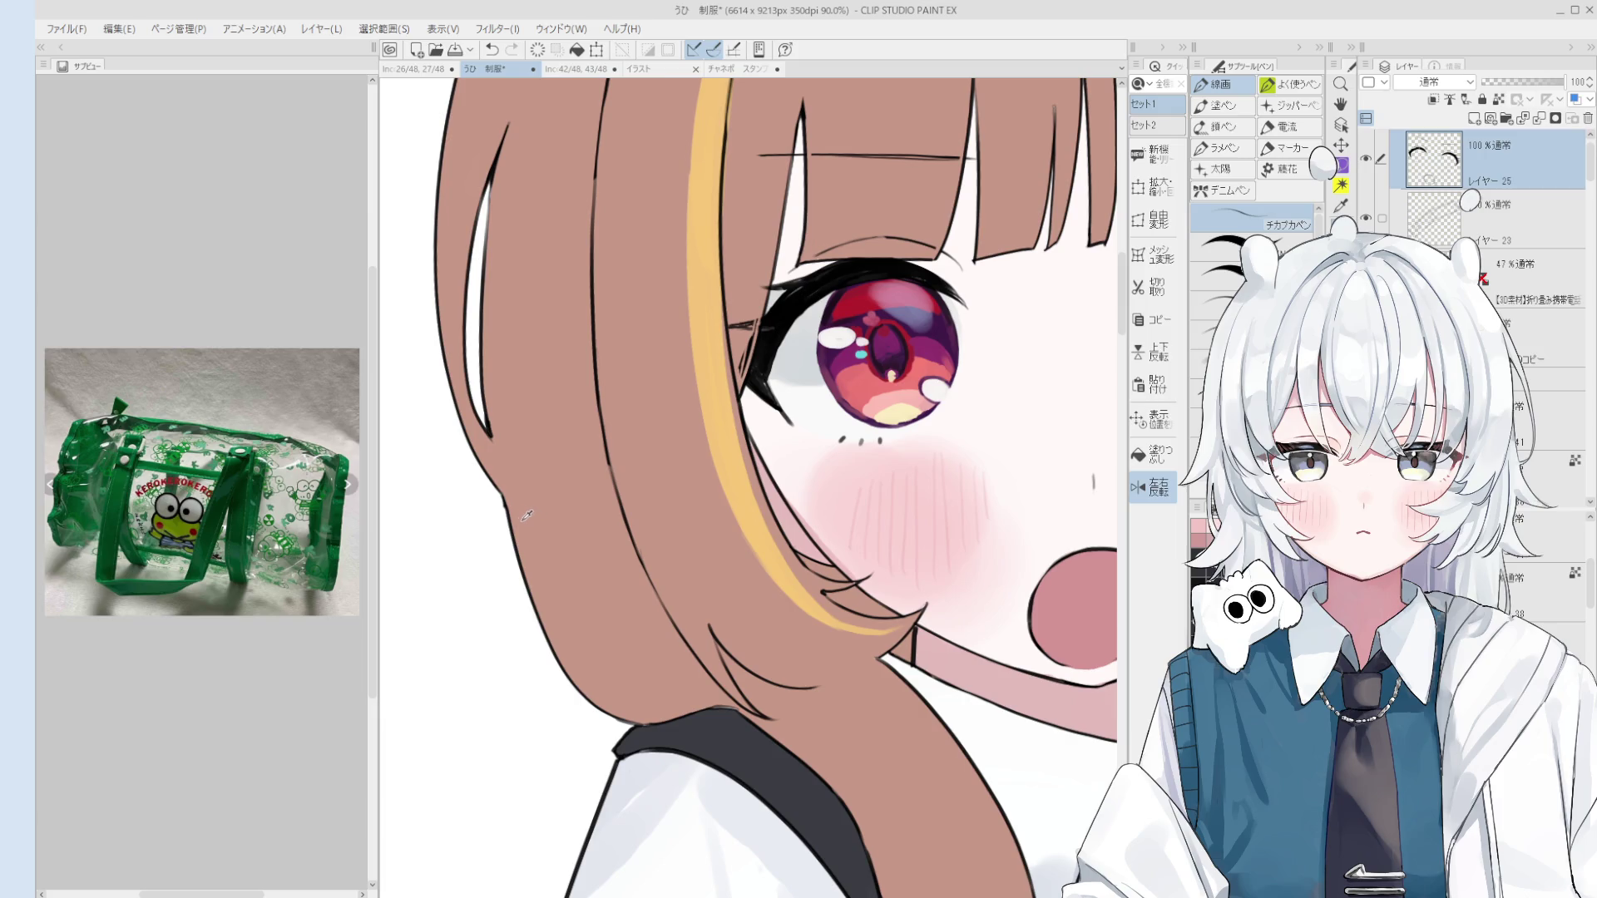